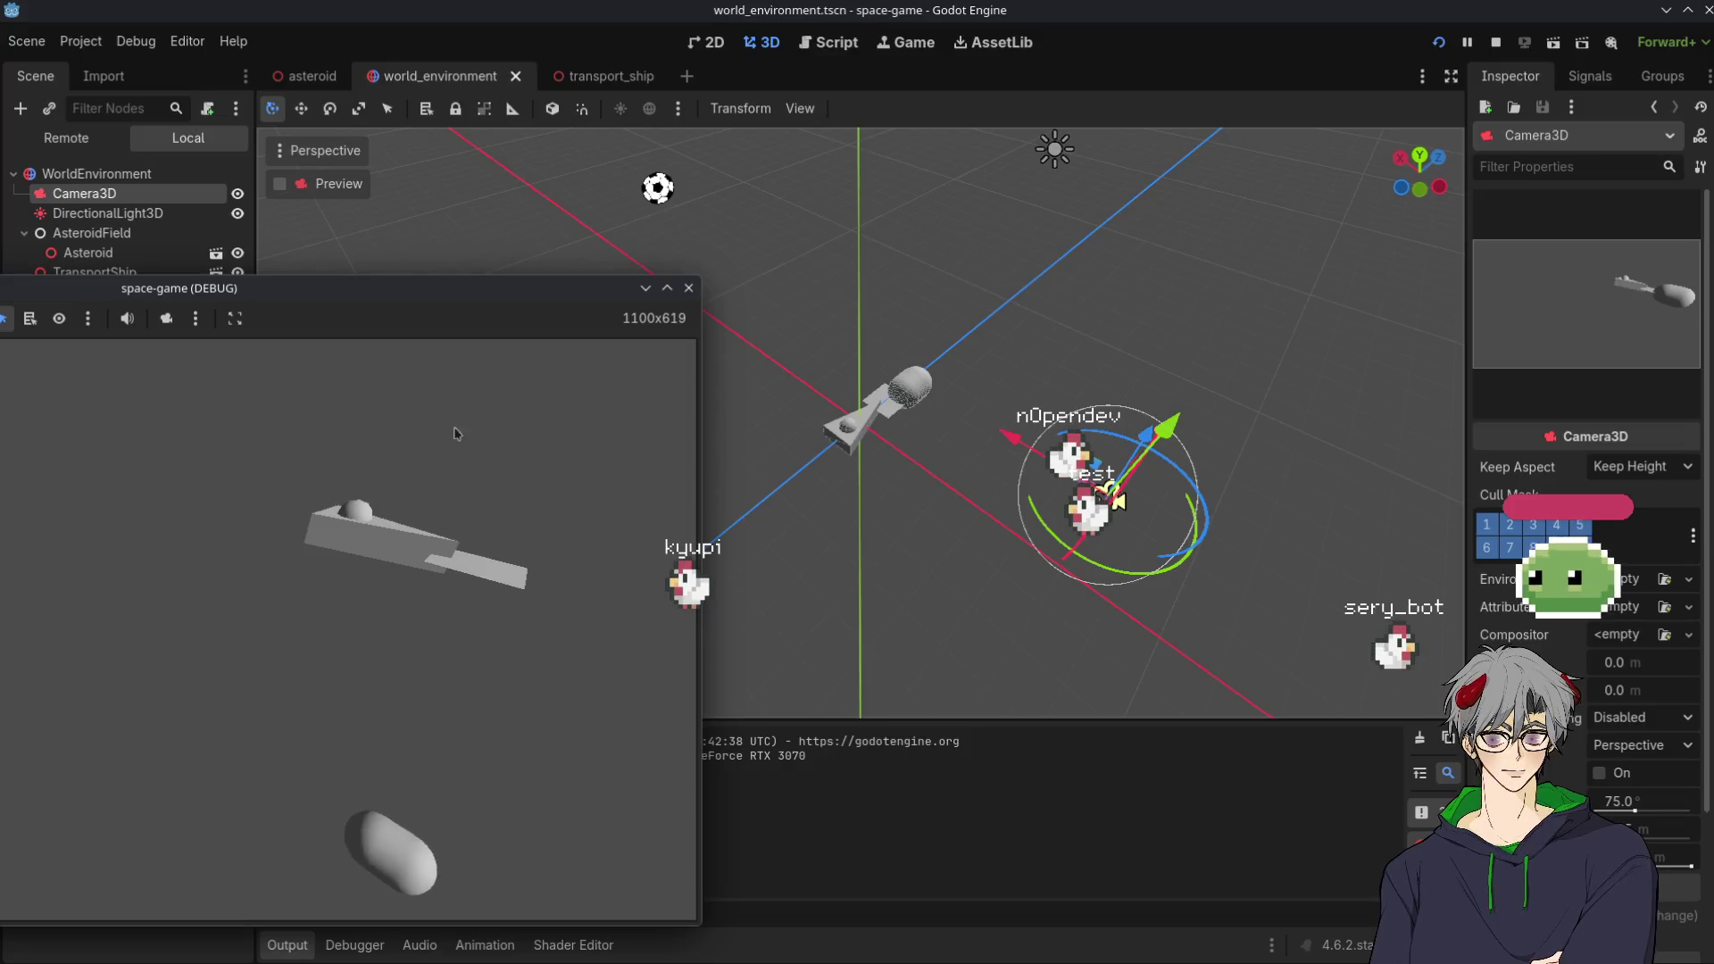
Stop the running game and open the asteroid scene for editing
{"action": "key", "text": "F8"}
{"action": "left_click", "coordinate": [96, 243]}
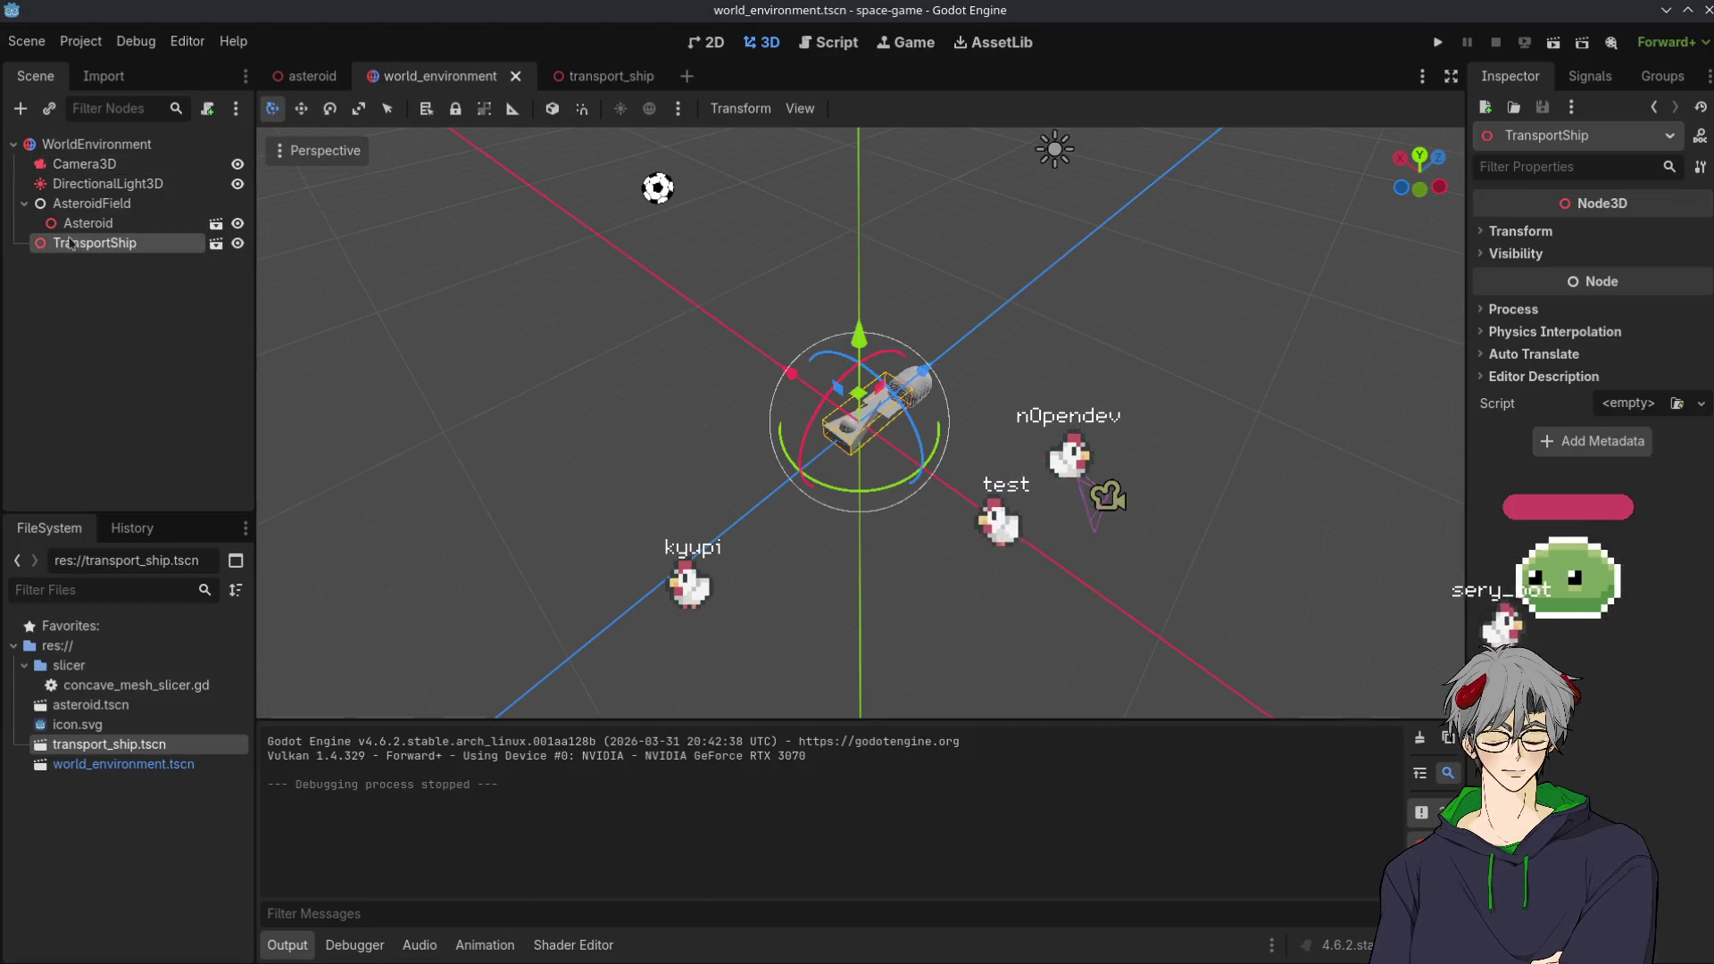
{"action": "left_click", "coordinate": [132, 225]}
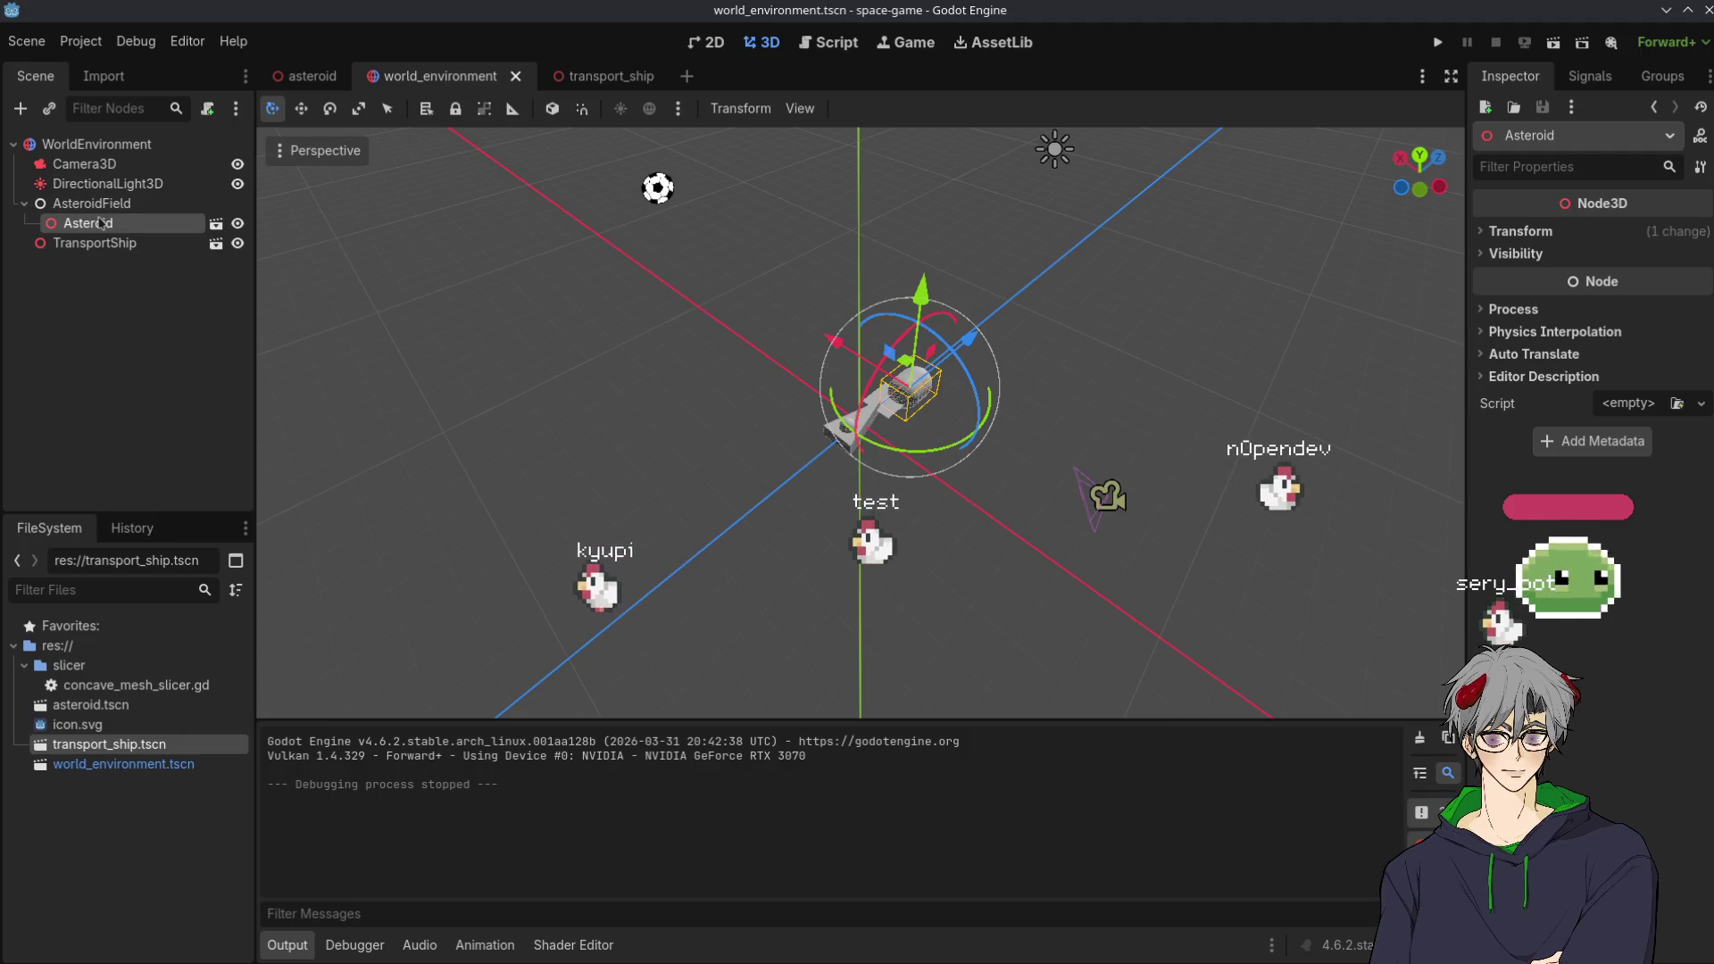
{"action": "left_click", "coordinate": [217, 224]}
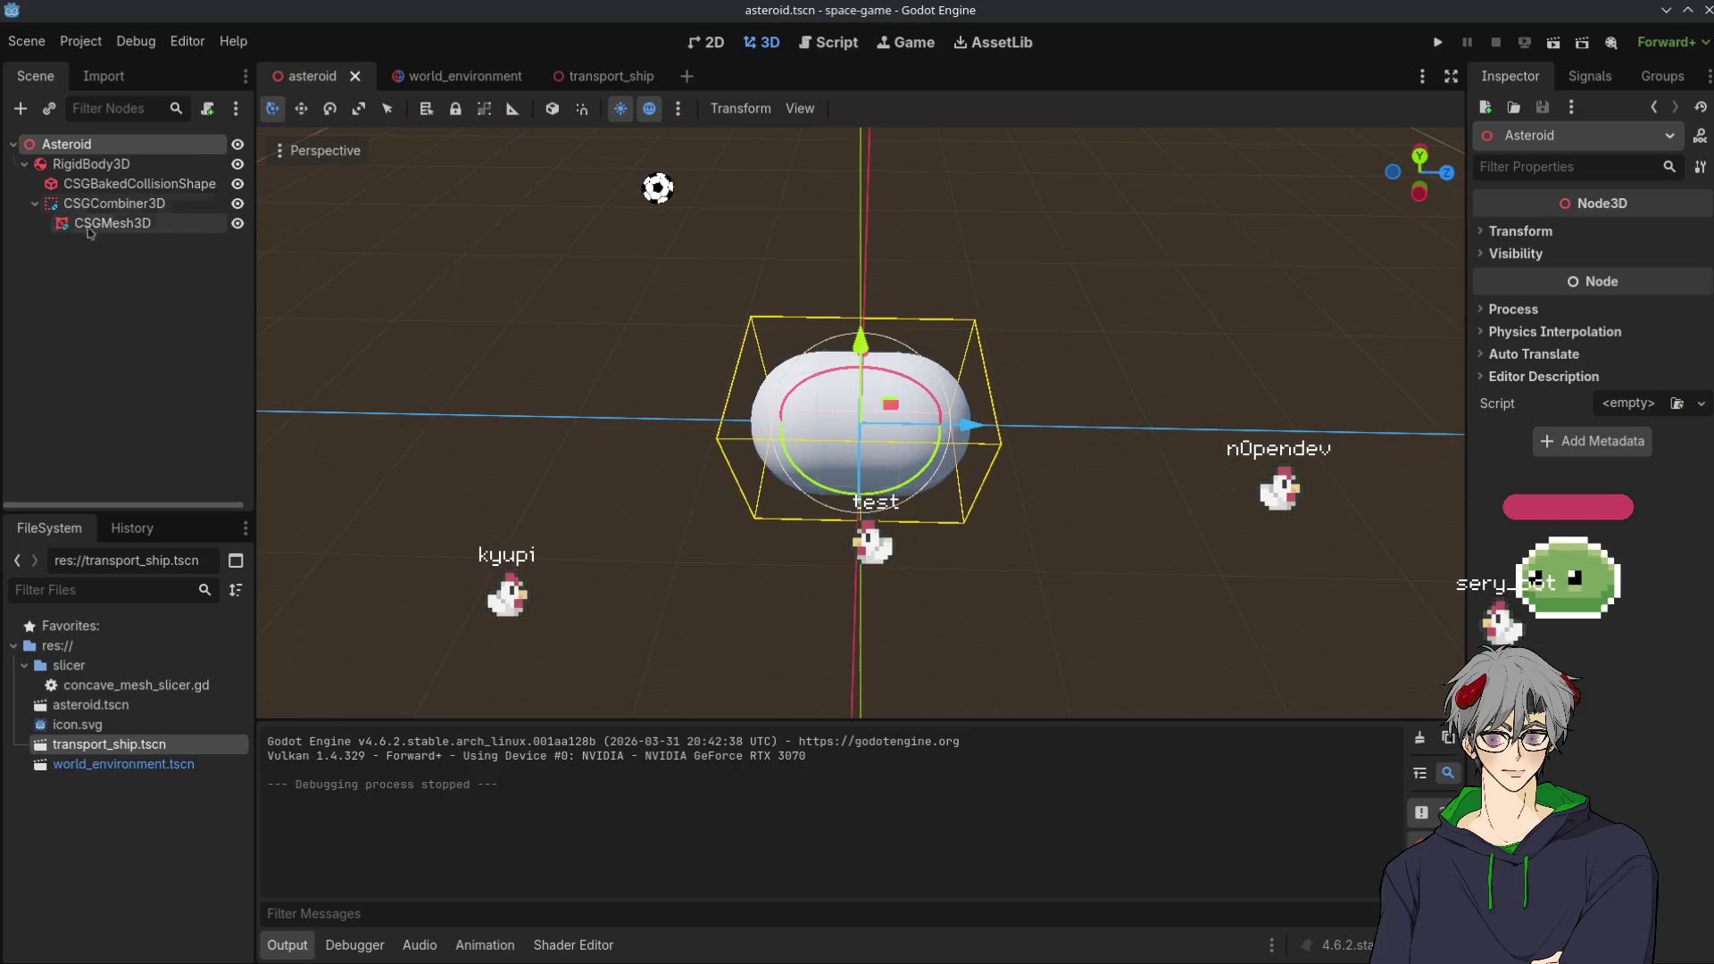
Turn on the Linear Y axis lock on the asteroid's RigidBody3D
{"action": "left_click", "coordinate": [91, 164]}
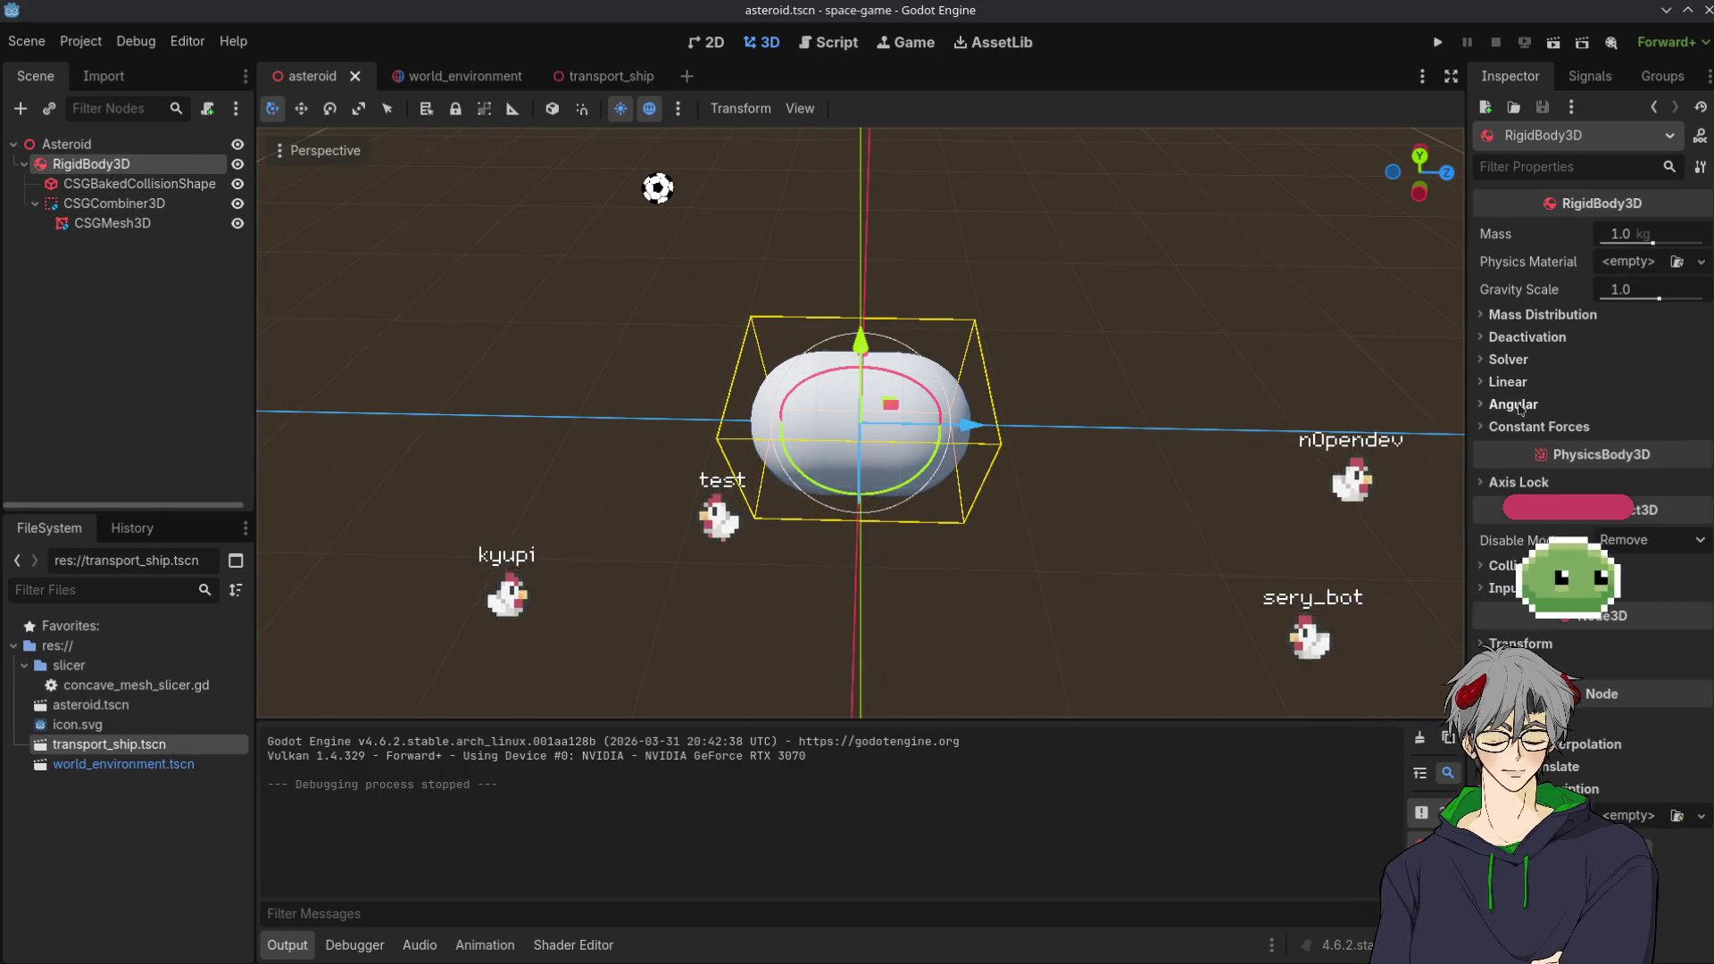
{"action": "left_click", "coordinate": [1489, 482]}
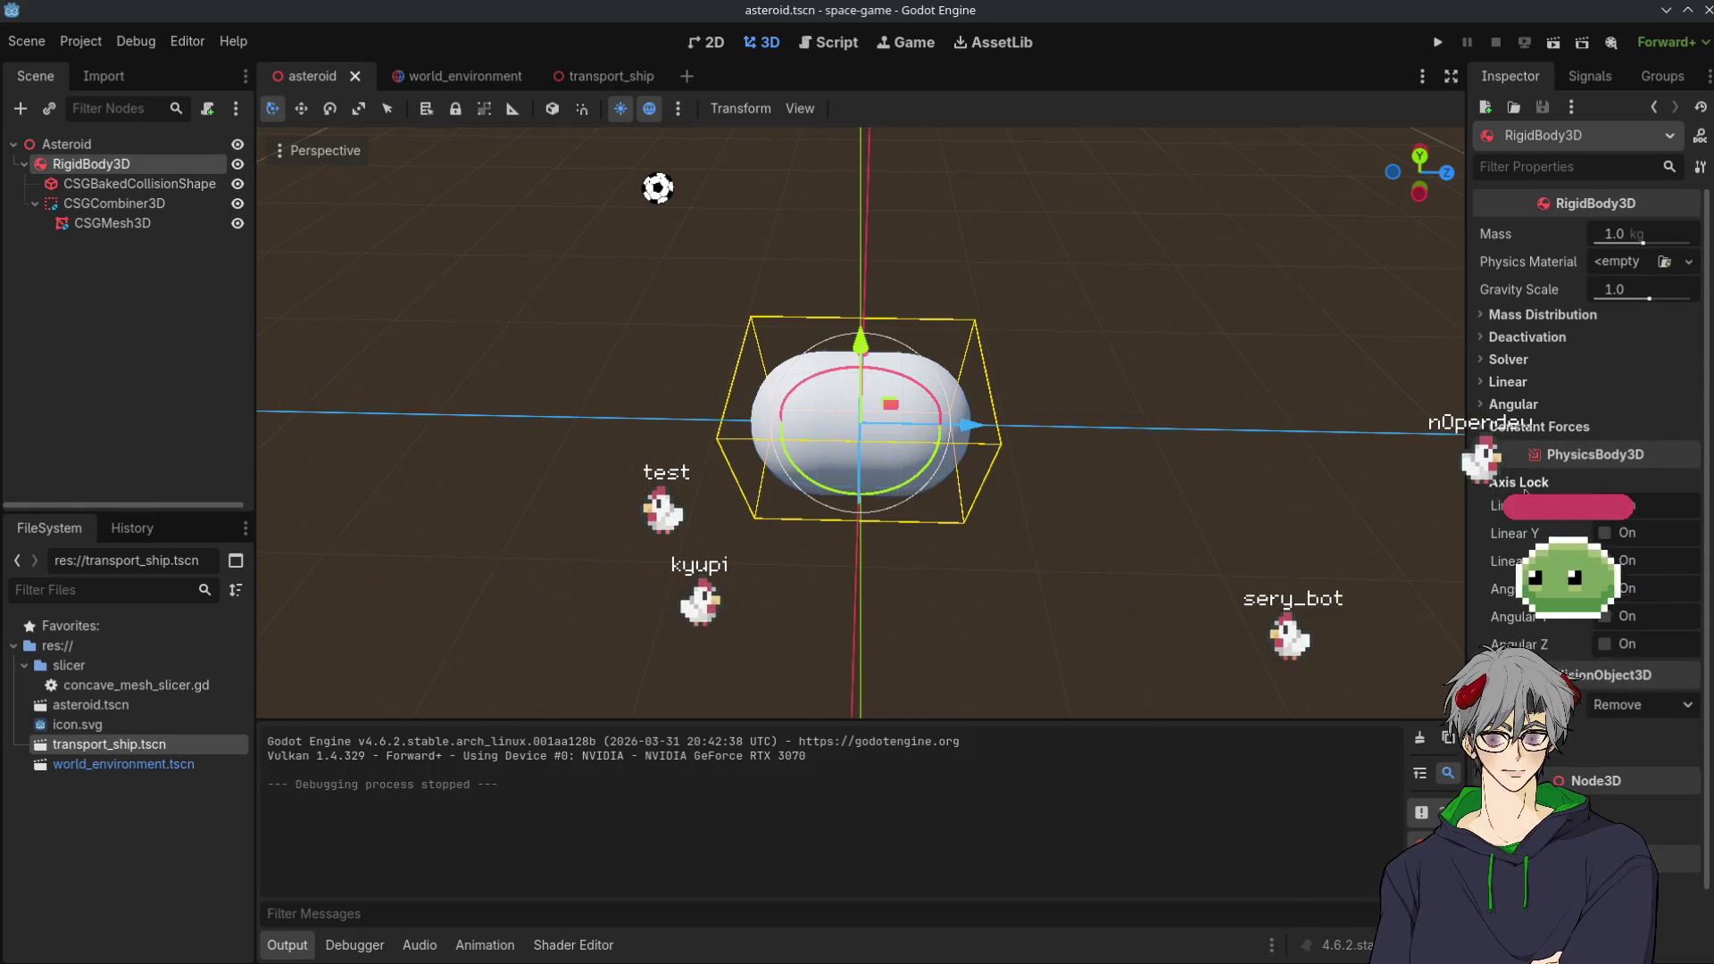
{"action": "left_click", "coordinate": [1605, 533]}
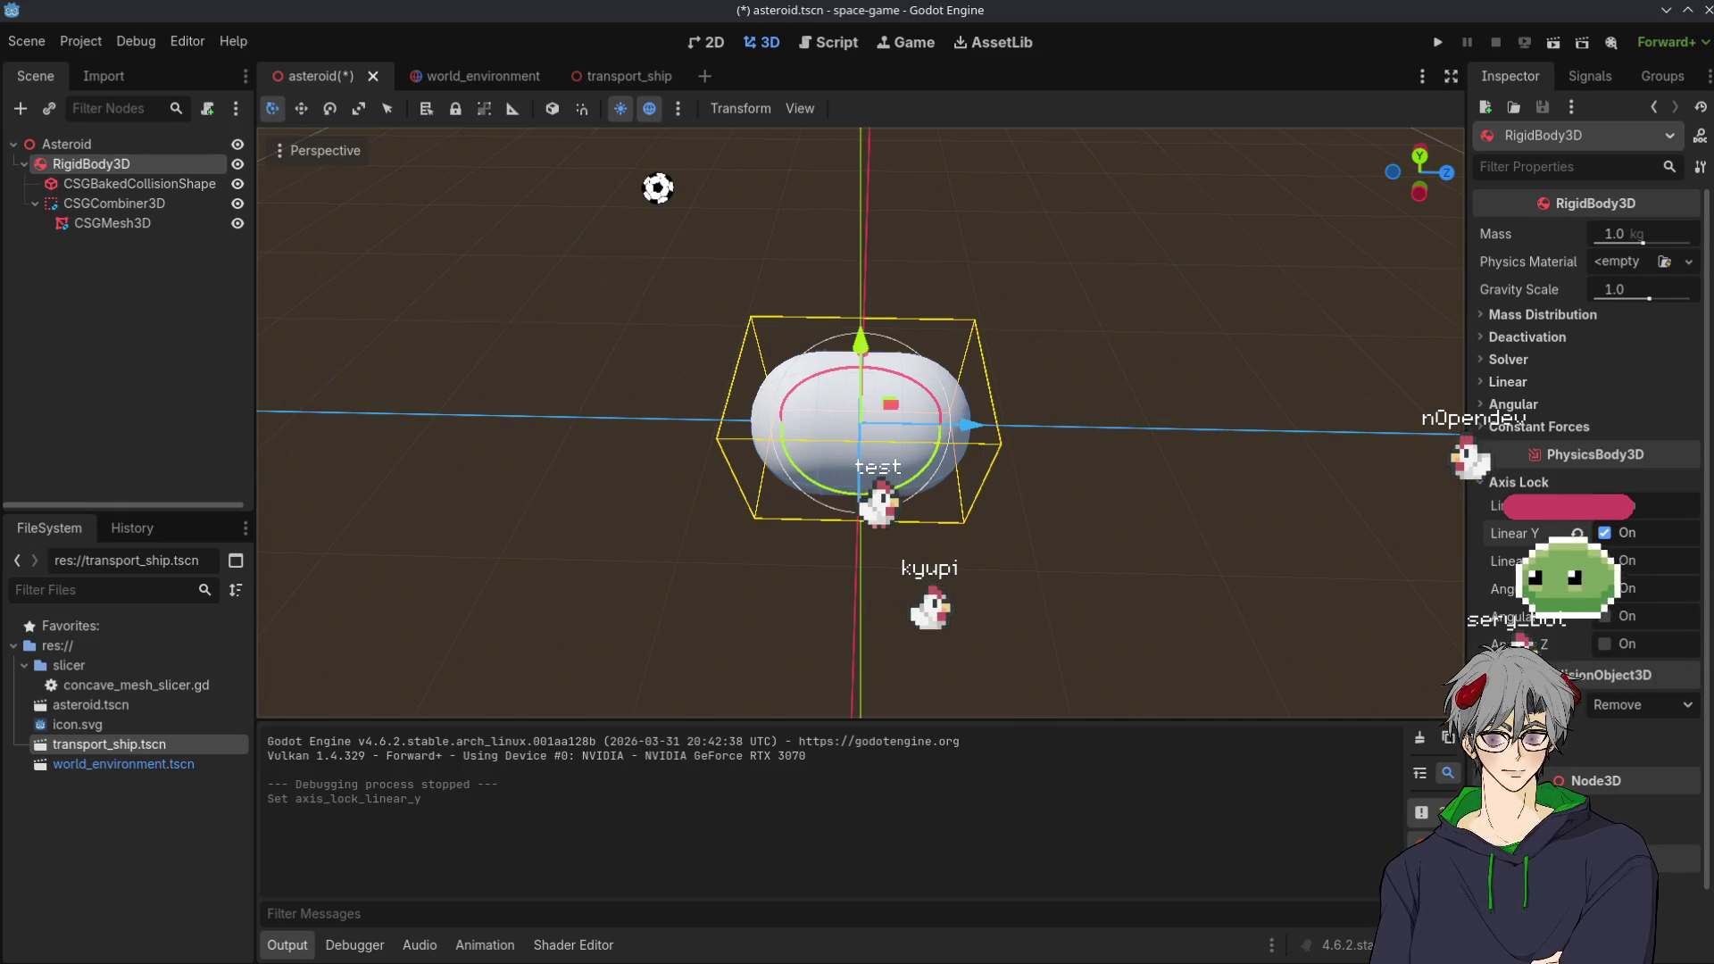
{"action": "left_click", "coordinate": [474, 74]}
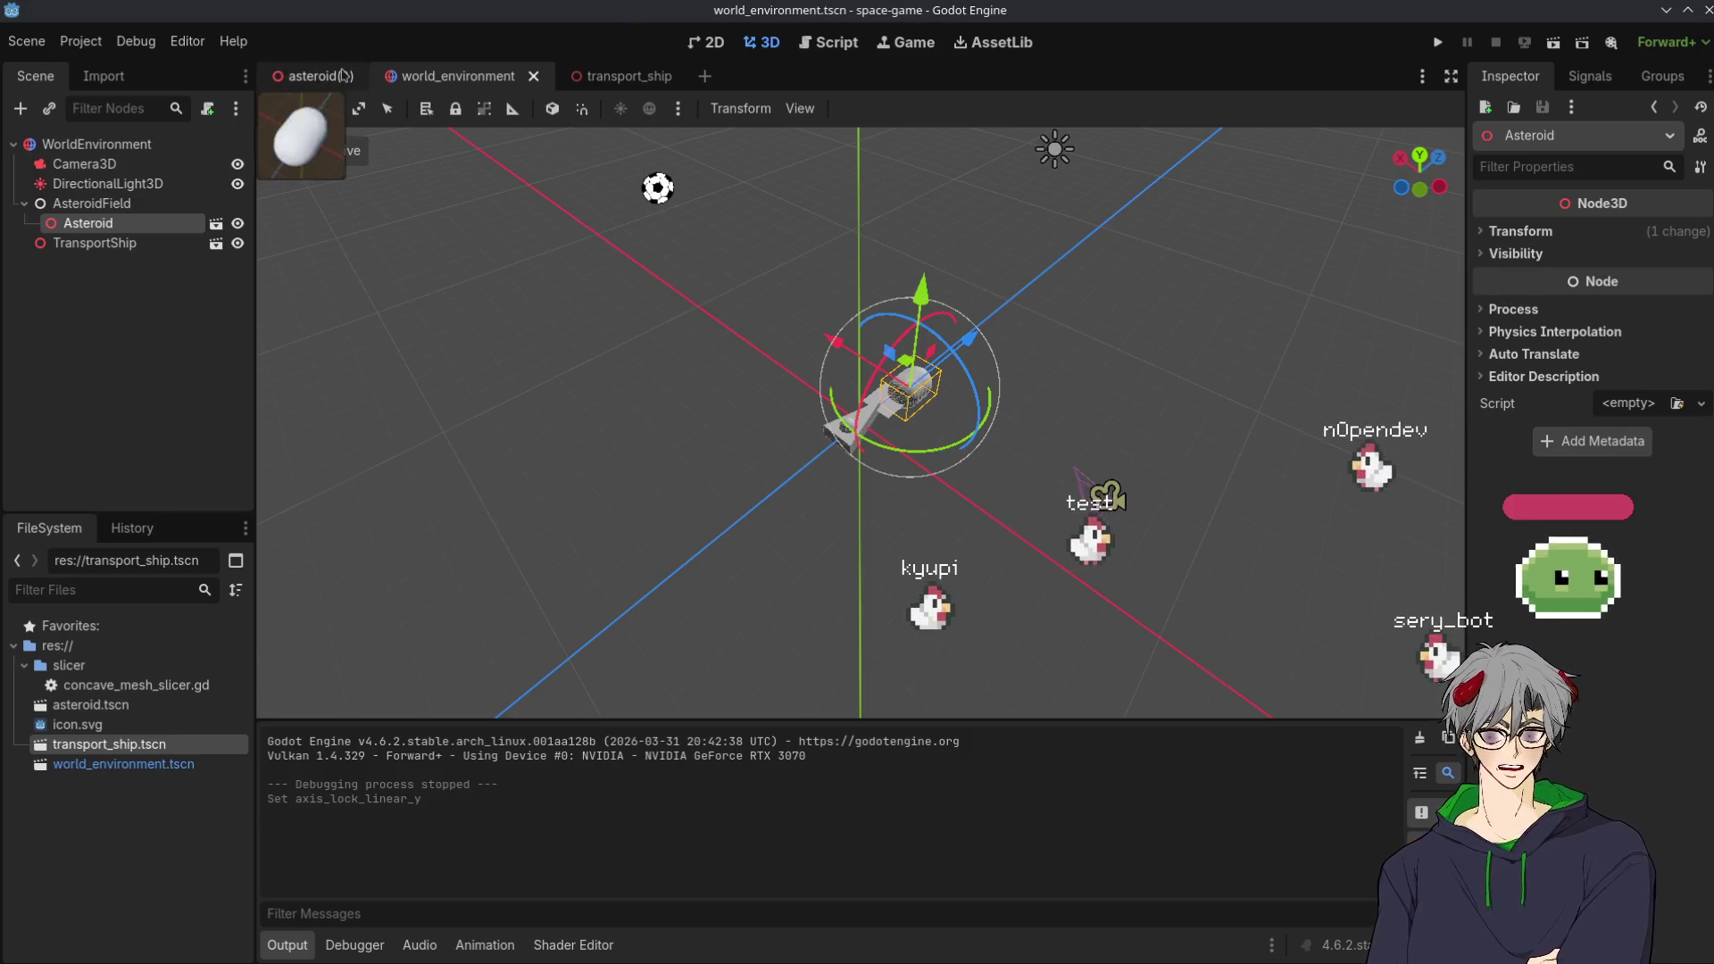
Return to the asteroid scene and look through the Debug menu and Project Settings
{"action": "left_click", "coordinate": [313, 76]}
{"action": "left_click", "coordinate": [136, 41]}
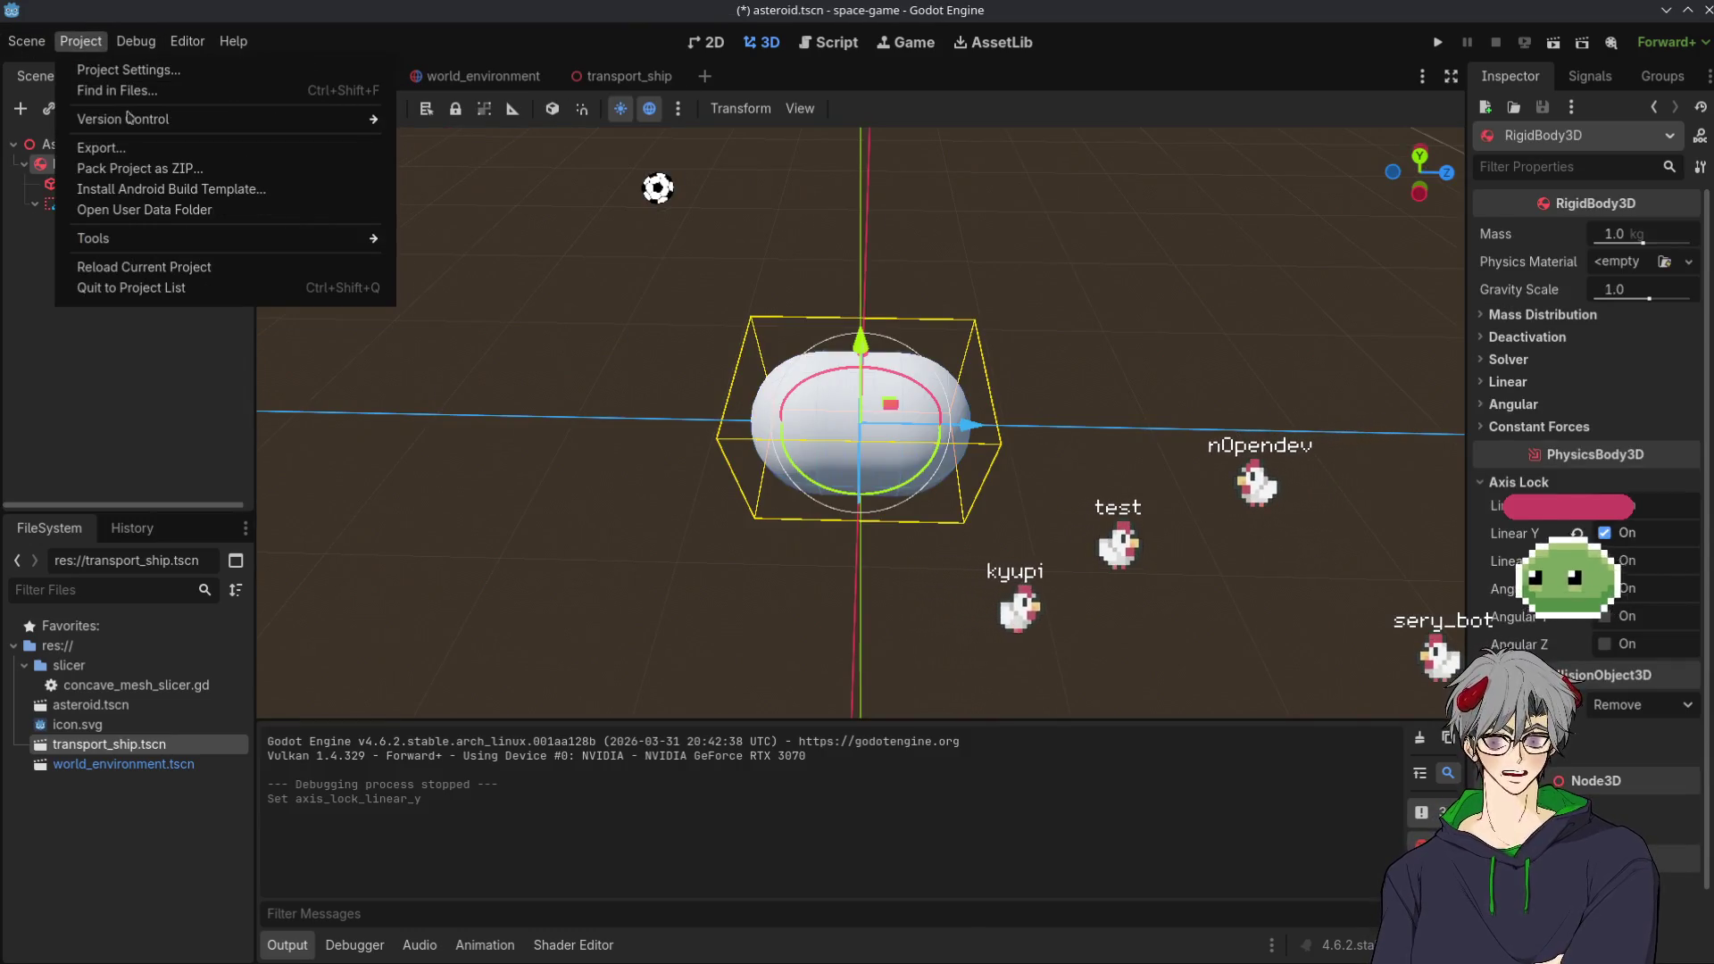
{"action": "left_click", "coordinate": [98, 68]}
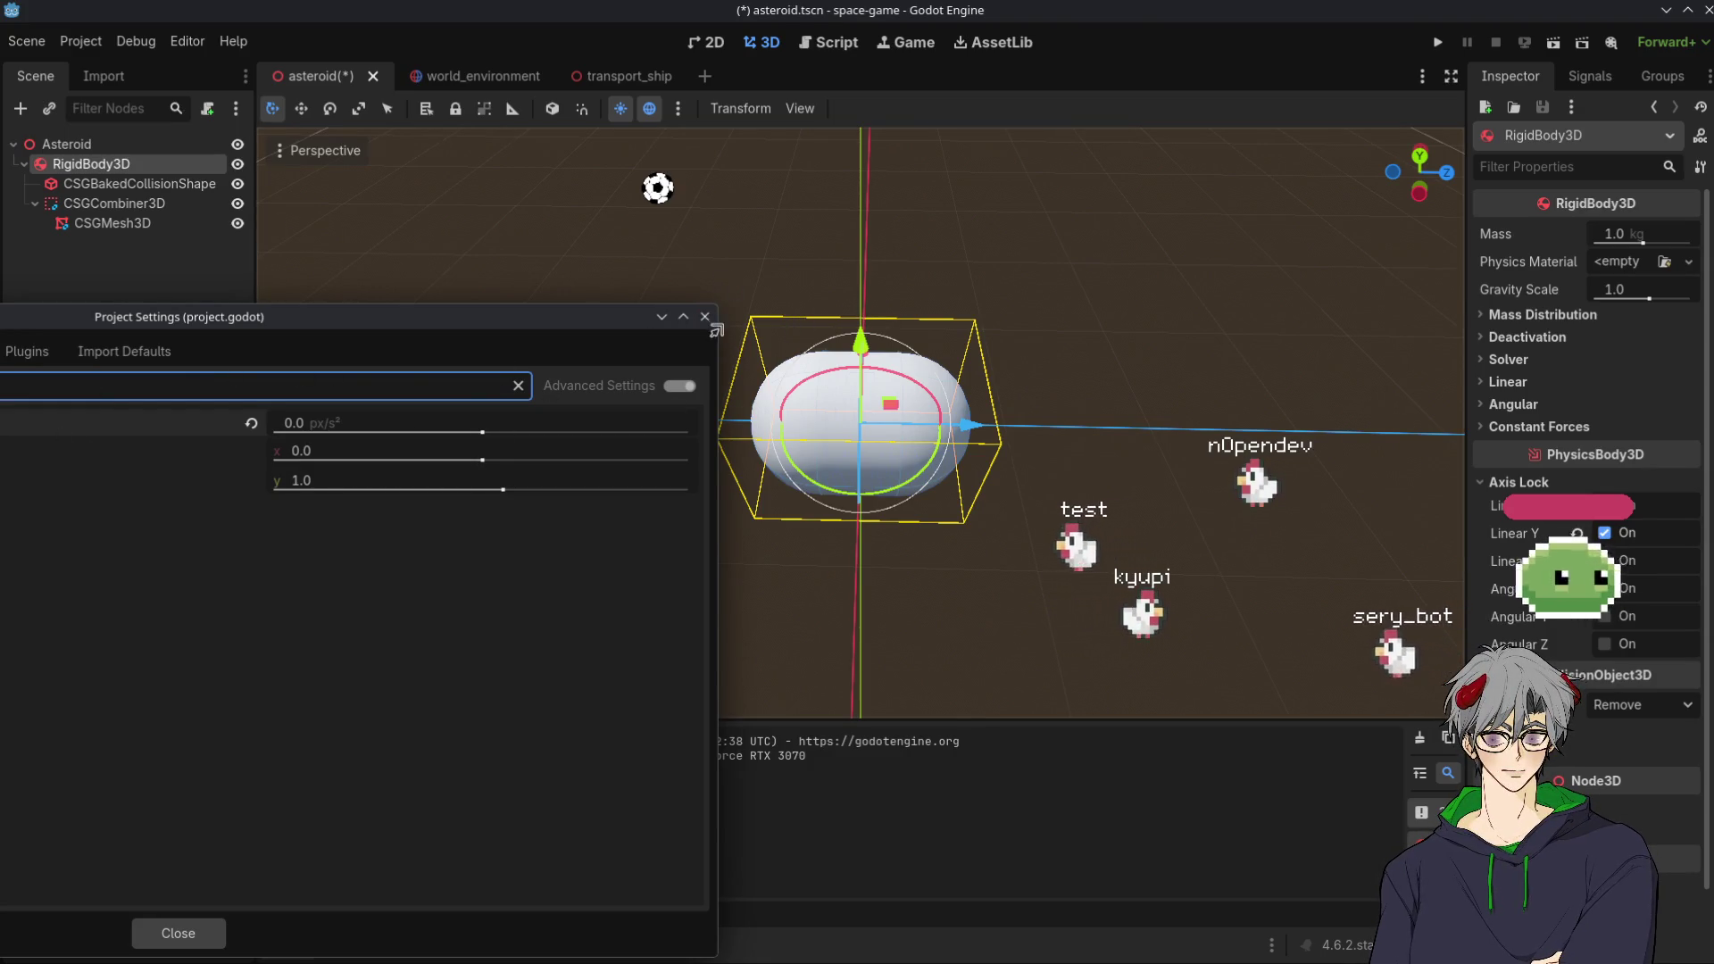
{"action": "left_click", "coordinate": [704, 316]}
Run the game and watch the ship and asteroid, ending on world_environment
{"action": "left_click", "coordinate": [1436, 45]}
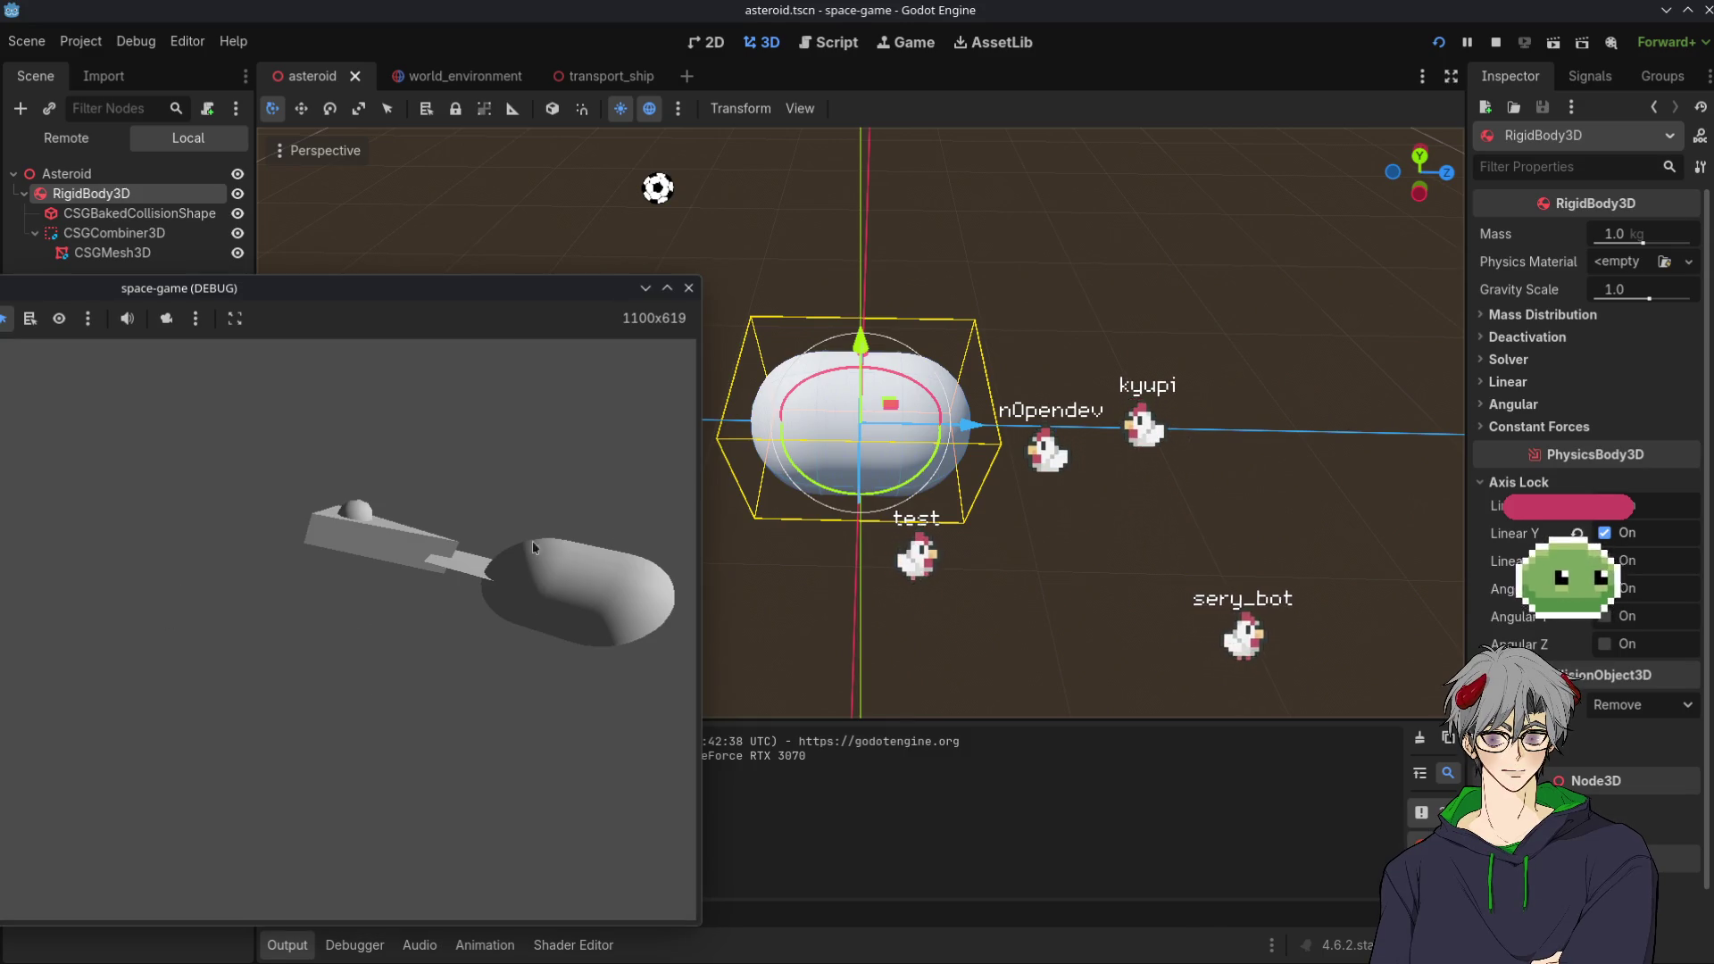
{"action": "left_click", "coordinate": [1012, 653]}
{"action": "left_click_drag", "start_coordinate": [517, 566], "coordinate": [892, 607]}
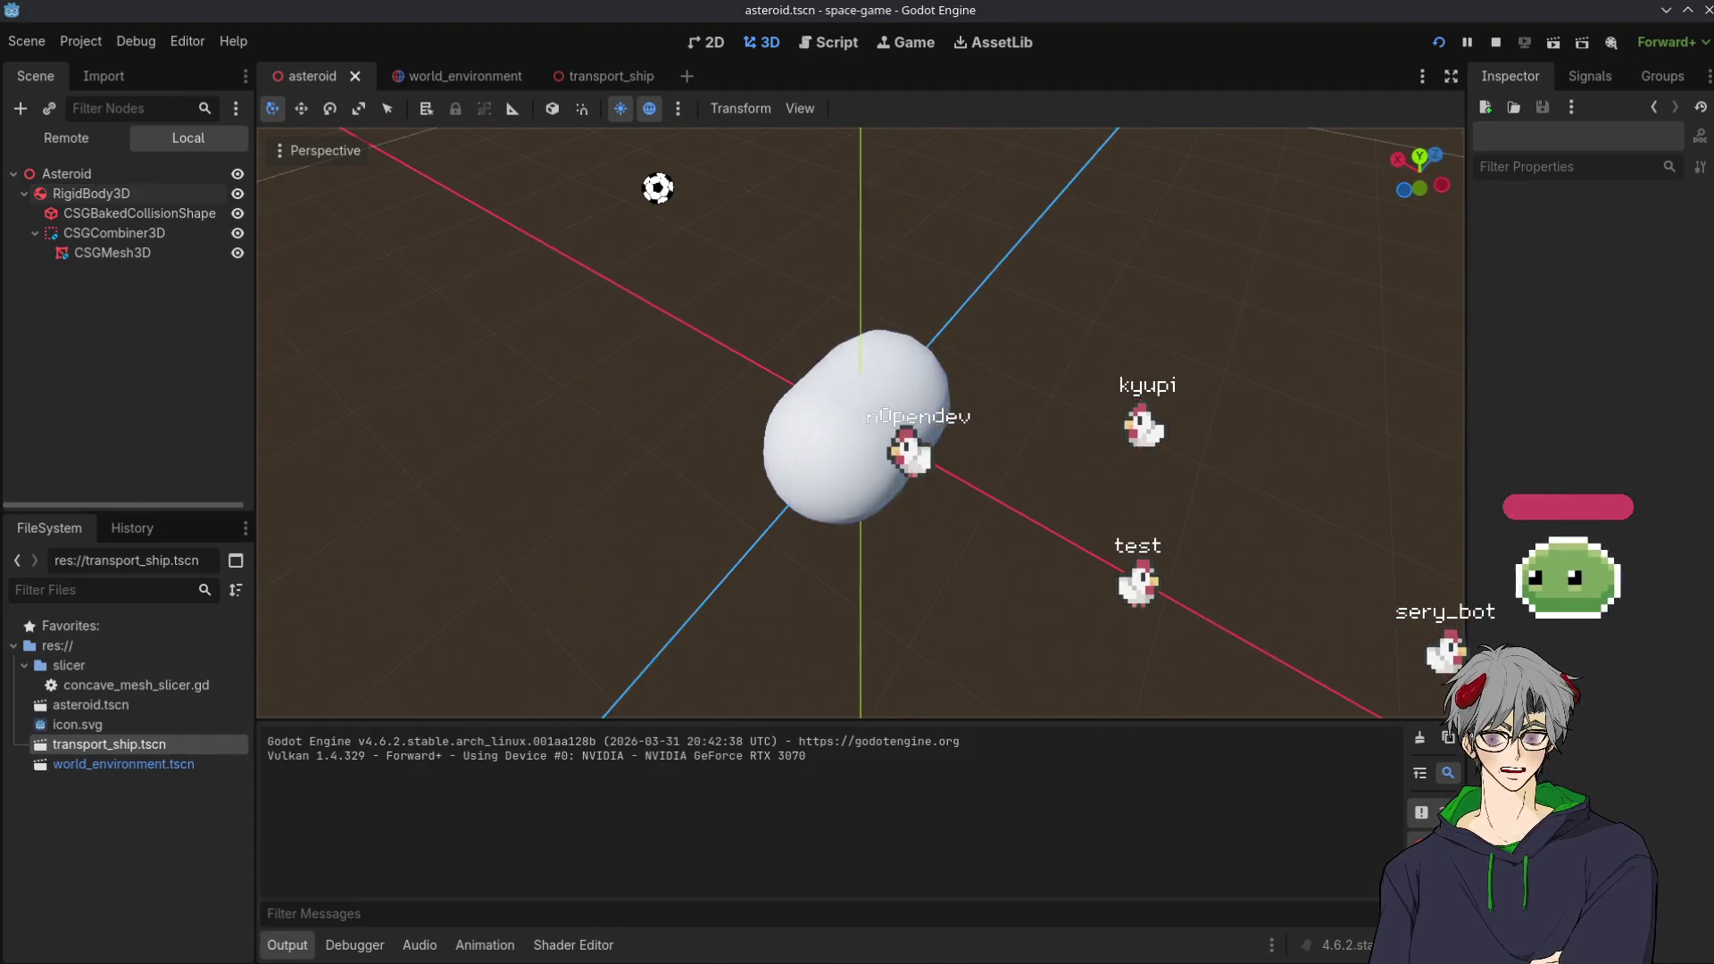
{"action": "key", "text": "alt+Tab"}
{"action": "mouse_move", "coordinate": [357, 295]}
{"action": "left_mouse_down"}
{"action": "mouse_move", "coordinate": [482, 317]}
{"action": "mouse_move", "coordinate": [692, 574]}
{"action": "mouse_move", "coordinate": [672, 383]}
{"action": "left_mouse_up"}
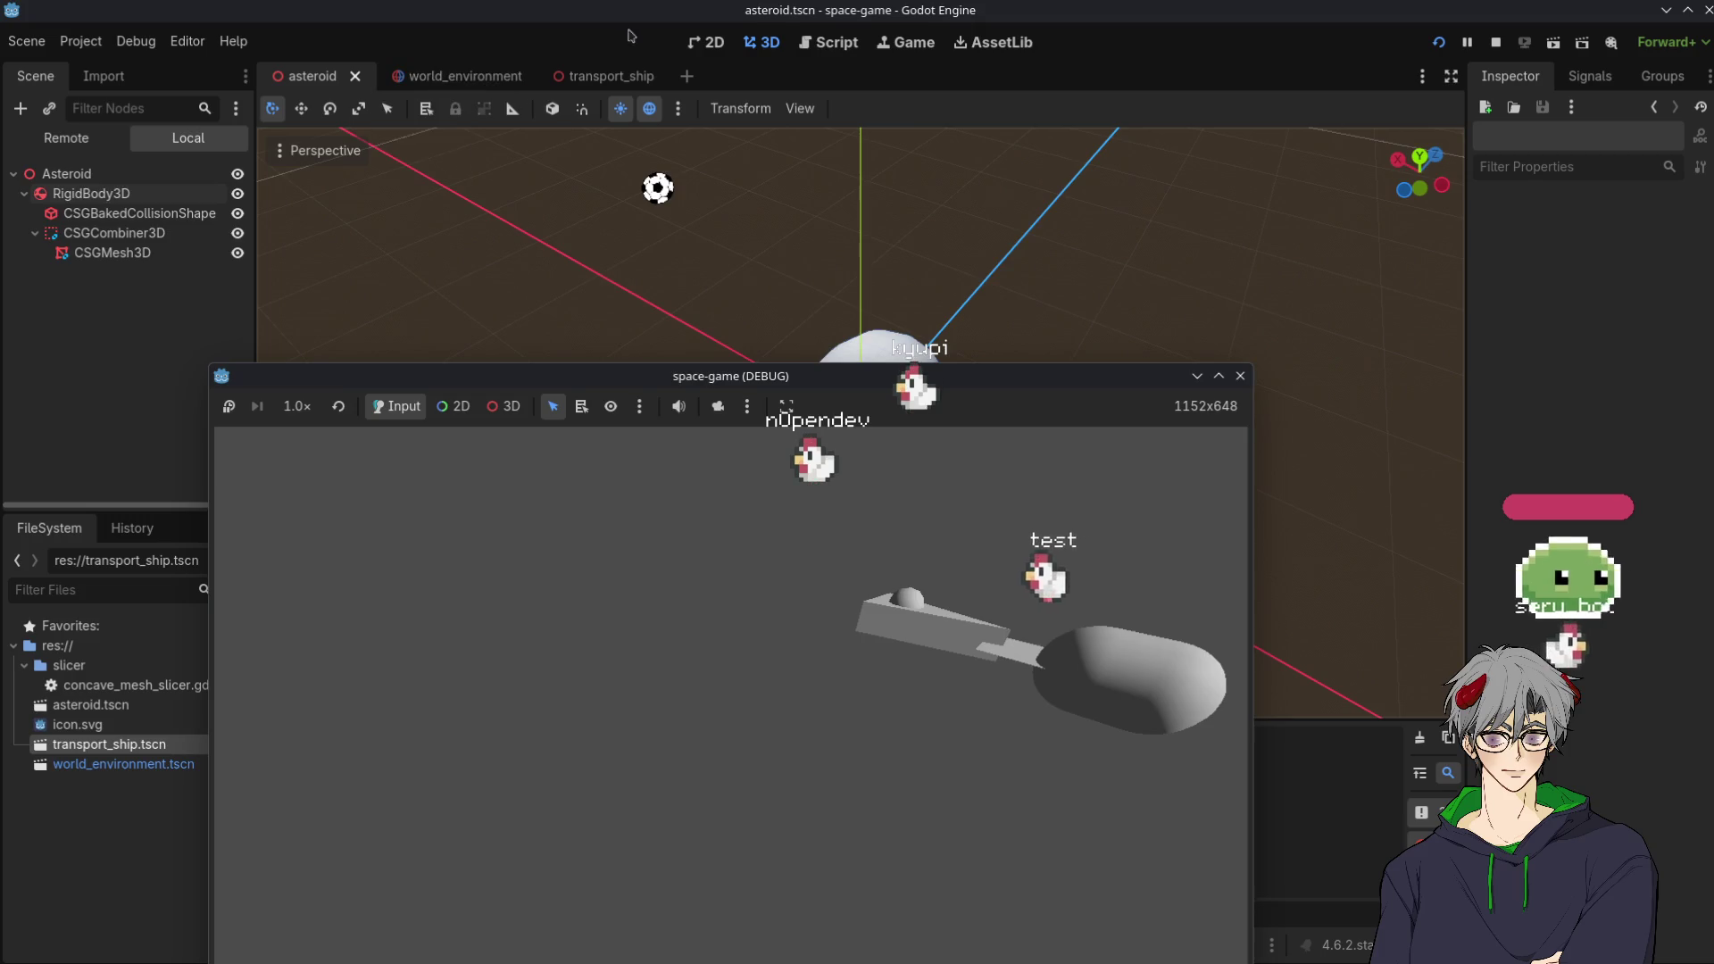
{"action": "mouse_move", "coordinate": [583, 84]}
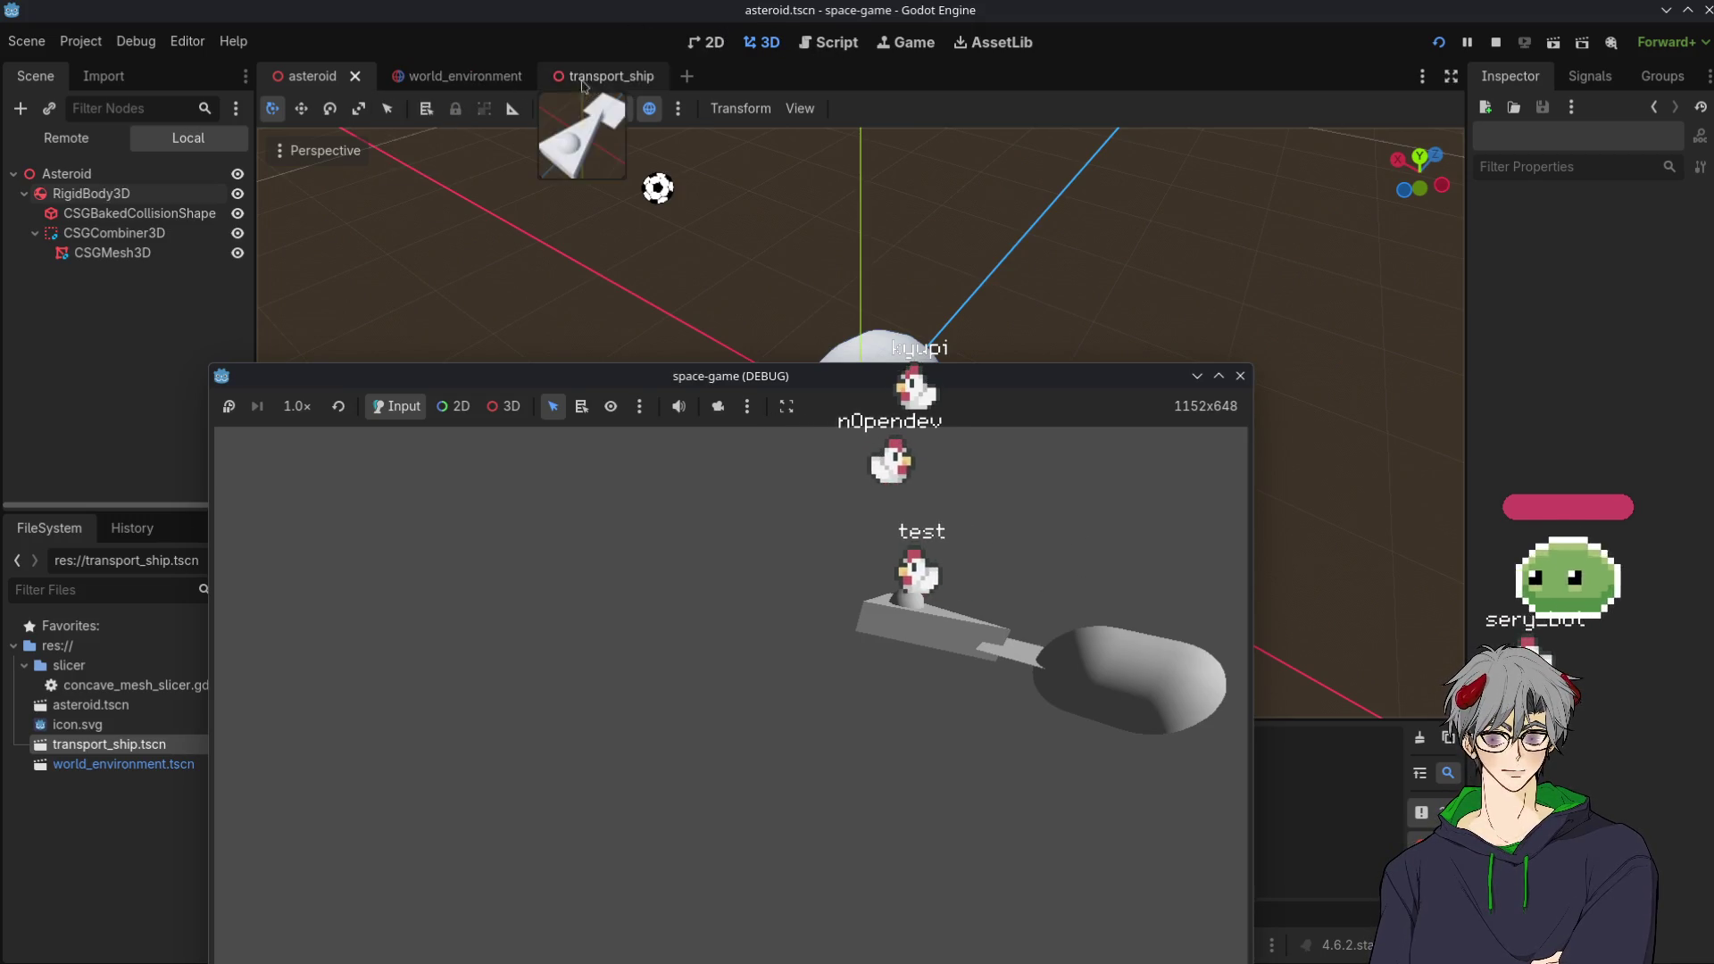
{"action": "left_click", "coordinate": [451, 76]}
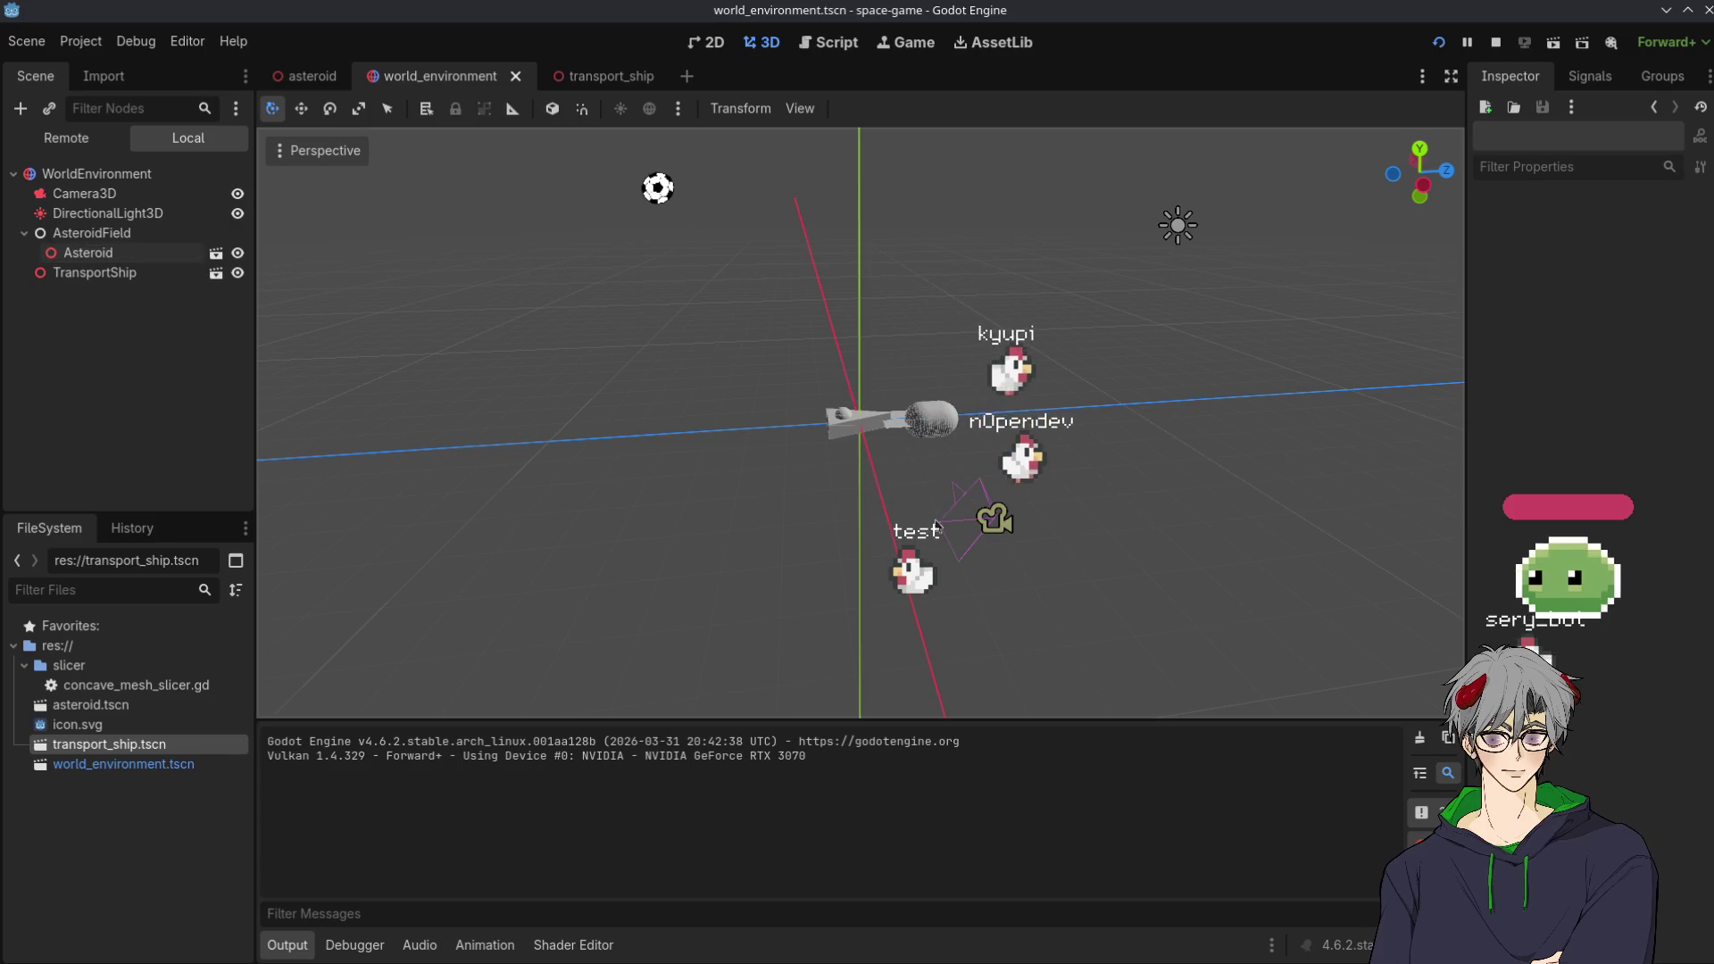
Rotate and raise the Camera3D, move it along Z, and set FOV to 41
{"action": "left_click", "coordinate": [994, 519]}
{"action": "left_click_drag", "start_coordinate": [997, 582], "coordinate": [937, 568]}
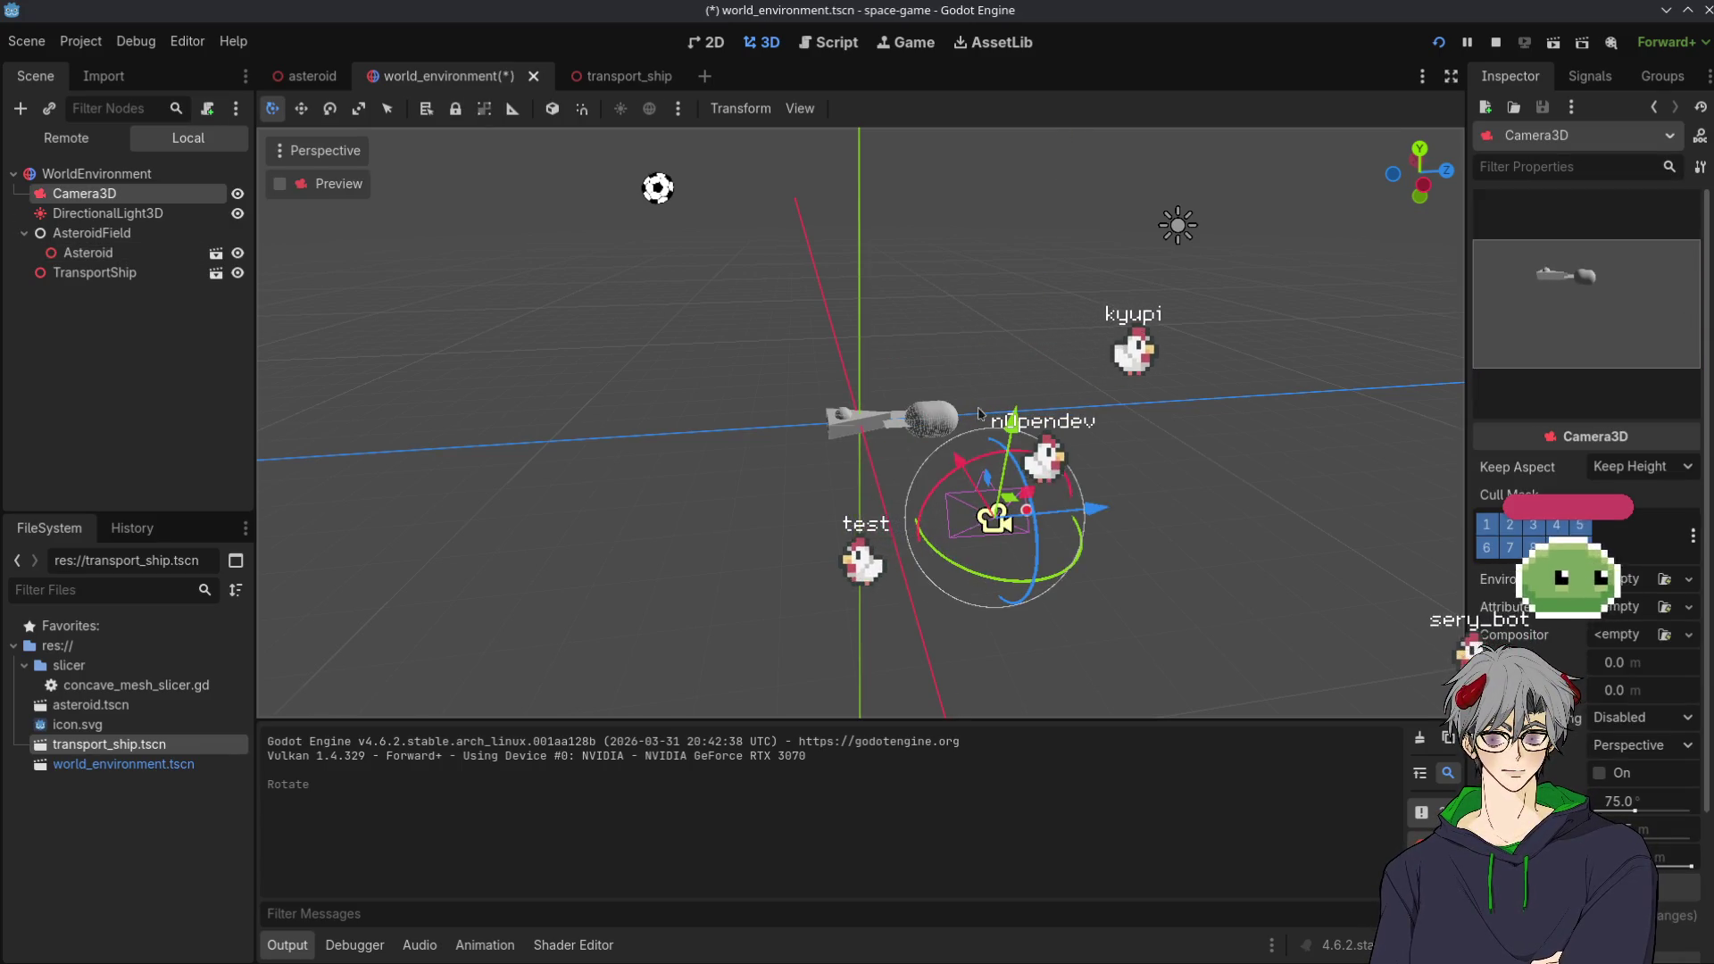
{"action": "left_click_drag", "start_coordinate": [1047, 556], "coordinate": [1053, 520]}
{"action": "scroll", "coordinate": [1029, 479], "scroll_direction": "up", "scroll_amount": 2}
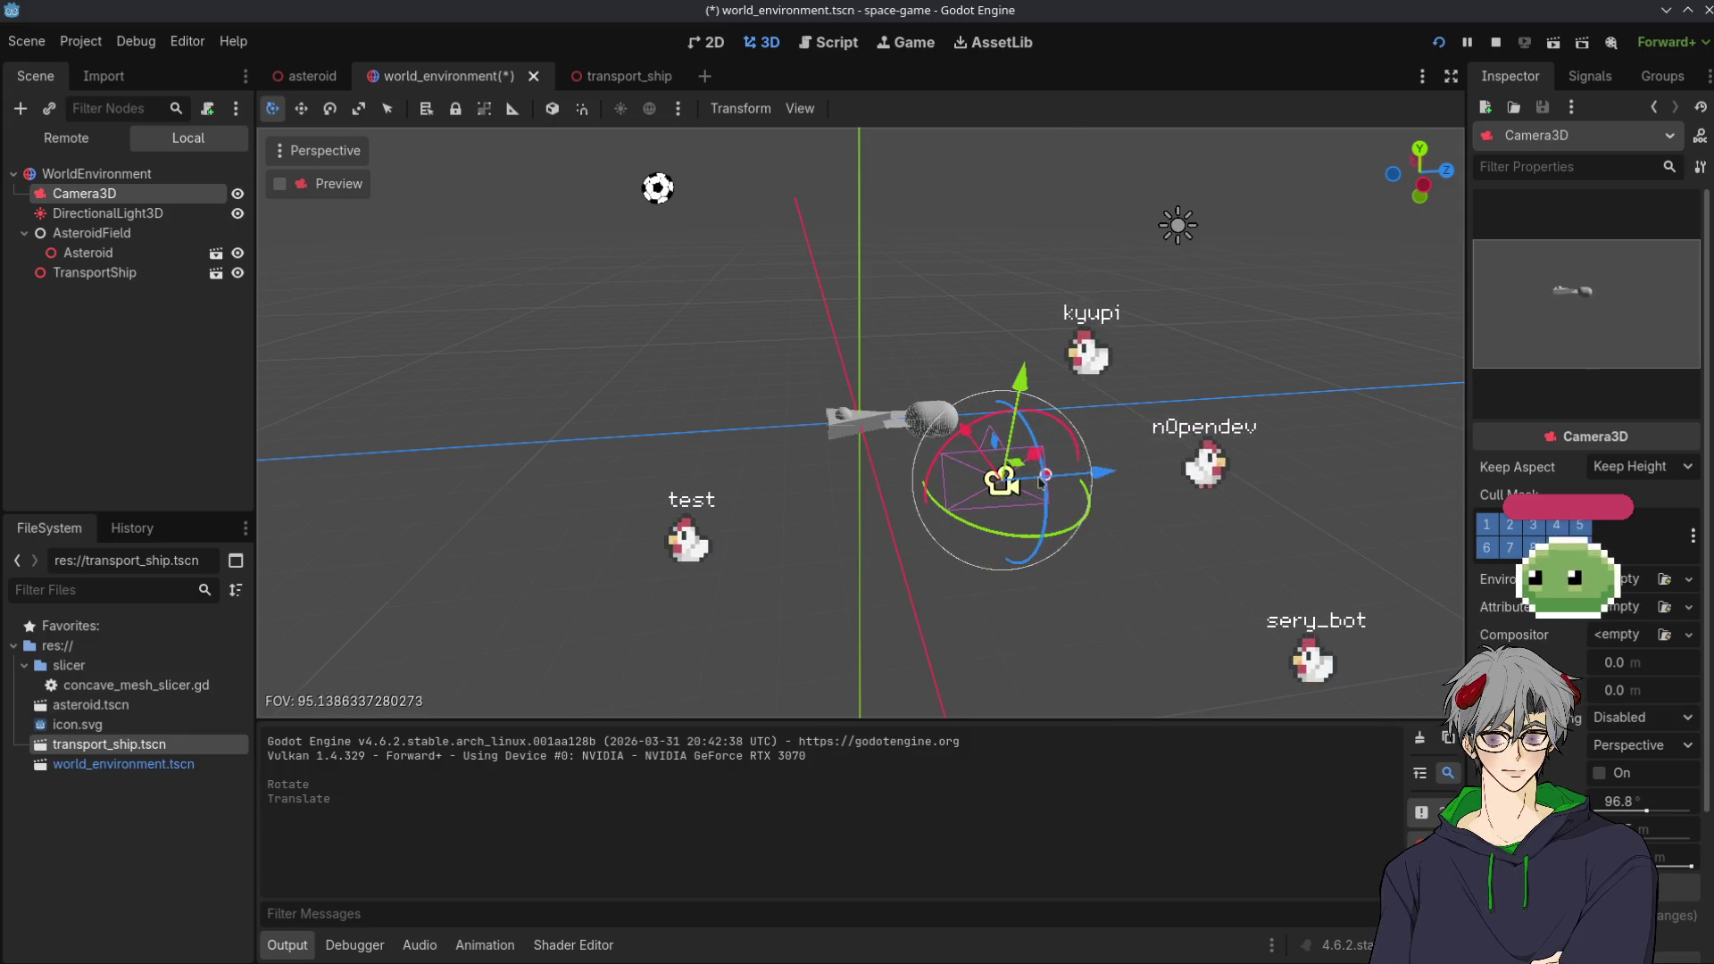
{"action": "scroll", "coordinate": [1027, 478], "scroll_direction": "down", "scroll_amount": 8}
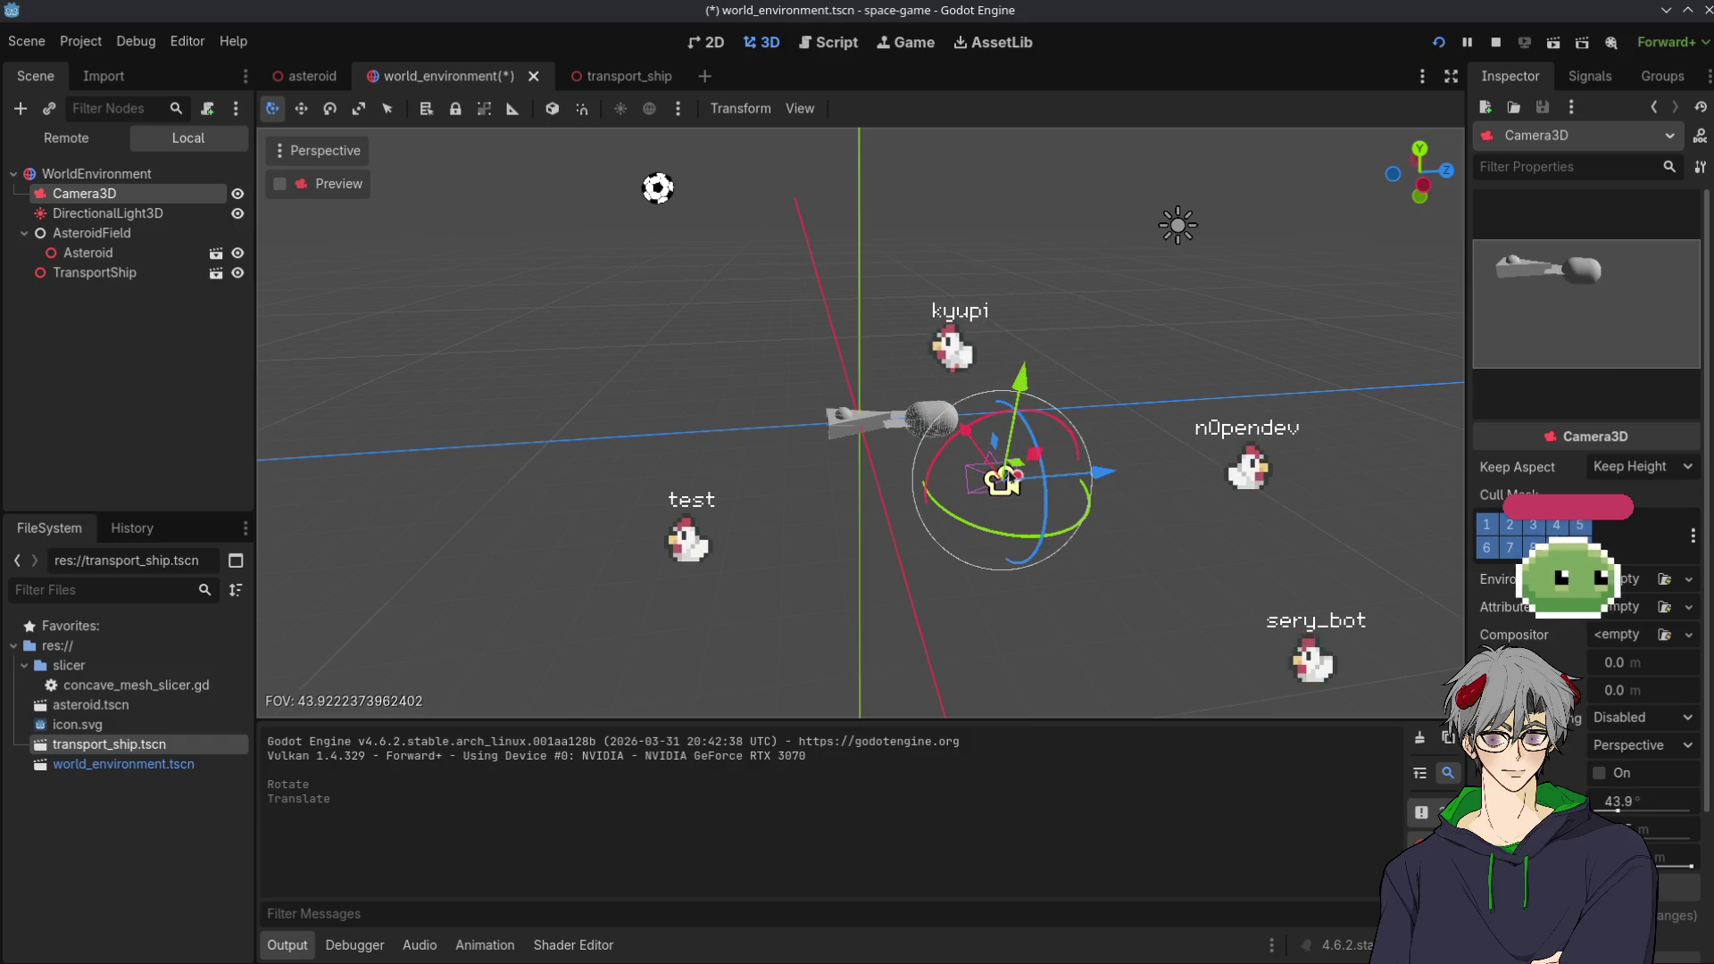
{"action": "scroll", "coordinate": [1026, 478], "scroll_direction": "down", "scroll_amount": 3}
{"action": "left_click_drag", "start_coordinate": [1016, 428], "coordinate": [1025, 366]}
{"action": "left_click_drag", "start_coordinate": [1116, 419], "coordinate": [1018, 447]}
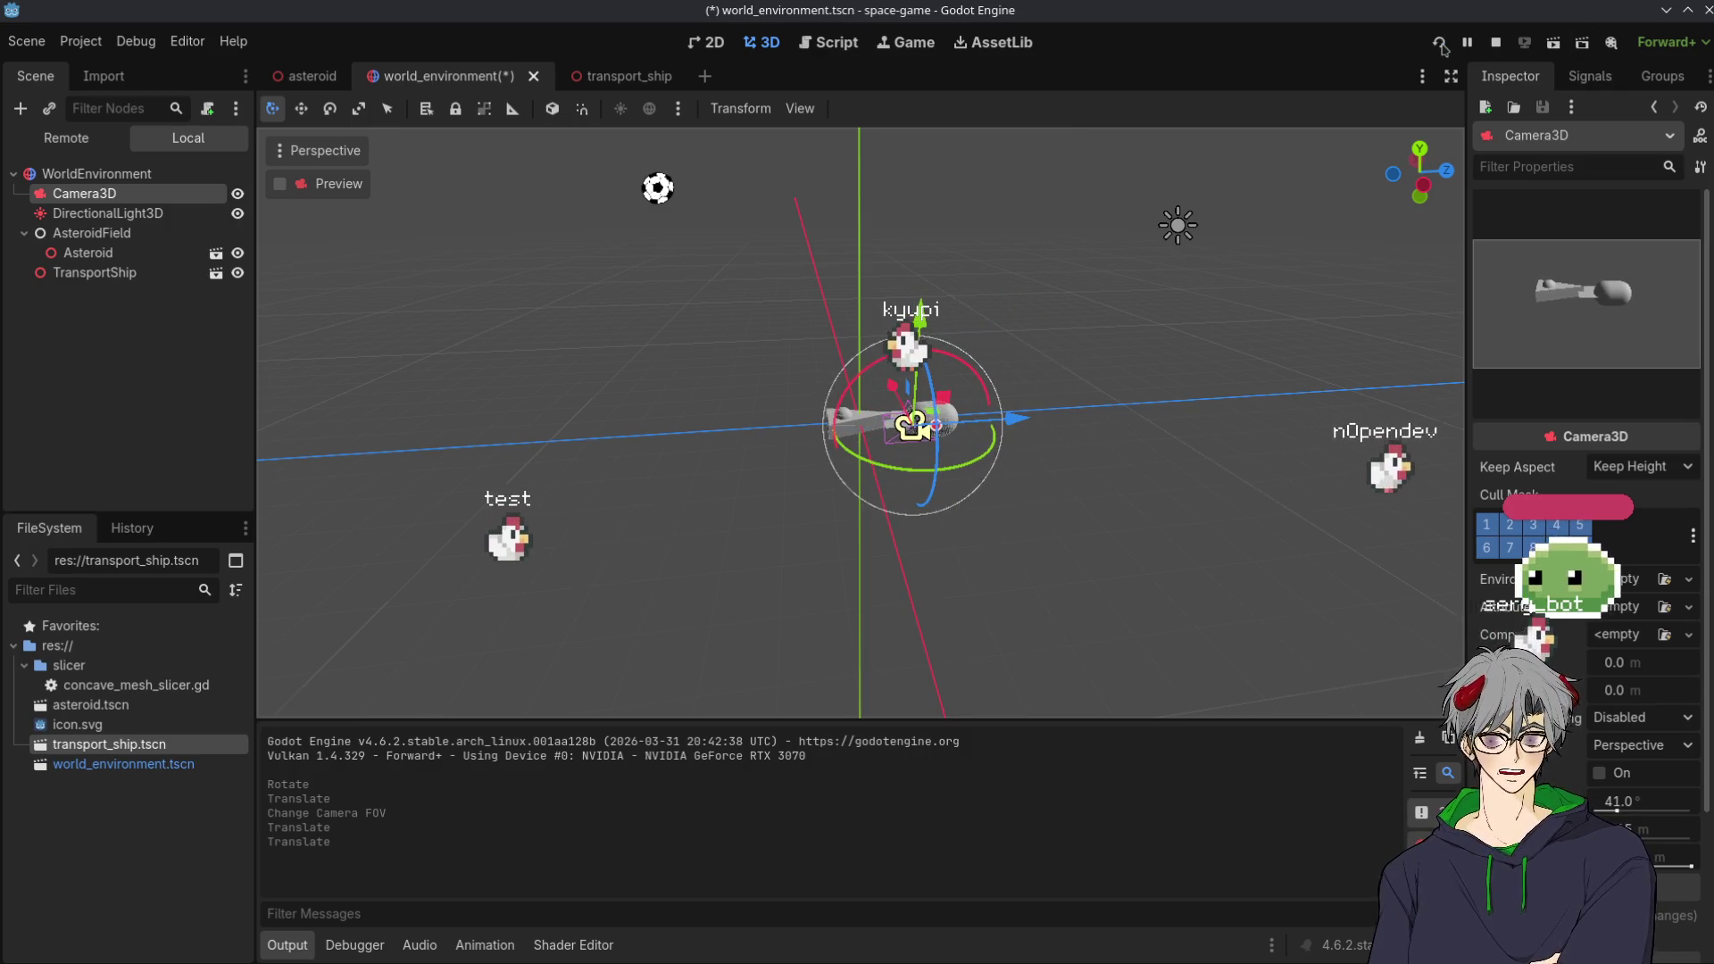
Save and run the game to check the new framing, then stop it
{"action": "key", "text": "F5"}
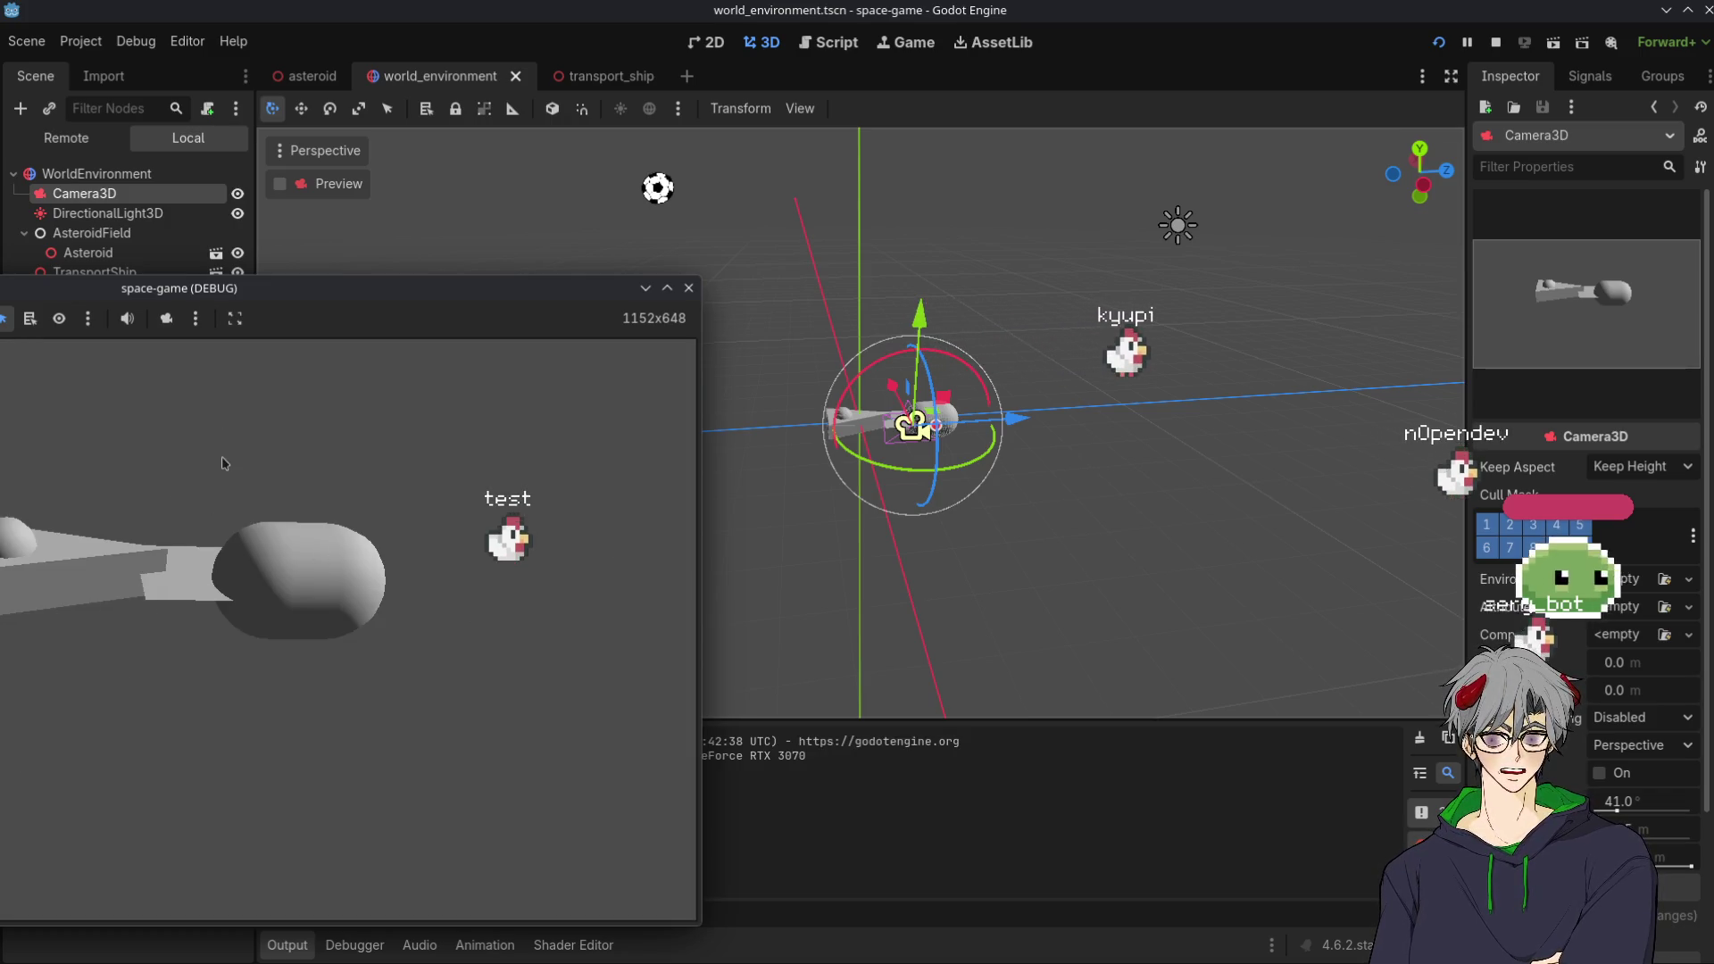
{"action": "left_click", "coordinate": [876, 635]}
{"action": "key", "text": "F8"}
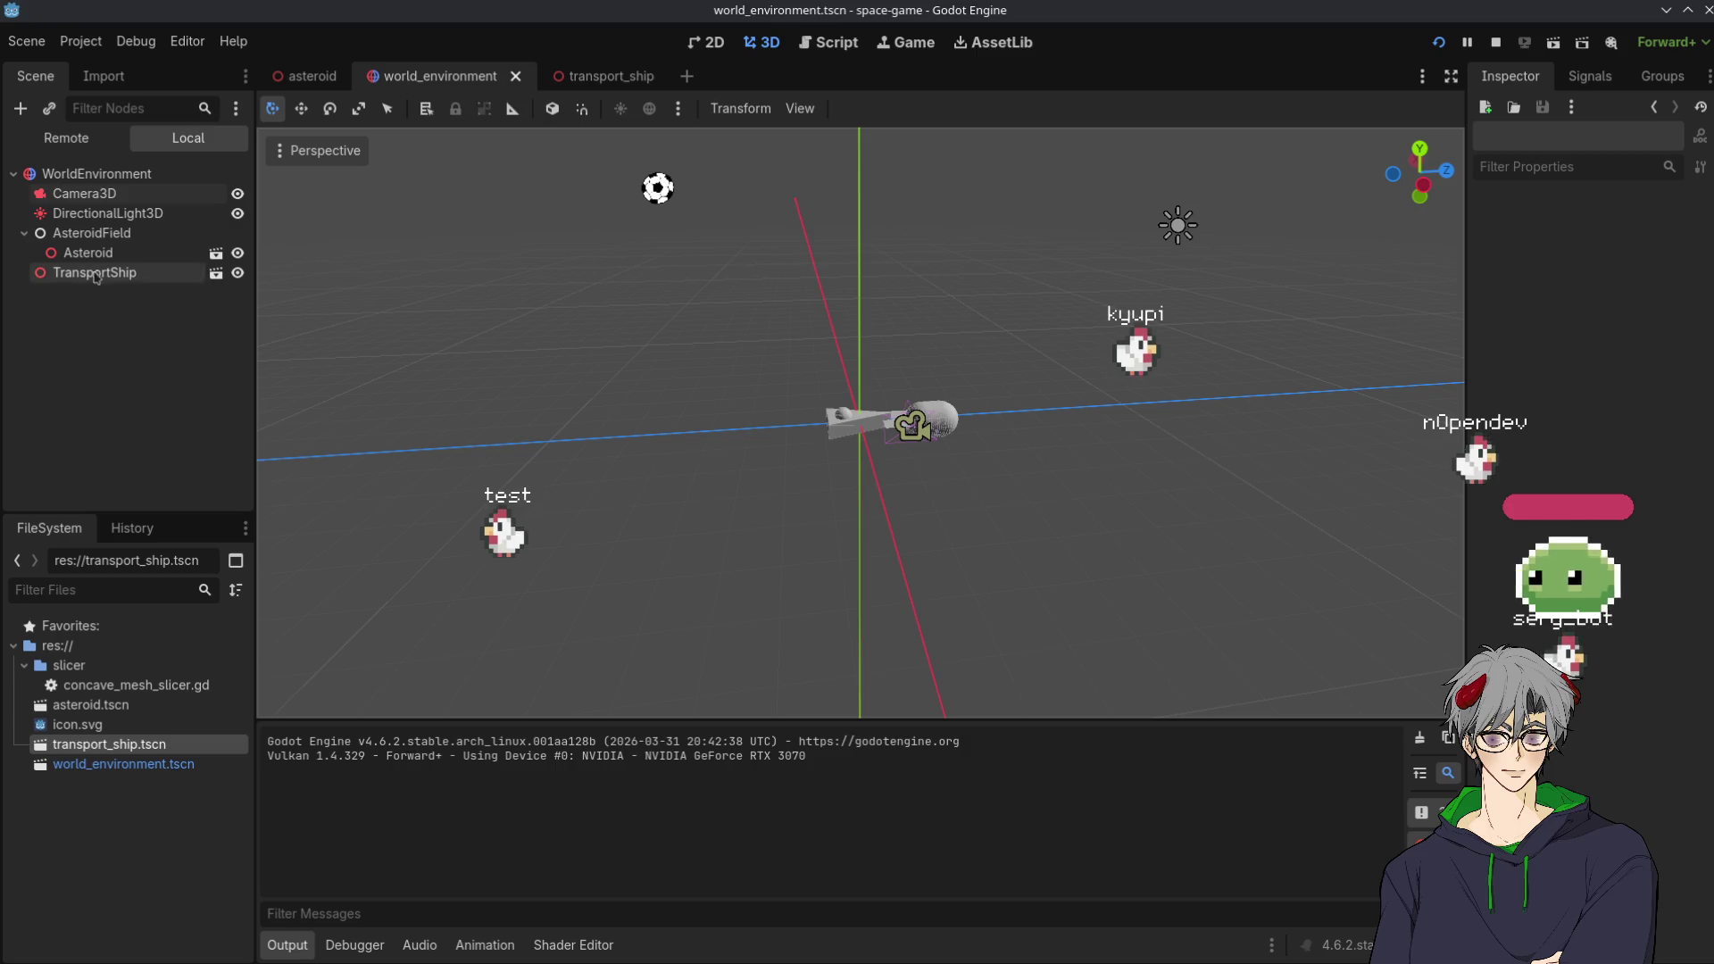
{"action": "left_click", "coordinate": [145, 688]}
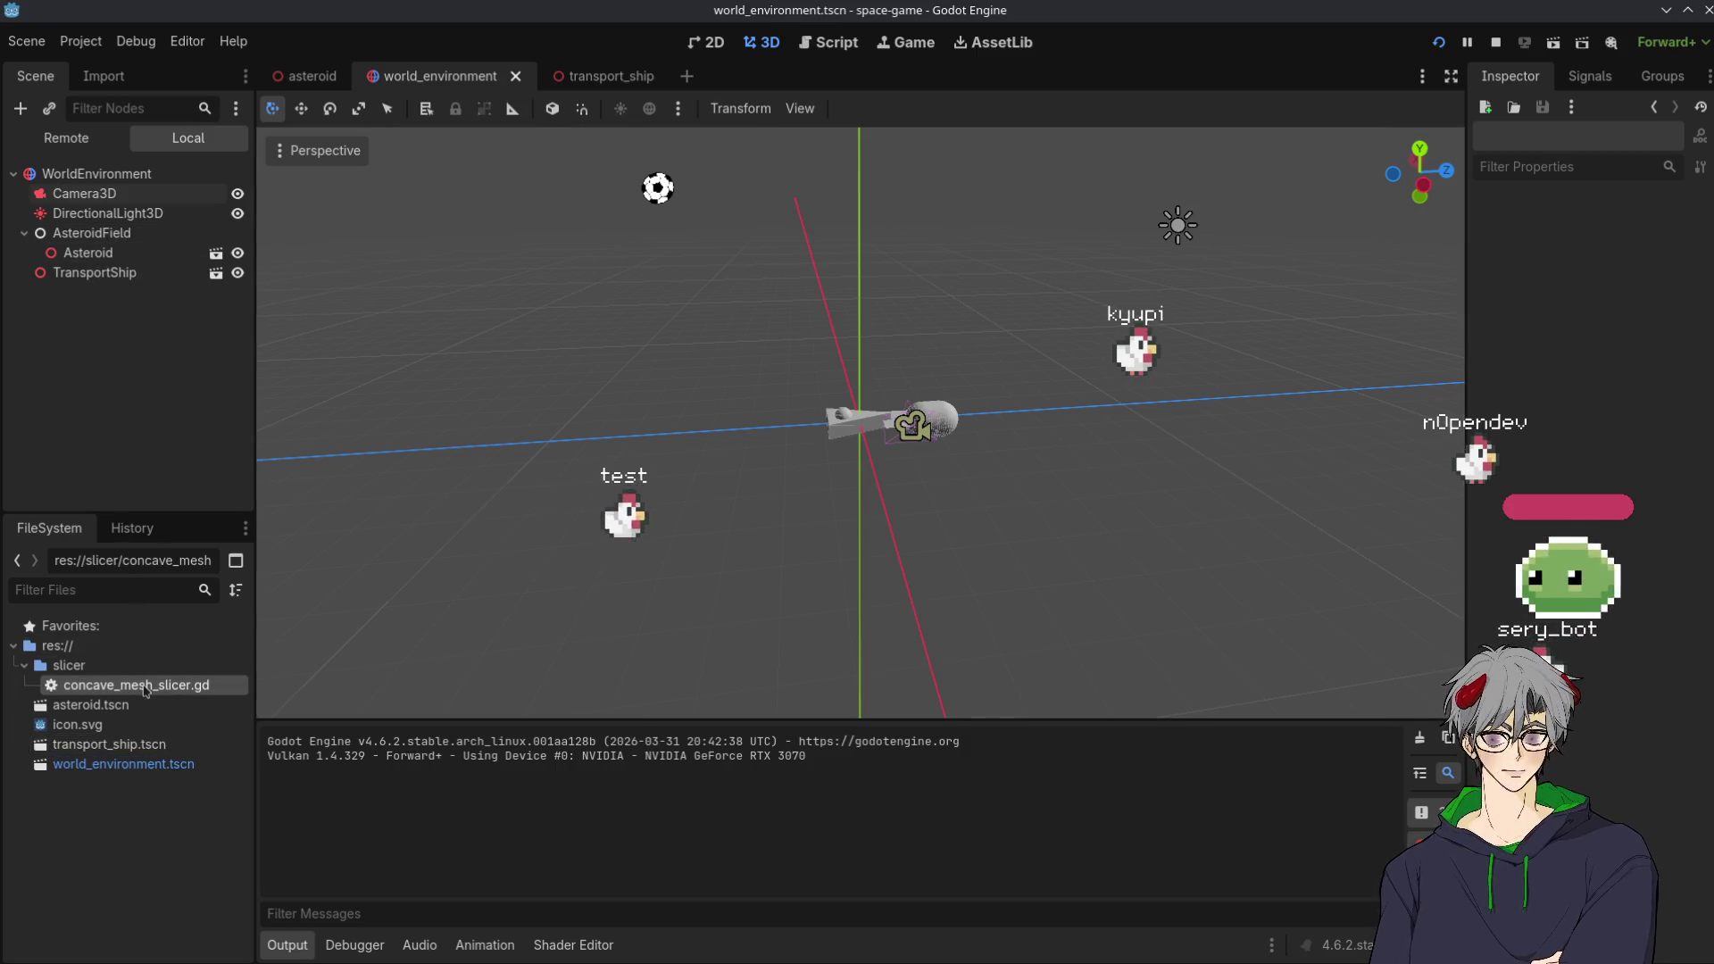
Inspect out_mesh in the line 66 return of concave_mesh_slicer.gd, then open transport_ship
{"action": "double_click", "coordinate": [145, 688]}
{"action": "scroll", "coordinate": [871, 390], "scroll_direction": "down", "scroll_amount": 15}
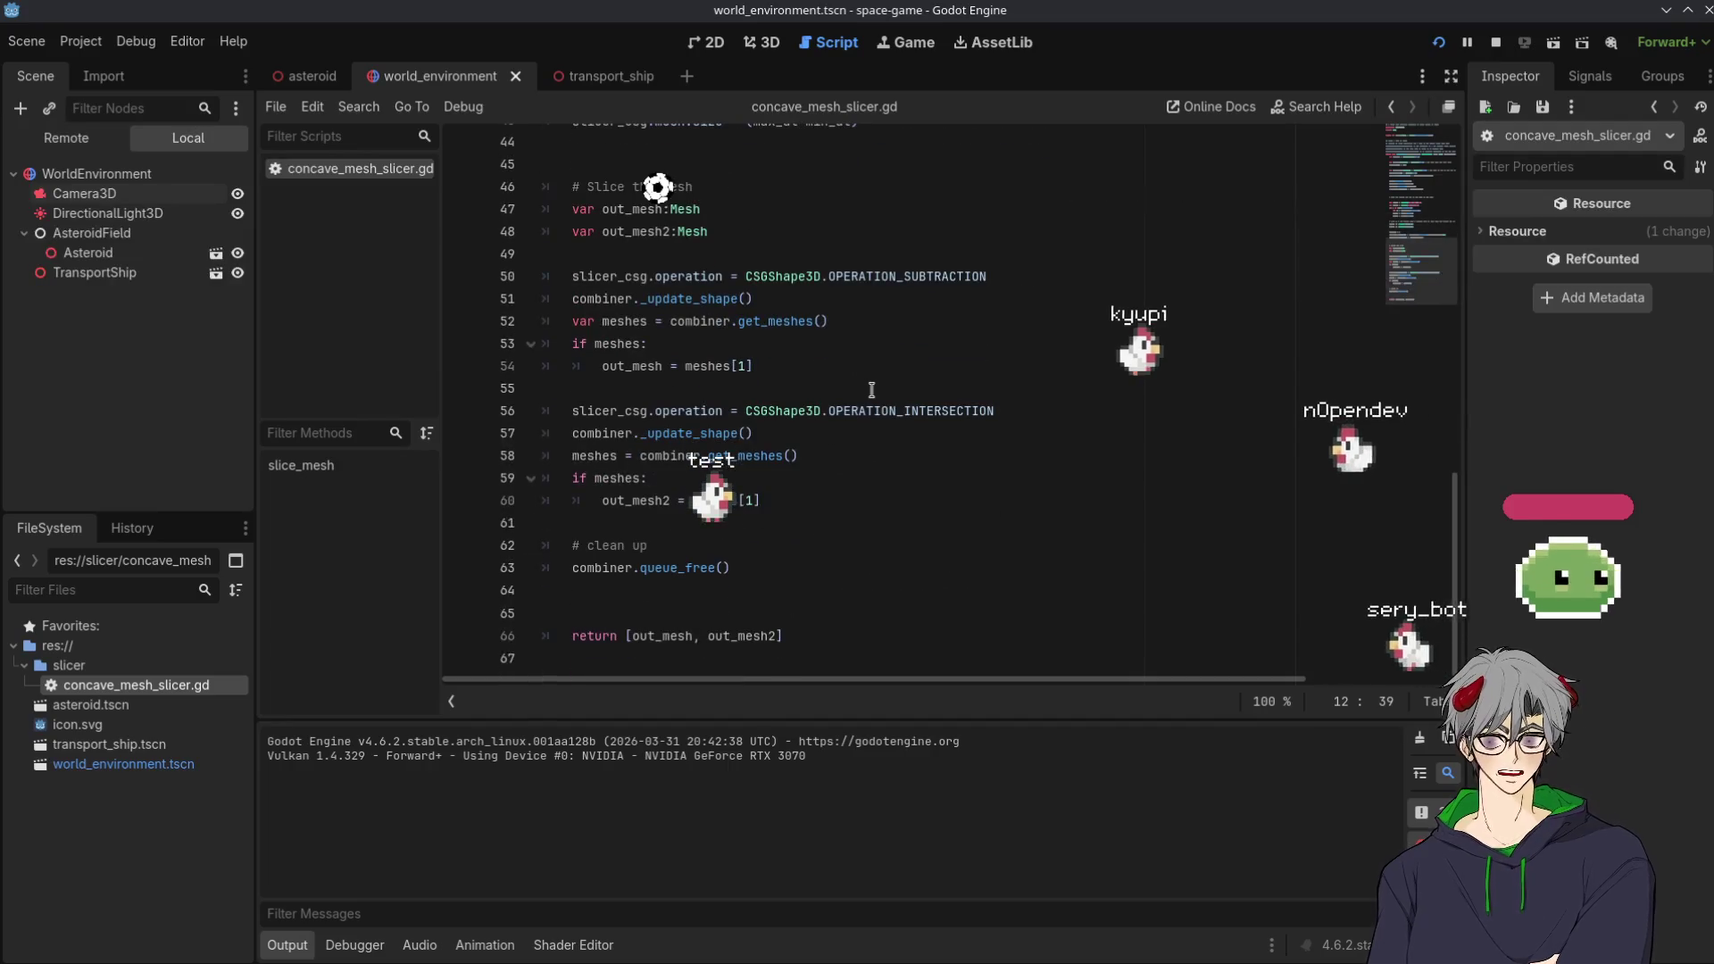
{"action": "left_click", "coordinate": [728, 636]}
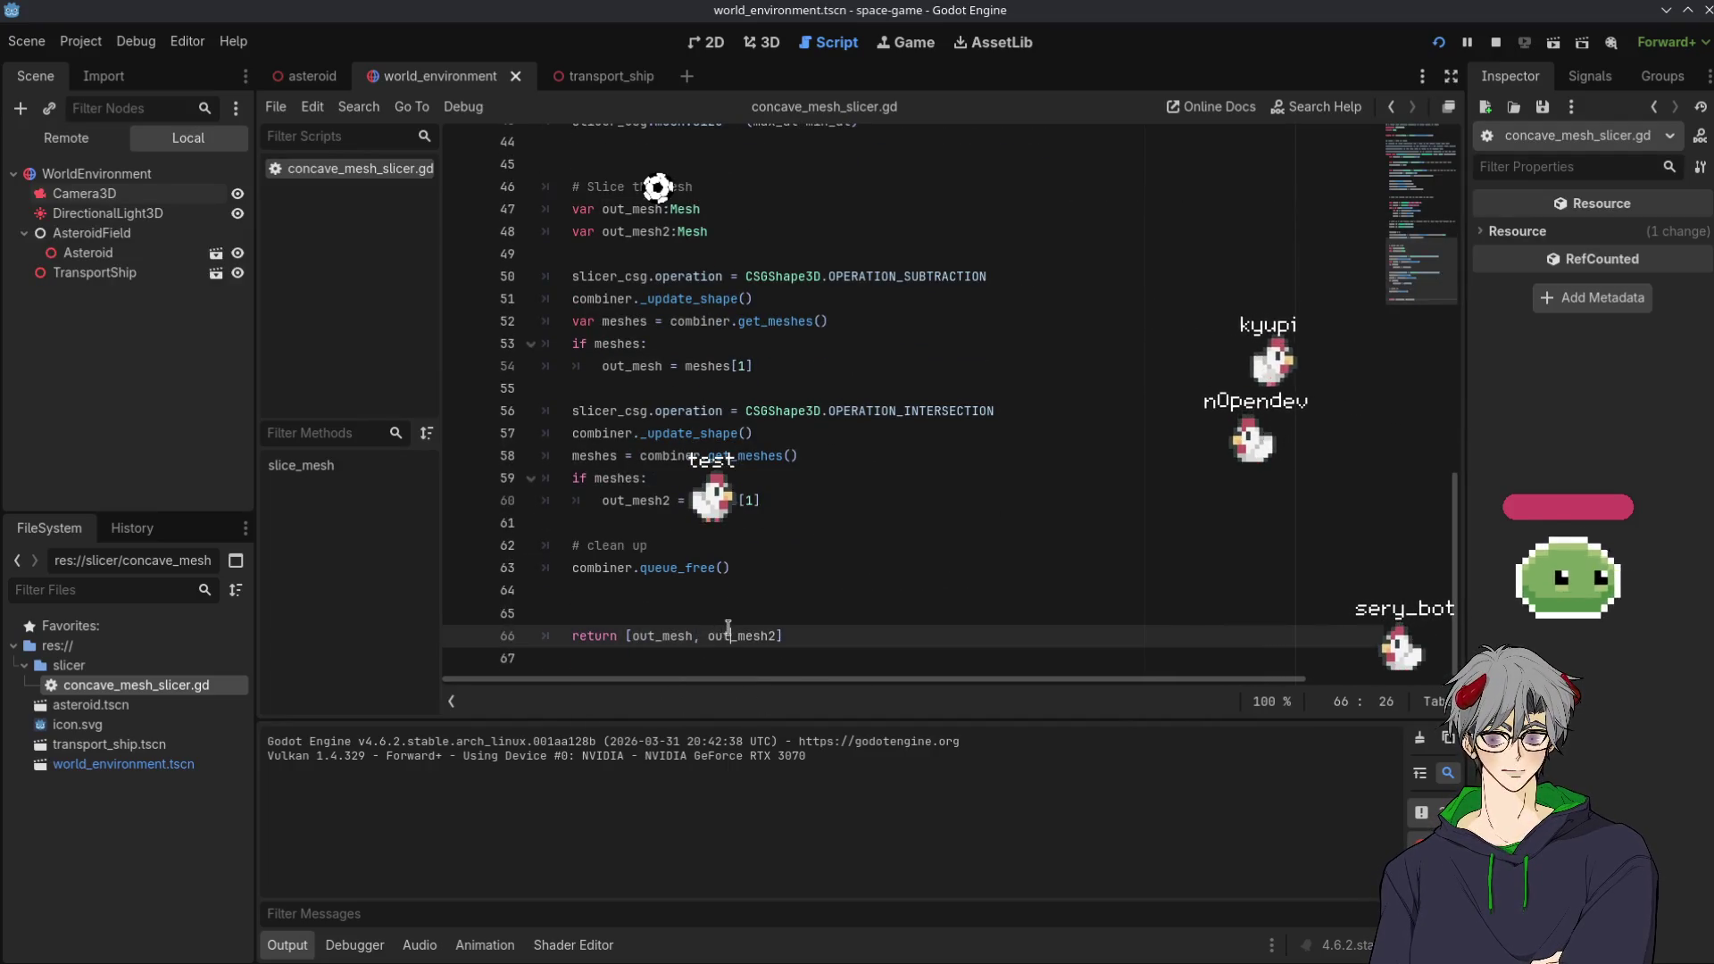
{"action": "double_click", "coordinate": [661, 636]}
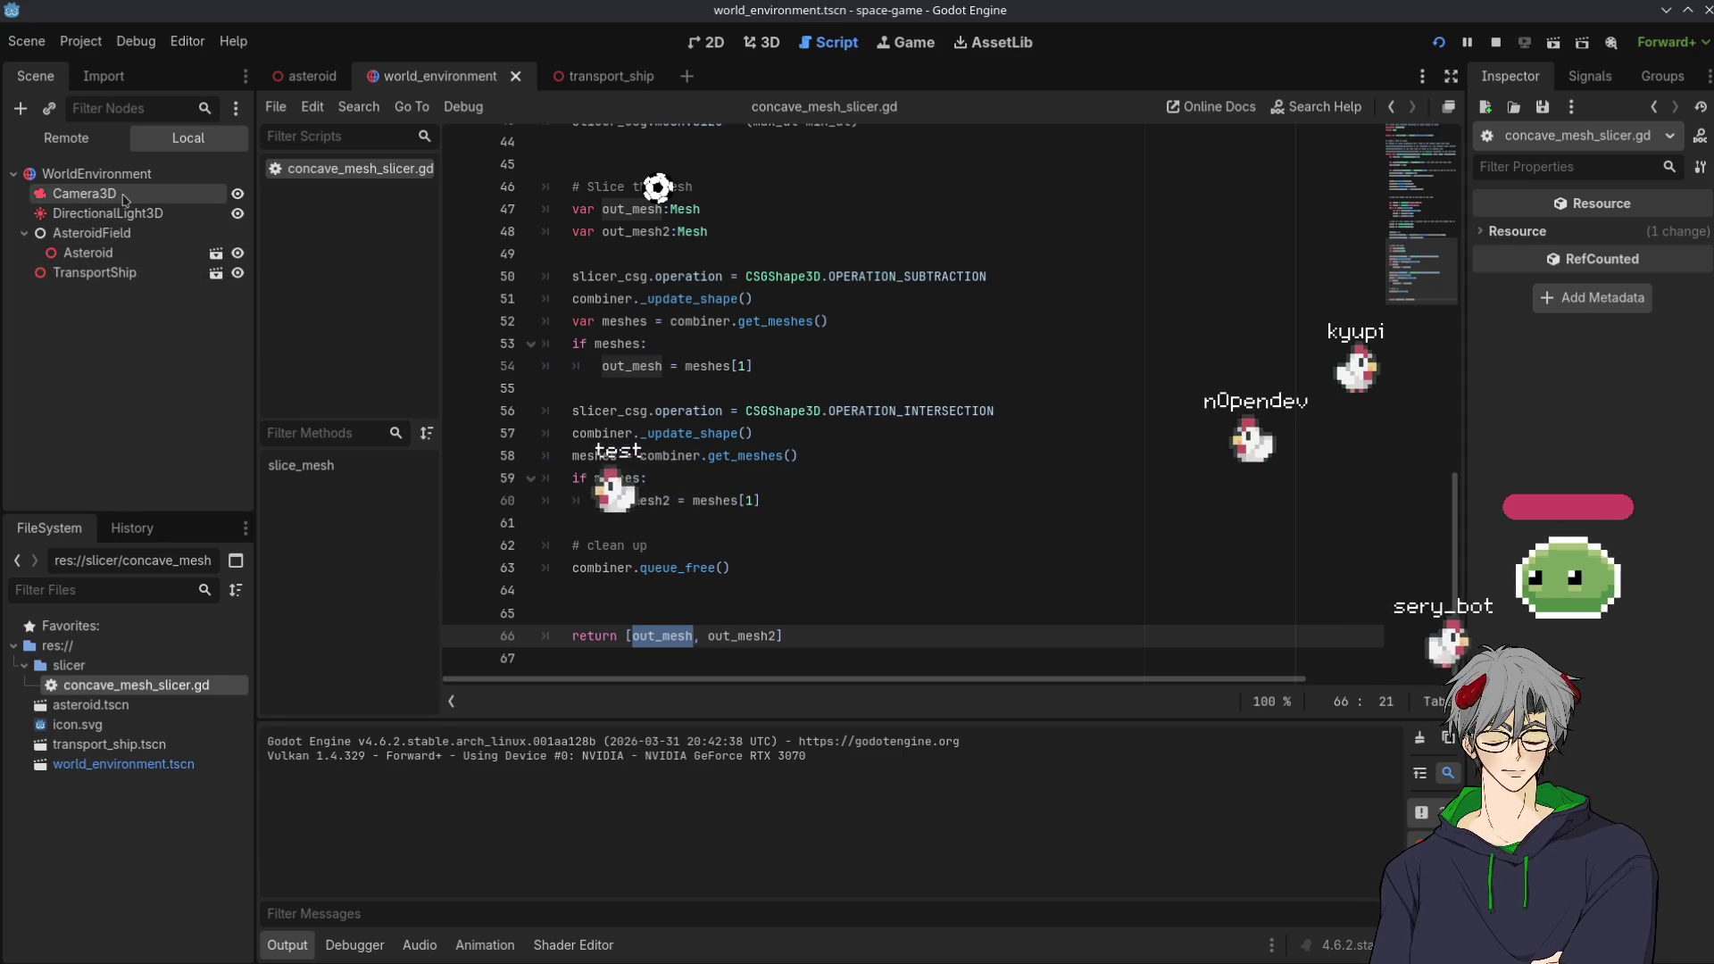
{"action": "left_click", "coordinate": [217, 274]}
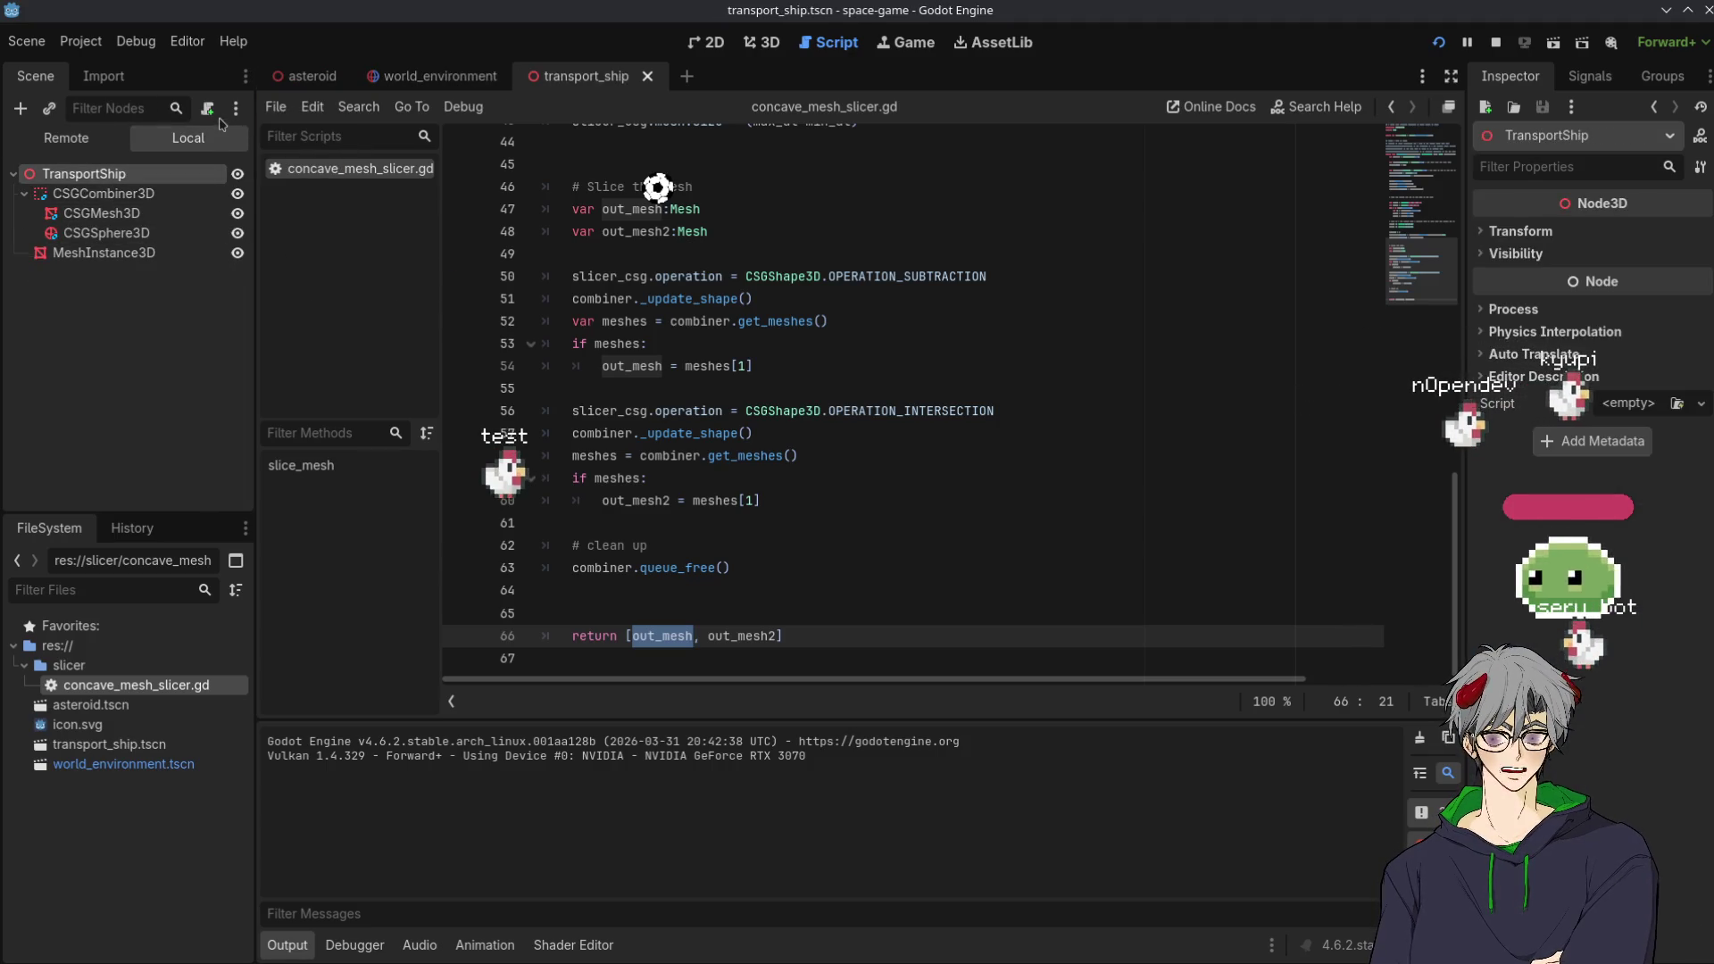
Add an Area3D child node under the ship's MeshInstance3D
{"action": "left_click", "coordinate": [105, 256]}
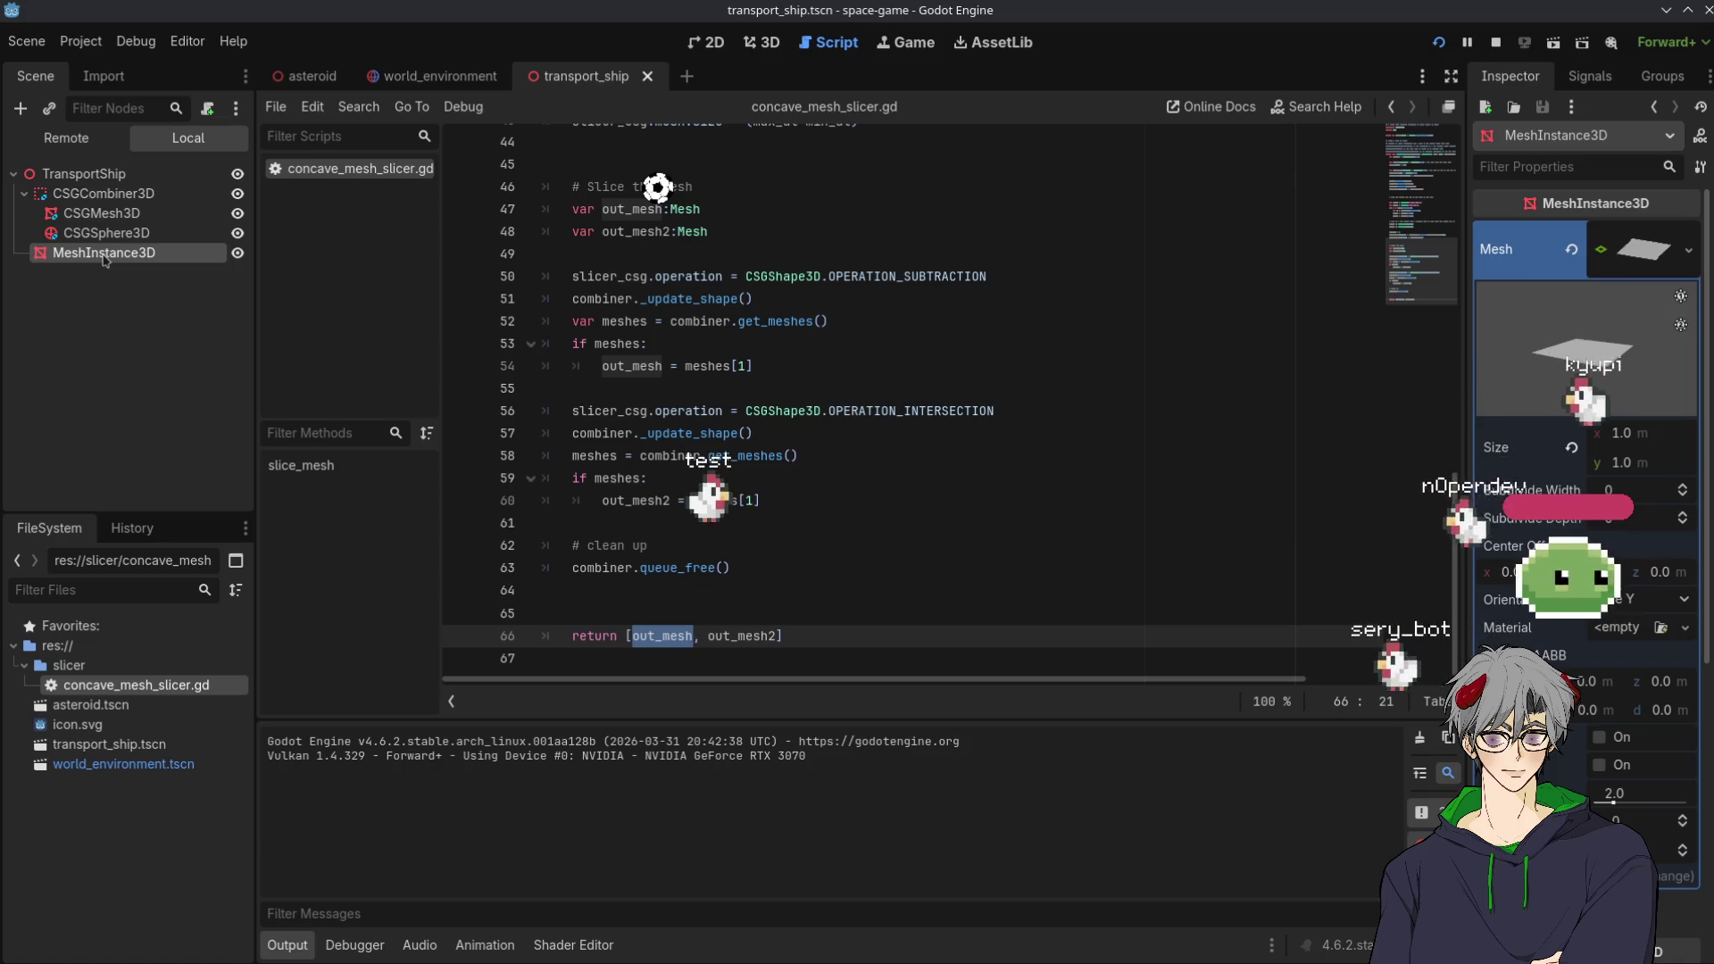
{"action": "right_click", "coordinate": [105, 260]}
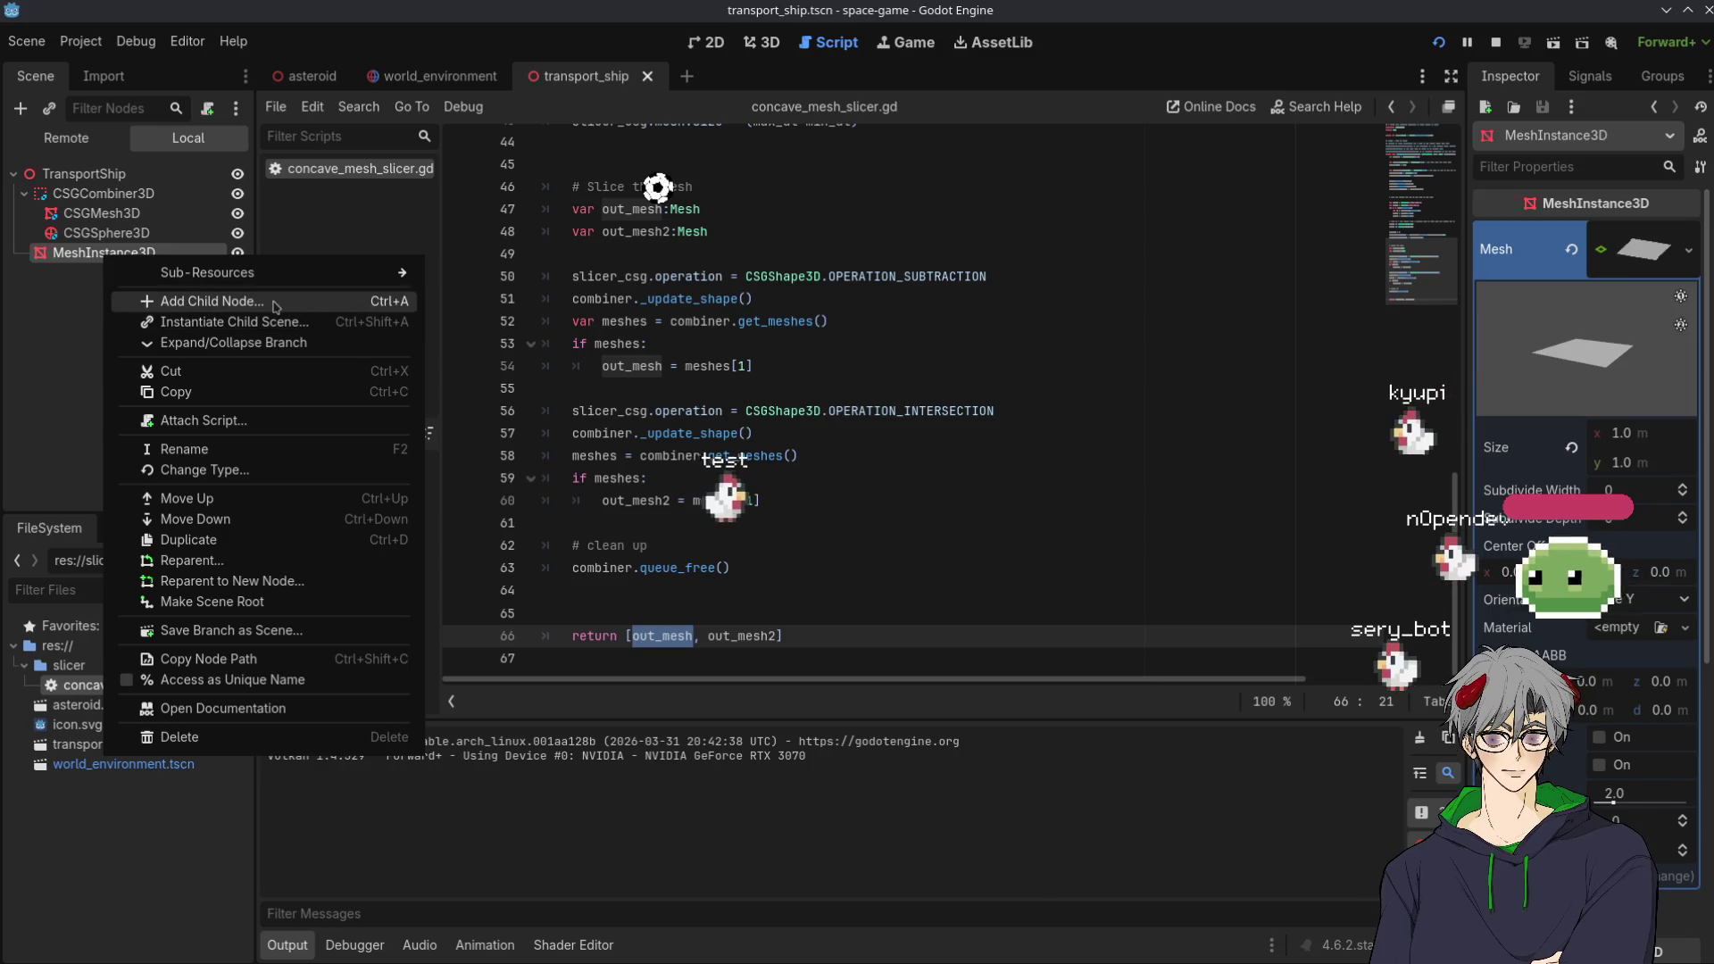
{"action": "left_click", "coordinate": [189, 304]}
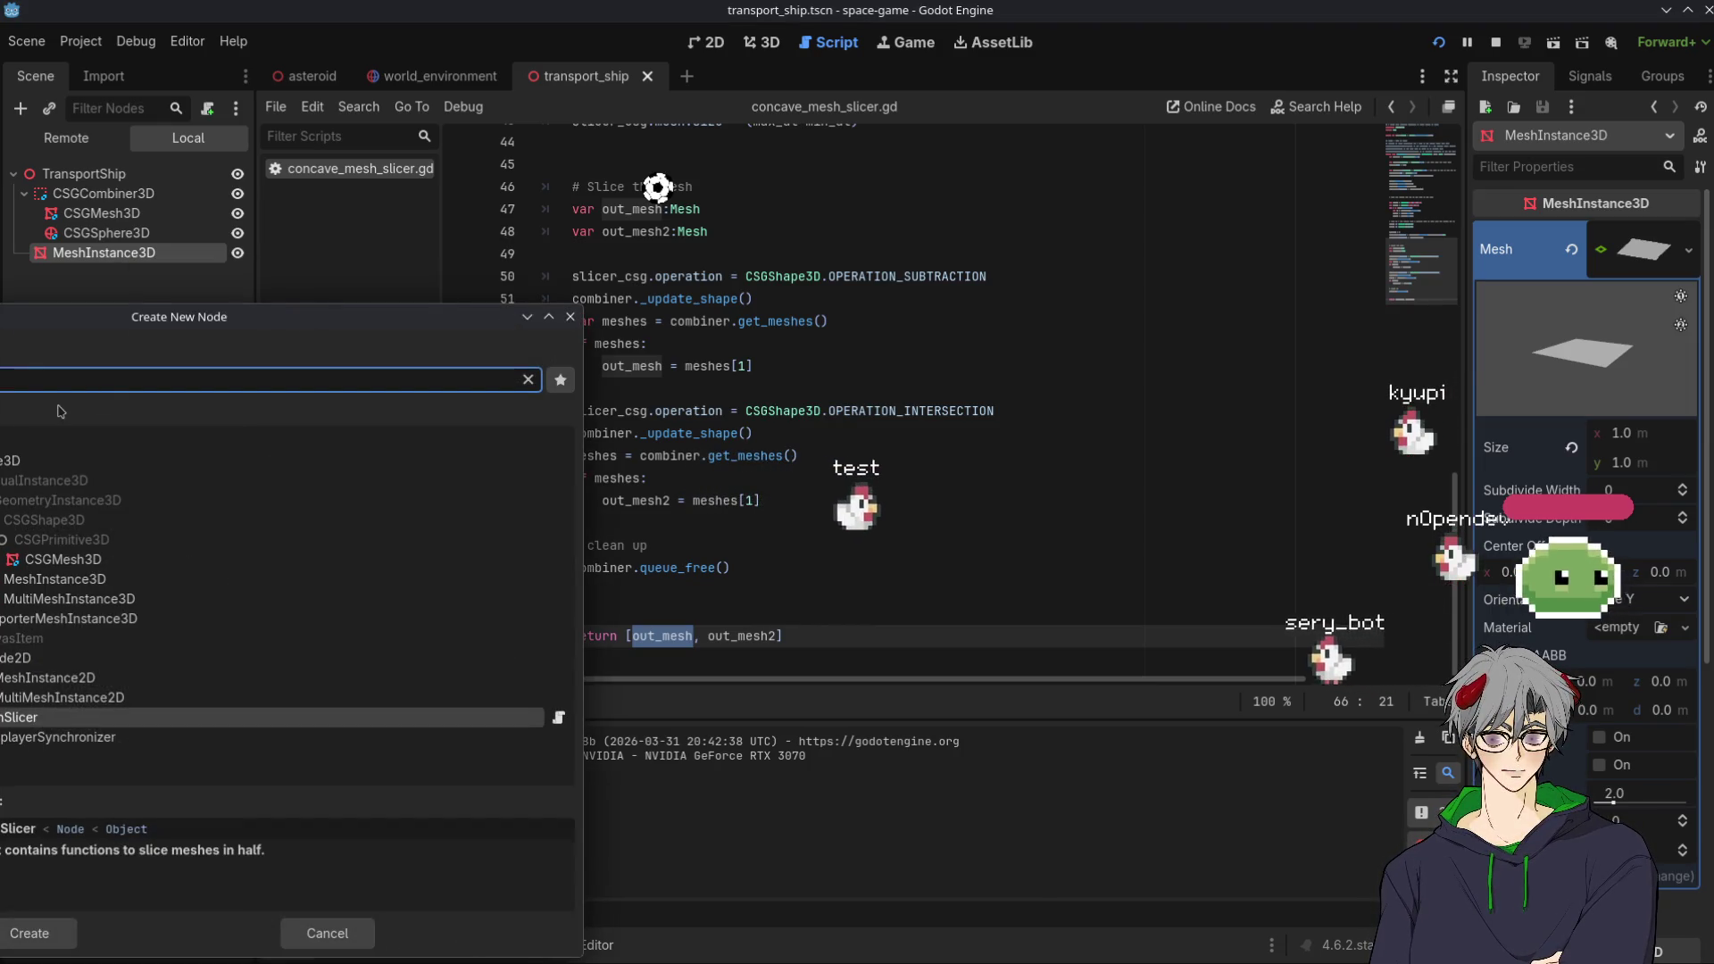
{"action": "key", "text": "Page_Down"}
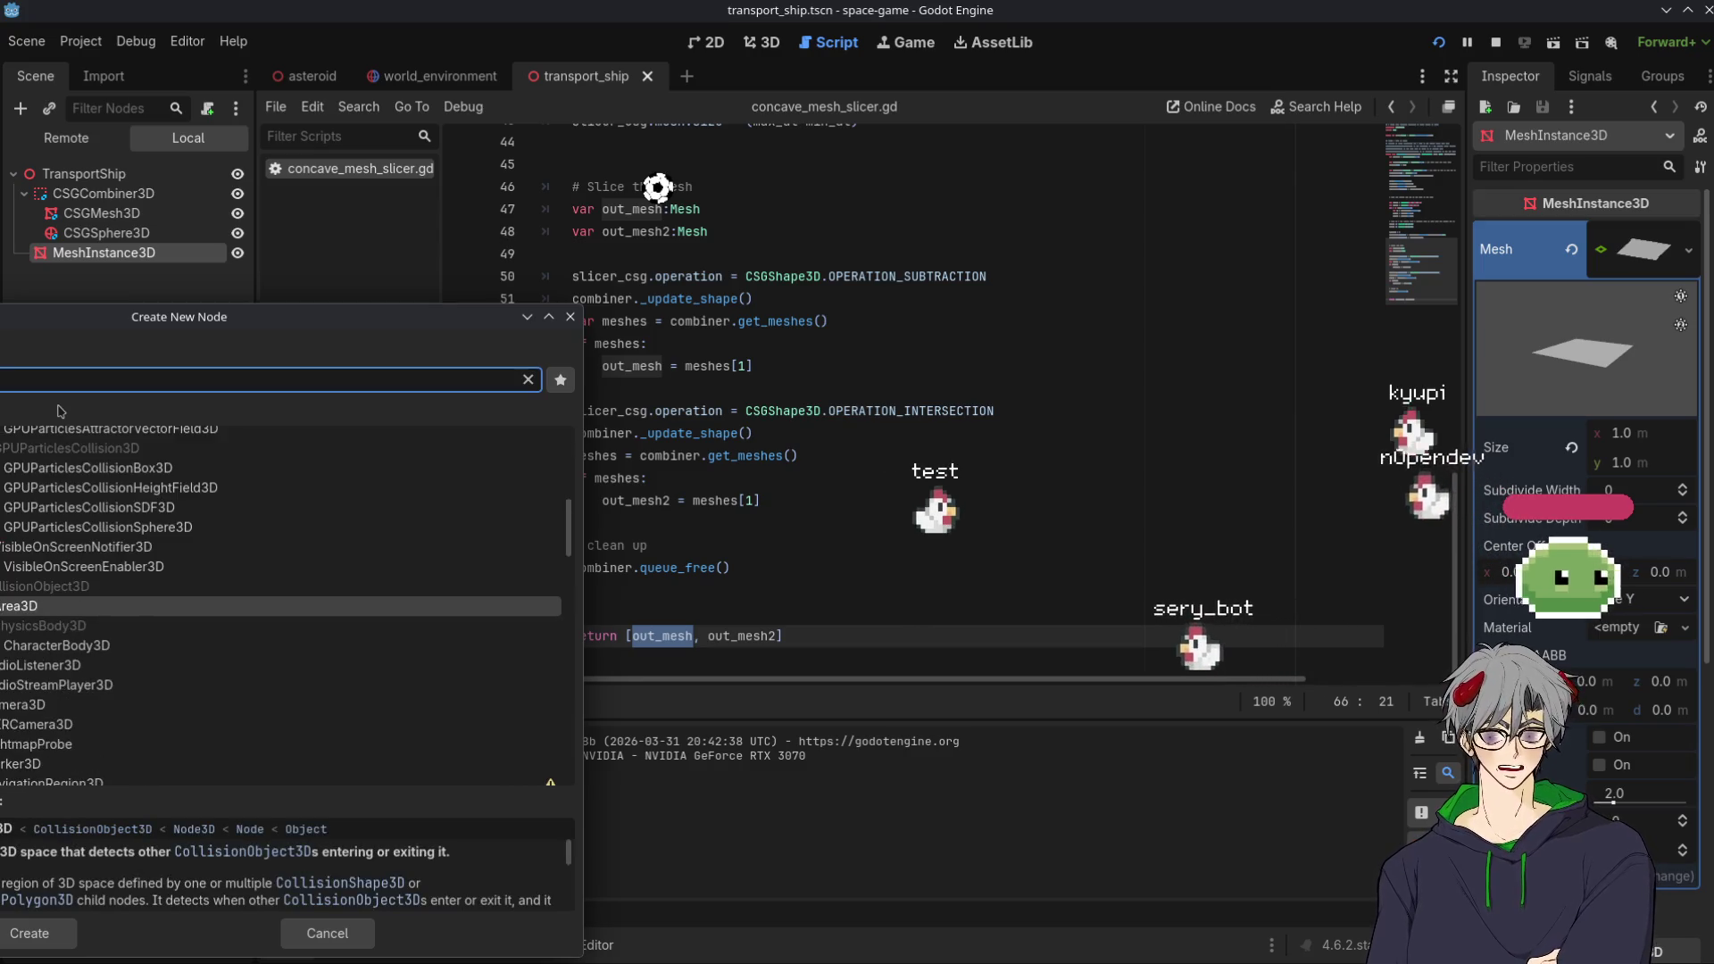
{"action": "key", "text": "Return"}
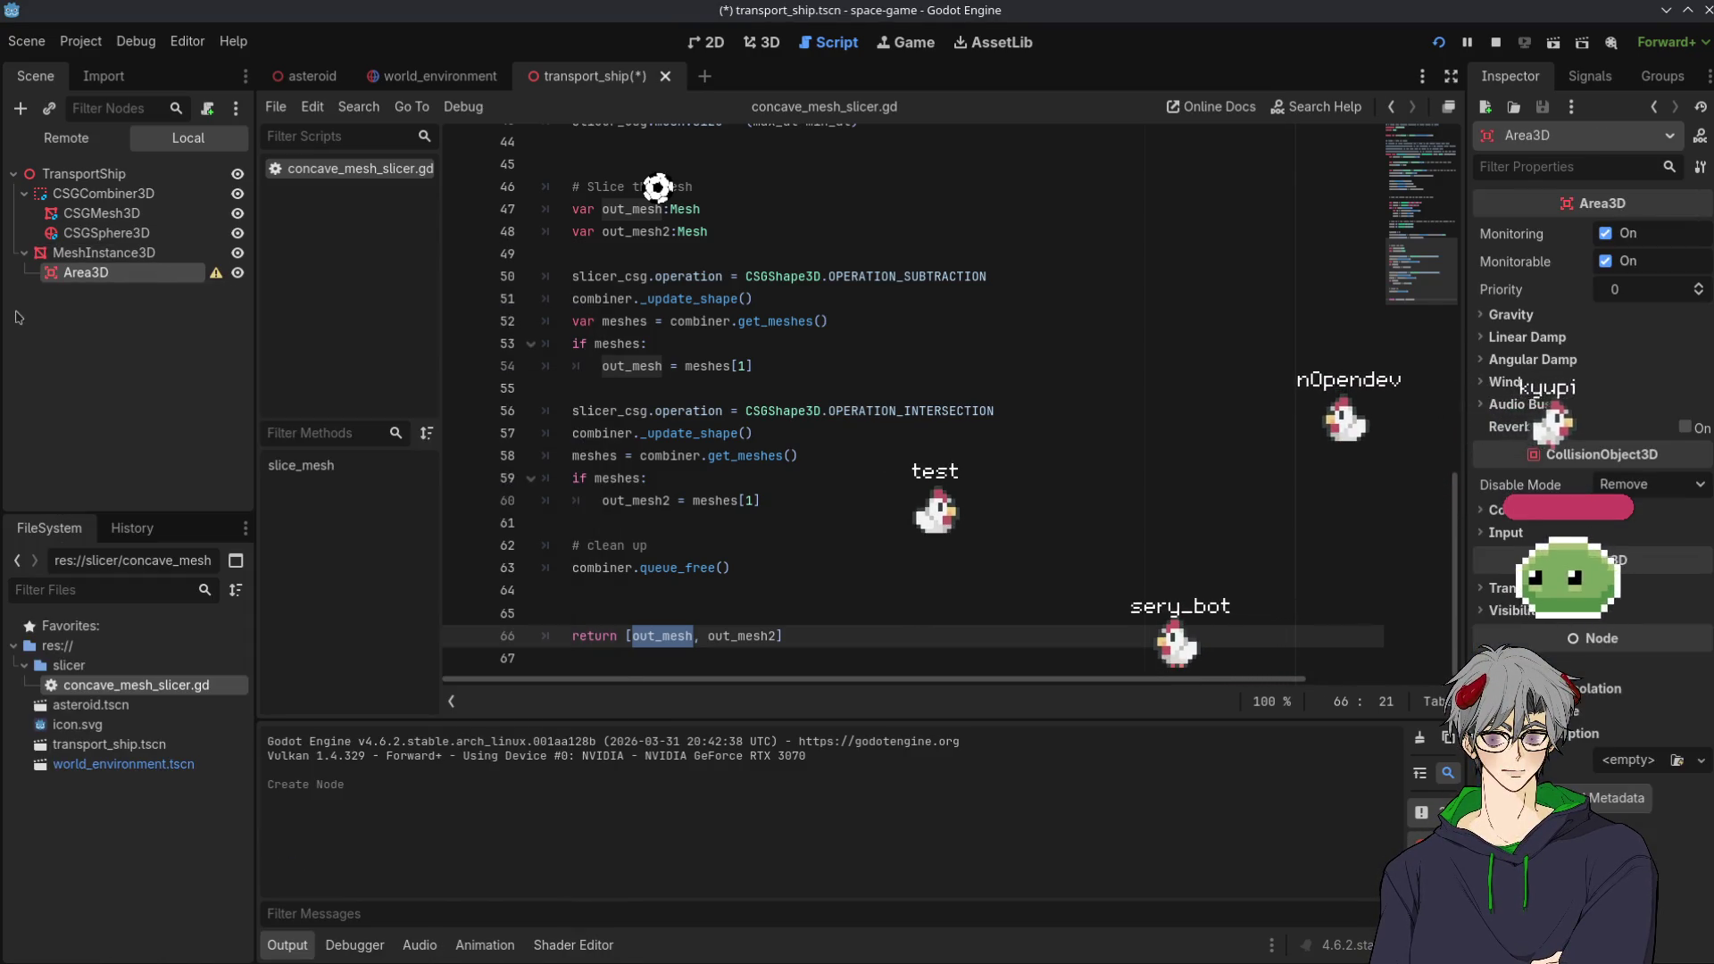
Add a CollisionShape3D child under the Area3D
{"action": "right_click", "coordinate": [105, 275]}
{"action": "left_click", "coordinate": [151, 308]}
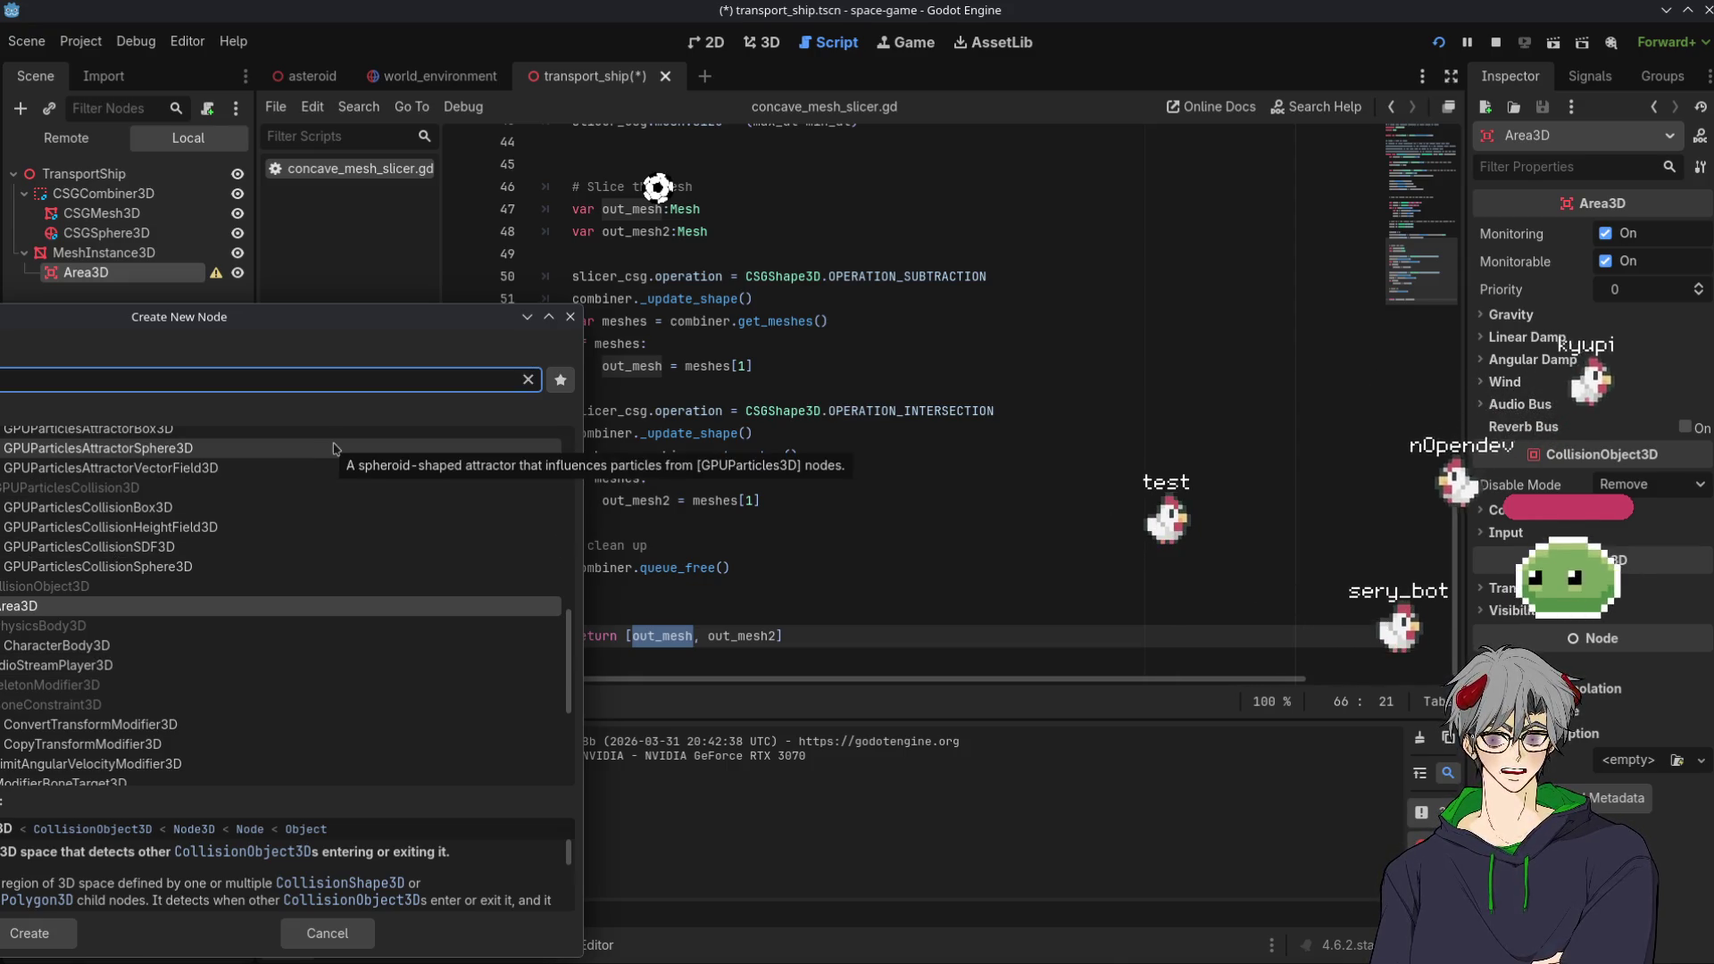
{"action": "key", "text": "Page_Up"}
{"action": "key", "text": "Page_Up"}
{"action": "type", "text": "collisionshape"}
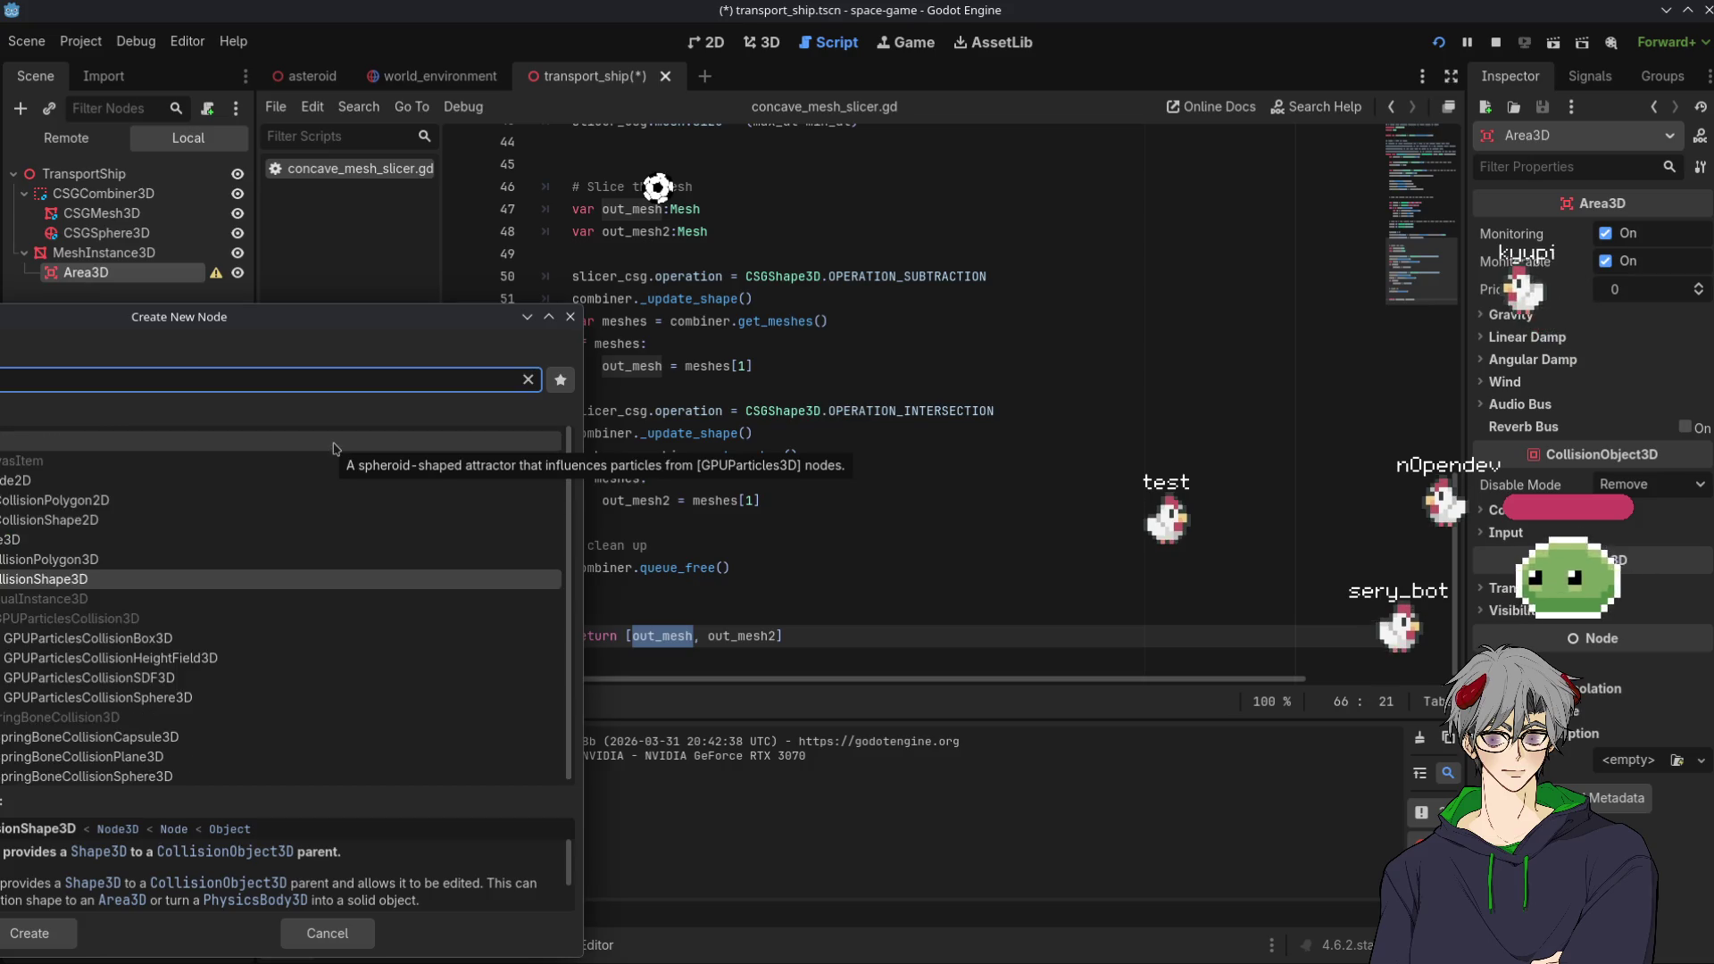
{"action": "key", "text": "Return"}
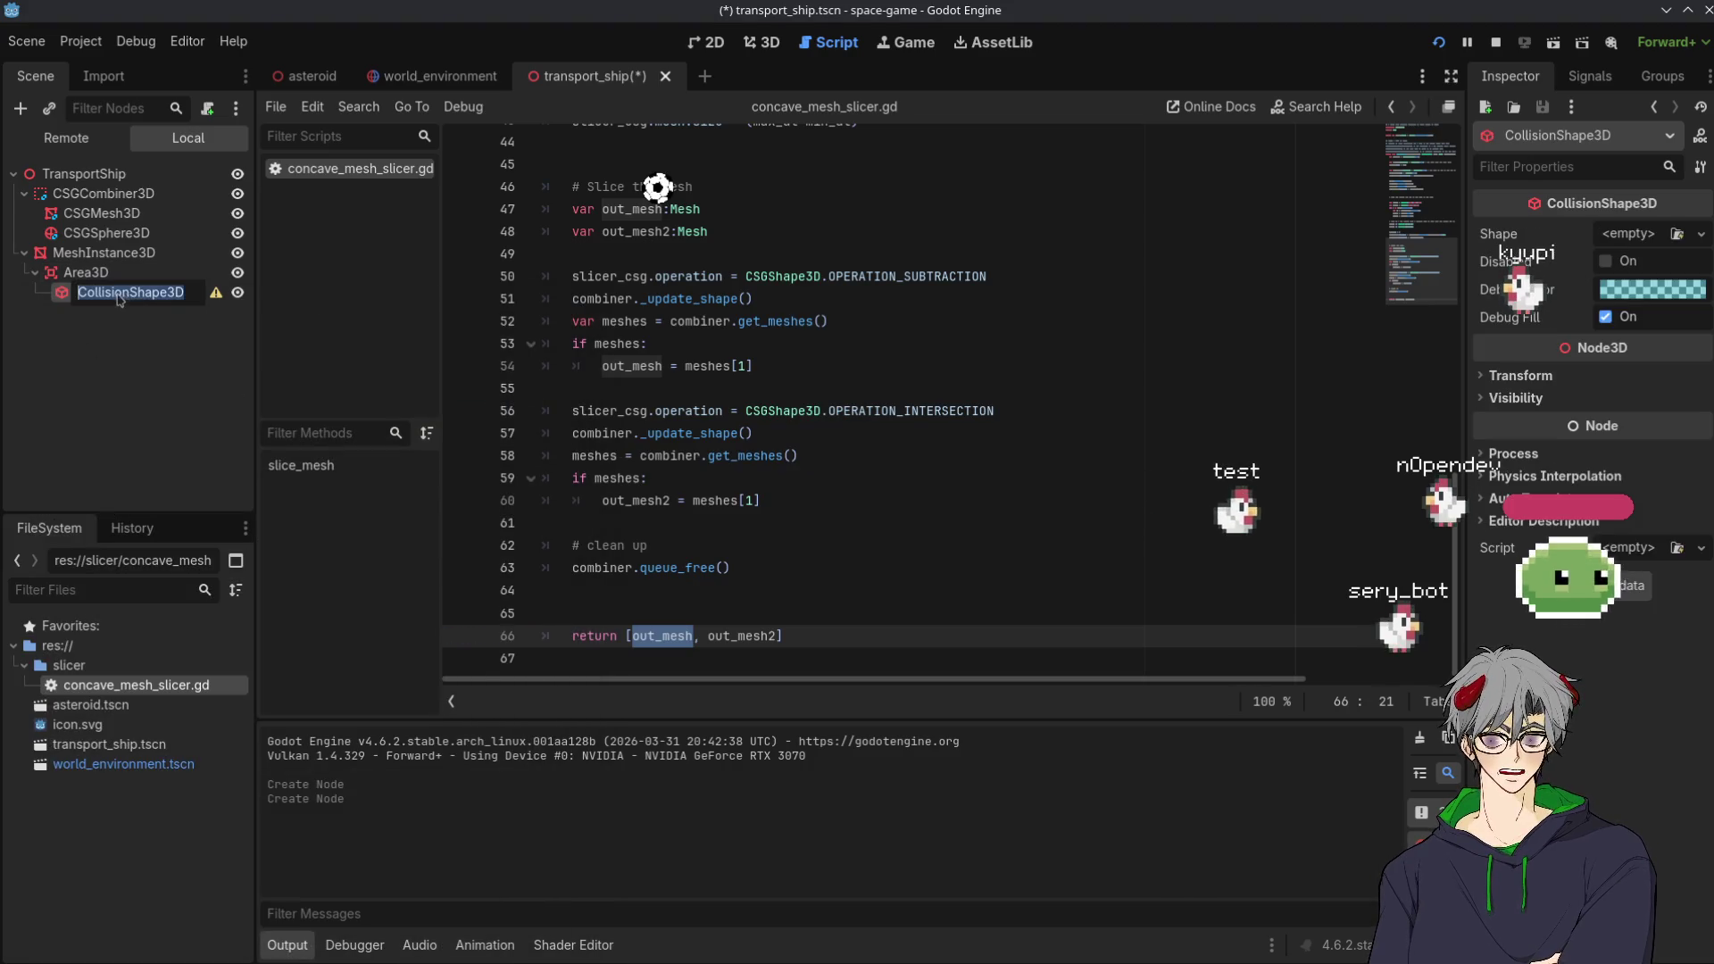
Give the CollisionShape3D a new BoxShape3D and save the transport ship scene
{"action": "left_click", "coordinate": [1646, 234]}
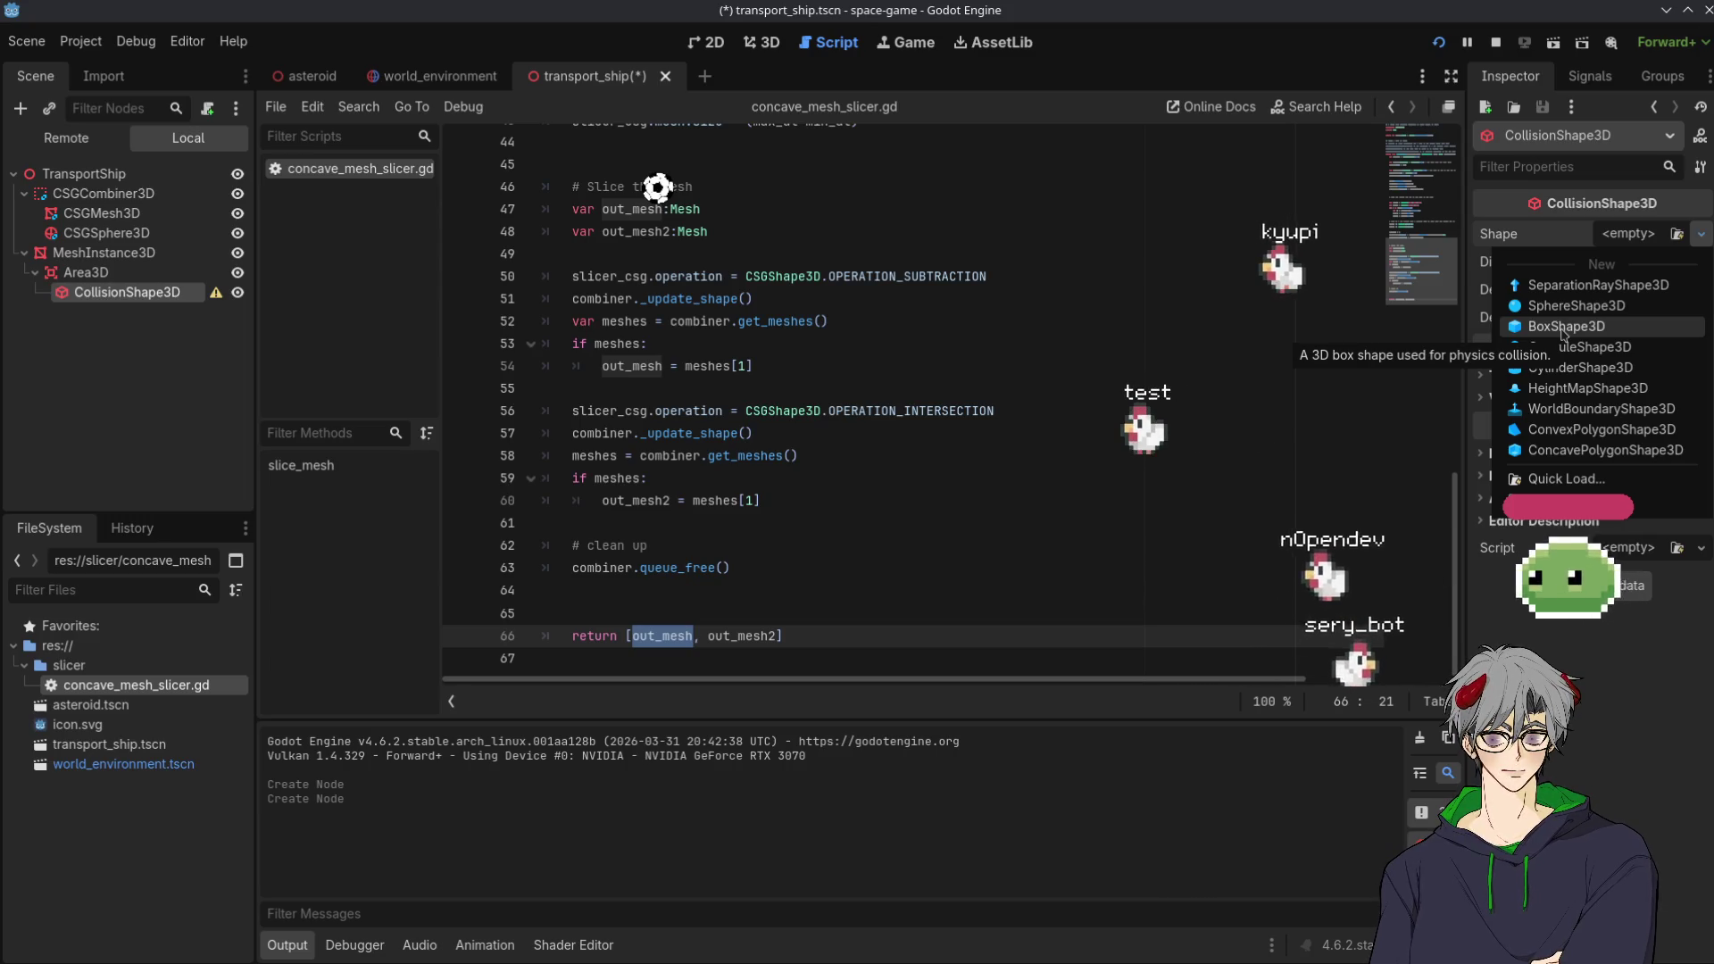
{"action": "left_click", "coordinate": [1562, 329]}
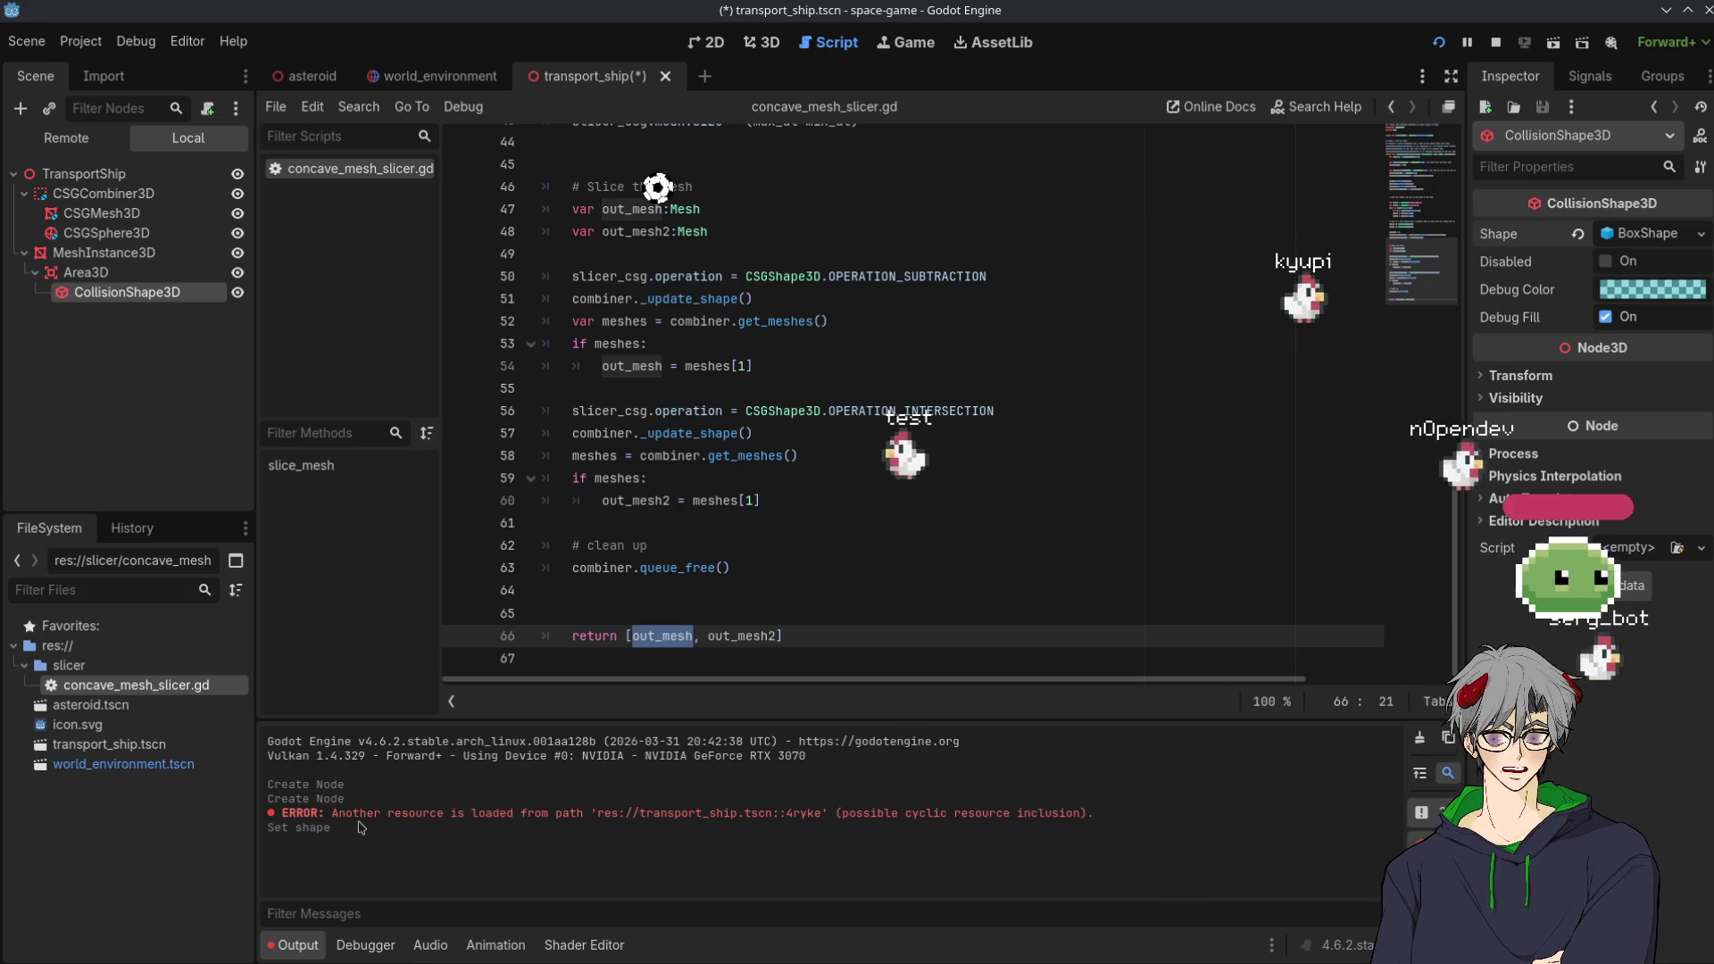
{"action": "key", "text": "ctrl+s"}
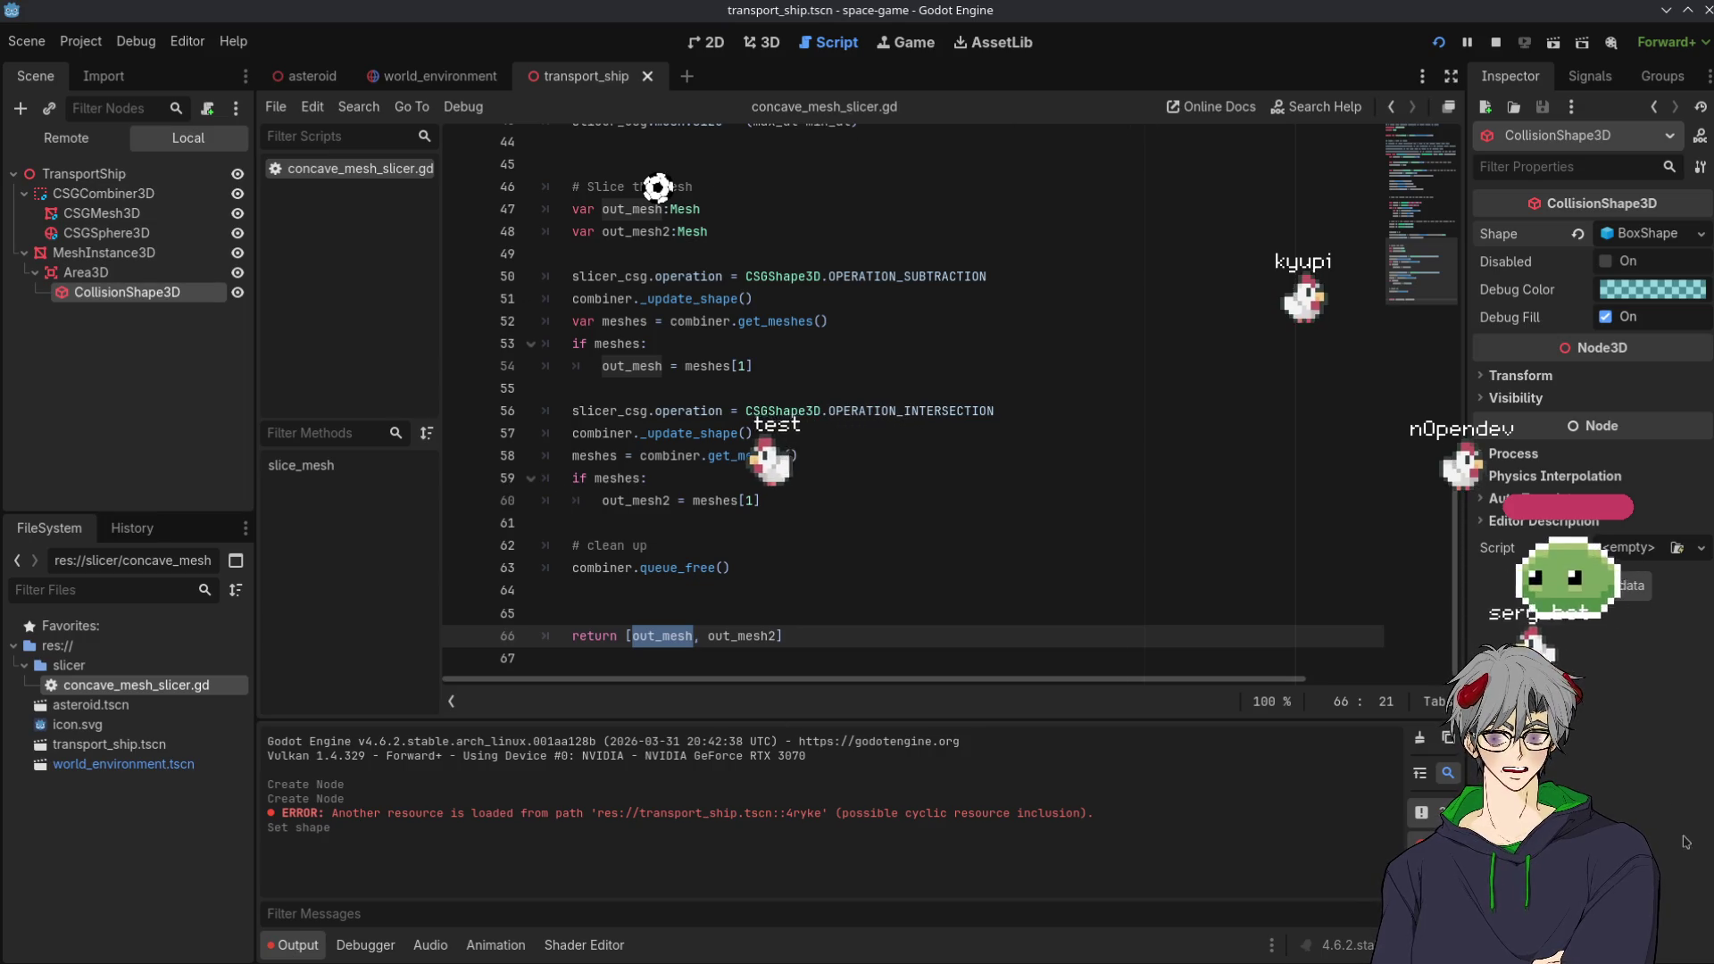
{"action": "left_click", "coordinate": [1422, 736]}
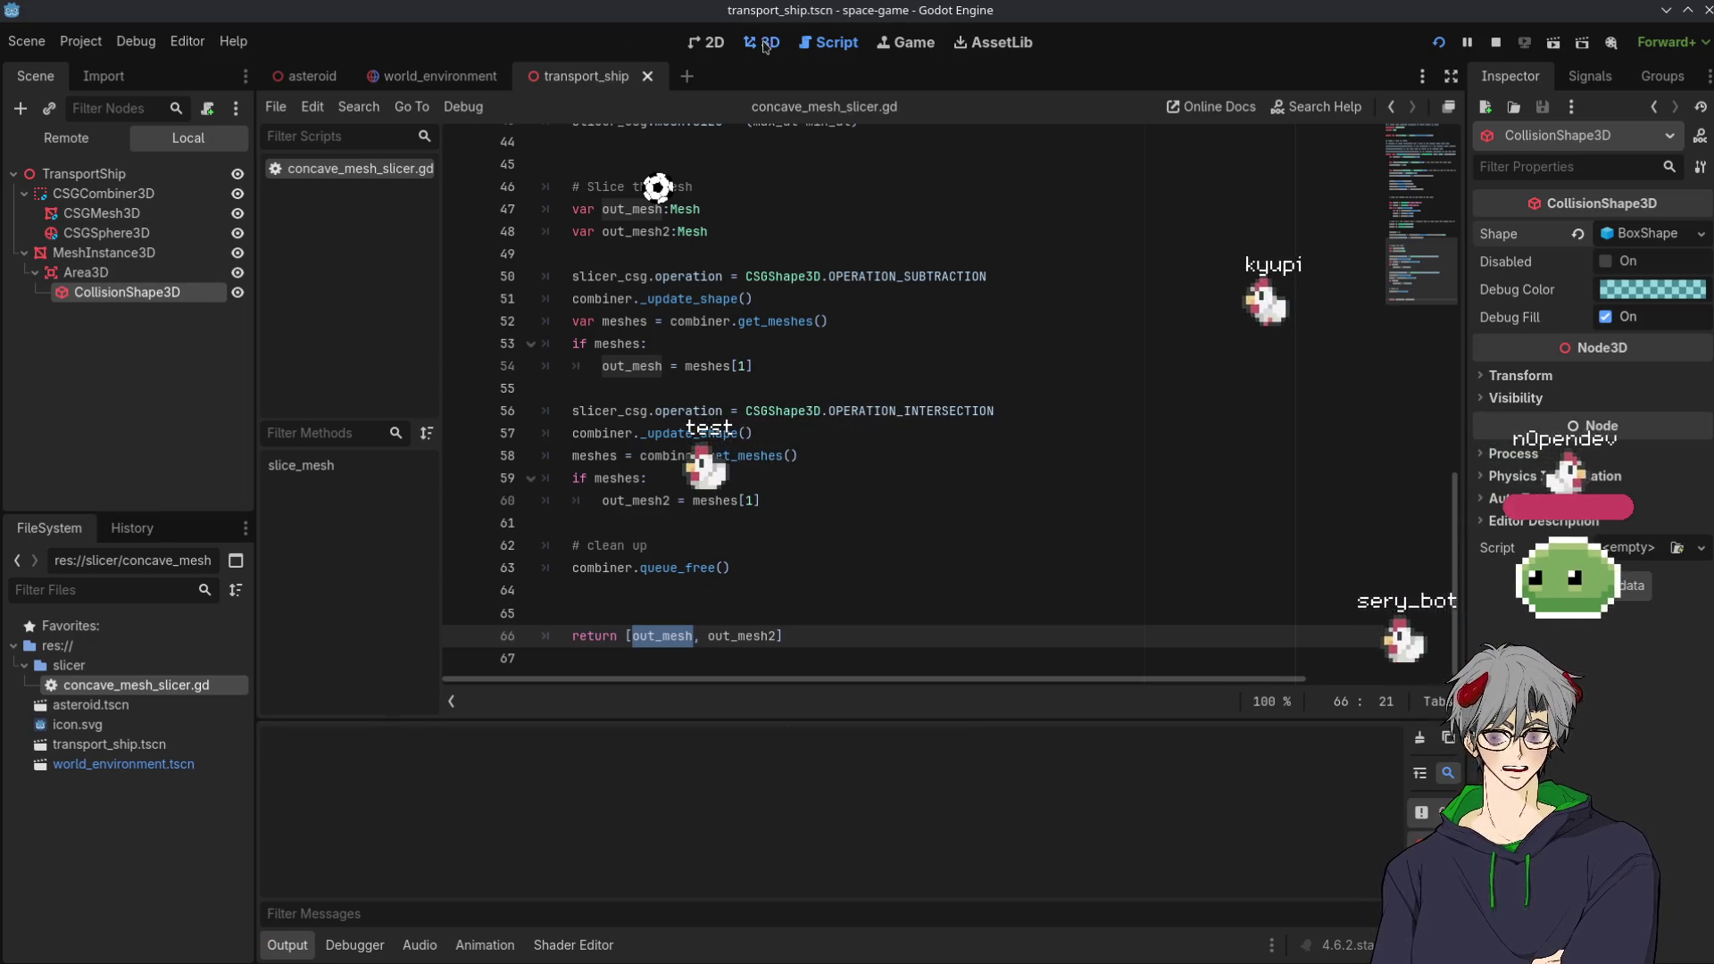
Show the ship in the 3D view and select its CollisionShape3D
{"action": "left_click", "coordinate": [761, 42]}
{"action": "mouse_move", "coordinate": [574, 371]}
{"action": "left_mouse_down"}
{"action": "mouse_move", "coordinate": [662, 276]}
{"action": "mouse_move", "coordinate": [578, 322]}
{"action": "mouse_move", "coordinate": [596, 338]}
{"action": "left_mouse_up"}
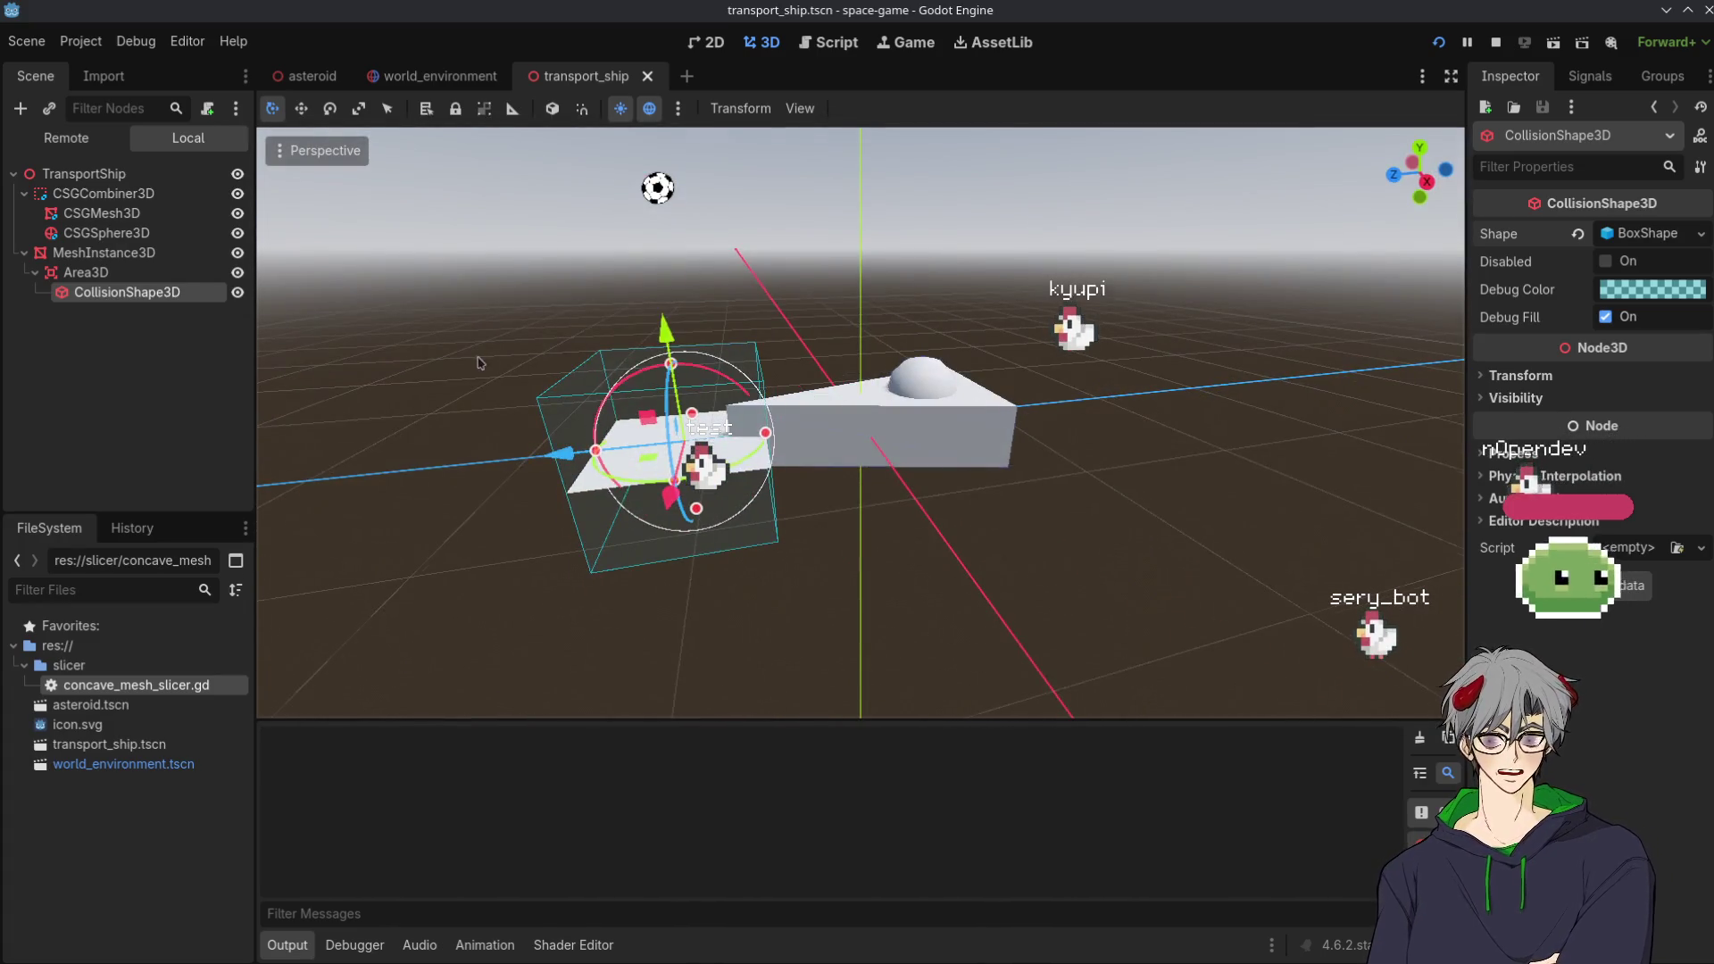
{"action": "left_click_drag", "start_coordinate": [480, 363], "coordinate": [464, 384]}
{"action": "left_click", "coordinate": [94, 272]}
{"action": "left_click", "coordinate": [123, 297]}
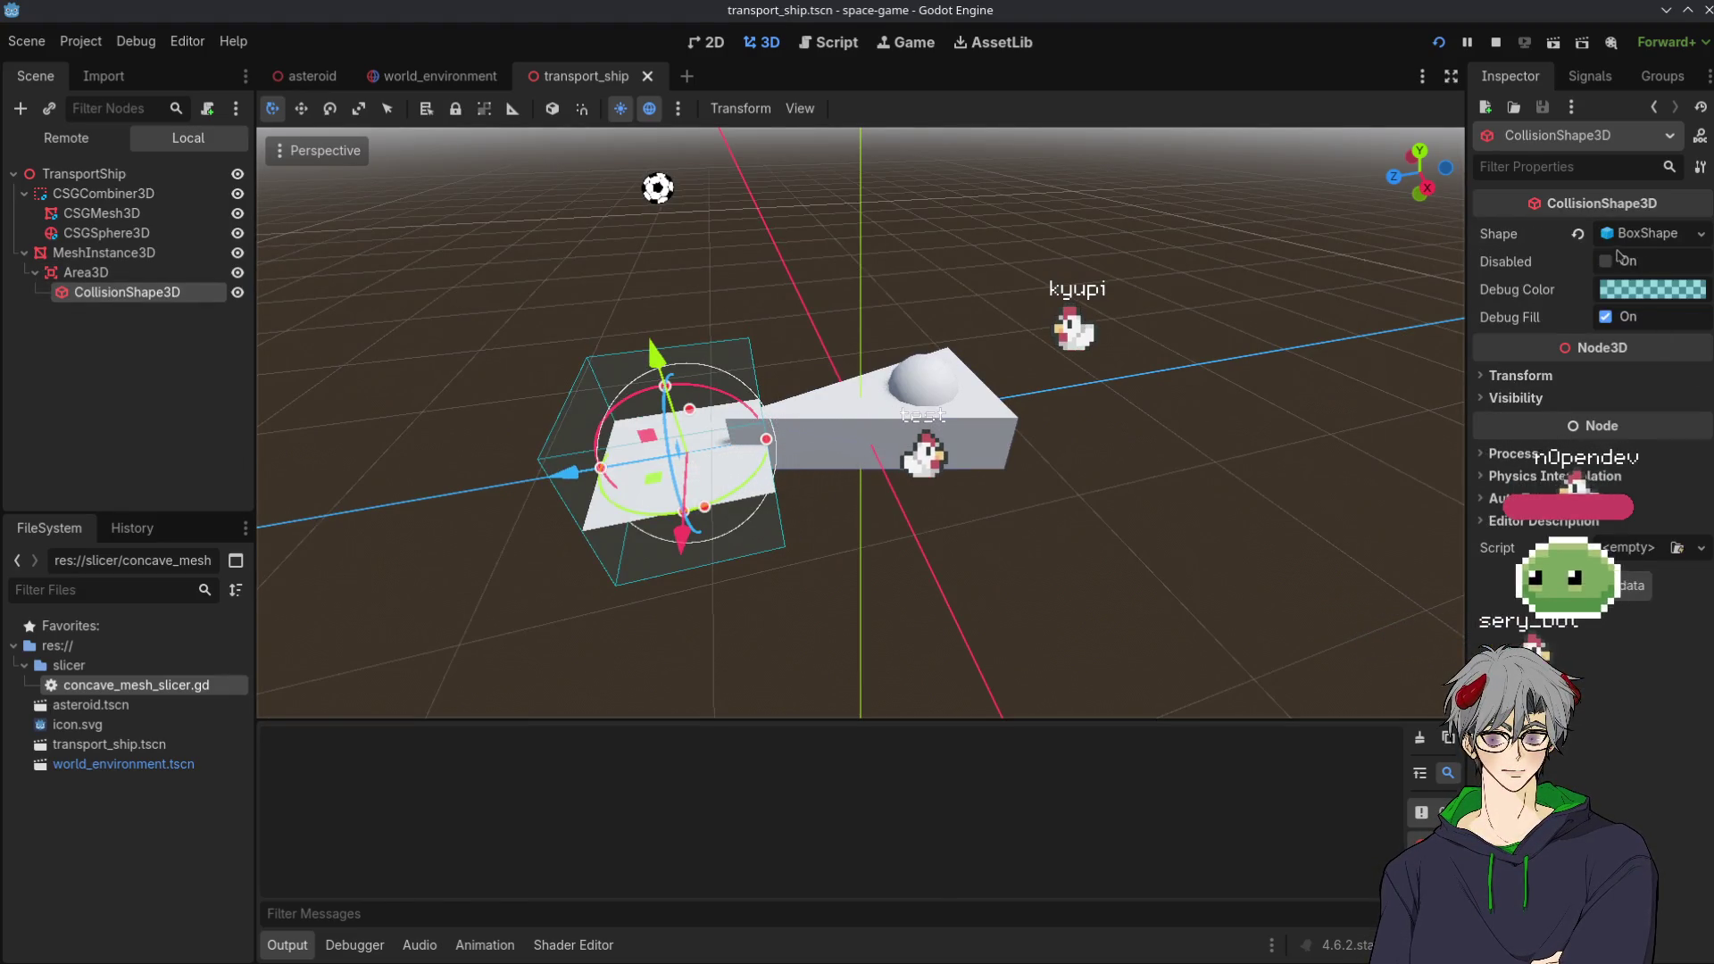
Resize the collision box along Z to about 1.74 to cover the hull
{"action": "mouse_move", "coordinate": [702, 470]}
{"action": "left_mouse_down"}
{"action": "mouse_move", "coordinate": [698, 438]}
{"action": "mouse_move", "coordinate": [693, 490]}
{"action": "mouse_move", "coordinate": [677, 467]}
{"action": "mouse_move", "coordinate": [773, 443]}
{"action": "left_mouse_up"}
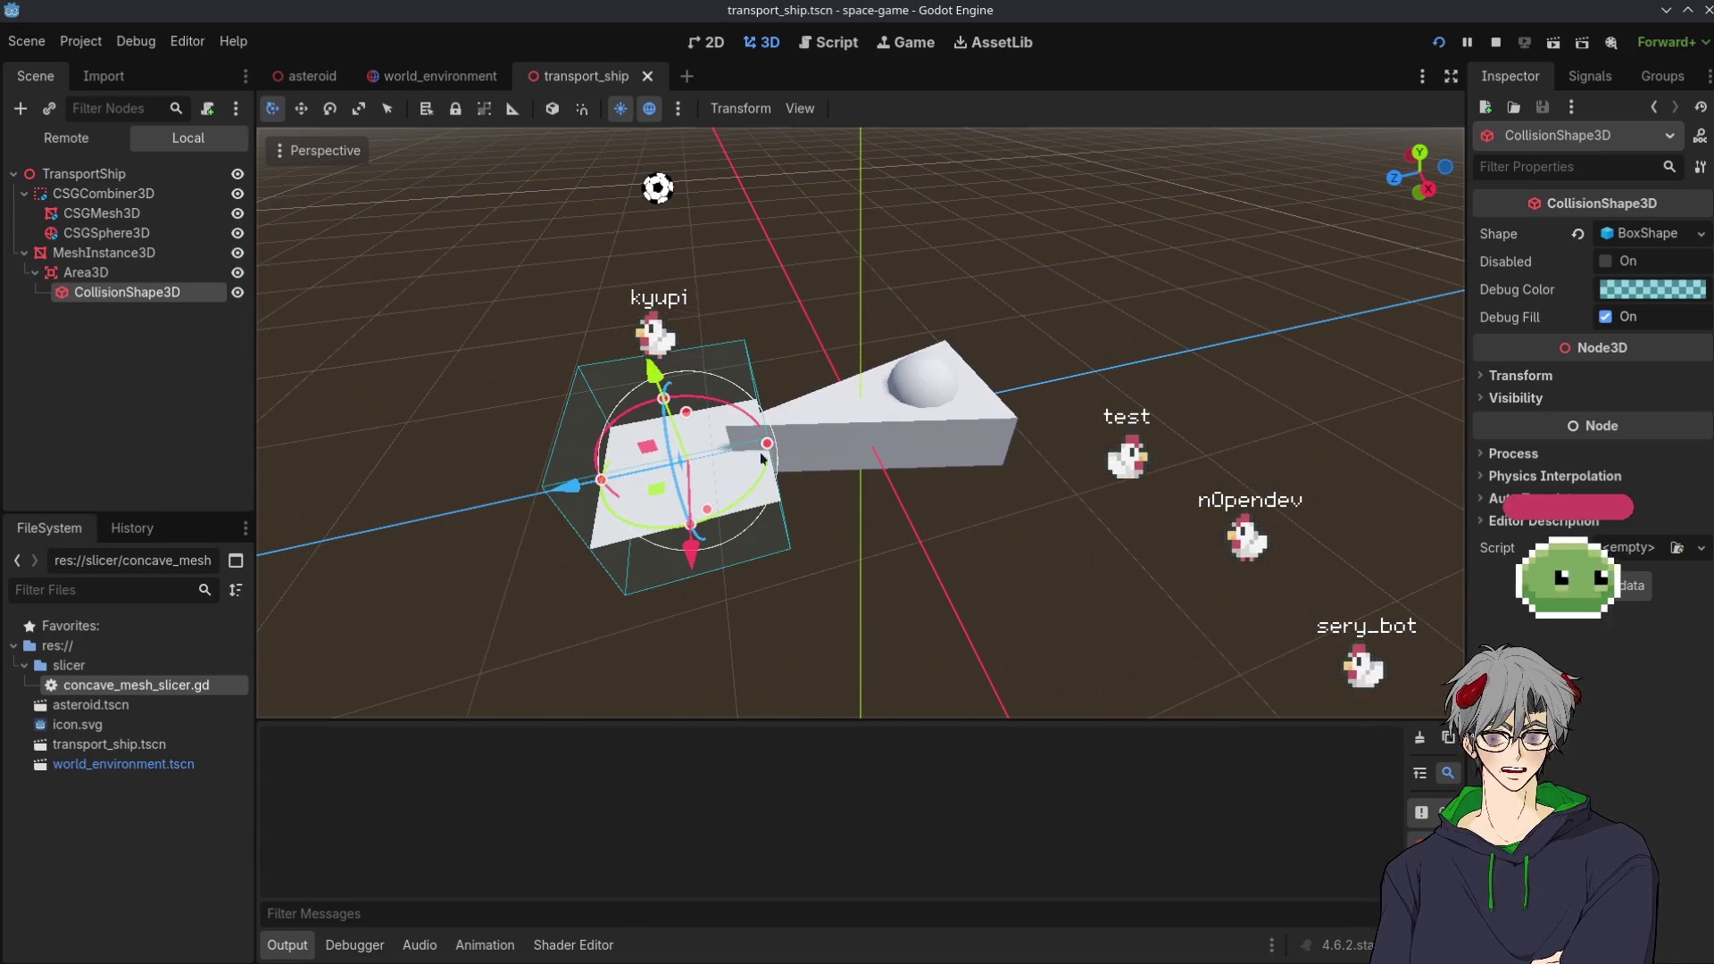
{"action": "left_click_drag", "start_coordinate": [767, 444], "coordinate": [980, 416]}
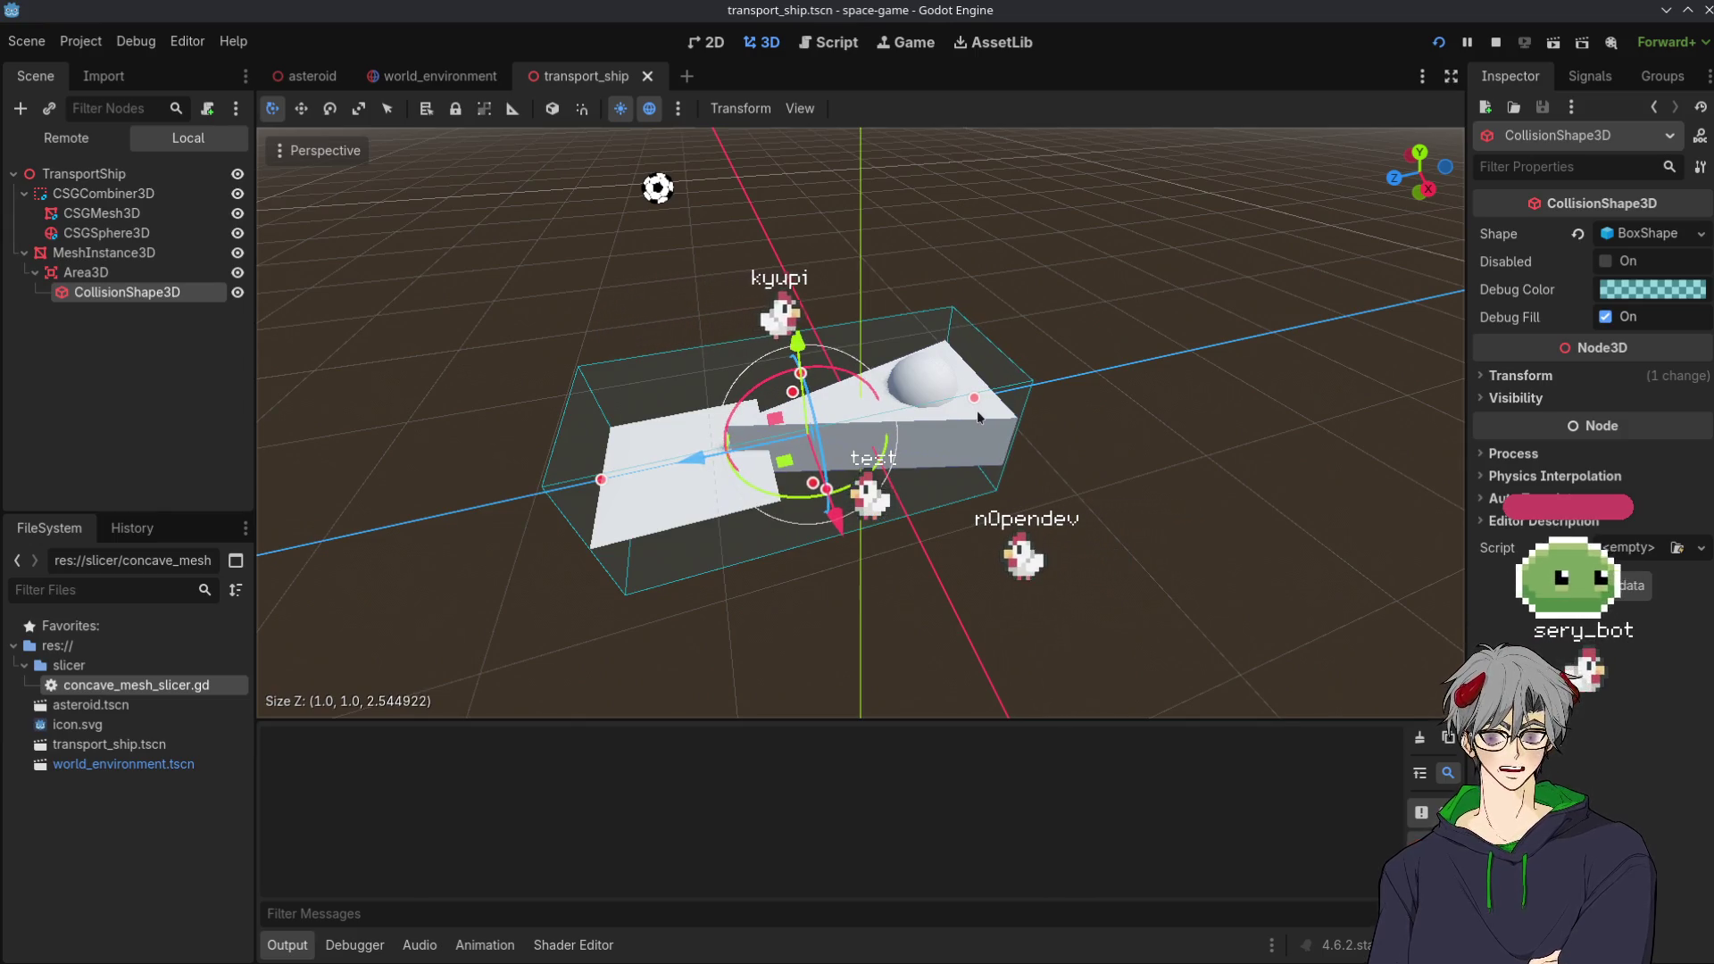
{"action": "left_click_drag", "start_coordinate": [606, 487], "coordinate": [741, 473]}
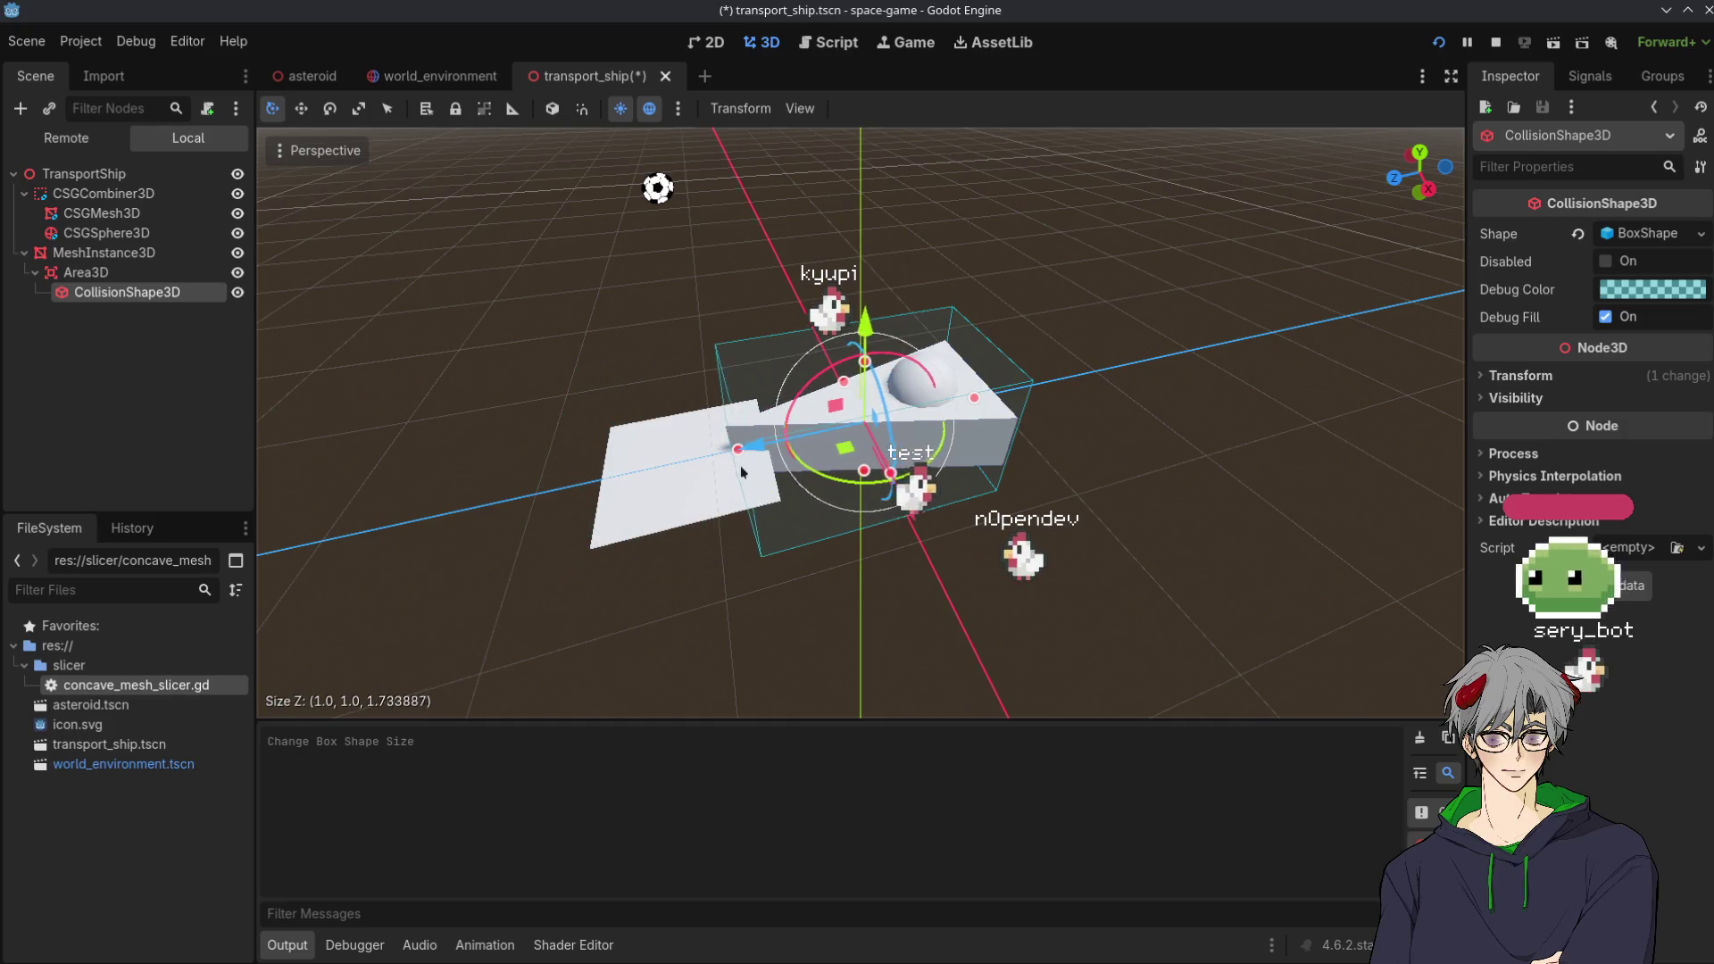
{"action": "left_click", "coordinate": [766, 518]}
Reselect the CollisionShape3D and bring up its collision shape type list
{"action": "mouse_move", "coordinate": [876, 336]}
{"action": "left_mouse_down"}
{"action": "mouse_move", "coordinate": [585, 581]}
{"action": "mouse_move", "coordinate": [887, 490]}
{"action": "mouse_move", "coordinate": [1021, 619]}
{"action": "mouse_move", "coordinate": [155, 308]}
{"action": "left_mouse_up"}
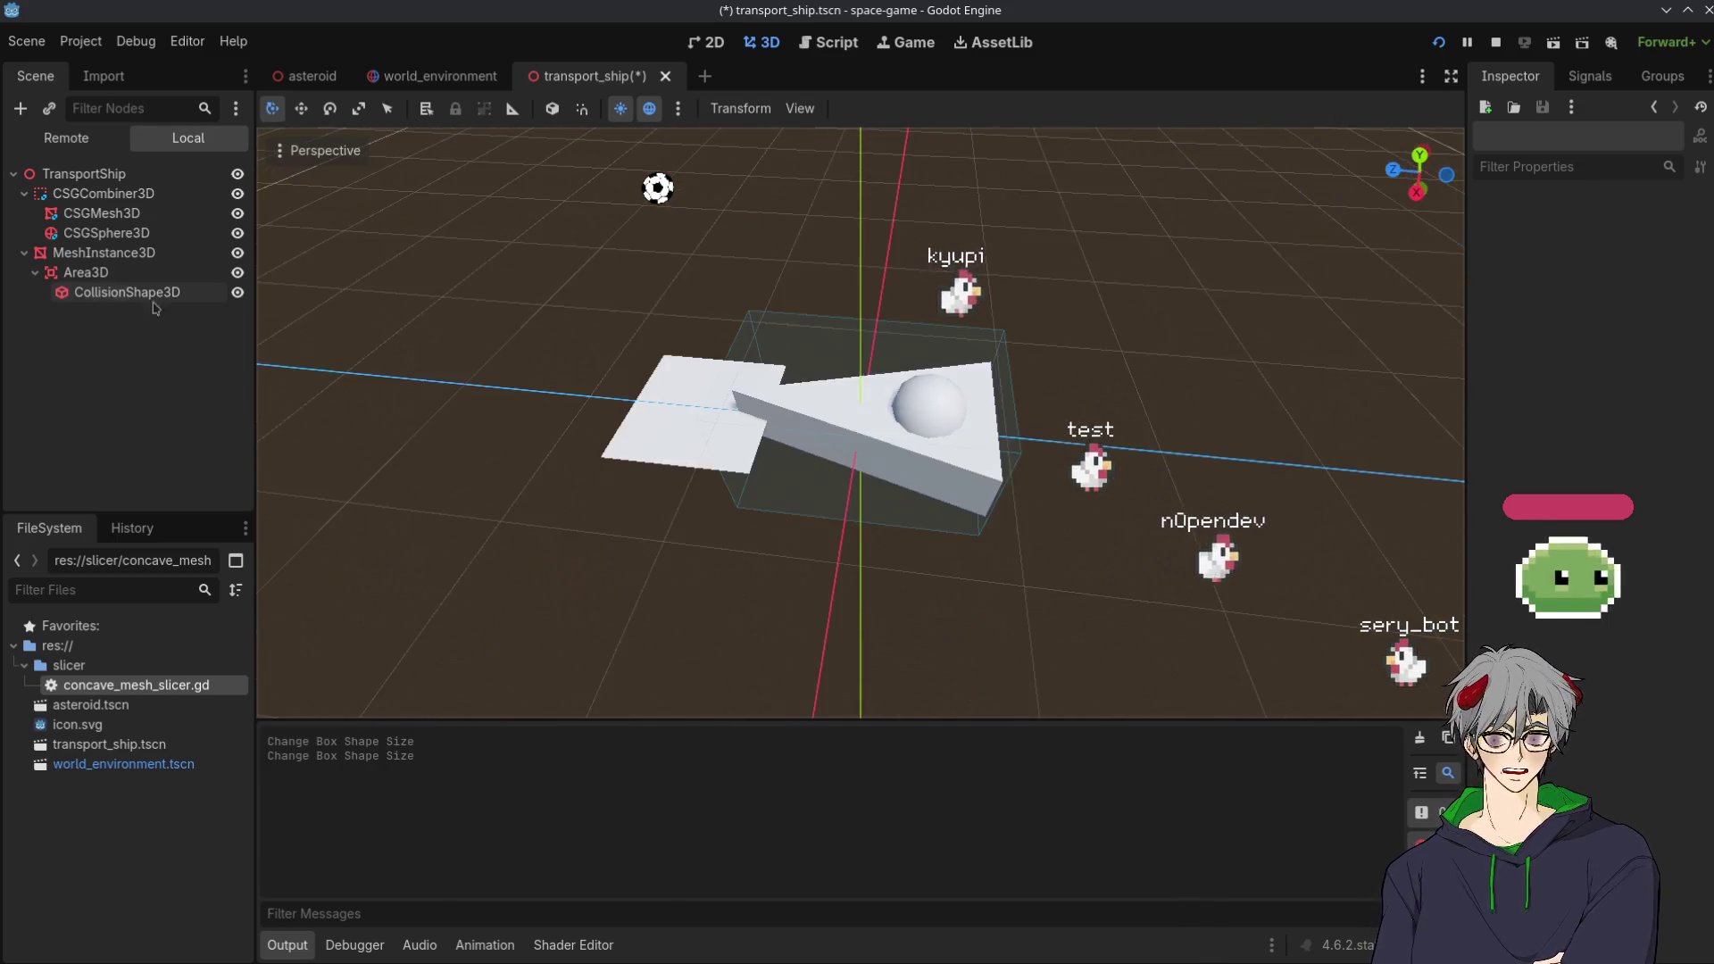
{"action": "left_click", "coordinate": [73, 271]}
{"action": "left_click", "coordinate": [125, 292]}
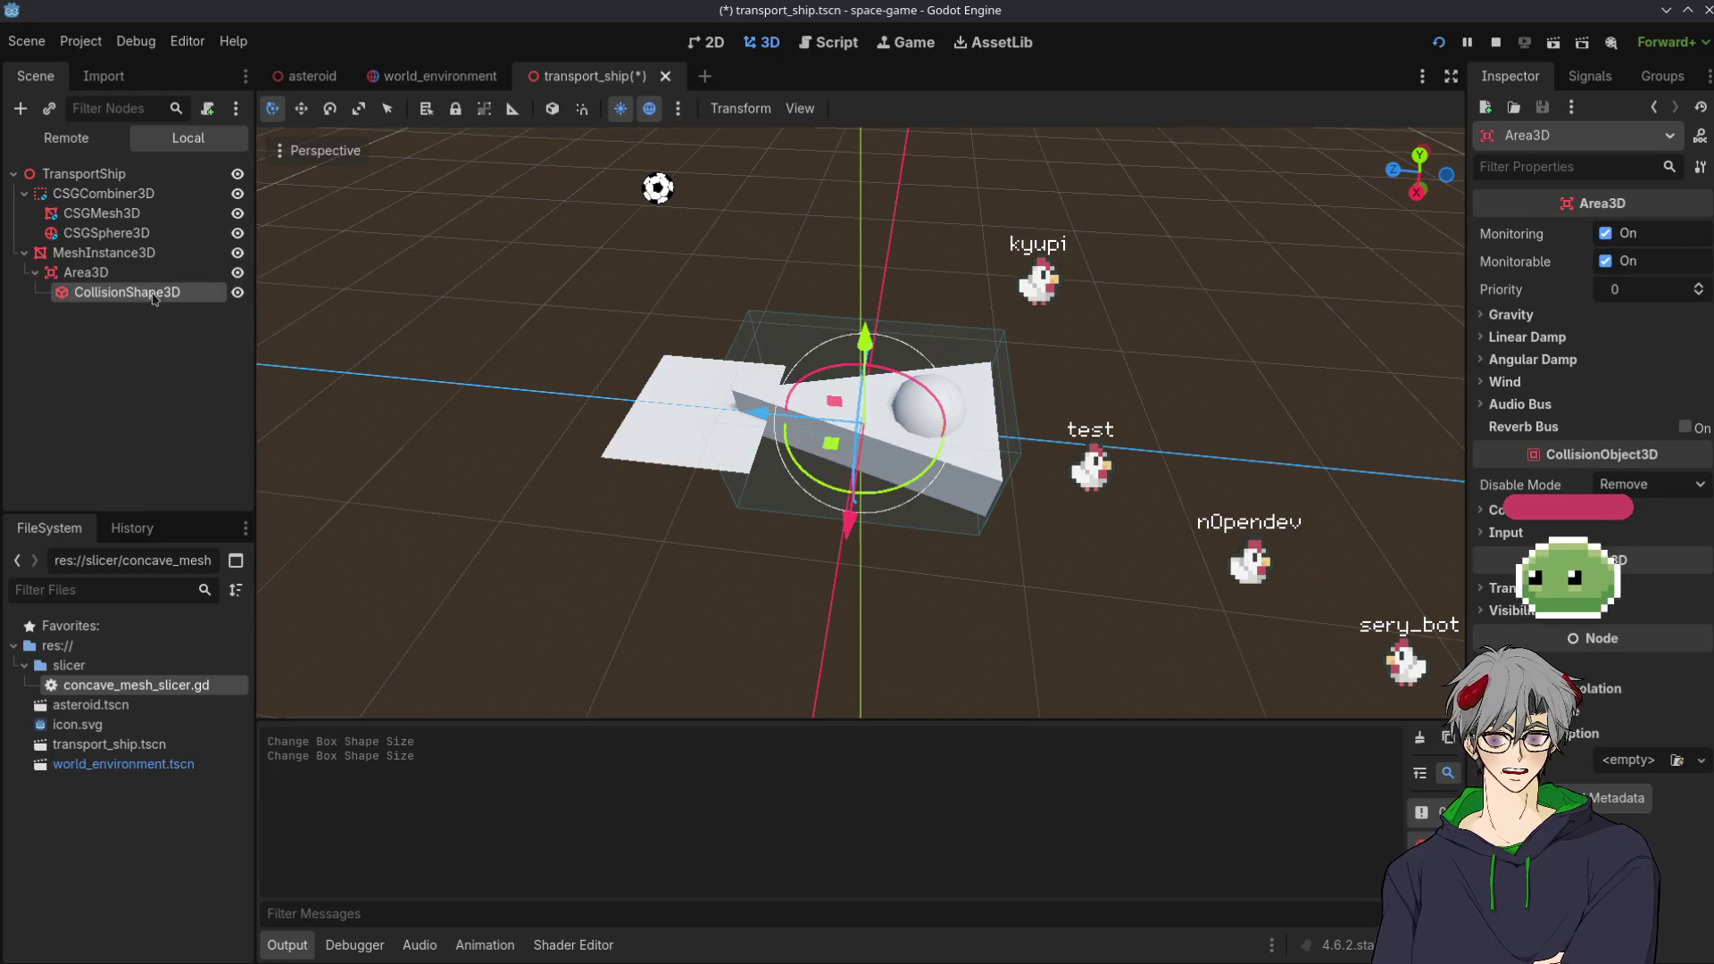
{"action": "left_click", "coordinate": [1636, 234]}
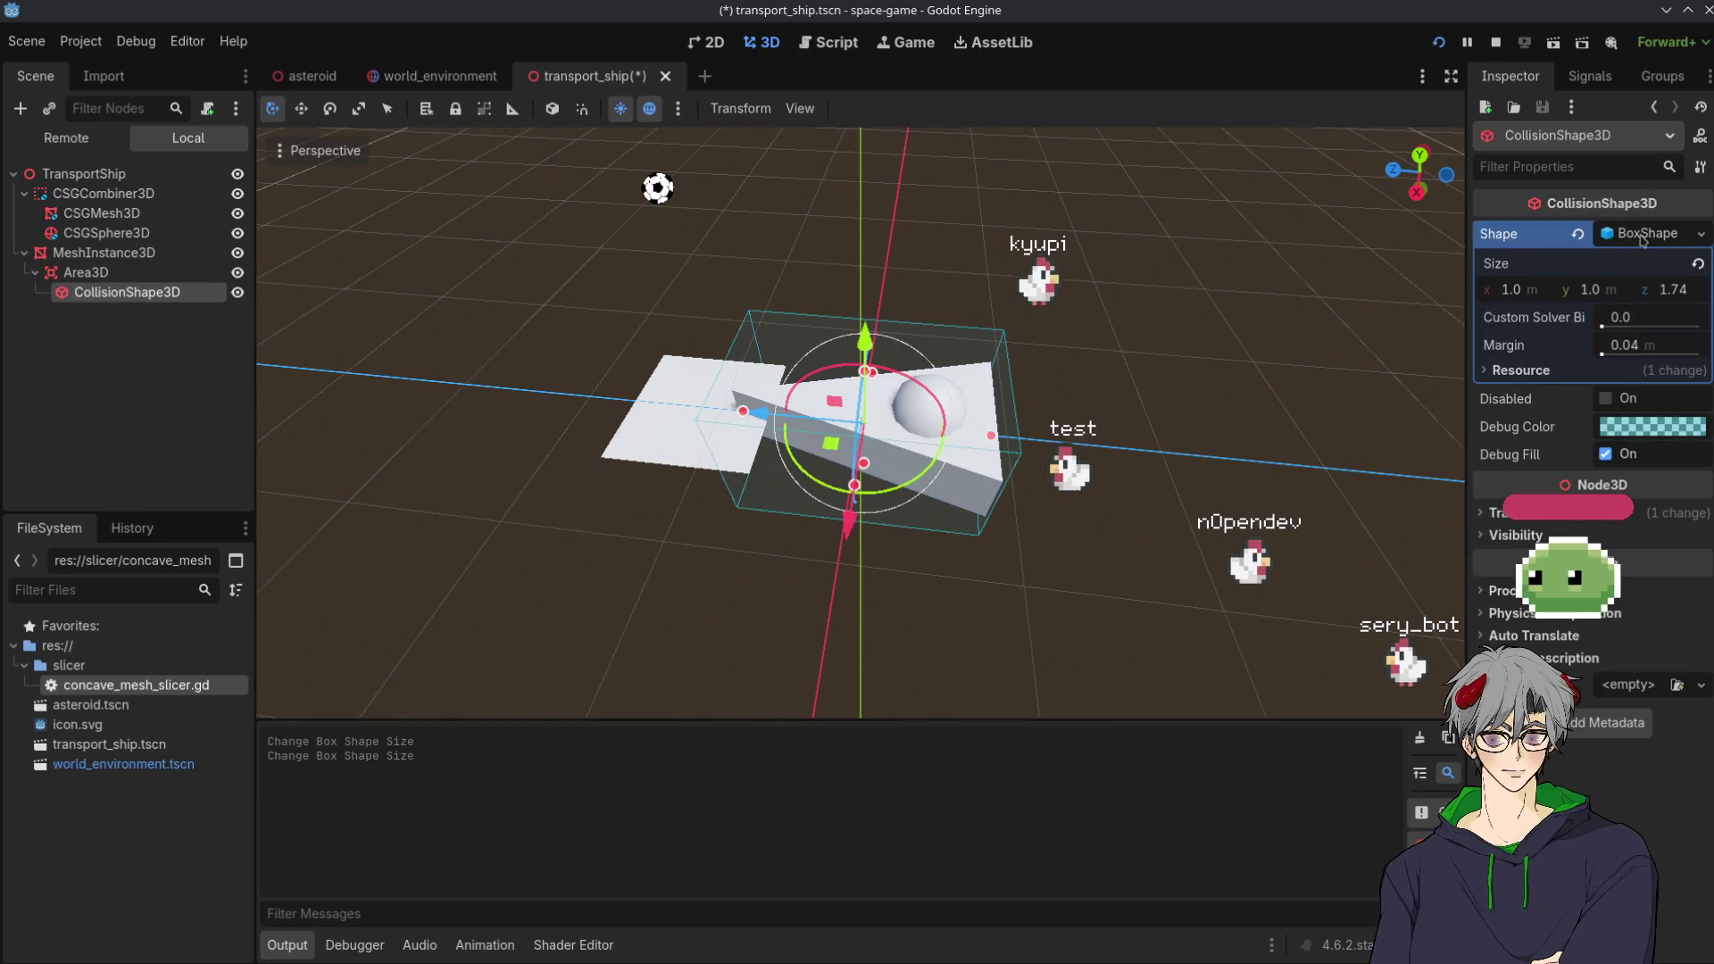
{"action": "left_click", "coordinate": [1641, 236]}
{"action": "left_click", "coordinate": [1699, 234]}
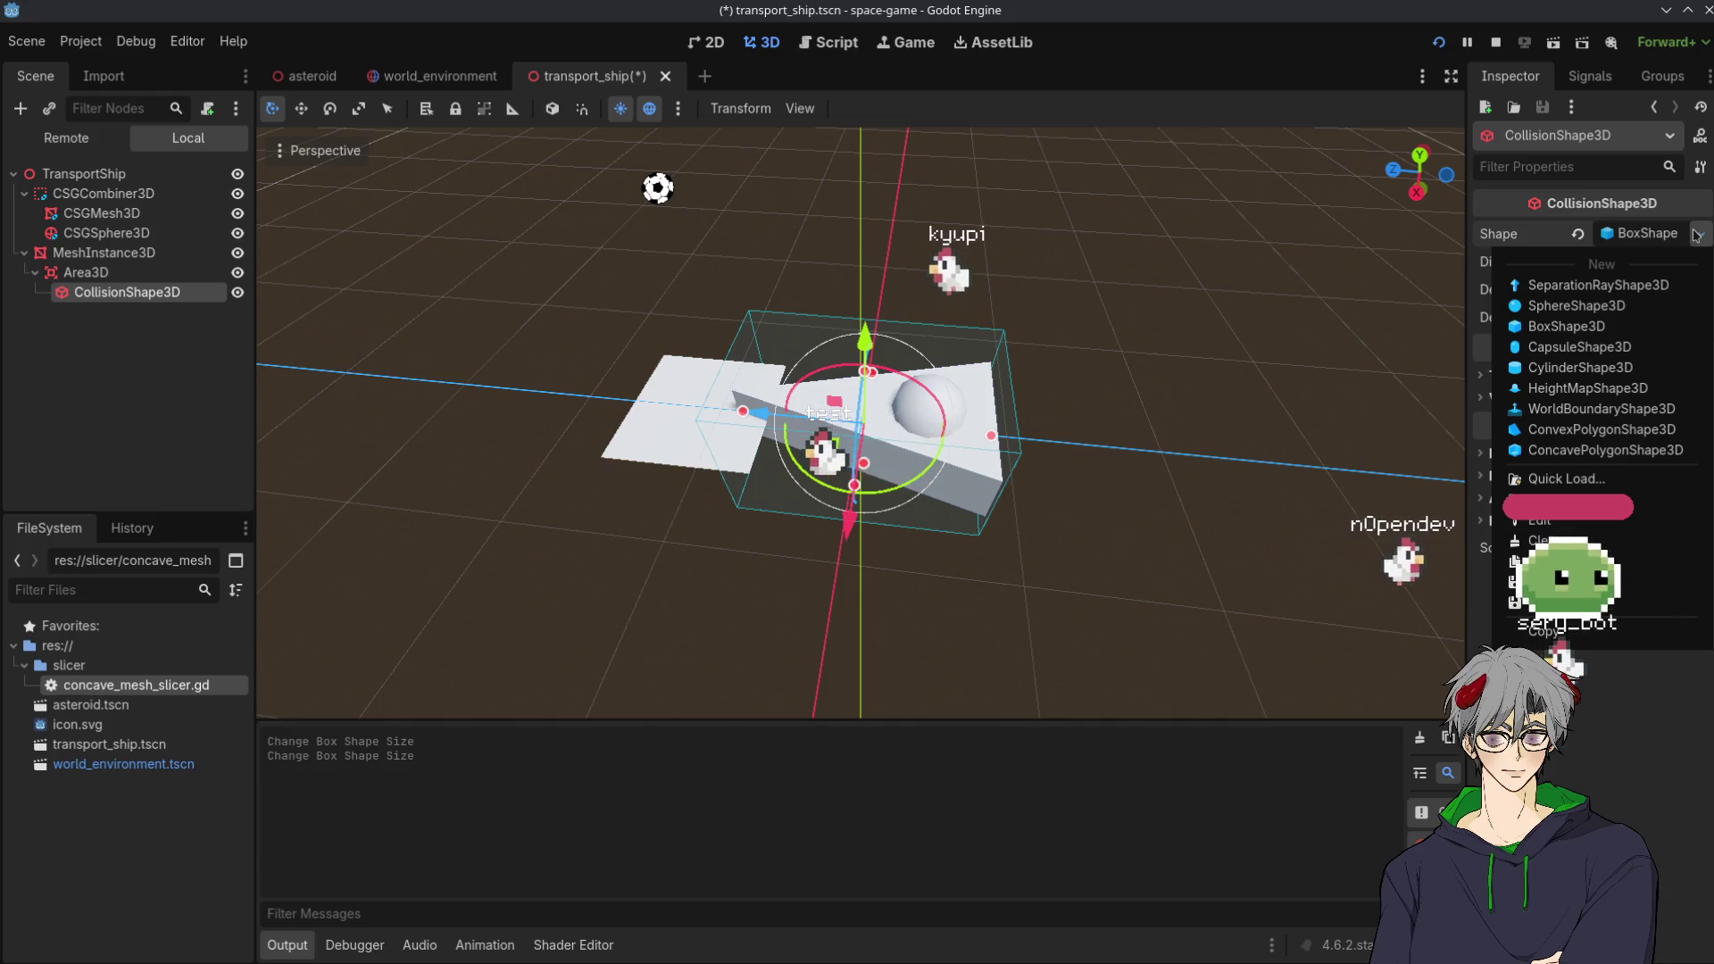
Switch the collision shape to ConvexPolygonShape3D and inspect its properties
{"action": "left_click", "coordinate": [1571, 429]}
{"action": "left_click", "coordinate": [1647, 232]}
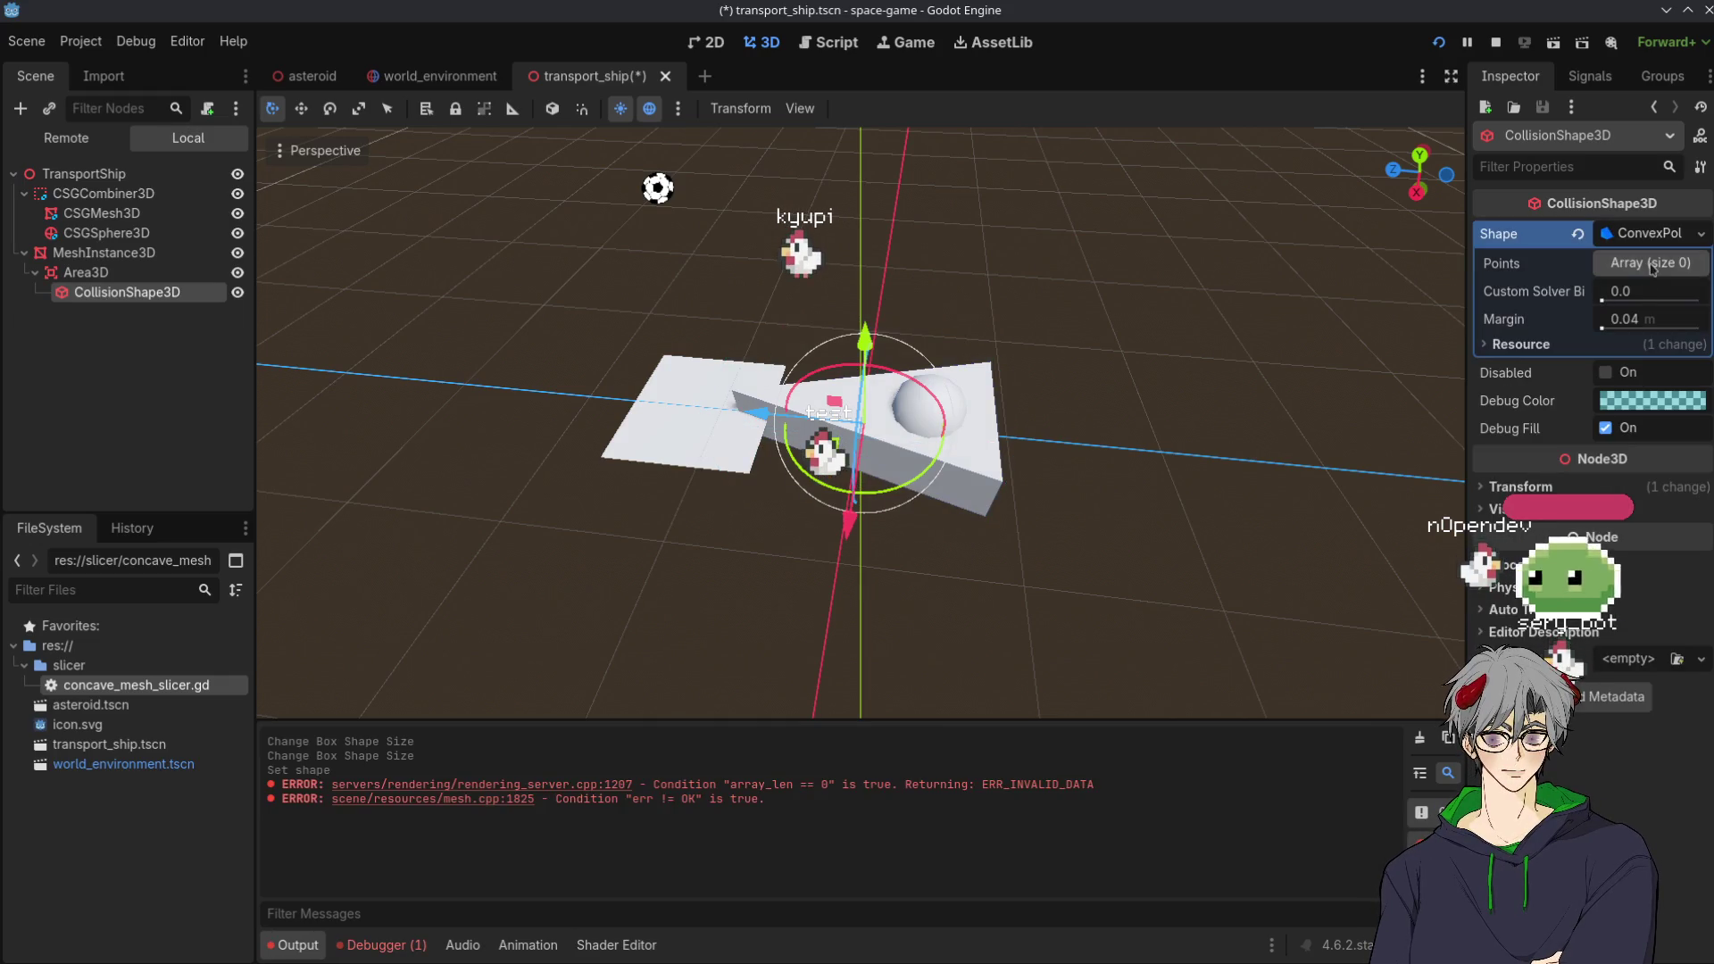
{"action": "left_click", "coordinate": [1656, 238]}
{"action": "left_click", "coordinate": [1650, 236]}
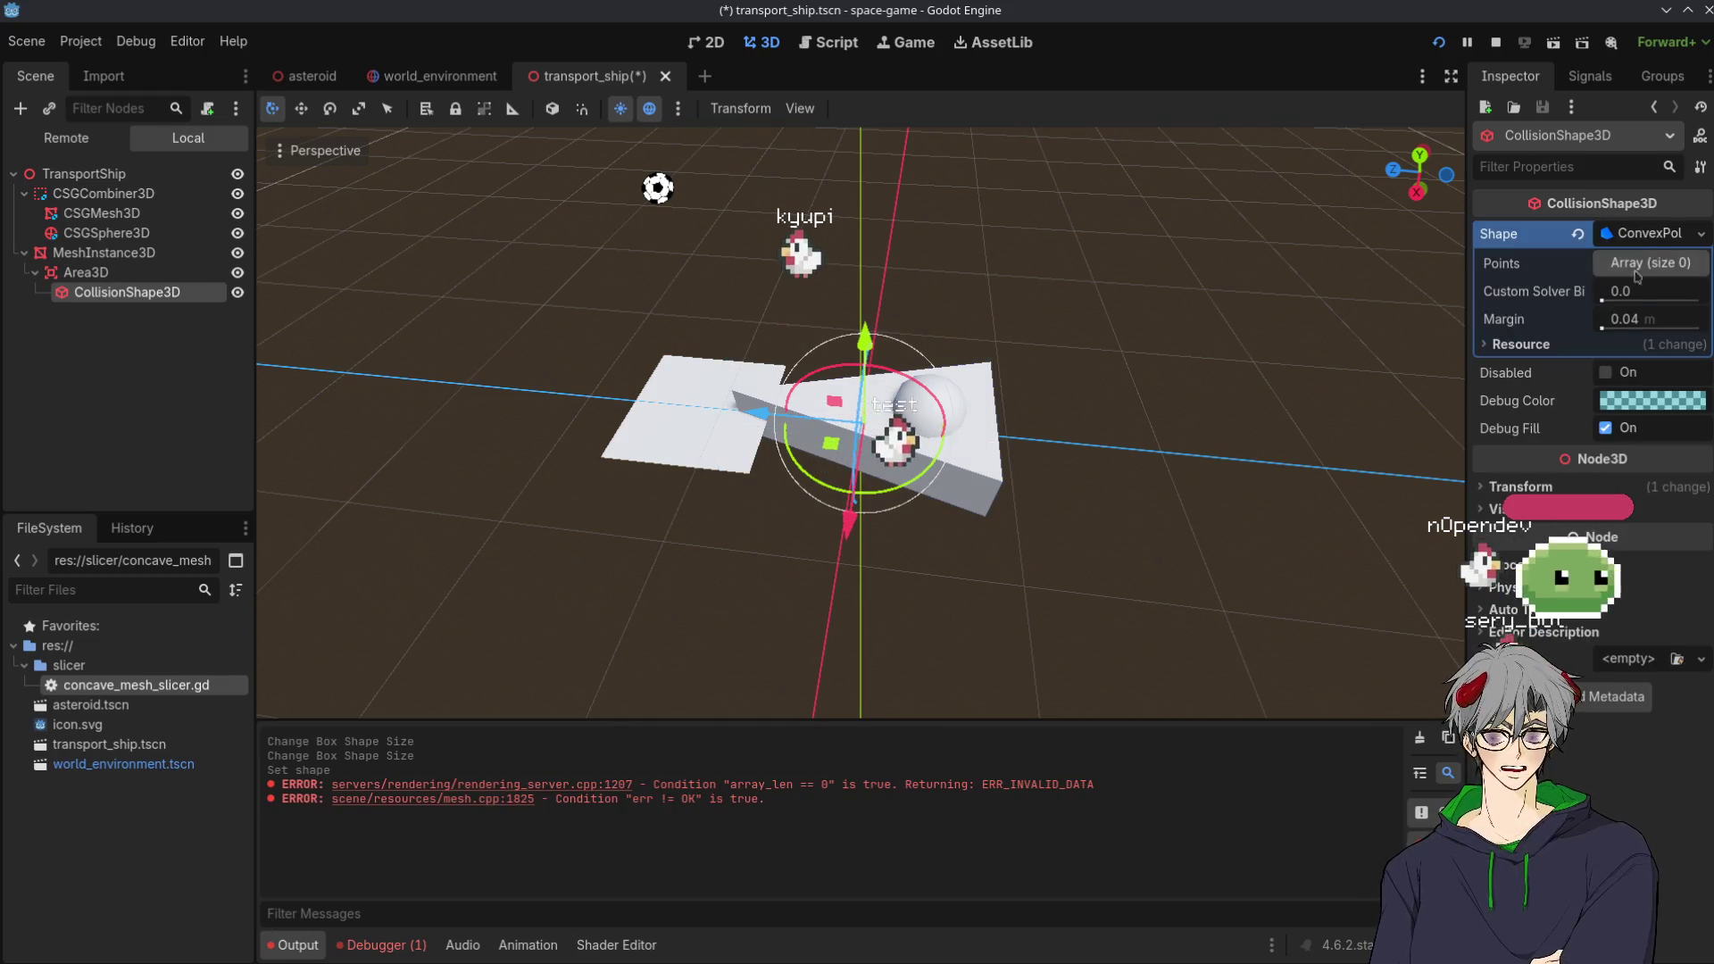
{"action": "left_click", "coordinate": [1651, 232]}
{"action": "left_click", "coordinate": [1651, 232]}
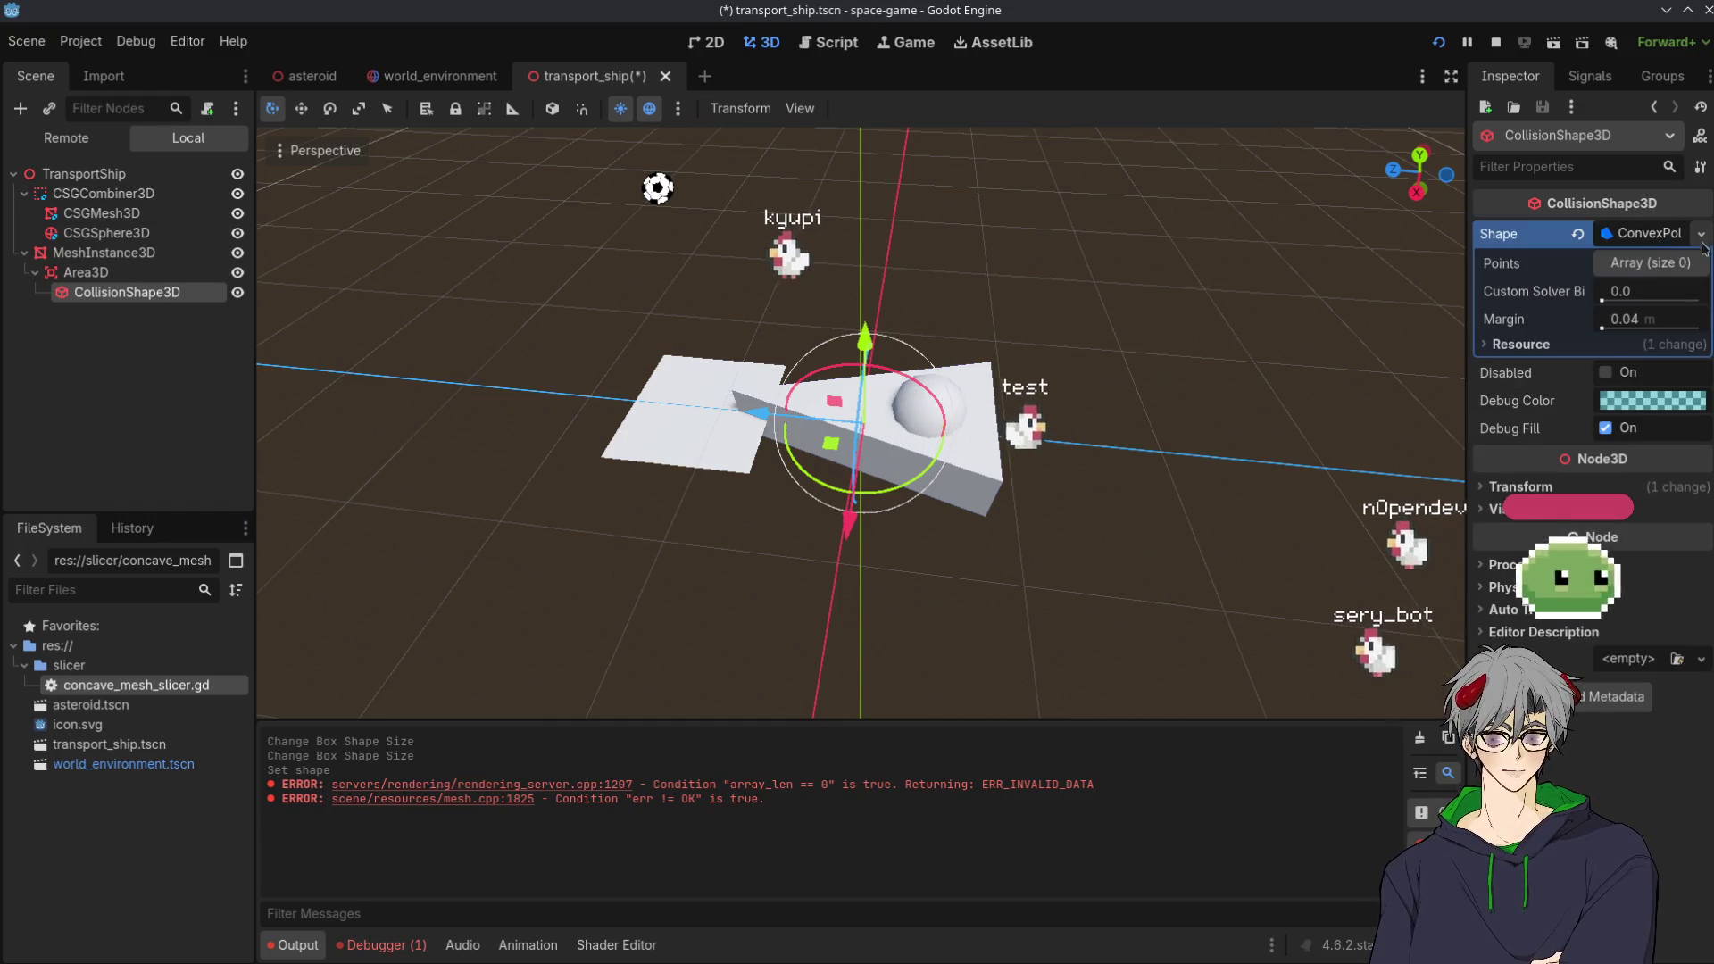
Change the collision shape to SphereShape3D, undoing an accidental move of the sphere
{"action": "left_click", "coordinate": [1701, 234]}
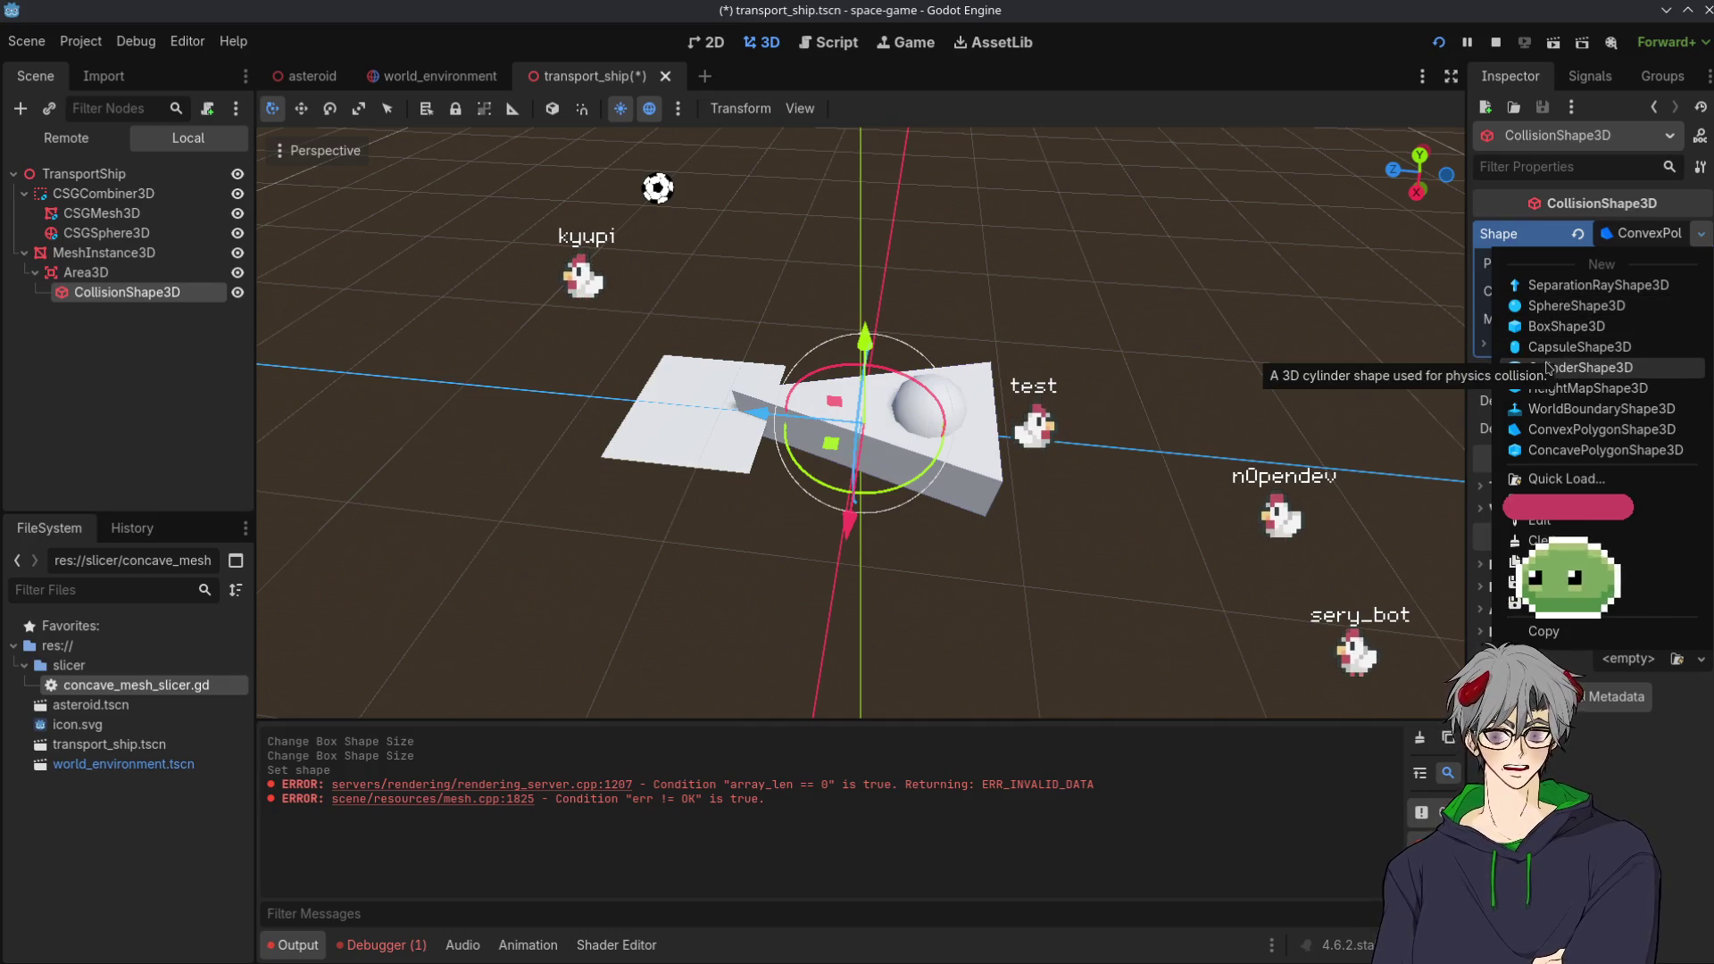
{"action": "left_click", "coordinate": [1558, 309]}
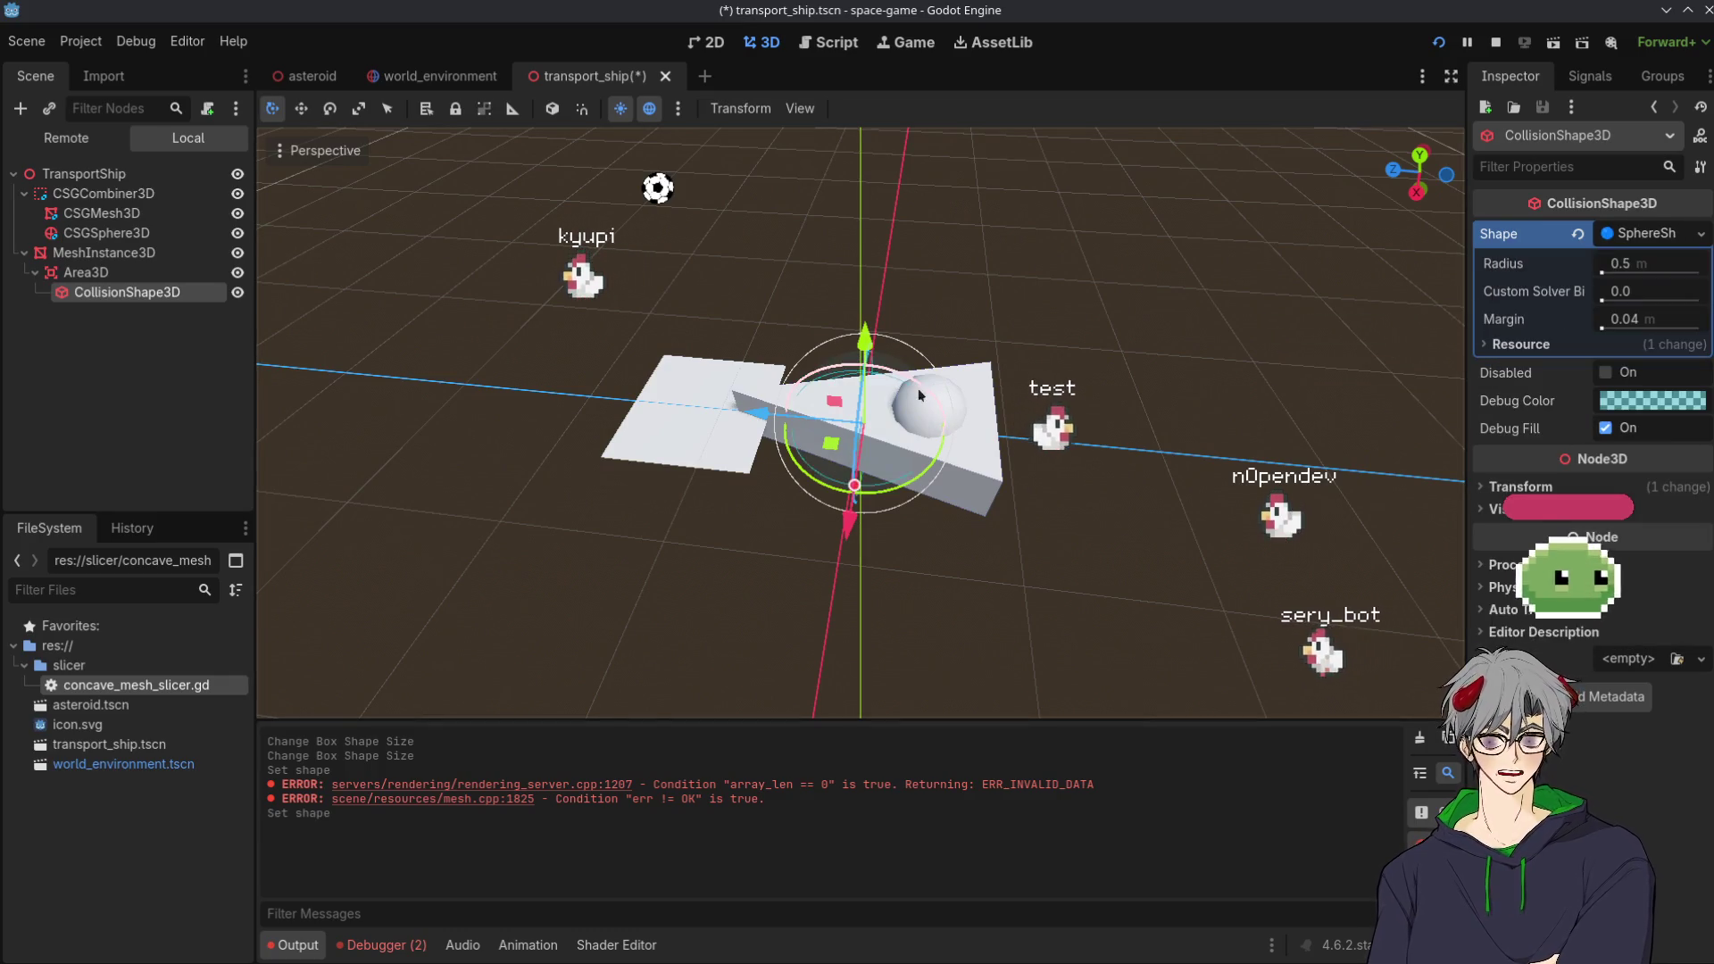
{"action": "left_click_drag", "start_coordinate": [757, 413], "coordinate": [628, 402]}
{"action": "scroll", "coordinate": [609, 474], "scroll_direction": "up", "scroll_amount": 2}
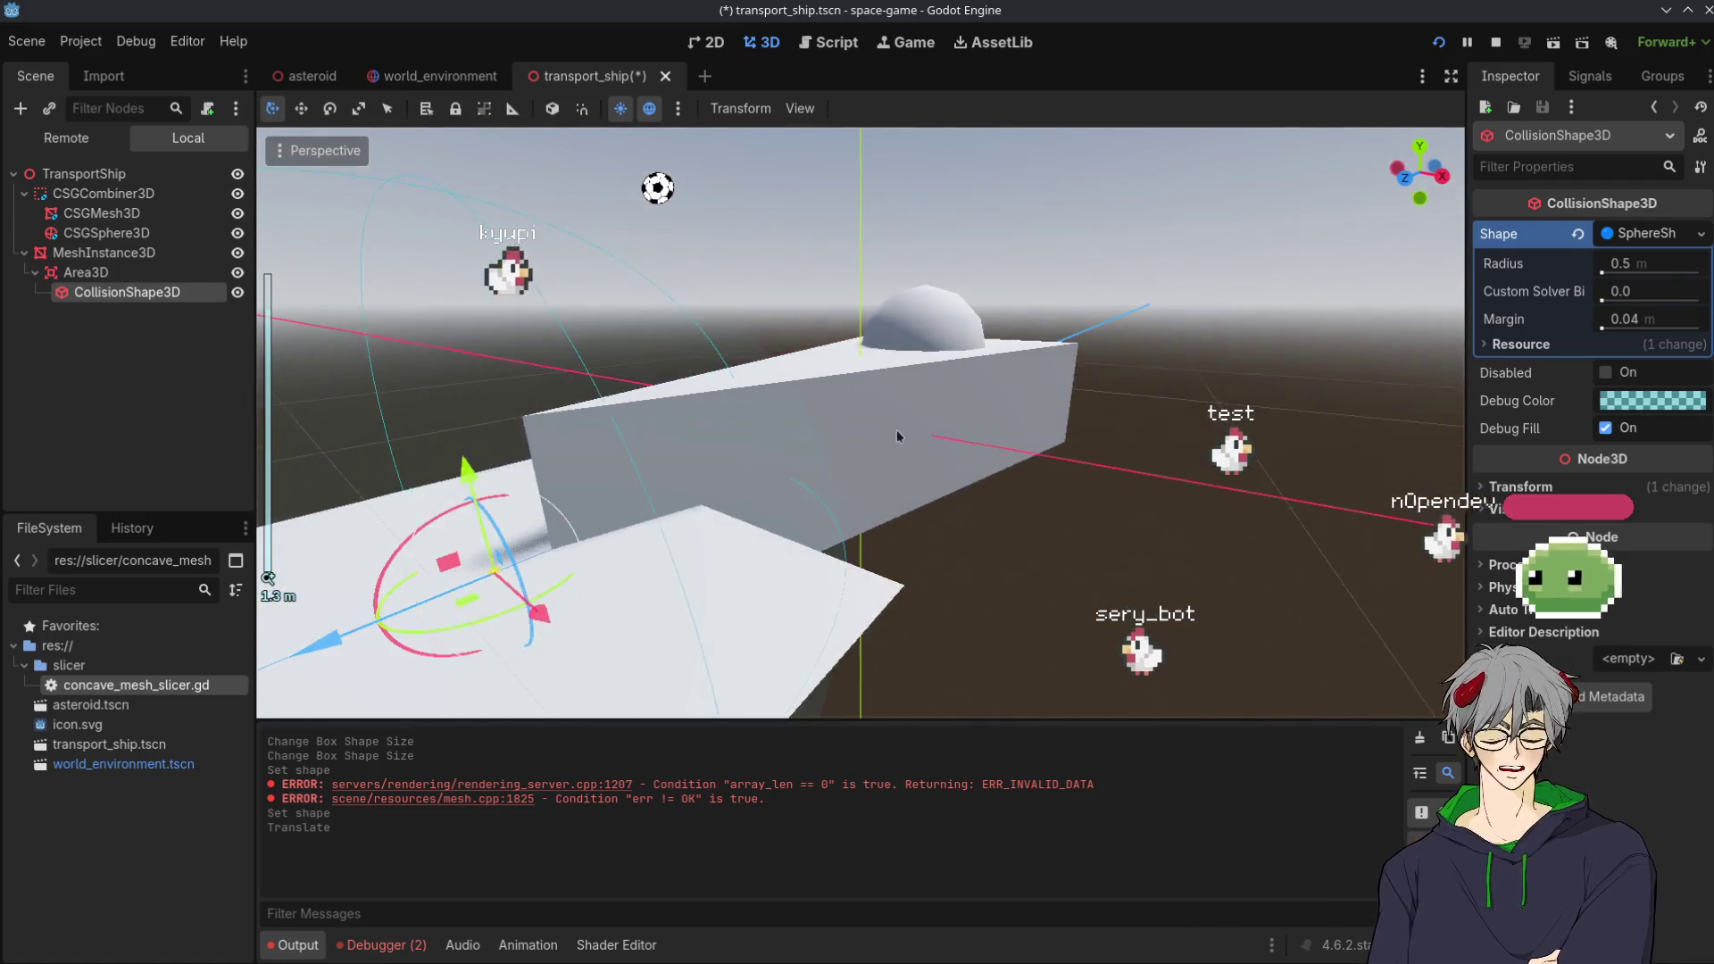
{"action": "mouse_move", "coordinate": [611, 612]}
{"action": "left_mouse_down"}
{"action": "mouse_move", "coordinate": [528, 525]}
{"action": "mouse_move", "coordinate": [665, 503]}
{"action": "mouse_move", "coordinate": [657, 473]}
{"action": "left_mouse_up"}
{"action": "key", "text": "ctrl+z"}
{"action": "left_click_drag", "start_coordinate": [1081, 552], "coordinate": [910, 630]}
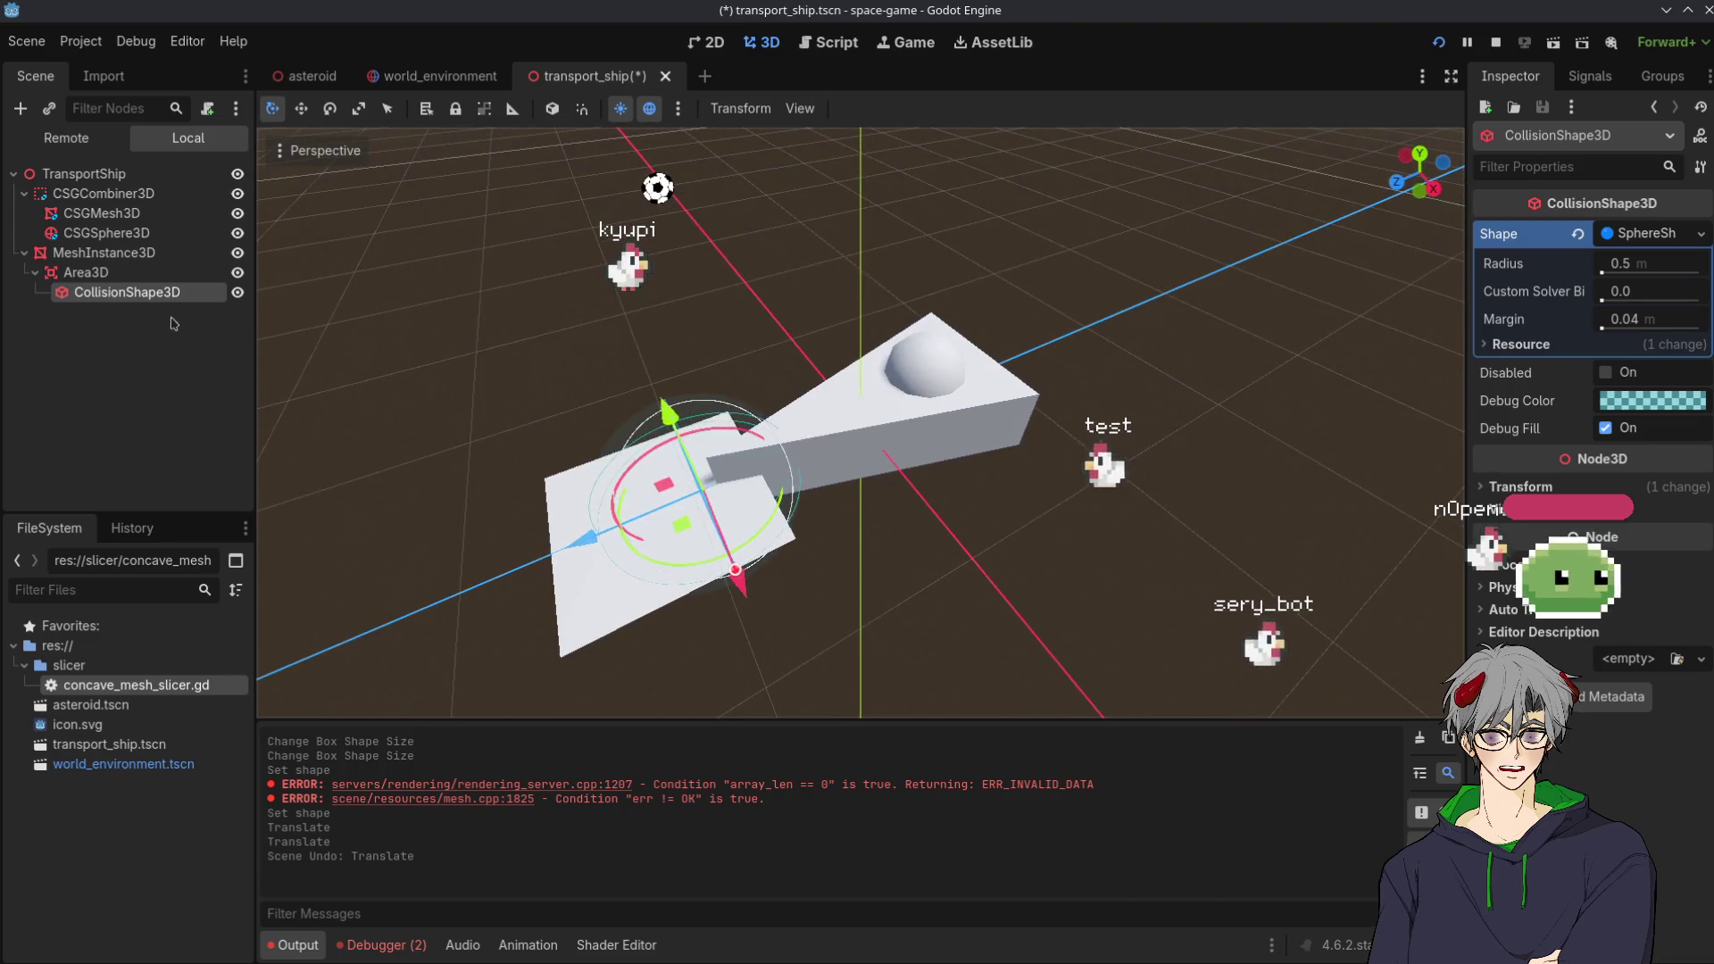
Set the collision sphere's radius to 0.3 m
{"action": "left_click", "coordinate": [1627, 268]}
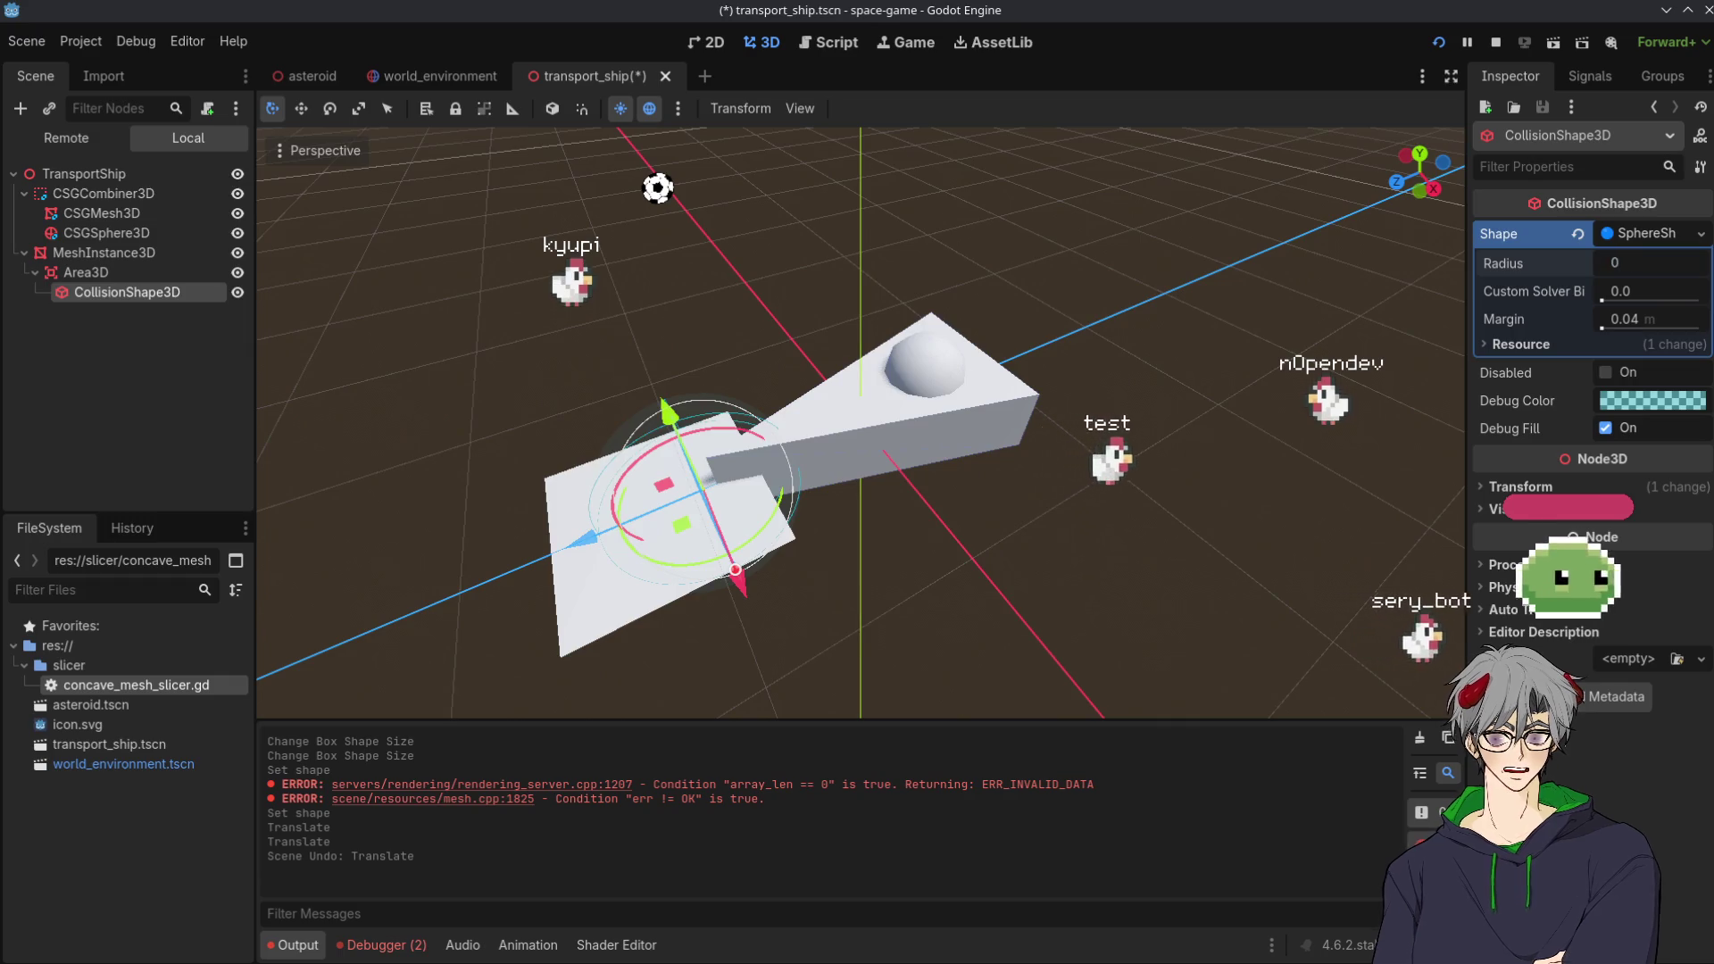
{"action": "type", "text": ".3"}
{"action": "key", "text": "Return"}
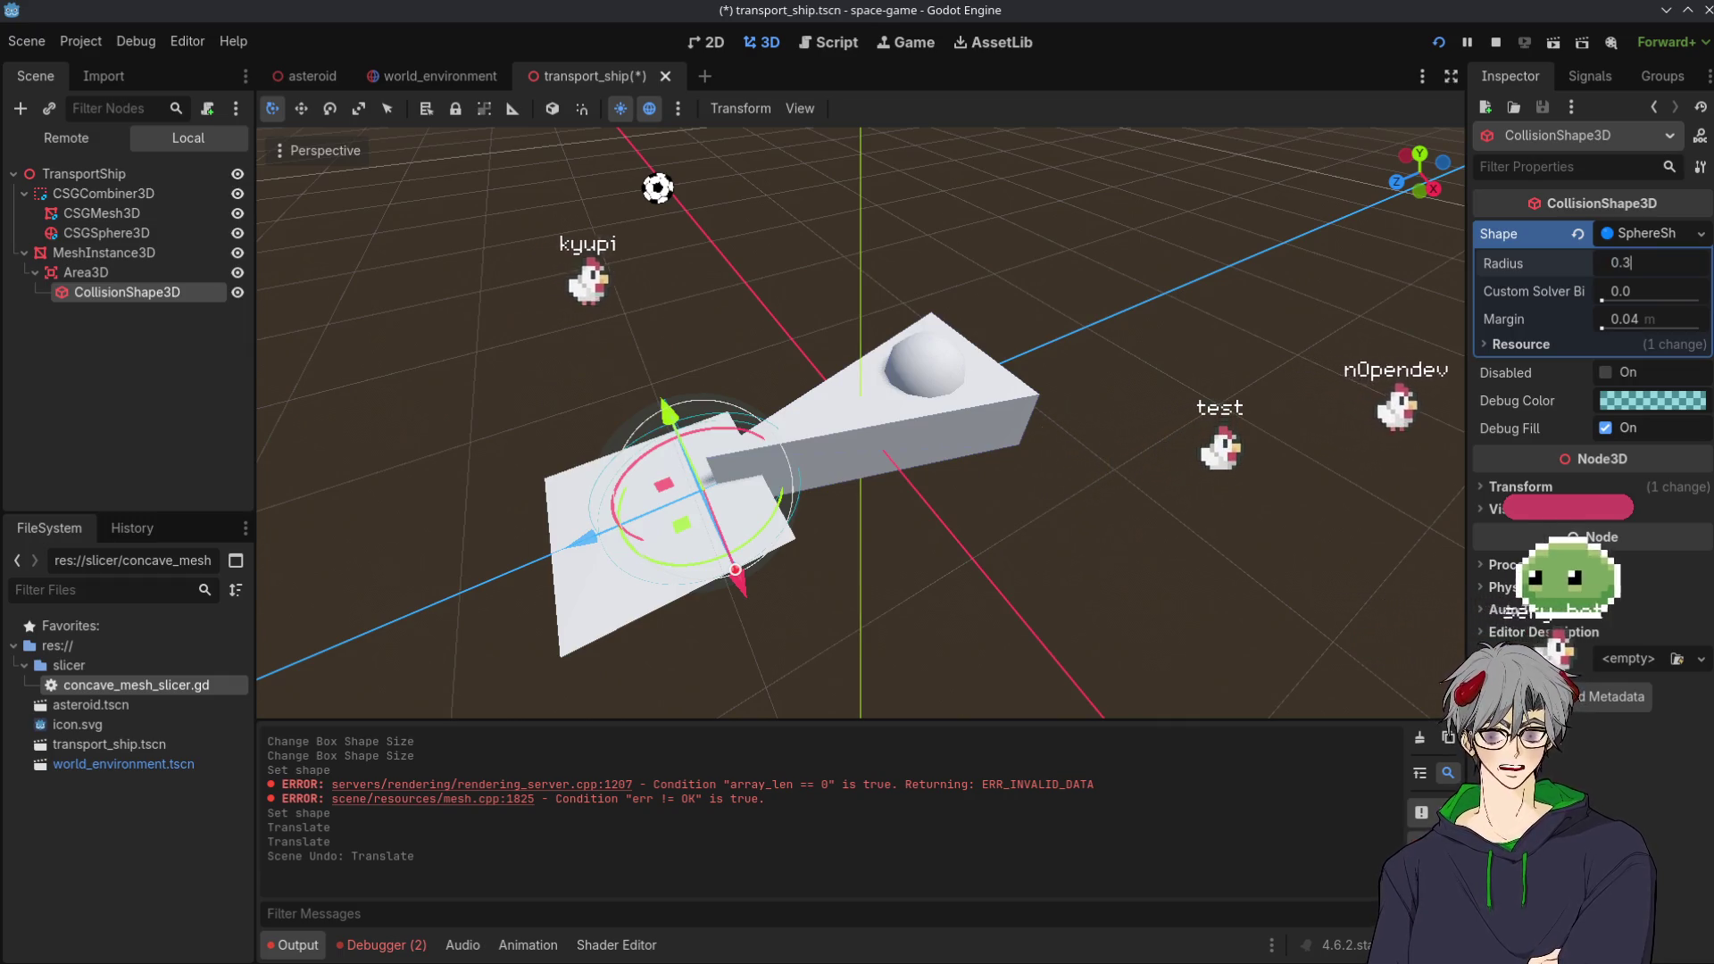
Move the collision sphere along Z toward the ship's flat end, checking from above
{"action": "mouse_move", "coordinate": [1061, 615]}
{"action": "left_mouse_down"}
{"action": "mouse_move", "coordinate": [956, 313]}
{"action": "mouse_move", "coordinate": [1018, 643]}
{"action": "mouse_move", "coordinate": [1016, 441]}
{"action": "mouse_move", "coordinate": [893, 571]}
{"action": "mouse_move", "coordinate": [530, 323]}
{"action": "left_mouse_up"}
{"action": "left_click_drag", "start_coordinate": [623, 421], "coordinate": [571, 418]}
{"action": "mouse_move", "coordinate": [779, 604]}
{"action": "left_mouse_down"}
{"action": "mouse_move", "coordinate": [803, 535]}
{"action": "mouse_move", "coordinate": [873, 562]}
{"action": "left_mouse_up"}
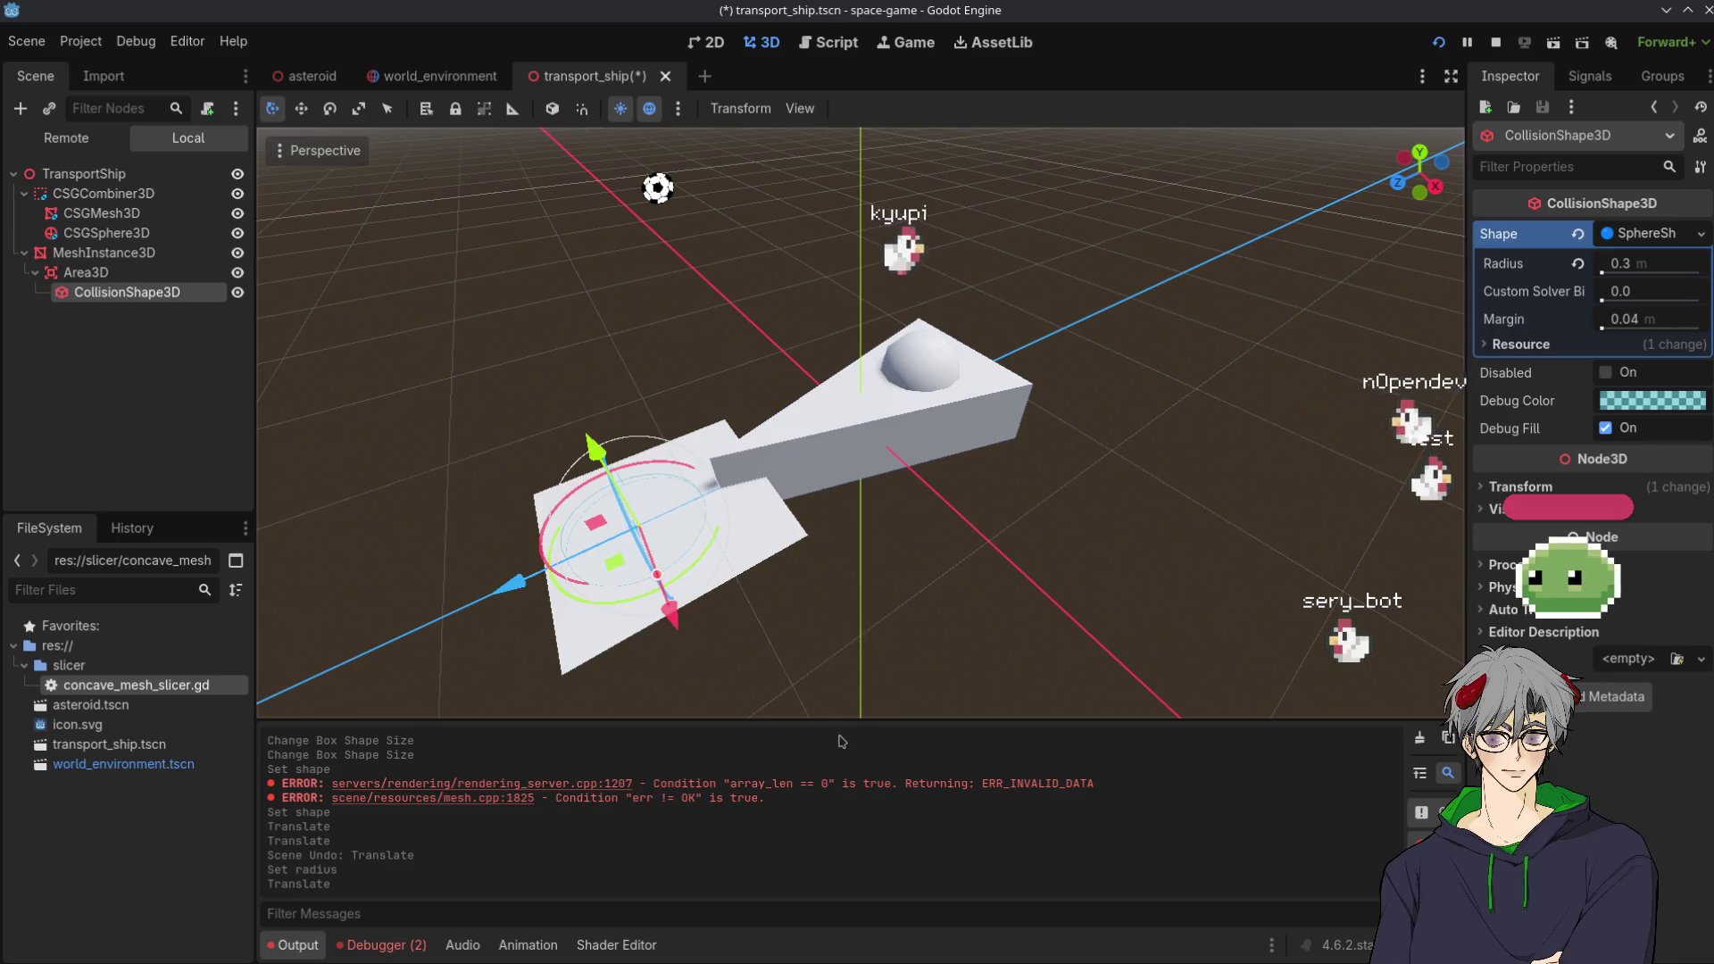
{"action": "mouse_move", "coordinate": [794, 652]}
{"action": "left_mouse_down"}
{"action": "mouse_move", "coordinate": [726, 581]}
{"action": "mouse_move", "coordinate": [759, 593]}
{"action": "left_mouse_up"}
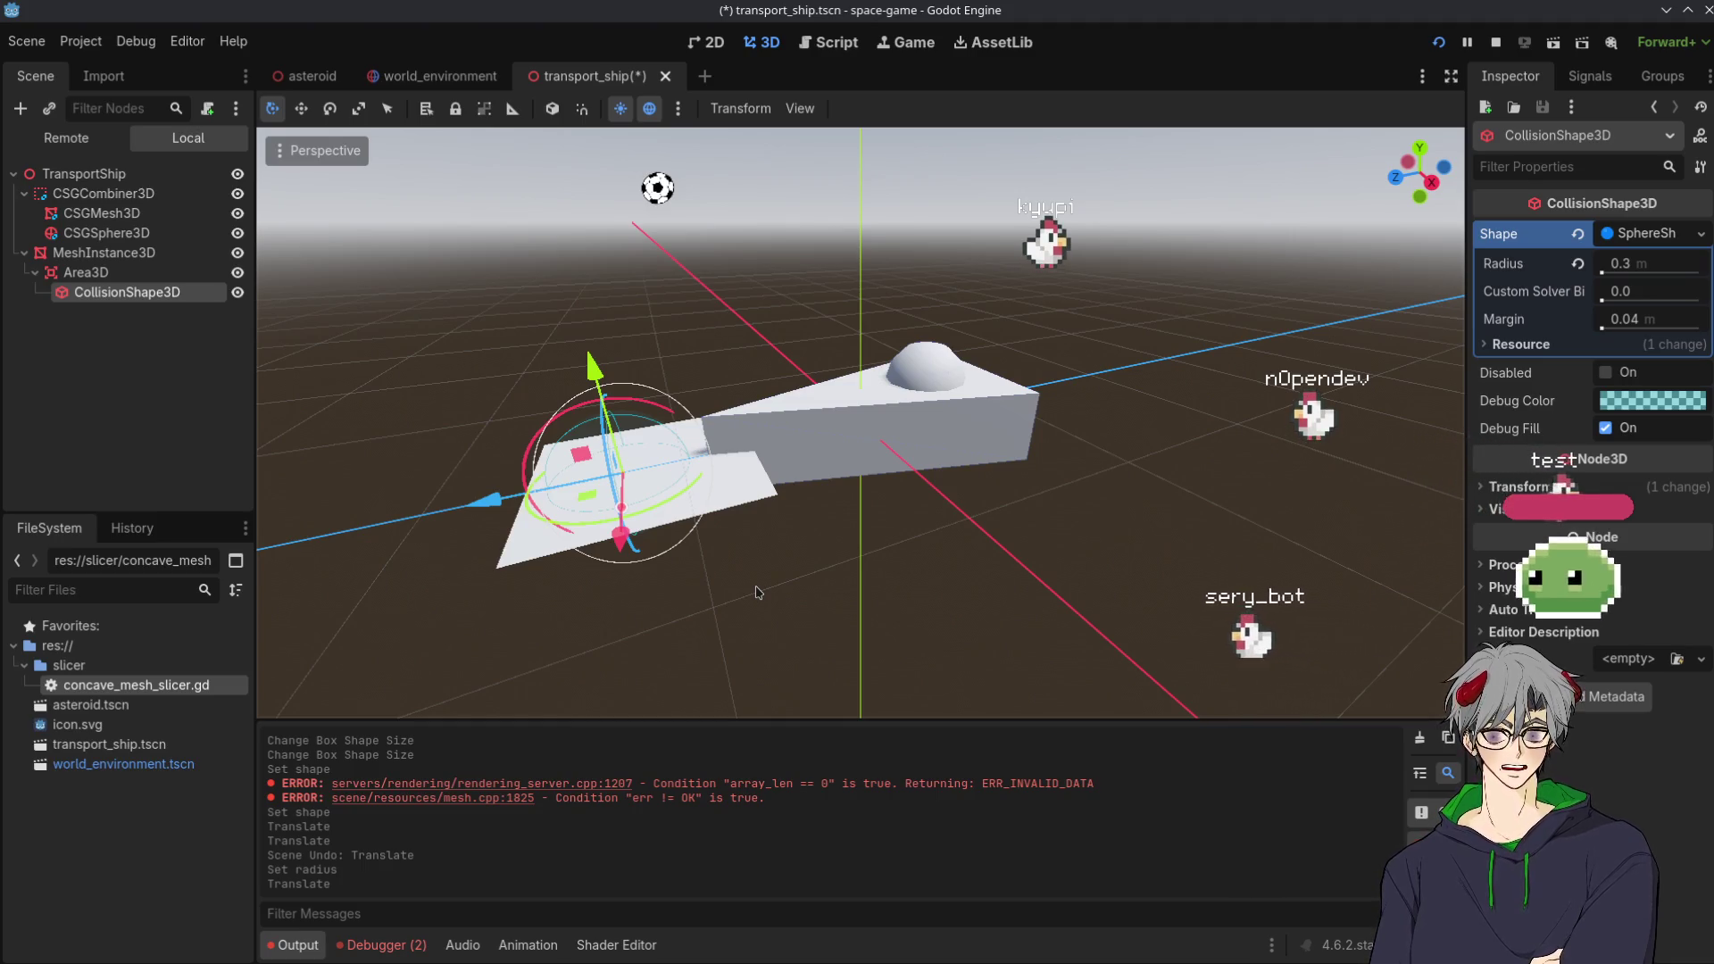
{"action": "mouse_move", "coordinate": [757, 592]}
{"action": "left_mouse_down"}
{"action": "mouse_move", "coordinate": [871, 679]}
{"action": "mouse_move", "coordinate": [654, 520]}
{"action": "left_mouse_up"}
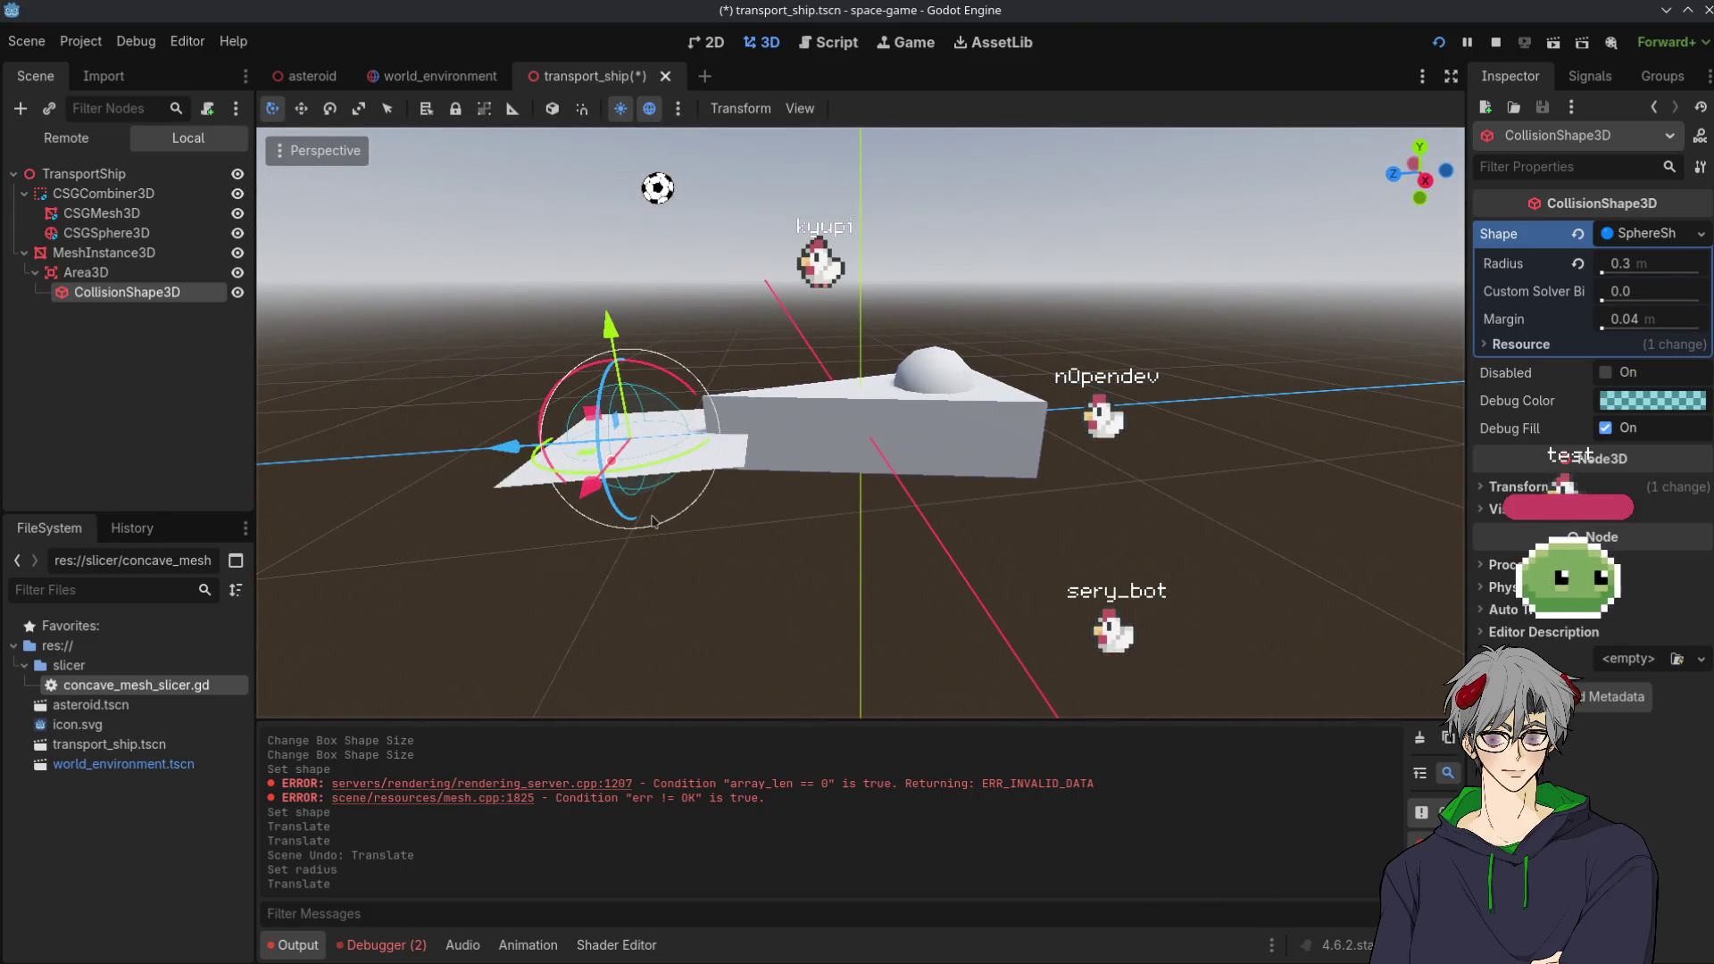
{"action": "left_click_drag", "start_coordinate": [637, 476], "coordinate": [683, 456]}
{"action": "left_click_drag", "start_coordinate": [531, 506], "coordinate": [557, 498]}
Shift the sphere further along Z and check it against the flat plane from low angles
{"action": "mouse_move", "coordinate": [911, 426]}
{"action": "left_mouse_down"}
{"action": "mouse_move", "coordinate": [749, 382]}
{"action": "mouse_move", "coordinate": [715, 578]}
{"action": "mouse_move", "coordinate": [631, 708]}
{"action": "mouse_move", "coordinate": [719, 384]}
{"action": "mouse_move", "coordinate": [712, 531]}
{"action": "left_mouse_up"}
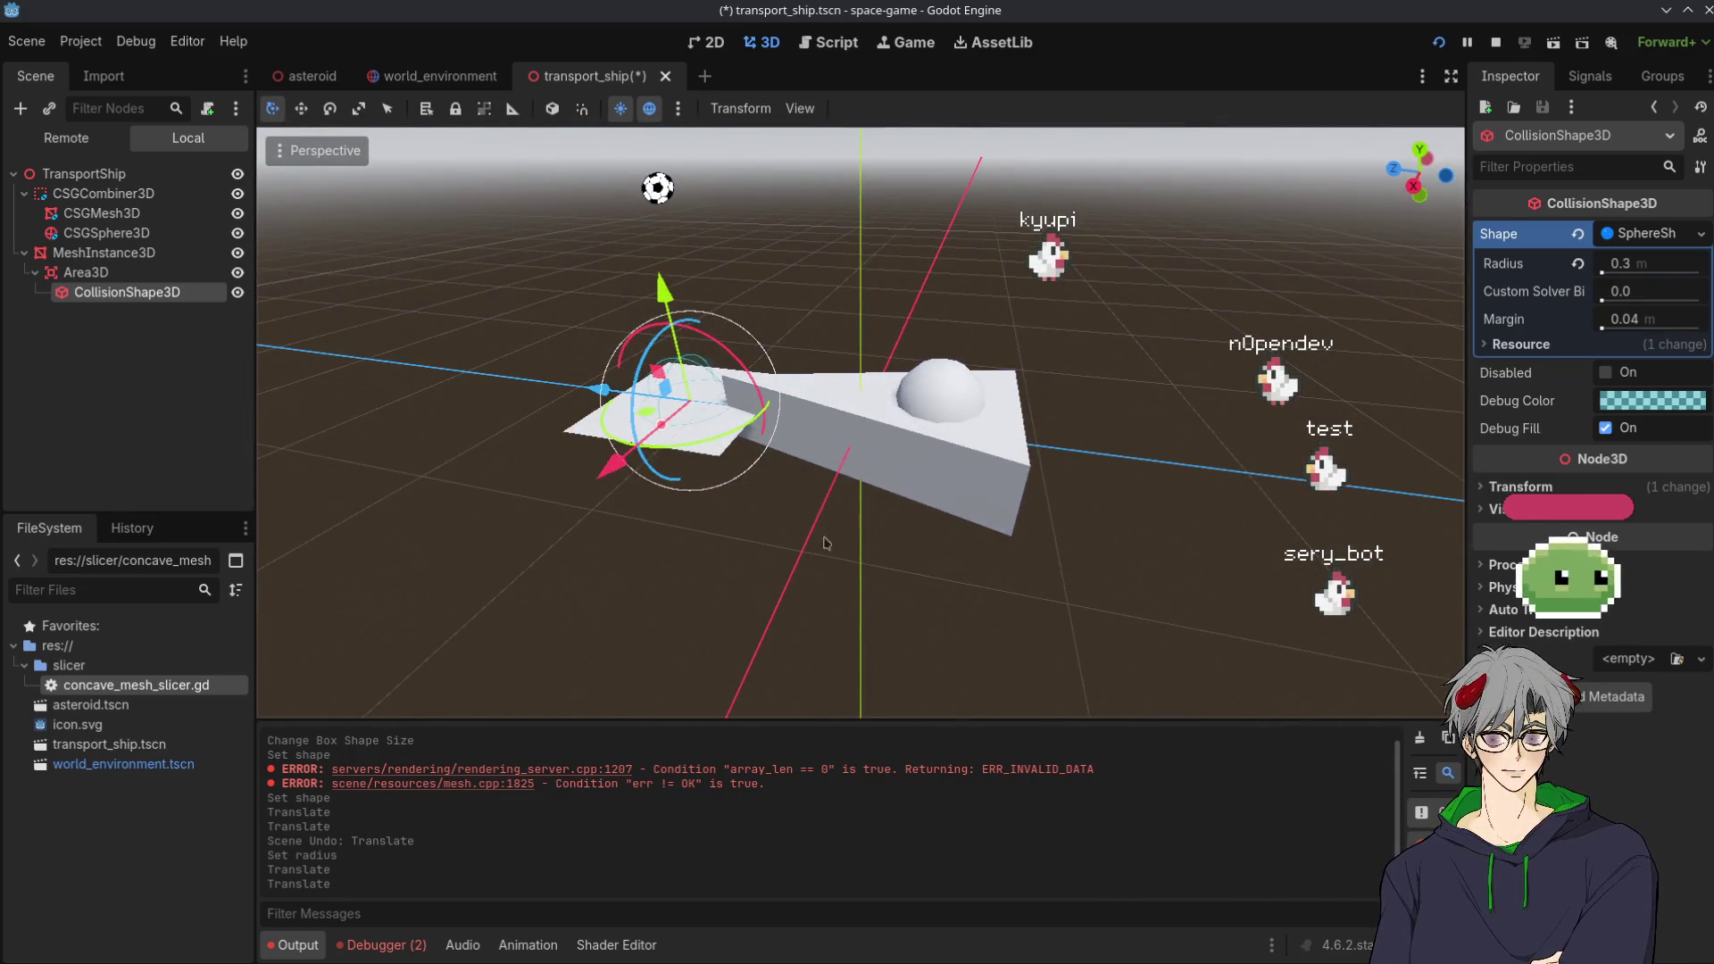
{"action": "mouse_move", "coordinate": [633, 410]}
{"action": "left_mouse_down"}
{"action": "mouse_move", "coordinate": [703, 337]}
{"action": "mouse_move", "coordinate": [732, 616]}
{"action": "mouse_move", "coordinate": [794, 411]}
{"action": "mouse_move", "coordinate": [812, 428]}
{"action": "left_mouse_up"}
{"action": "mouse_move", "coordinate": [661, 386]}
{"action": "left_mouse_down"}
{"action": "mouse_move", "coordinate": [812, 294]}
{"action": "mouse_move", "coordinate": [642, 500]}
{"action": "mouse_move", "coordinate": [589, 384]}
{"action": "mouse_move", "coordinate": [554, 370]}
{"action": "left_mouse_up"}
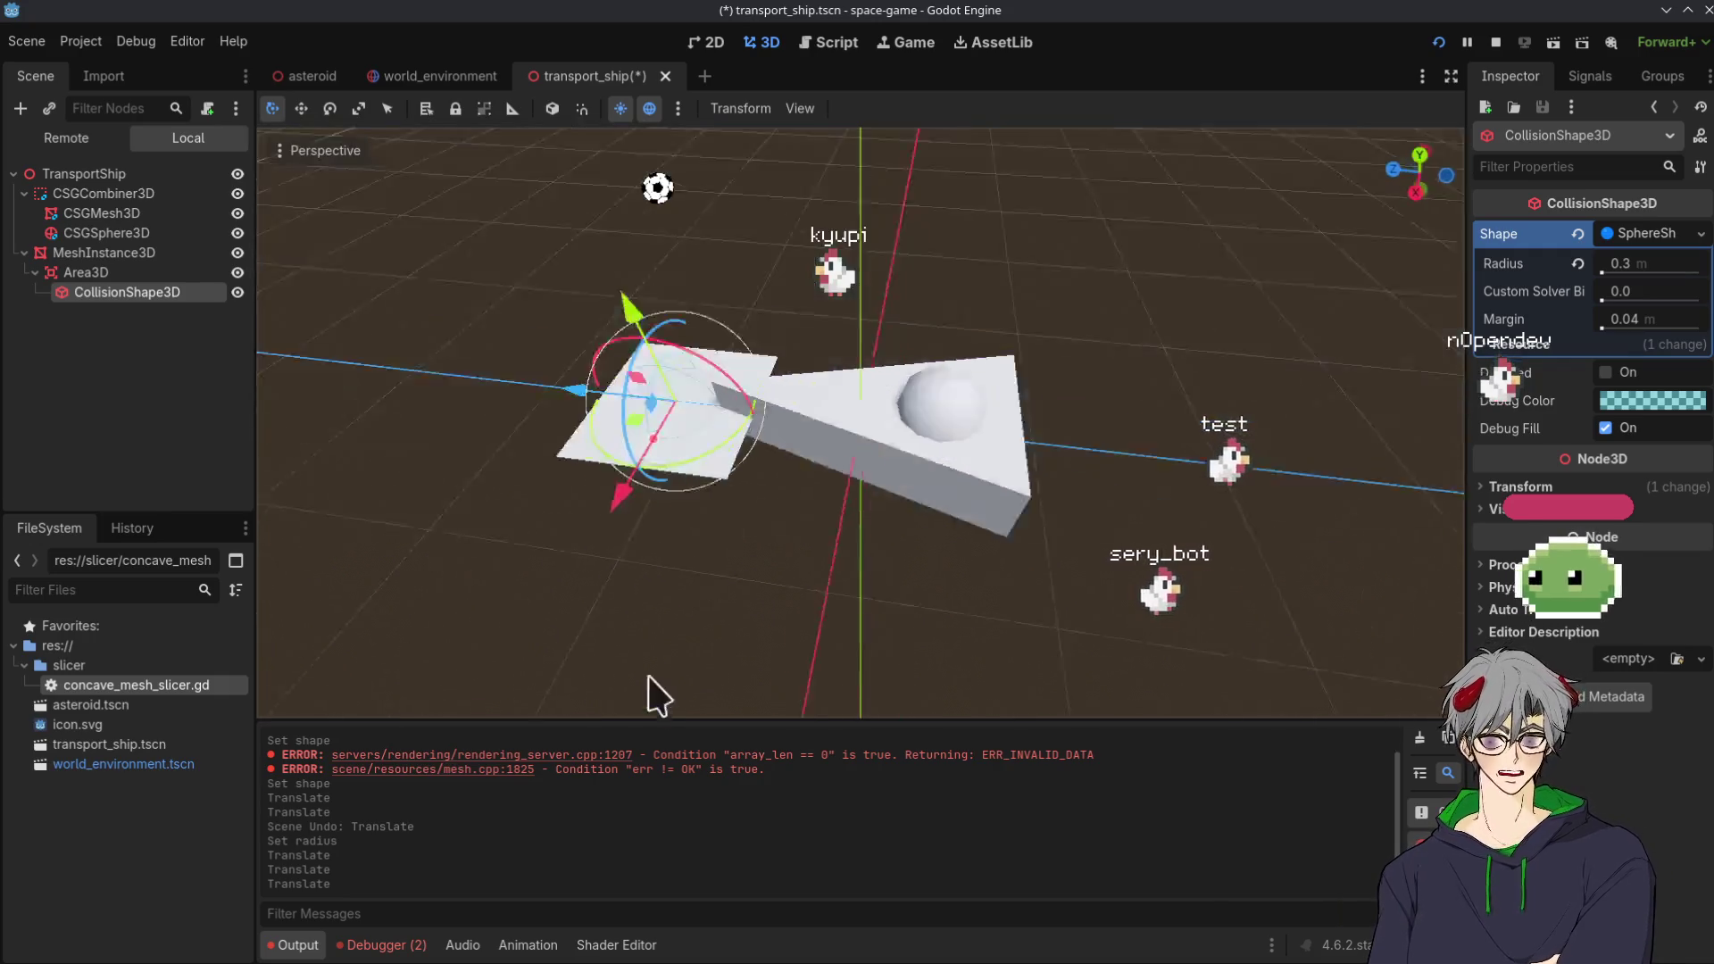
{"action": "left_click_drag", "start_coordinate": [658, 693], "coordinate": [719, 250]}
{"action": "mouse_move", "coordinate": [734, 474]}
{"action": "left_mouse_down"}
{"action": "mouse_move", "coordinate": [712, 353]}
{"action": "mouse_move", "coordinate": [708, 581]}
{"action": "mouse_move", "coordinate": [792, 335]}
{"action": "mouse_move", "coordinate": [821, 414]}
{"action": "left_mouse_up"}
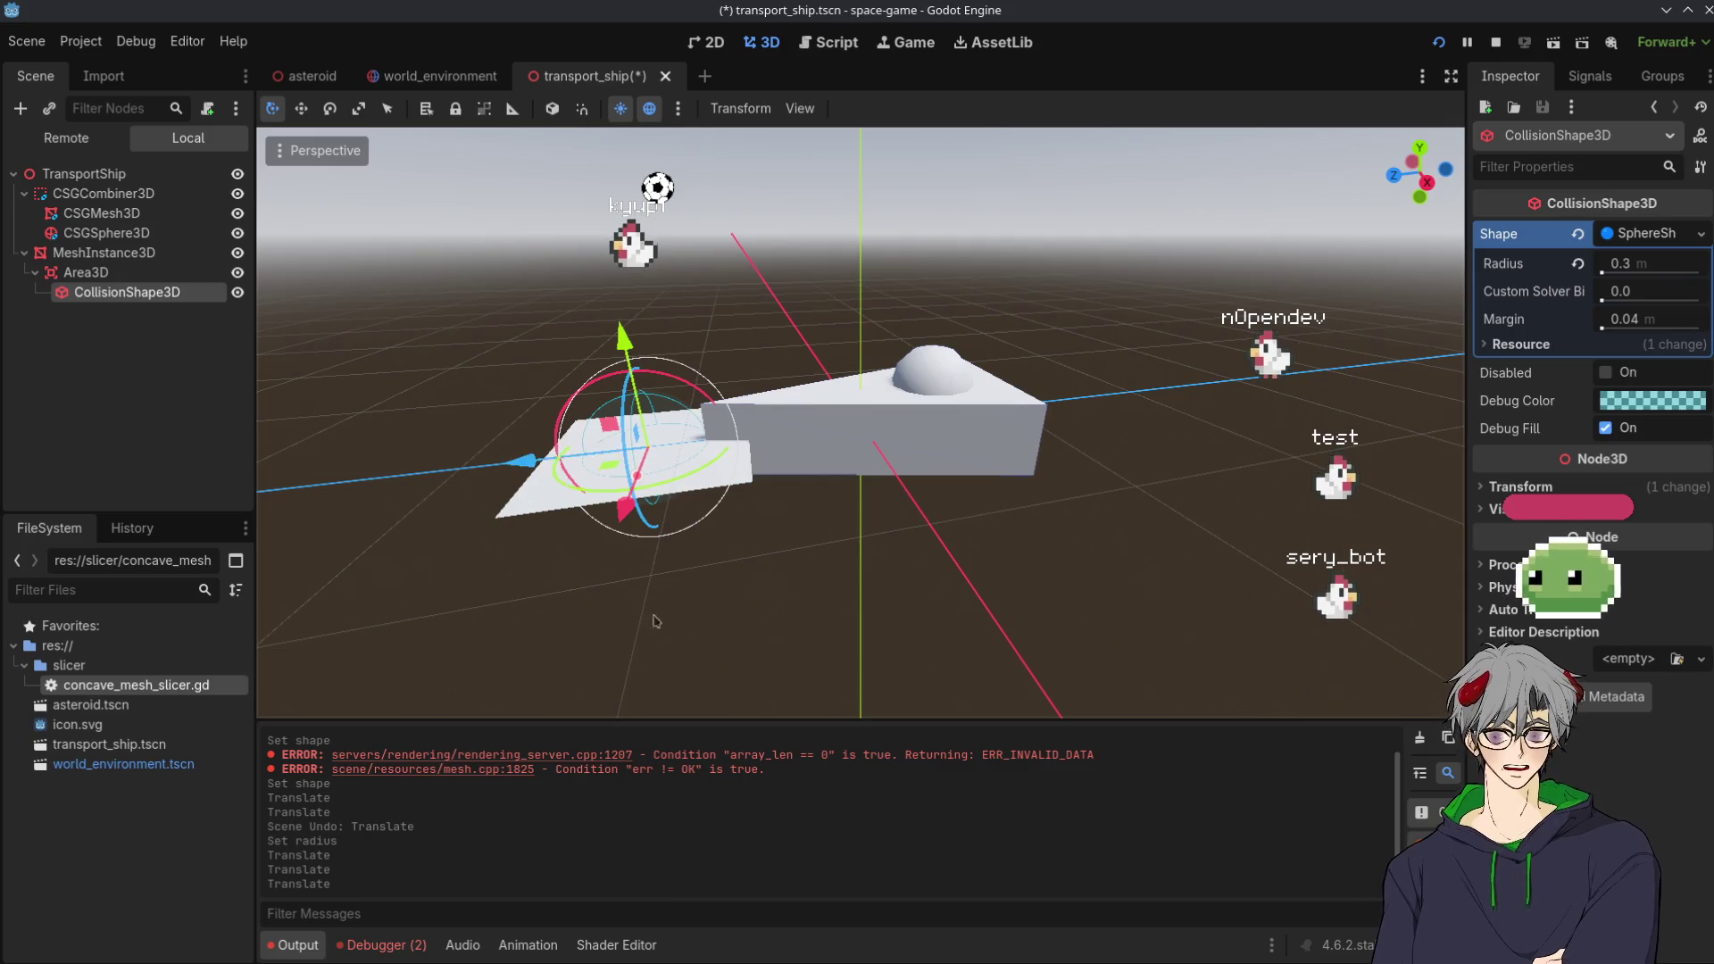
{"action": "left_click_drag", "start_coordinate": [515, 495], "coordinate": [453, 487]}
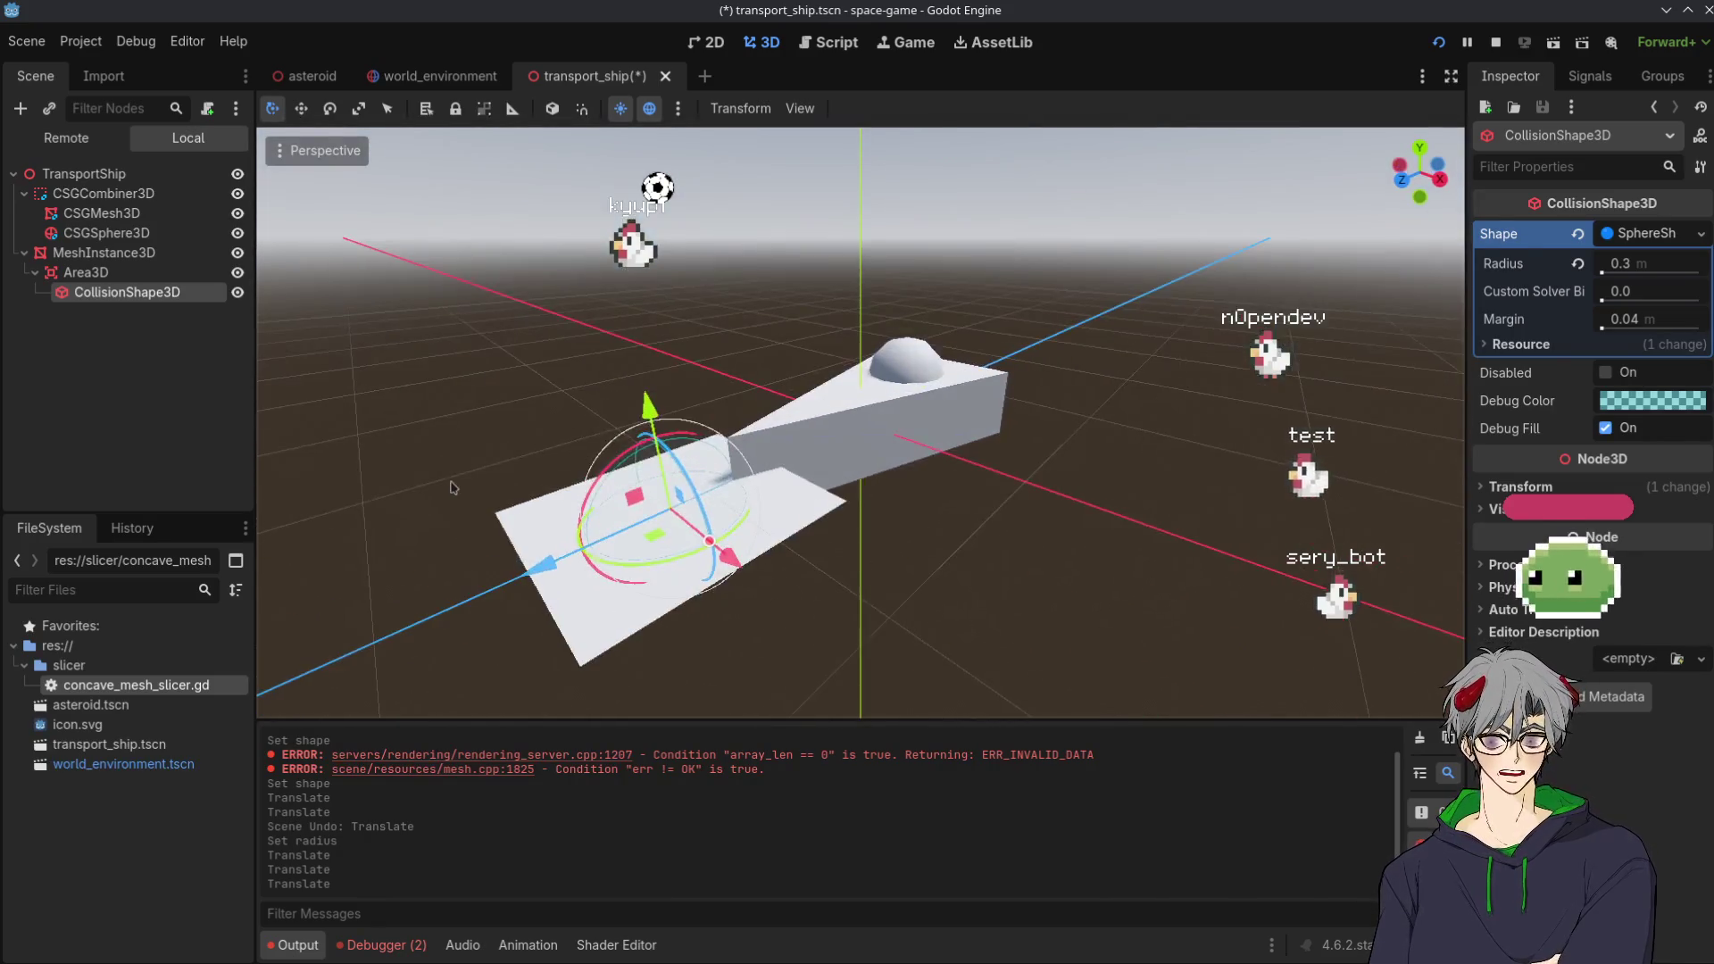
{"action": "left_click", "coordinate": [976, 630]}
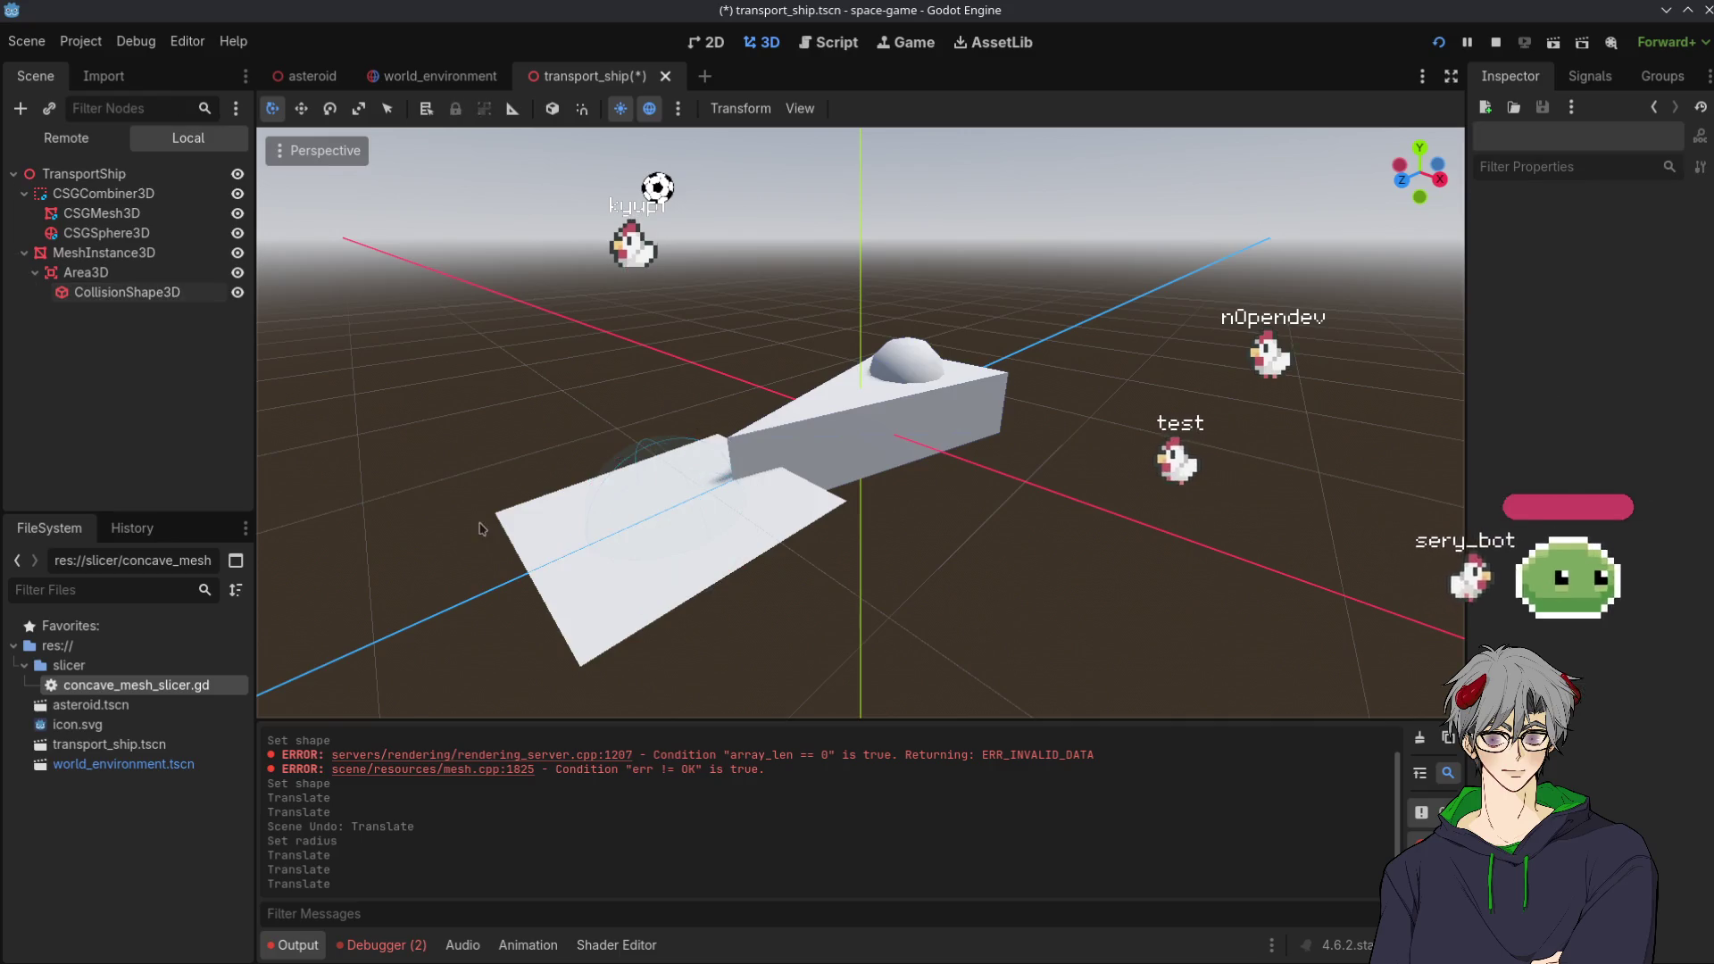
Inspect the ship's flat plane mesh from several angles, then clear the selection
{"action": "left_click", "coordinate": [506, 522]}
{"action": "left_click", "coordinate": [463, 465]}
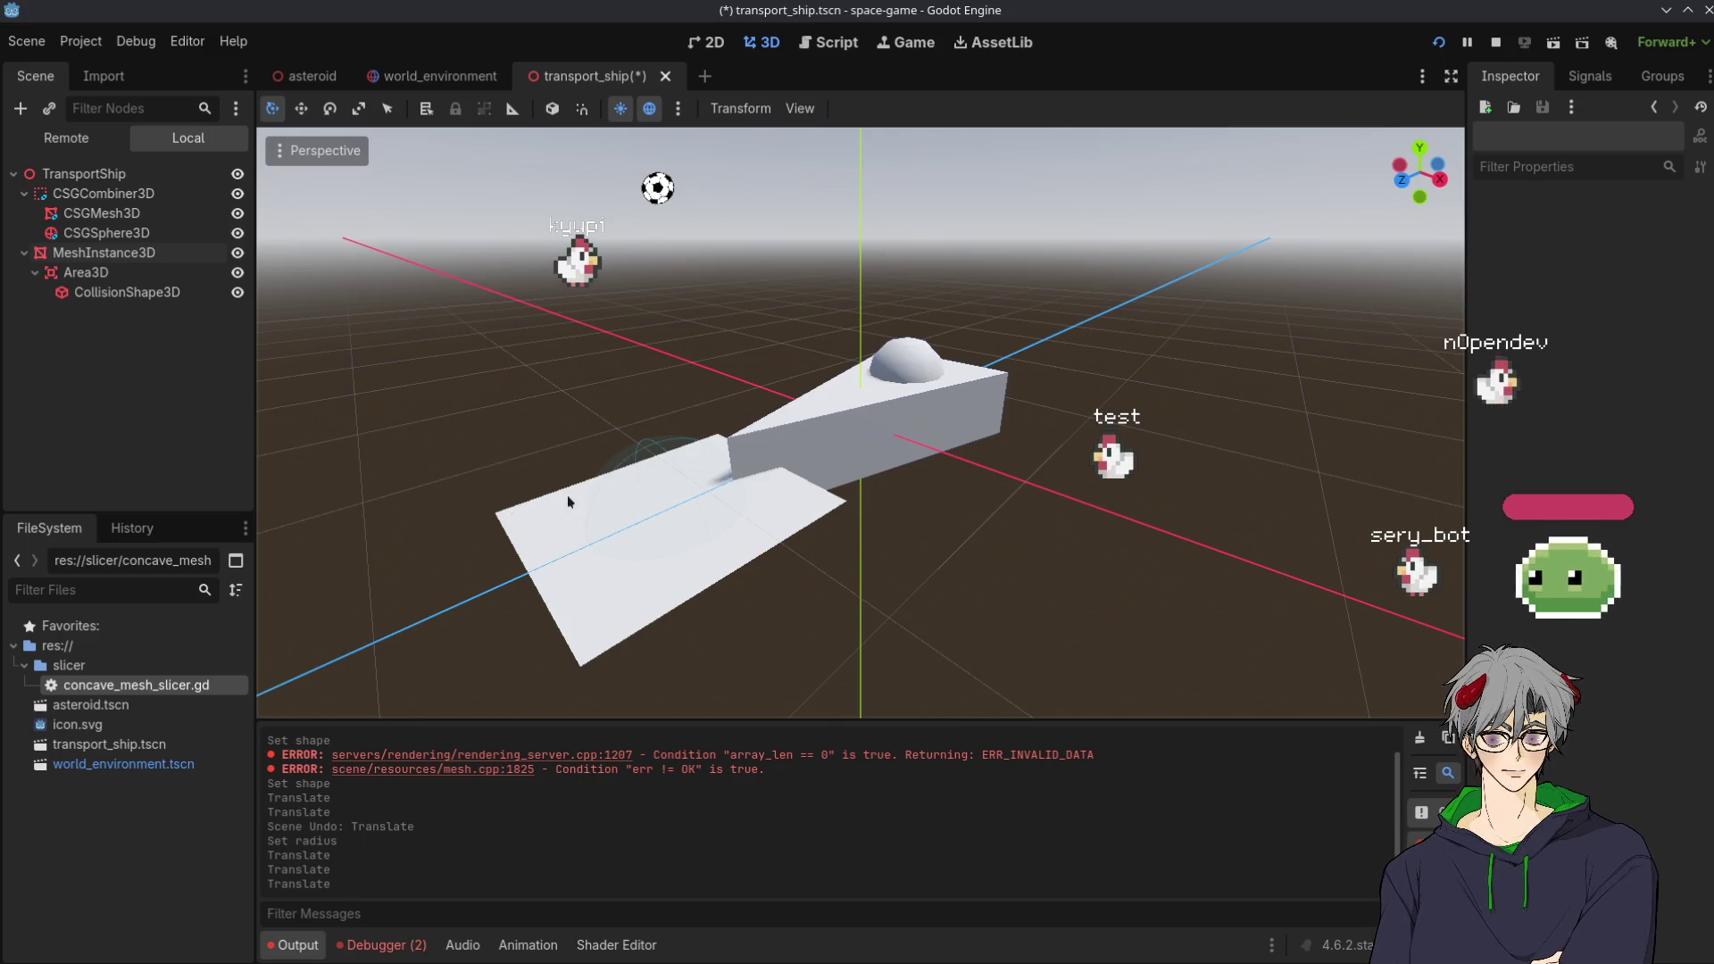
{"action": "mouse_move", "coordinate": [568, 501]}
{"action": "left_mouse_down"}
{"action": "mouse_move", "coordinate": [539, 421]}
{"action": "mouse_move", "coordinate": [612, 465]}
{"action": "mouse_move", "coordinate": [306, 371]}
{"action": "mouse_move", "coordinate": [652, 367]}
{"action": "left_mouse_up"}
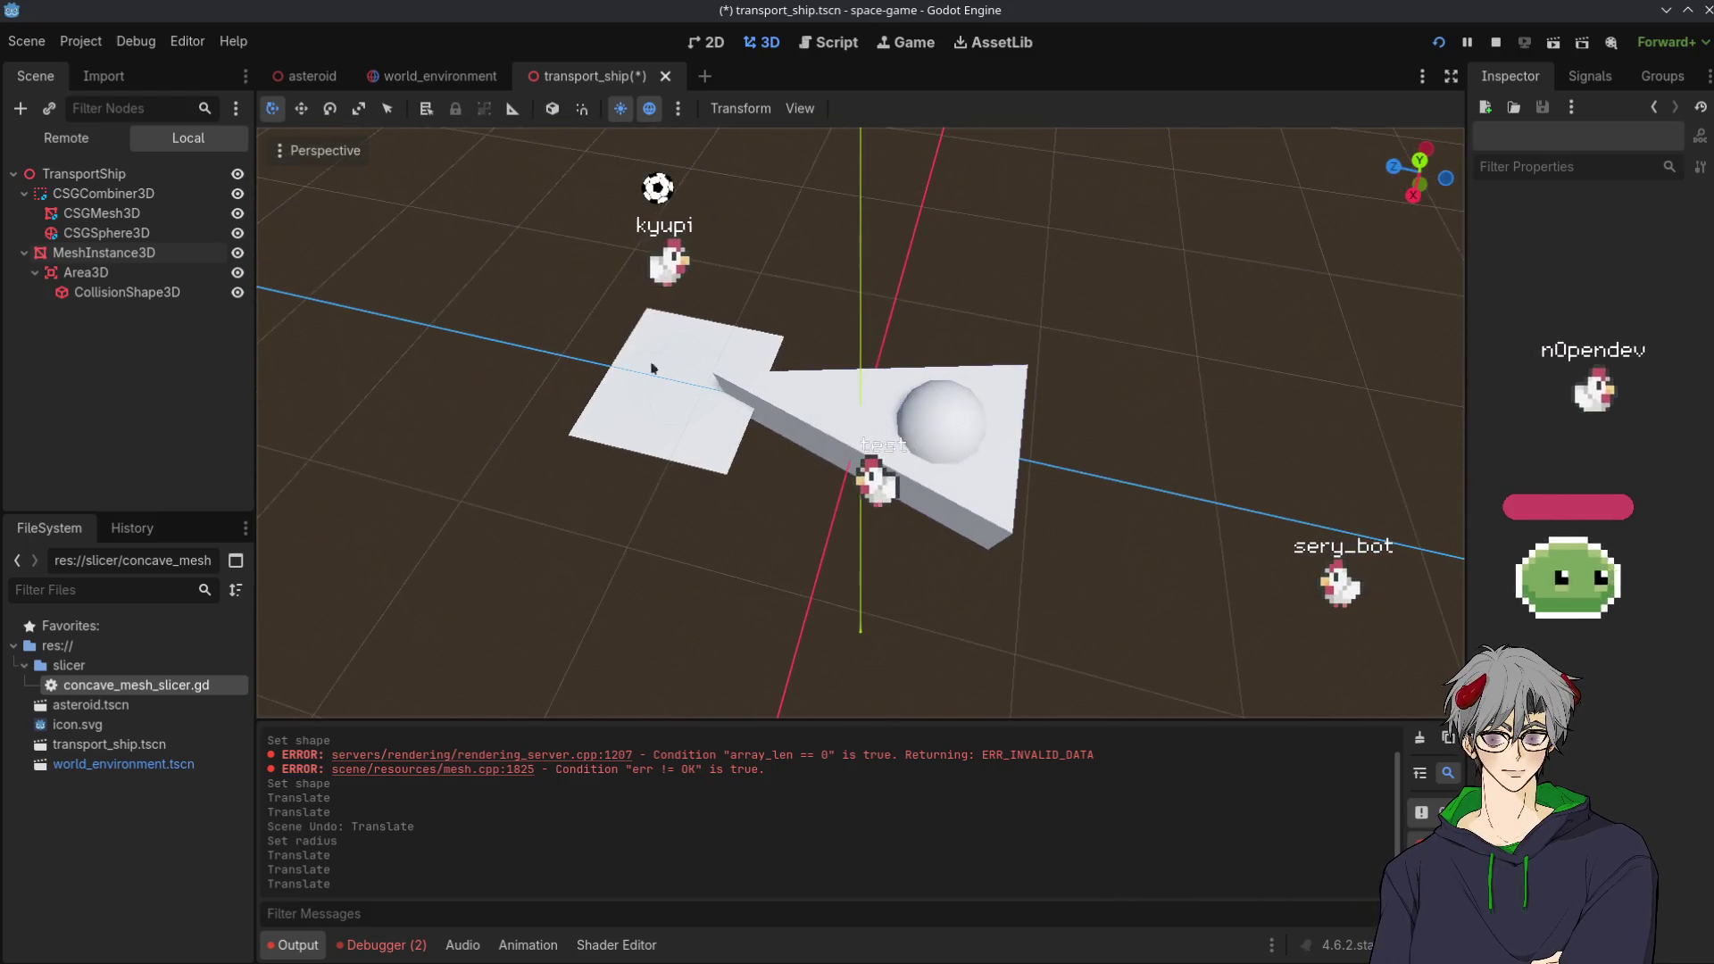
{"action": "left_click", "coordinate": [652, 367]}
{"action": "left_click_drag", "start_coordinate": [449, 481], "coordinate": [640, 821]}
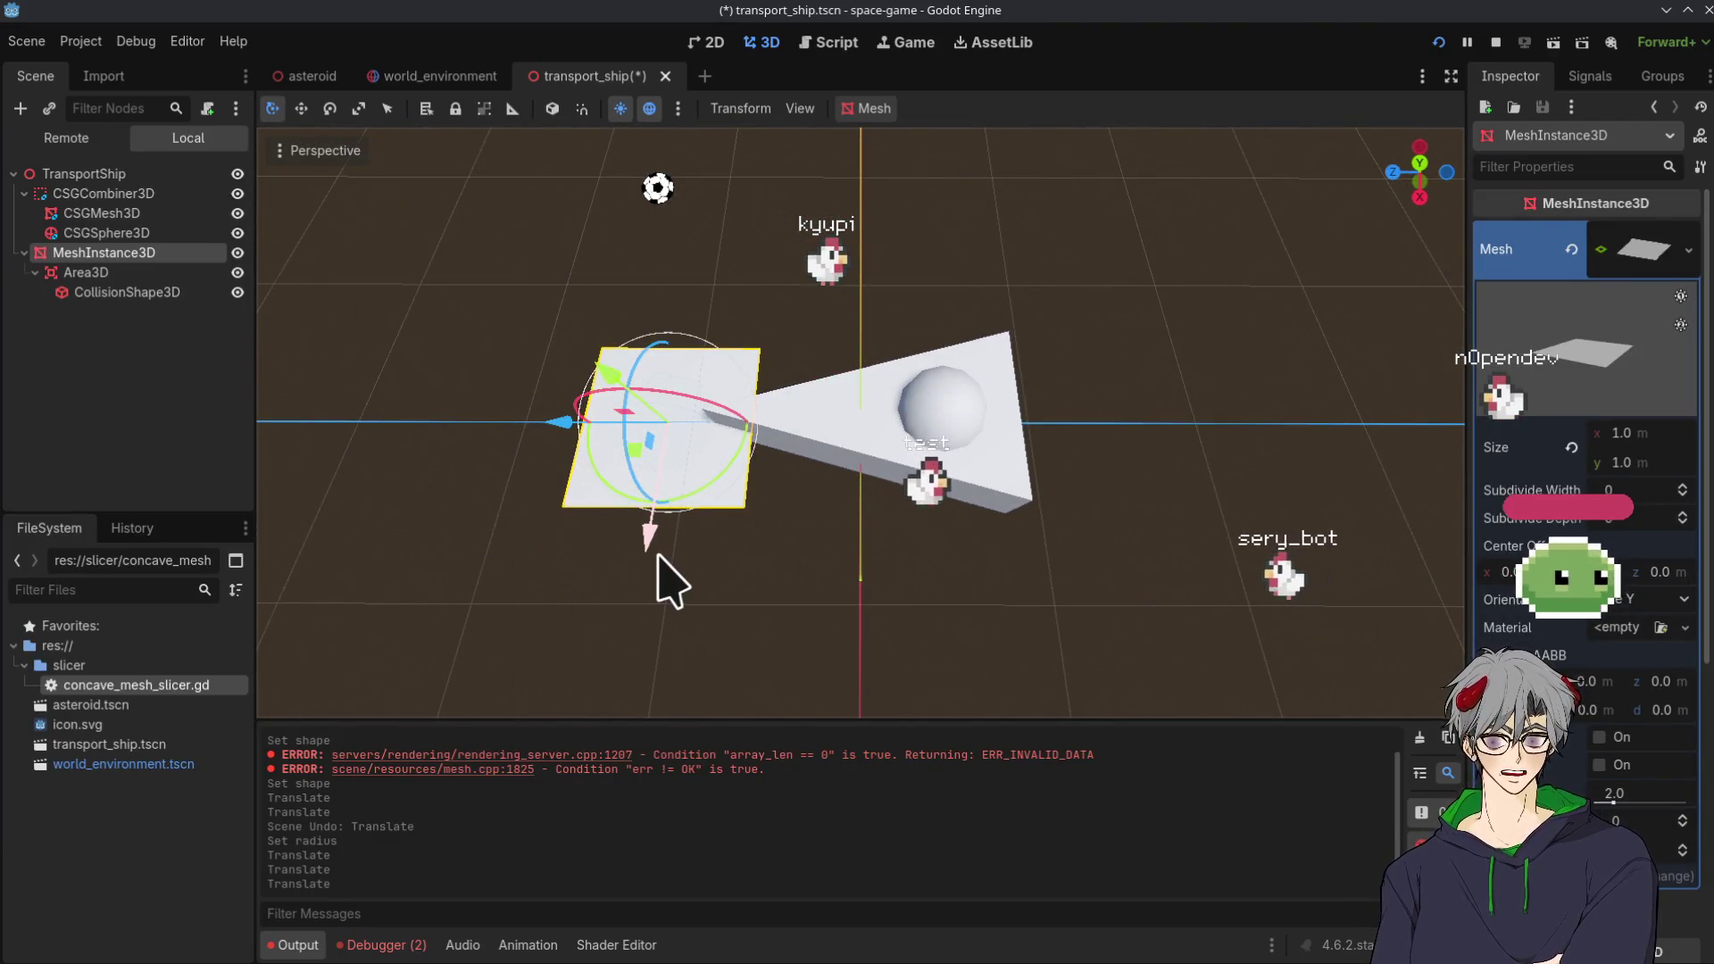
{"action": "mouse_move", "coordinate": [654, 556]}
{"action": "left_mouse_down"}
{"action": "mouse_move", "coordinate": [474, 569]}
{"action": "mouse_move", "coordinate": [1219, 450]}
{"action": "left_mouse_up"}
{"action": "left_click", "coordinate": [1219, 450]}
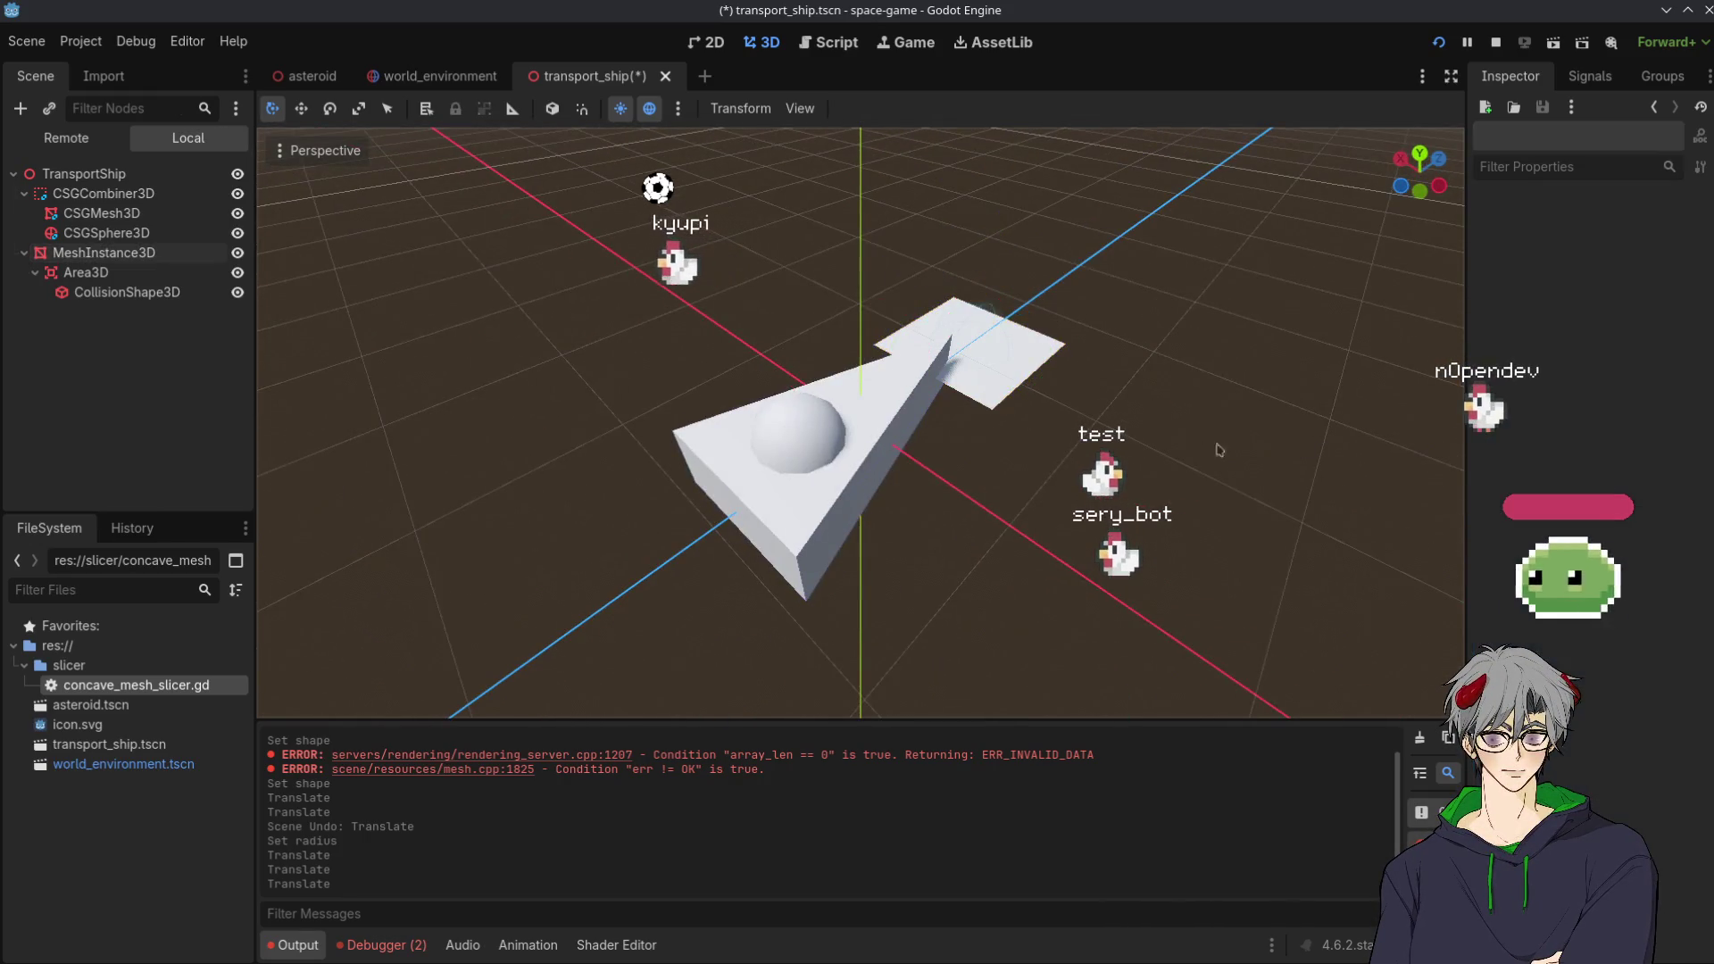
{"action": "left_click_drag", "start_coordinate": [1036, 401], "coordinate": [1021, 307]}
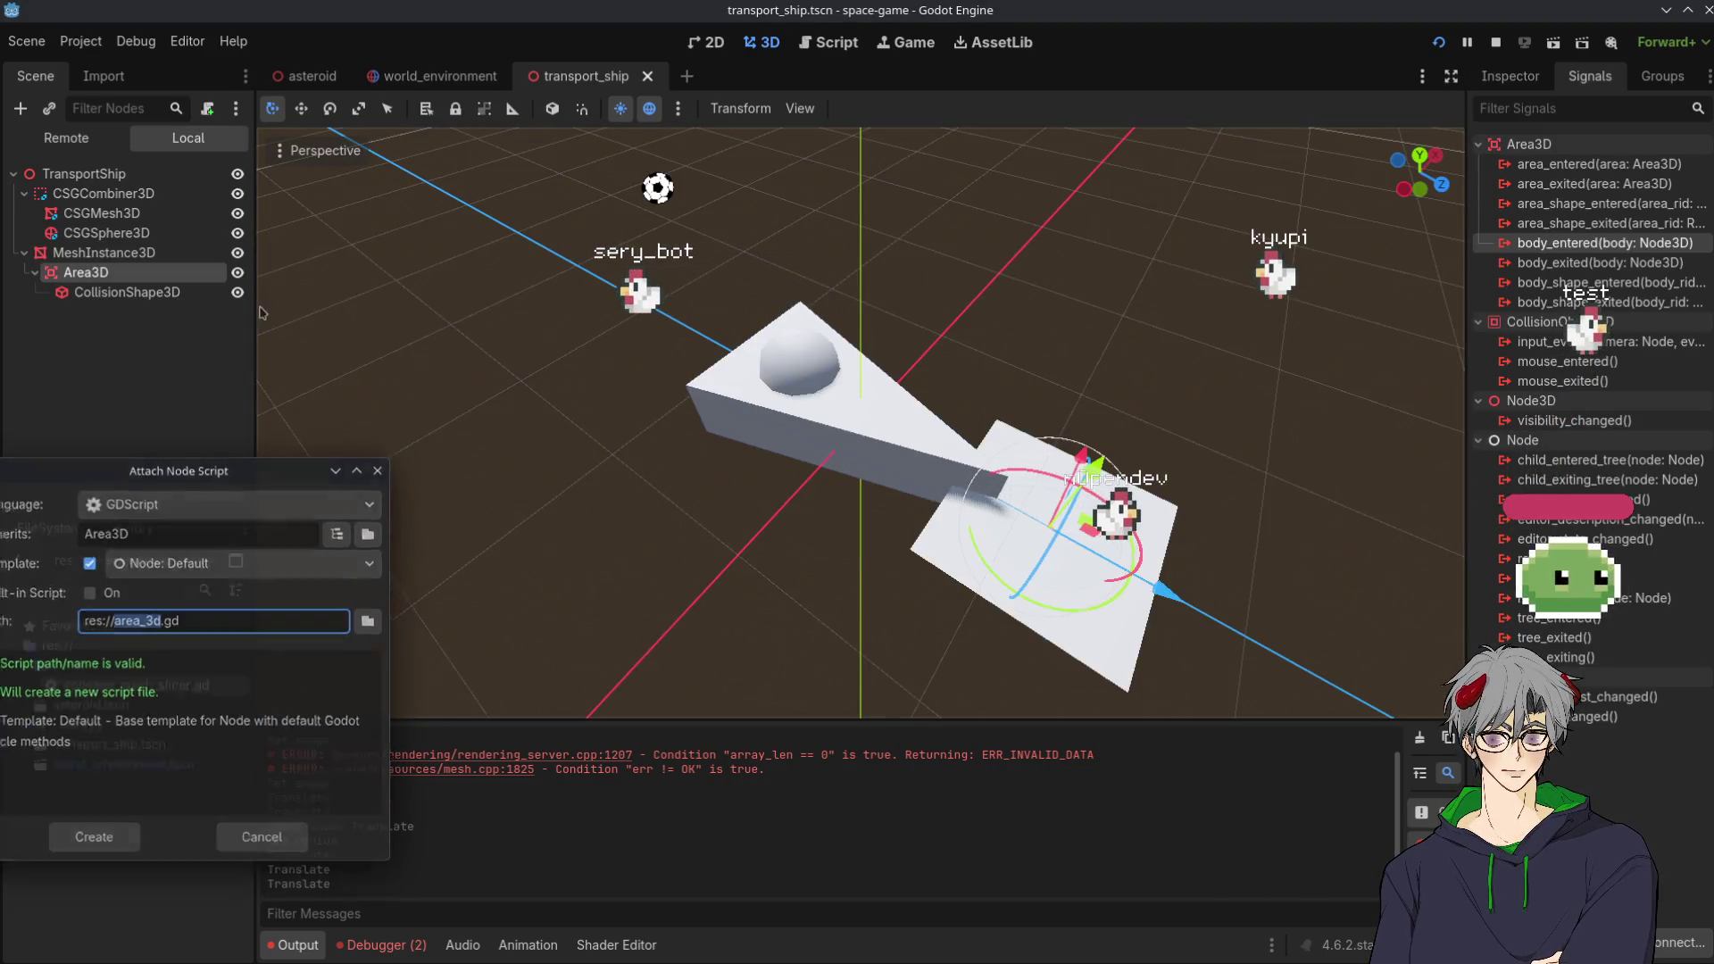
Attach a new transport_ship.gd script to the TransportShip root node
{"action": "left_click", "coordinate": [84, 173]}
{"action": "left_click", "coordinate": [208, 108]}
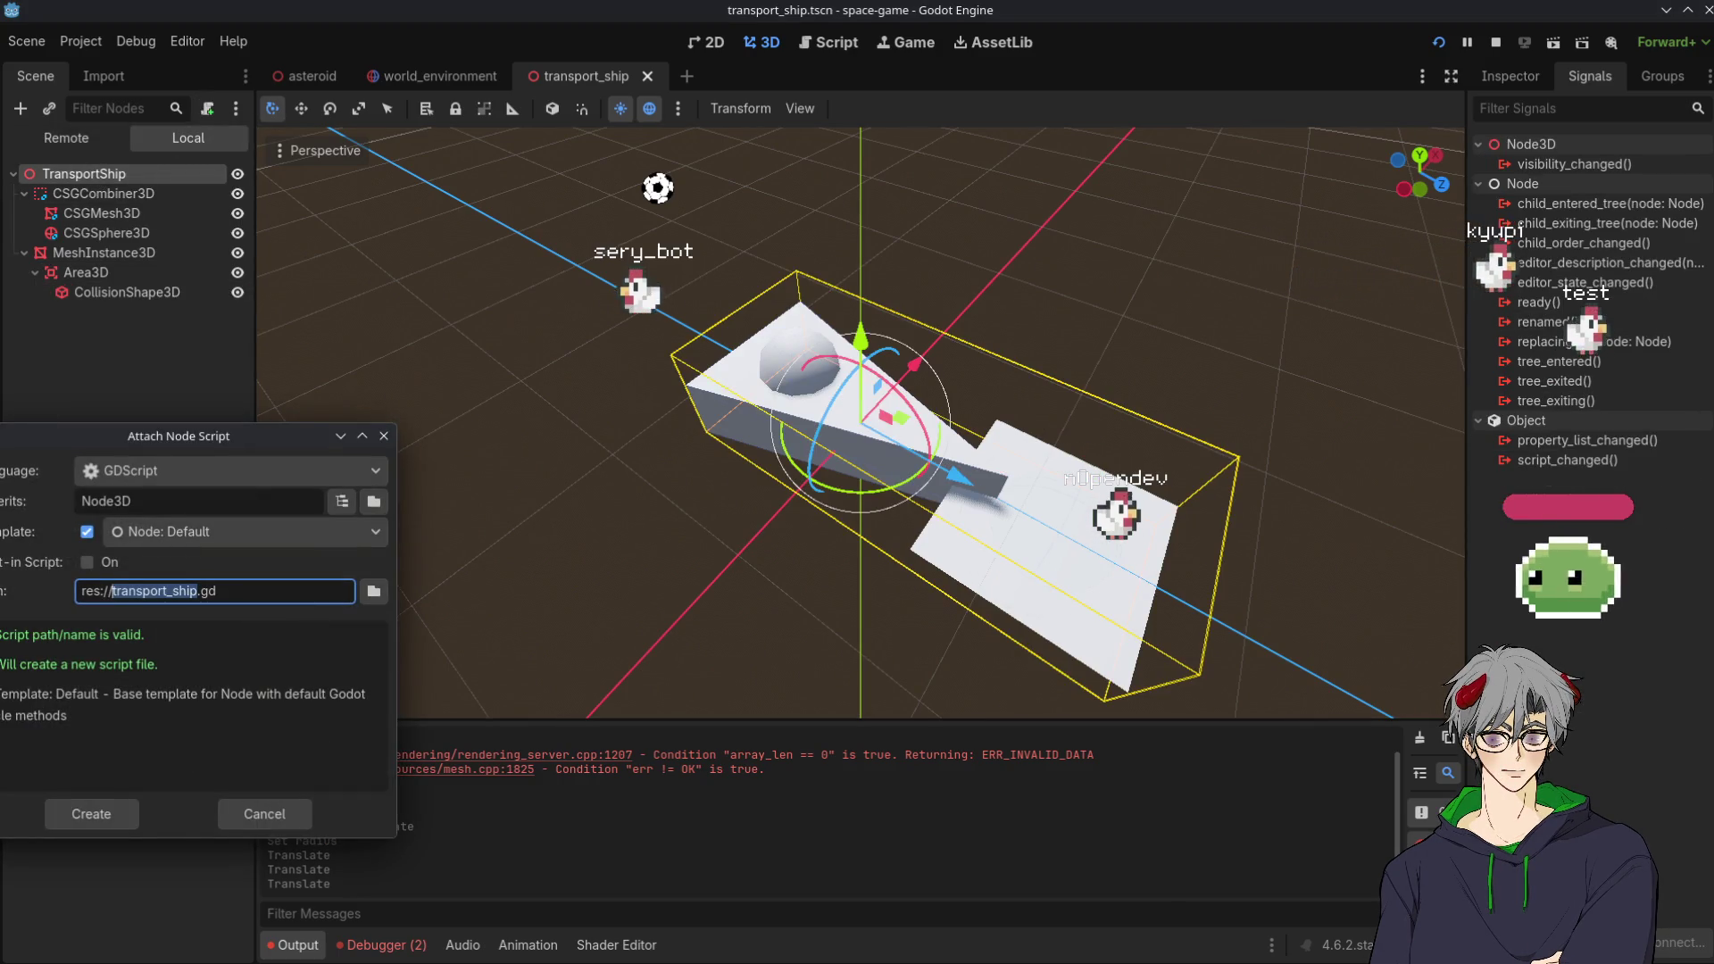
{"action": "left_click", "coordinate": [69, 814]}
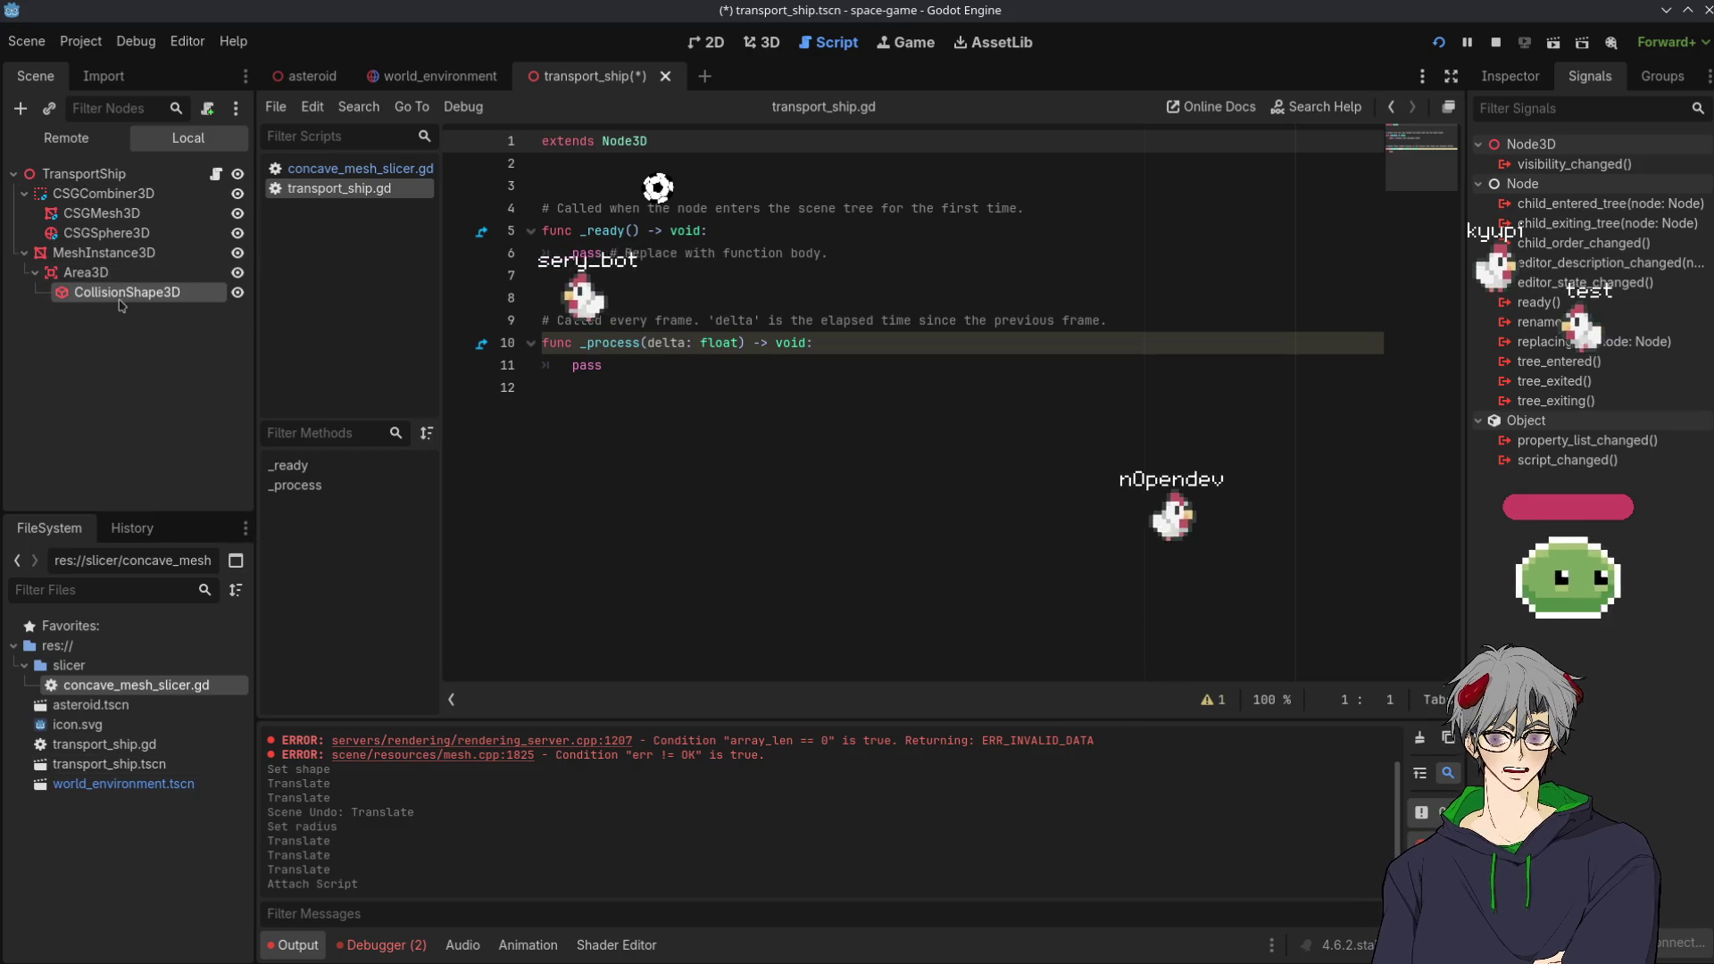
Select Area3D and start connecting its body_entered signal to the ship script
{"action": "left_click", "coordinate": [86, 273]}
{"action": "left_click", "coordinate": [102, 253]}
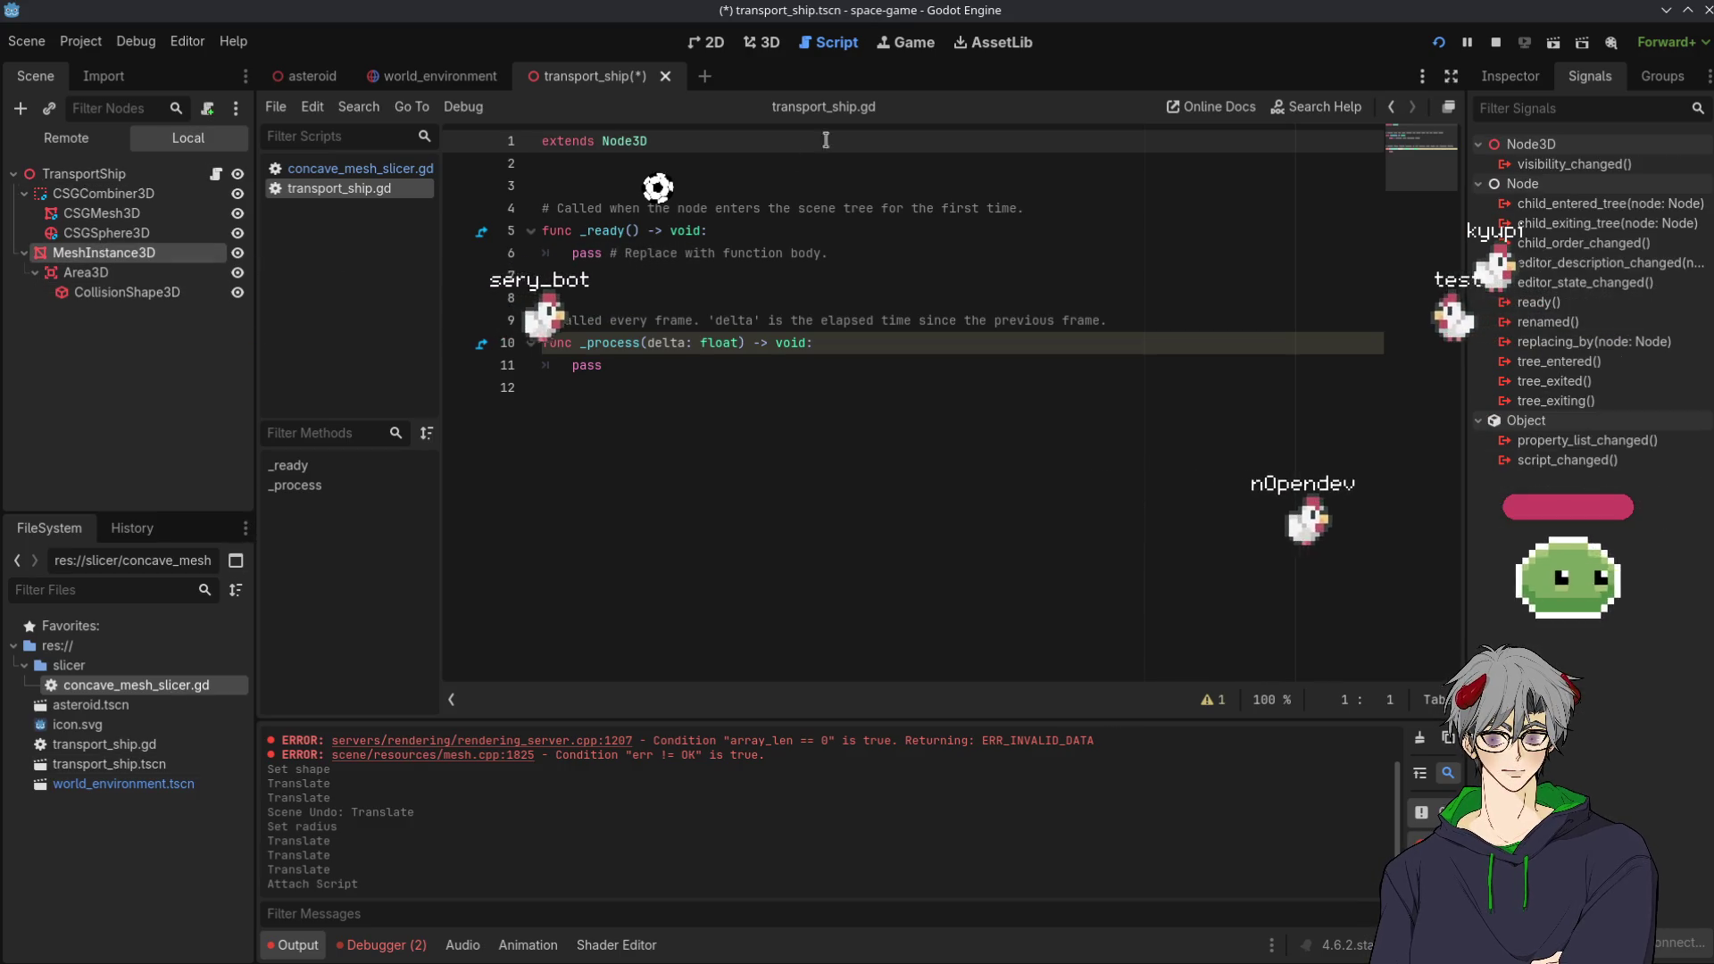
{"action": "left_click", "coordinate": [134, 294]}
{"action": "left_click", "coordinate": [102, 253]}
{"action": "left_click", "coordinate": [130, 294]}
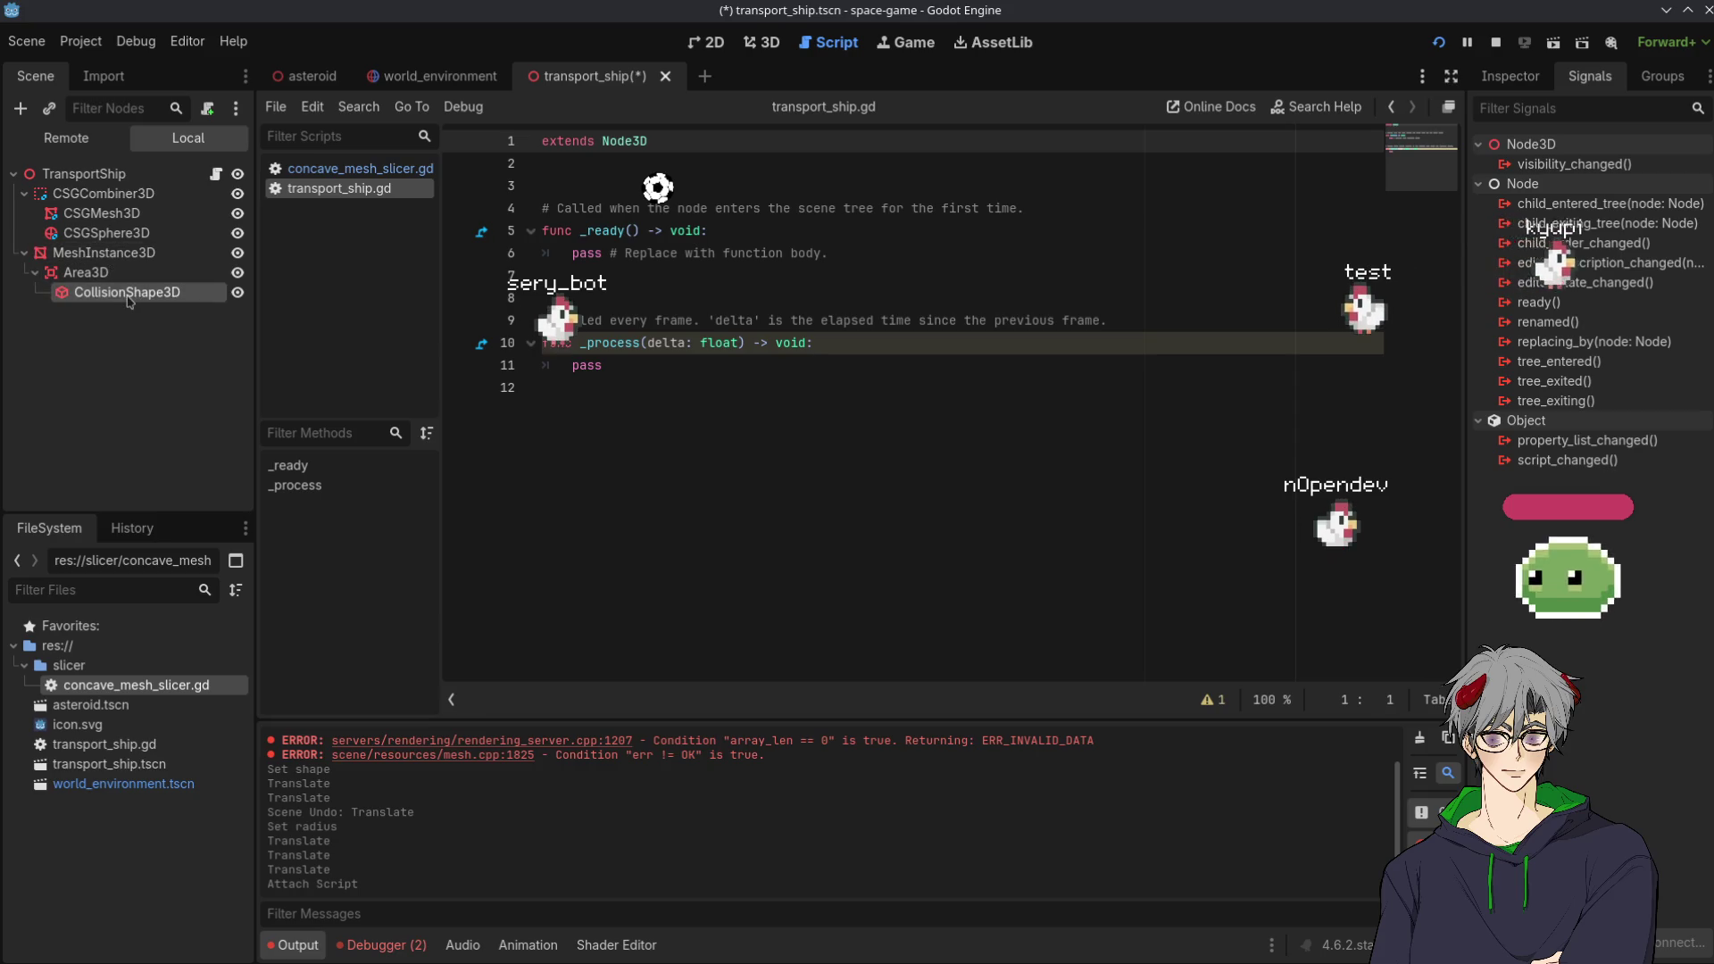
{"action": "left_click", "coordinate": [86, 272]}
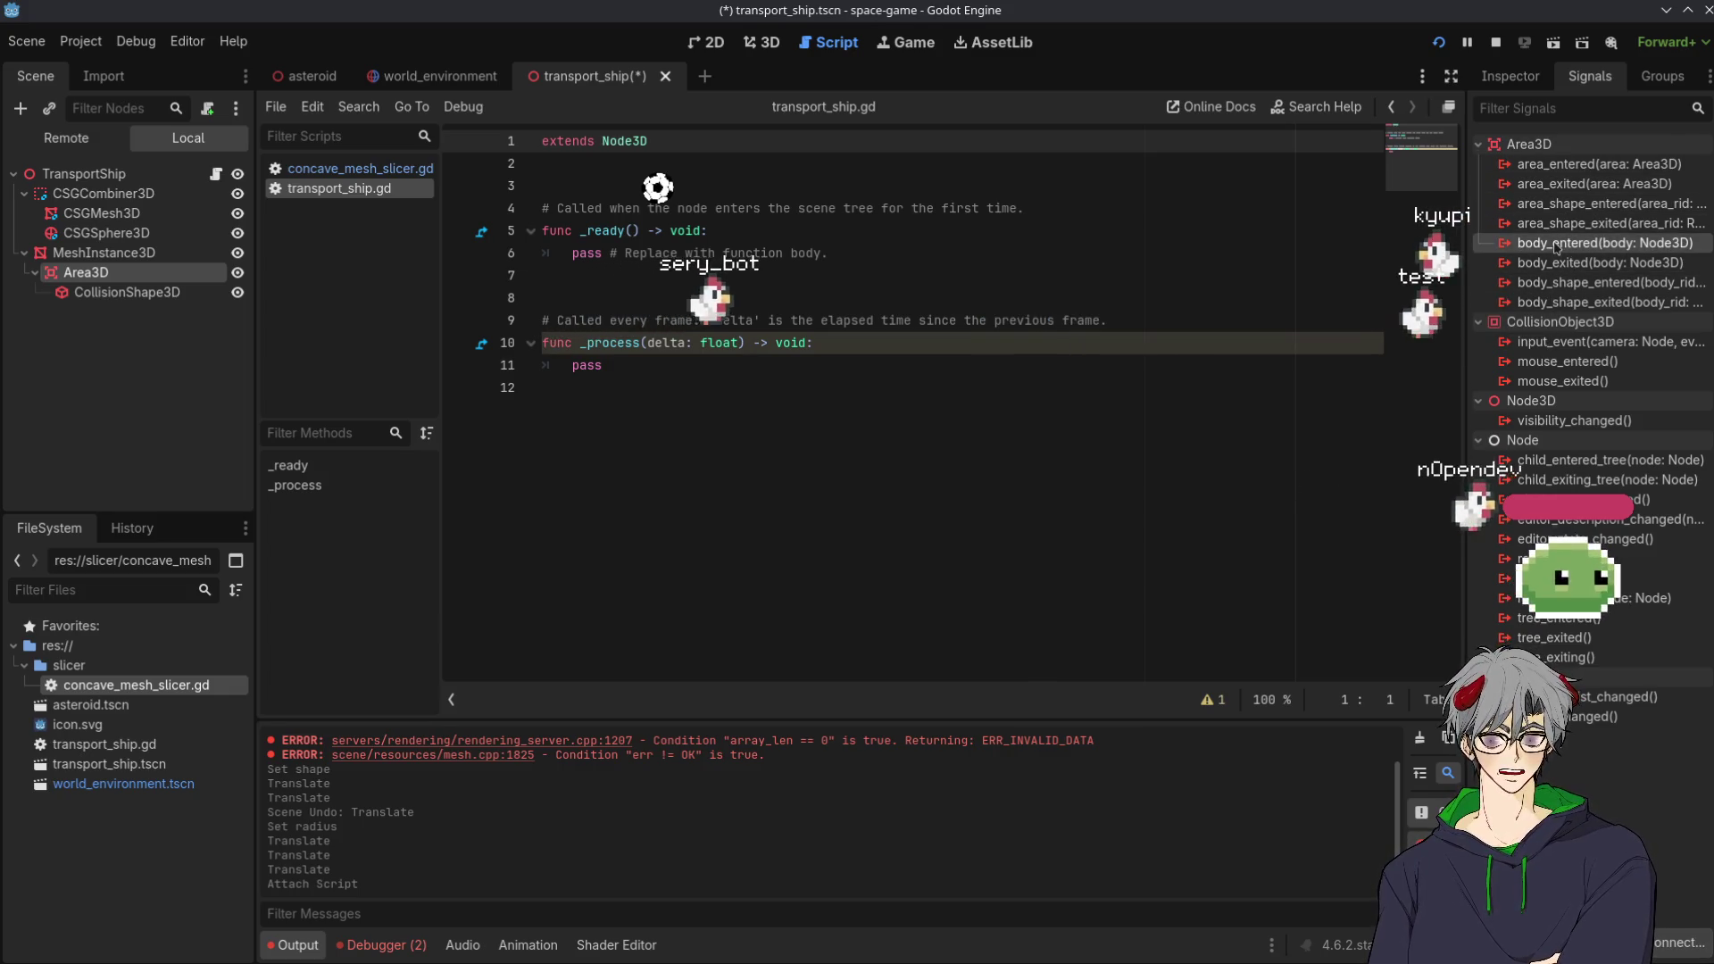
{"action": "double_click", "coordinate": [1554, 243]}
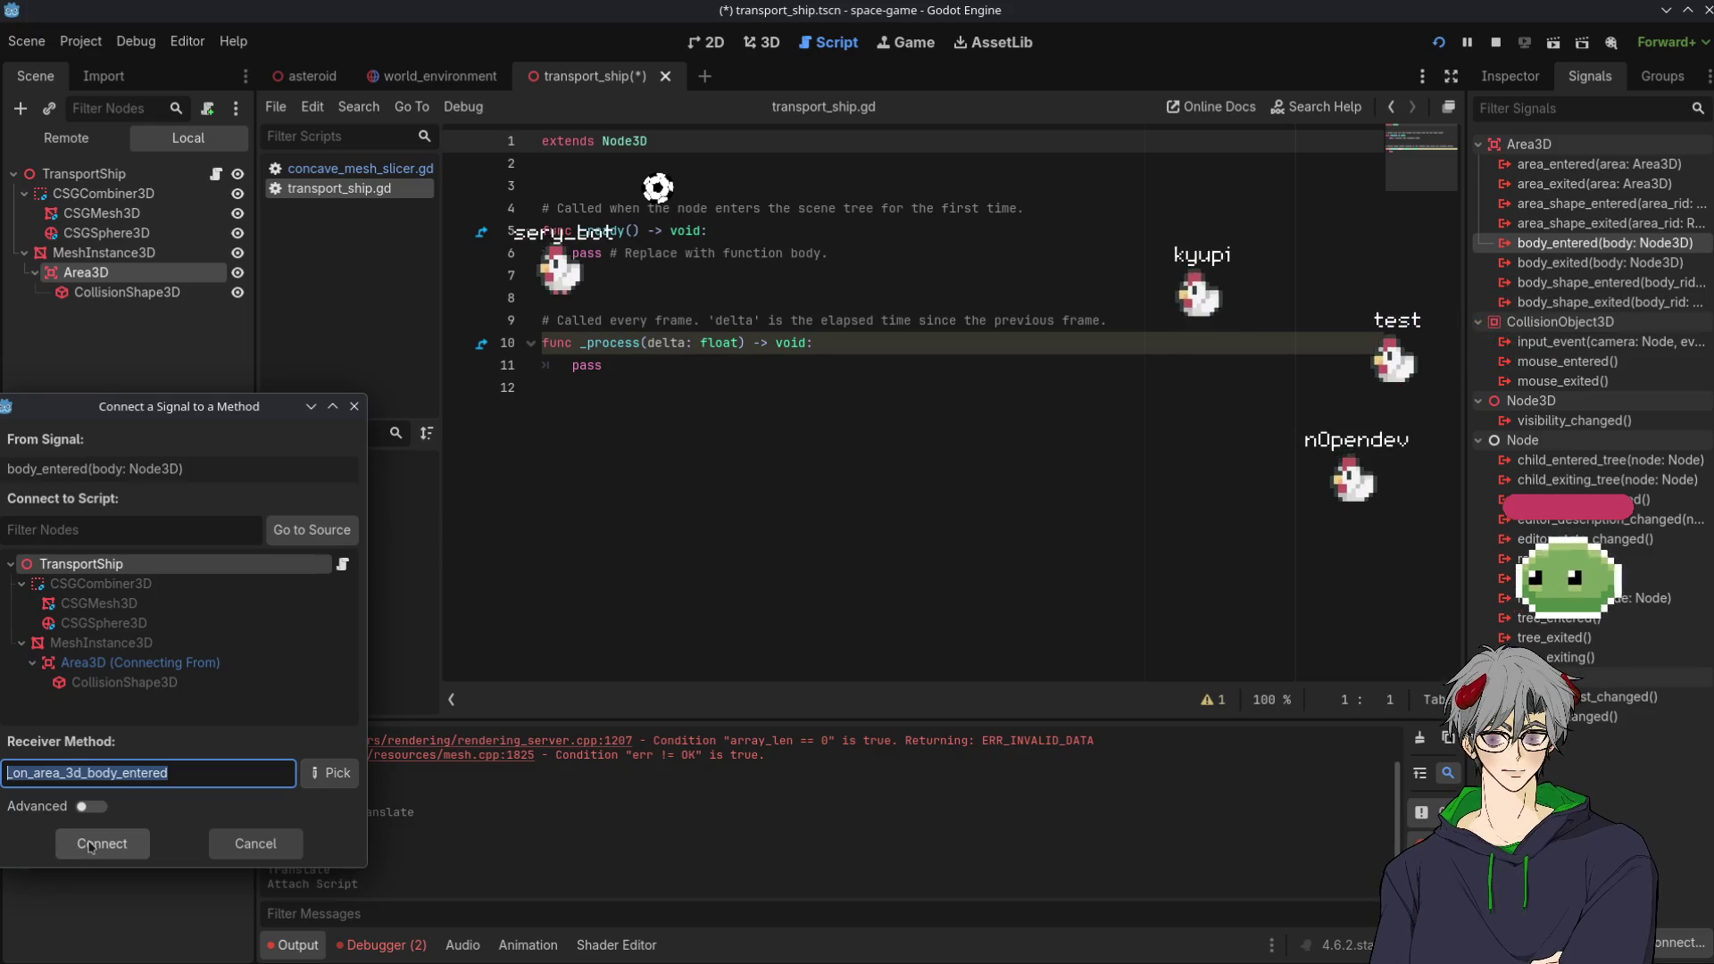
Connect Area3D's body_entered to a new _on_area_3d_body_entered stub and run the game to test the ship
{"action": "left_click", "coordinate": [93, 846]}
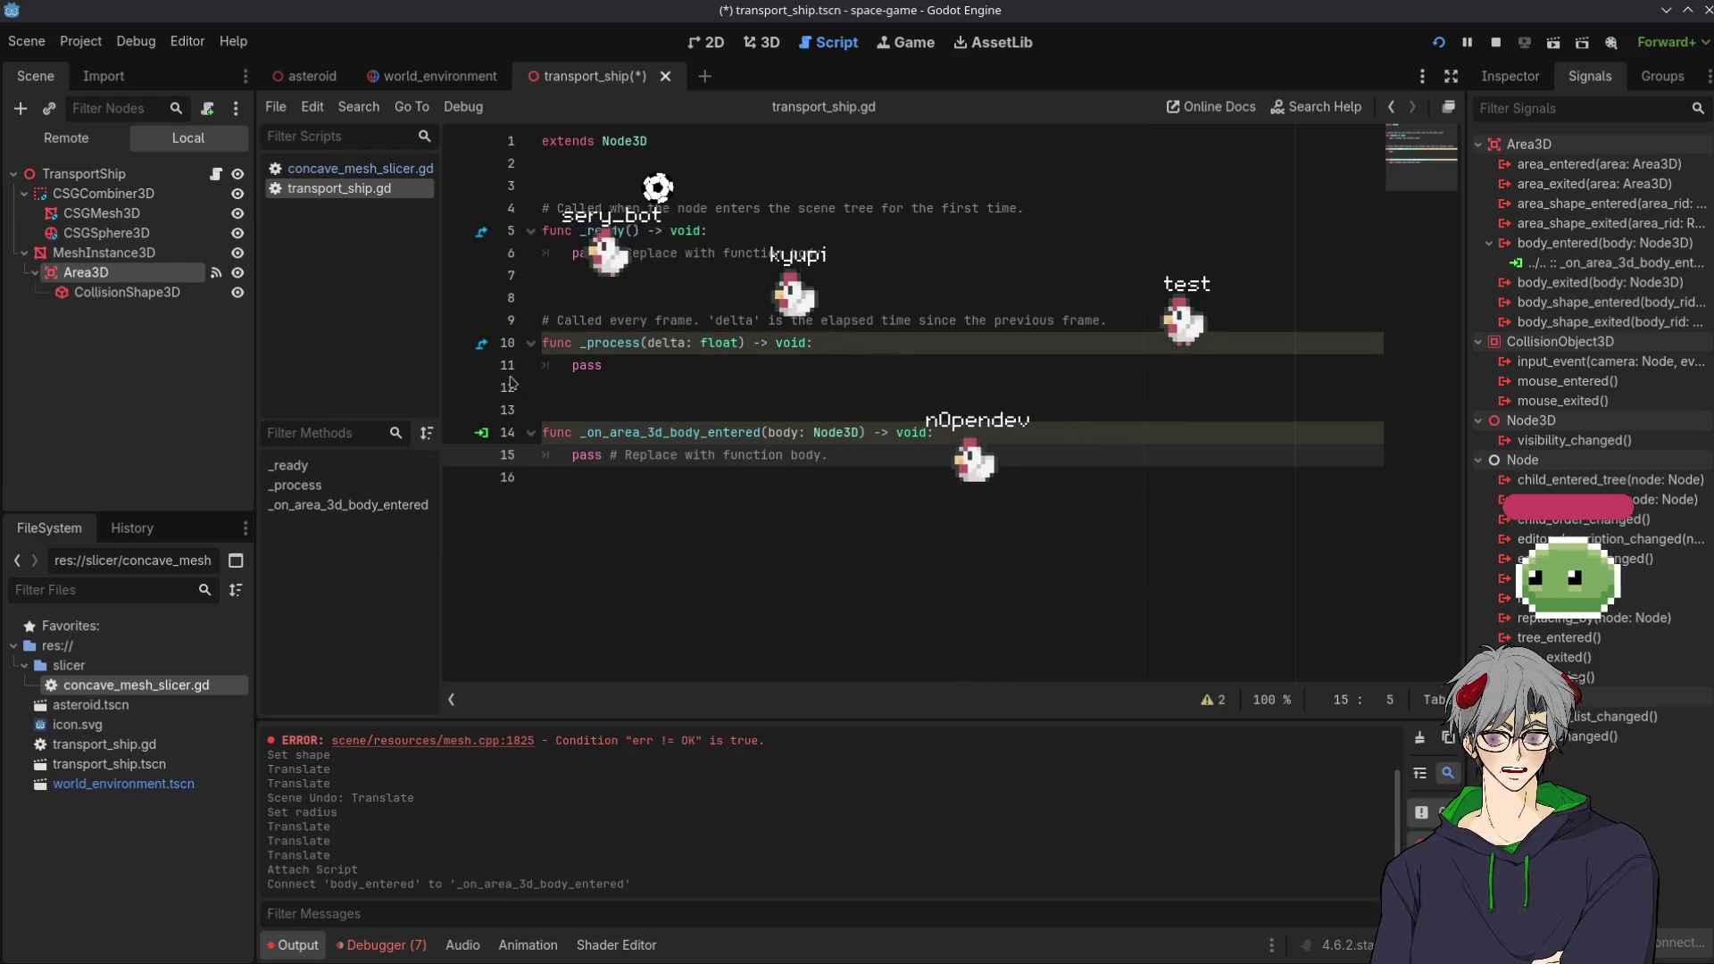
{"action": "key", "text": "F6"}
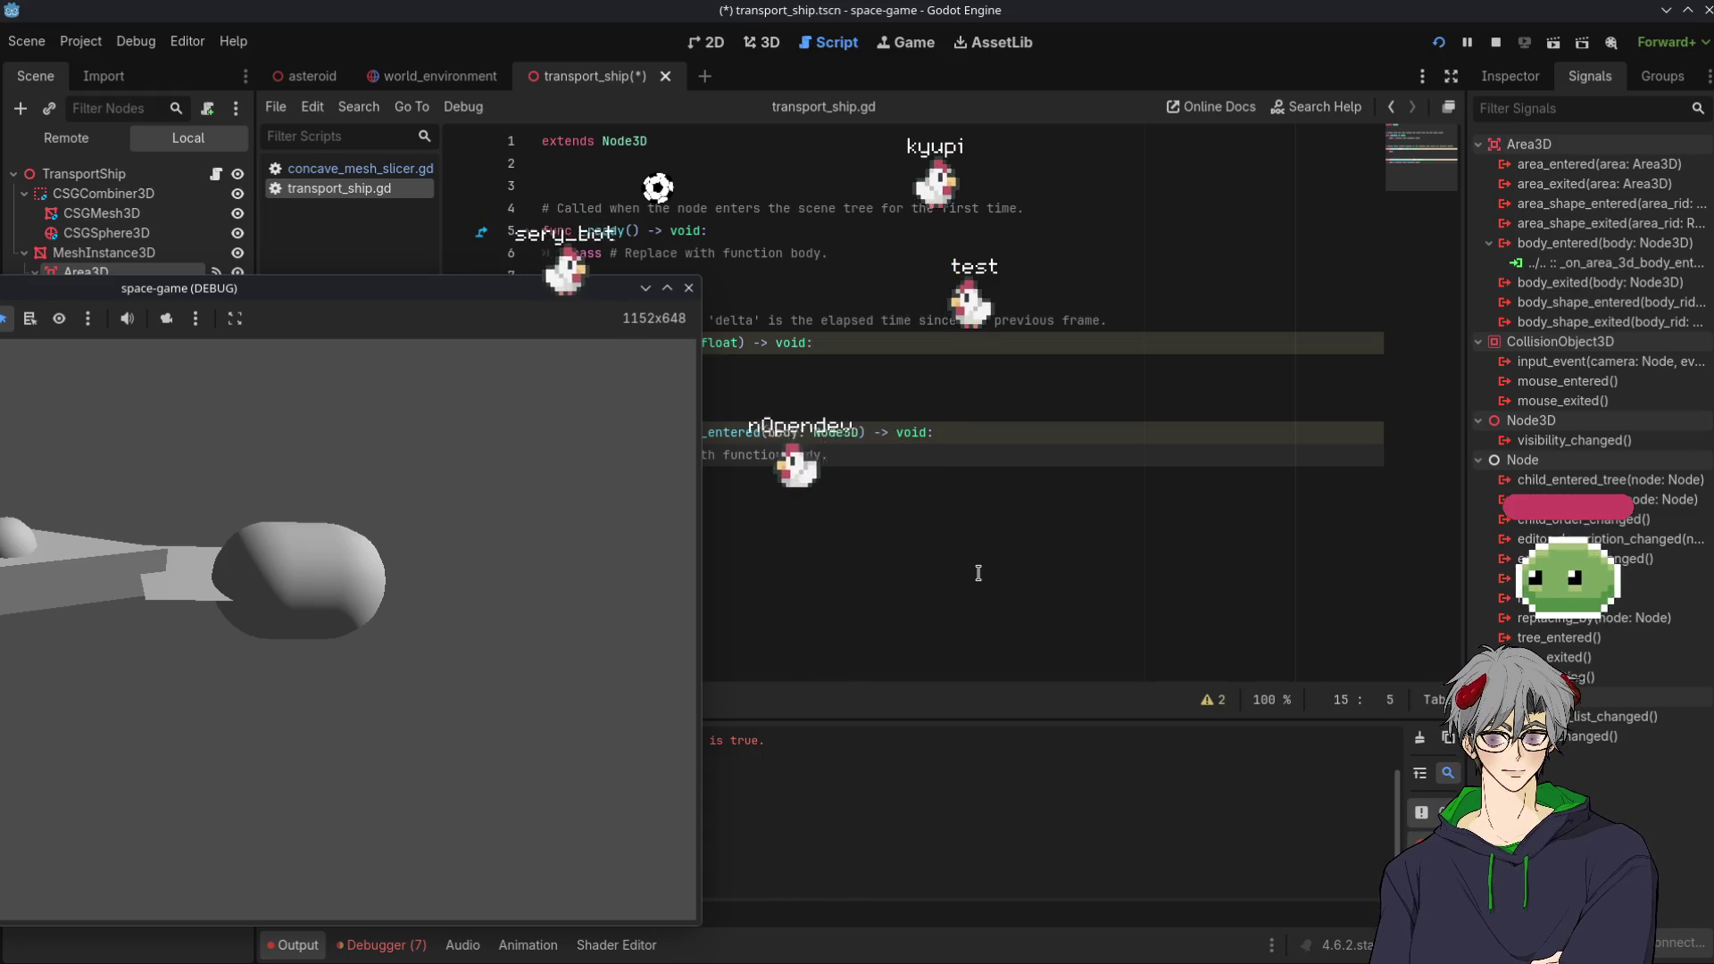
Move the running game window aside and view the transport_ship scene in 3D
{"action": "left_click_drag", "start_coordinate": [296, 286], "coordinate": [890, 338]}
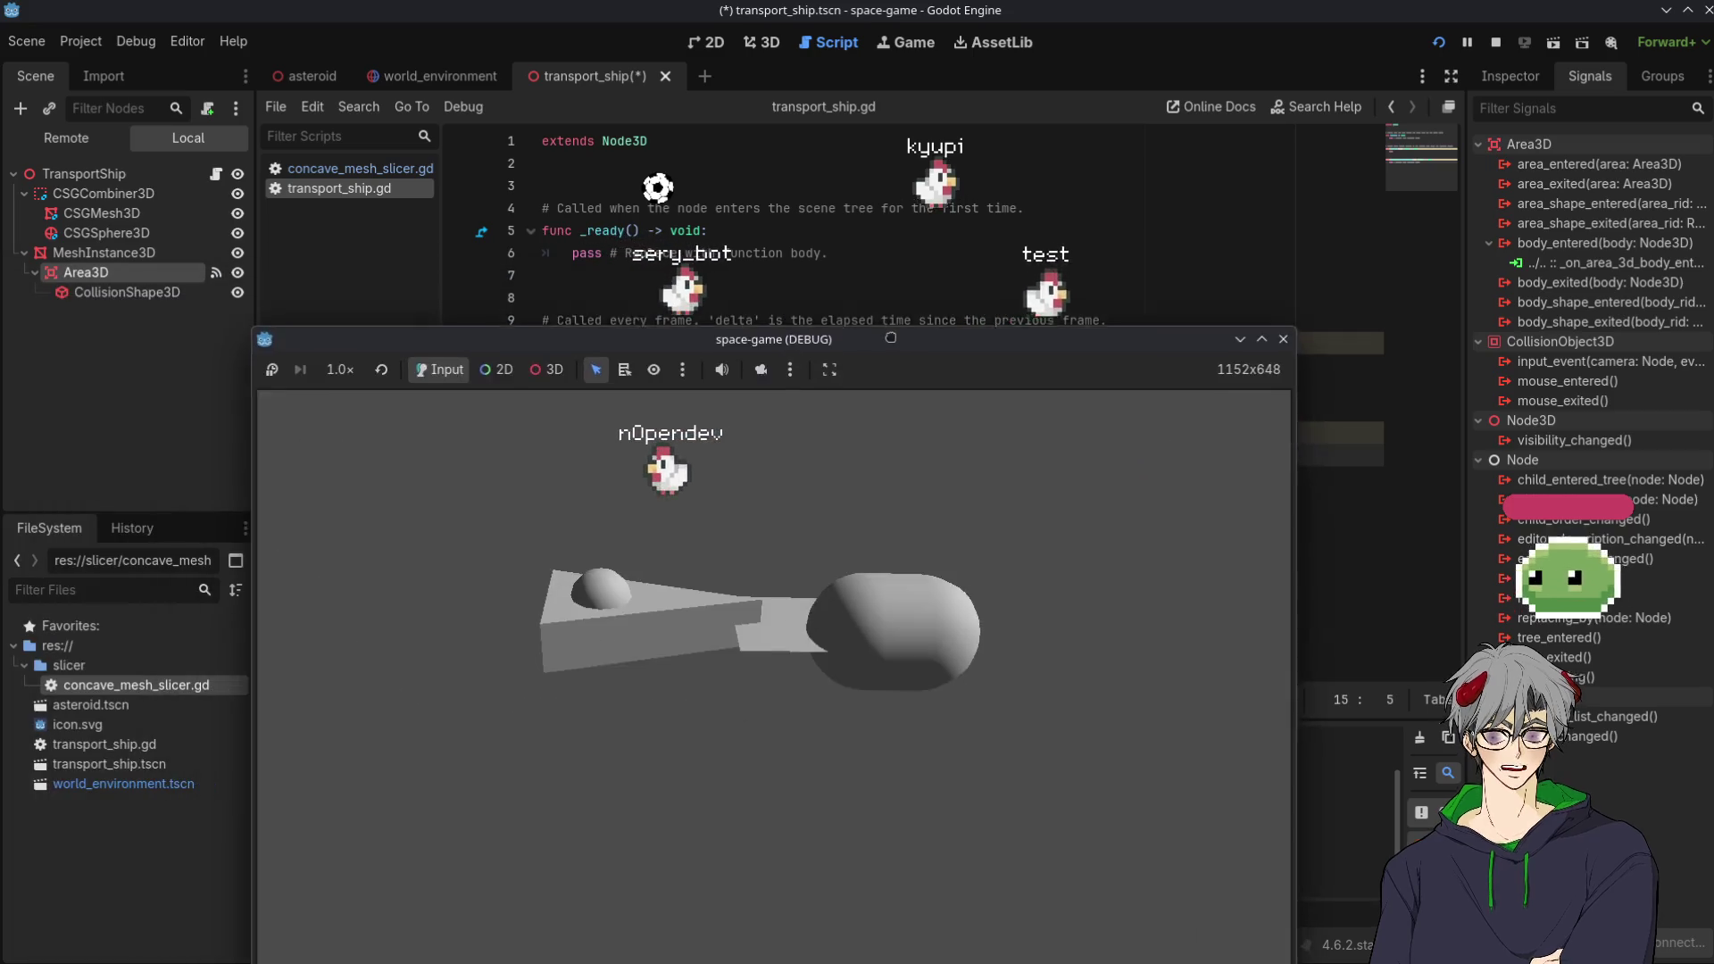
{"action": "left_click", "coordinate": [761, 208]}
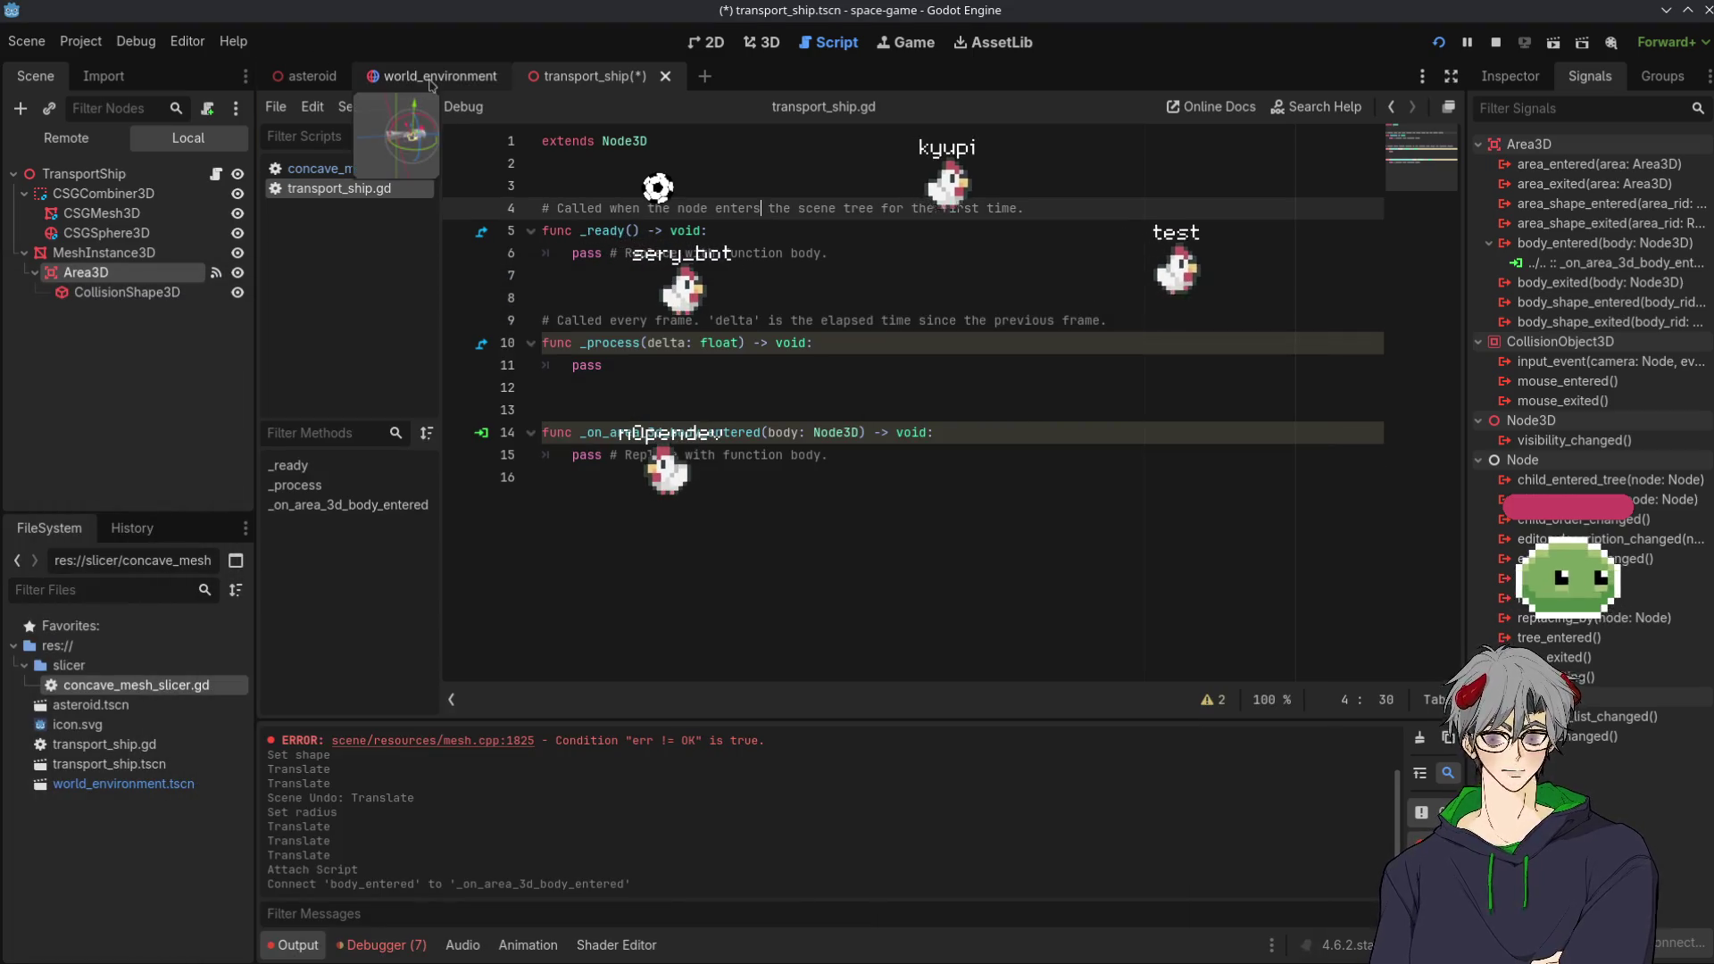
{"action": "left_click", "coordinate": [426, 80]}
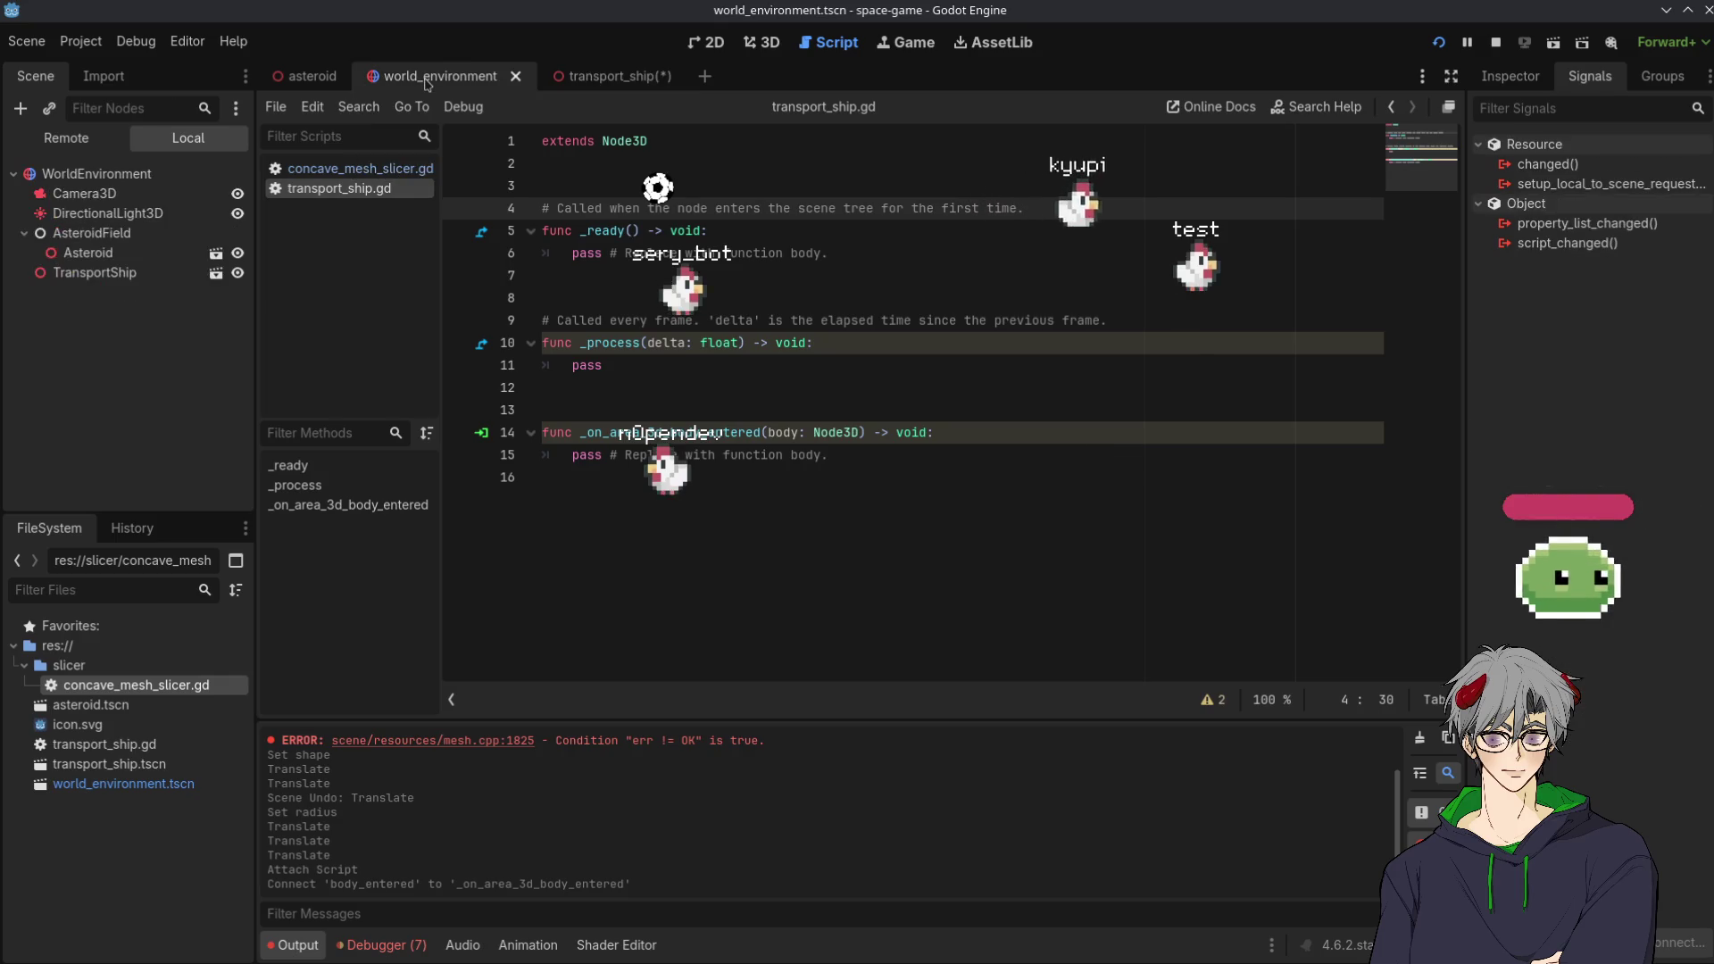
{"action": "left_click", "coordinate": [308, 76]}
{"action": "left_click", "coordinate": [594, 77]}
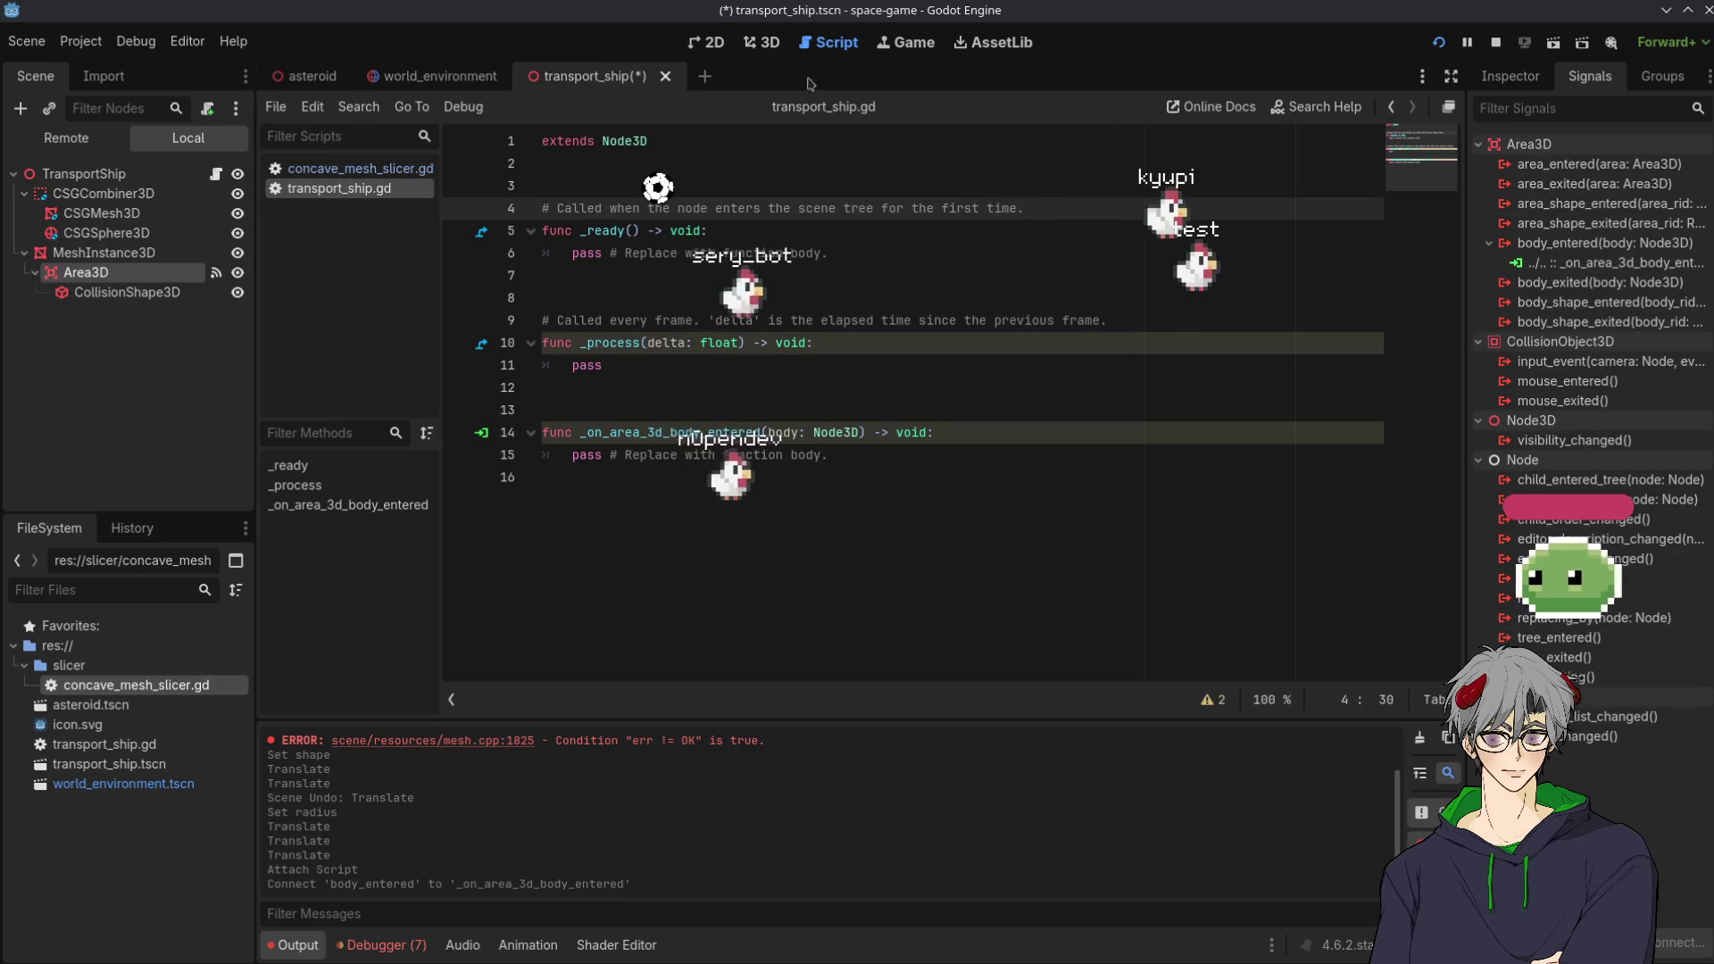
{"action": "left_click", "coordinate": [750, 45]}
{"action": "left_click_drag", "start_coordinate": [820, 539], "coordinate": [714, 531]}
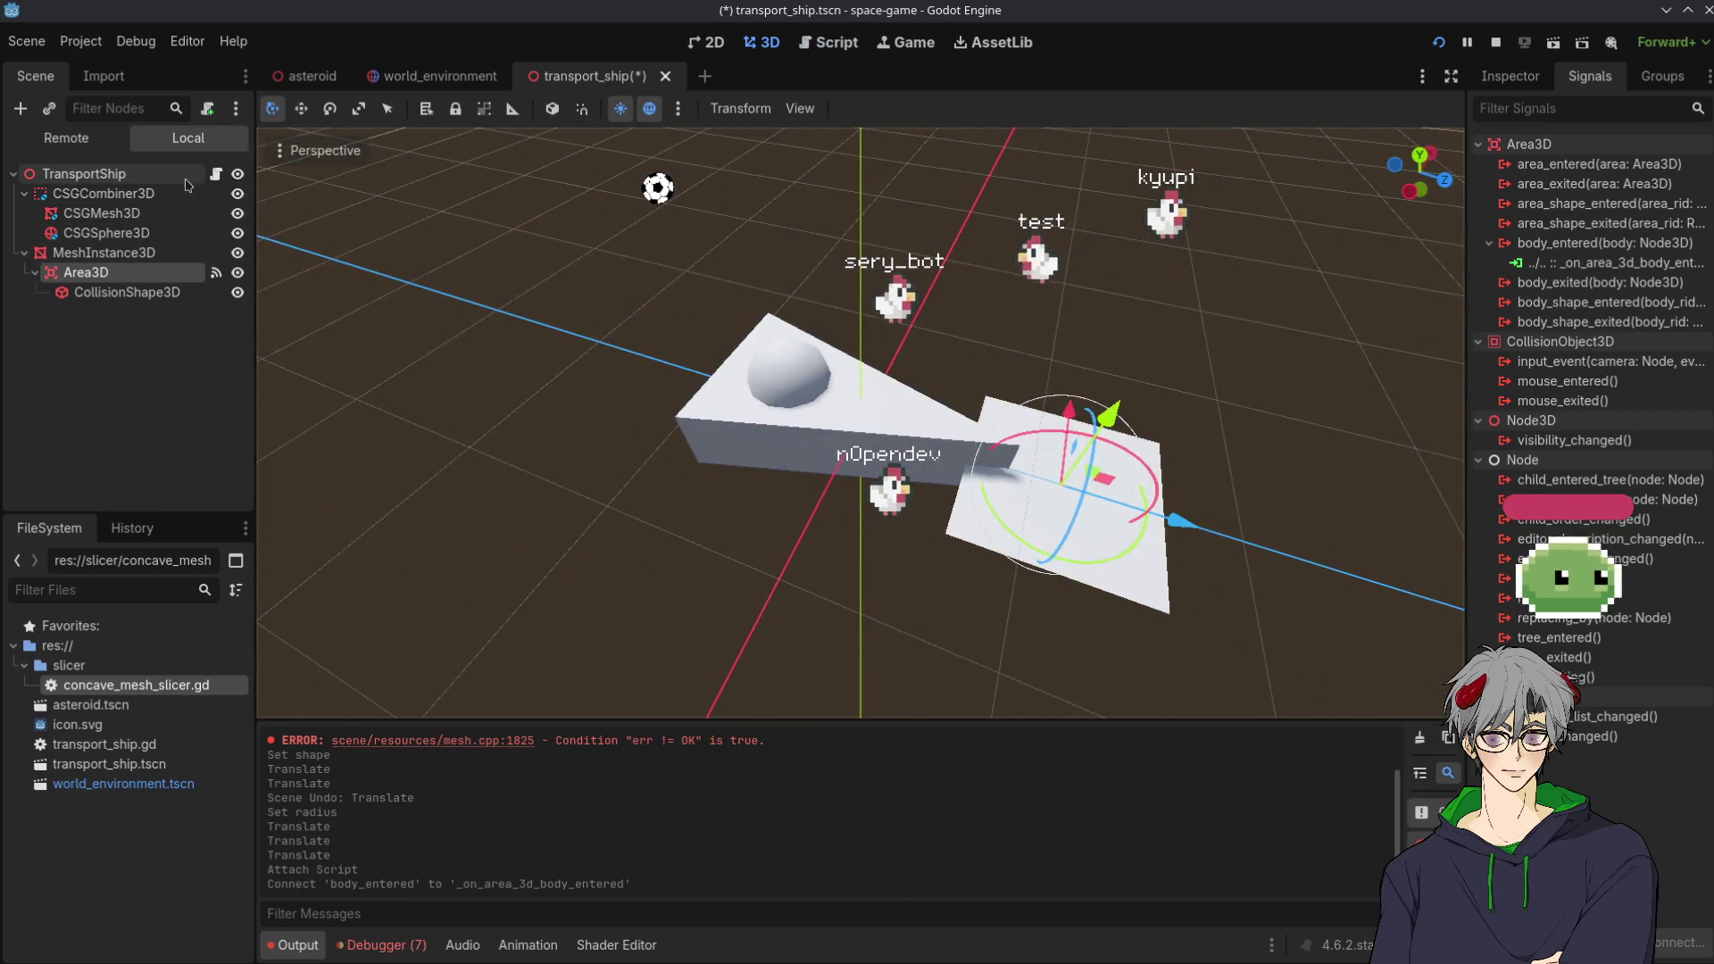
Open the TransportShip script with the Area3D node selected
{"action": "left_click", "coordinate": [217, 173]}
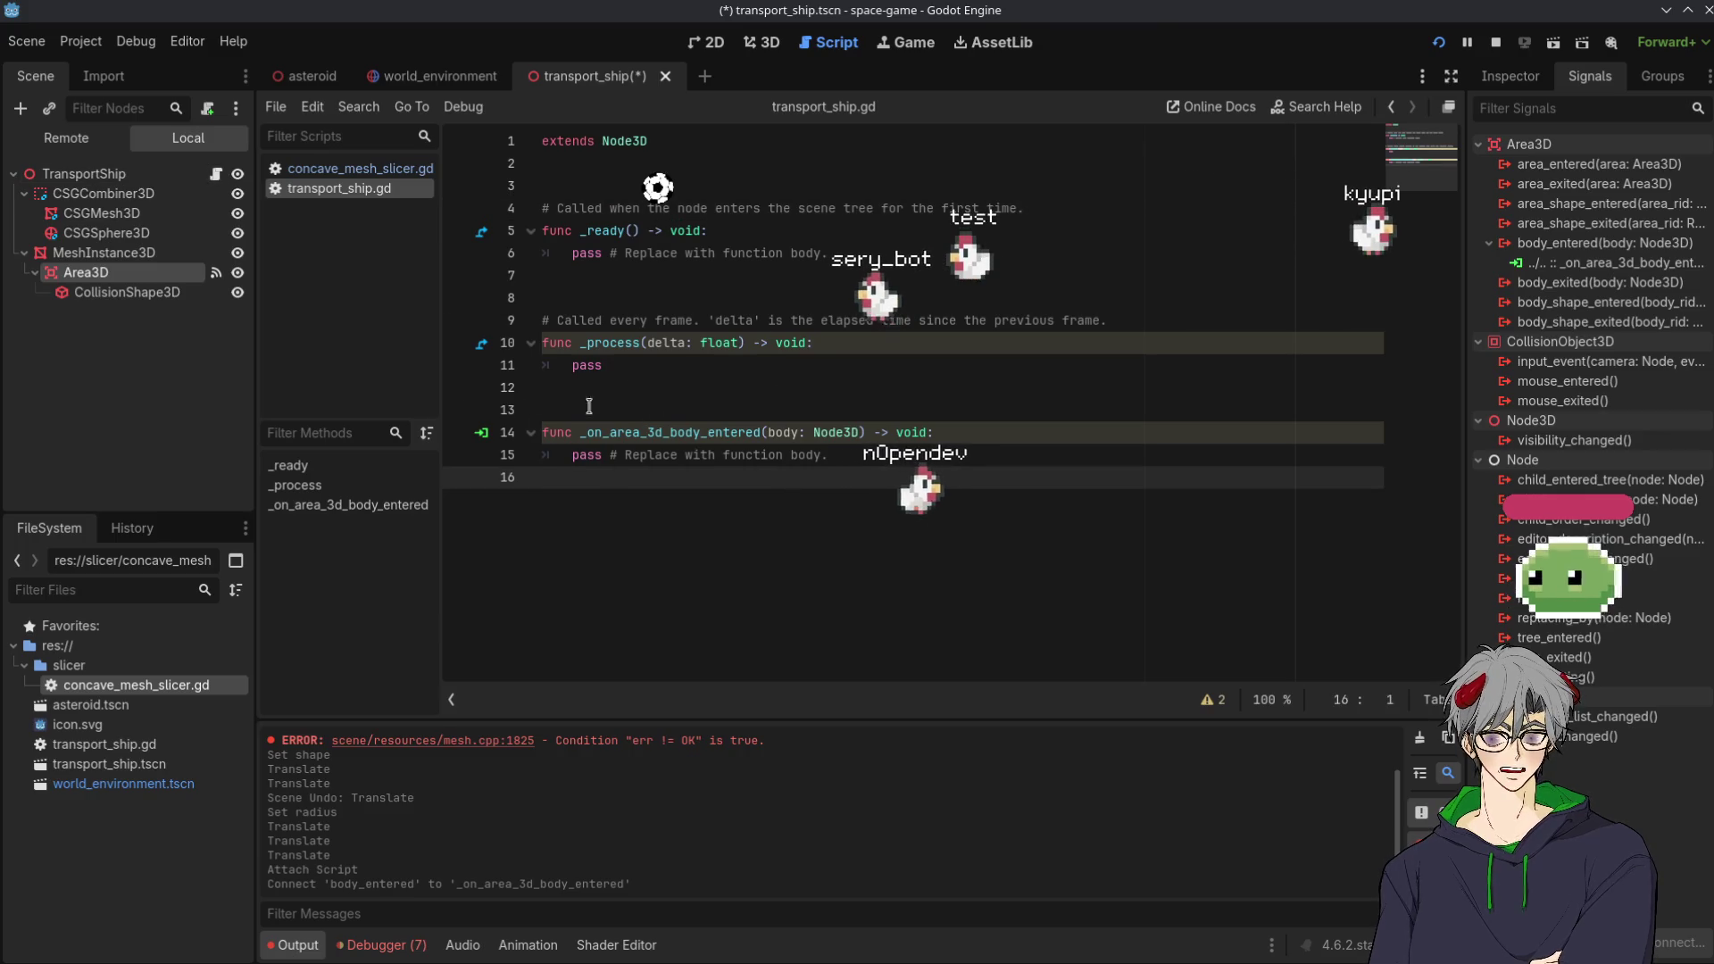
{"action": "left_click", "coordinate": [100, 253]}
{"action": "left_click", "coordinate": [86, 275]}
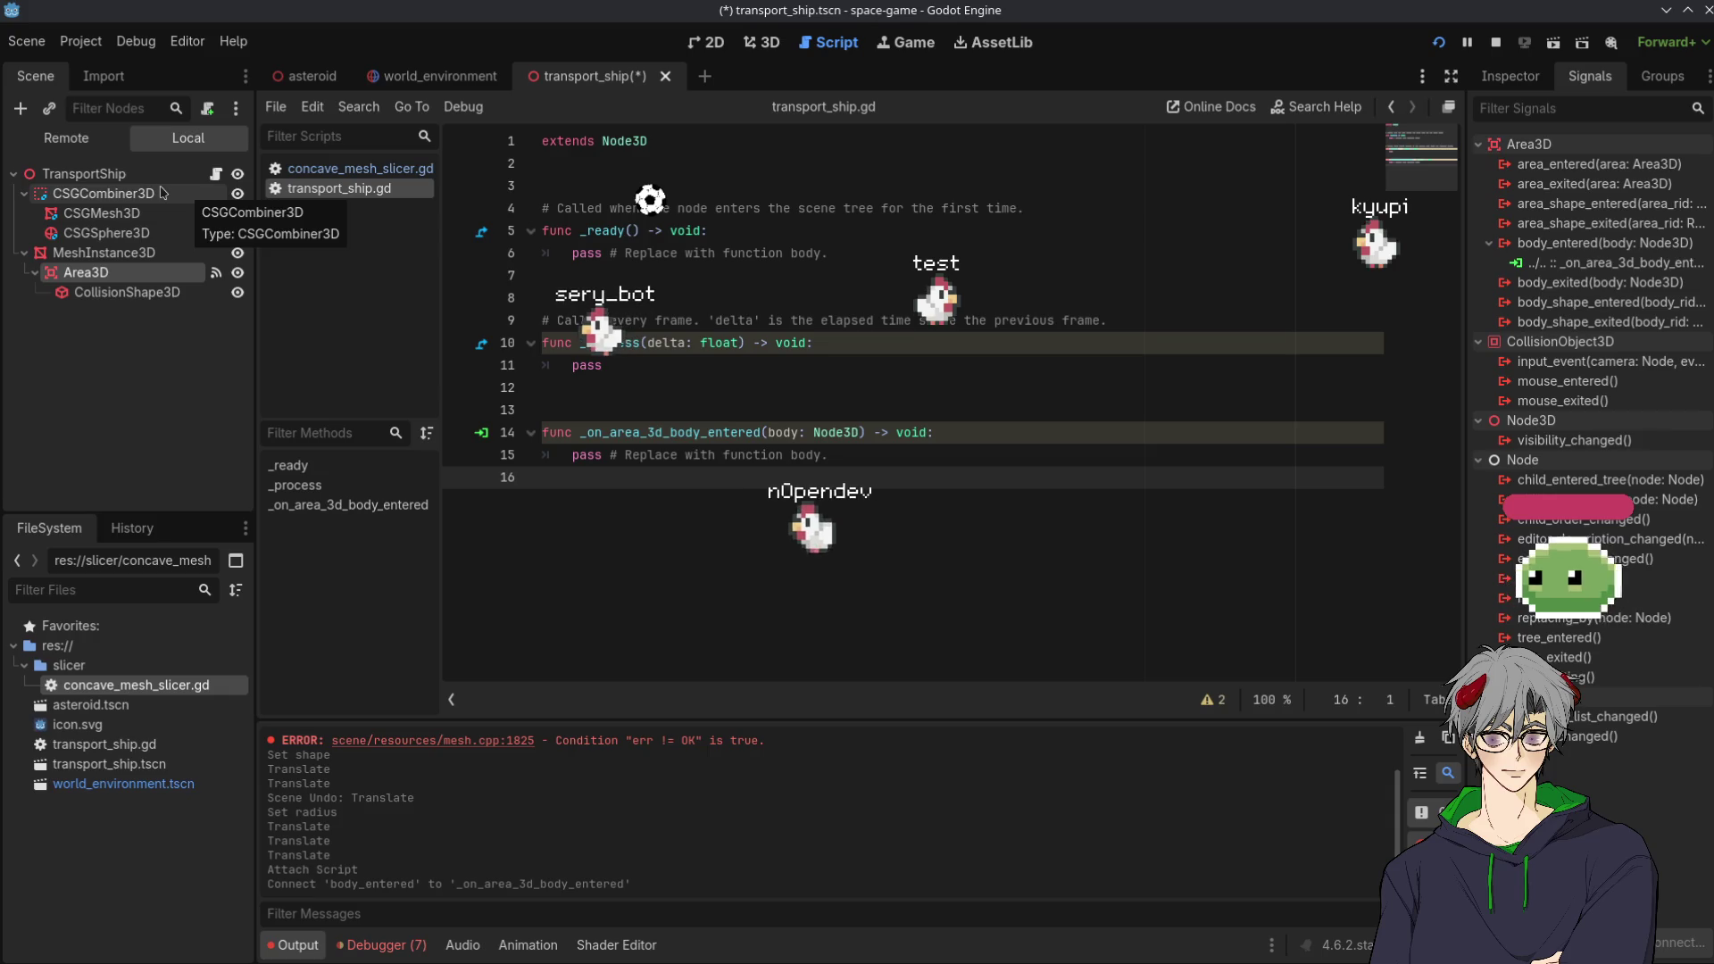
Delete the placeholder pass line from _on_area_3d_body_entered
{"action": "left_click", "coordinate": [934, 458]}
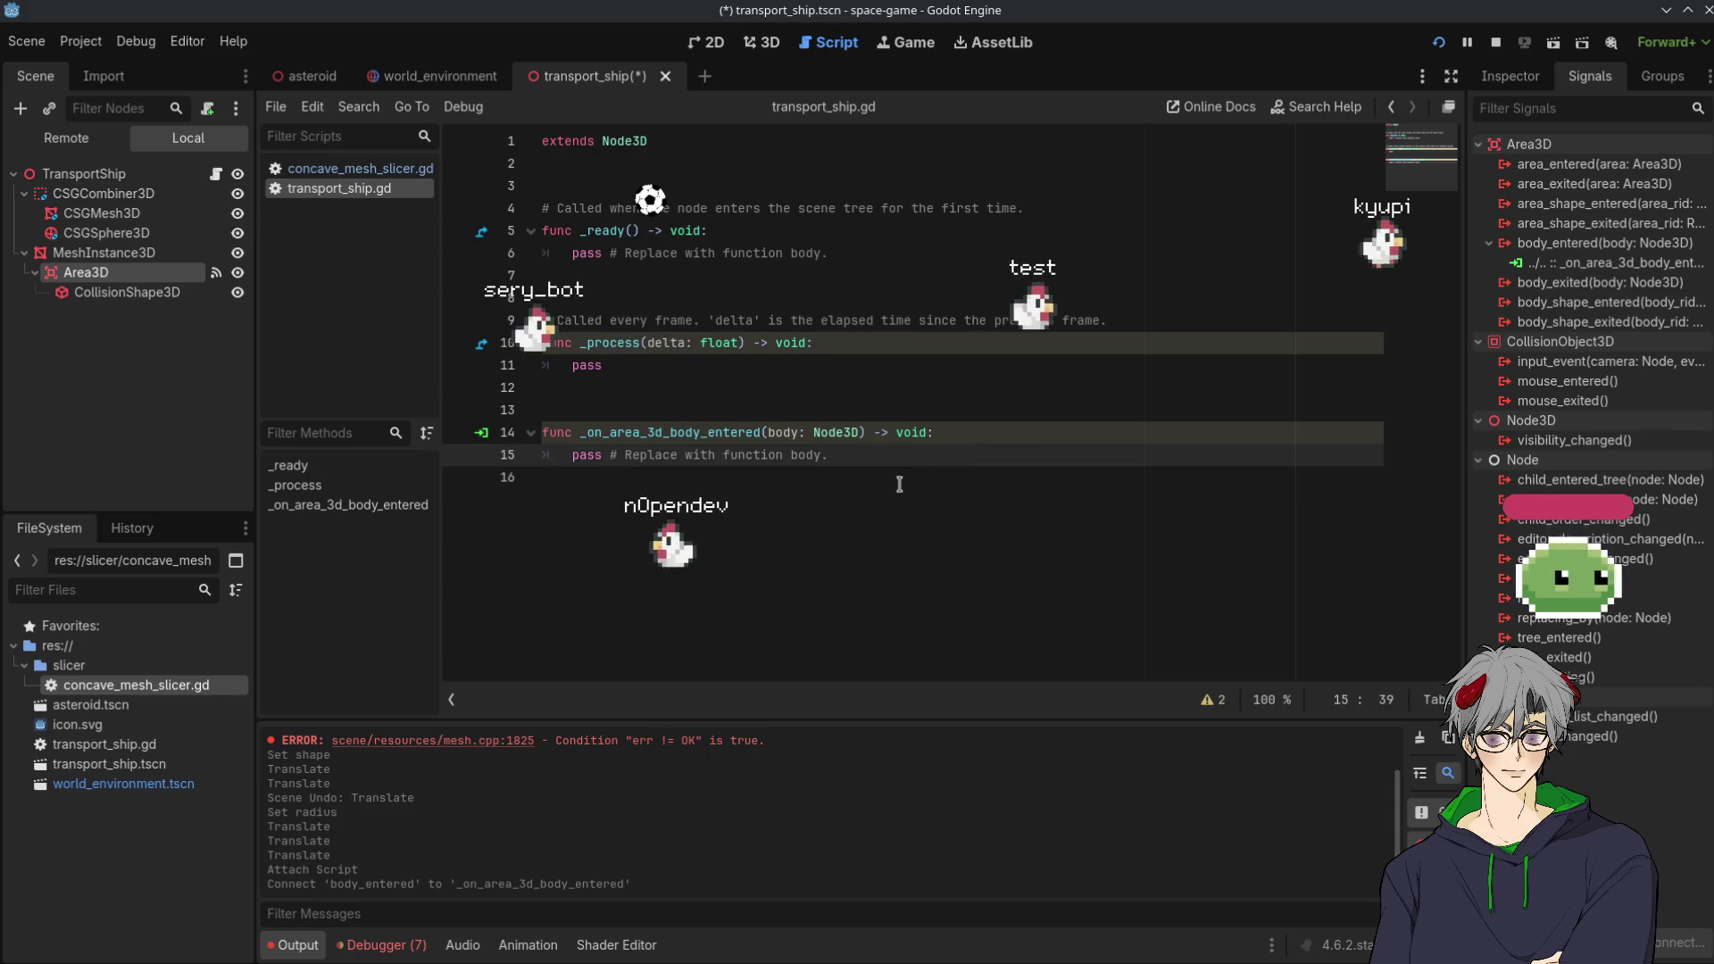
{"action": "key", "text": "Return"}
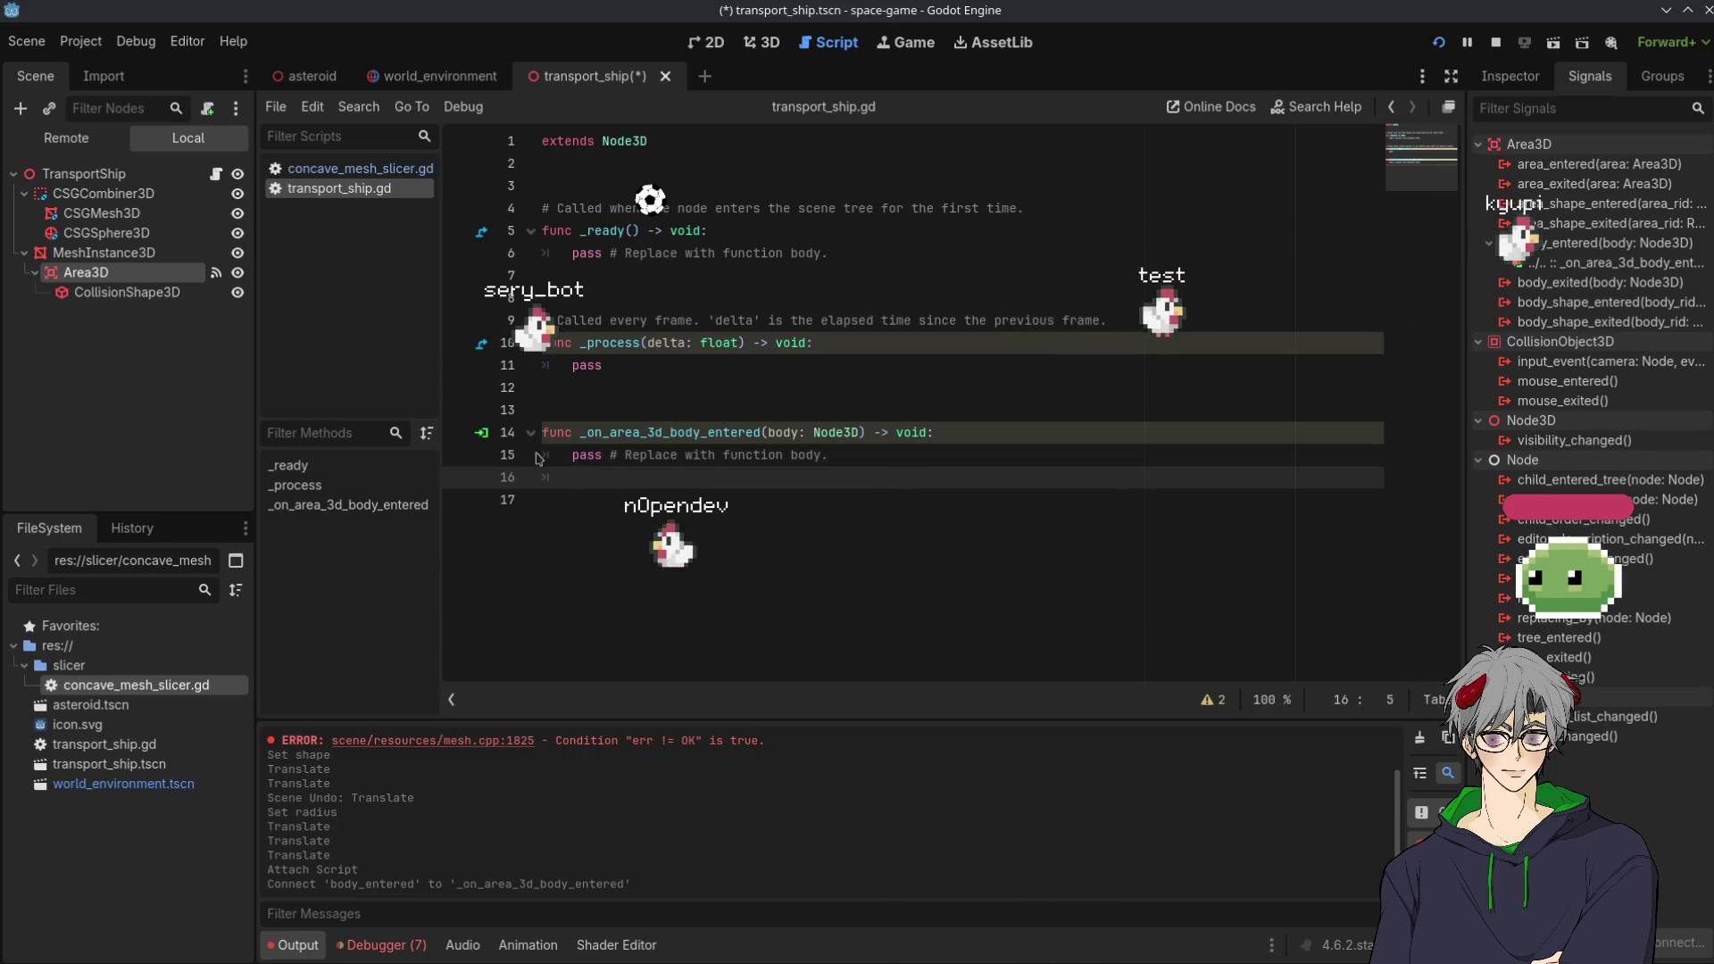
{"action": "left_click_drag", "start_coordinate": [564, 459], "coordinate": [1003, 473]}
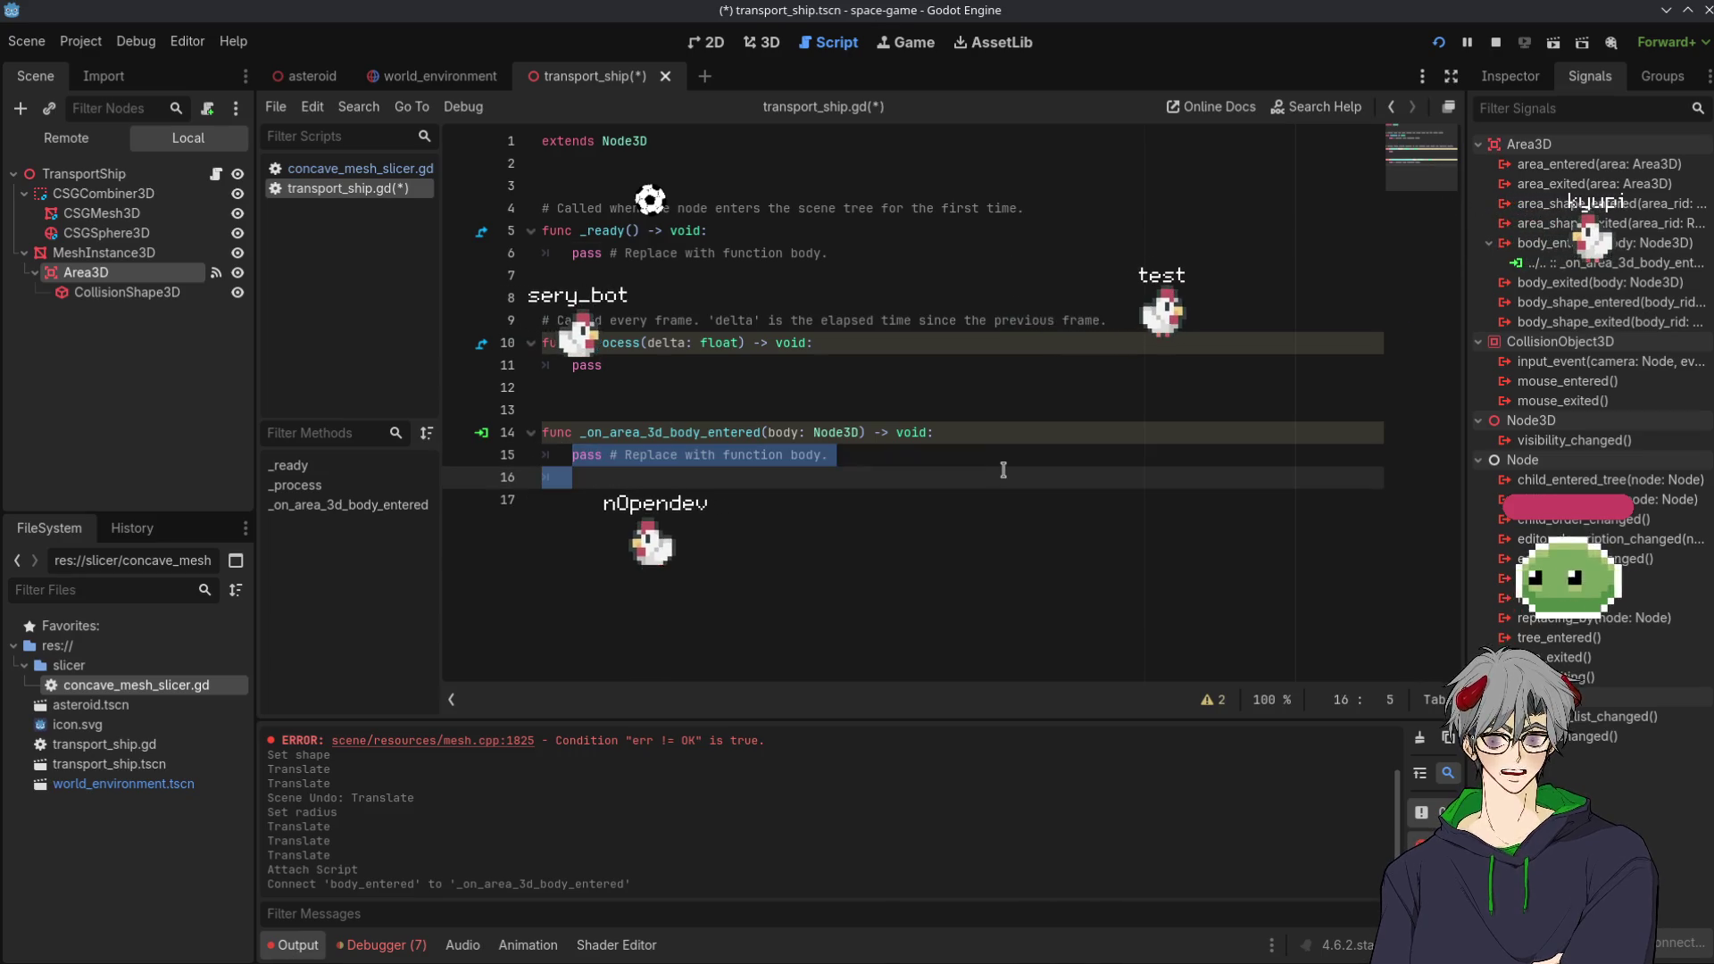
{"action": "key", "text": "BackSpace"}
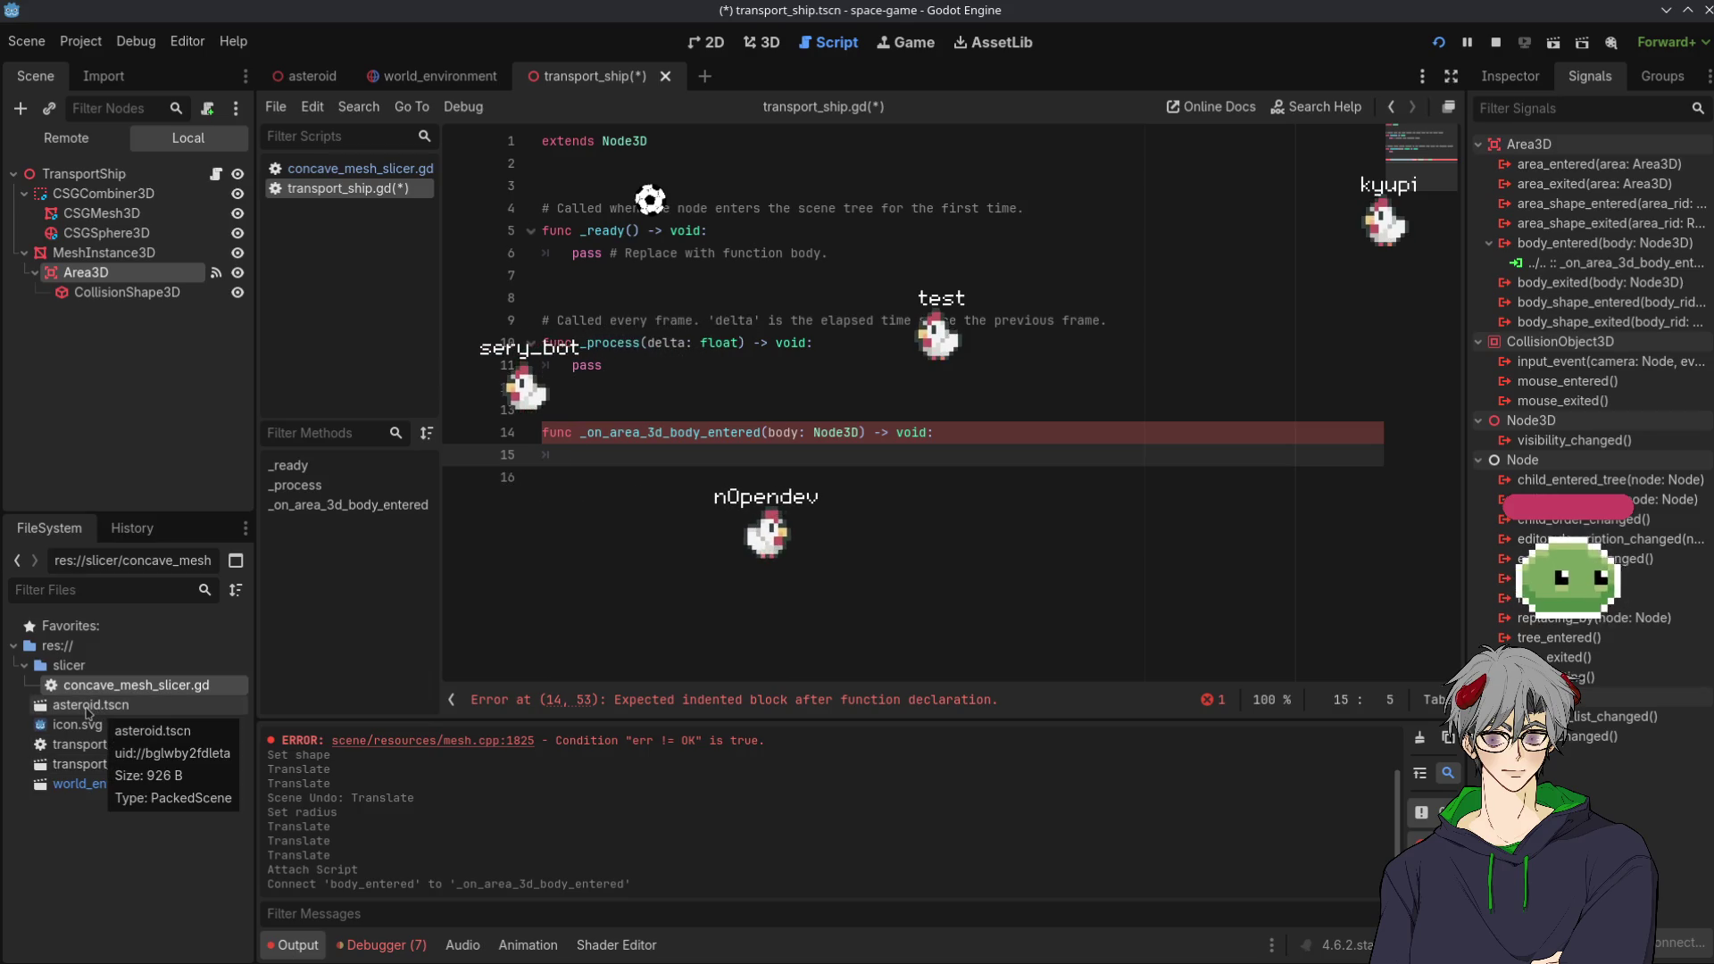
Open concave_mesh_slicer.gd from the FileSystem dock
{"action": "left_click", "coordinate": [87, 707]}
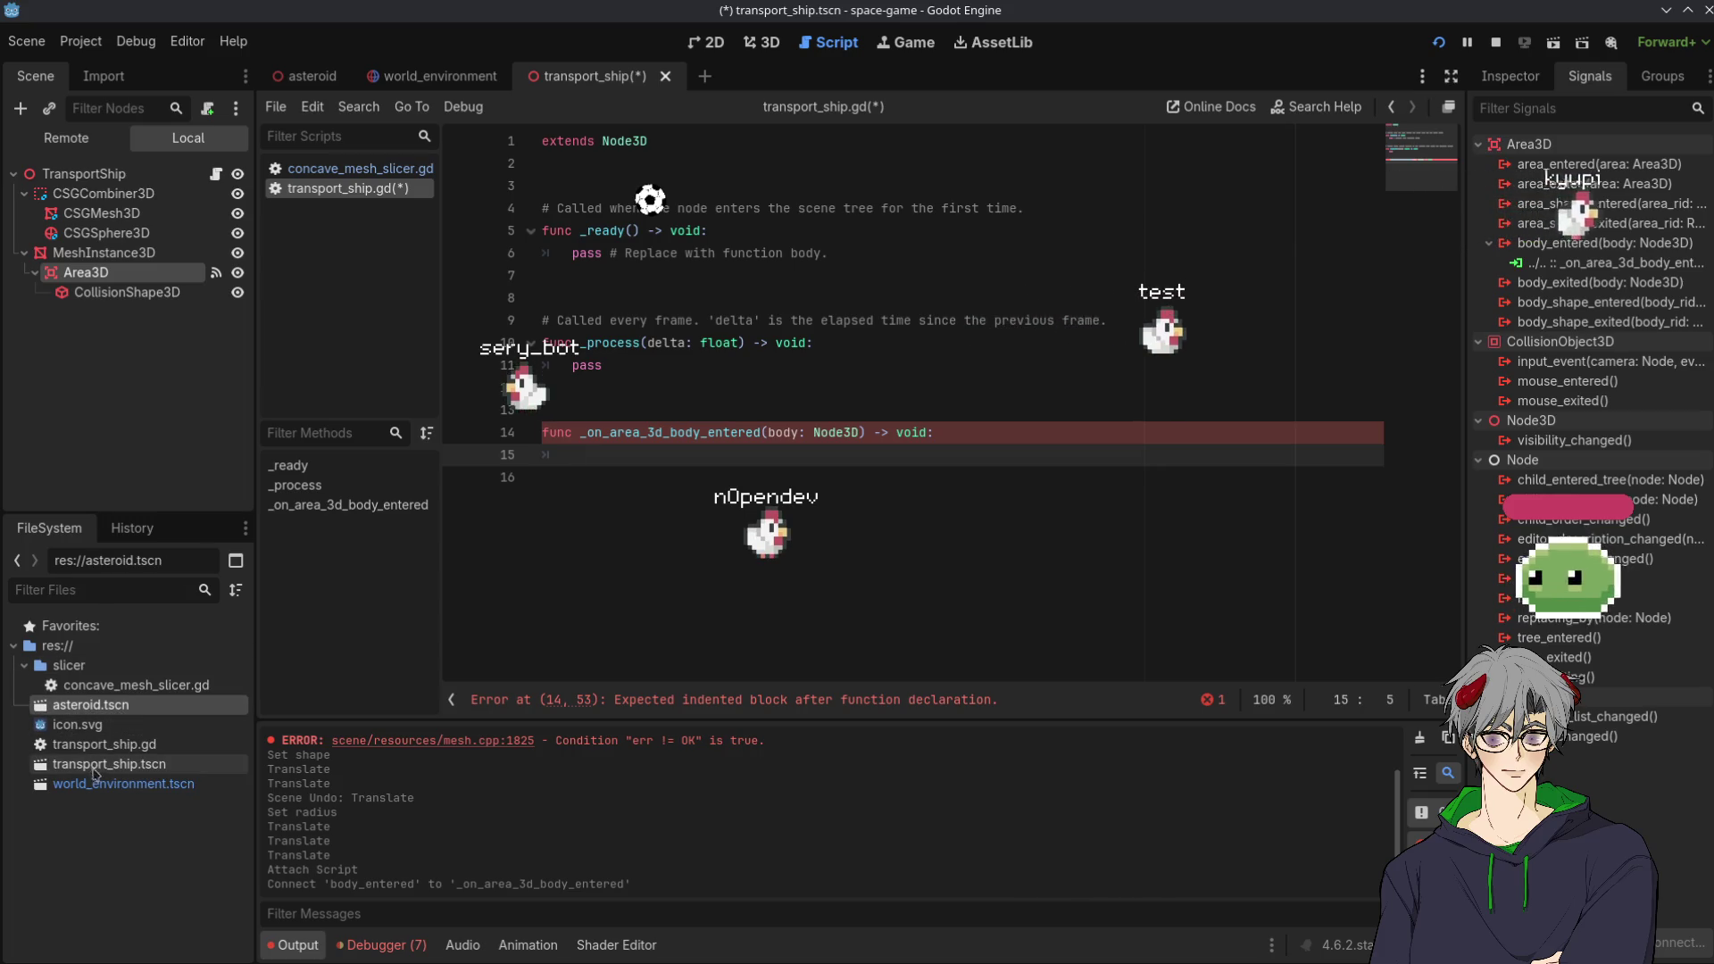
{"action": "double_click", "coordinate": [136, 685]}
{"action": "scroll", "coordinate": [805, 442], "scroll_direction": "up", "scroll_amount": 15}
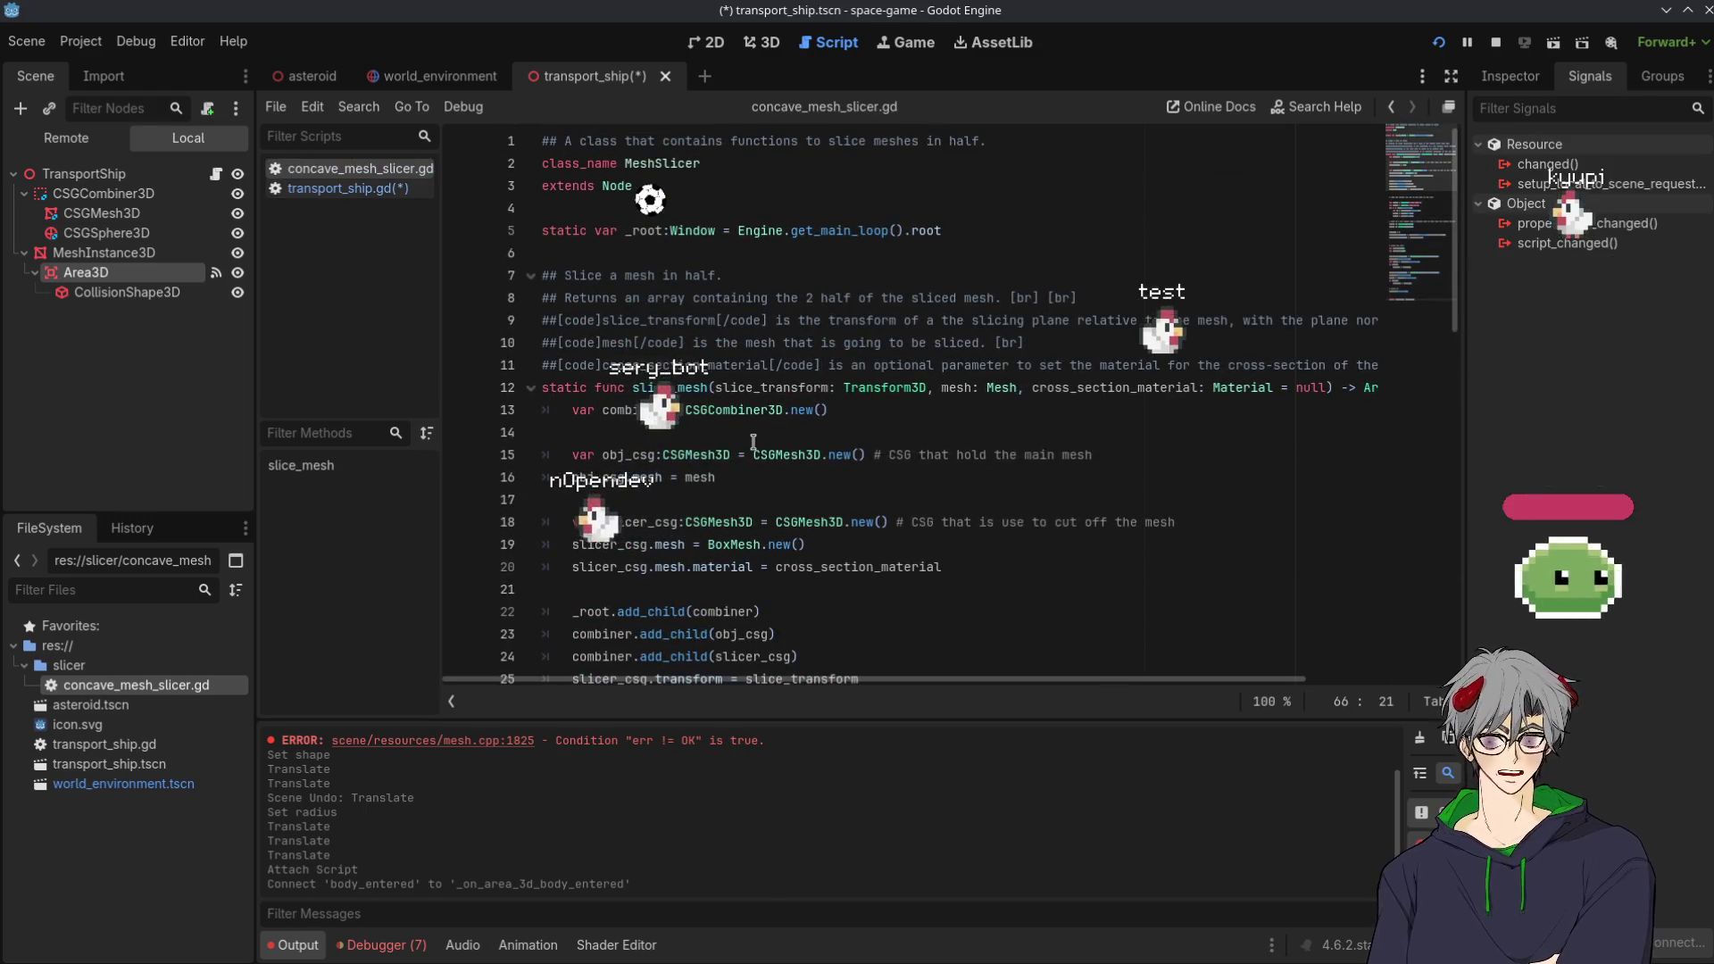
Search concave_mesh_slicer.gd for every use of the _root variable
{"action": "double_click", "coordinate": [644, 232]}
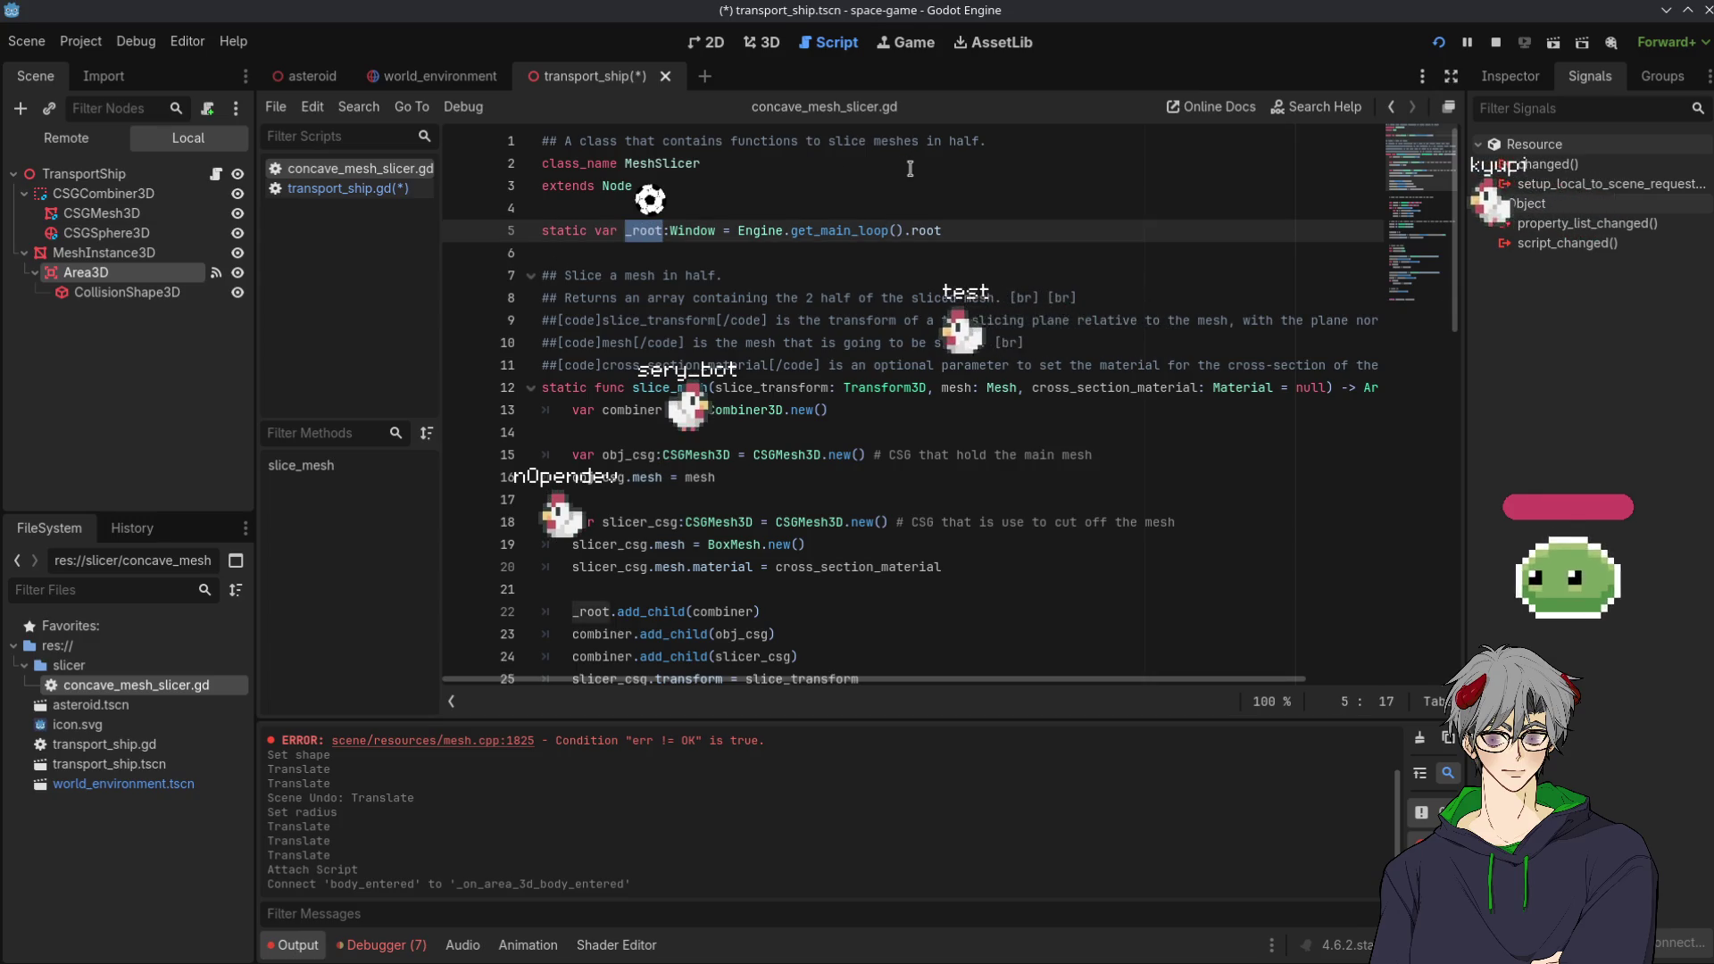
{"action": "key", "text": "ctrl+f"}
{"action": "scroll", "coordinate": [911, 493], "scroll_direction": "down", "scroll_amount": 3}
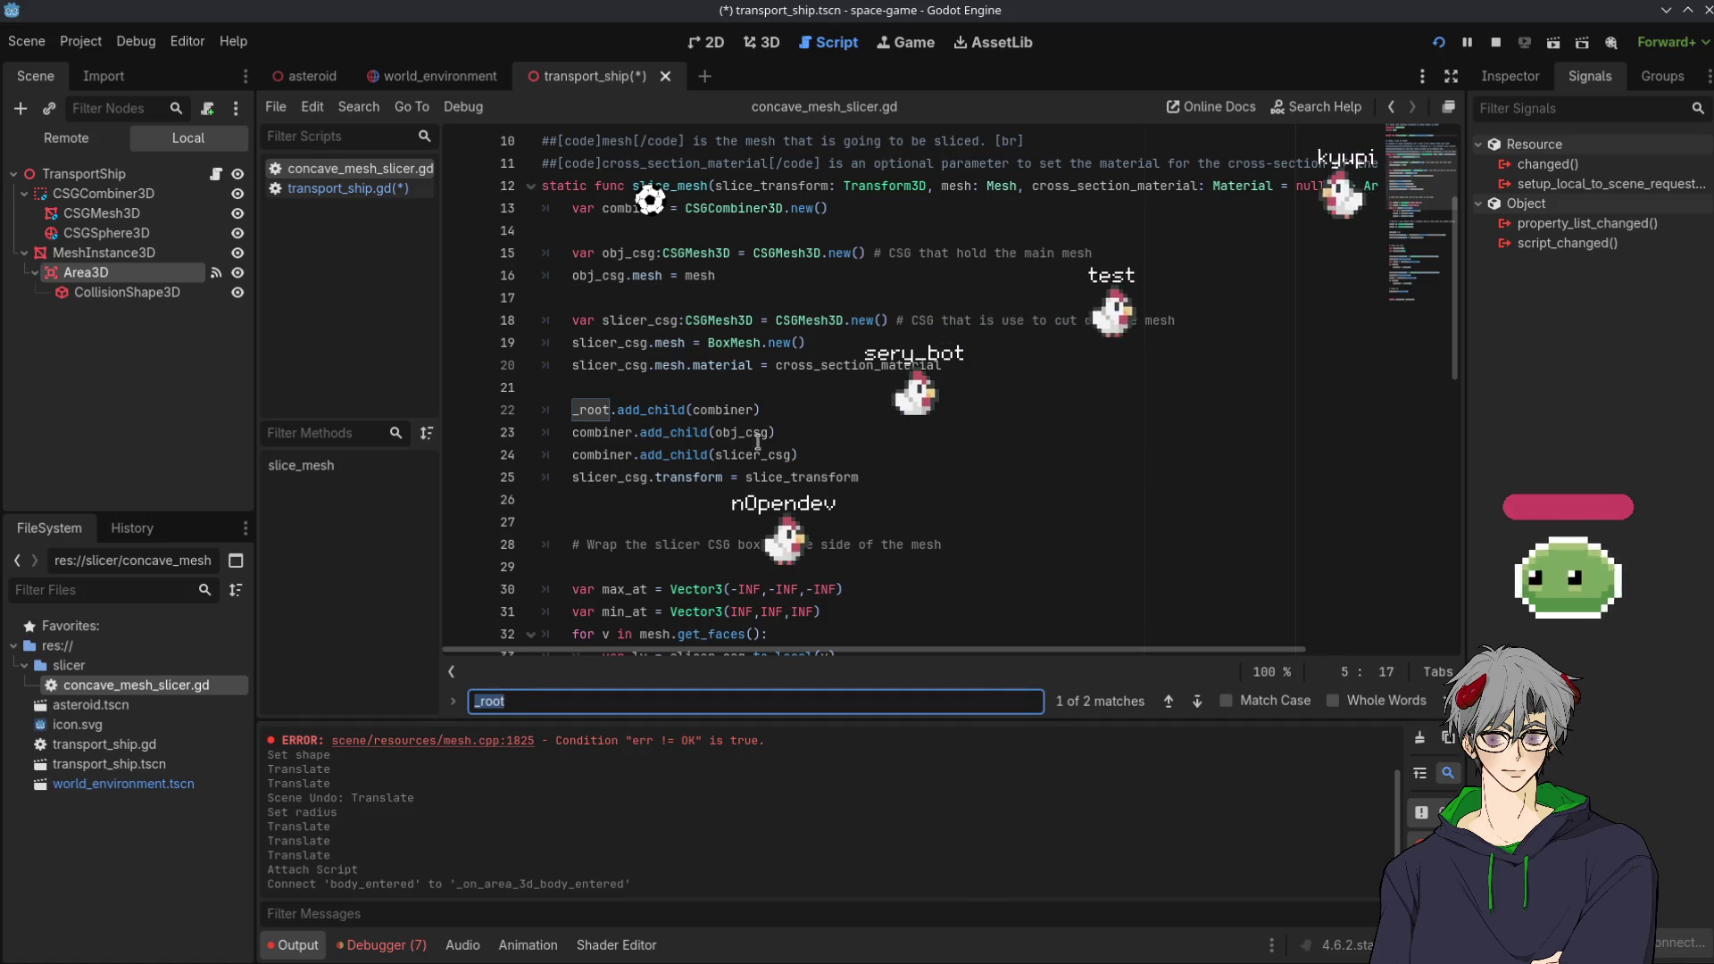
{"action": "left_click", "coordinate": [833, 477]}
{"action": "key", "text": "Up"}
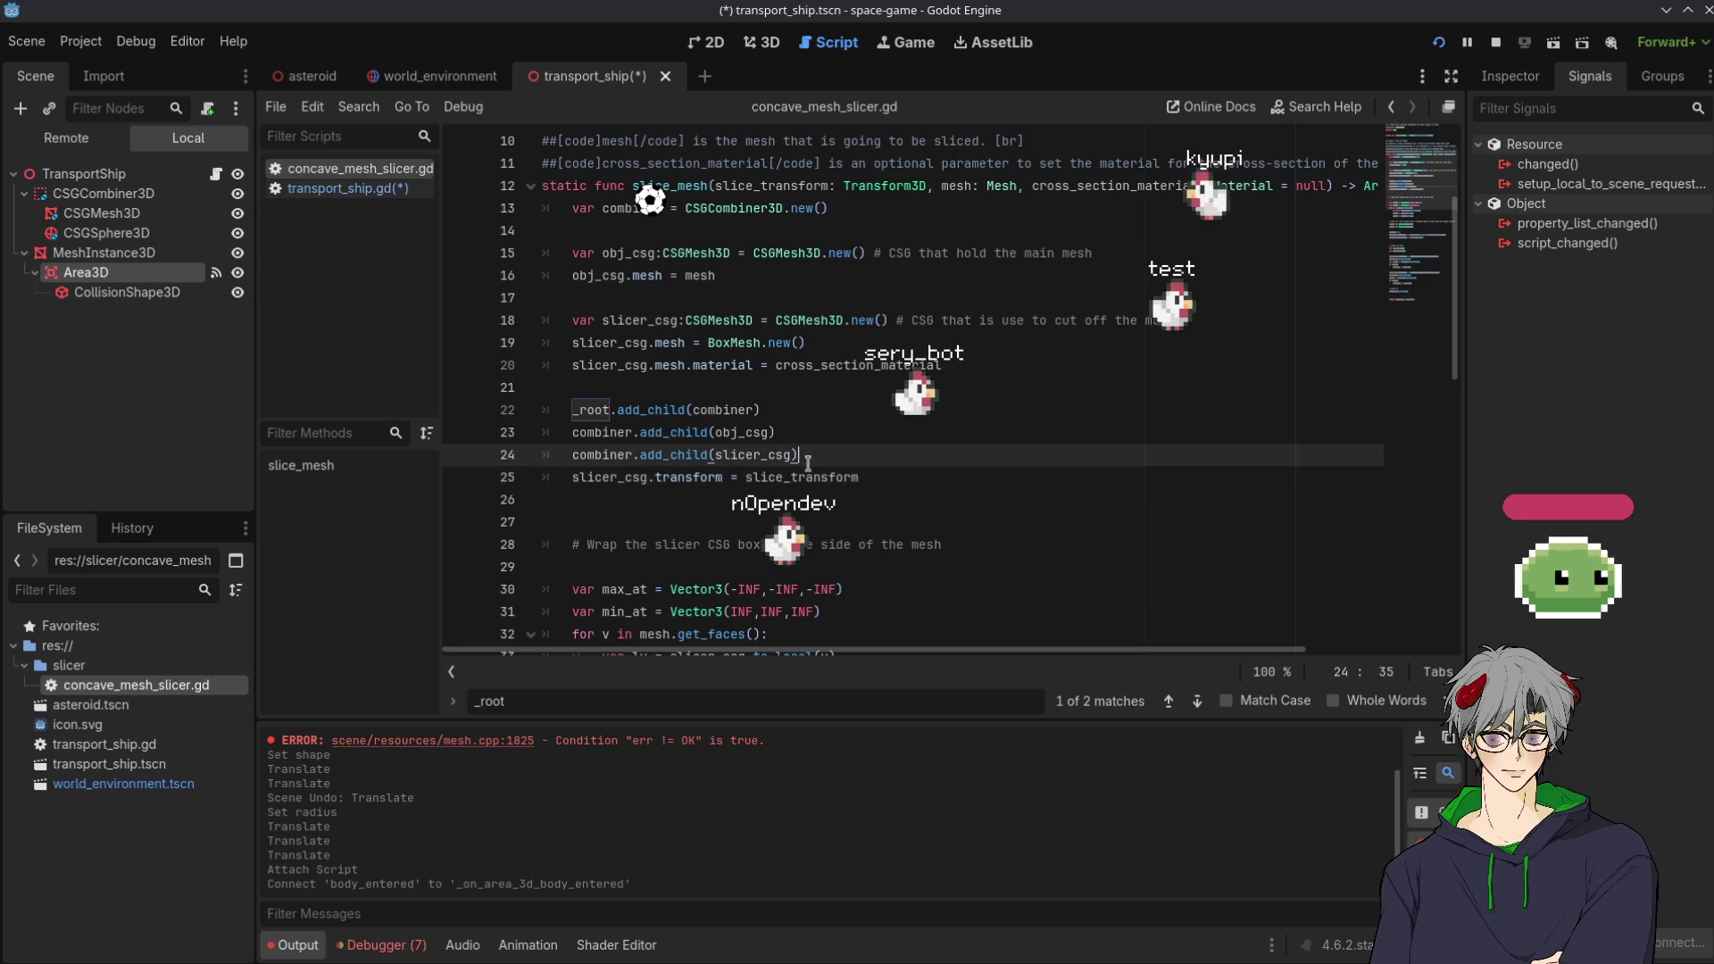
Go back to transport_ship.gd's body parameter, then switch to the asteroid scene
{"action": "left_click", "coordinate": [753, 43]}
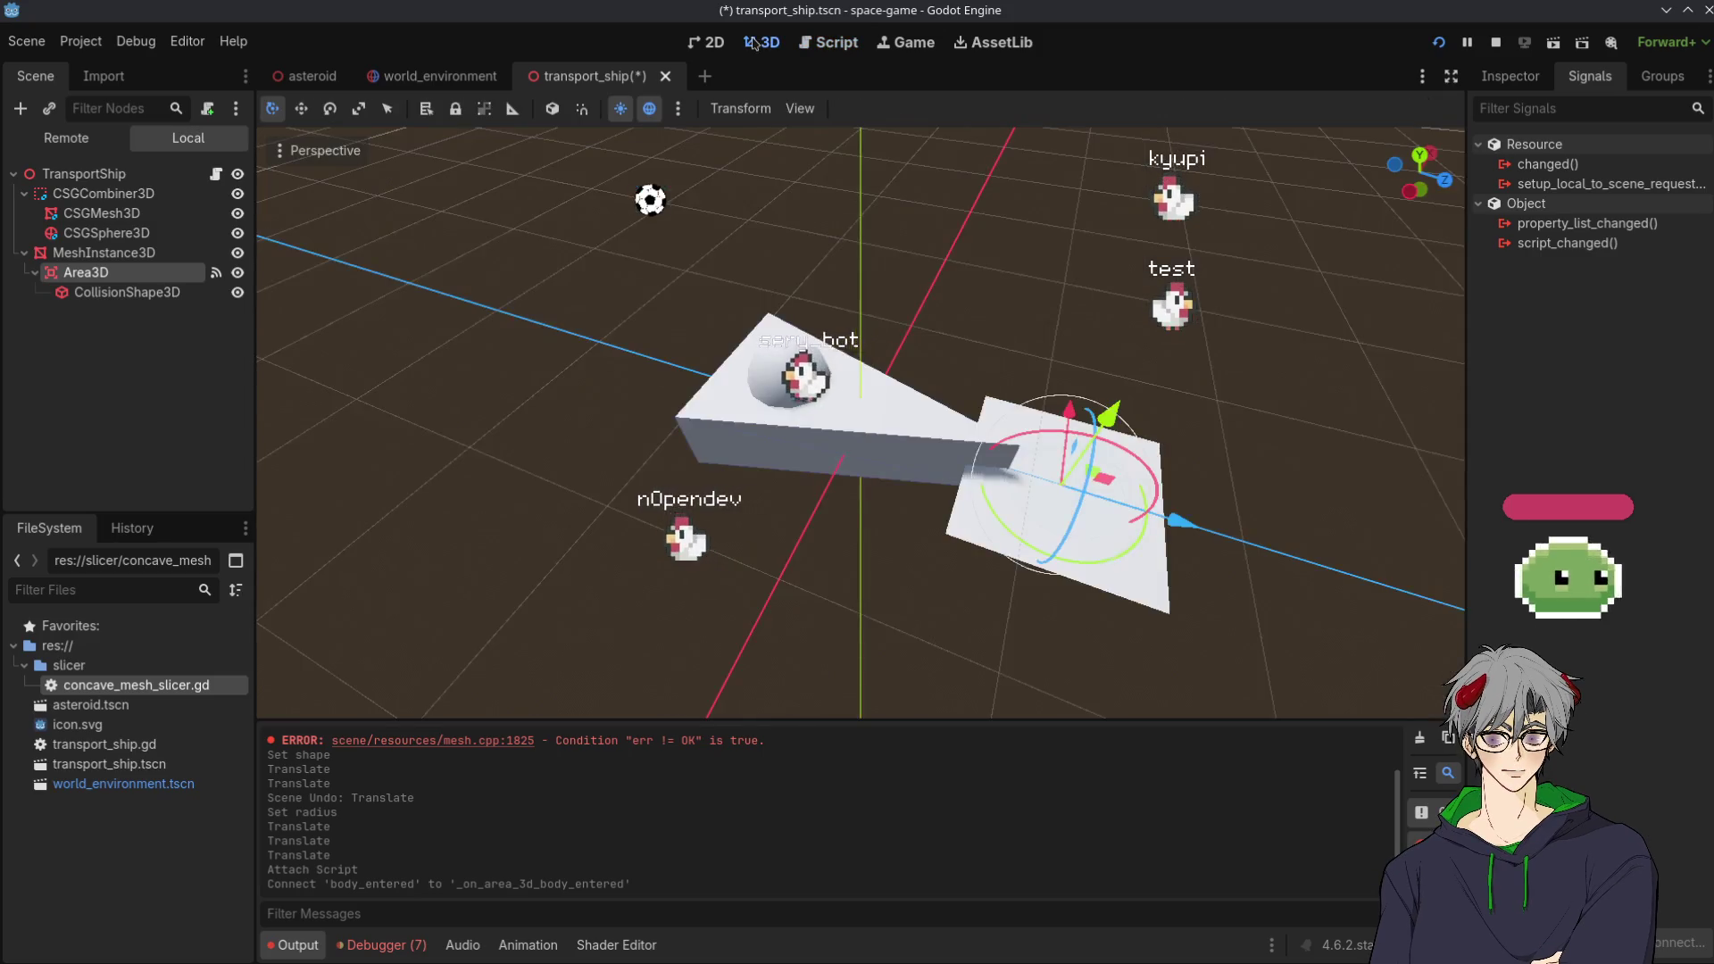
{"action": "key", "text": "ctrl+F3"}
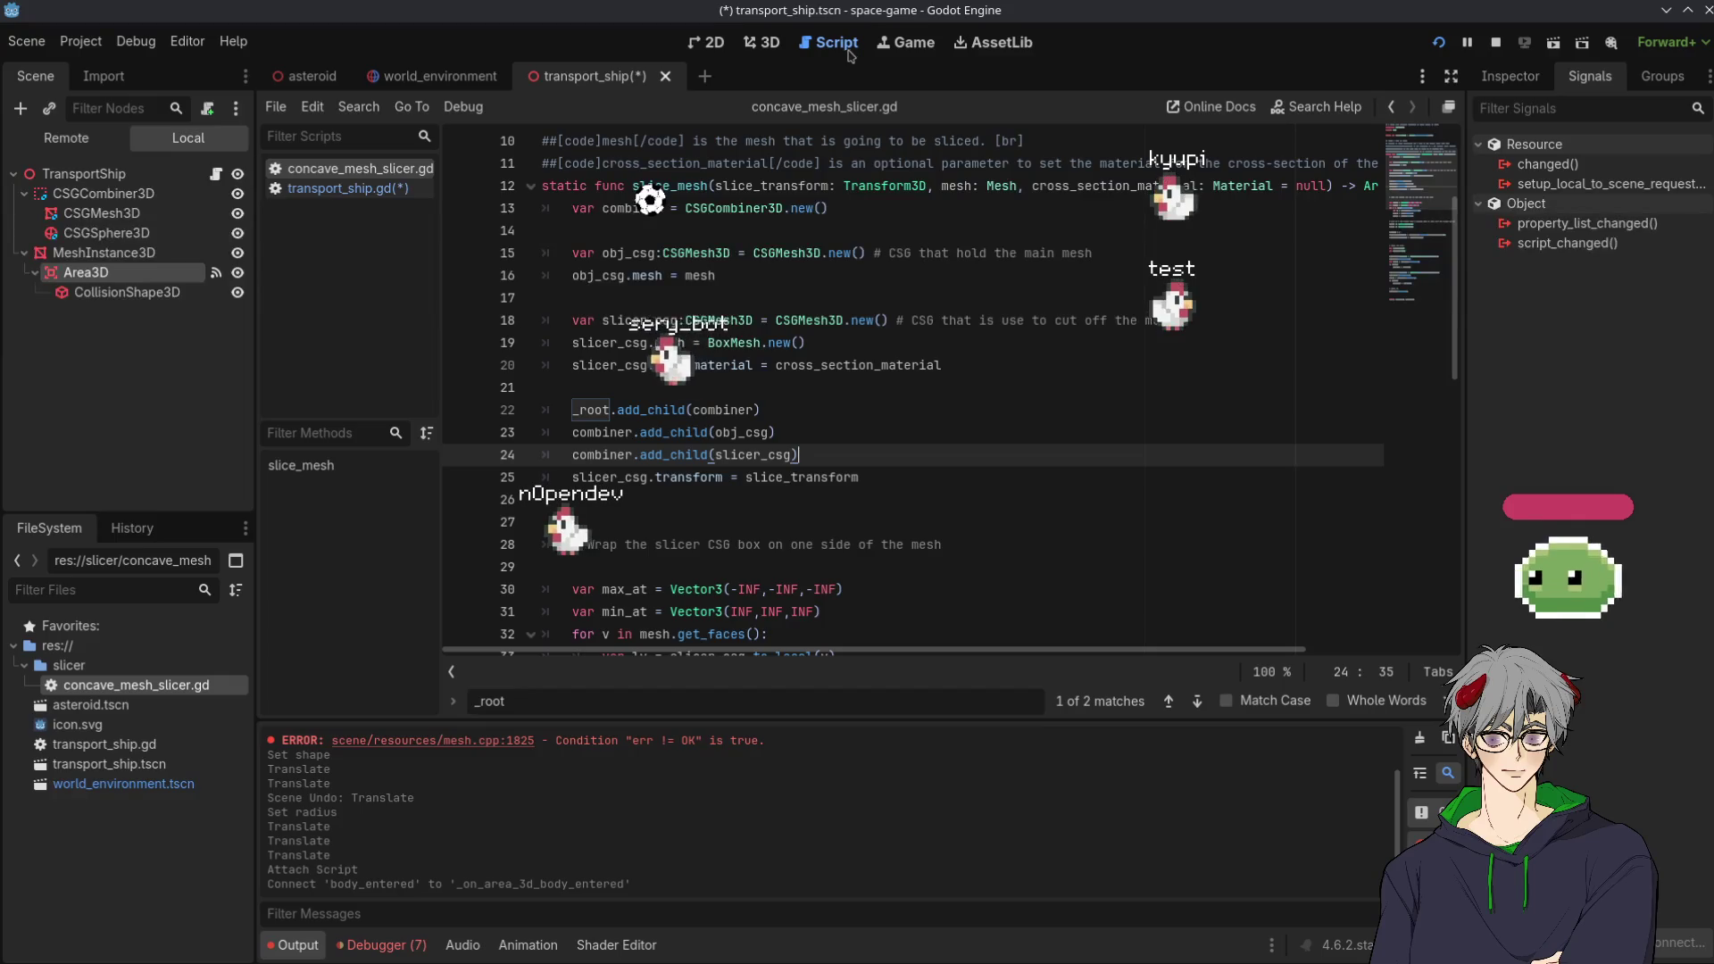
{"action": "left_click", "coordinate": [334, 191]}
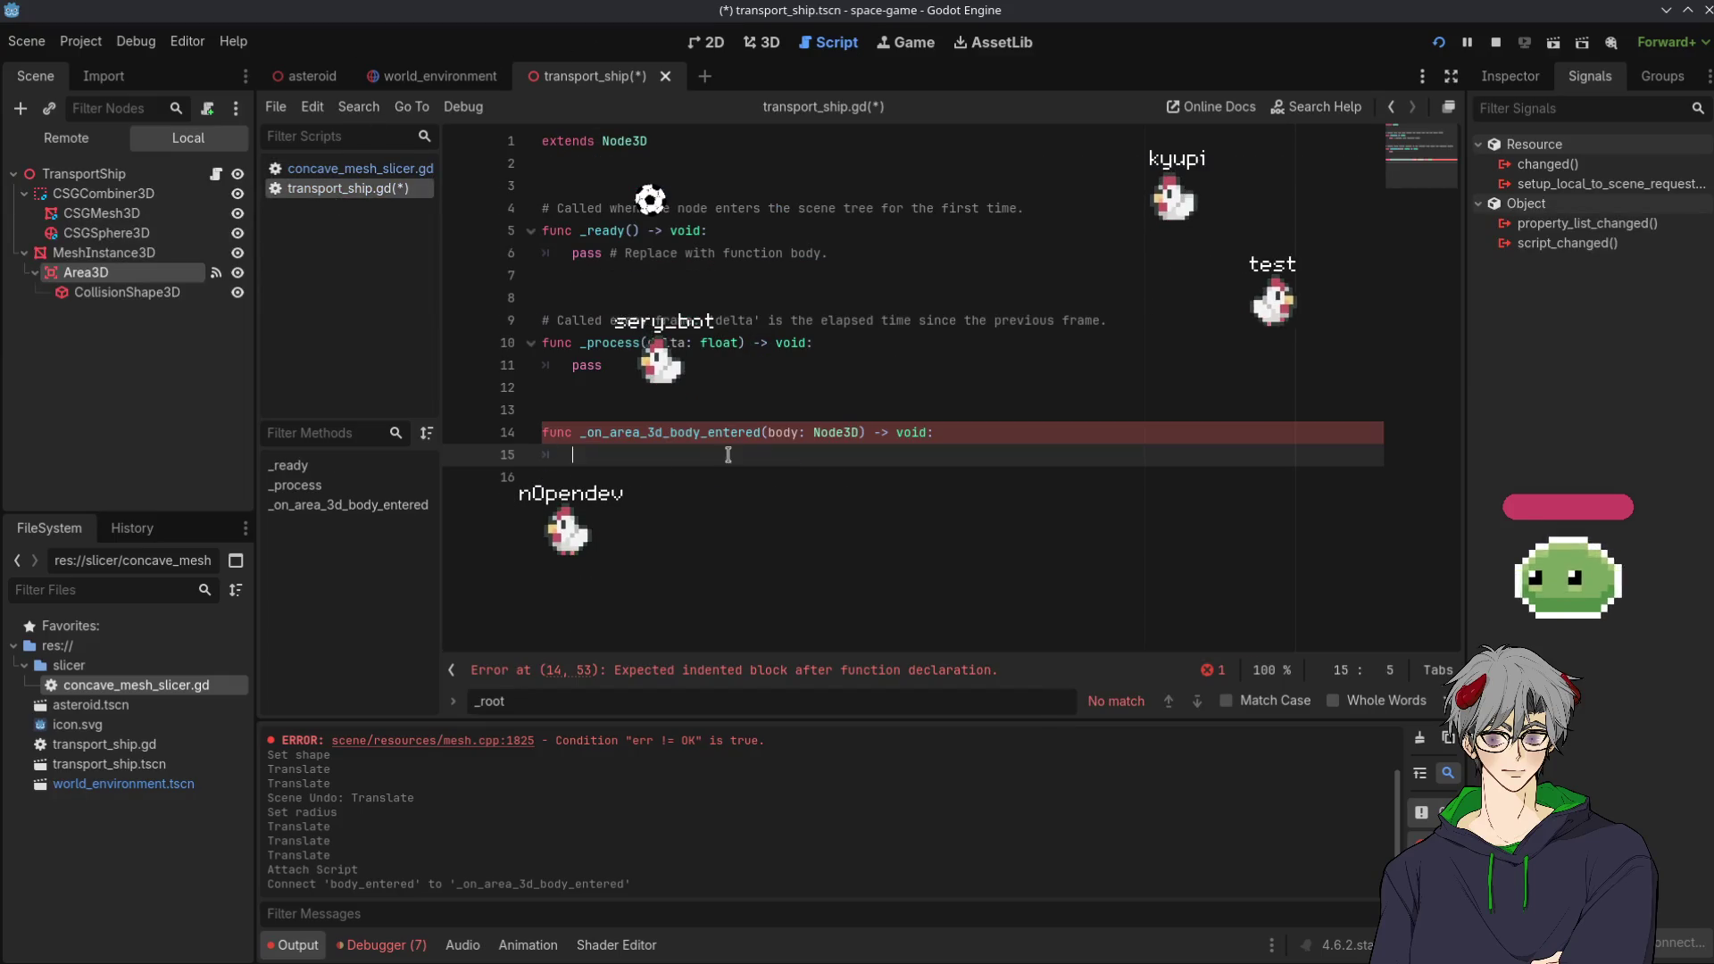
{"action": "double_click", "coordinate": [783, 432]}
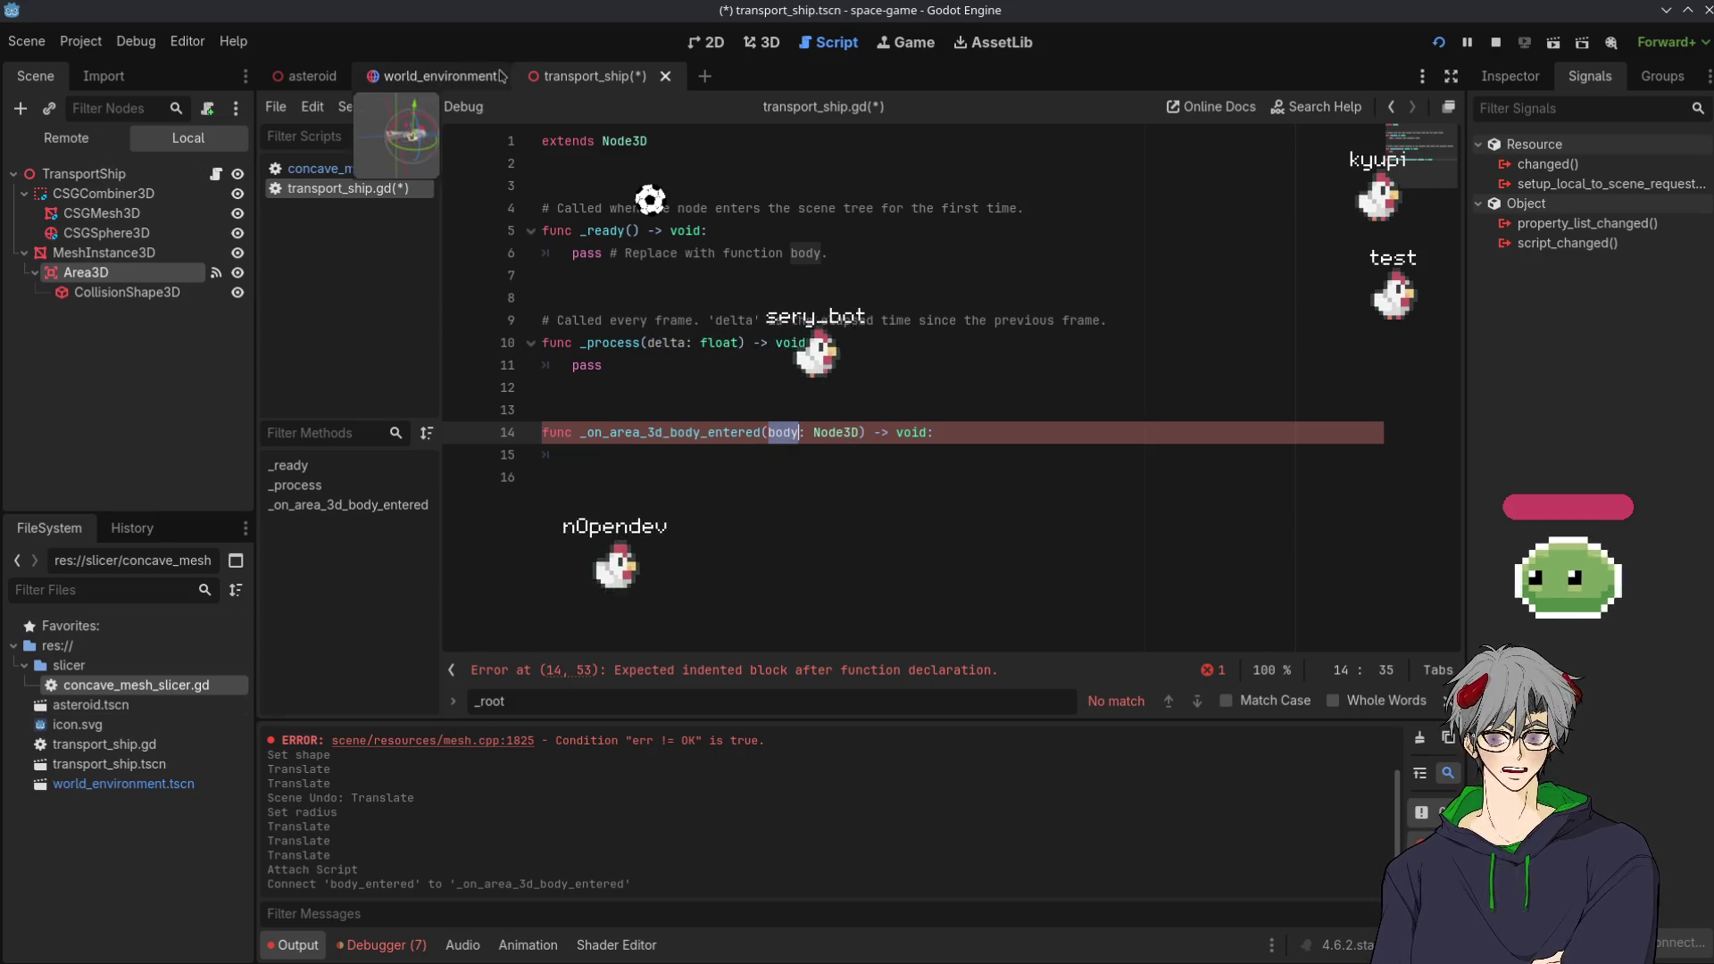
{"action": "left_click", "coordinate": [279, 79]}
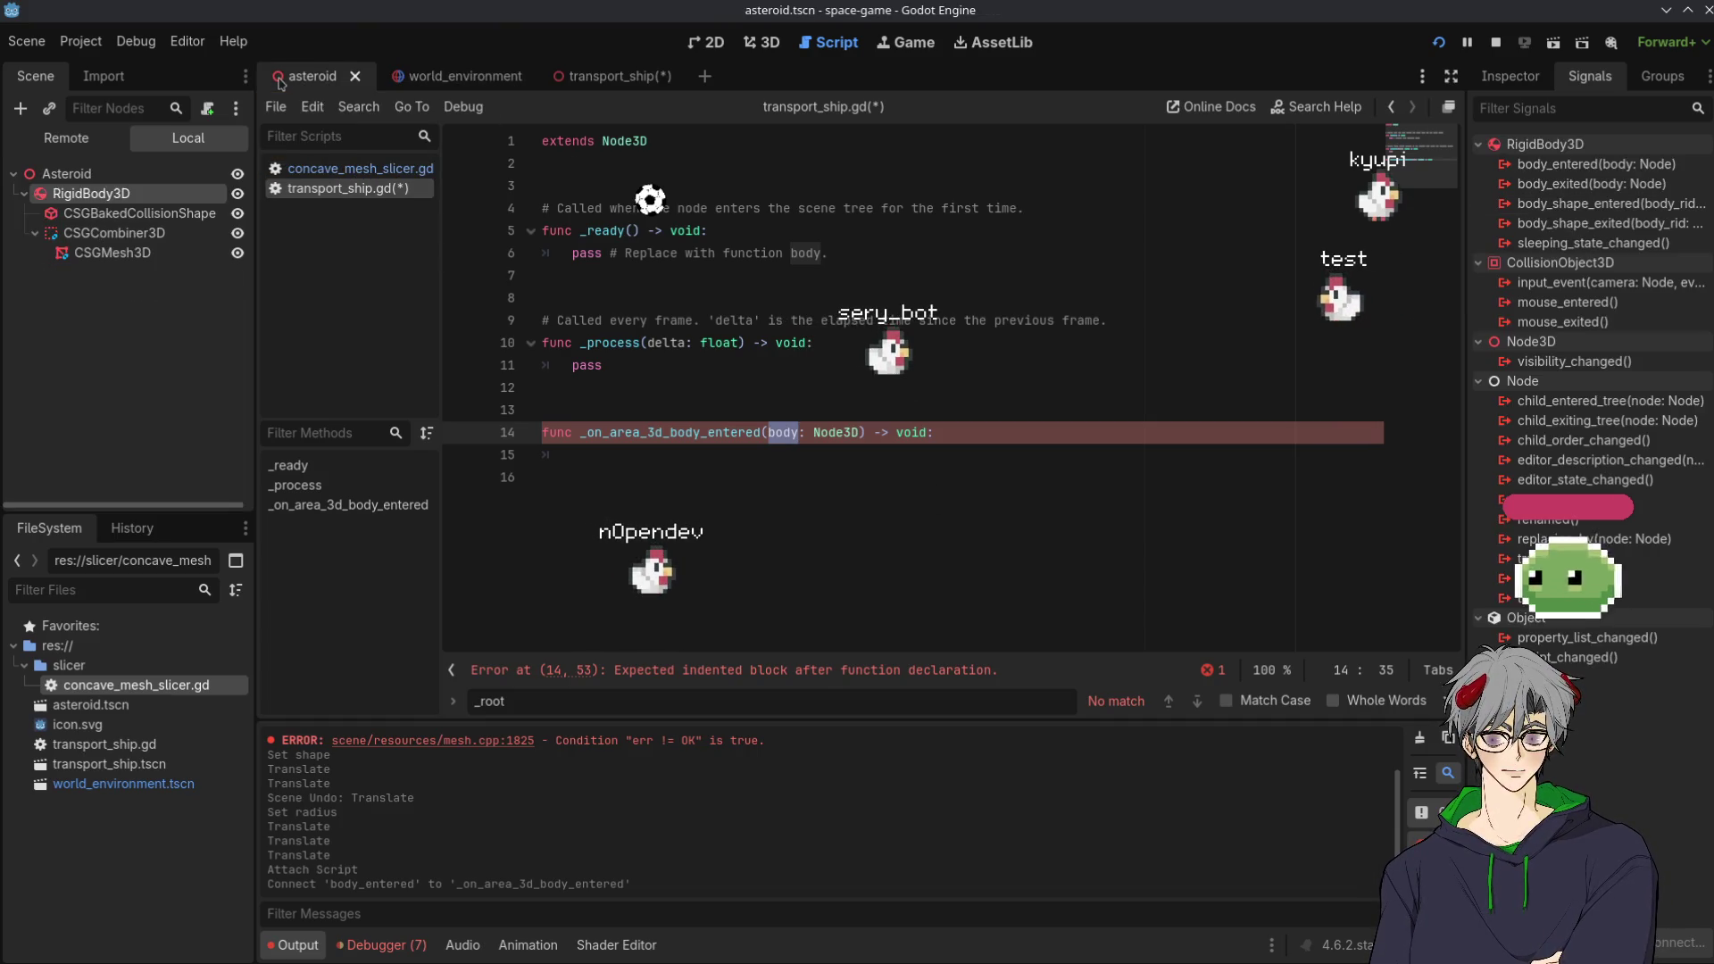
Attach a new asteroid.gd to the Asteroid root, add 'class_name Asteroid', and save
{"action": "left_click", "coordinate": [67, 173]}
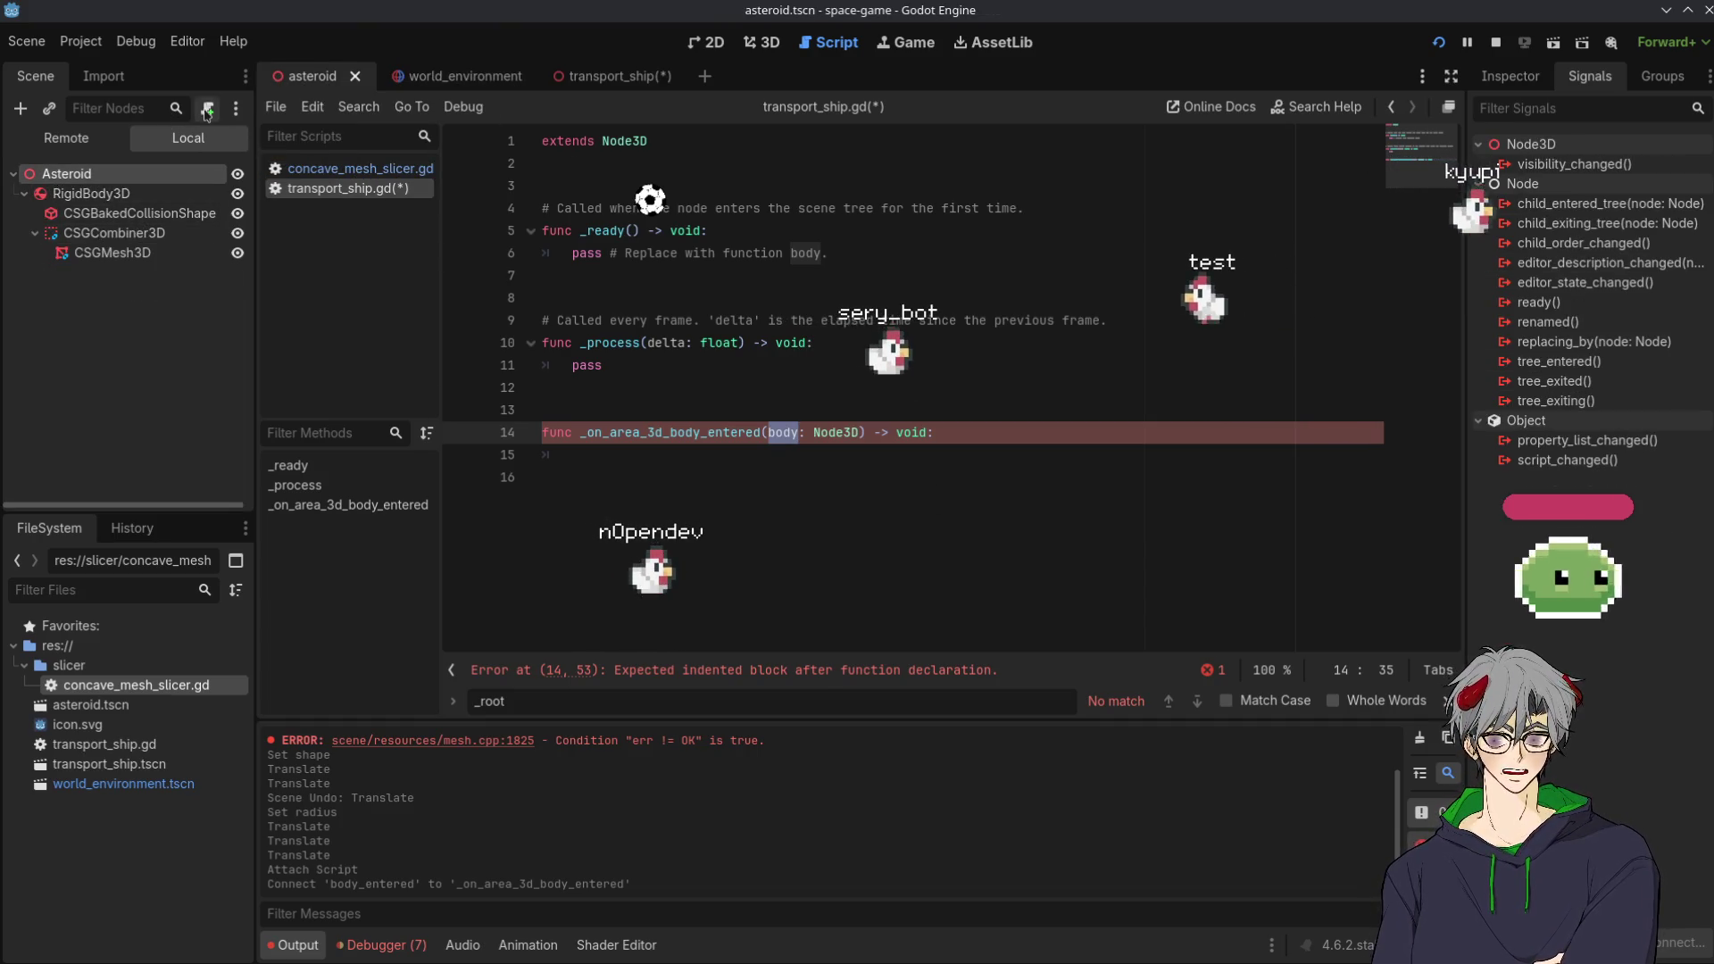
{"action": "left_click", "coordinate": [207, 108]}
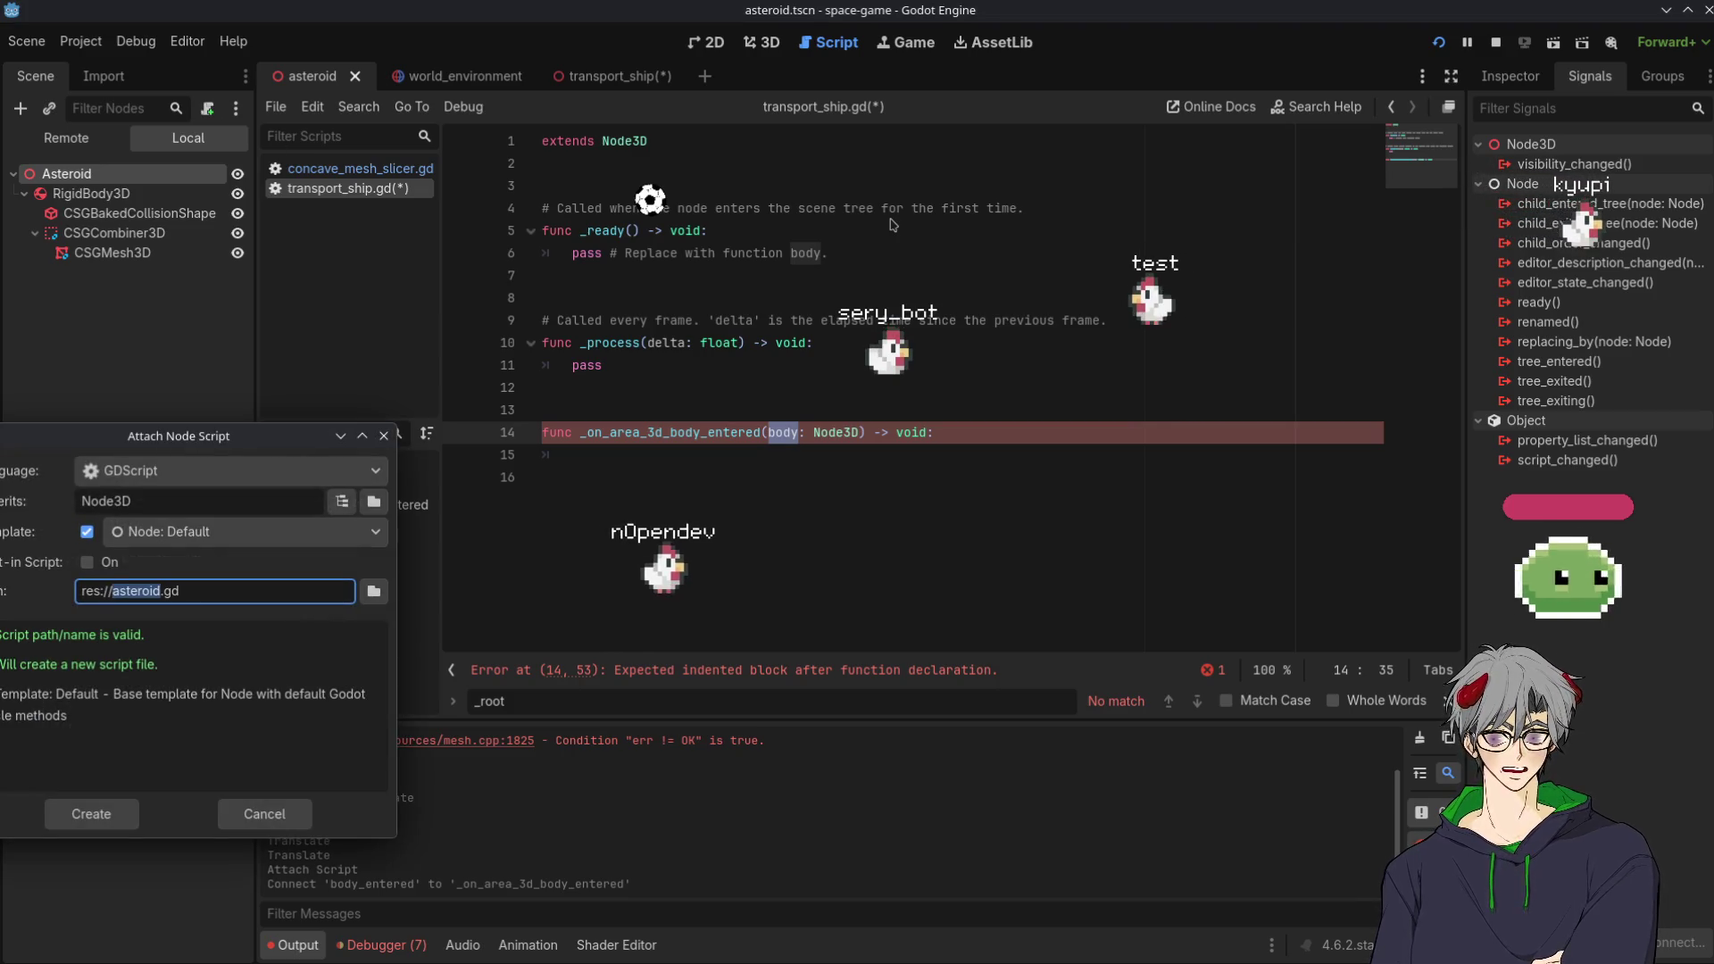
{"action": "key", "text": "Return"}
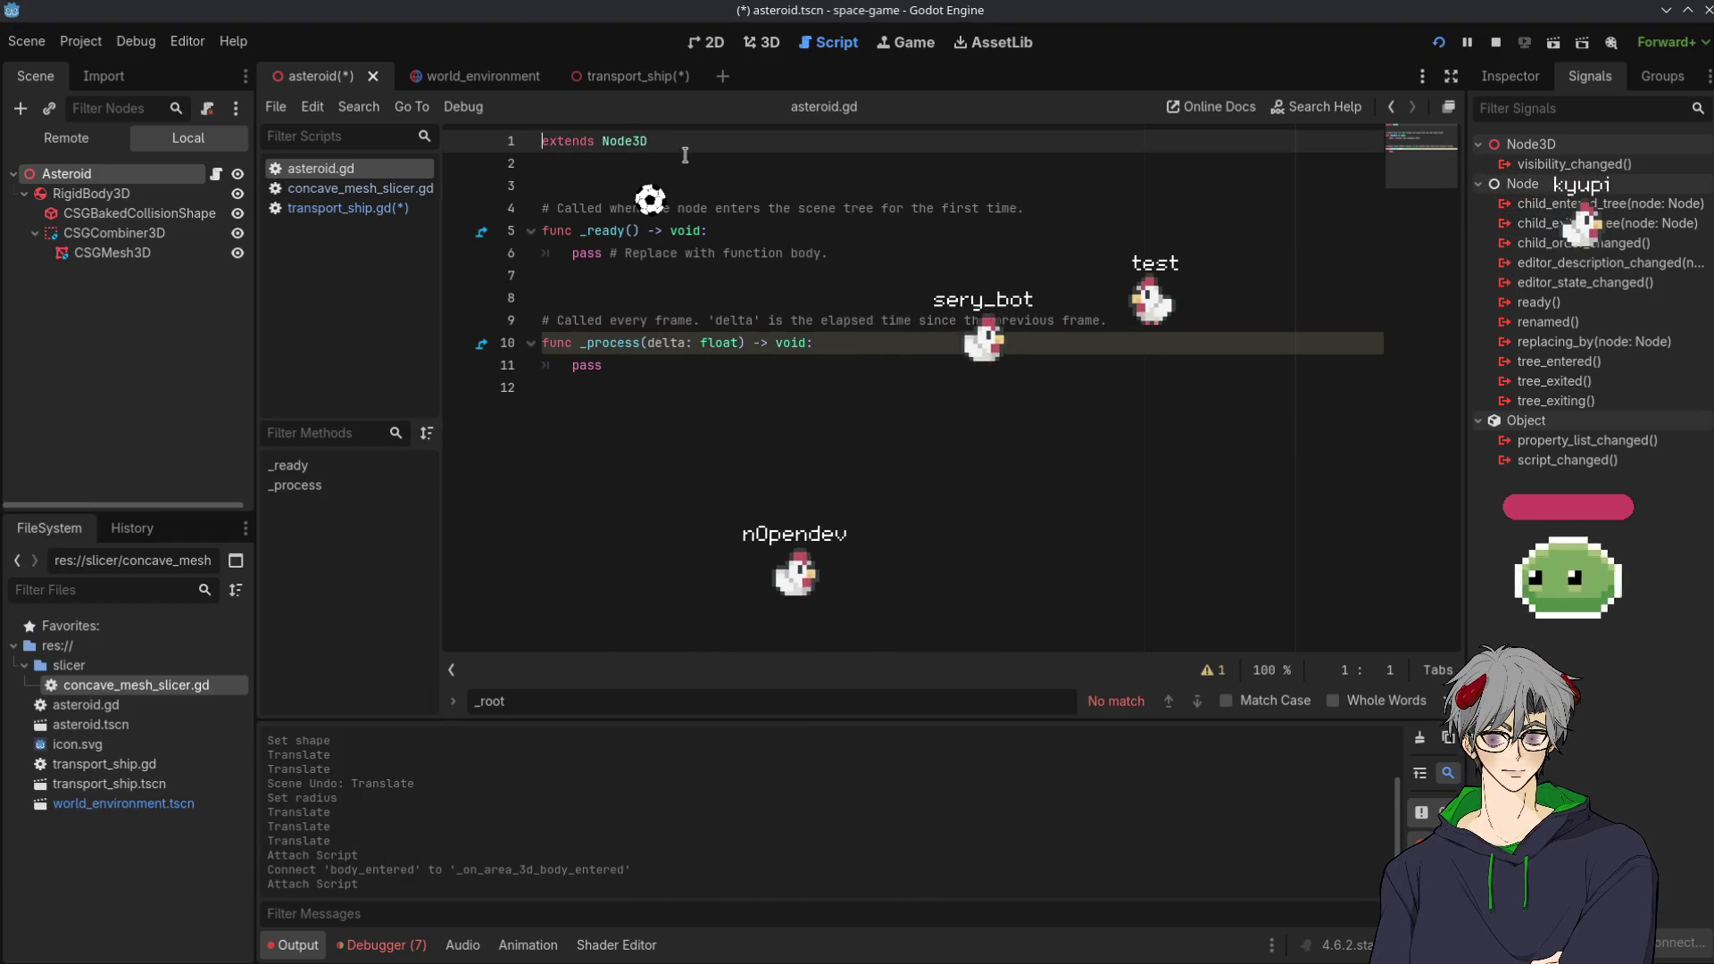
{"action": "key", "text": "Return"}
{"action": "type", "text": "class_name Asteroid"}
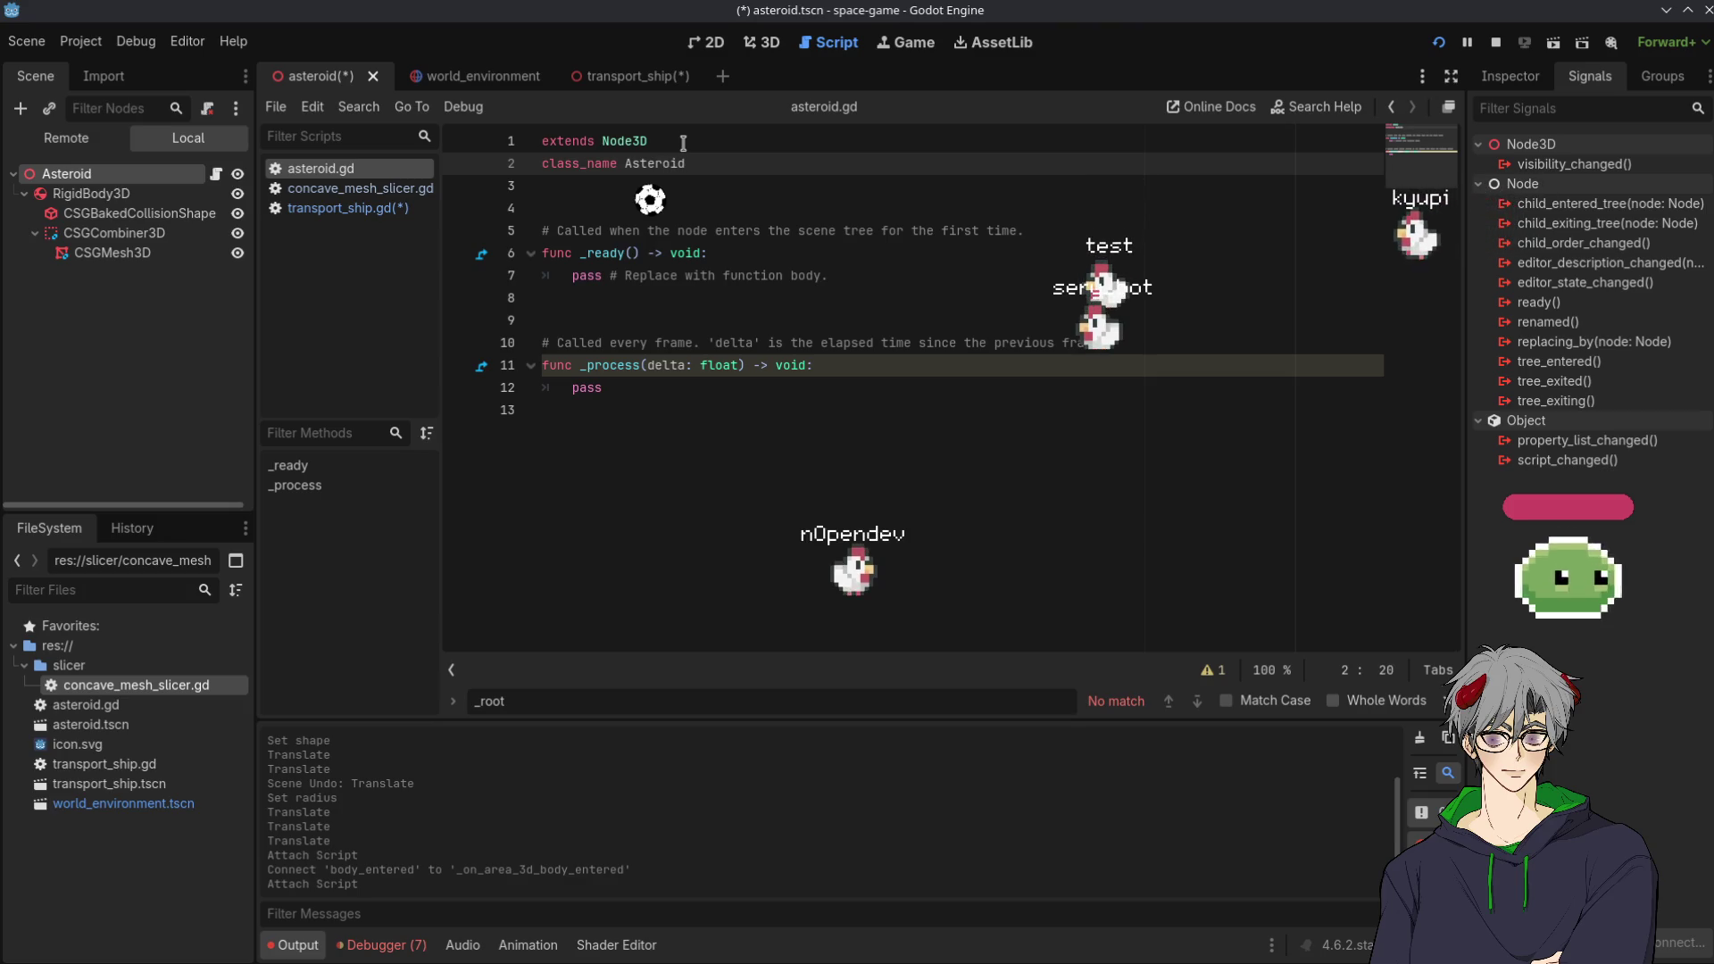
{"action": "key", "text": "ctrl+s"}
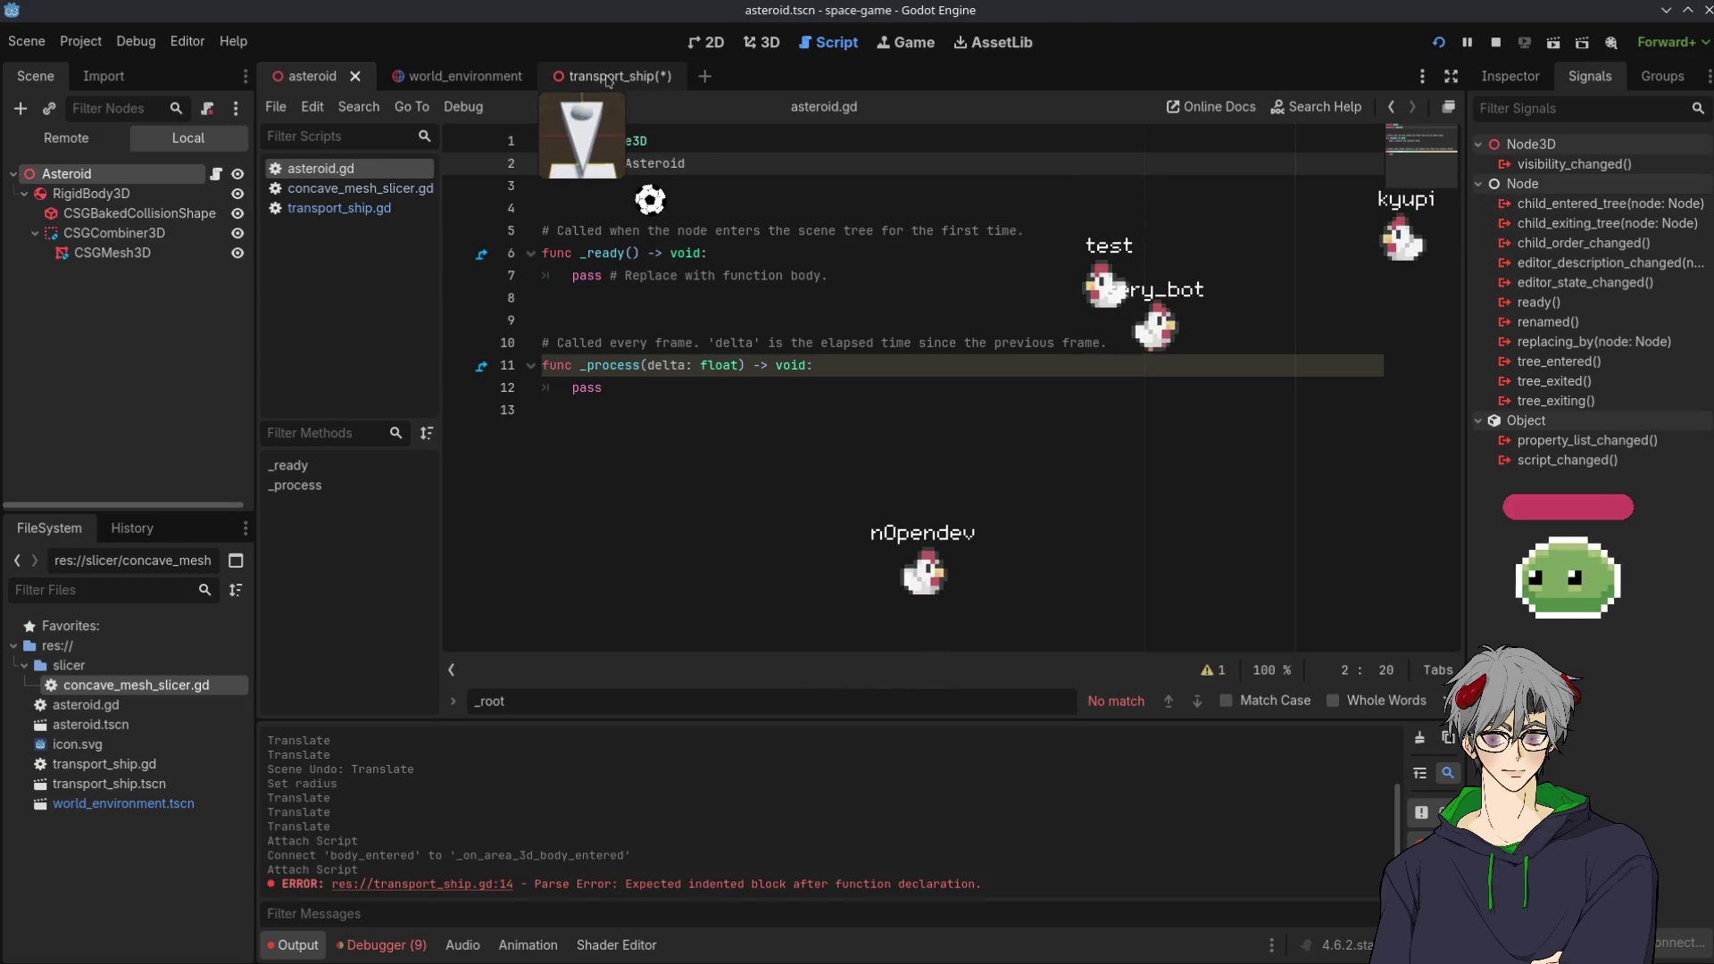
Save the transport_ship scene and place the caret on line 15 of transport_ship.gd's handler
{"action": "left_click", "coordinate": [625, 76]}
{"action": "left_click", "coordinate": [656, 386]}
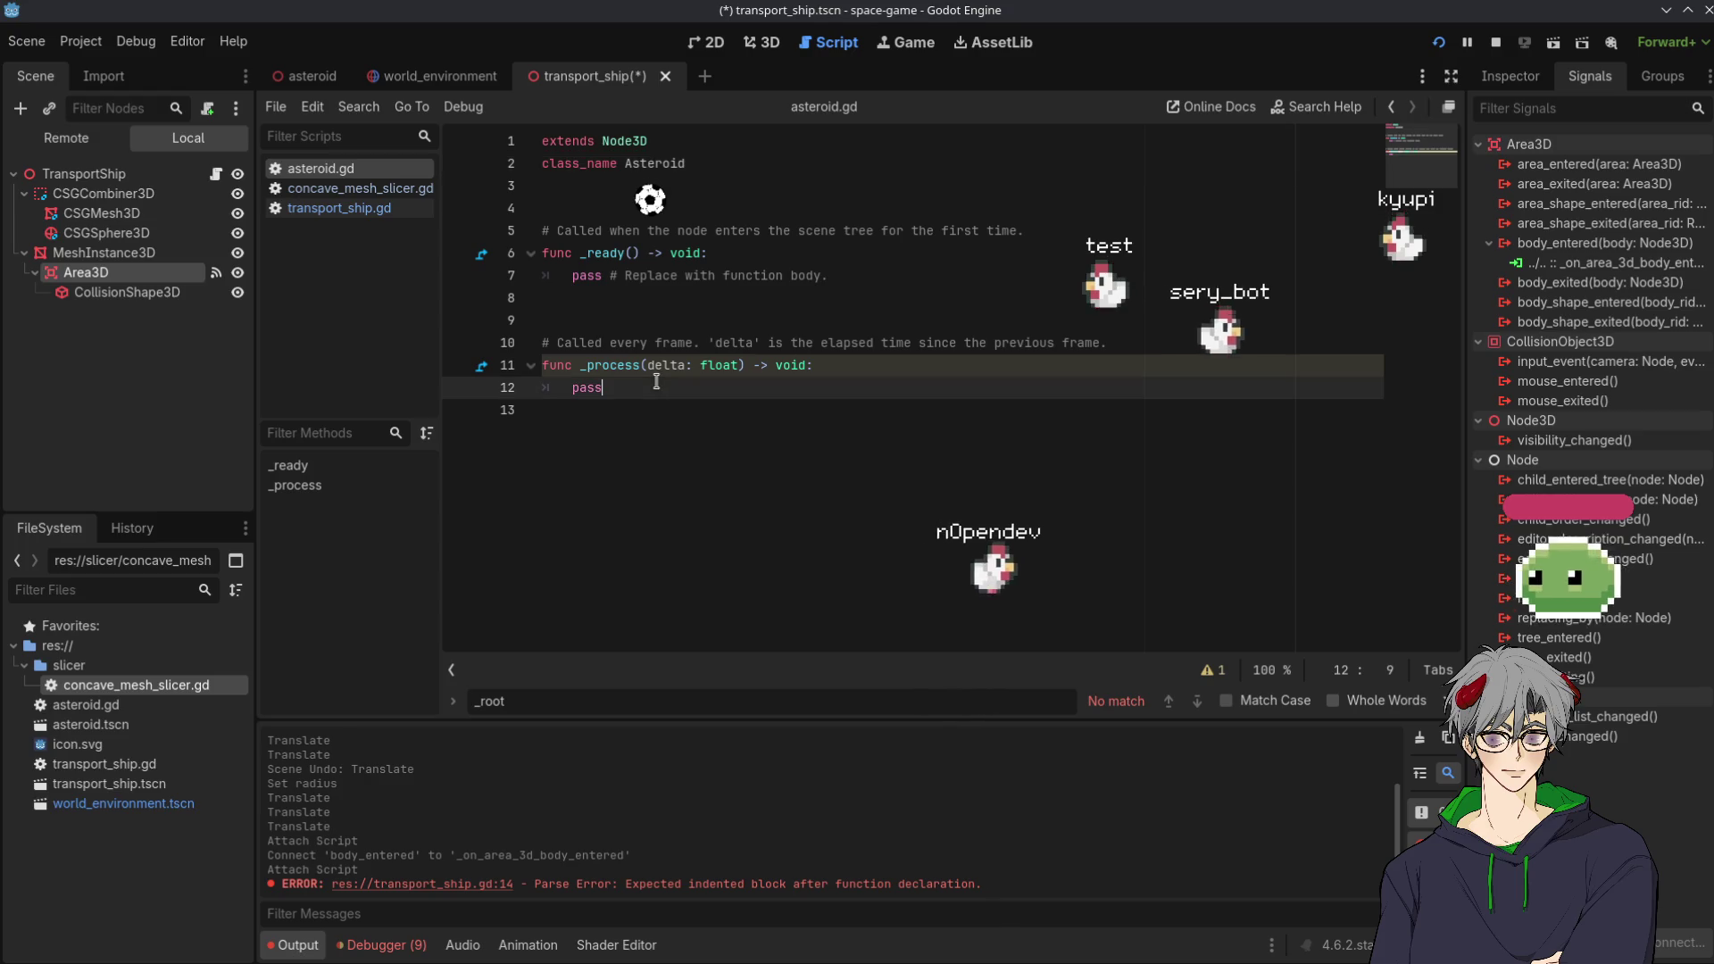
{"action": "left_click", "coordinate": [466, 79]}
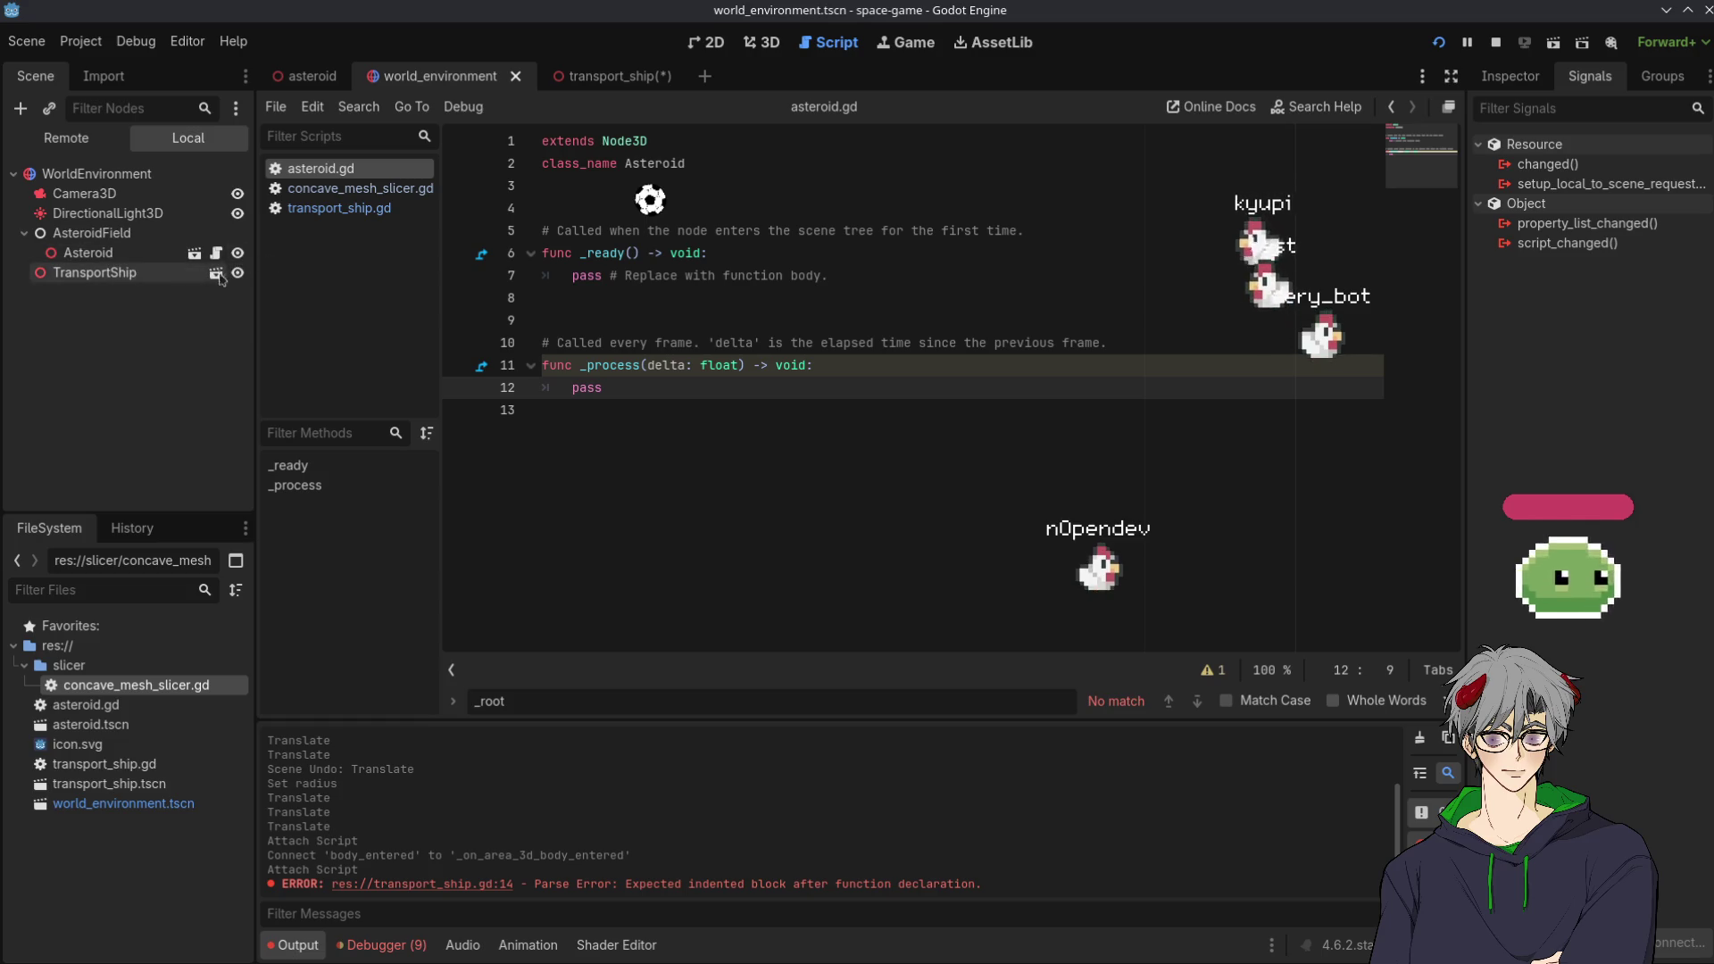
{"action": "left_click", "coordinate": [178, 272]}
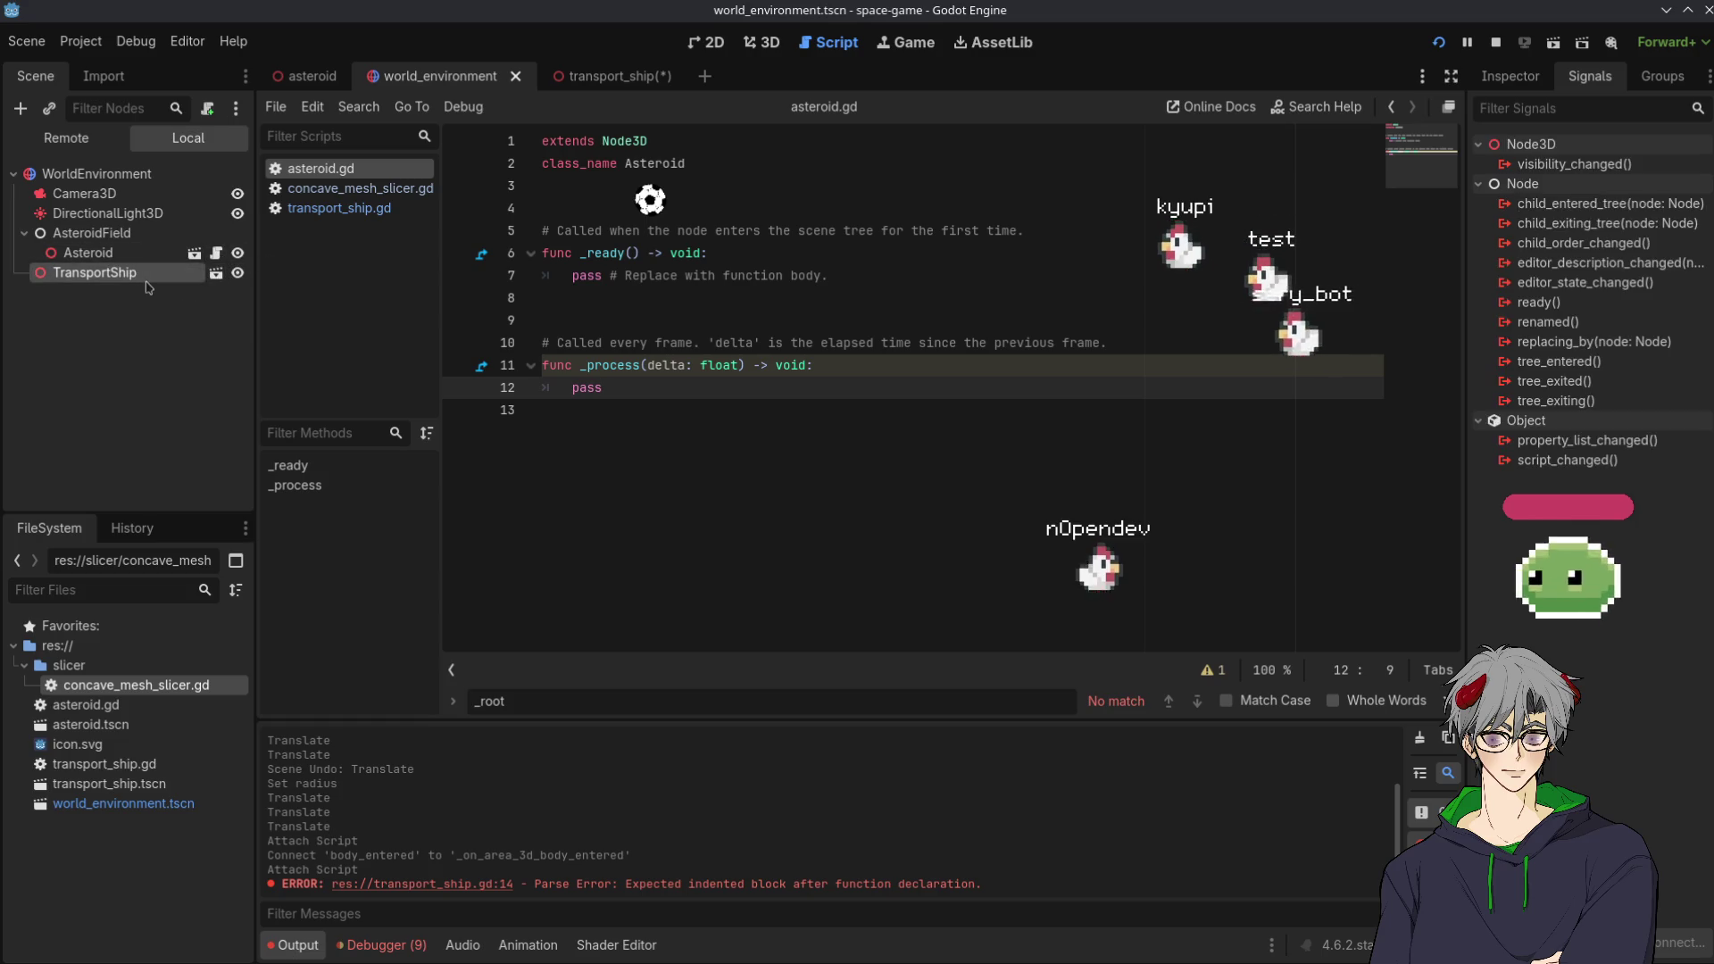
{"action": "left_click", "coordinate": [605, 81]}
{"action": "key", "text": "ctrl+s"}
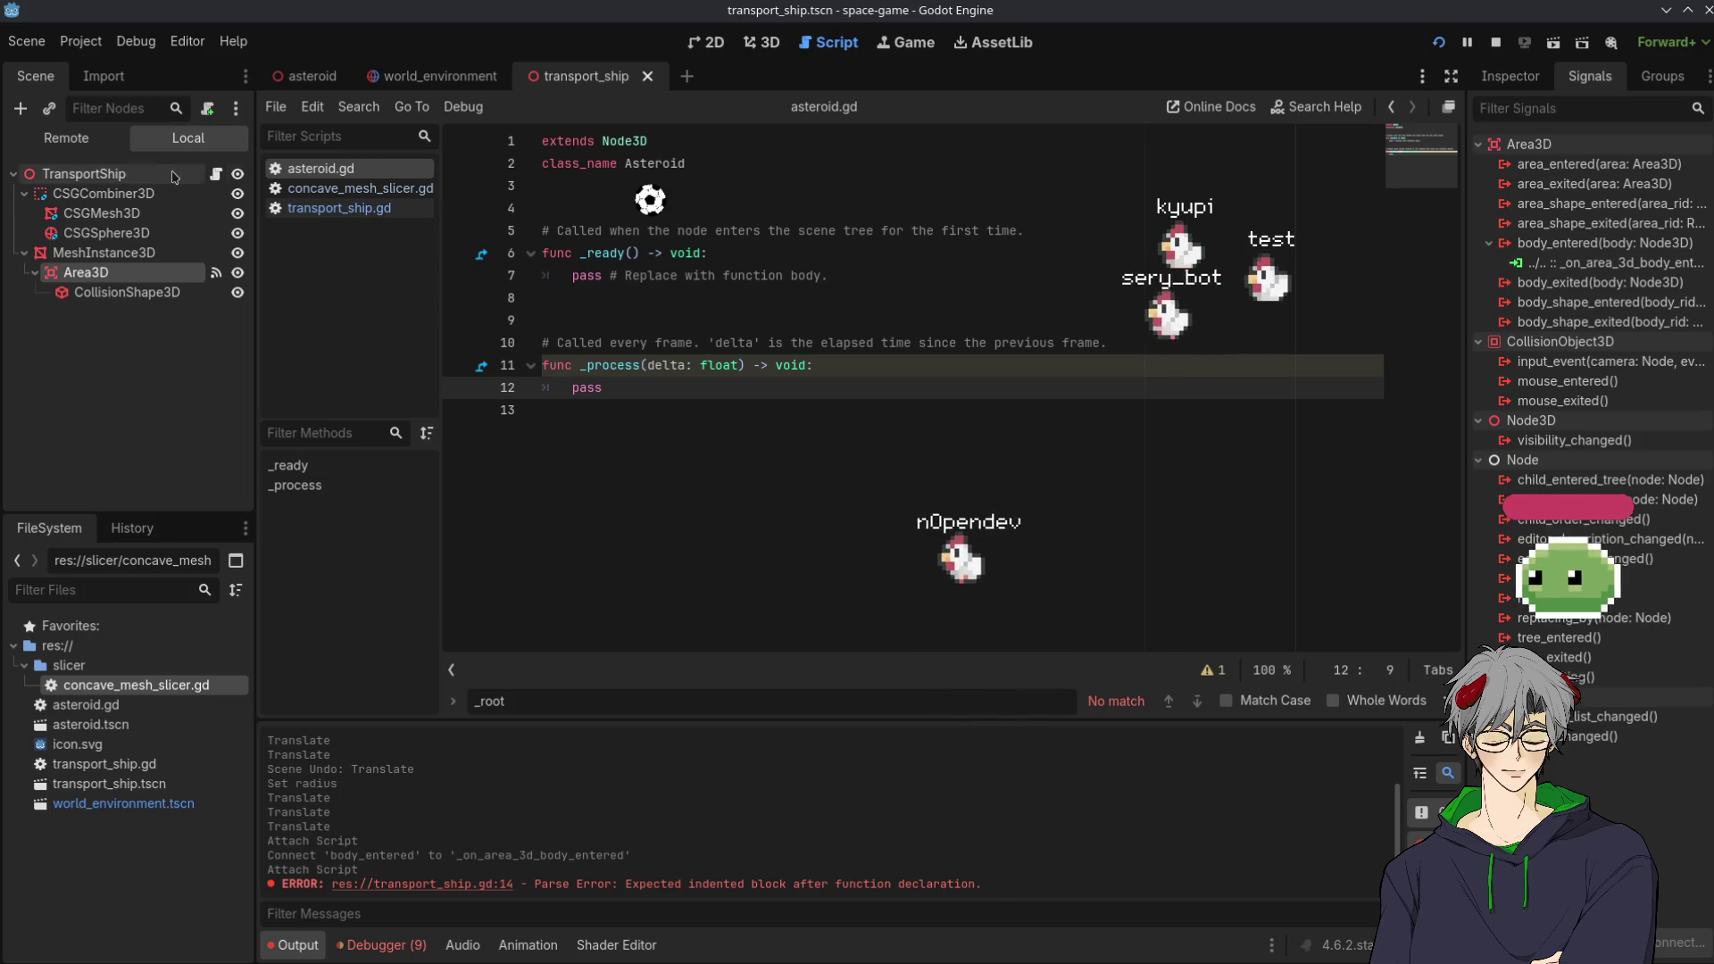
{"action": "left_click", "coordinate": [273, 208]}
{"action": "left_click", "coordinate": [768, 453]}
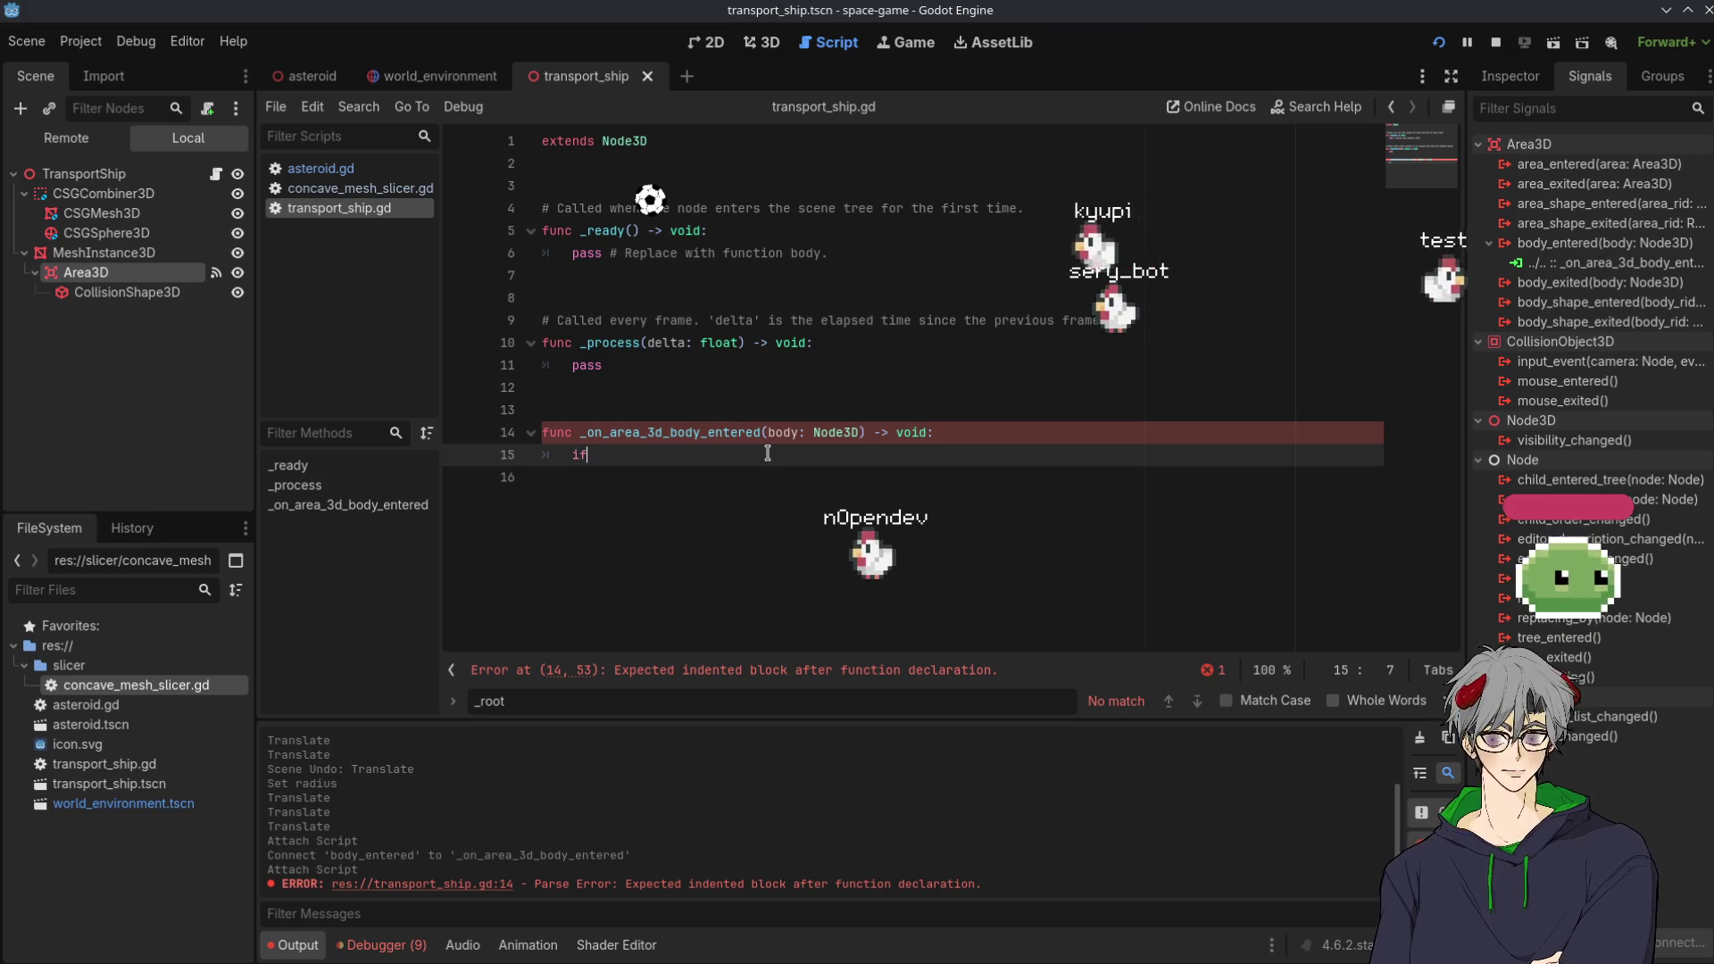
Add the condition 'if body is Asteroid:' to the handler and begin its block
{"action": "type", "text": "if body "}
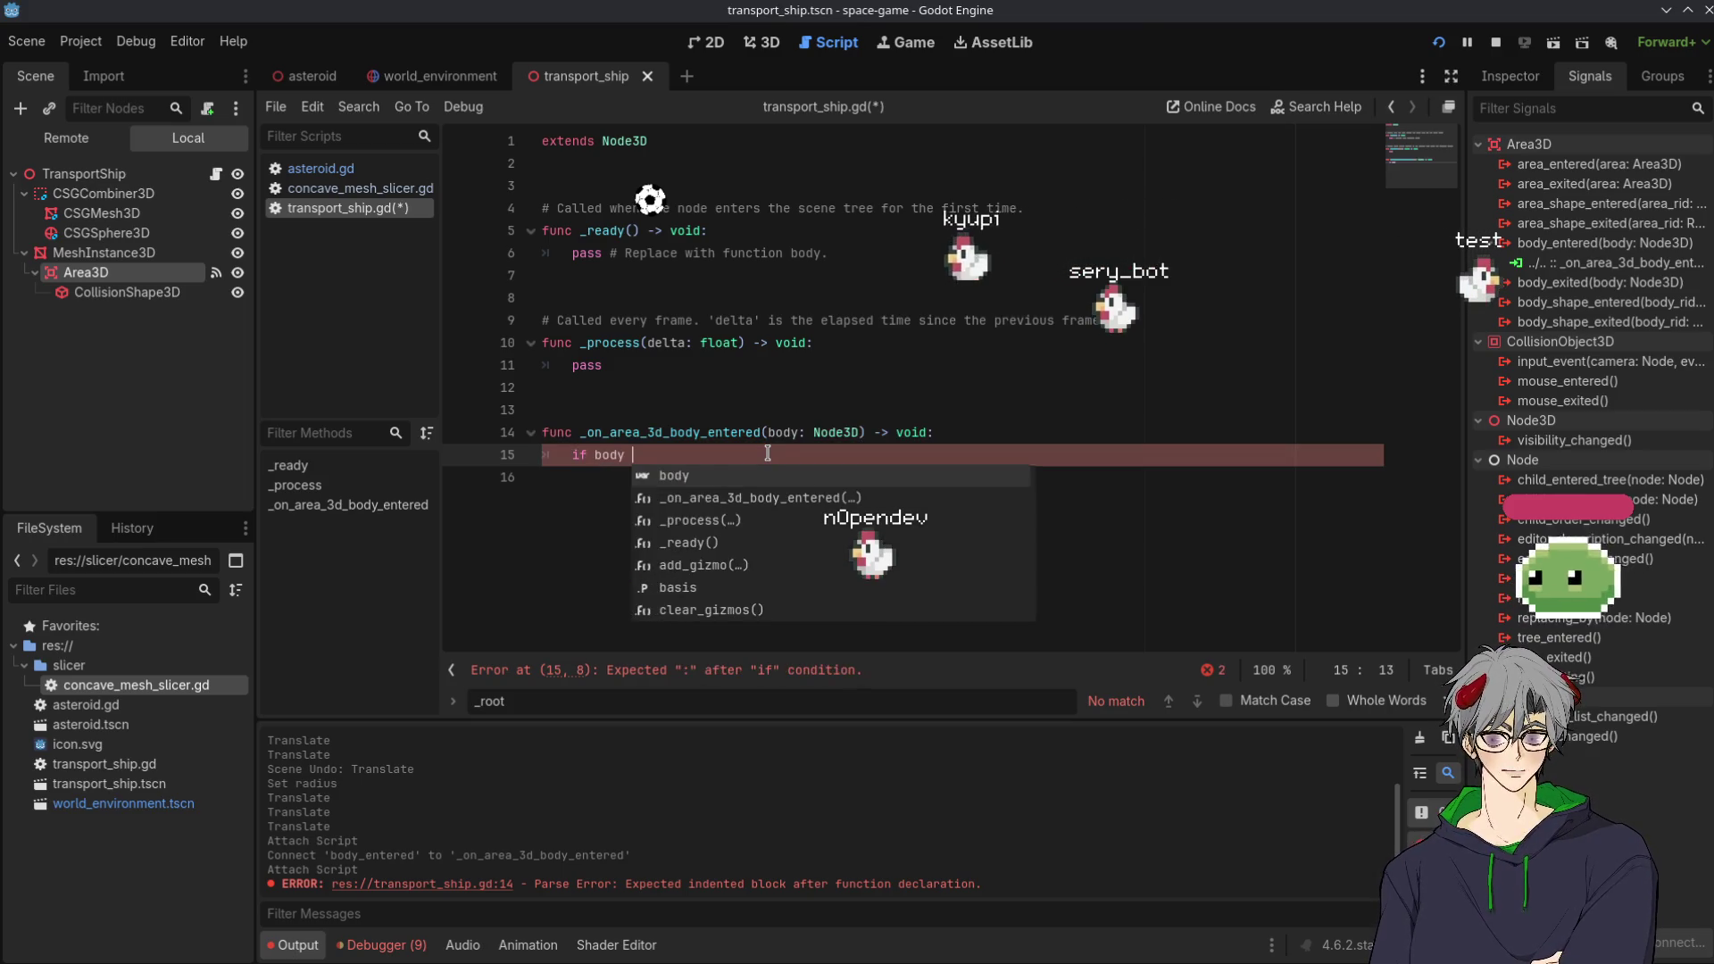
{"action": "type", "text": "is Ast"}
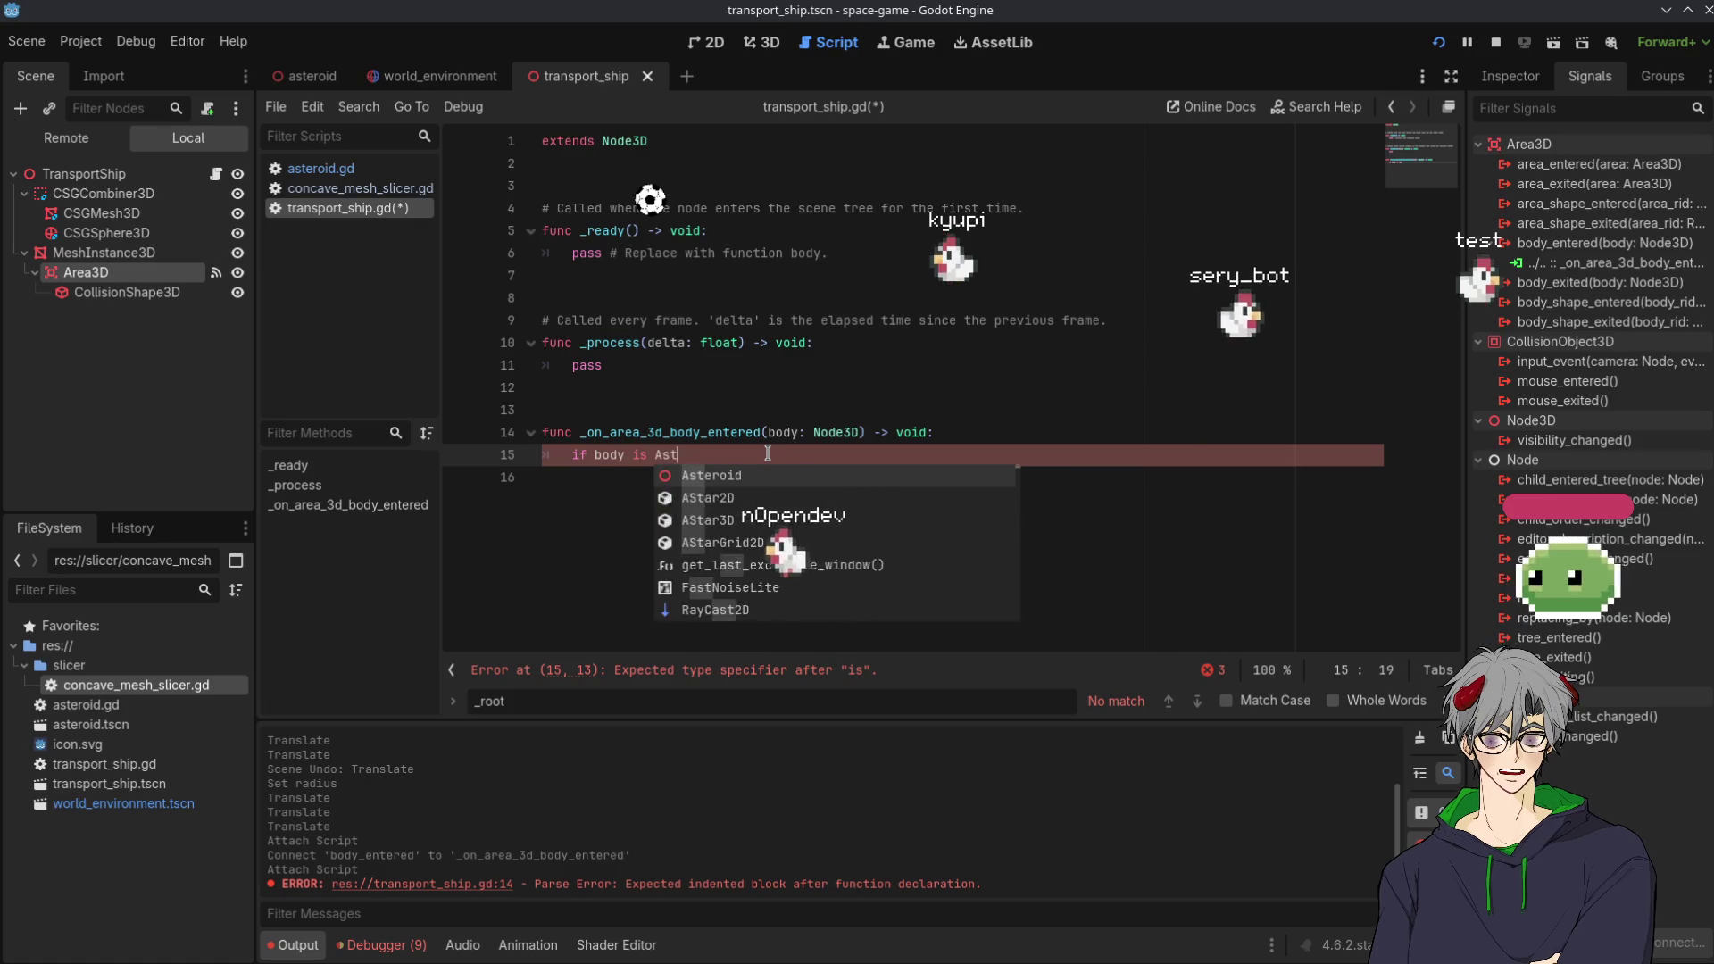
{"action": "type", "text": "eroid:"}
{"action": "key", "text": "Return"}
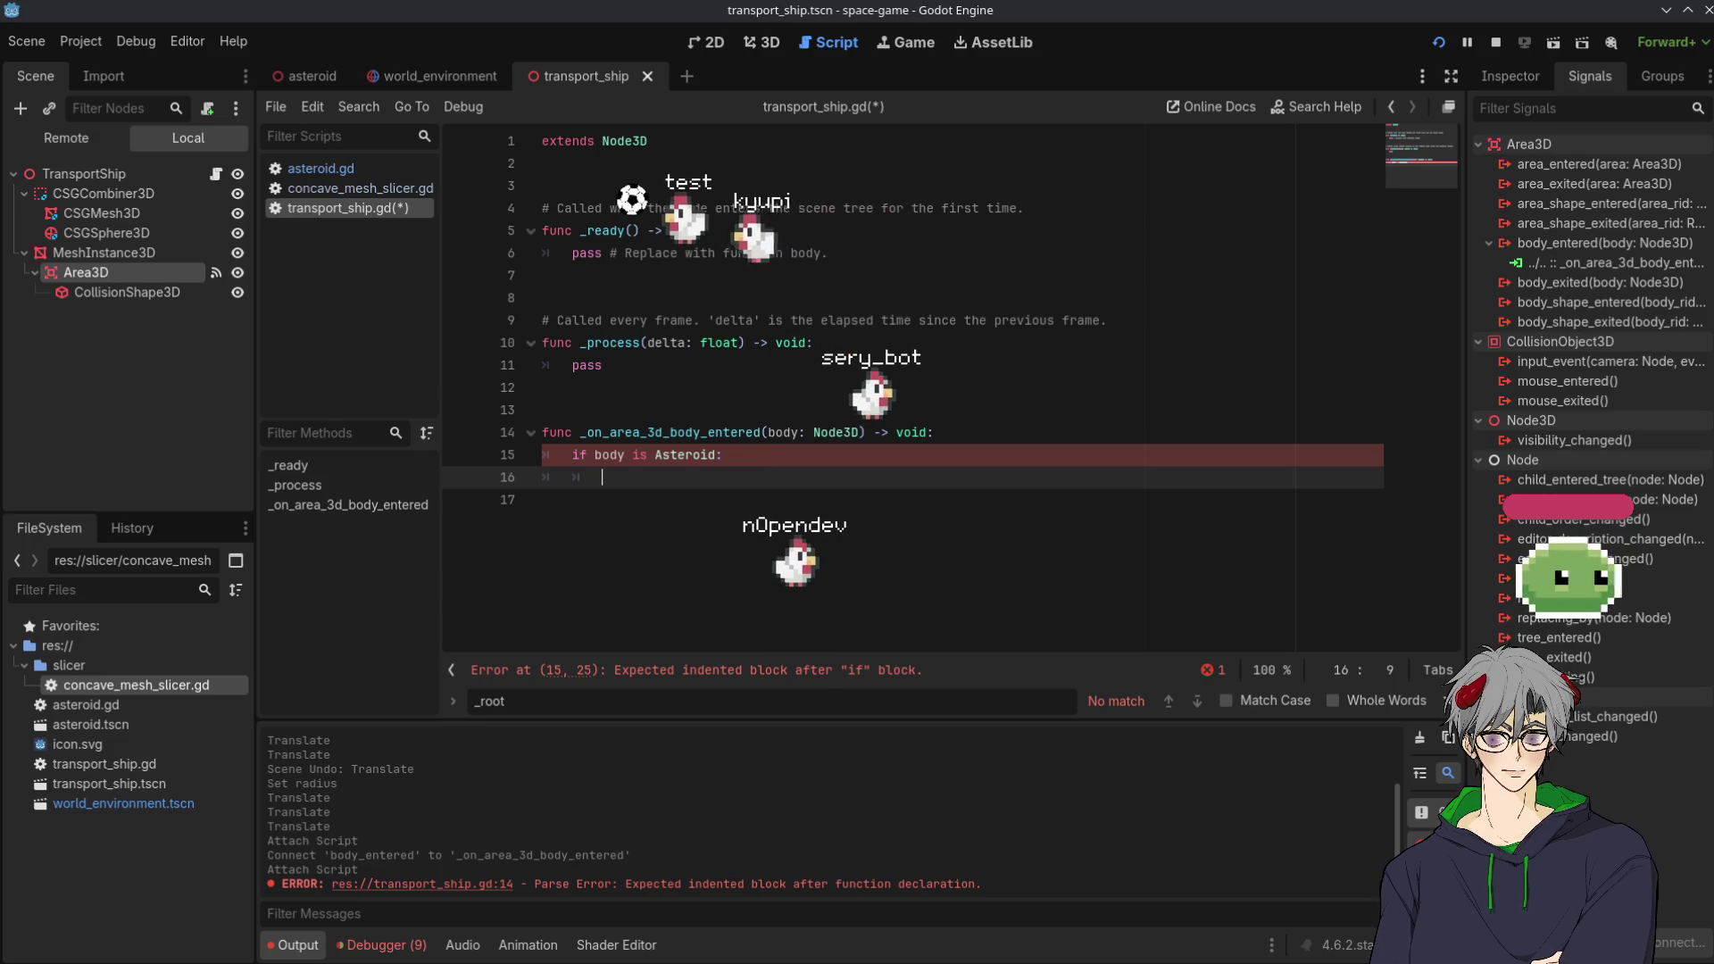
Look up the slice_mesh function in concave_mesh_slicer.gd
{"action": "double_click", "coordinate": [135, 684]}
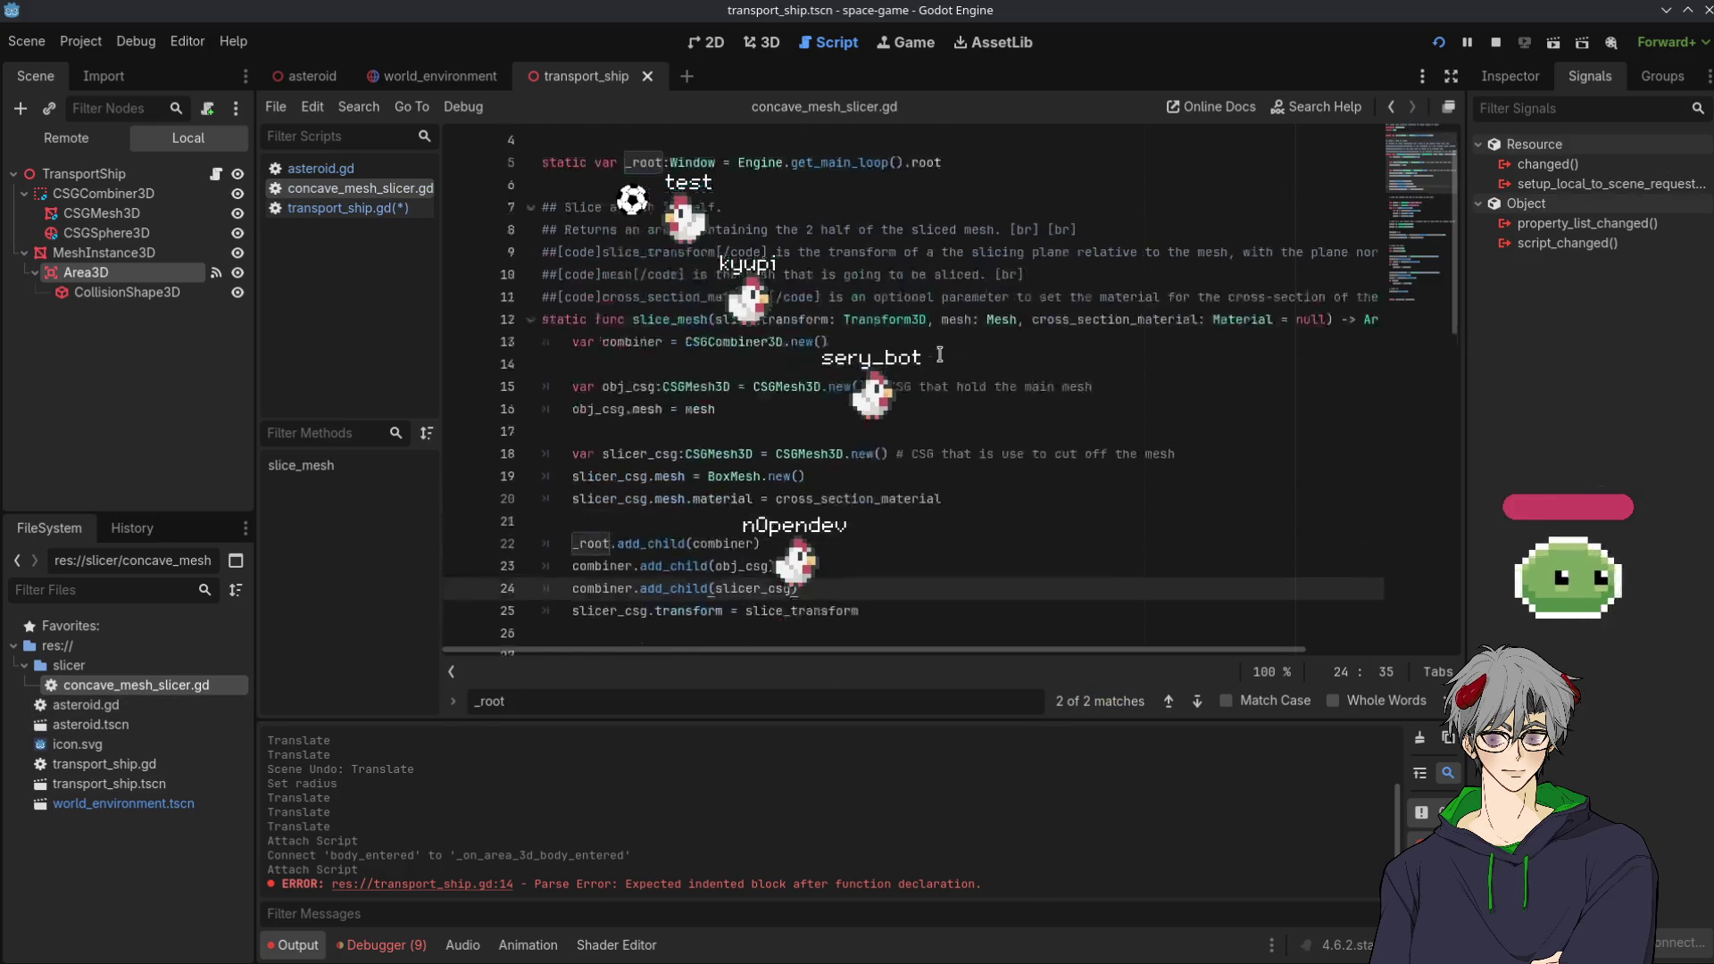
{"action": "scroll", "coordinate": [655, 366], "scroll_direction": "up", "scroll_amount": 2}
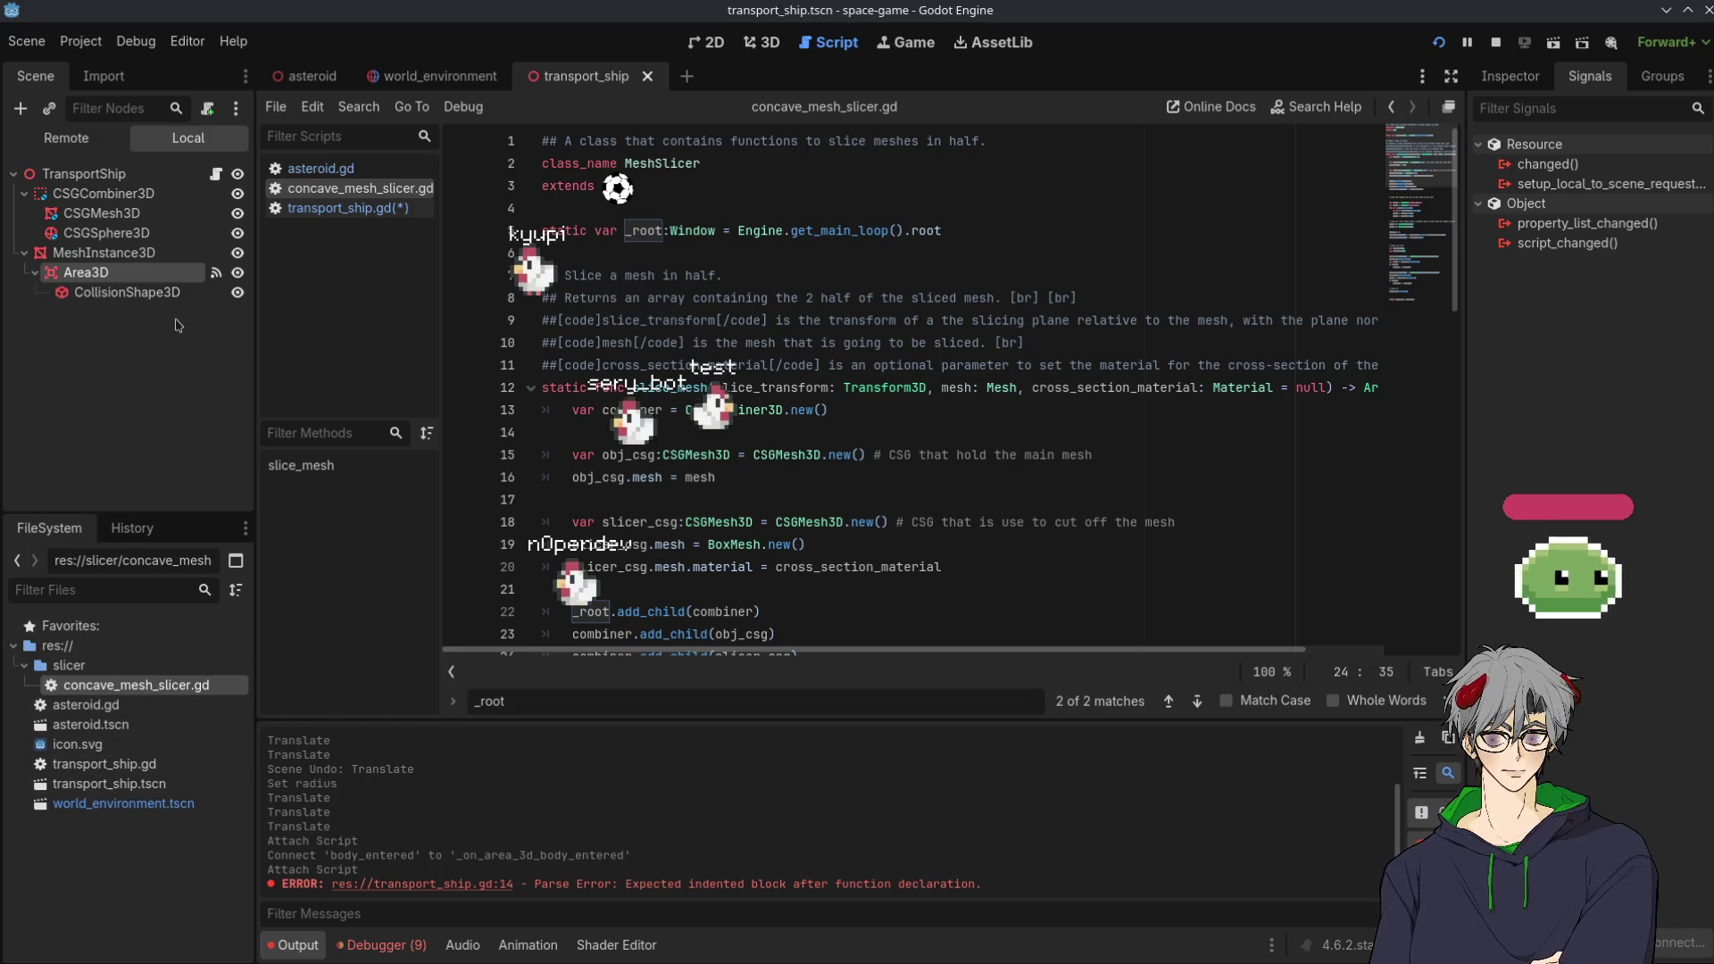
{"action": "double_click", "coordinate": [107, 292]}
Insert a MeshSlicer.slice_mesh() call inside the Asteroid check using autocomplete
{"action": "left_click", "coordinate": [348, 207]}
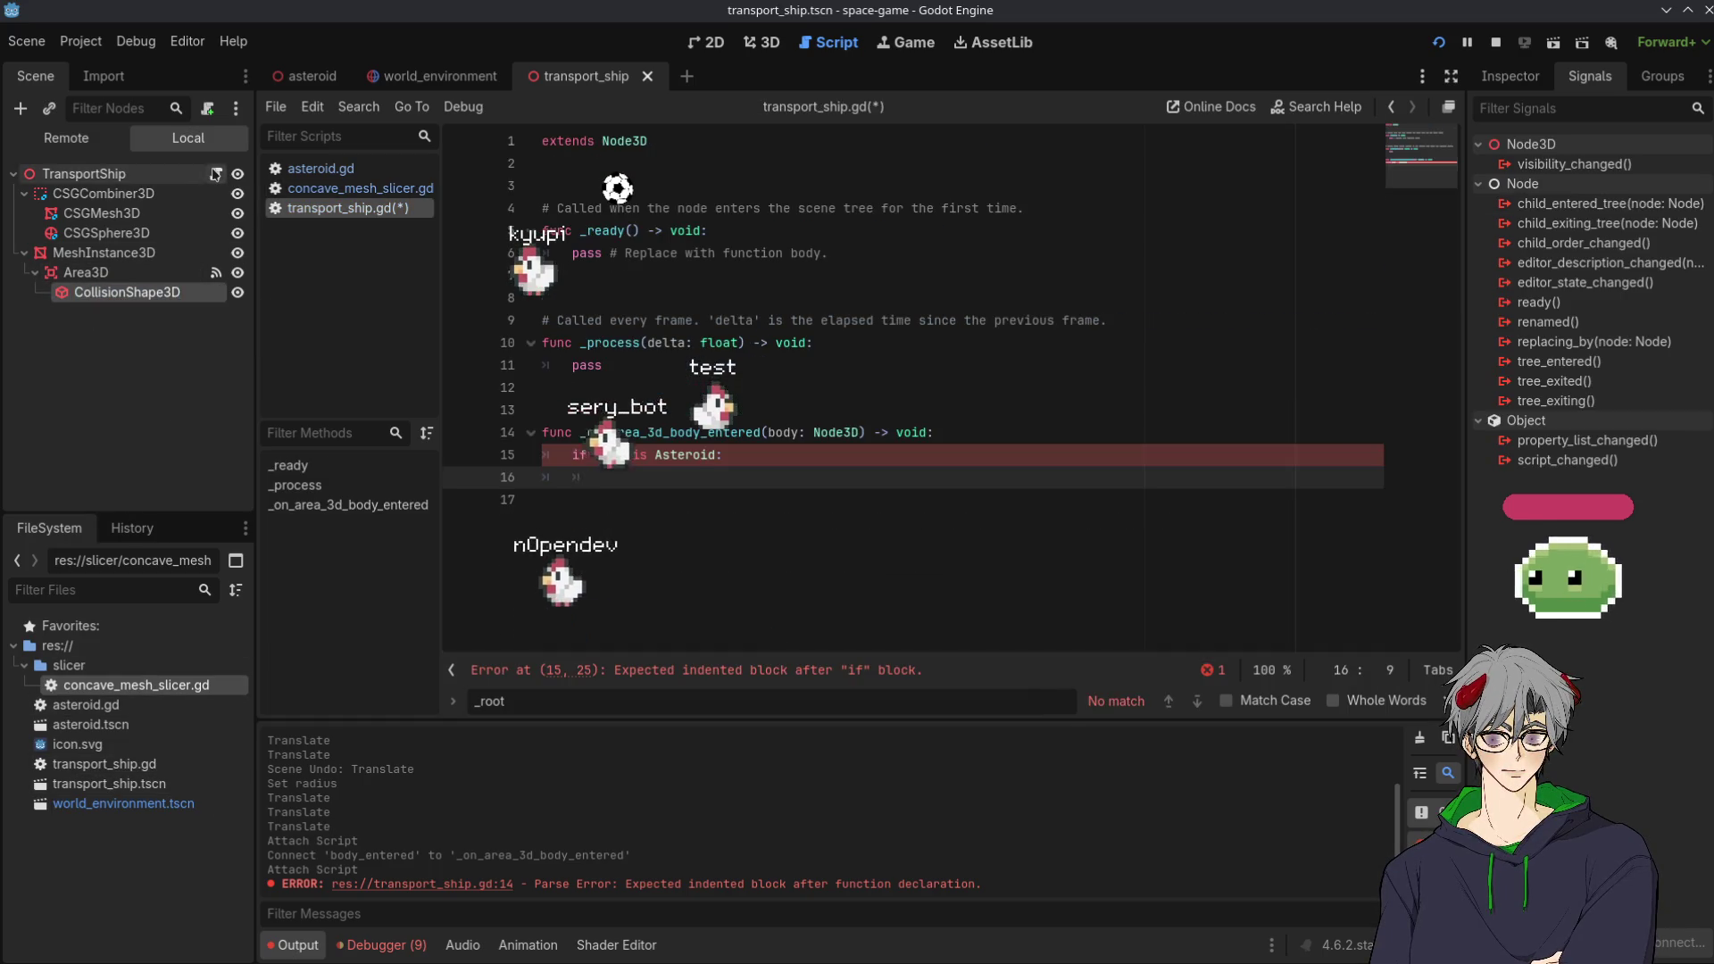
{"action": "type", "text": "Mesh"}
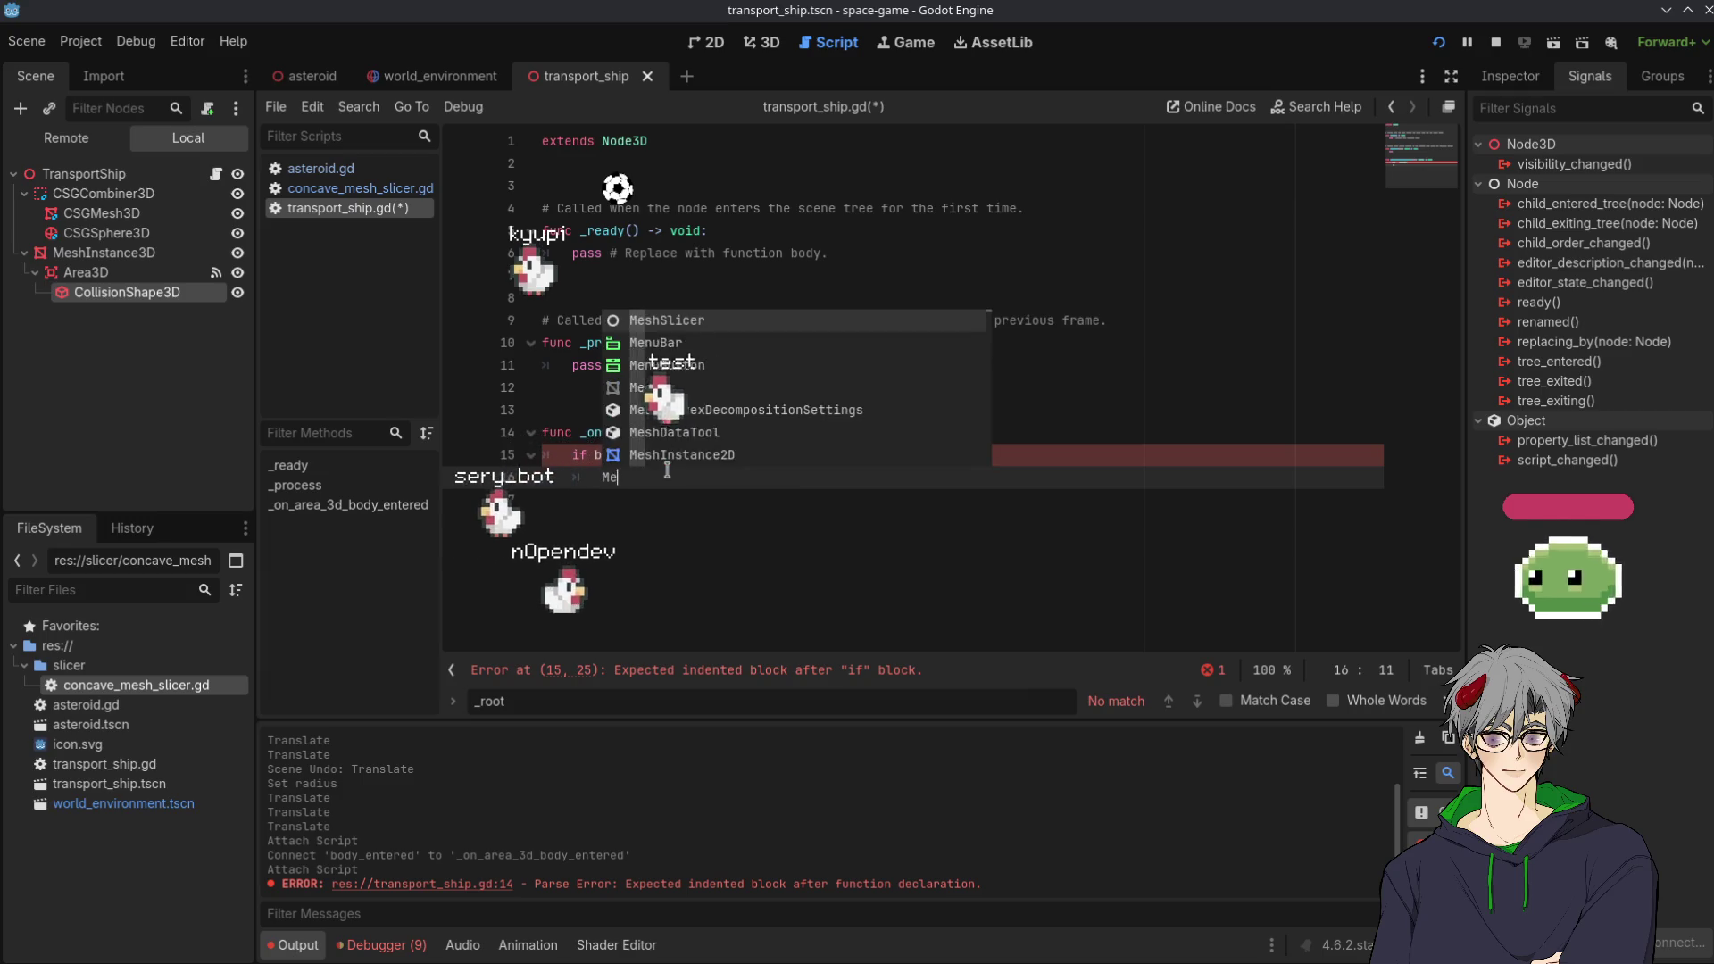
{"action": "key", "text": "Return"}
{"action": "type", "text": ".sl"}
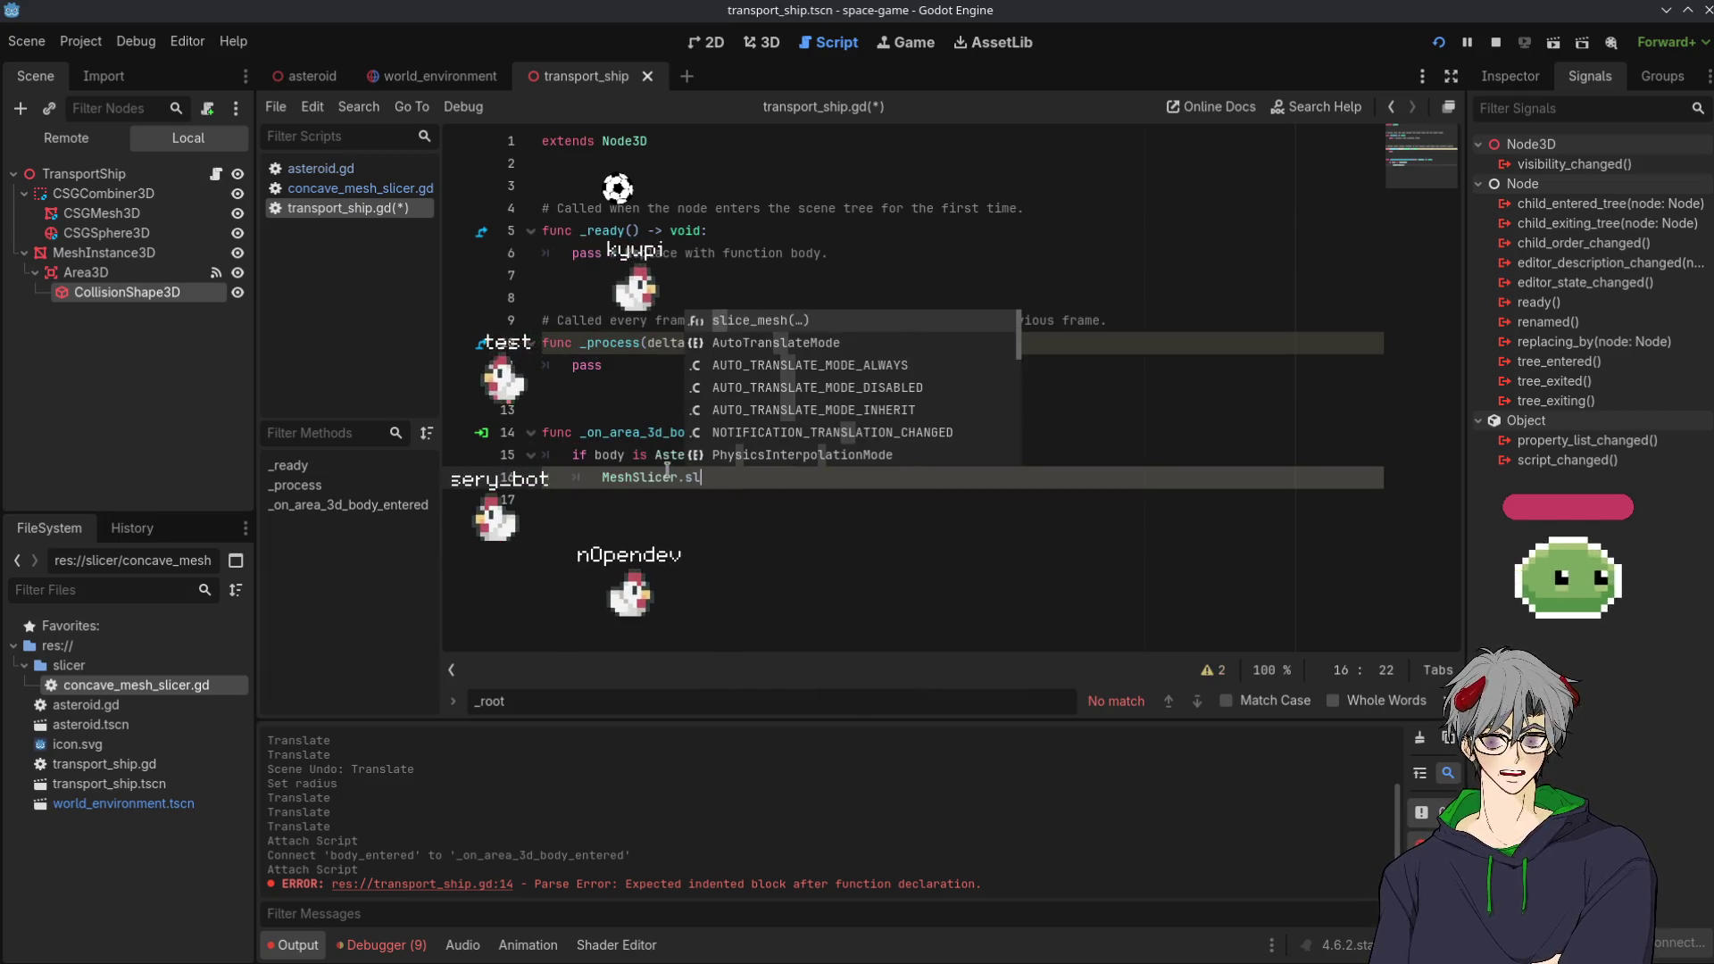
{"action": "key", "text": "Return"}
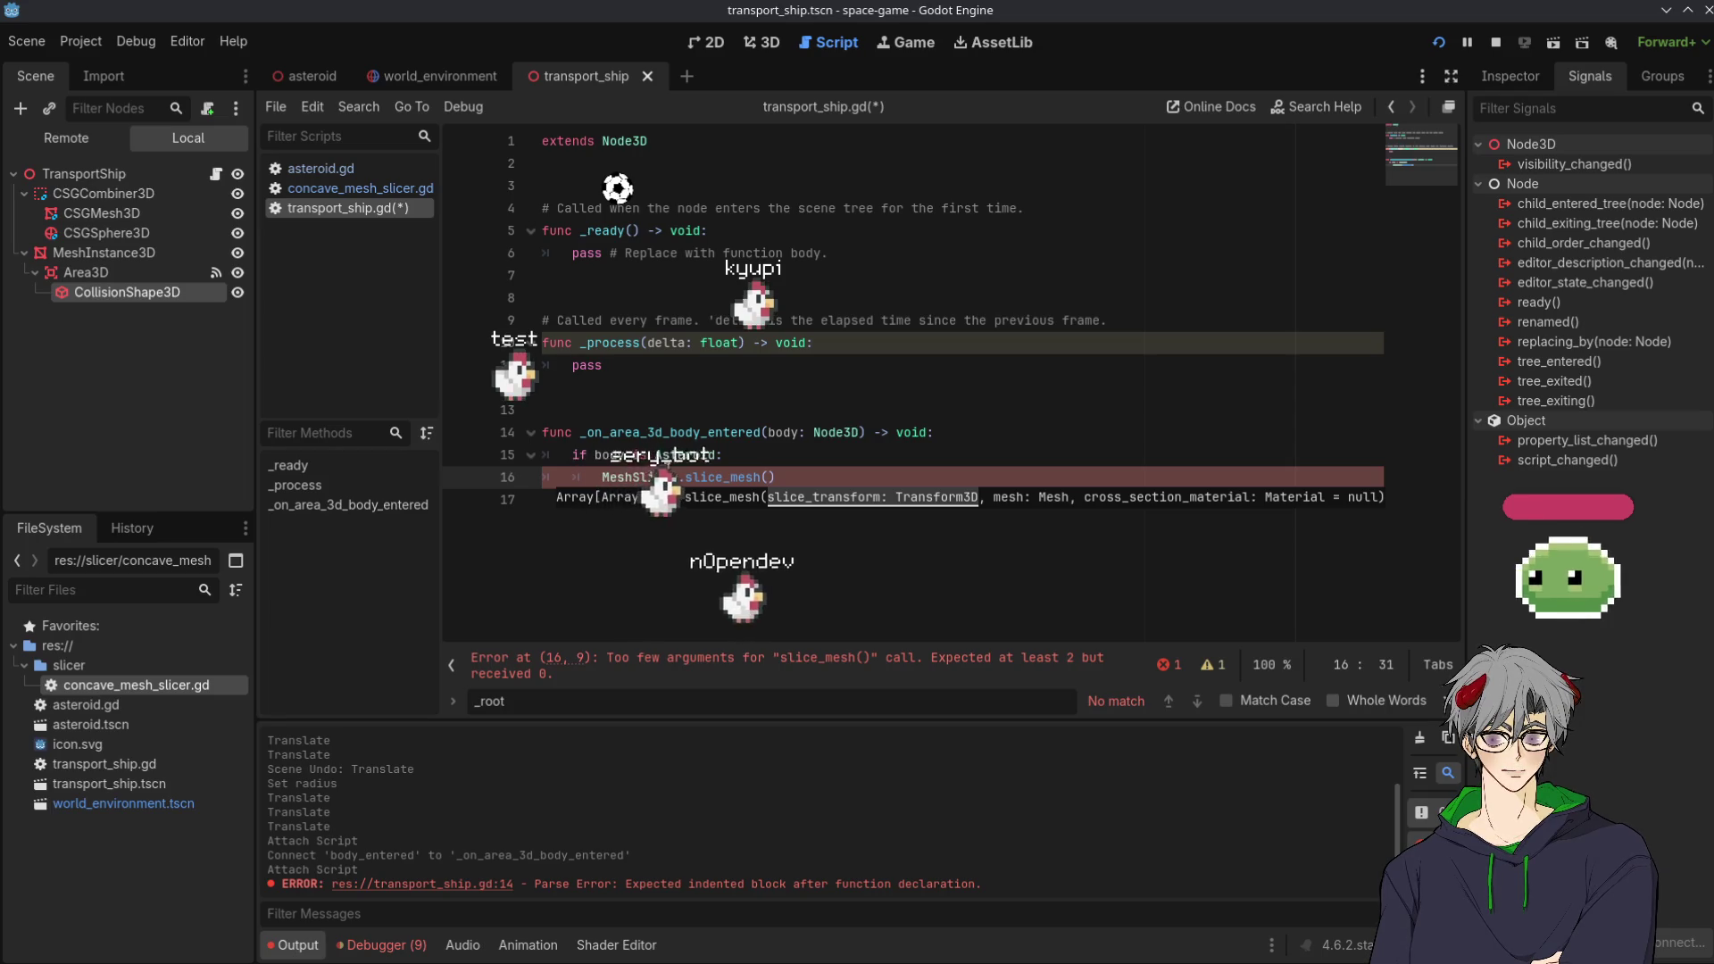
{"action": "left_click", "coordinate": [112, 257]}
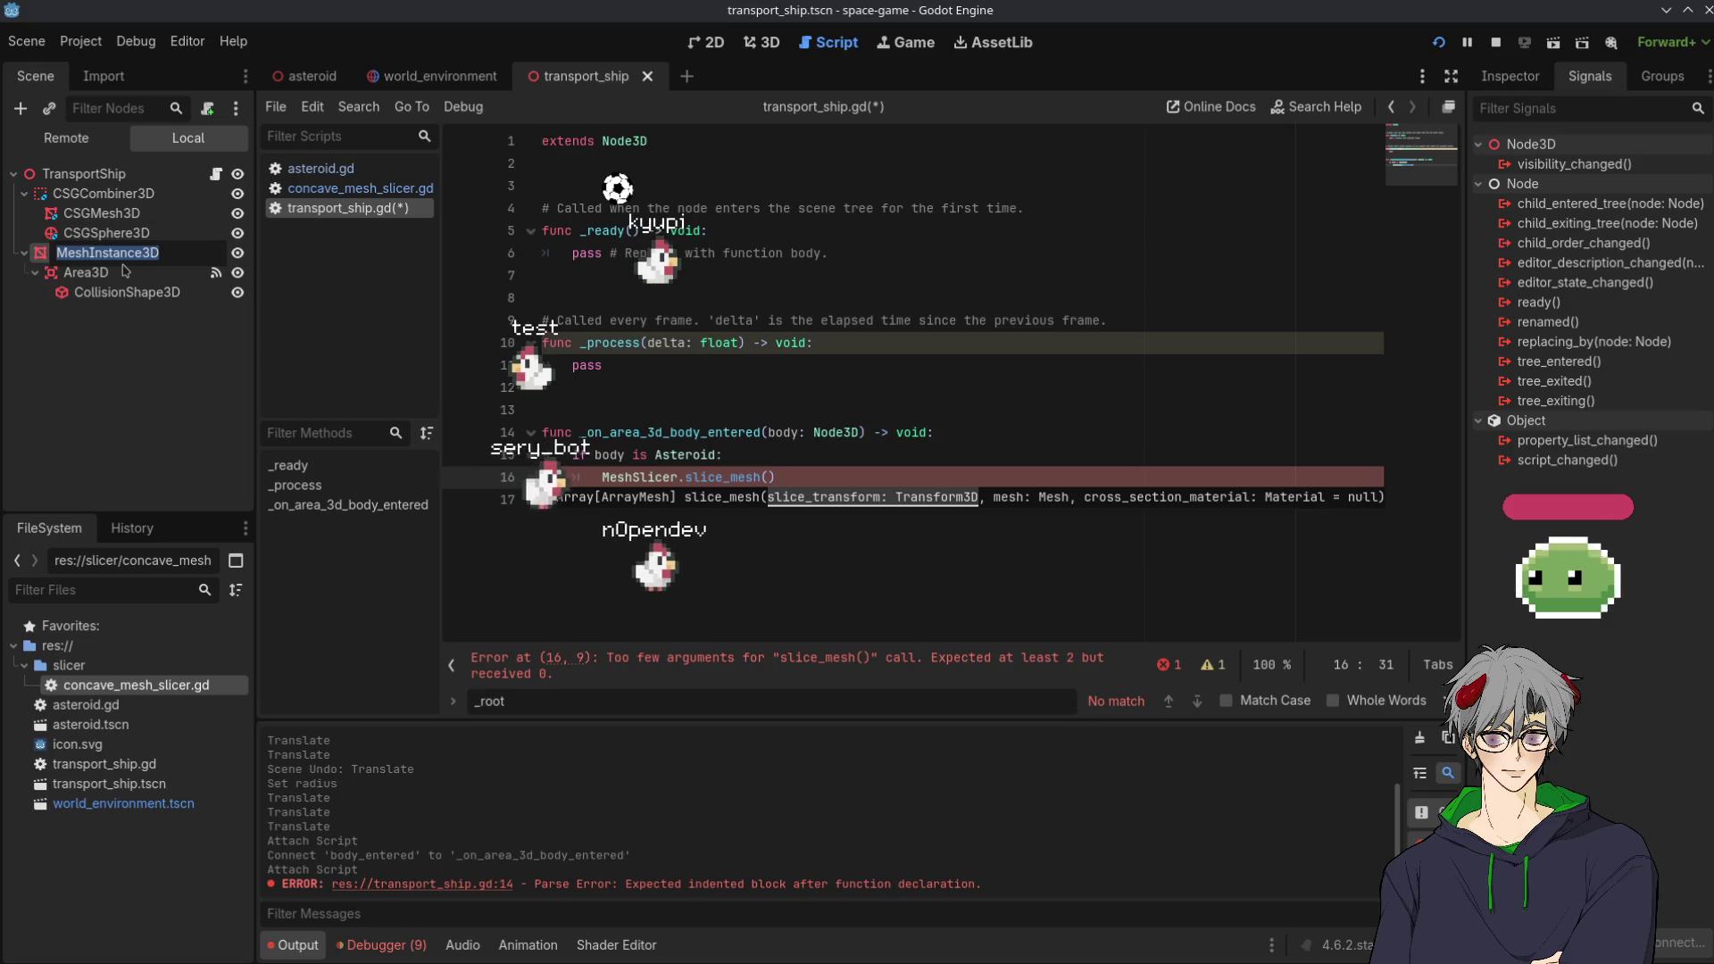
{"action": "type", "text": "Slice"}
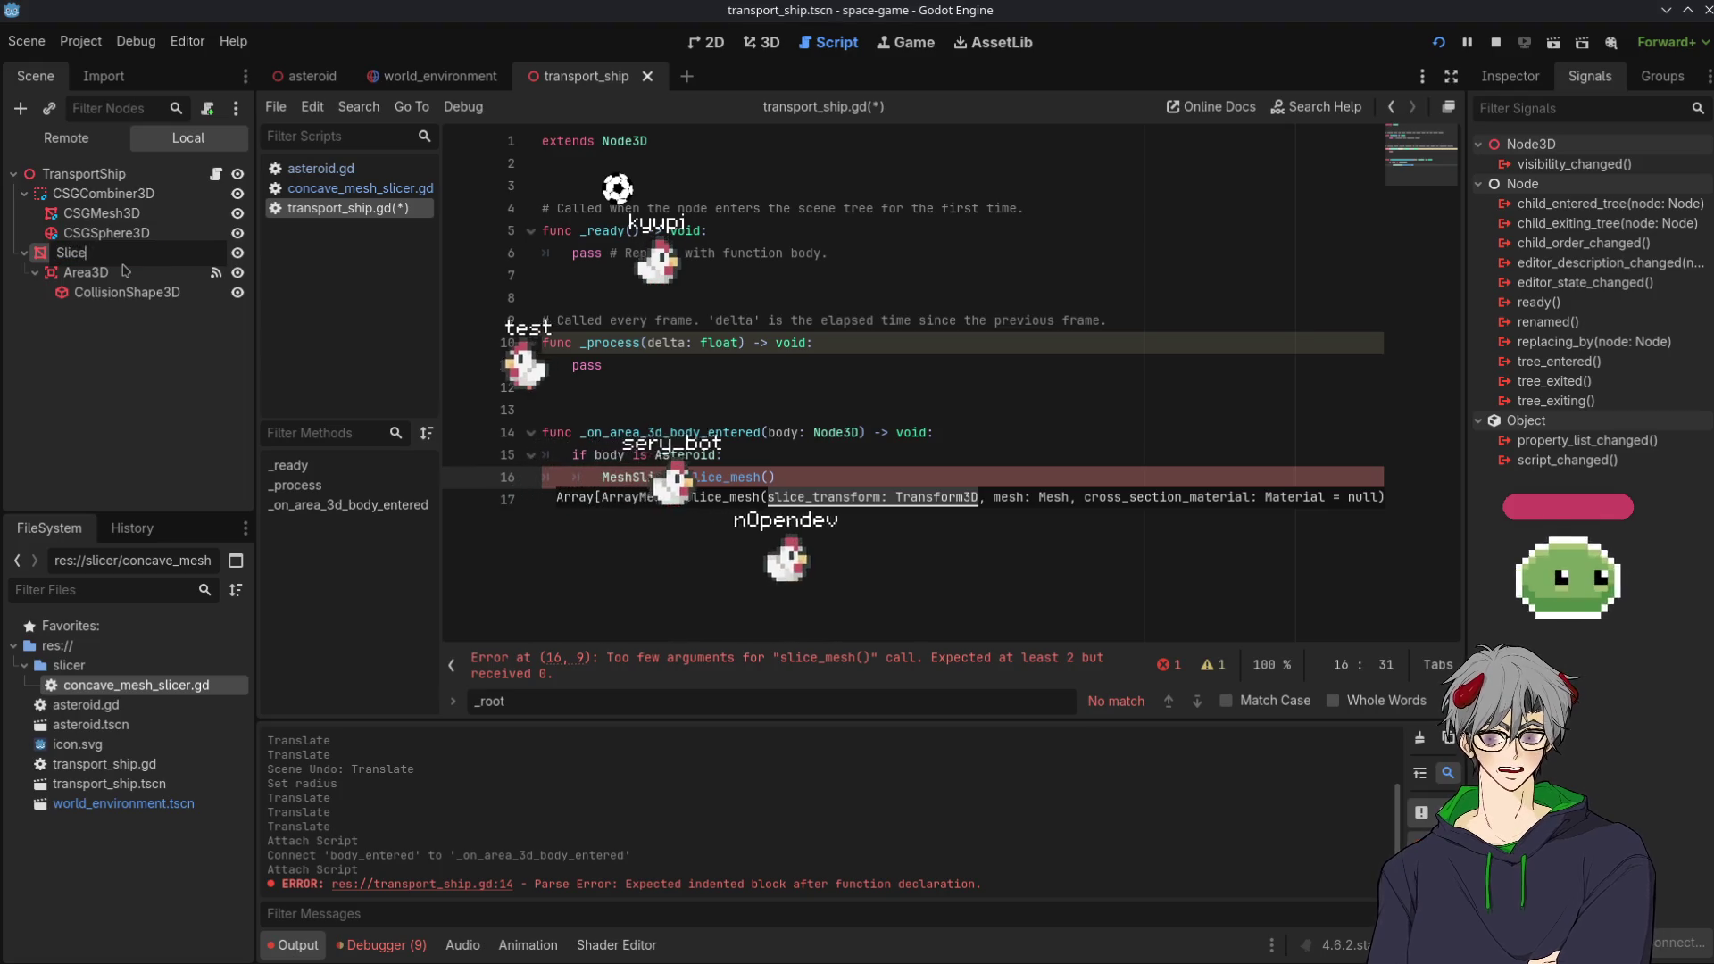
{"action": "type", "text": "r"}
{"action": "key", "text": "Return"}
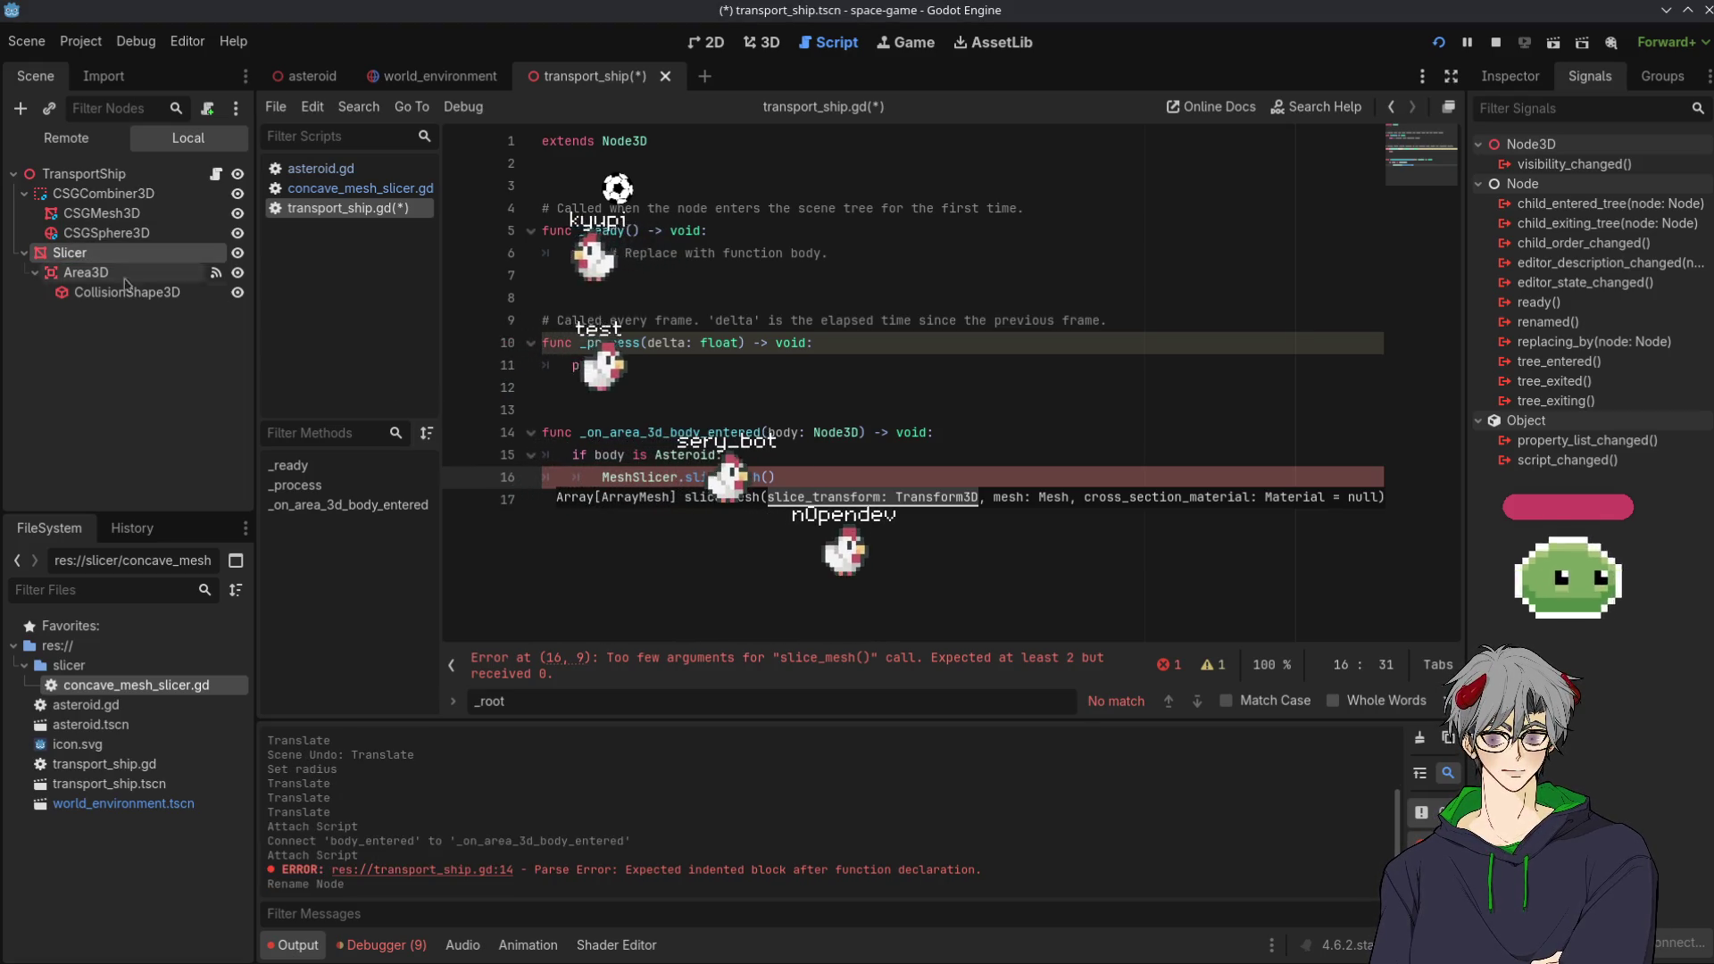
{"action": "right_click", "coordinate": [76, 253]}
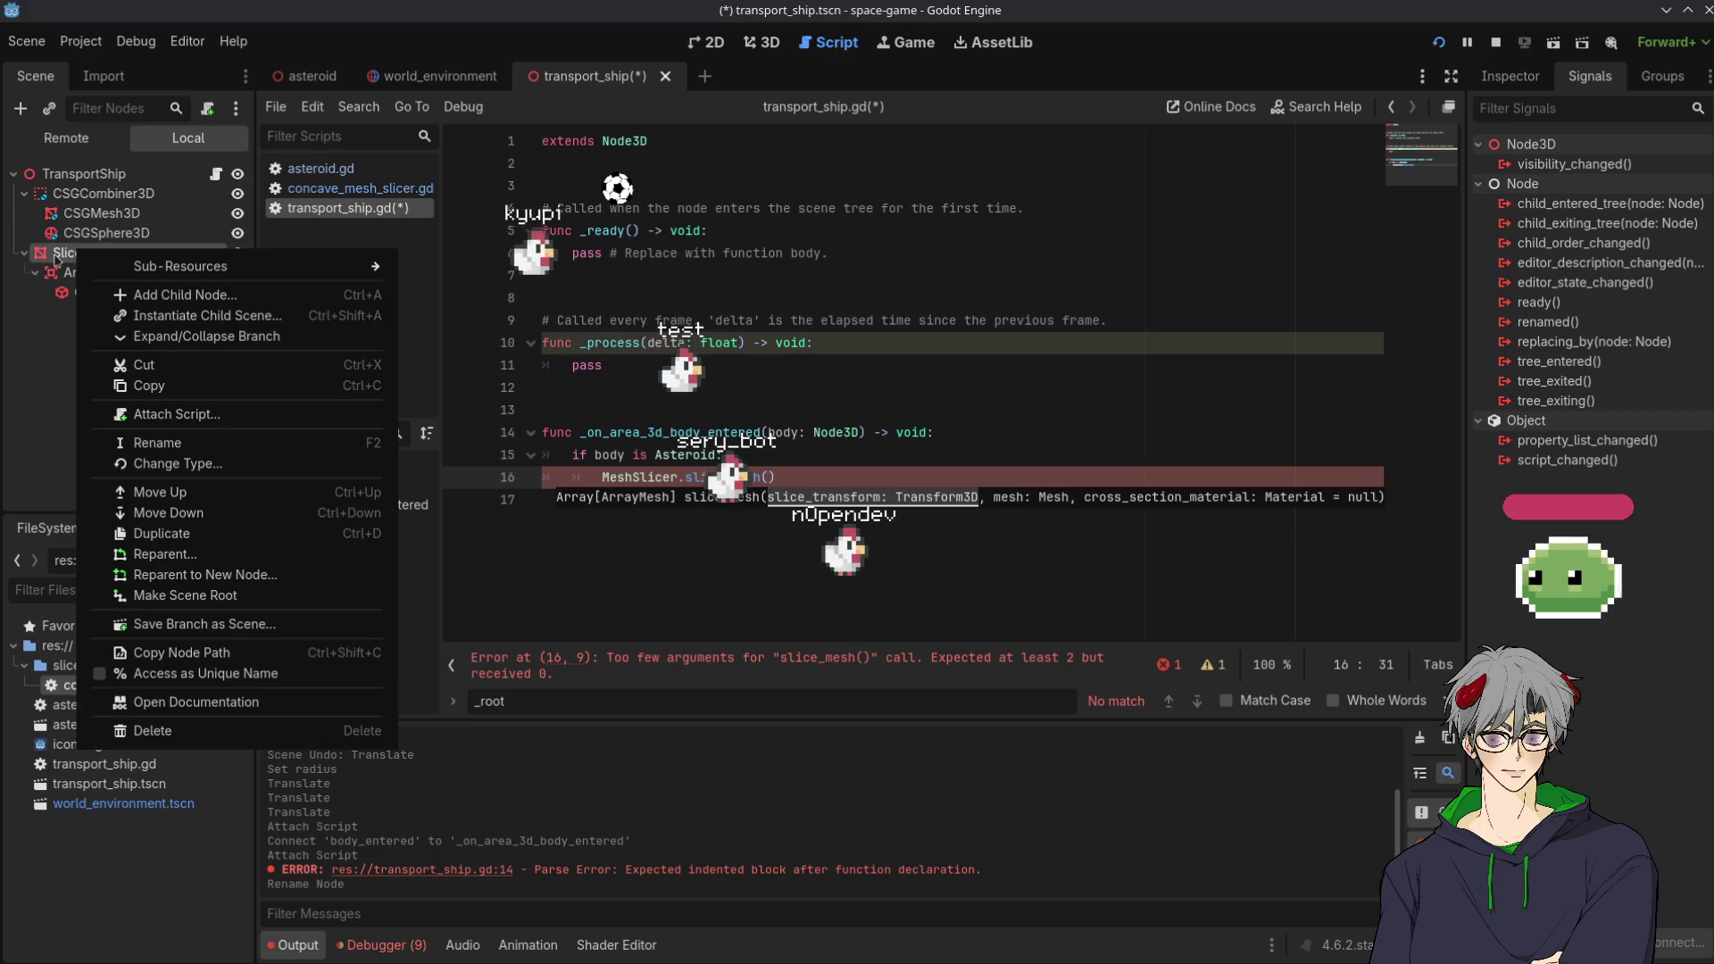
{"action": "left_click", "coordinate": [829, 453]}
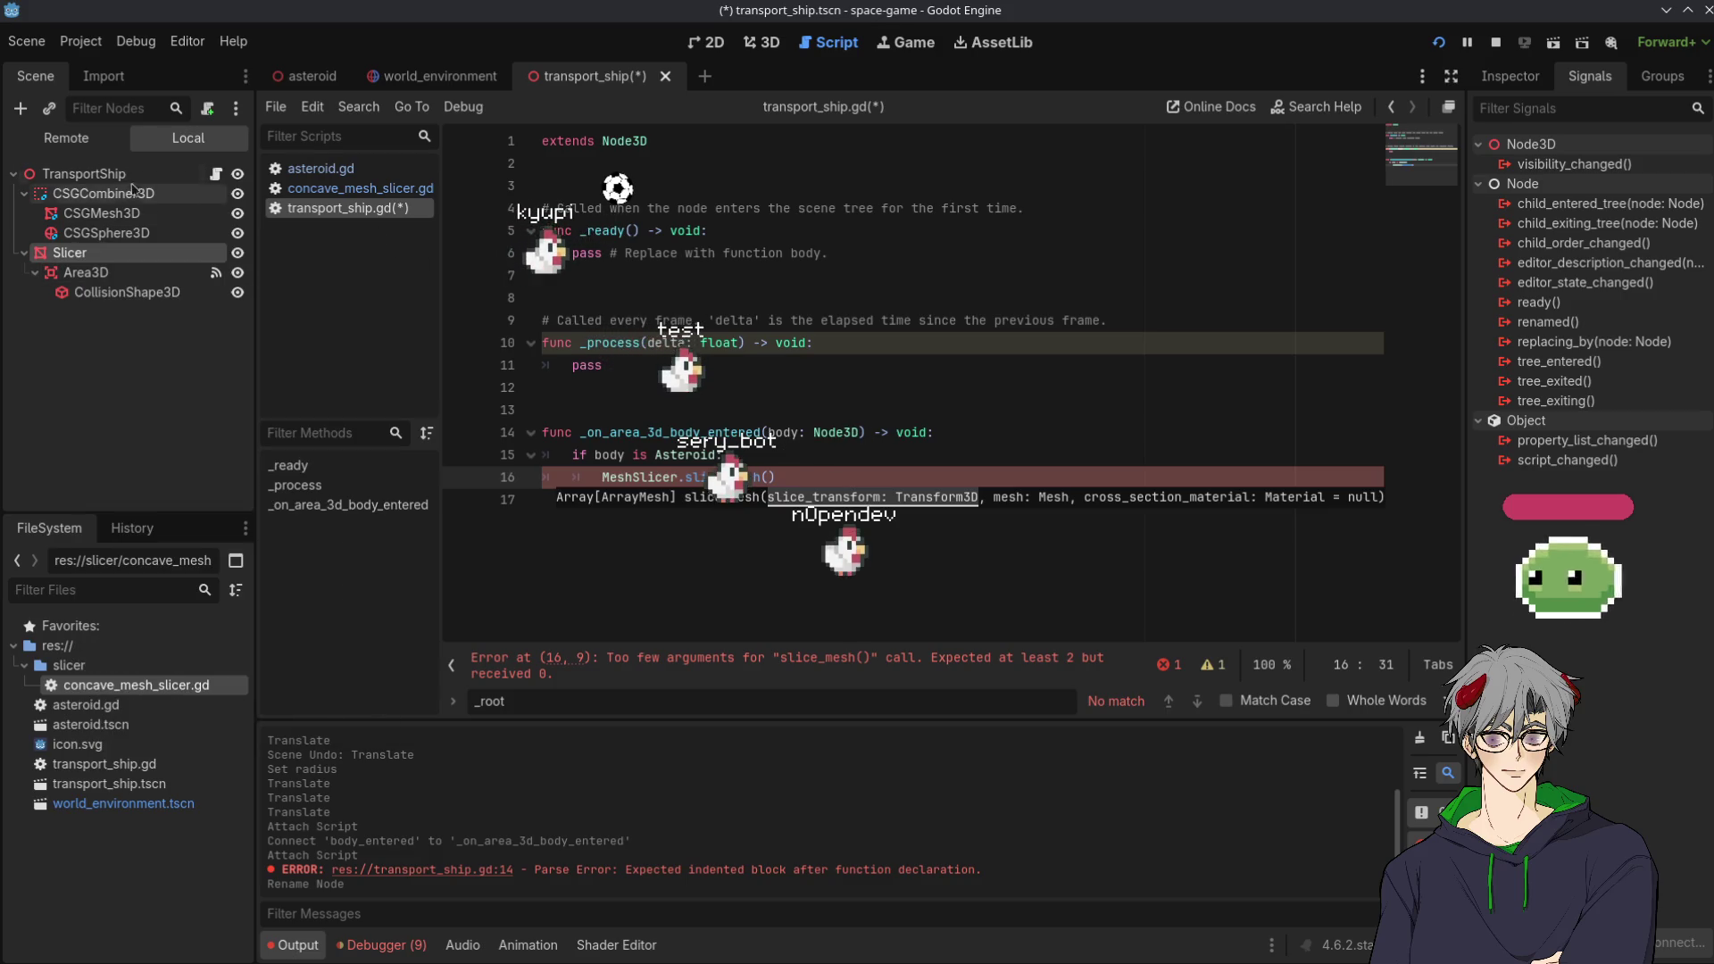
{"action": "left_click", "coordinate": [399, 208]}
{"action": "left_click_drag", "start_coordinate": [76, 252], "coordinate": [581, 186]}
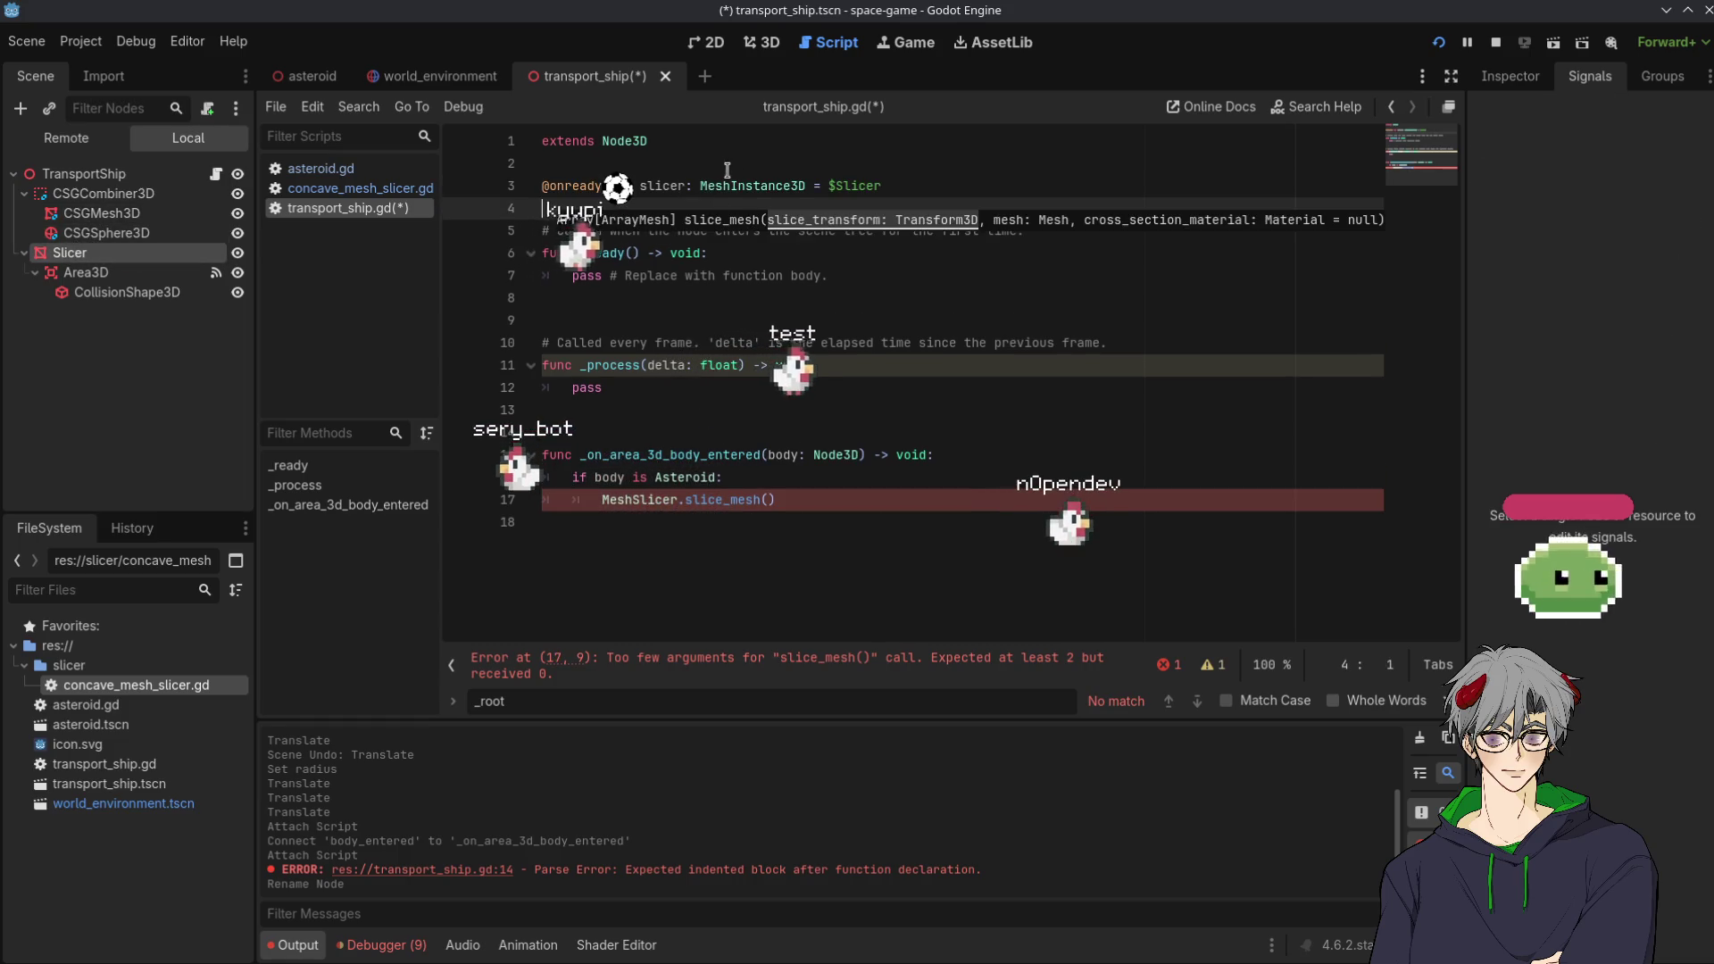
Pass slicer.global_transform into slice_mesh() and save transport_ship.gd
{"action": "left_click", "coordinate": [772, 499]}
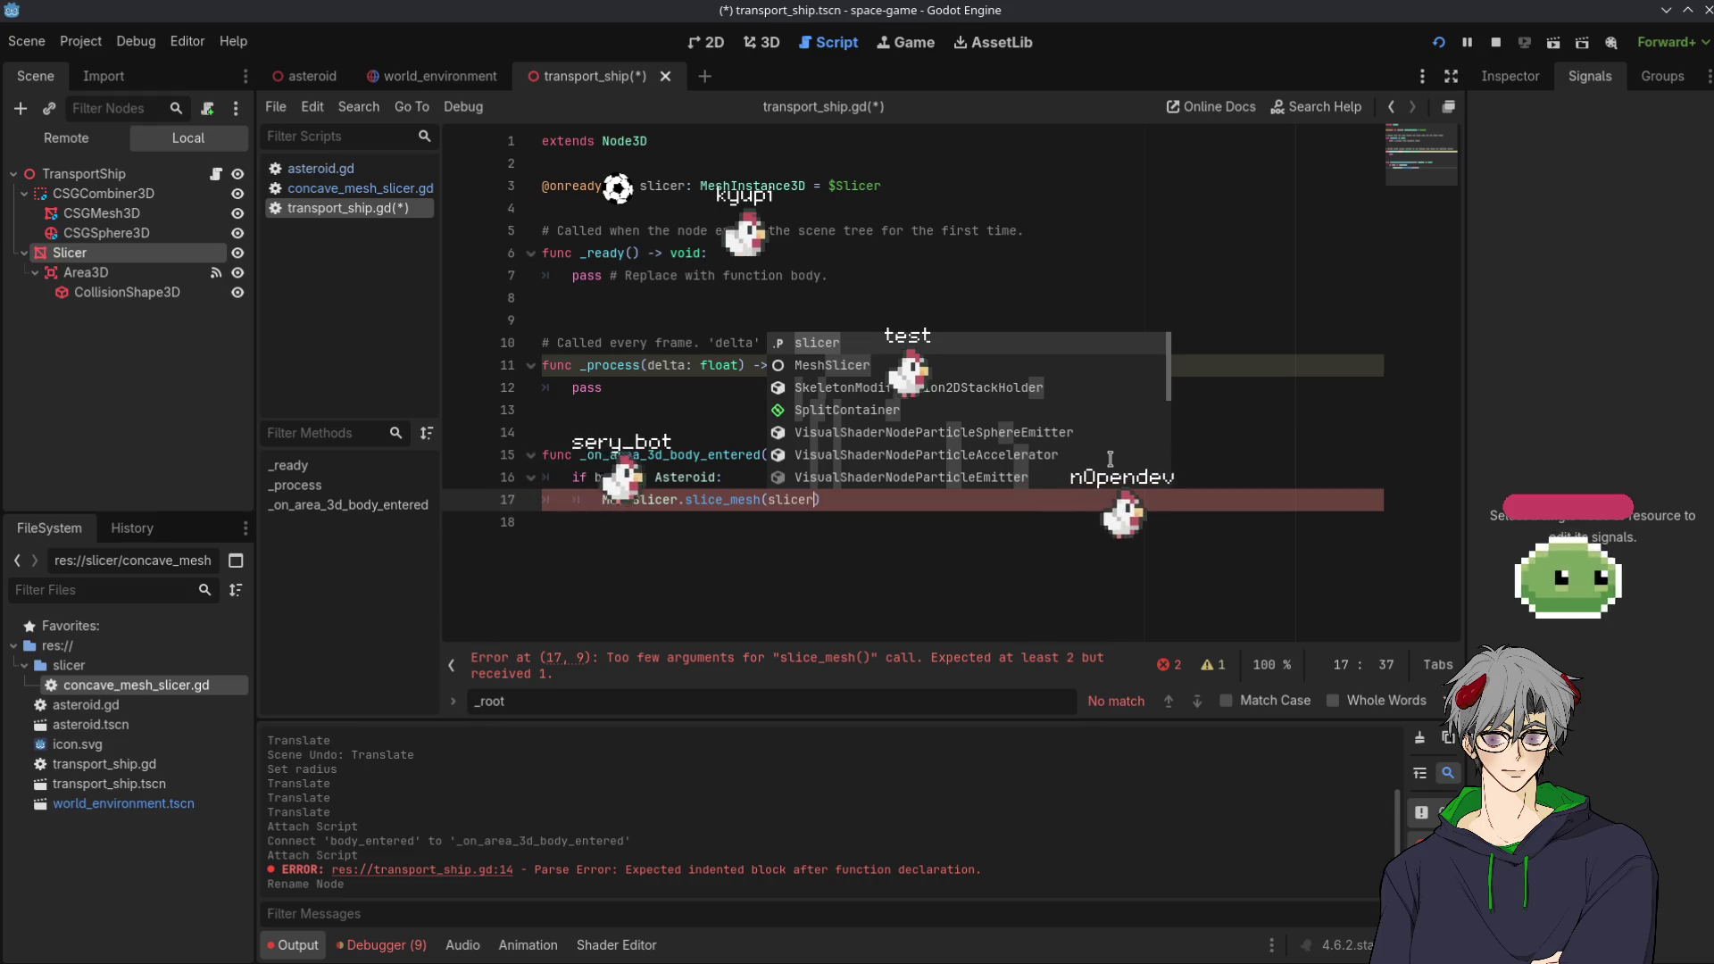
{"action": "key", "text": "BackSpace"}
{"action": "key", "text": "Escape"}
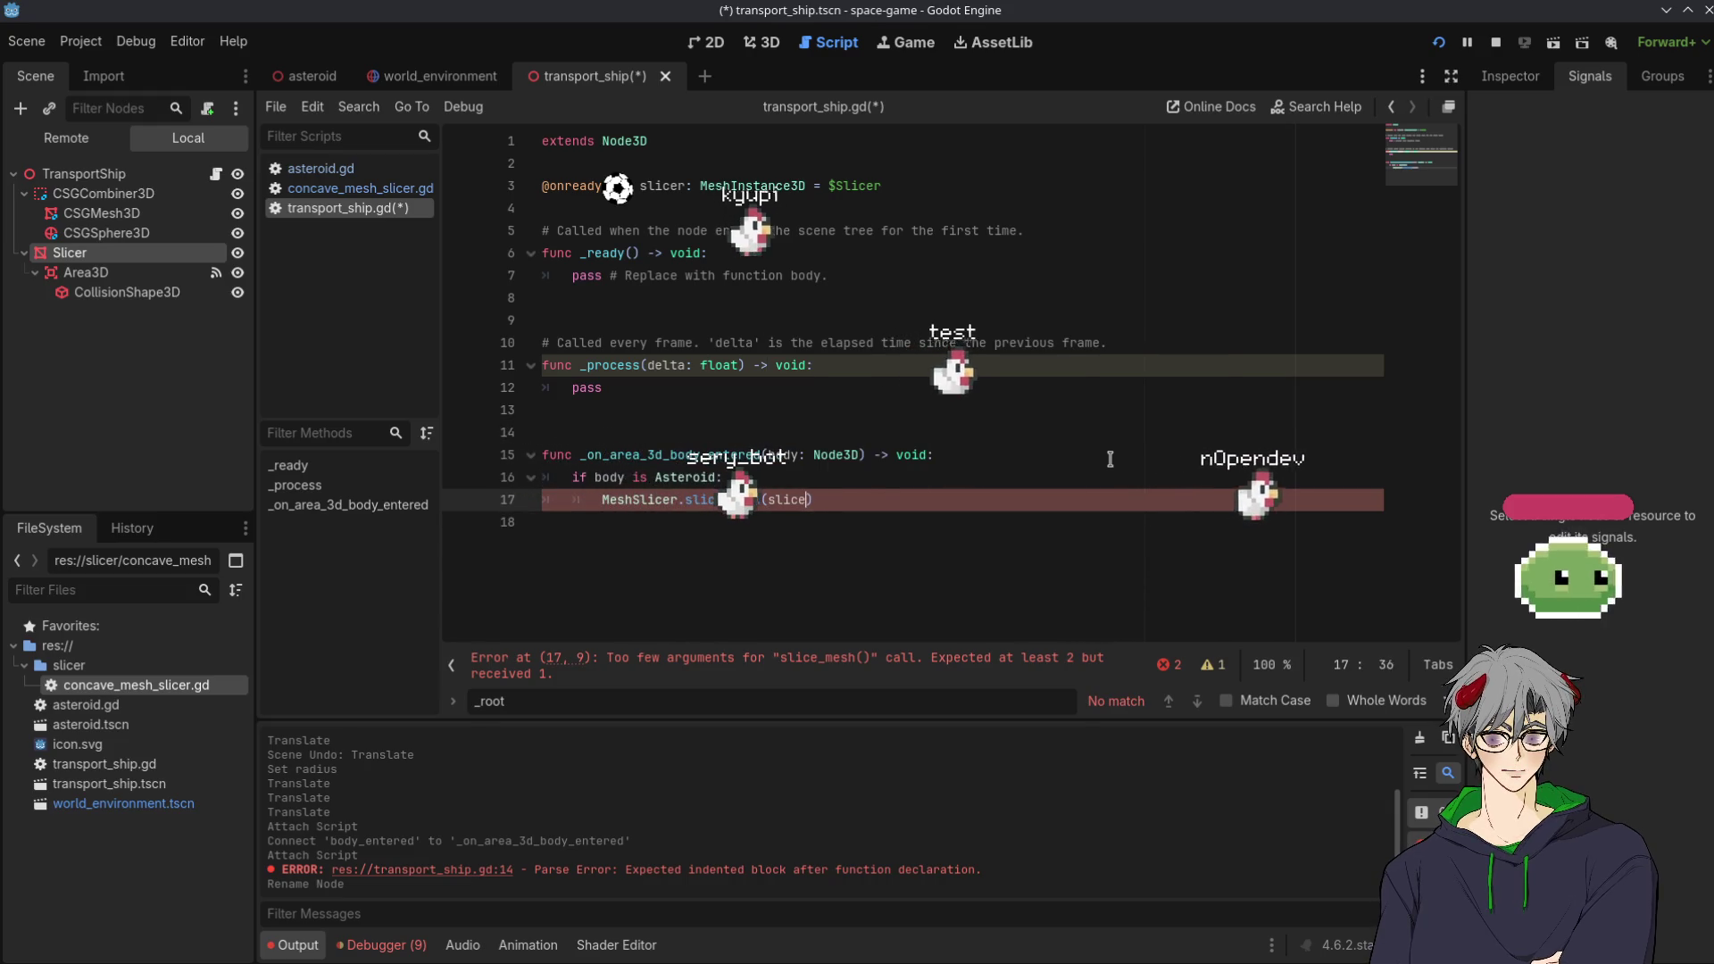
{"action": "type", "text": "r.tra"}
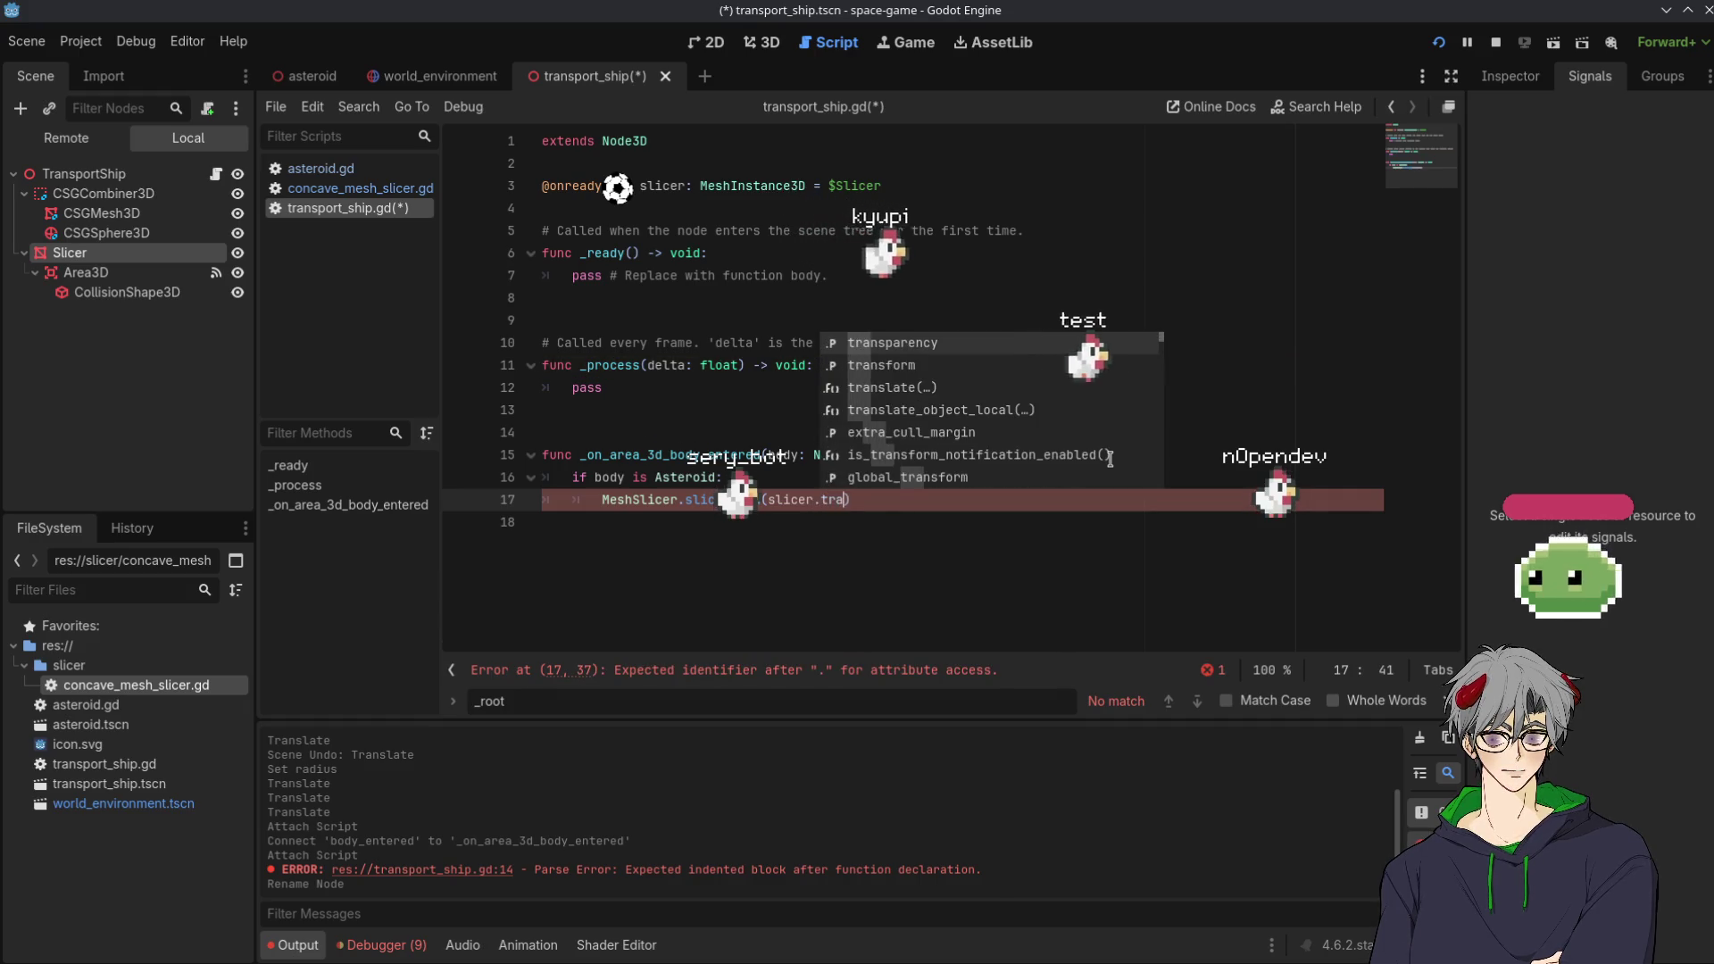
{"action": "key", "text": "BackSpace"}
{"action": "key", "text": "BackSpace"}
{"action": "key", "text": "BackSpace"}
{"action": "type", "text": "gl"}
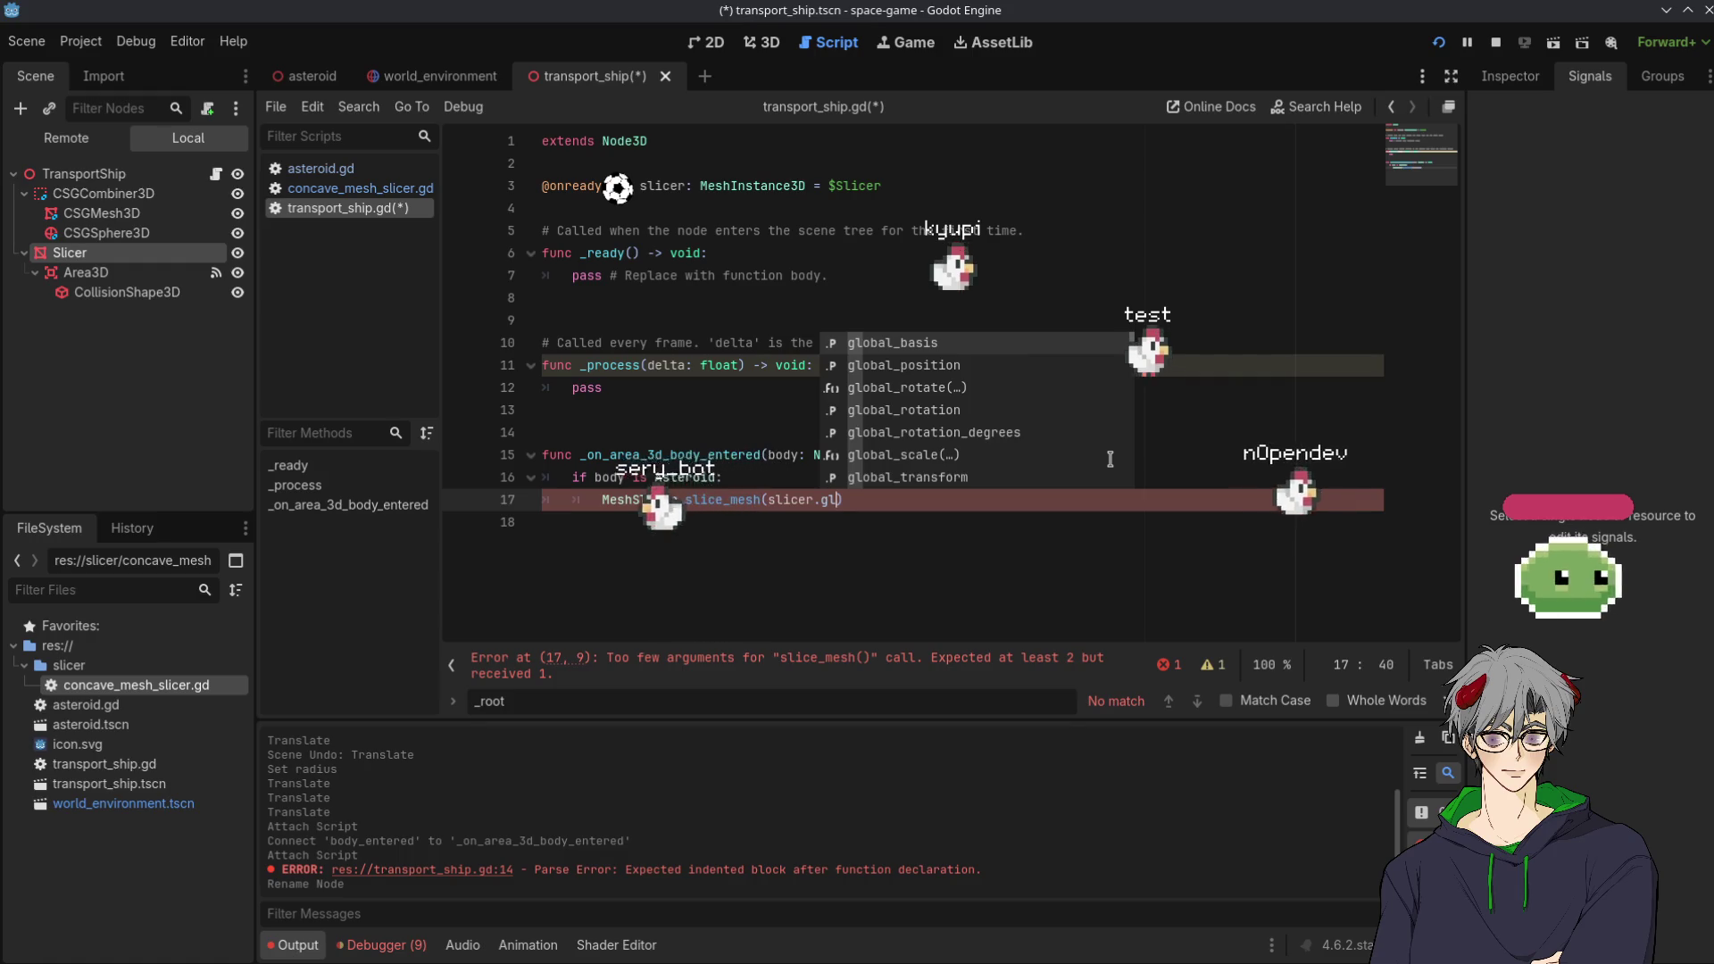
{"action": "type", "text": "obal_tr"}
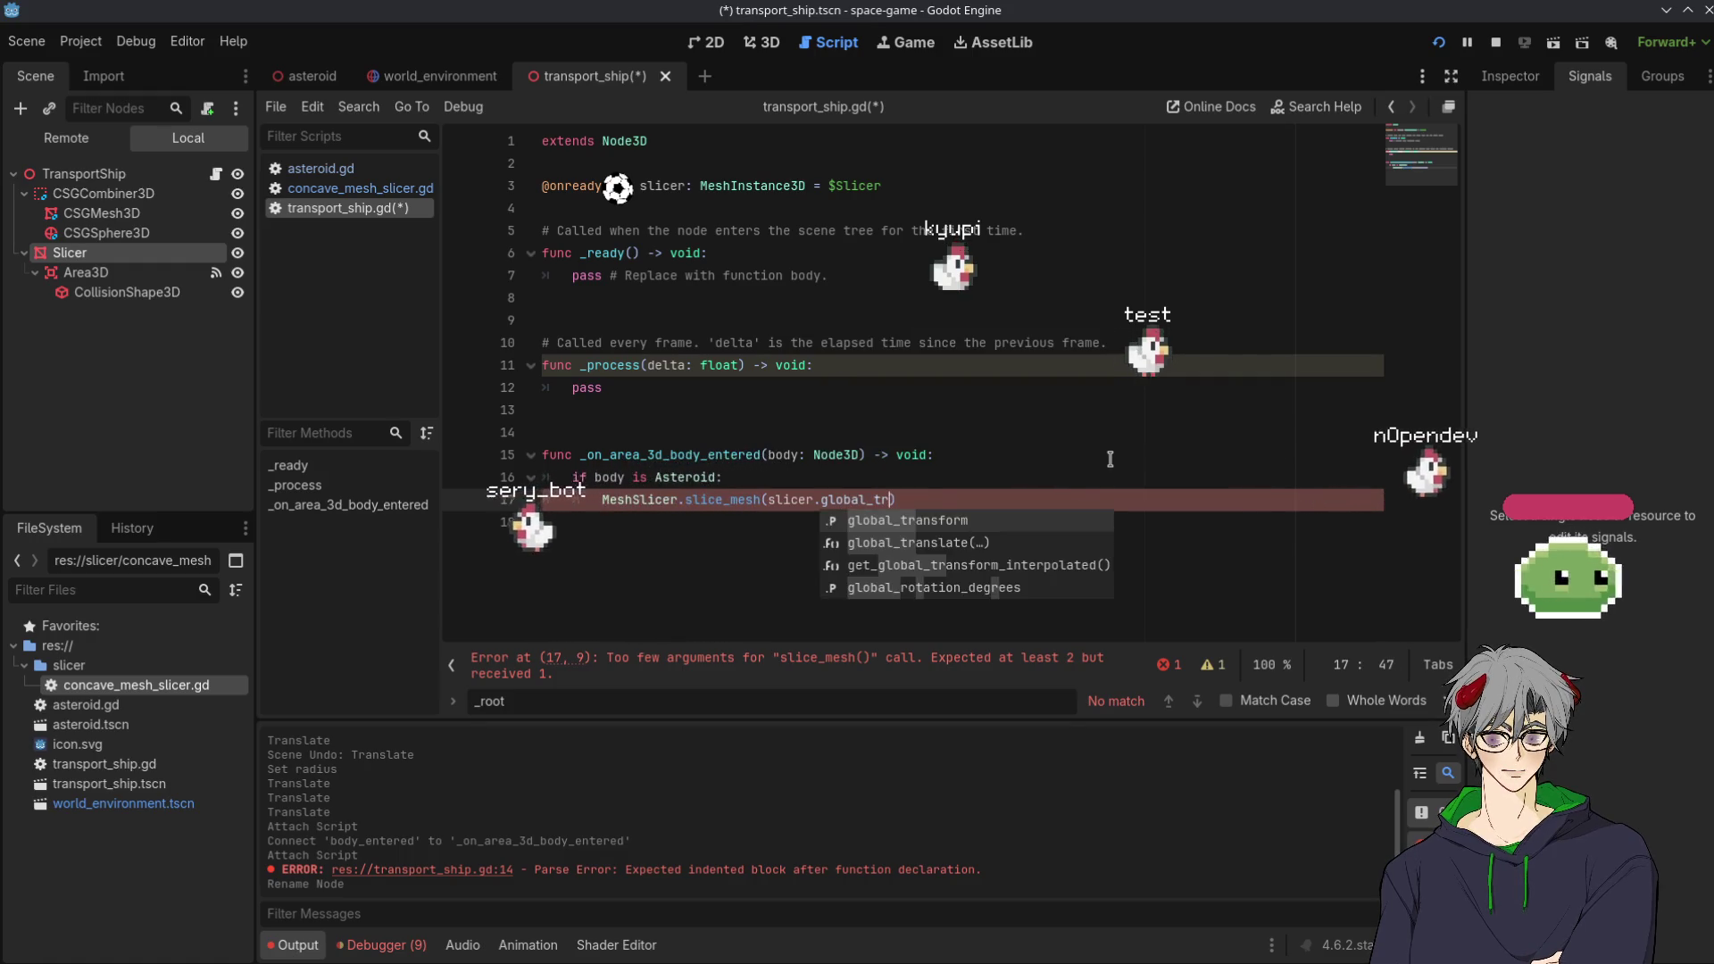
{"action": "key", "text": "Return"}
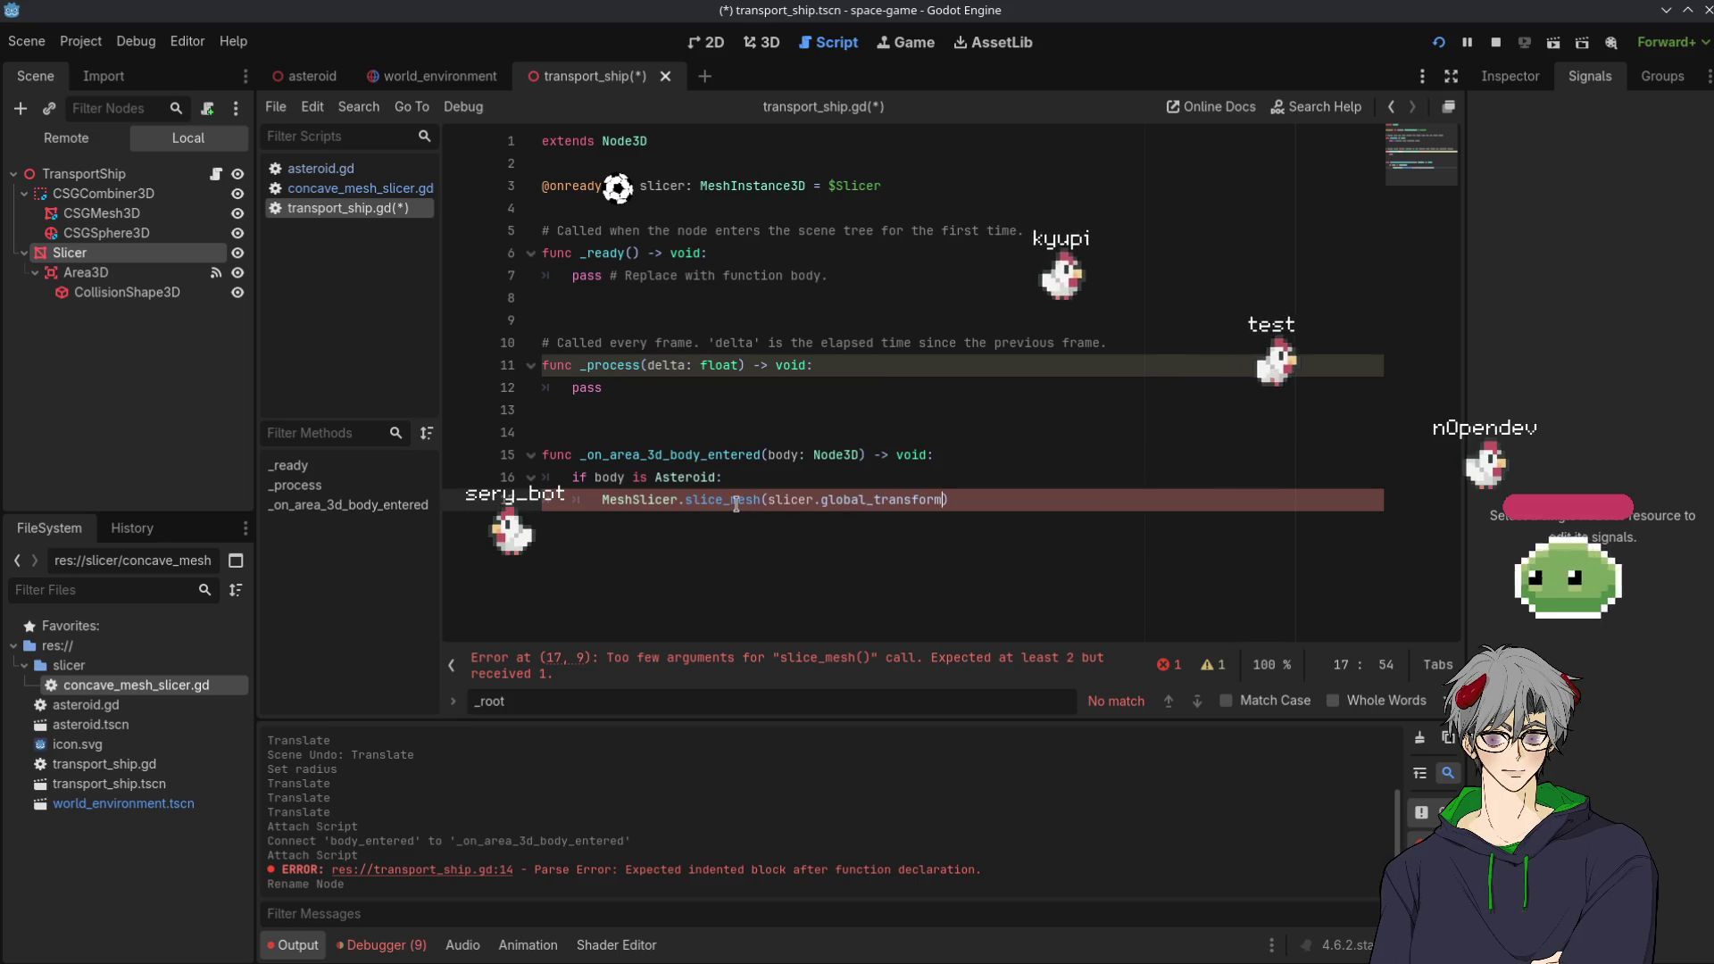
{"action": "mouse_move", "coordinate": [735, 505]}
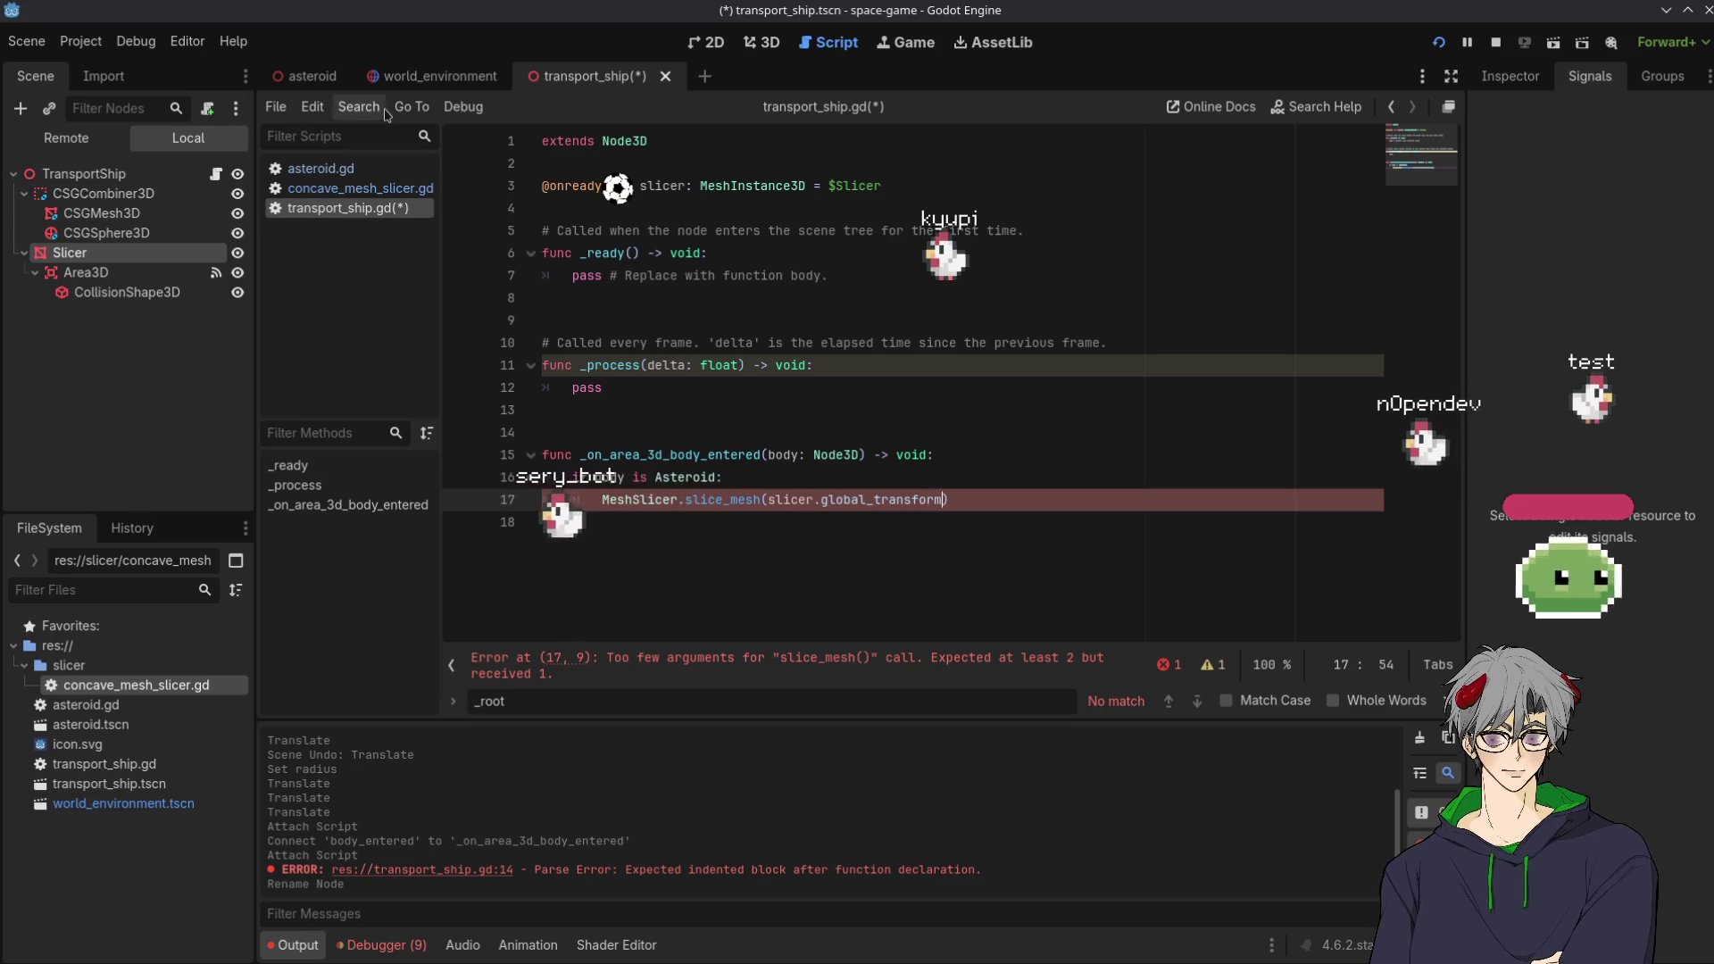
{"action": "key", "text": "ctrl+s"}
{"action": "key", "text": "ctrl+Tab"}
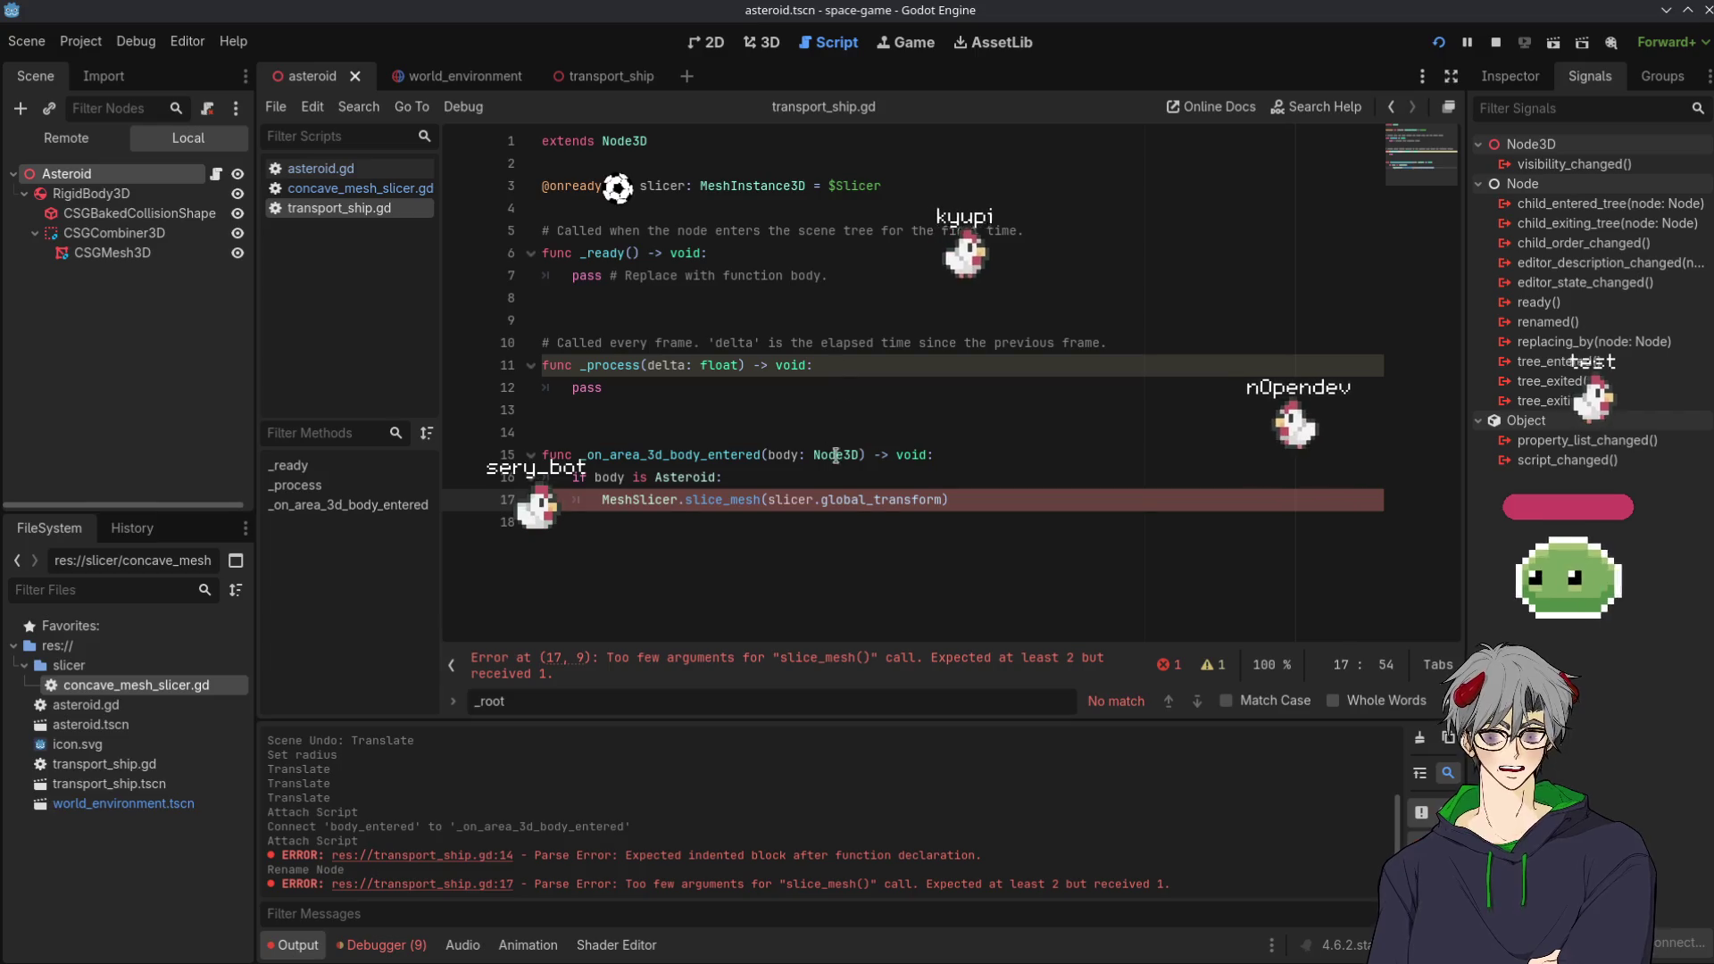
Add onready references to the Asteroid node and its CSGMesh3D at the end of asteroid.gd
{"action": "key", "text": "Down"}
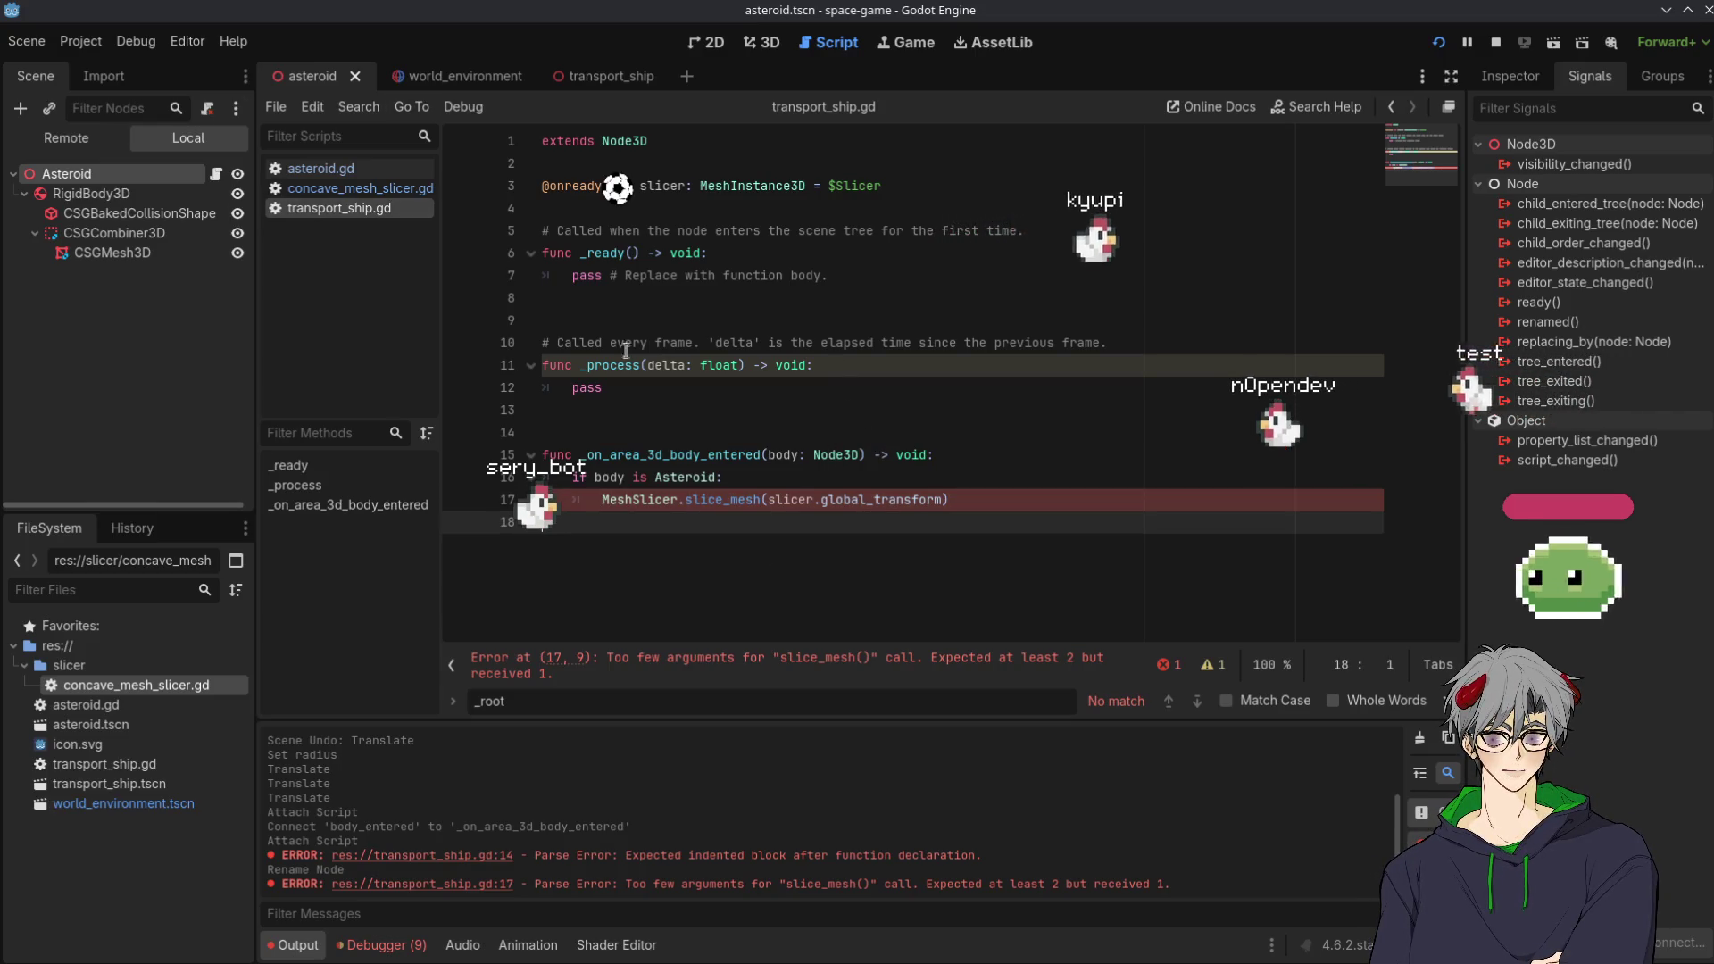
{"action": "left_click", "coordinate": [334, 169]}
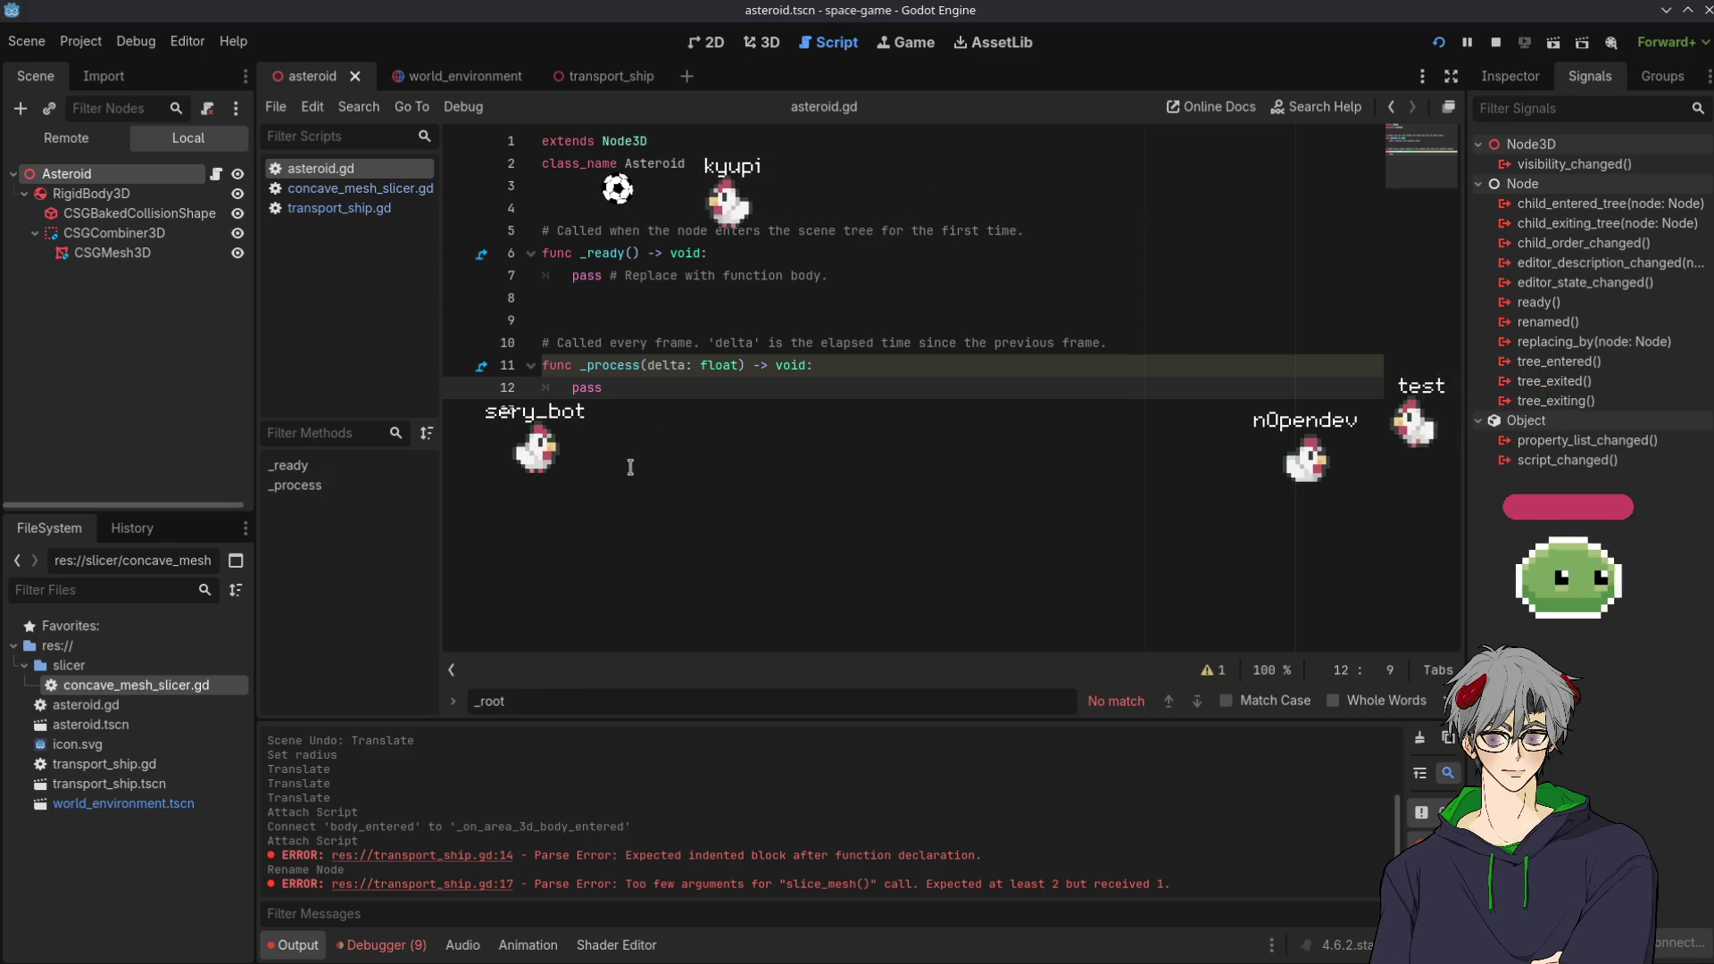
{"action": "key", "text": "Return"}
{"action": "key", "text": "Return"}
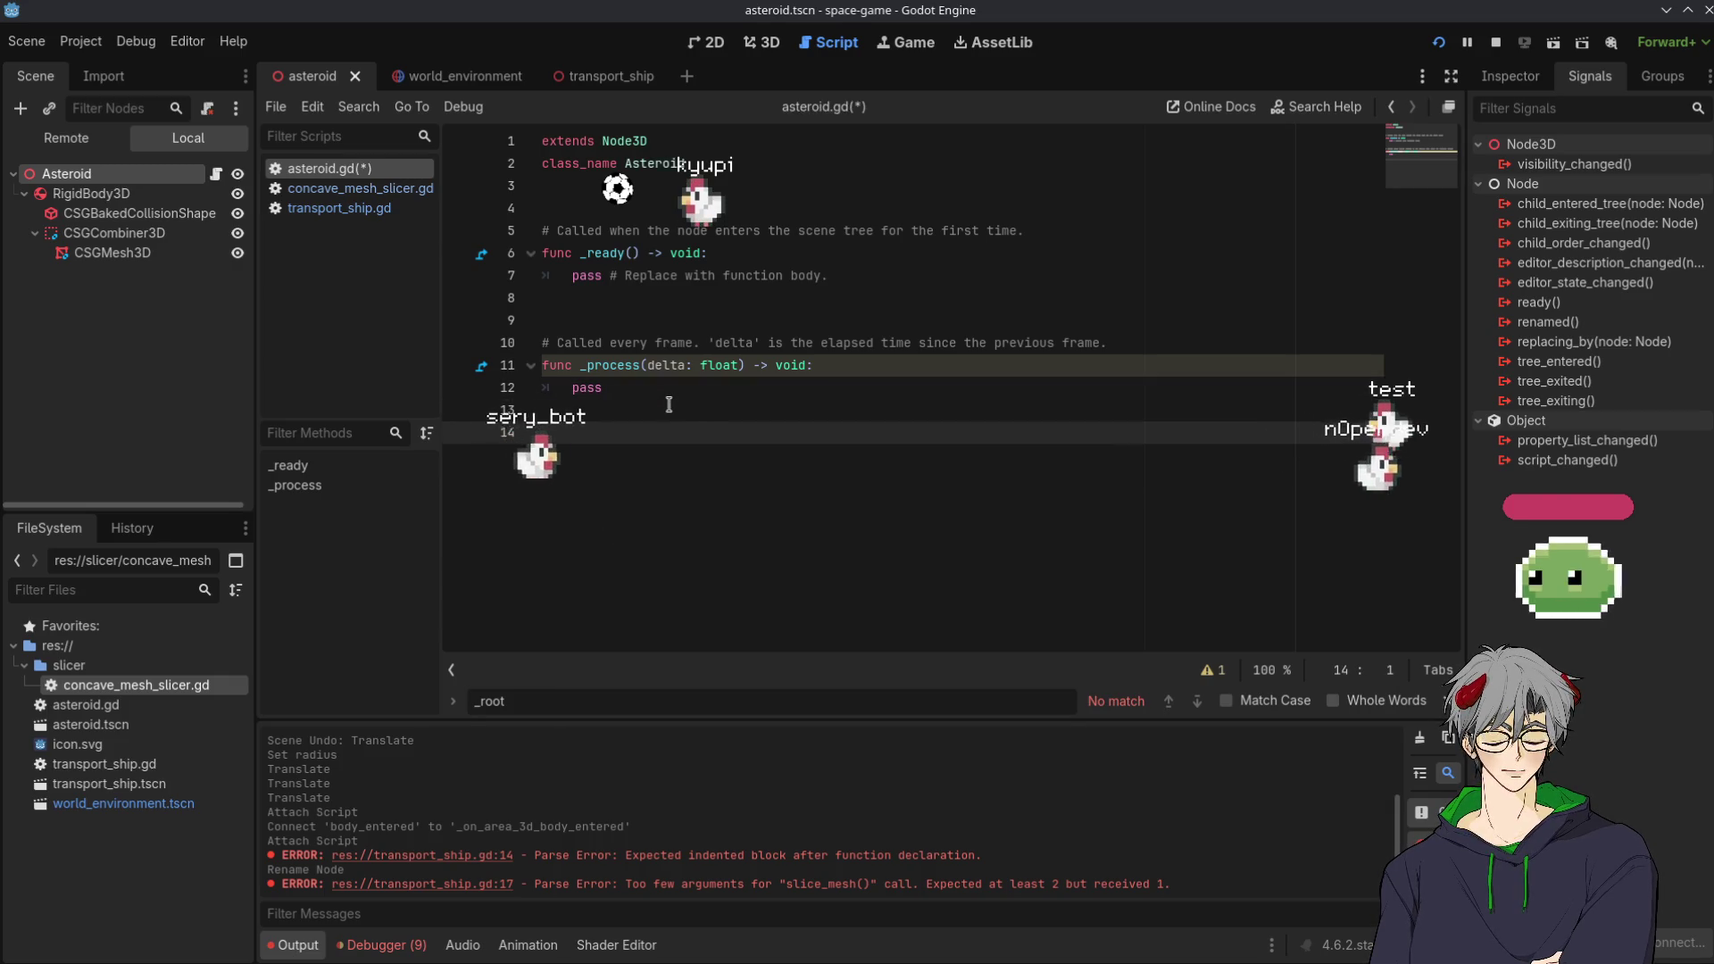
{"action": "key", "text": "BackSpace"}
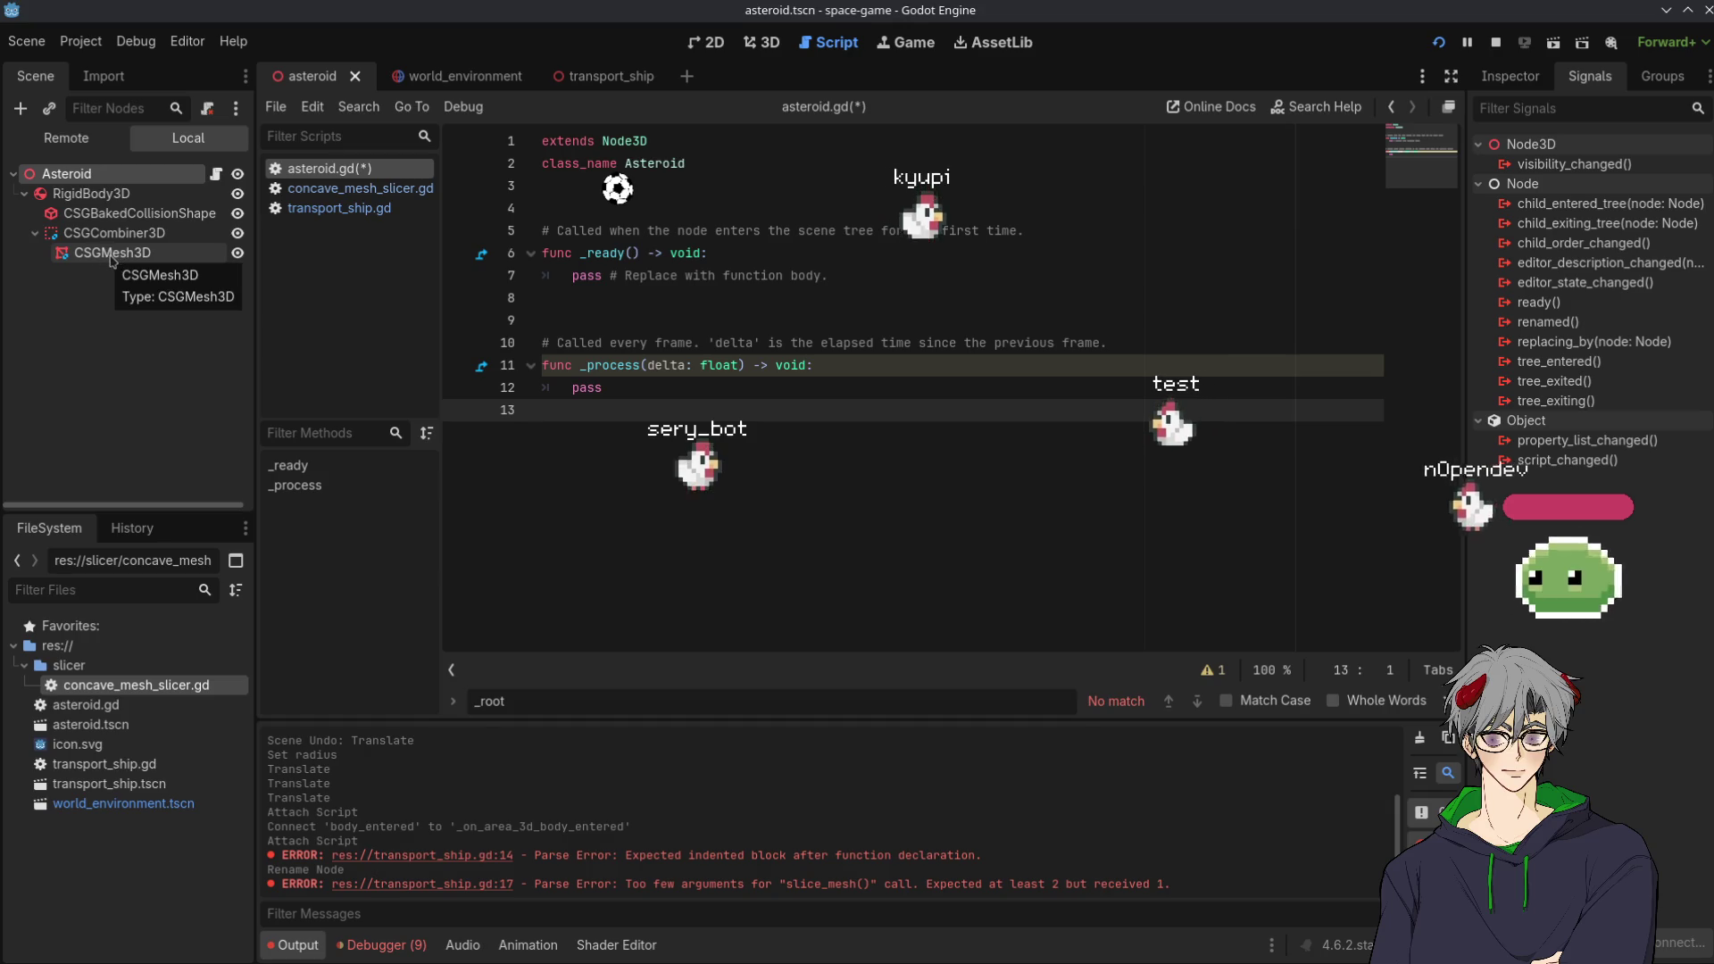
{"action": "left_click", "coordinate": [113, 253], "text": "ctrl"}
{"action": "mouse_move", "coordinate": [112, 252]}
{"action": "left_mouse_down"}
{"action": "mouse_move", "coordinate": [464, 295]}
{"action": "mouse_move", "coordinate": [612, 192]}
{"action": "mouse_move", "coordinate": [616, 208]}
{"action": "left_mouse_up"}
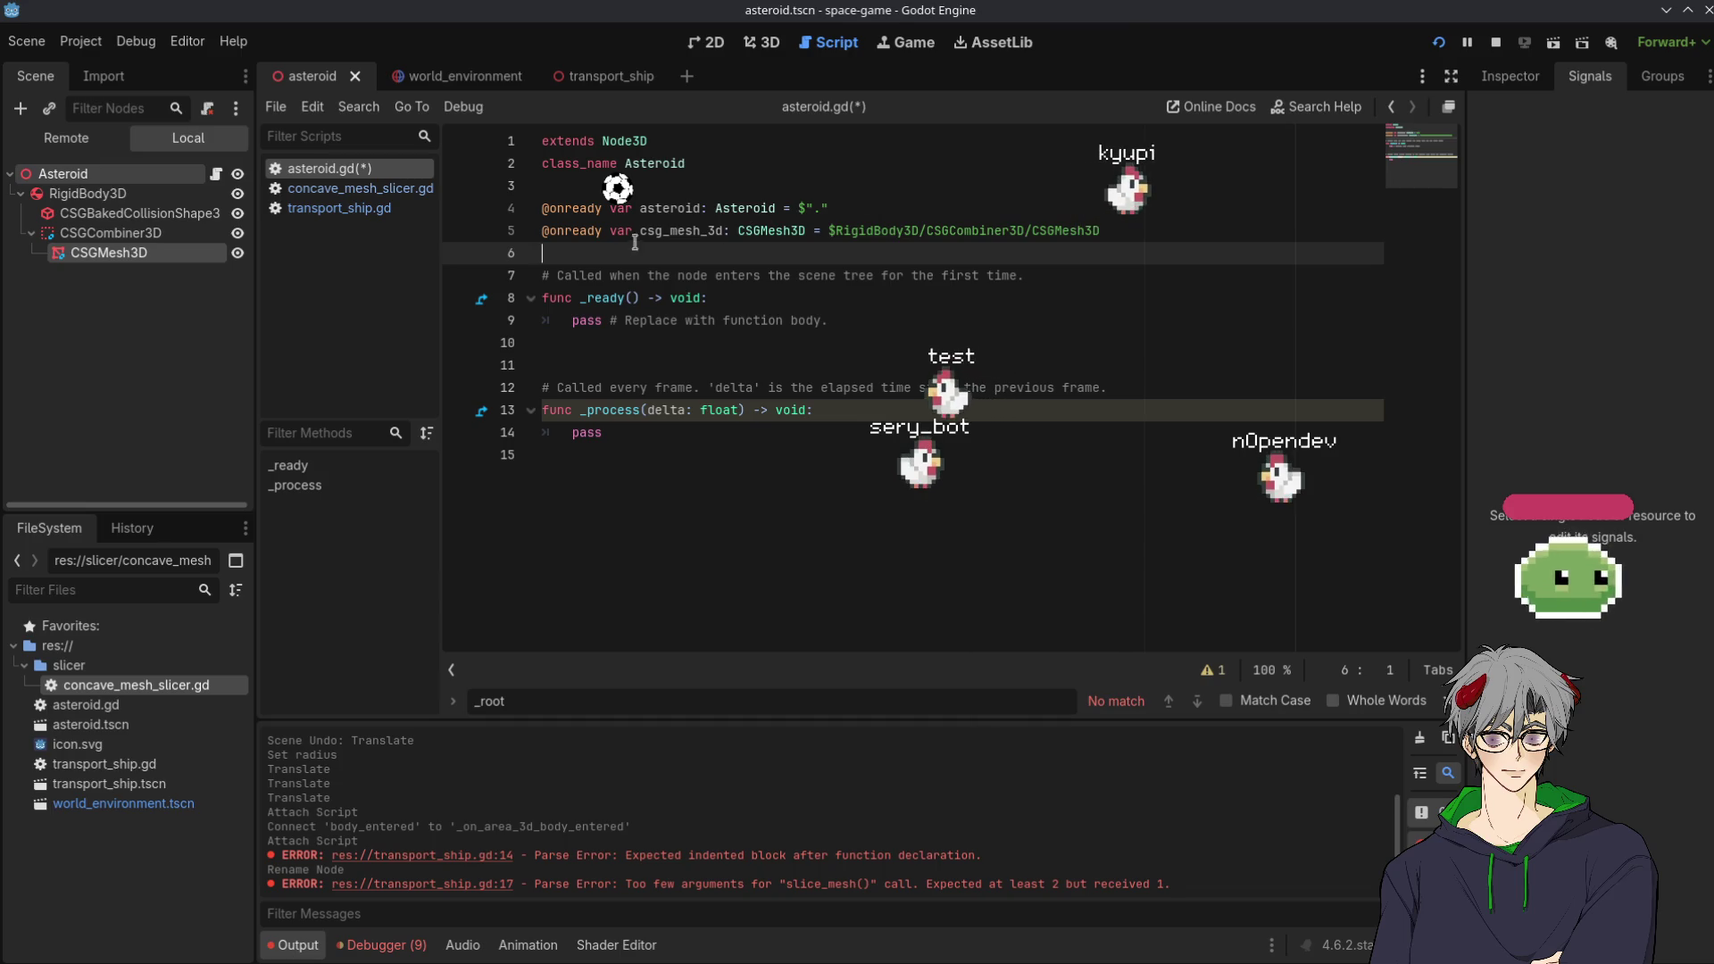
{"action": "double_click", "coordinate": [661, 231]}
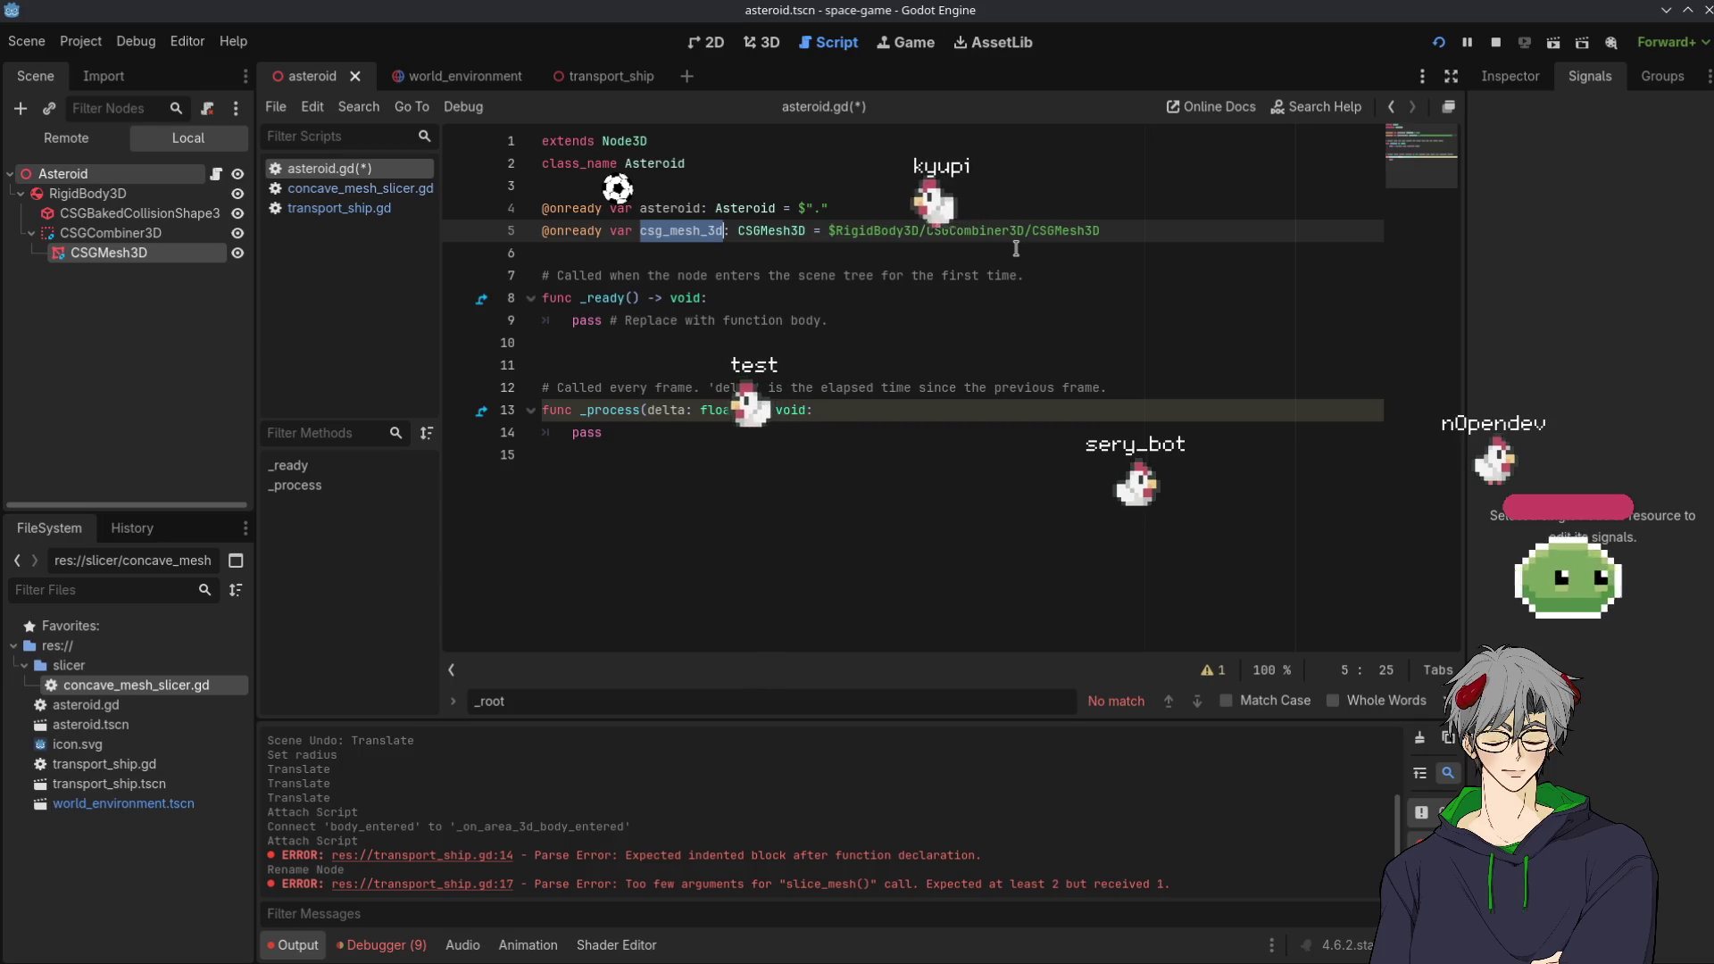
{"action": "key", "text": "ctrl+z"}
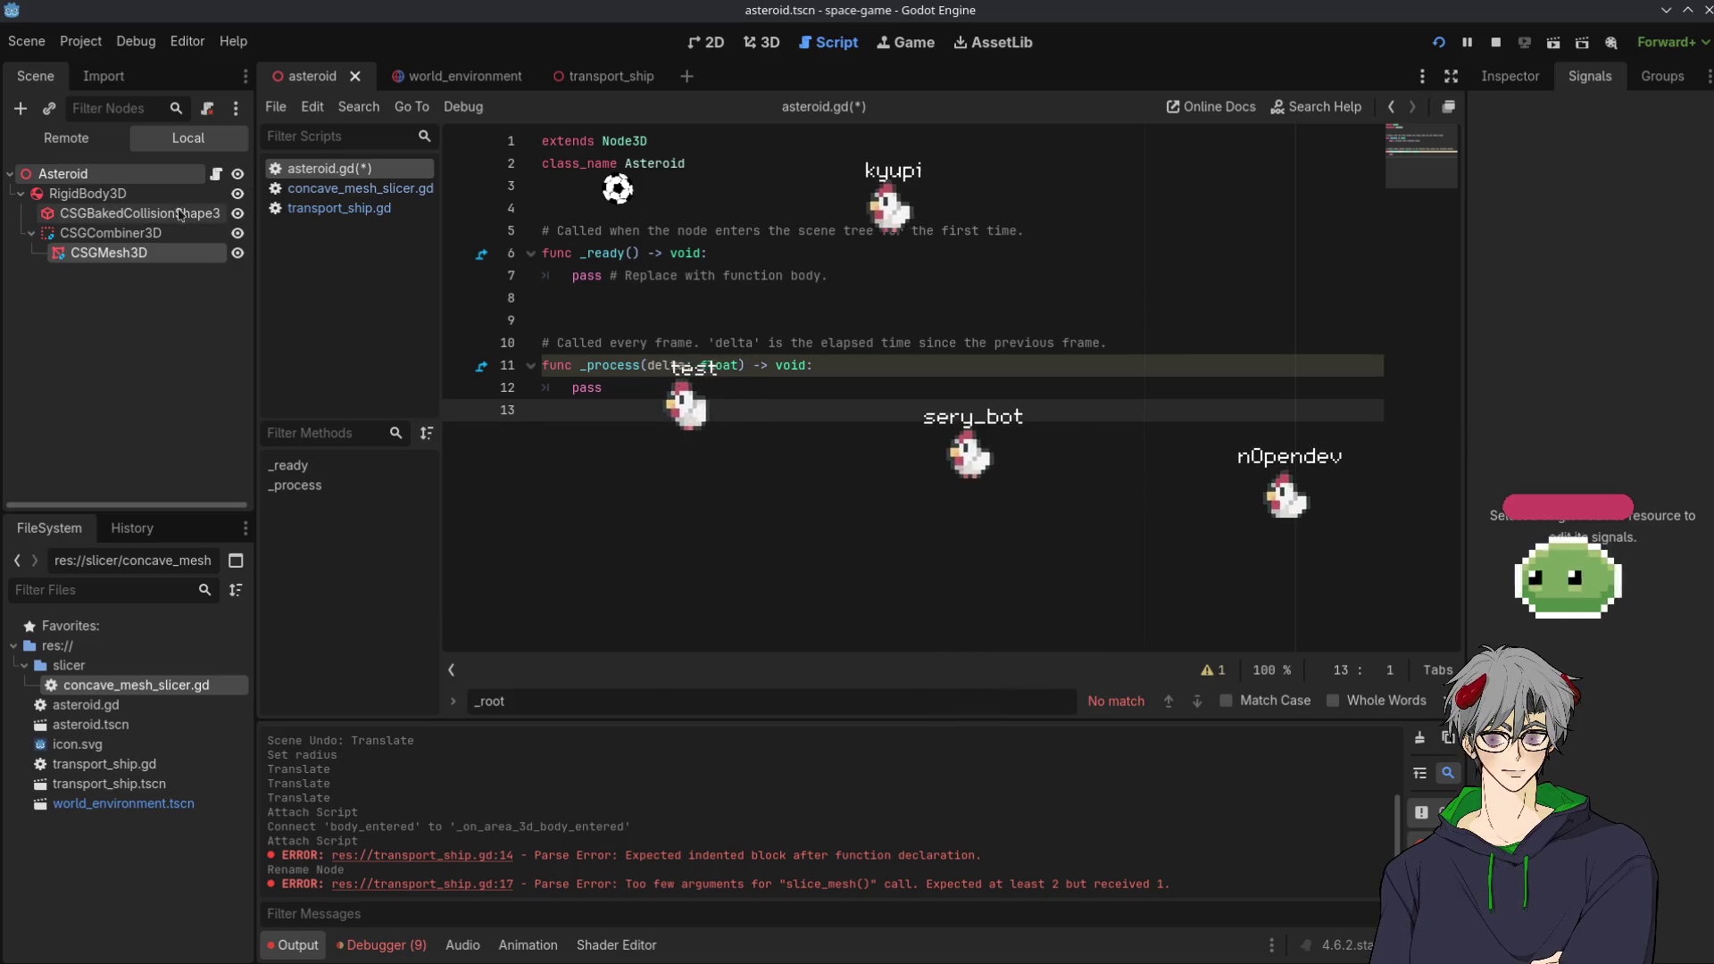
{"action": "left_click", "coordinate": [94, 234]}
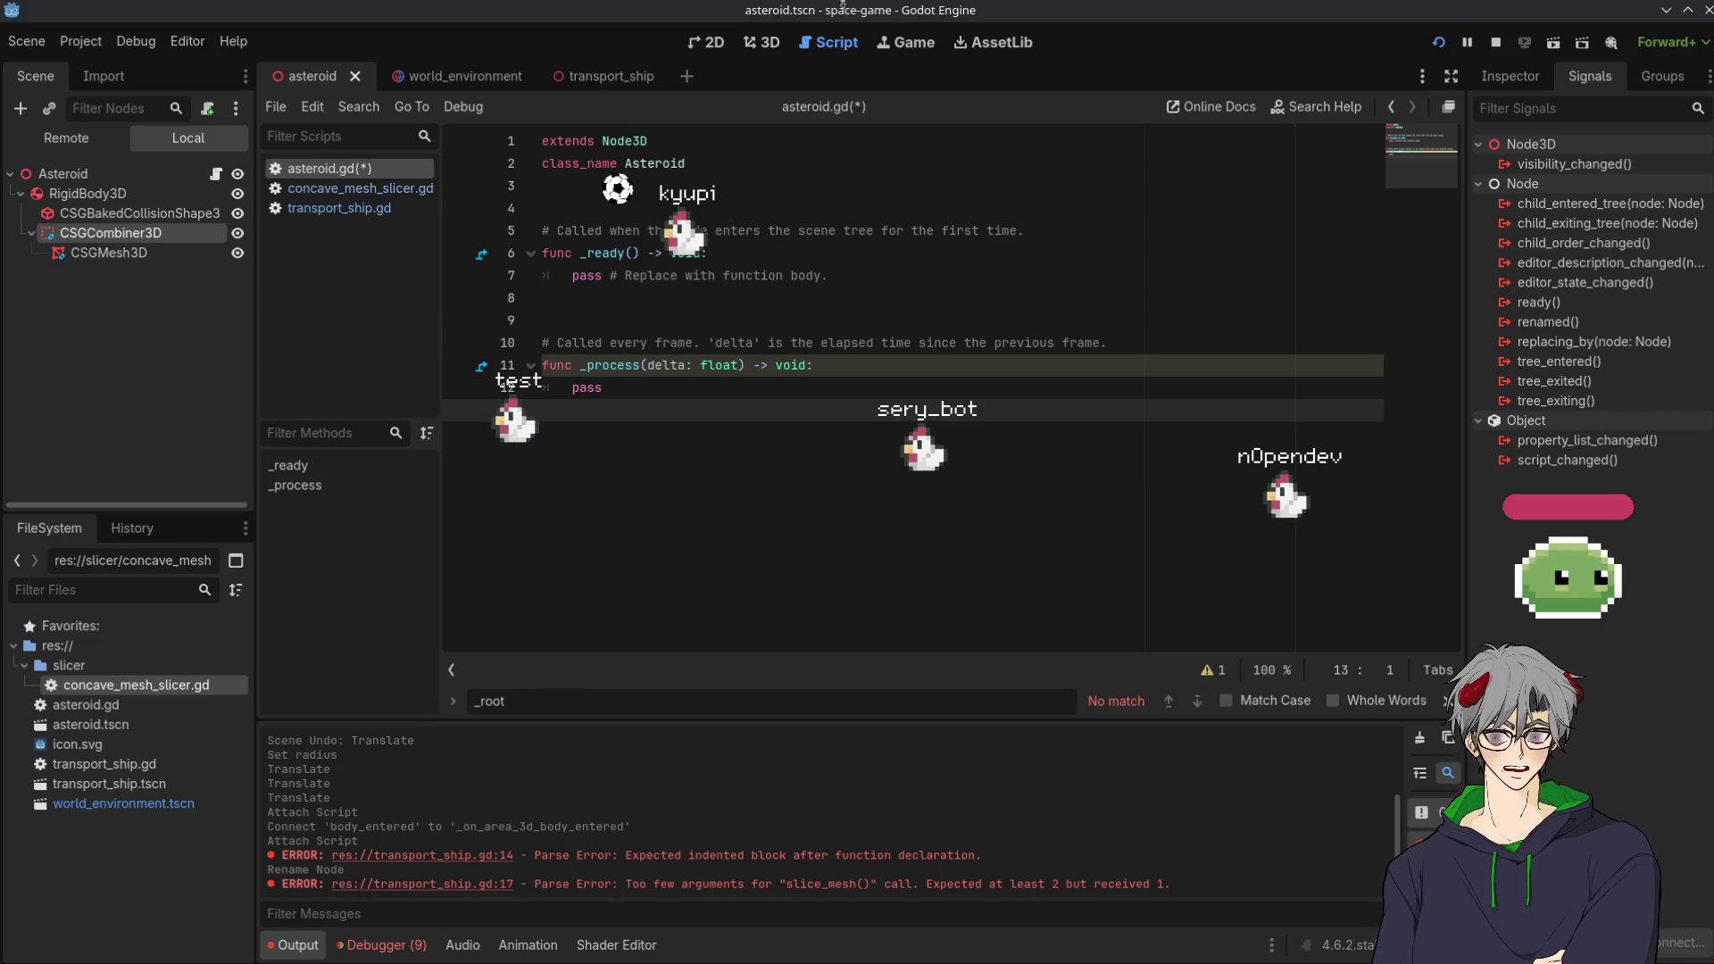
{"action": "left_click", "coordinate": [761, 43]}
Bake the CSG combiner into a mesh instance and rename the baked node to Mesh
{"action": "left_click", "coordinate": [866, 108]}
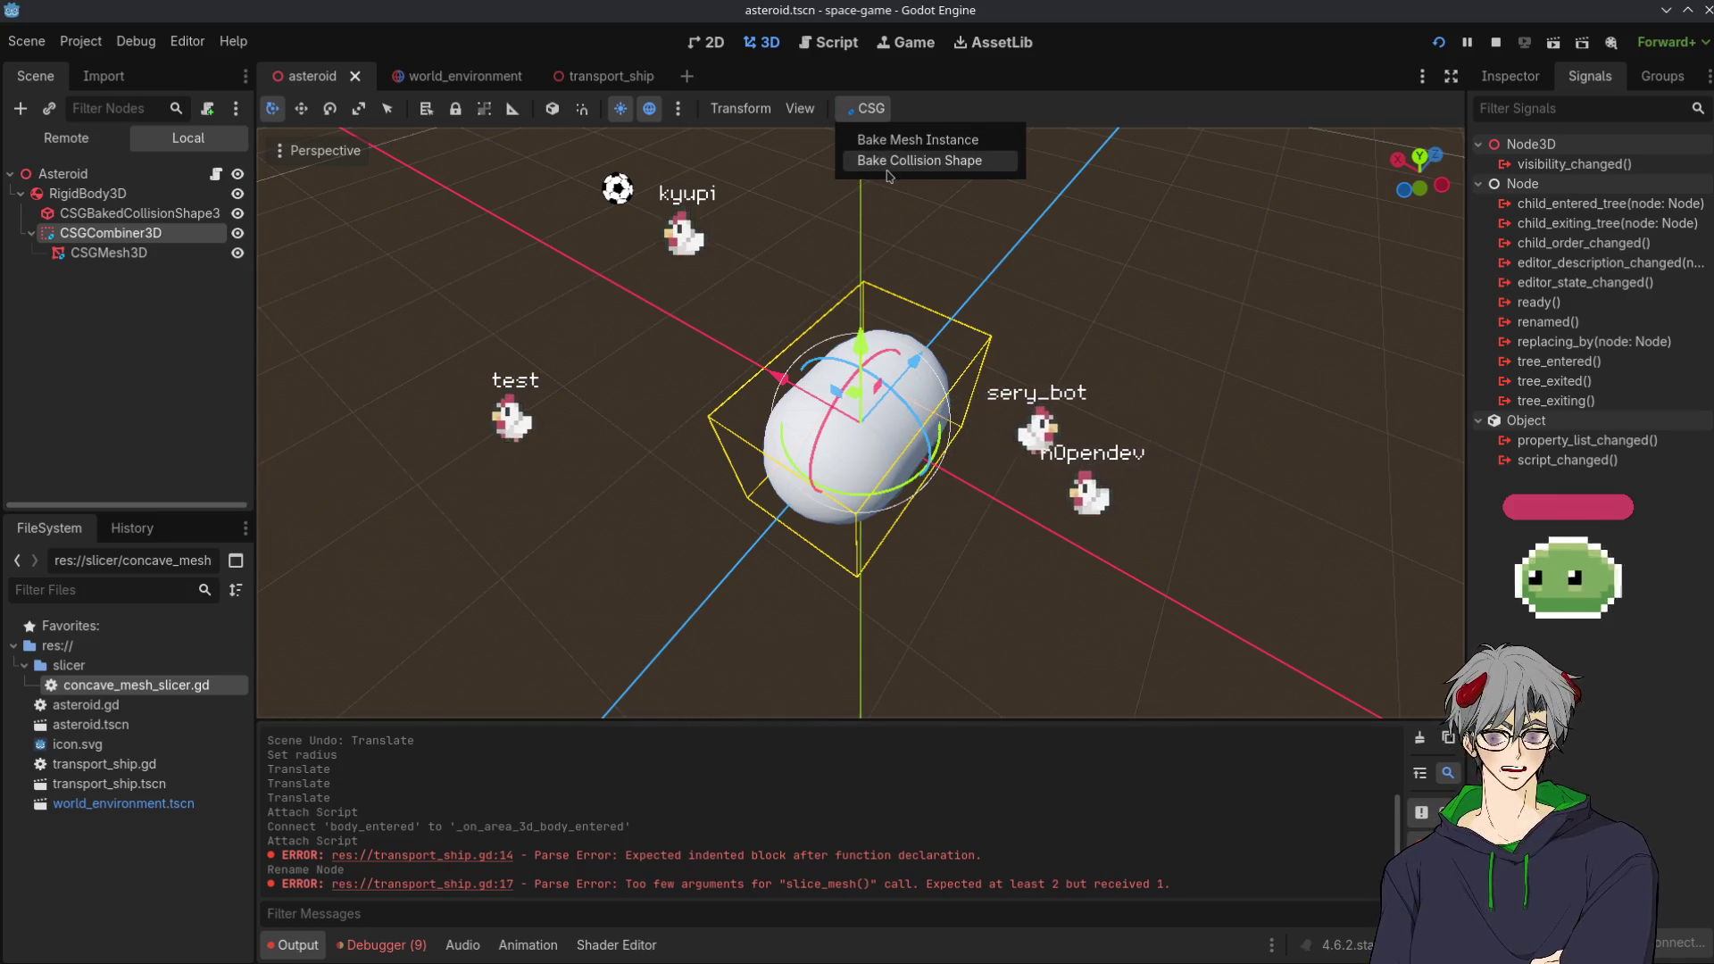
{"action": "left_click", "coordinate": [959, 142]}
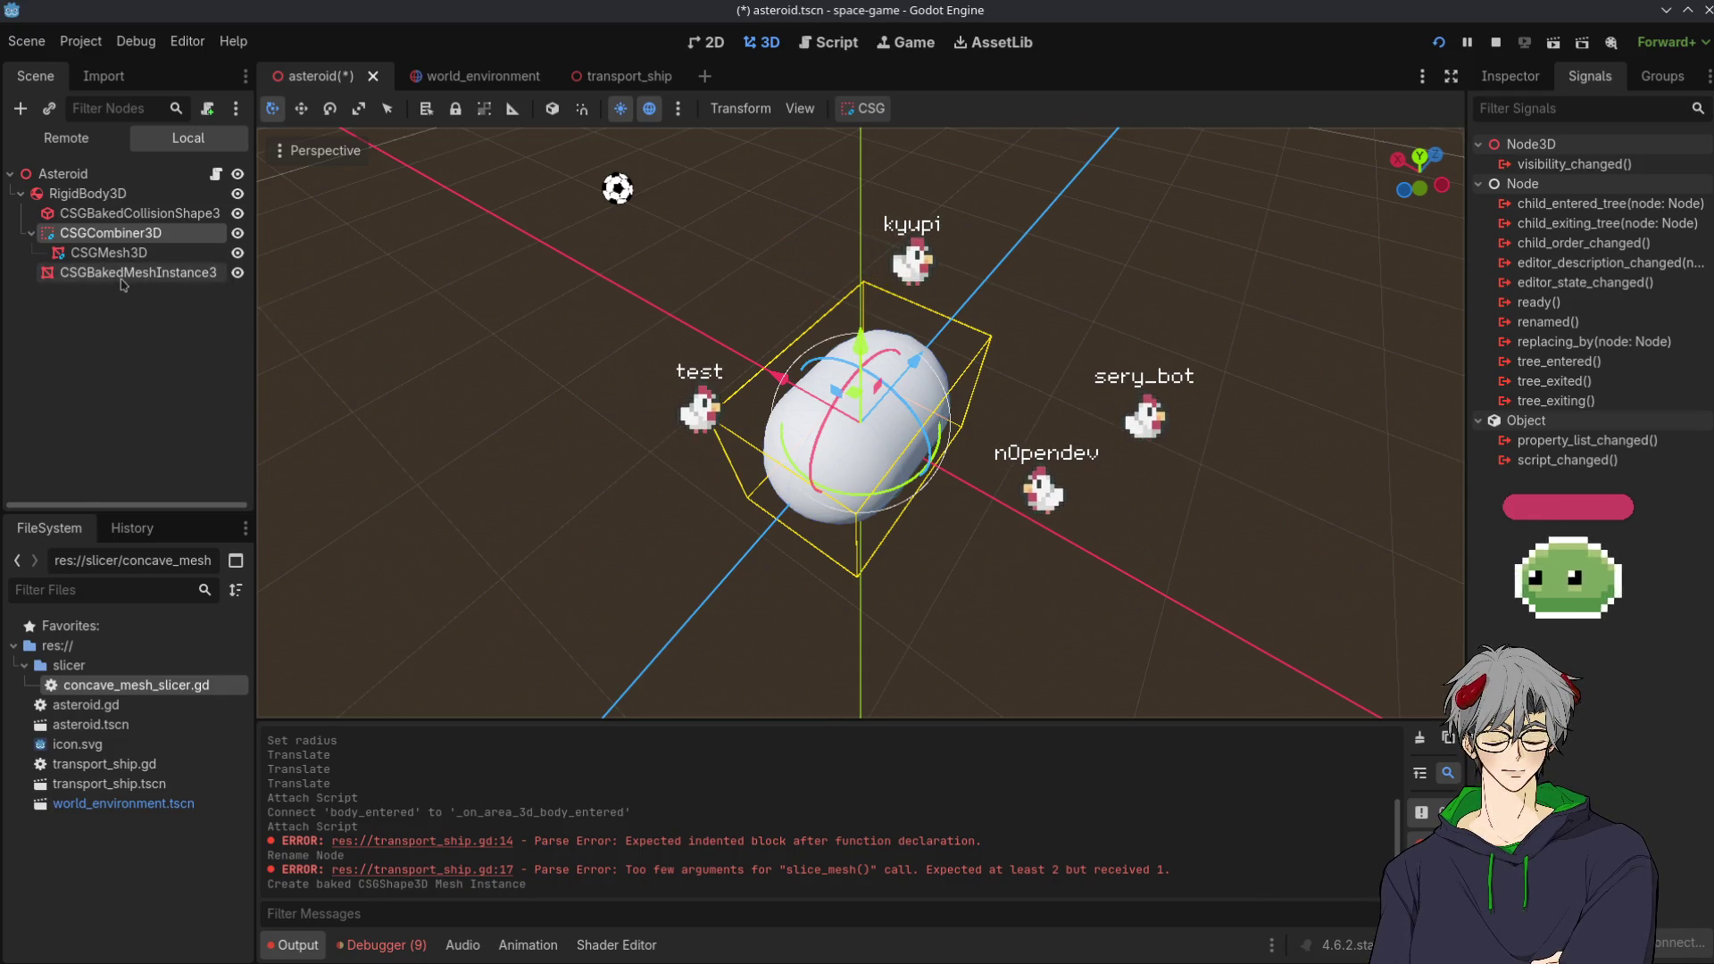
{"action": "left_click", "coordinate": [123, 277]}
{"action": "key", "text": "F2"}
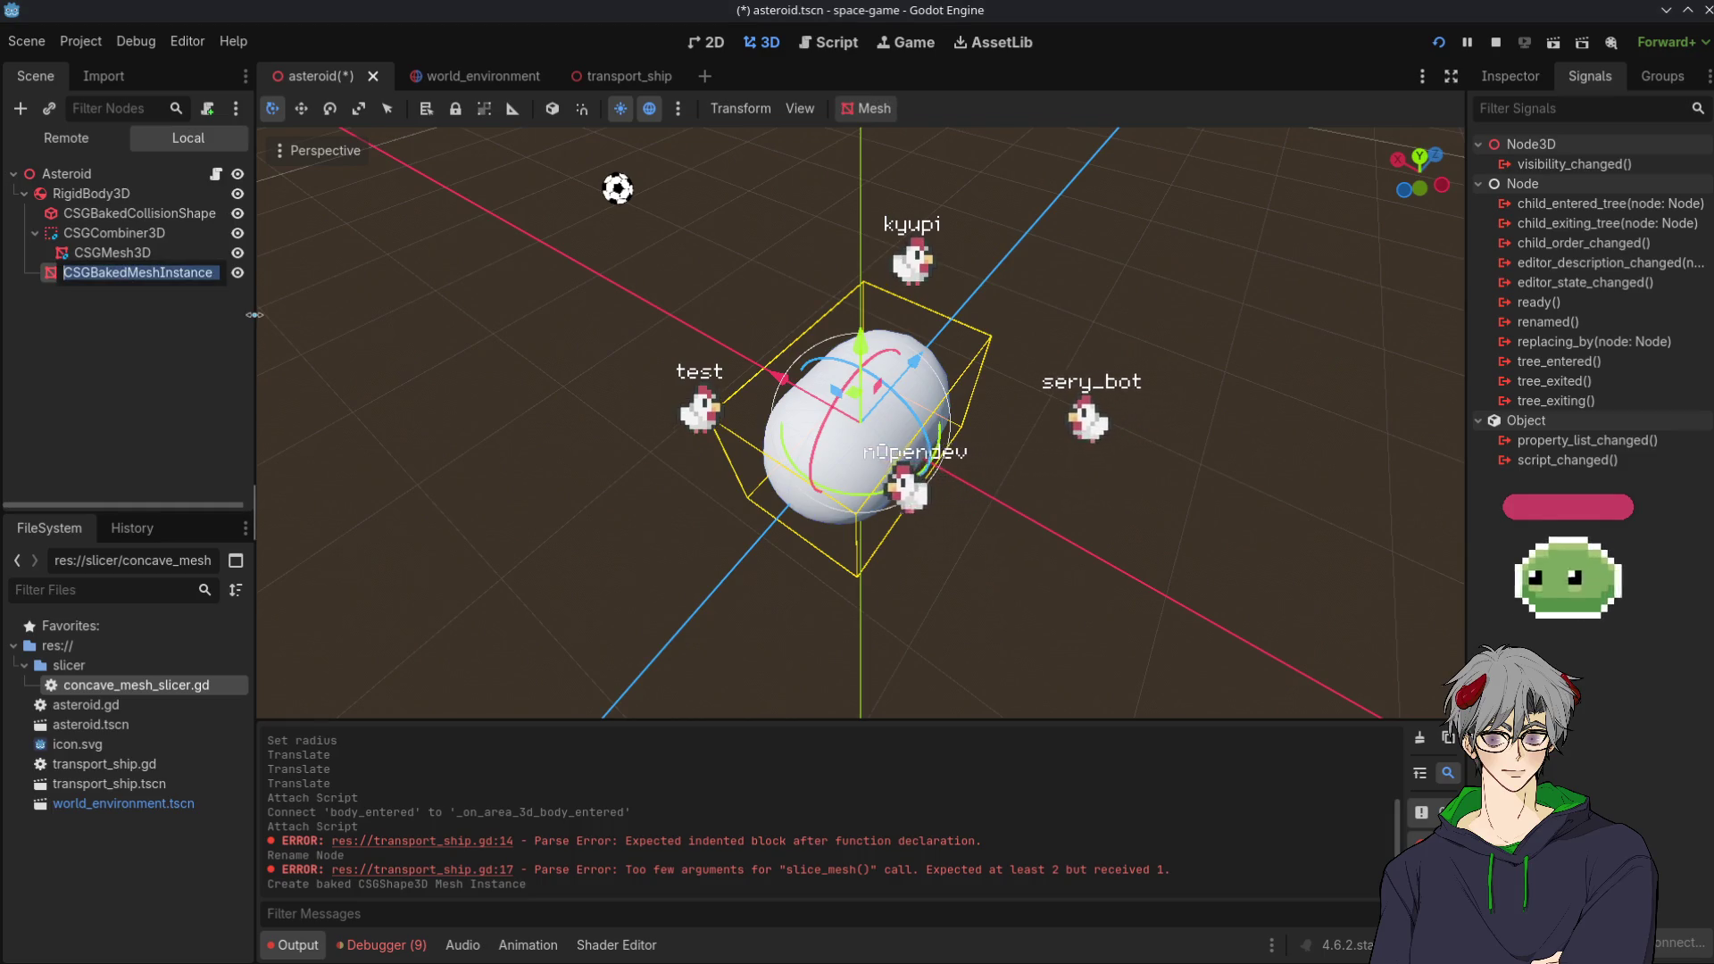
{"action": "type", "text": "Mesh"}
{"action": "key", "text": "Return"}
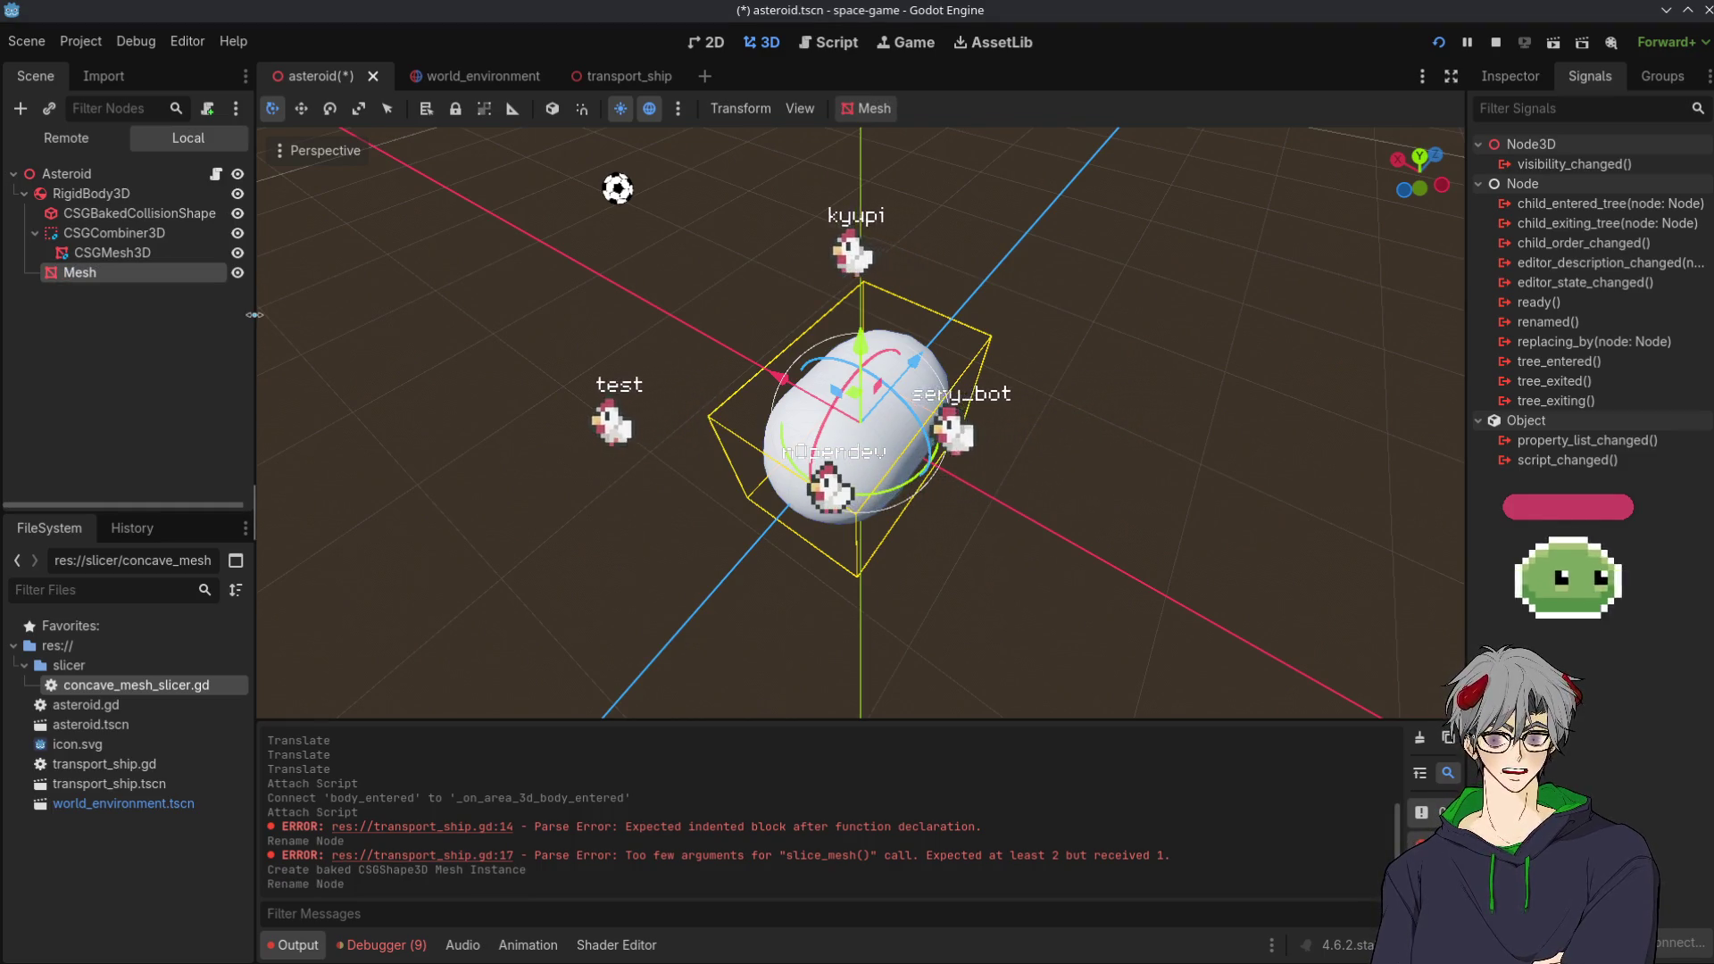
Reselect the Mesh node and open the Mesh toolbar menu
{"action": "left_click", "coordinate": [852, 108]}
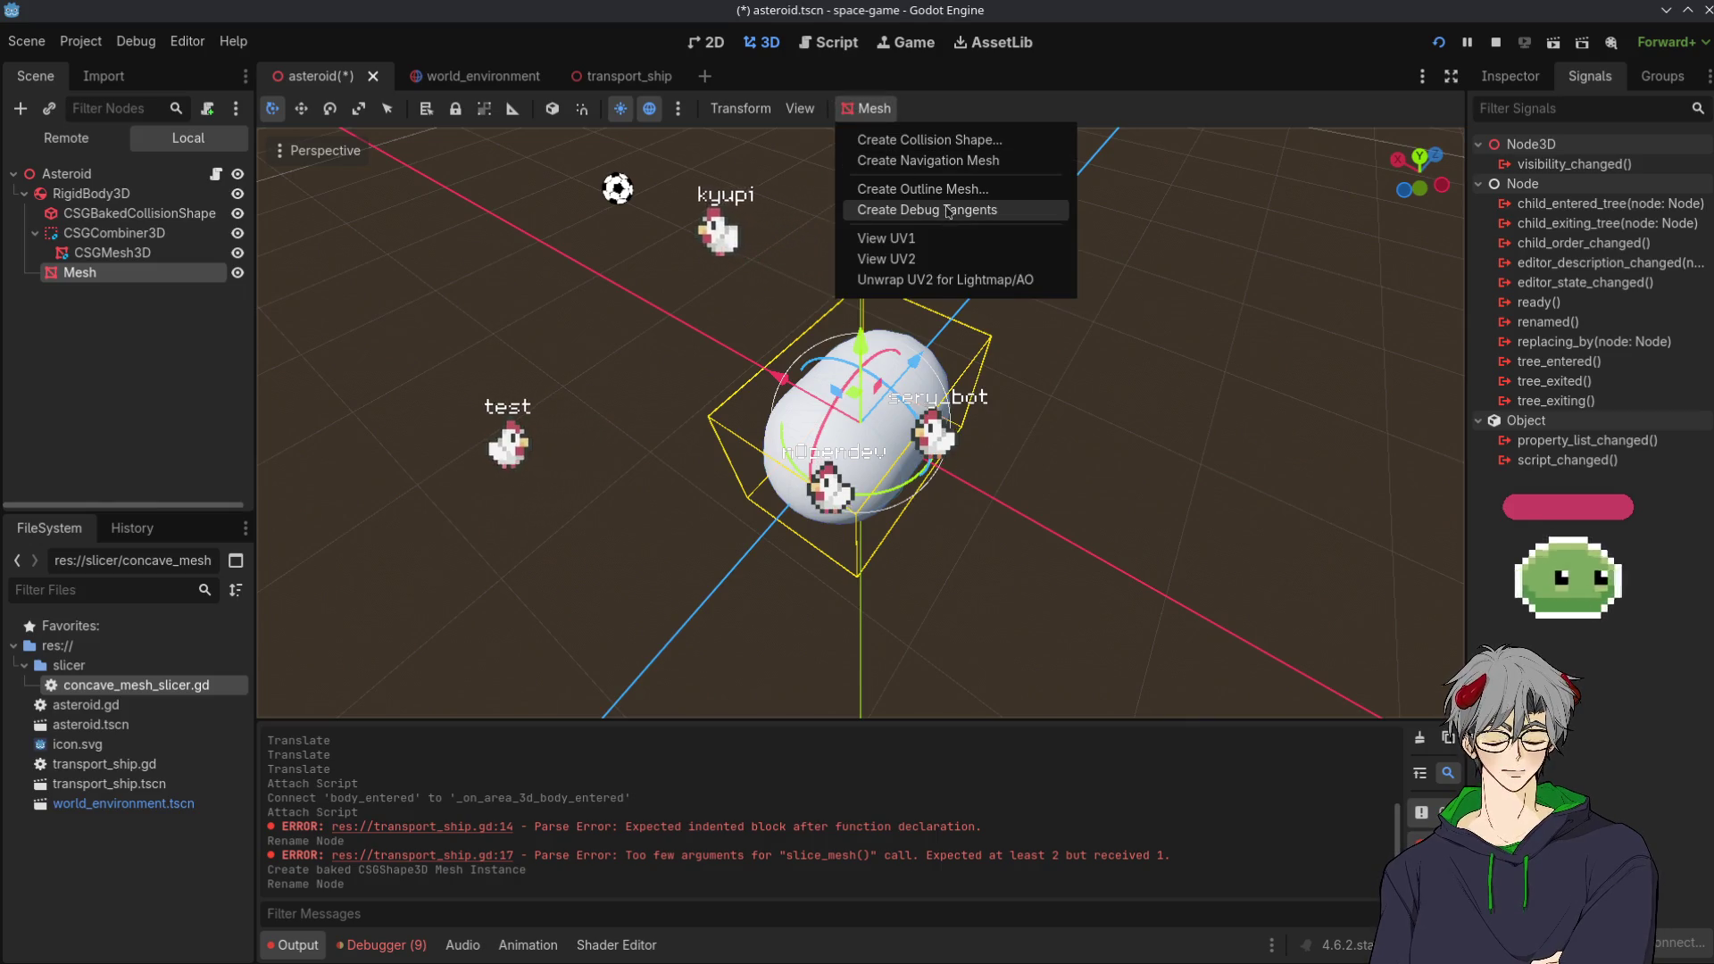
{"action": "left_click", "coordinate": [127, 233]}
{"action": "left_click", "coordinate": [127, 232]}
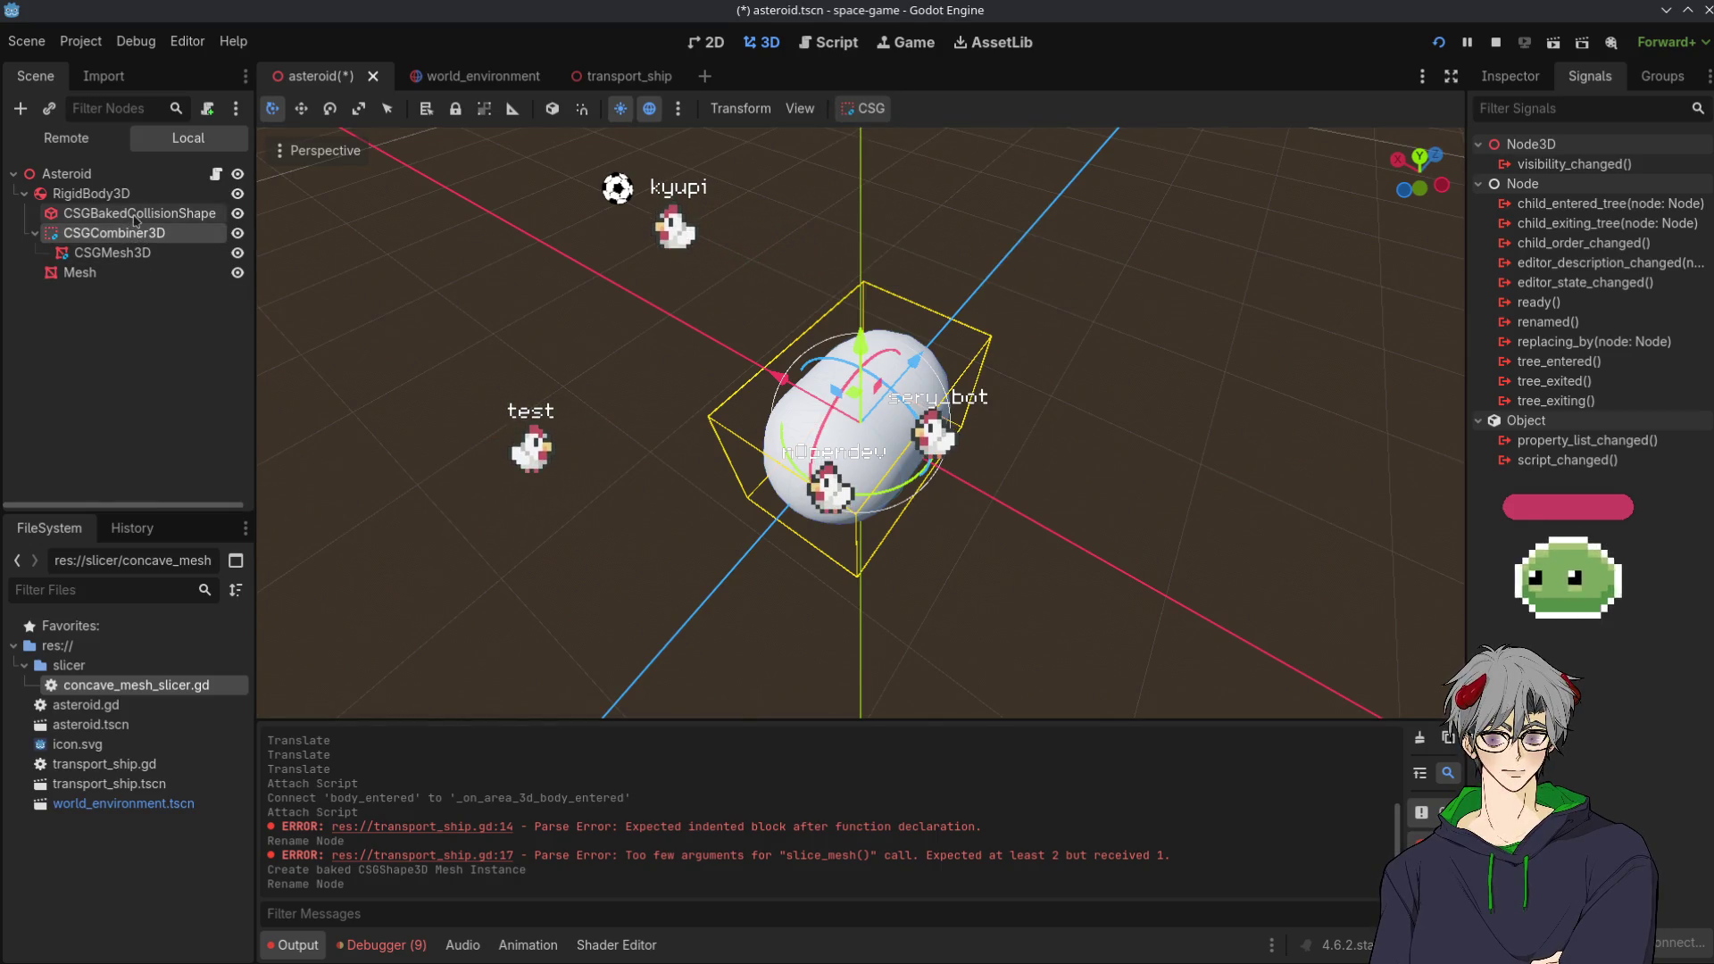
{"action": "key", "text": "Down"}
{"action": "key", "text": "Down"}
{"action": "left_click", "coordinate": [867, 105]}
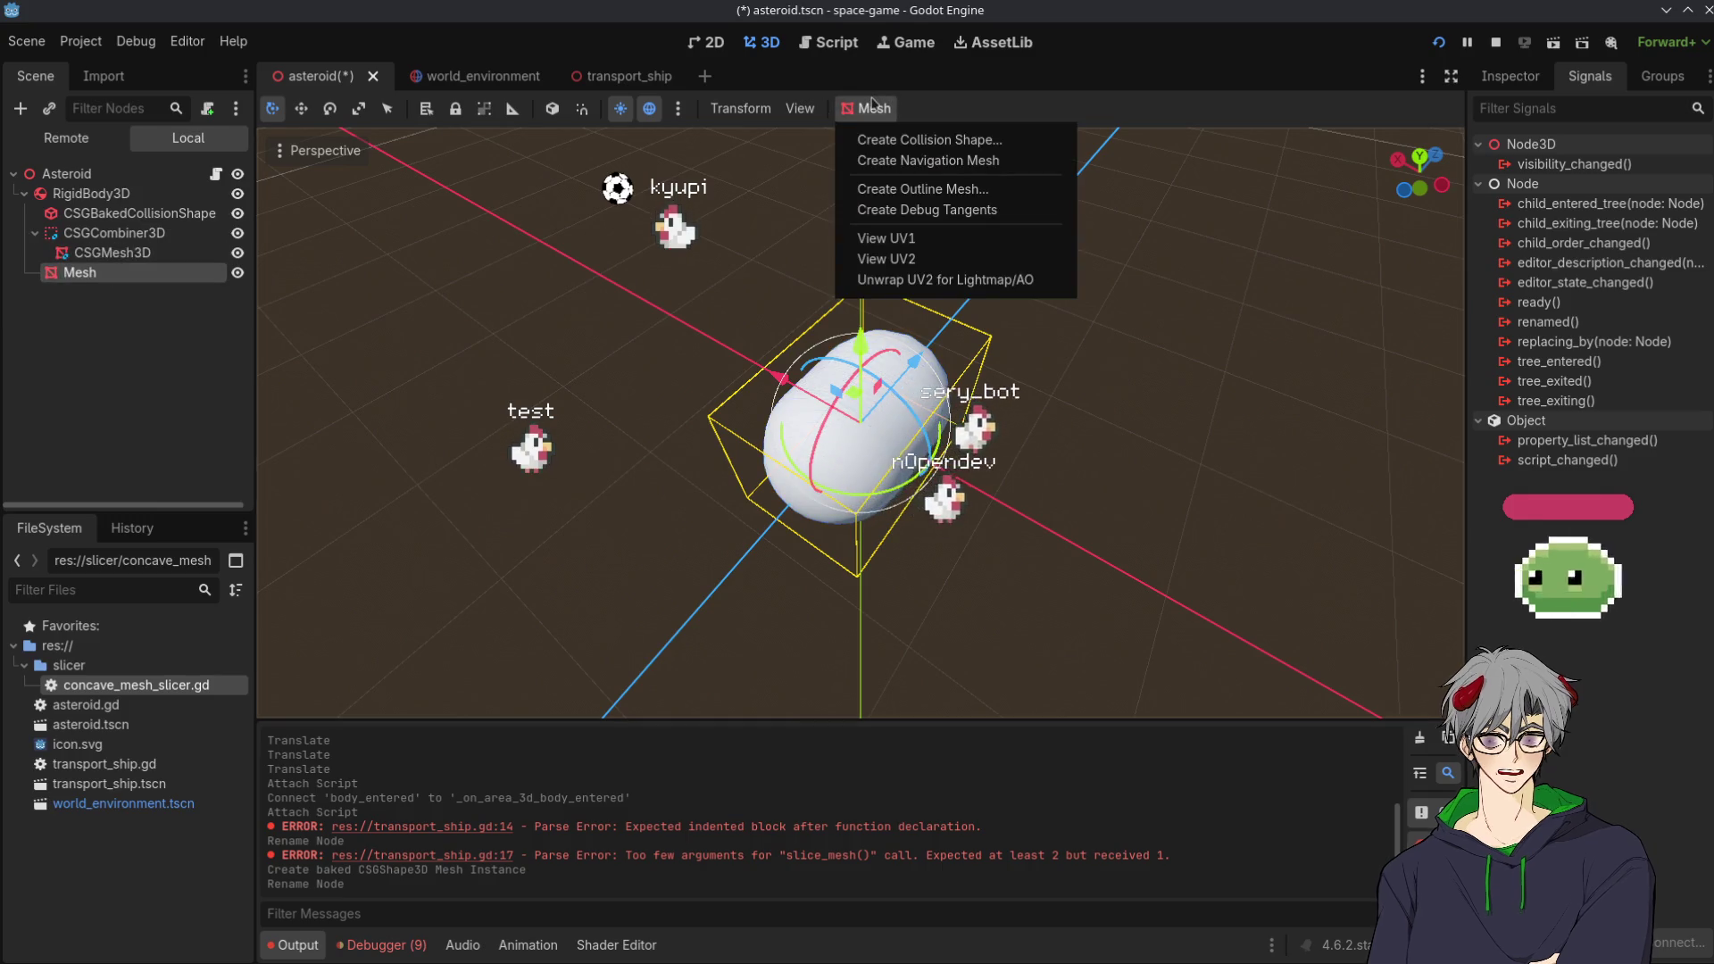
Create a Trimesh collision shape with Sibling placement, then select the new CollisionShape3D
{"action": "left_click", "coordinate": [933, 141]}
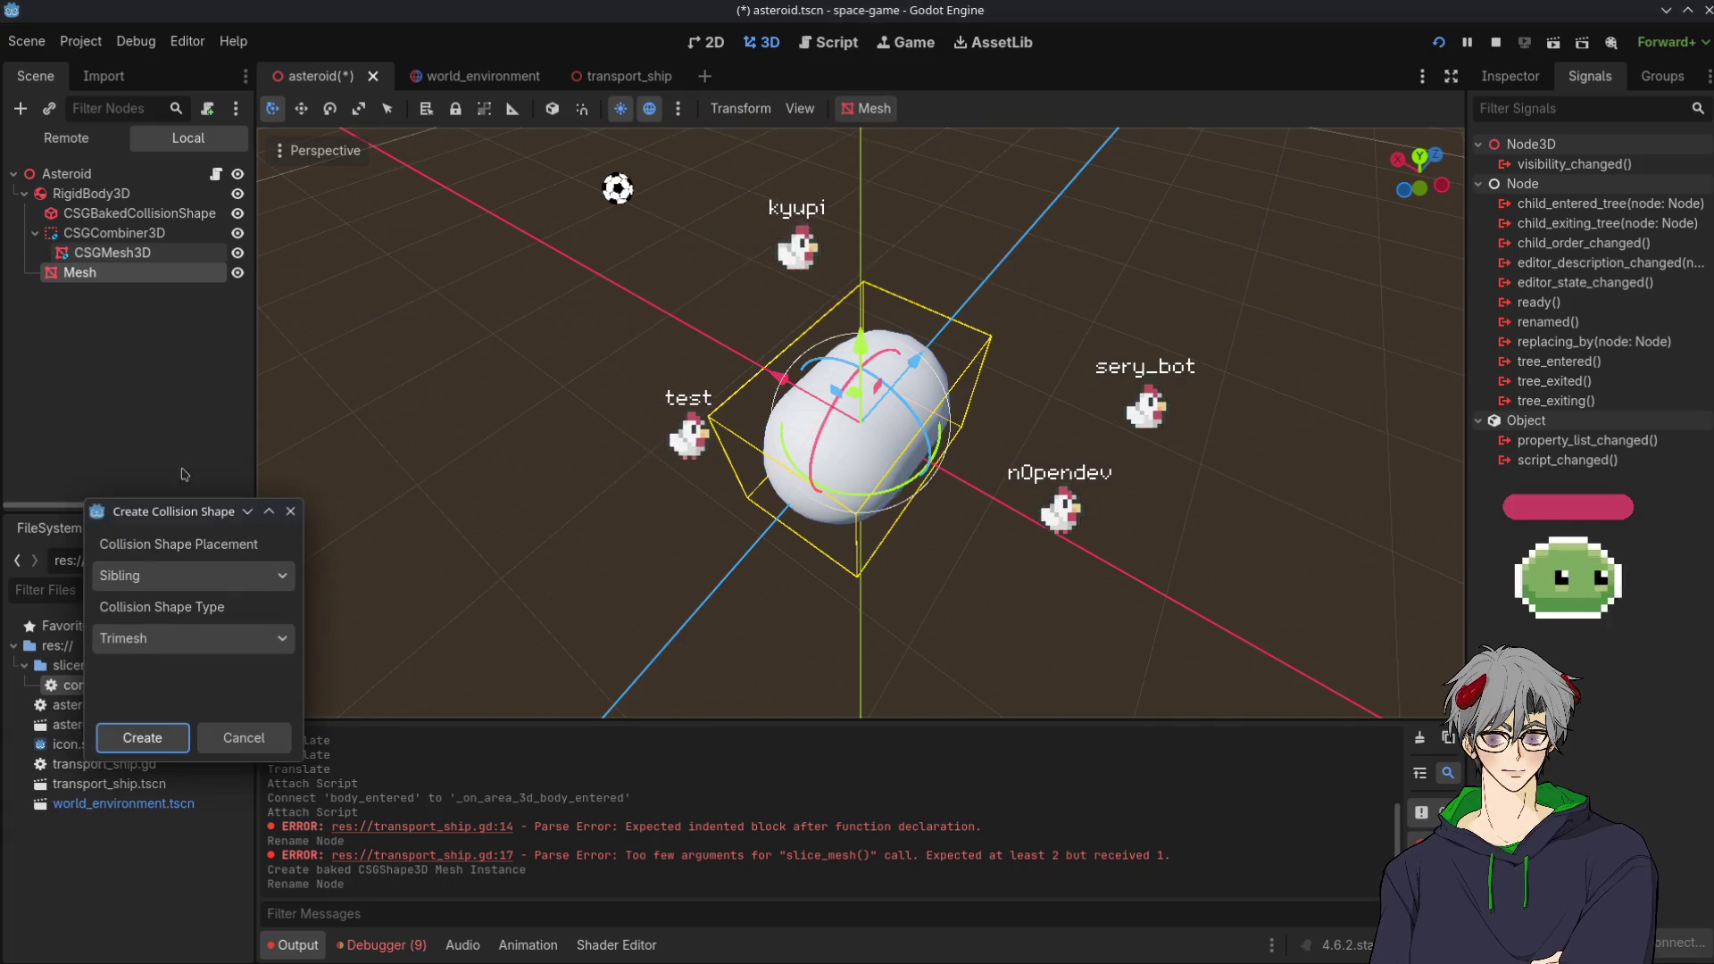
{"action": "left_click", "coordinate": [221, 577]}
{"action": "left_click", "coordinate": [174, 609]}
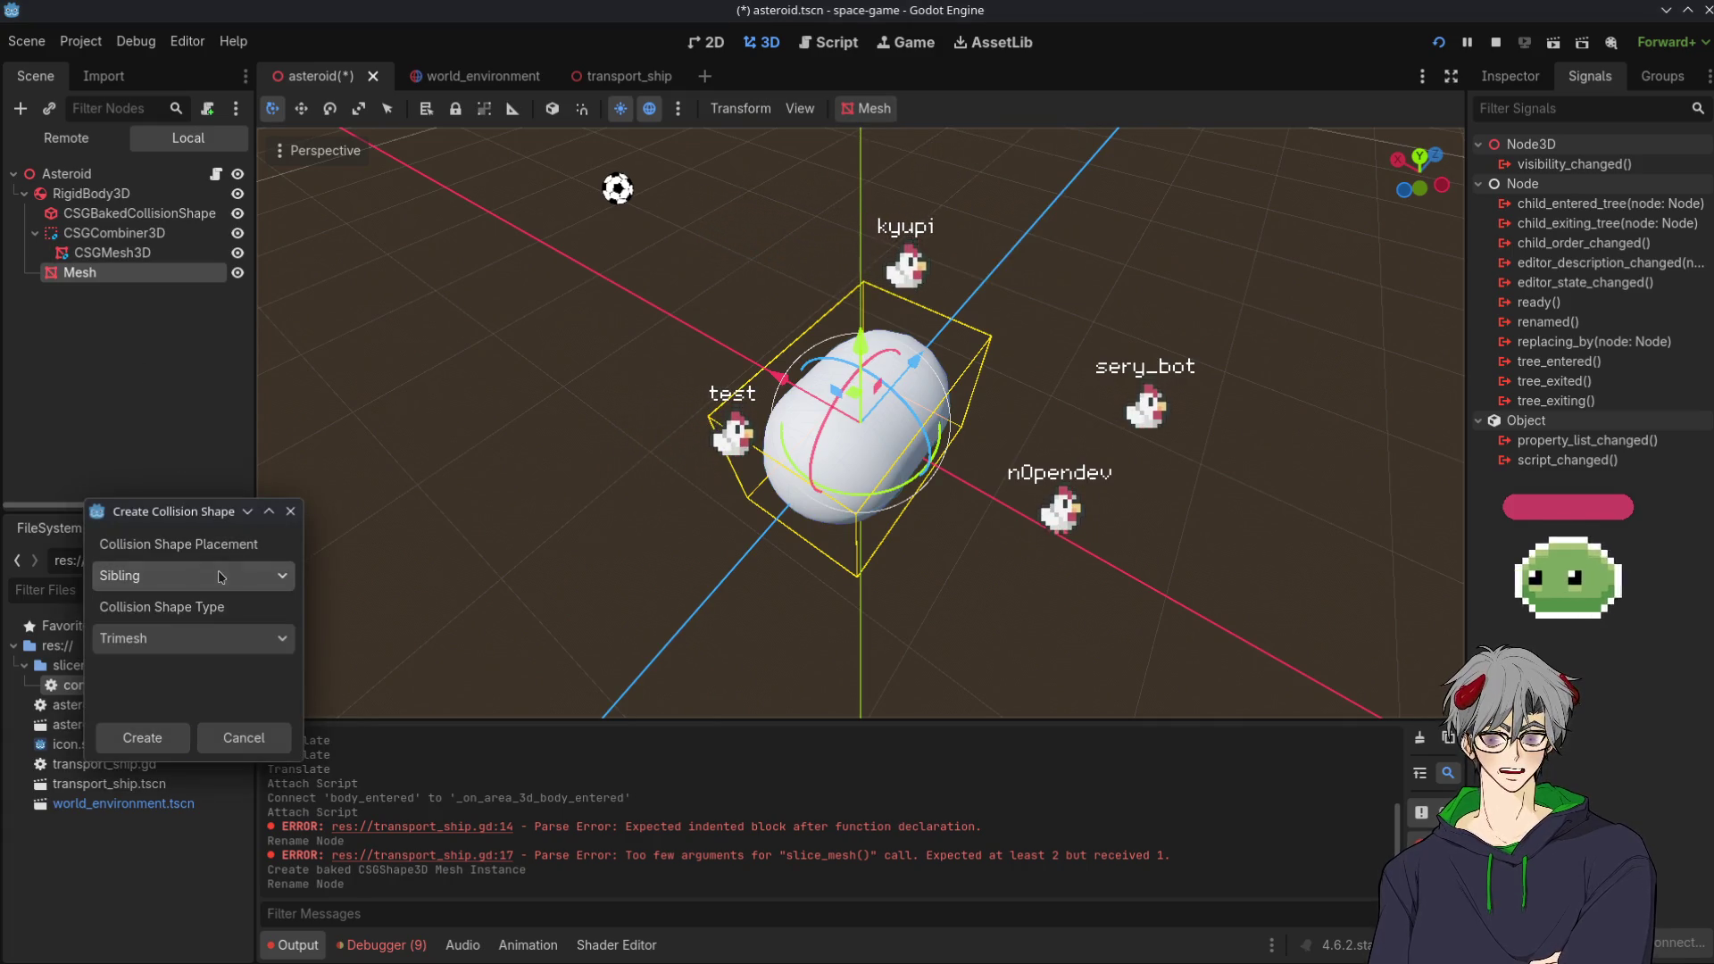
{"action": "left_click", "coordinate": [228, 577]}
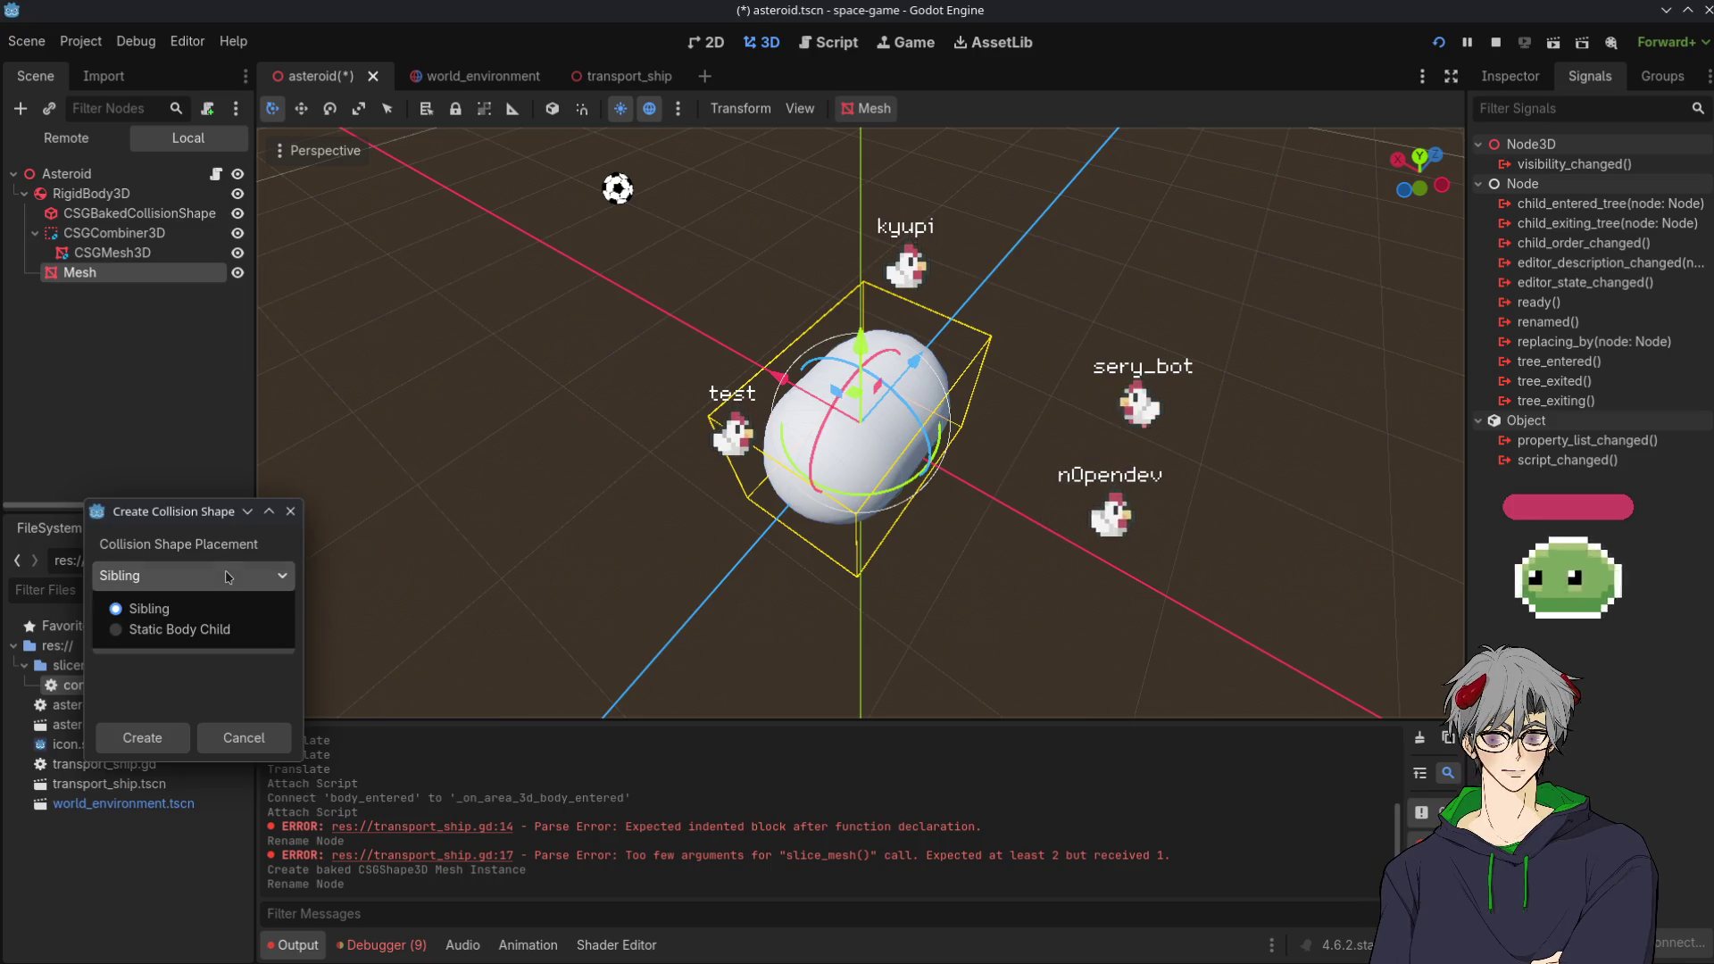
{"action": "left_click", "coordinate": [227, 577]}
{"action": "left_click", "coordinate": [228, 577]}
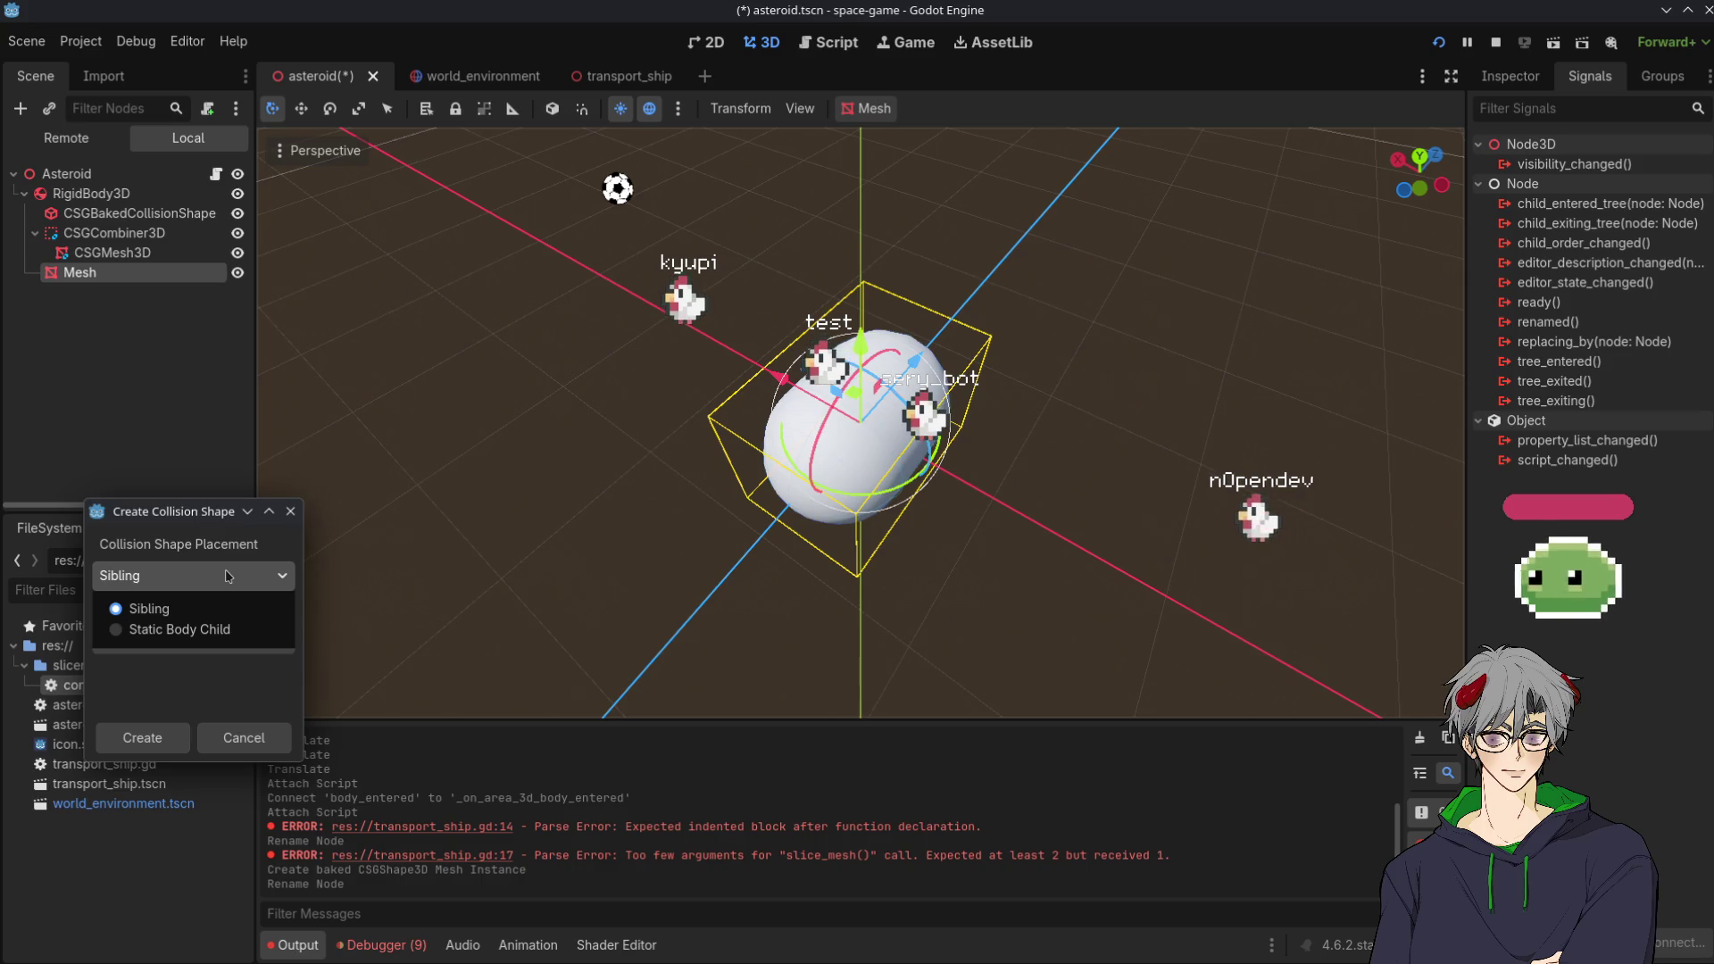
{"action": "left_click", "coordinate": [178, 629]}
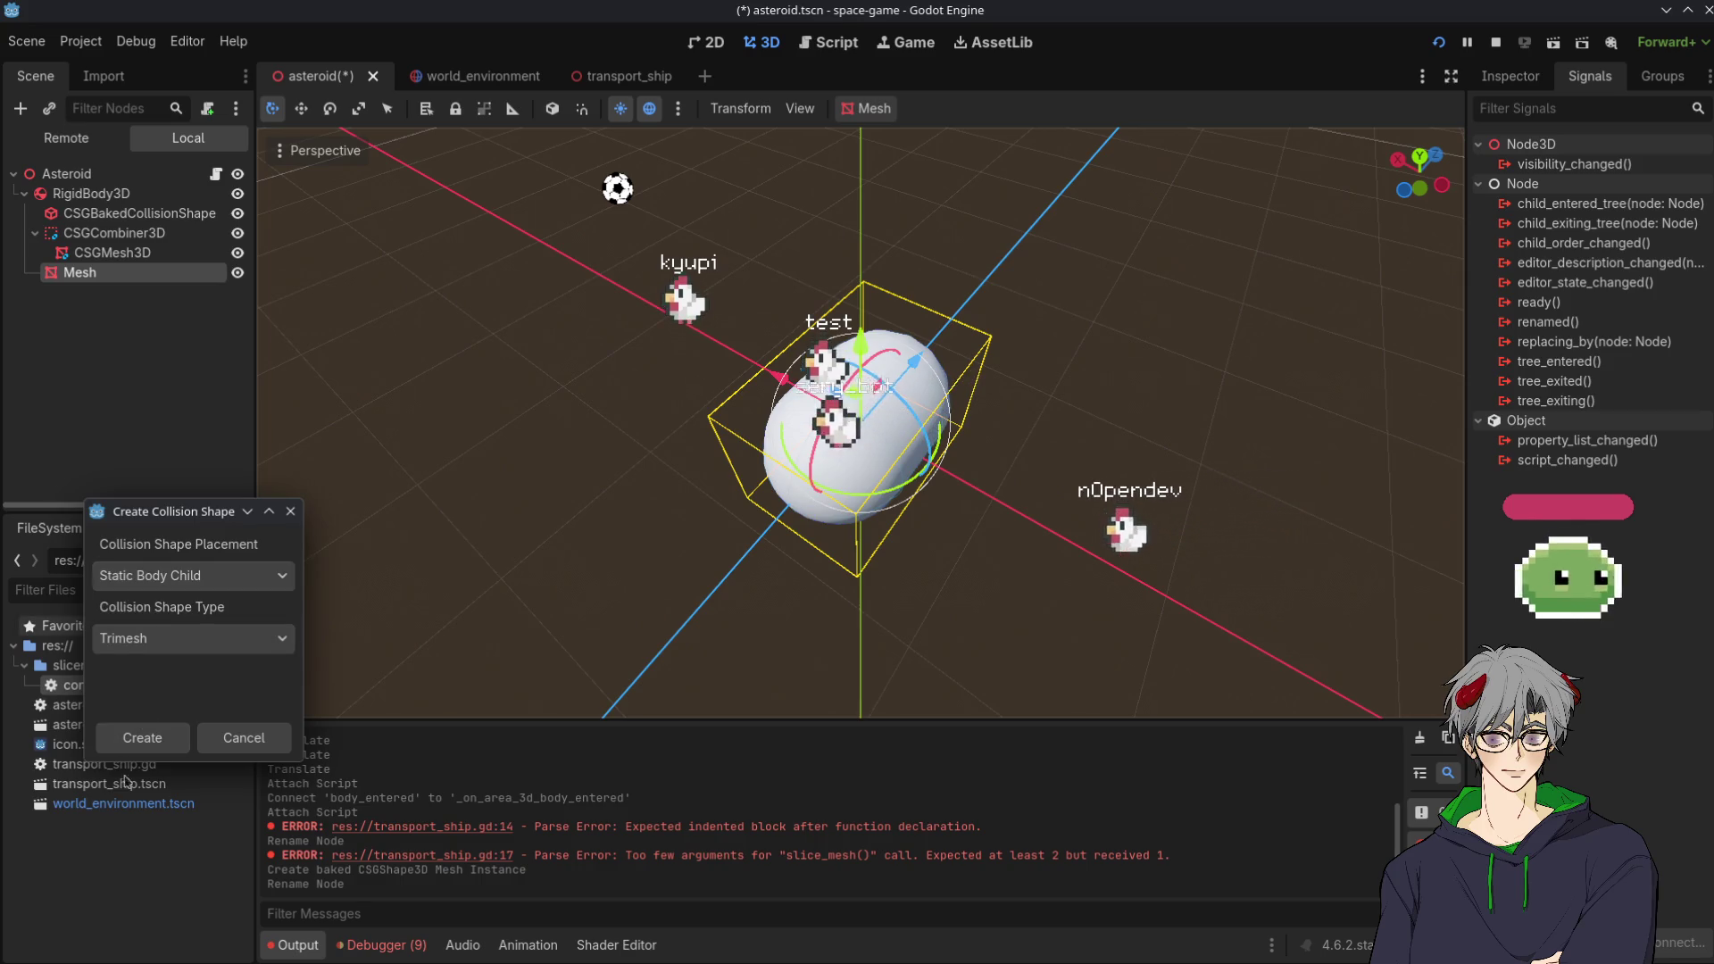
{"action": "left_click", "coordinate": [161, 575]}
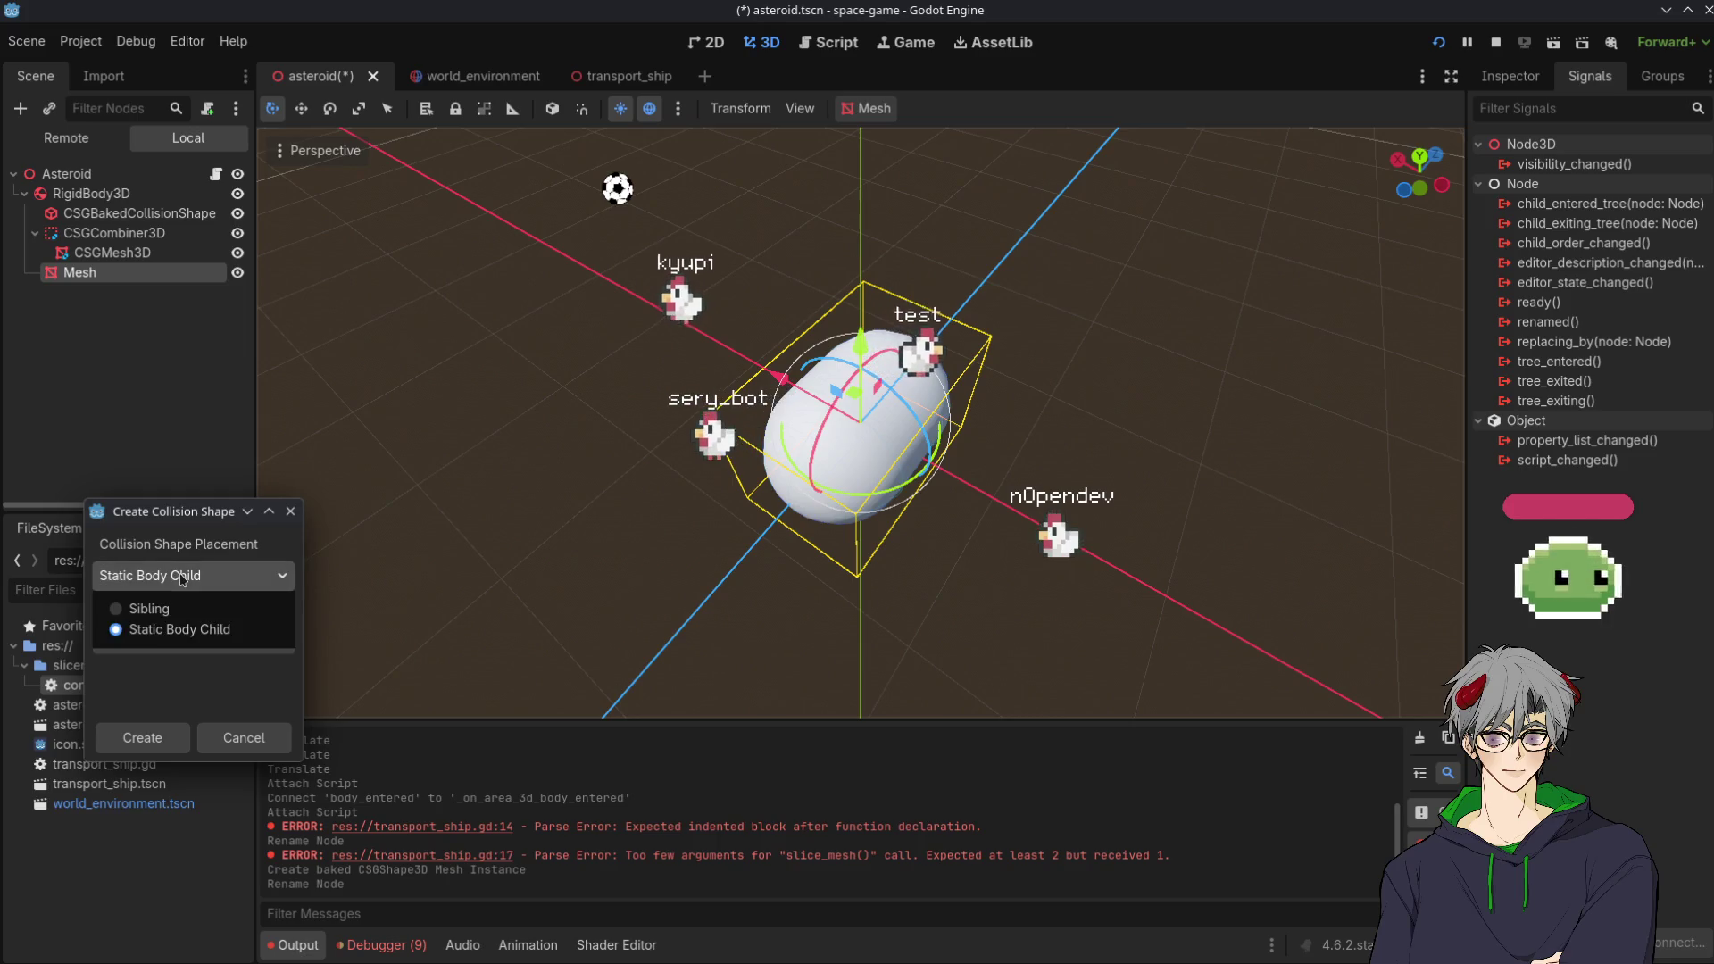
{"action": "left_click", "coordinate": [154, 623]}
{"action": "left_click", "coordinate": [178, 576]}
{"action": "left_click", "coordinate": [147, 609]}
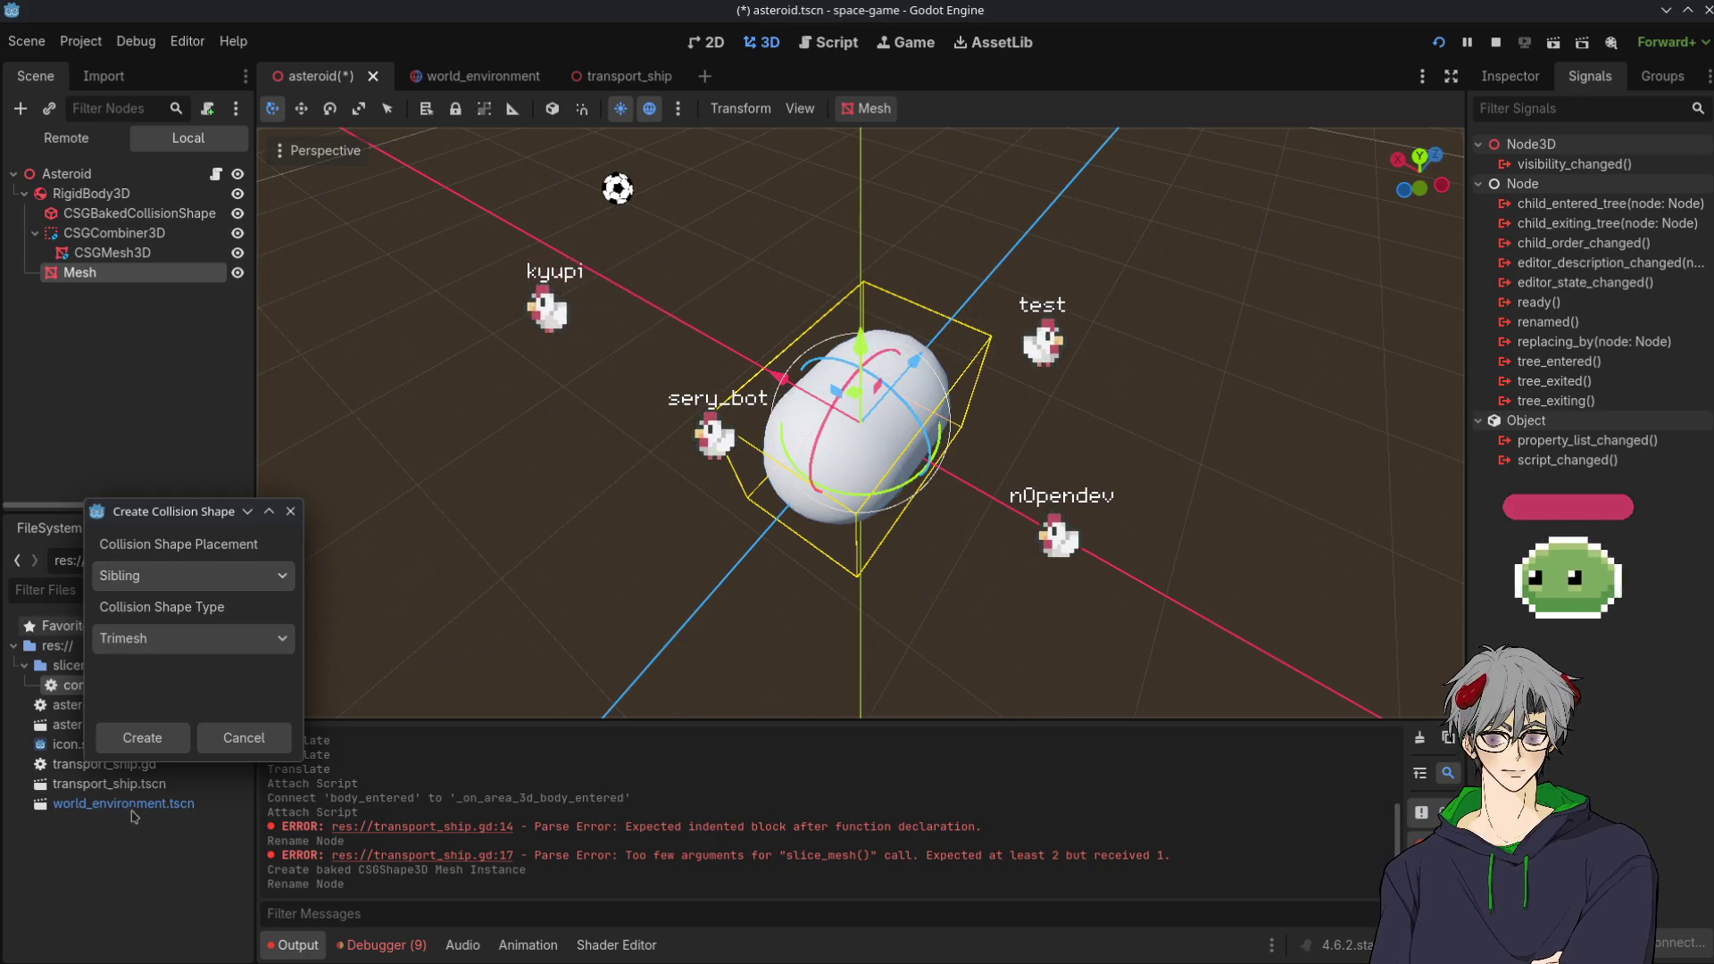
{"action": "left_click", "coordinate": [143, 737]}
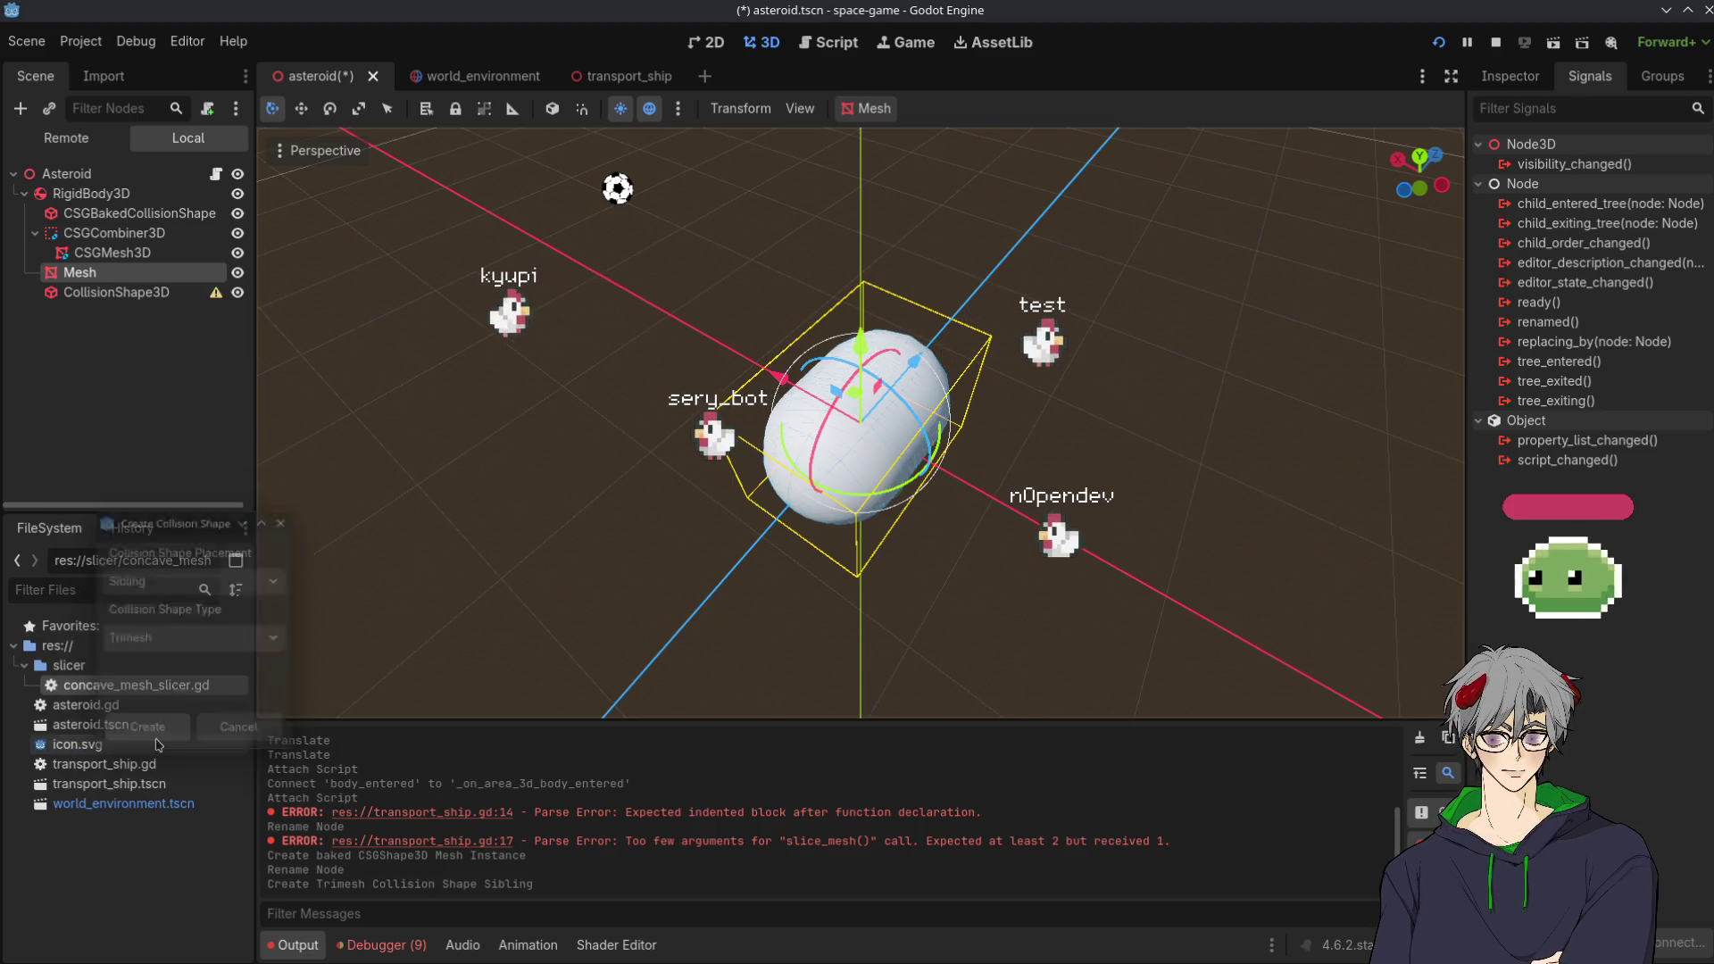
{"action": "left_click", "coordinate": [122, 295]}
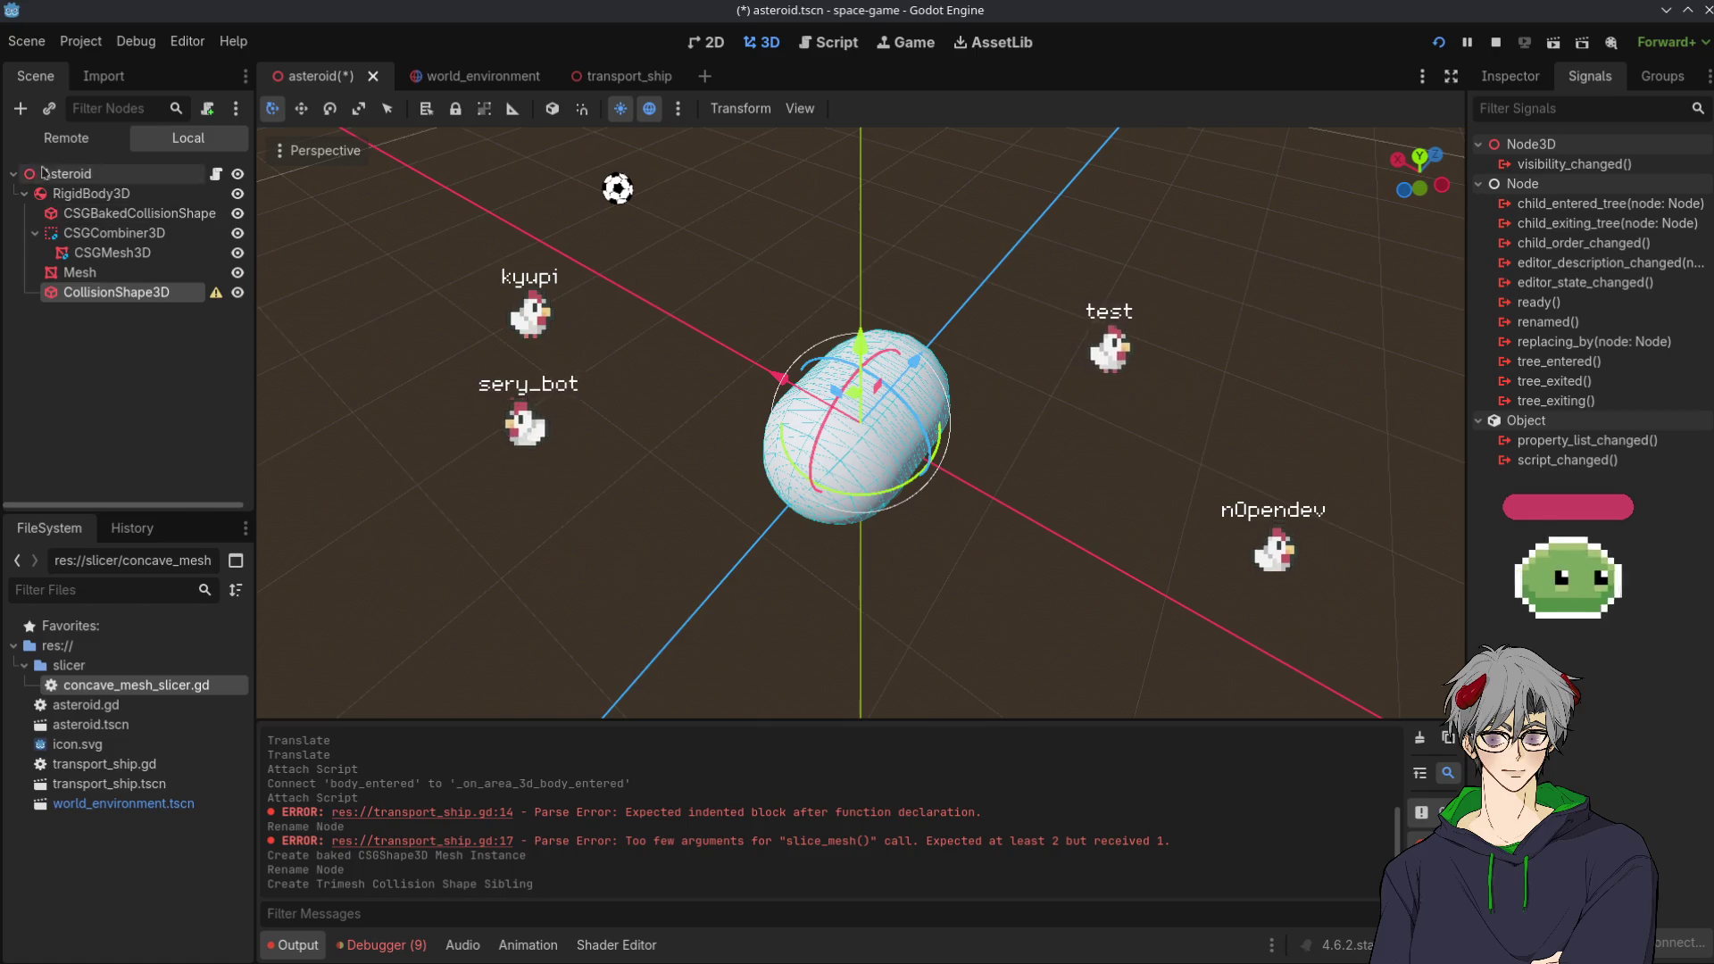
{"action": "right_click", "coordinate": [93, 195]}
{"action": "left_click", "coordinate": [166, 209]}
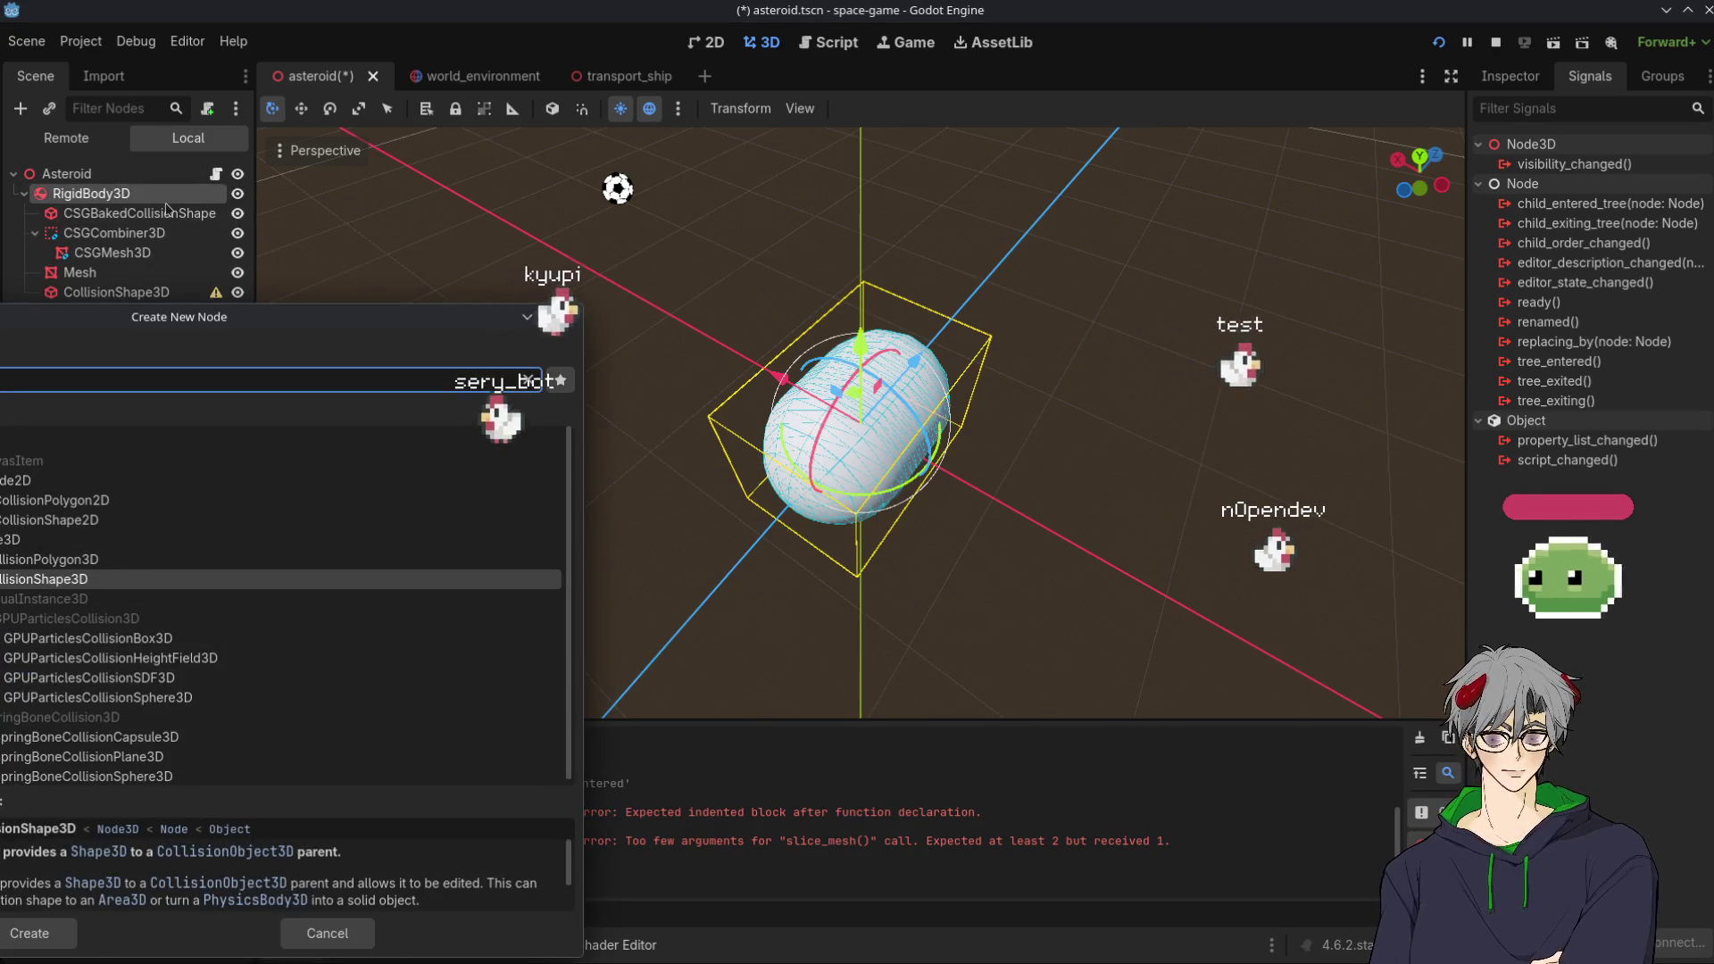
{"action": "key", "text": "Return"}
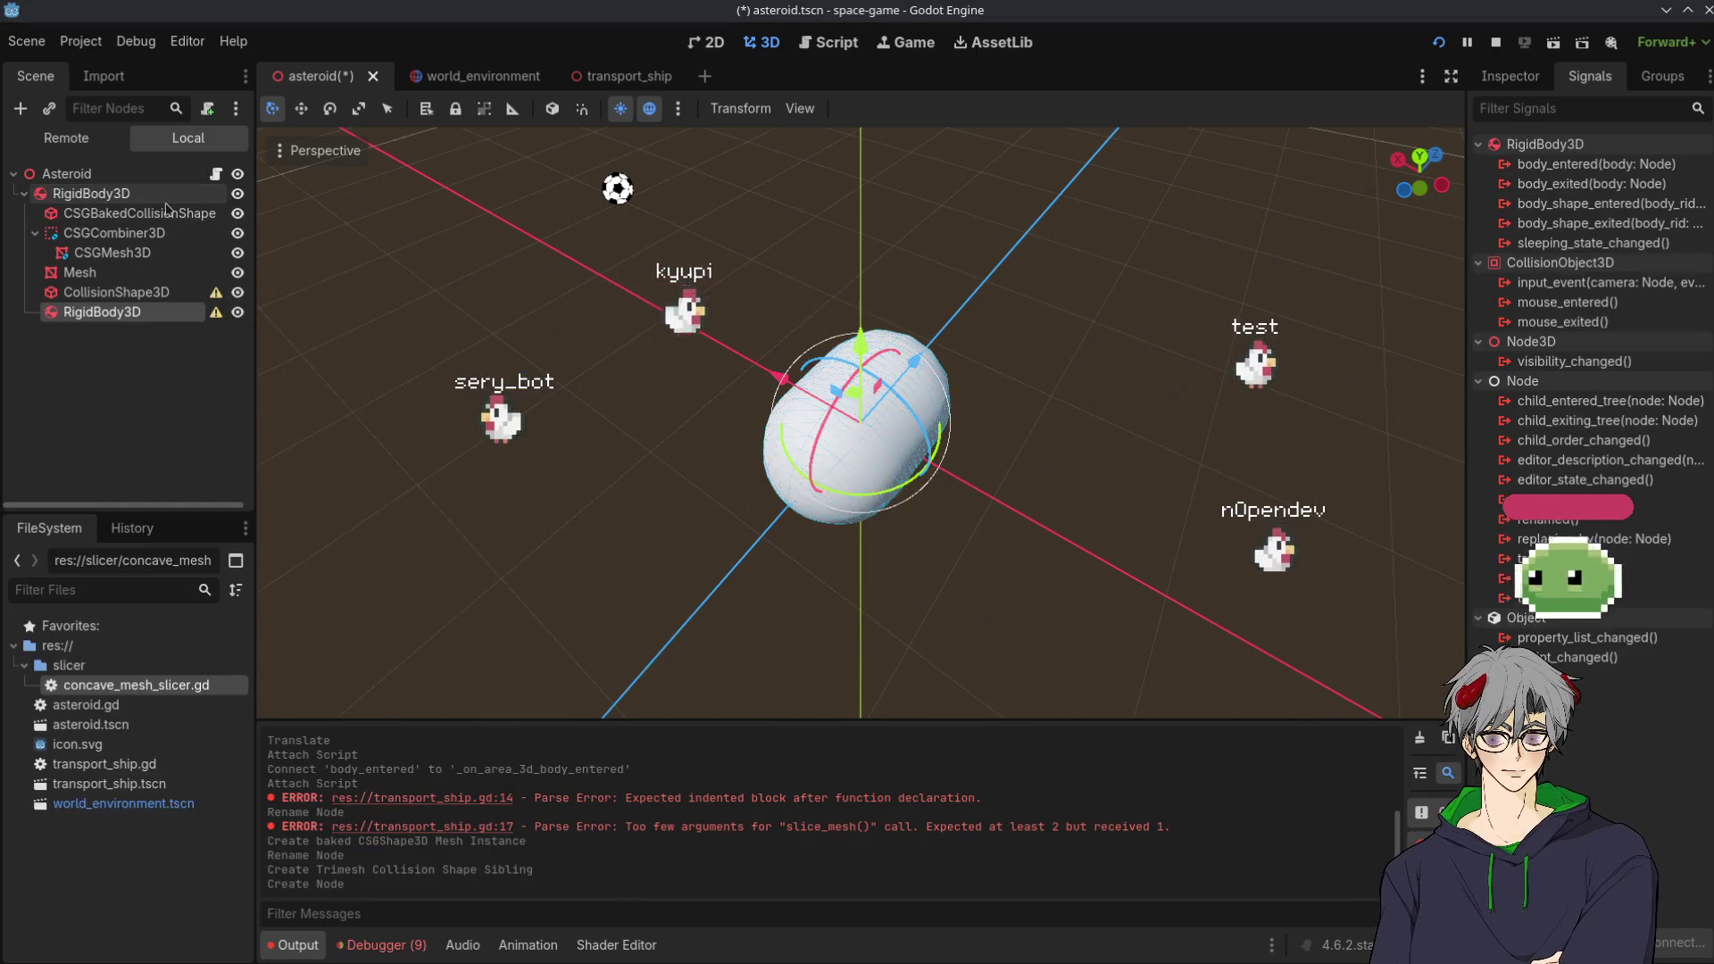
{"action": "left_click_drag", "start_coordinate": [124, 296], "coordinate": [127, 314]}
{"action": "left_click", "coordinate": [108, 293]}
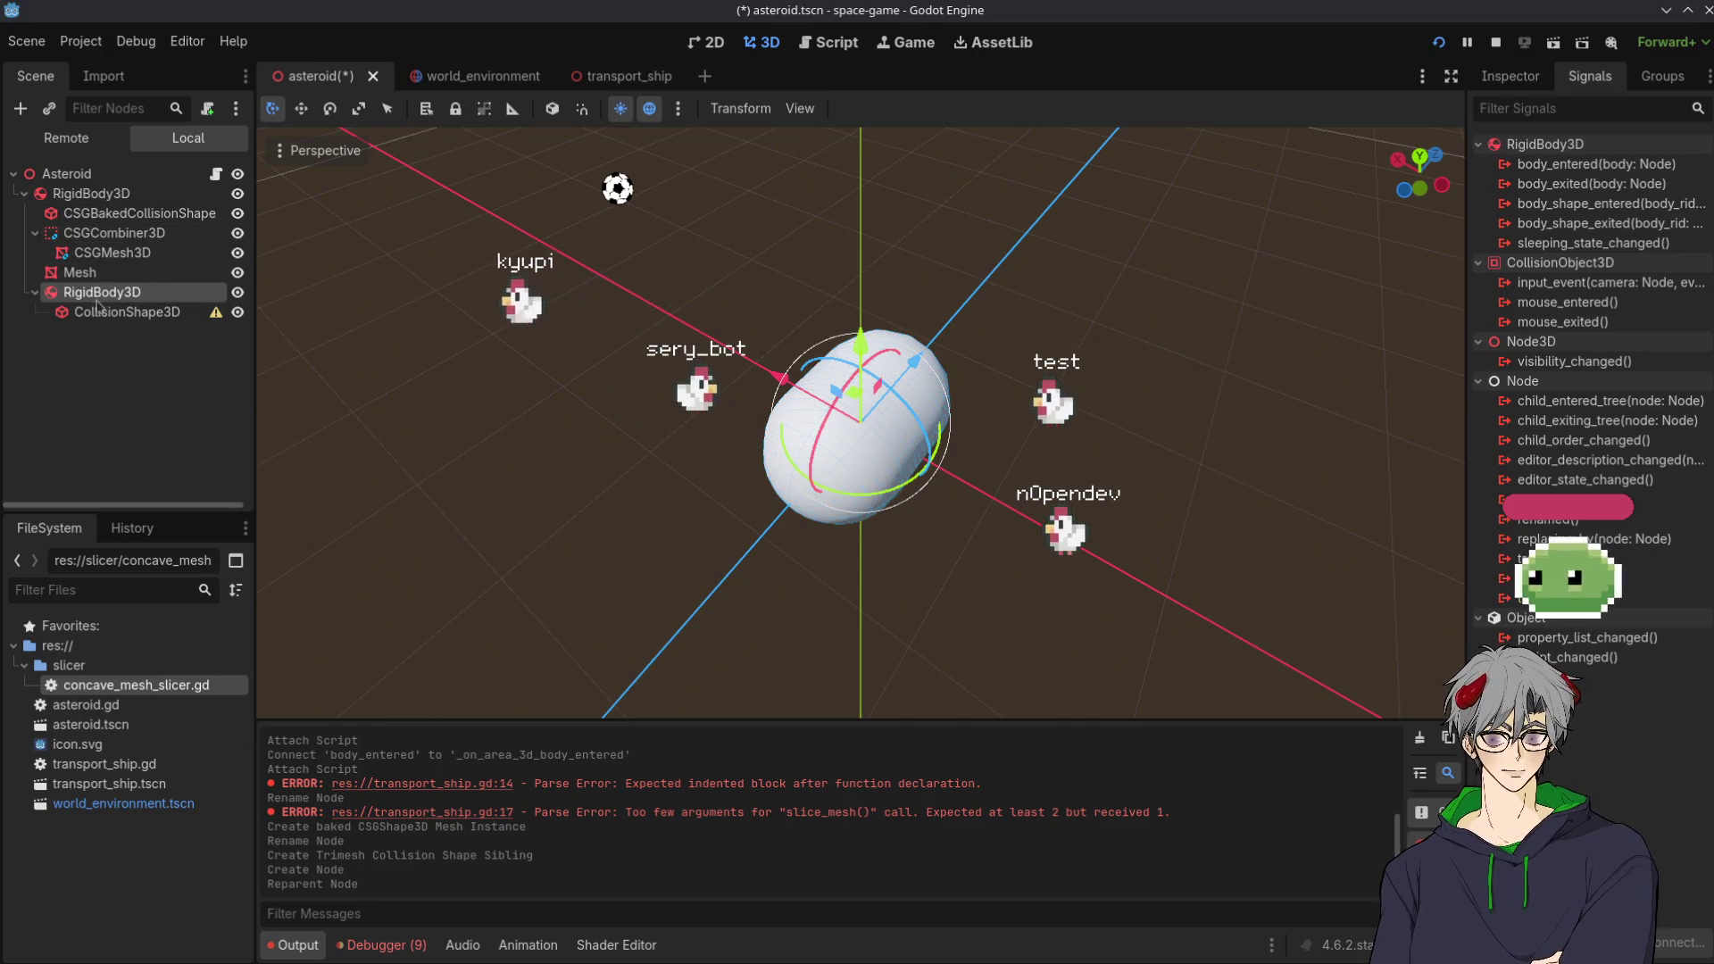
{"action": "left_click", "coordinate": [125, 313]}
{"action": "left_click_drag", "start_coordinate": [96, 296], "coordinate": [116, 301]}
{"action": "key", "text": "Delete"}
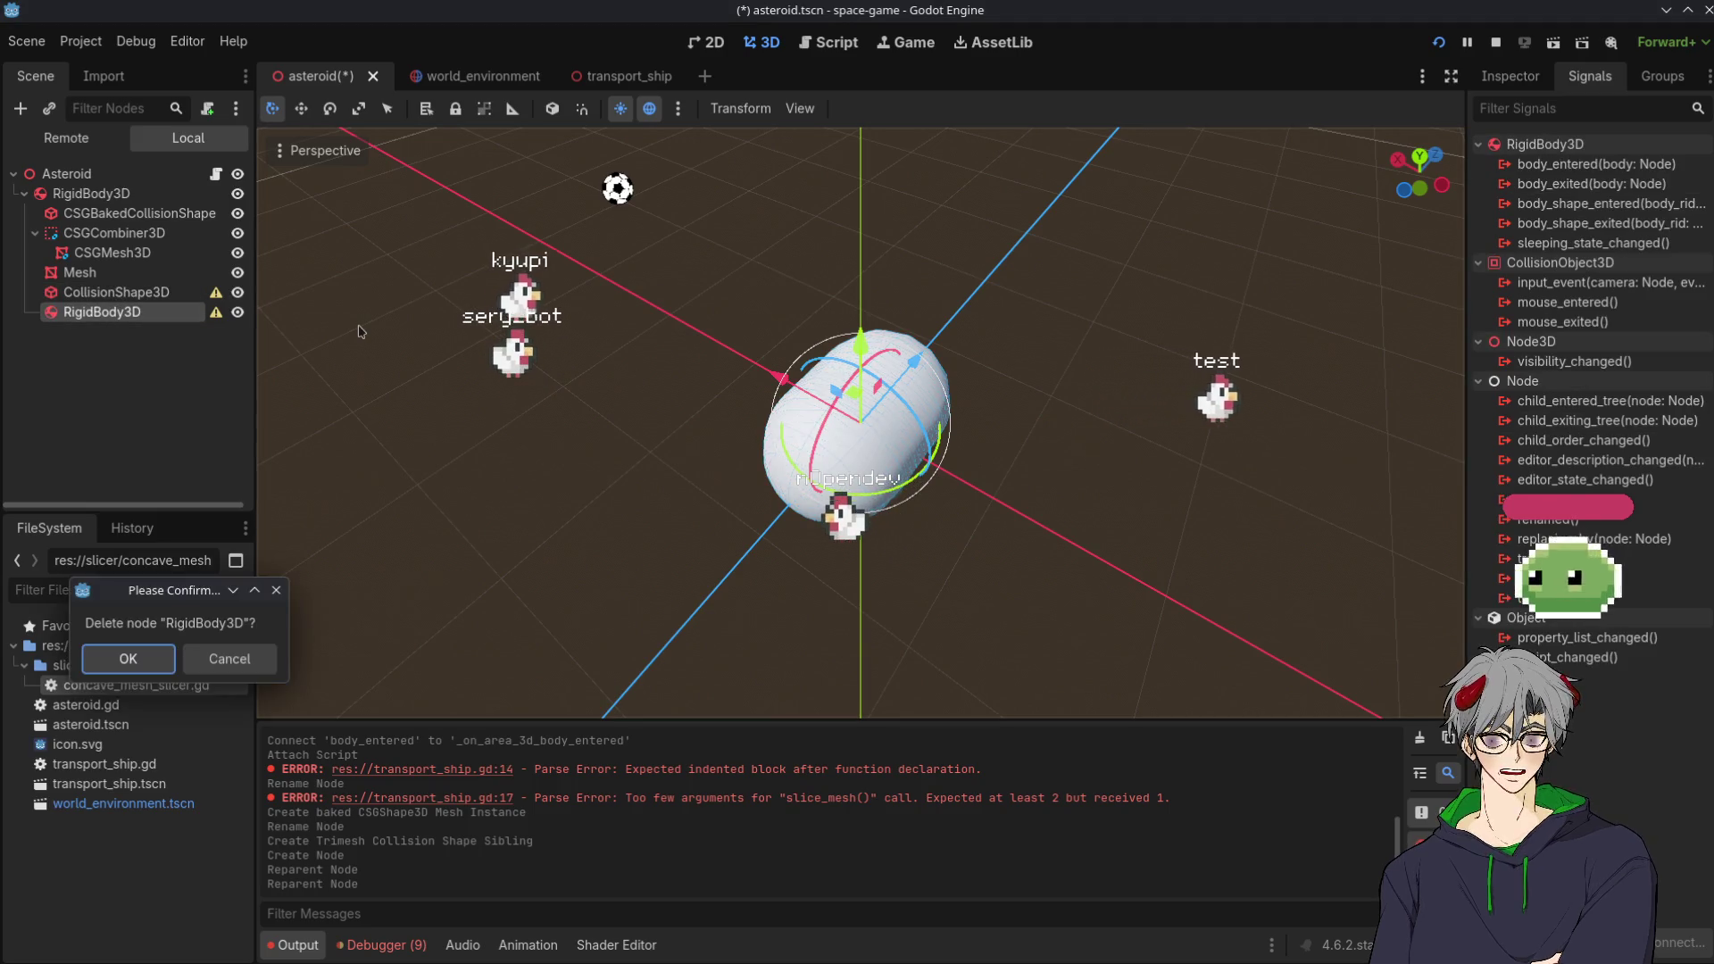
{"action": "key", "text": "Return"}
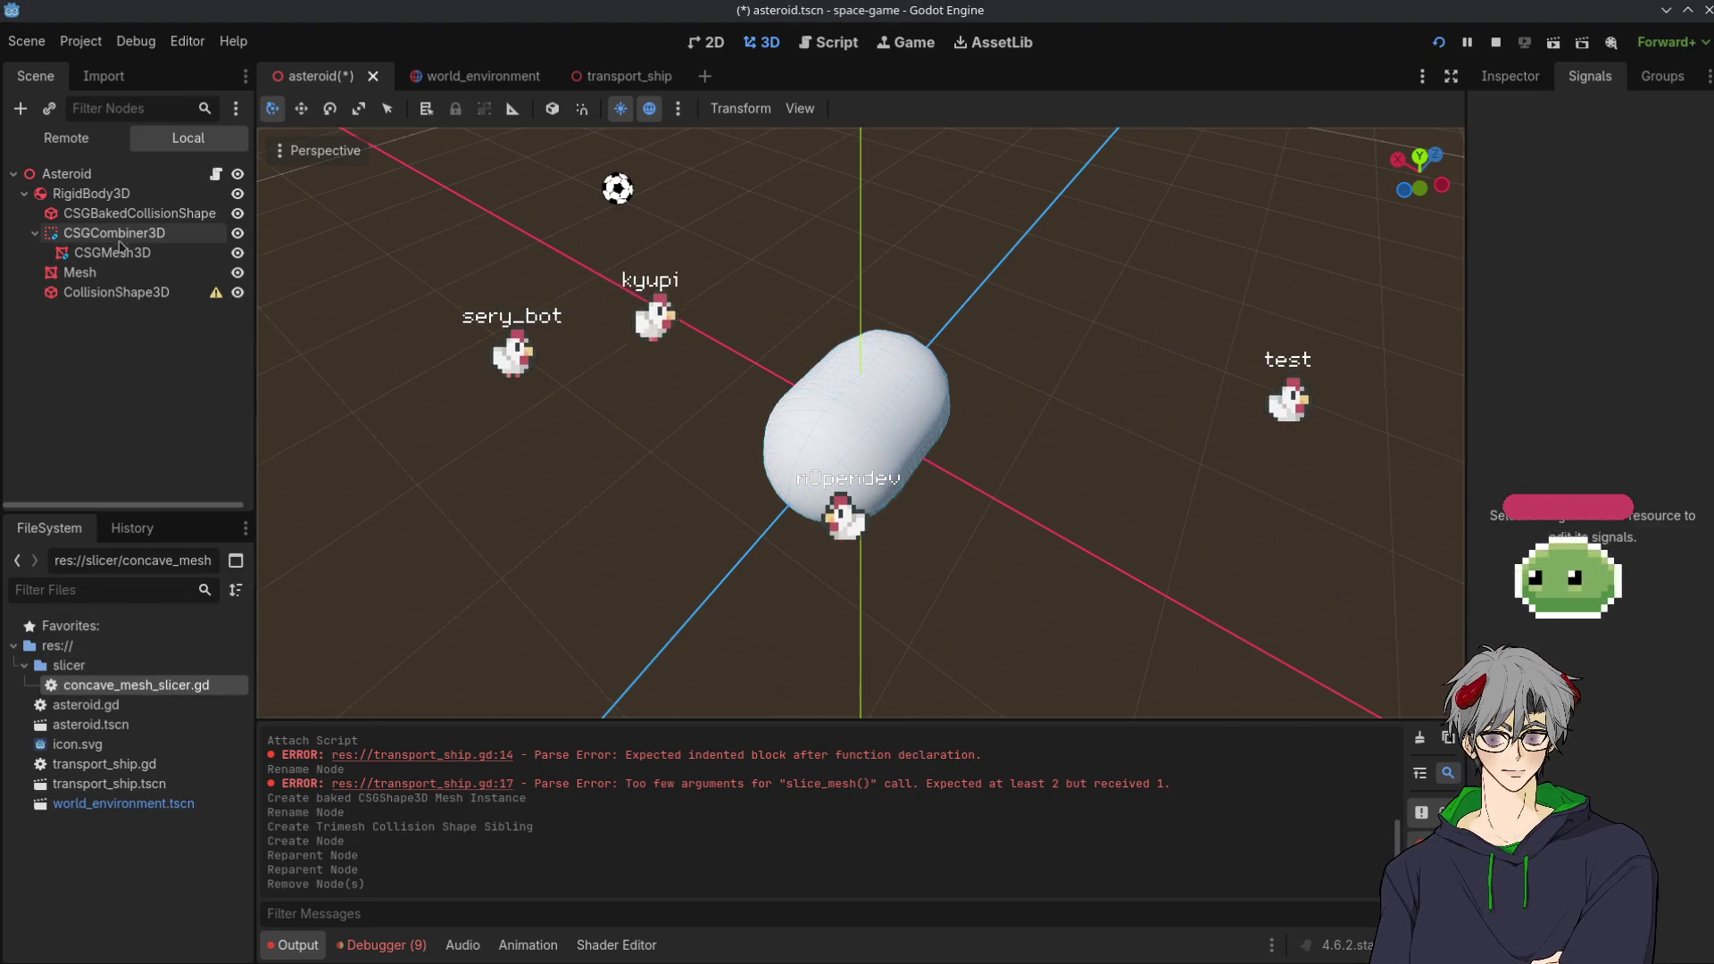
Select the CSGBakedCollisionShape node and delete it
{"action": "left_click", "coordinate": [98, 272]}
{"action": "left_click", "coordinate": [130, 213]}
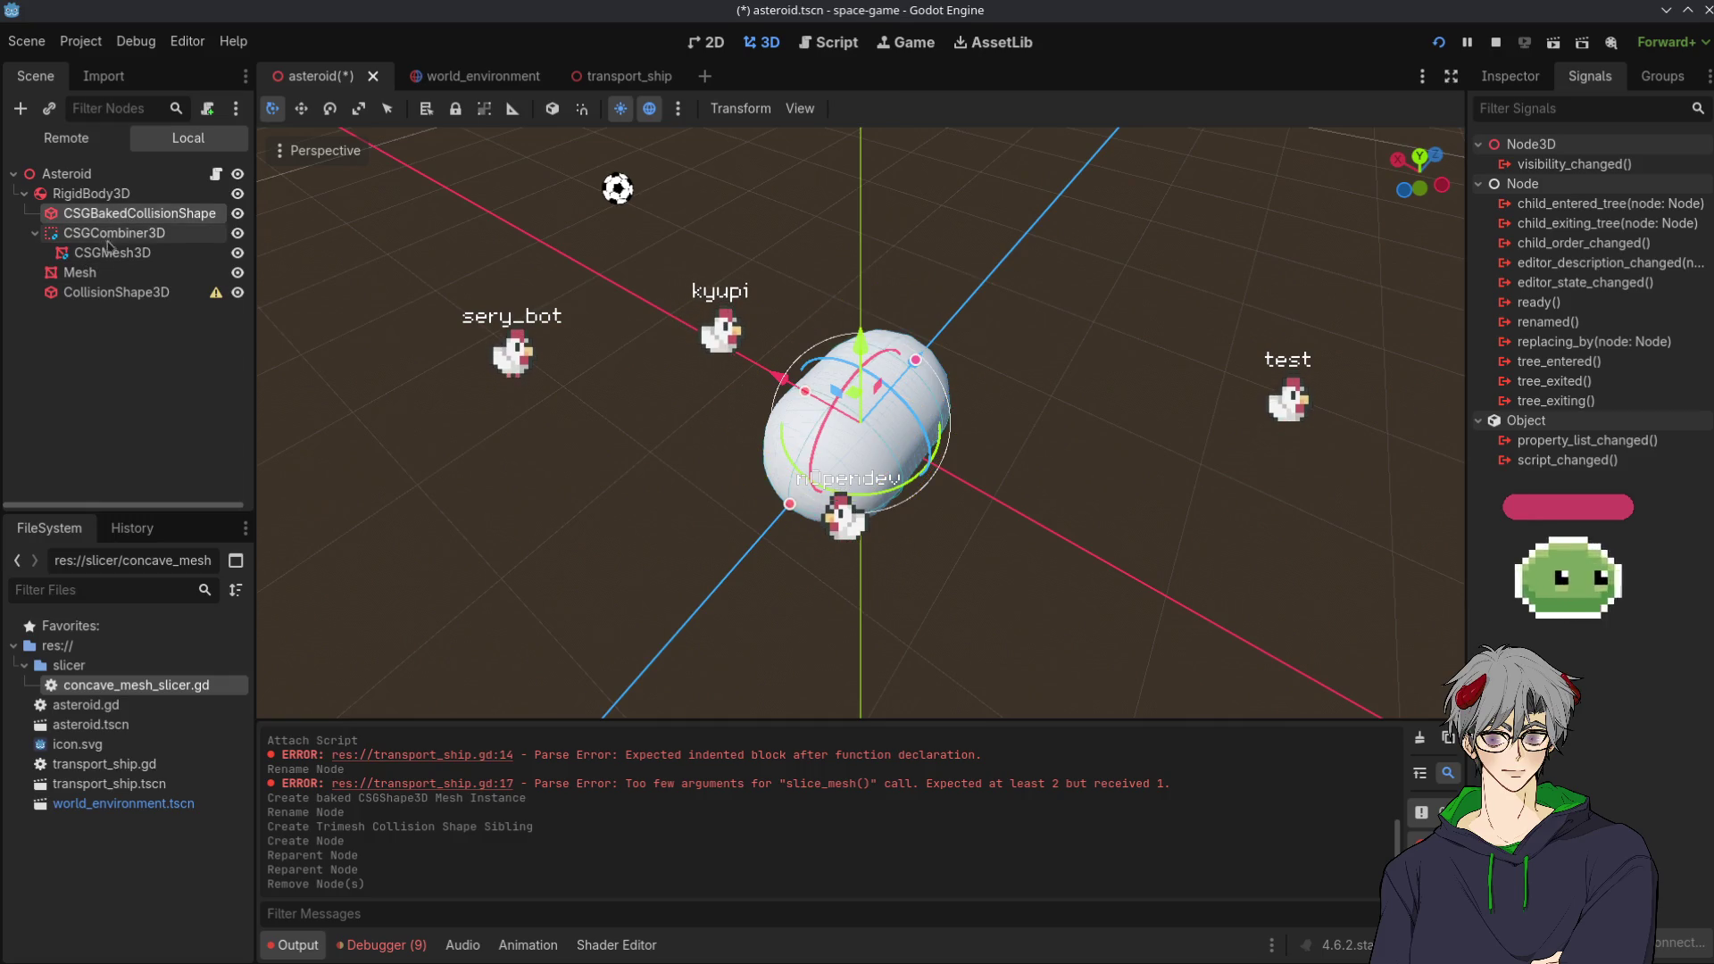
{"action": "left_click", "coordinate": [134, 232]}
{"action": "left_click", "coordinate": [139, 217]}
{"action": "key", "text": "Delete"}
{"action": "key", "text": "Return"}
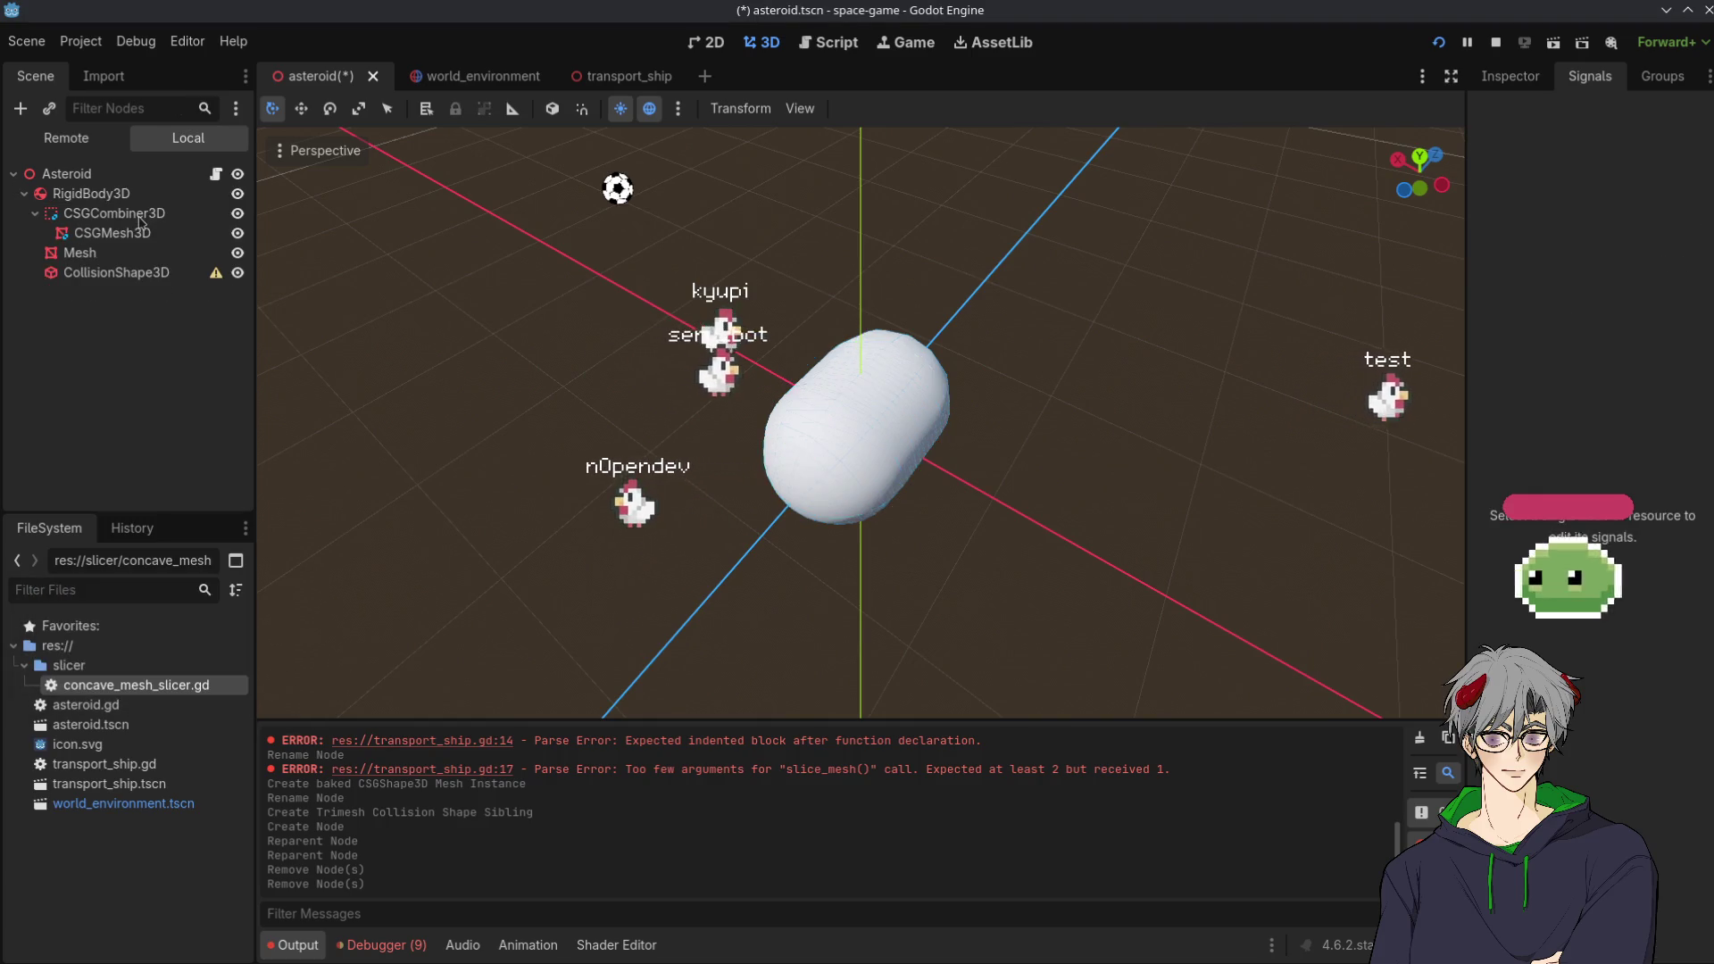
{"action": "mouse_move", "coordinate": [220, 279]}
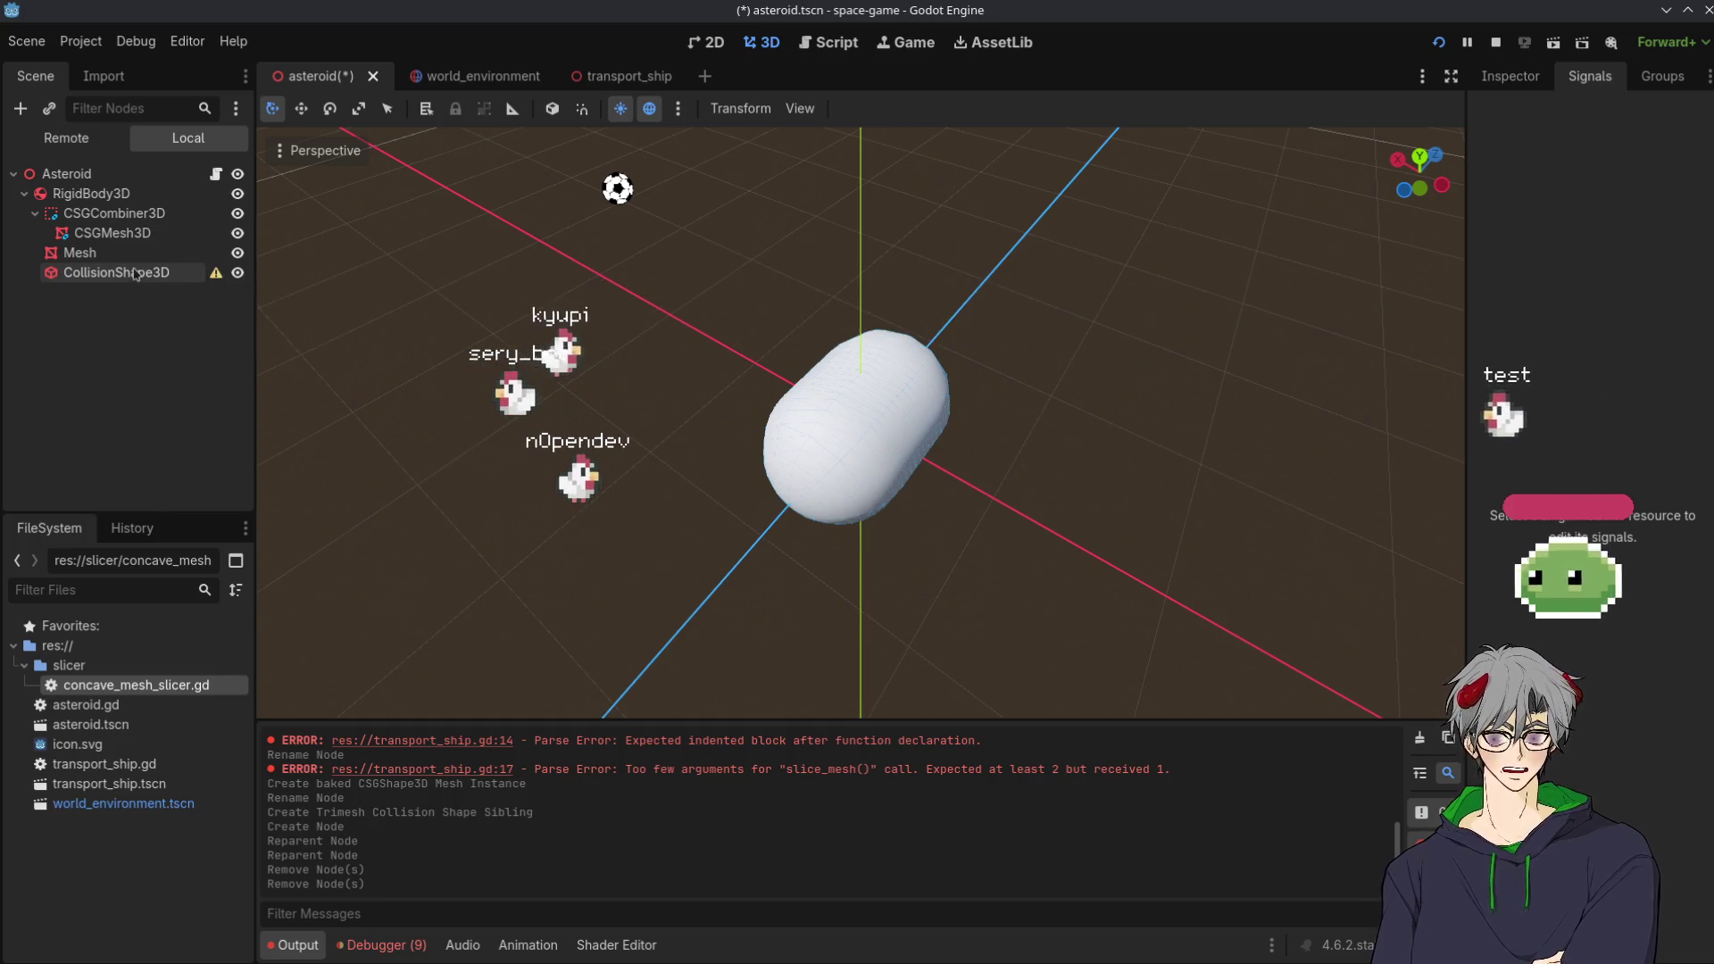
{"action": "left_click", "coordinate": [170, 273]}
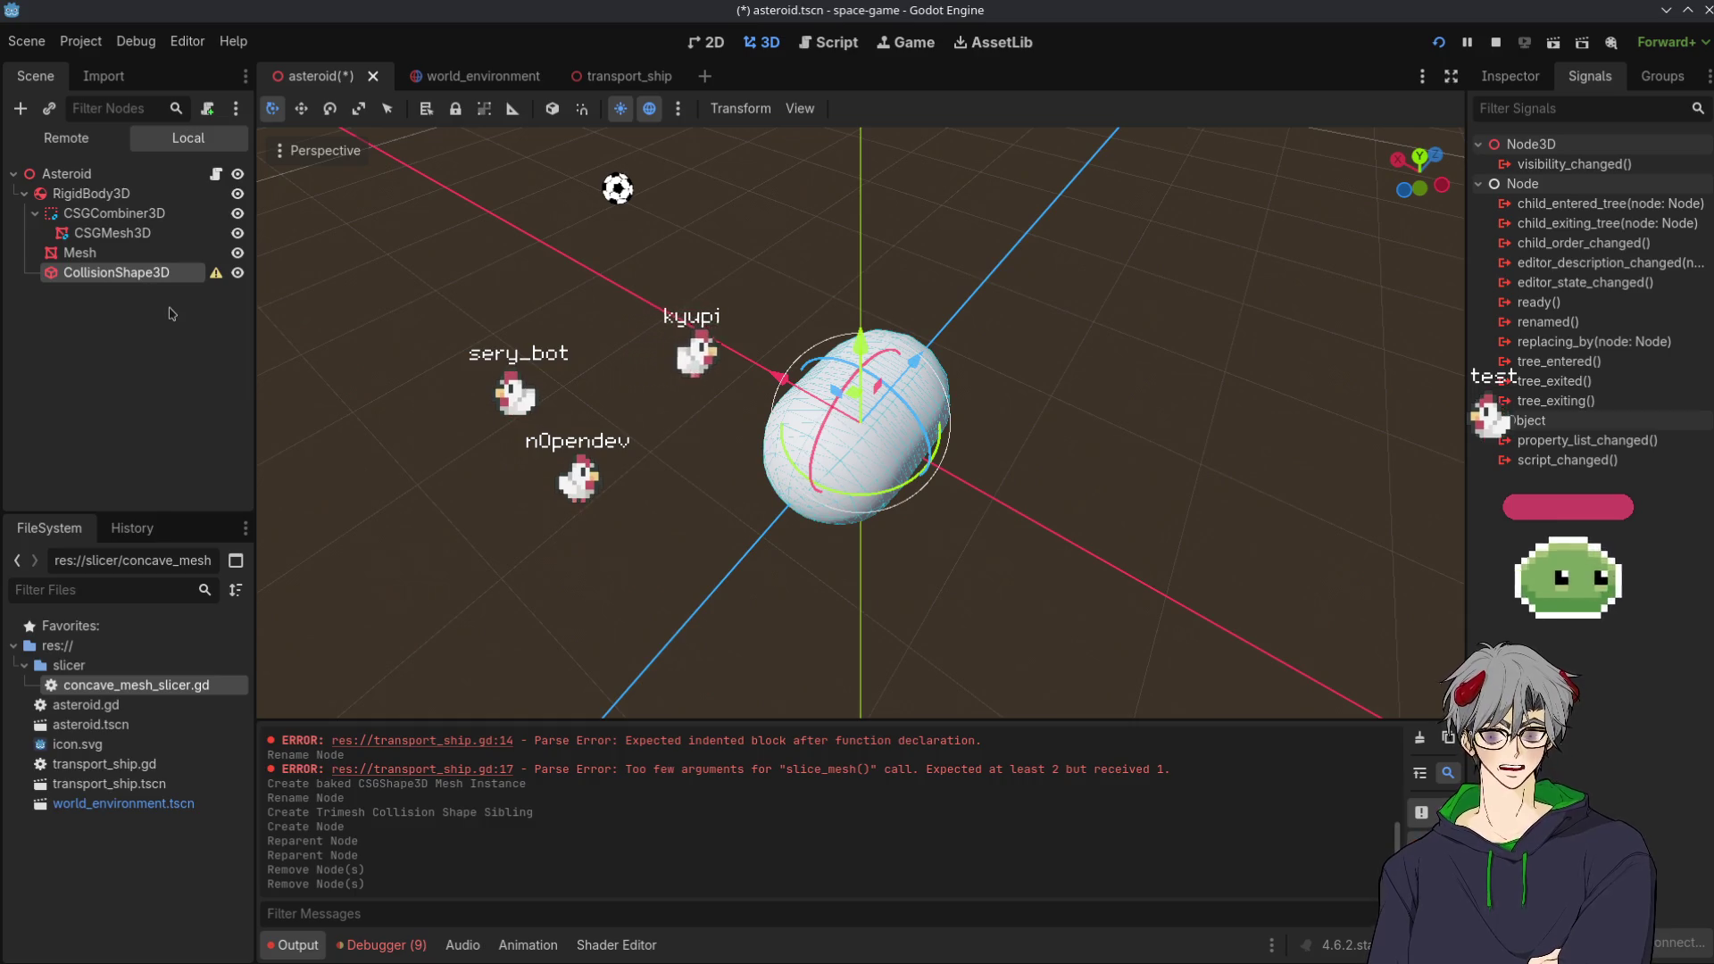
Undo the removal, then reselect CSGBakedCollisionShape and delete it again
{"action": "key", "text": "ctrl+z"}
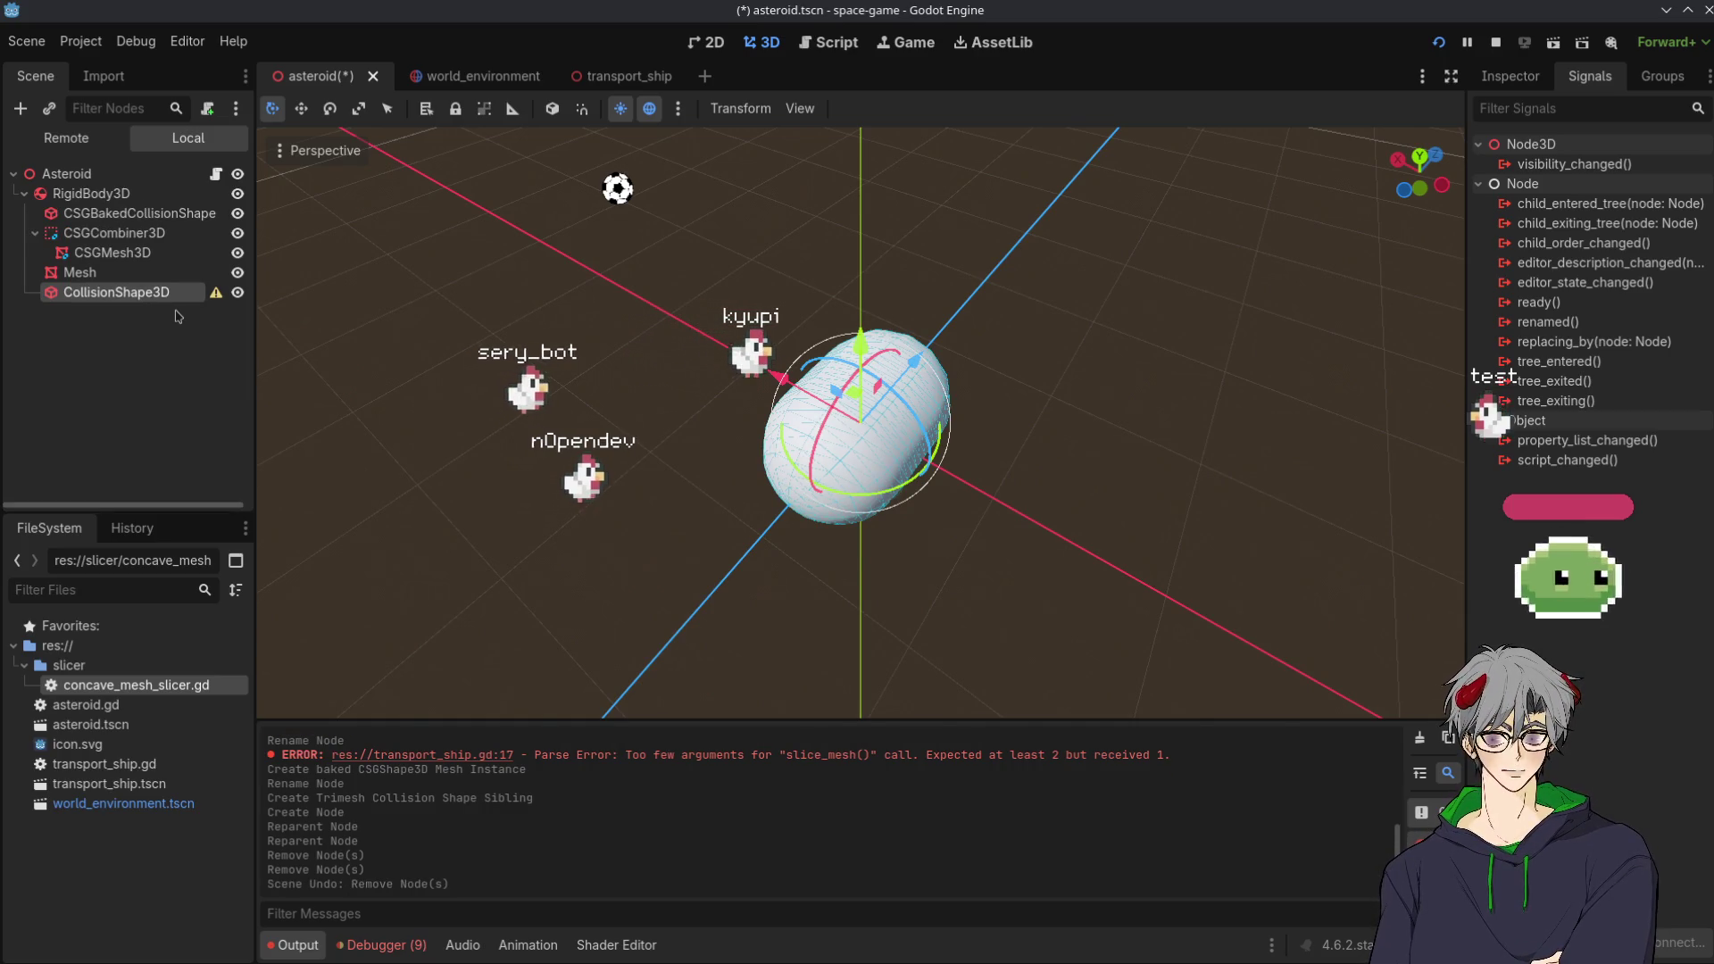
{"action": "left_click", "coordinate": [170, 214]}
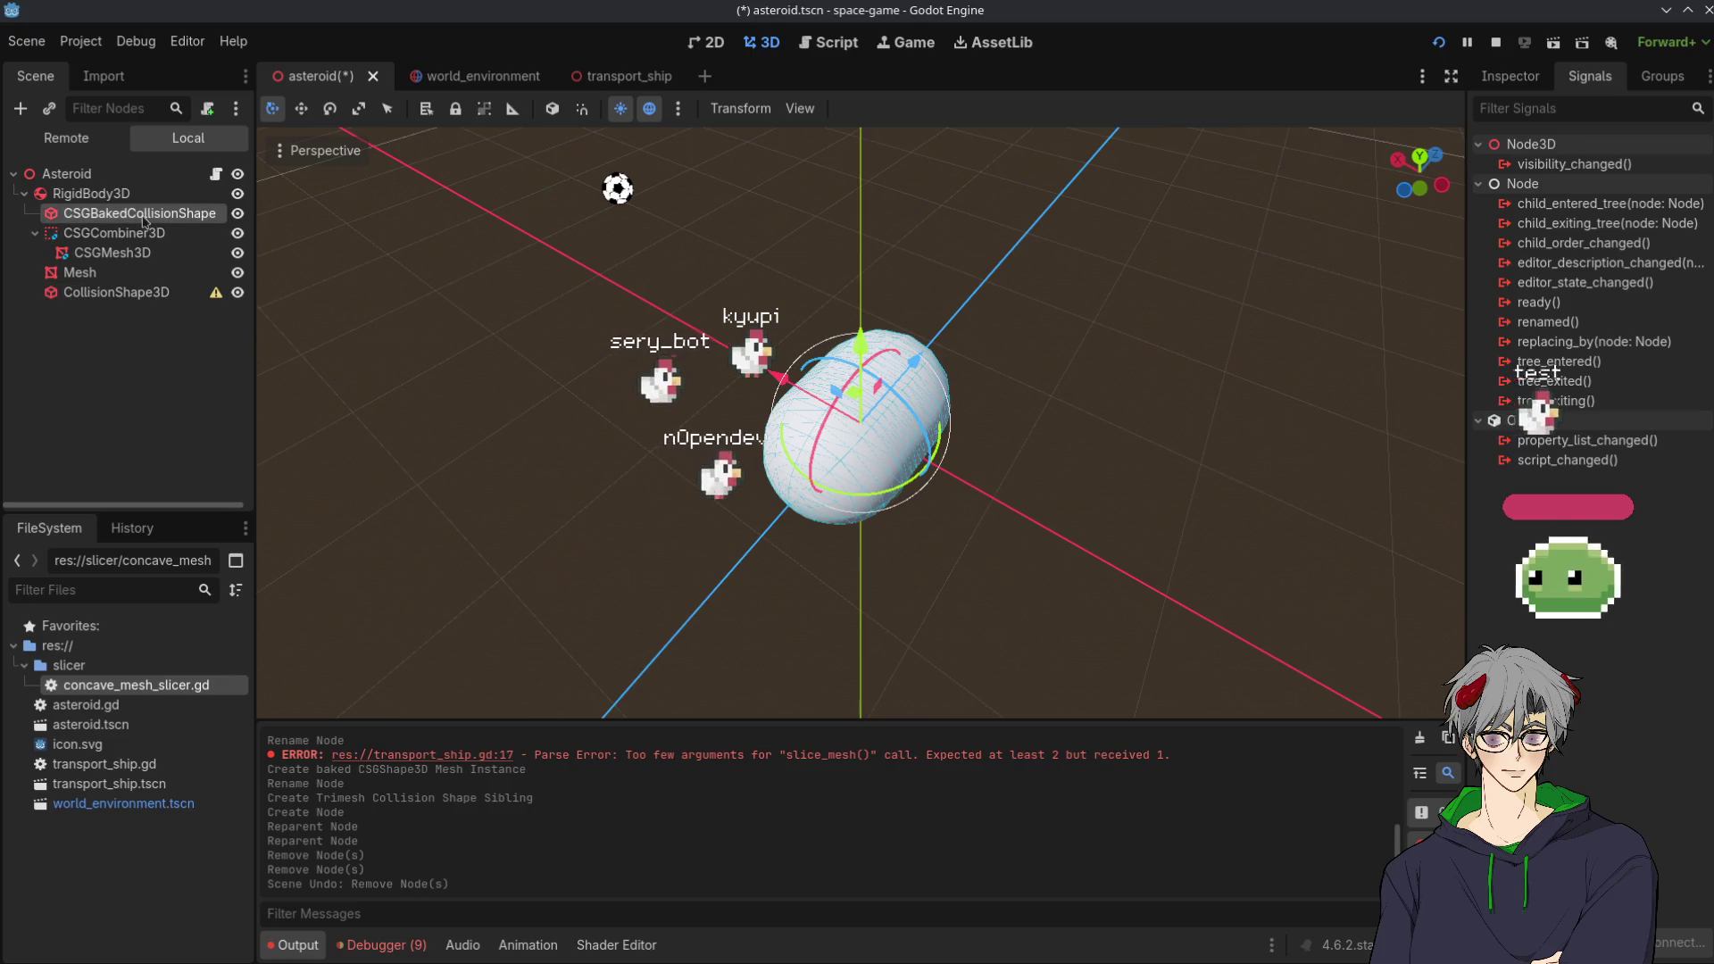
{"action": "key", "text": "F2"}
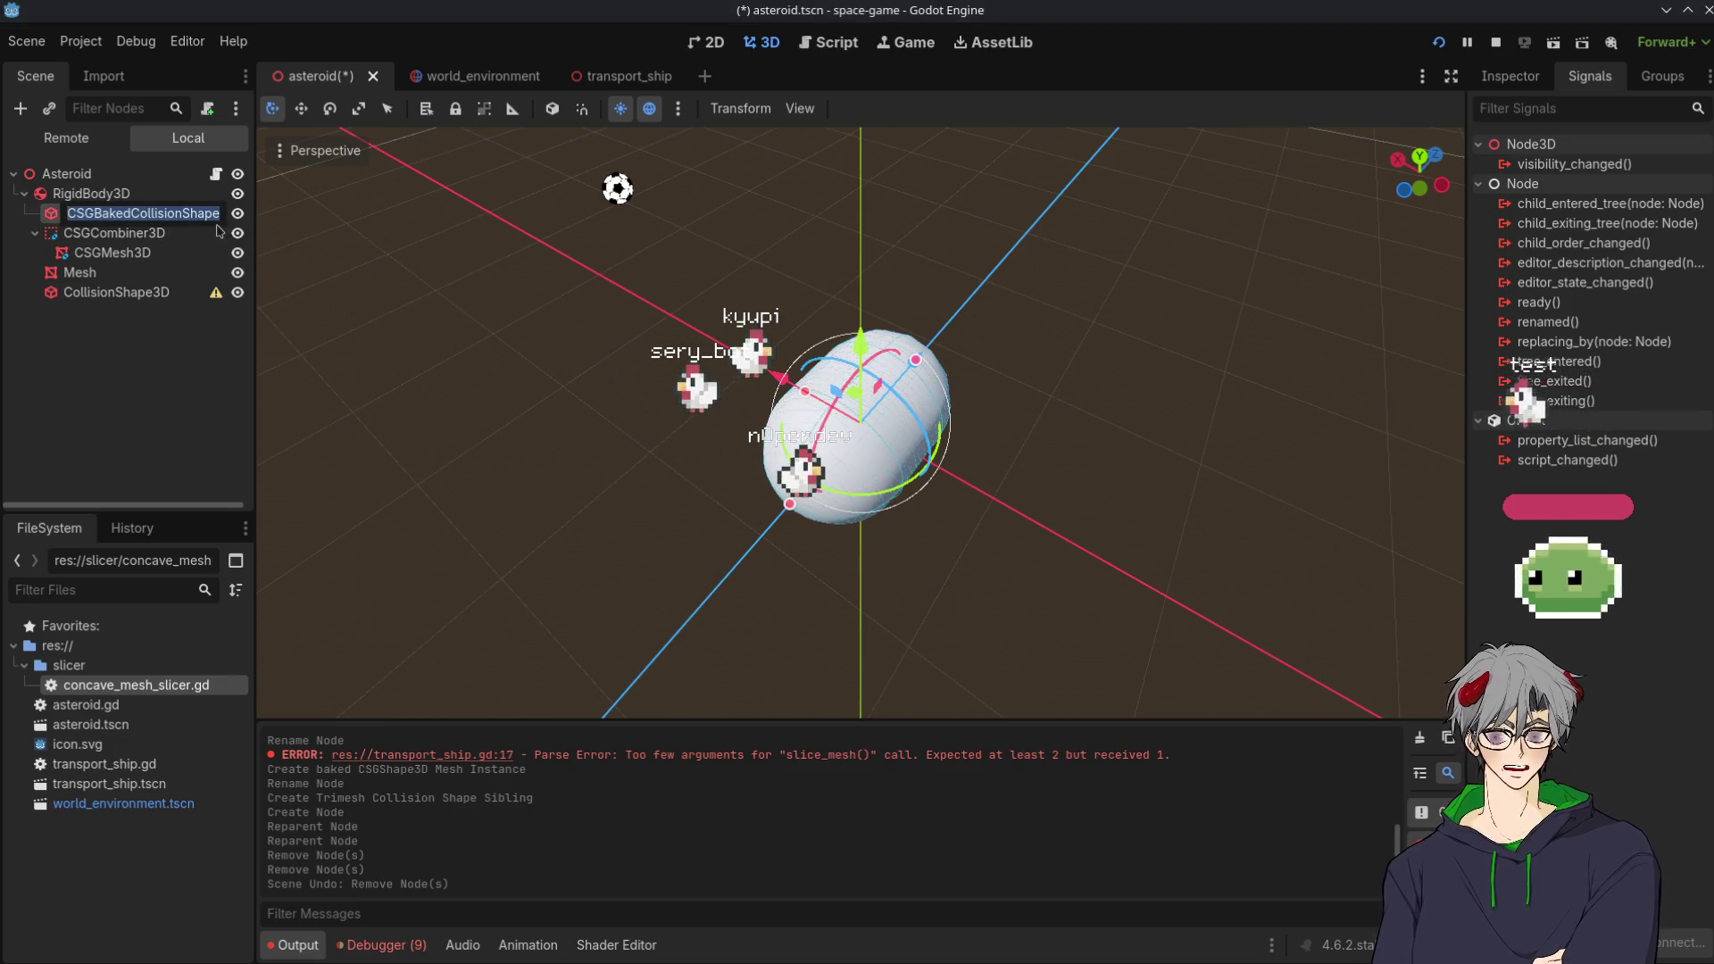
{"action": "key", "text": "Delete"}
{"action": "key", "text": "Return"}
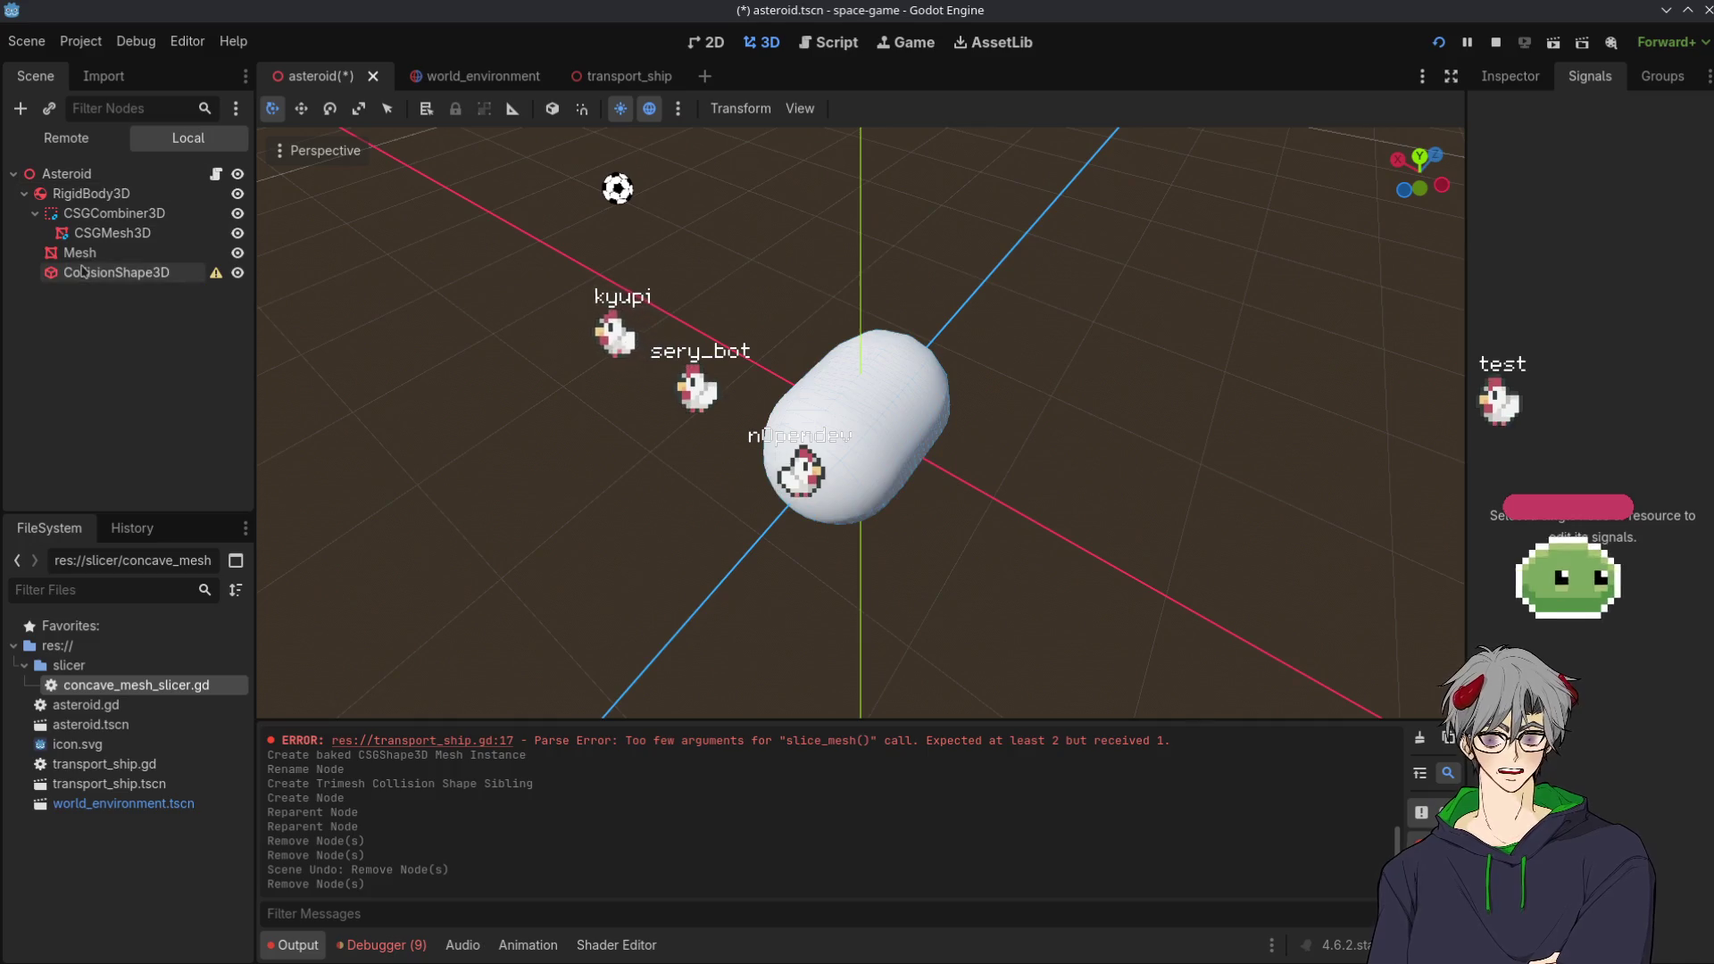
Switch between Mesh and CollisionShape3D to compare the mesh with its collision shape
{"action": "left_click", "coordinate": [116, 272]}
{"action": "left_click", "coordinate": [99, 256]}
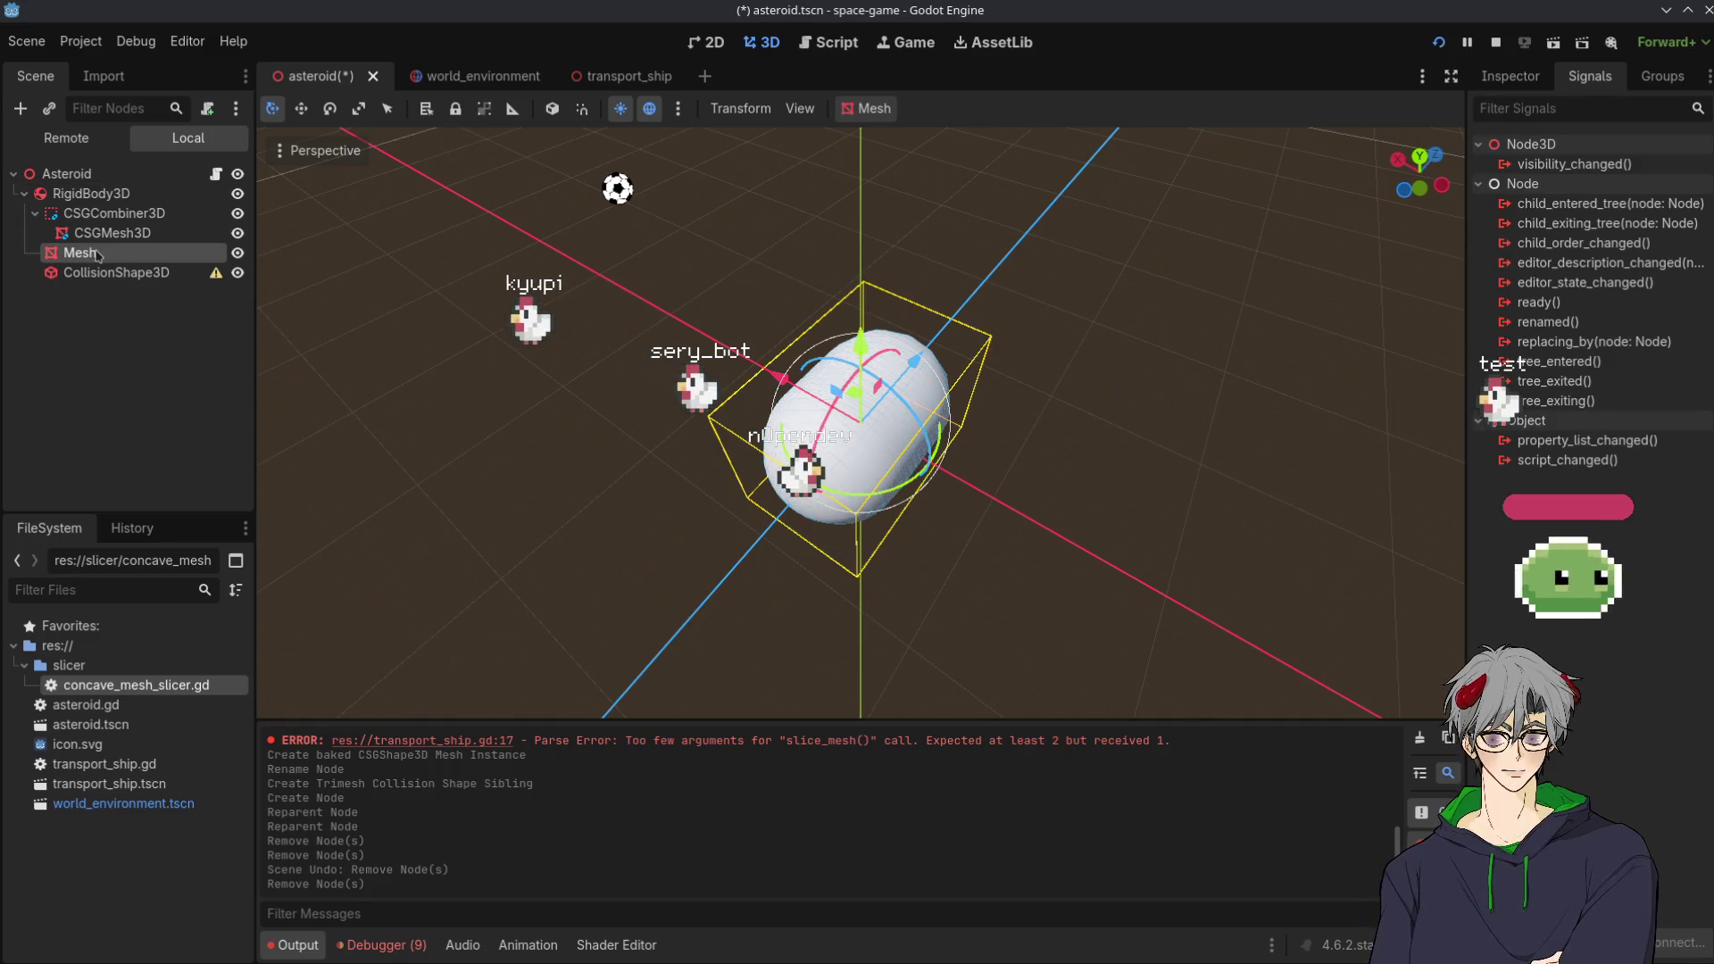
{"action": "left_click", "coordinate": [116, 272]}
{"action": "left_click", "coordinate": [136, 255]}
{"action": "left_click", "coordinate": [157, 275]}
{"action": "left_click", "coordinate": [144, 253]}
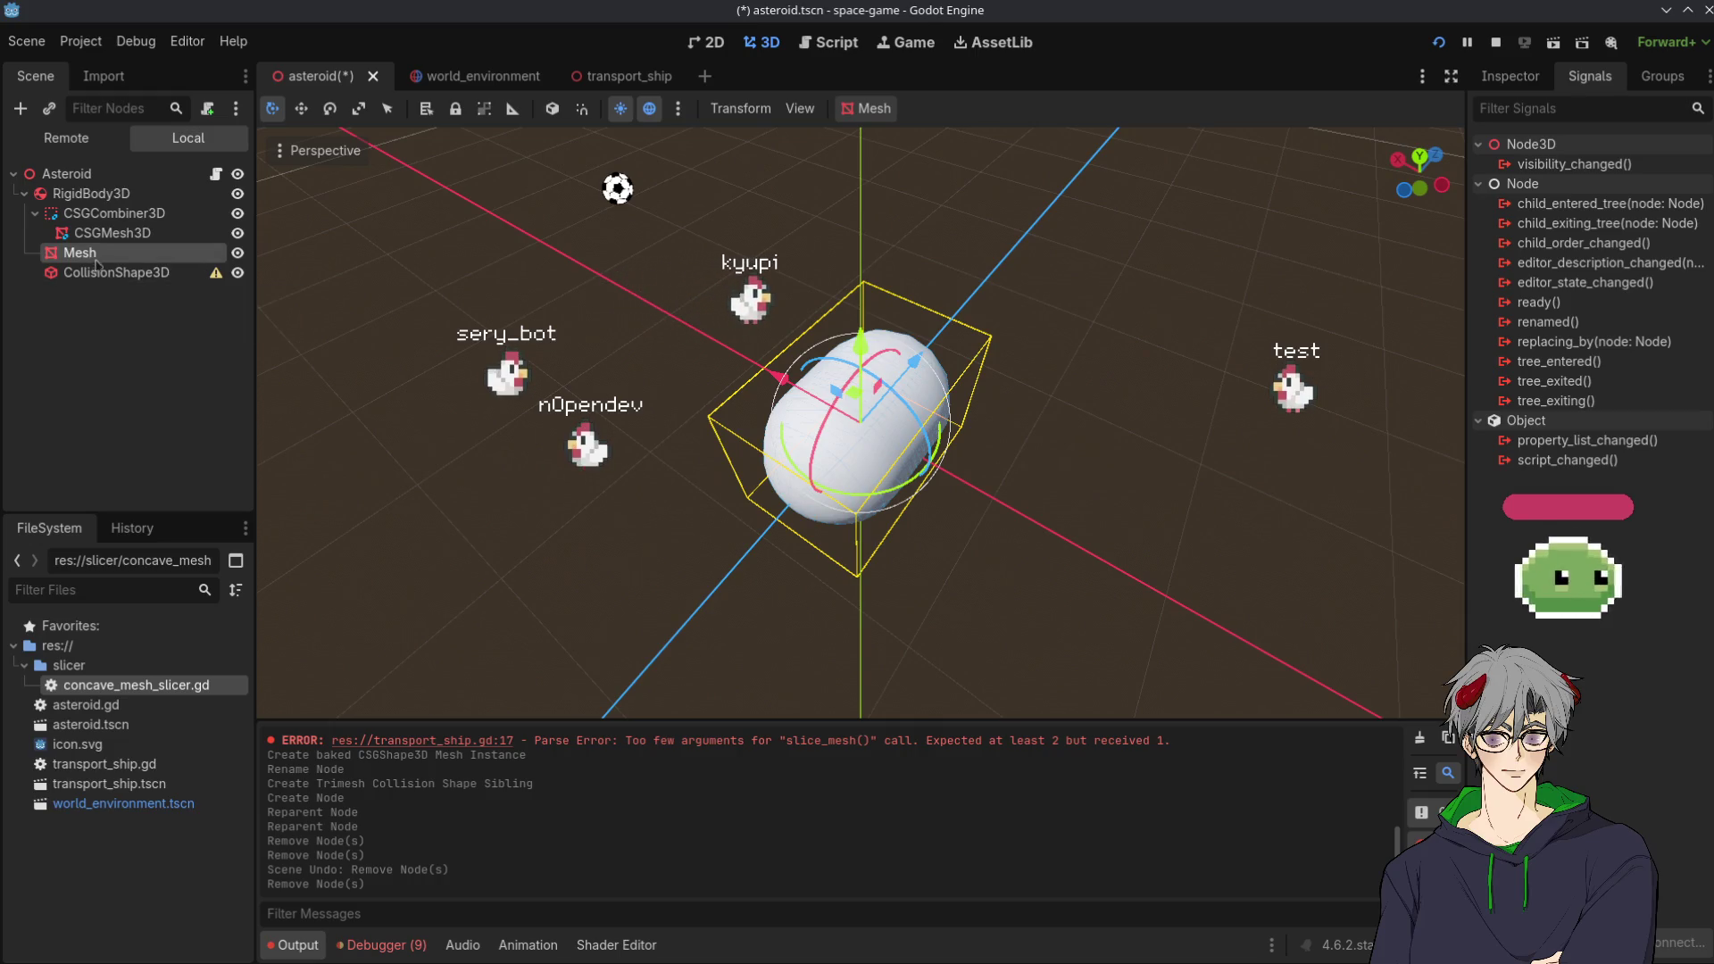
{"action": "left_click", "coordinate": [89, 194]}
{"action": "left_click", "coordinate": [116, 272]}
{"action": "left_click", "coordinate": [107, 253]}
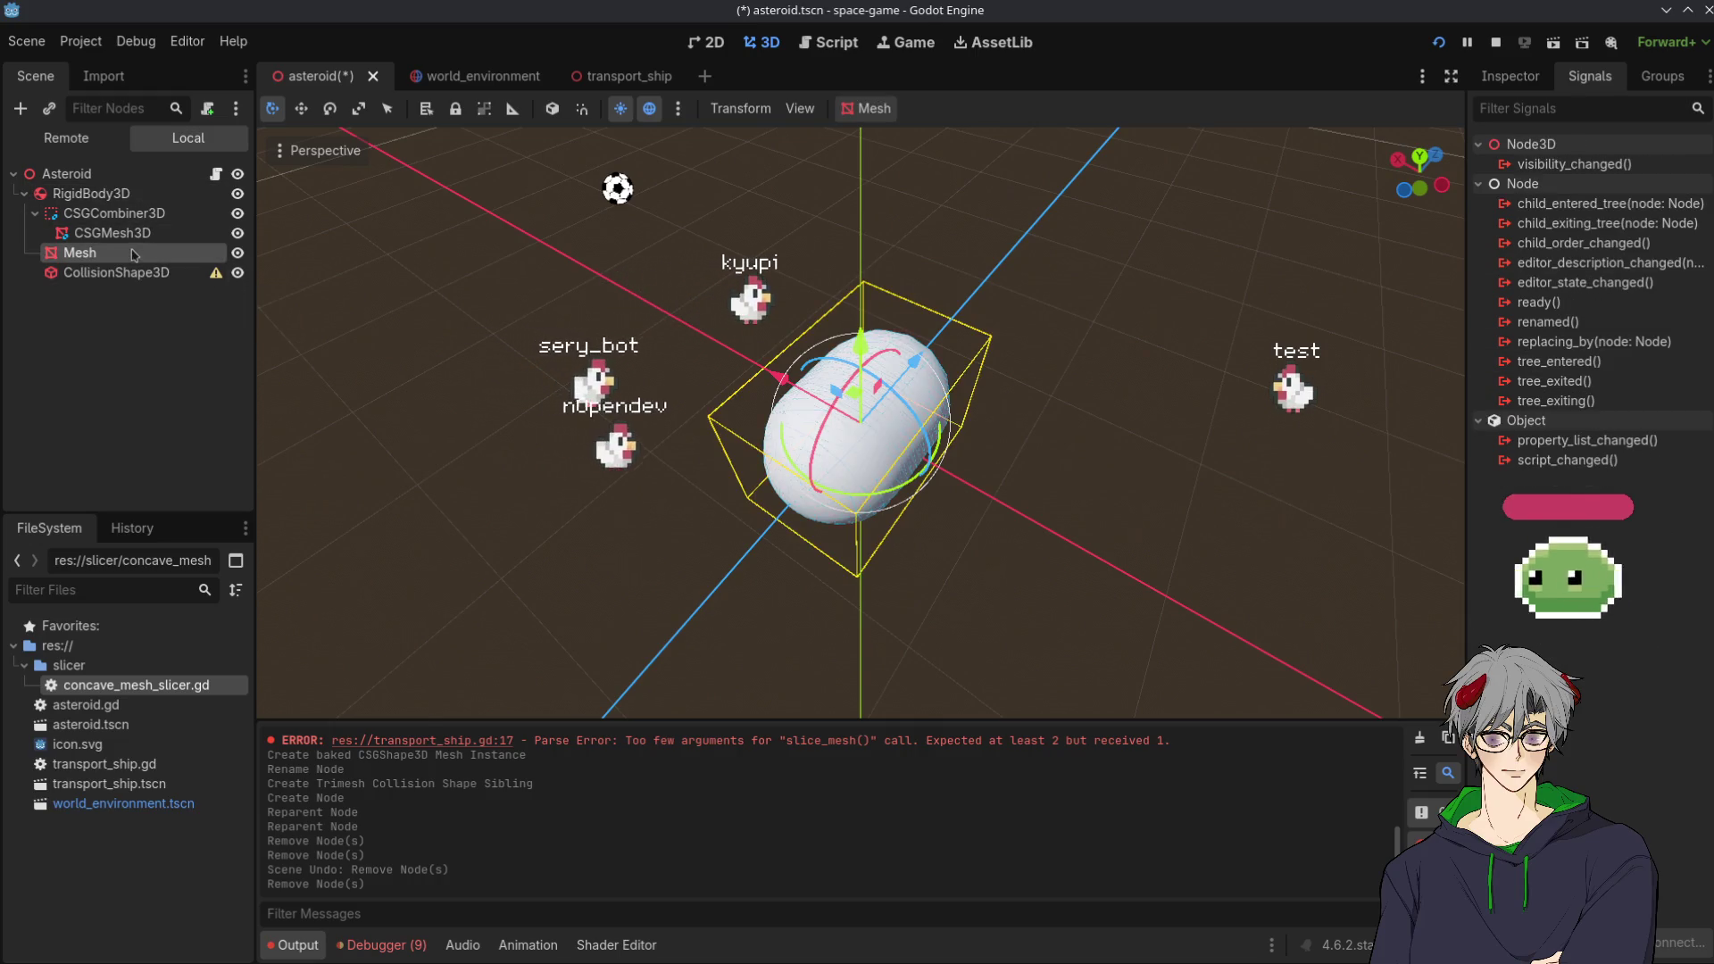
{"action": "left_click", "coordinate": [139, 276]}
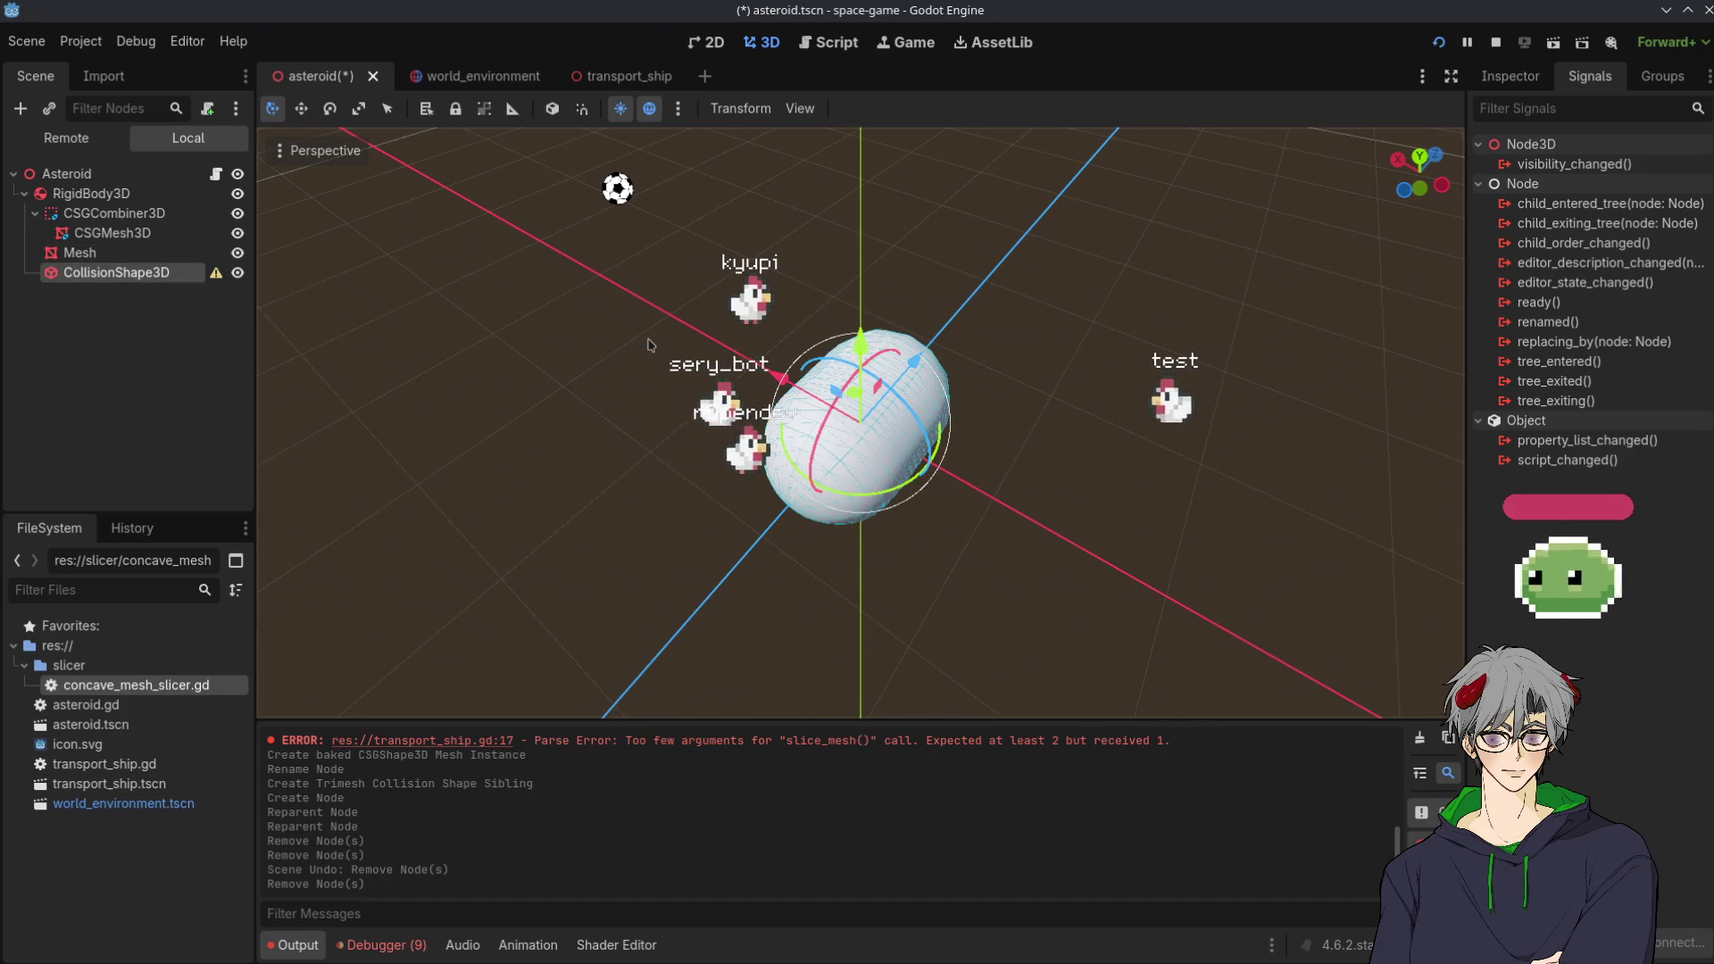
{"action": "key", "text": "Escape"}
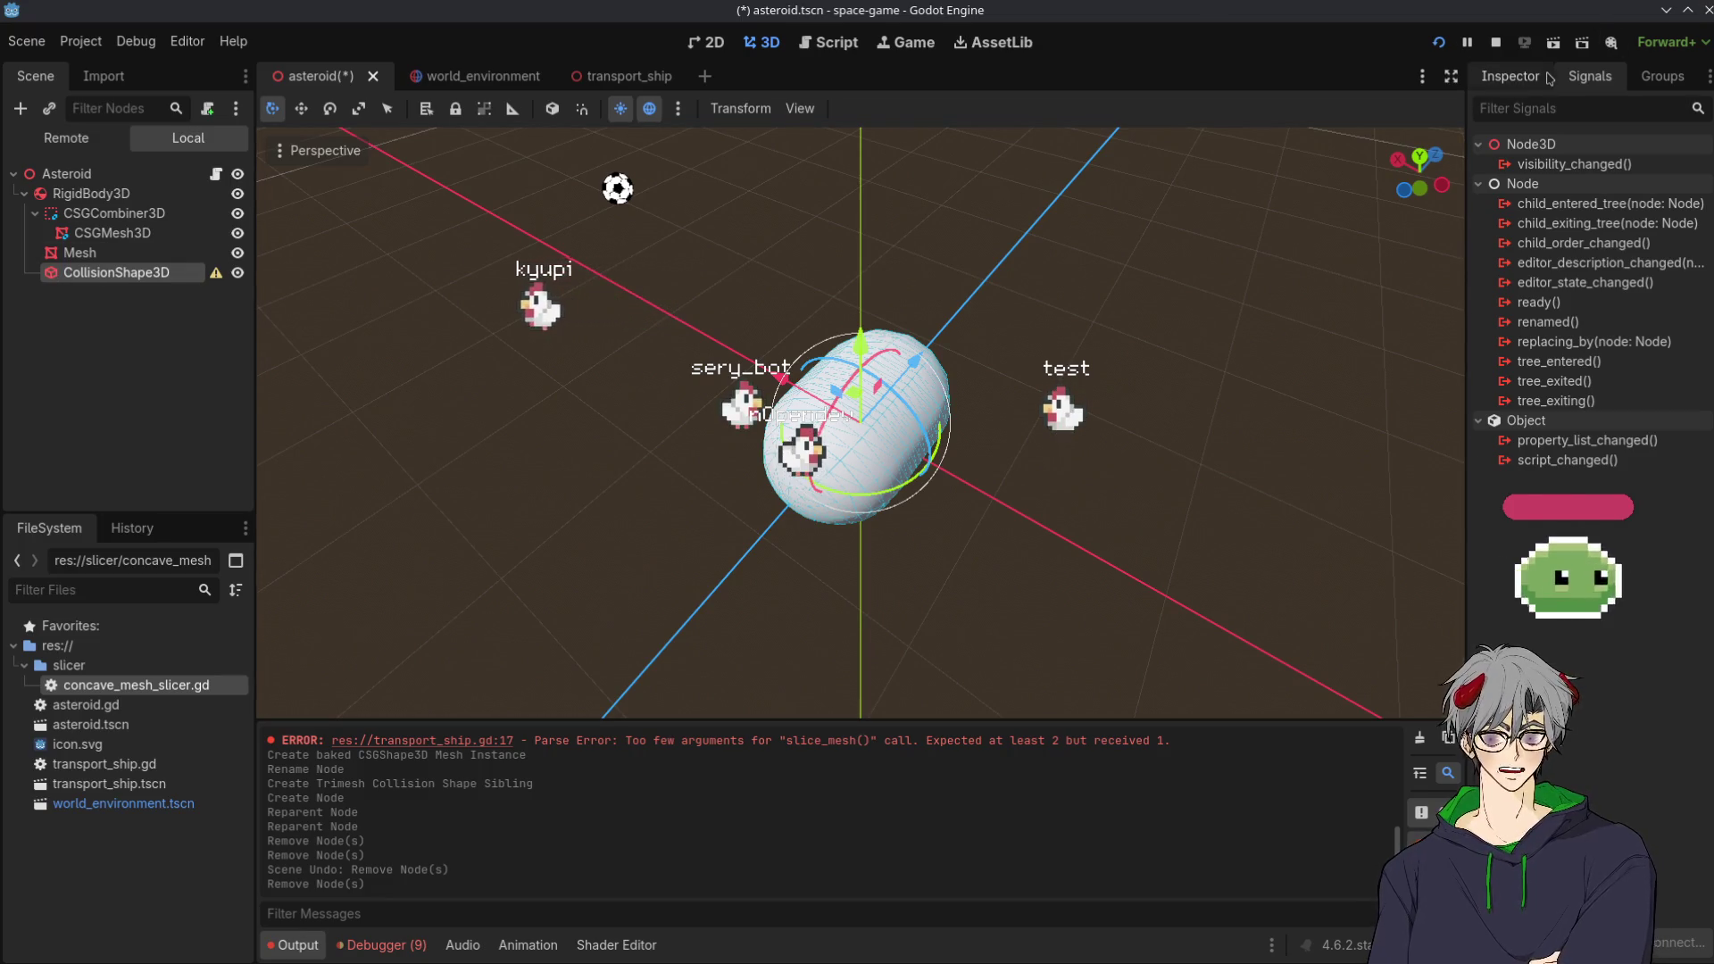
Show the Inspector and move the Signals panel to the far-right dock slot
{"action": "left_click", "coordinate": [1549, 78]}
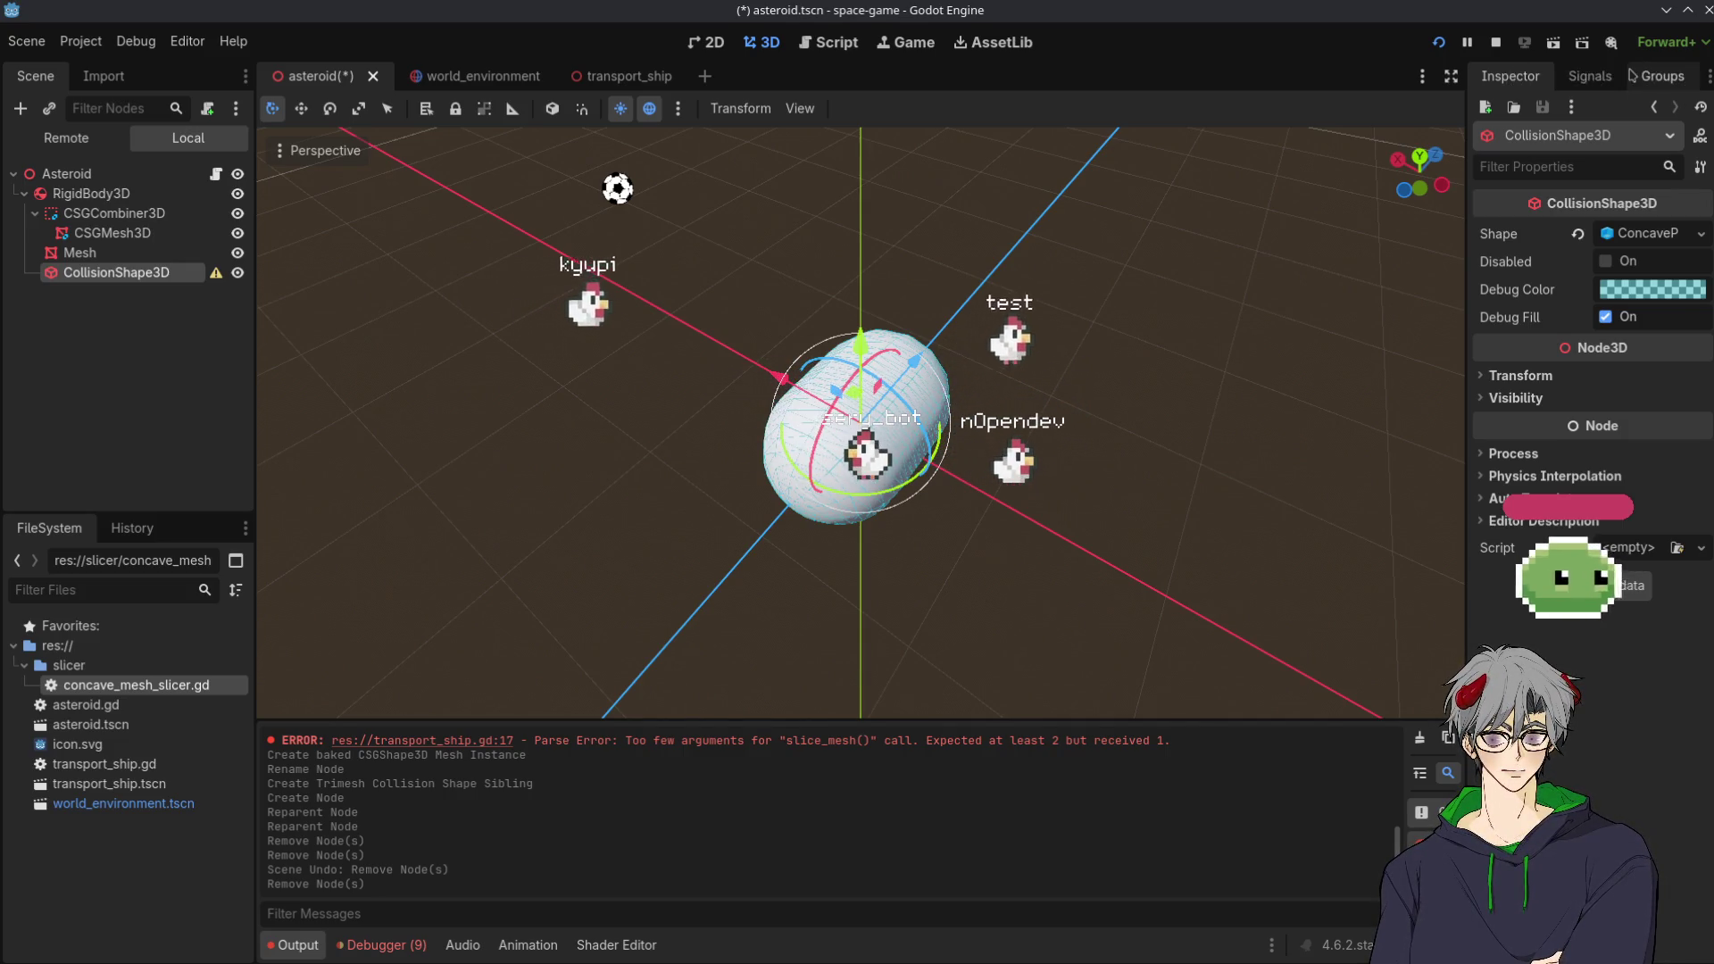
{"action": "right_click", "coordinate": [1528, 78]}
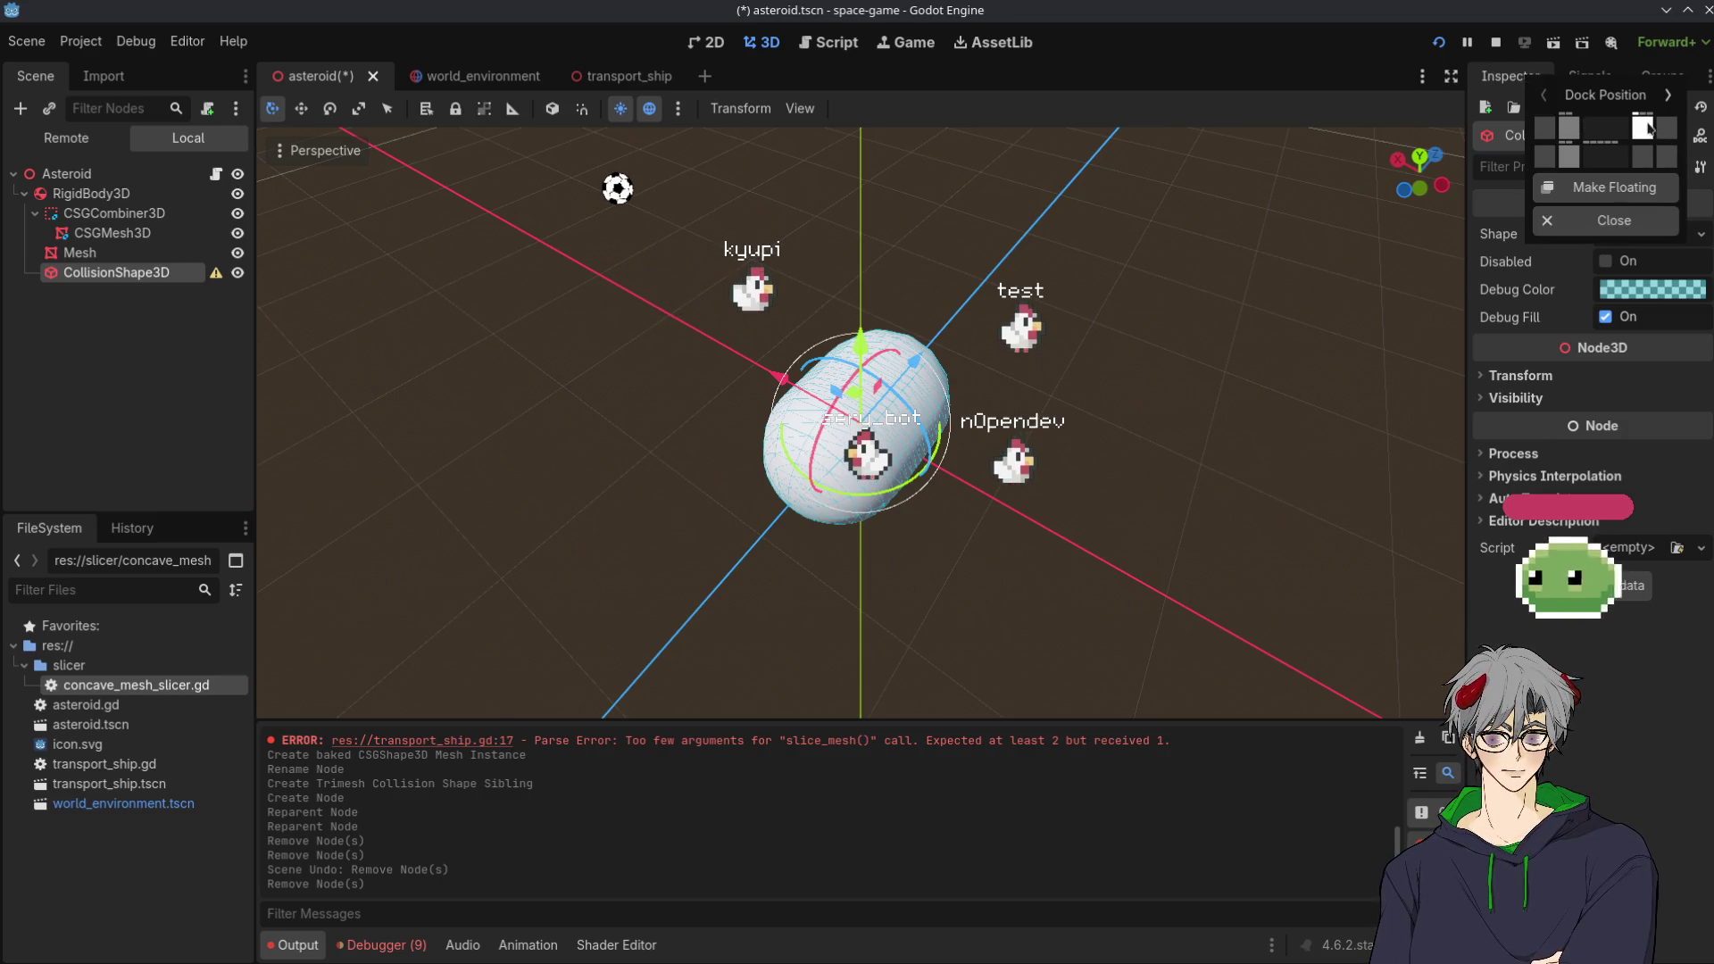
{"action": "left_click", "coordinate": [1590, 76]}
{"action": "left_click", "coordinate": [1590, 76]}
{"action": "right_click", "coordinate": [1590, 76]}
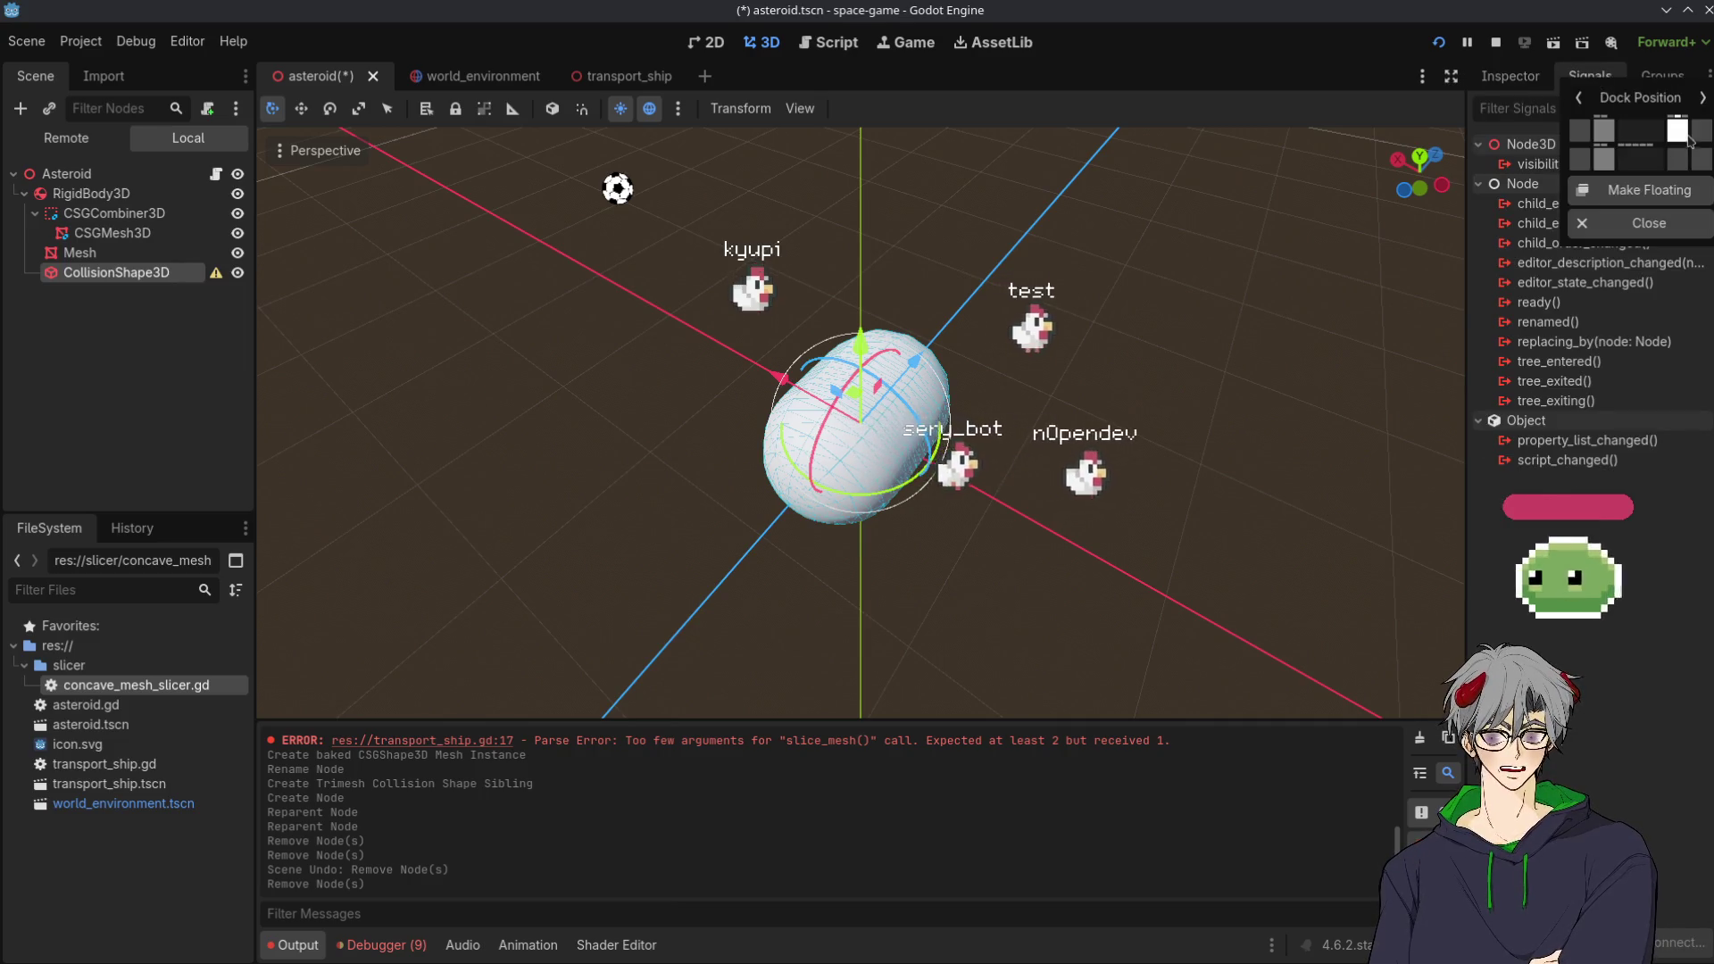
{"action": "left_click", "coordinate": [1698, 134]}
Move the Groups panel to the other column and drag the splitters to widen the Inspector
{"action": "right_click", "coordinate": [1439, 81]}
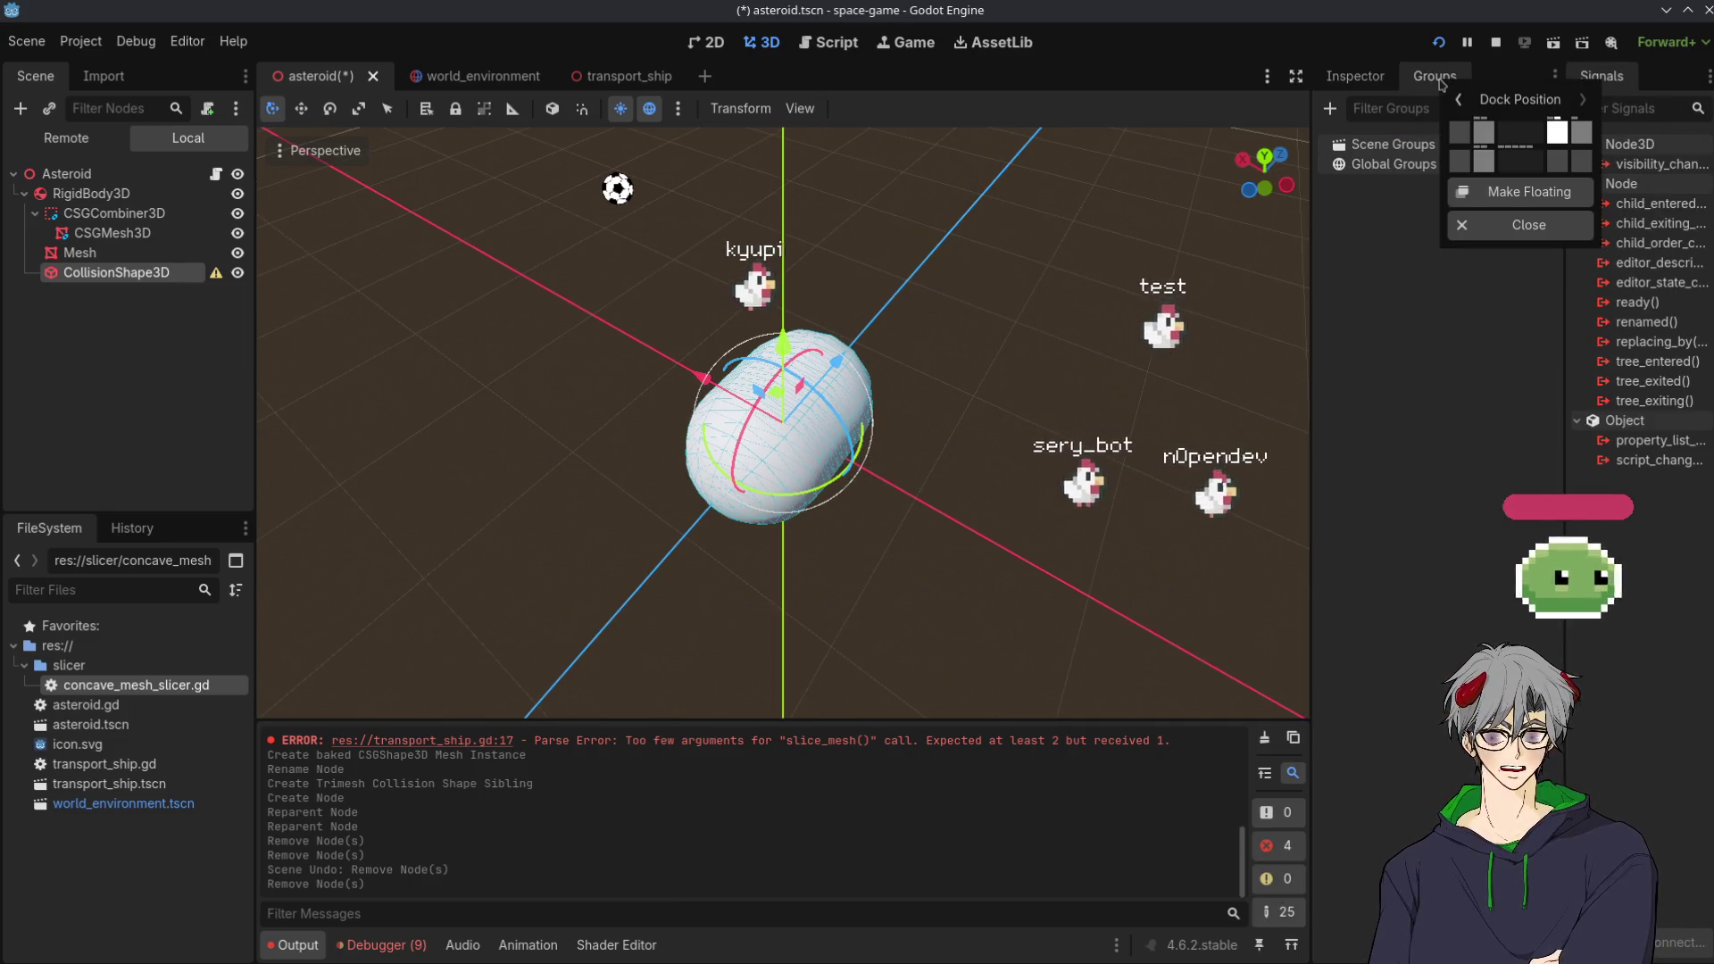
{"action": "left_click", "coordinate": [1583, 141]}
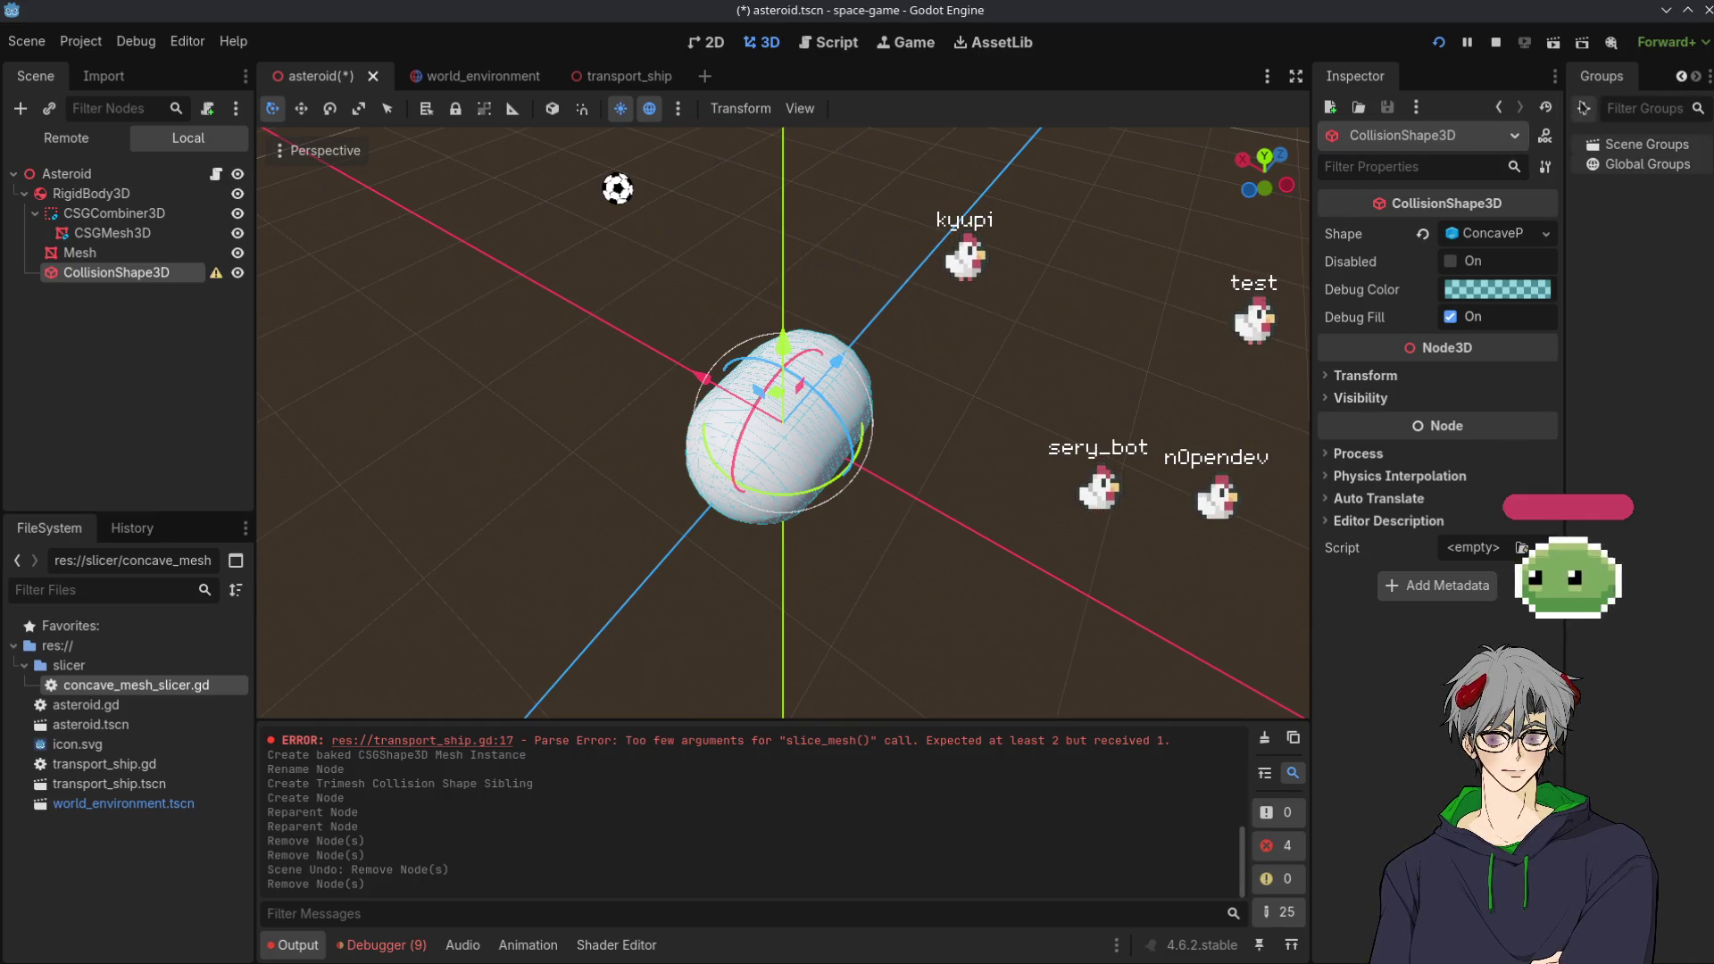
{"action": "left_click_drag", "start_coordinate": [1564, 493], "coordinate": [1537, 493]}
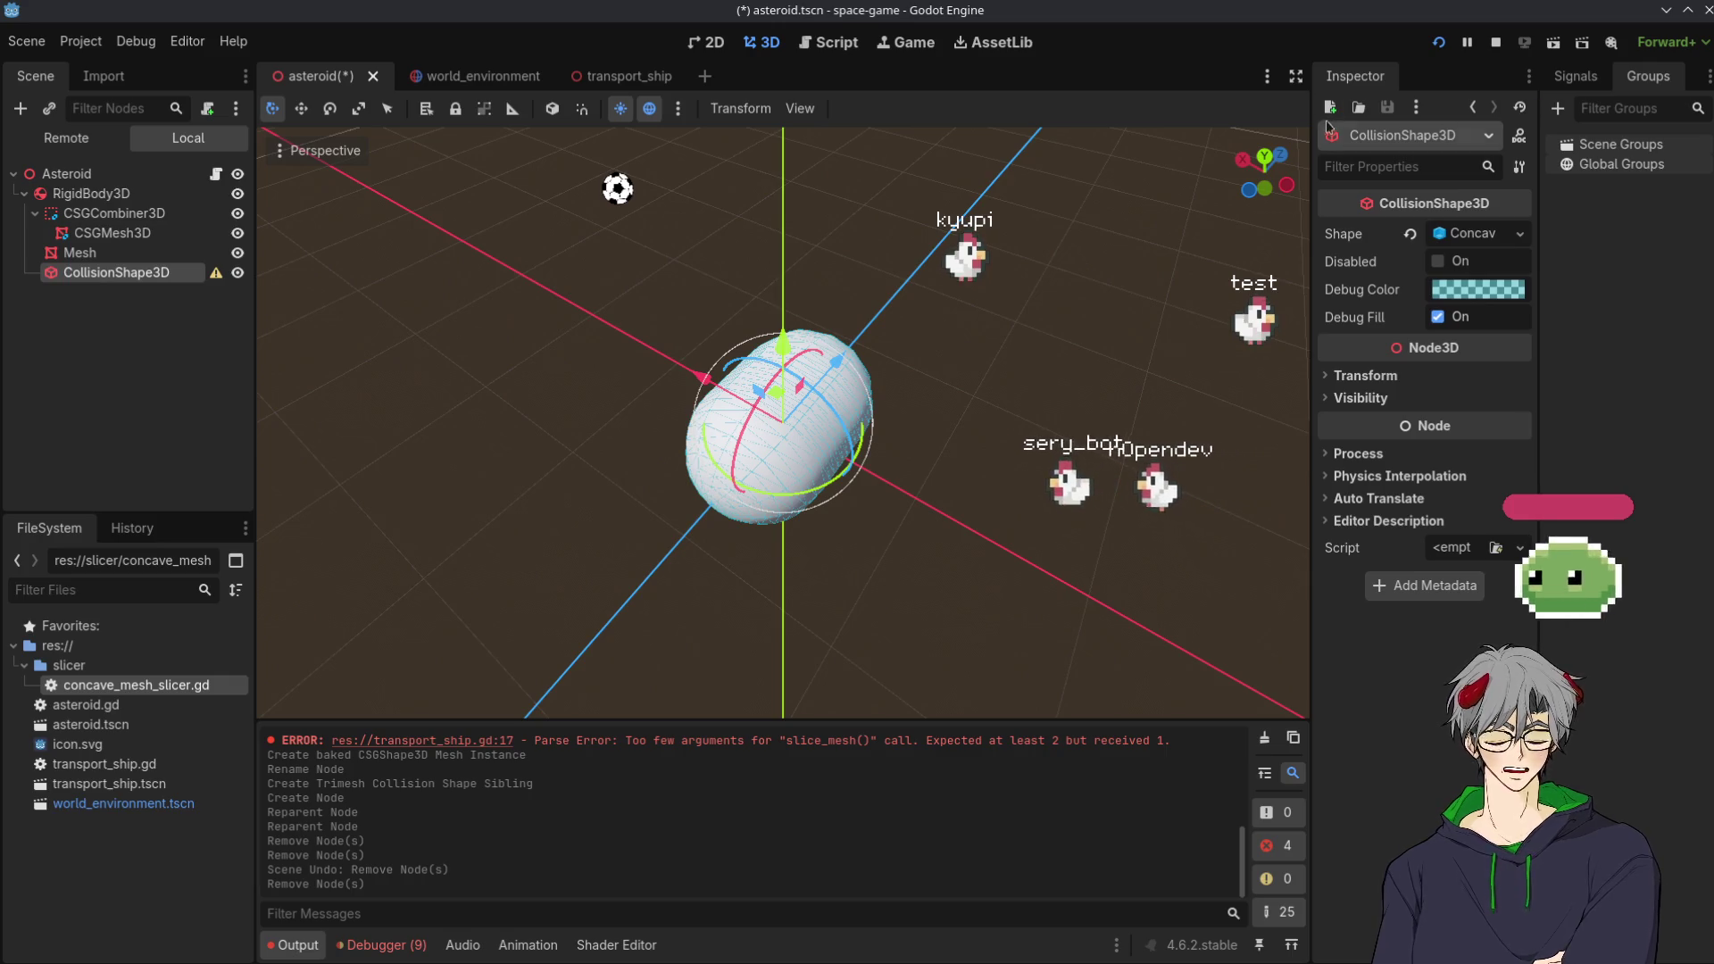
{"action": "left_click_drag", "start_coordinate": [1307, 152], "coordinate": [1251, 153]}
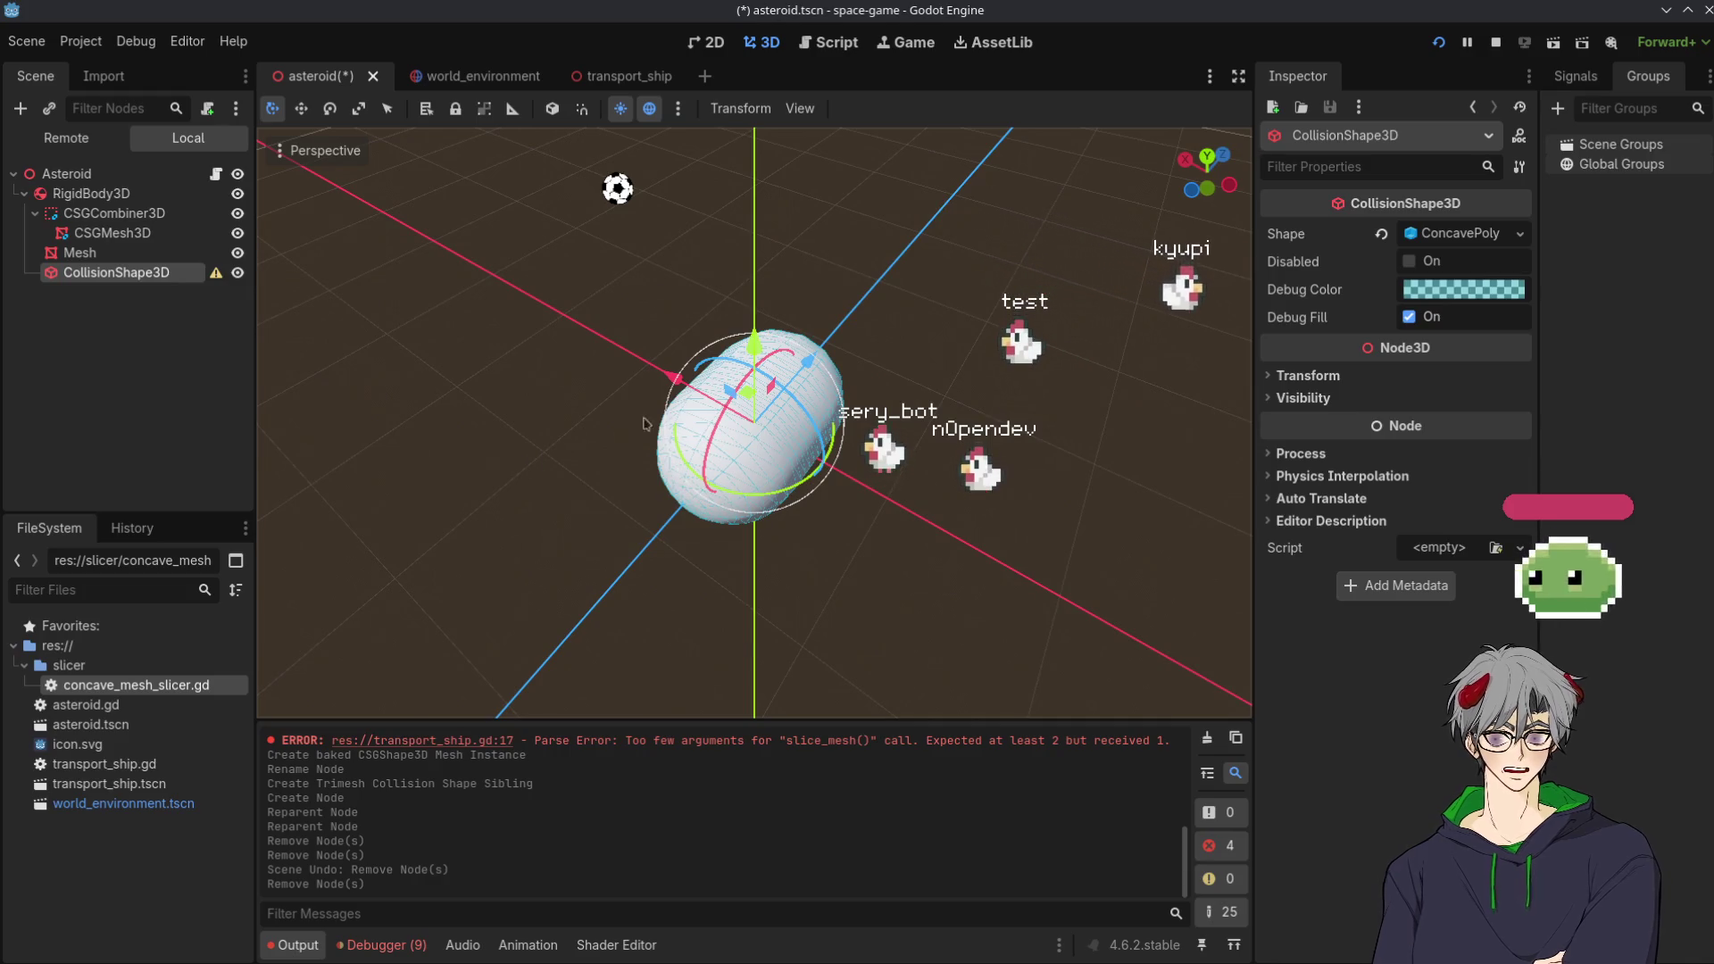
Orbit around the asteroid while checking the collision node's dock tabs
{"action": "left_click_drag", "start_coordinate": [927, 533], "coordinate": [1174, 385]}
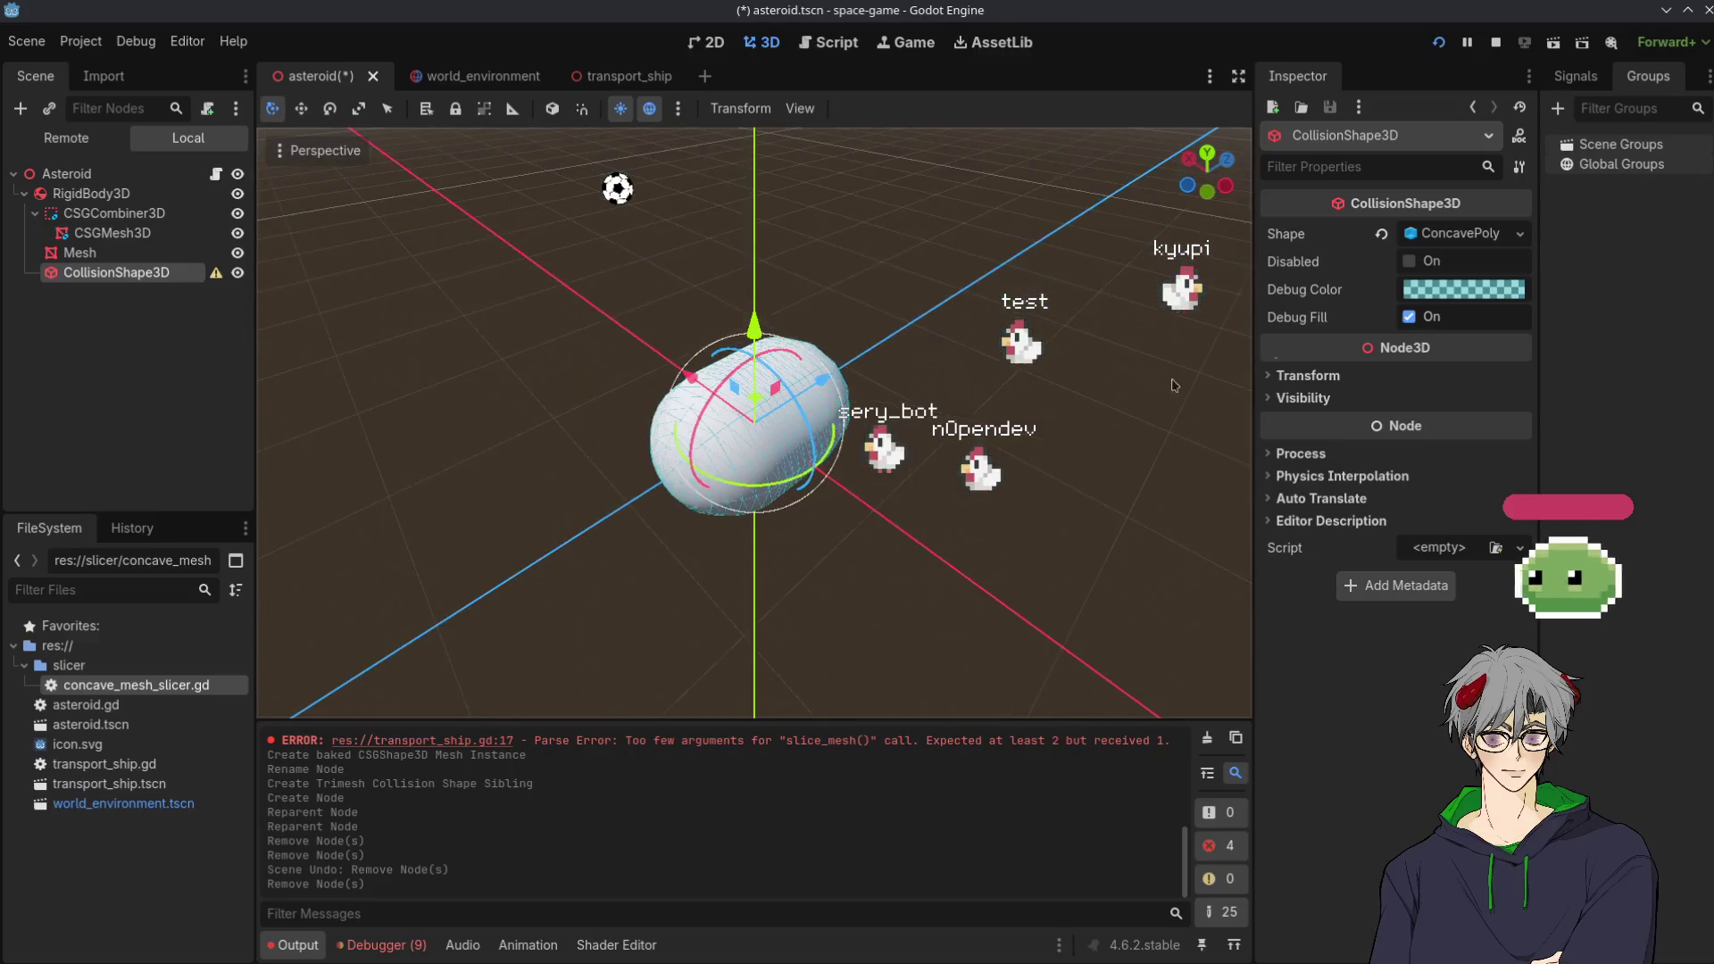
{"action": "left_click", "coordinate": [1575, 76]}
{"action": "left_click", "coordinate": [1648, 76]}
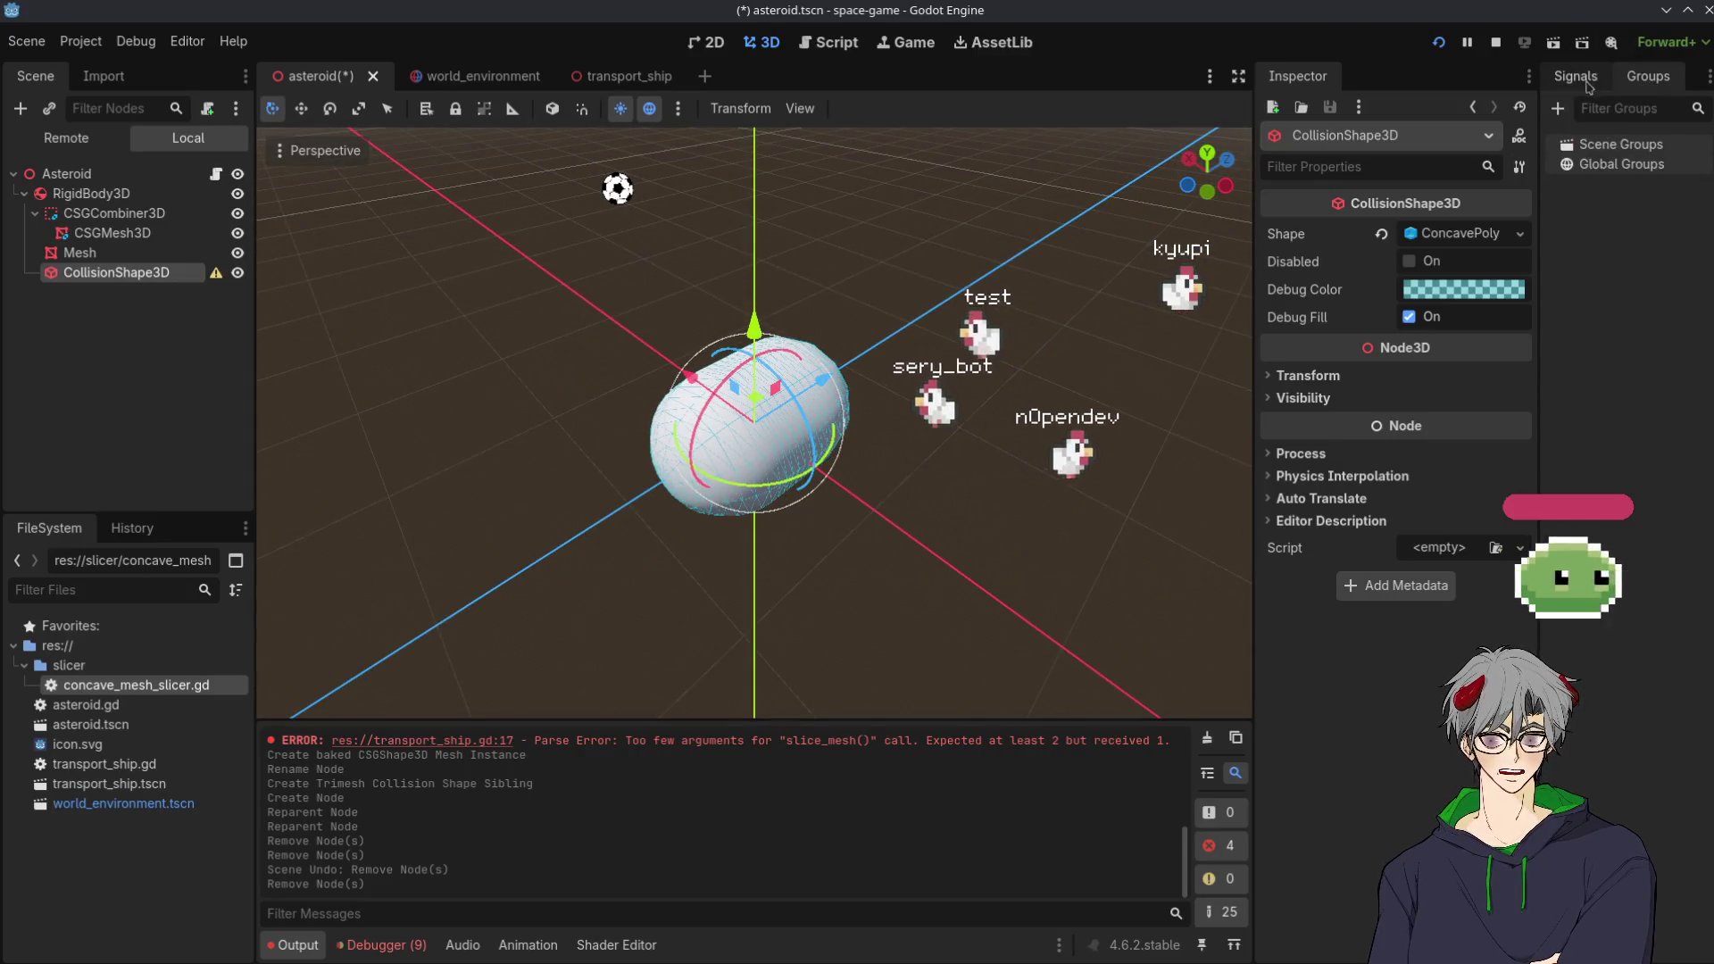
{"action": "left_click", "coordinate": [1576, 76]}
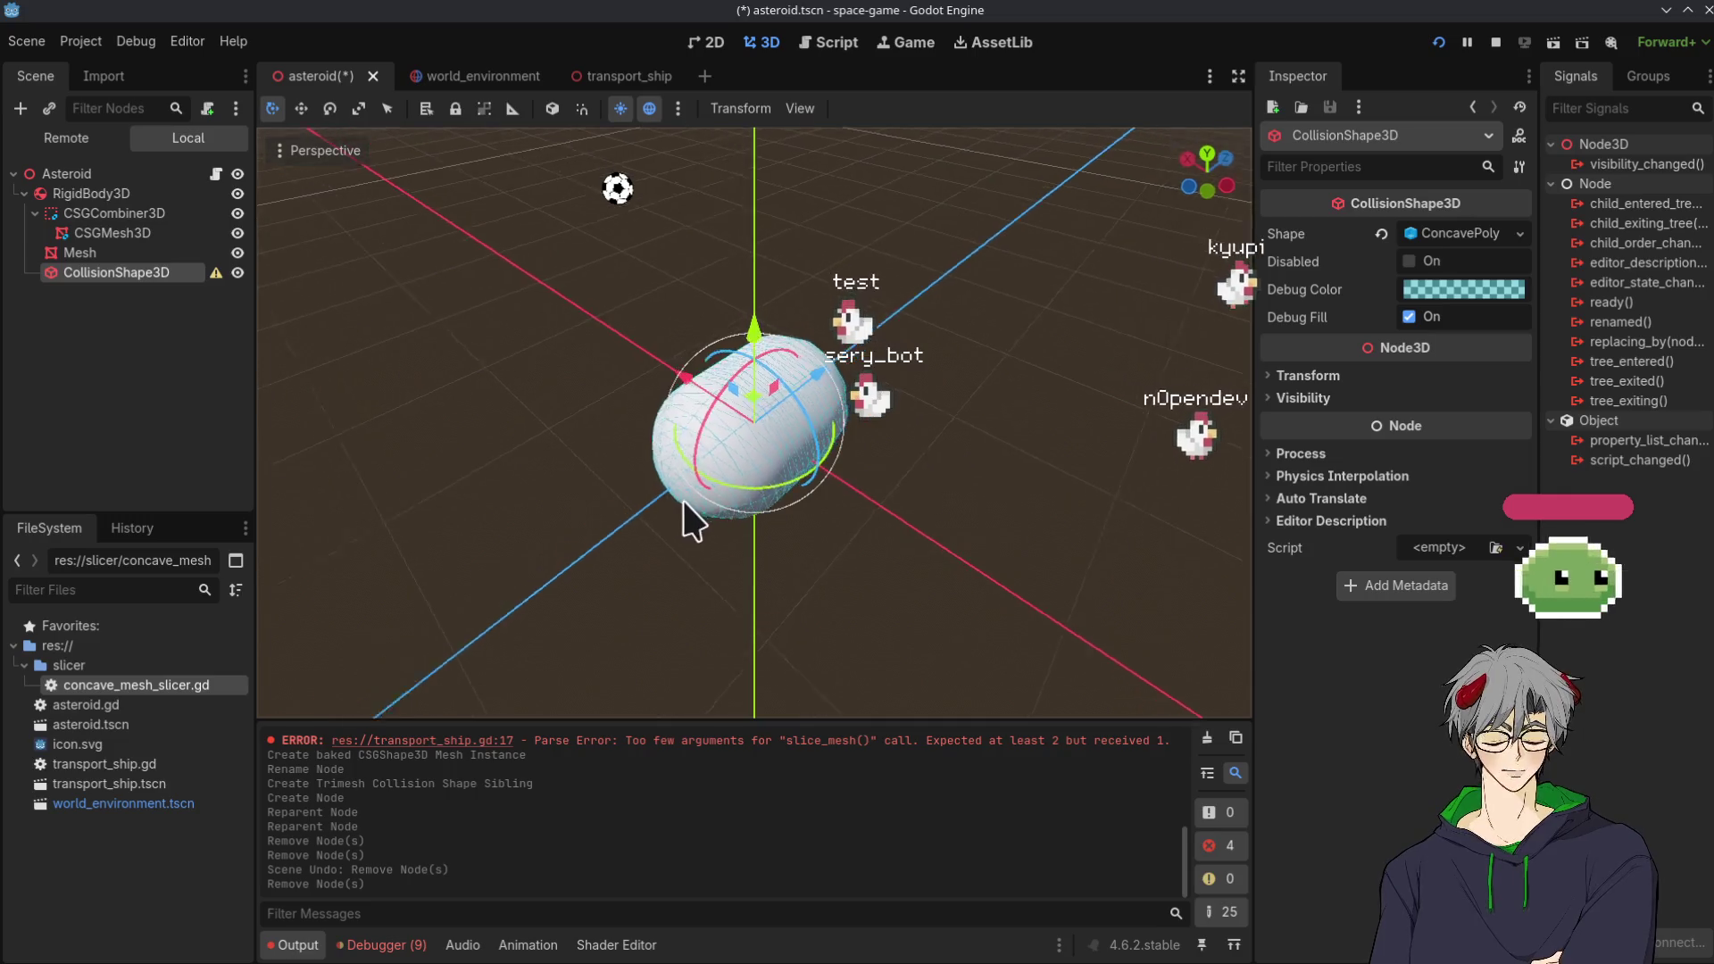
{"action": "scroll", "coordinate": [739, 452], "scroll_direction": "up", "scroll_amount": 3}
{"action": "mouse_move", "coordinate": [659, 549]}
{"action": "left_mouse_down"}
{"action": "mouse_move", "coordinate": [937, 500]}
{"action": "mouse_move", "coordinate": [1027, 464]}
{"action": "left_mouse_up"}
Clear CollisionShape3D's ConcavePolygonShape resource and save the asteroid scene
{"action": "left_click", "coordinate": [1452, 235]}
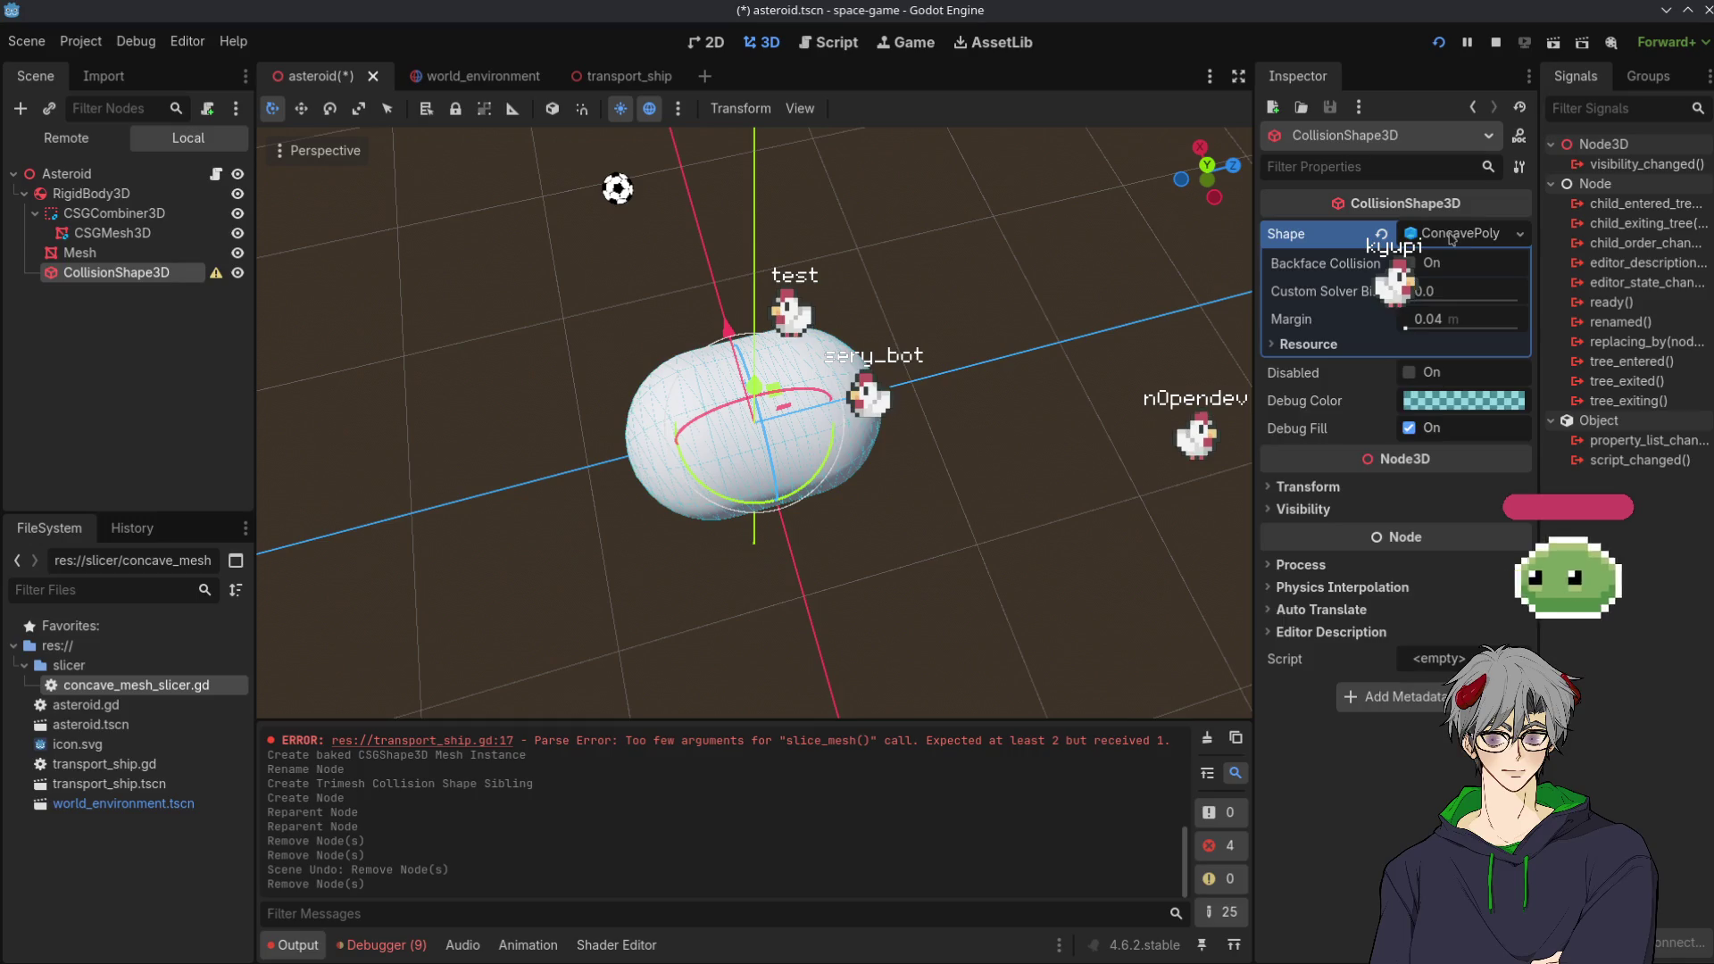
{"action": "left_click", "coordinate": [1451, 234]}
{"action": "right_click", "coordinate": [1451, 234]}
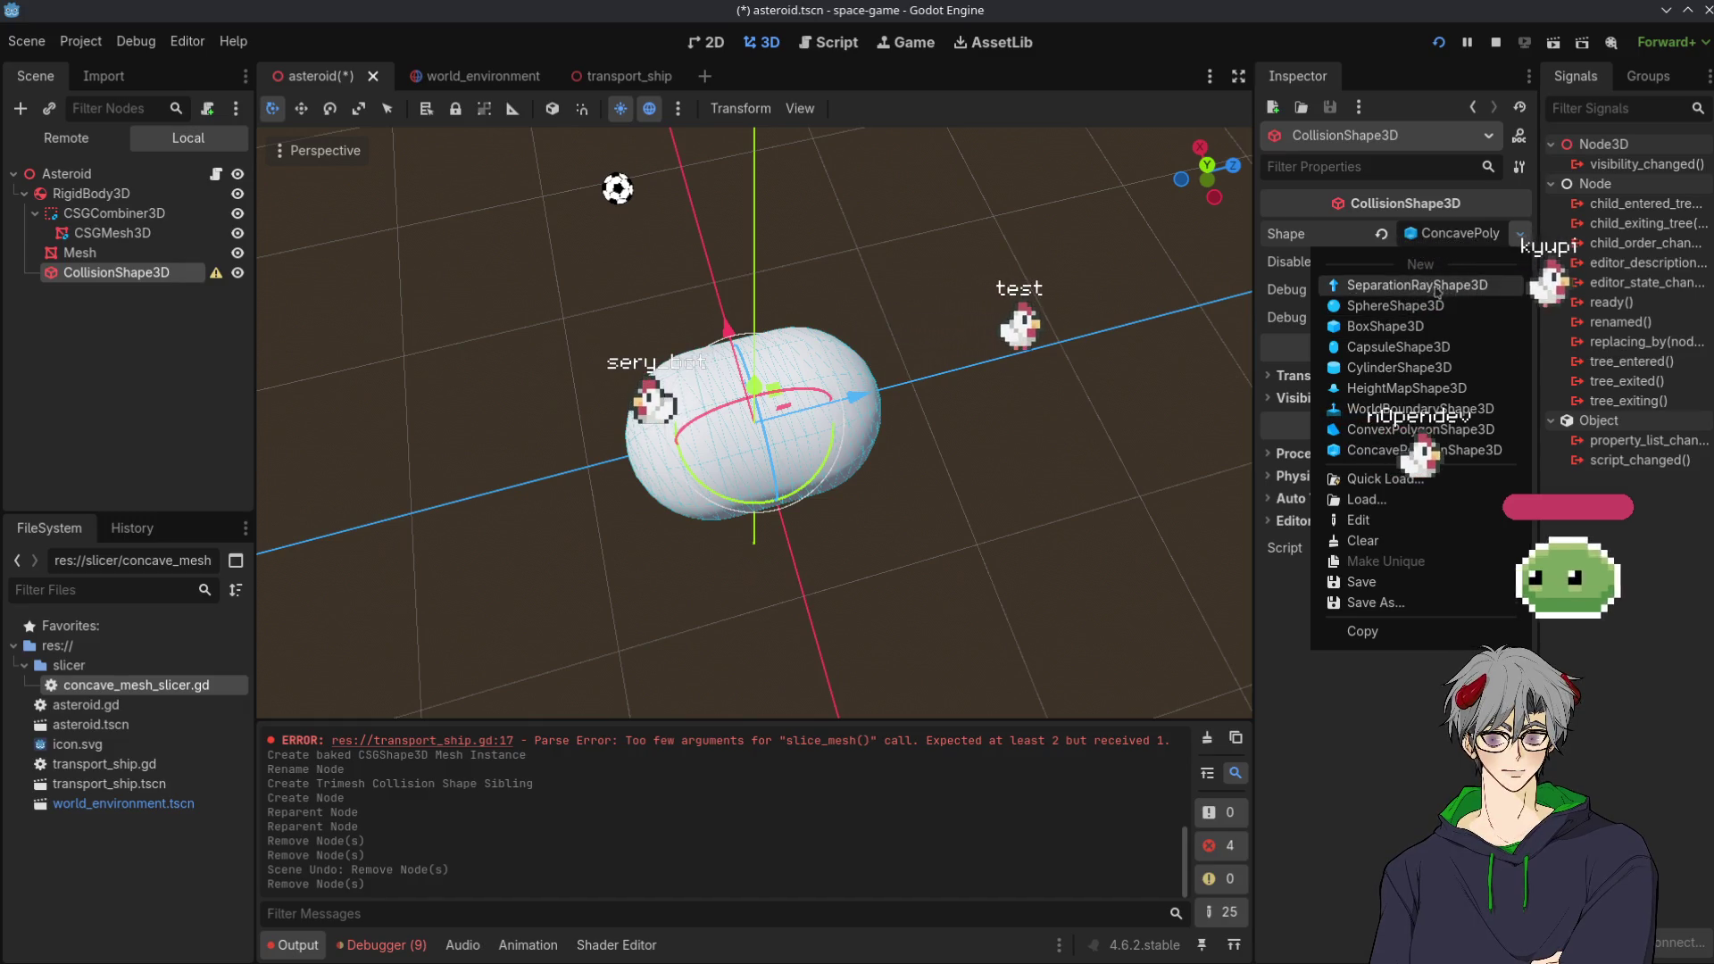
{"action": "key", "text": "Escape"}
{"action": "left_click", "coordinate": [1464, 234]}
{"action": "left_click", "coordinate": [1464, 234]}
{"action": "left_click", "coordinate": [1381, 234]}
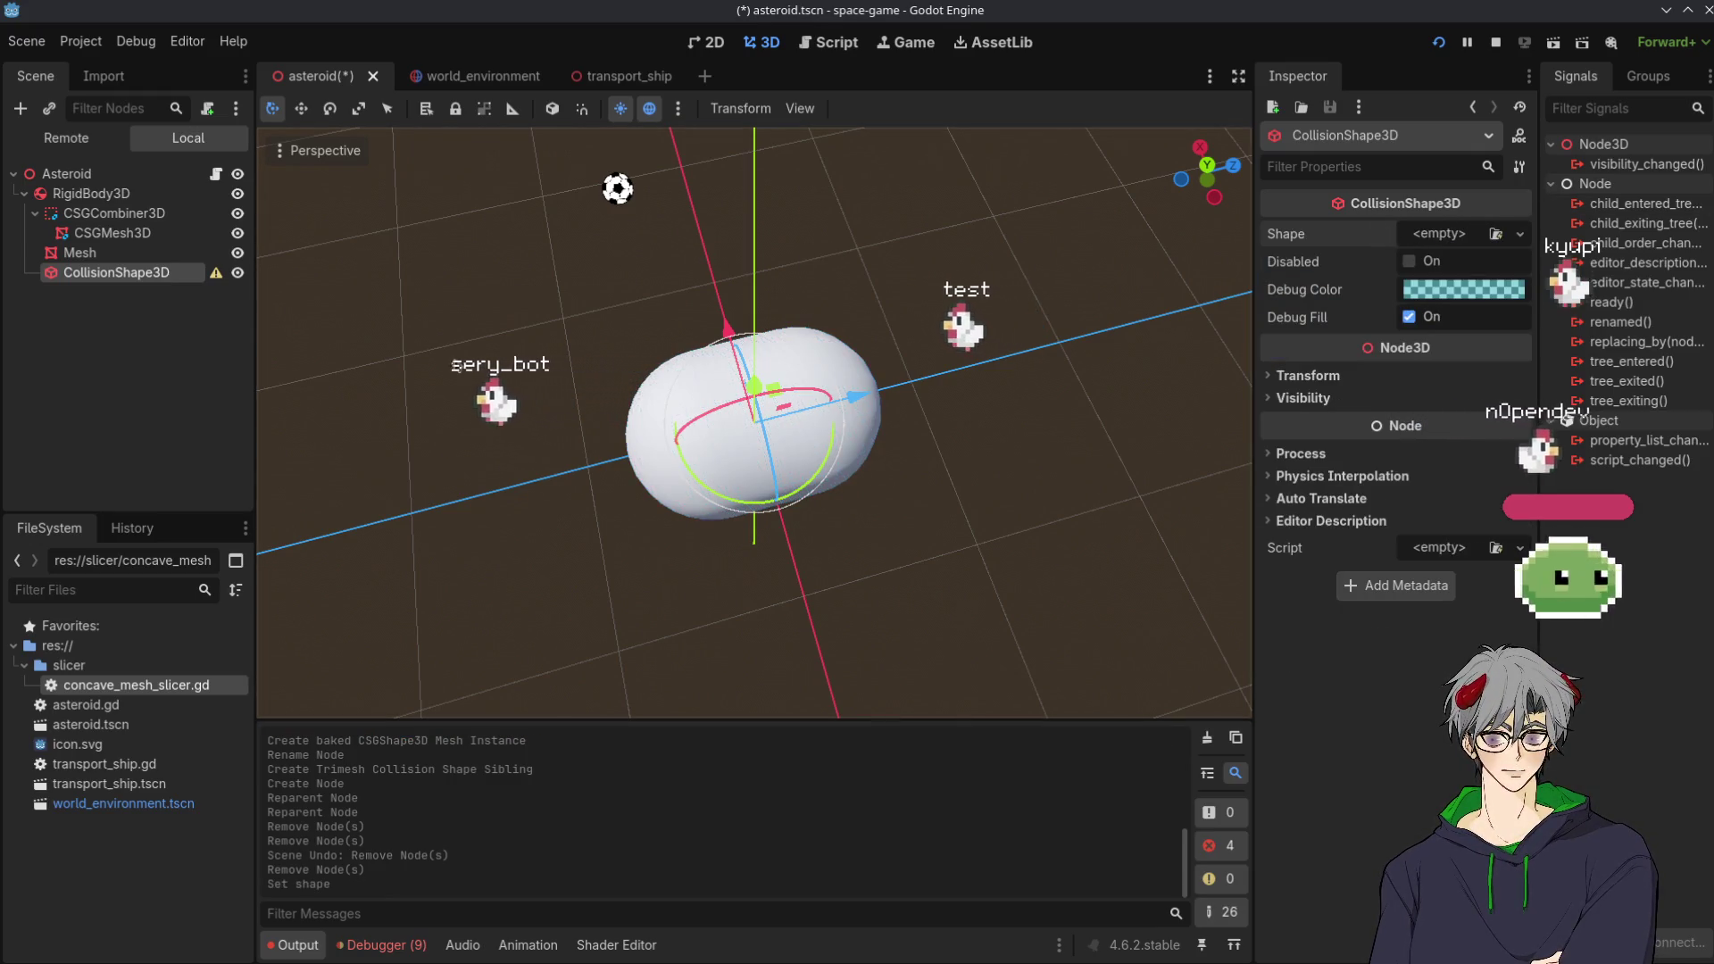
{"action": "key", "text": "ctrl+s"}
{"action": "mouse_move", "coordinate": [486, 543]}
{"action": "left_mouse_down"}
{"action": "mouse_move", "coordinate": [836, 551]}
{"action": "mouse_move", "coordinate": [268, 313]}
{"action": "left_mouse_up"}
Open the Debugger's Errors list and clear it
{"action": "left_click", "coordinate": [112, 234]}
{"action": "left_click", "coordinate": [114, 251]}
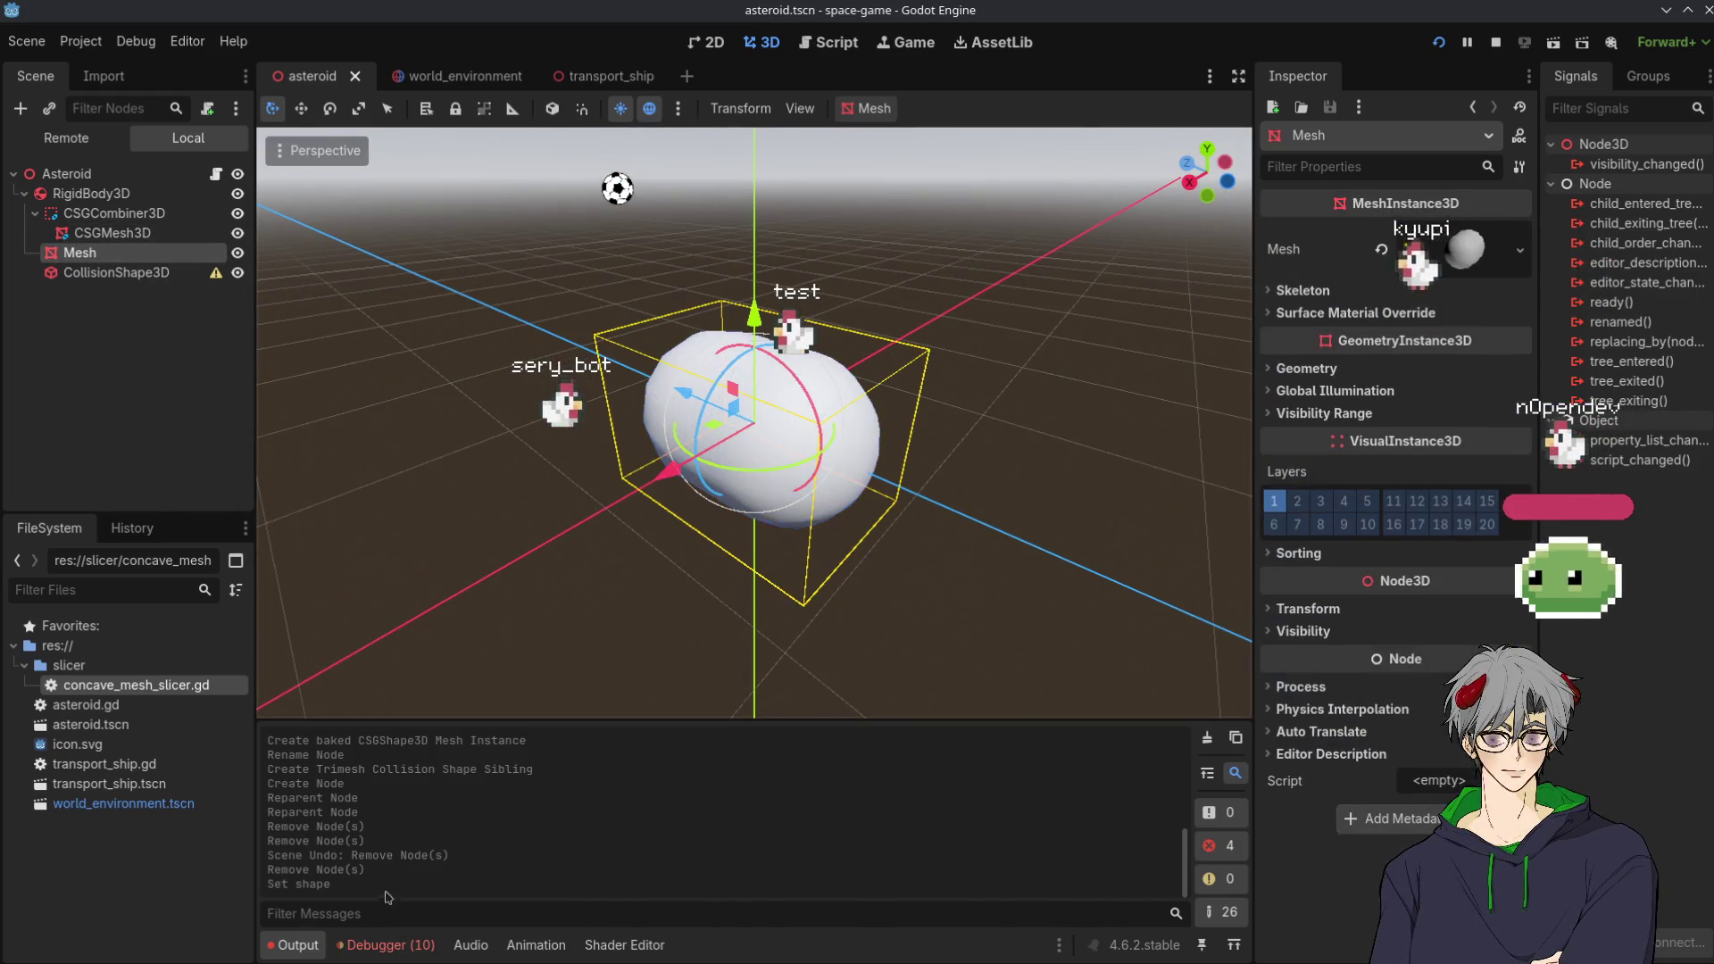
{"action": "left_click", "coordinate": [385, 945]}
{"action": "left_click", "coordinate": [407, 719]}
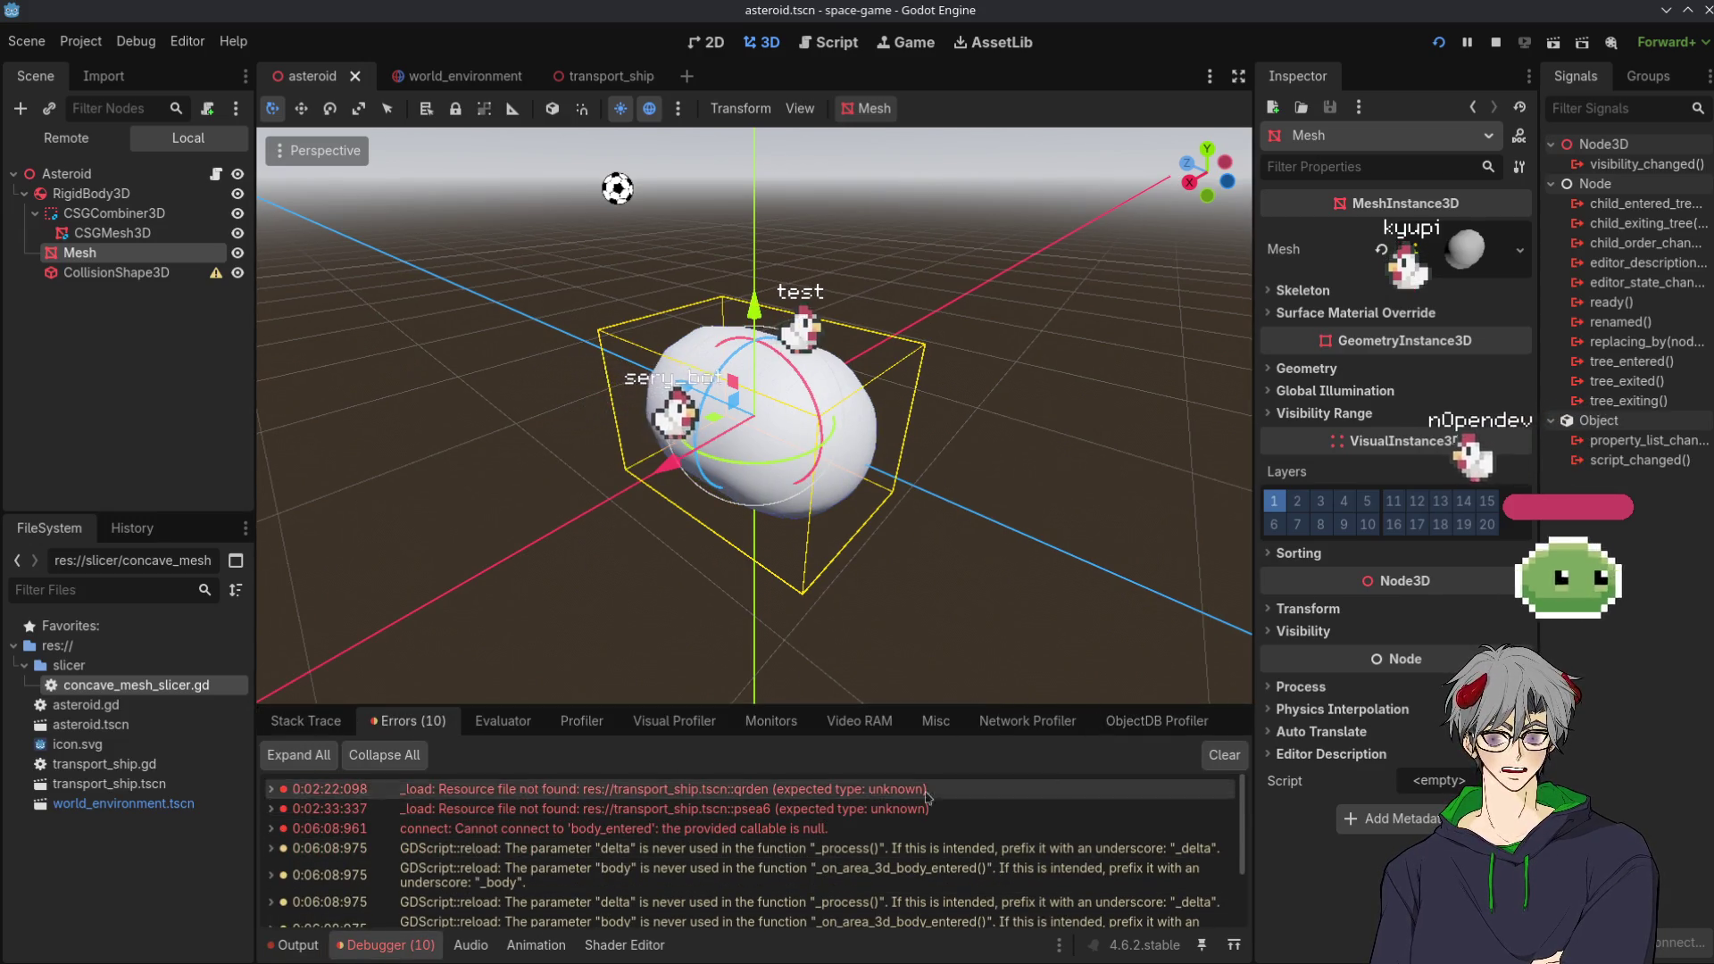
{"action": "left_click", "coordinate": [1223, 754]}
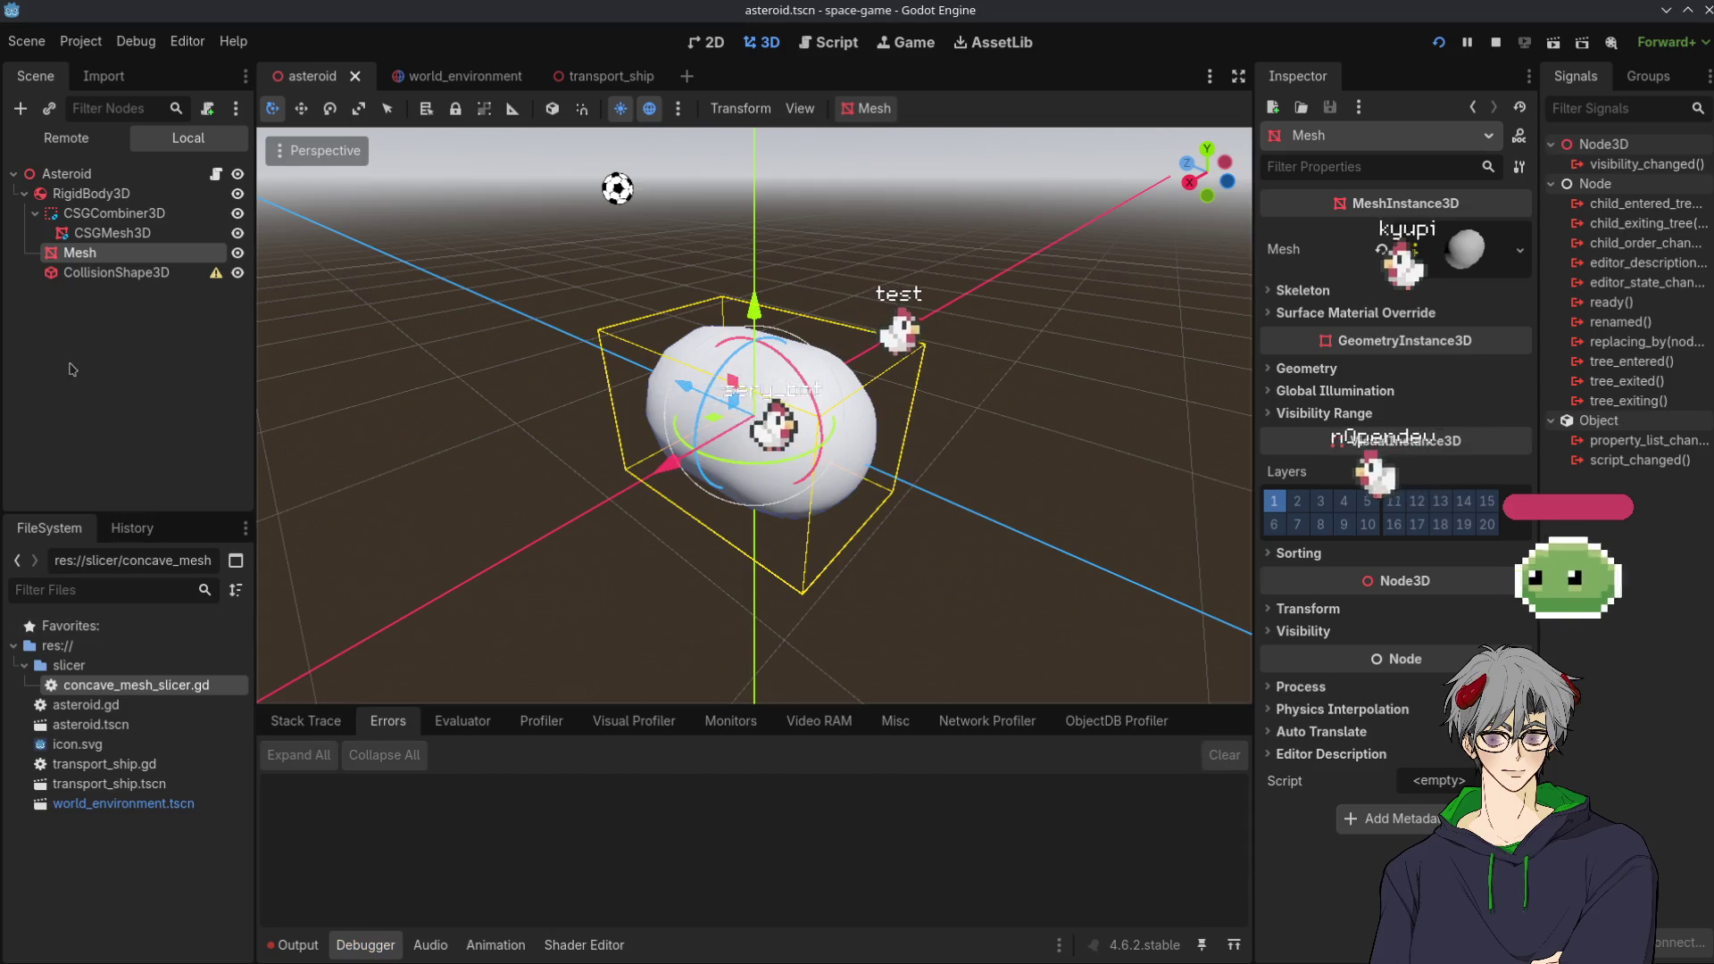
Inspect the Mesh, collision shape, CSGMesh3D and CSGCombiner3D nodes in turn
{"action": "left_click", "coordinate": [116, 272]}
{"action": "left_click_drag", "start_coordinate": [582, 581], "coordinate": [681, 590]}
{"action": "left_click", "coordinate": [81, 253]}
{"action": "left_click", "coordinate": [116, 273]}
{"action": "left_click", "coordinate": [112, 232]}
{"action": "left_click", "coordinate": [140, 211]}
{"action": "key", "text": "Down"}
{"action": "key", "text": "Down"}
{"action": "key", "text": "Down"}
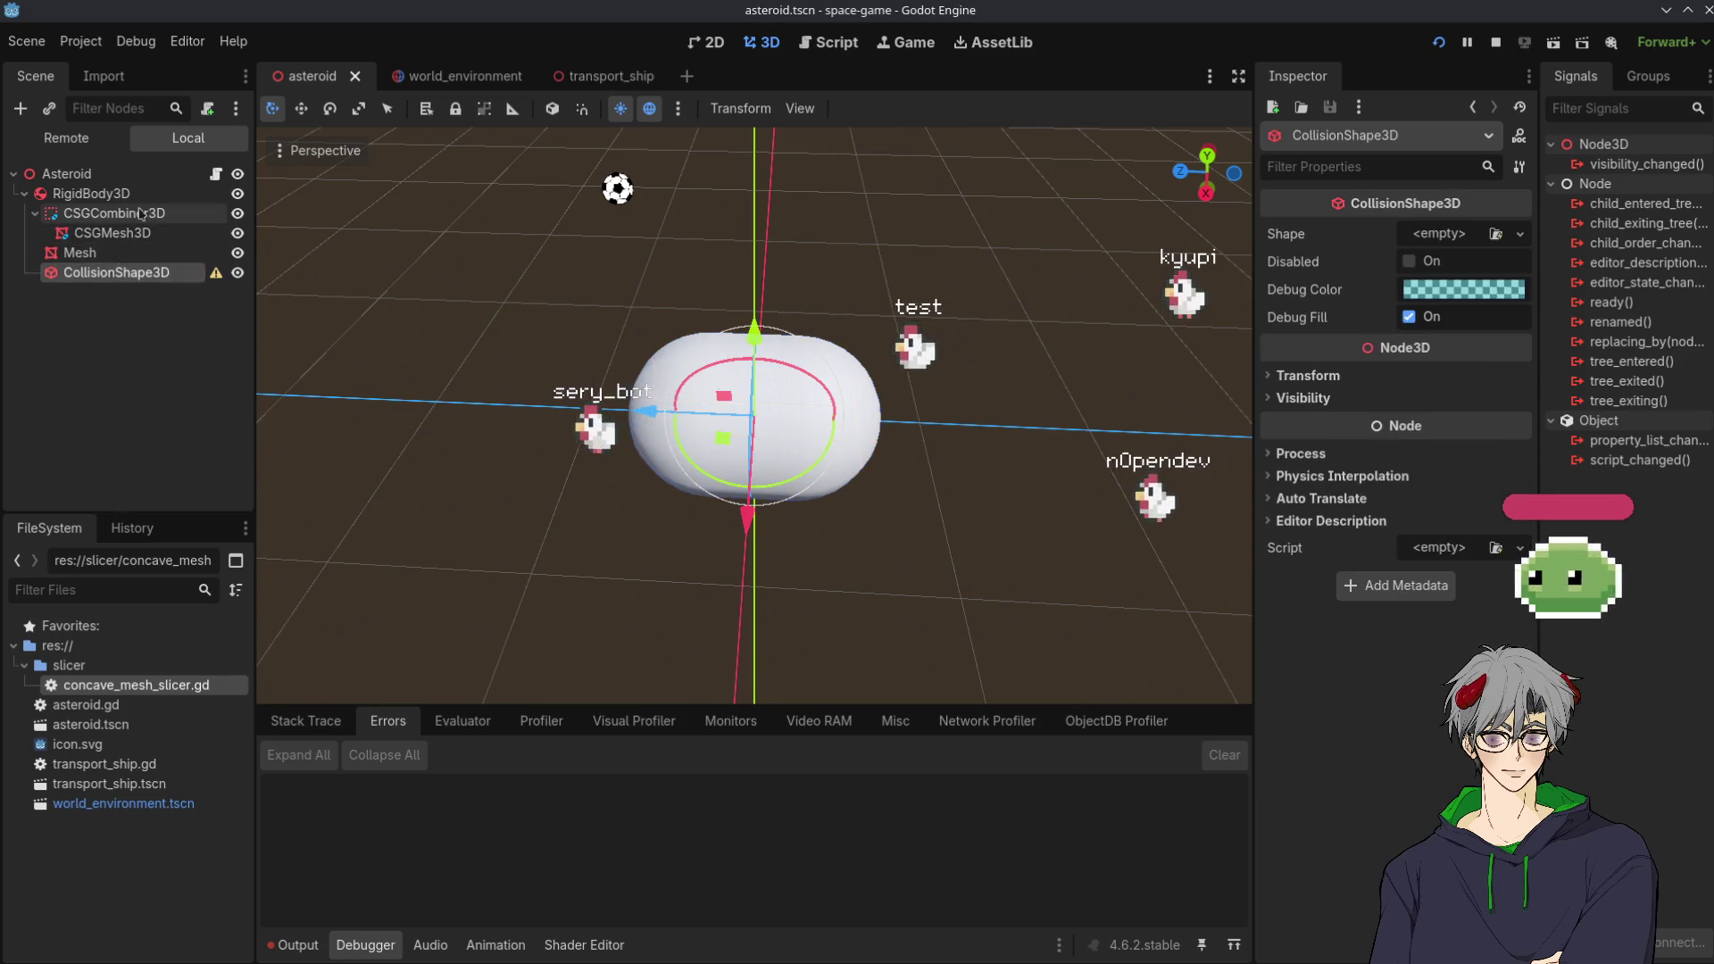
{"action": "left_click", "coordinate": [139, 211]}
{"action": "key", "text": "Down"}
{"action": "key", "text": "Up"}
{"action": "key", "text": "Up"}
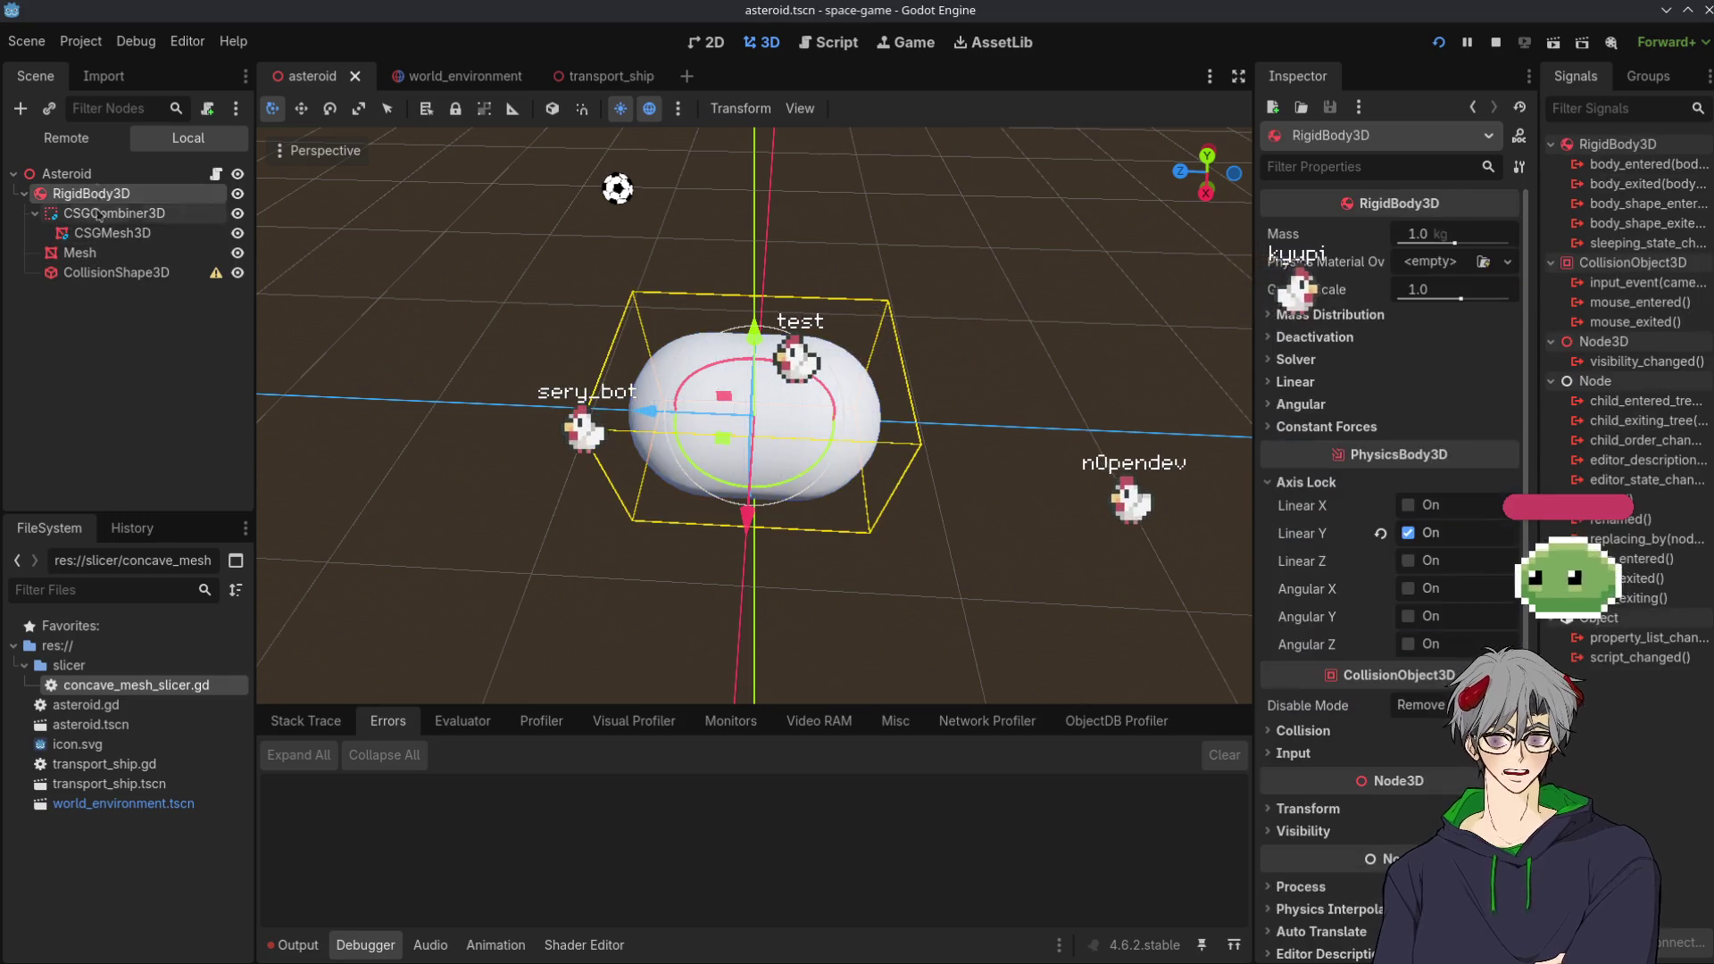
{"action": "left_click", "coordinate": [125, 234]}
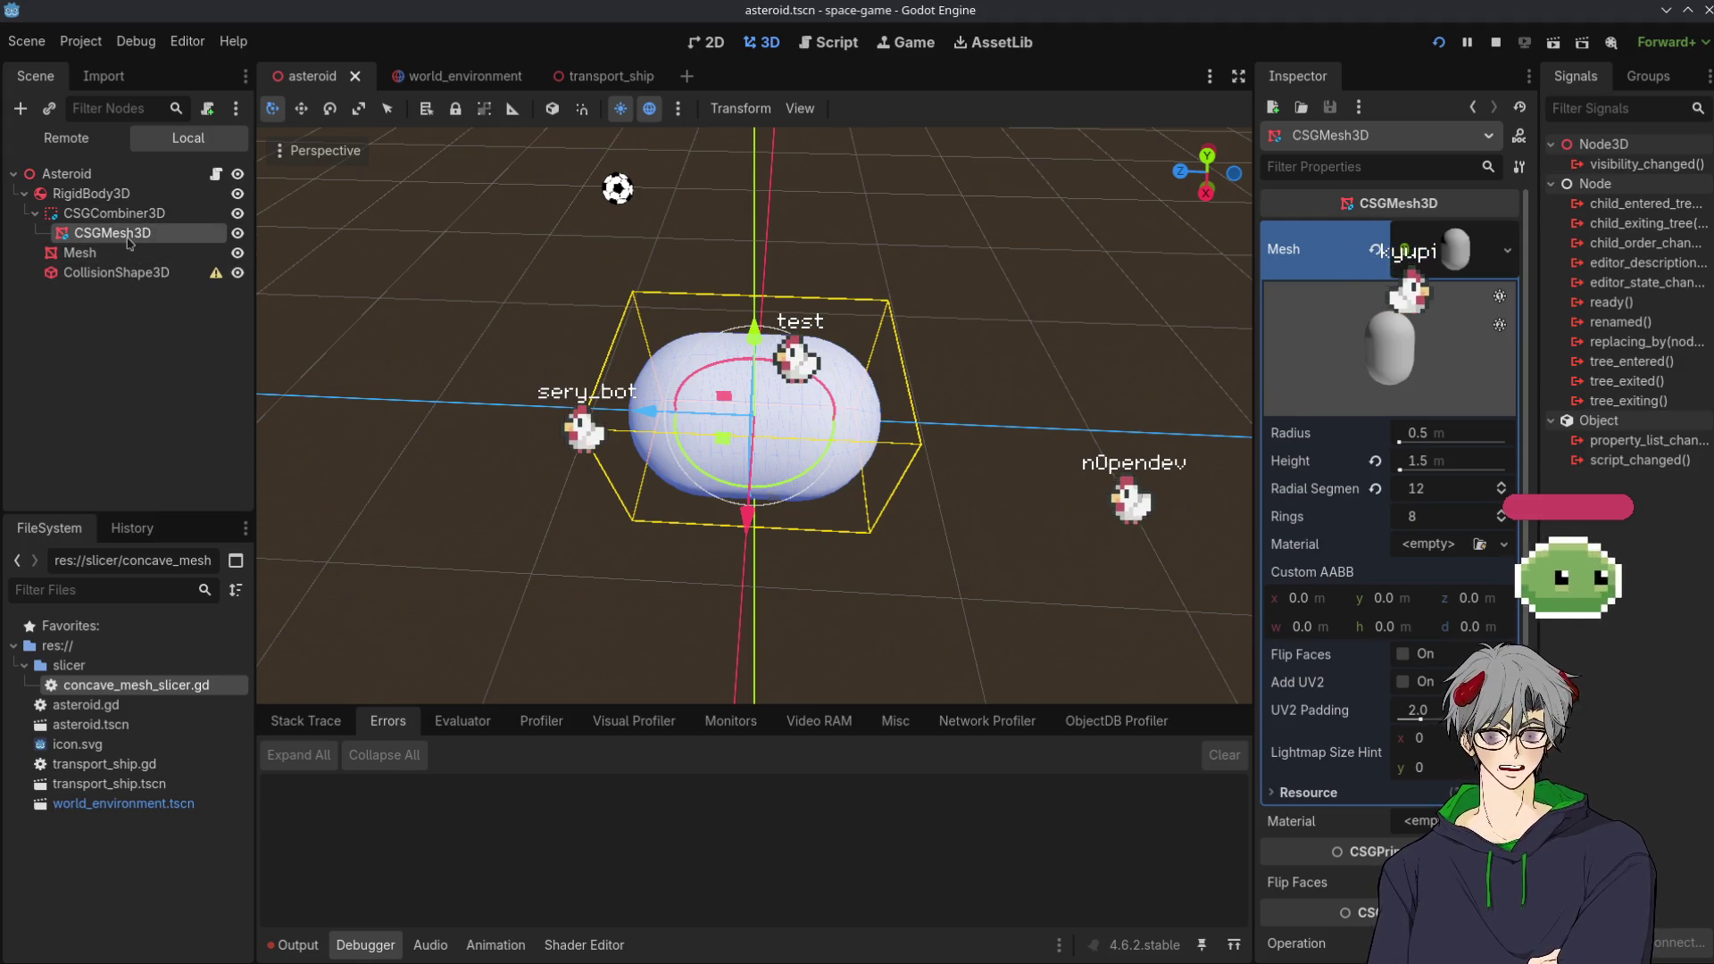
{"action": "left_click", "coordinate": [89, 254]}
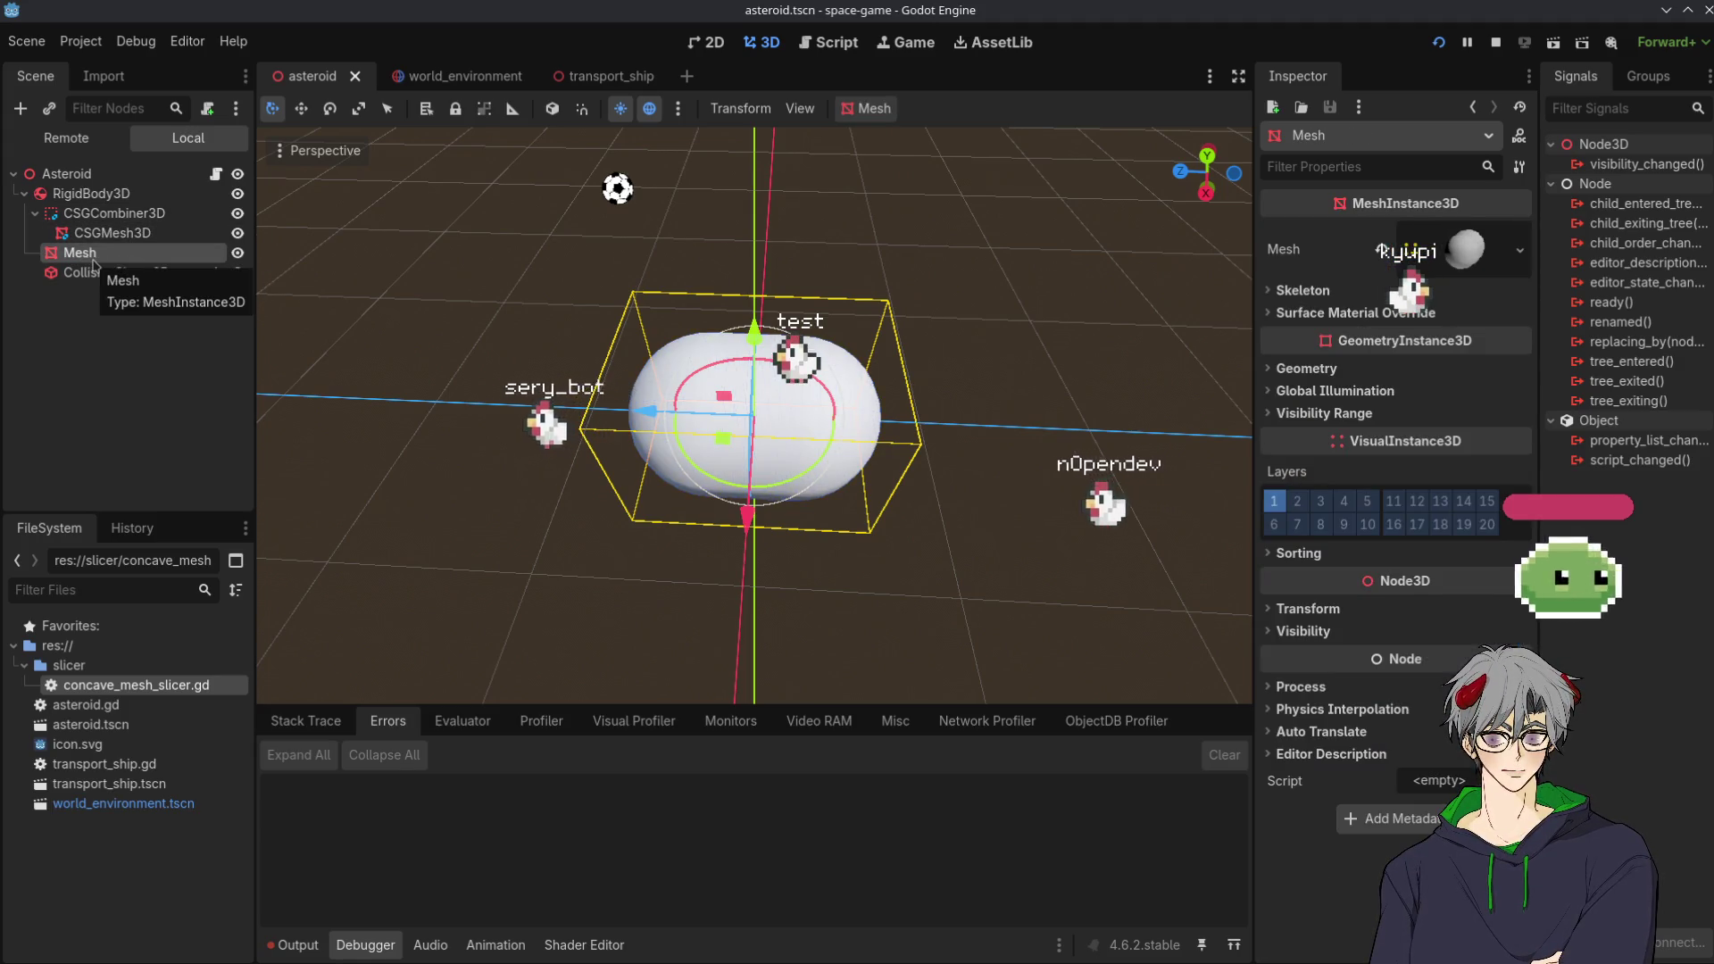
Hide CSGCombiner3D in the viewport, then select Mesh and open its toolbar menu
{"action": "left_click", "coordinate": [205, 215]}
{"action": "left_click", "coordinate": [237, 213]}
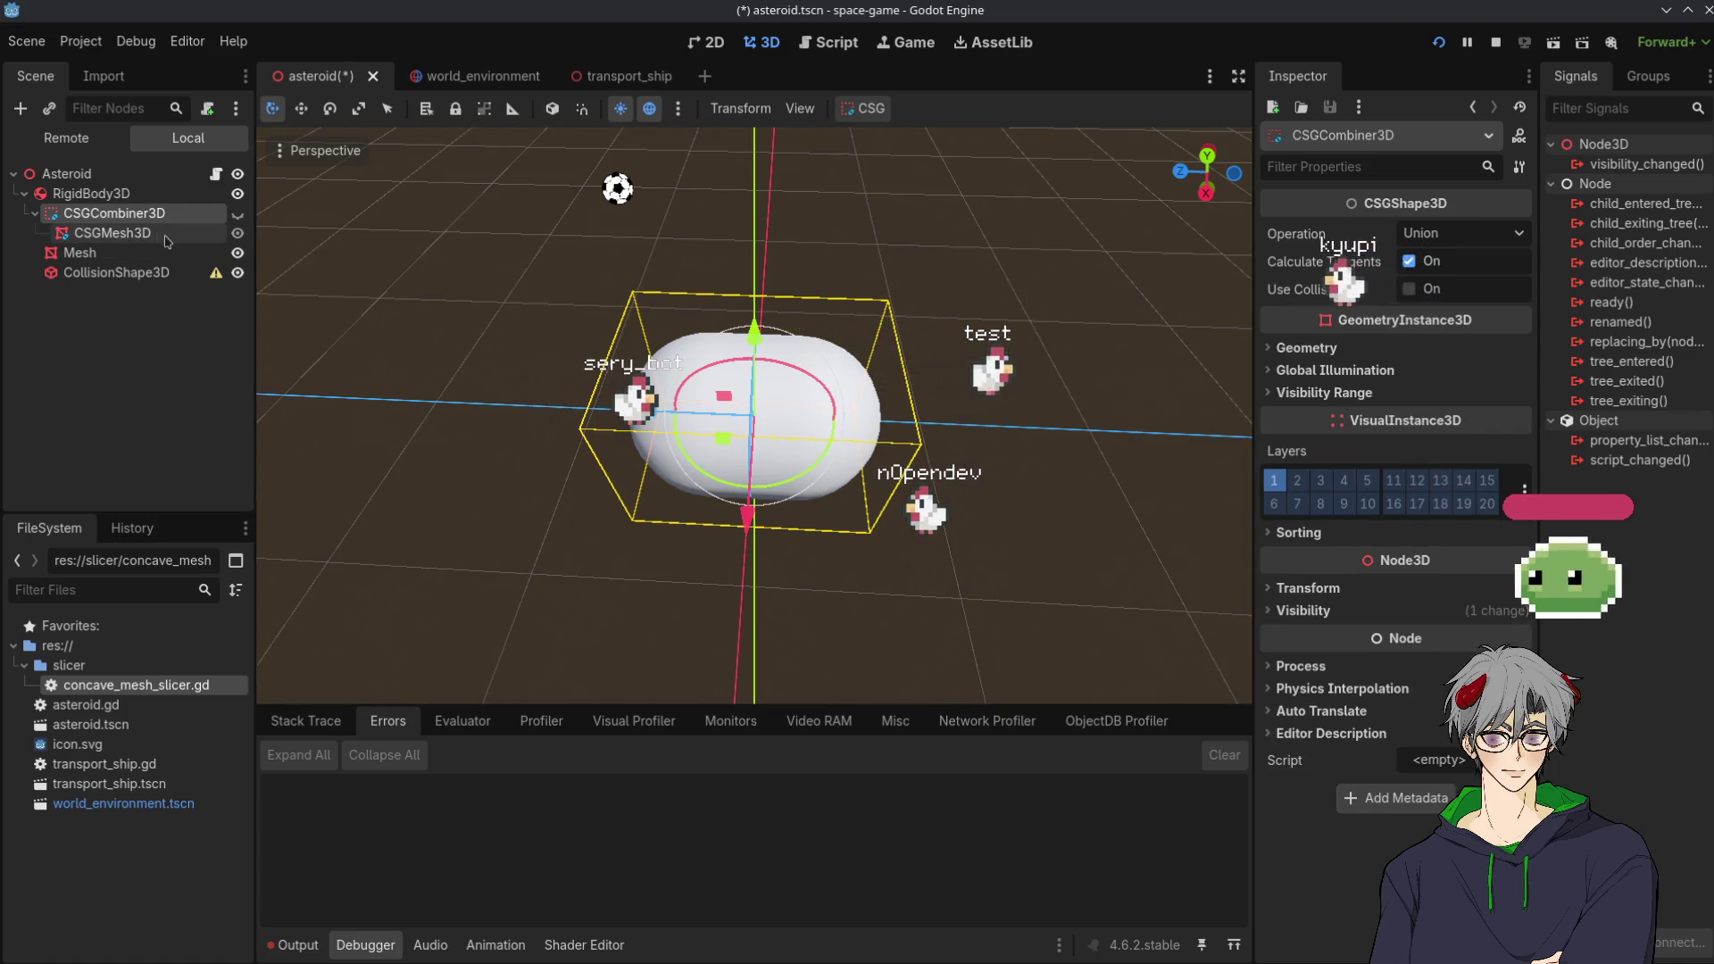
{"action": "left_click", "coordinate": [81, 253]}
{"action": "key", "text": "Down"}
{"action": "left_click", "coordinate": [81, 254]}
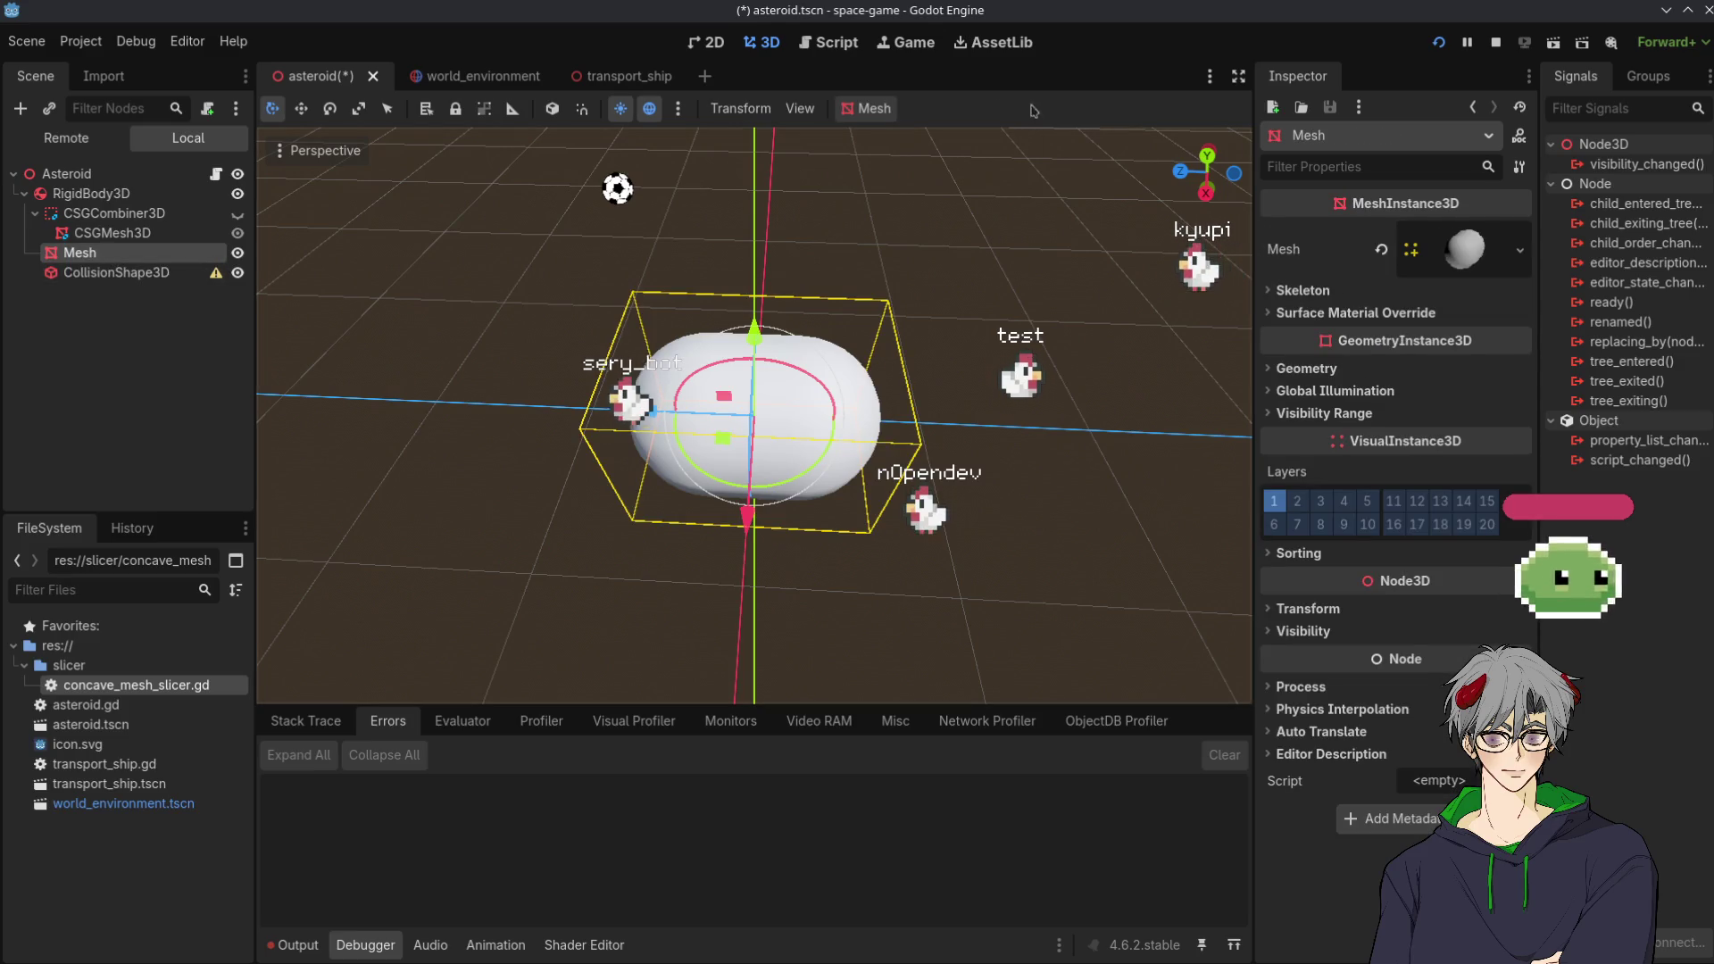
{"action": "left_click", "coordinate": [872, 108]}
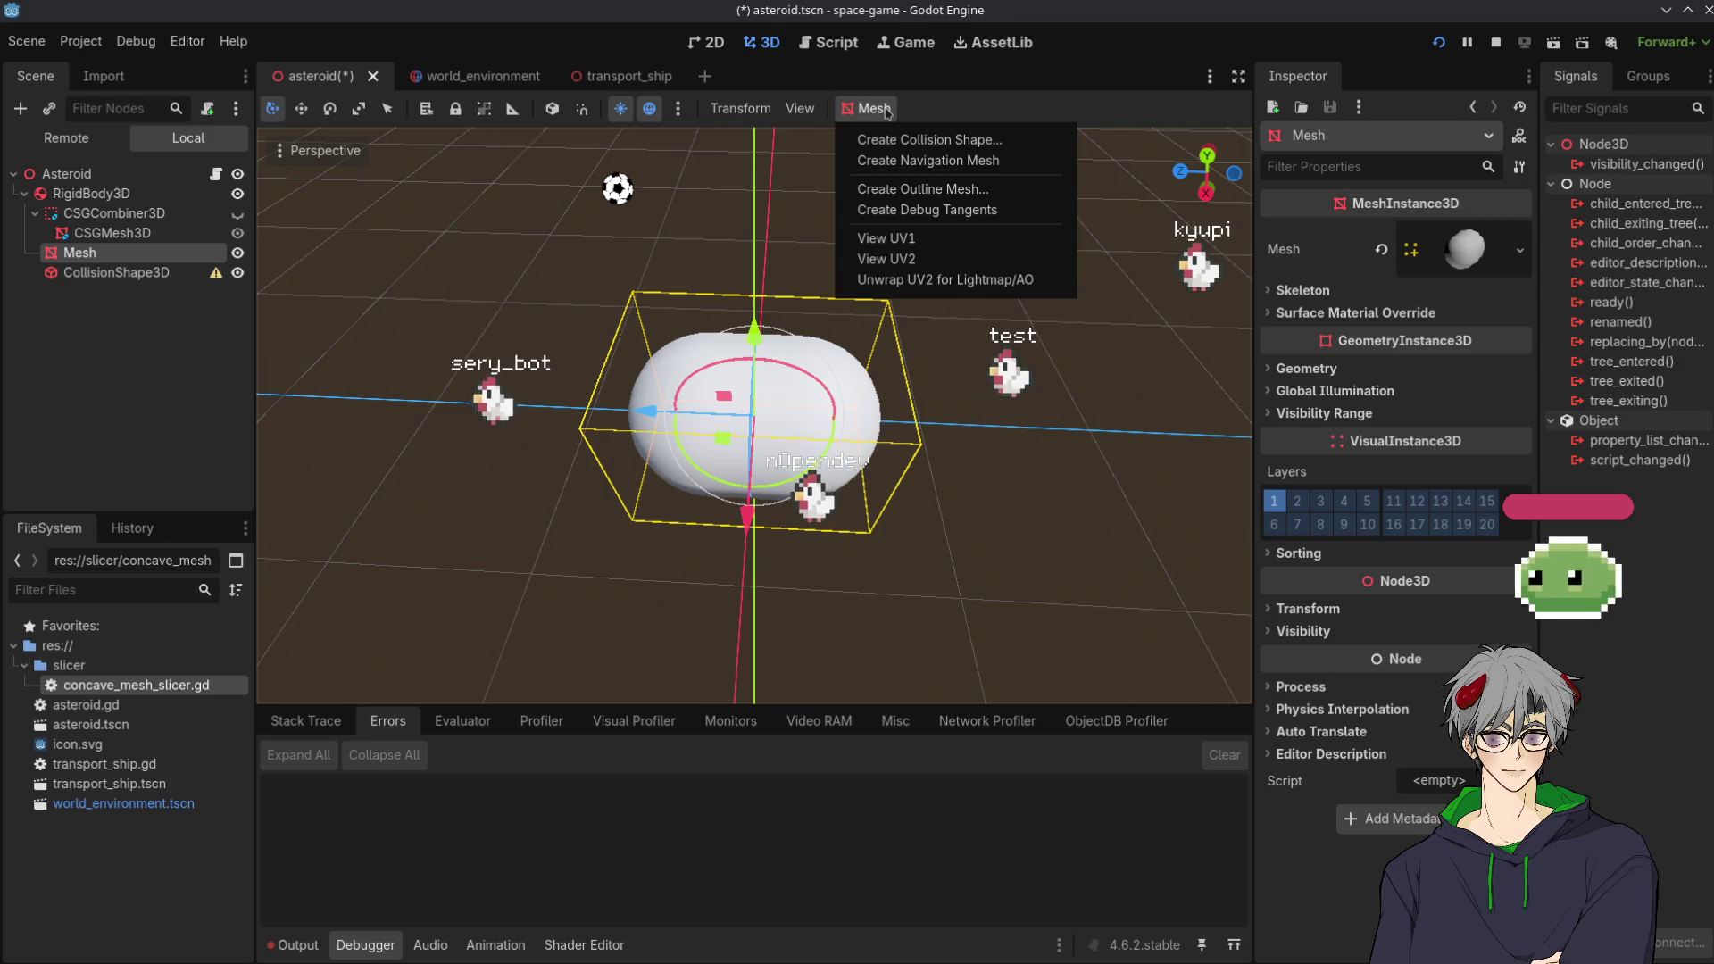
{"action": "left_click", "coordinate": [936, 139]}
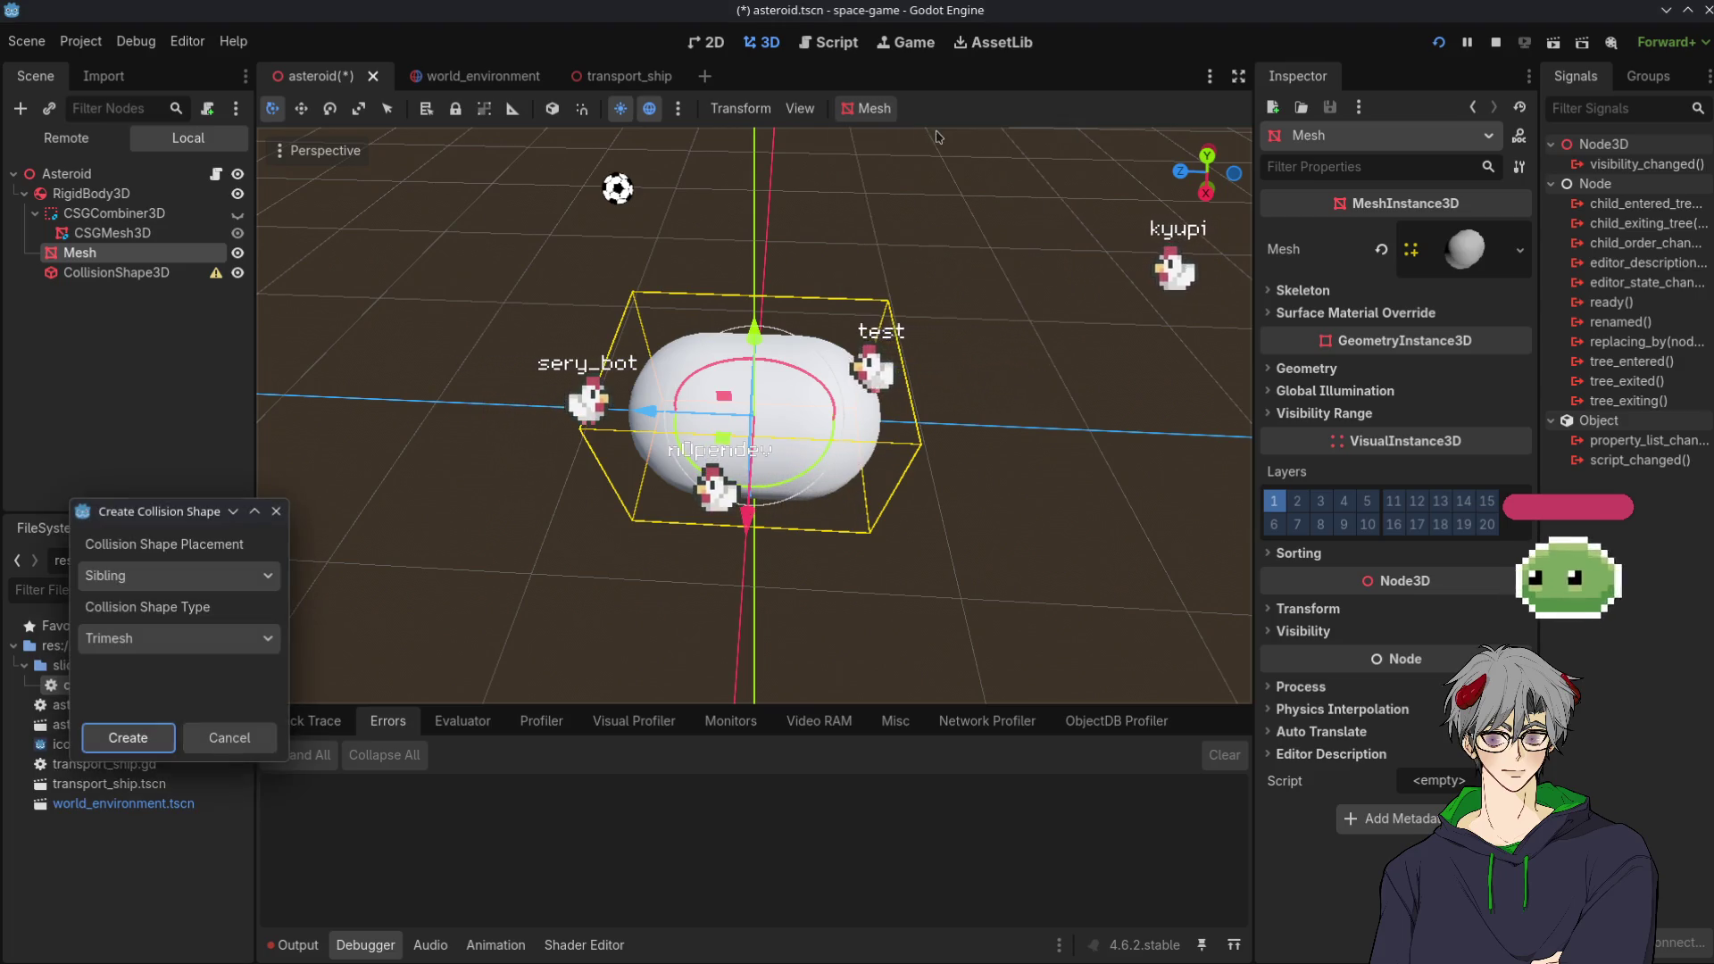
{"action": "left_click", "coordinate": [160, 576]}
{"action": "left_click", "coordinate": [159, 605]}
{"action": "left_click", "coordinate": [160, 637]}
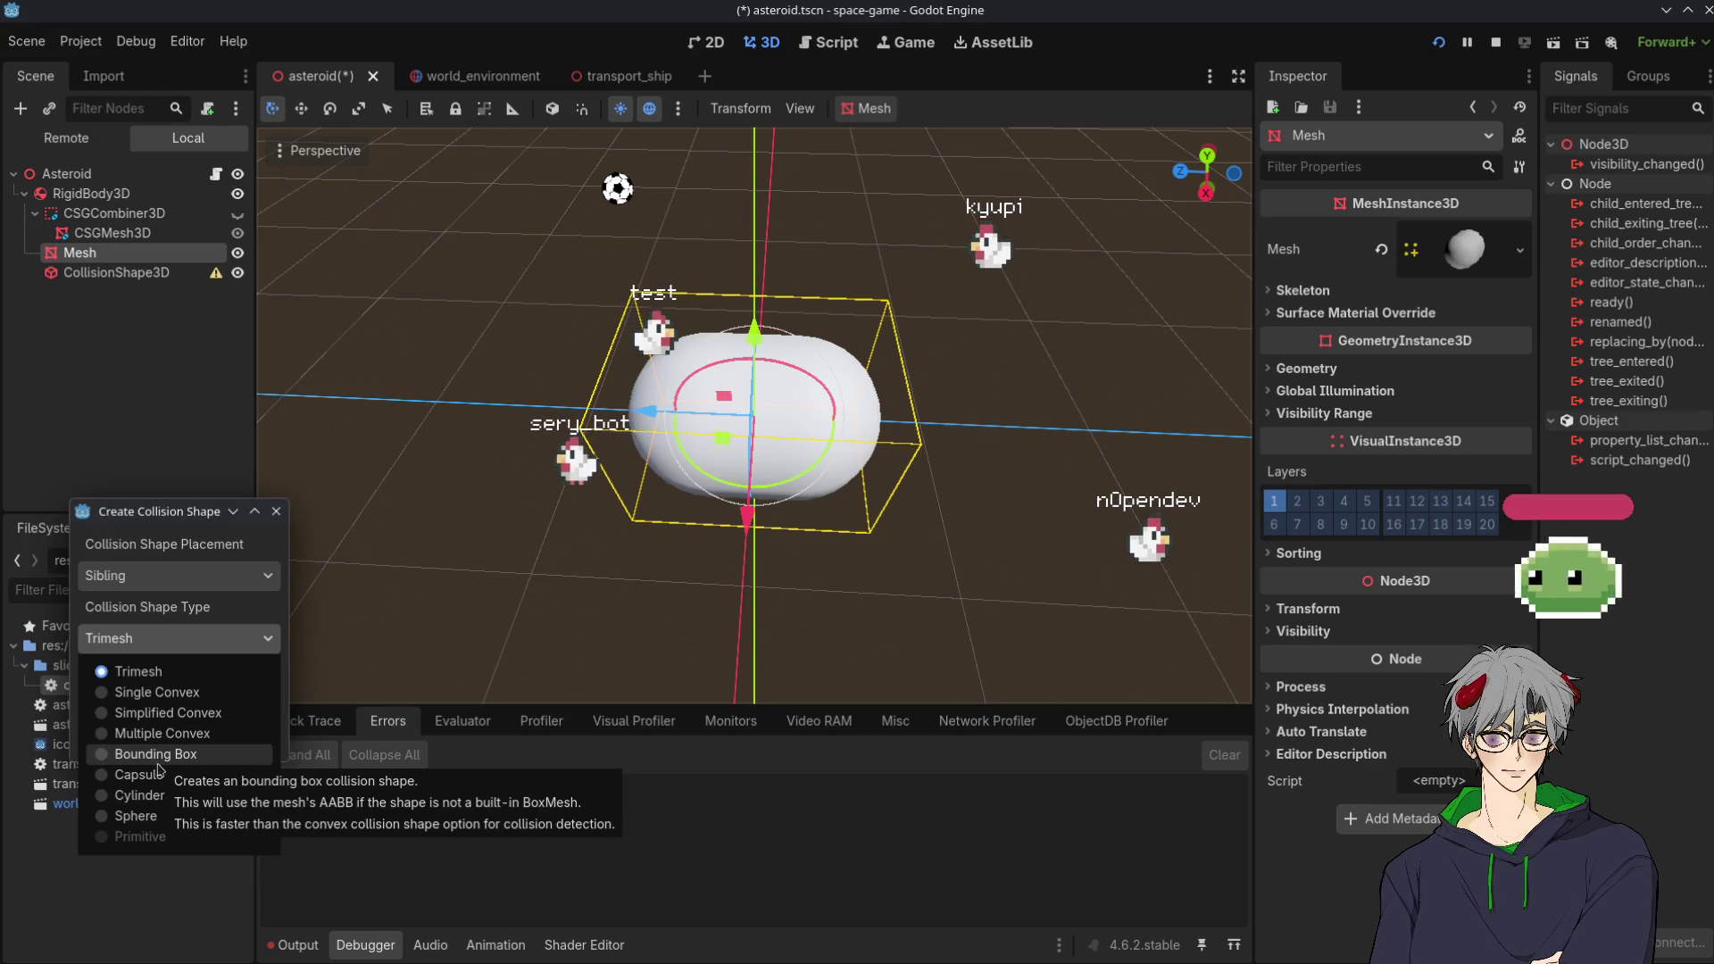
{"action": "left_click", "coordinate": [11, 376]}
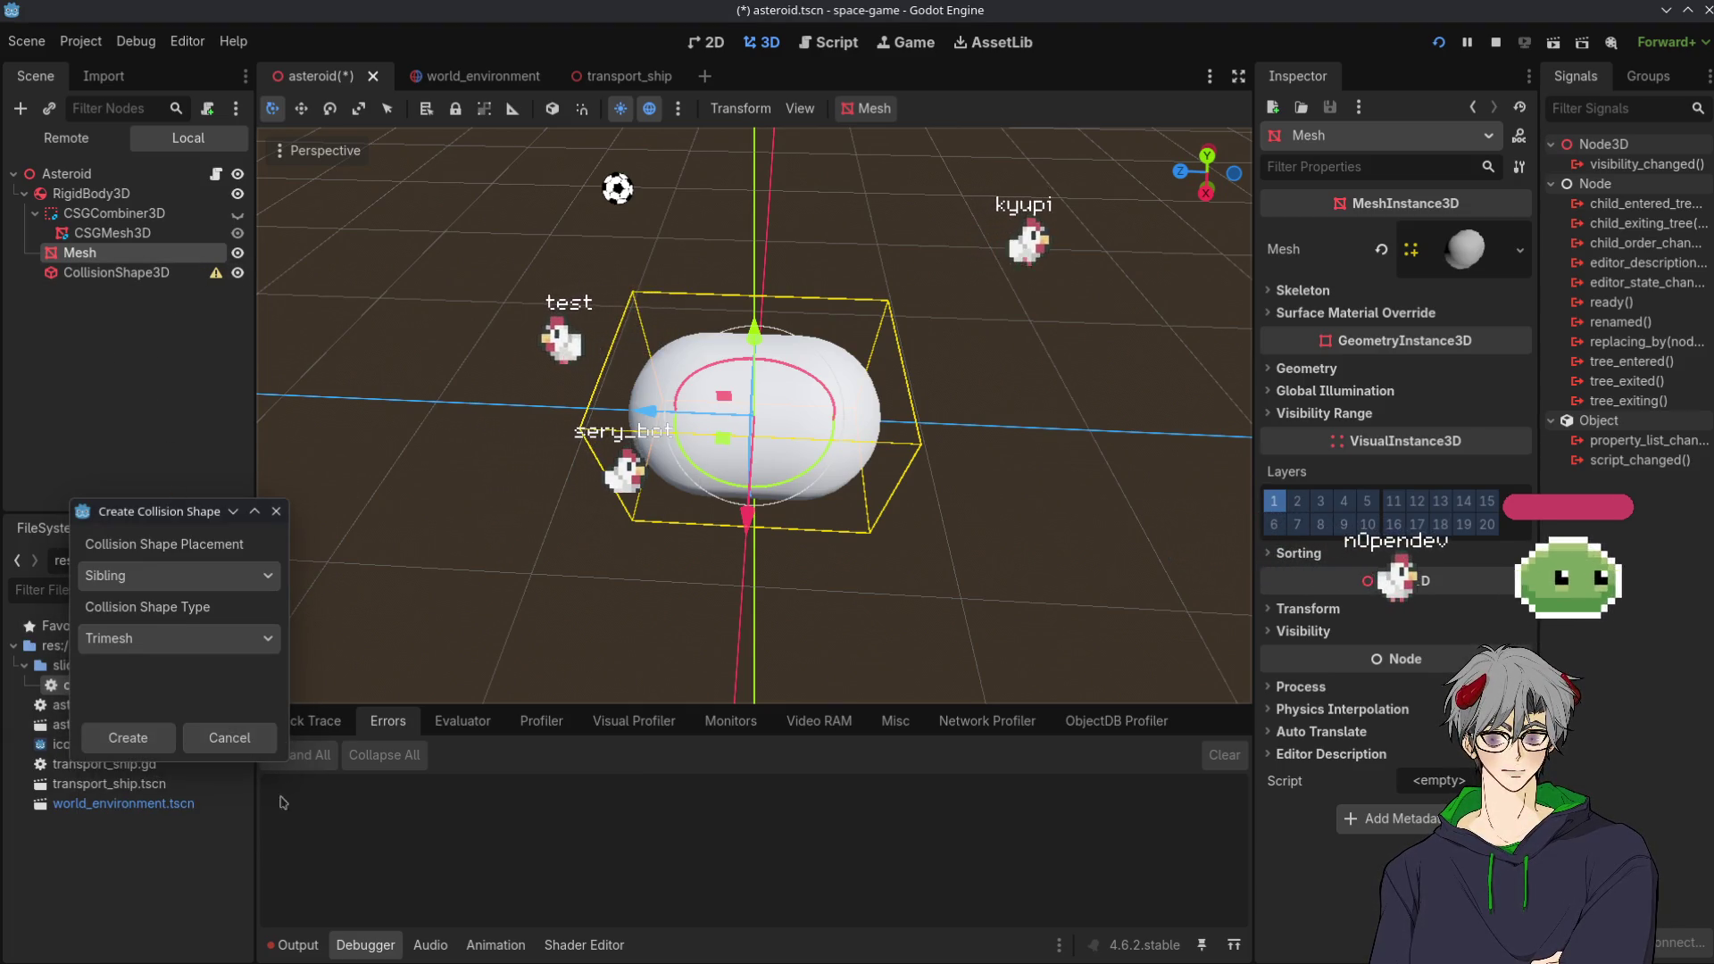
{"action": "left_click", "coordinate": [229, 738]}
{"action": "left_click", "coordinate": [120, 273]}
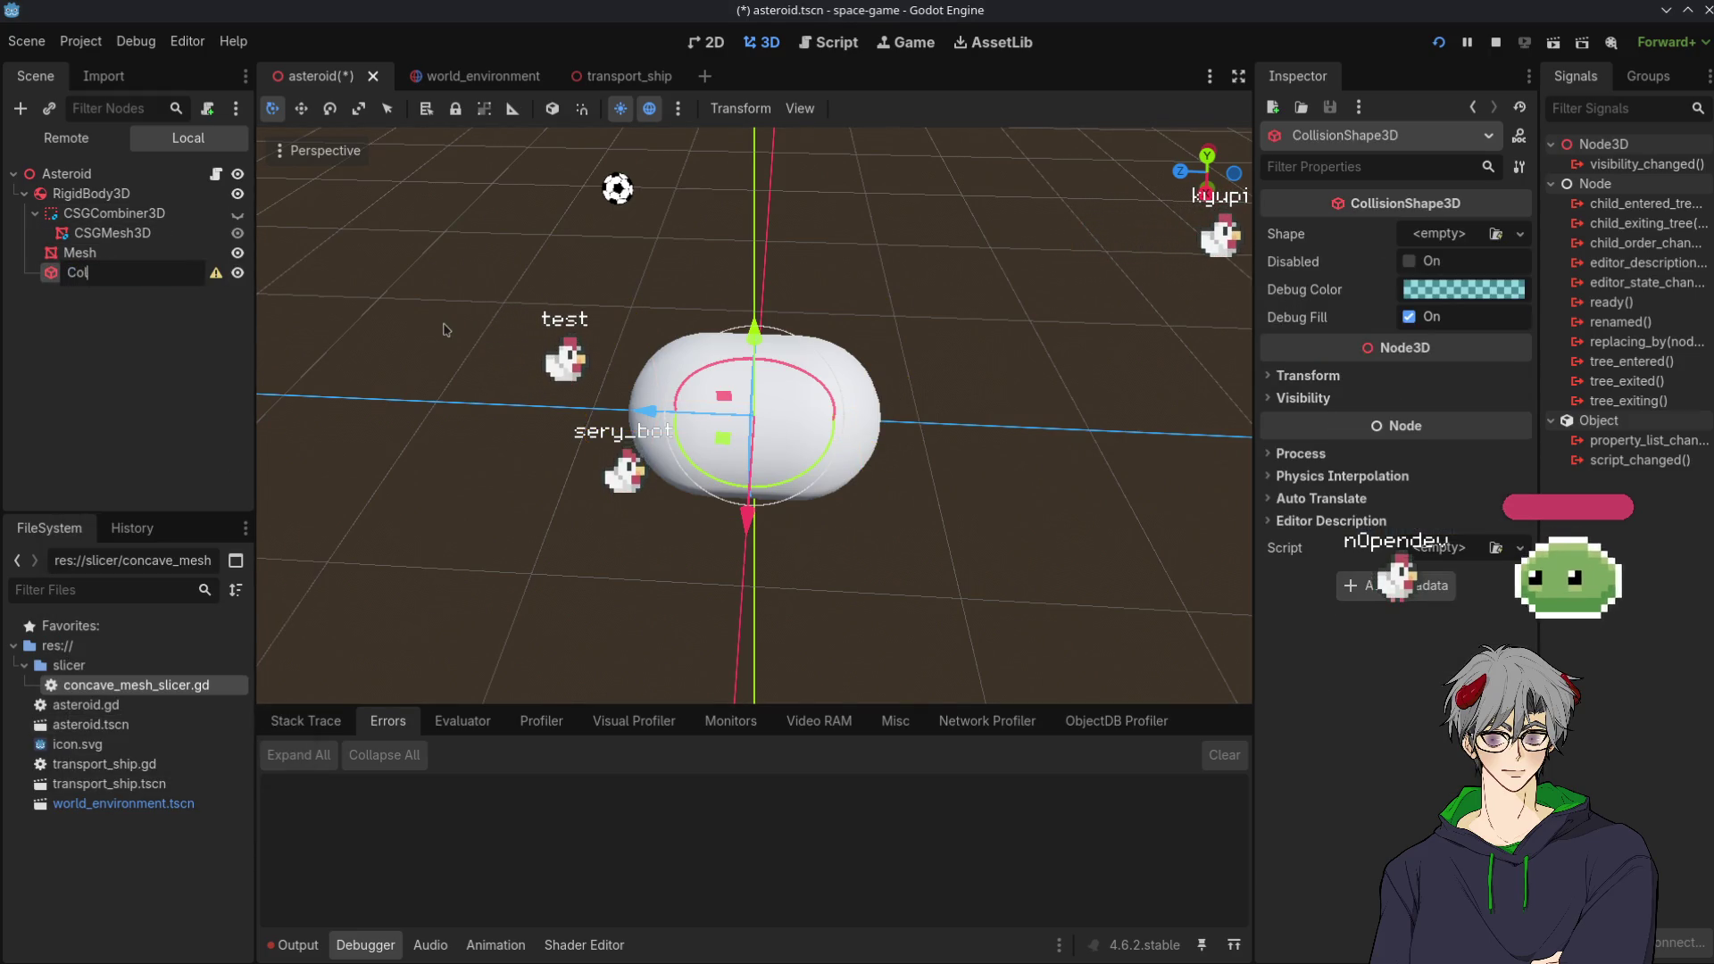
Confirm the collision node's name as Collision and open asteroid.gd from the root node
{"action": "key", "text": "Return"}
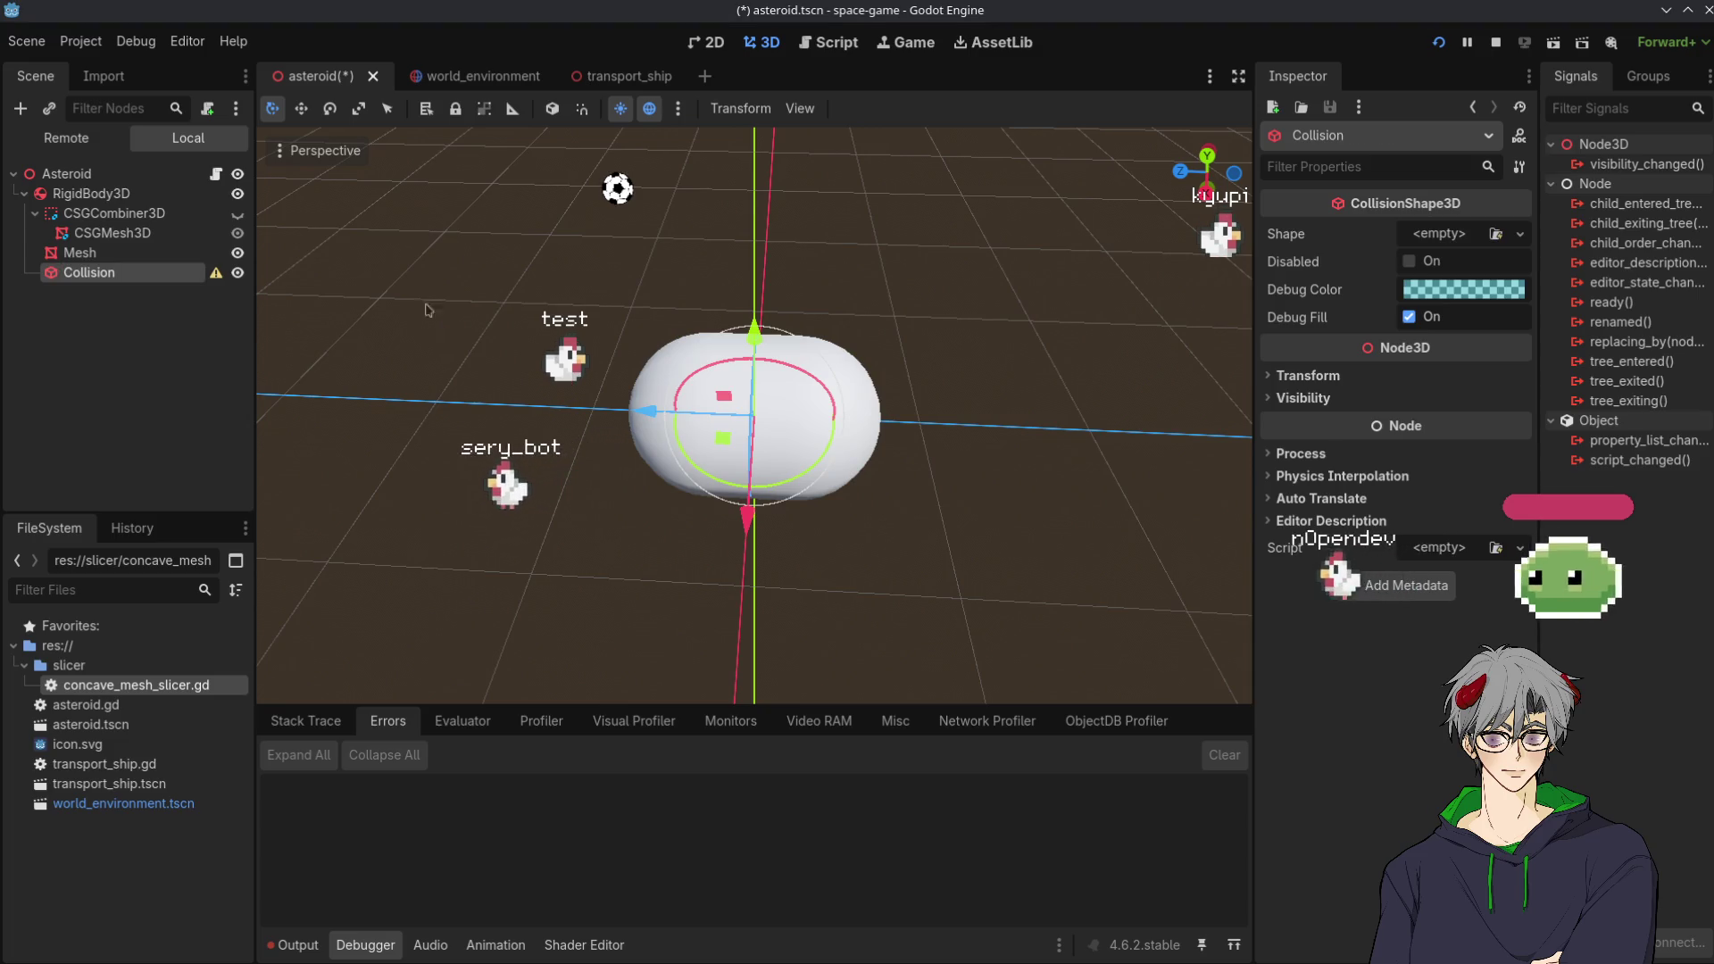
{"action": "left_click", "coordinate": [89, 253]}
{"action": "left_click", "coordinate": [89, 271]}
{"action": "left_click", "coordinate": [98, 257]}
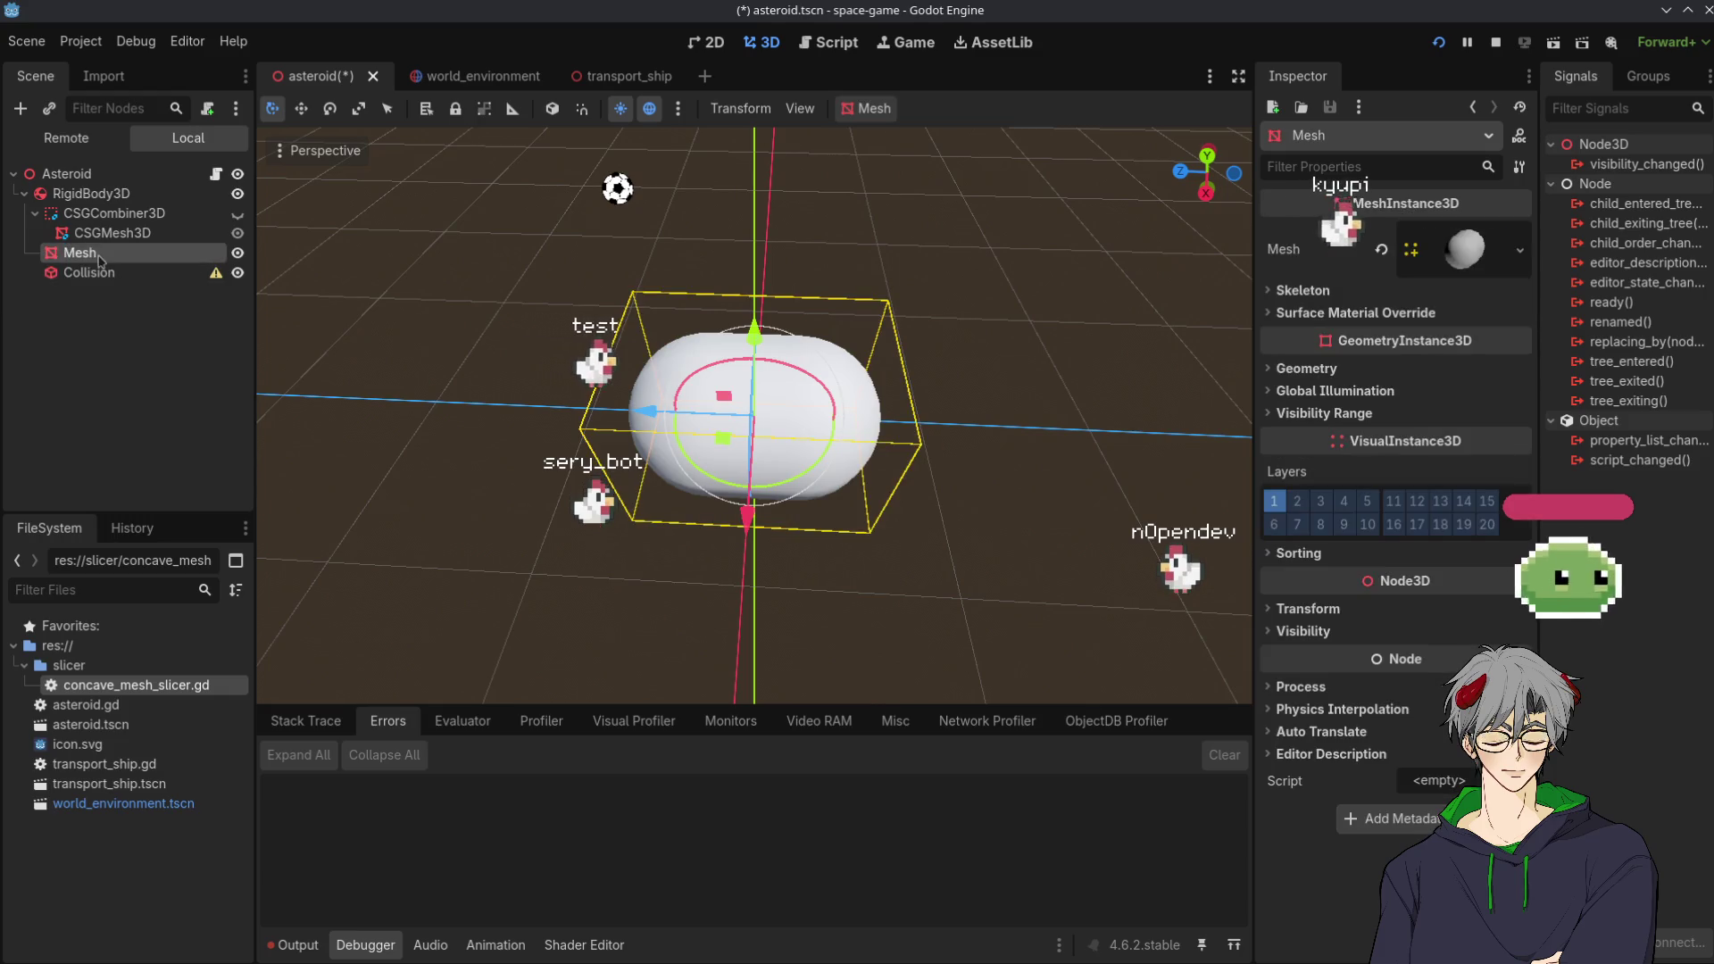
{"action": "left_click", "coordinate": [216, 175]}
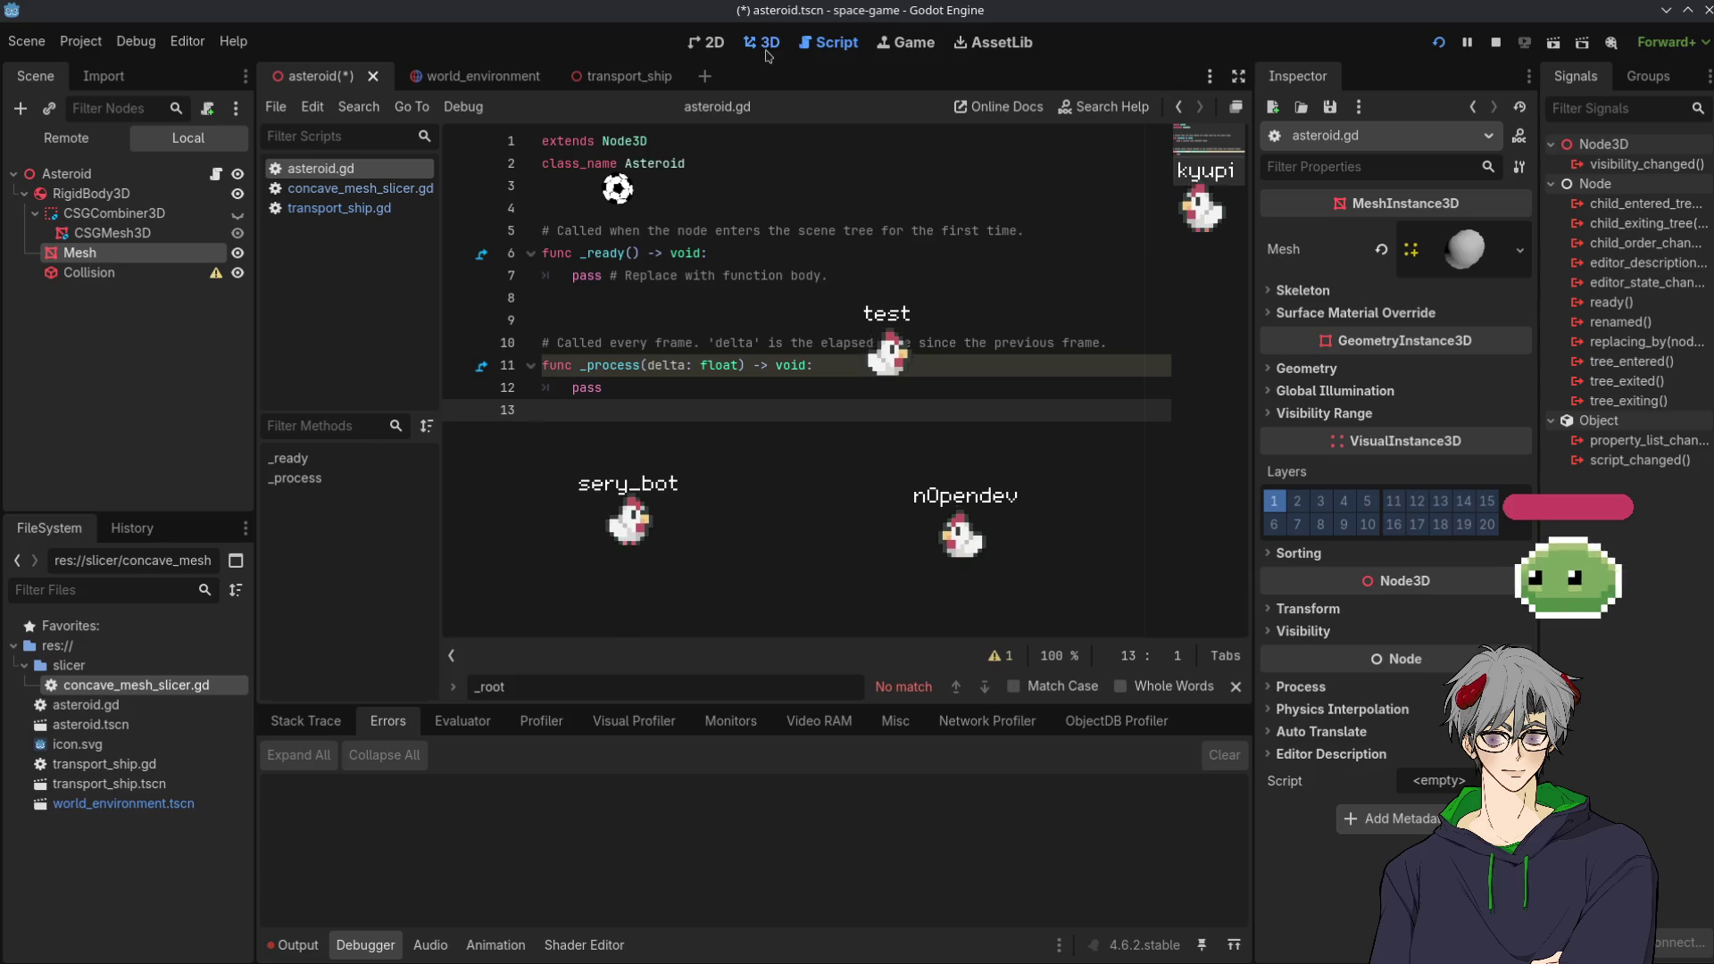
Return to the script editor and remove a stray empty line in asteroid.gd
{"action": "key", "text": "ctrl+F2"}
{"action": "key", "text": "ctrl+F1"}
{"action": "key", "text": "ctrl+F3"}
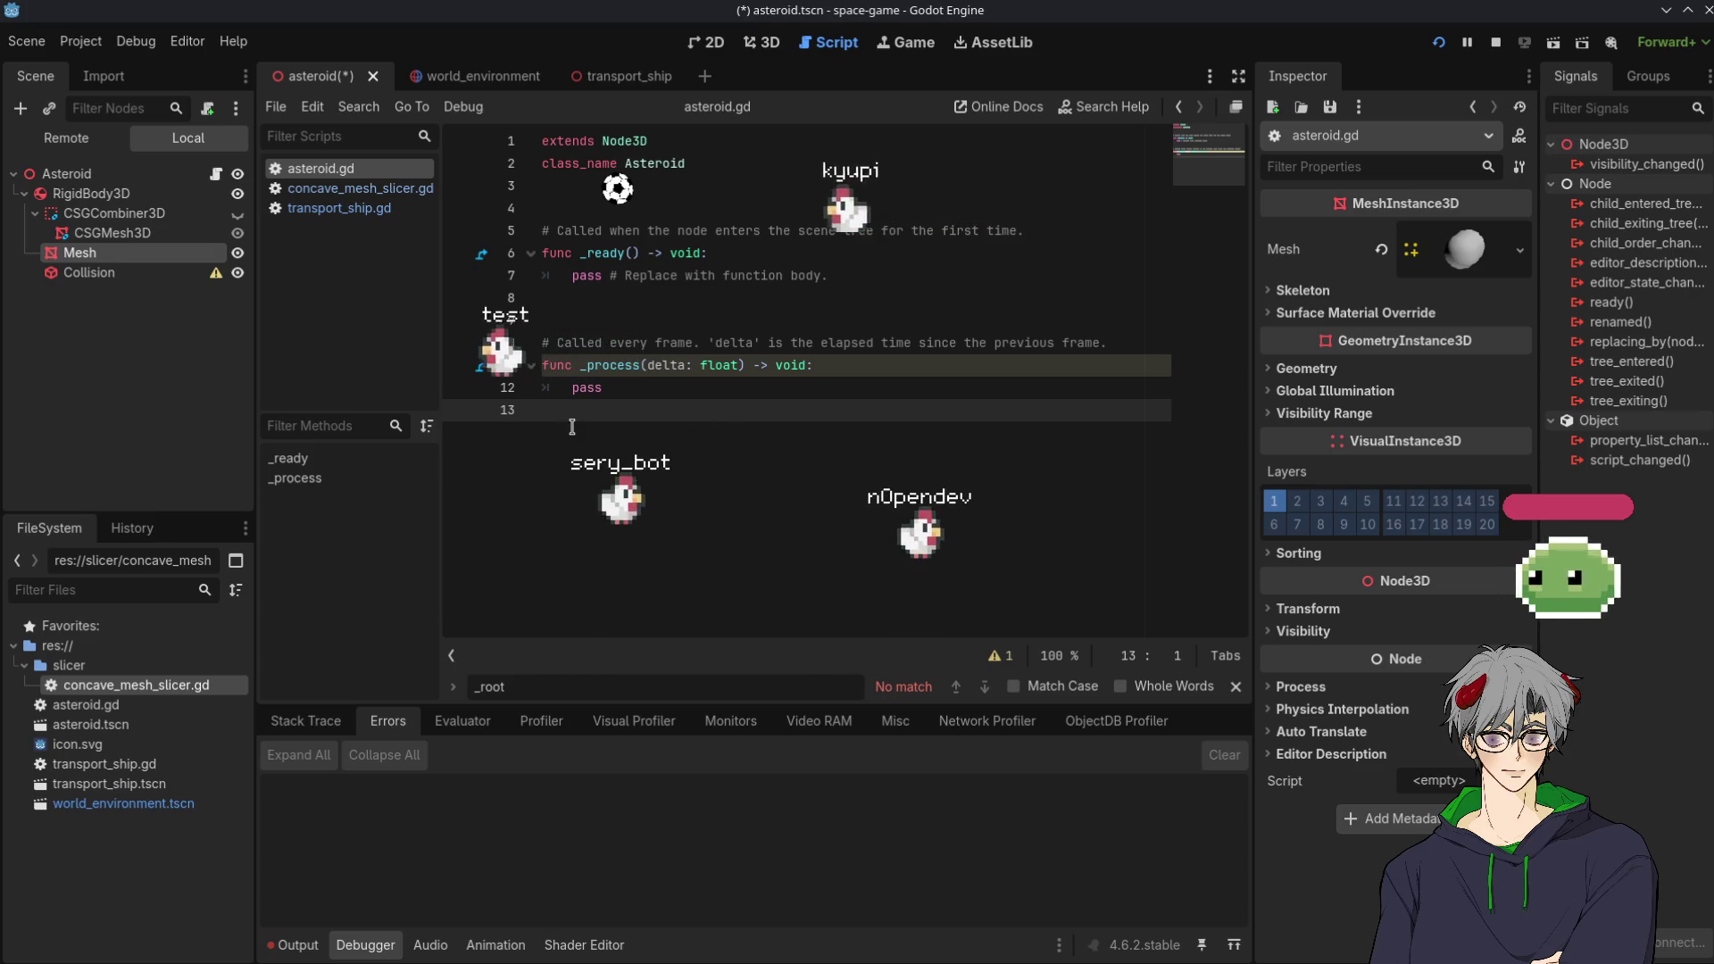
{"action": "type", "text": "csg_mesh_3d"}
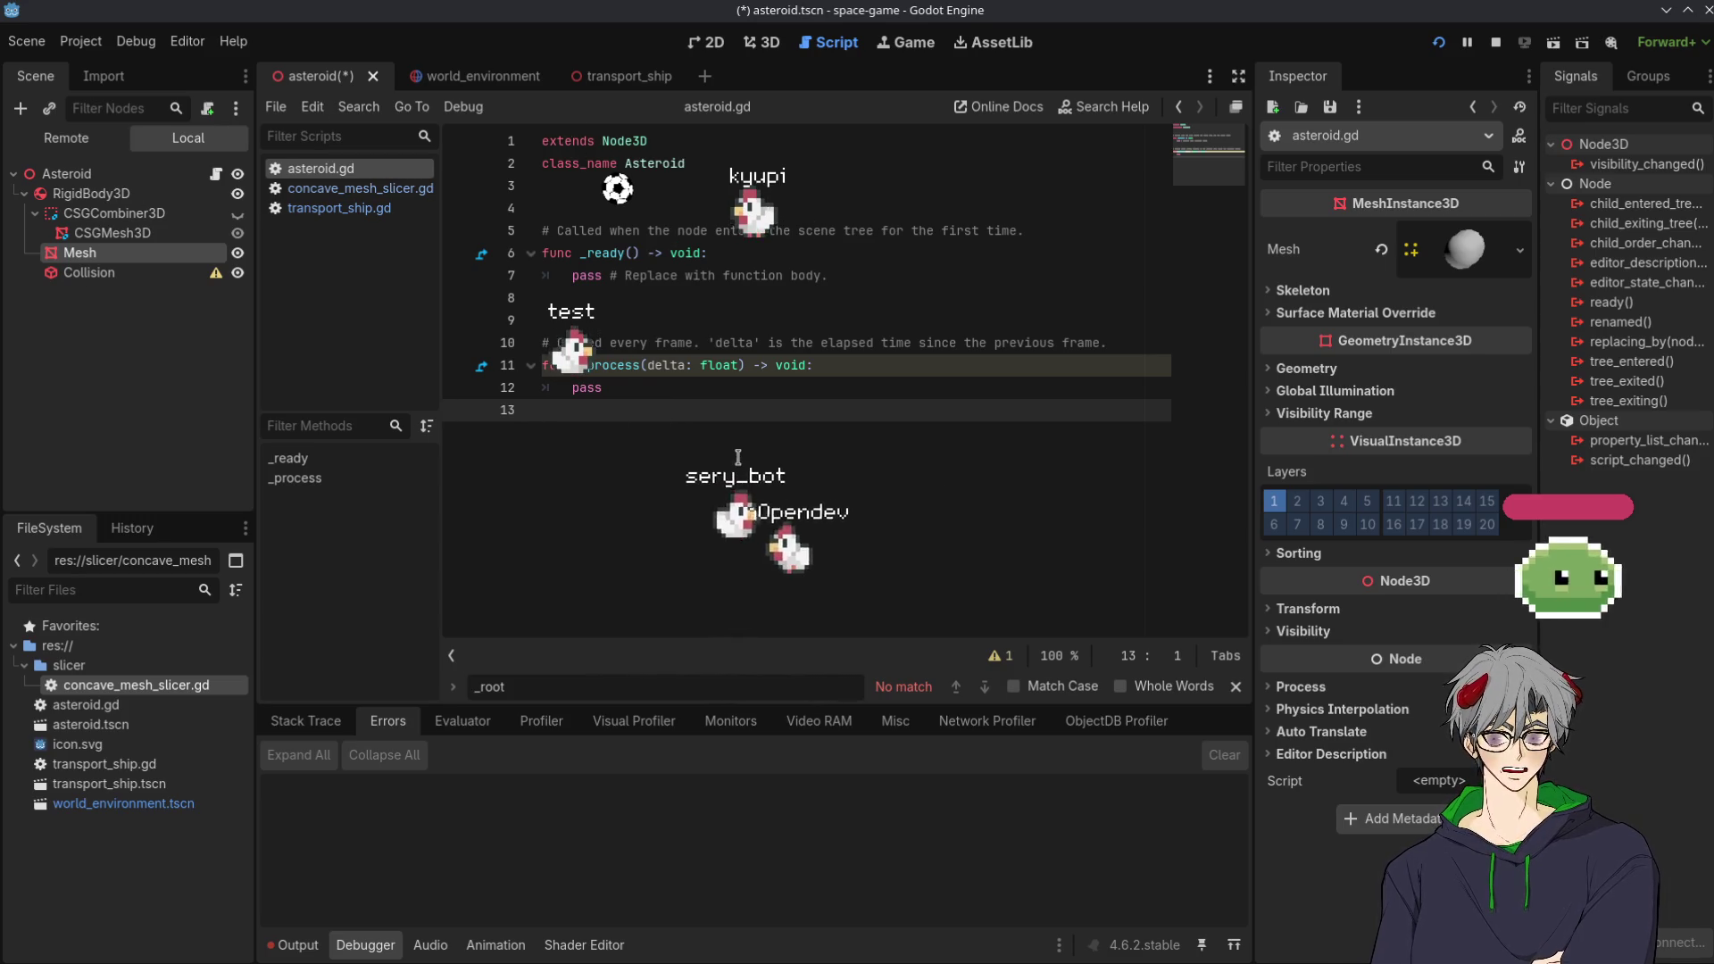
{"action": "key", "text": "BackSpace"}
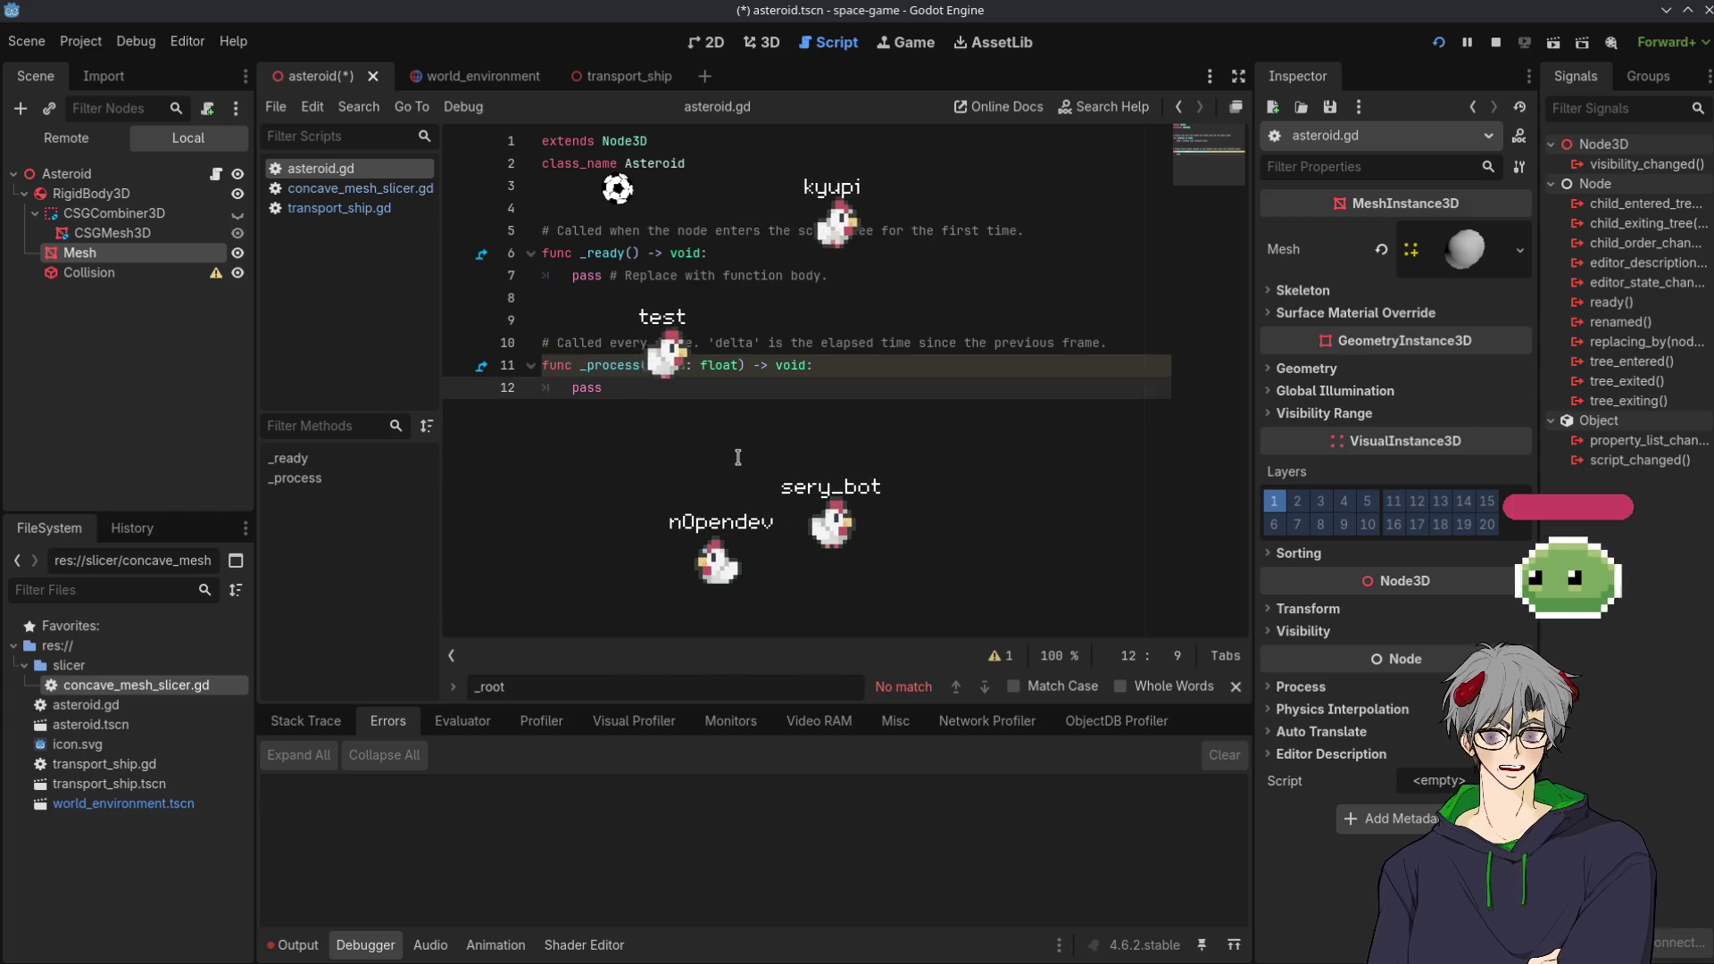
{"action": "left_click", "coordinate": [80, 254], "text": "ctrl"}
{"action": "mouse_move", "coordinate": [80, 253]}
{"action": "left_mouse_down"}
{"action": "mouse_move", "coordinate": [714, 234]}
{"action": "mouse_move", "coordinate": [679, 207]}
{"action": "left_mouse_up"}
{"action": "left_click", "coordinate": [89, 272], "text": "ctrl"}
{"action": "mouse_move", "coordinate": [90, 272]}
{"action": "left_mouse_down"}
{"action": "mouse_move", "coordinate": [861, 284]}
{"action": "mouse_move", "coordinate": [904, 227]}
{"action": "left_mouse_up"}
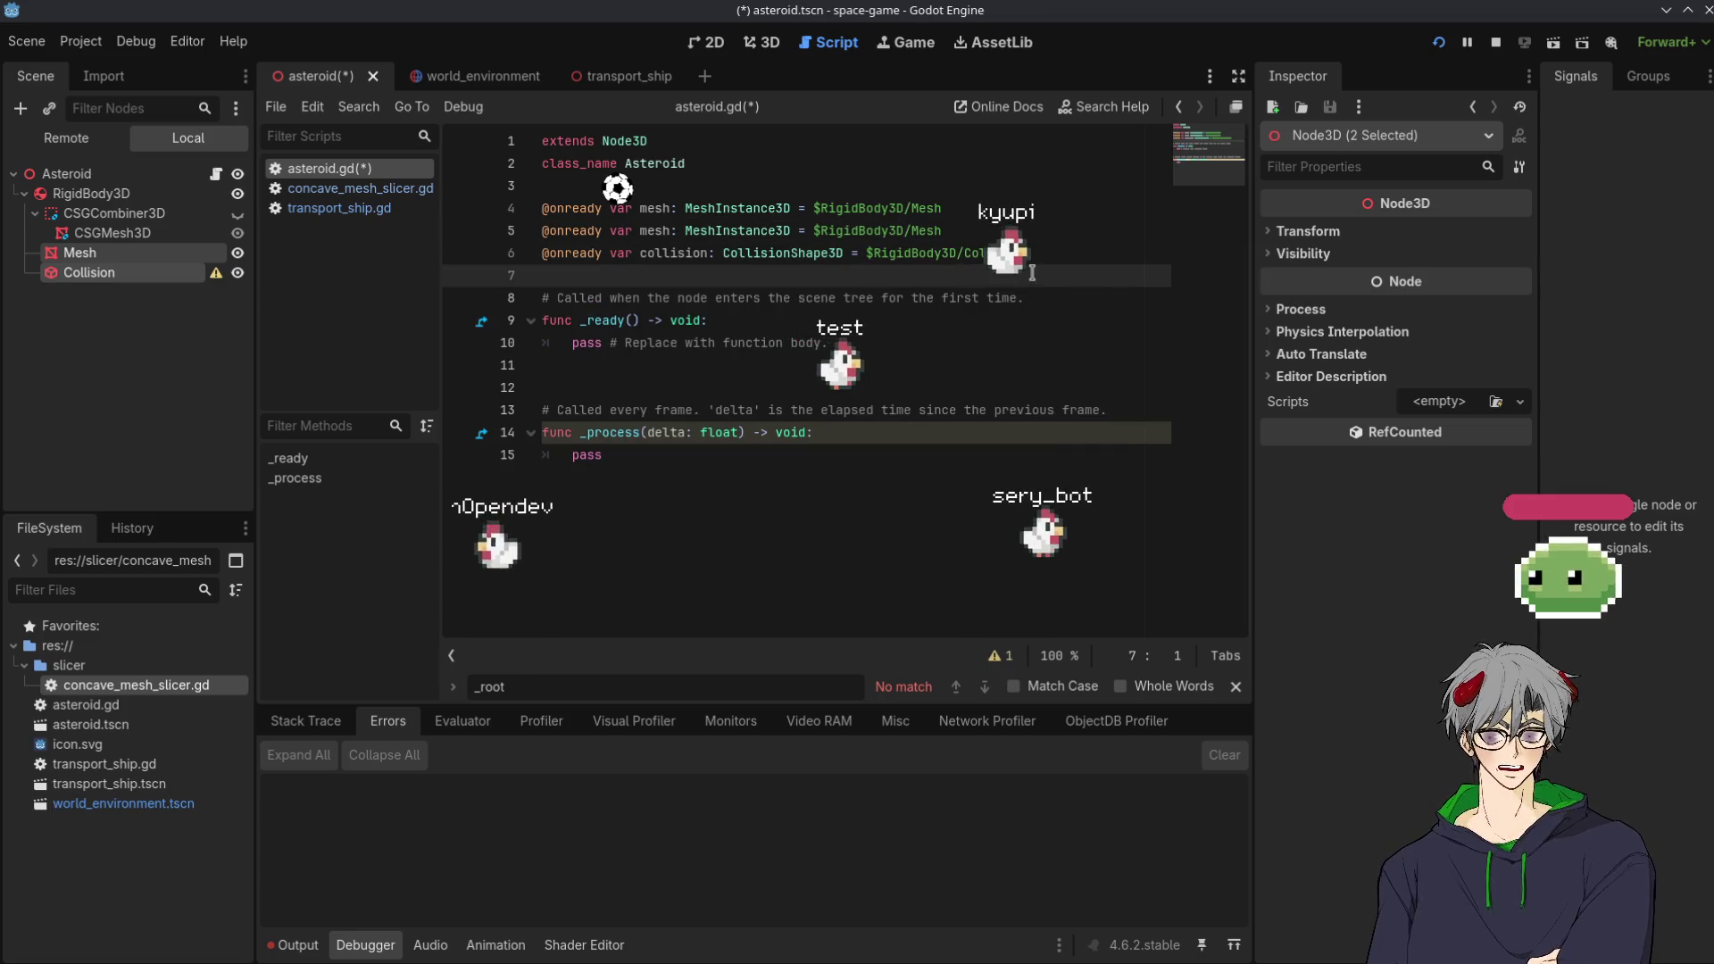
Delete the duplicated mesh declaration on line 5, leaving single mesh and collision references
{"action": "left_click", "coordinate": [1020, 234]}
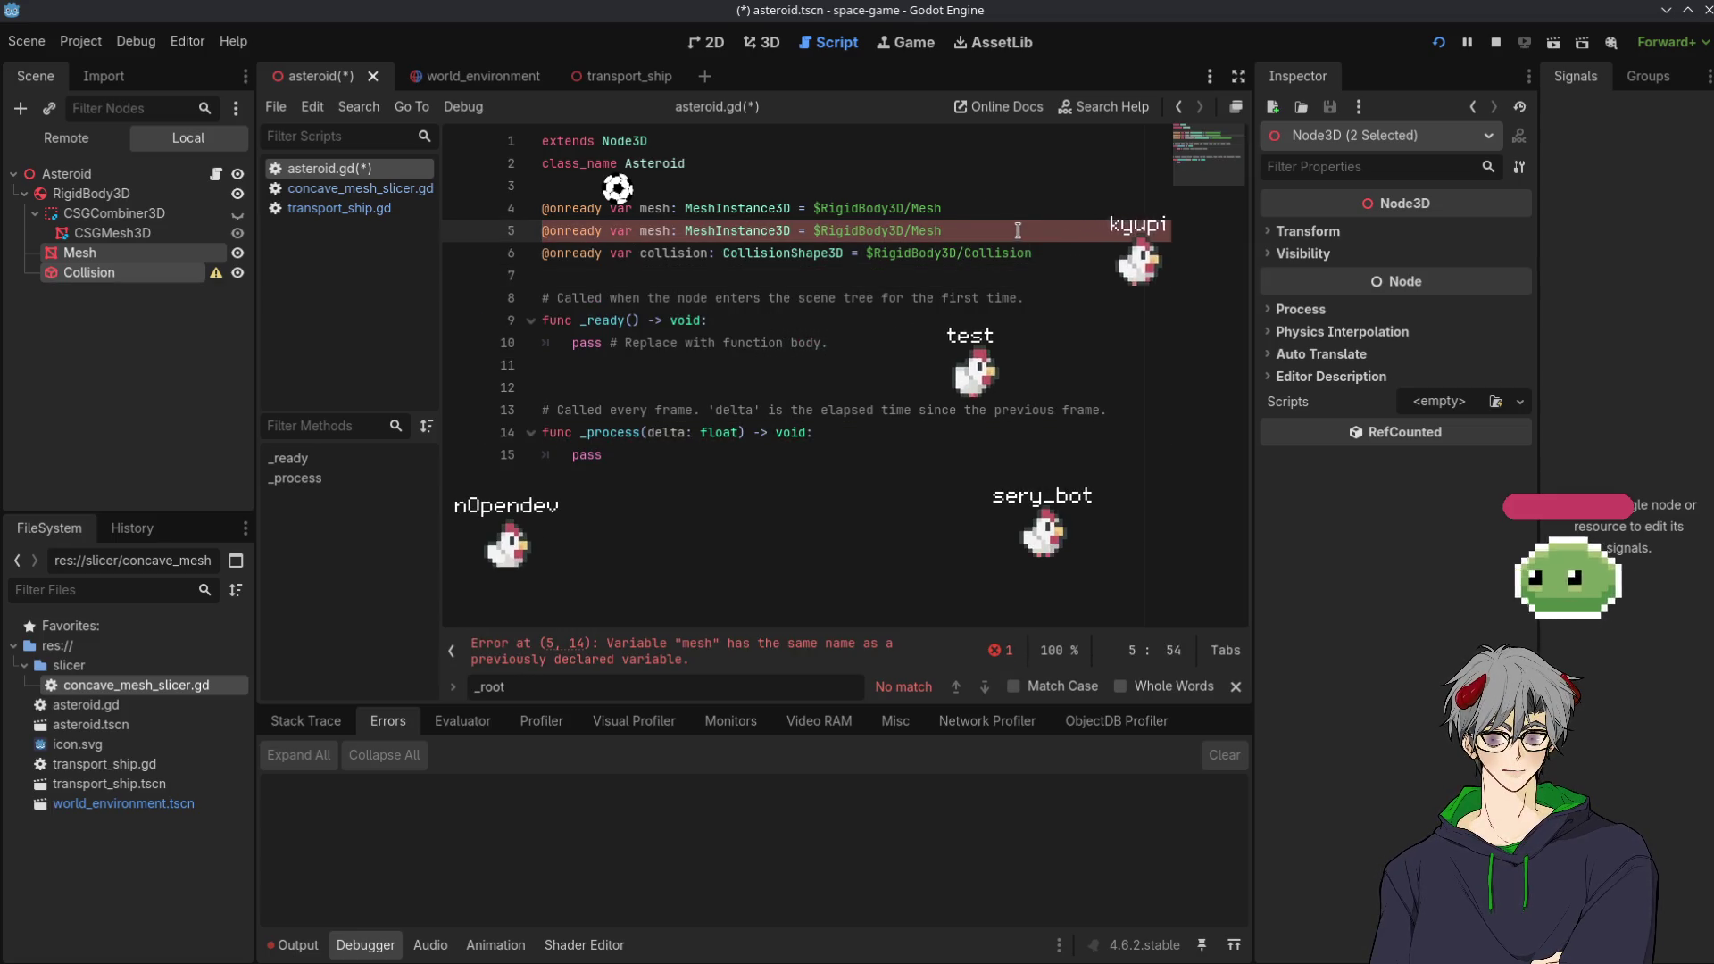
{"action": "triple_click", "coordinate": [1018, 231]}
{"action": "key", "text": "BackSpace"}
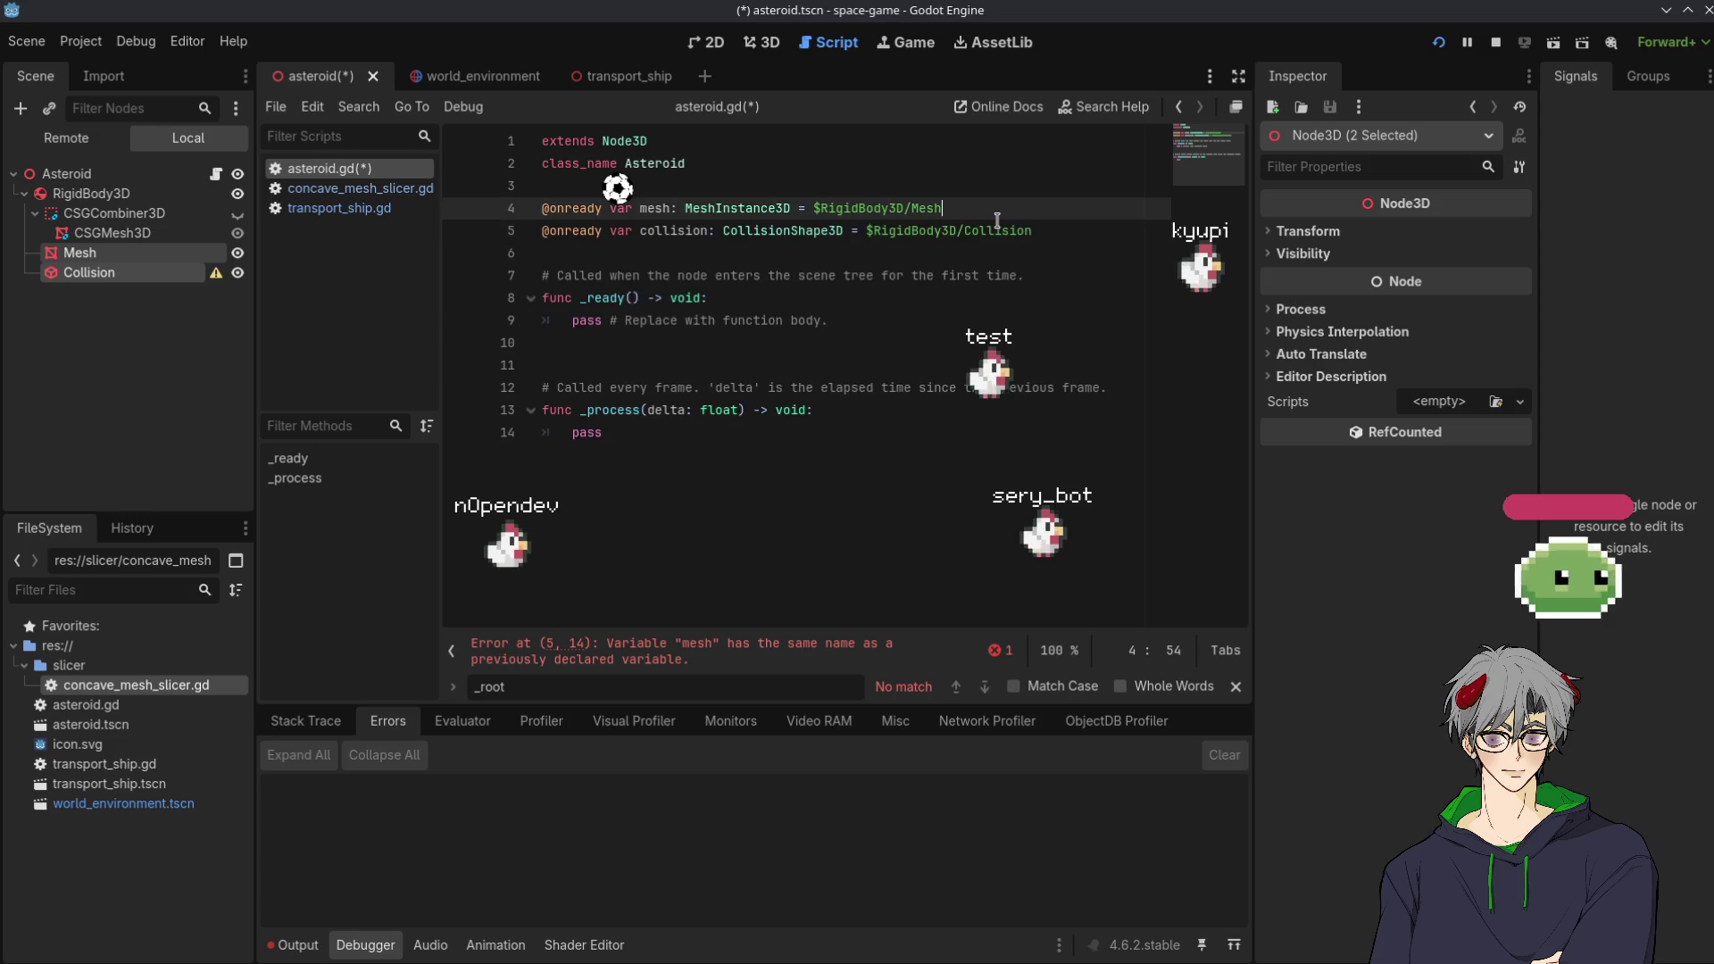
{"action": "left_click", "coordinate": [548, 230]}
{"action": "left_click", "coordinate": [613, 275]}
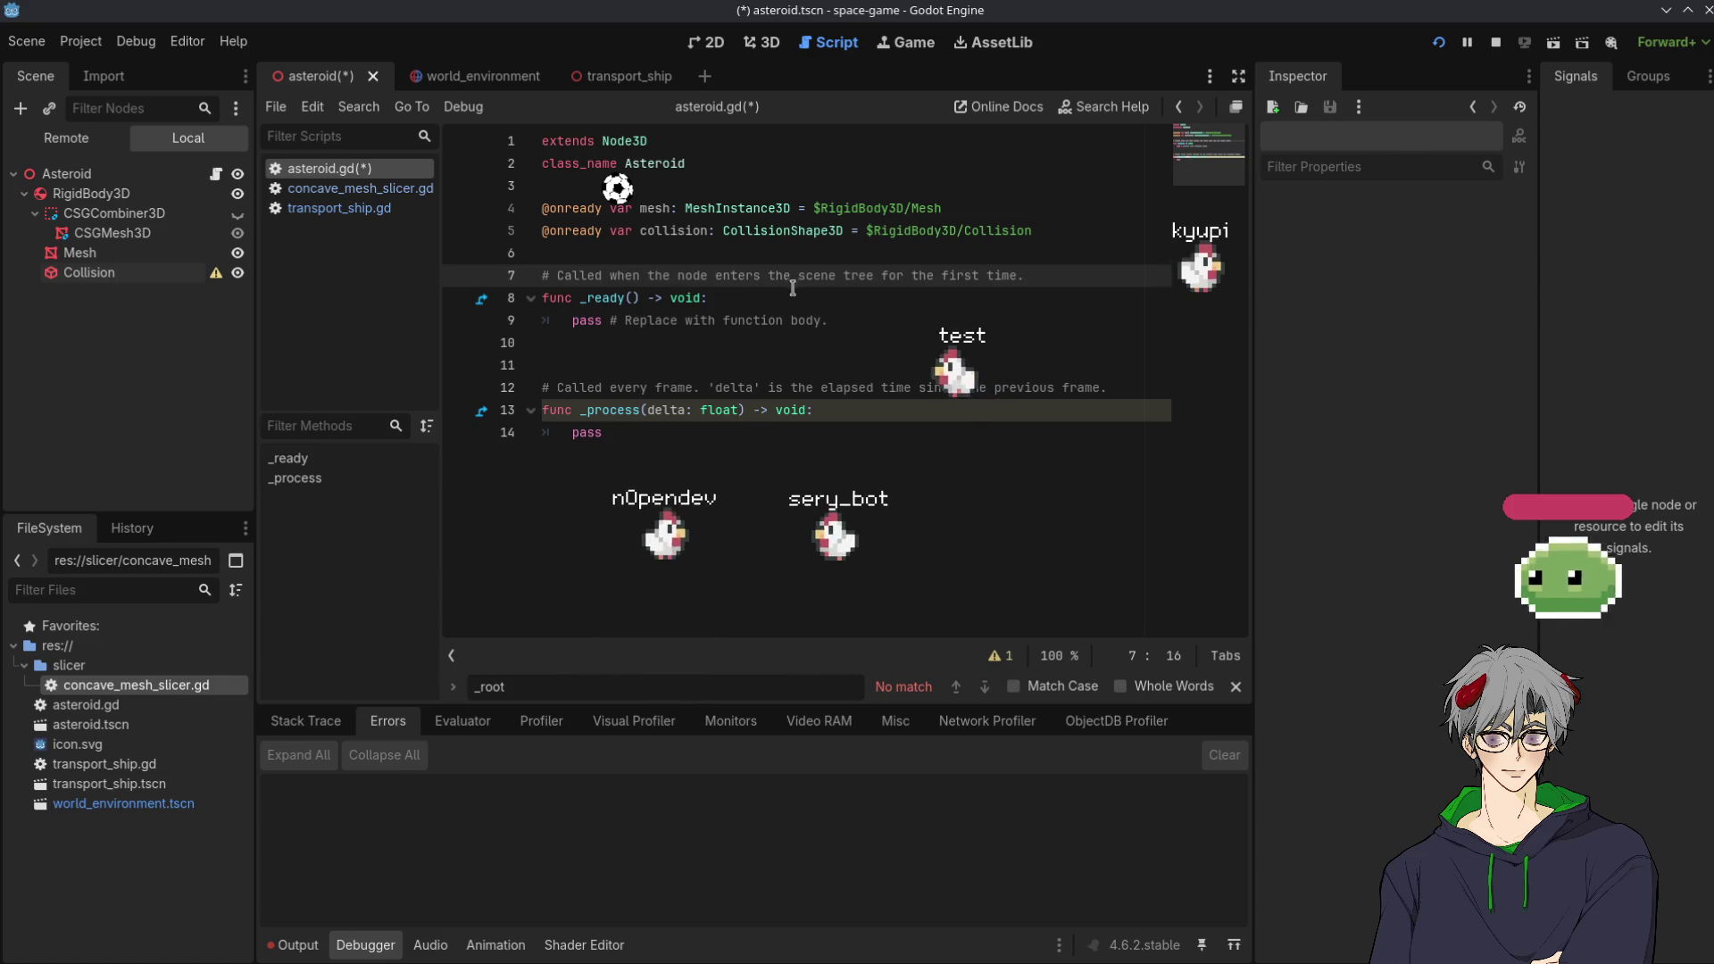
{"action": "double_click", "coordinate": [664, 231]}
{"action": "left_click", "coordinate": [843, 318]}
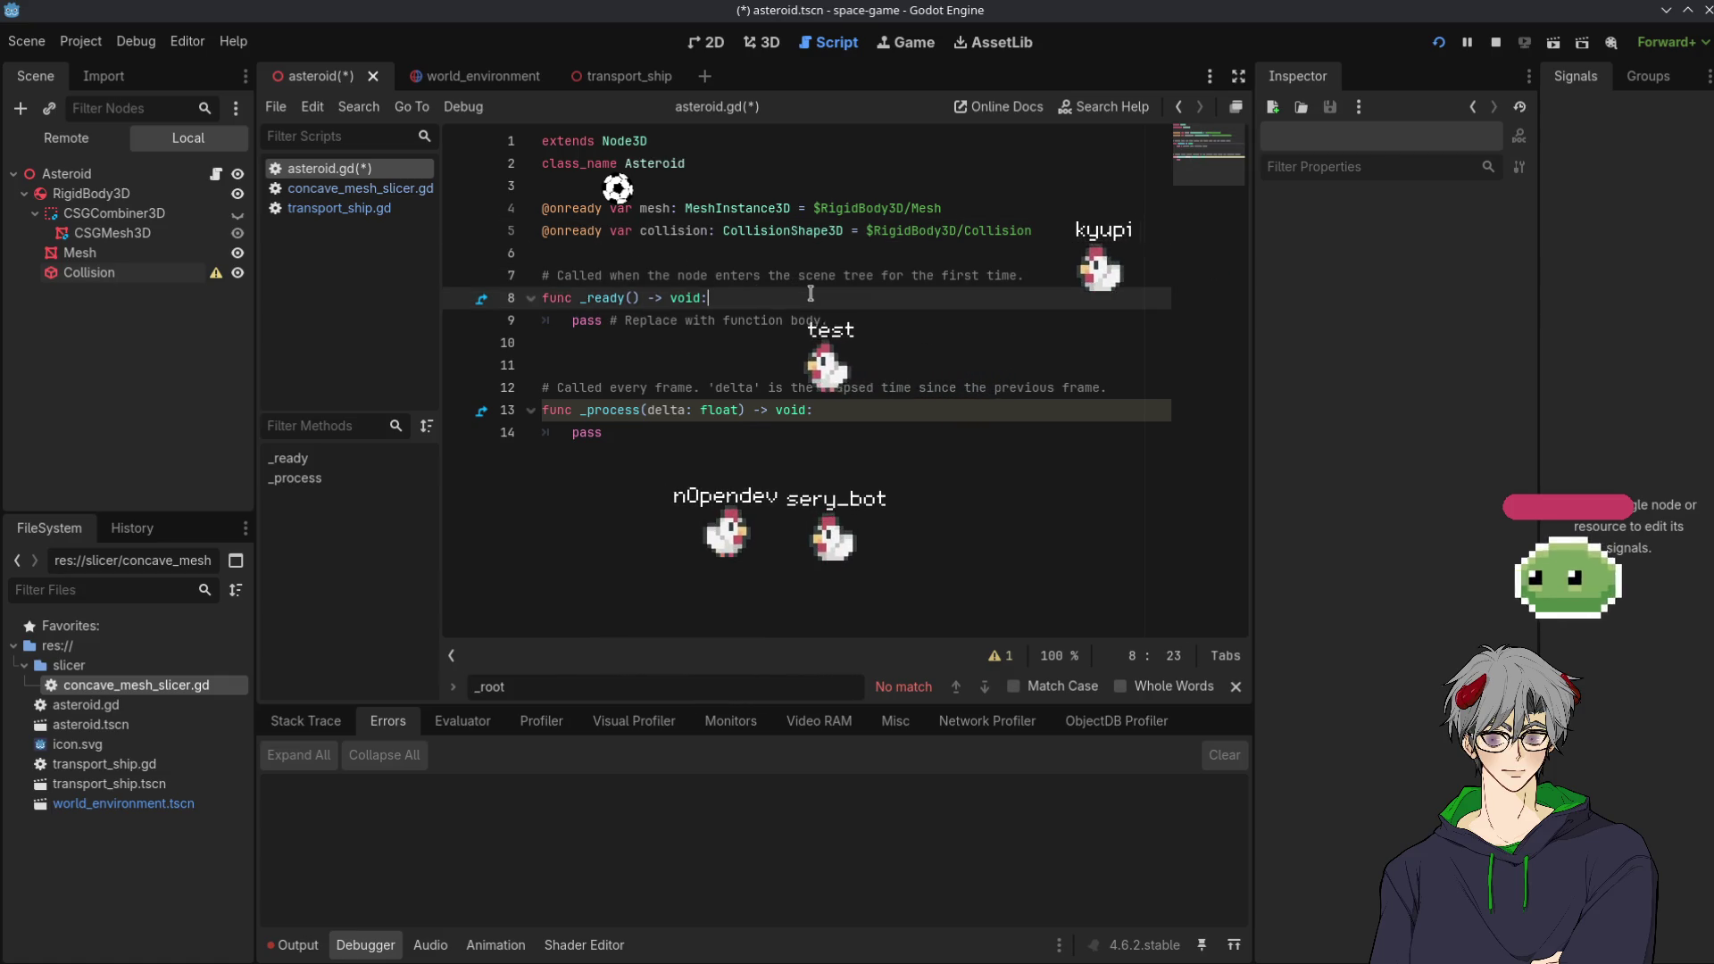
Replace the pass placeholder in _ready with the start of a 'collision.' statement
{"action": "key", "text": "shift+Home"}
{"action": "key", "text": "BackSpace"}
{"action": "type", "text": "col"}
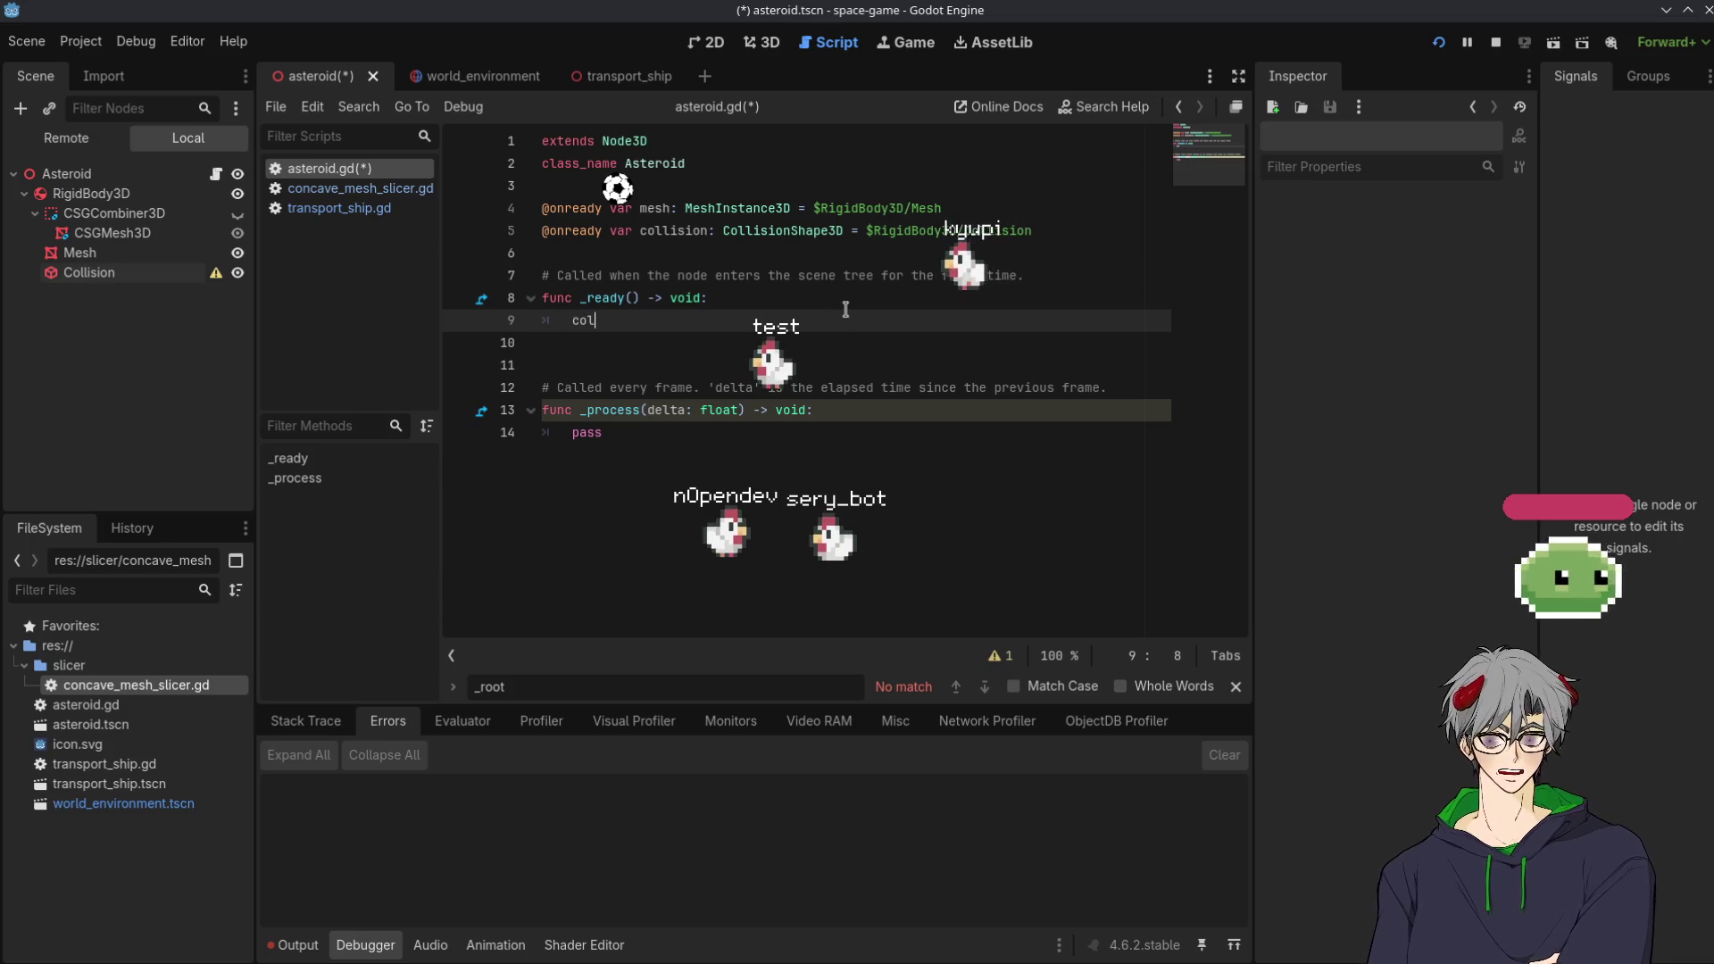
{"action": "type", "text": "lision.mes"}
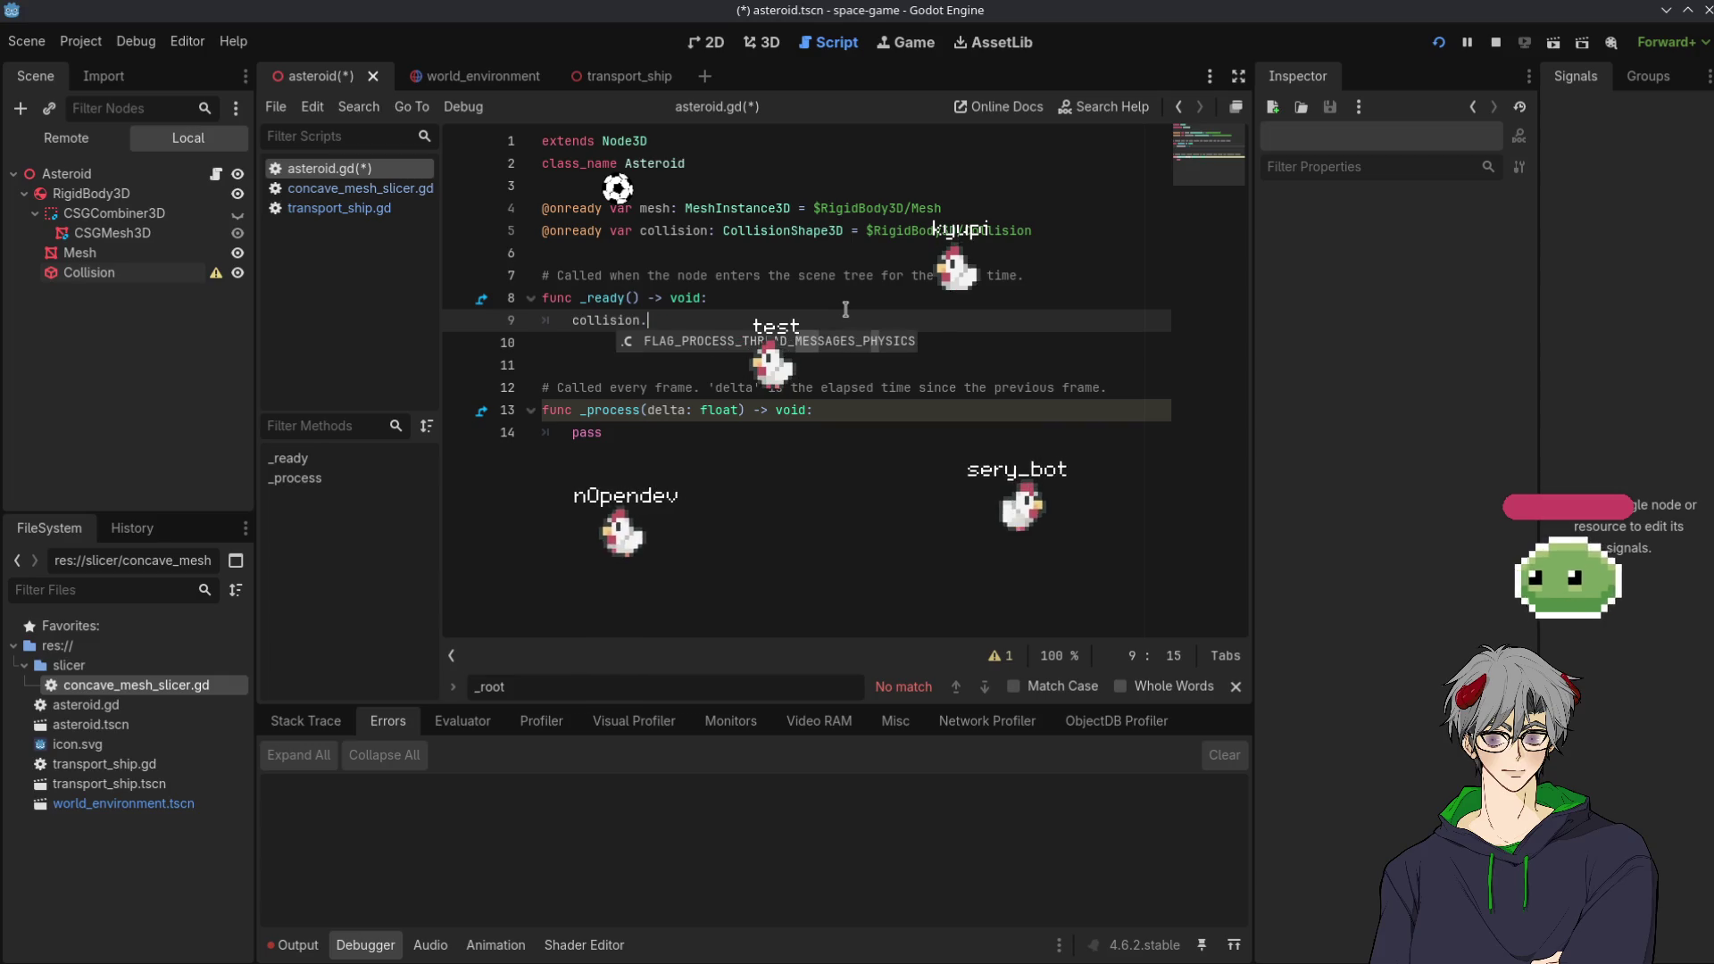
{"action": "key", "text": "BackSpace"}
{"action": "key", "text": "BackSpace"}
{"action": "key", "text": "BackSpace"}
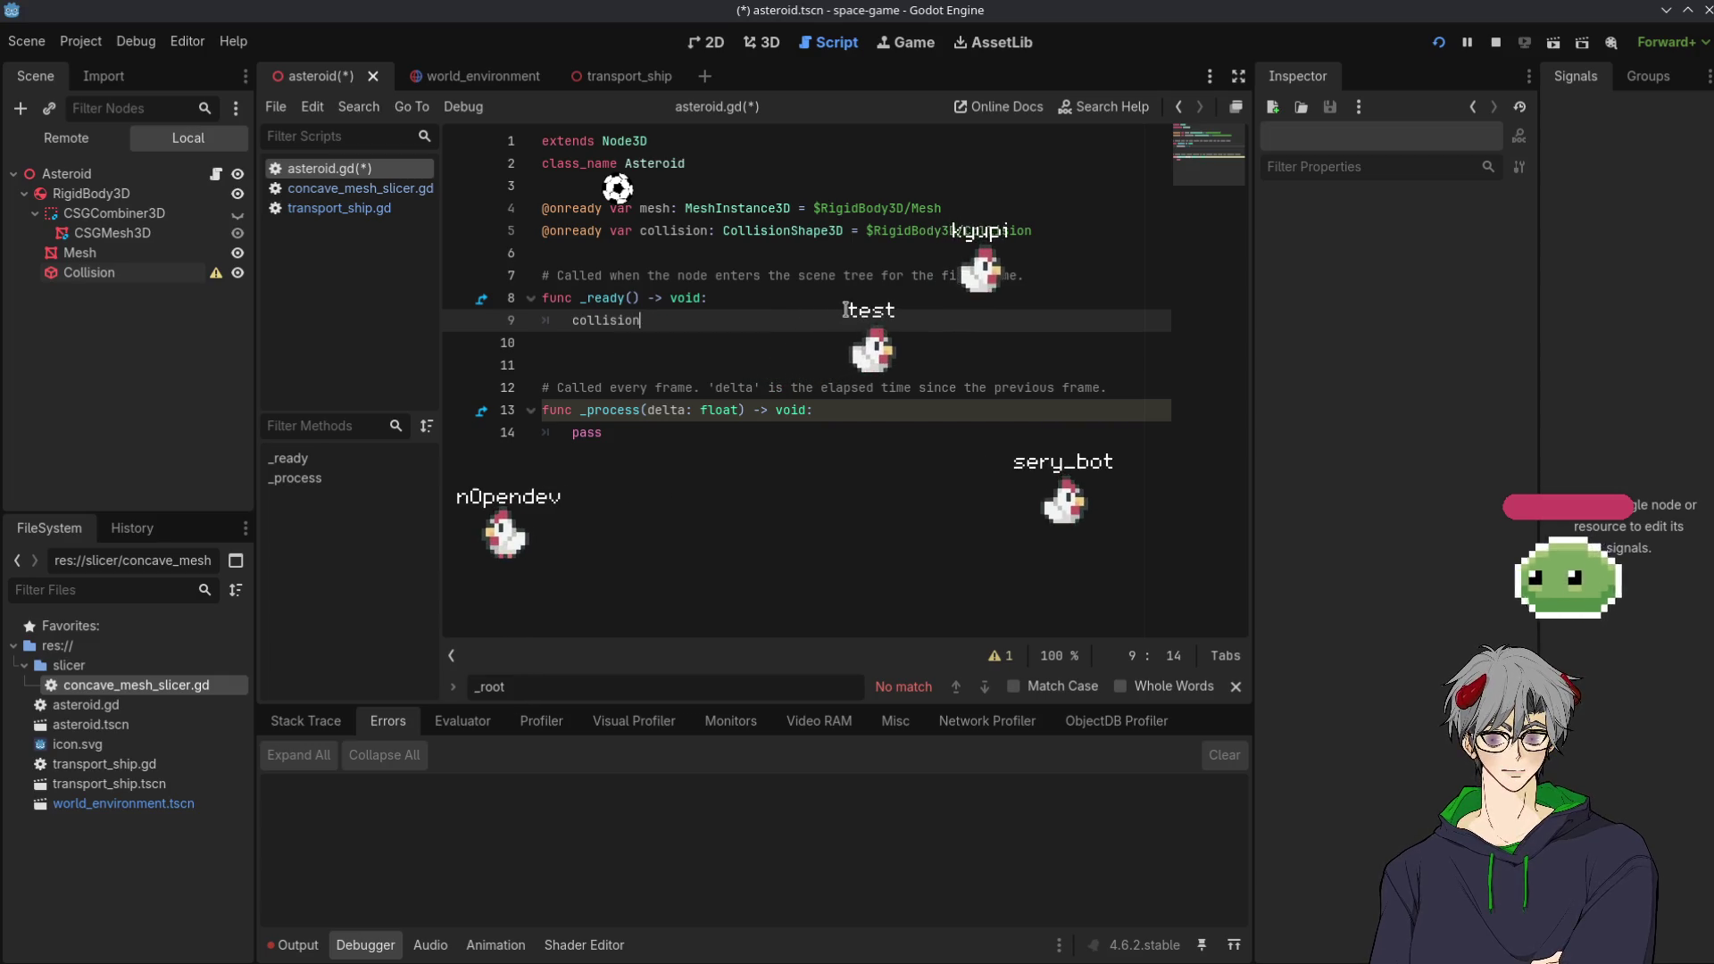
{"action": "type", "text": "."}
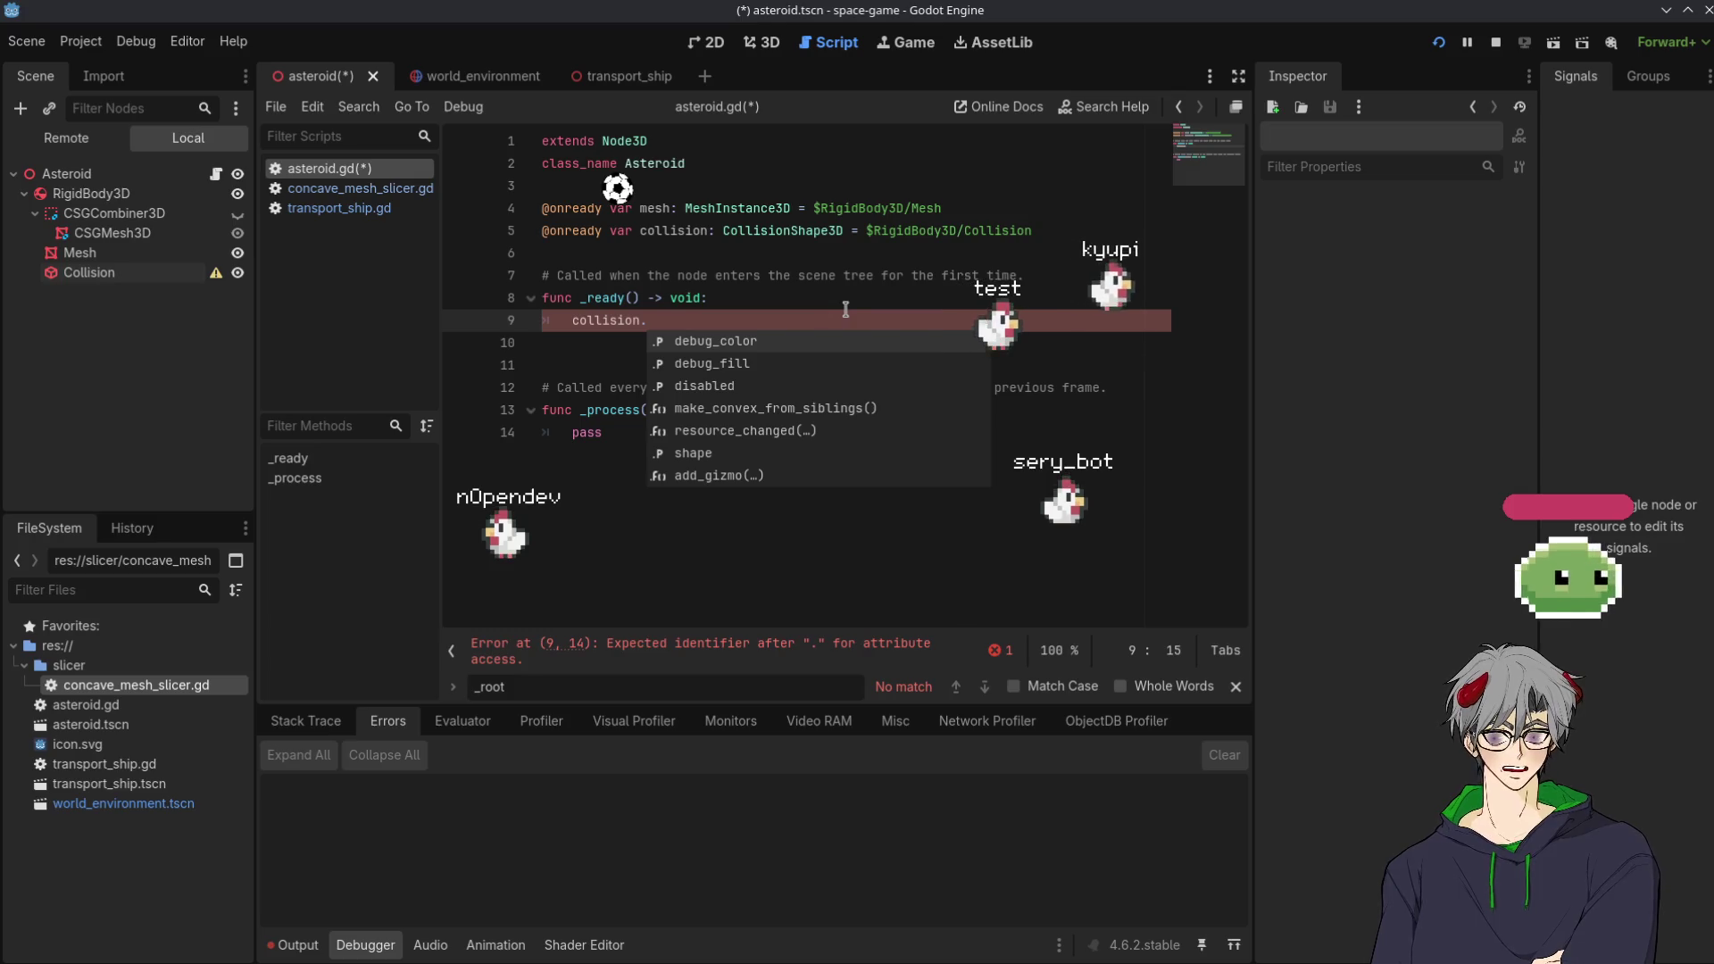
{"action": "left_click", "coordinate": [928, 231]}
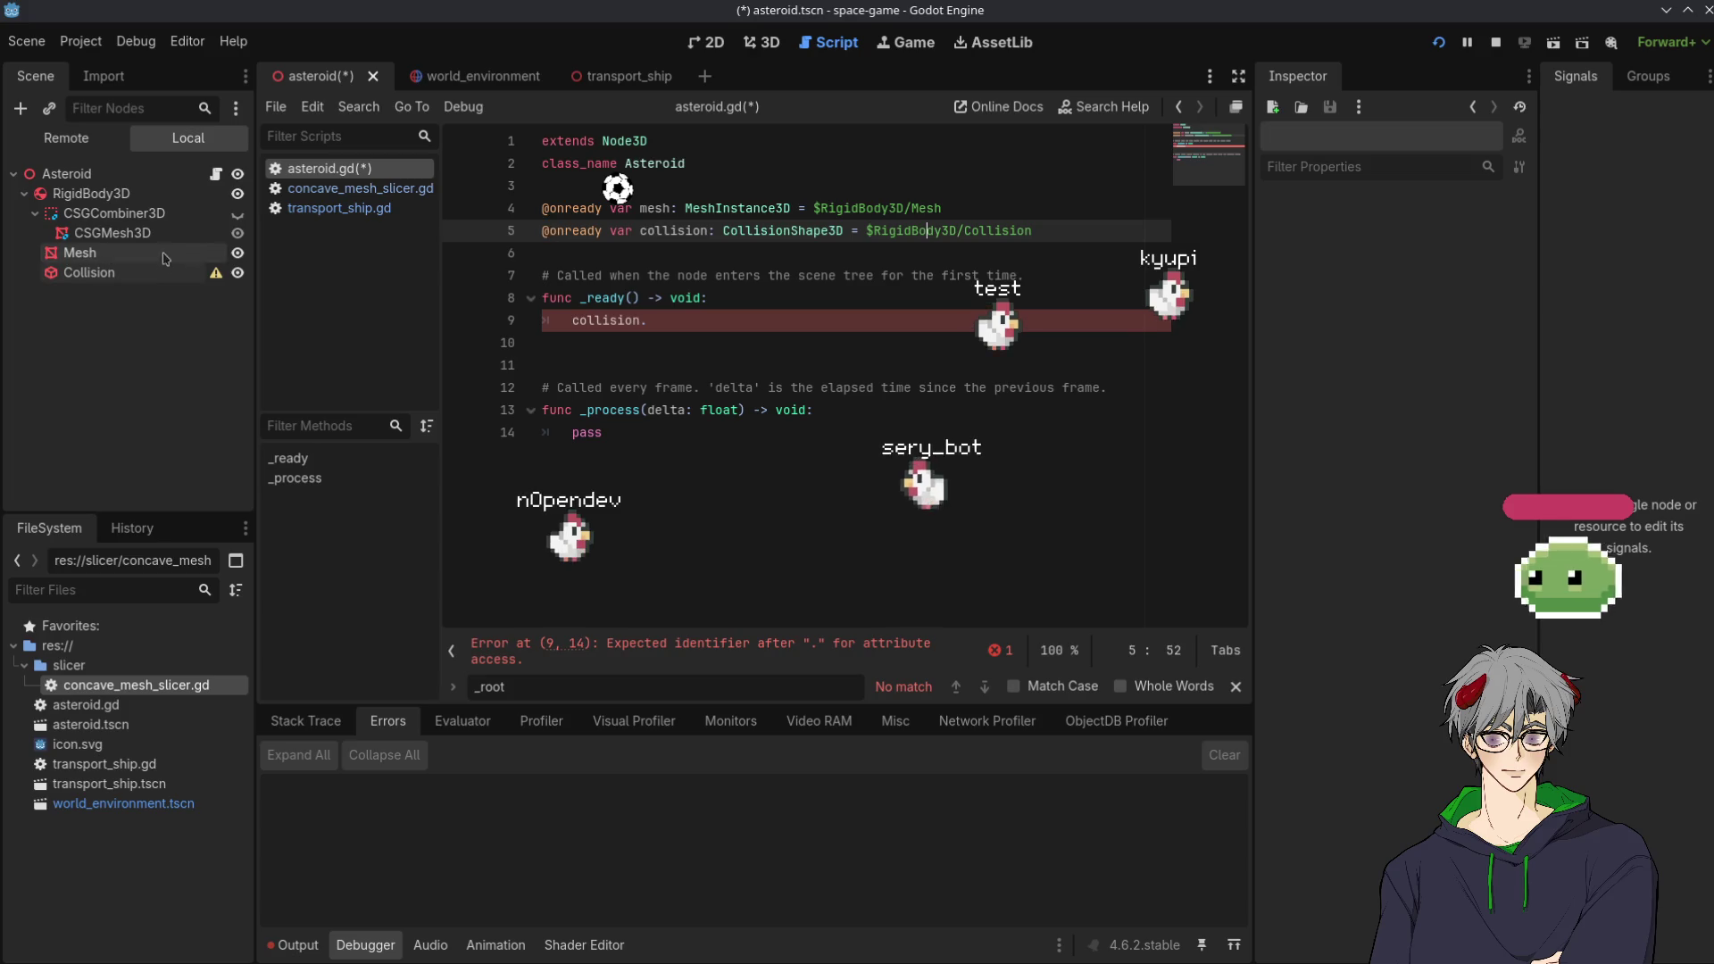
{"action": "left_click", "coordinate": [848, 322]}
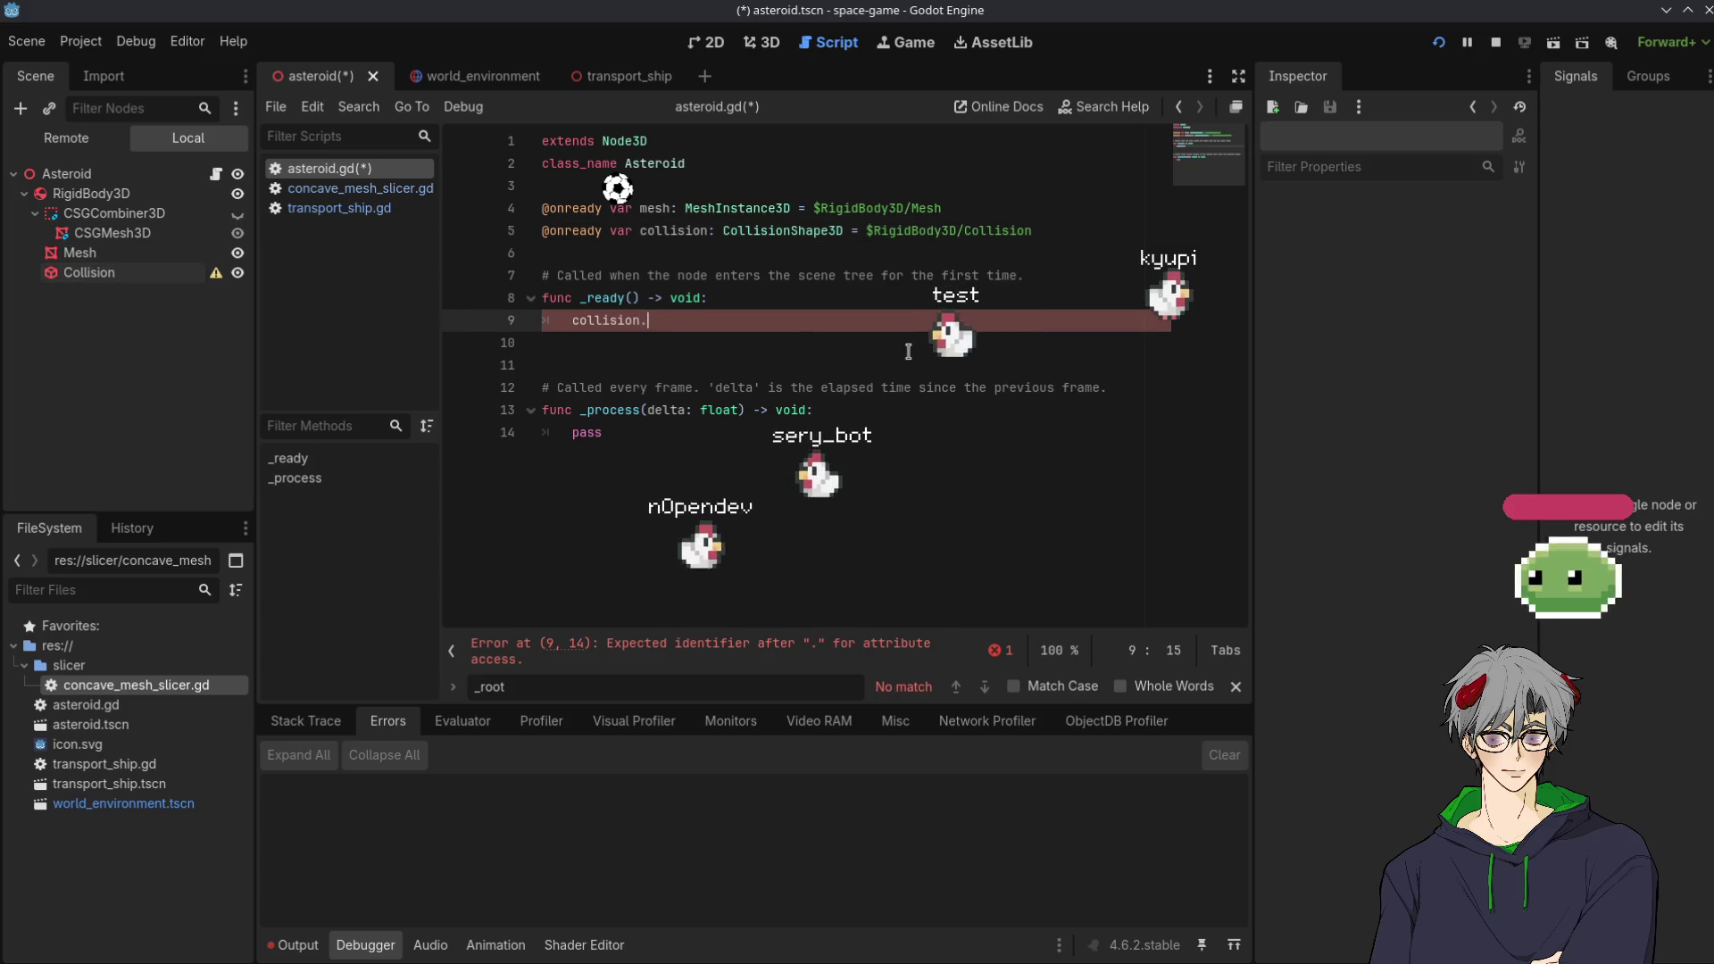
Autocomplete the shape property and extend the line to 'collision.shape = mesh.'
{"action": "key", "text": "ctrl+space"}
{"action": "left_click", "coordinate": [79, 271]}
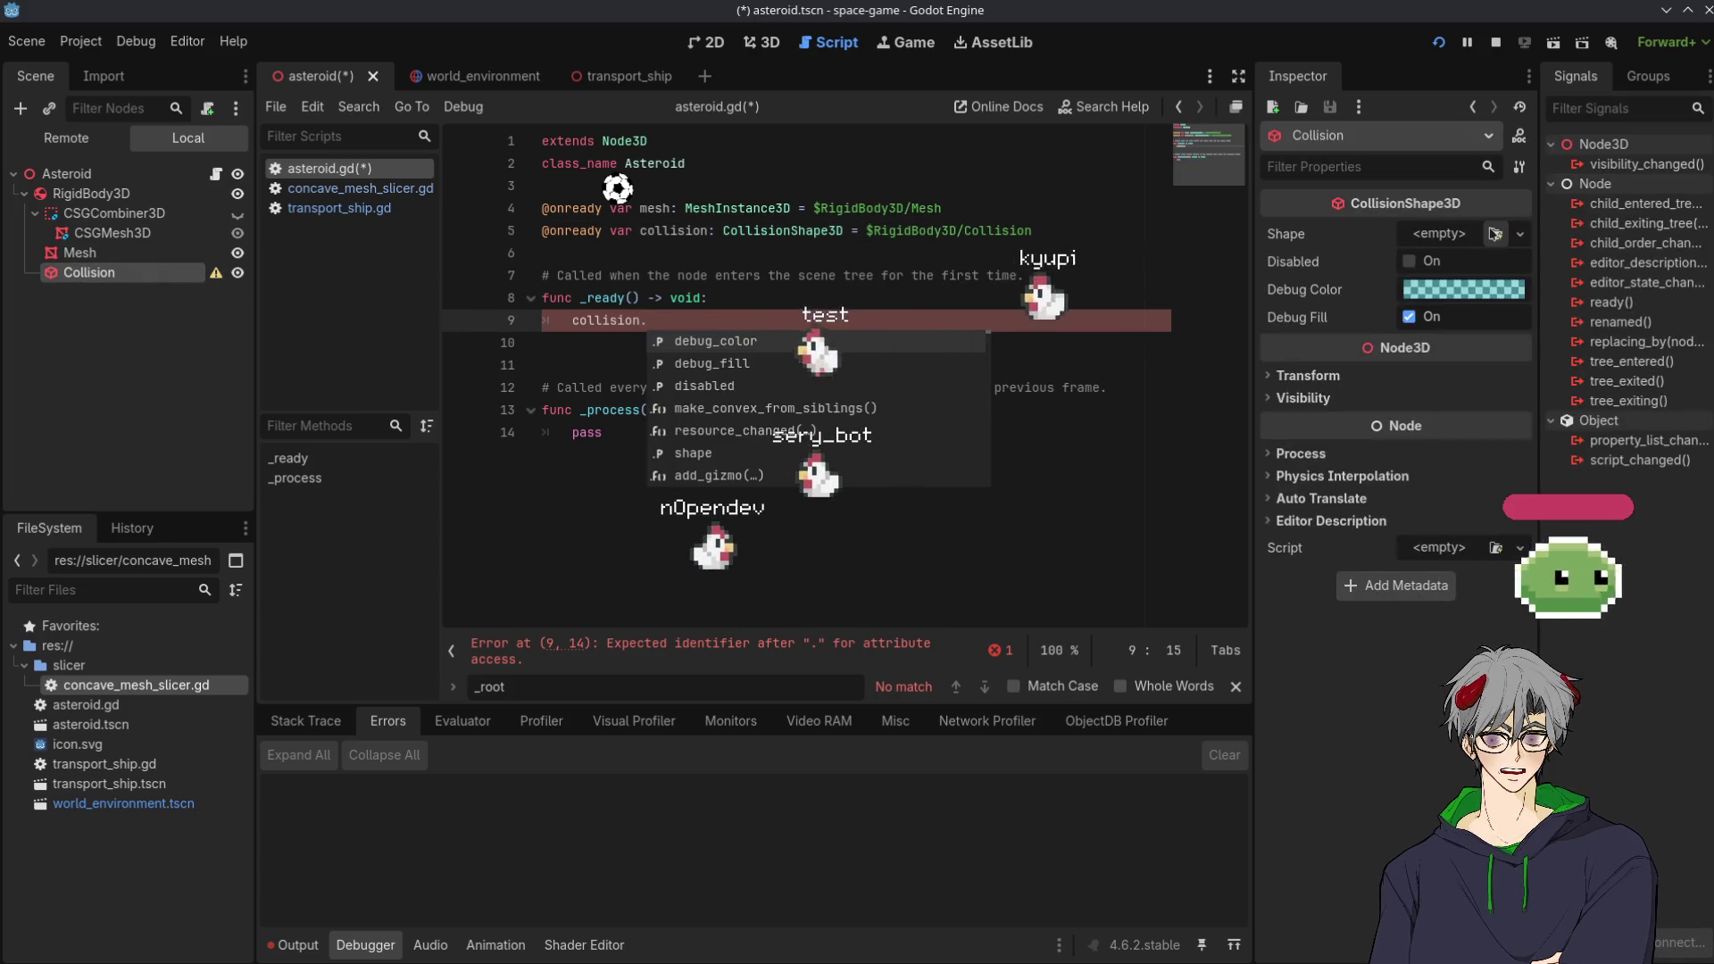
{"action": "type", "text": "sh"}
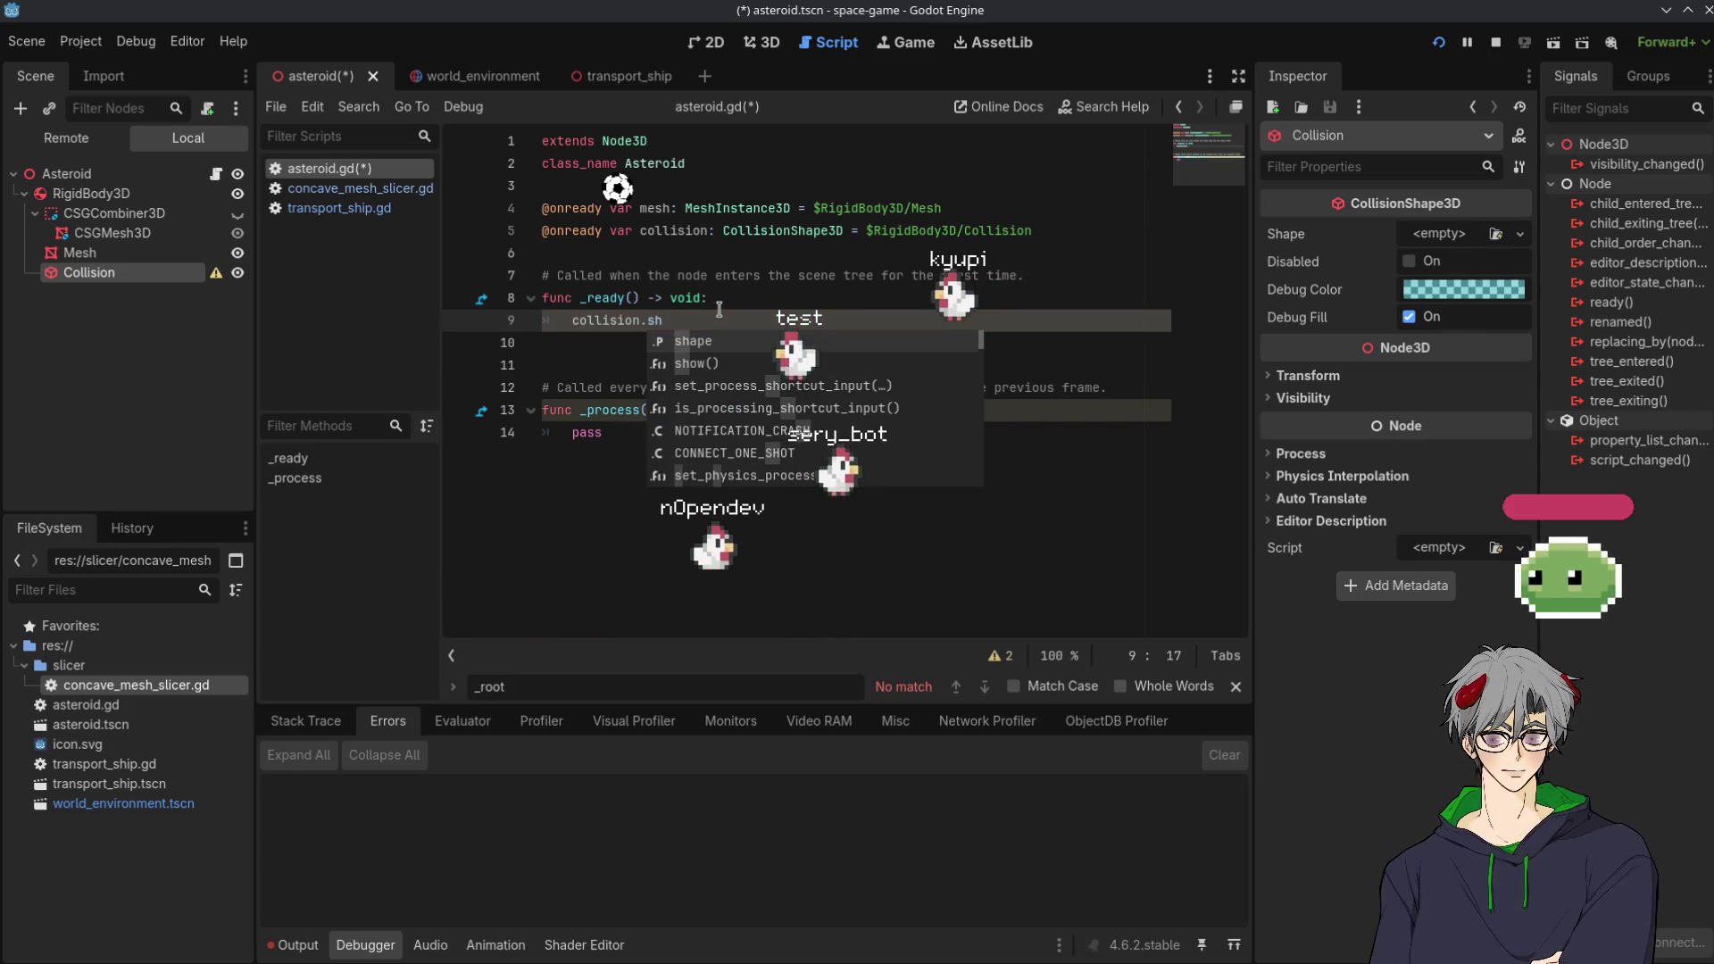
{"action": "key", "text": "Return"}
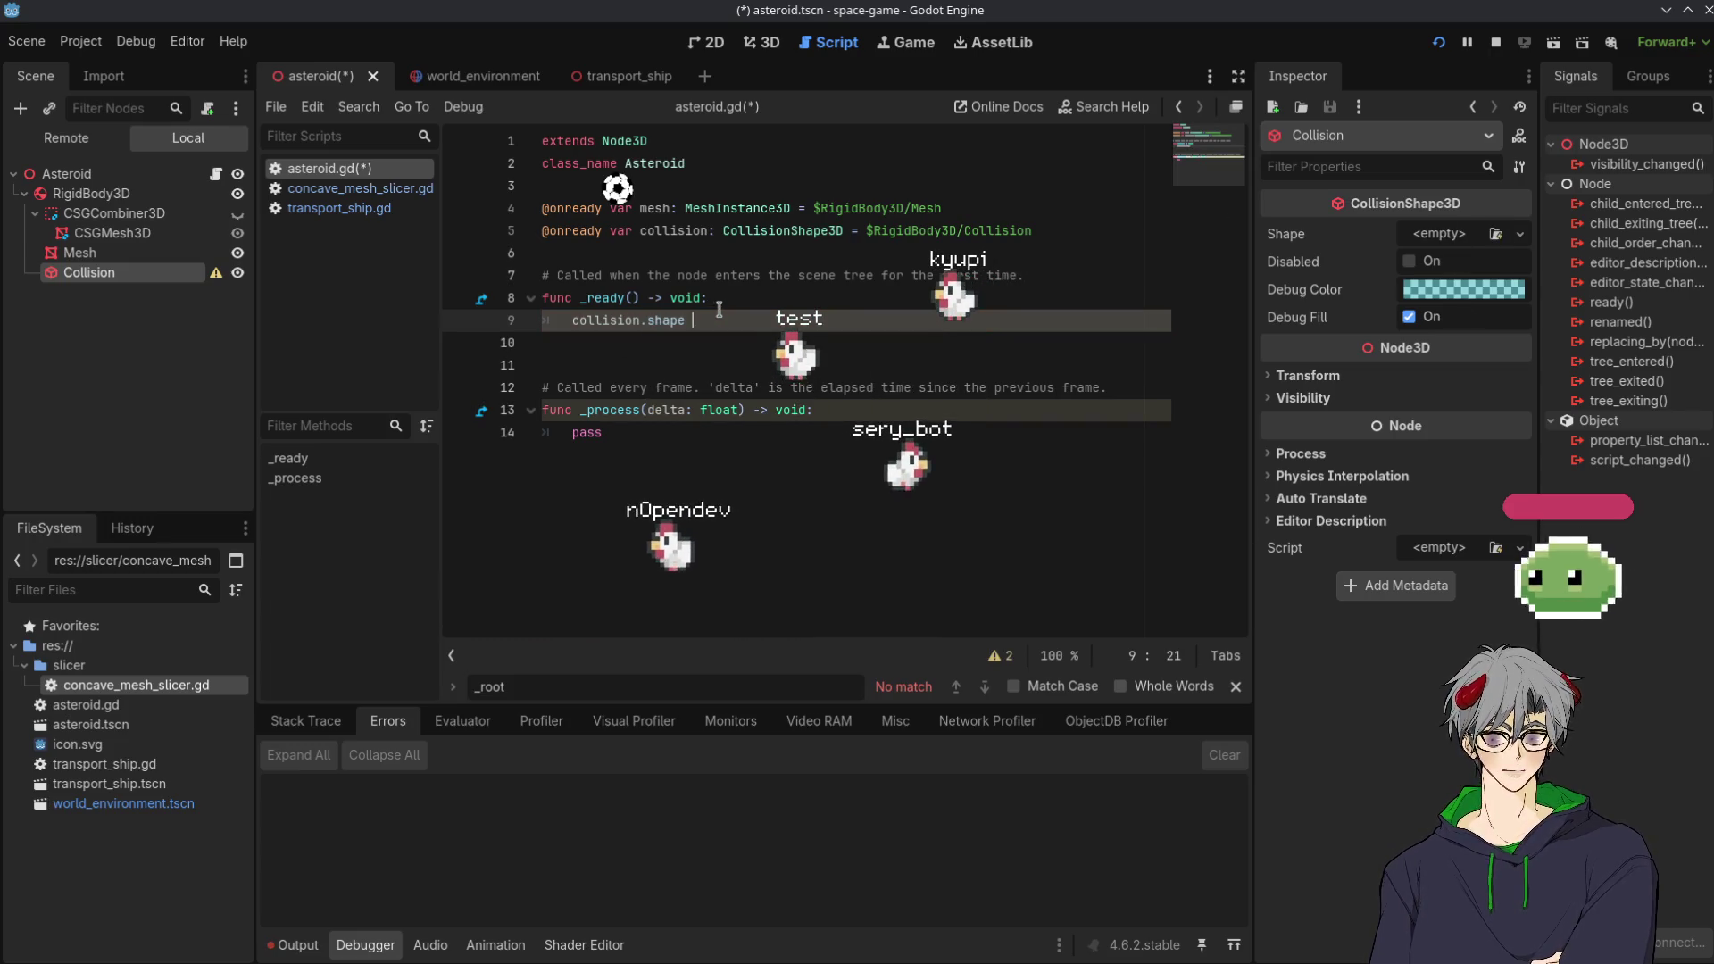
{"action": "type", "text": "= "}
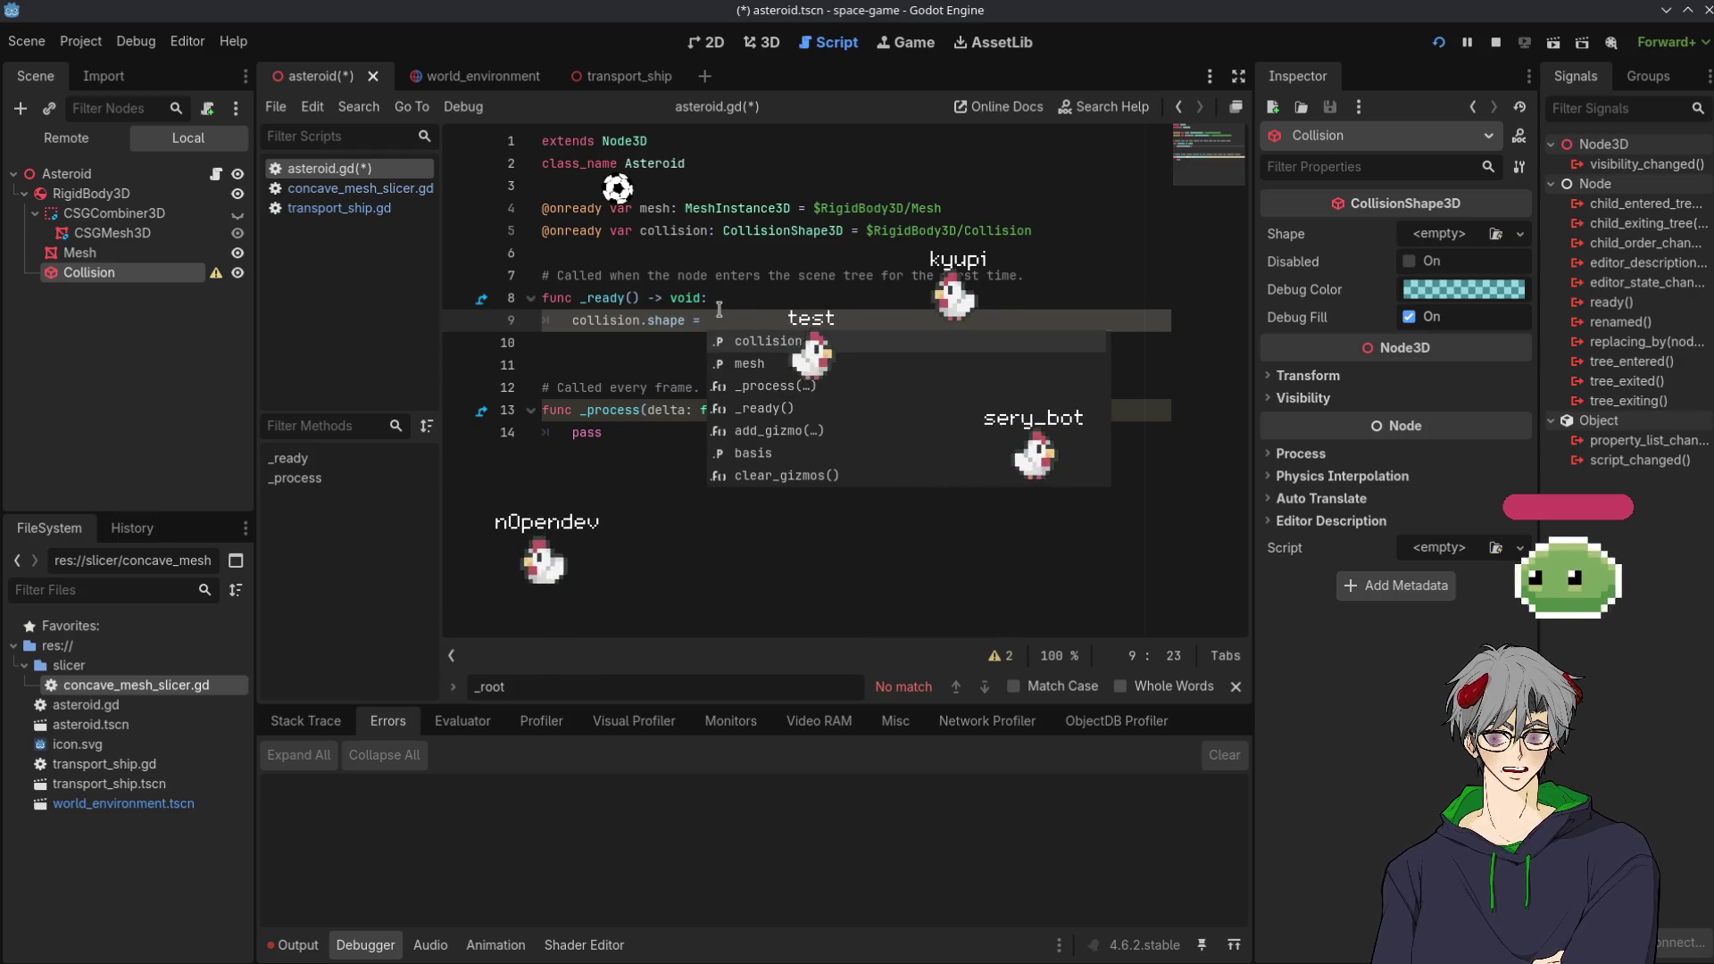
{"action": "type", "text": "mesh.get"}
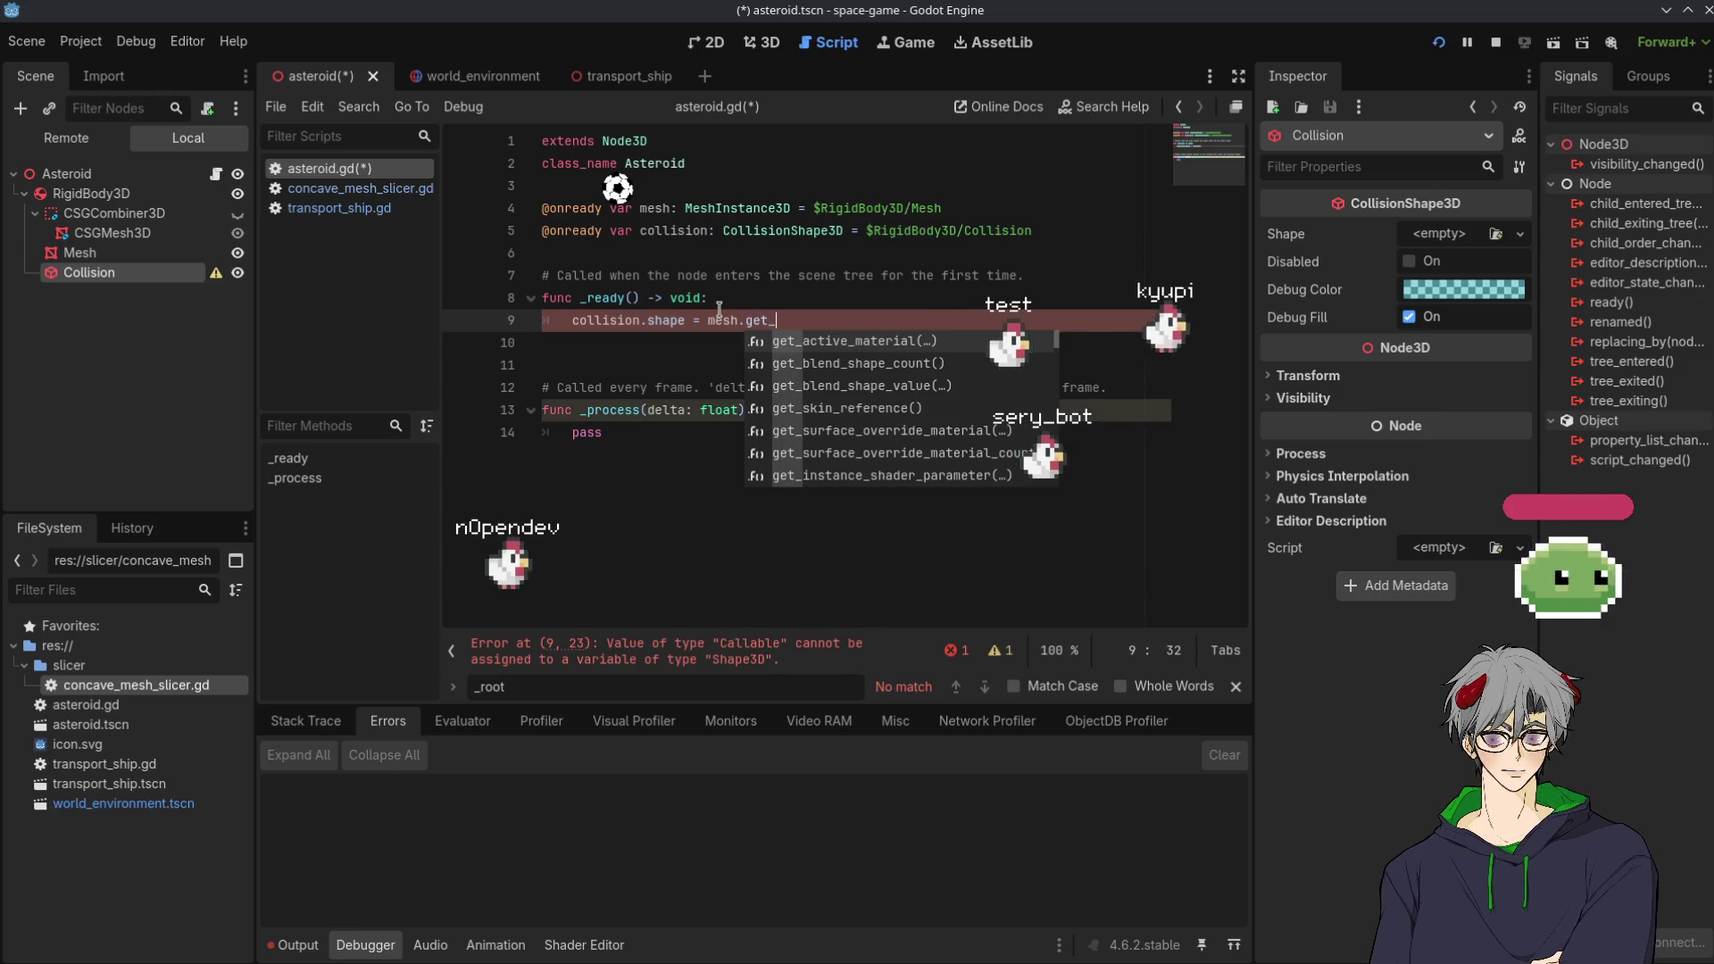
{"action": "type", "text": "_sim"}
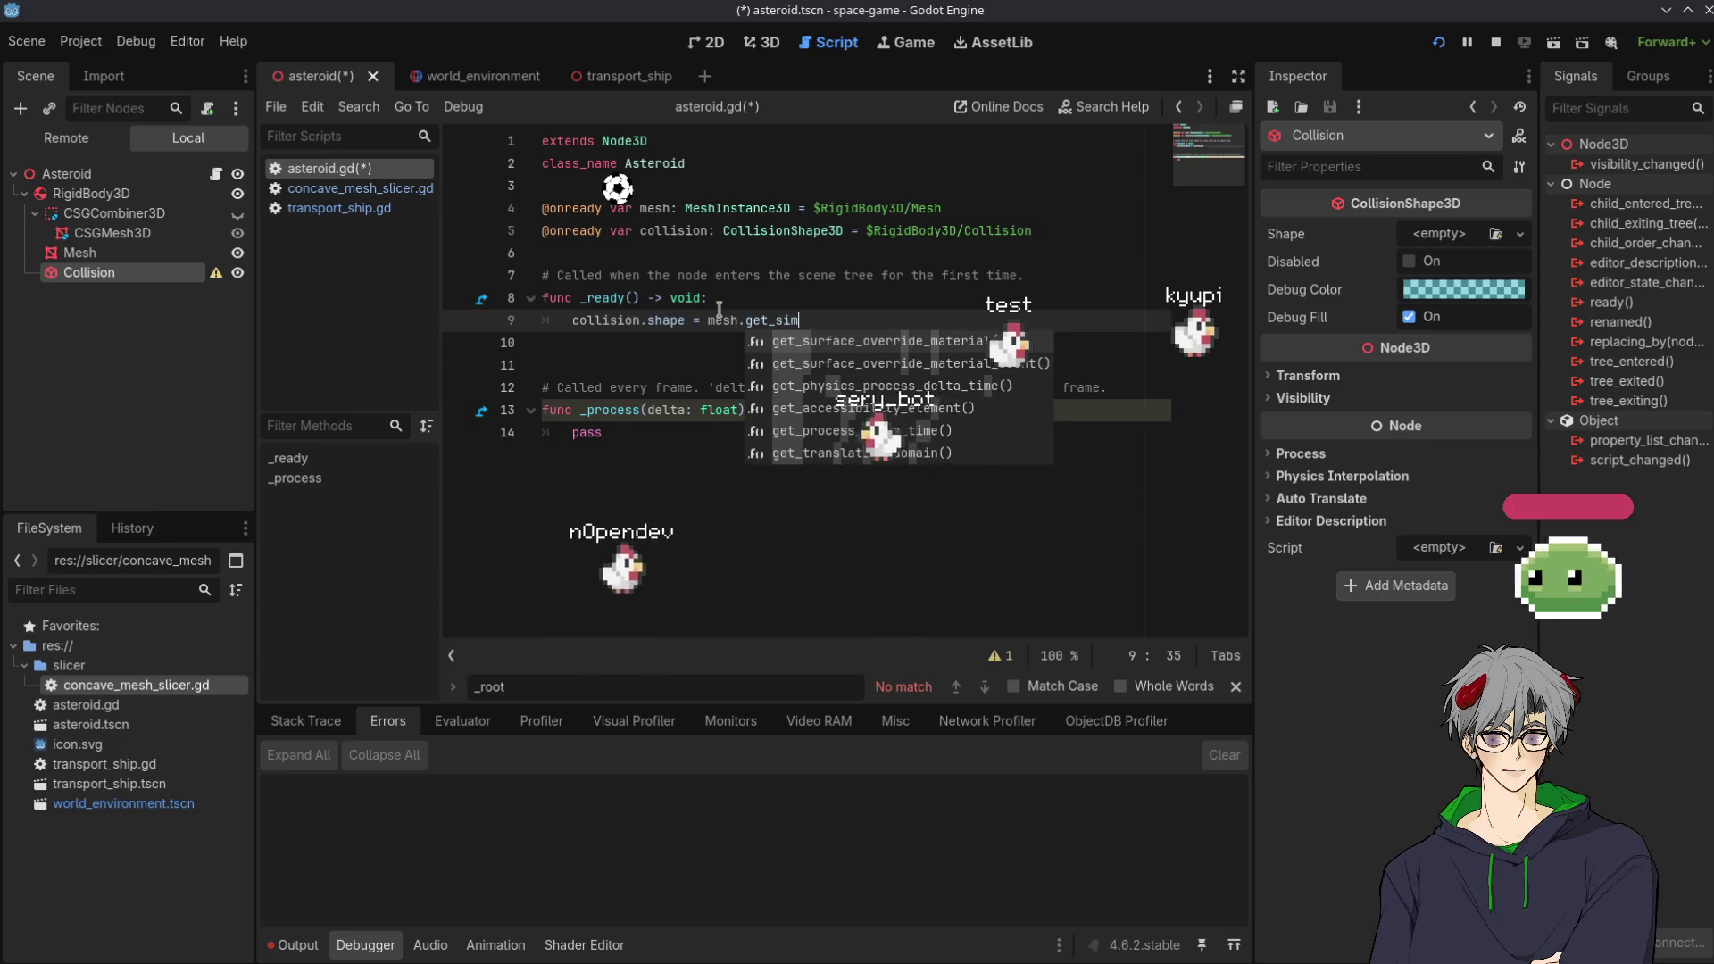
{"action": "key", "text": "BackSpace"}
{"action": "key", "text": "BackSpace"}
{"action": "key", "text": "BackSpace"}
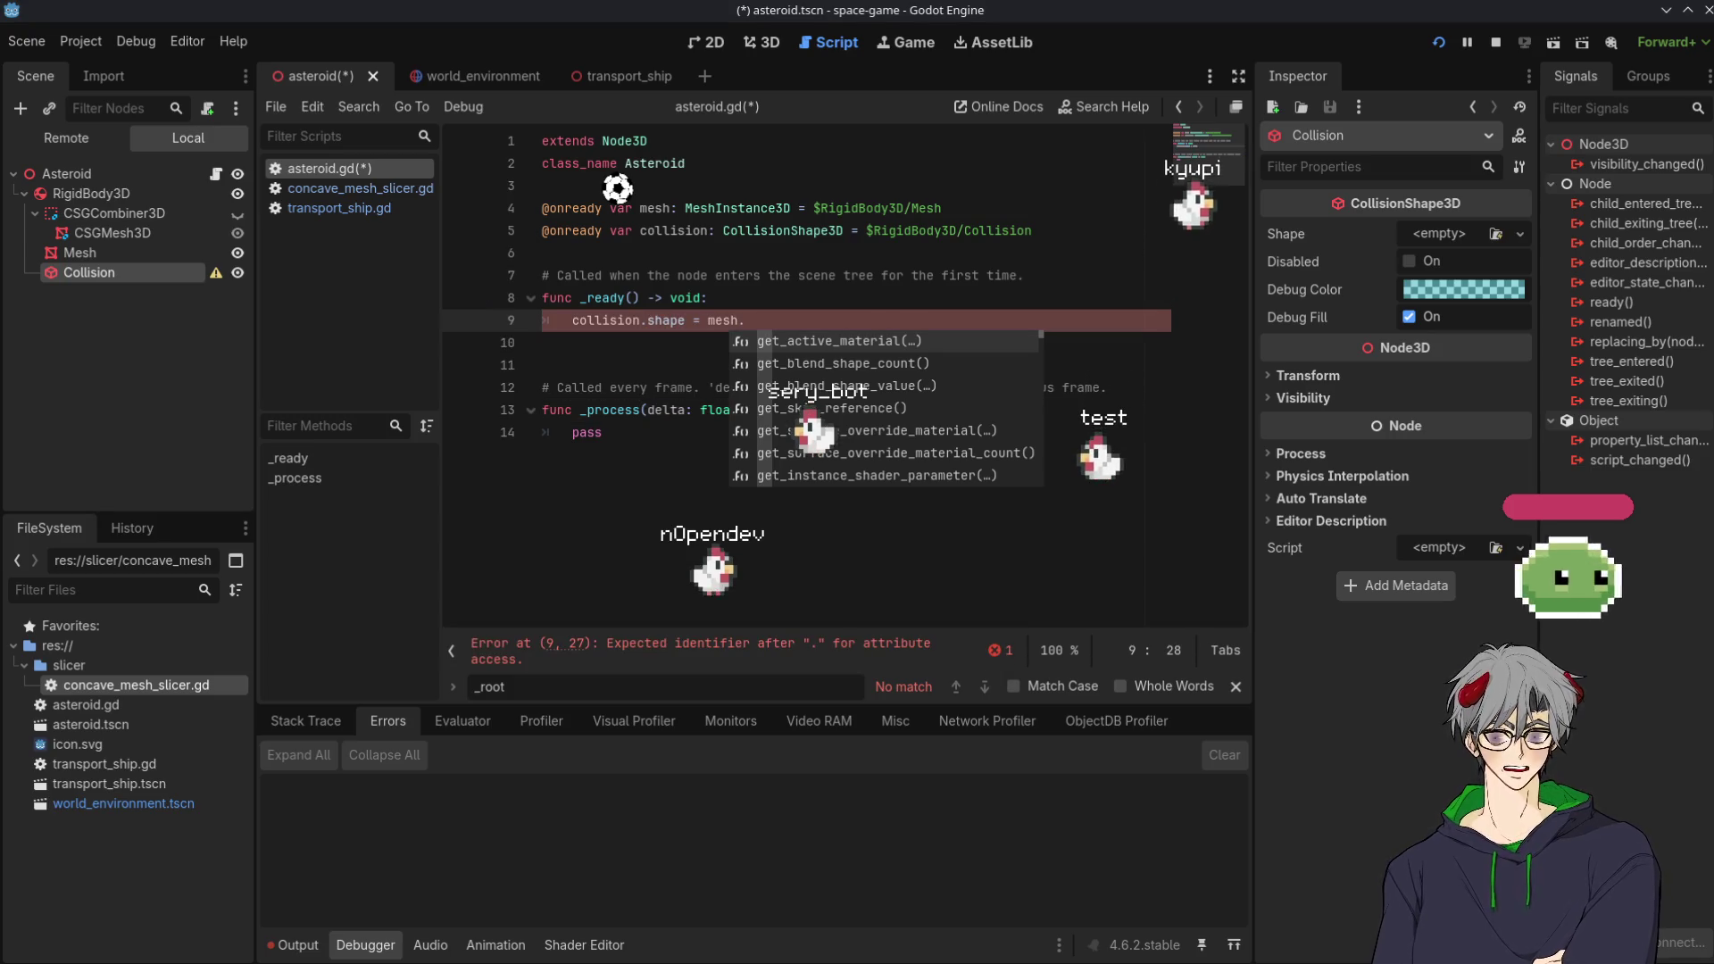
{"action": "key", "text": "alt+Tab"}
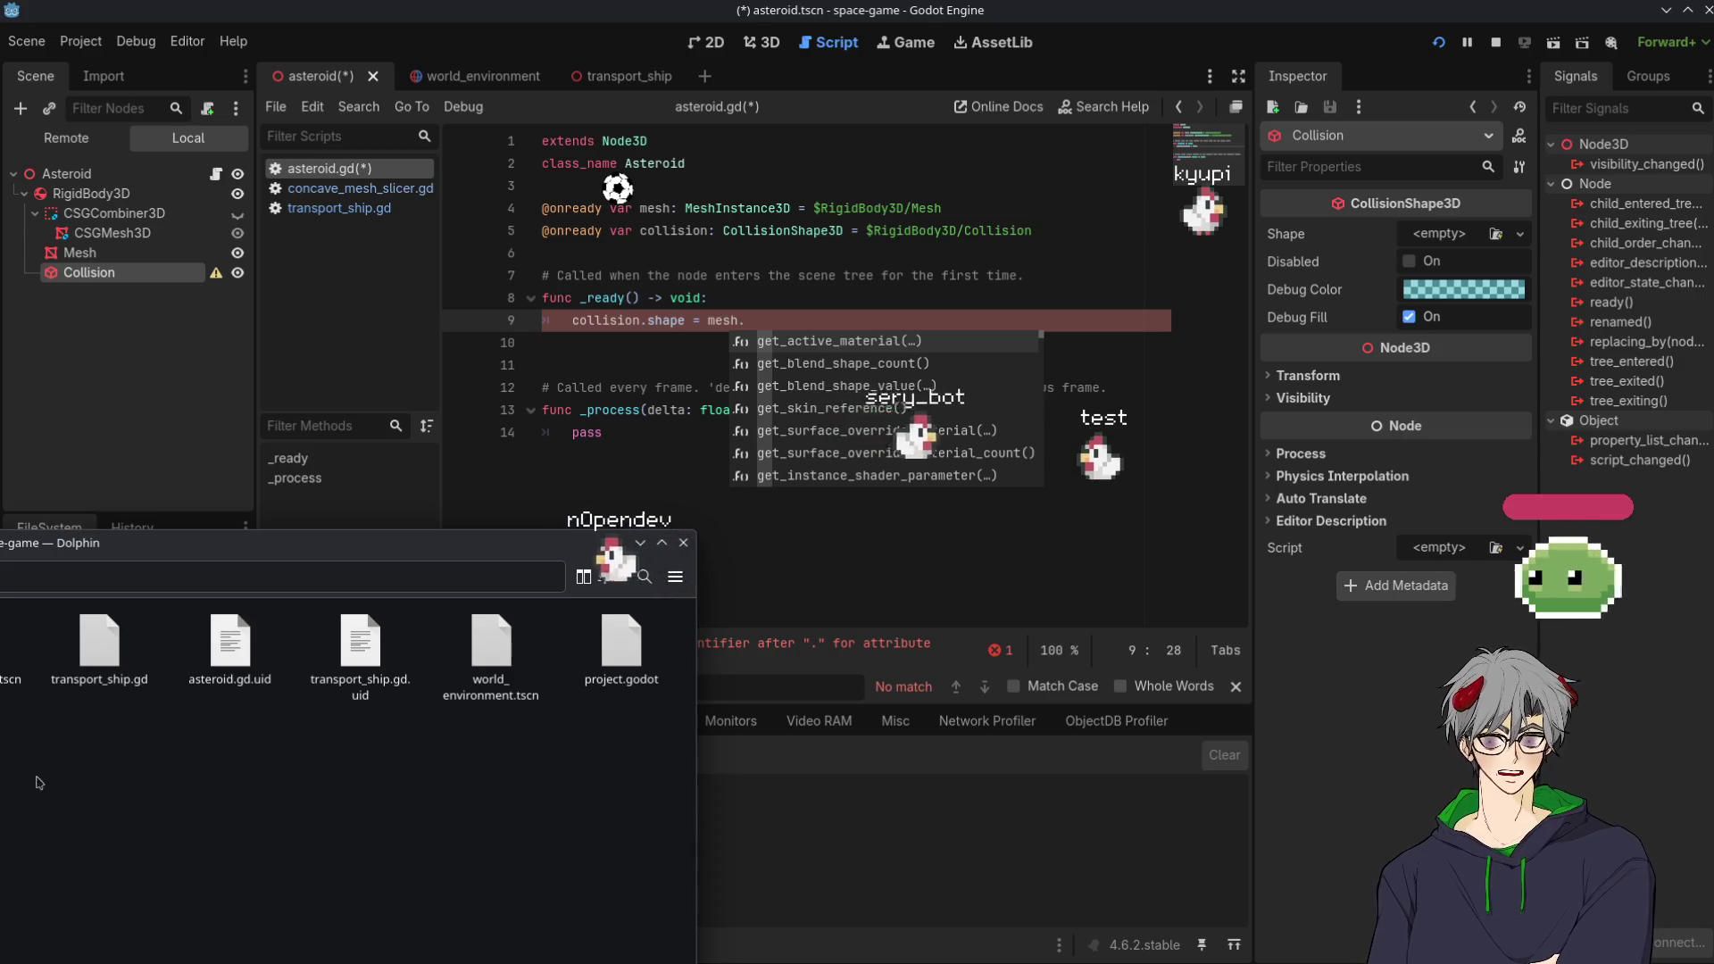
Navigate Dolphin from Home via Downloads and Concave-Mesh-Slicer to the mesh slicer Example folder
{"action": "key", "text": "alt+Home"}
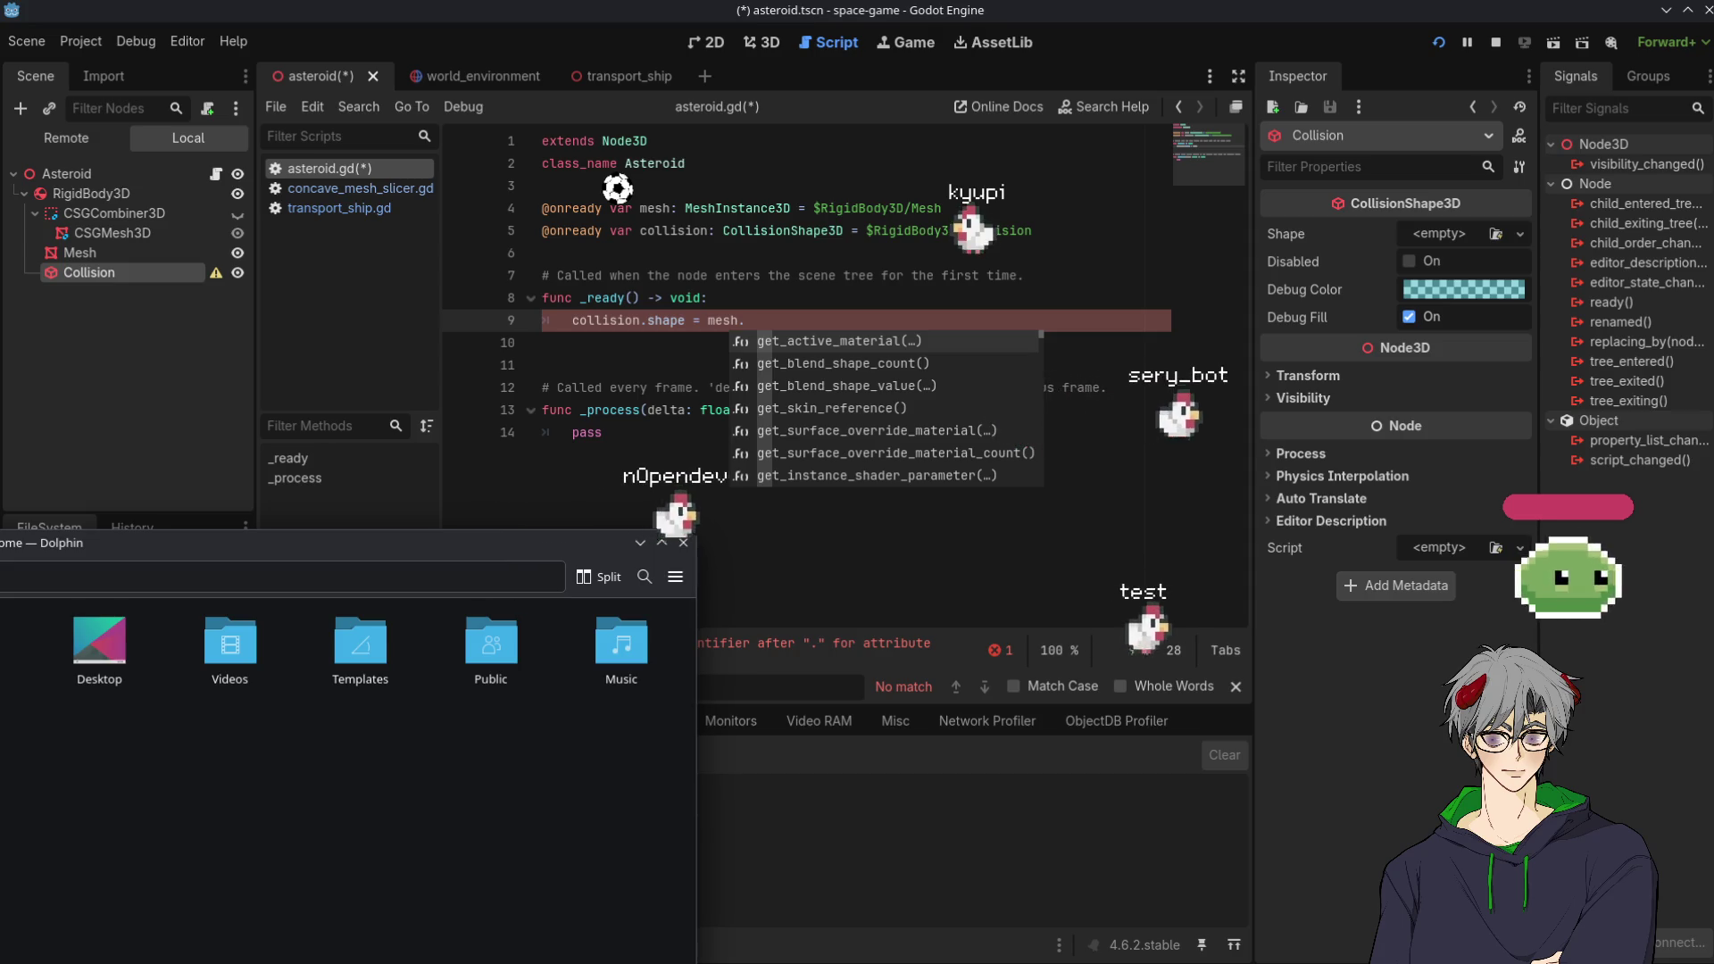
{"action": "key", "text": "alt+Left"}
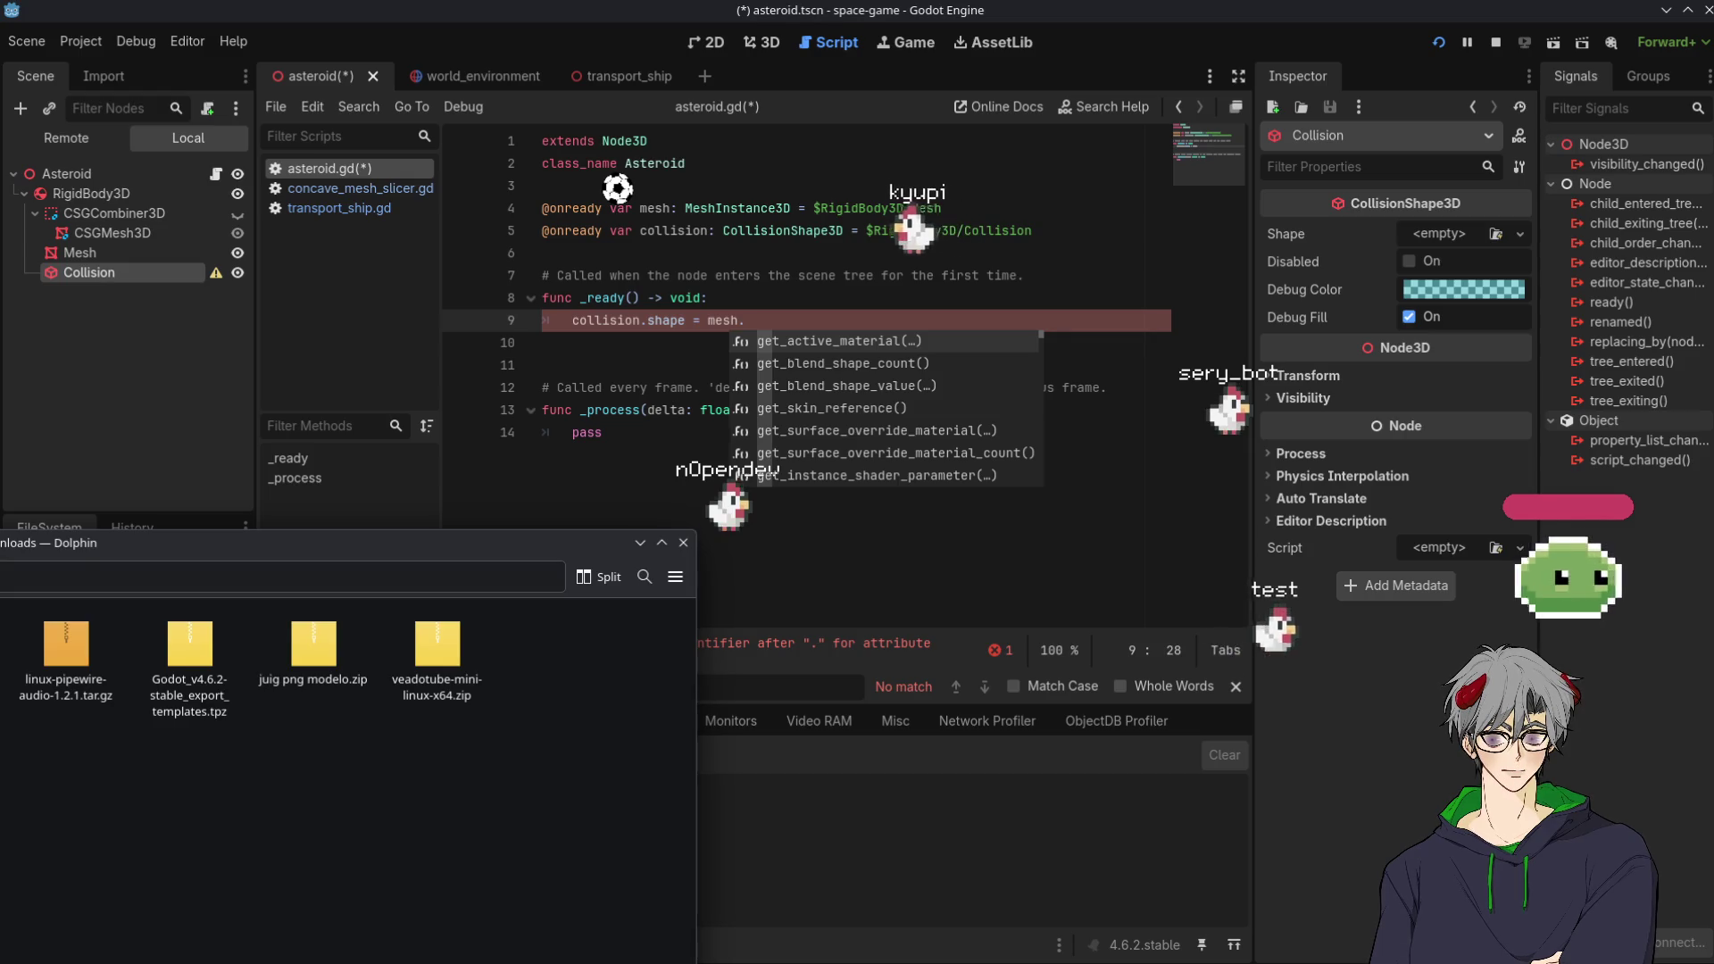
{"action": "key", "text": "alt+Left"}
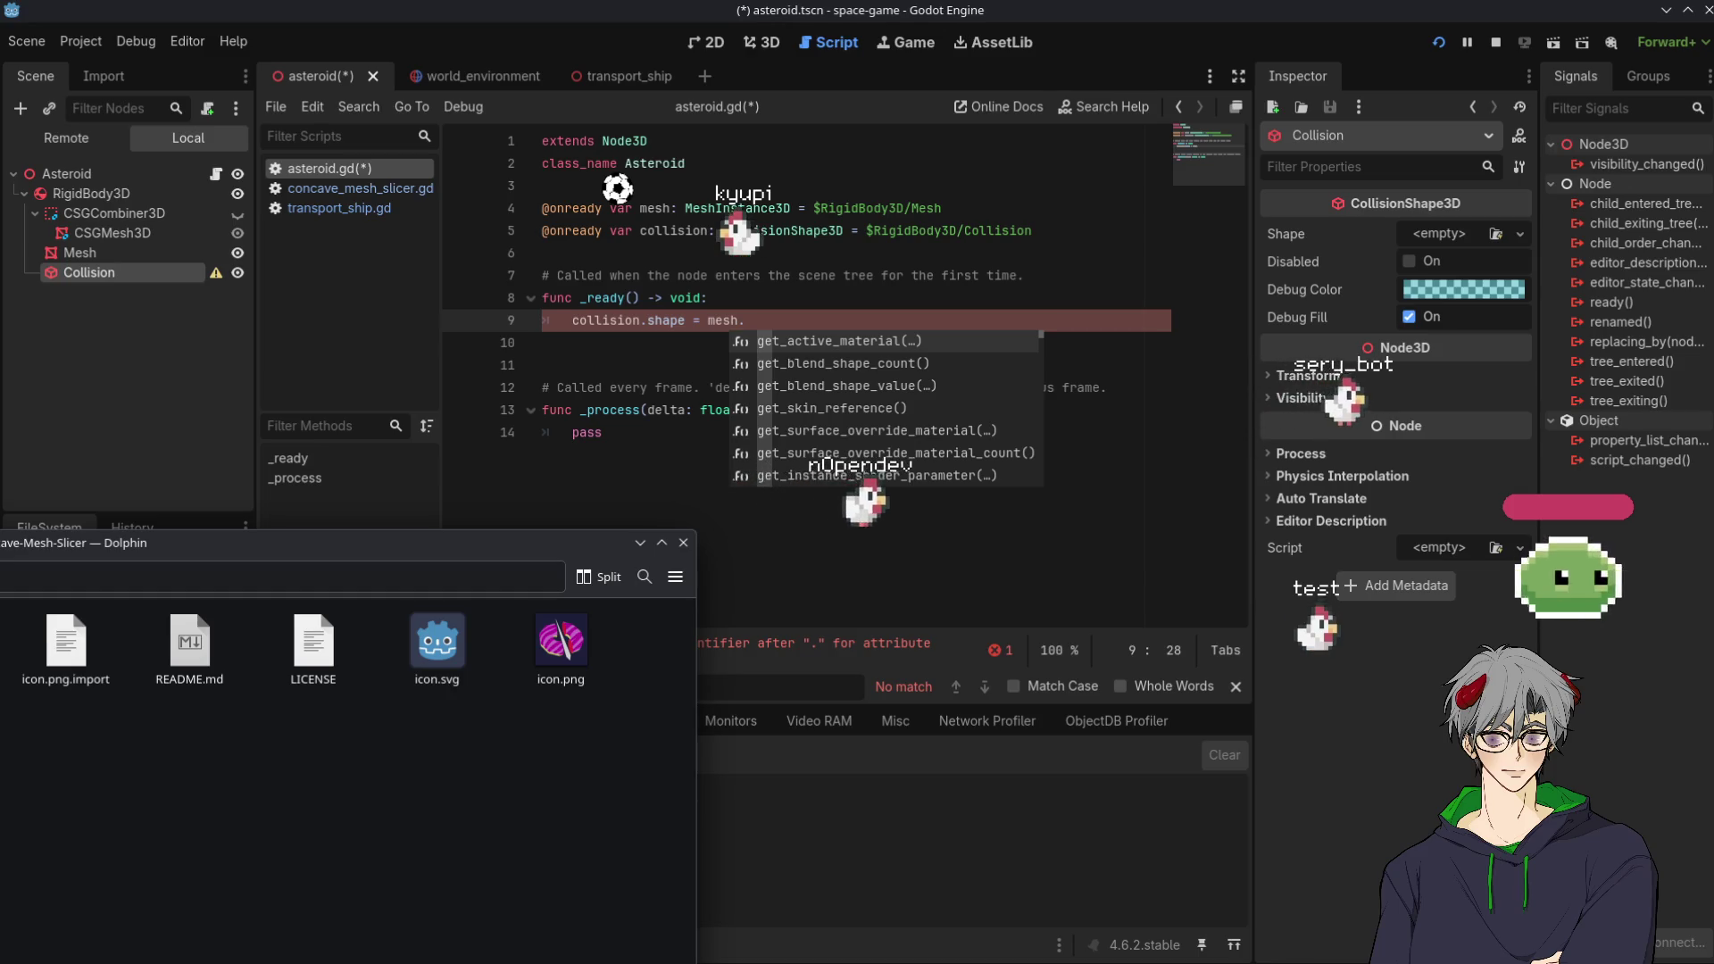
{"action": "key", "text": "alt+Left"}
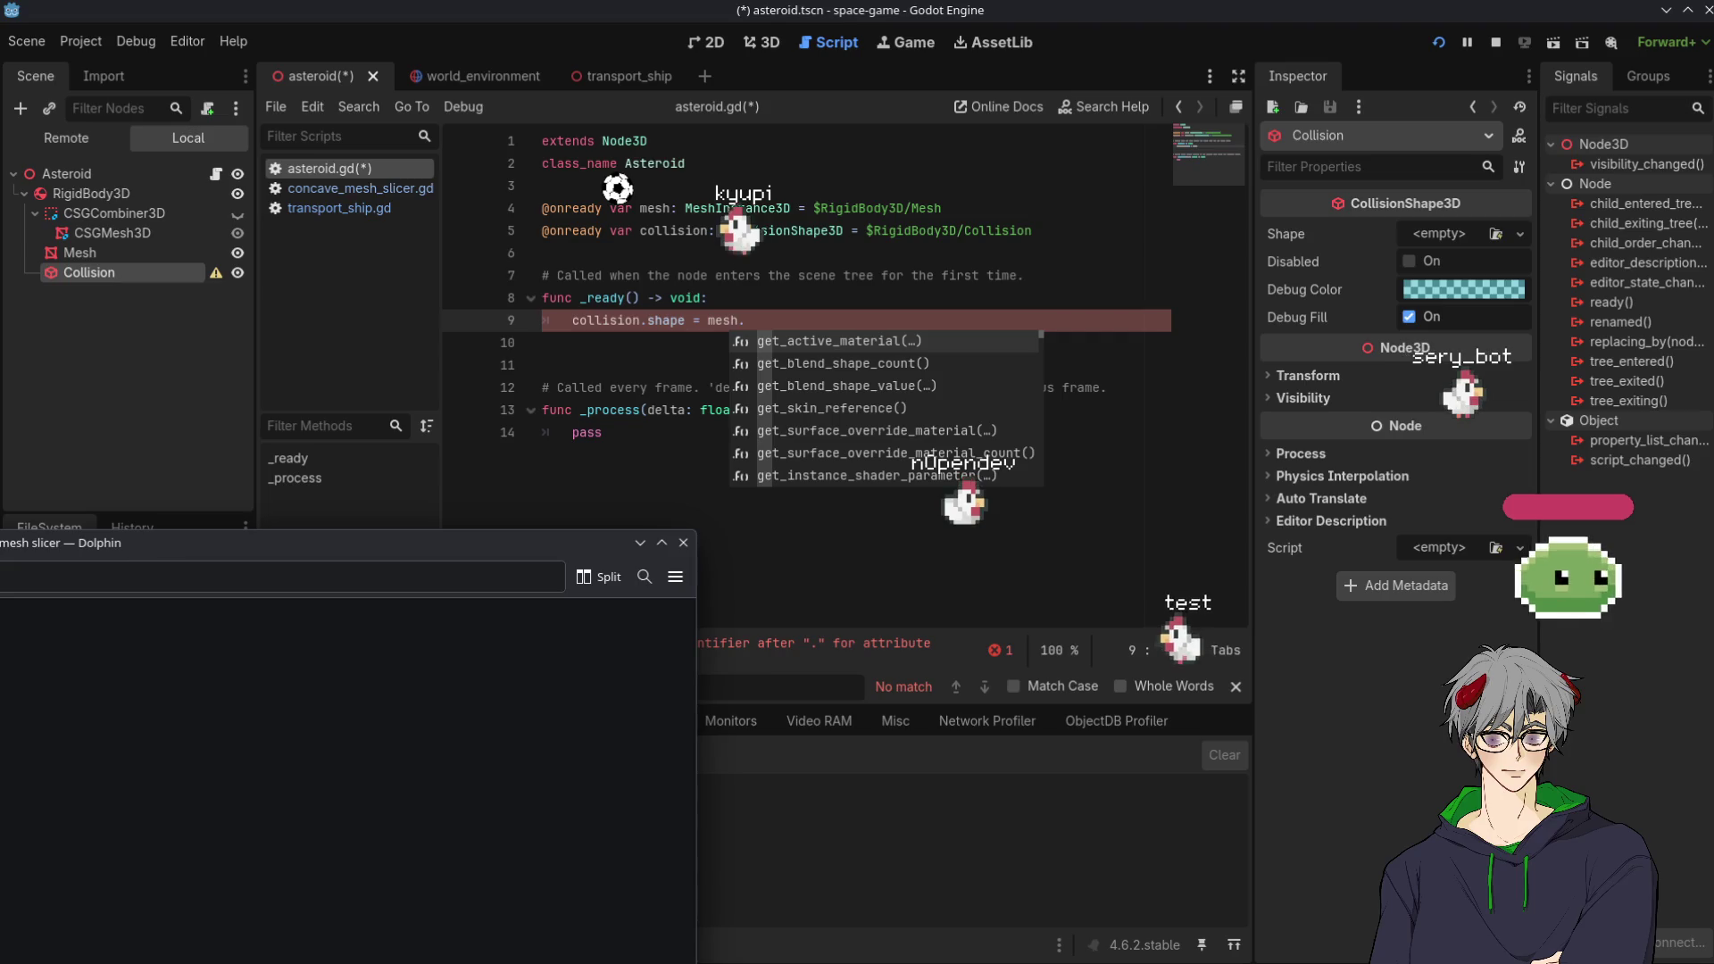
{"action": "key", "text": "alt+Left"}
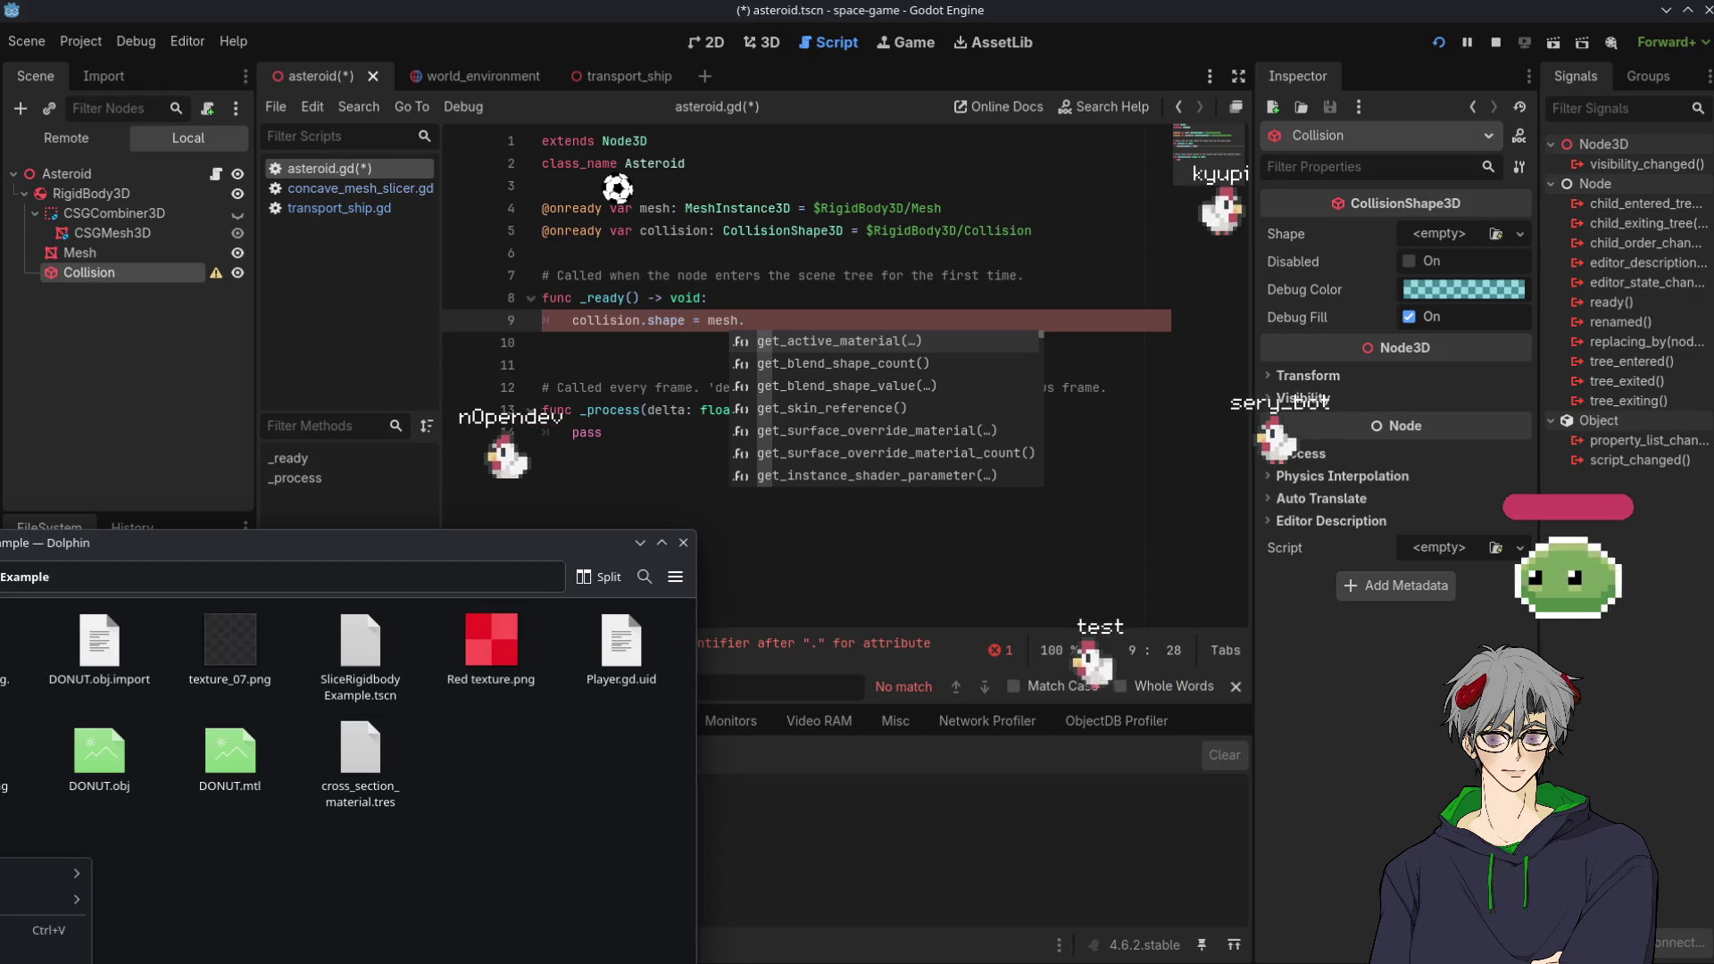
{"action": "left_click", "coordinate": [172, 443]}
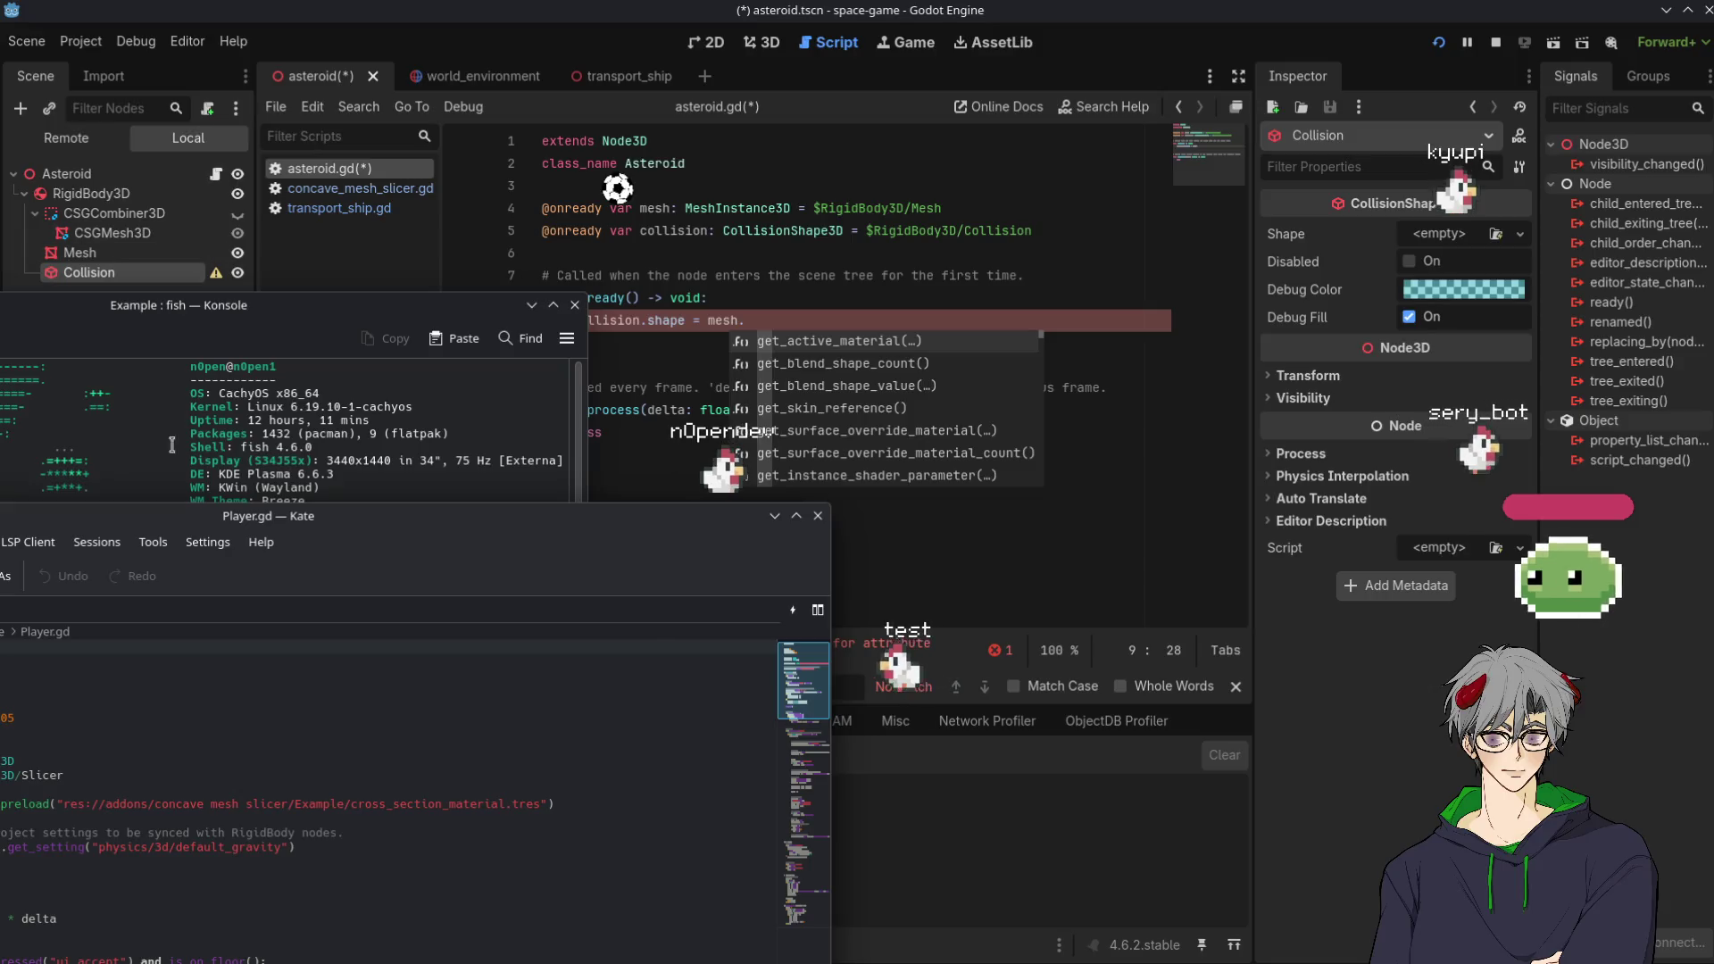
Centre Kate's Player.gd window and scroll through the slicer example's collision code
{"action": "mouse_move", "coordinate": [268, 516]}
{"action": "left_mouse_down"}
{"action": "mouse_move", "coordinate": [416, 136]}
{"action": "mouse_move", "coordinate": [360, 149]}
{"action": "left_mouse_up"}
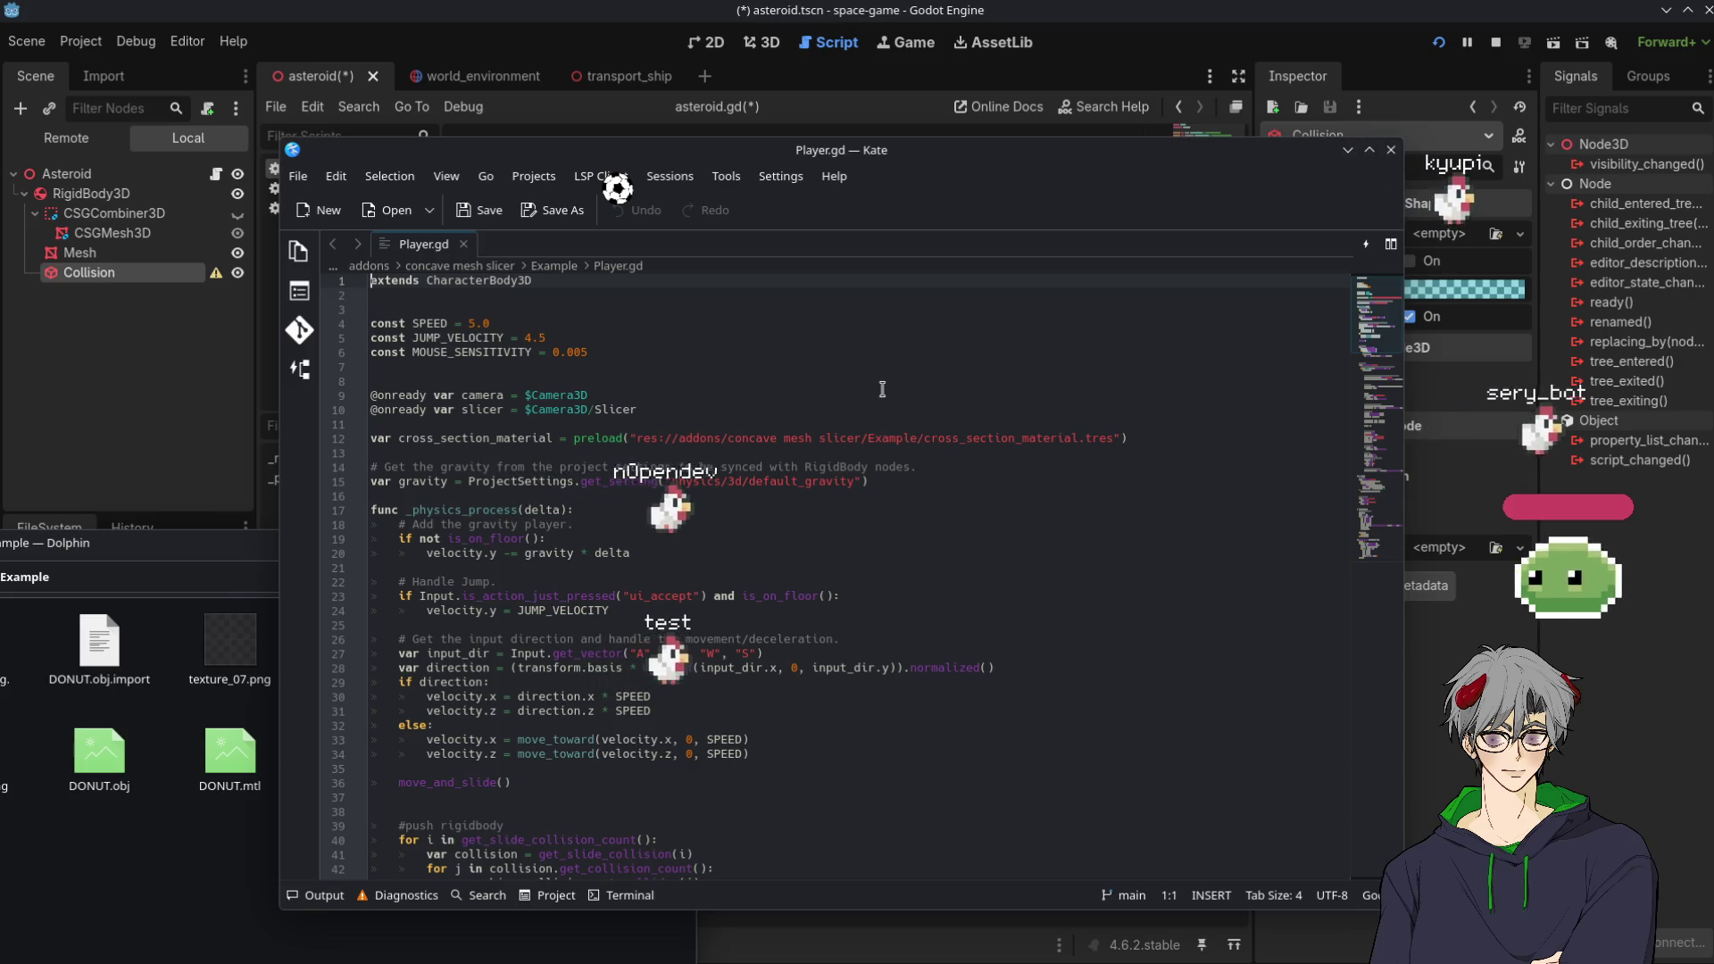
{"action": "left_click", "coordinate": [864, 478]}
{"action": "scroll", "coordinate": [660, 518], "scroll_direction": "down", "scroll_amount": 5}
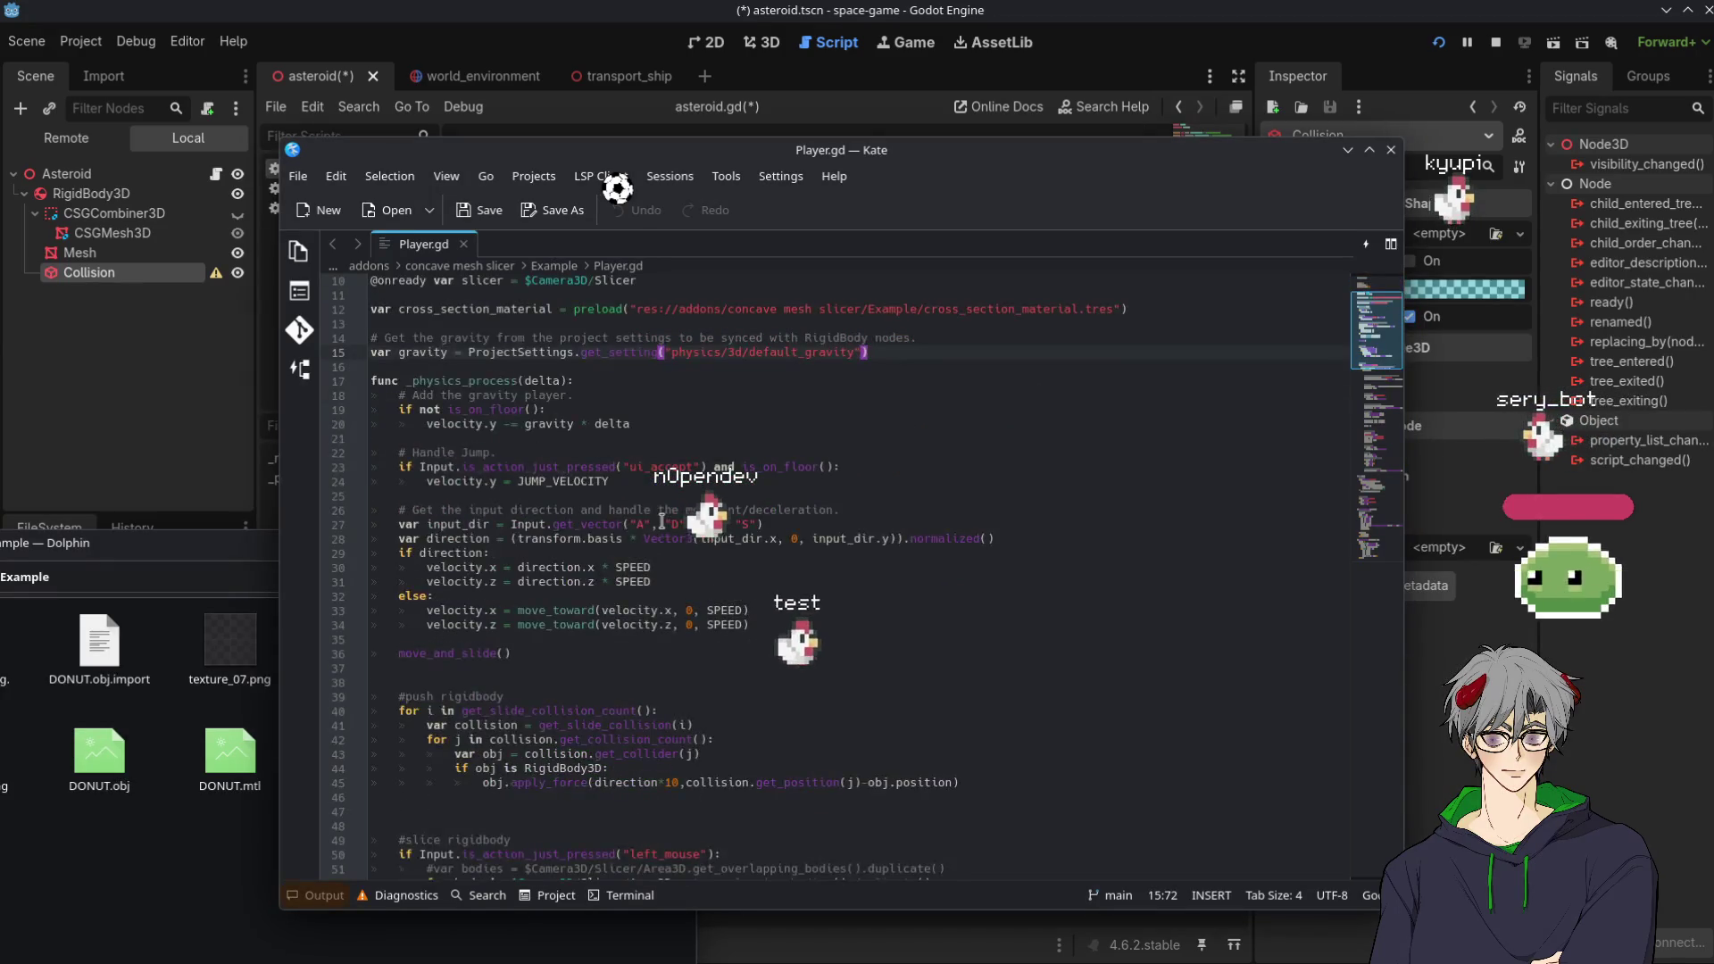
{"action": "scroll", "coordinate": [661, 518], "scroll_direction": "down", "scroll_amount": 9}
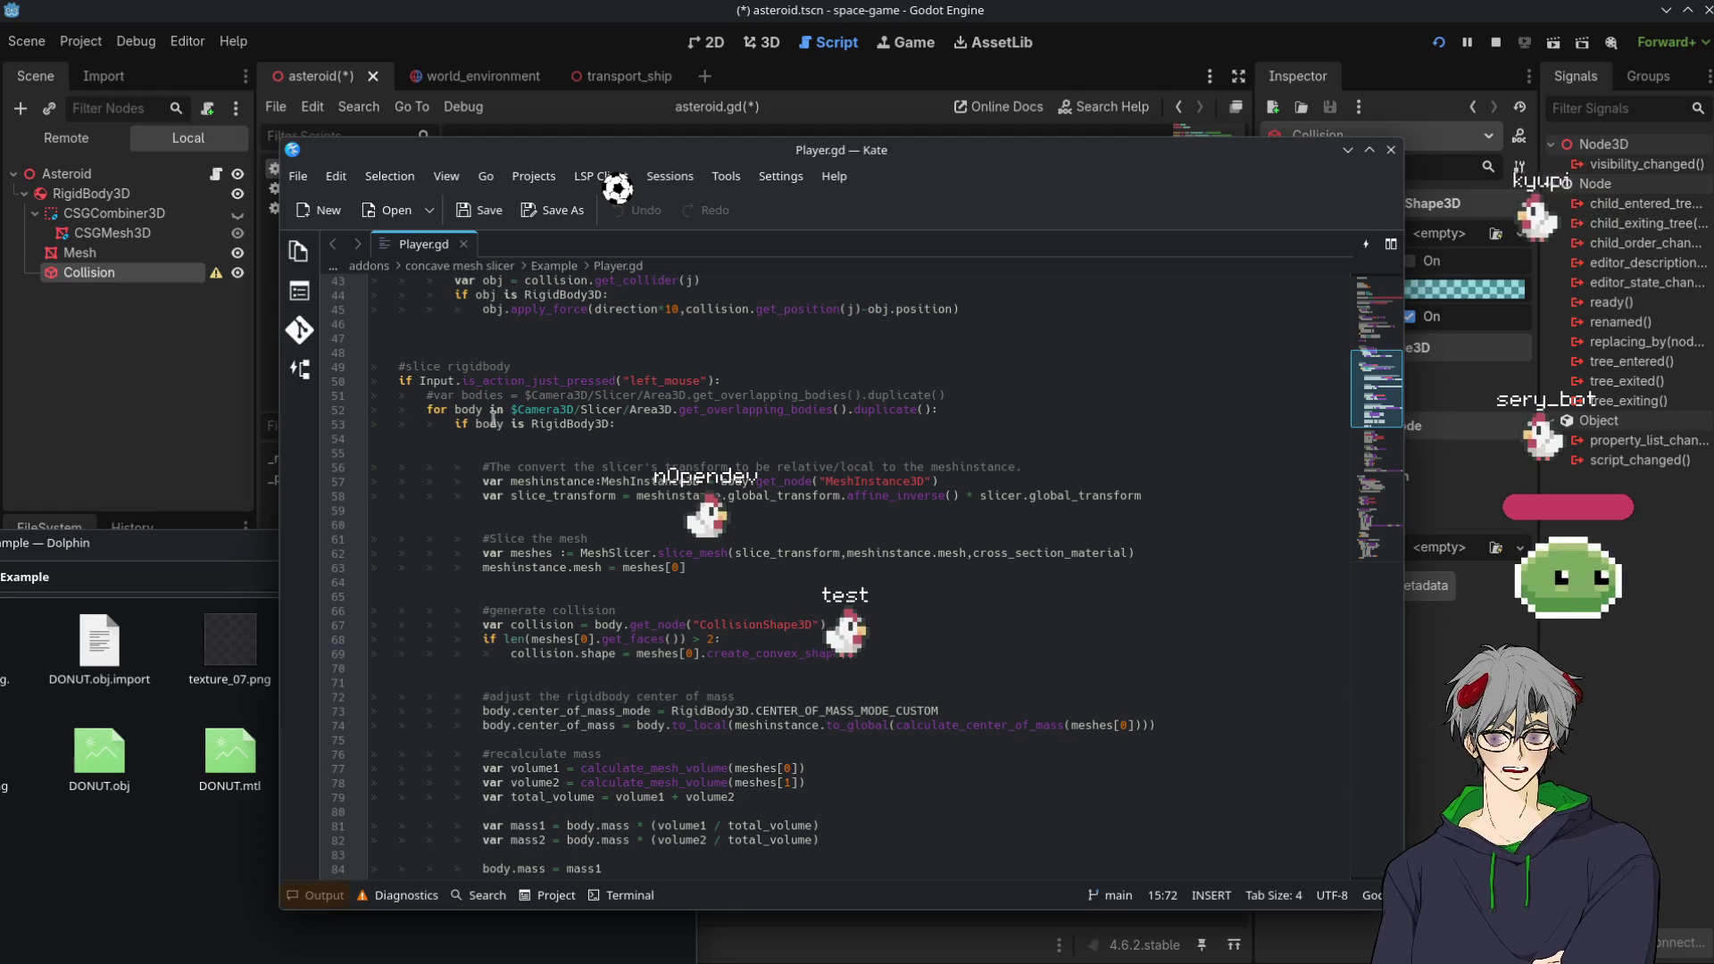
{"action": "scroll", "coordinate": [557, 596], "scroll_direction": "down", "scroll_amount": 5}
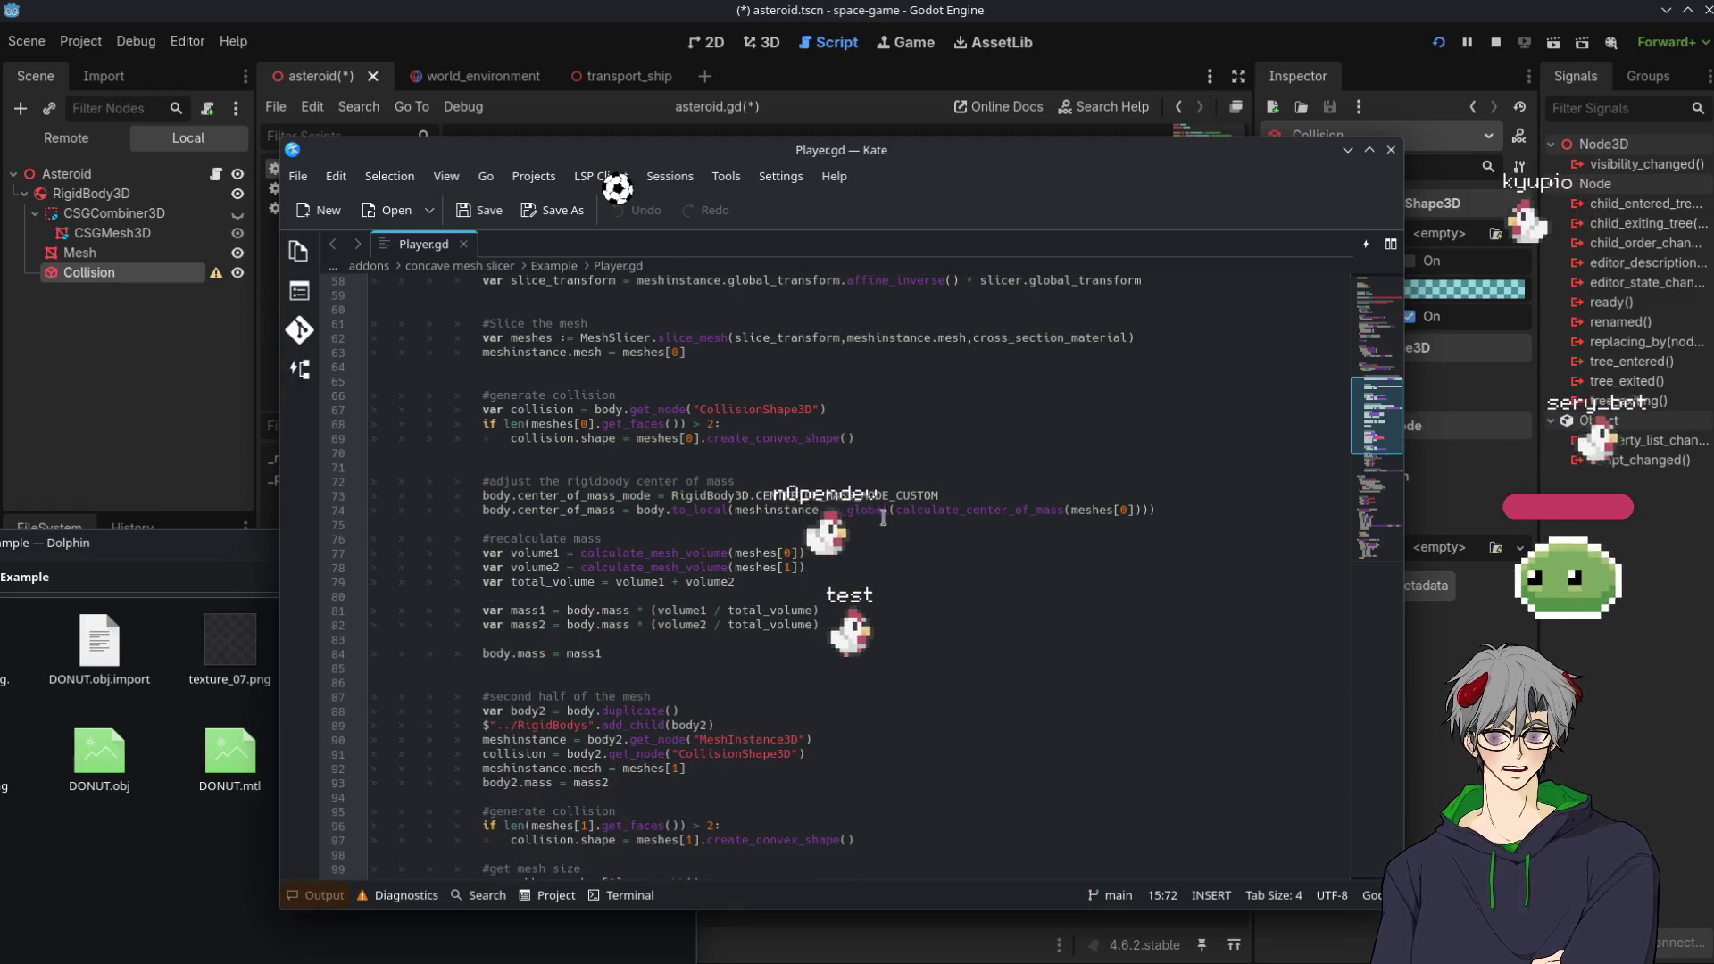
{"action": "scroll", "coordinate": [535, 482], "scroll_direction": "up", "scroll_amount": 2}
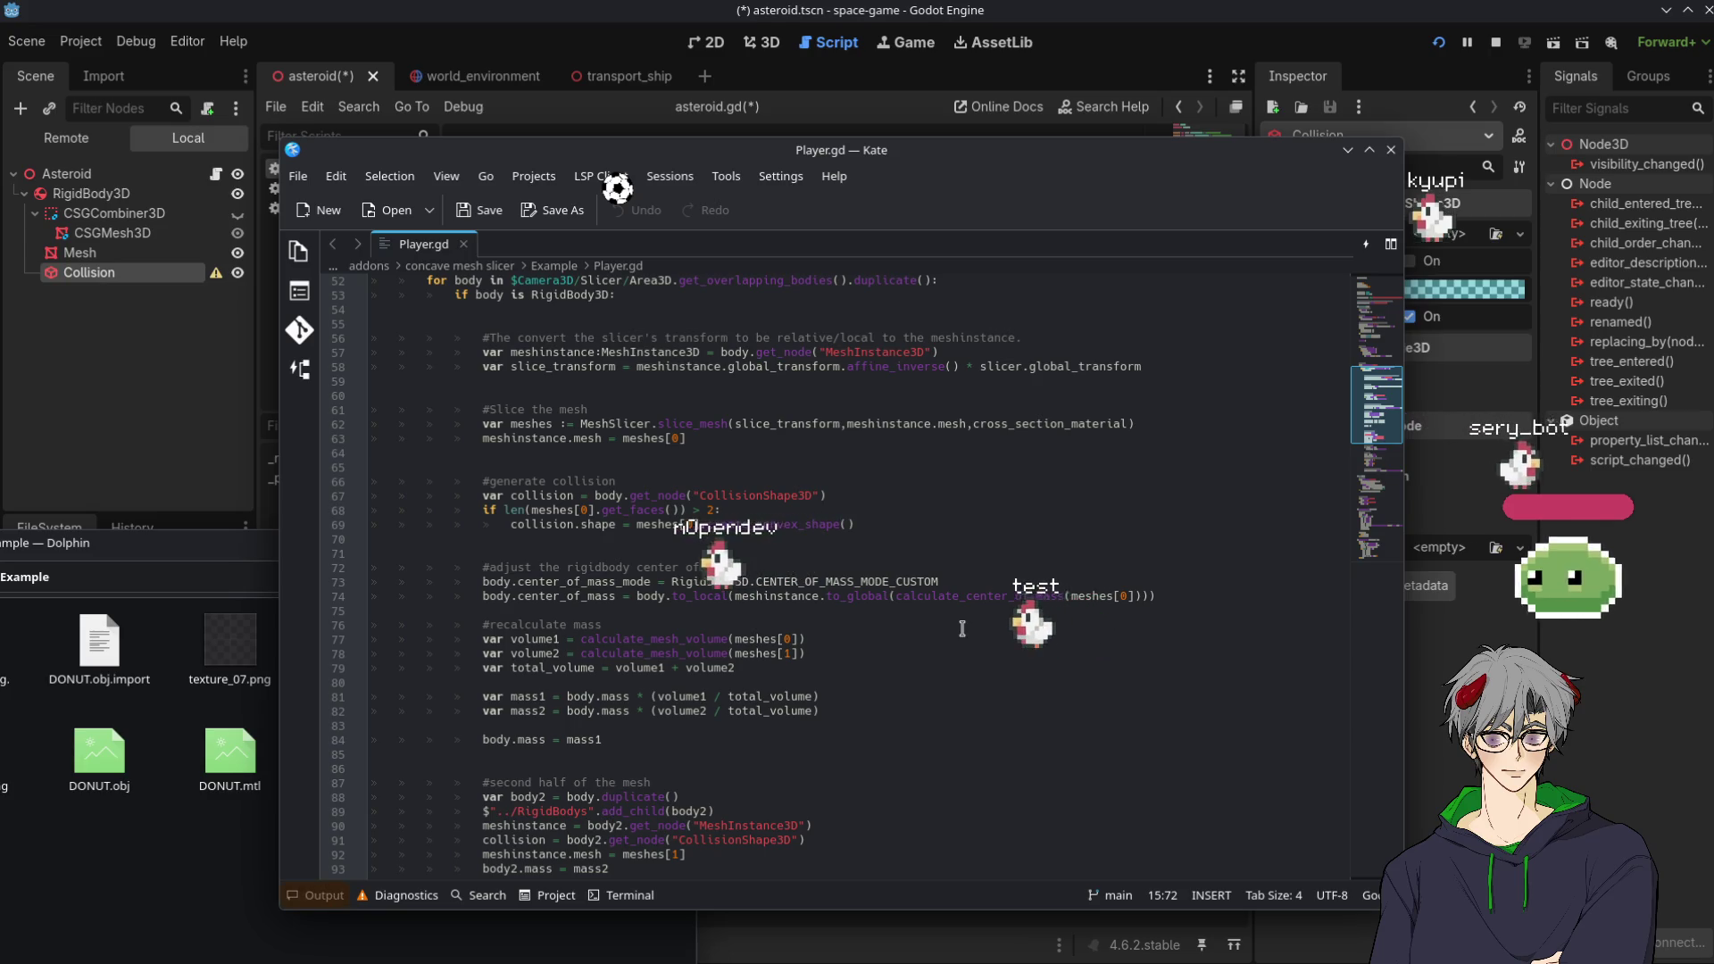
{"action": "scroll", "coordinate": [548, 623], "scroll_direction": "down", "scroll_amount": 2}
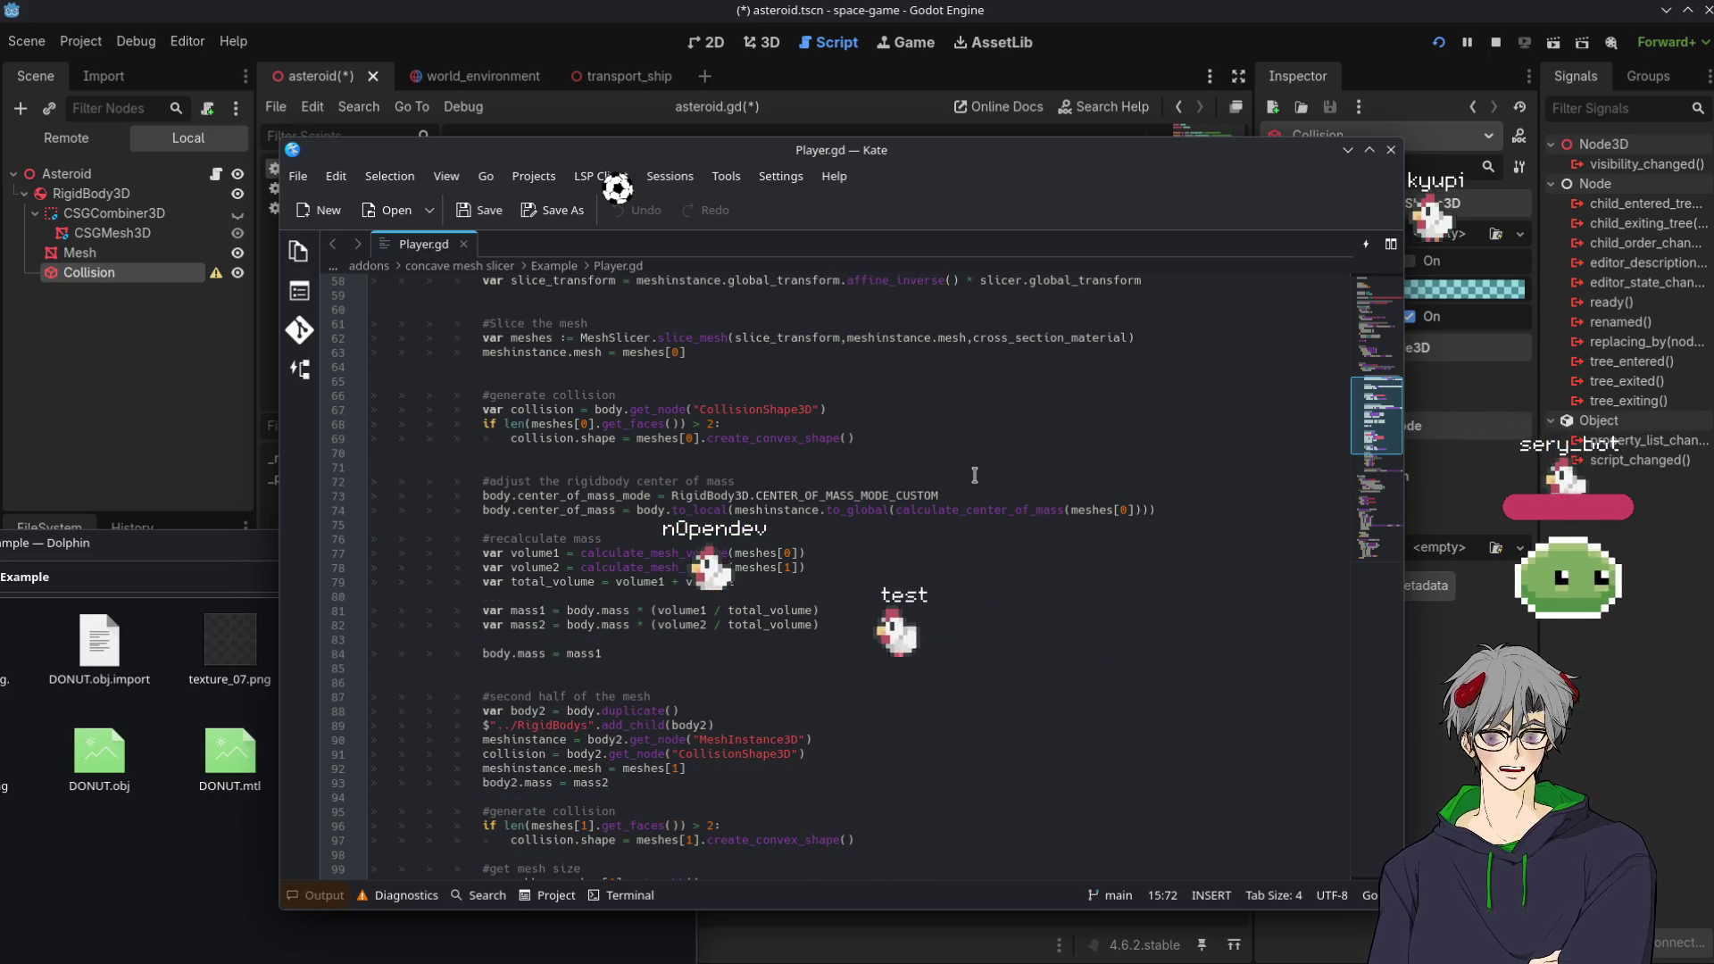
{"action": "scroll", "coordinate": [451, 585], "scroll_direction": "down", "scroll_amount": 1}
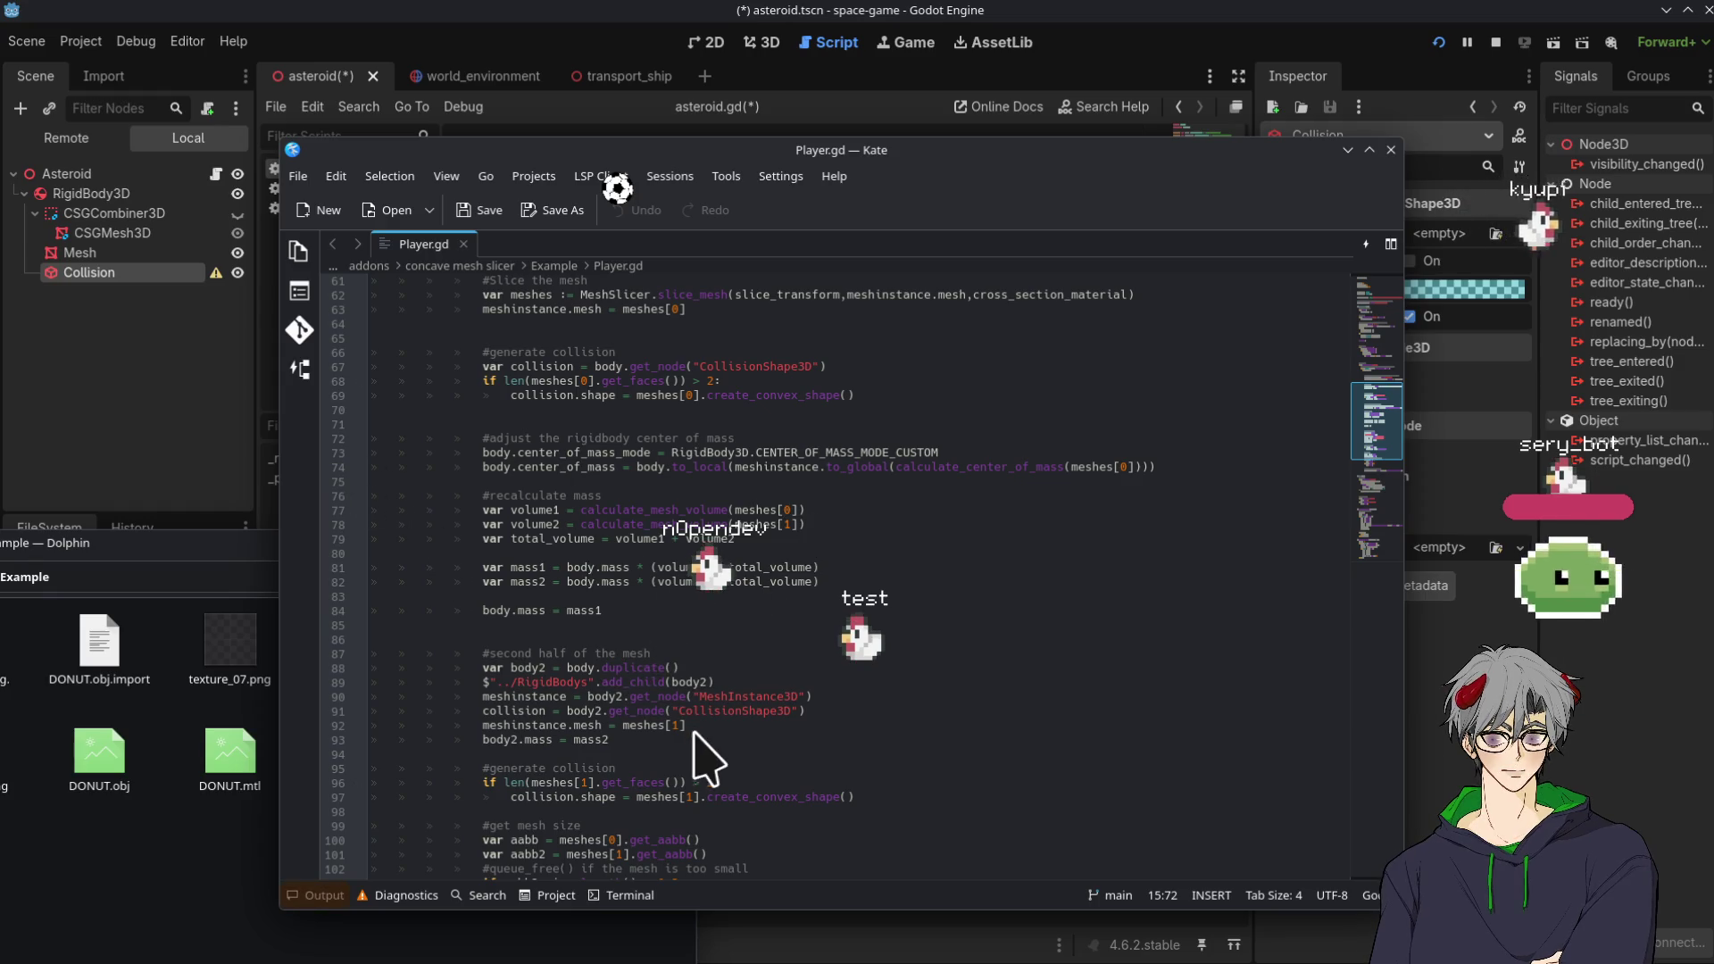
Highlight the collision variable on line 91 and the create_convex_shape() call on line 97, then return to Godot
{"action": "double_click", "coordinate": [513, 711]}
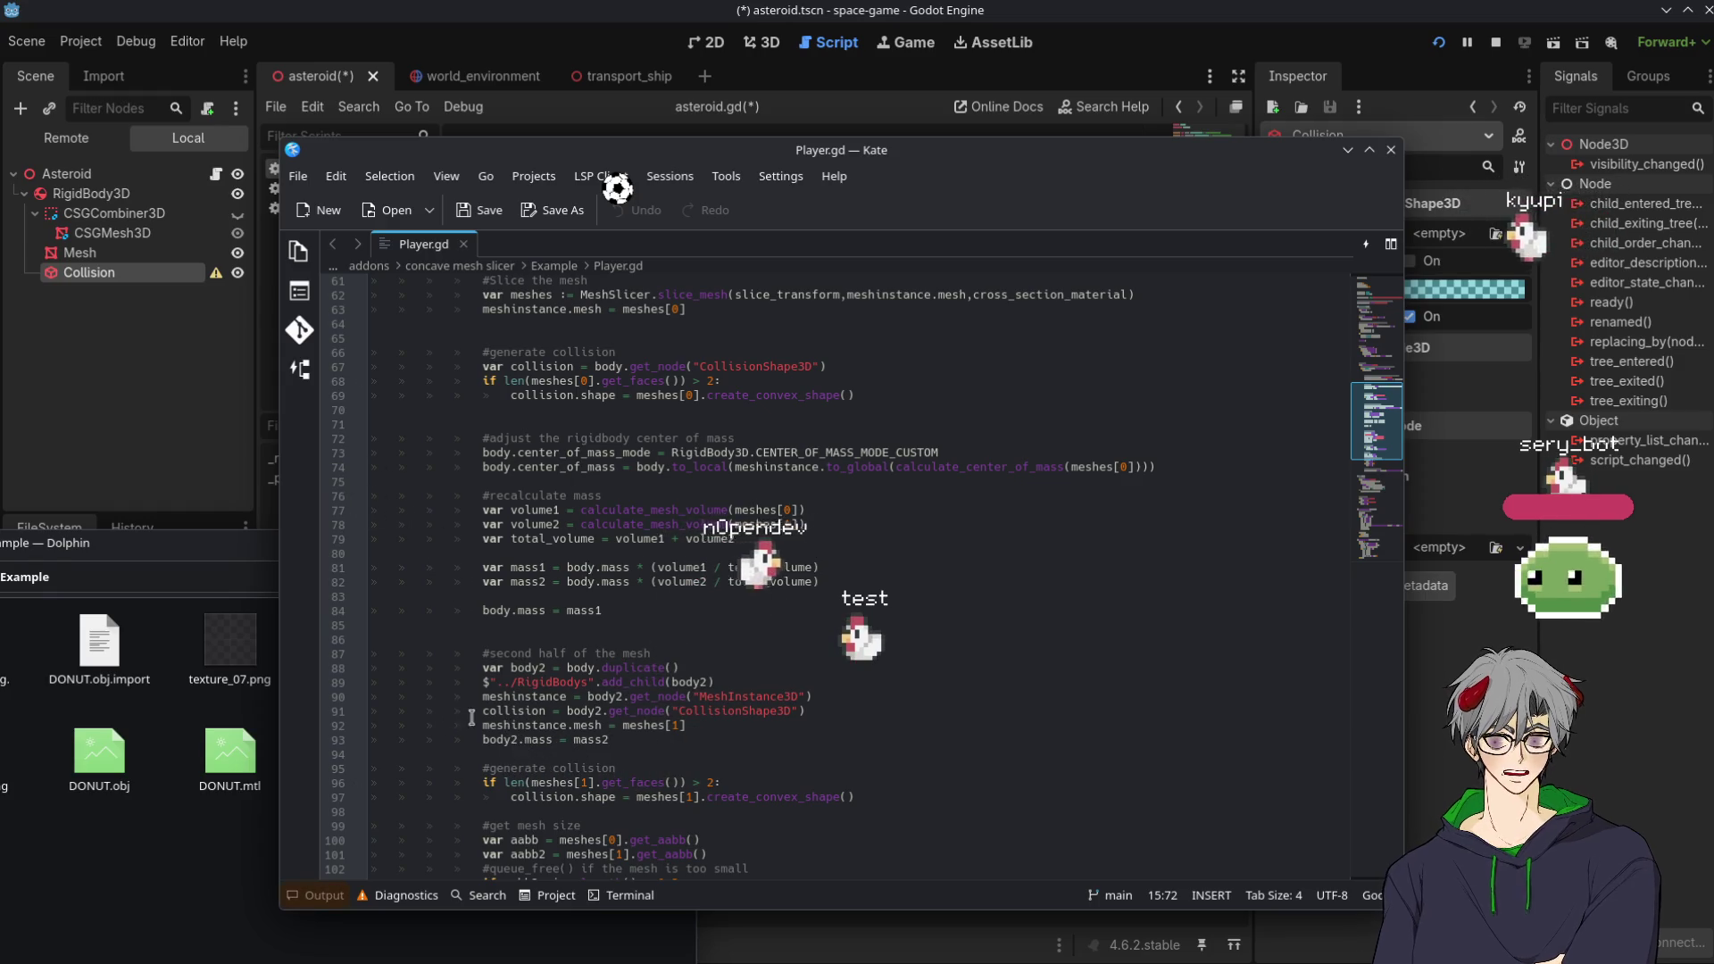
{"action": "scroll", "coordinate": [804, 710], "scroll_direction": "down", "scroll_amount": 2}
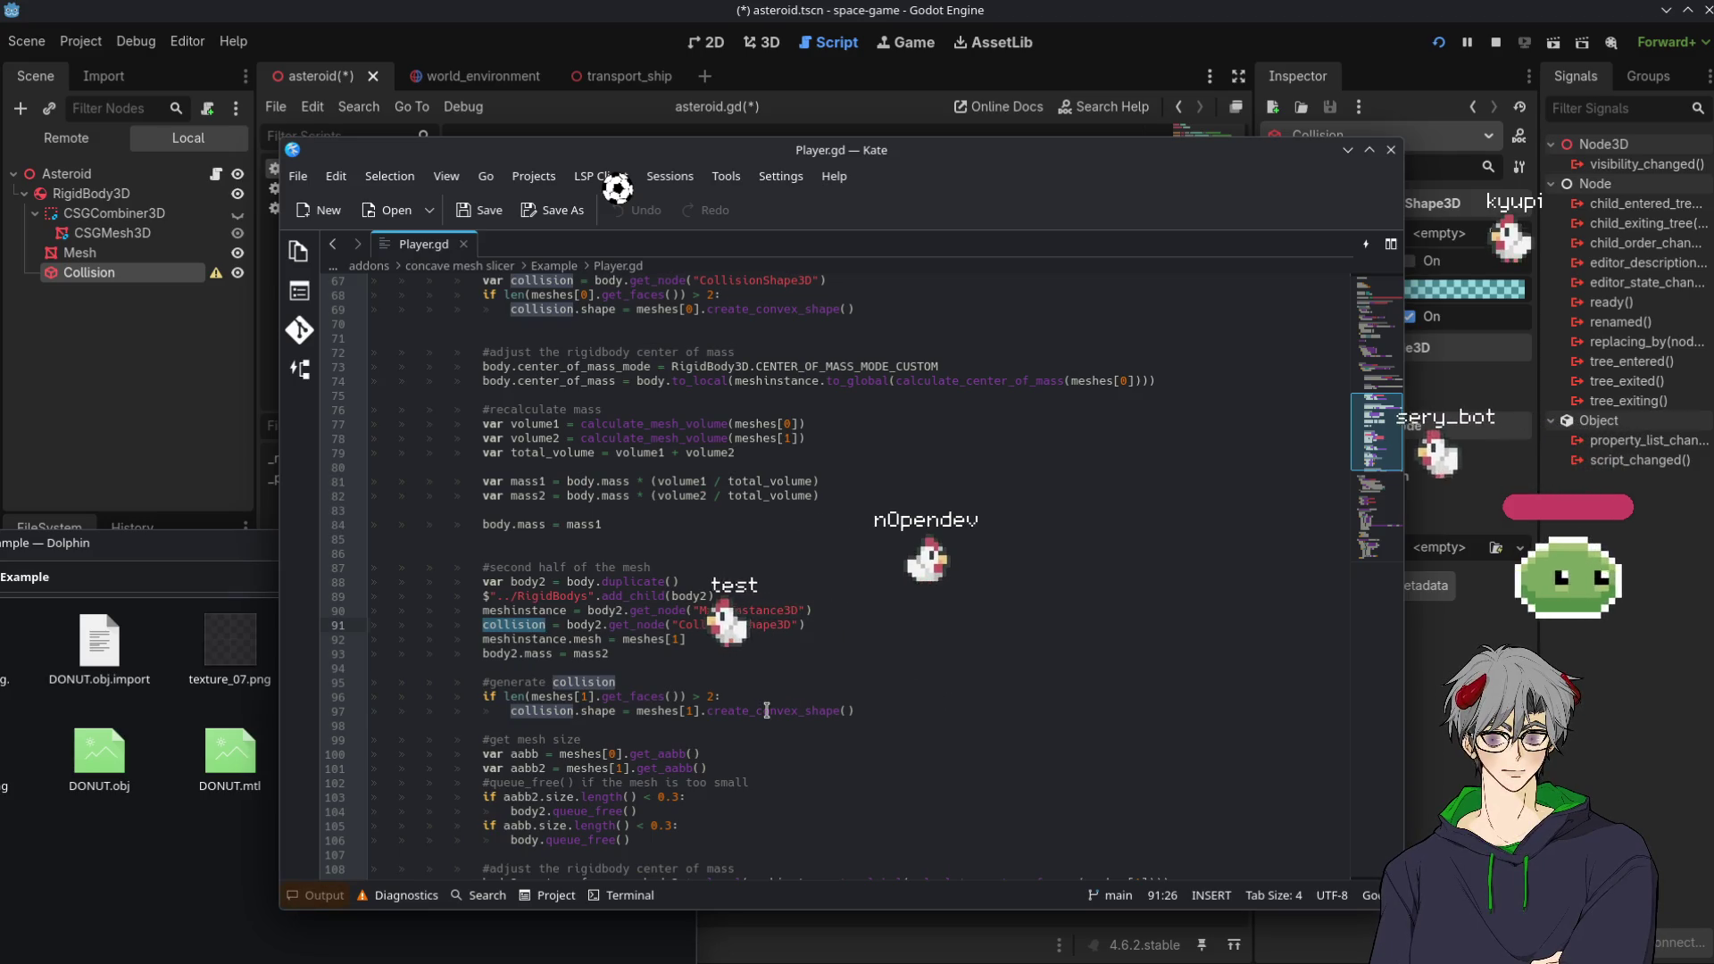
{"action": "left_click_drag", "start_coordinate": [707, 710], "coordinate": [901, 708]}
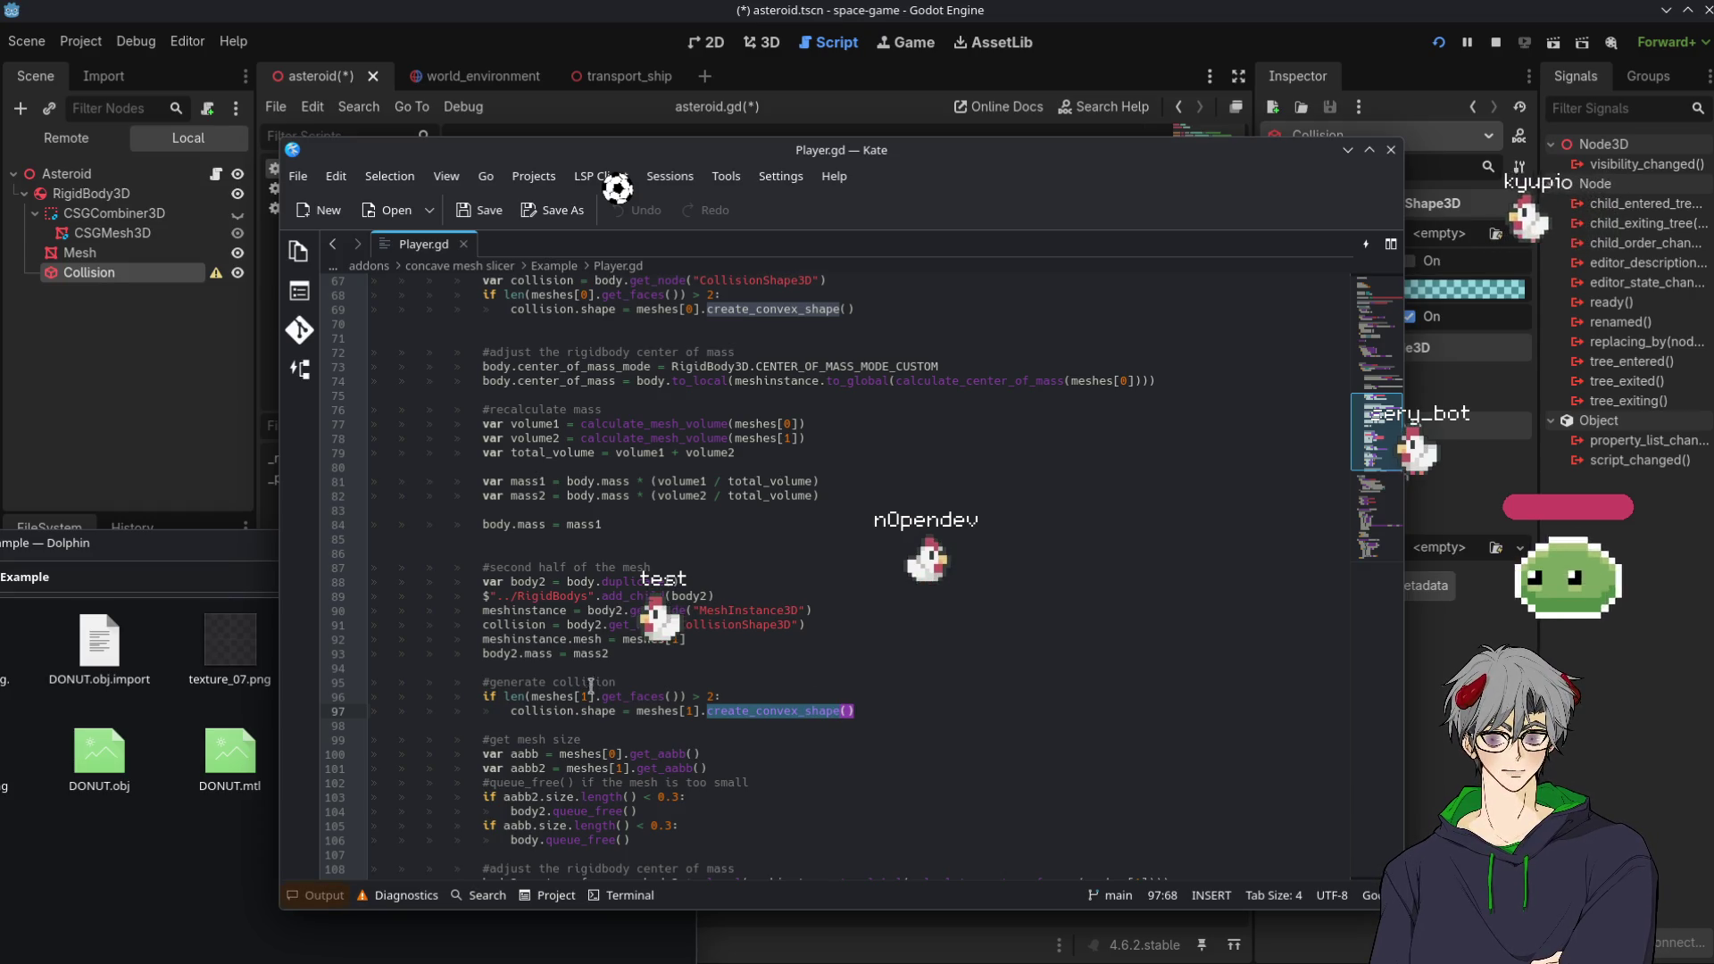
{"action": "left_click", "coordinate": [646, 711]}
{"action": "scroll", "coordinate": [488, 444], "scroll_direction": "up", "scroll_amount": 4}
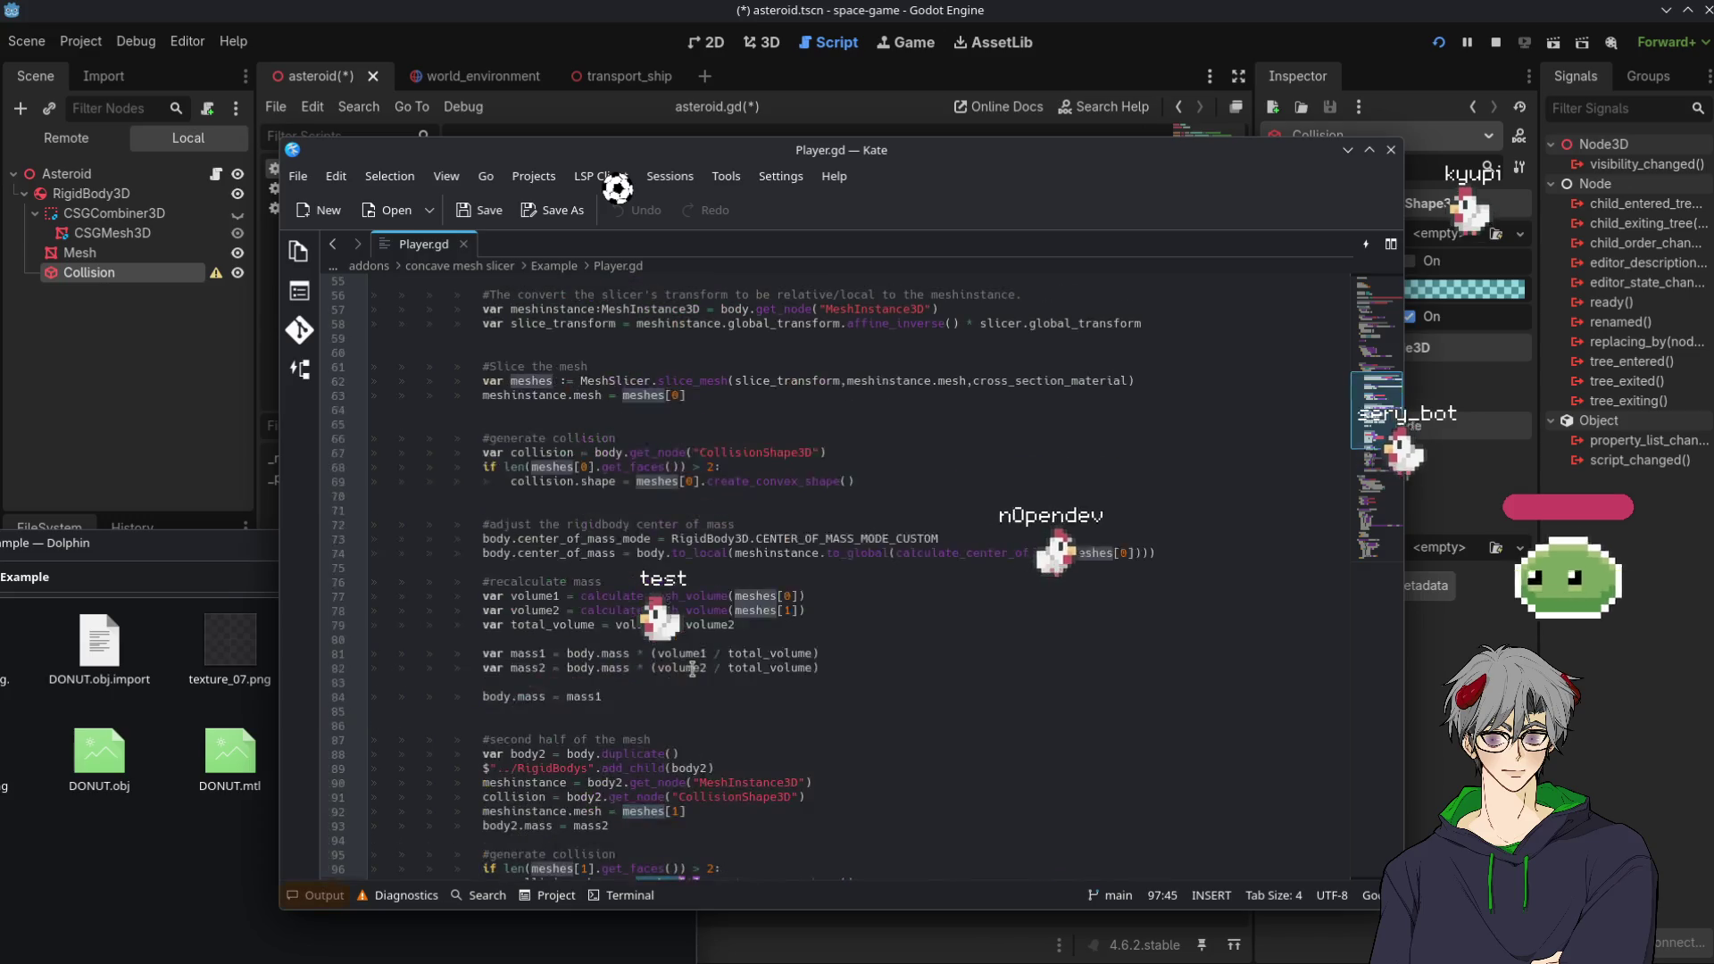
{"action": "scroll", "coordinate": [487, 443], "scroll_direction": "up", "scroll_amount": 4}
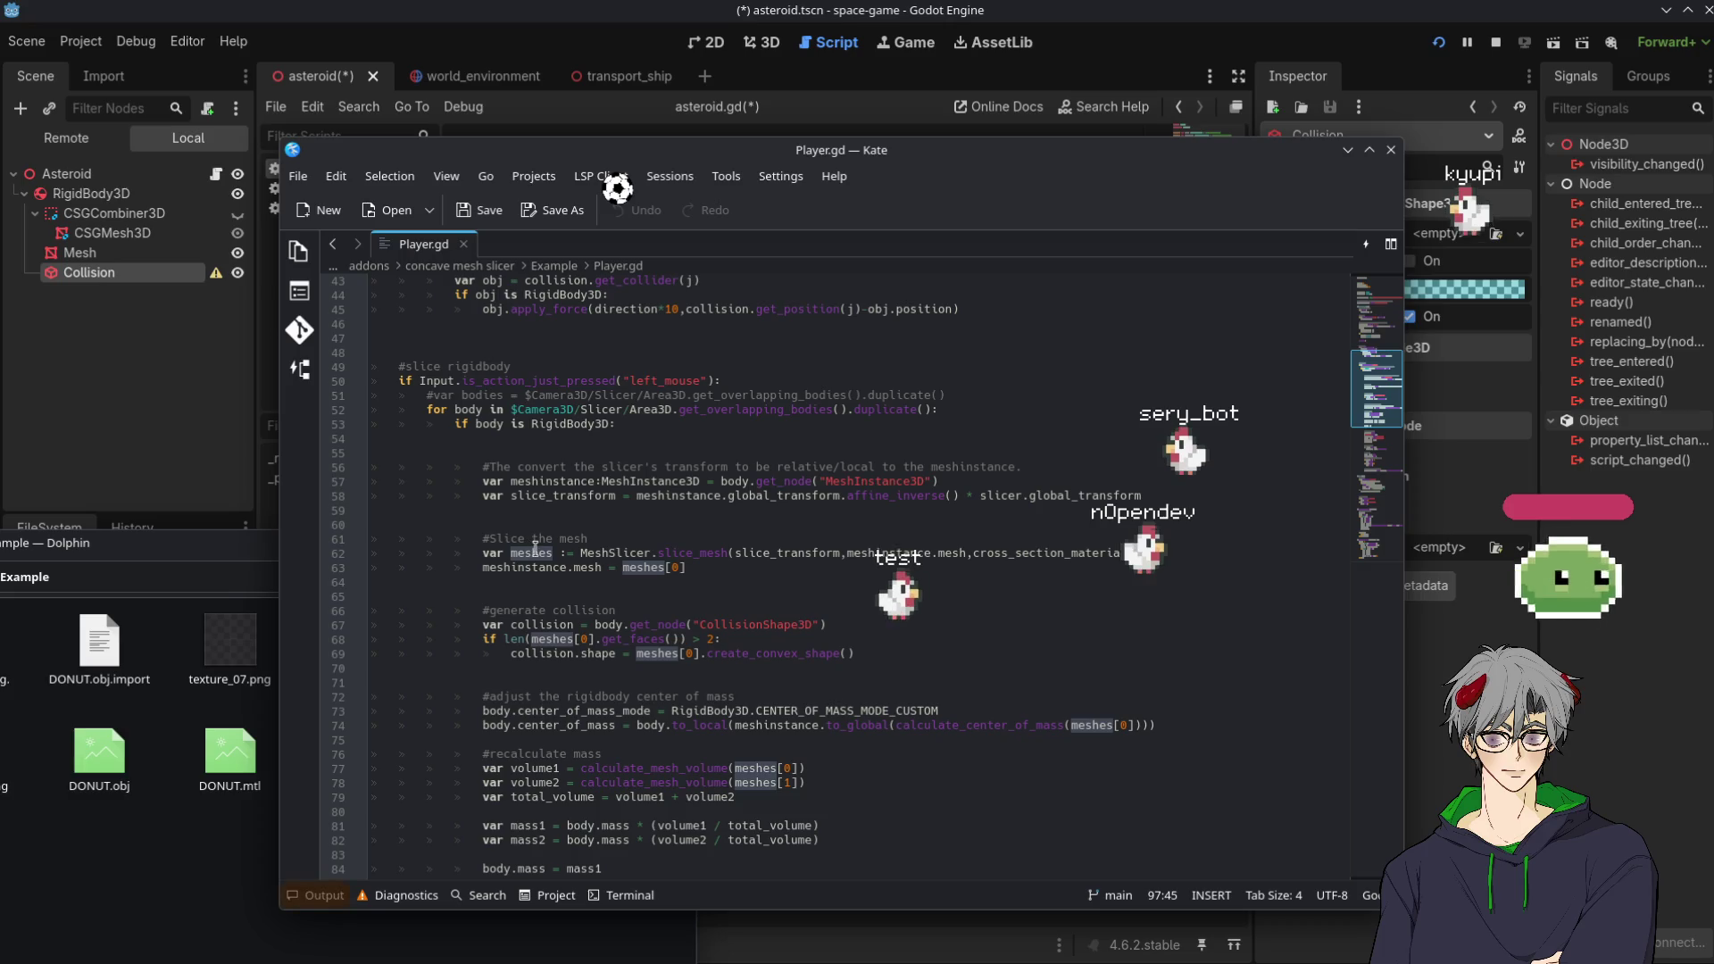
{"action": "key", "text": "alt+Tab"}
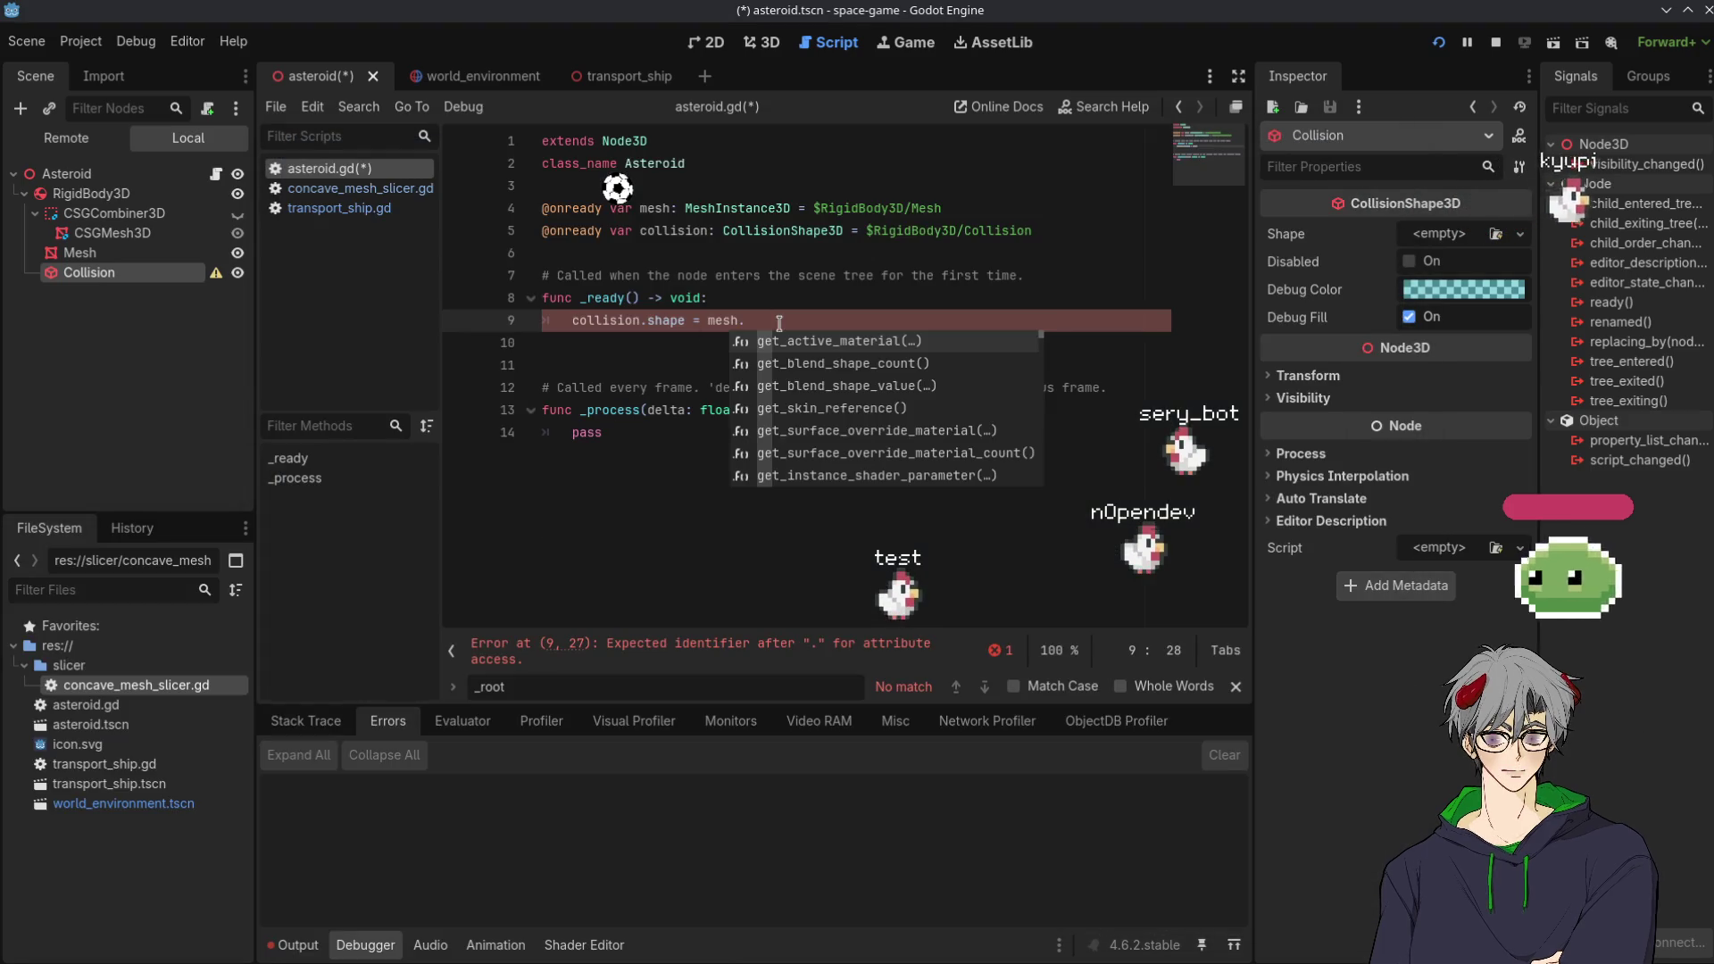
Complete line 9 as collision.shape = mesh.mesh.create_convex_shape() using autocomplete, then switch windows
{"action": "type", "text": "create_"}
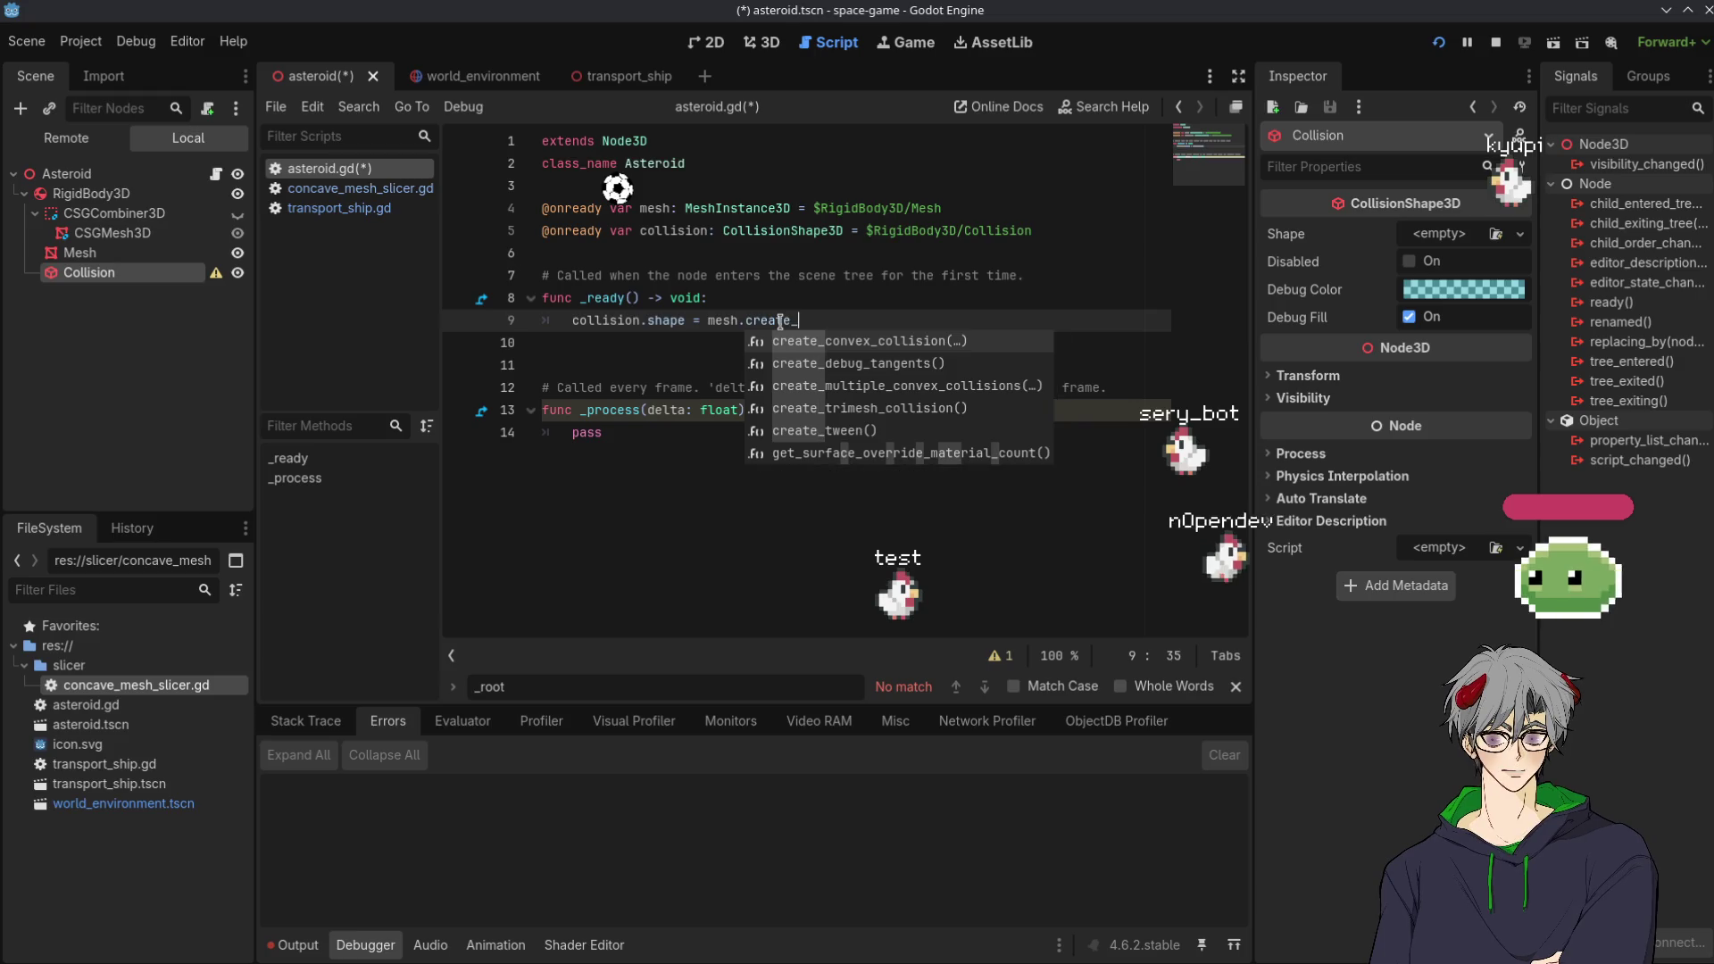
{"action": "type", "text": "con"}
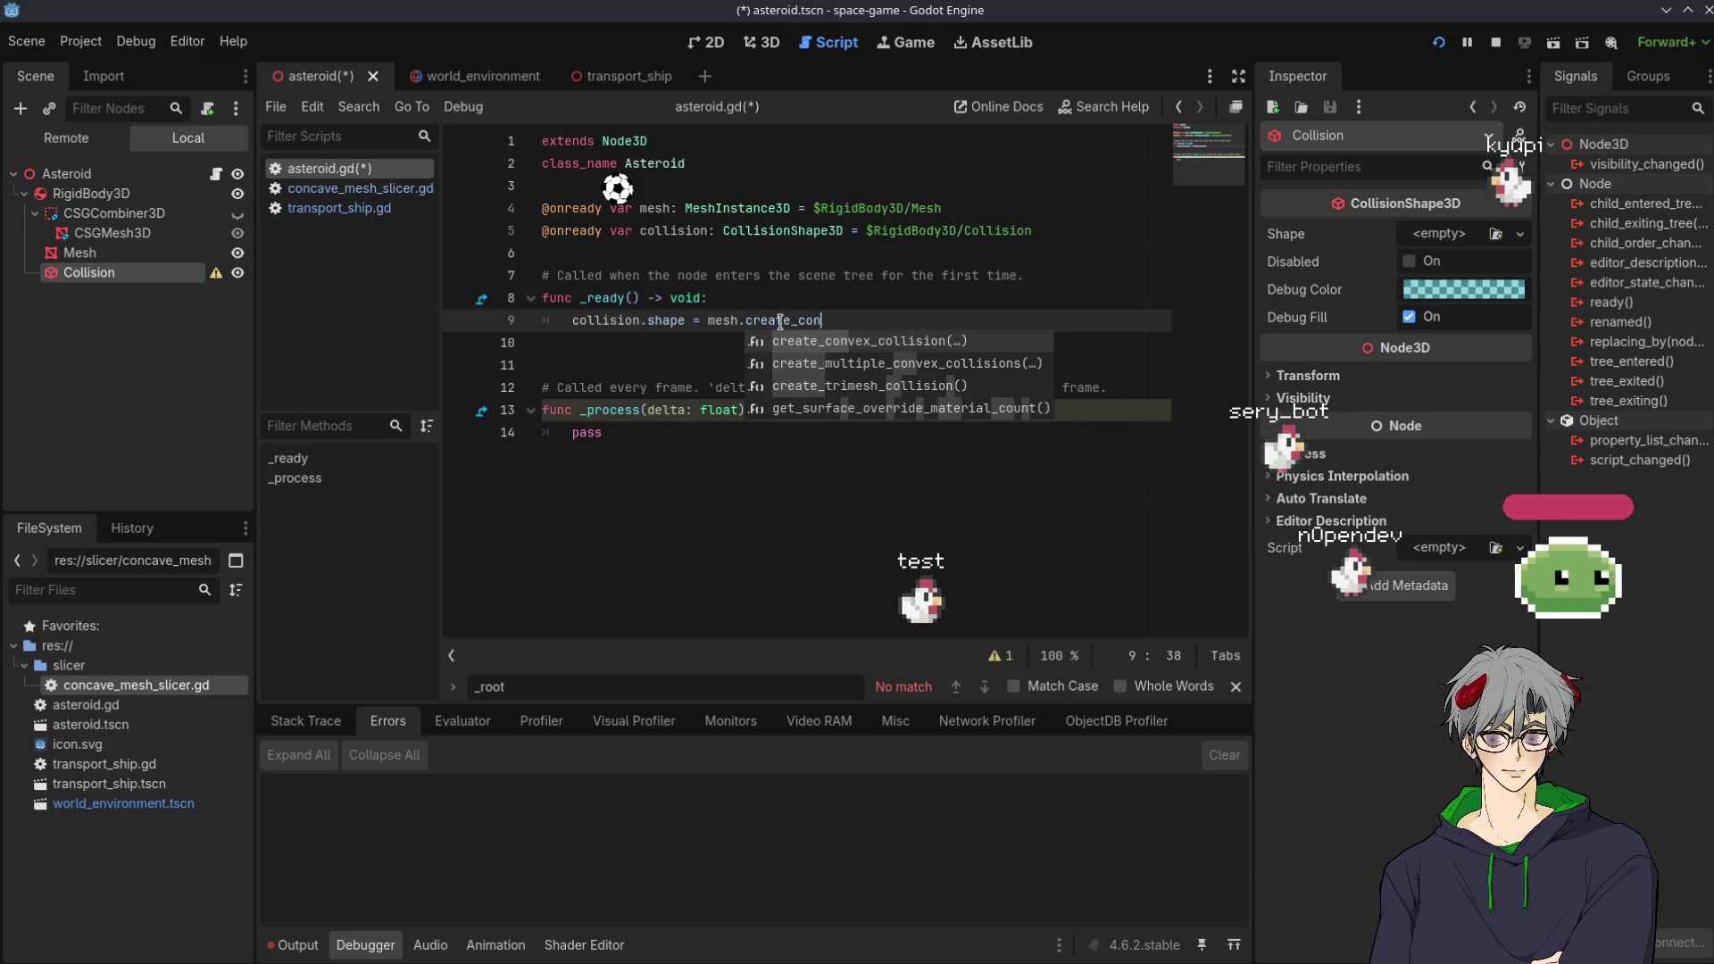
{"action": "key", "text": "ctrl+BackSpace"}
{"action": "type", "text": "mesh"}
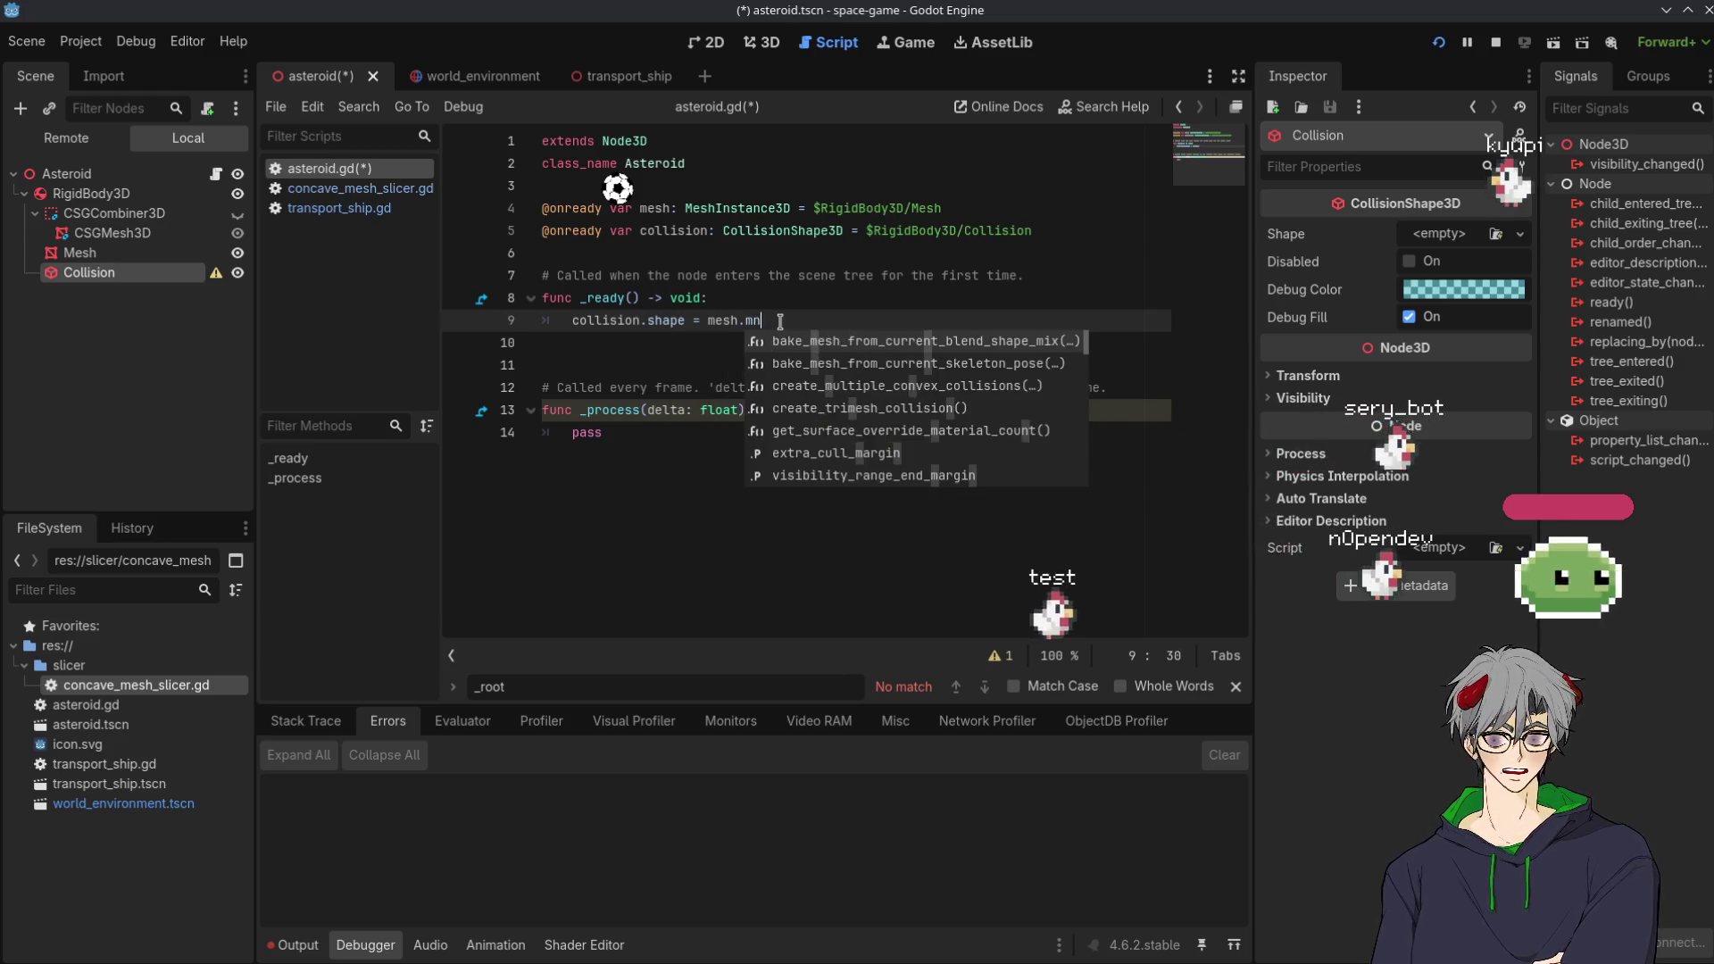
{"action": "type", "text": ".create_conv"}
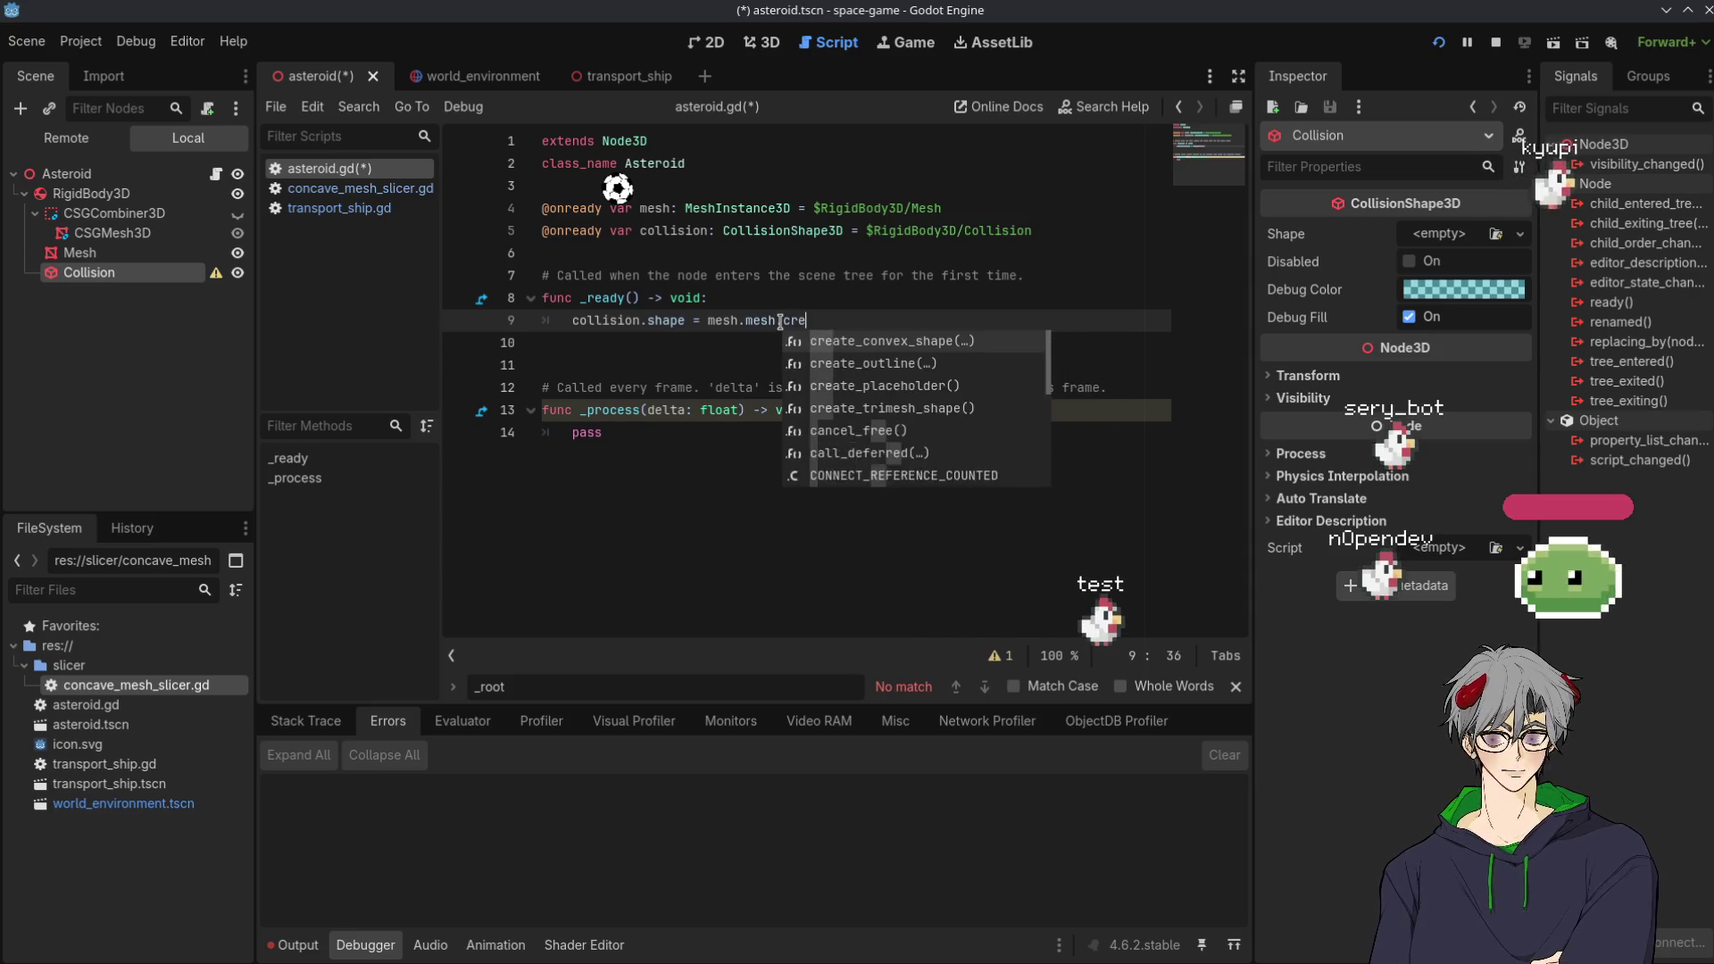
{"action": "key", "text": "Return"}
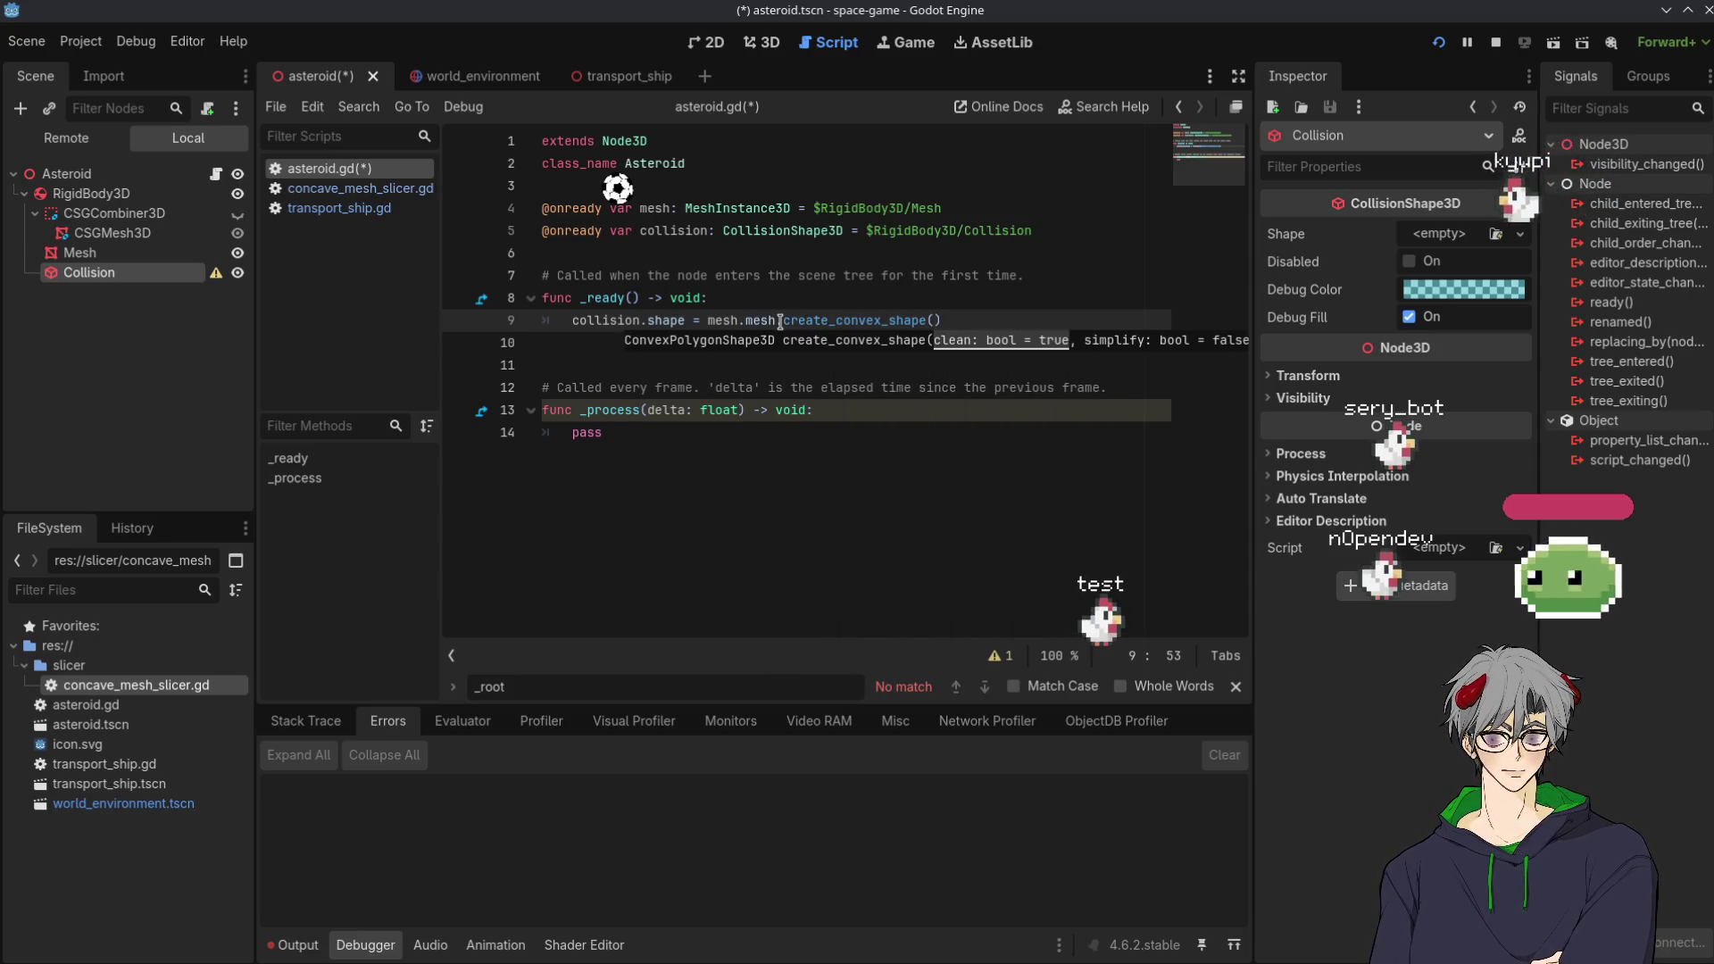
{"action": "key", "text": "alt+Tab"}
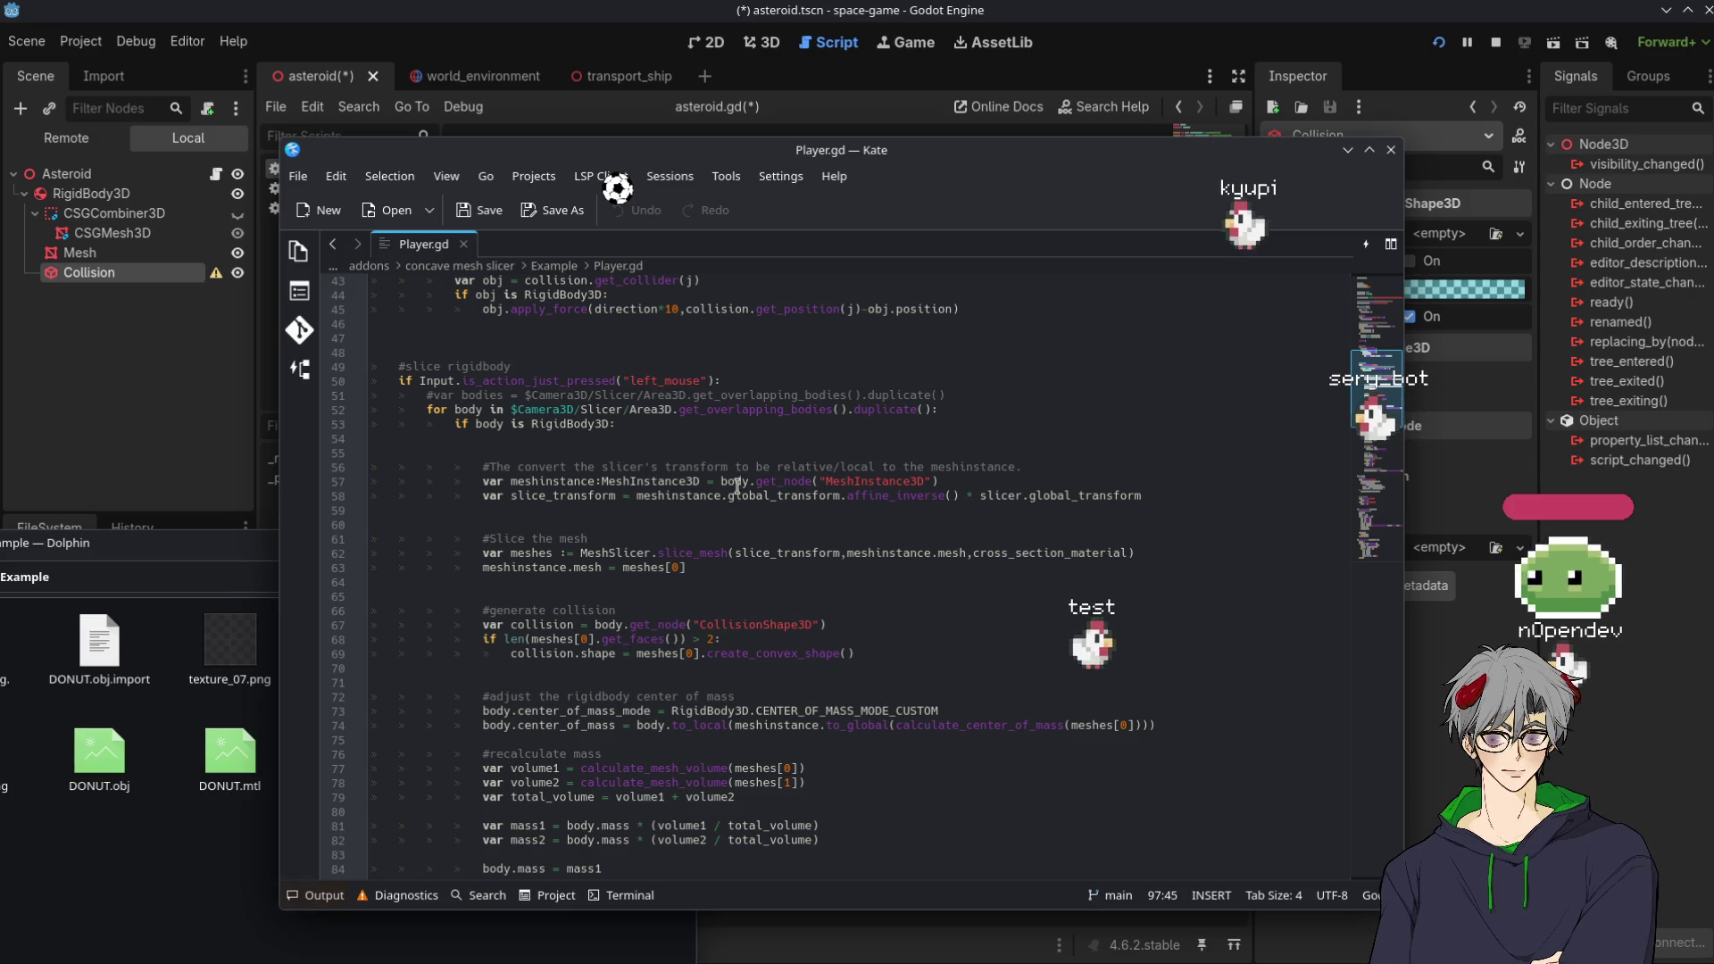
Scroll Player.gd to line 97, highlight its create_convex_shape() call, and minimize Kate
{"action": "scroll", "coordinate": [903, 768], "scroll_direction": "down", "scroll_amount": 6}
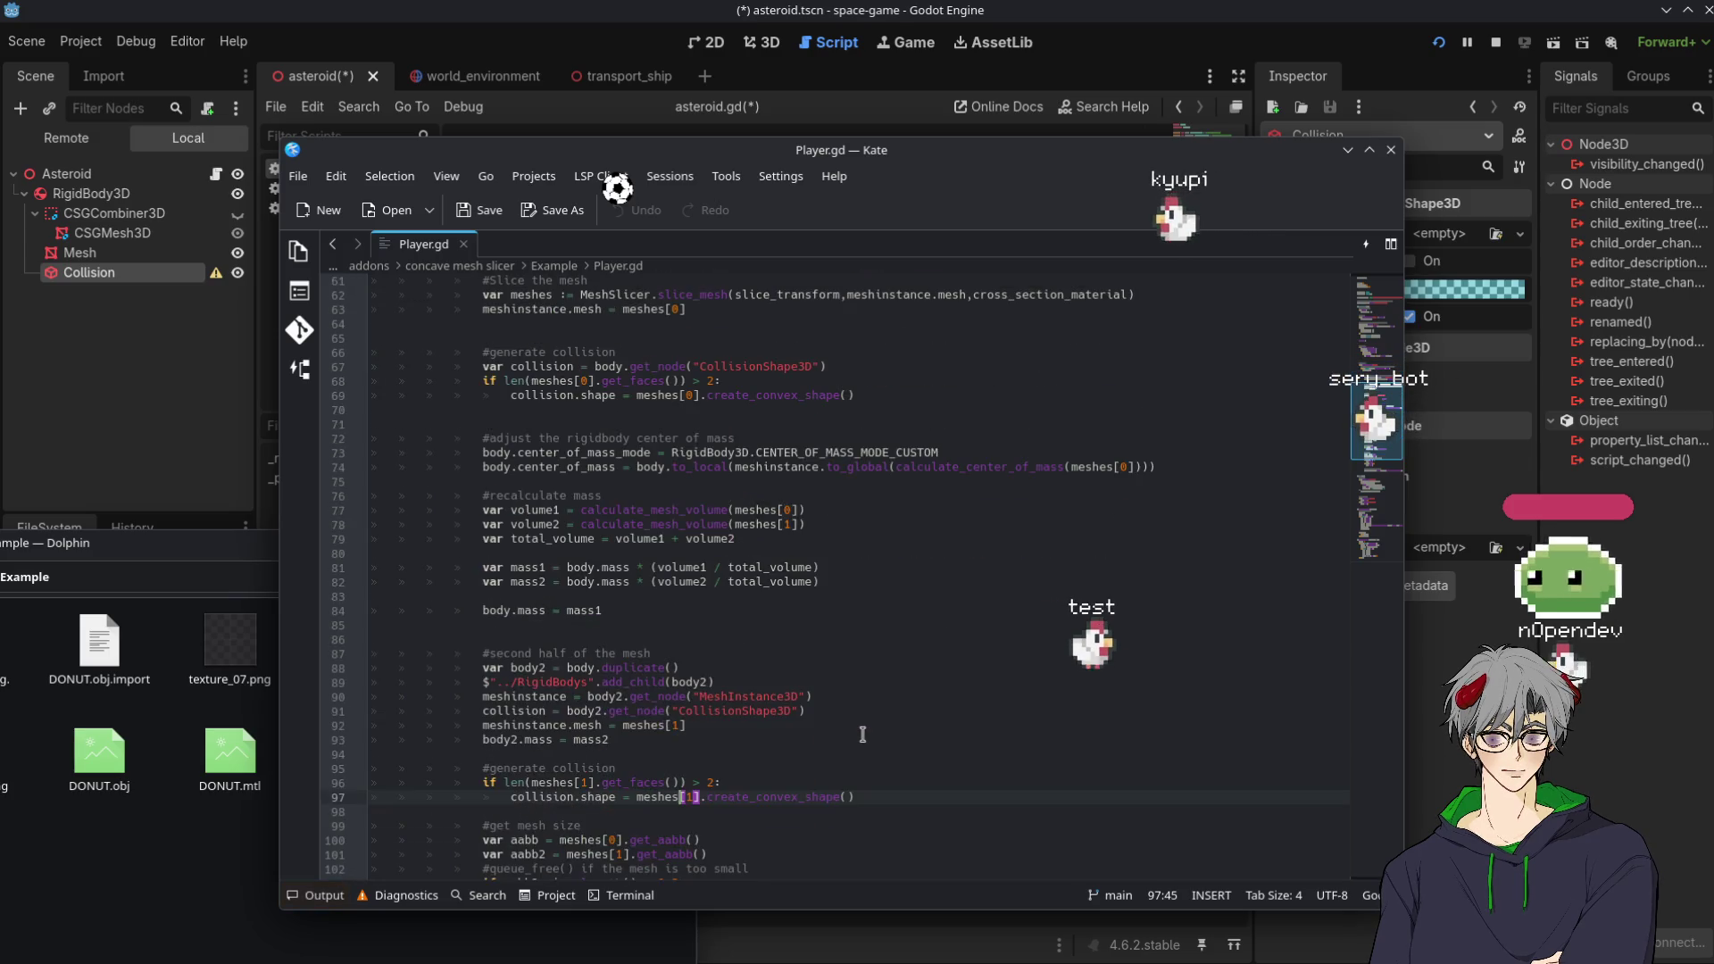
{"action": "scroll", "coordinate": [863, 734], "scroll_direction": "down", "scroll_amount": 1}
{"action": "left_click_drag", "start_coordinate": [707, 753], "coordinate": [854, 753]}
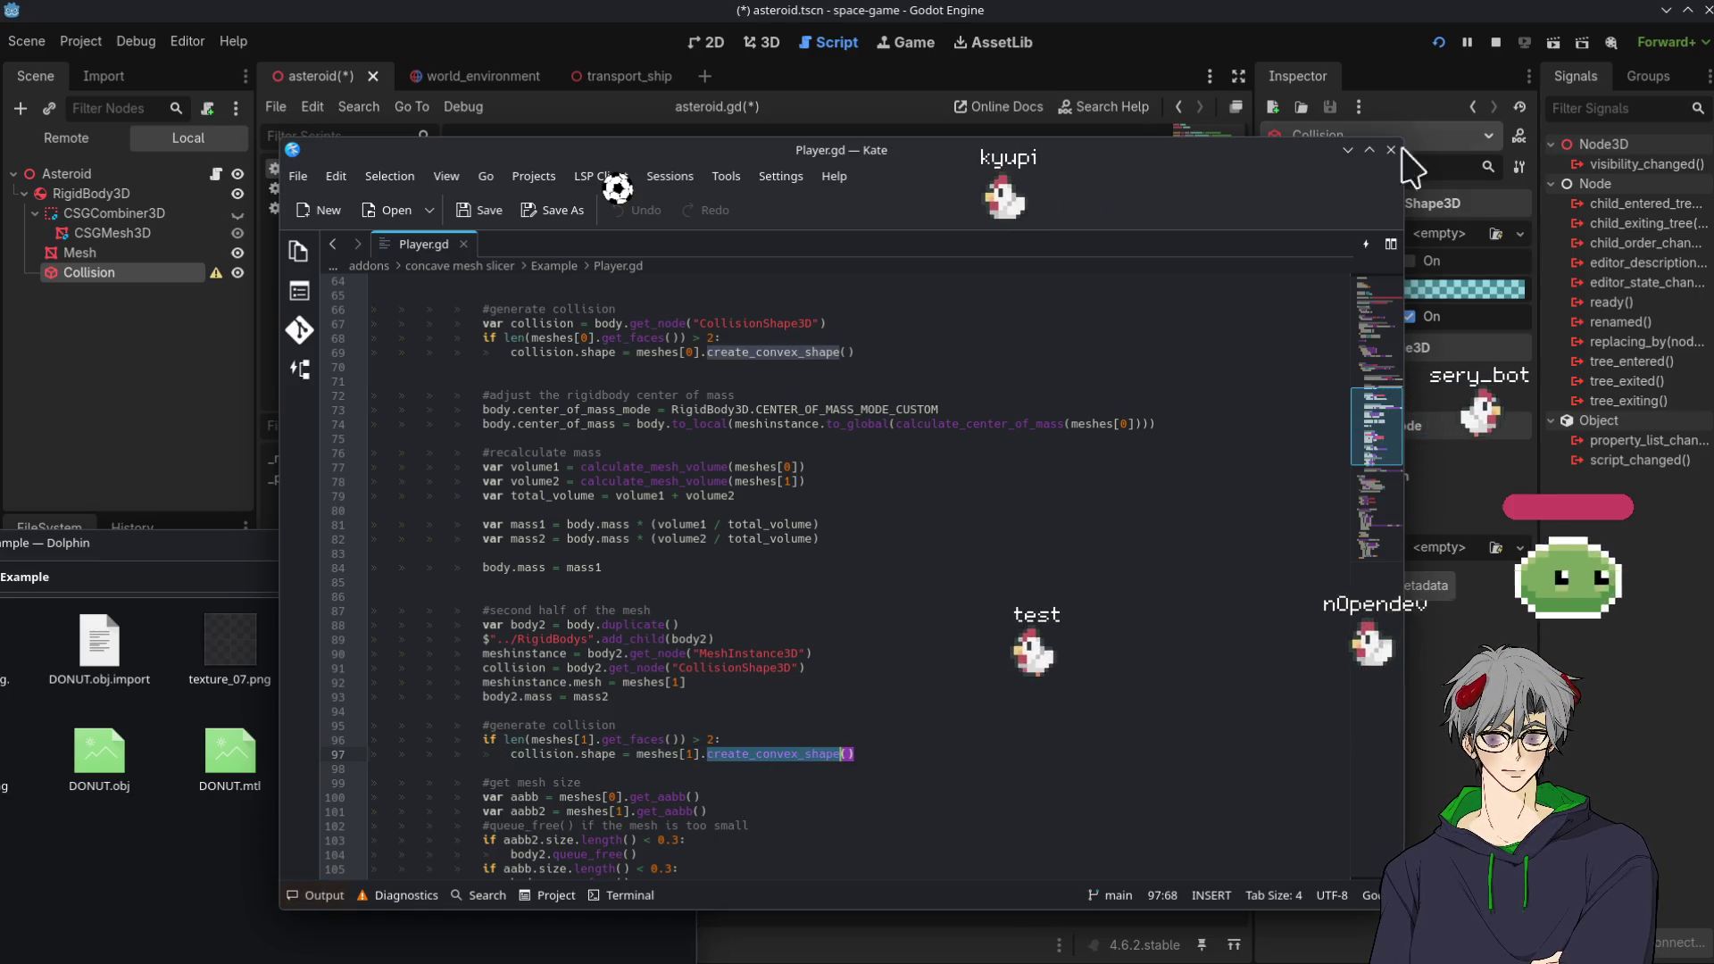
{"action": "left_click", "coordinate": [1348, 150]}
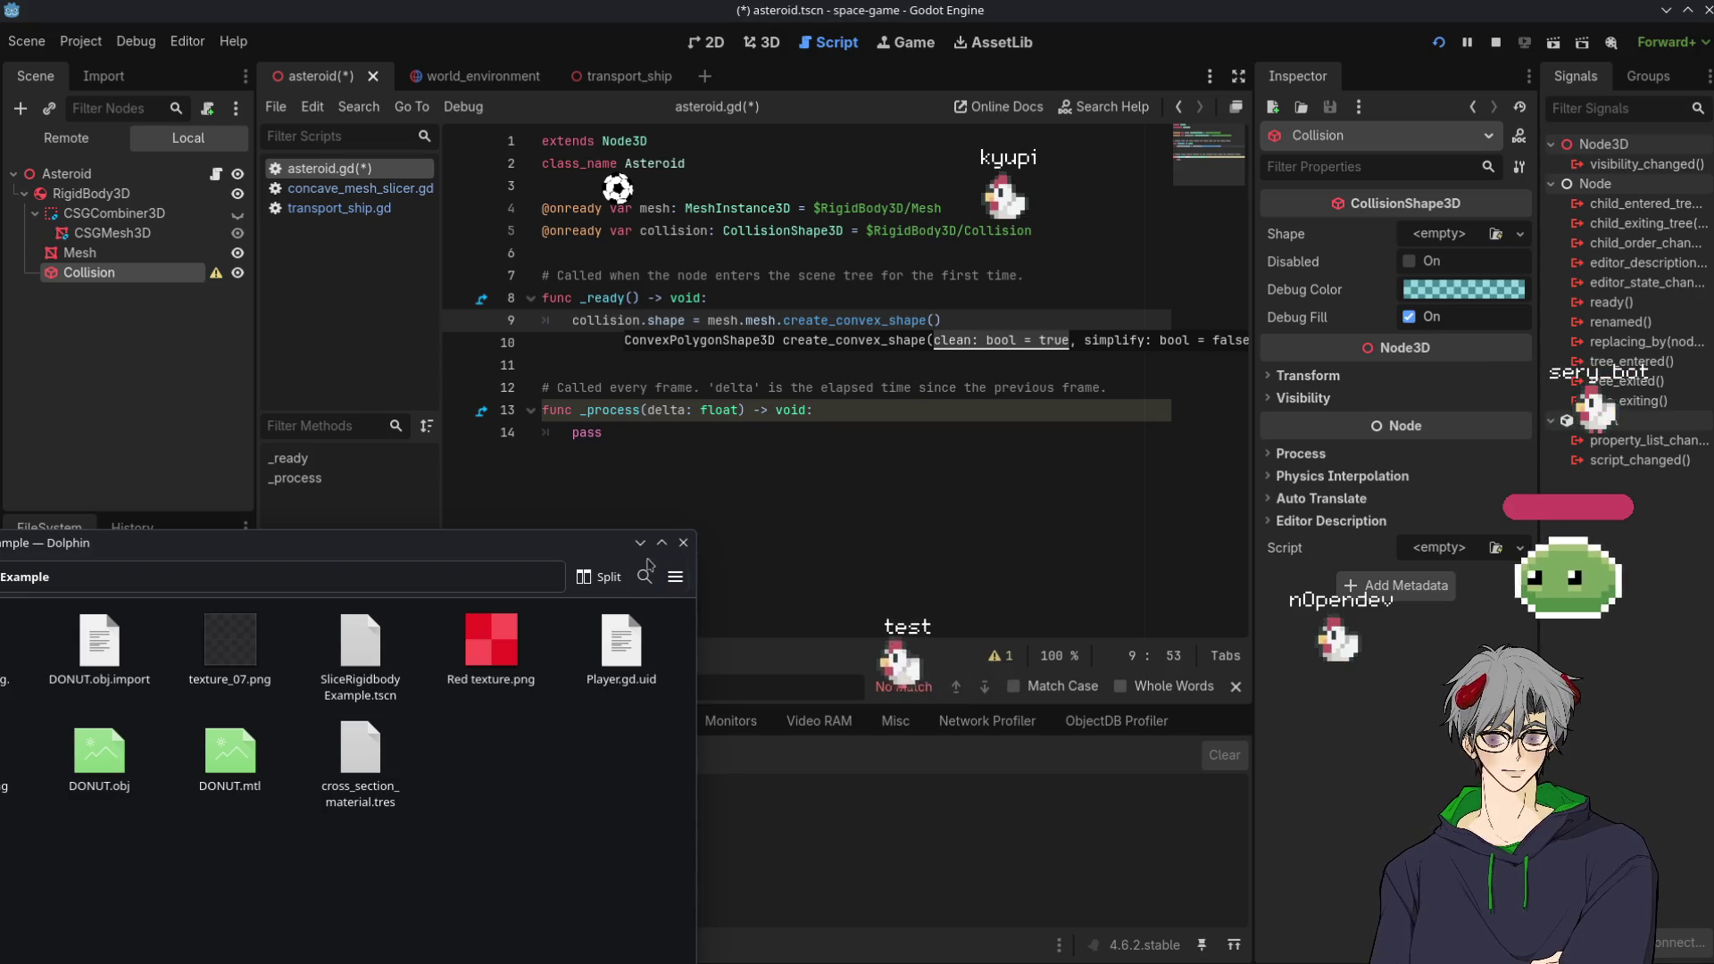
Minimize Dolphin and inspect the create_convex_shape call on line 9 of asteroid.gd
{"action": "left_click", "coordinate": [640, 543]}
{"action": "left_click", "coordinate": [989, 452]}
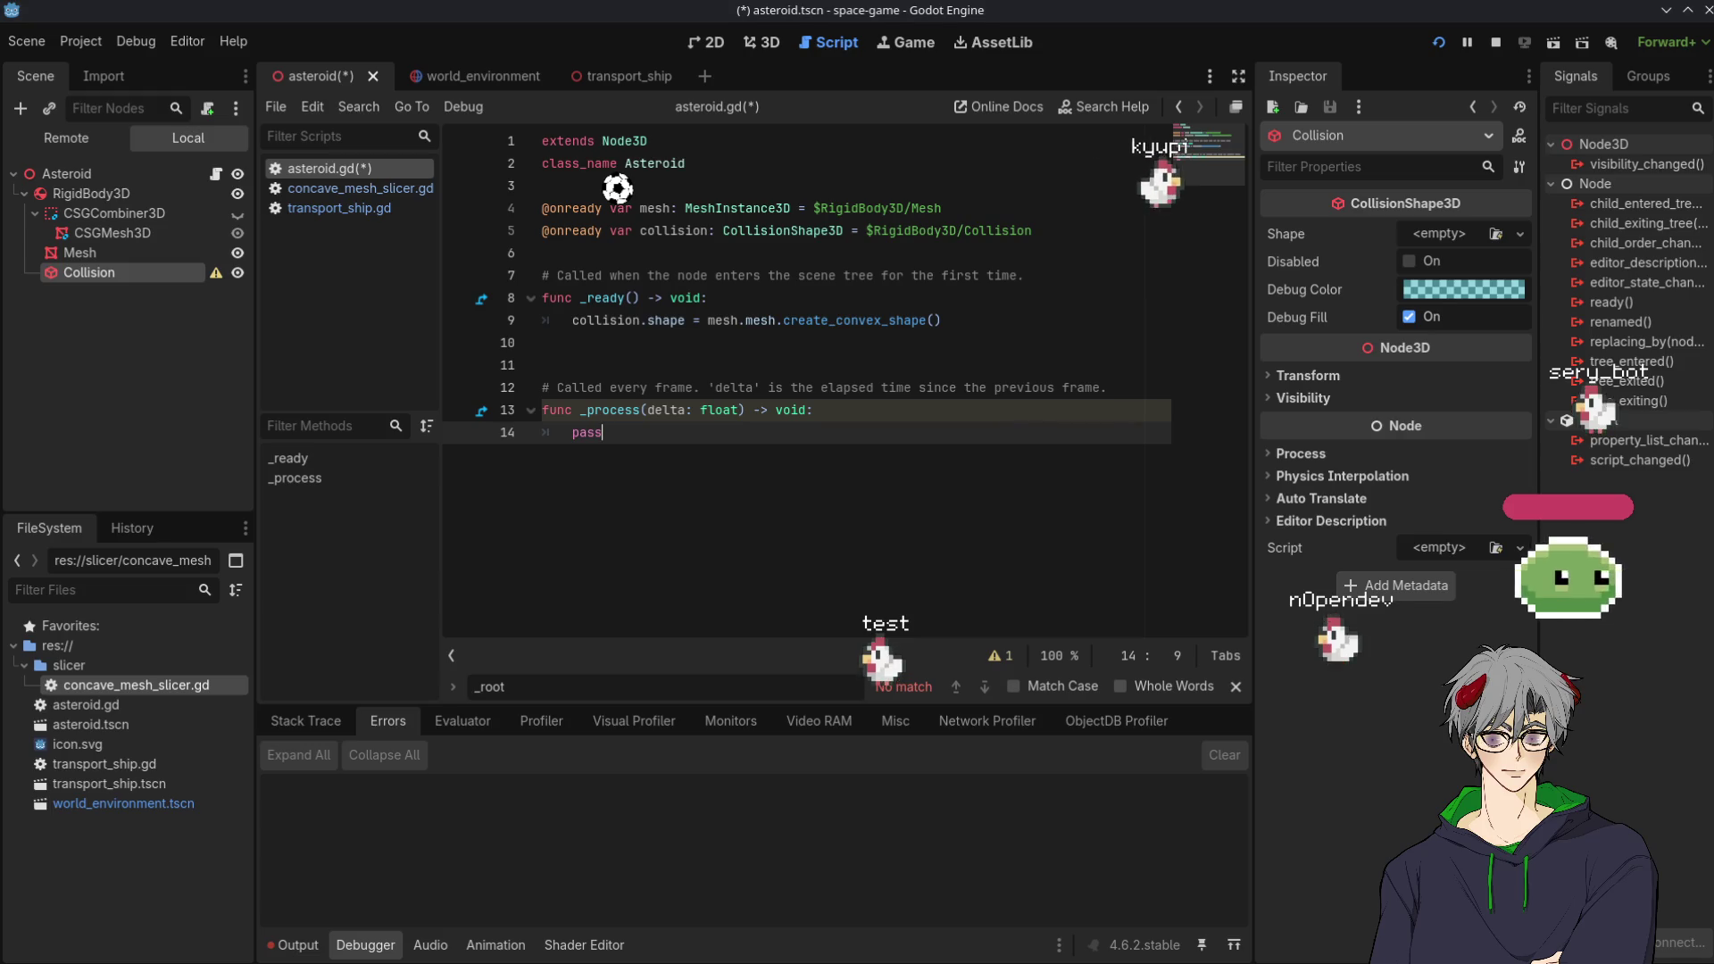
{"action": "left_click", "coordinate": [956, 371]}
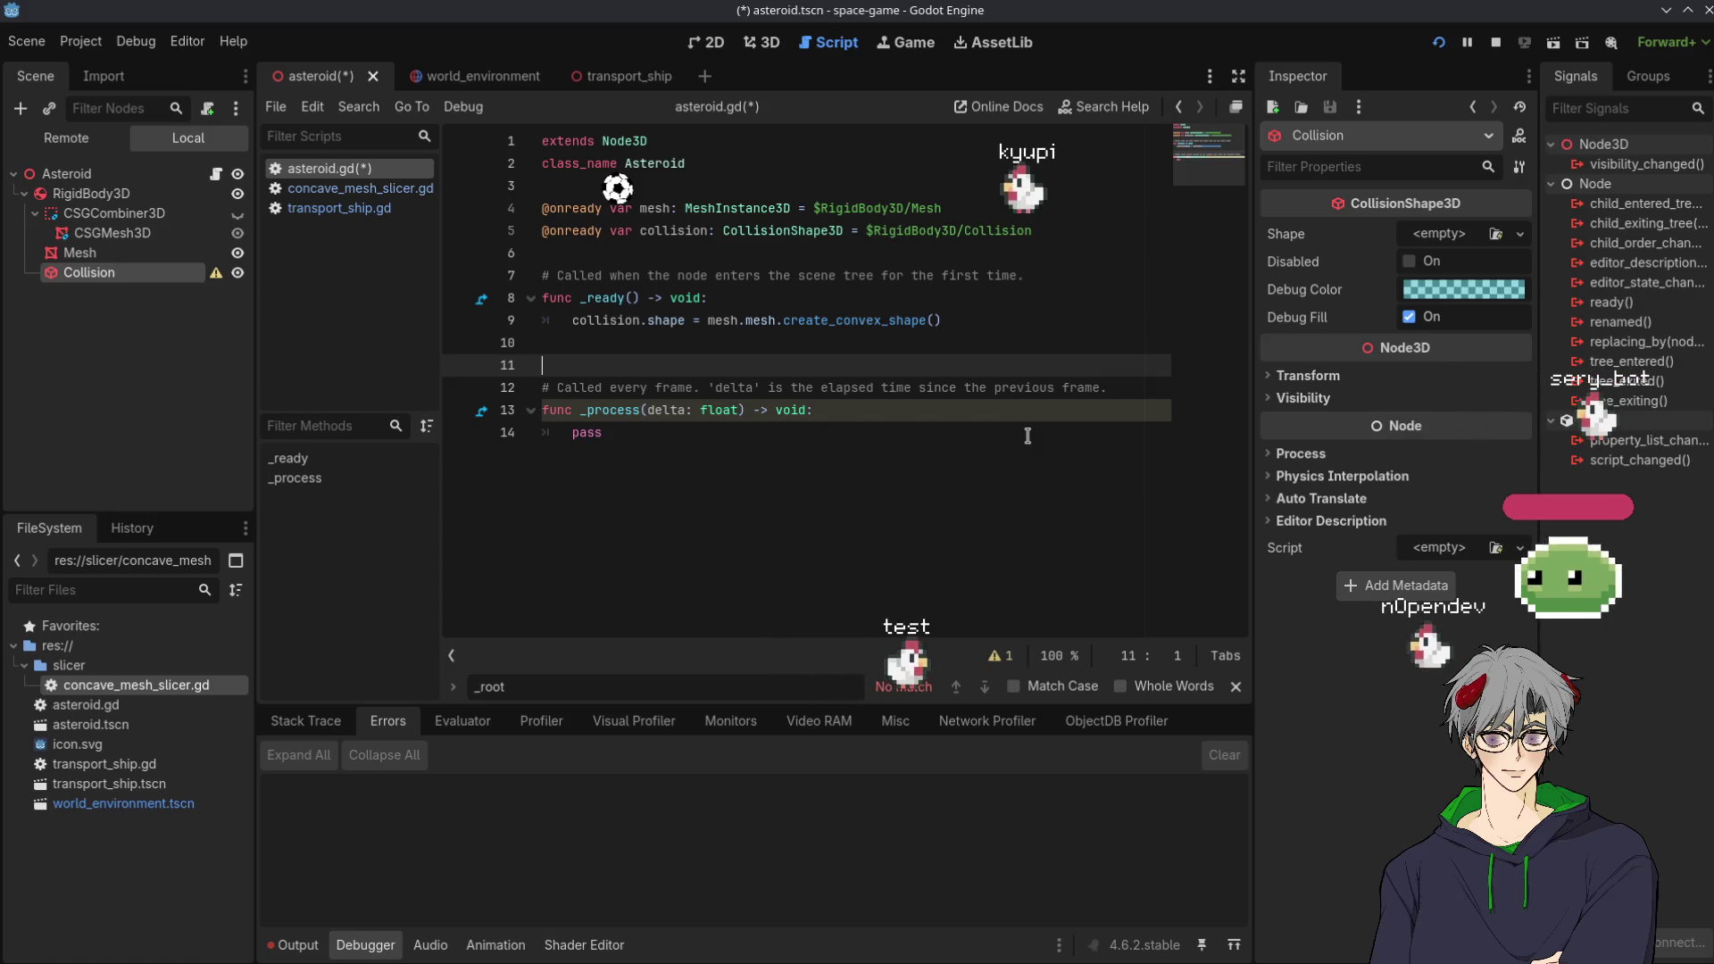
{"action": "left_click", "coordinate": [812, 342]}
{"action": "double_click", "coordinate": [873, 320]}
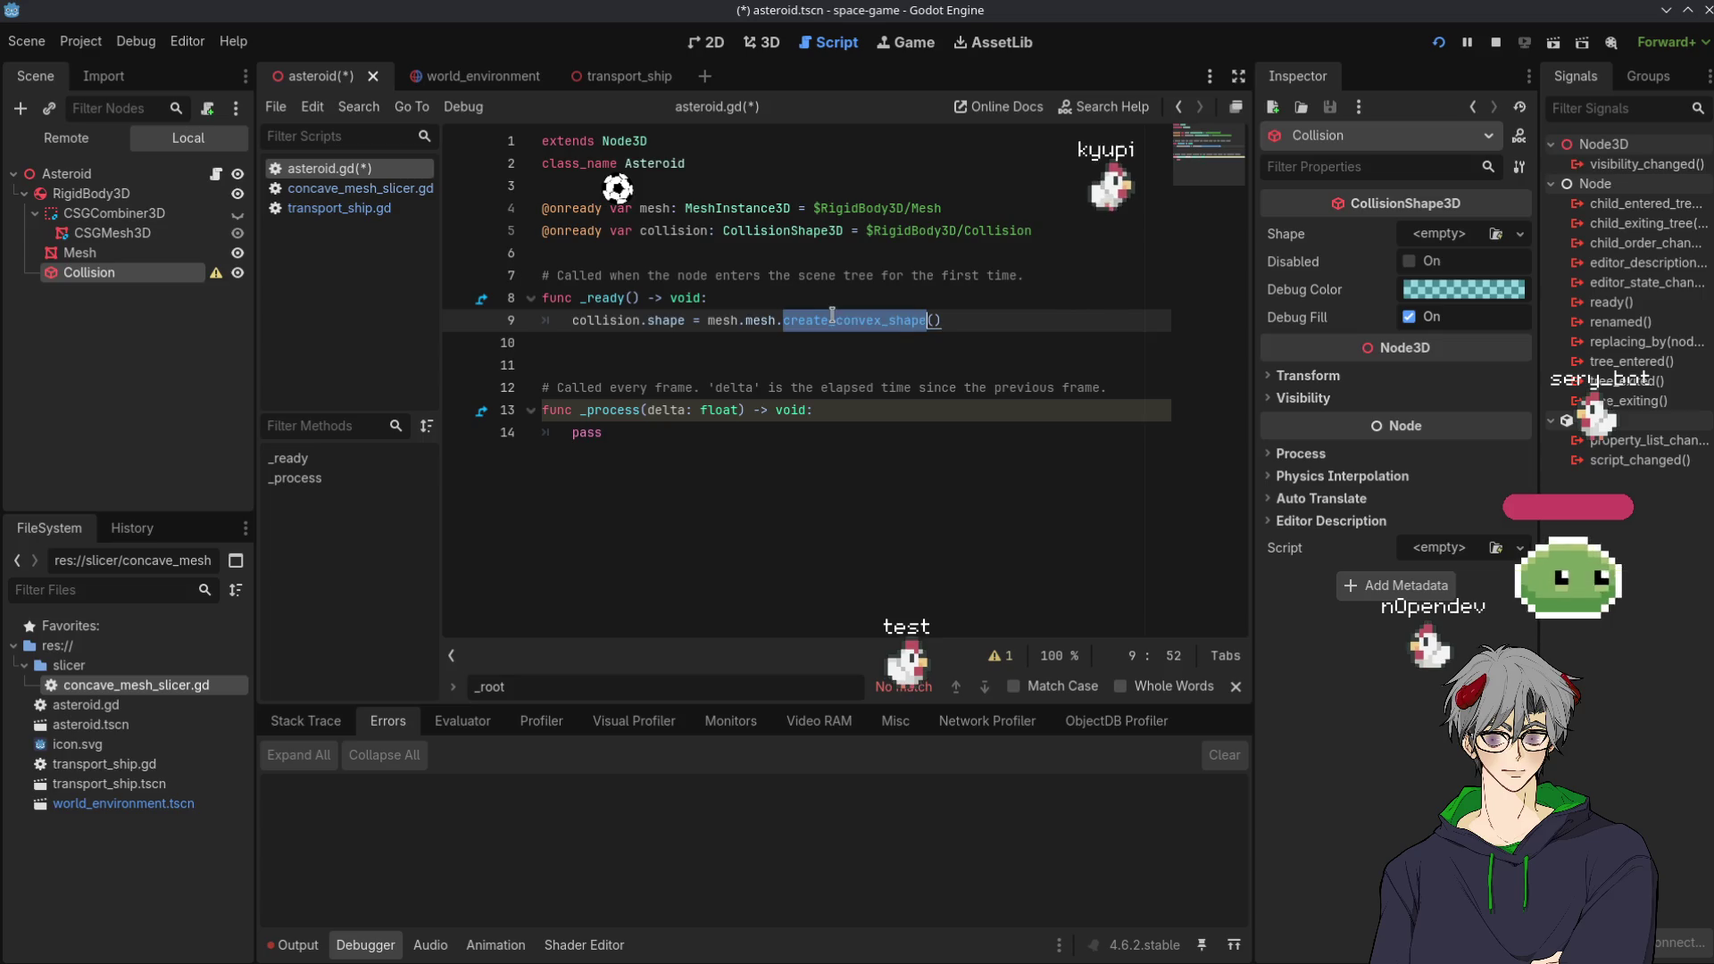
{"action": "left_click", "coordinate": [873, 322]}
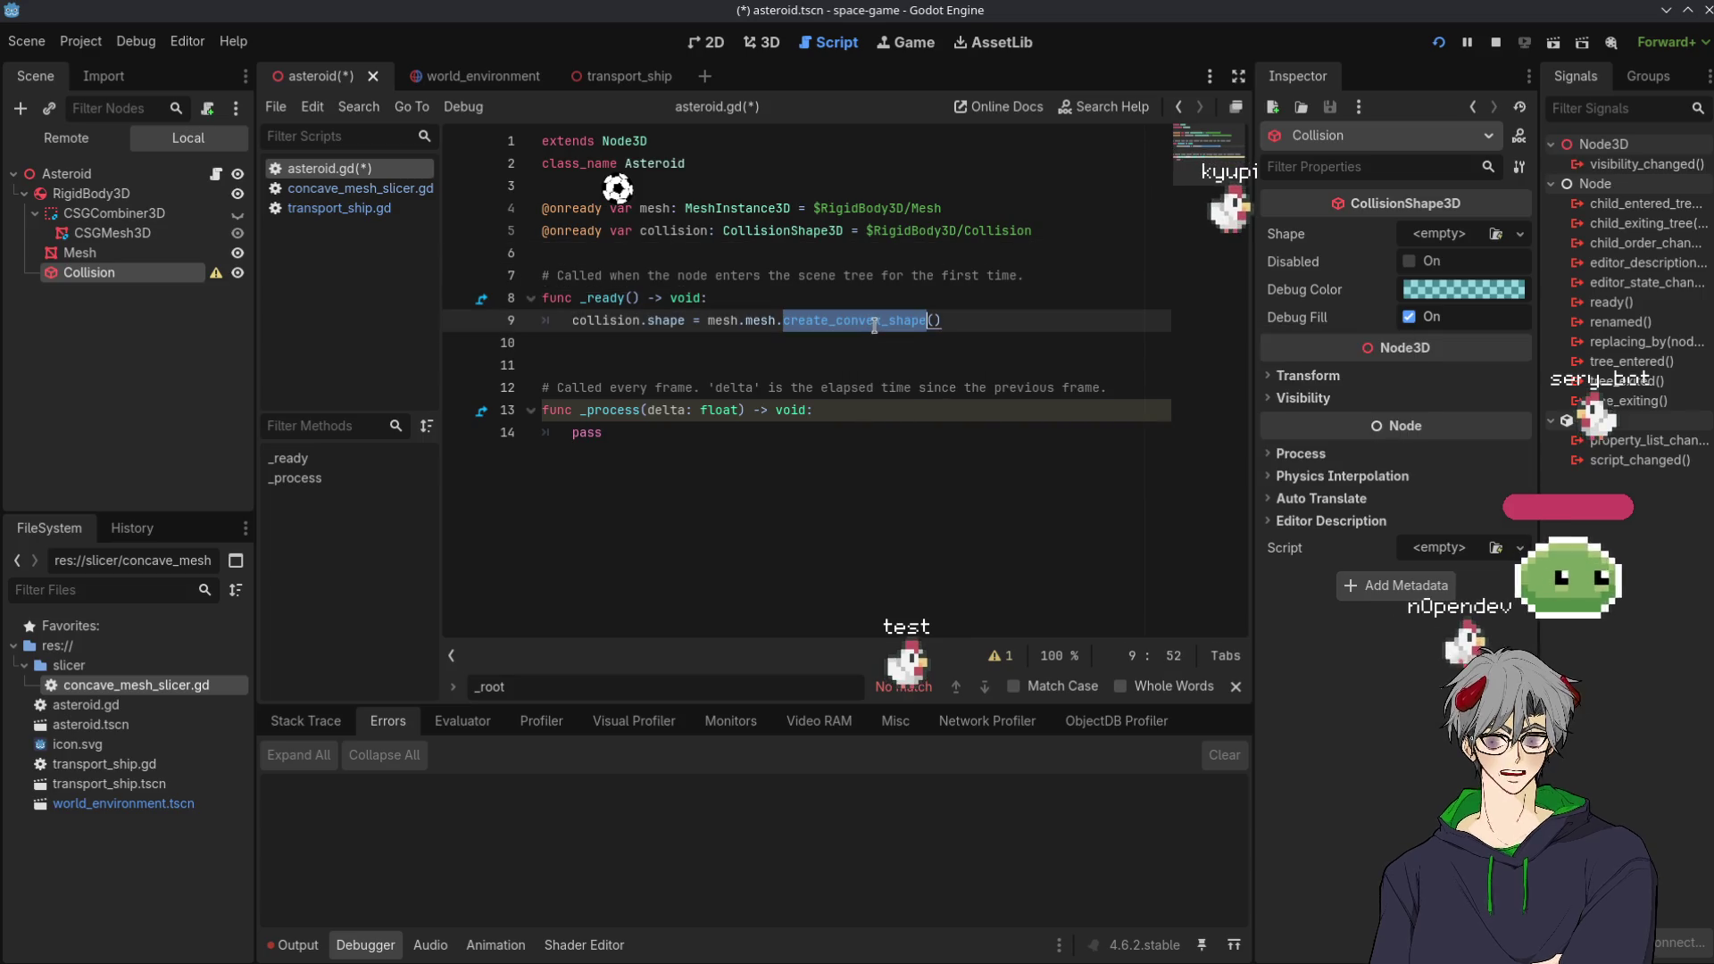
{"action": "double_click", "coordinate": [636, 319]}
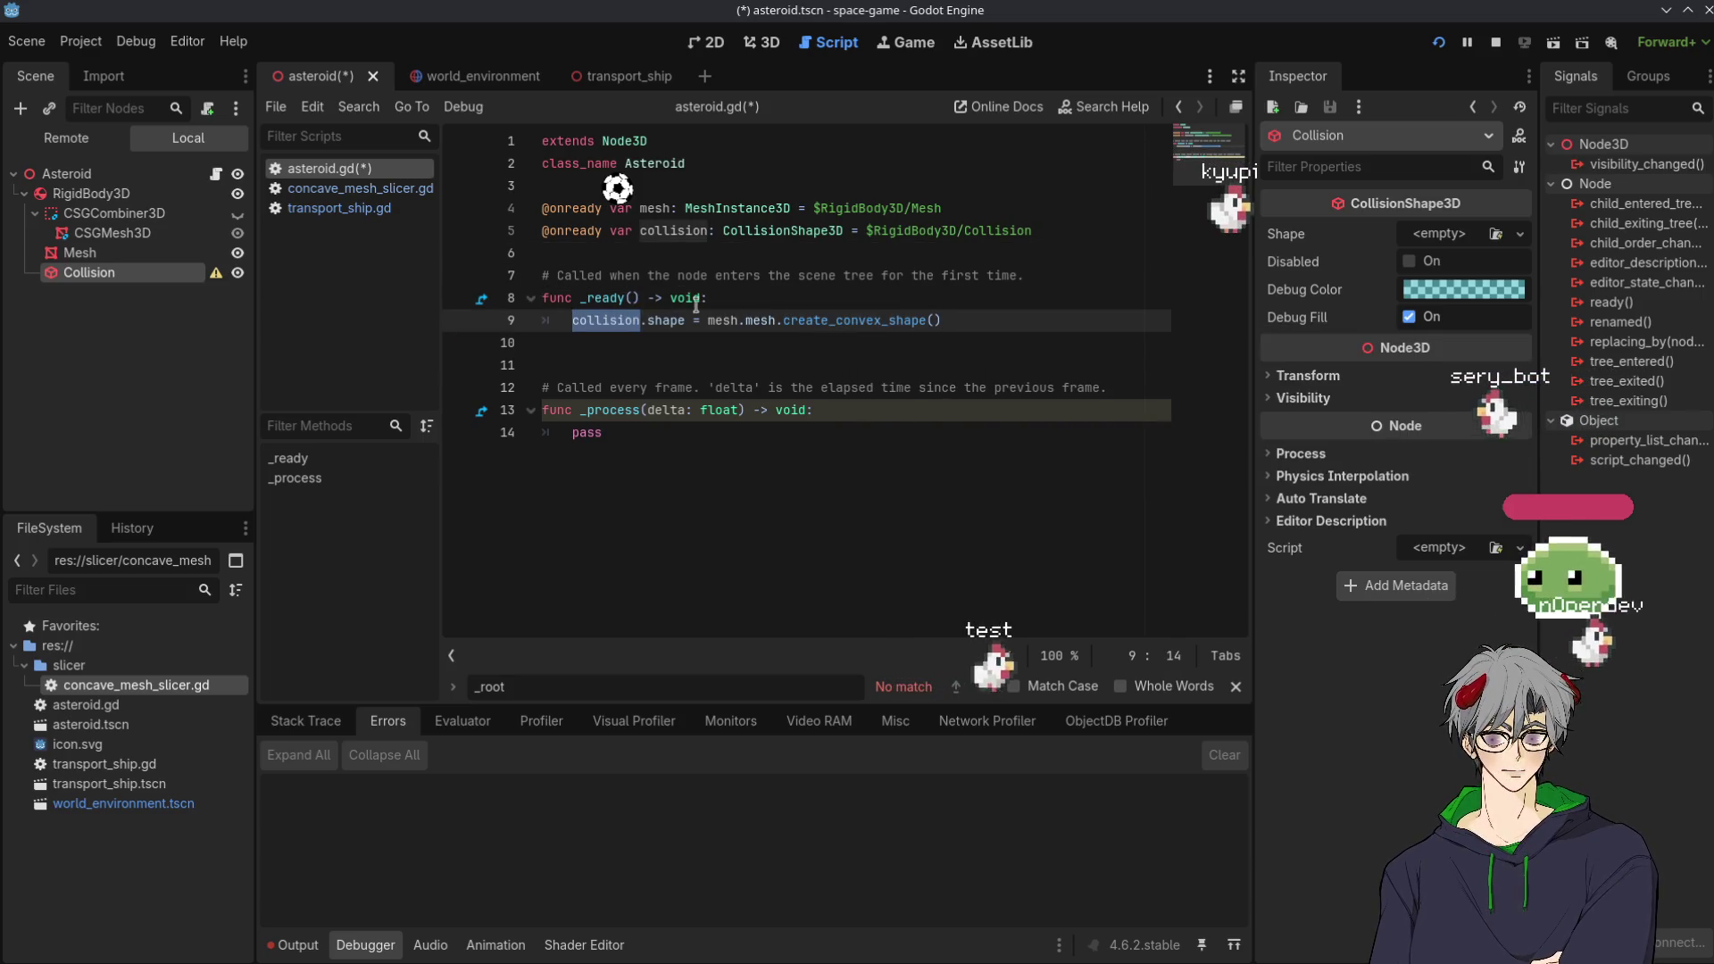
{"action": "left_click", "coordinate": [867, 320]}
{"action": "double_click", "coordinate": [867, 319]}
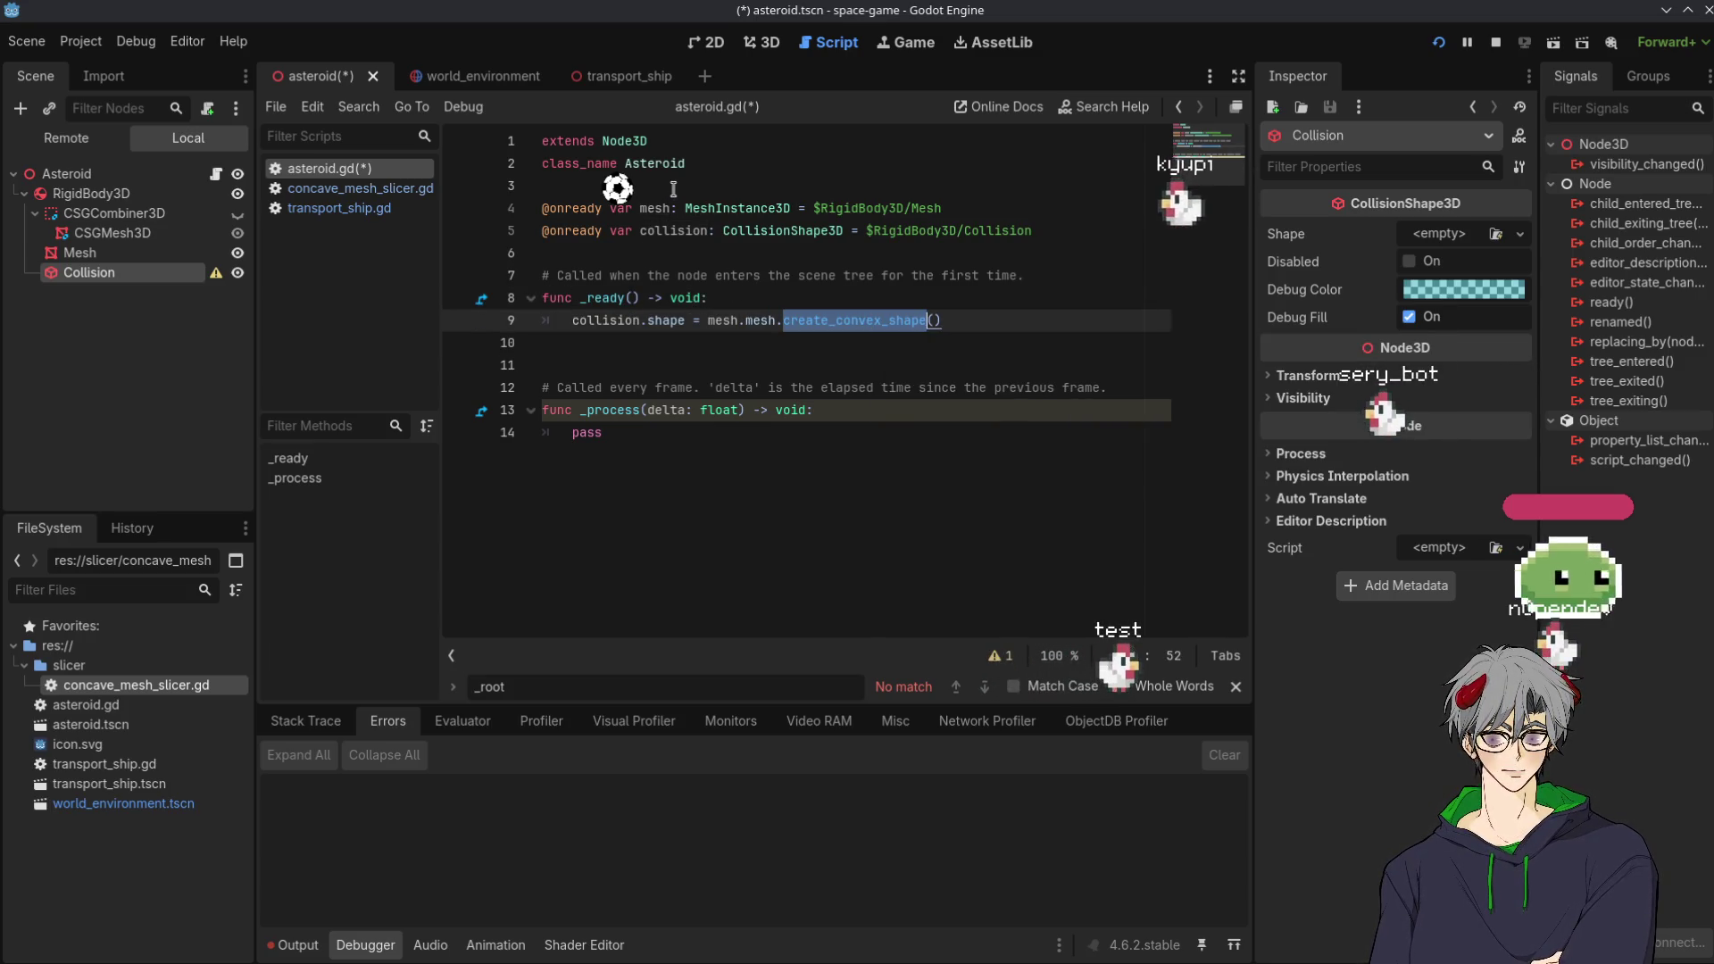
Append .mesh to the $RigidBody3D/Mesh path on line 4 and delete the extra mesh on line 9
{"action": "left_click", "coordinate": [957, 201]}
{"action": "type", "text": ".mes"}
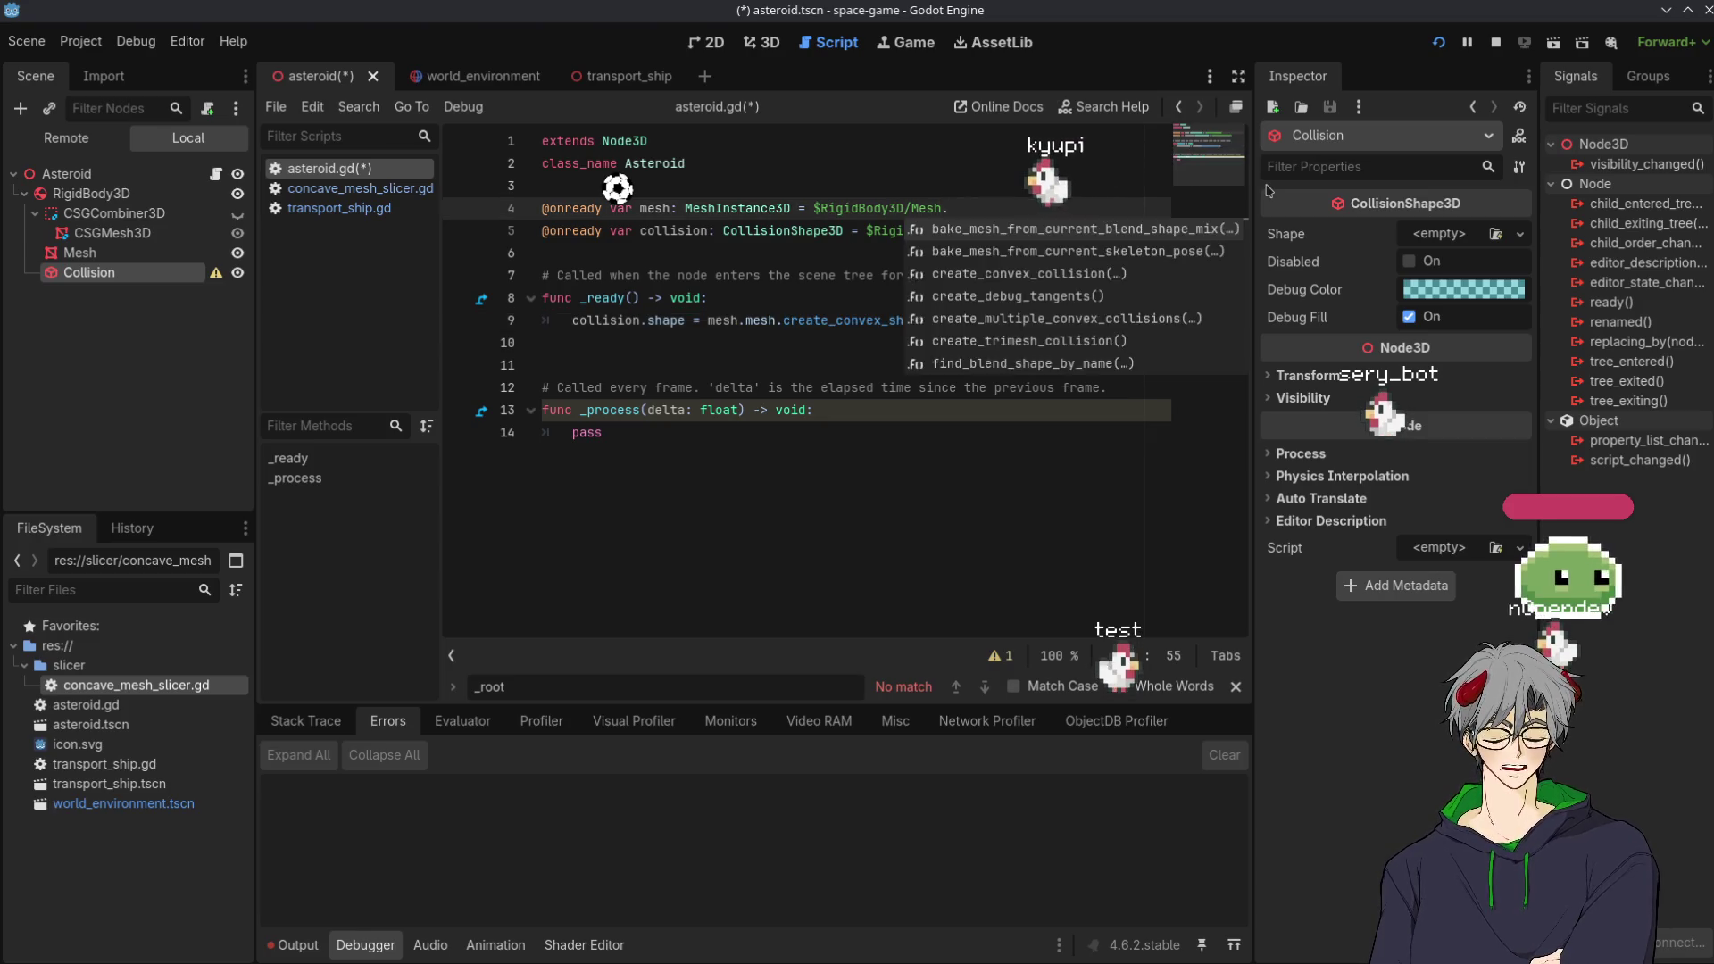
{"action": "key", "text": "Return"}
{"action": "key", "text": "Escape"}
{"action": "left_click", "coordinate": [649, 275]}
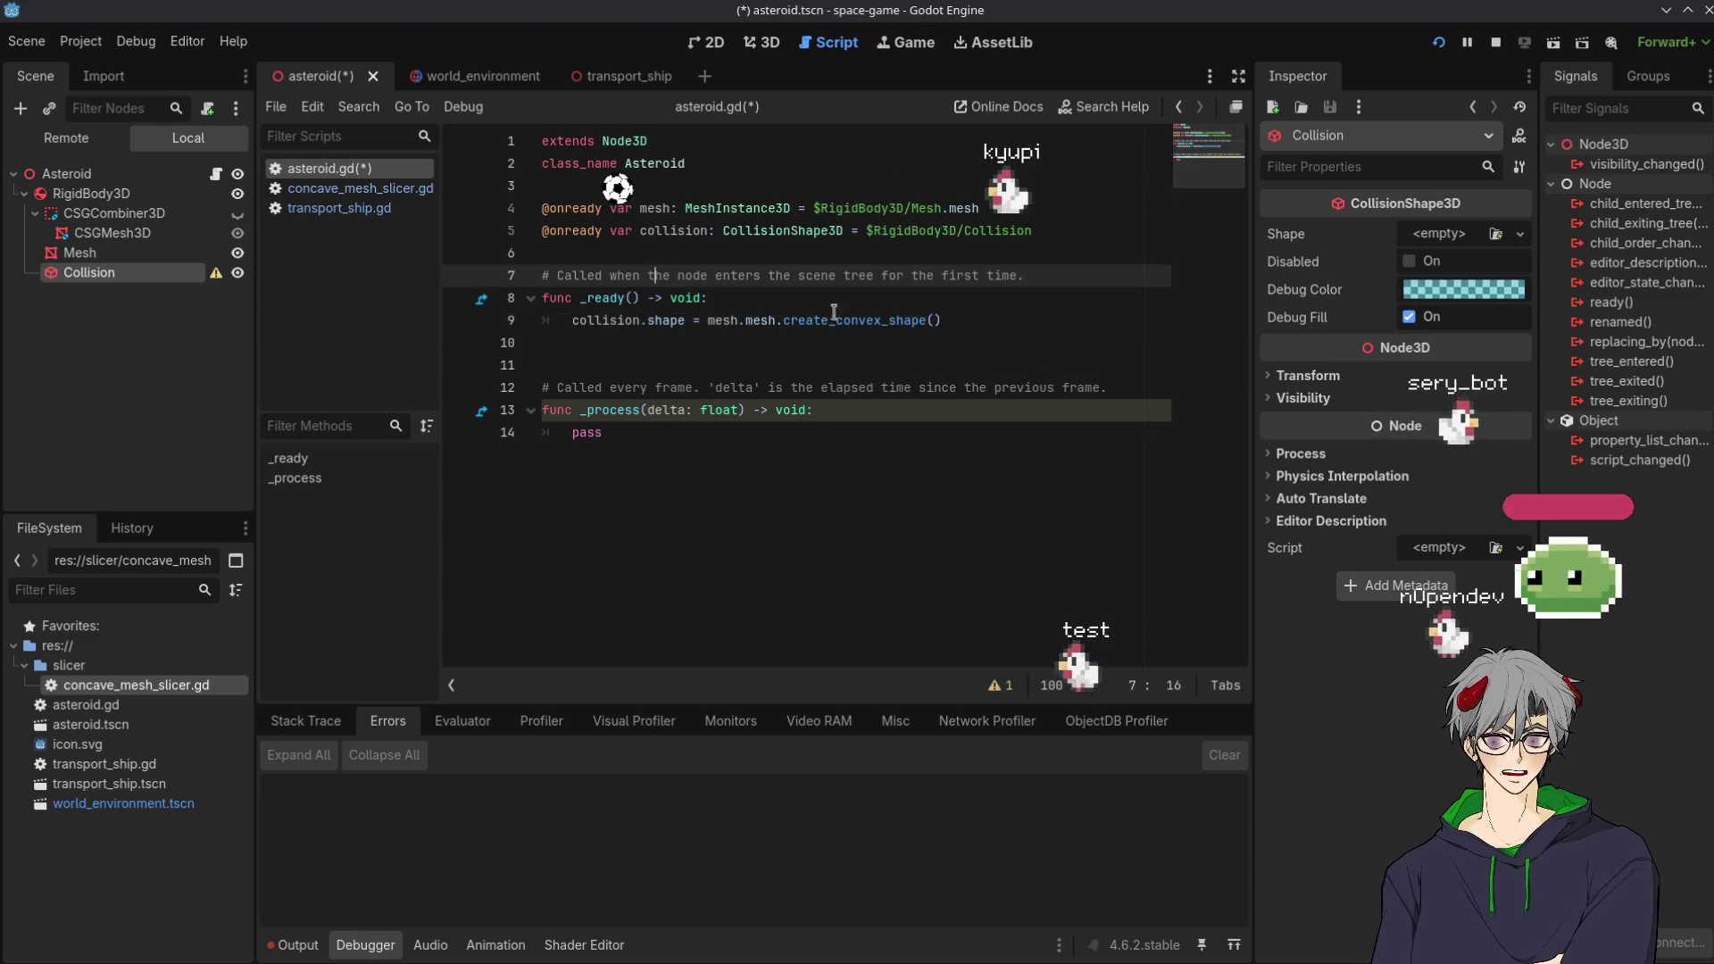
{"action": "double_click", "coordinate": [755, 320]}
{"action": "key", "text": "BackSpace"}
{"action": "key", "text": "BackSpace"}
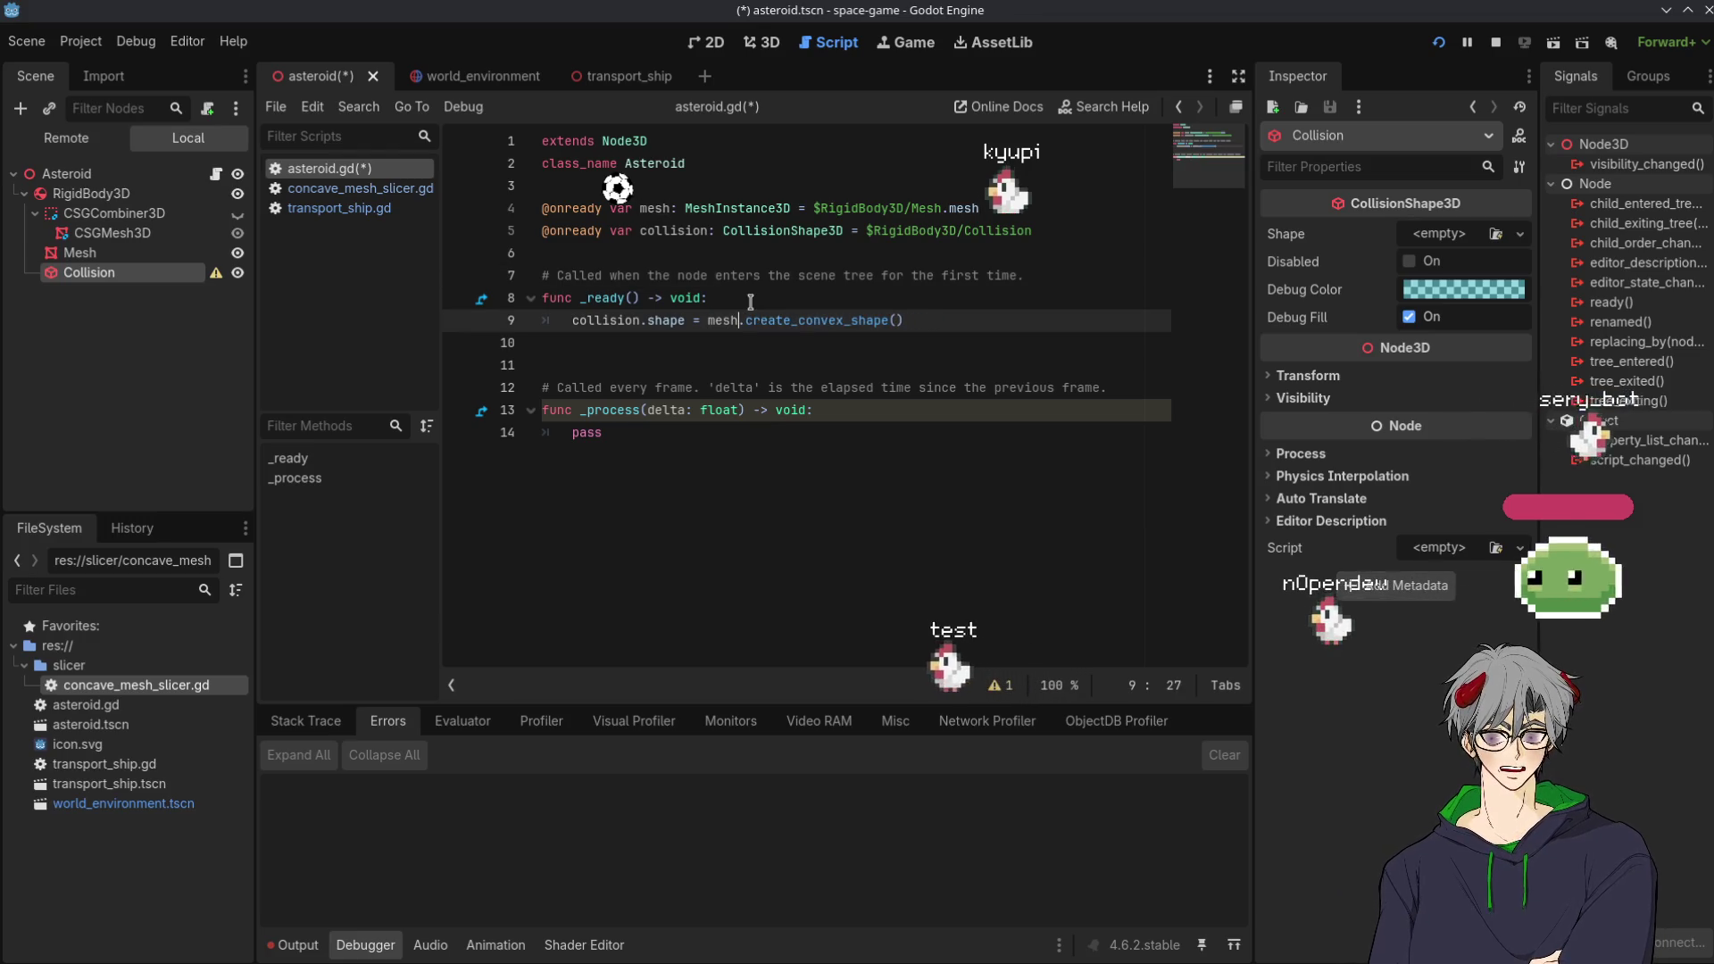
Try editing line 4's MeshInstance3D type, undo back to MeshInstance3D, and select the CSGCombiner3D node
{"action": "double_click", "coordinate": [741, 208]}
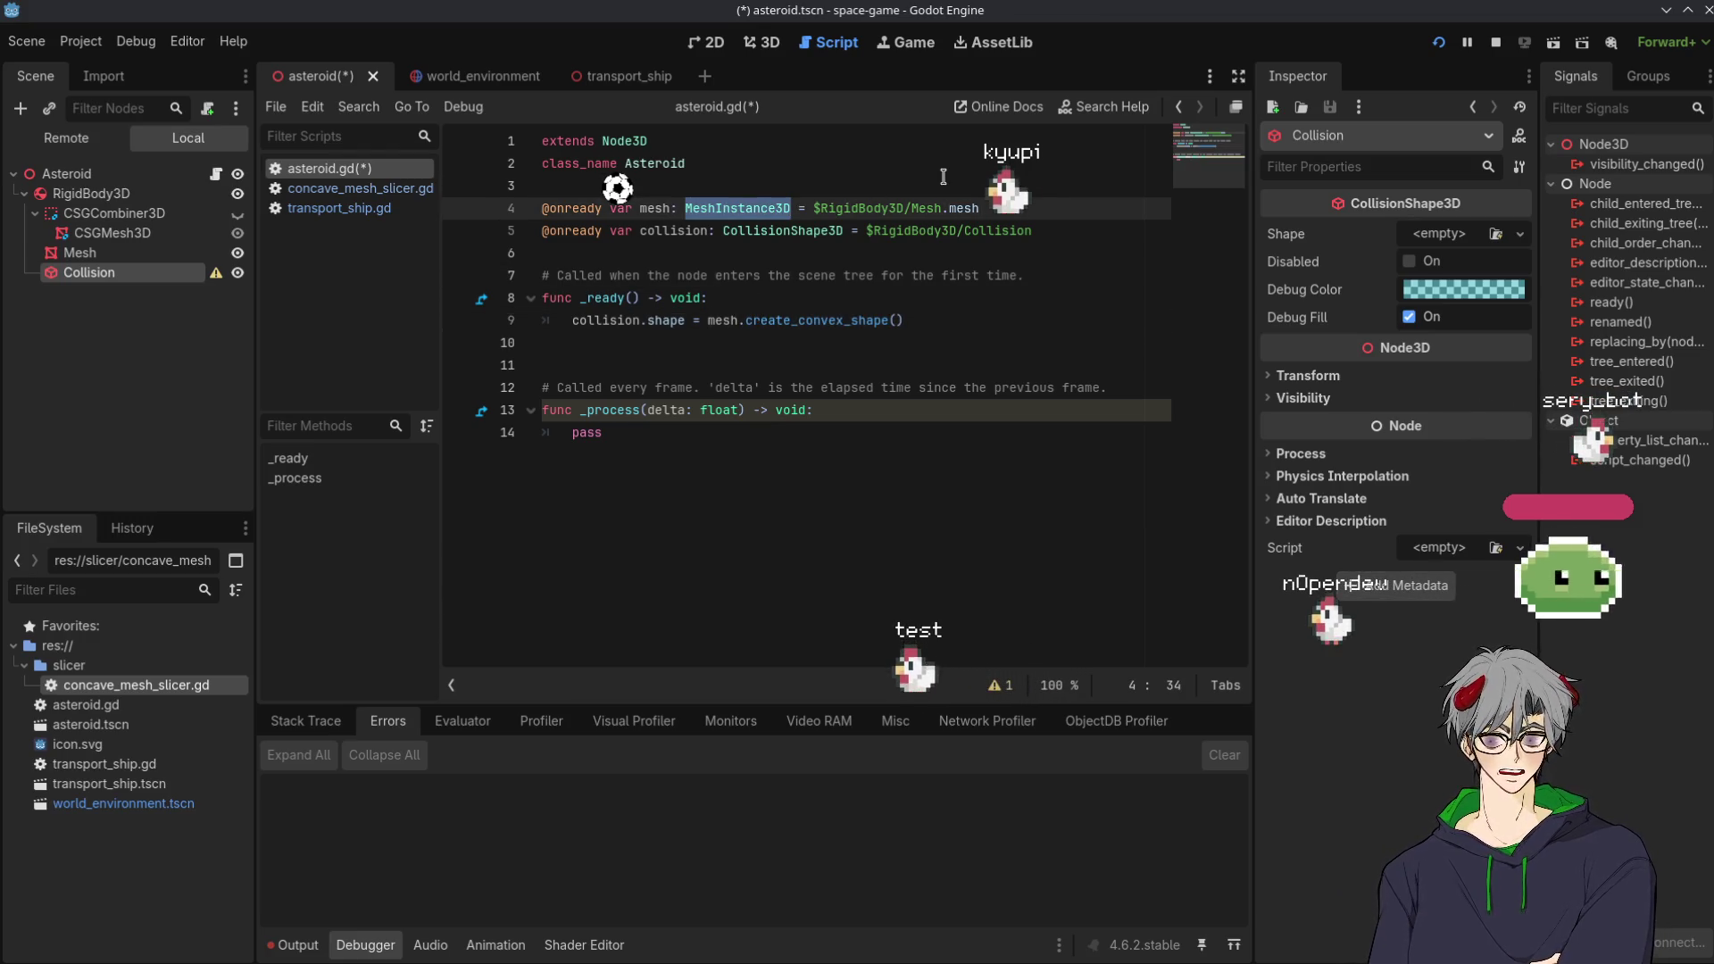
{"action": "type", "text": "M"}
{"action": "type", "text": "3S"}
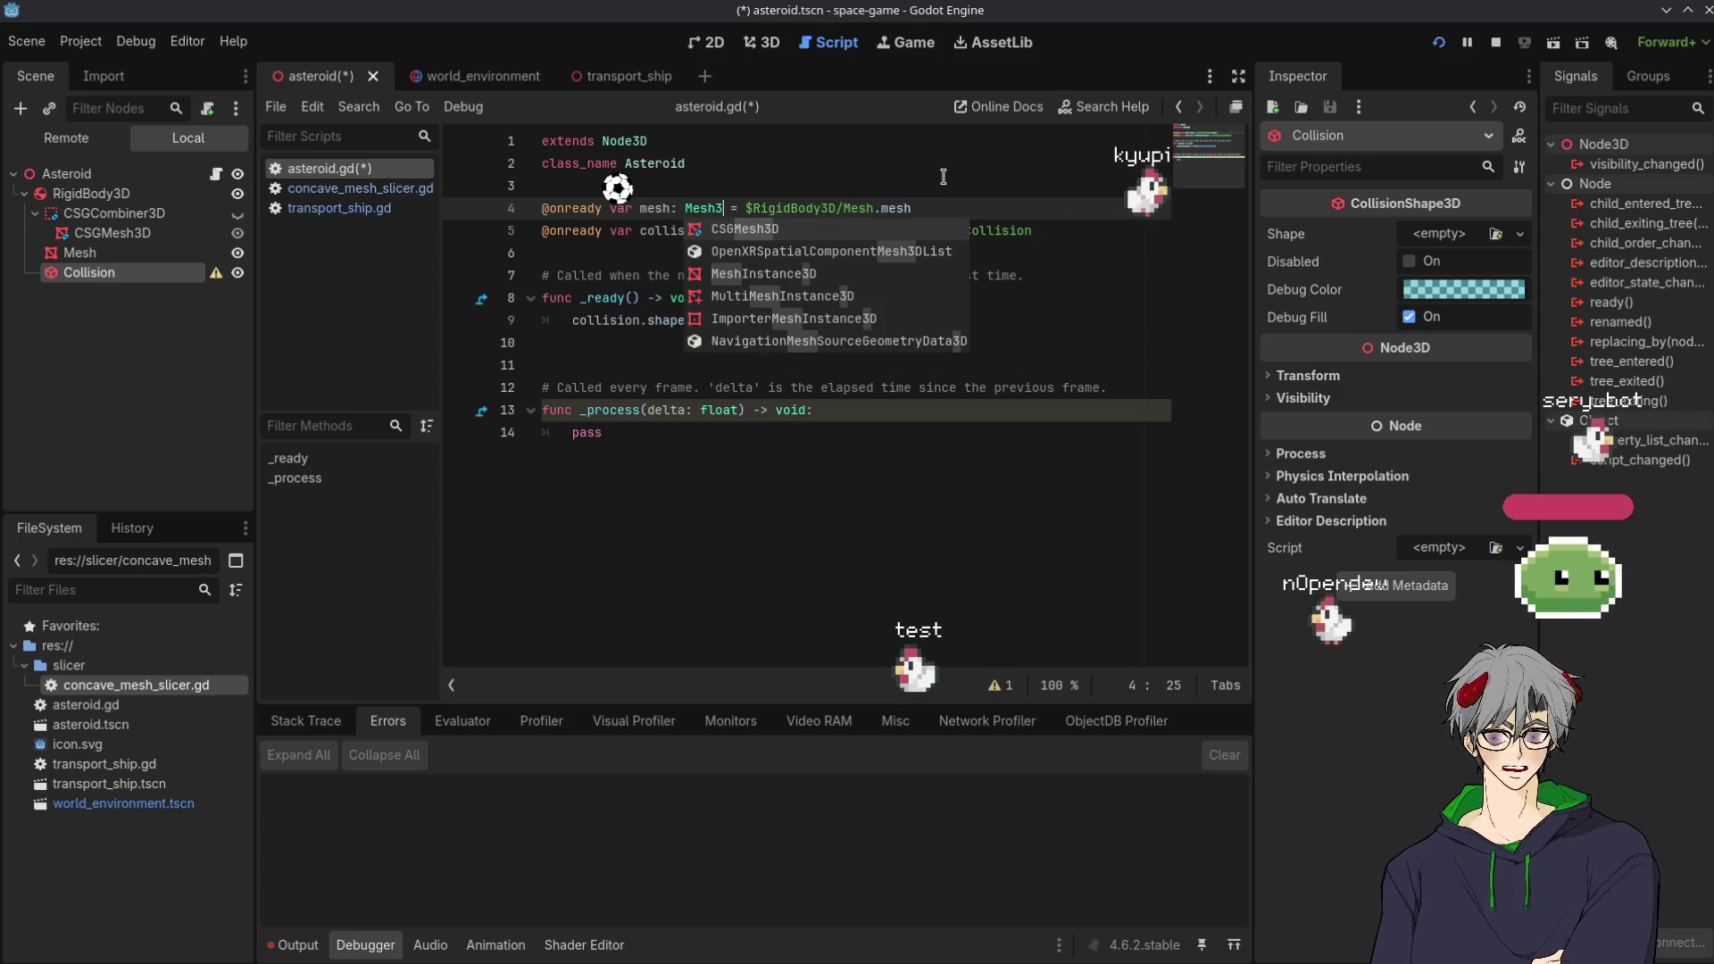
{"action": "key", "text": "BackSpace"}
{"action": "type", "text": "D"}
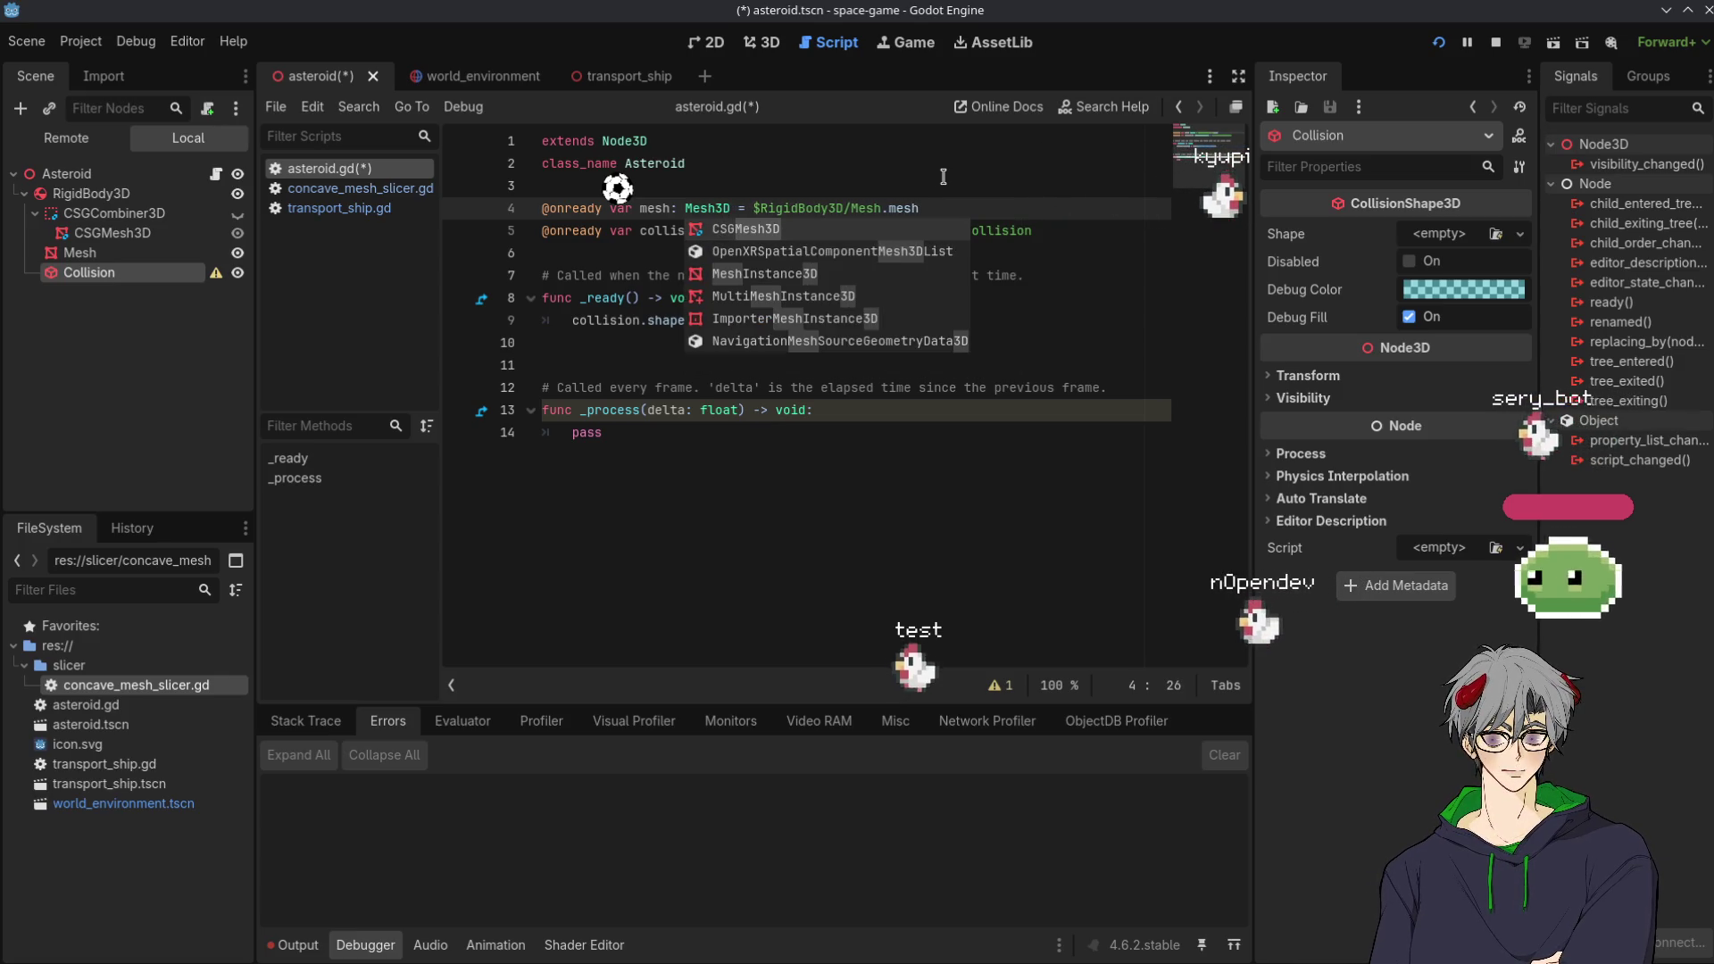
{"action": "key", "text": "BackSpace"}
{"action": "type", "text": "S"}
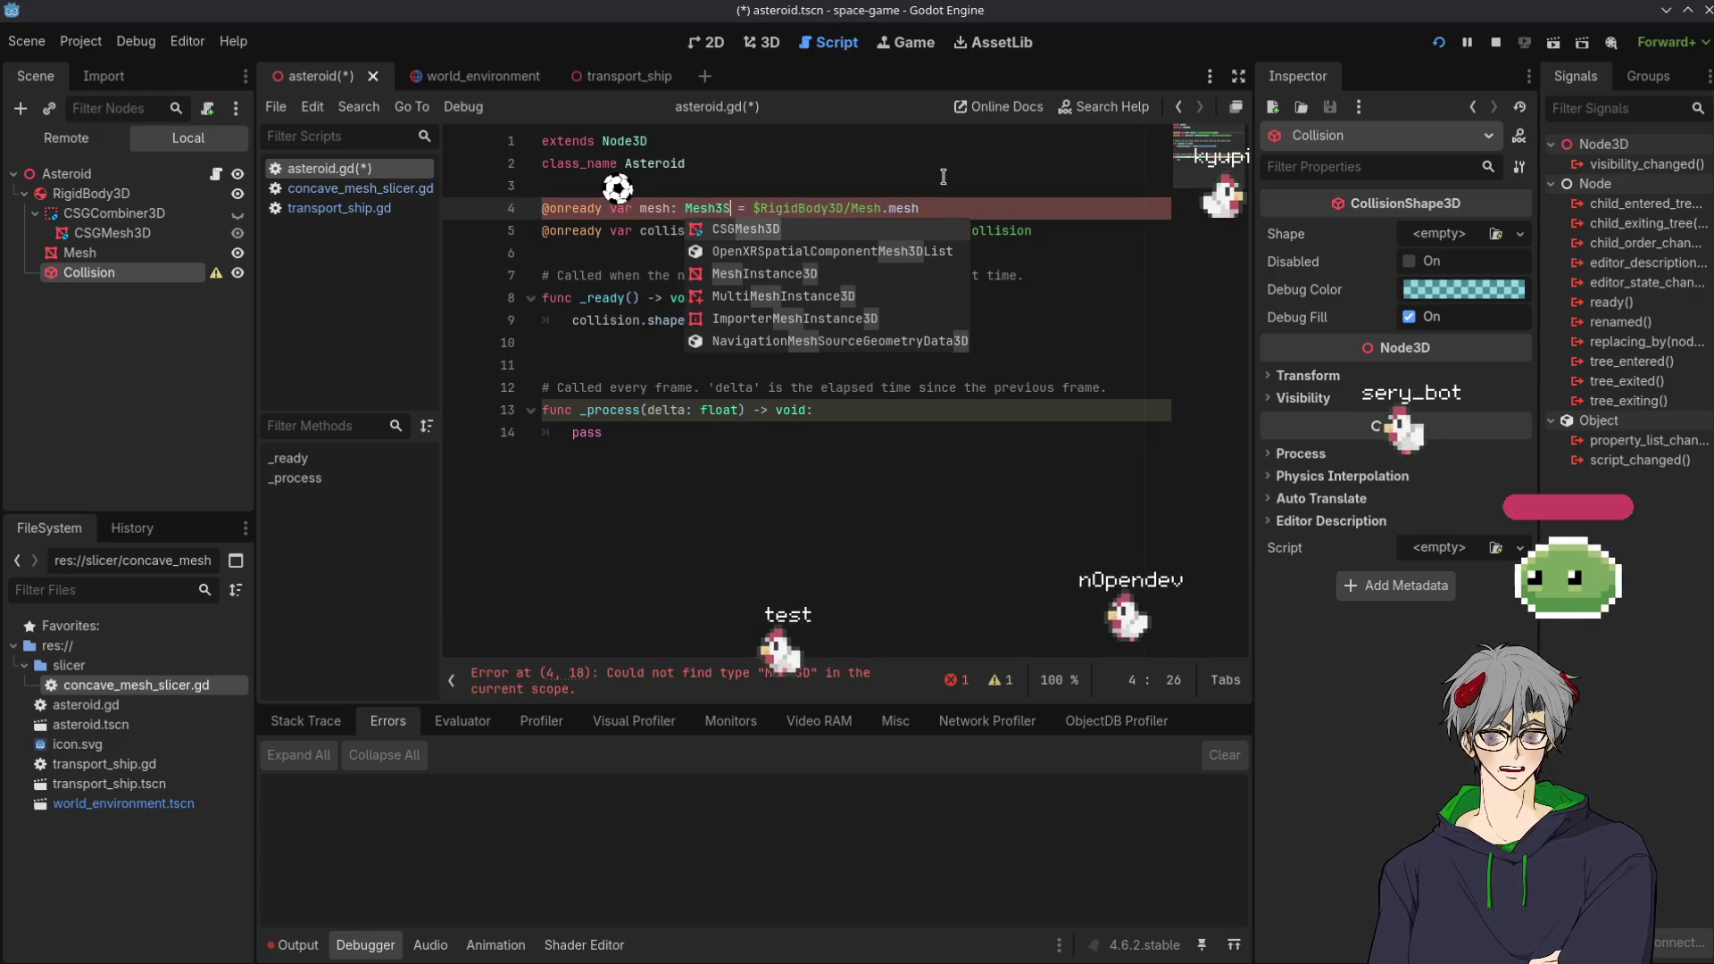
{"action": "key", "text": "ctrl+z"}
{"action": "left_click", "coordinate": [753, 196]}
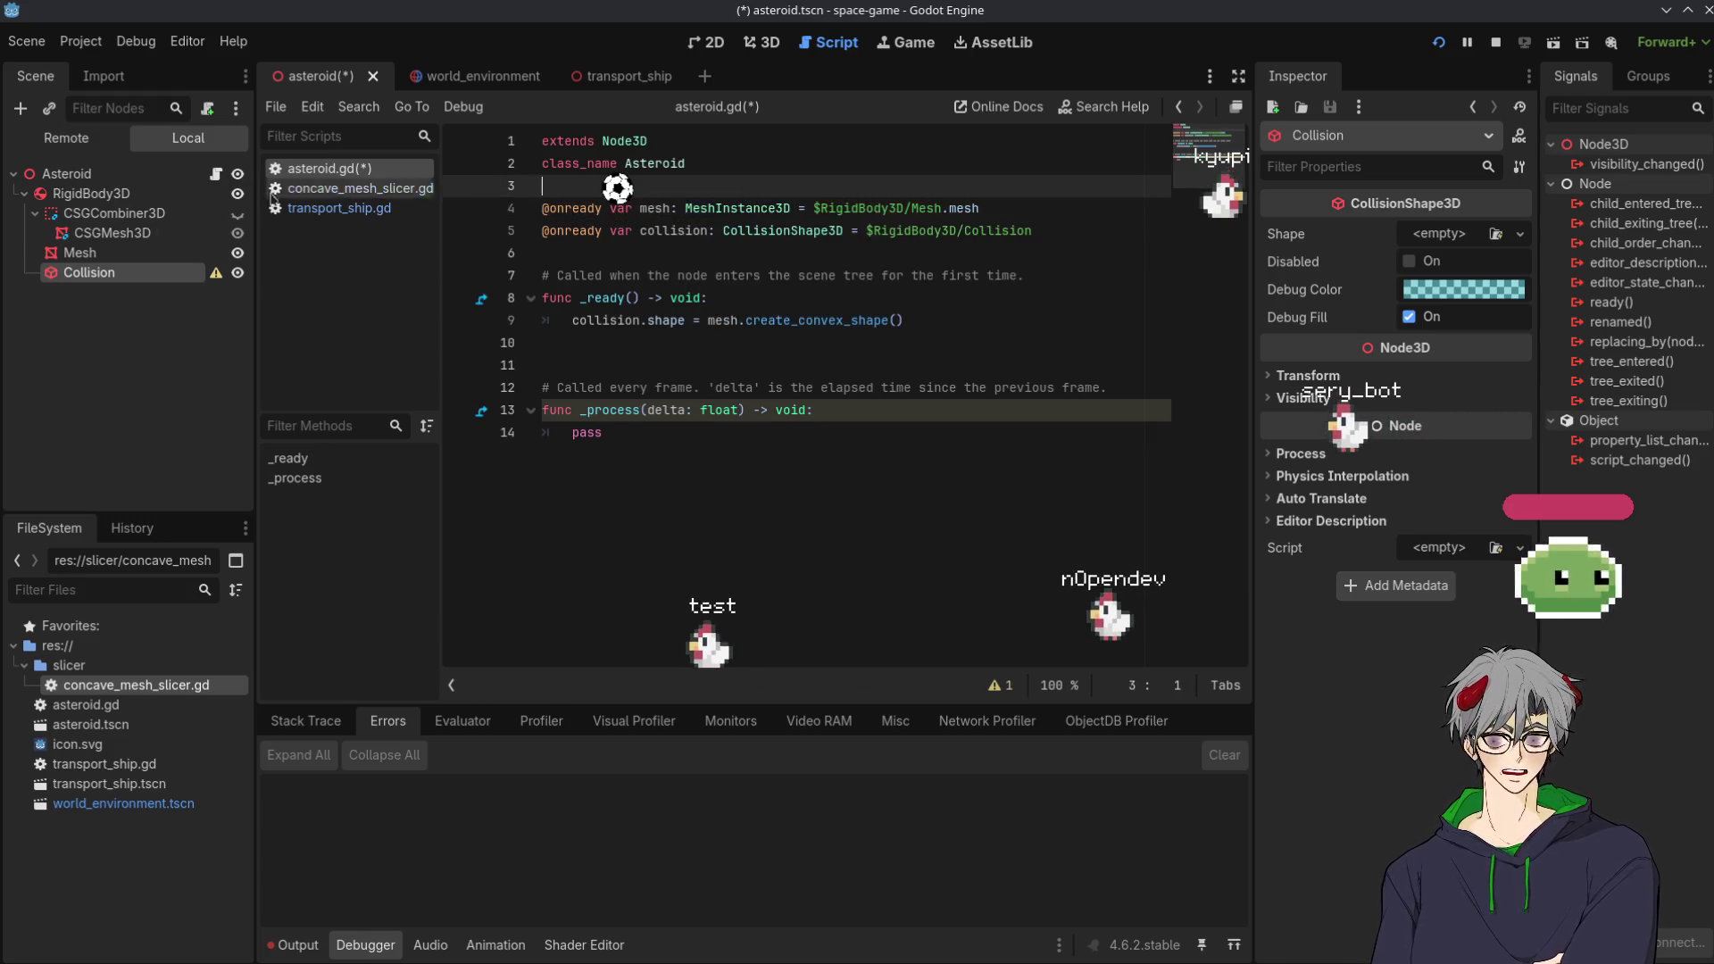
{"action": "left_click", "coordinate": [125, 217]}
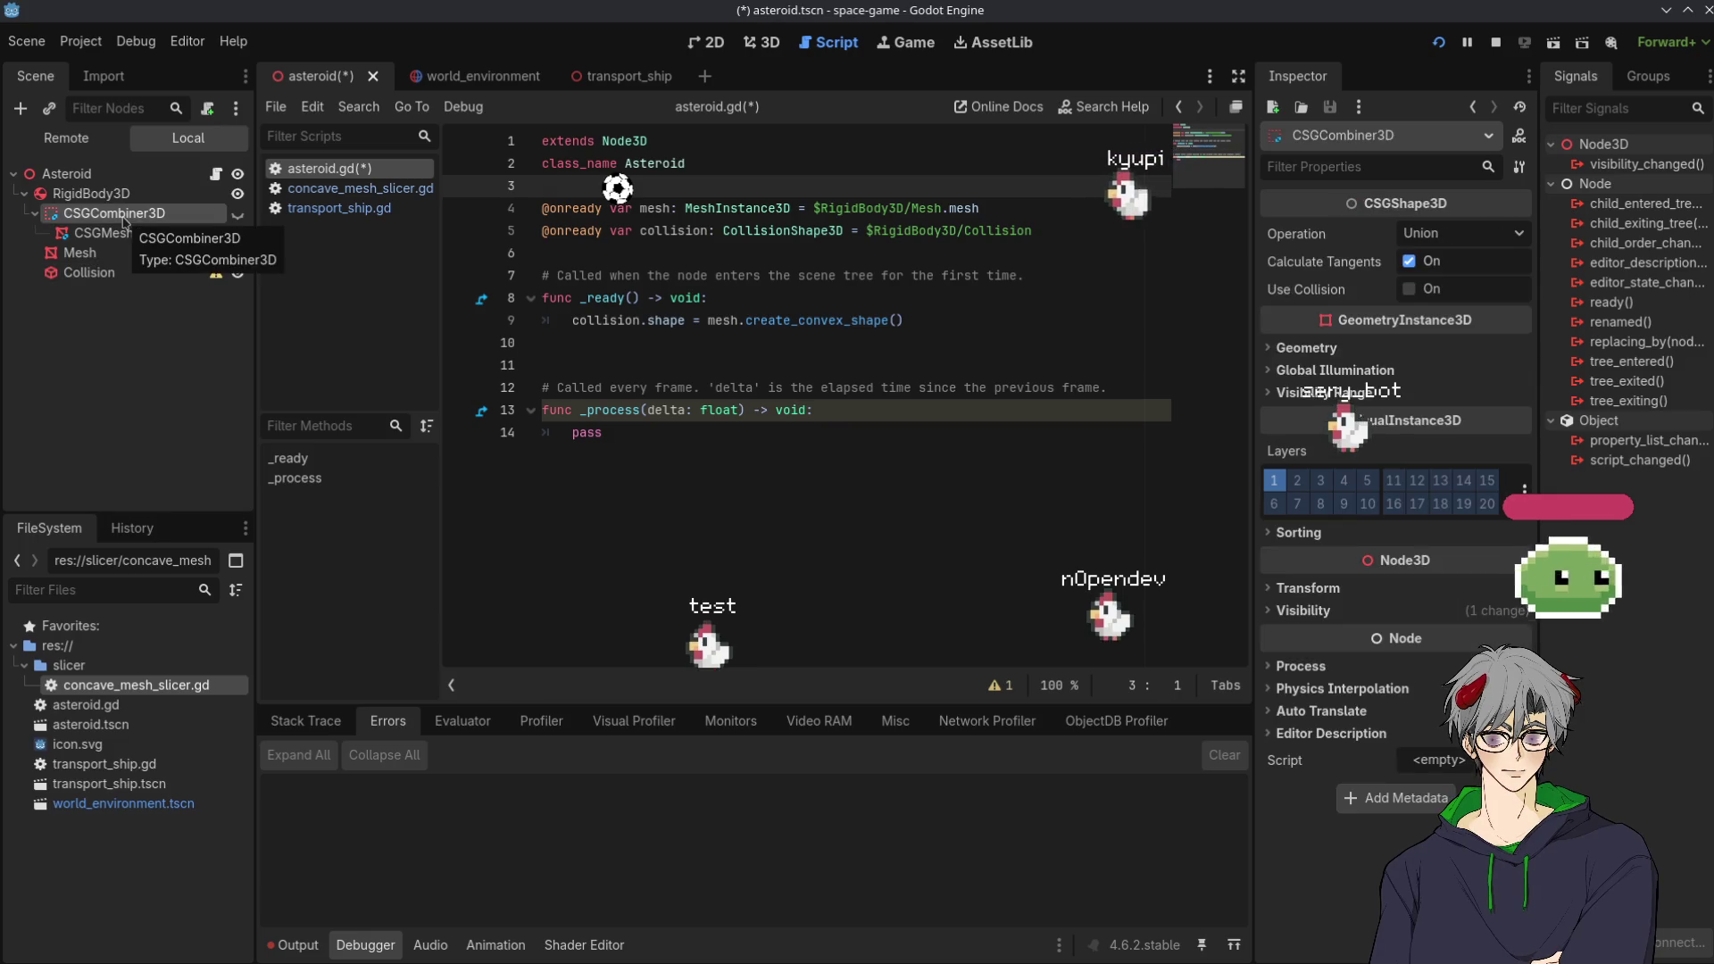
Look up the MeshInstance3D class documentation, then return to asteroid.gd
{"action": "left_click", "coordinate": [786, 208], "text": "ctrl"}
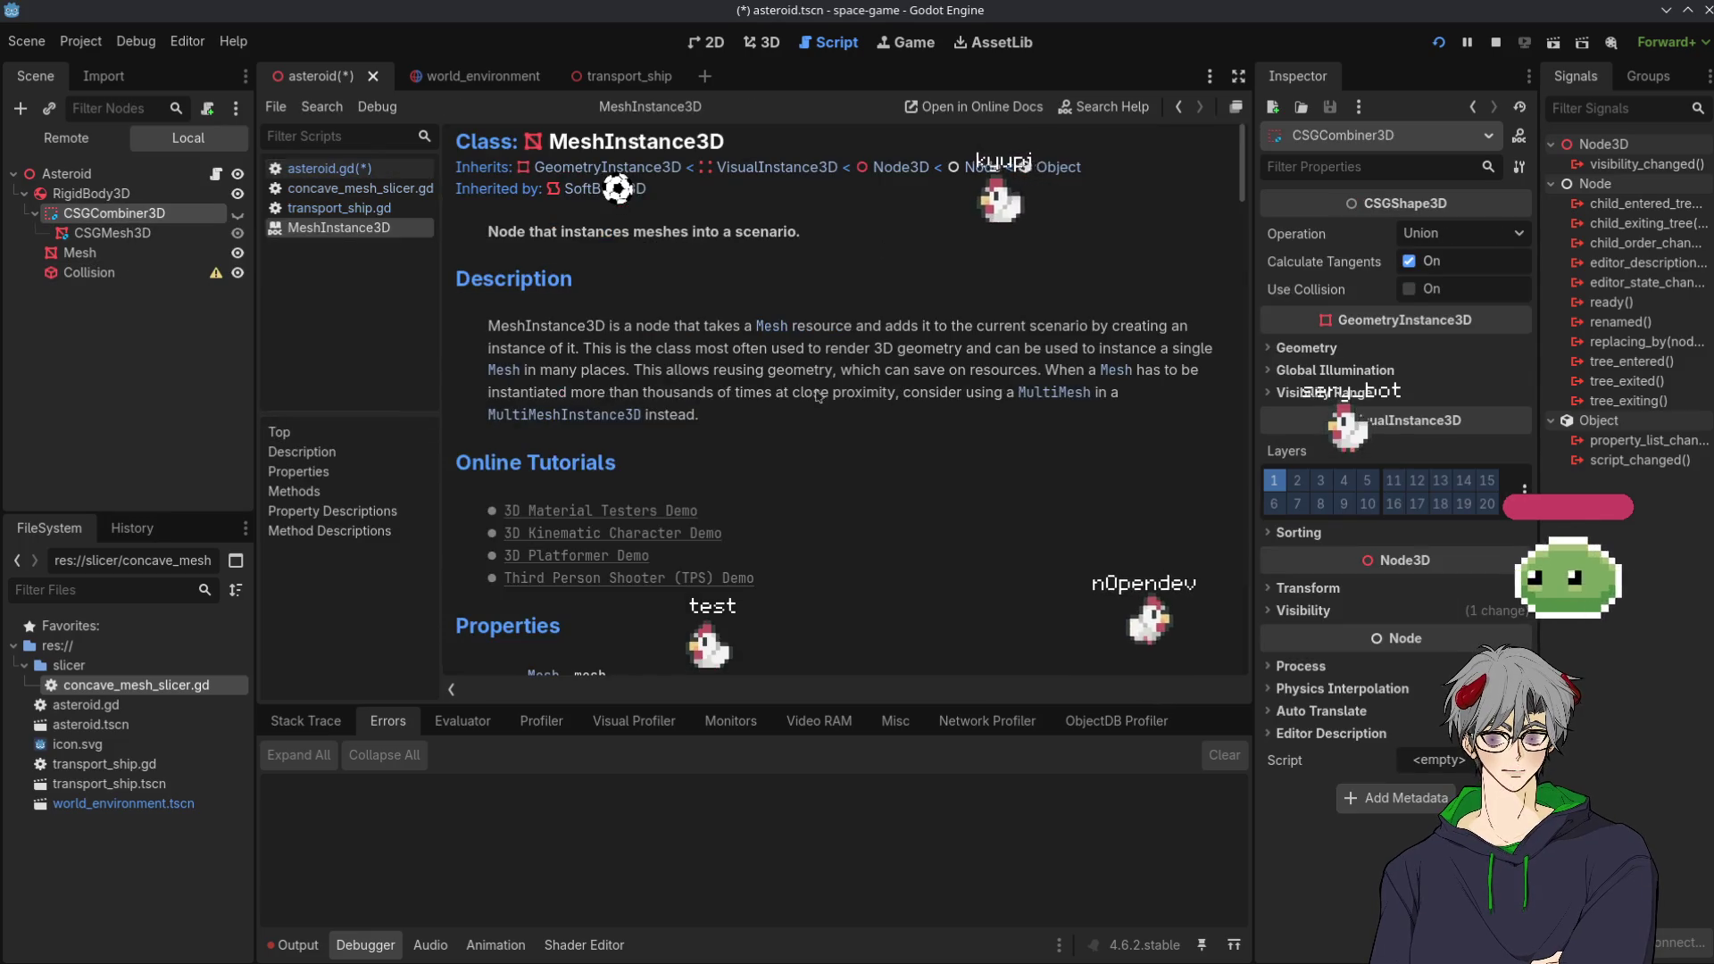
{"action": "scroll", "coordinate": [714, 402], "scroll_direction": "down", "scroll_amount": 5}
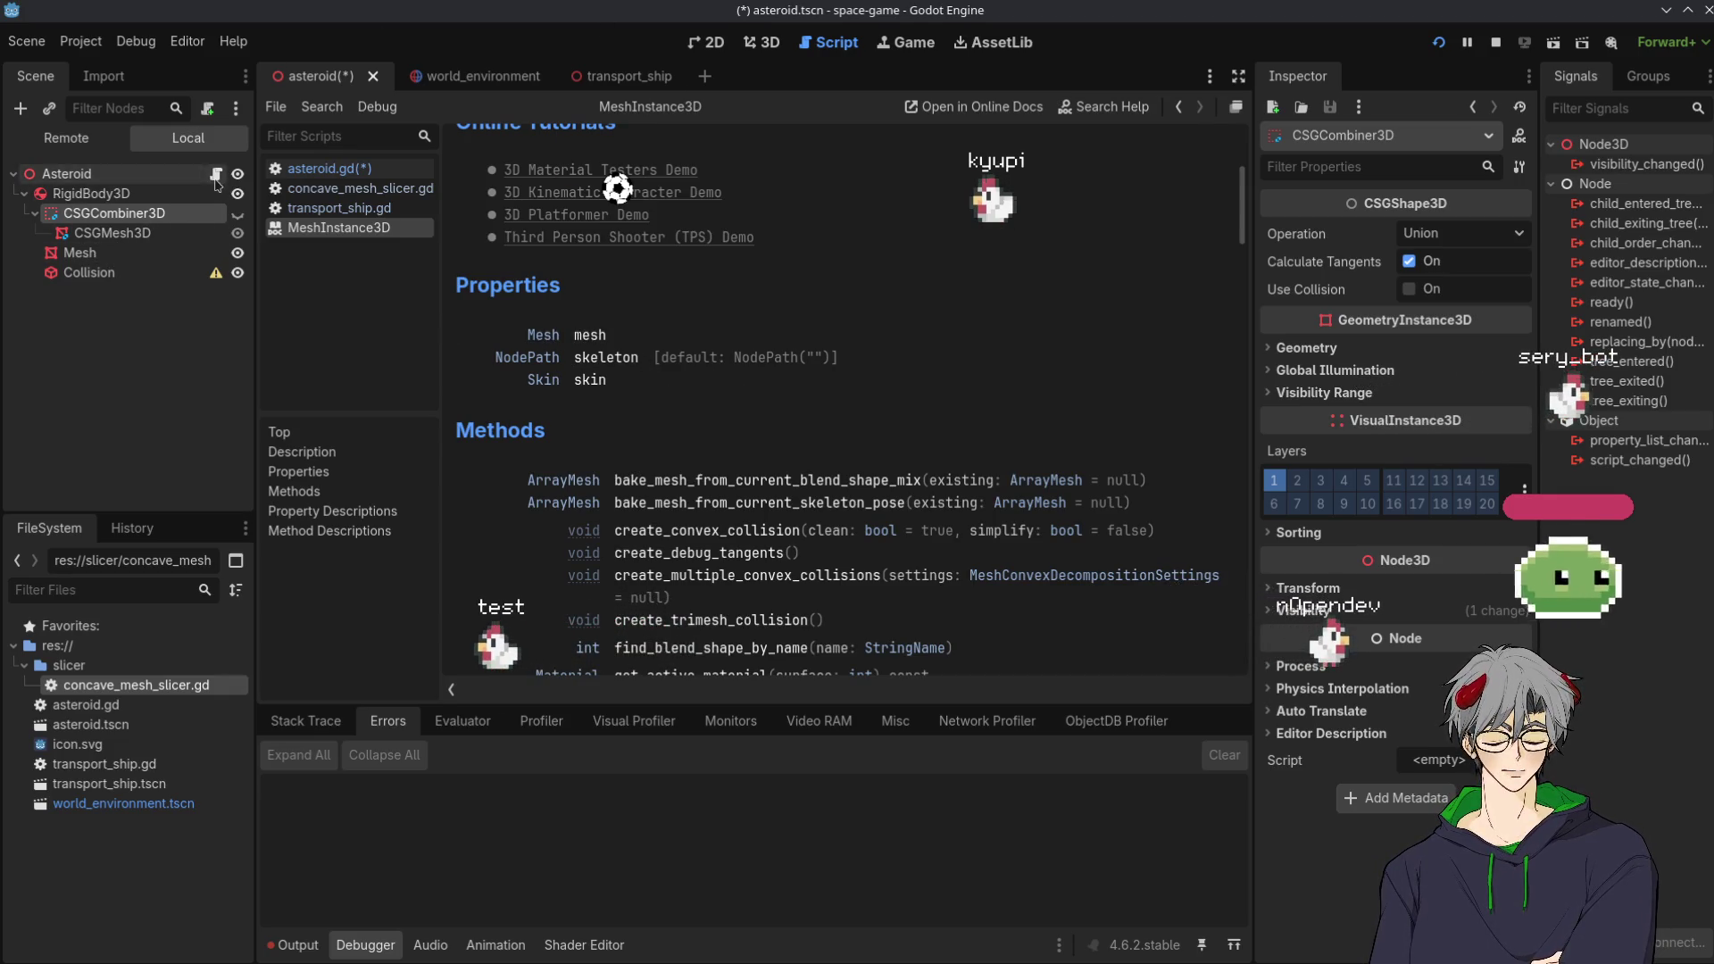
{"action": "left_click", "coordinate": [216, 173]}
Change line 4's variable type to Mesh and save the asteroid scene
{"action": "double_click", "coordinate": [748, 208]}
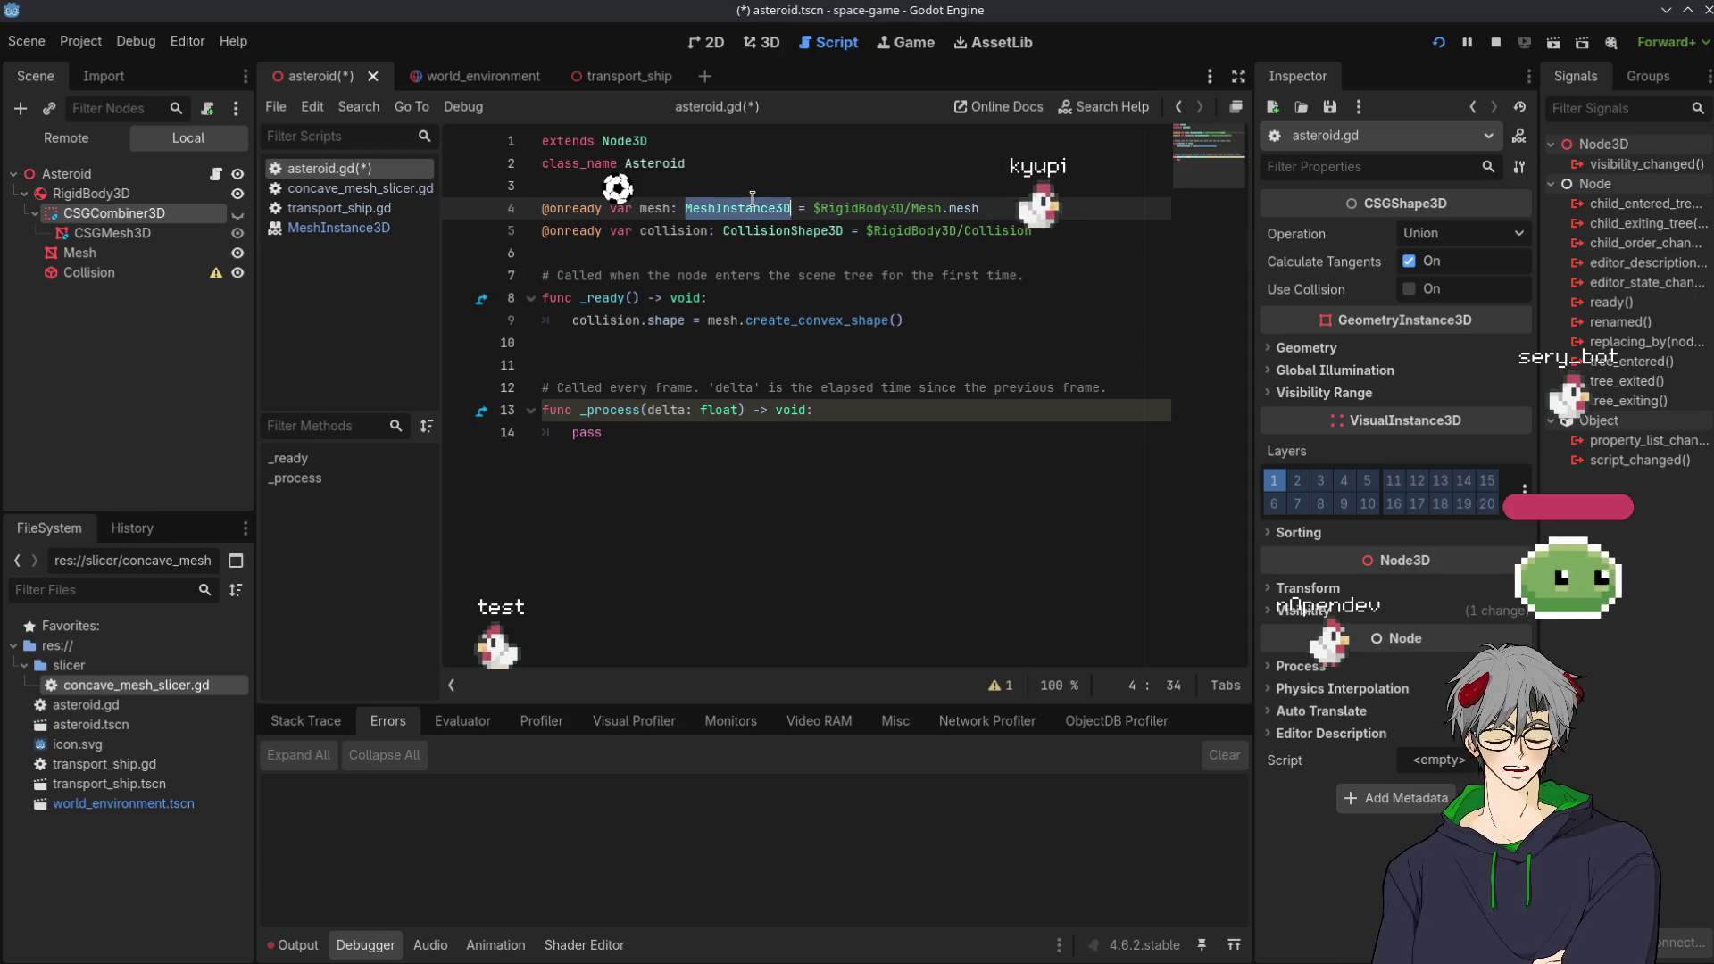
{"action": "type", "text": "Mes"}
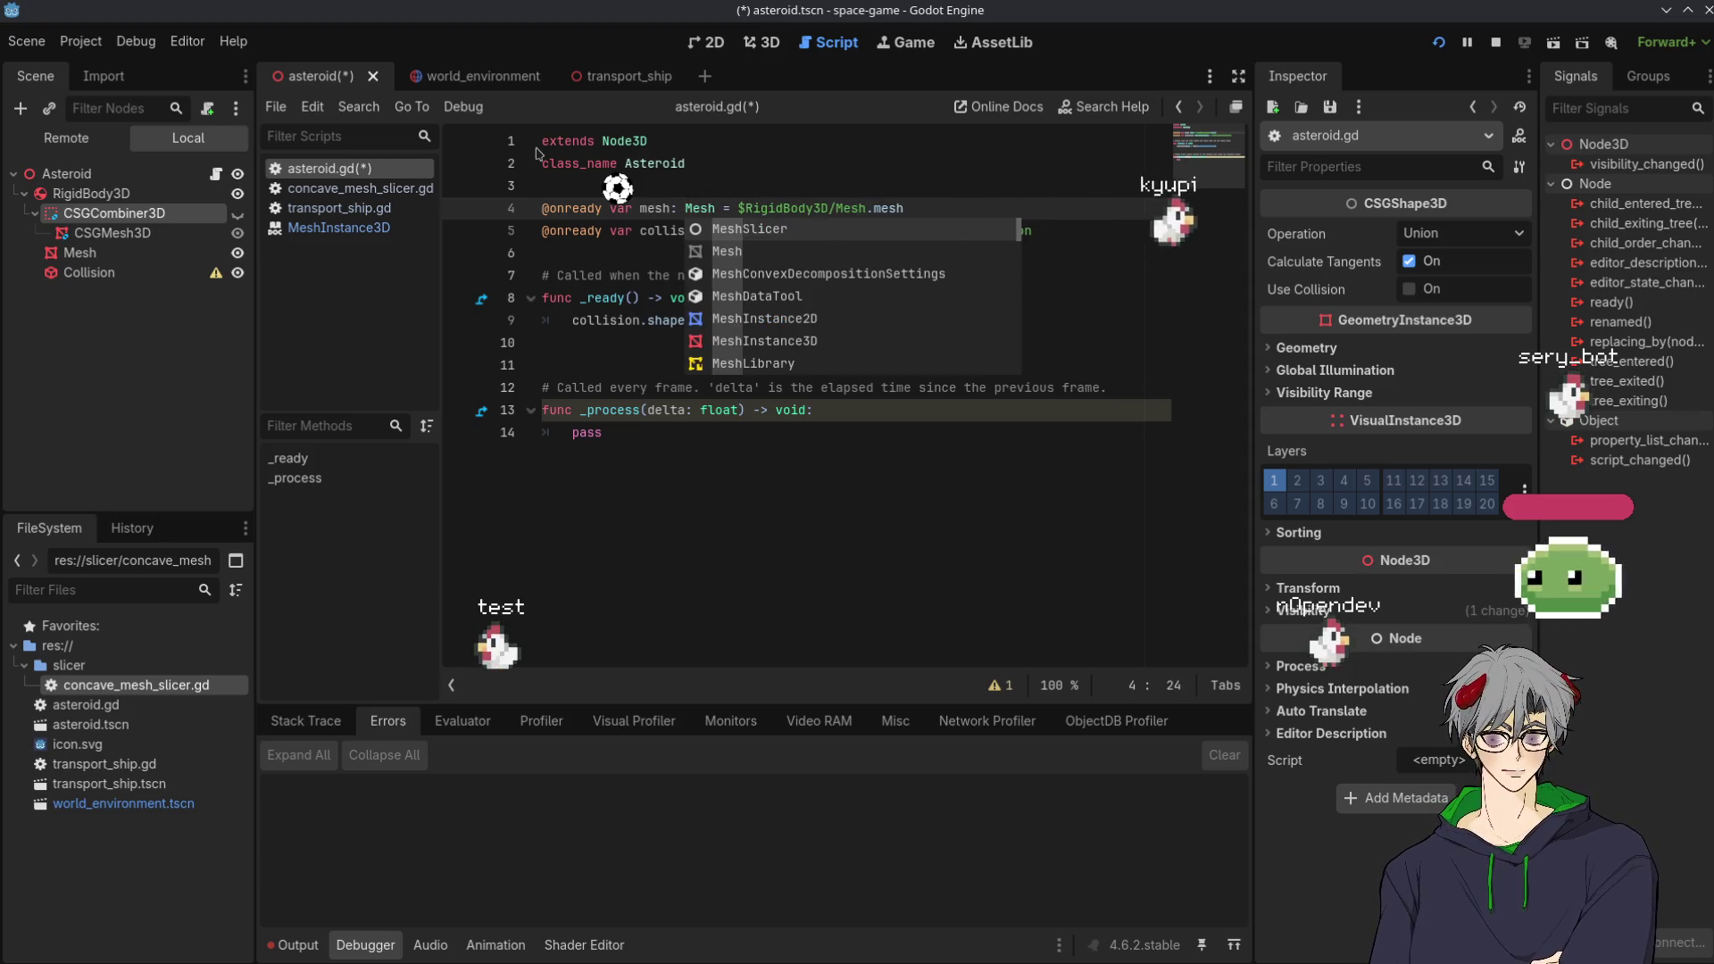
{"action": "key", "text": "Return"}
{"action": "left_click", "coordinate": [655, 230]}
{"action": "left_click", "coordinate": [847, 524]}
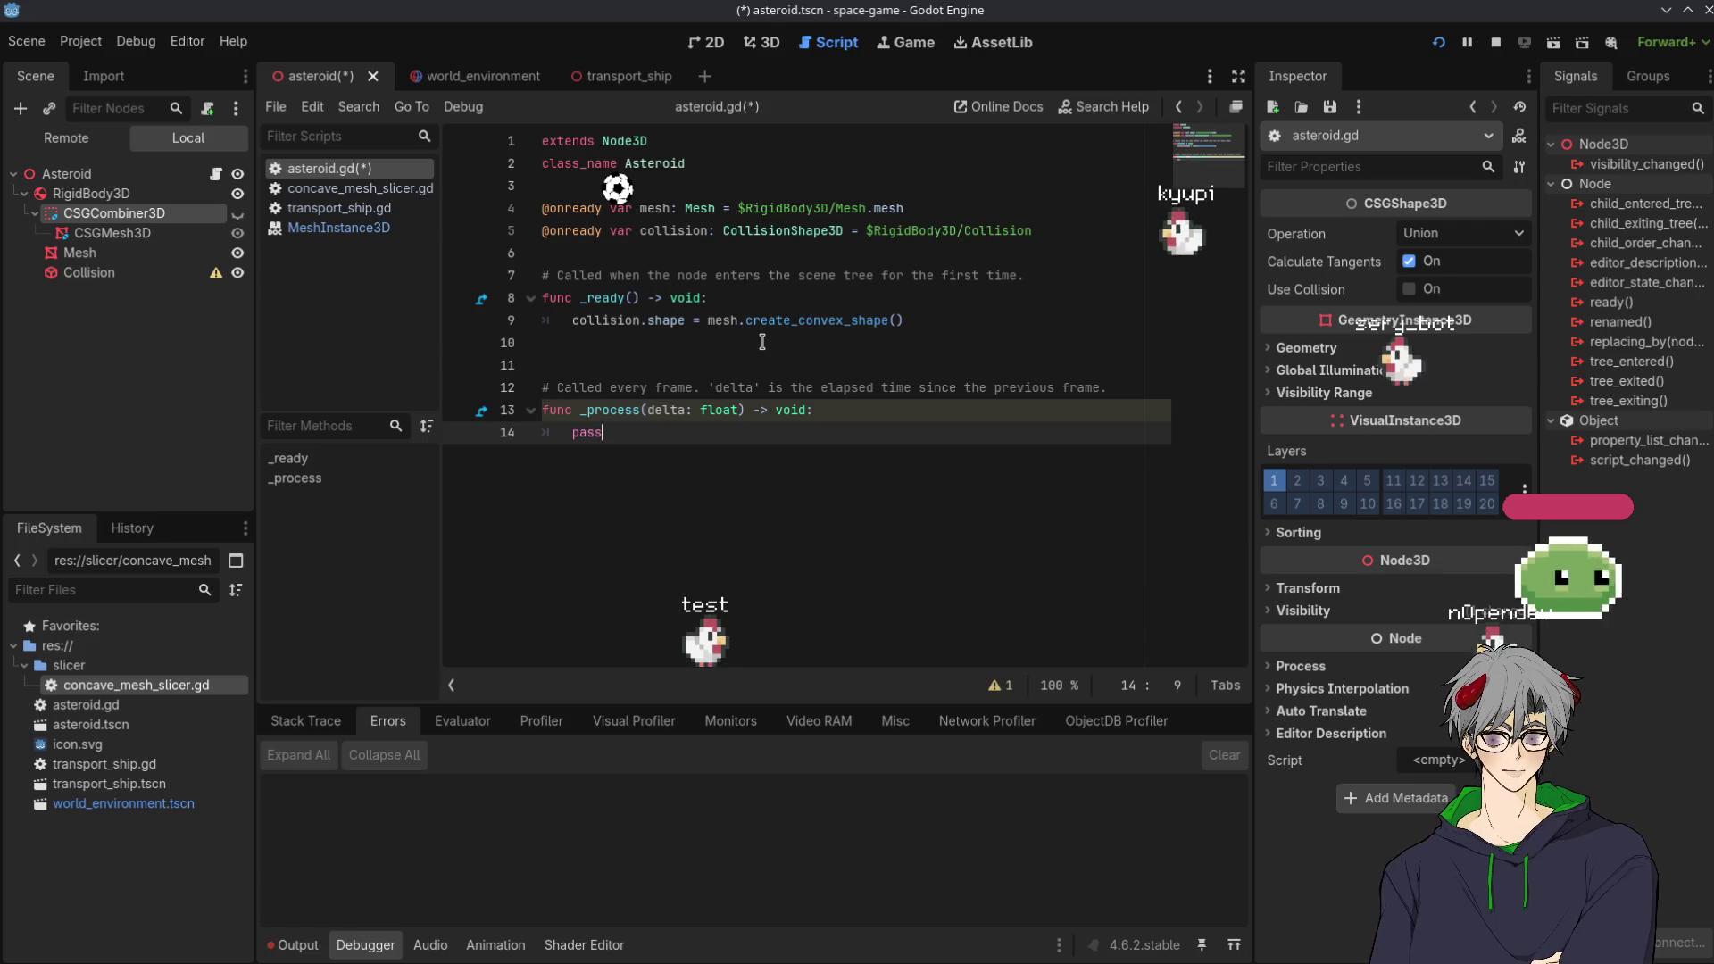
{"action": "left_click", "coordinate": [704, 296]}
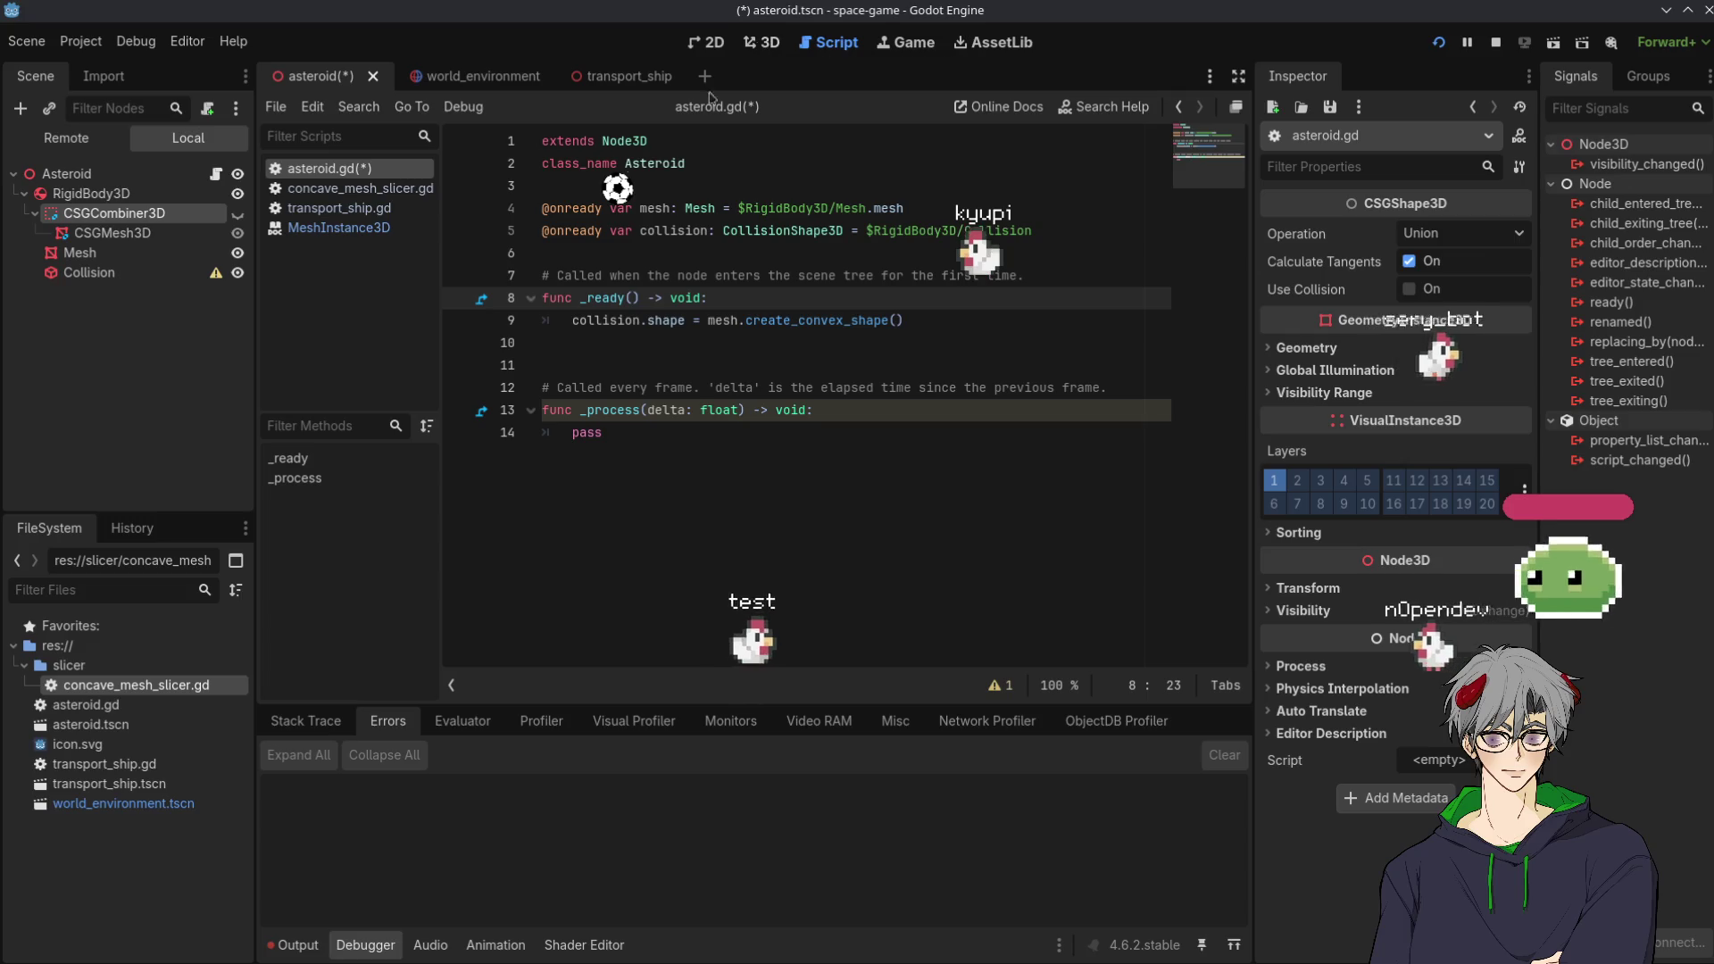
{"action": "key", "text": "ctrl+s"}
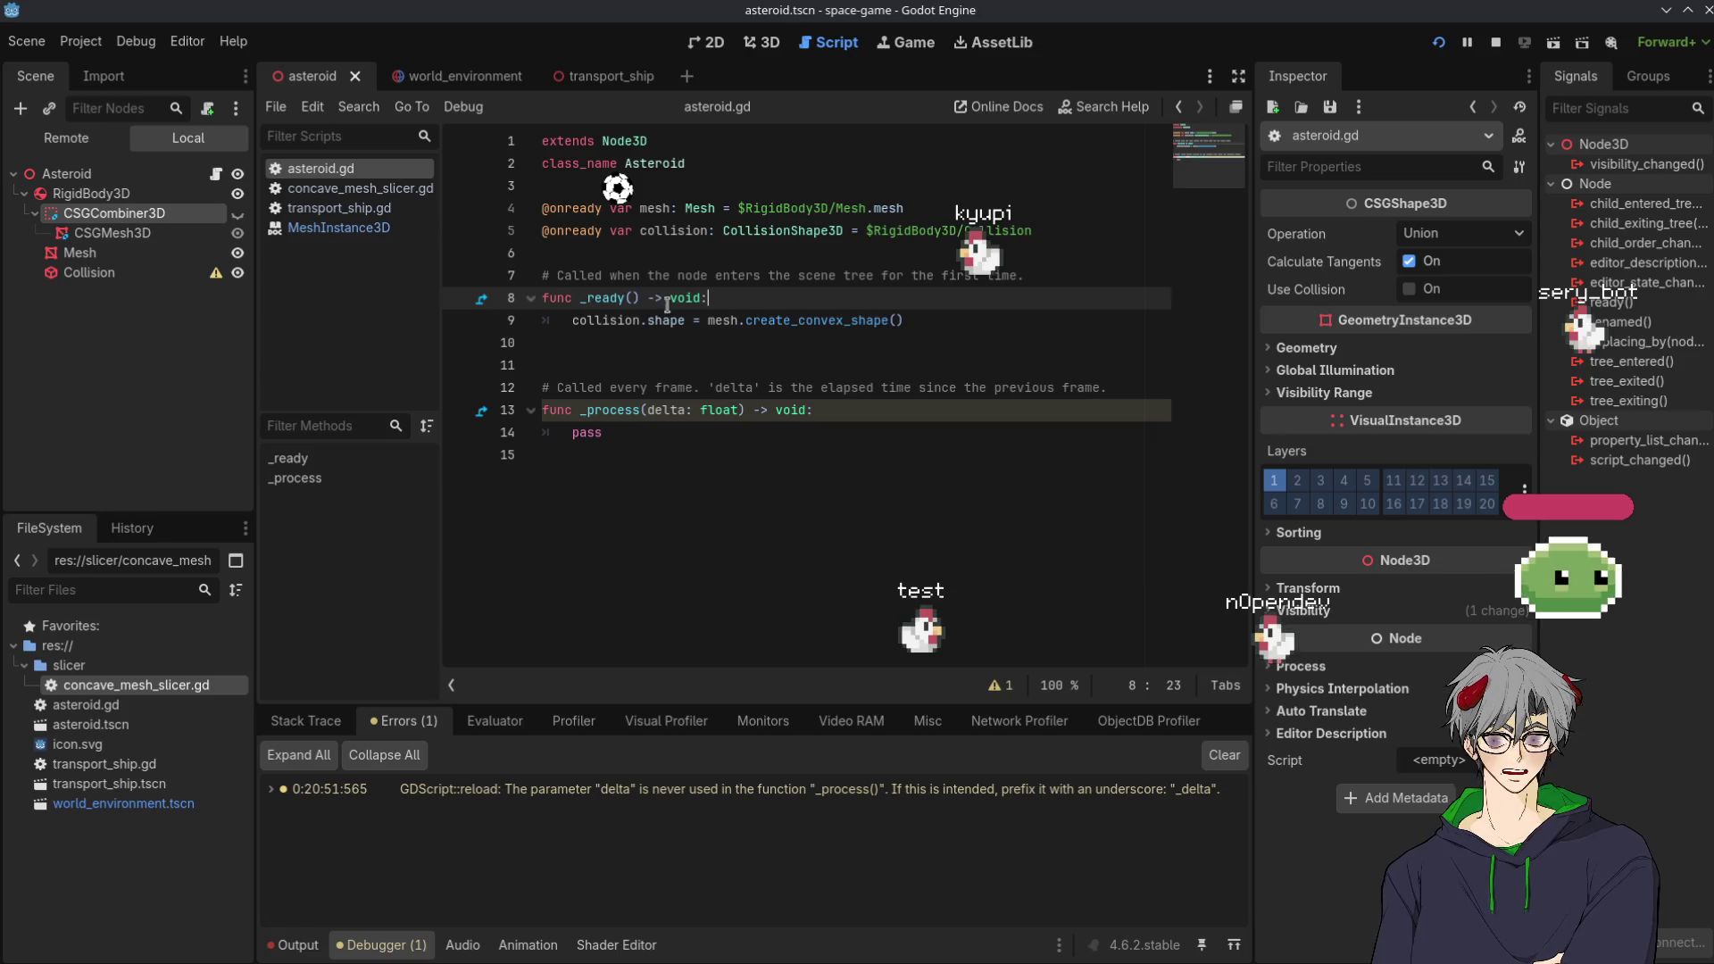
Prefix the delta parameter with an underscore to clear the unused-parameter warning, and save
{"action": "left_click", "coordinate": [646, 410]}
{"action": "type", "text": "_"}
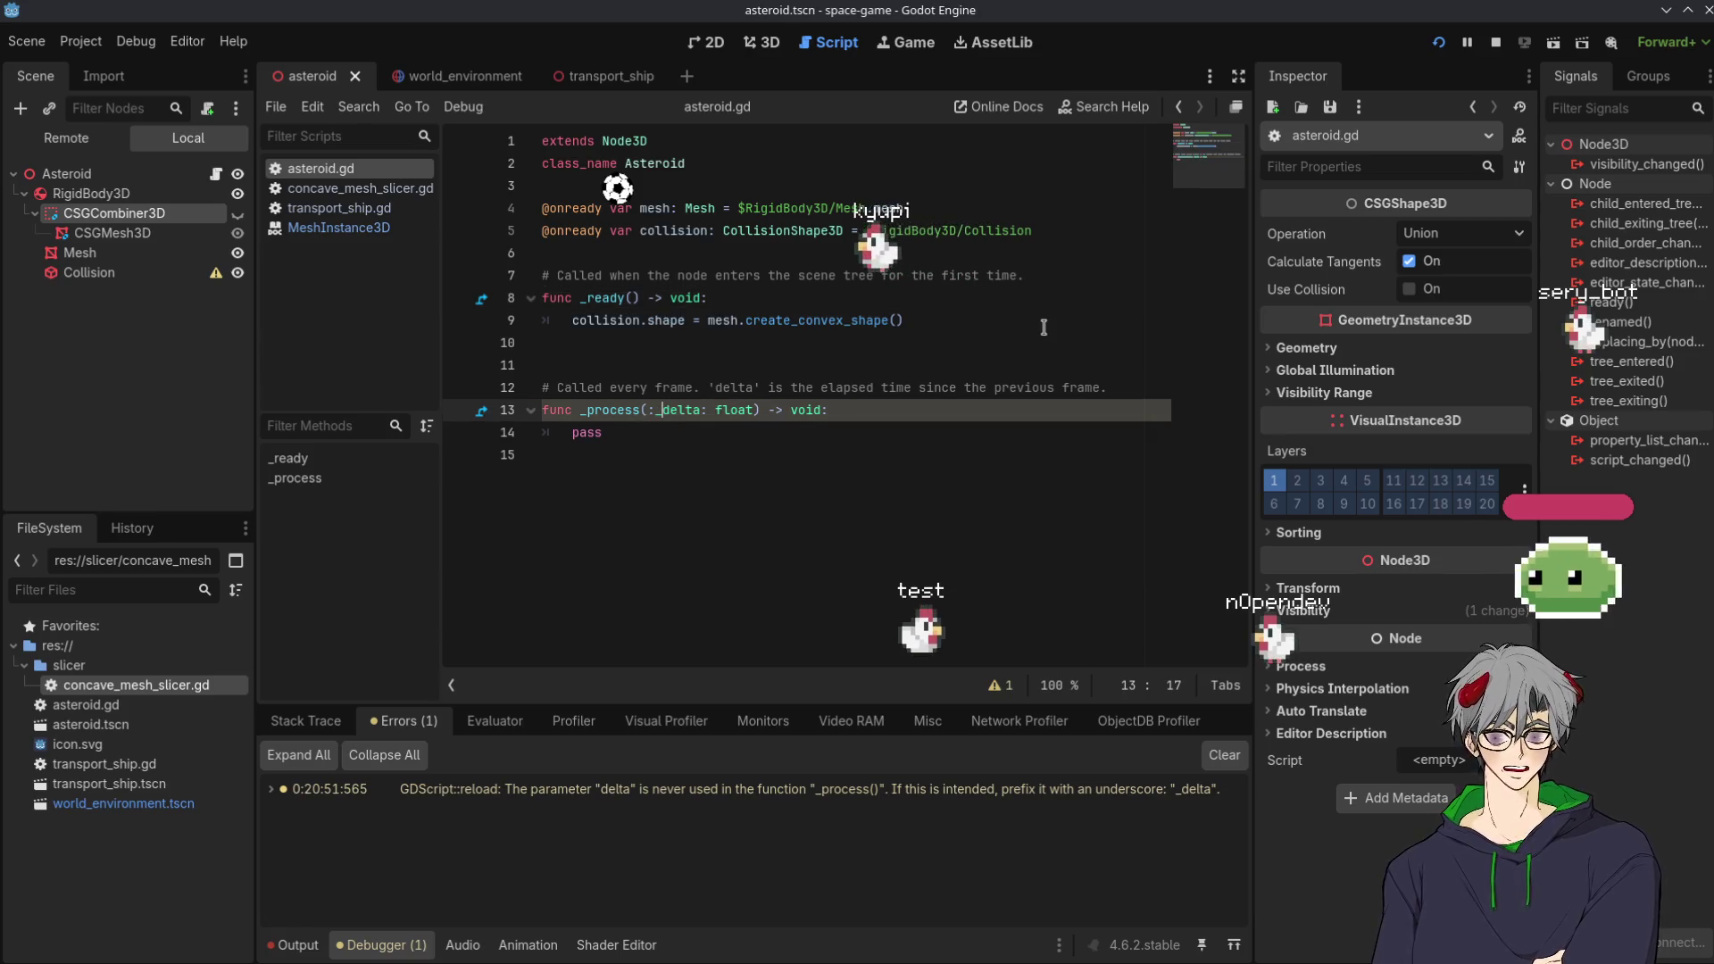
{"action": "type", "text": ":"}
{"action": "key", "text": "Escape"}
{"action": "key", "text": "ctrl+s"}
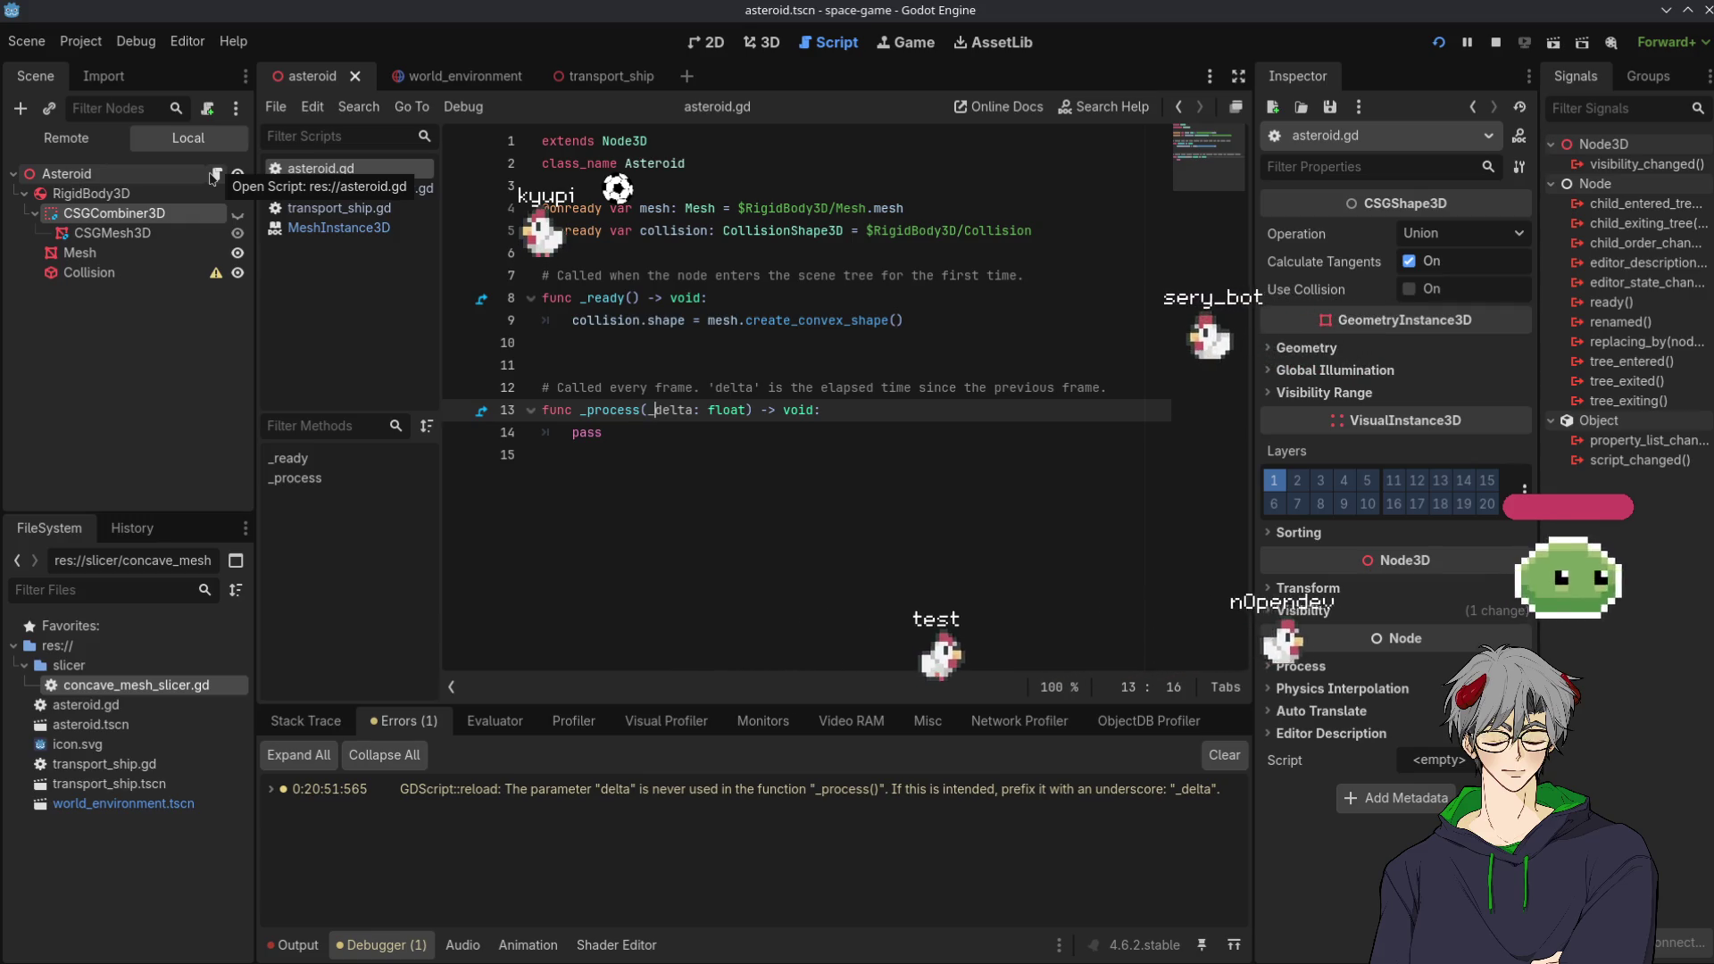
Rename the variable to mesh_instance: MeshInstance3D, use mesh_instance.mesh on line 9, then open world_environment
{"action": "double_click", "coordinate": [888, 208]}
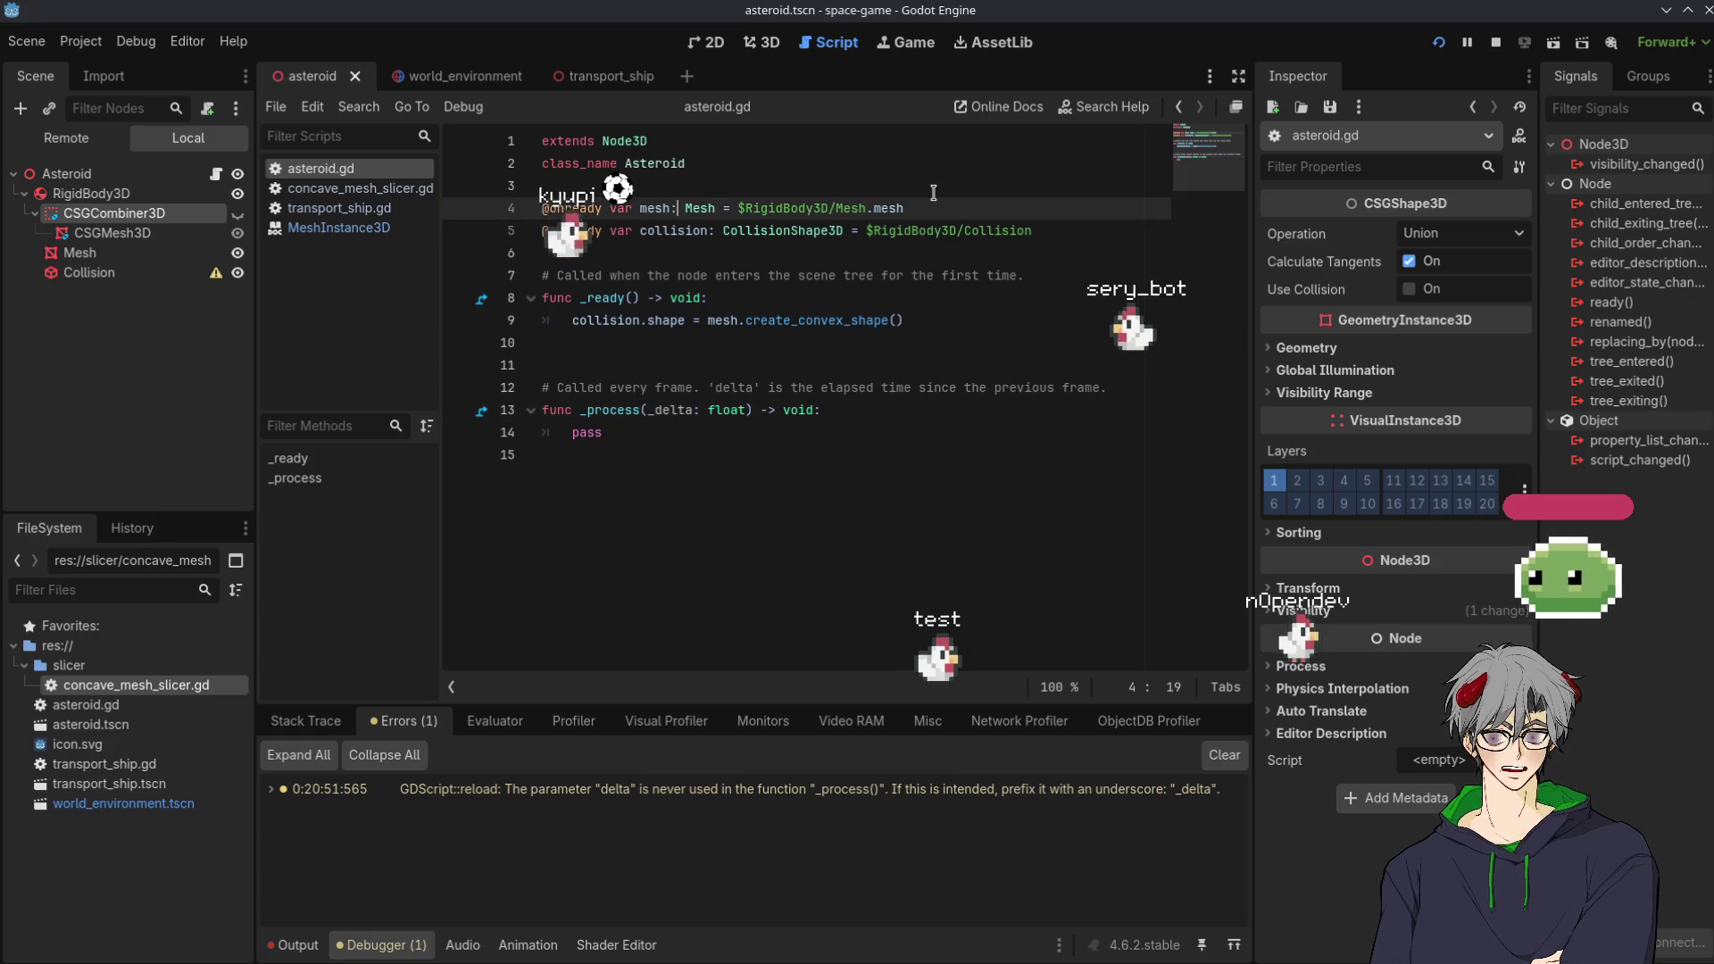
{"action": "key", "text": "BackSpace"}
{"action": "key", "text": "BackSpace"}
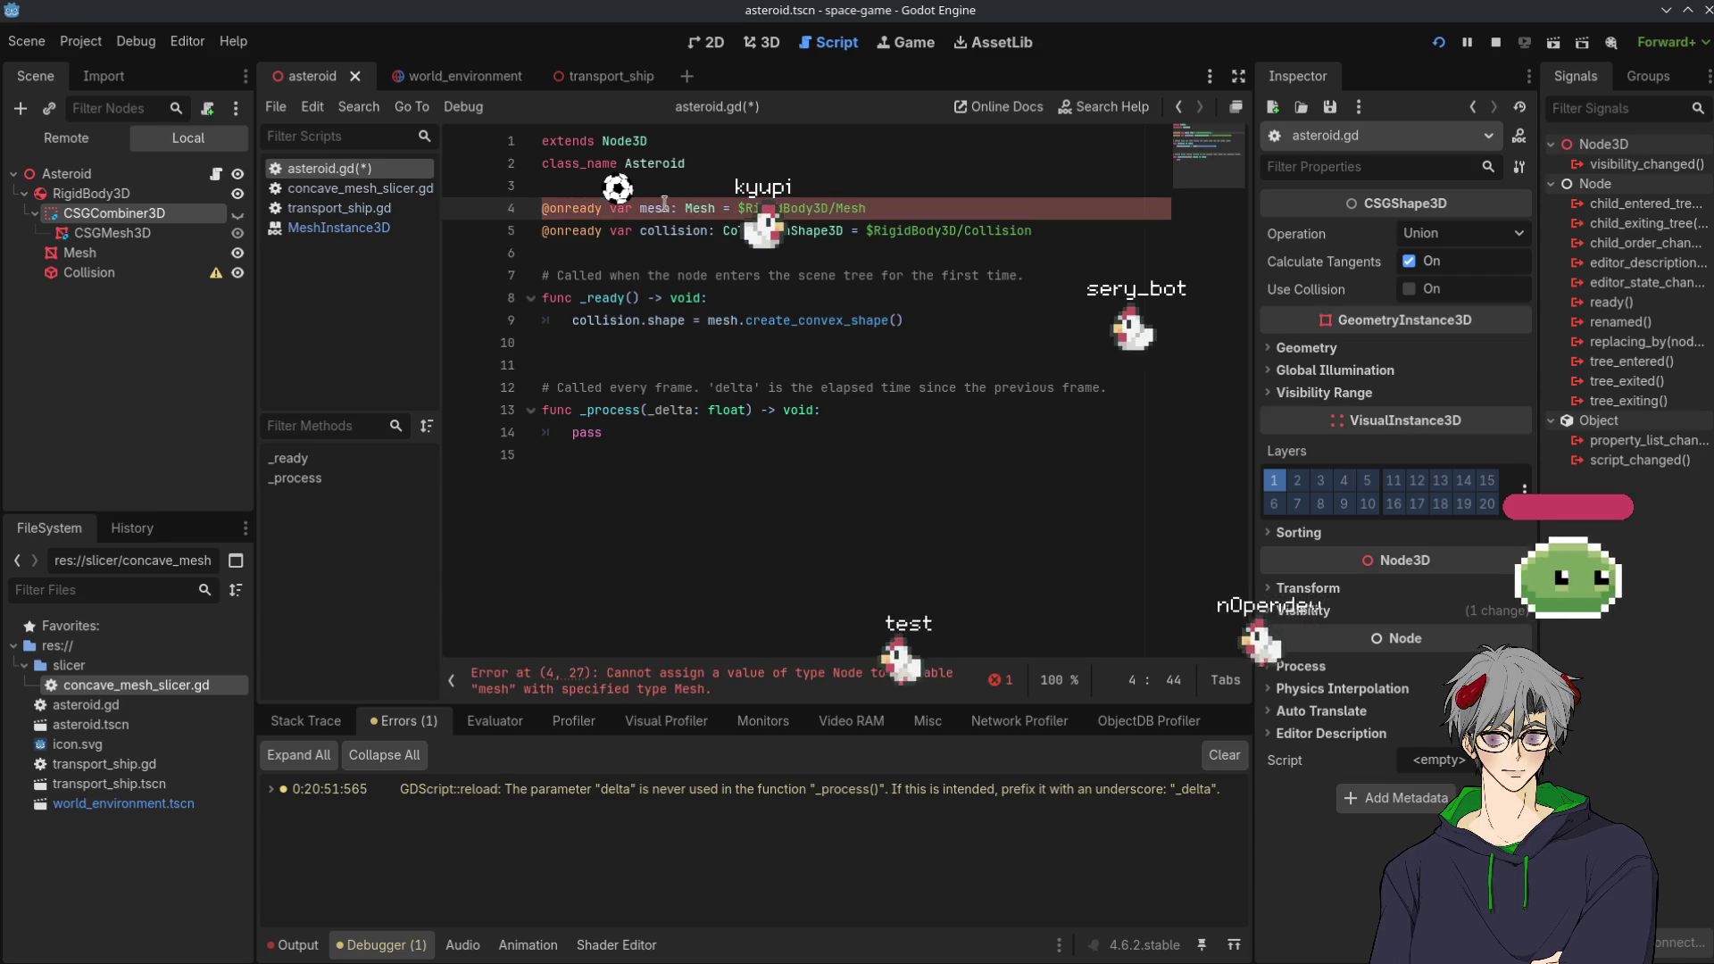
{"action": "type", "text": "_insta"}
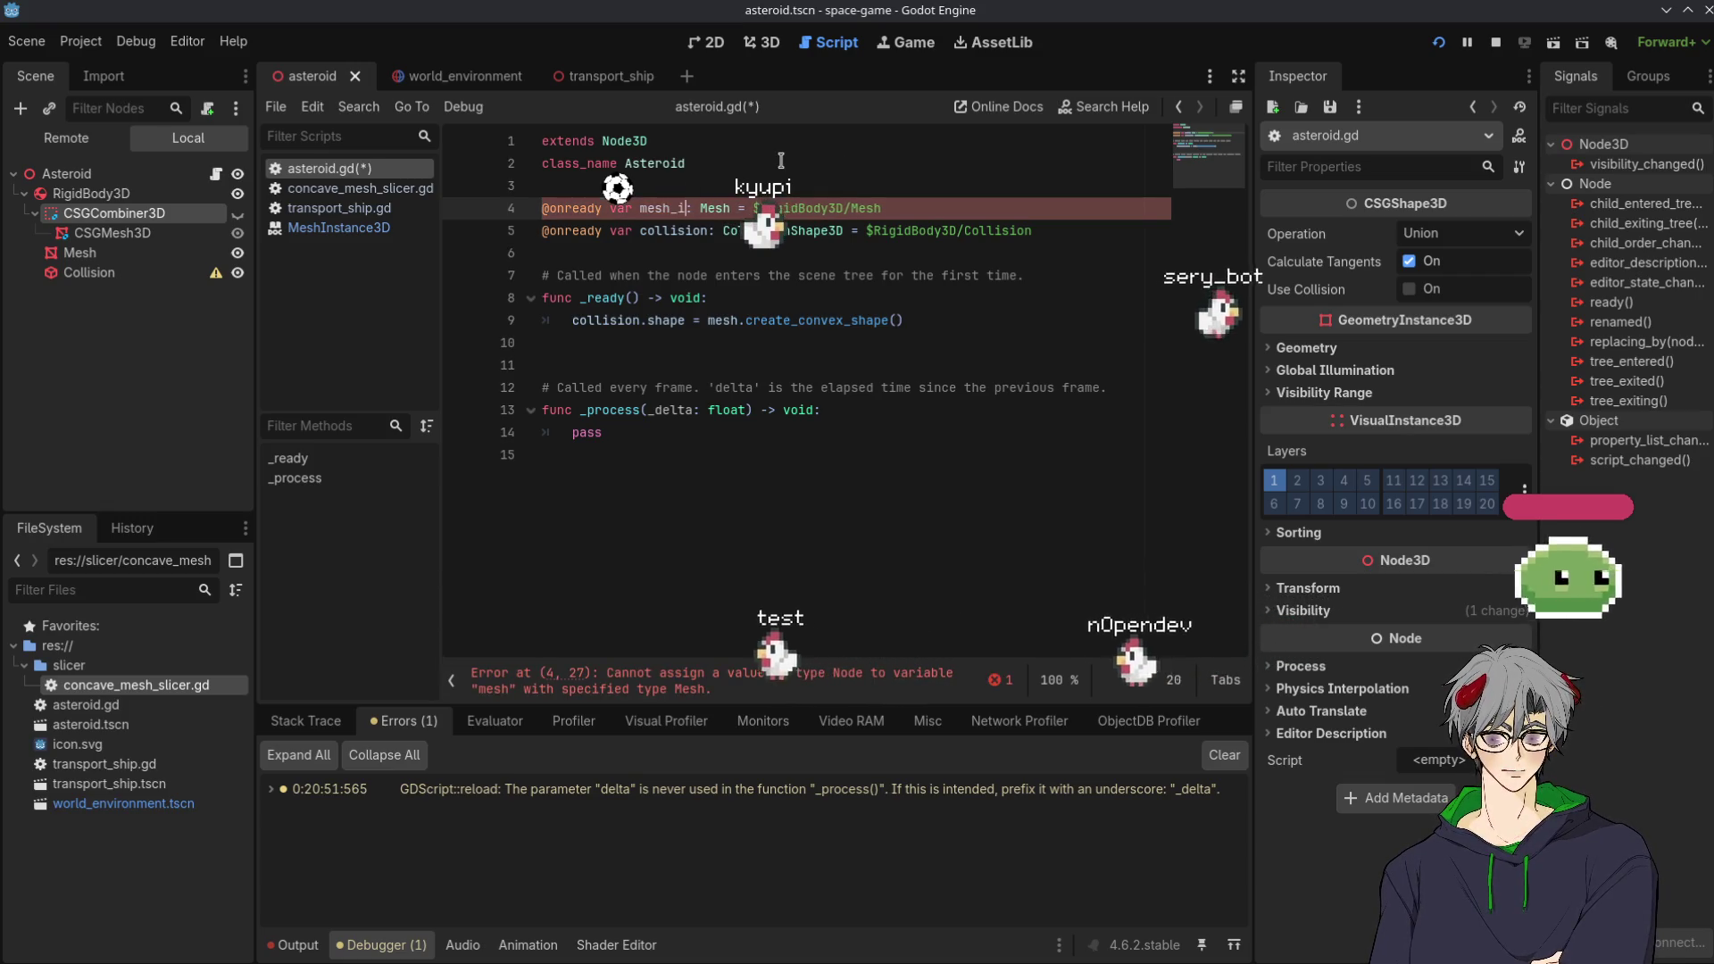
{"action": "type", "text": "nce"}
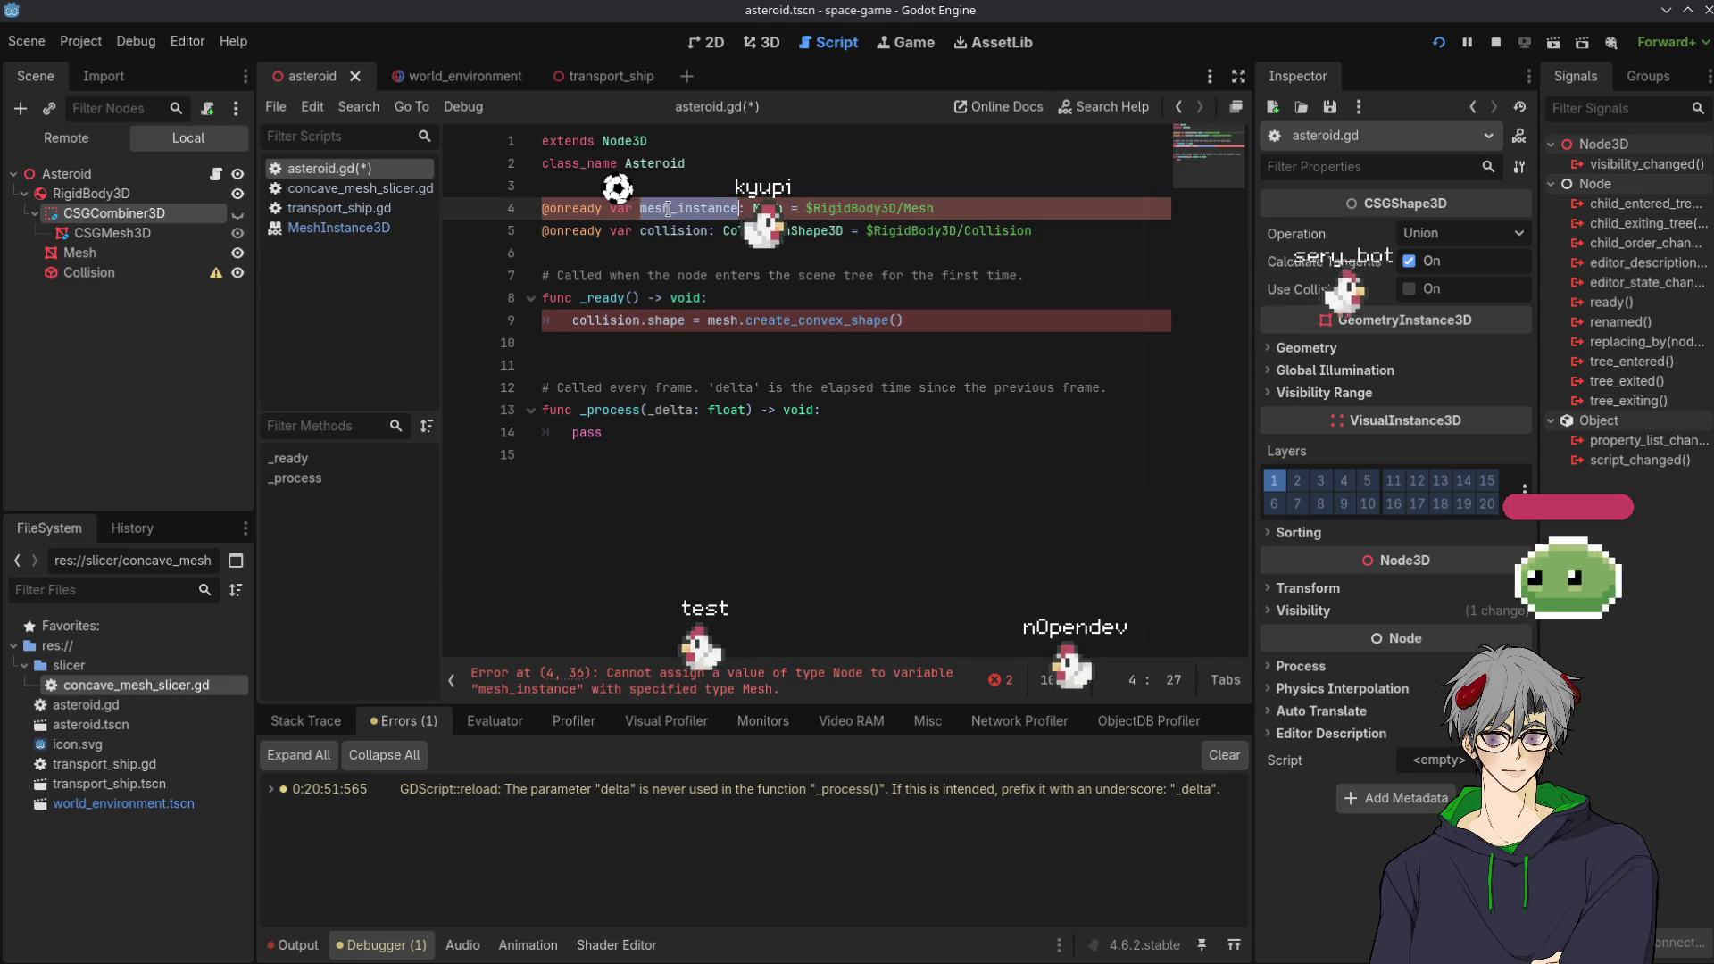
{"action": "left_click", "coordinate": [700, 320]}
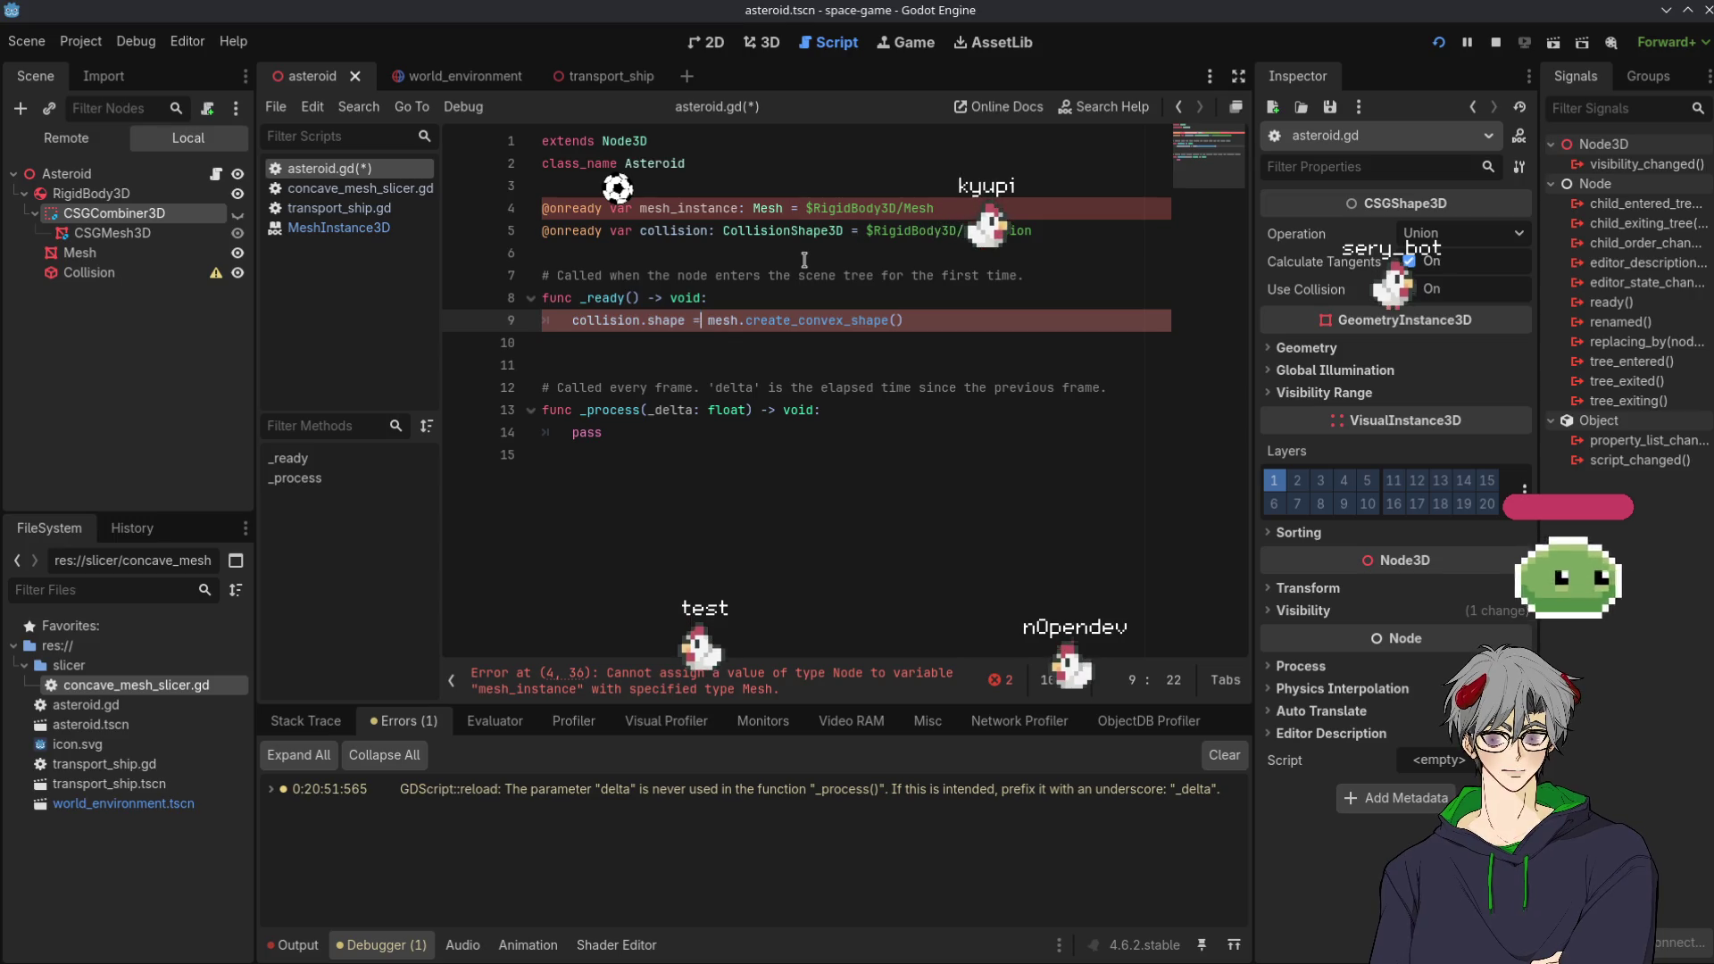
{"action": "type", "text": "mesh_instance."}
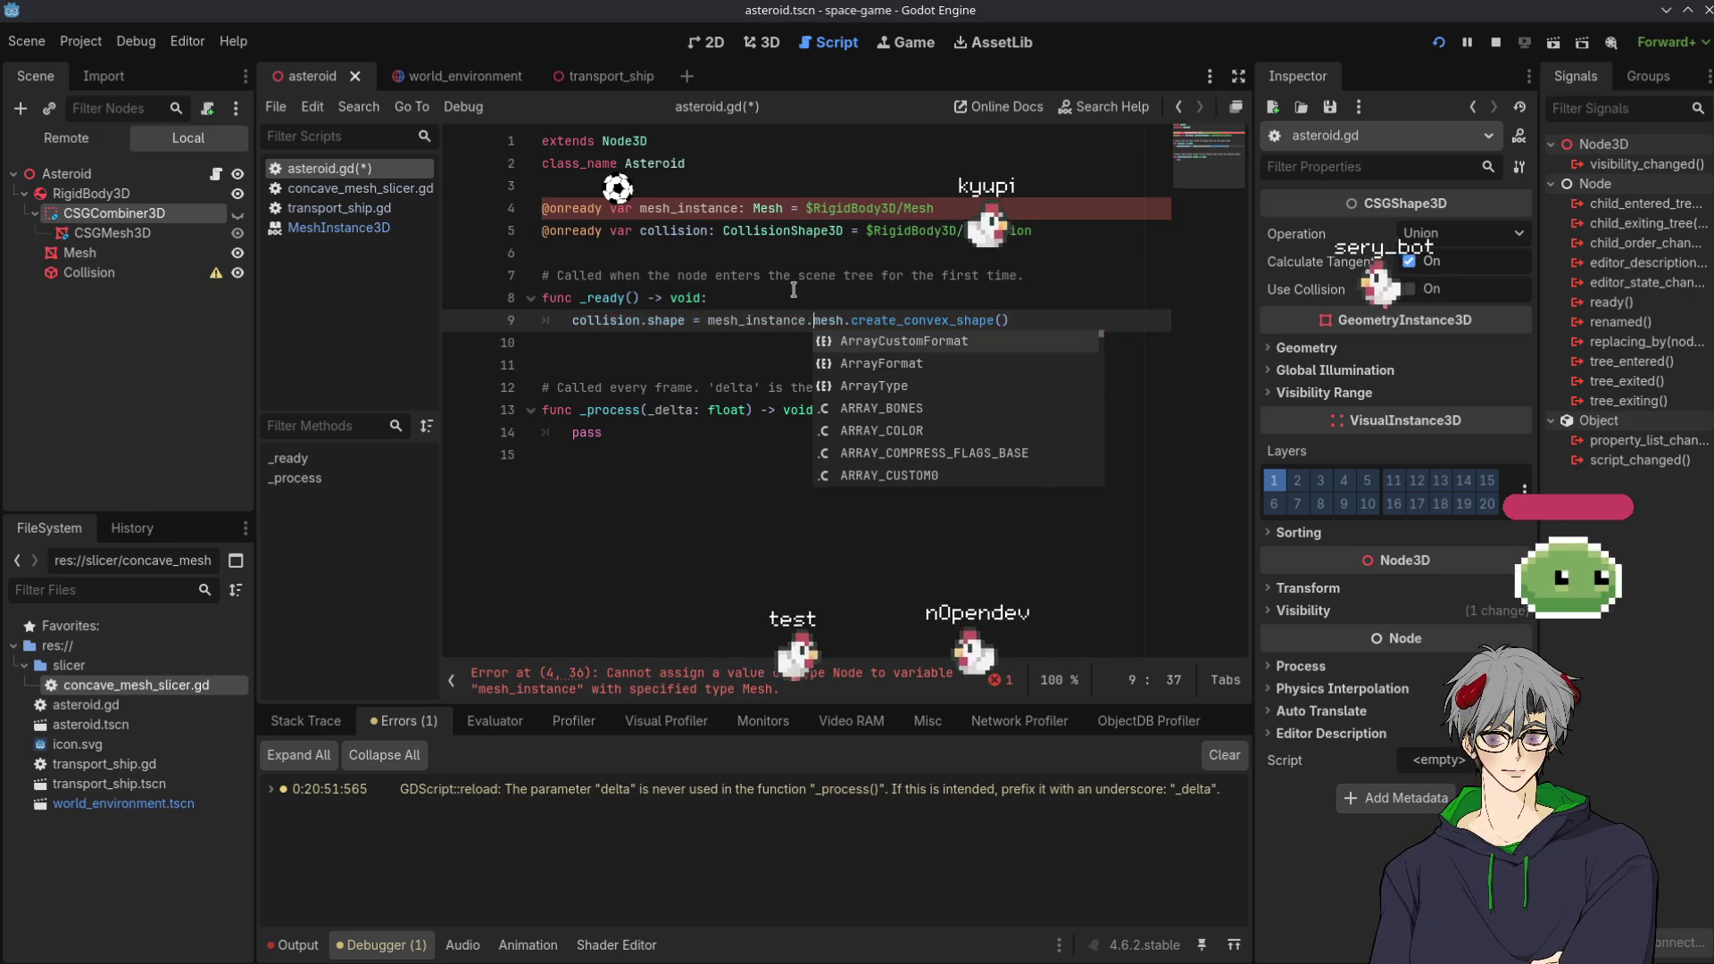
{"action": "key", "text": "Escape"}
{"action": "left_click", "coordinate": [1107, 186]}
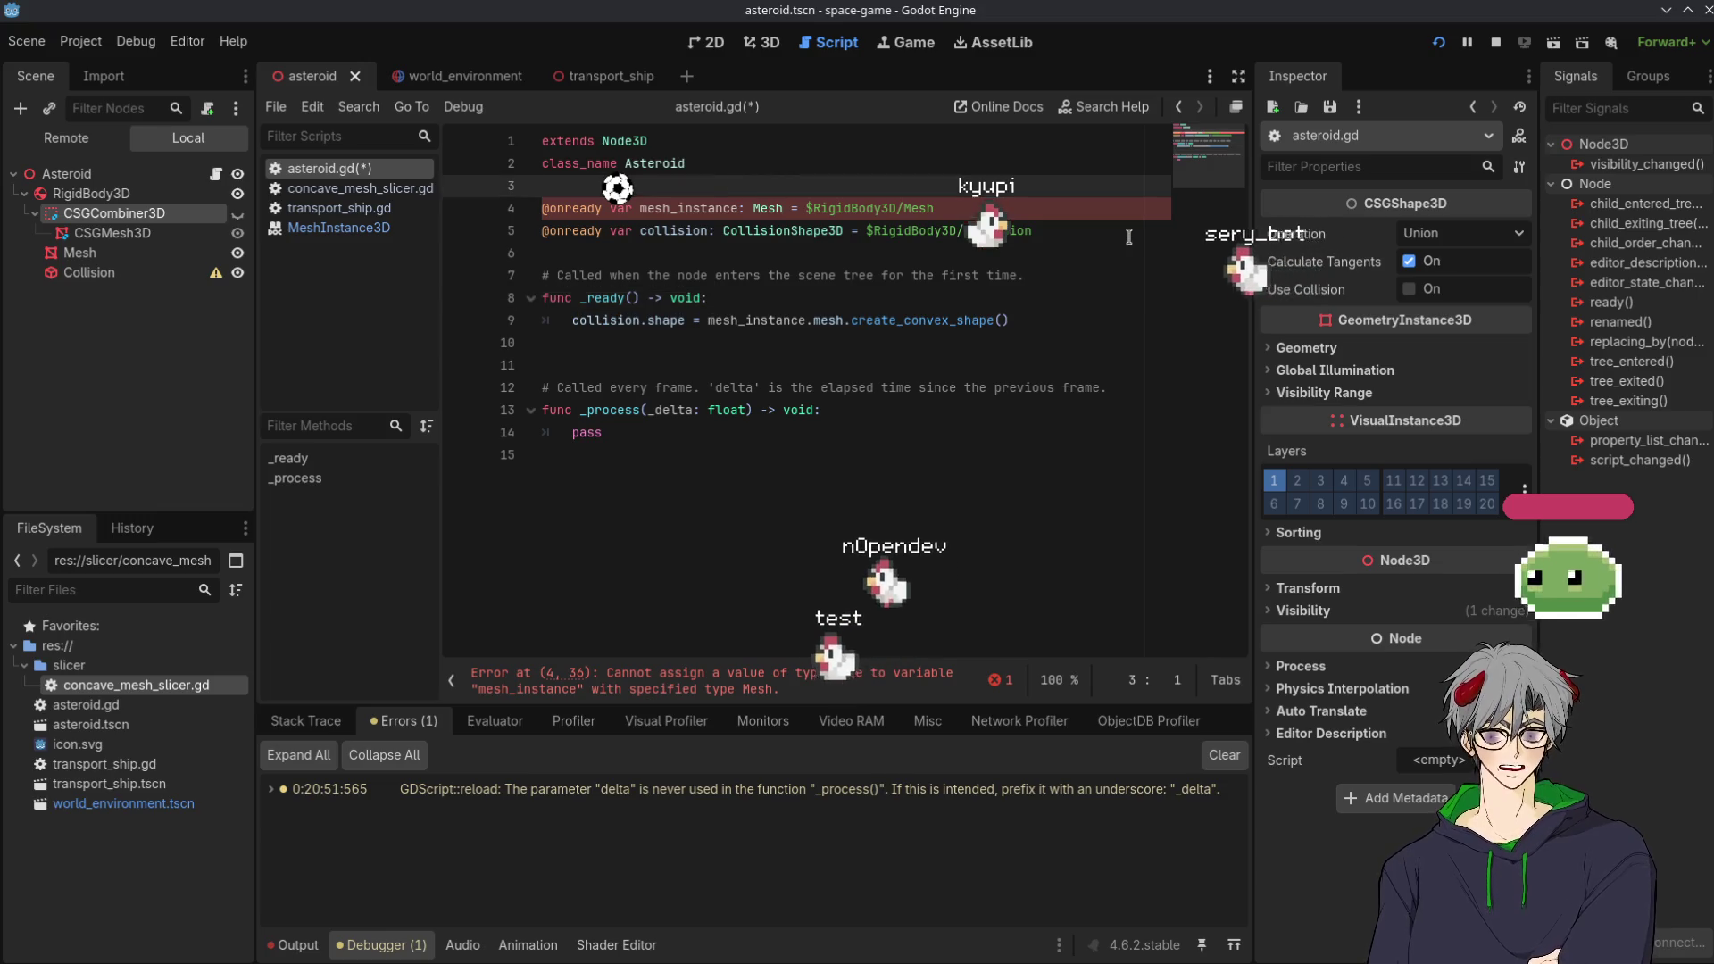
{"action": "left_click", "coordinate": [789, 208]}
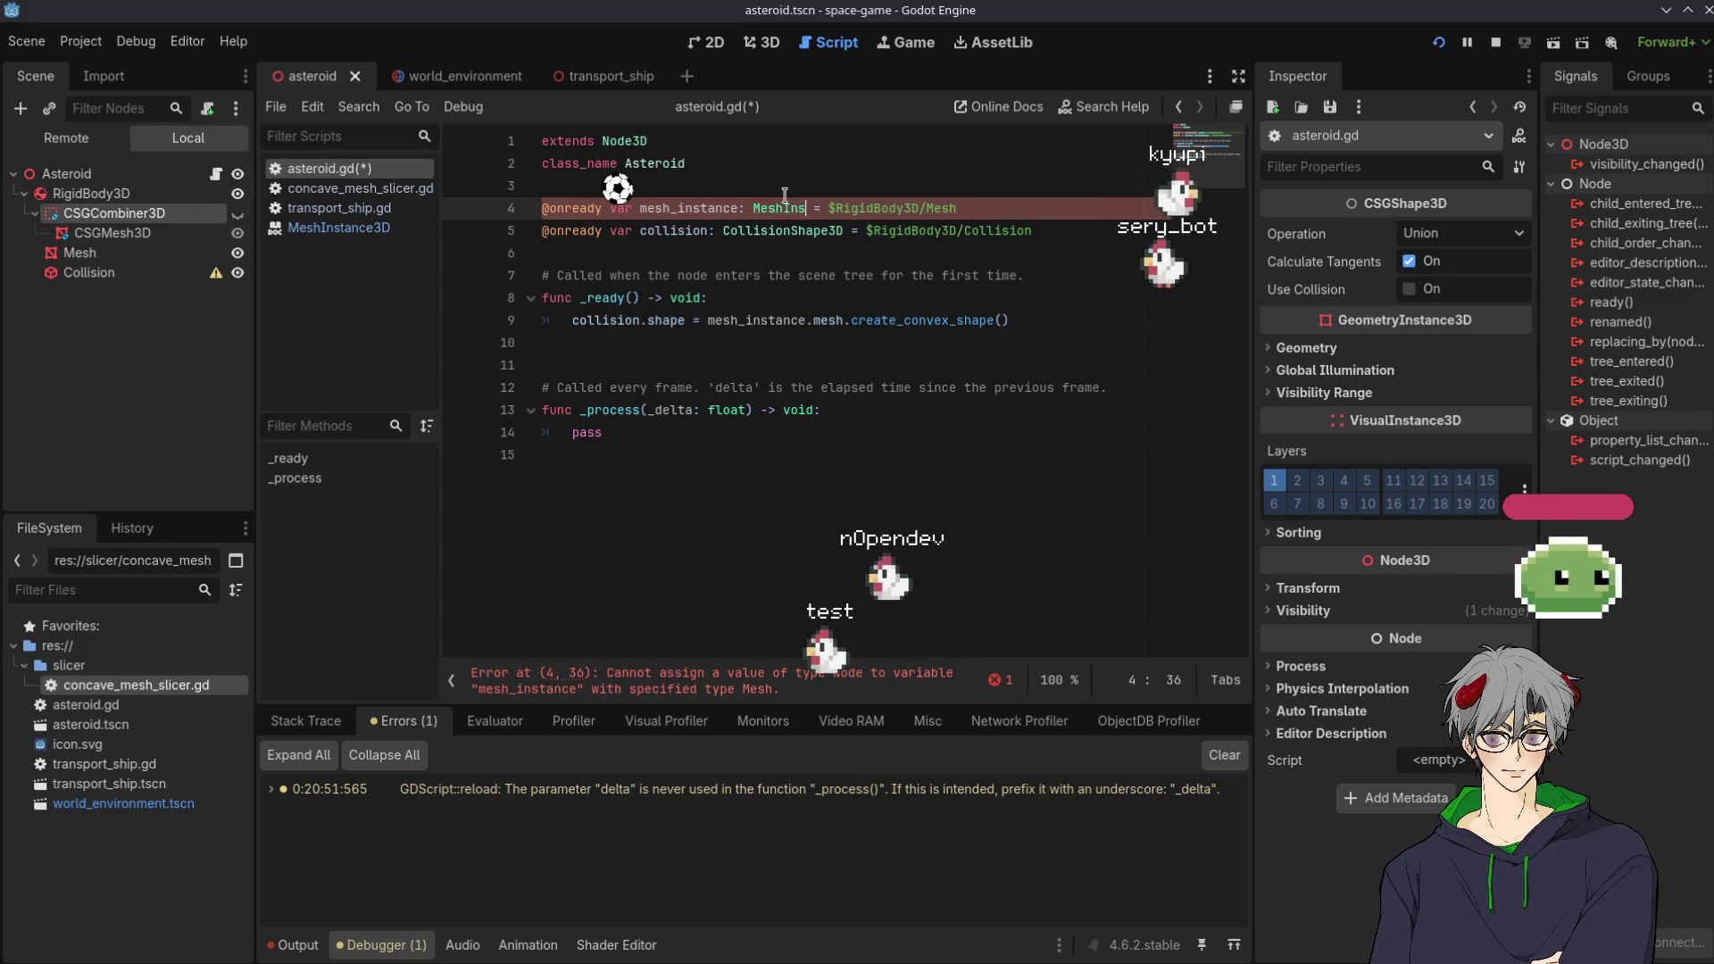
{"action": "key", "text": "Return"}
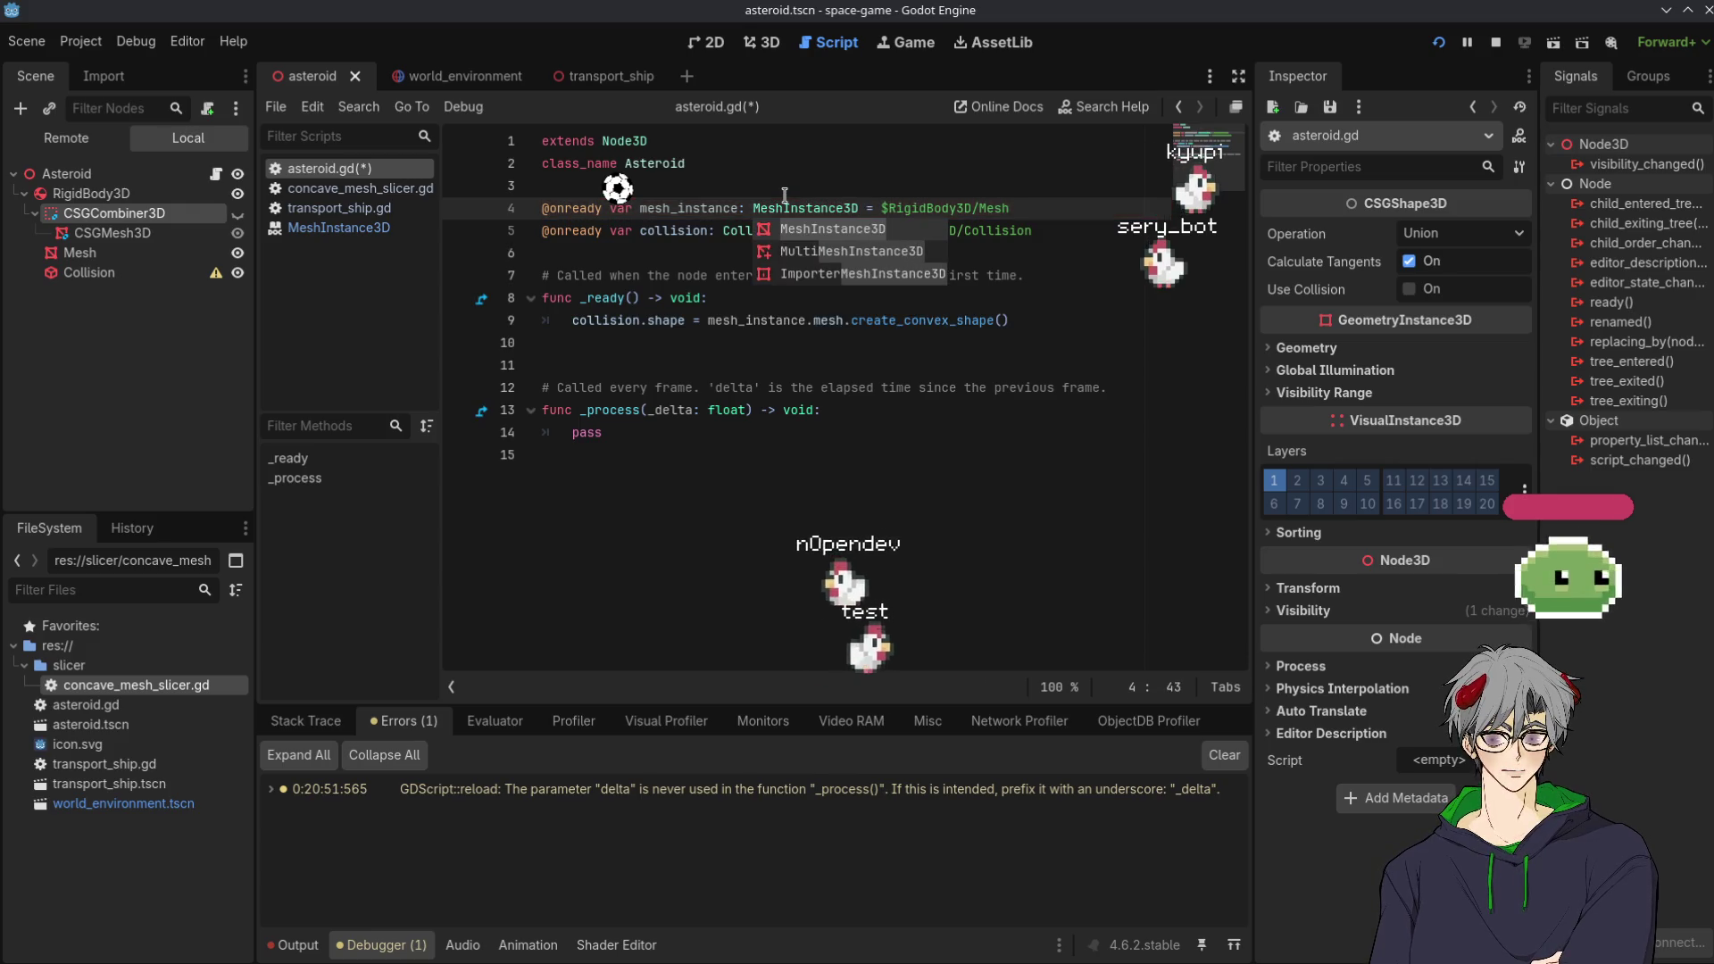
{"action": "left_click", "coordinate": [785, 195]}
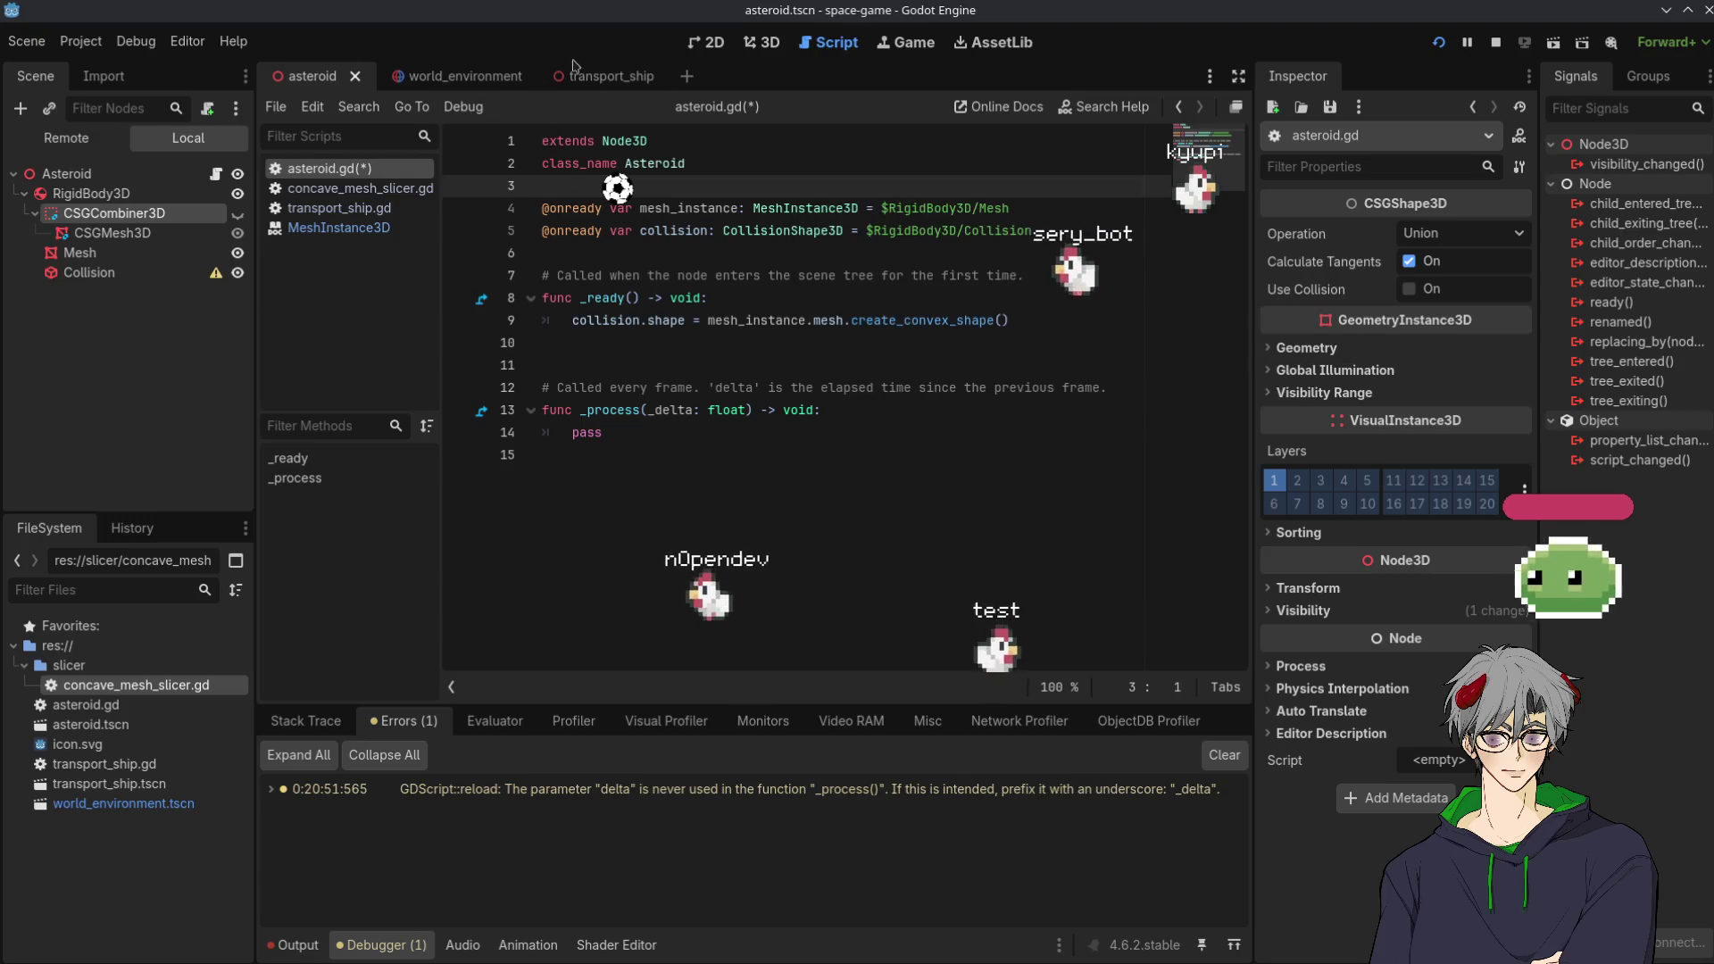
{"action": "left_click", "coordinate": [601, 71]}
{"action": "left_click", "coordinate": [438, 76]}
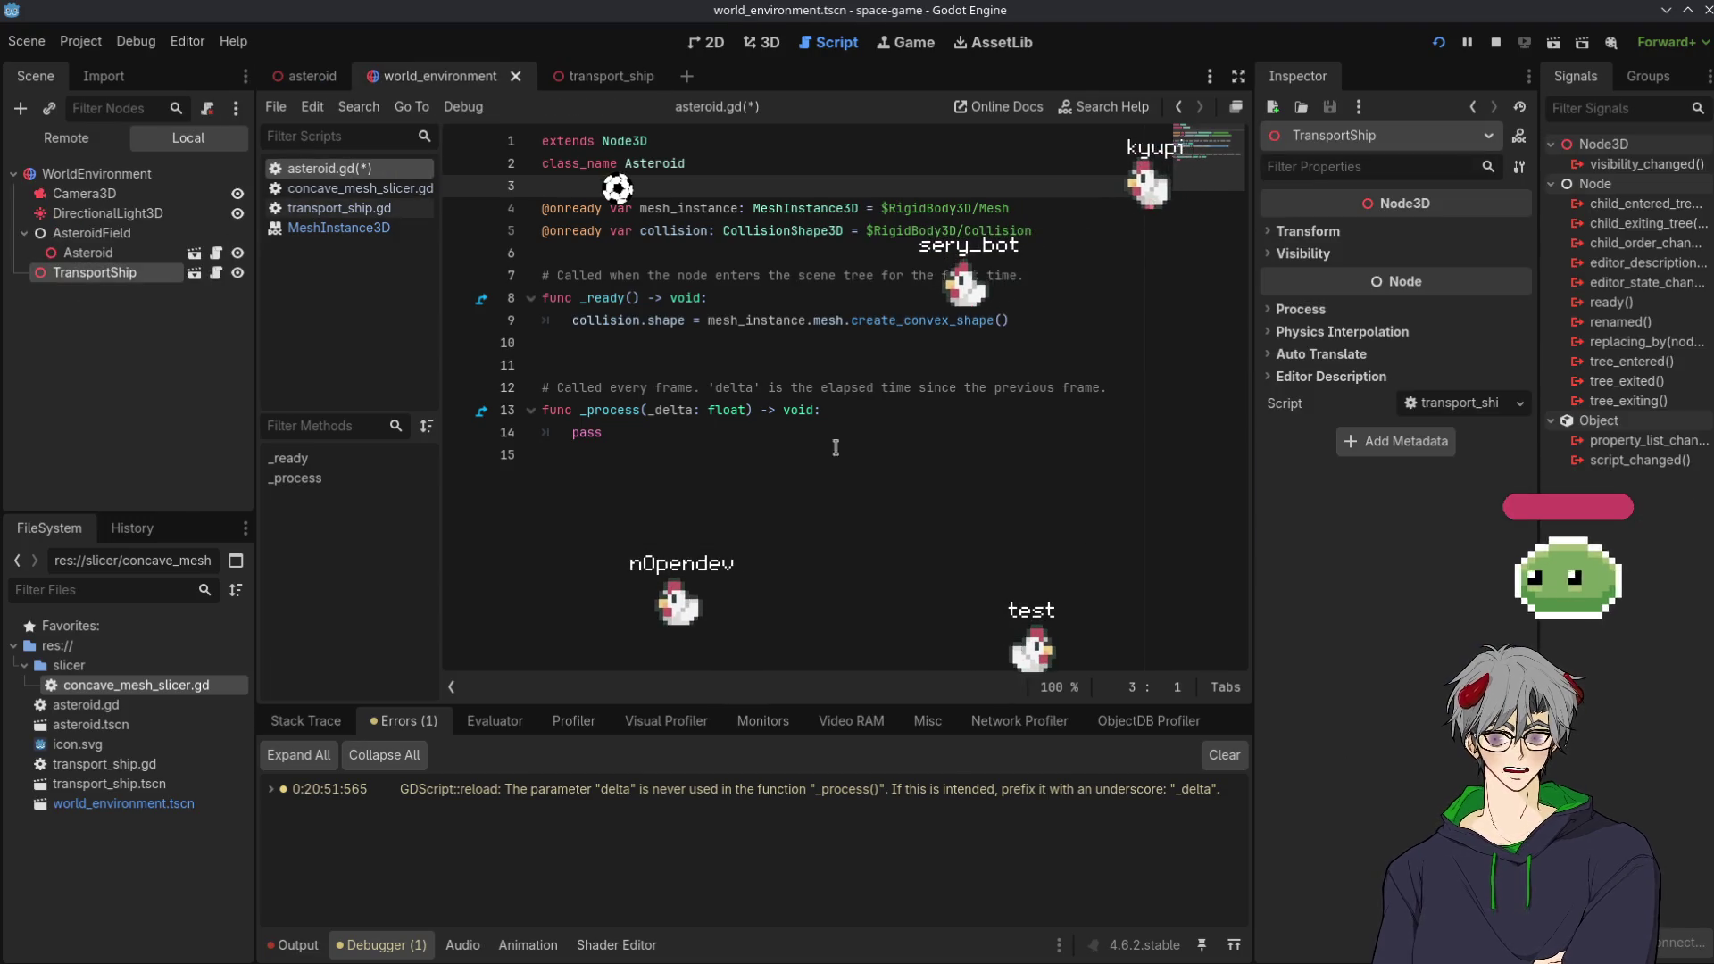
Save asteroid.gd with its mesh_instance.mesh.create_convex_shape() collision line
{"action": "double_click", "coordinate": [919, 319]}
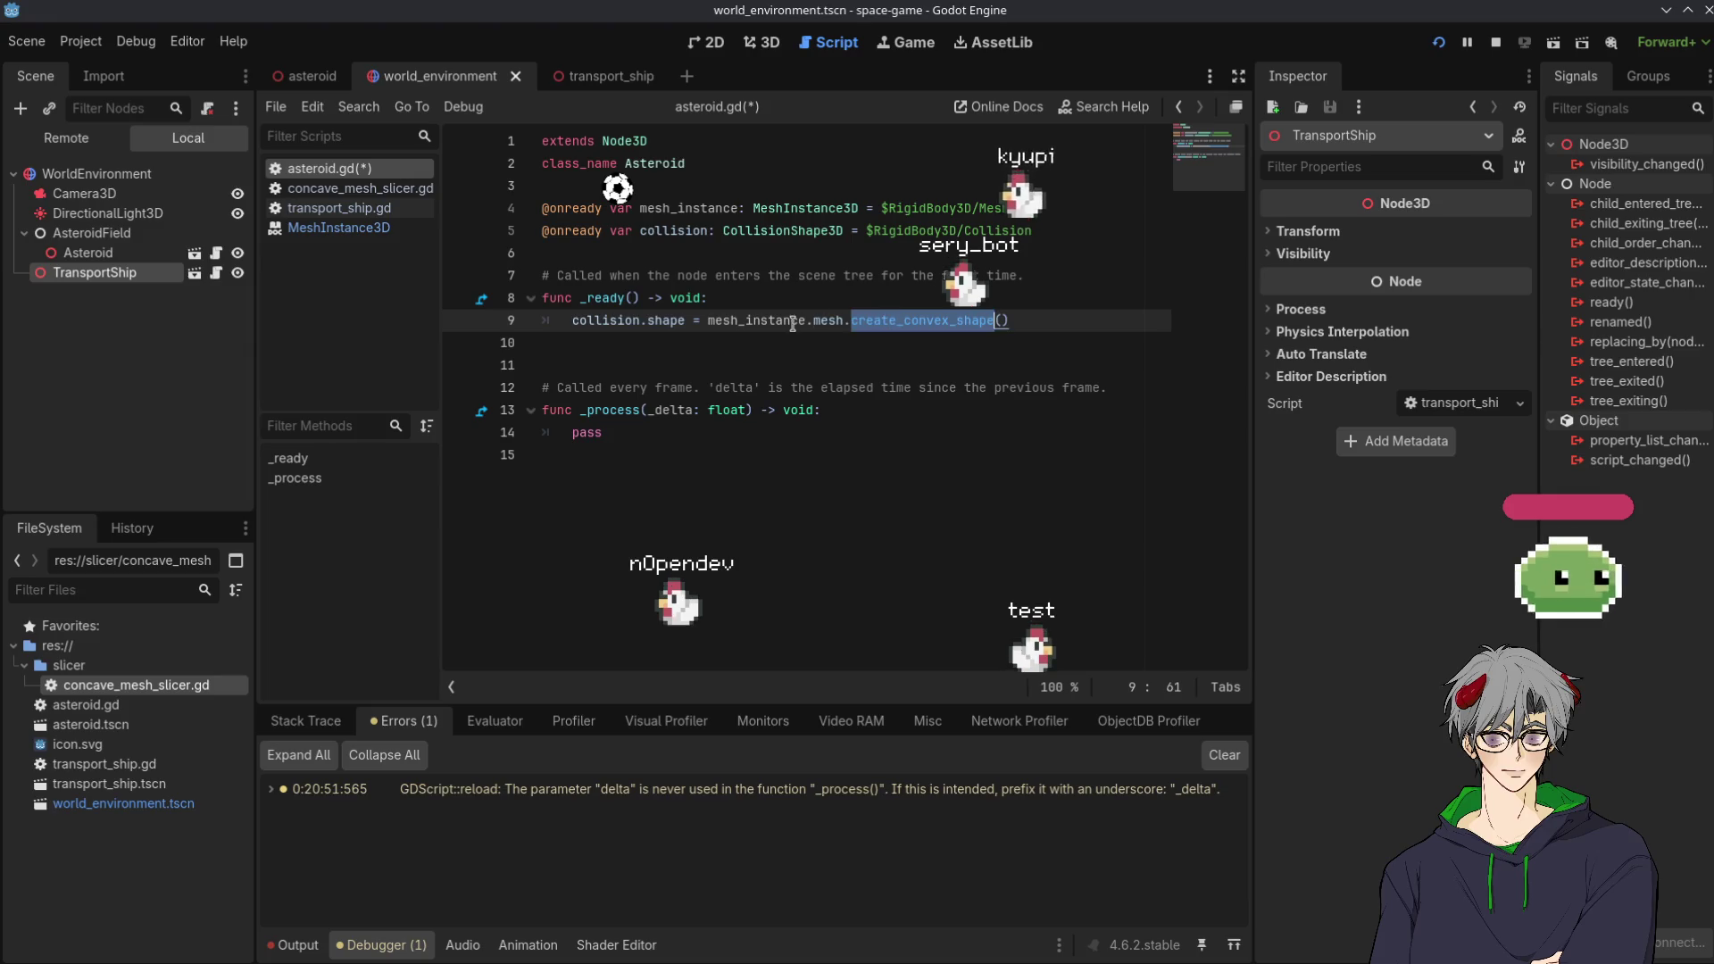
{"action": "double_click", "coordinate": [767, 320]}
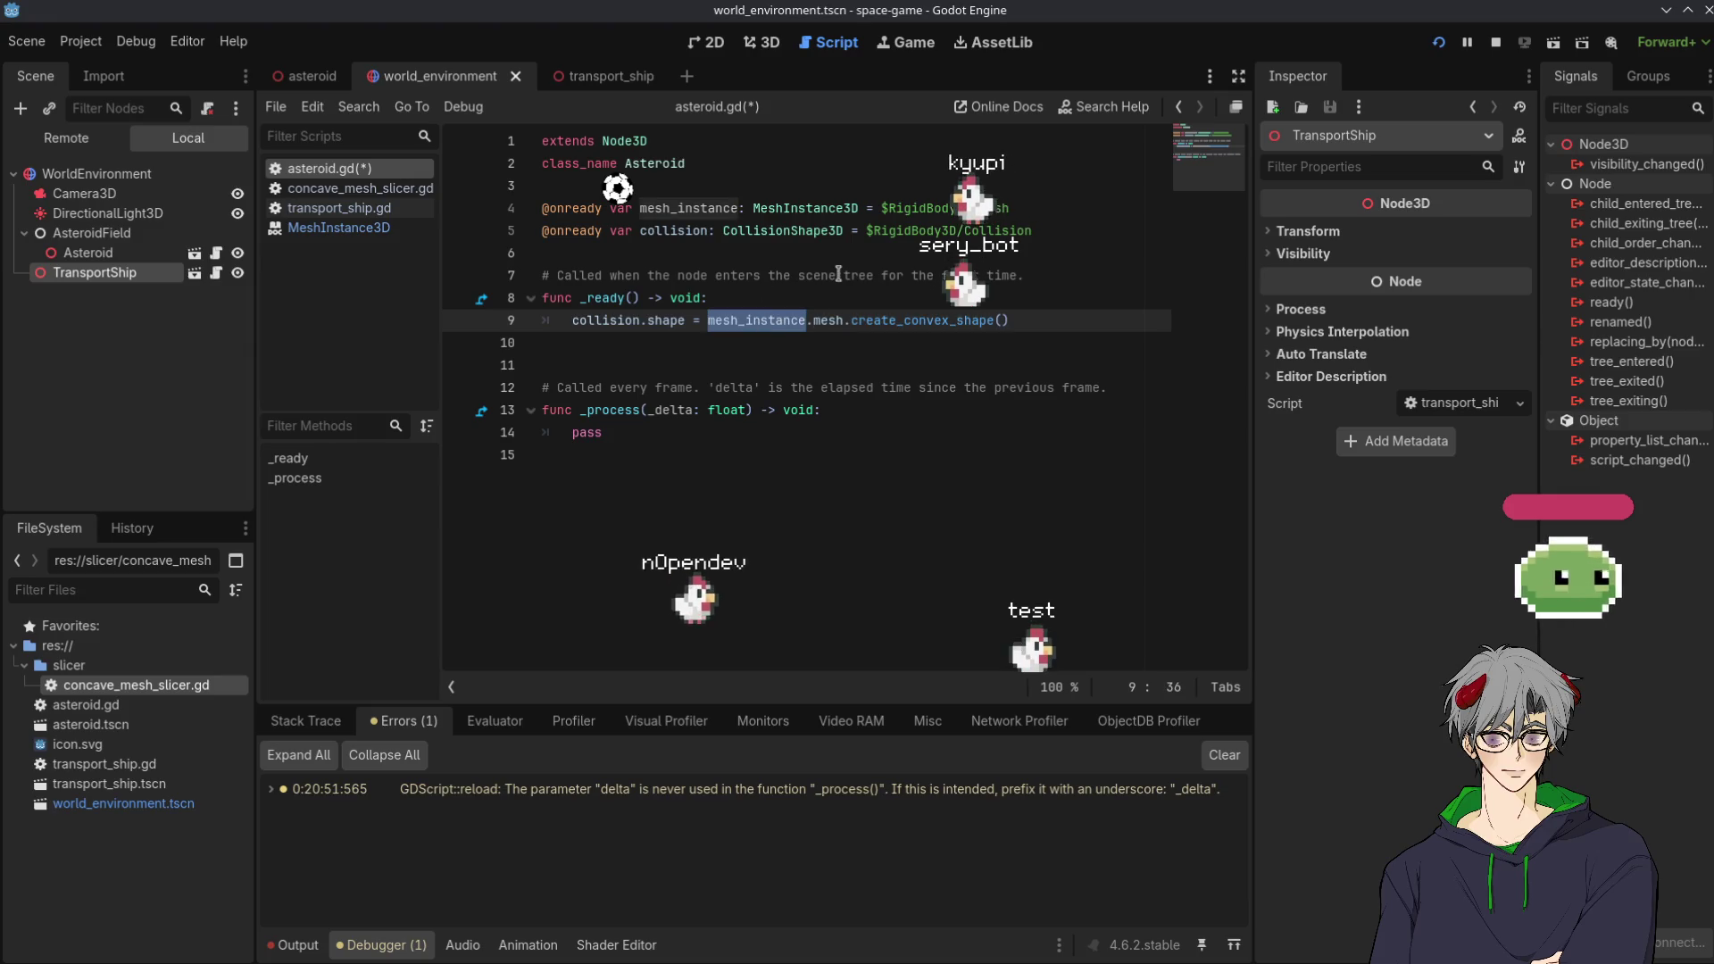
{"action": "key", "text": "ctrl+s"}
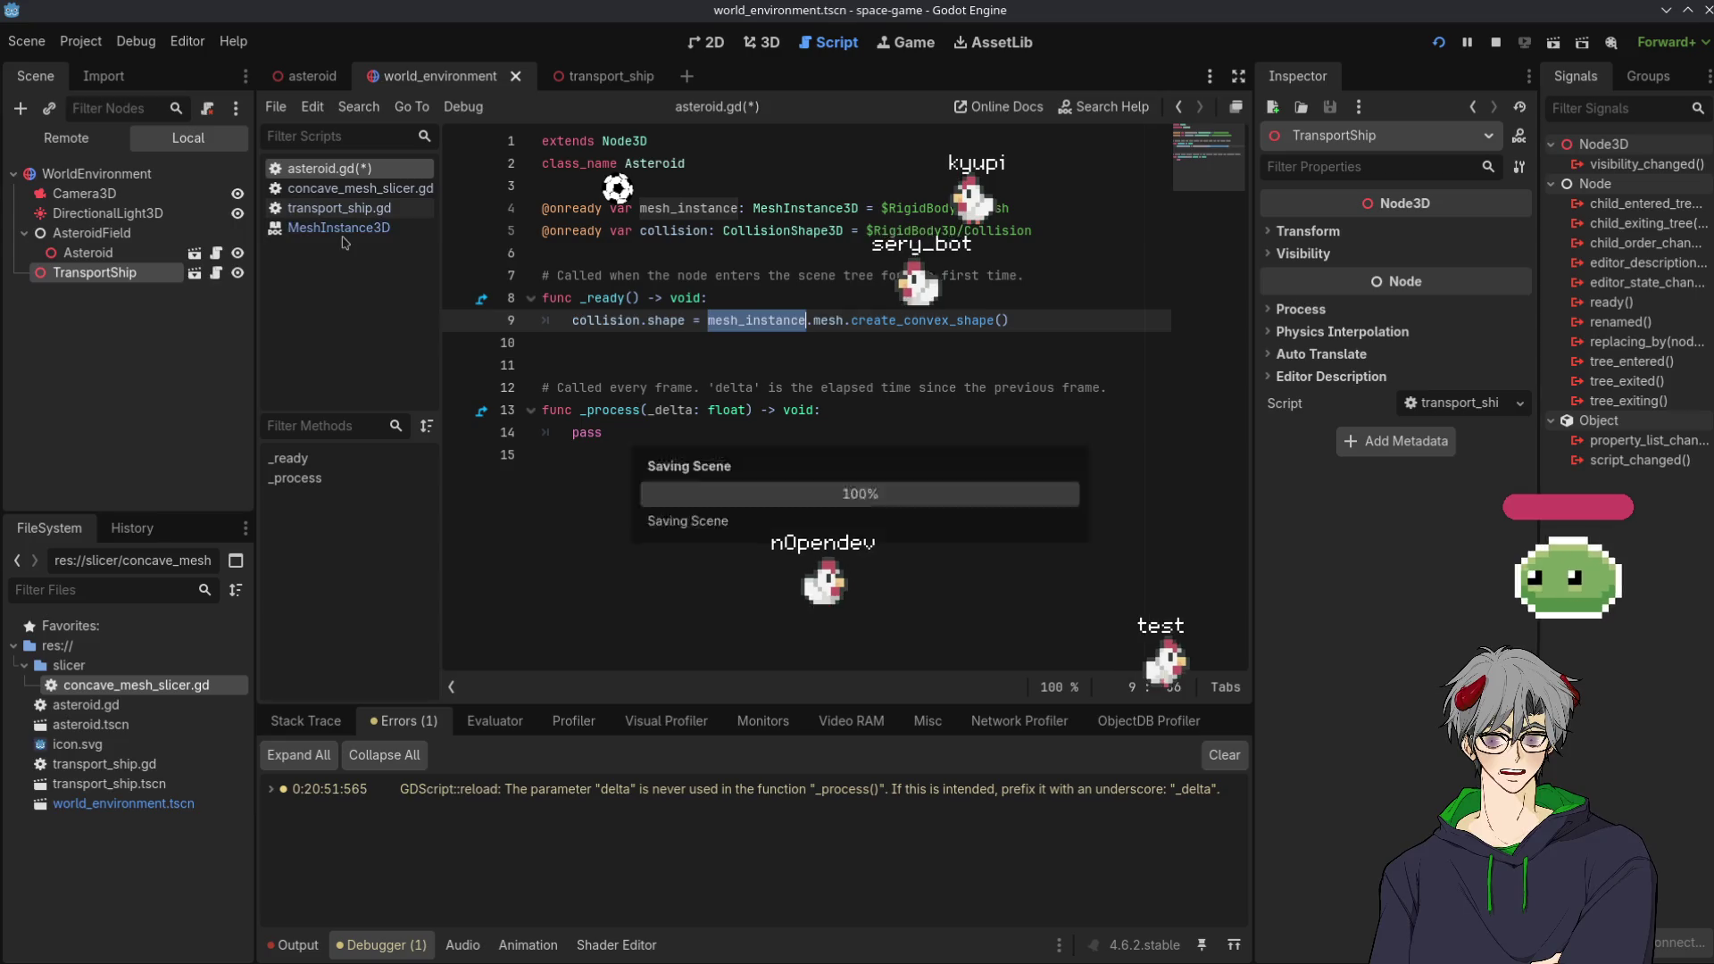
Open transport_ship.gd and go to the MeshSlicer.slice_mesh call on line 17
{"action": "left_click", "coordinate": [352, 187]}
{"action": "left_click", "coordinate": [344, 227]}
{"action": "left_click", "coordinate": [355, 209]}
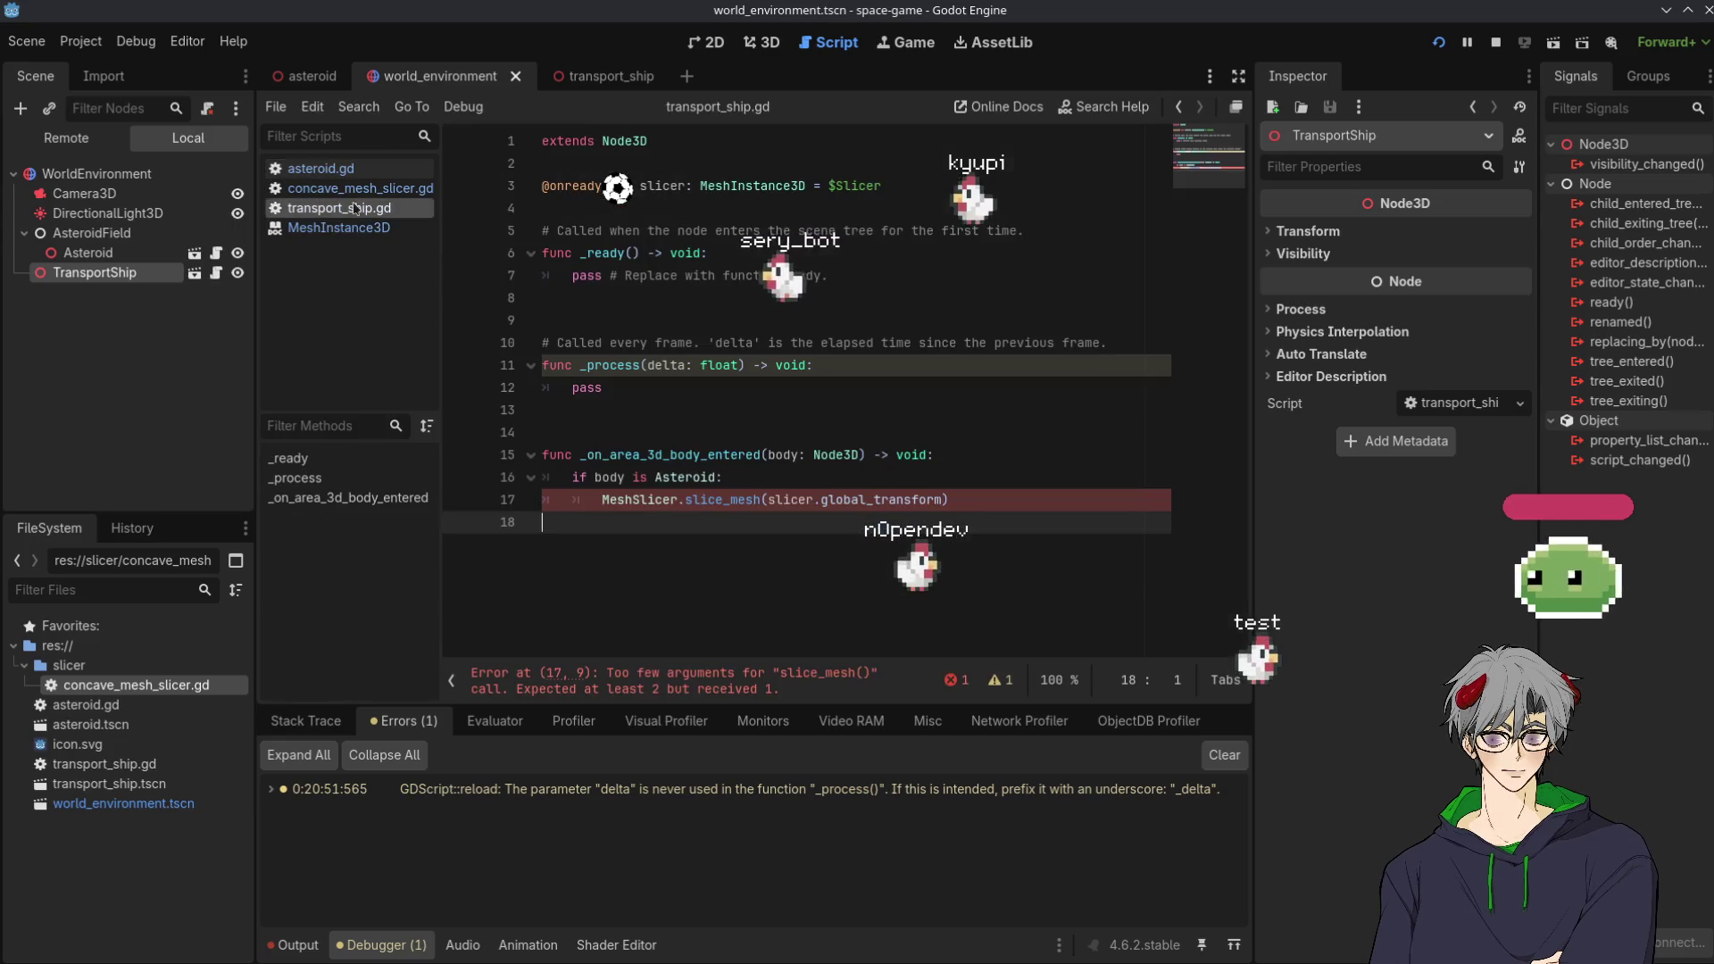
{"action": "left_click", "coordinate": [602, 500]}
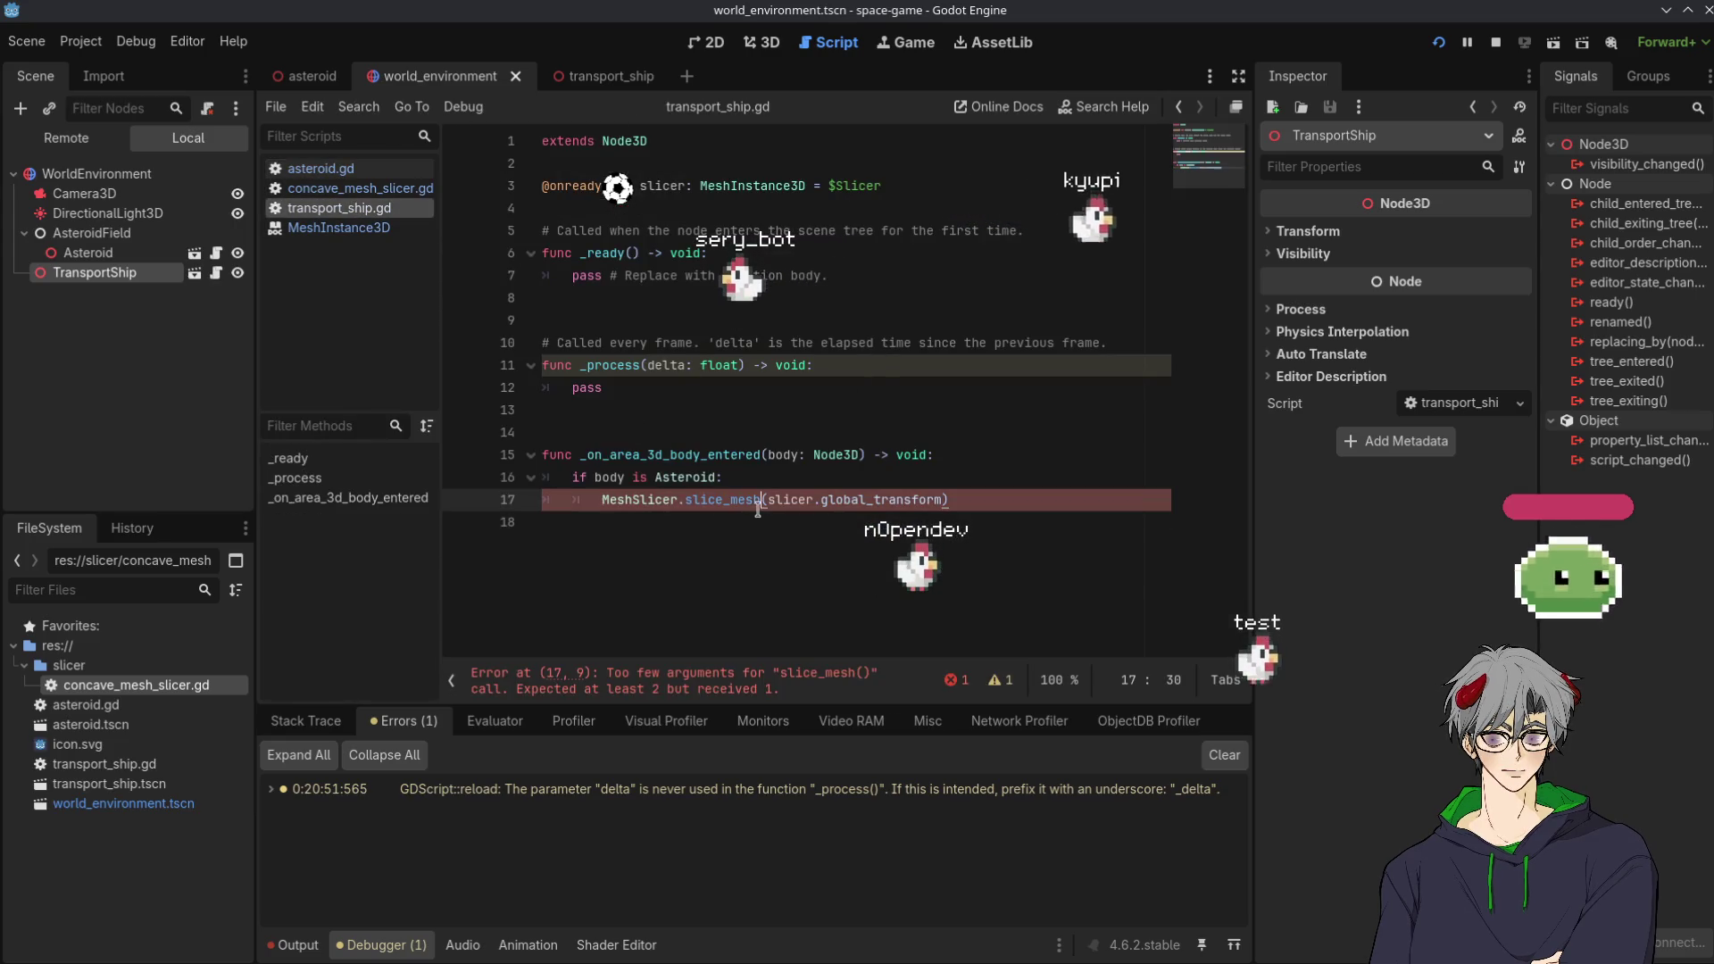
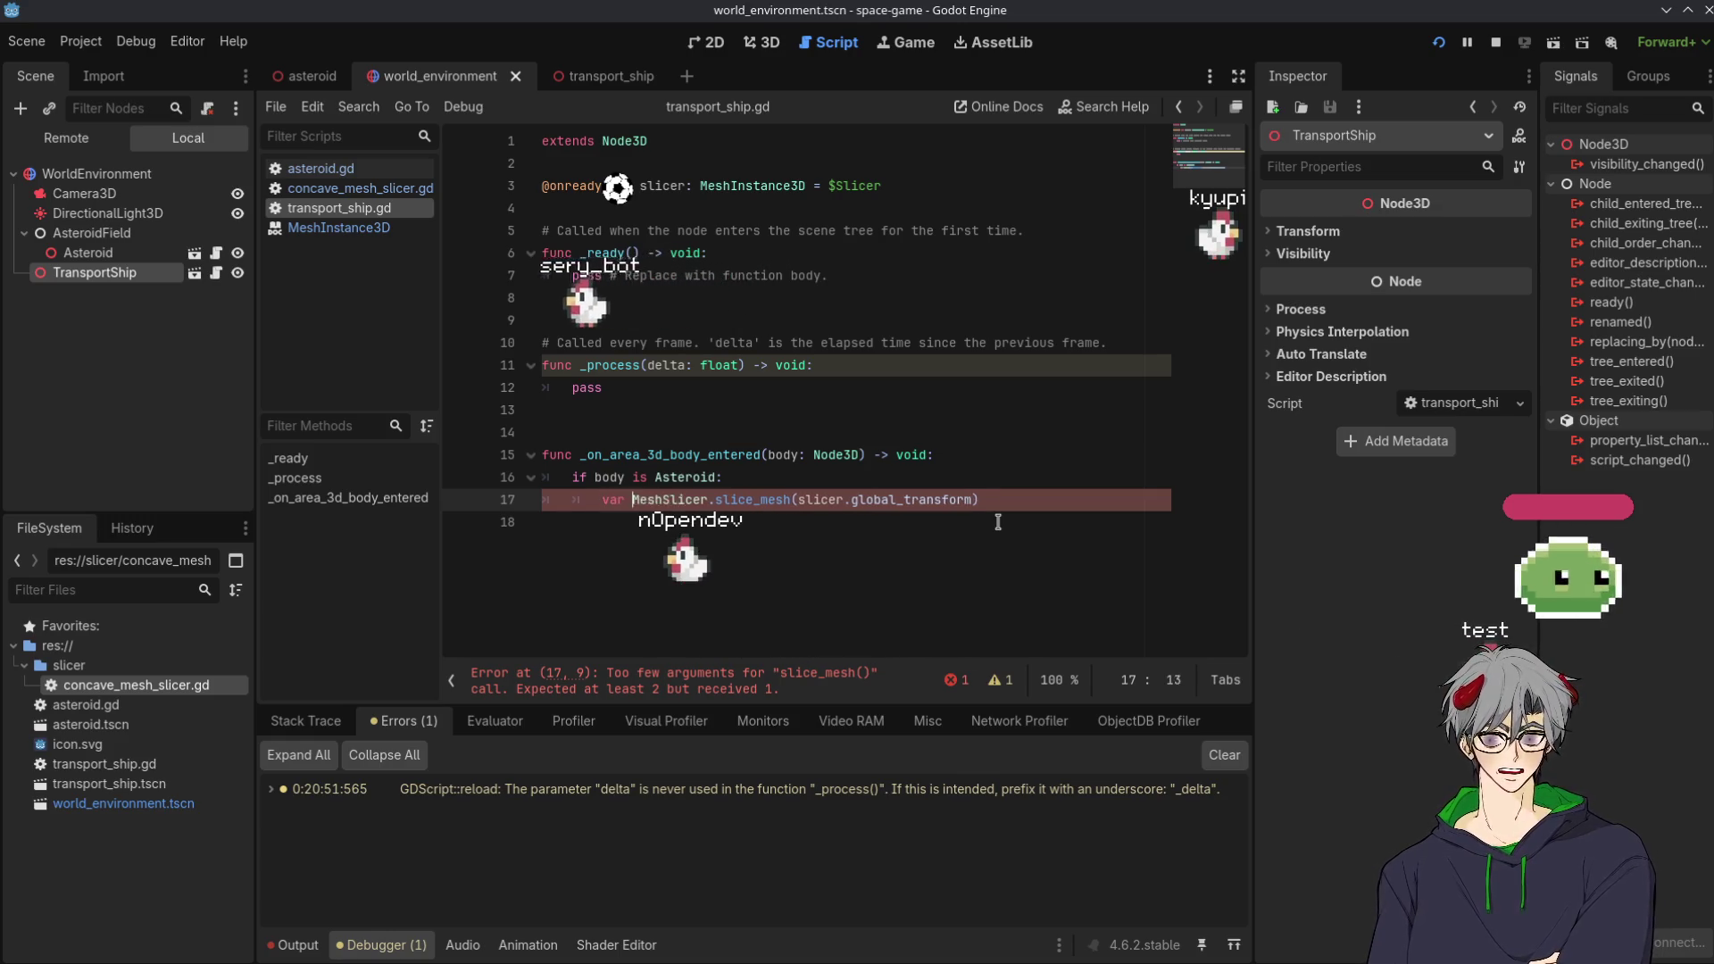
On line 17, declare var meshes from slice_mesh, passing body.mesh_instance.mesh
{"action": "type", "text": "var meshes "}
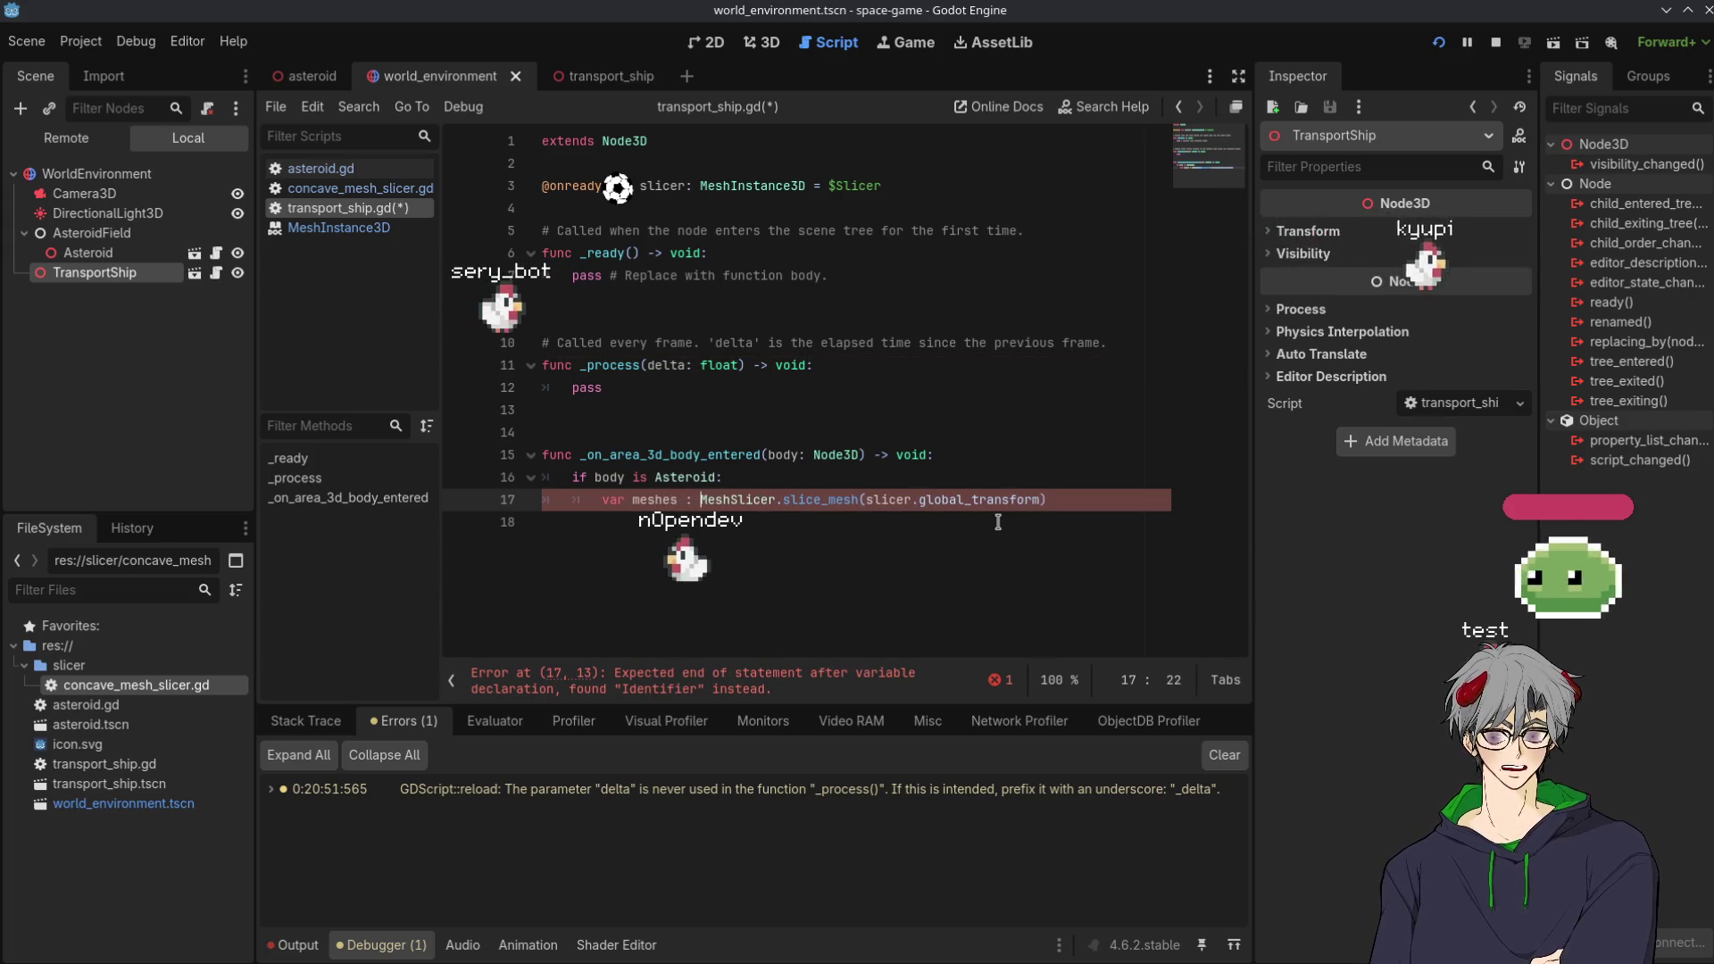
{"action": "type", "text": ": Ara"}
{"action": "key", "text": "BackSpace"}
{"action": "type", "text": "ray["}
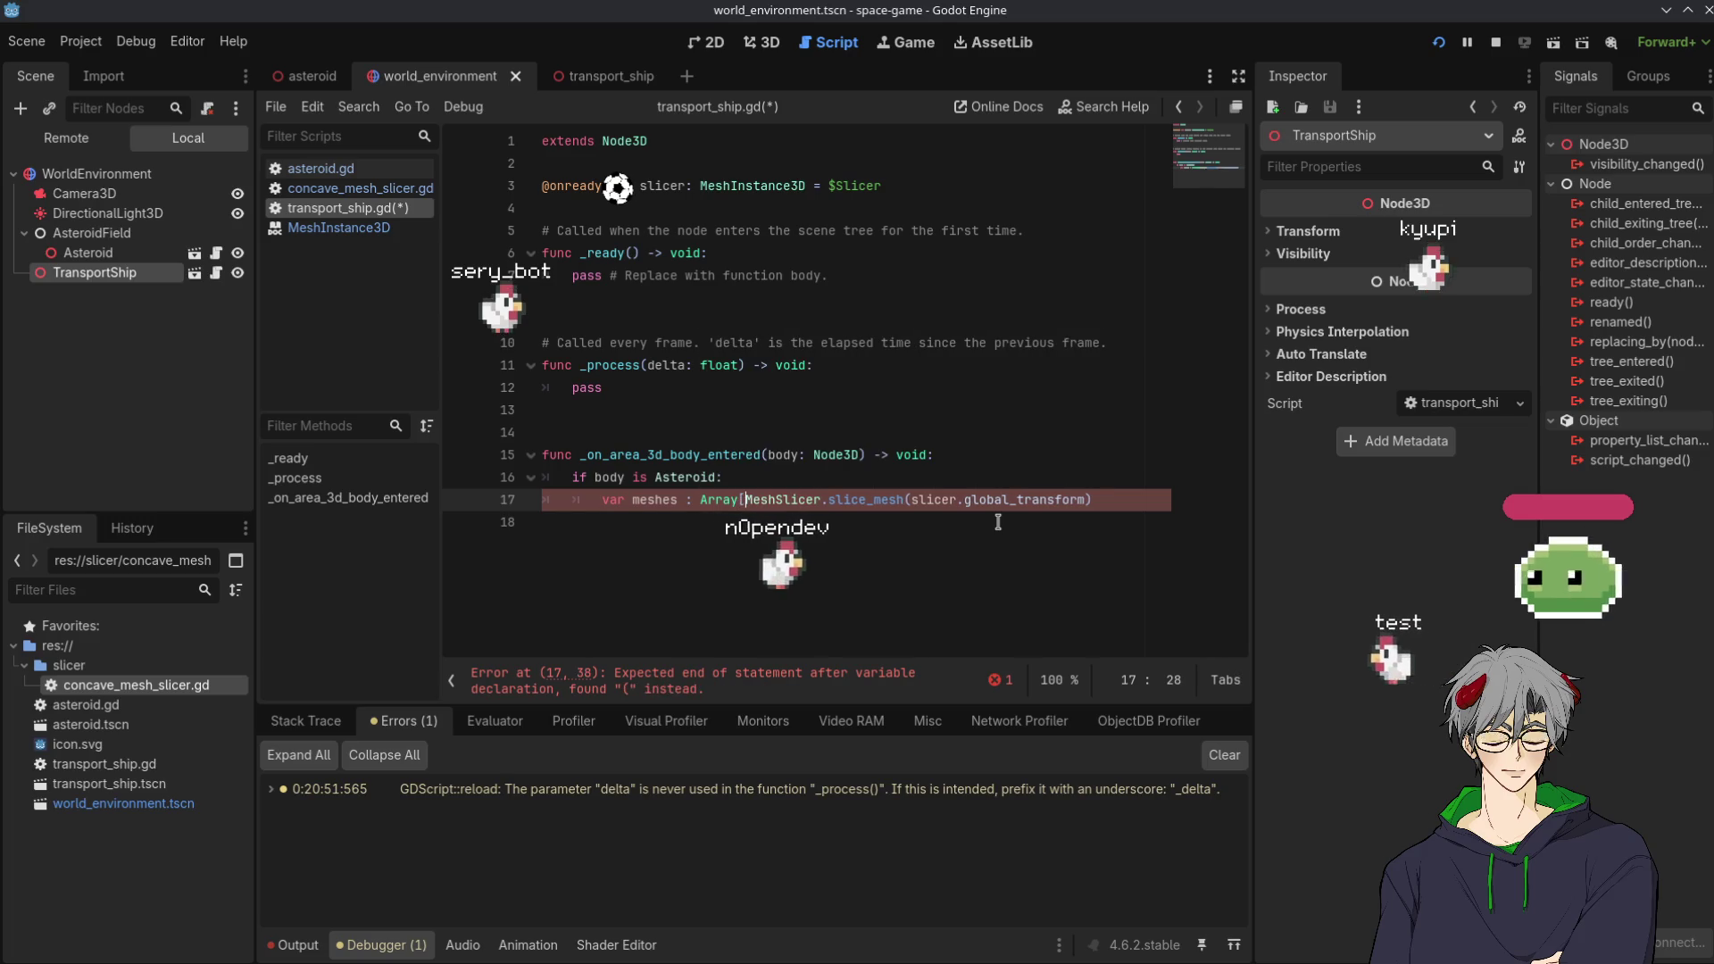
{"action": "type", "text": "Mesh]"}
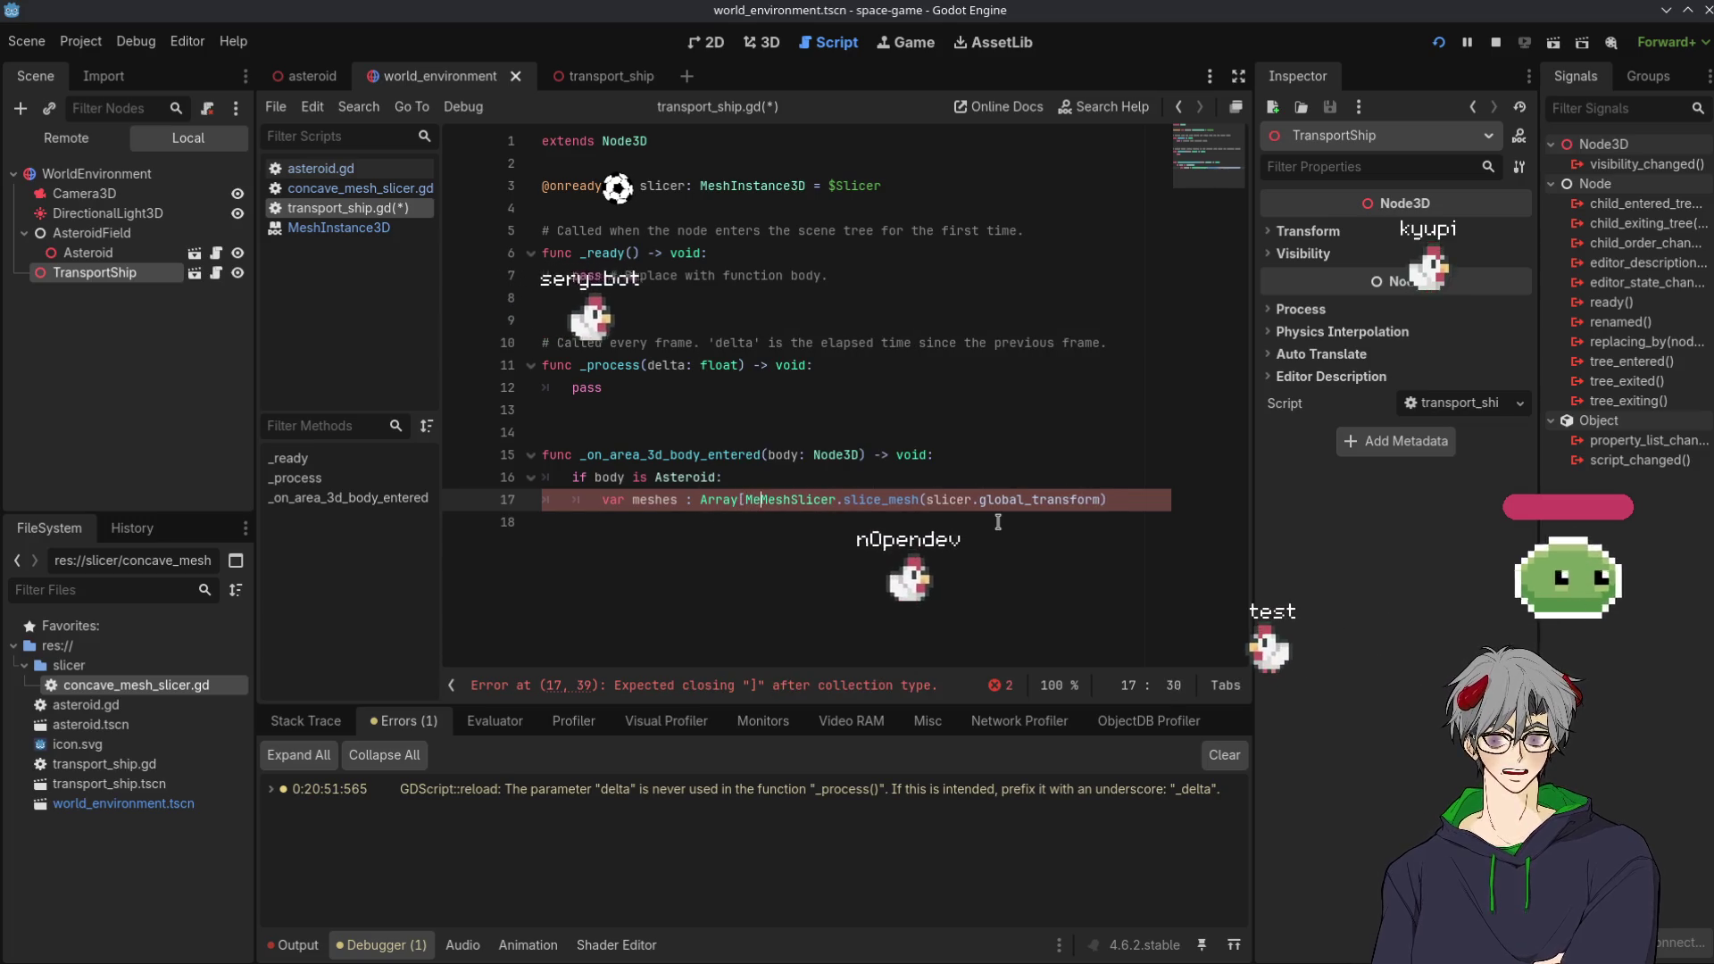
{"action": "type", "text": " ="}
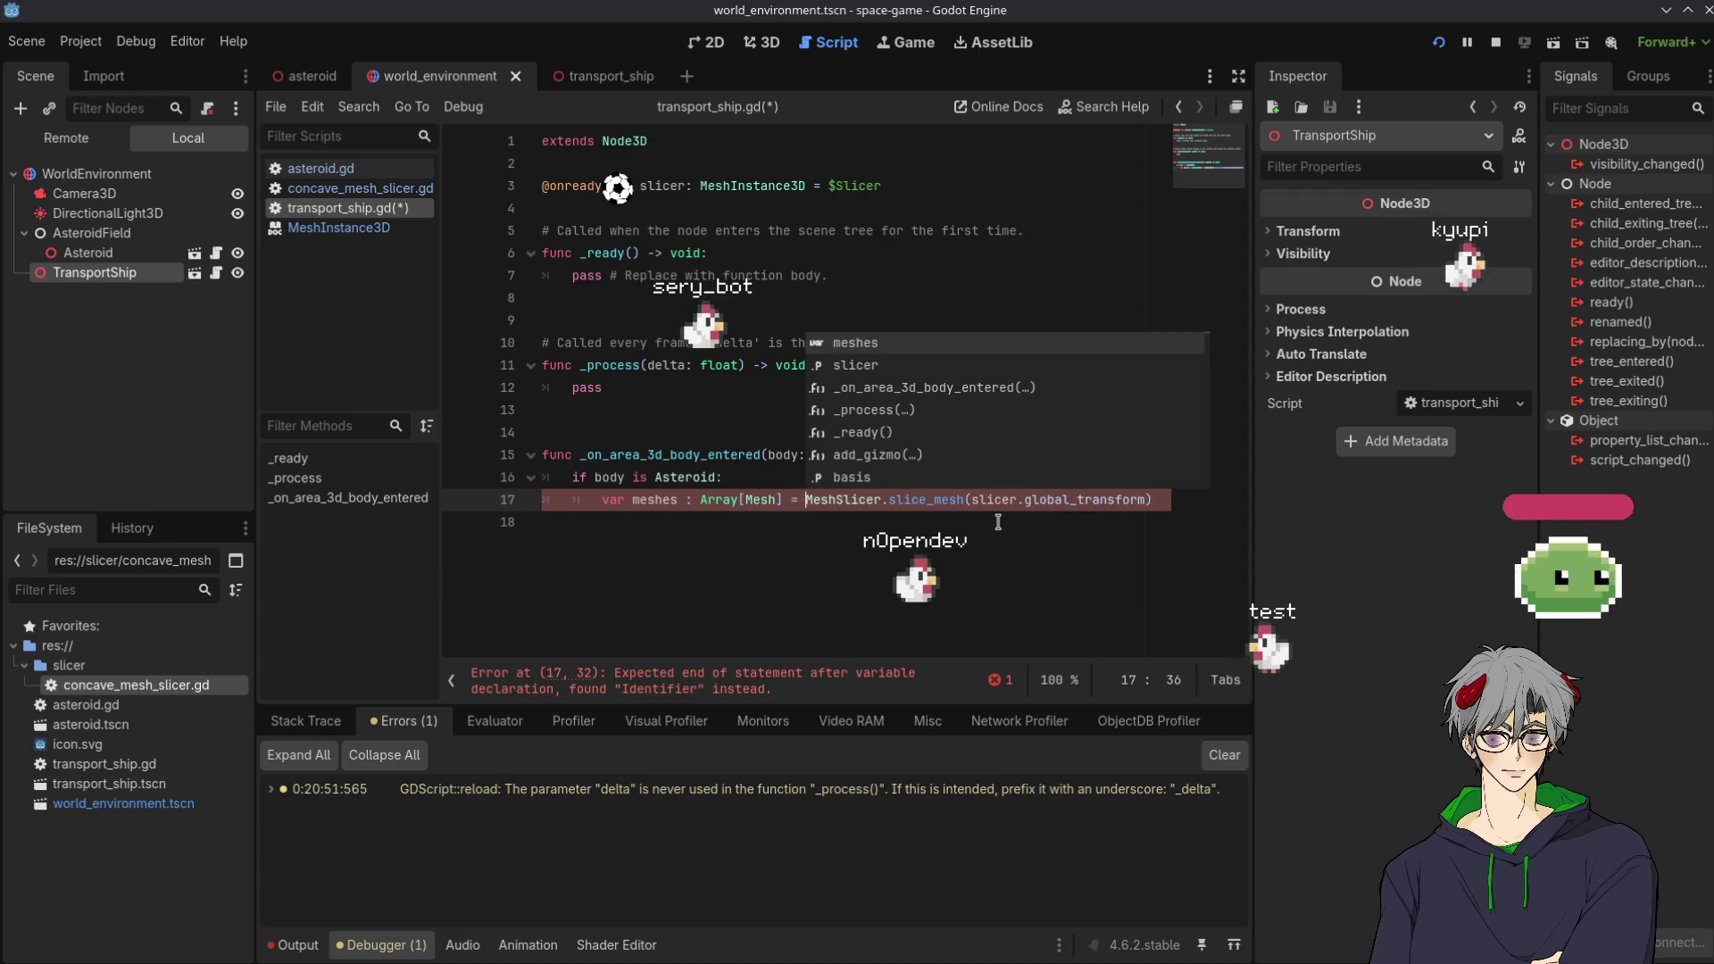
{"action": "left_click", "coordinate": [794, 569]}
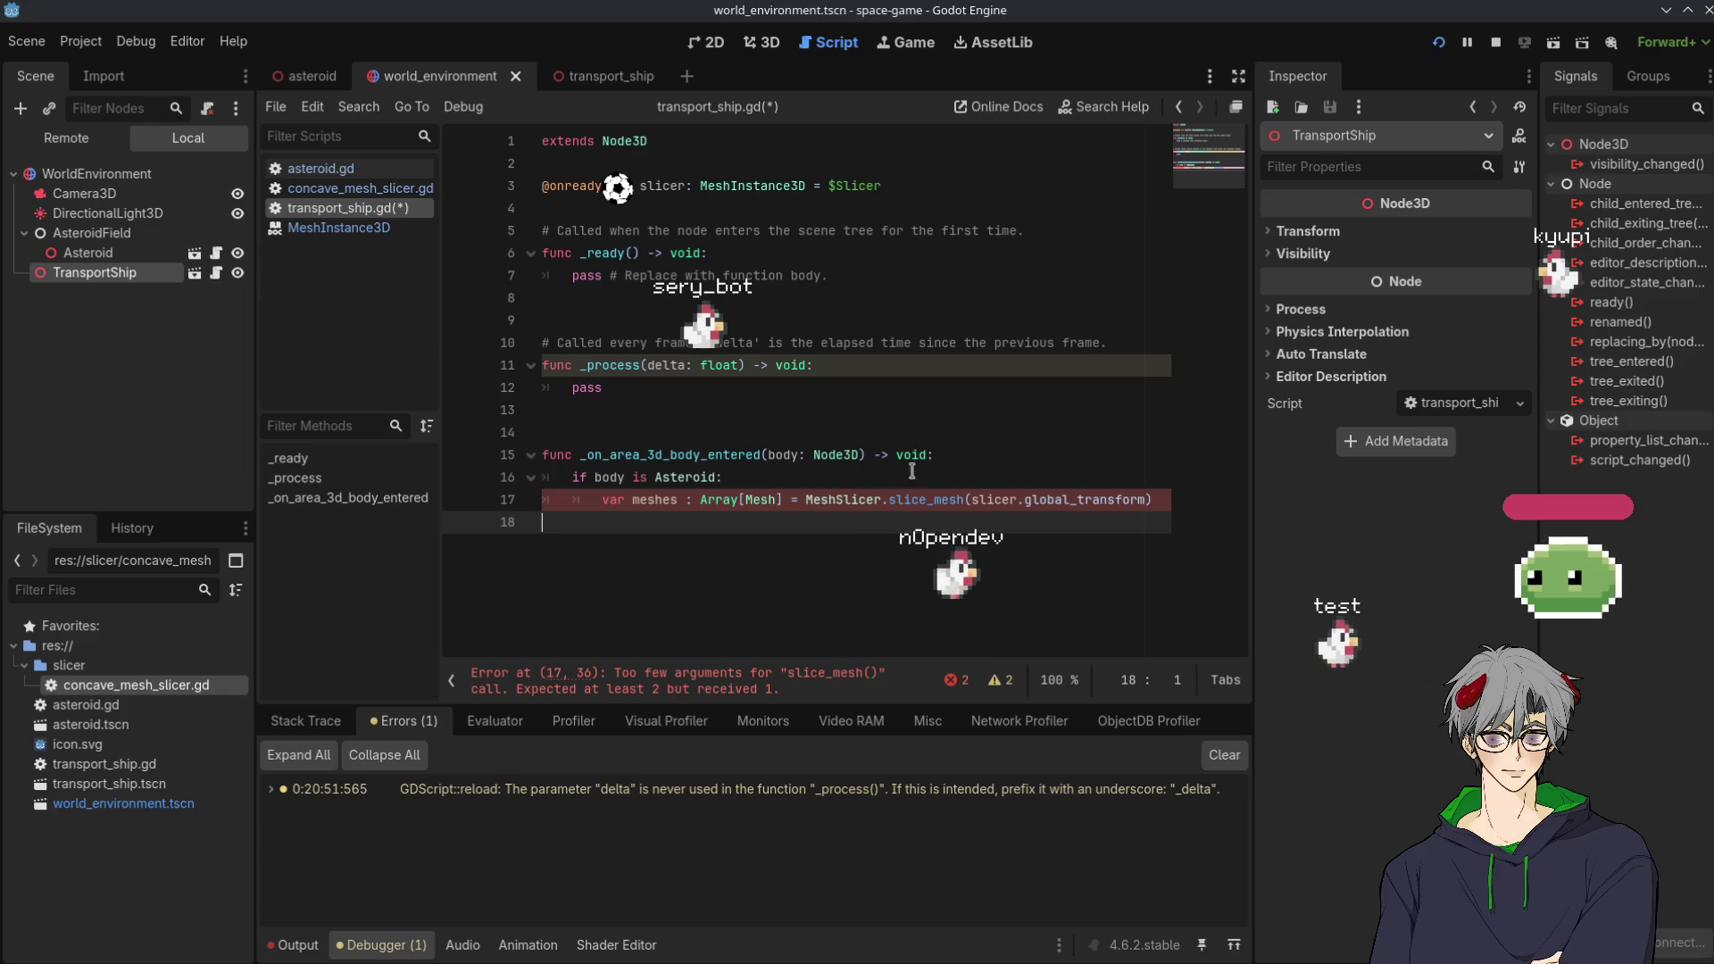
{"action": "mouse_move", "coordinate": [953, 496]}
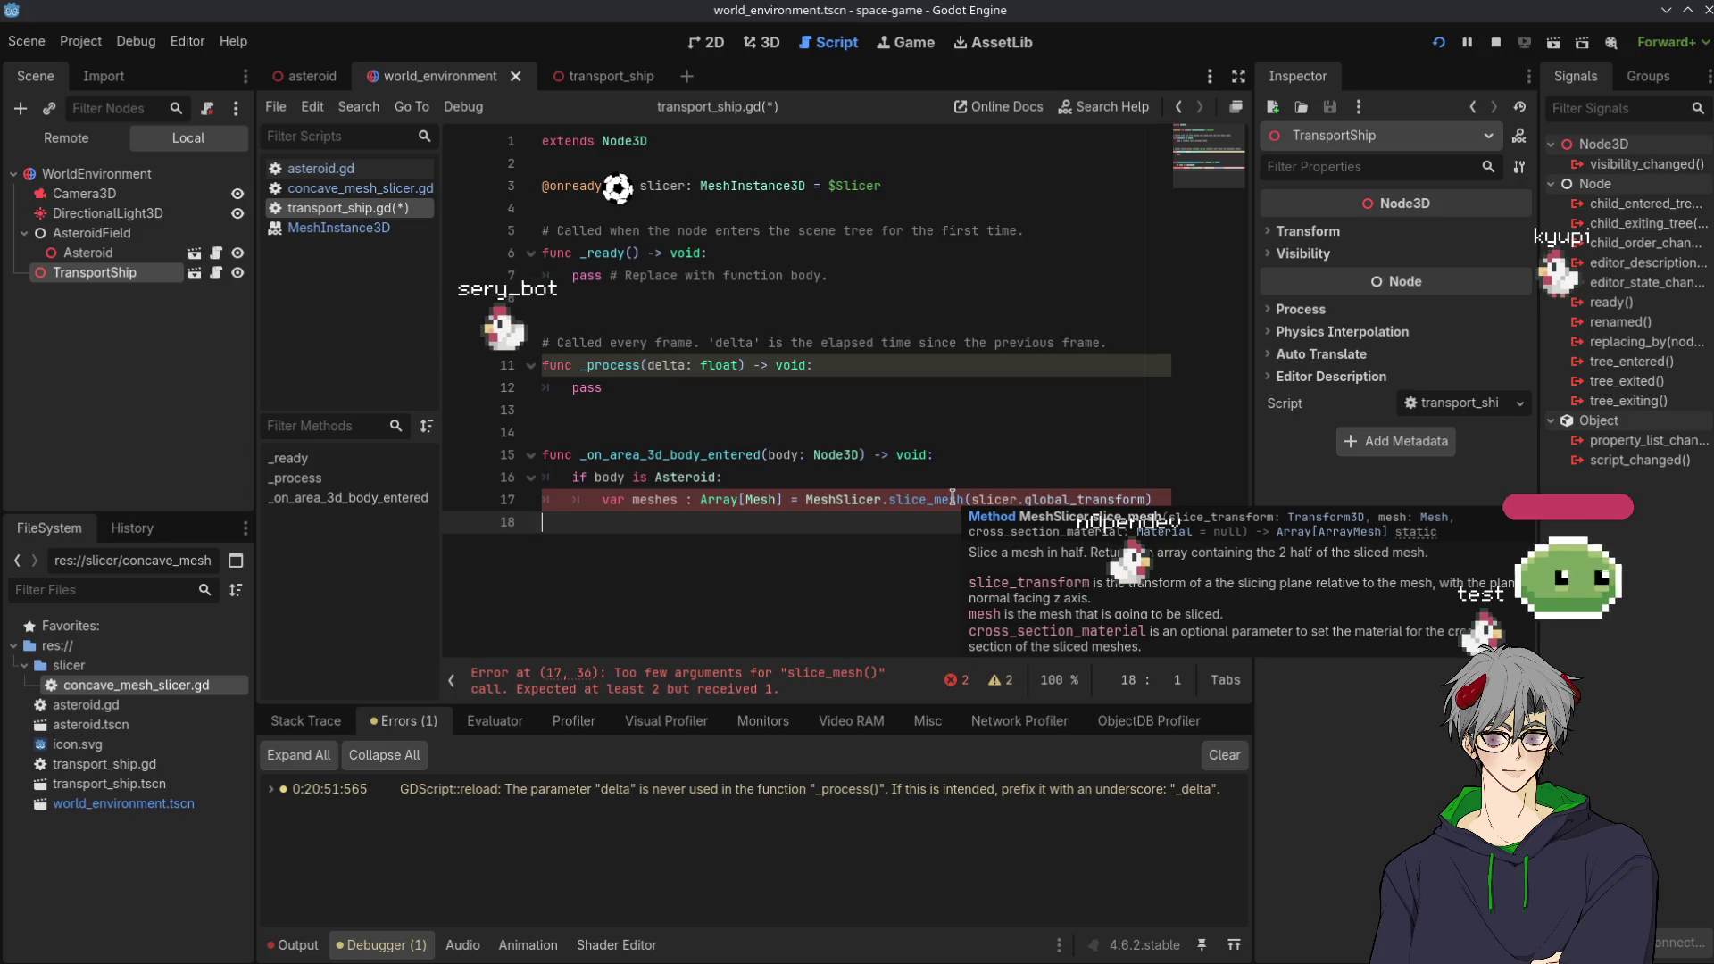
{"action": "left_click", "coordinate": [1149, 499]}
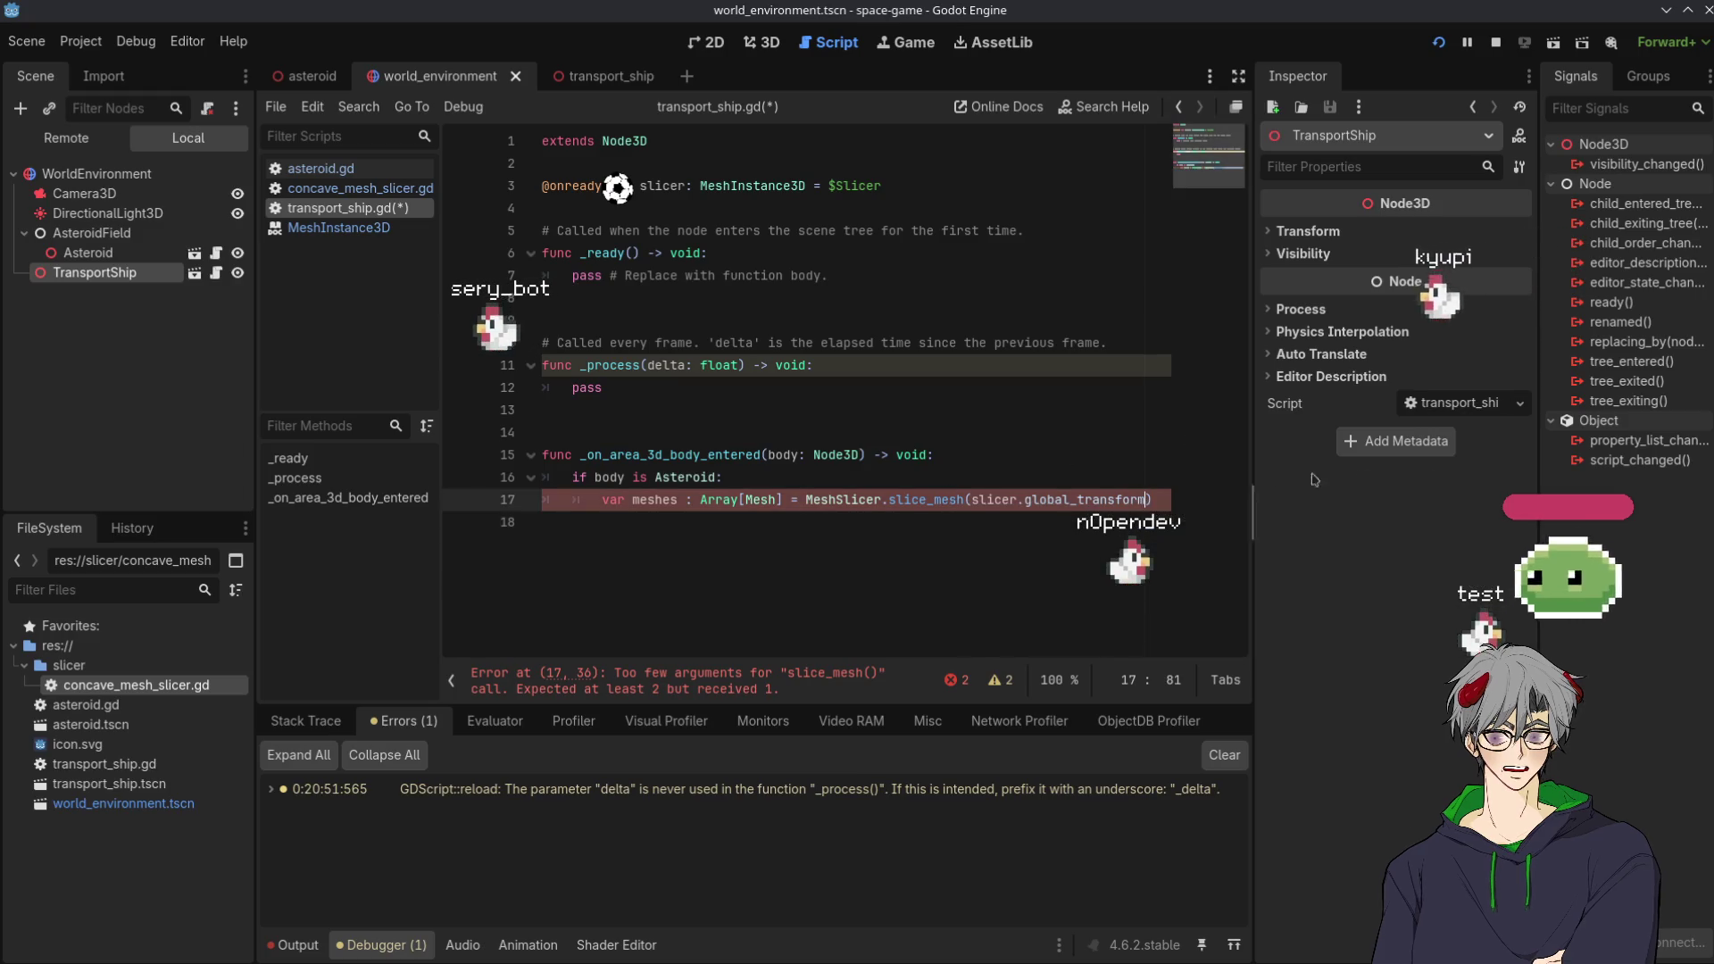
{"action": "type", "text": ", "}
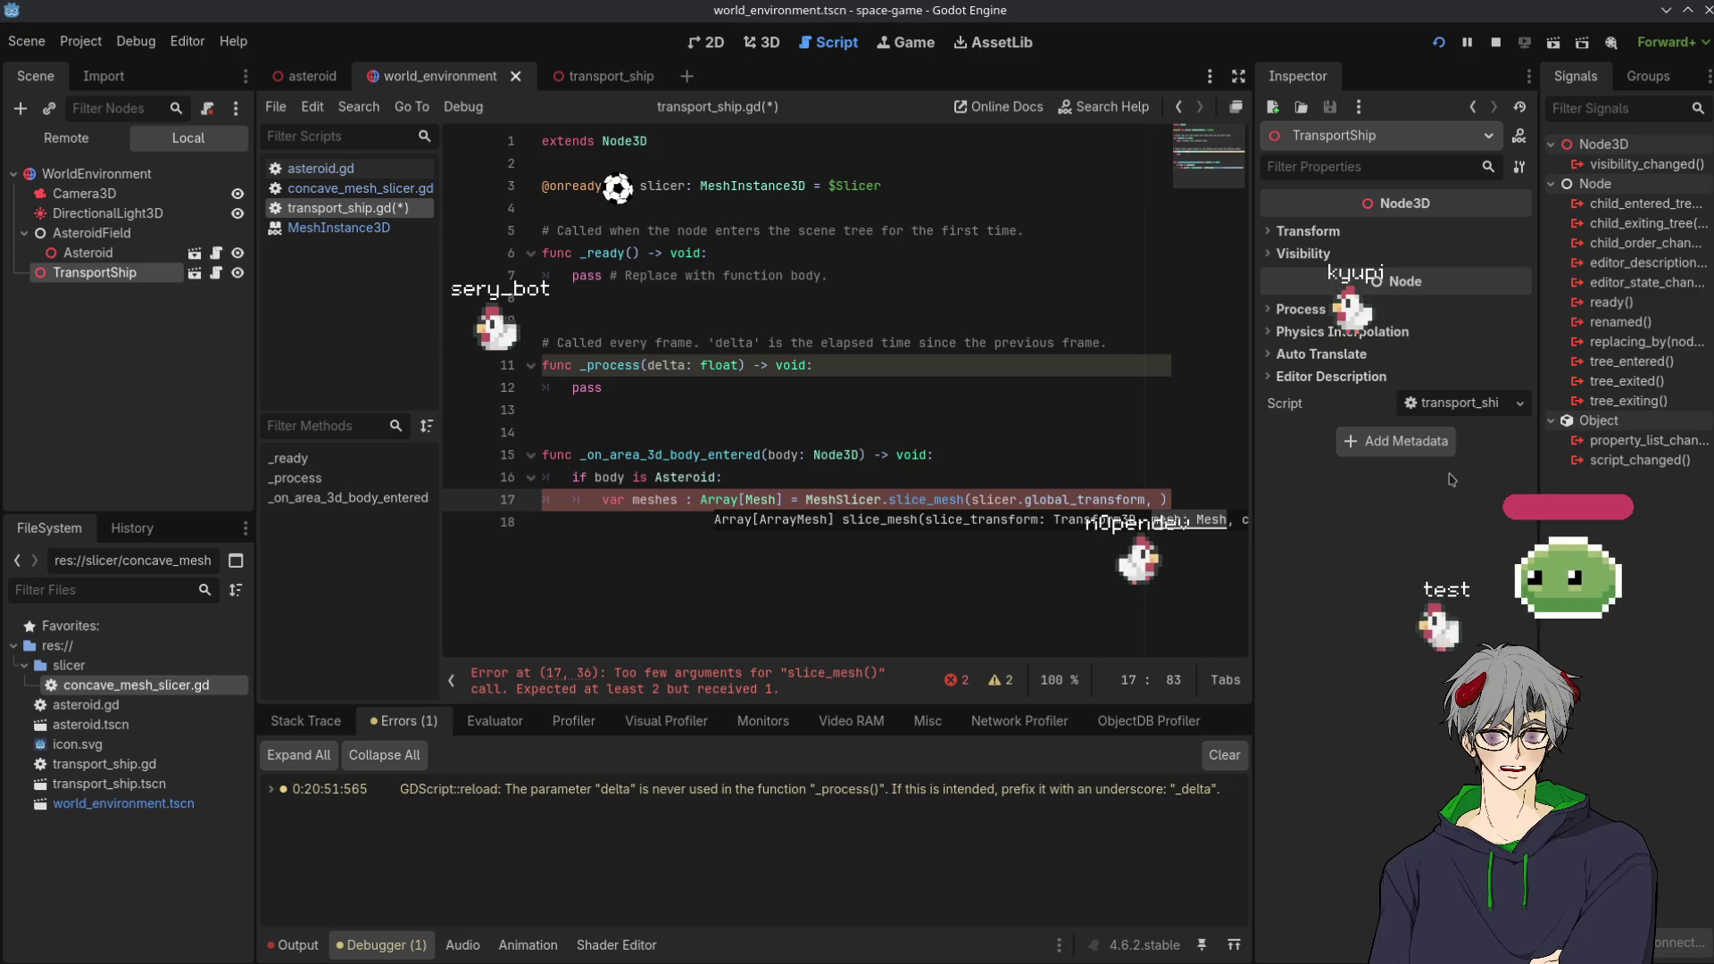
{"action": "type", "text": "bod"}
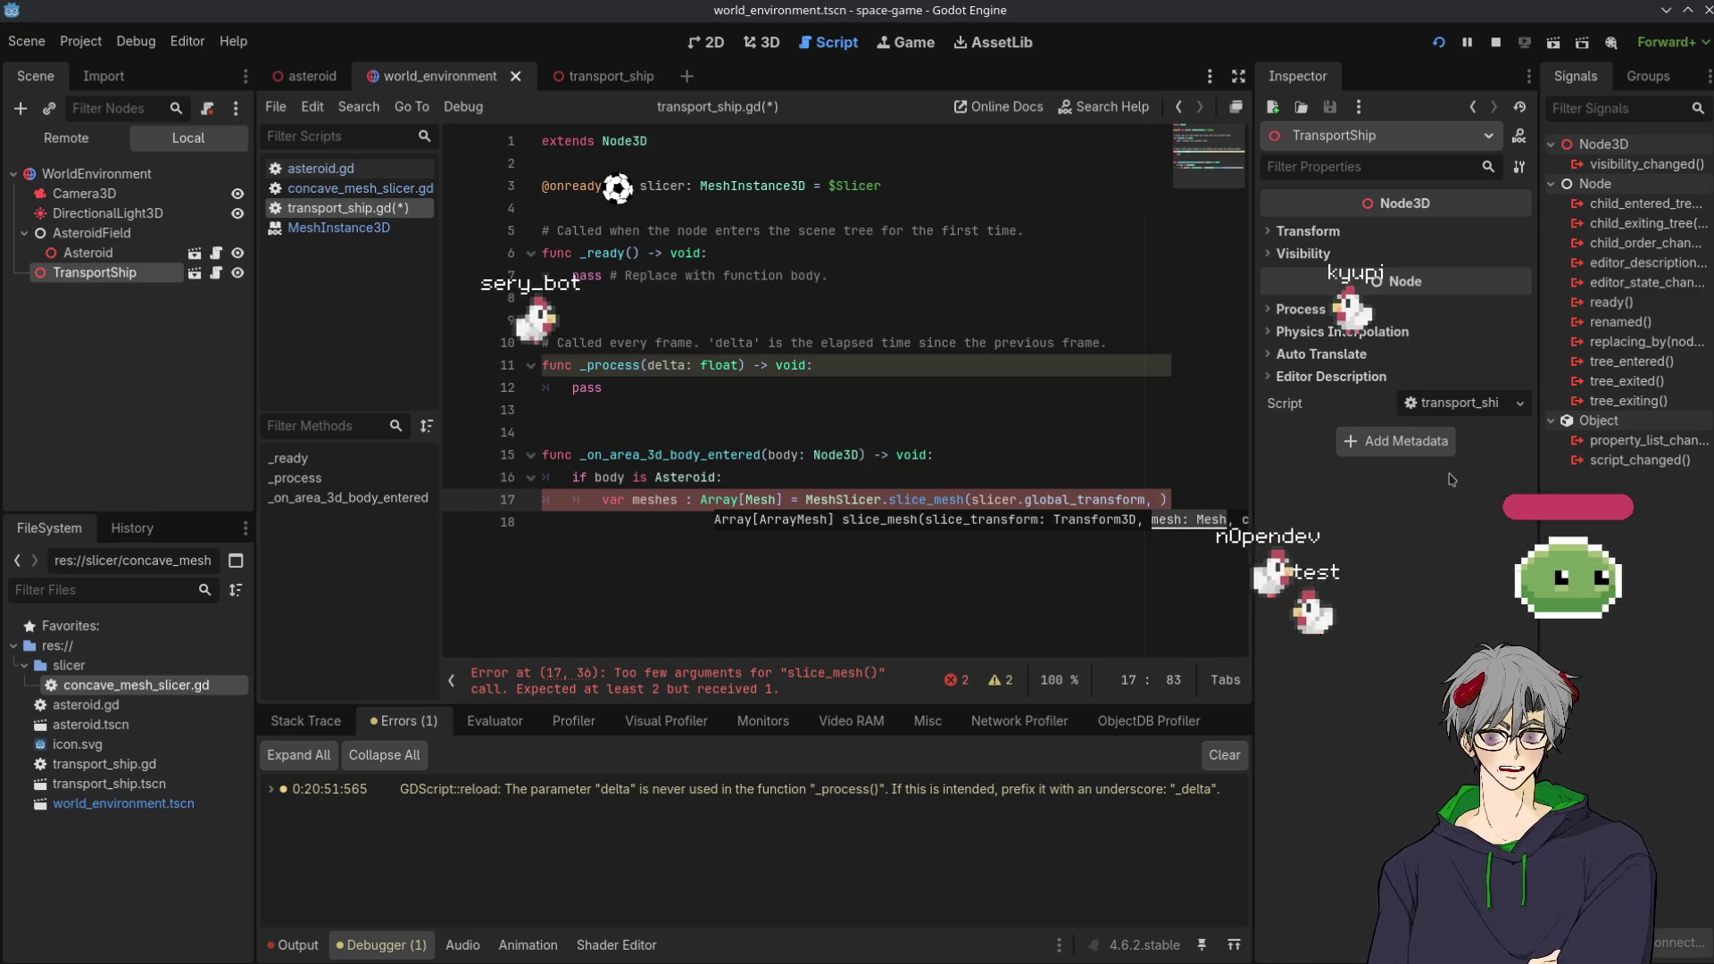
{"action": "type", "text": "y.mes"}
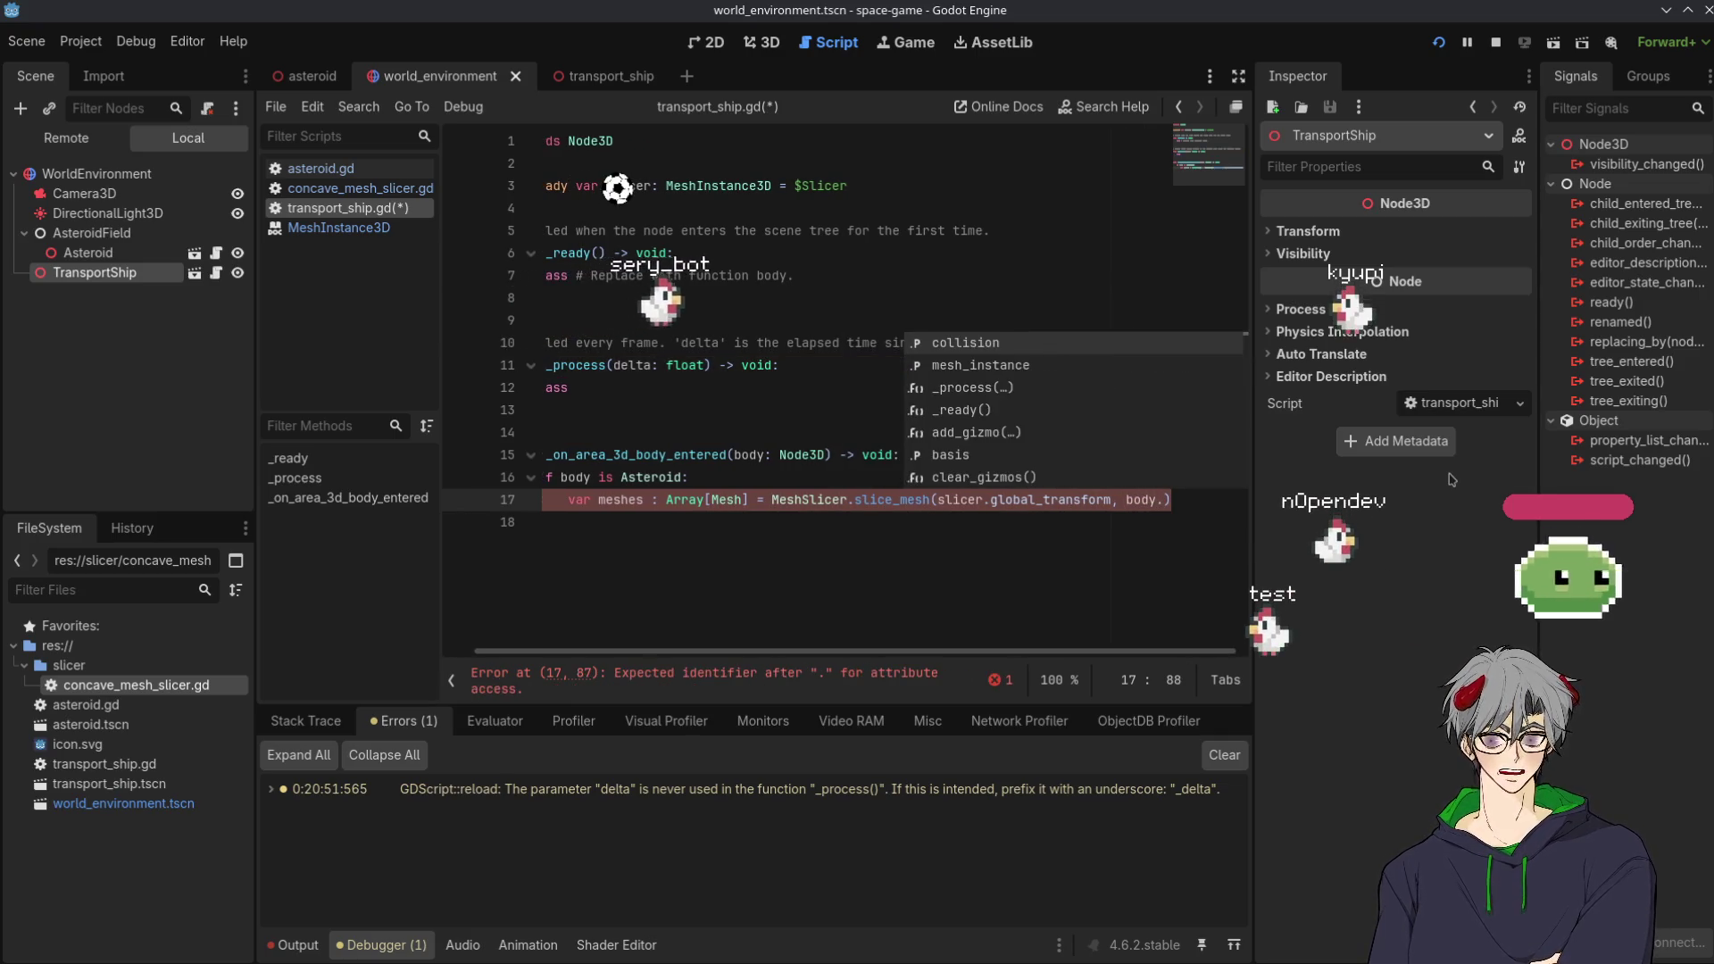
{"action": "key", "text": "Return"}
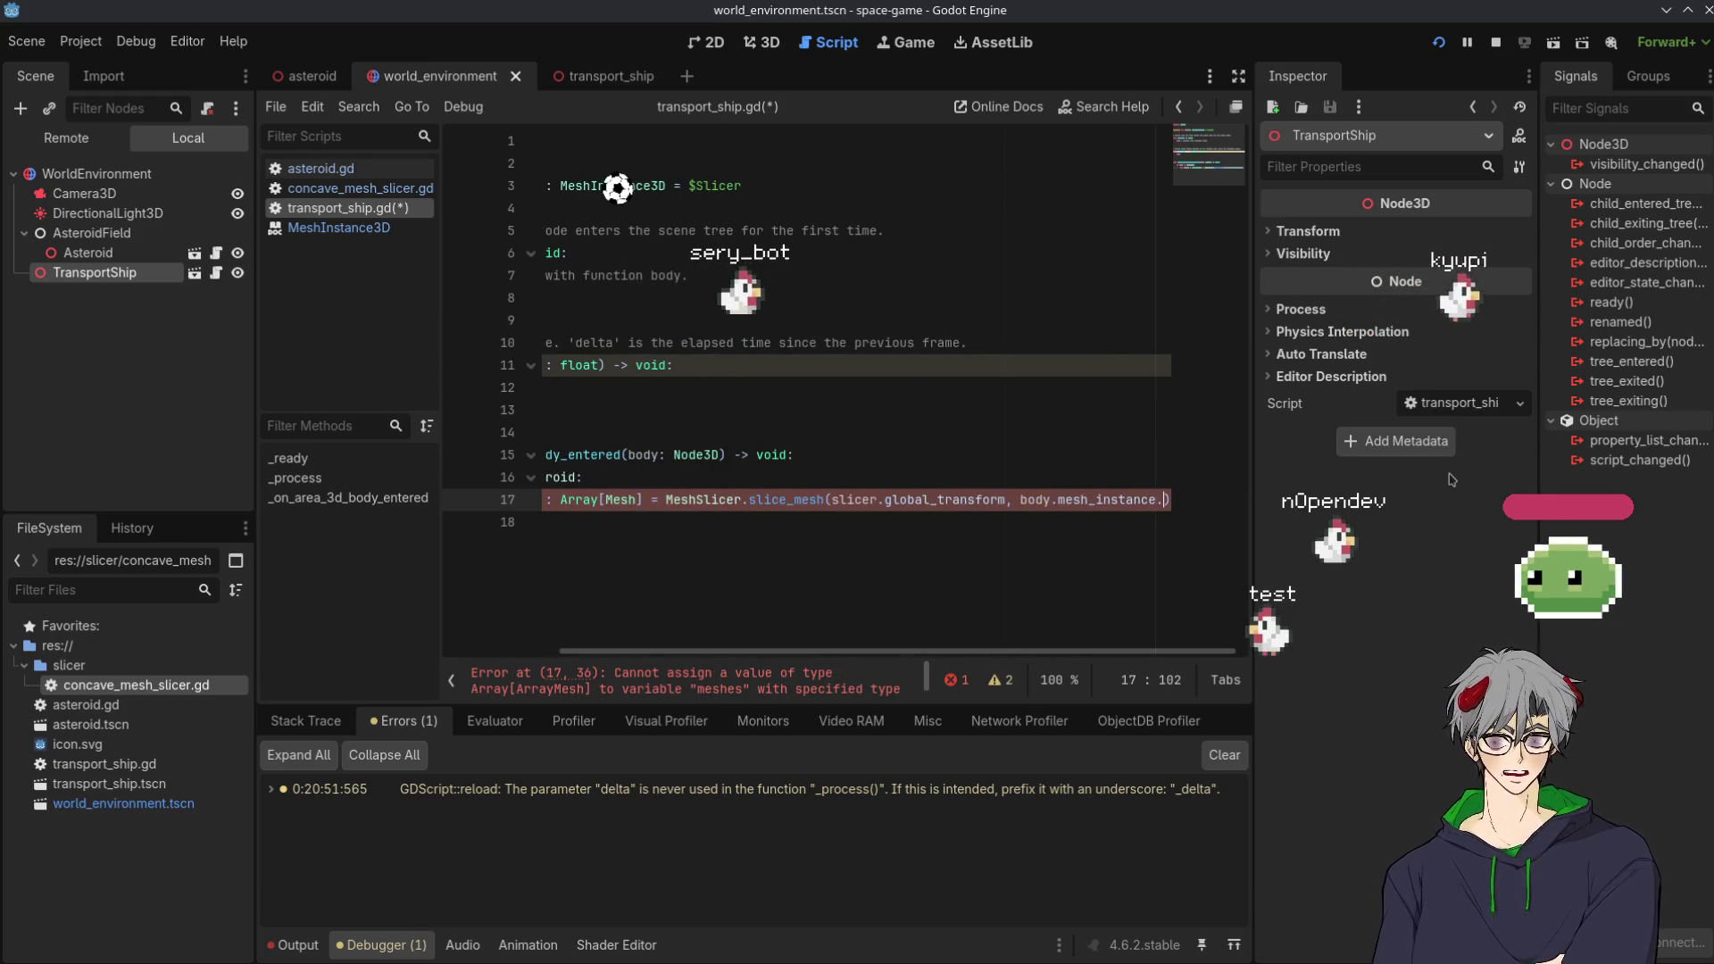
{"action": "type", "text": ".mesh"}
{"action": "key", "text": "Escape"}
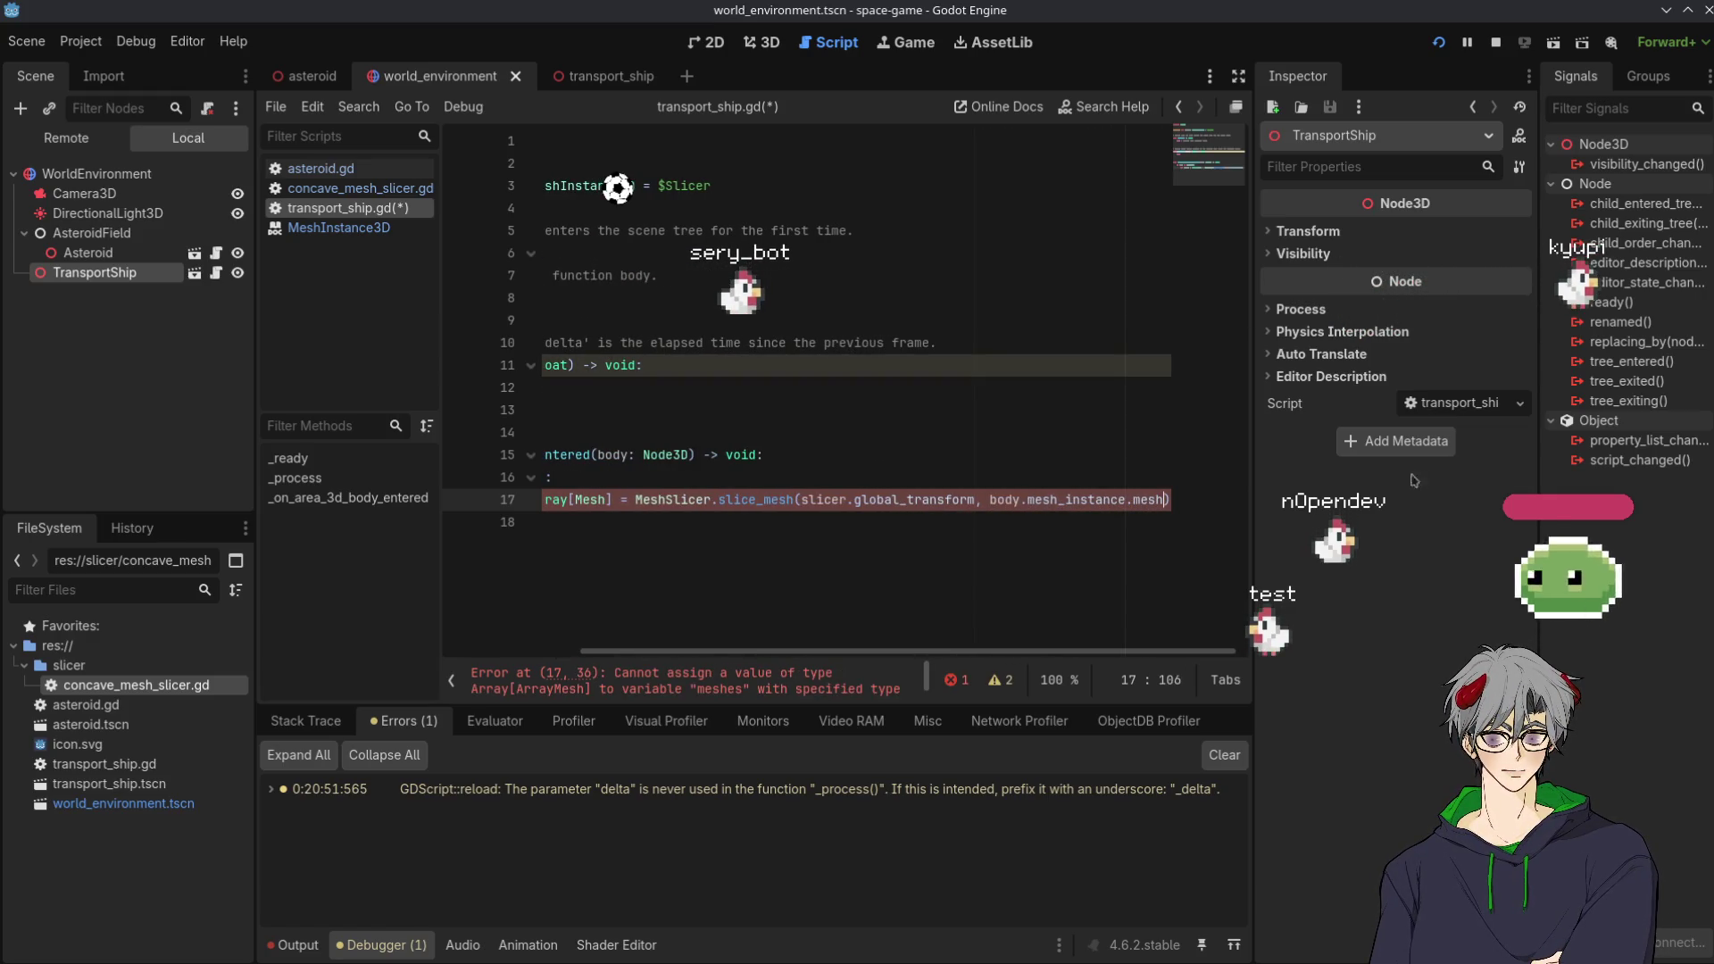
{"action": "key", "text": "Up"}
{"action": "key", "text": "Up"}
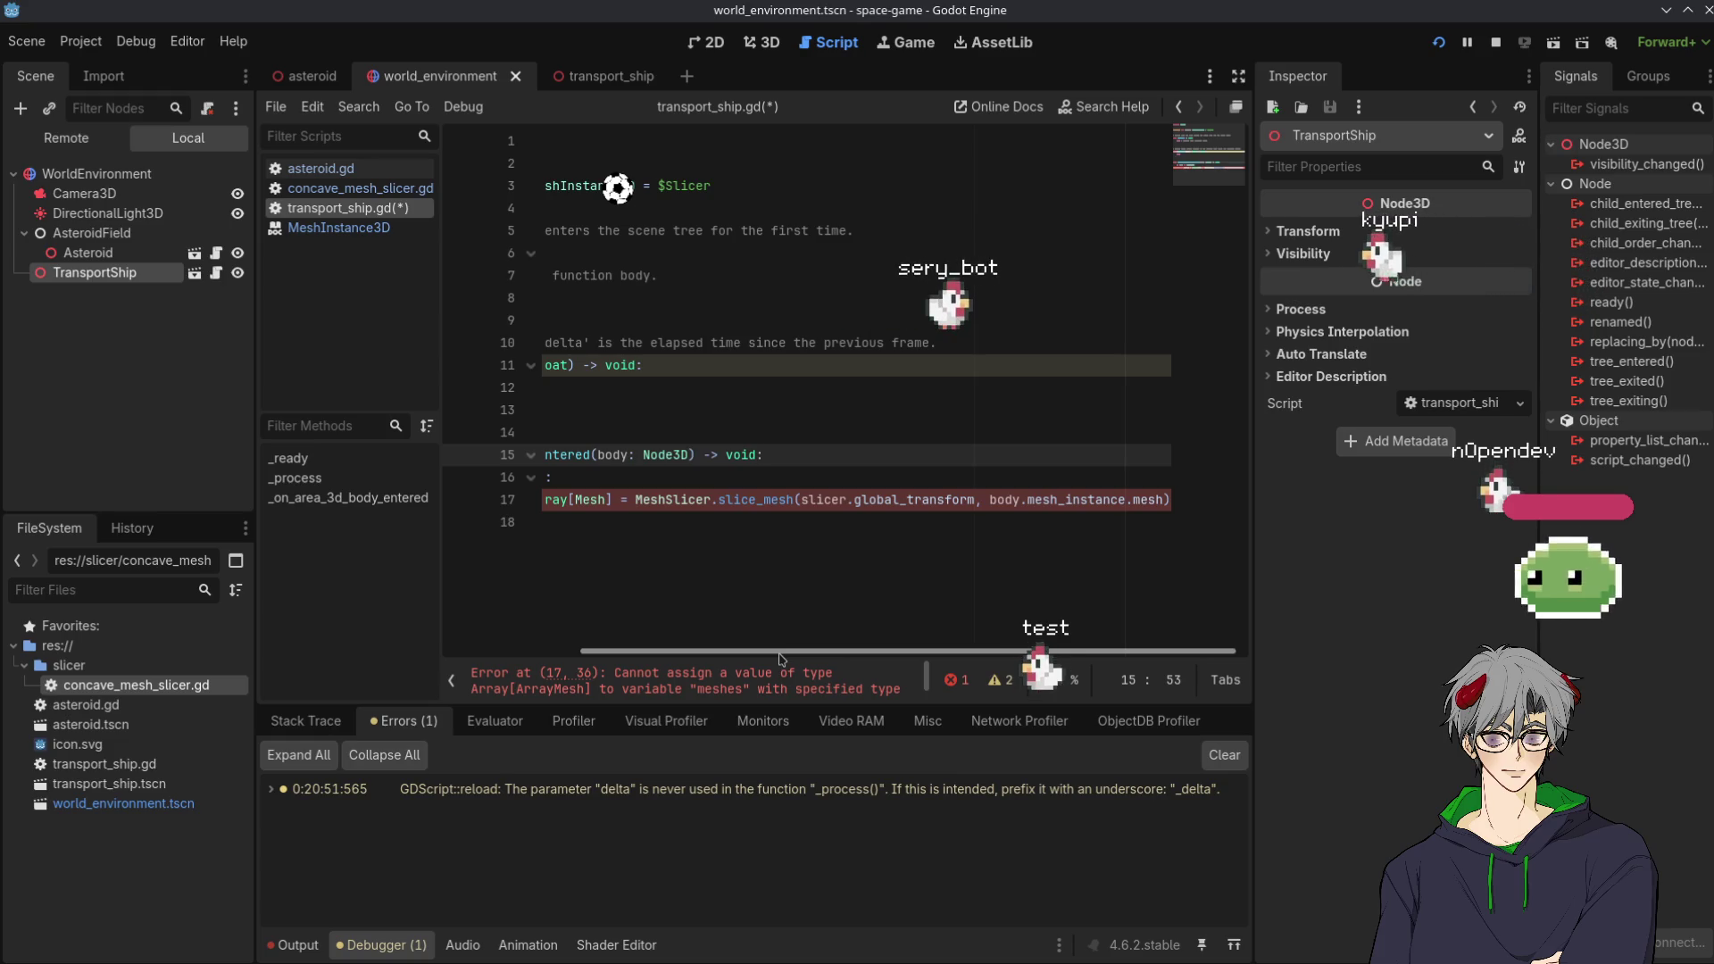
Change the array's element type to ArrayMesh and save transport_ship.gd
{"action": "left_click_drag", "start_coordinate": [779, 659], "coordinate": [664, 657]}
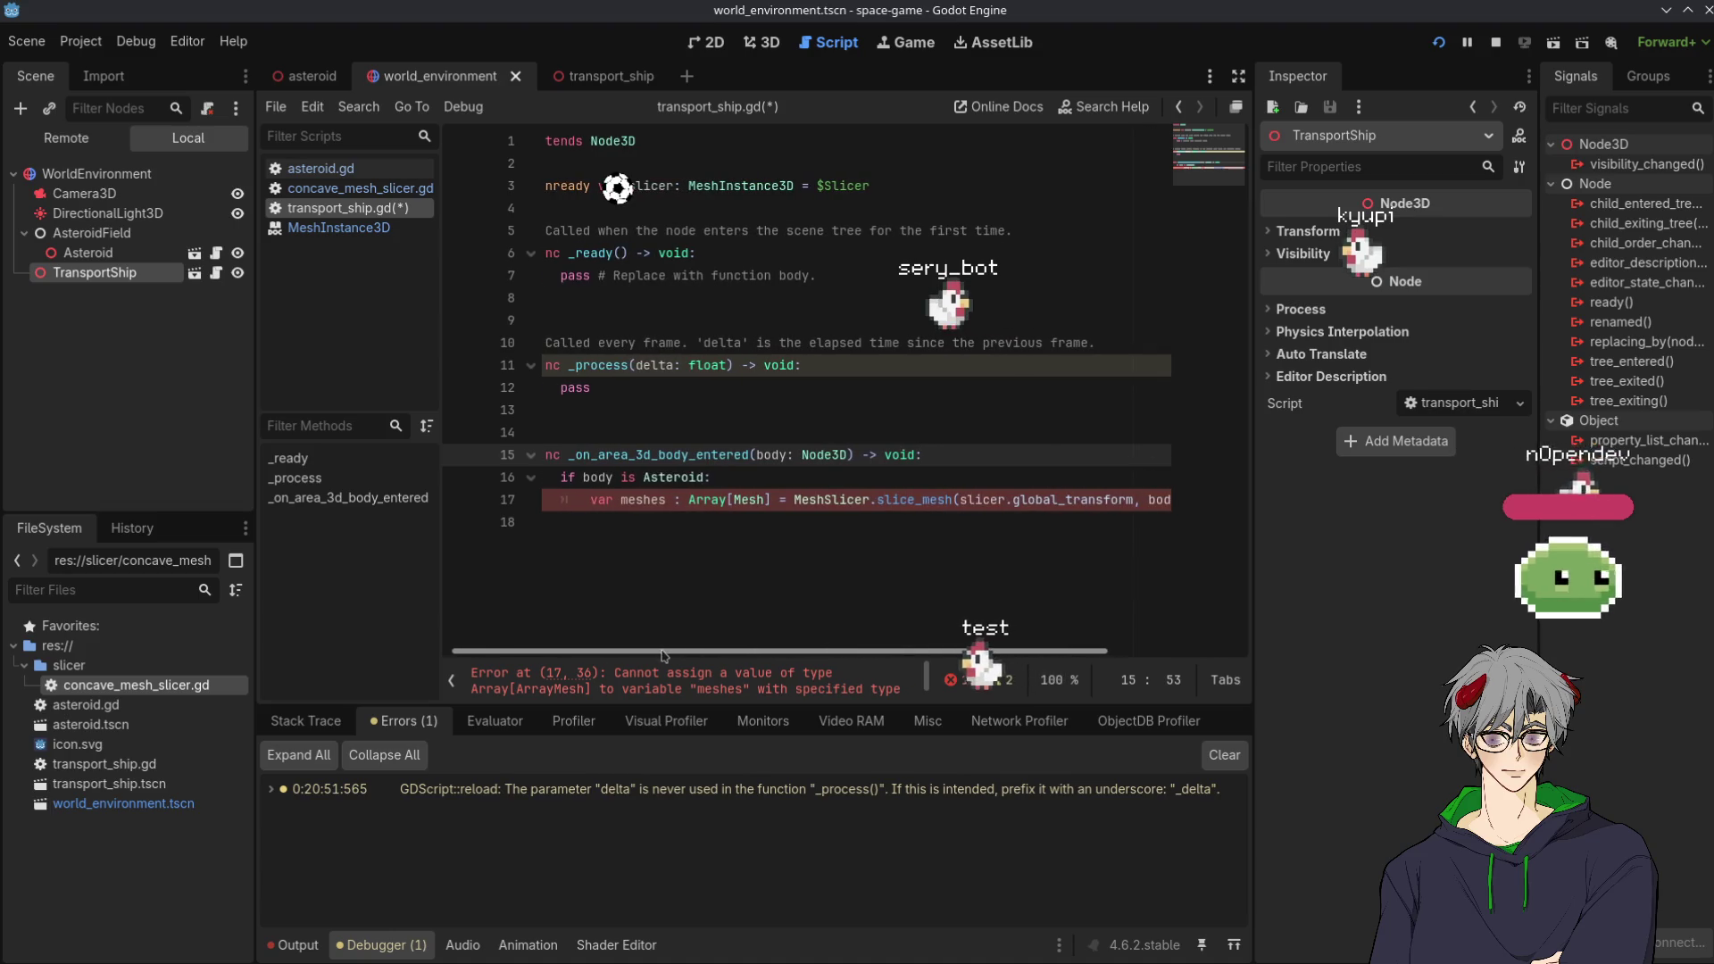
{"action": "left_click", "coordinate": [714, 522]}
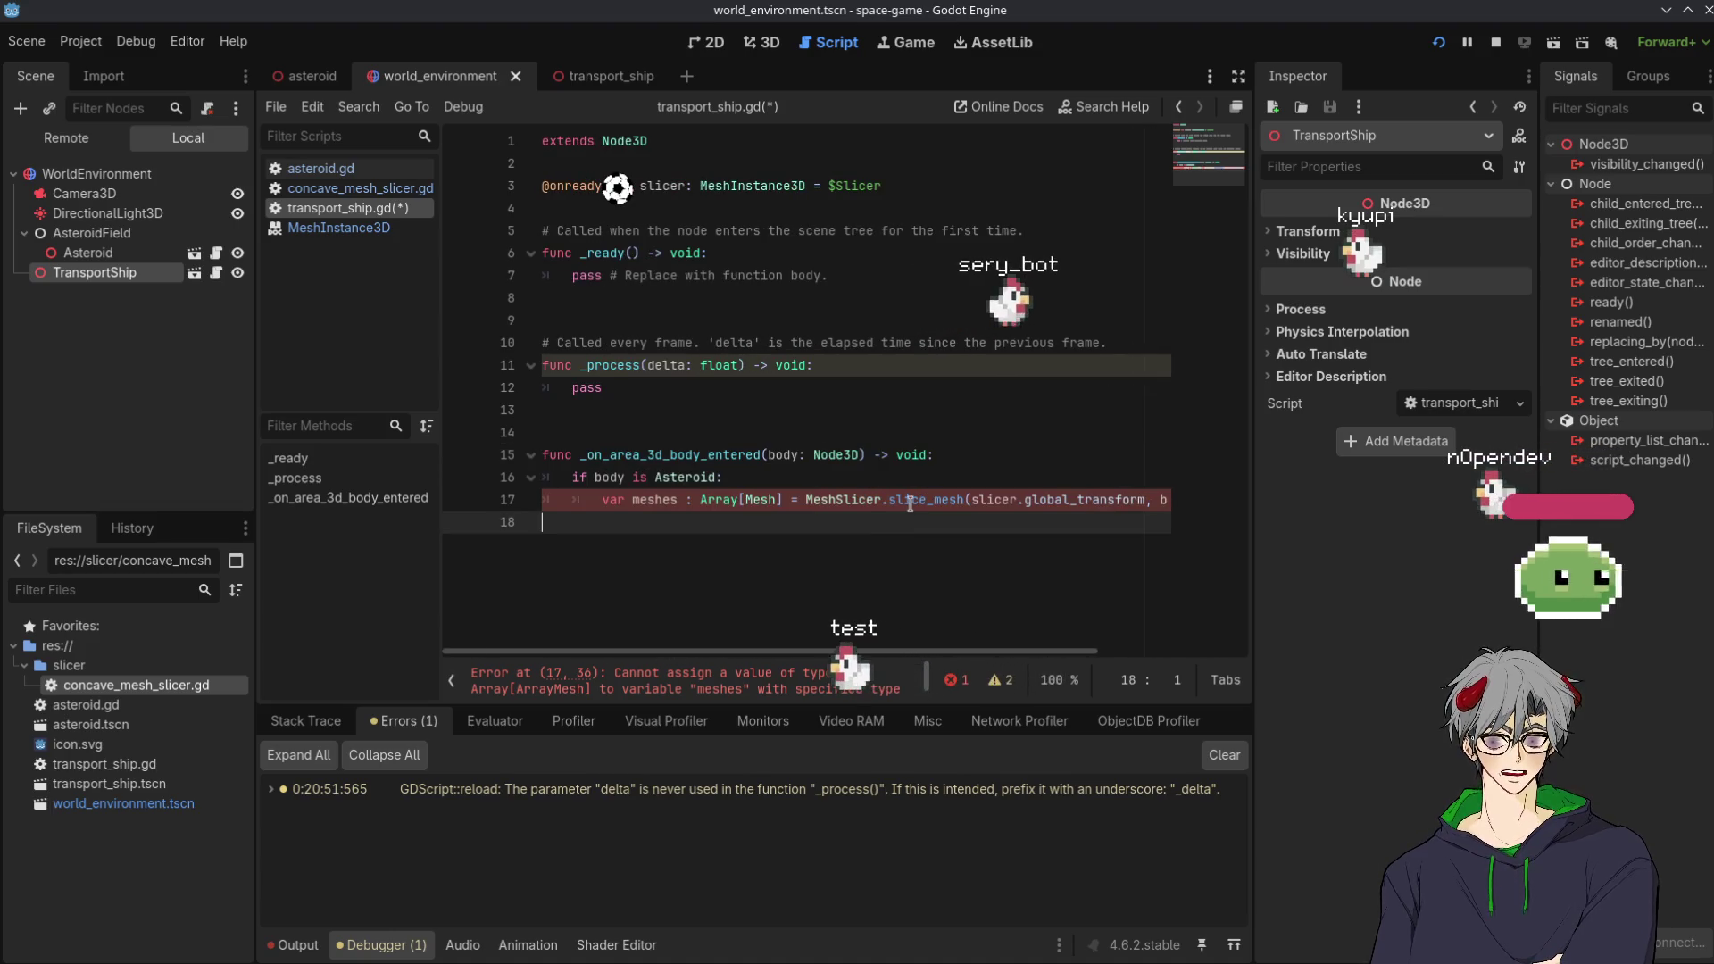
{"action": "mouse_move", "coordinate": [909, 504]}
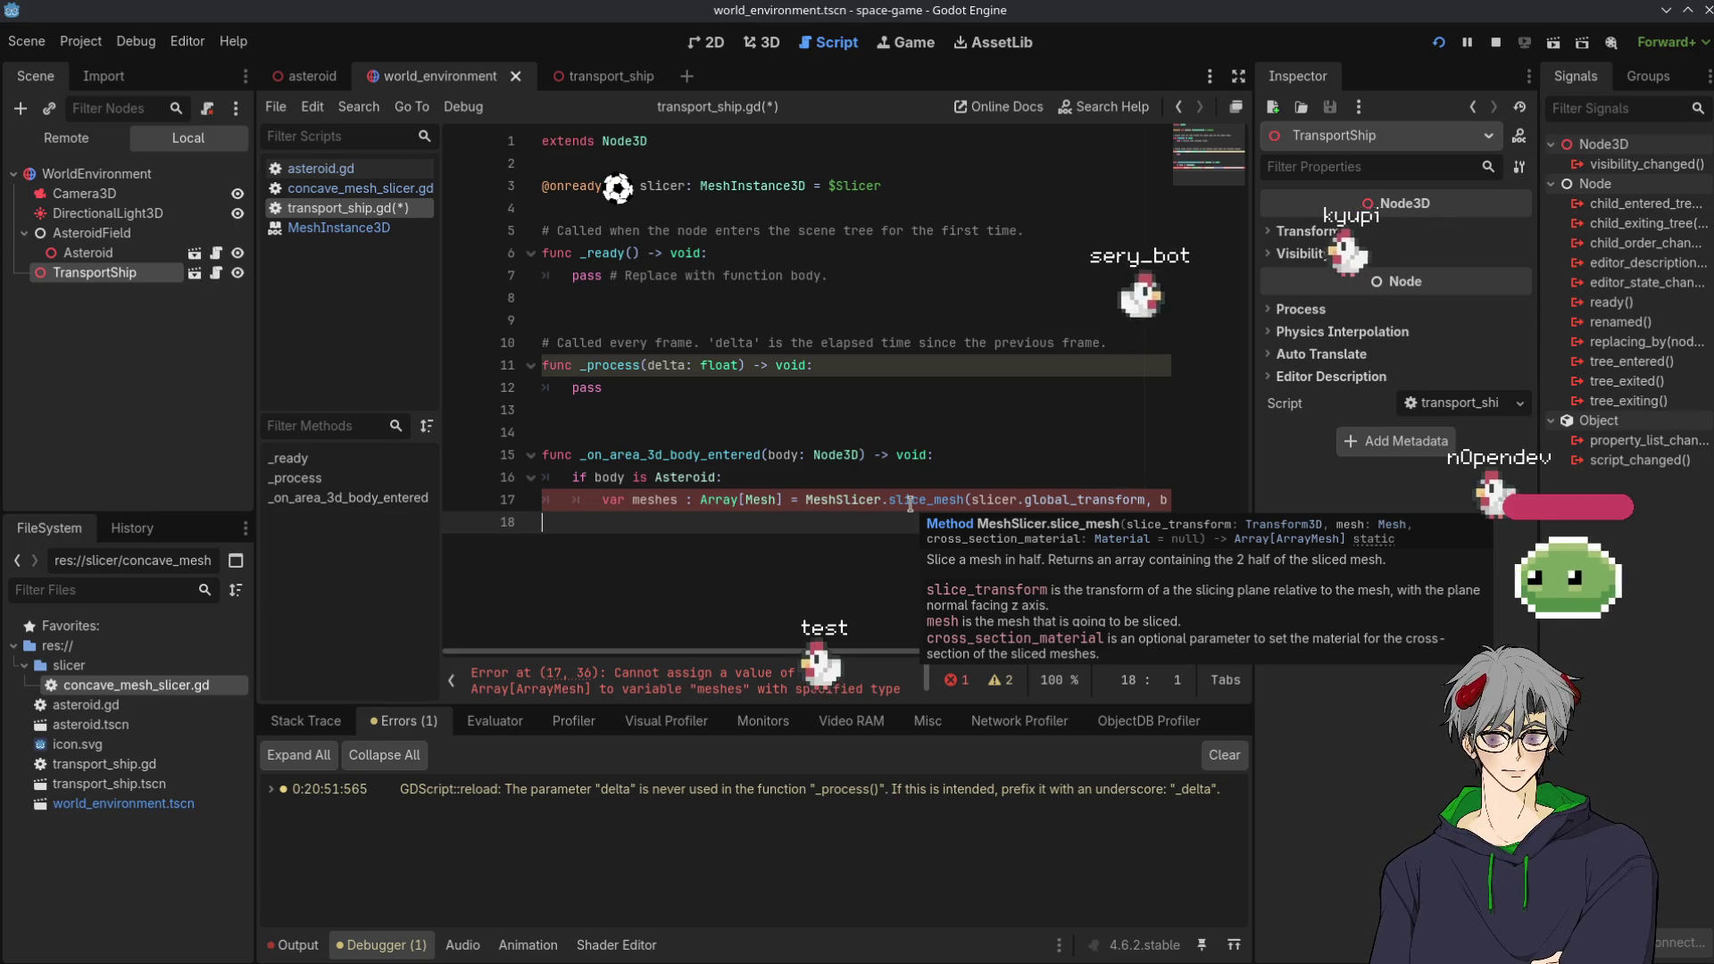
{"action": "left_click", "coordinate": [750, 500]}
{"action": "type", "text": "A"}
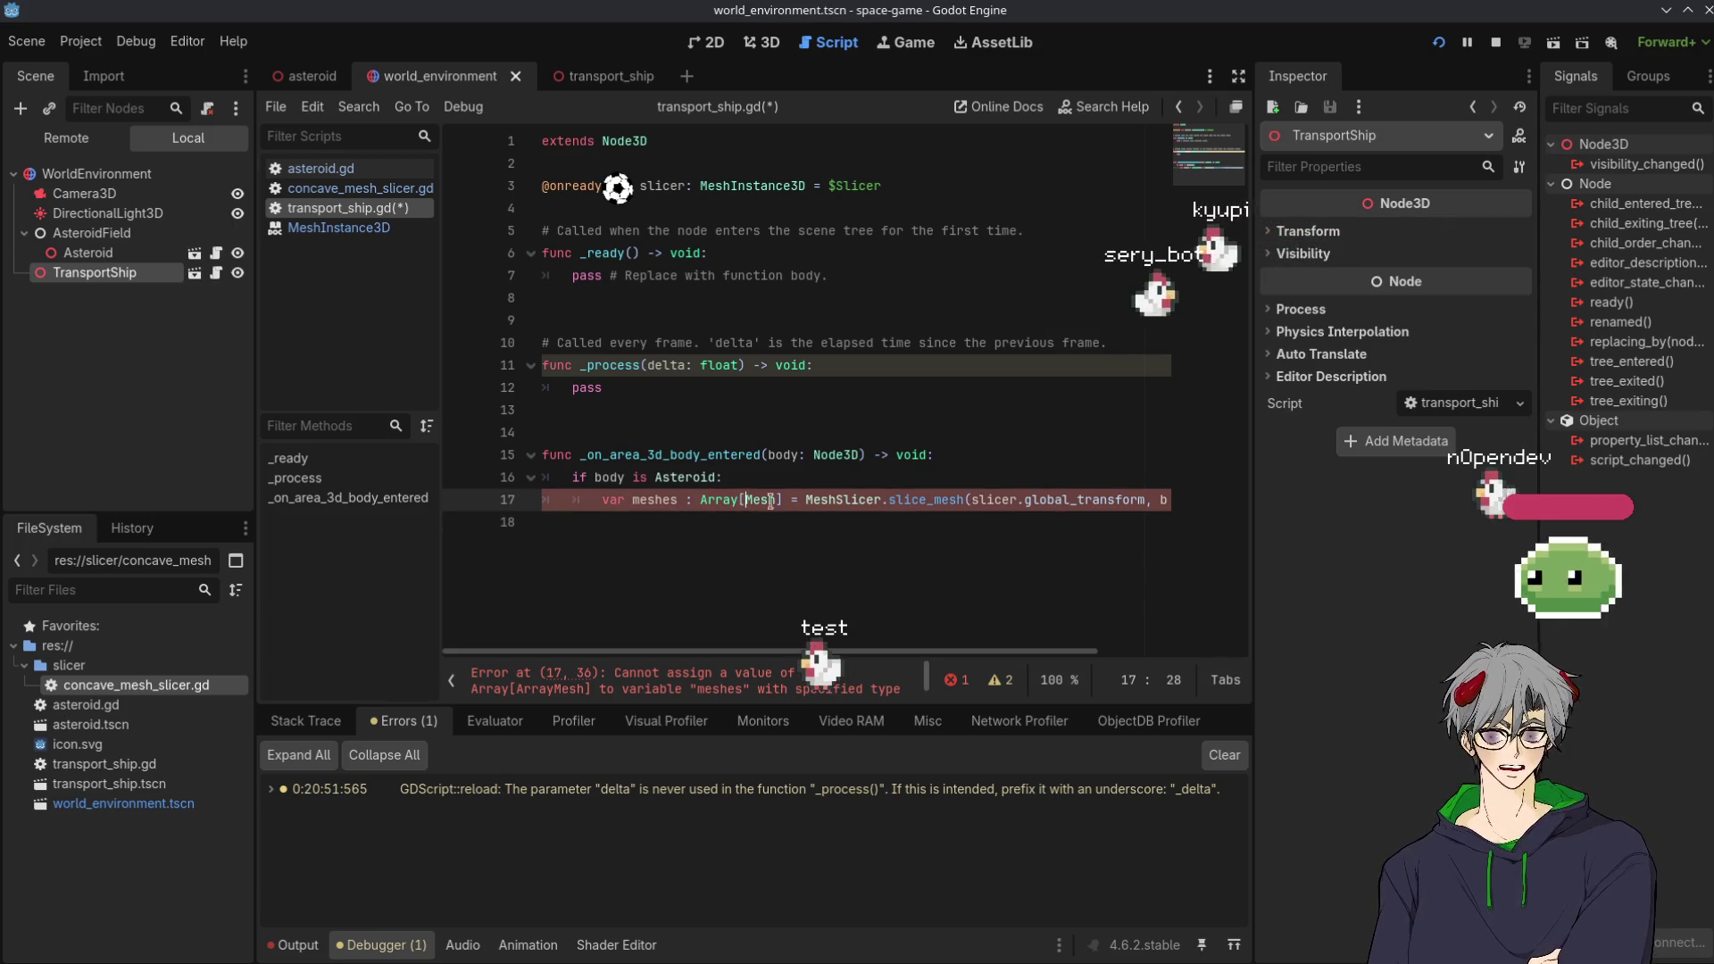
{"action": "type", "text": "rray"}
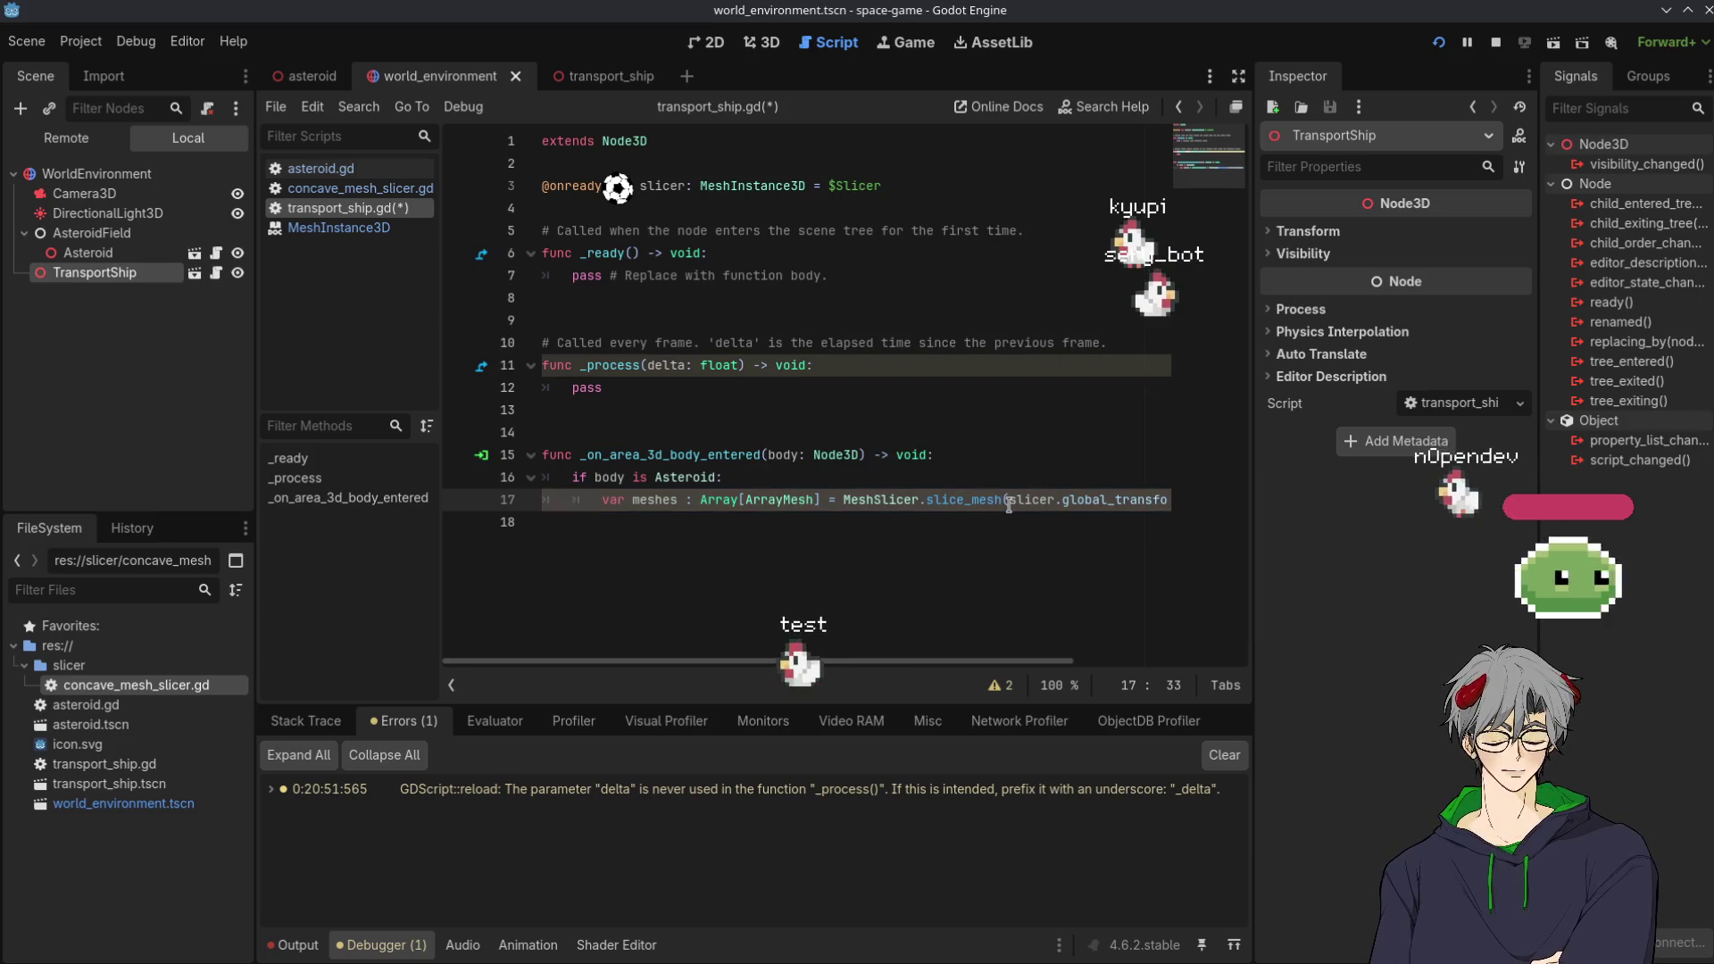
{"action": "left_click", "coordinate": [918, 540]}
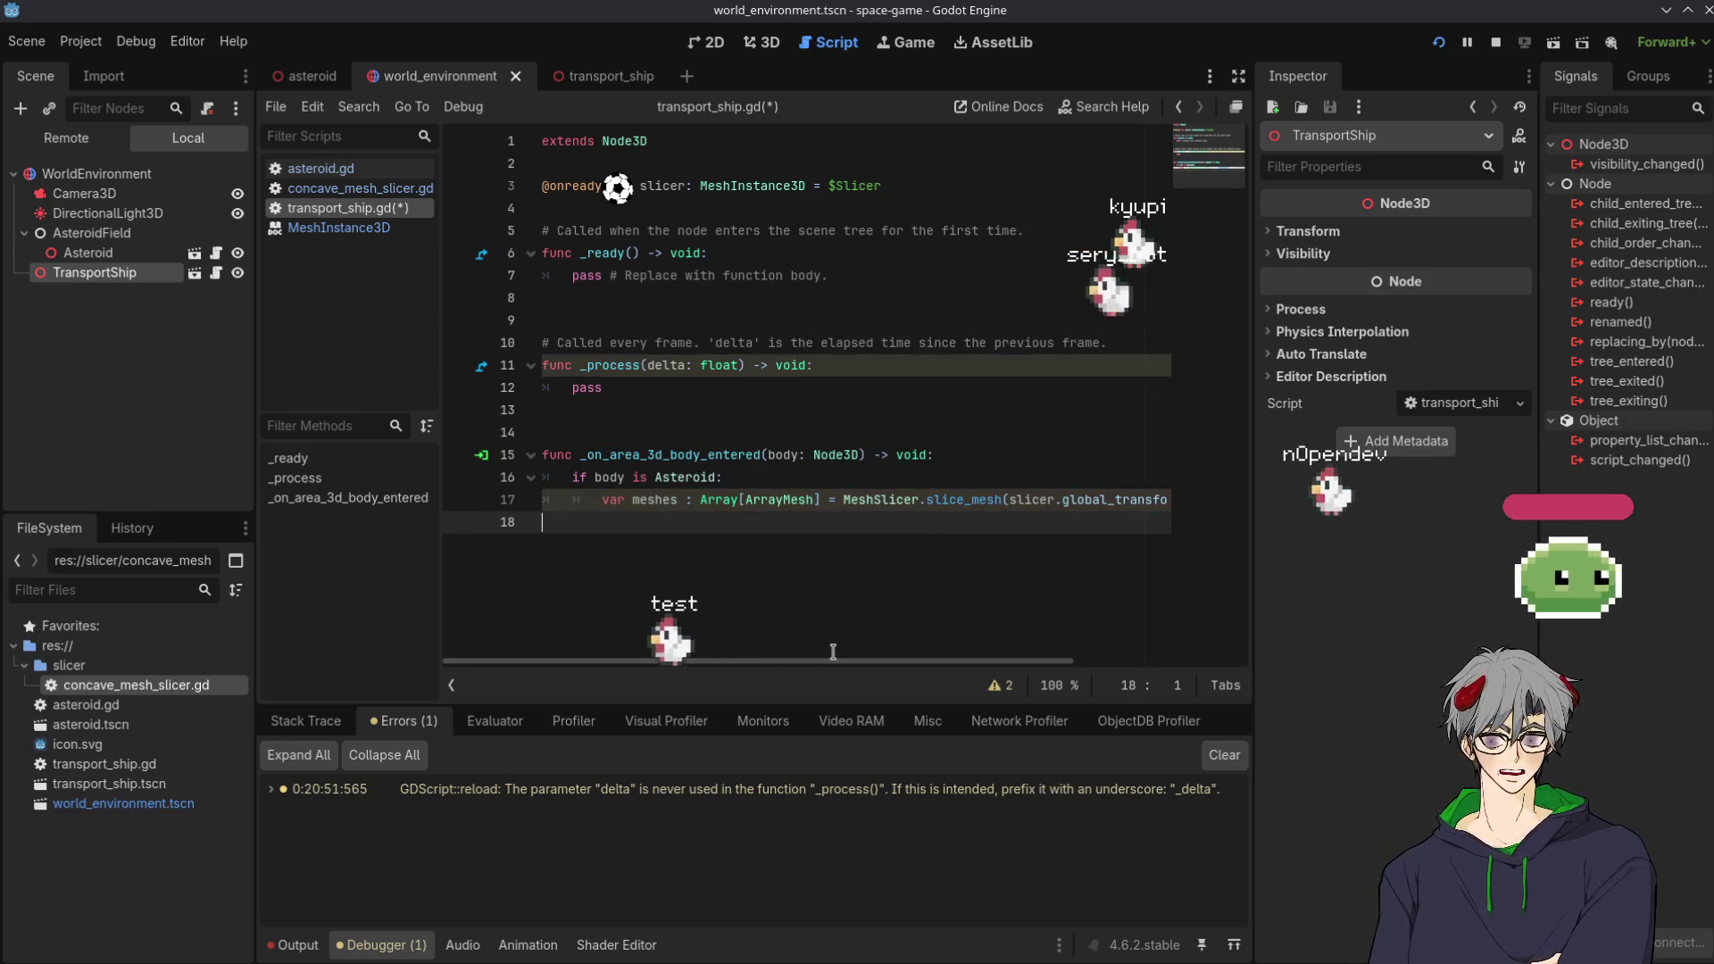
{"action": "left_click_drag", "start_coordinate": [836, 662], "coordinate": [1112, 625]}
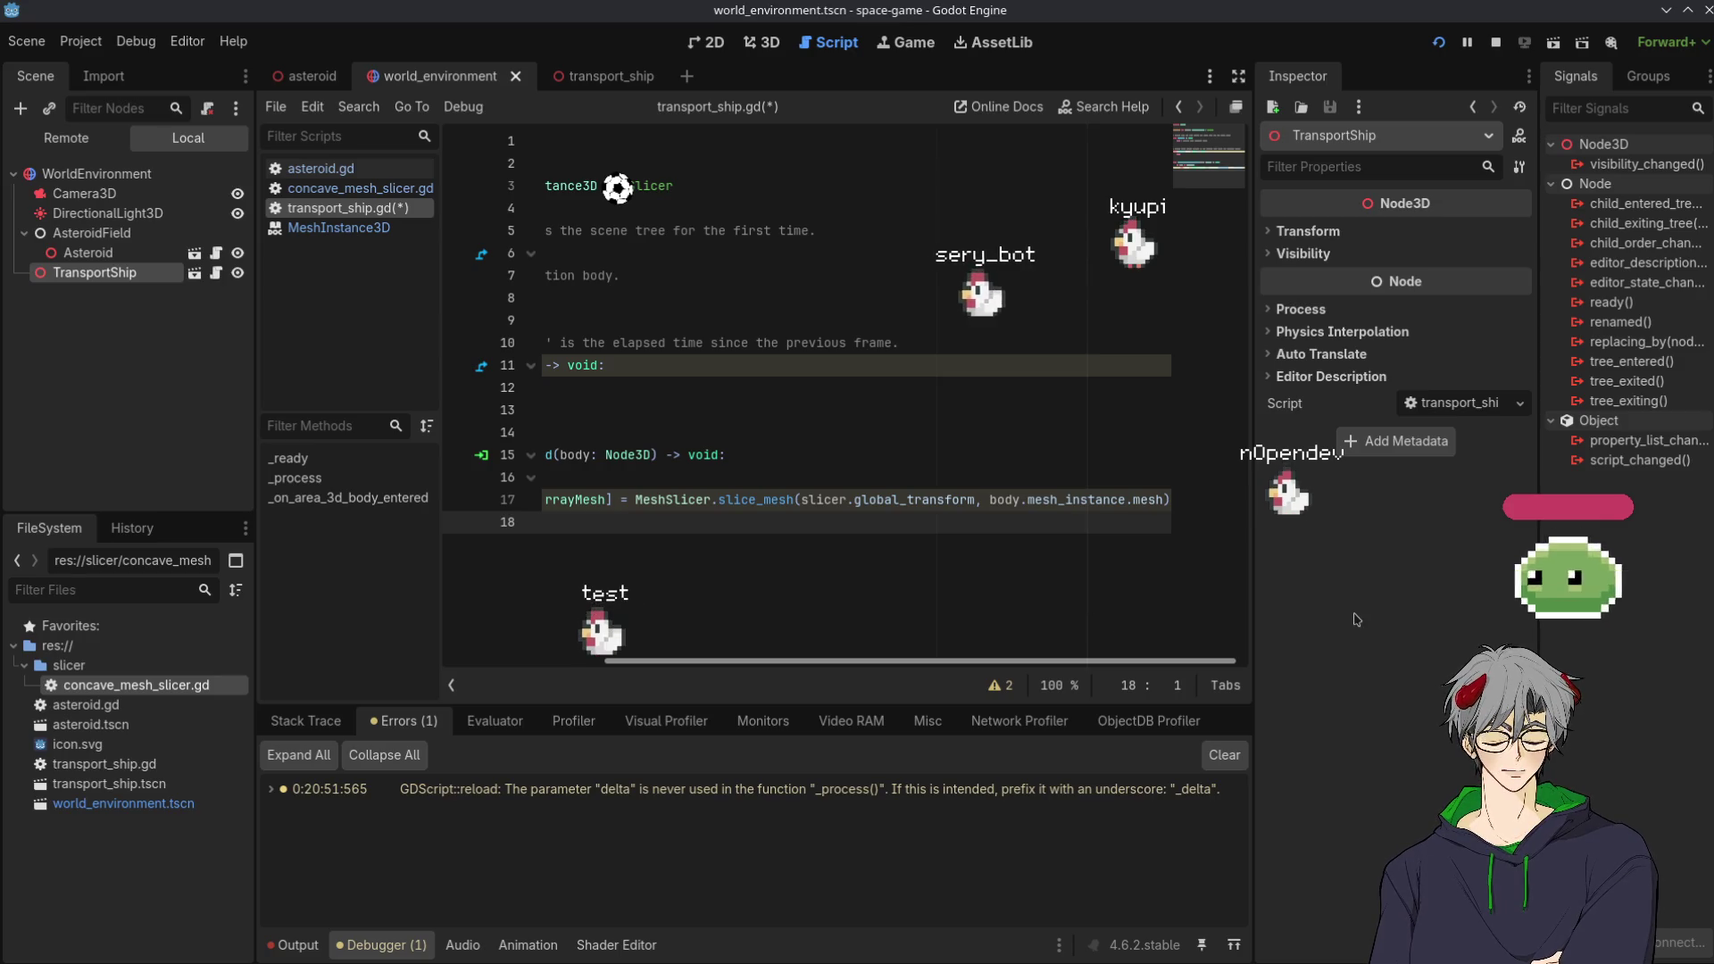
{"action": "left_click", "coordinate": [803, 607]}
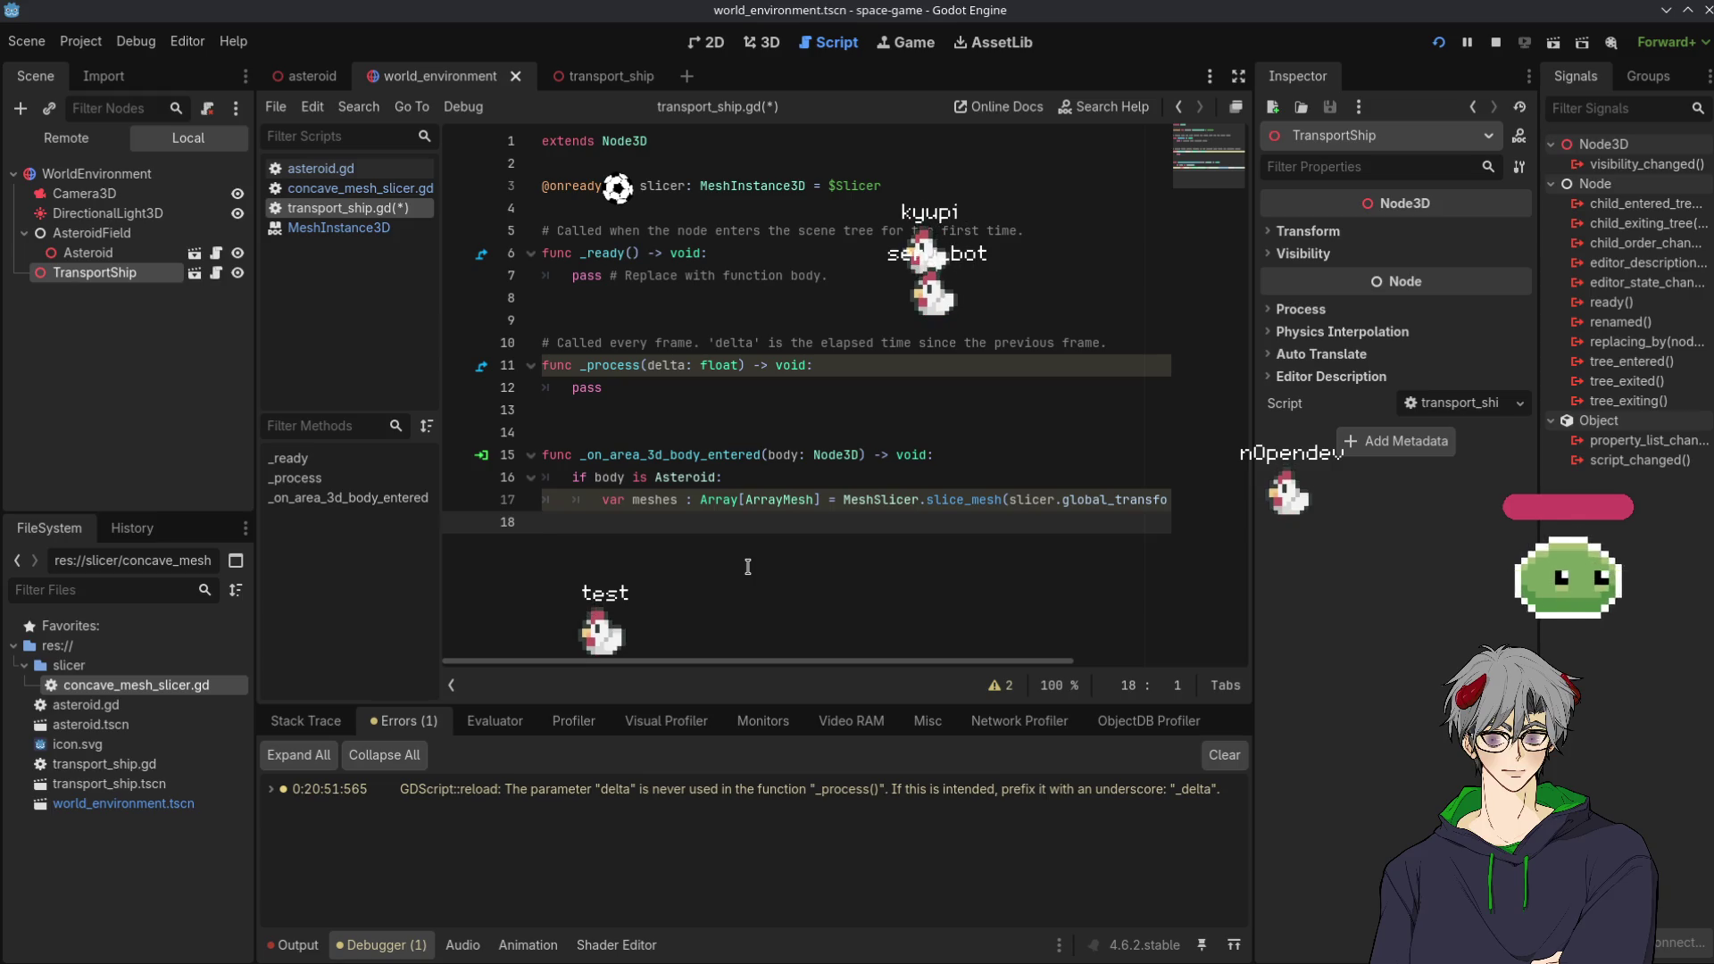
{"action": "key", "text": "ctrl+s"}
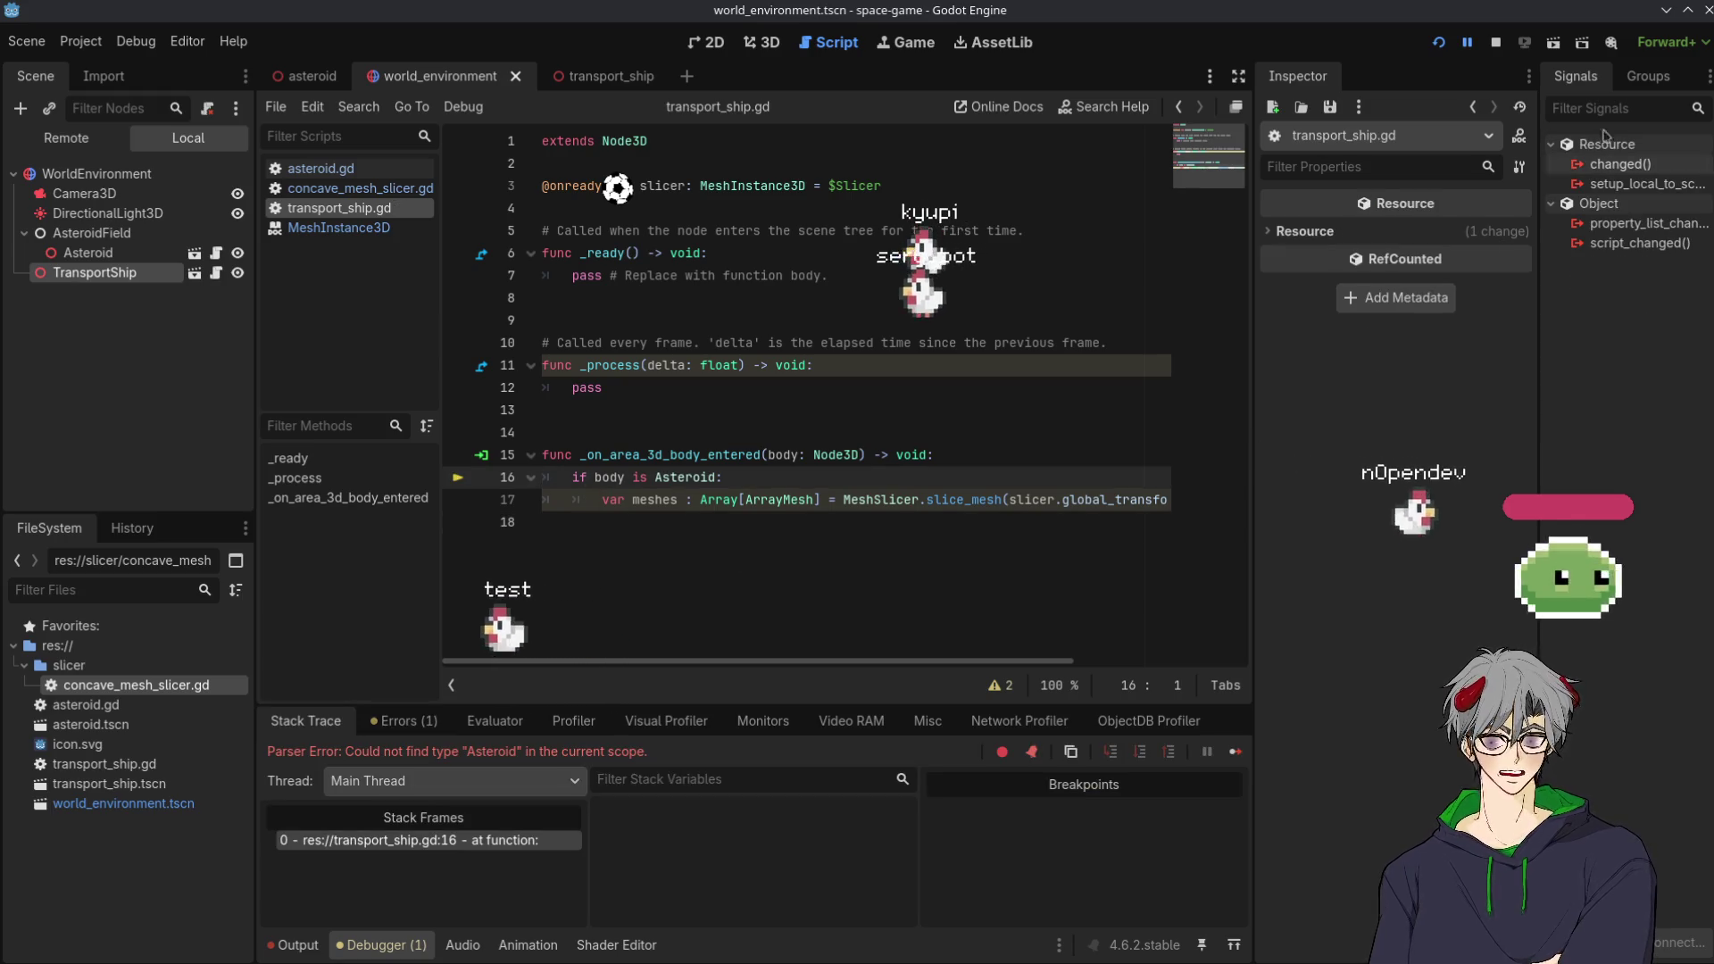
Stop and rerun the game, then check the ship in the running window
{"action": "left_click", "coordinate": [1498, 43]}
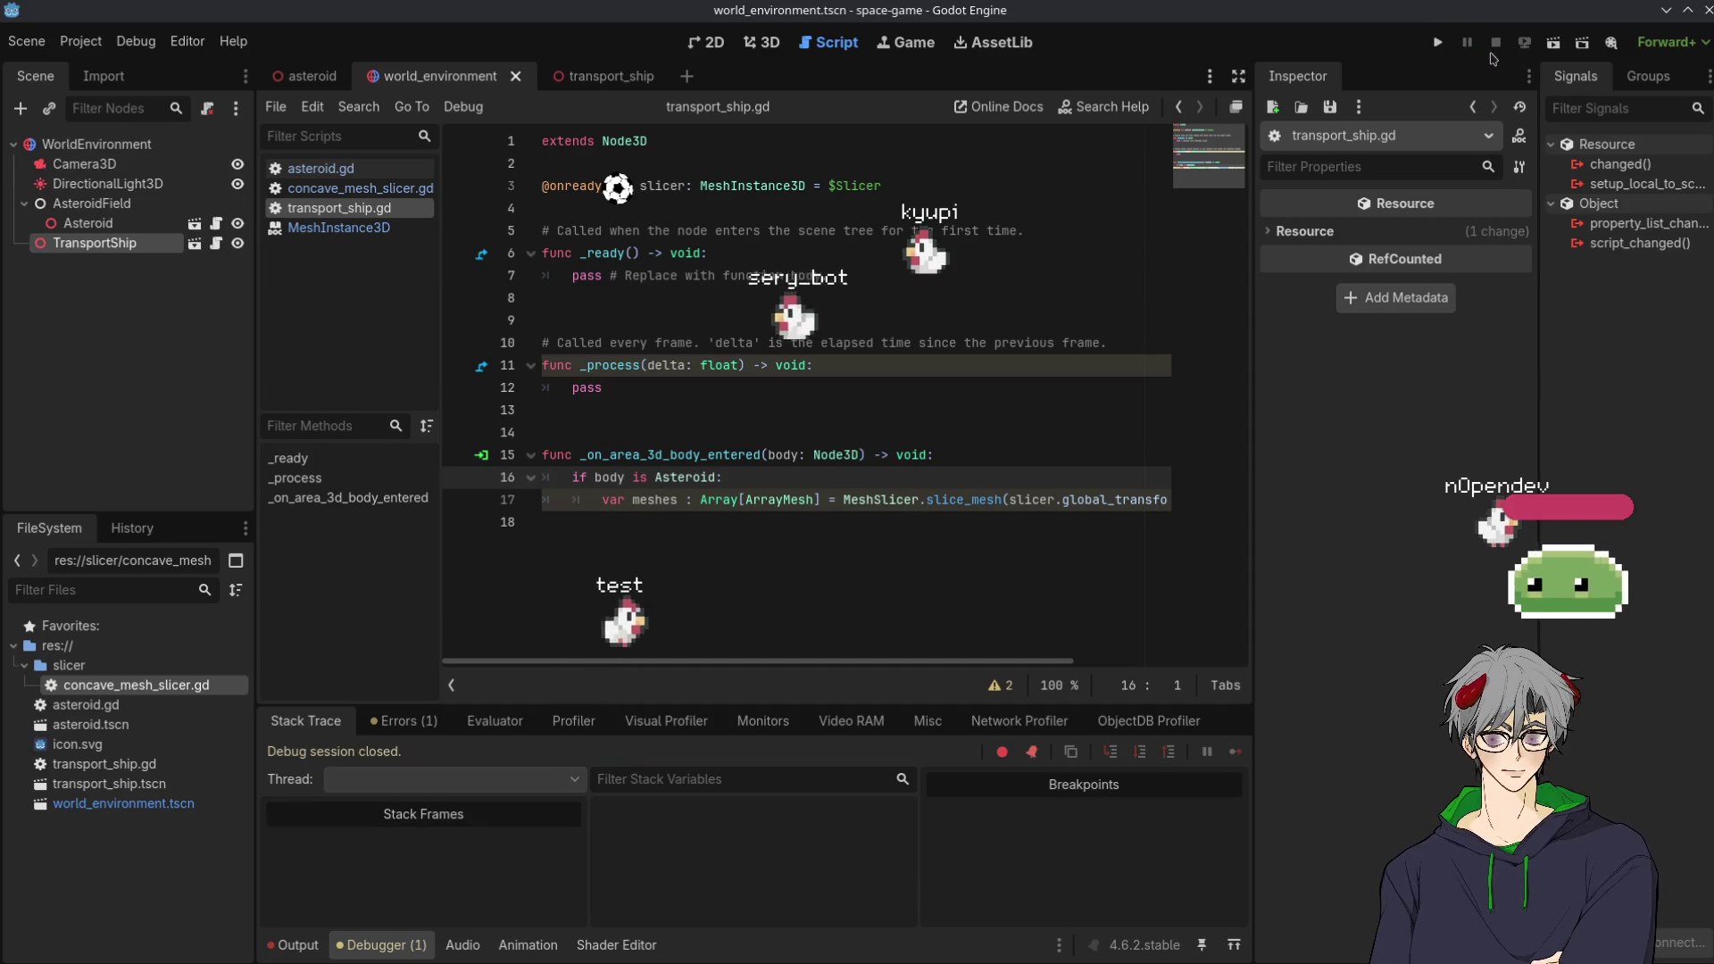
{"action": "left_click", "coordinate": [1438, 43]}
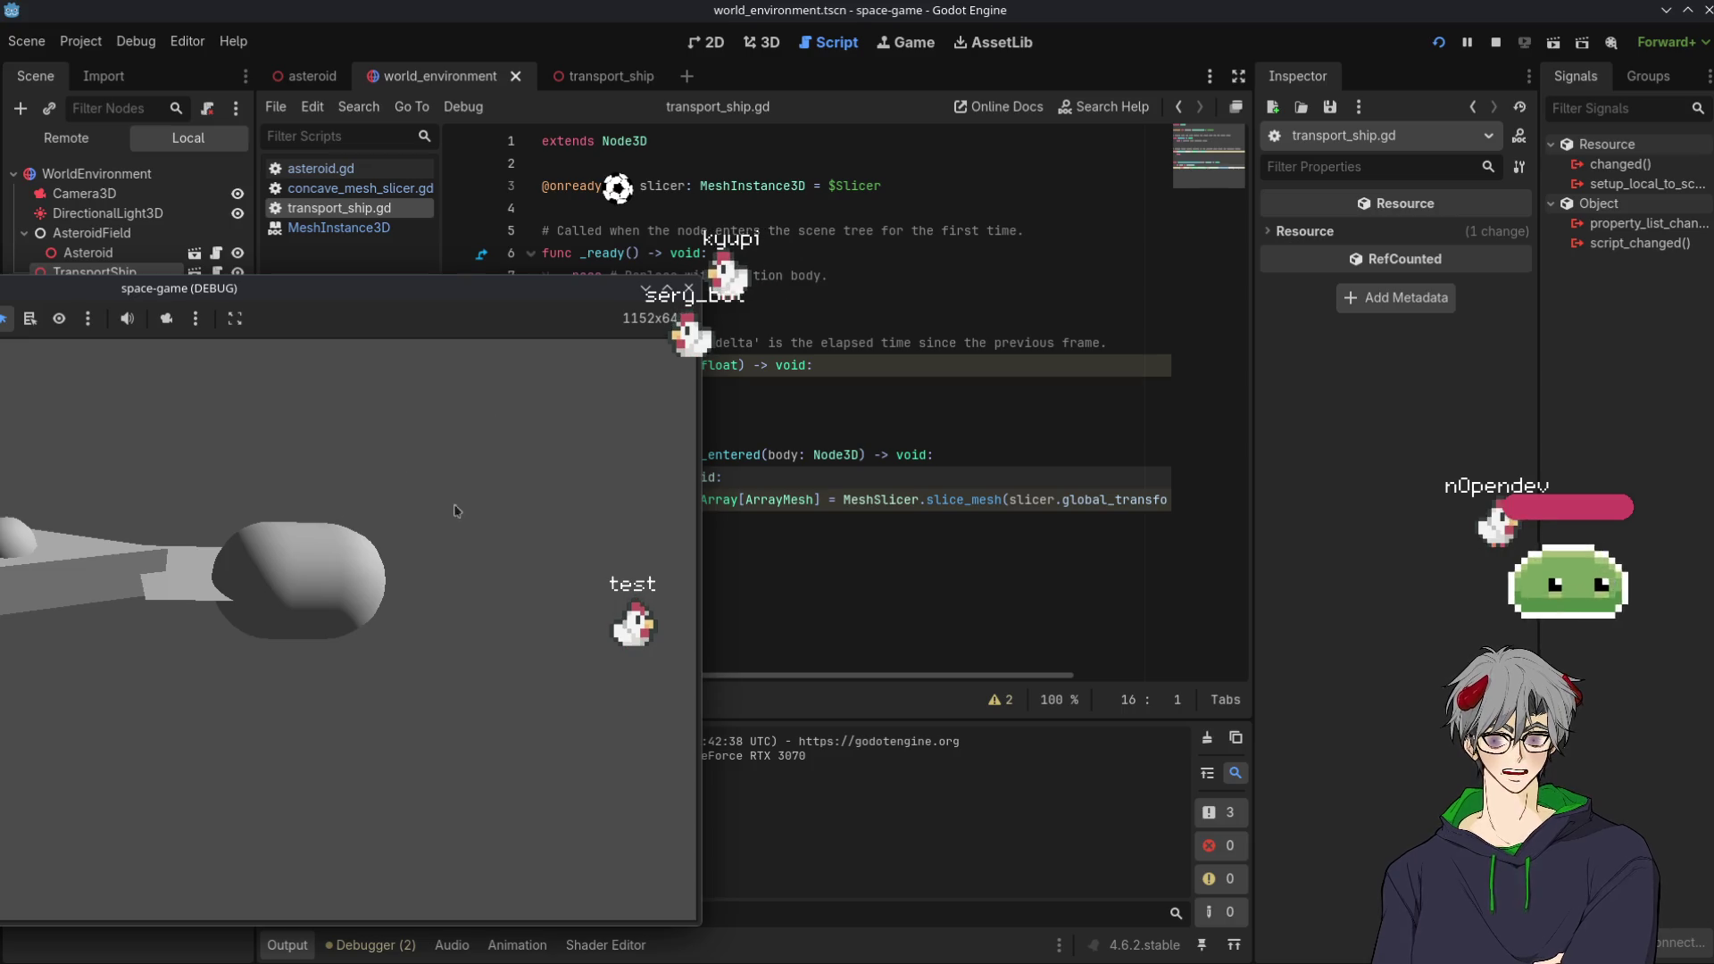
{"action": "left_click", "coordinate": [730, 531]}
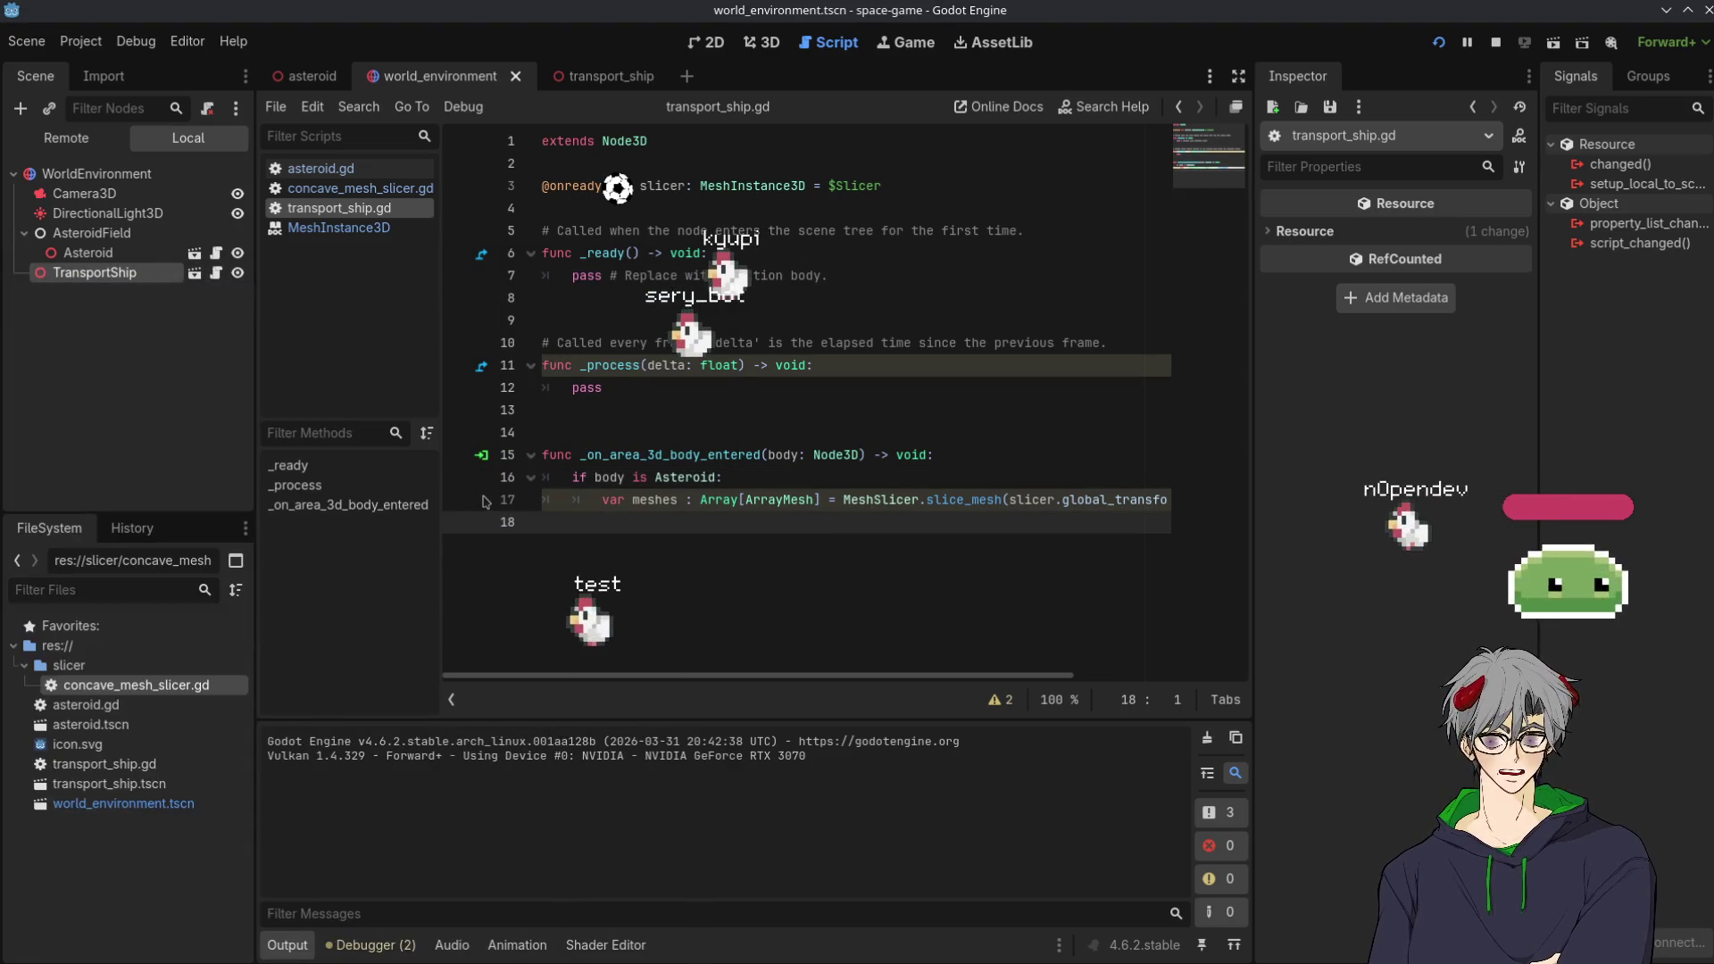
{"action": "key", "text": "alt+Tab"}
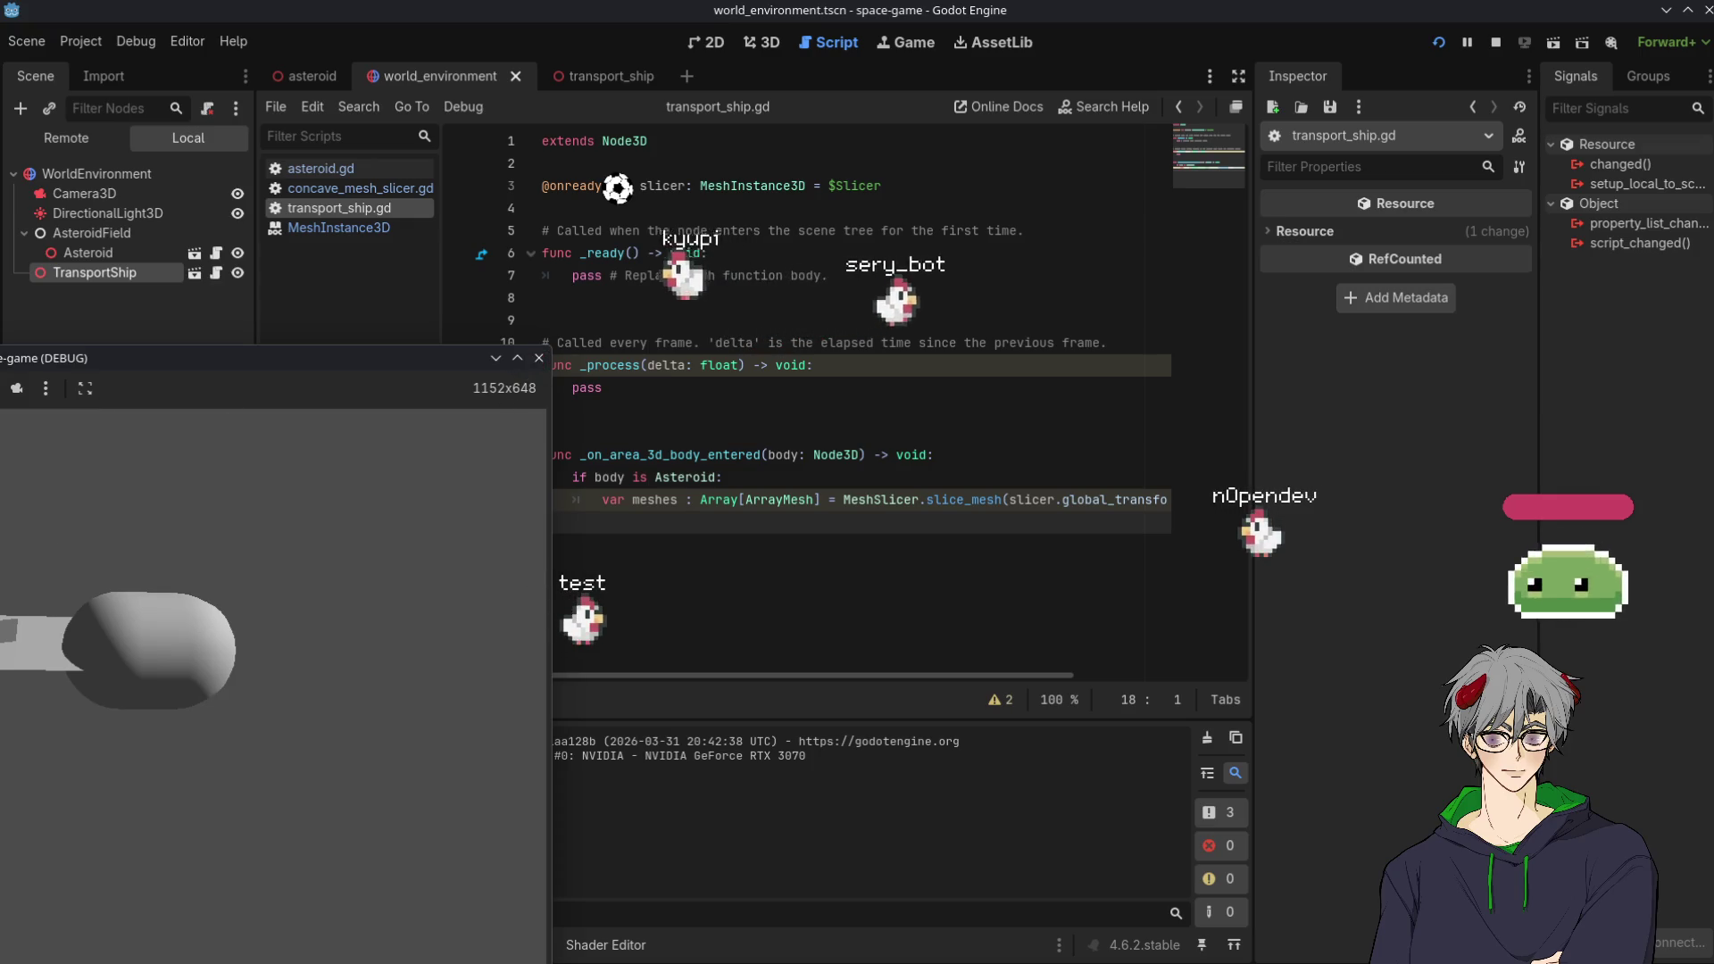
{"action": "left_click", "coordinate": [167, 668]}
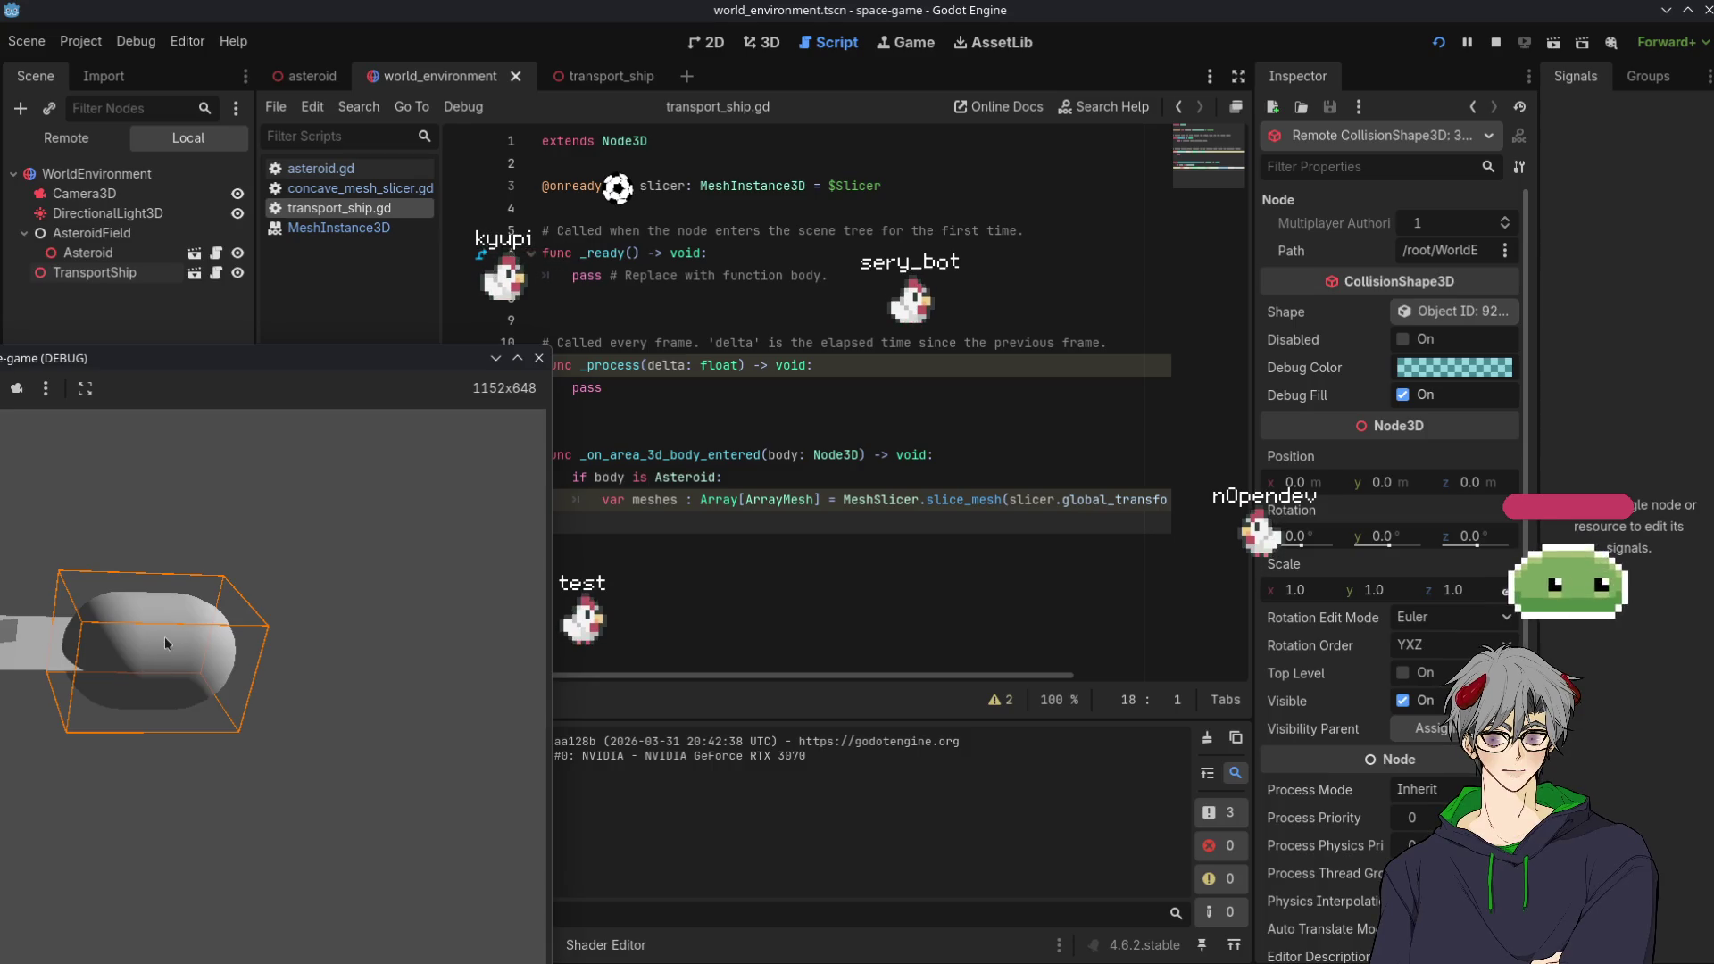
Look over the ship in the 3D view, then stop and relaunch the game
{"action": "left_click", "coordinate": [762, 42]}
{"action": "scroll", "coordinate": [918, 469], "scroll_direction": "up", "scroll_amount": 5}
{"action": "scroll", "coordinate": [919, 464], "scroll_direction": "down", "scroll_amount": 10}
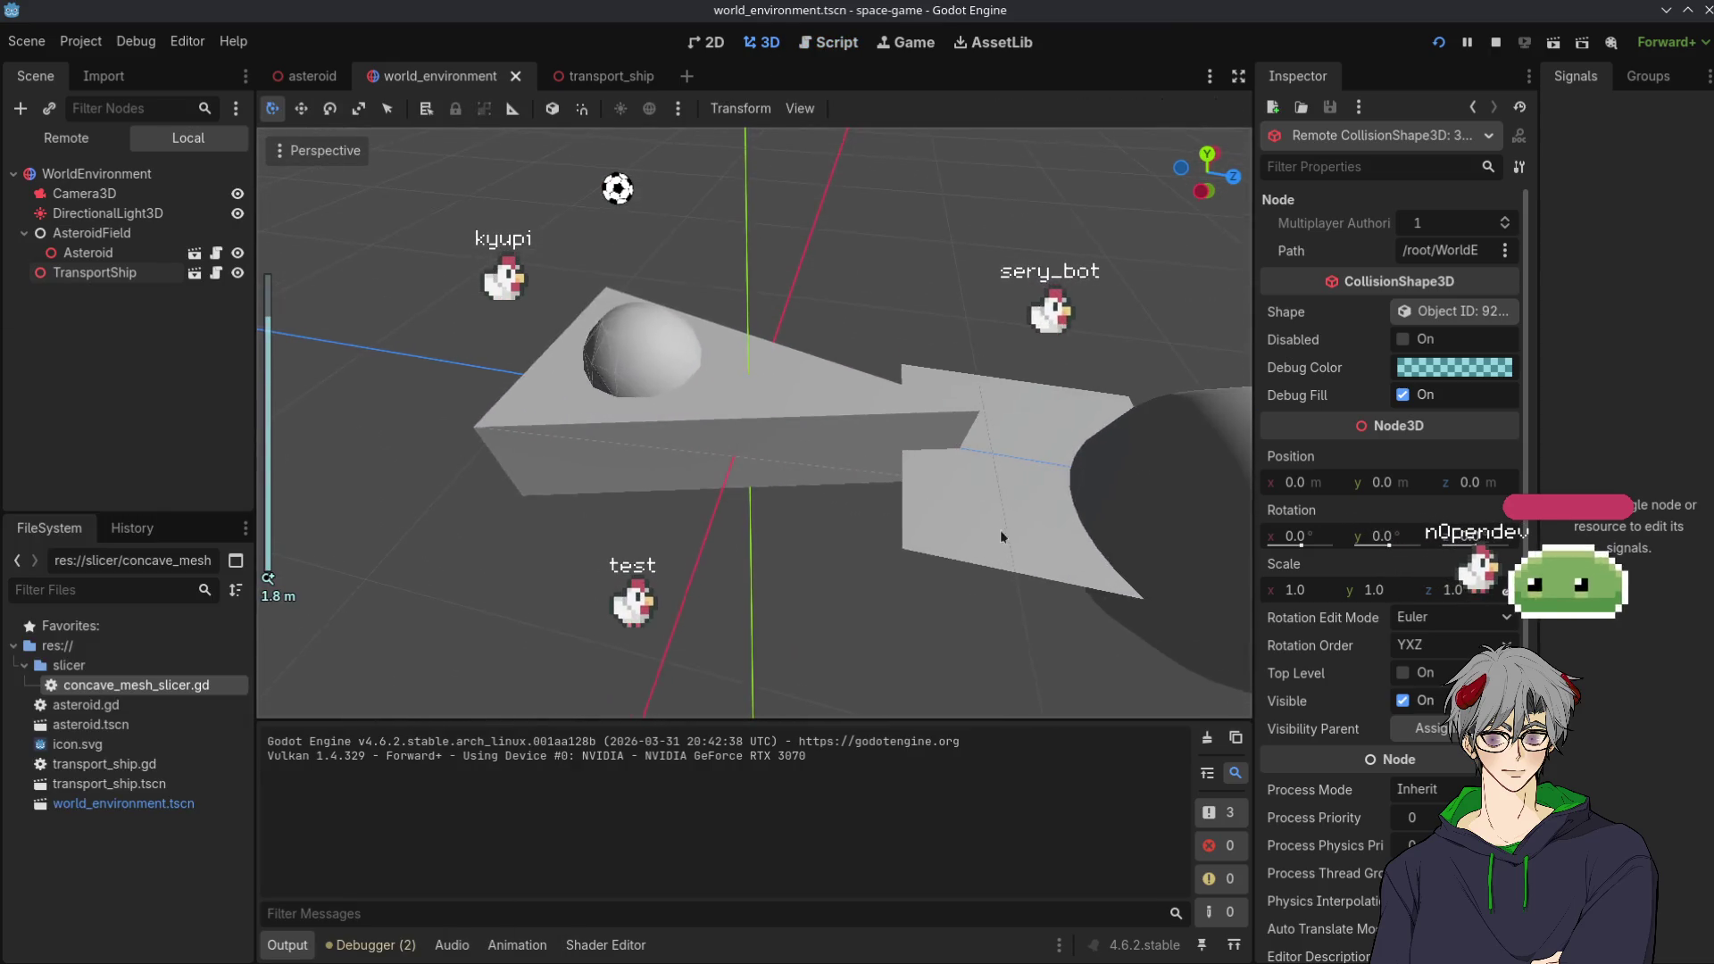
{"action": "mouse_move", "coordinate": [962, 450]}
{"action": "left_mouse_down"}
{"action": "mouse_move", "coordinate": [969, 377]}
{"action": "mouse_move", "coordinate": [982, 430]}
{"action": "mouse_move", "coordinate": [995, 378]}
{"action": "mouse_move", "coordinate": [993, 406]}
{"action": "left_mouse_up"}
{"action": "scroll", "coordinate": [993, 406], "scroll_direction": "up", "scroll_amount": 5}
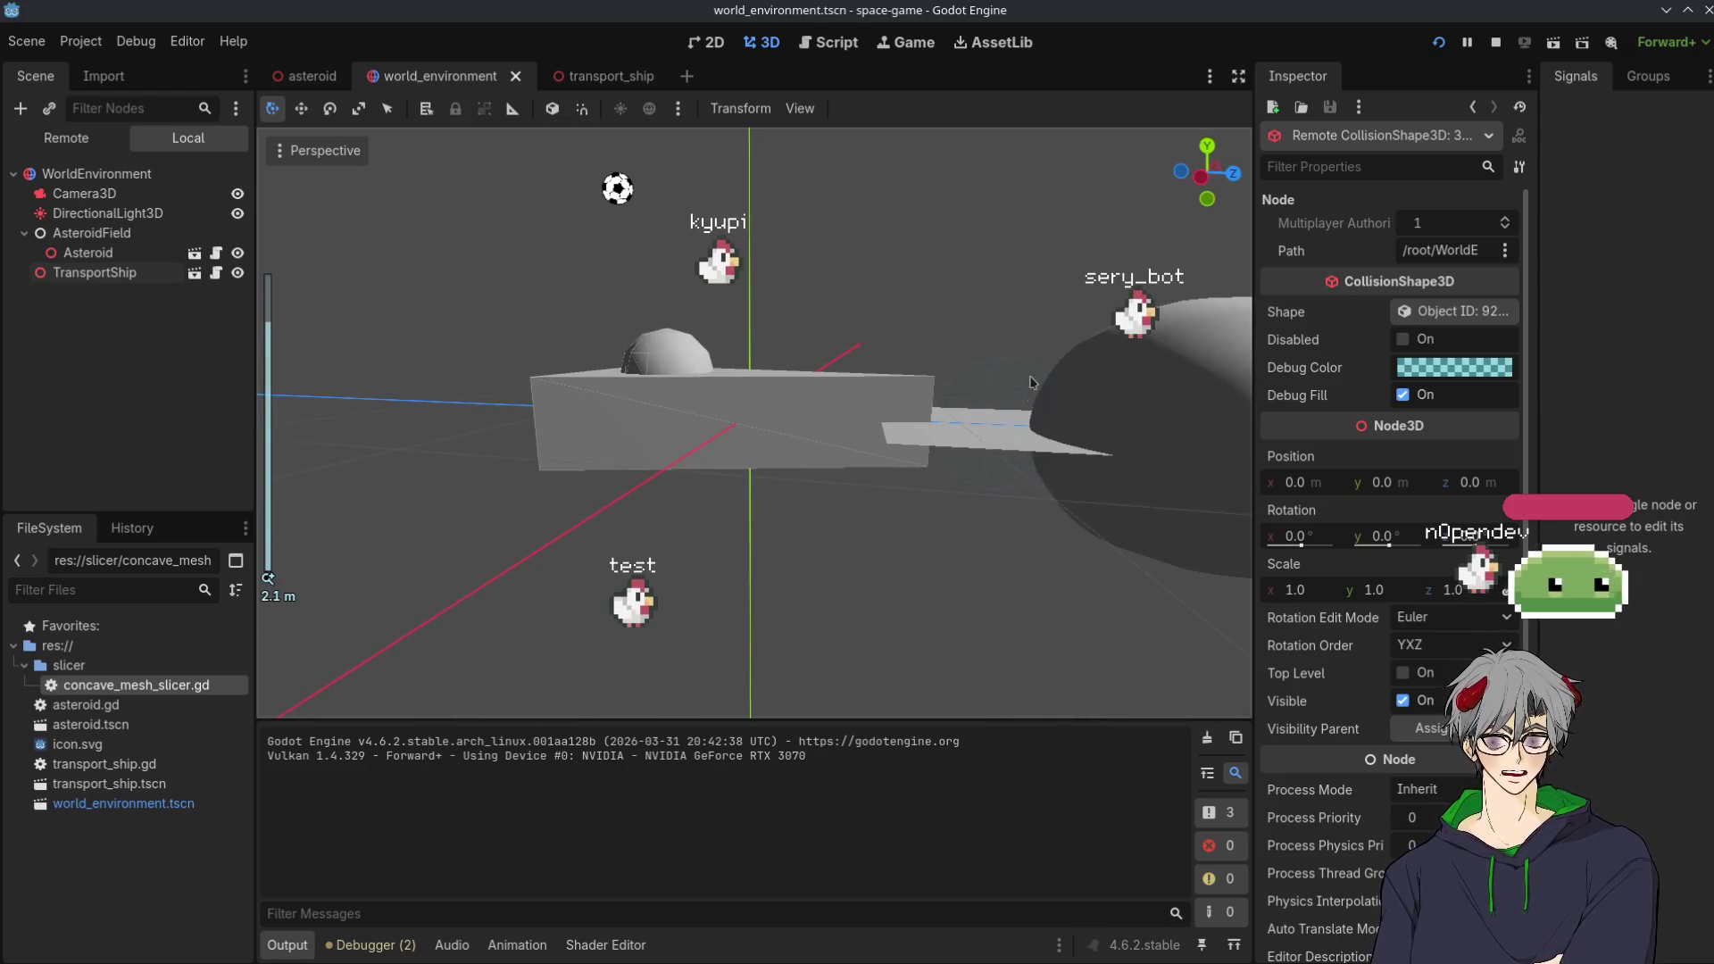
{"action": "scroll", "coordinate": [982, 382], "scroll_direction": "down", "scroll_amount": 5}
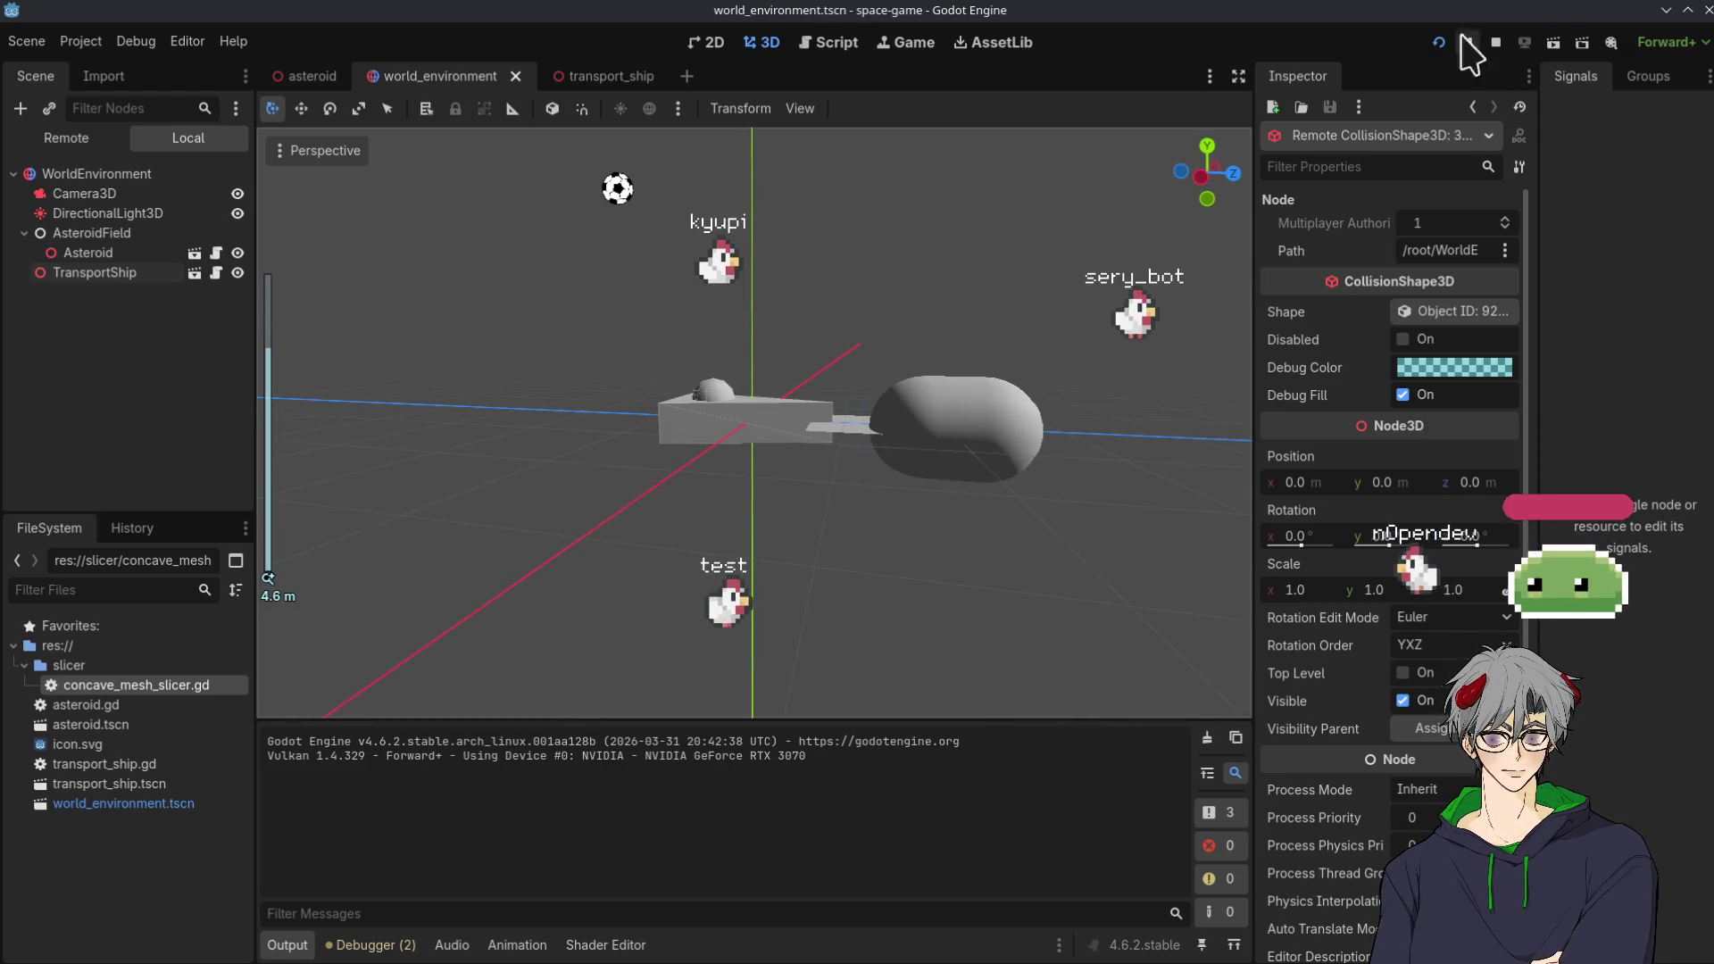
{"action": "left_click", "coordinate": [1496, 42]}
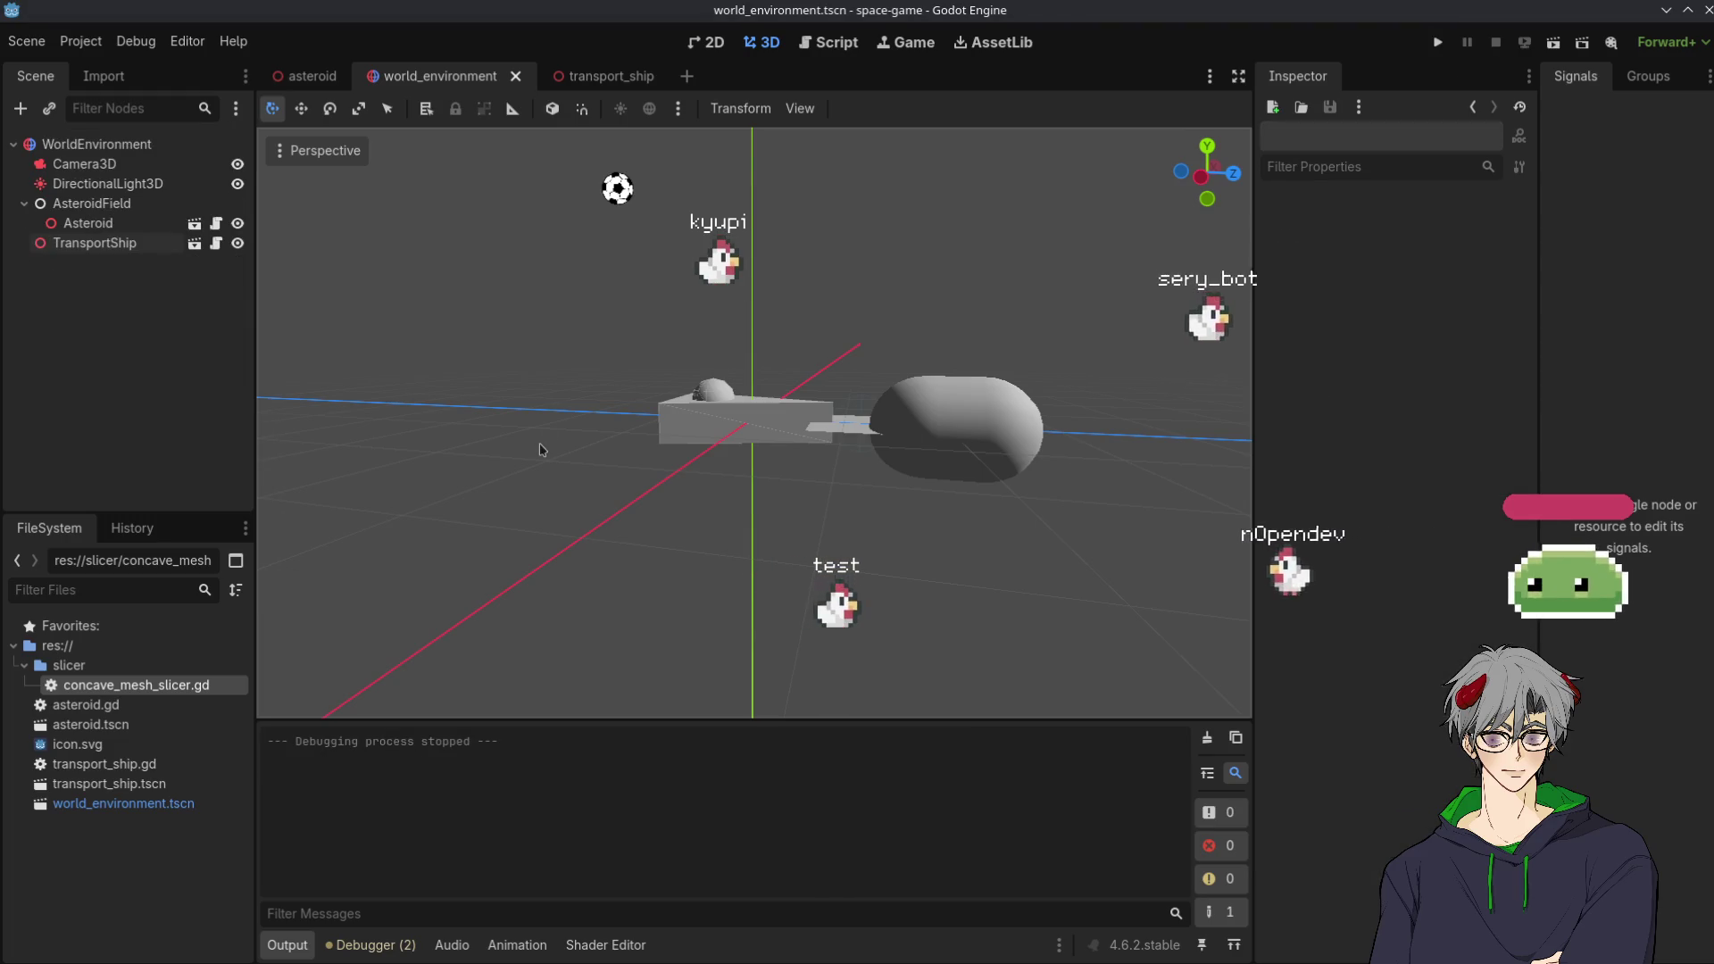
{"action": "left_click", "coordinate": [1437, 42]}
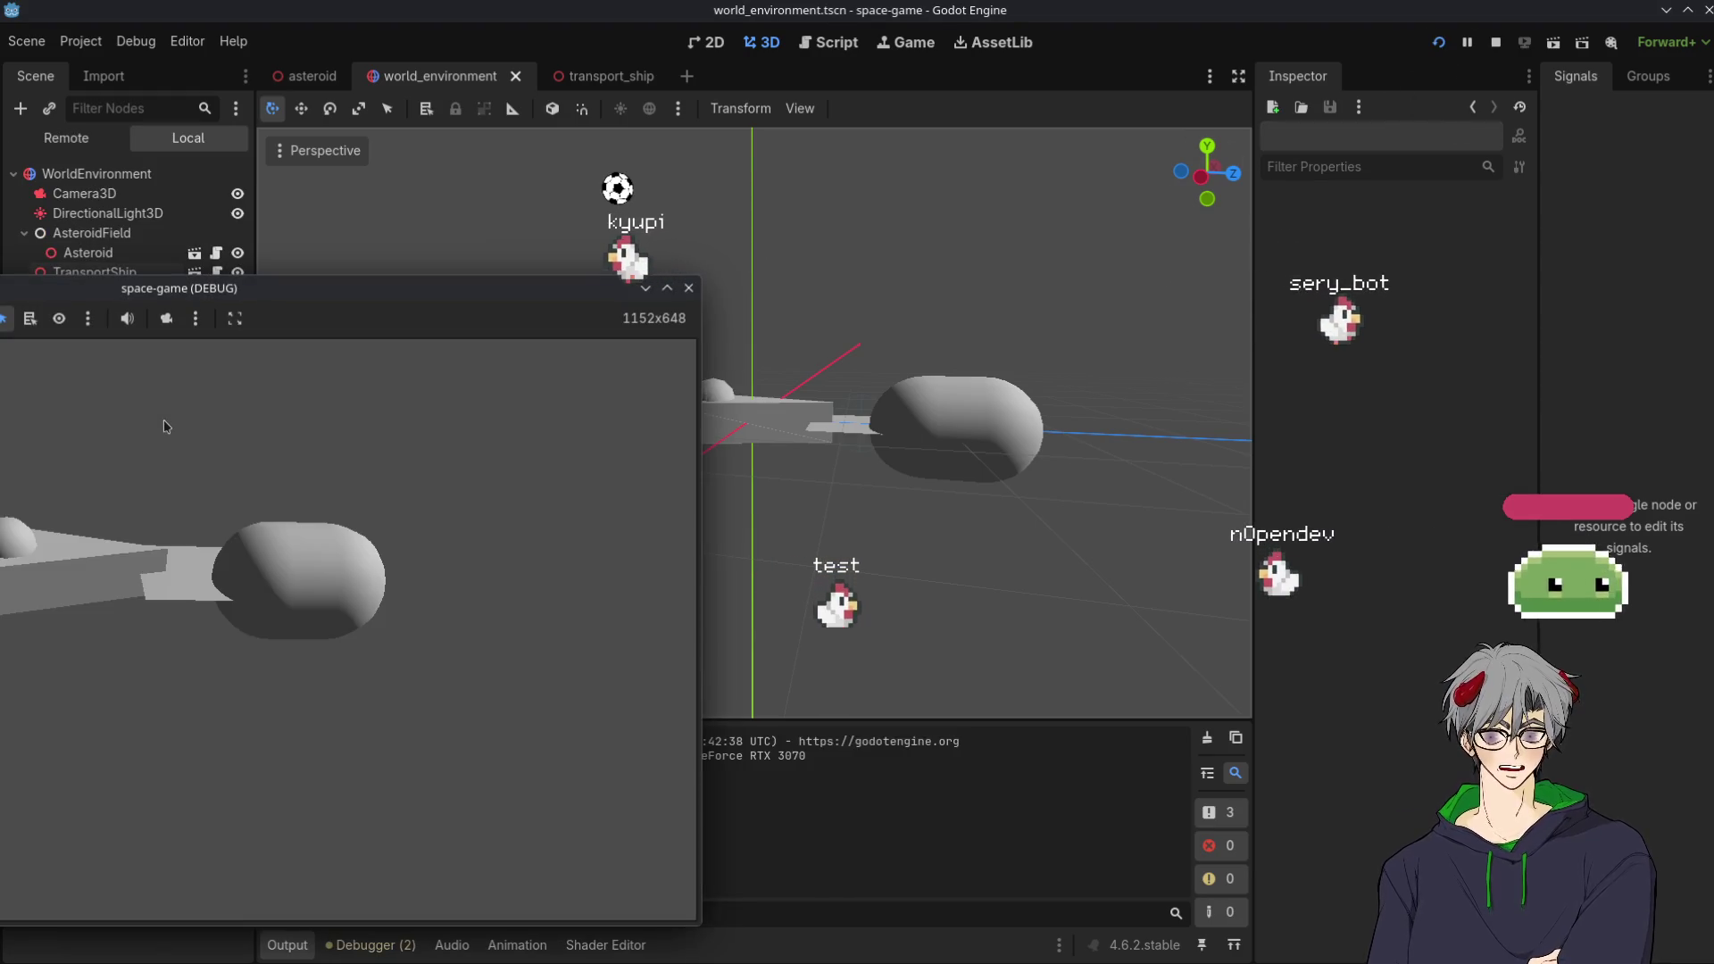
Open transport_ship.gd, set a breakpoint on line 16, and run the game
{"action": "left_click", "coordinate": [573, 75]}
{"action": "left_click", "coordinate": [317, 76]}
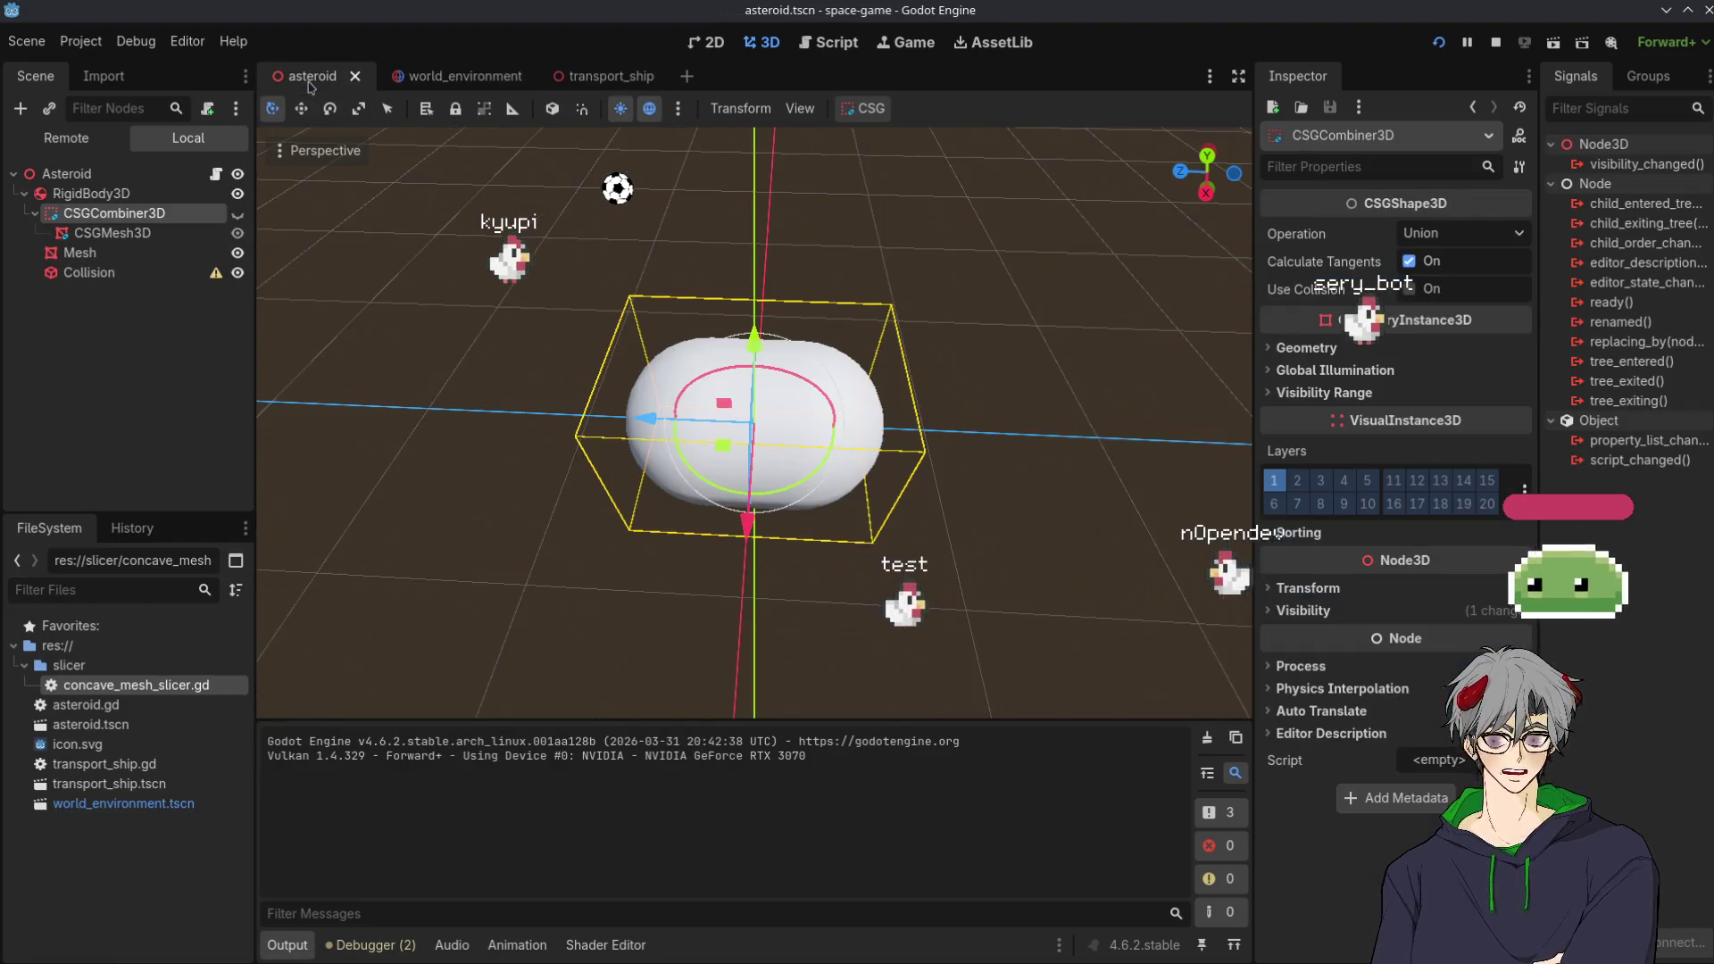
{"action": "left_click", "coordinate": [438, 75]}
{"action": "left_click", "coordinate": [590, 76]}
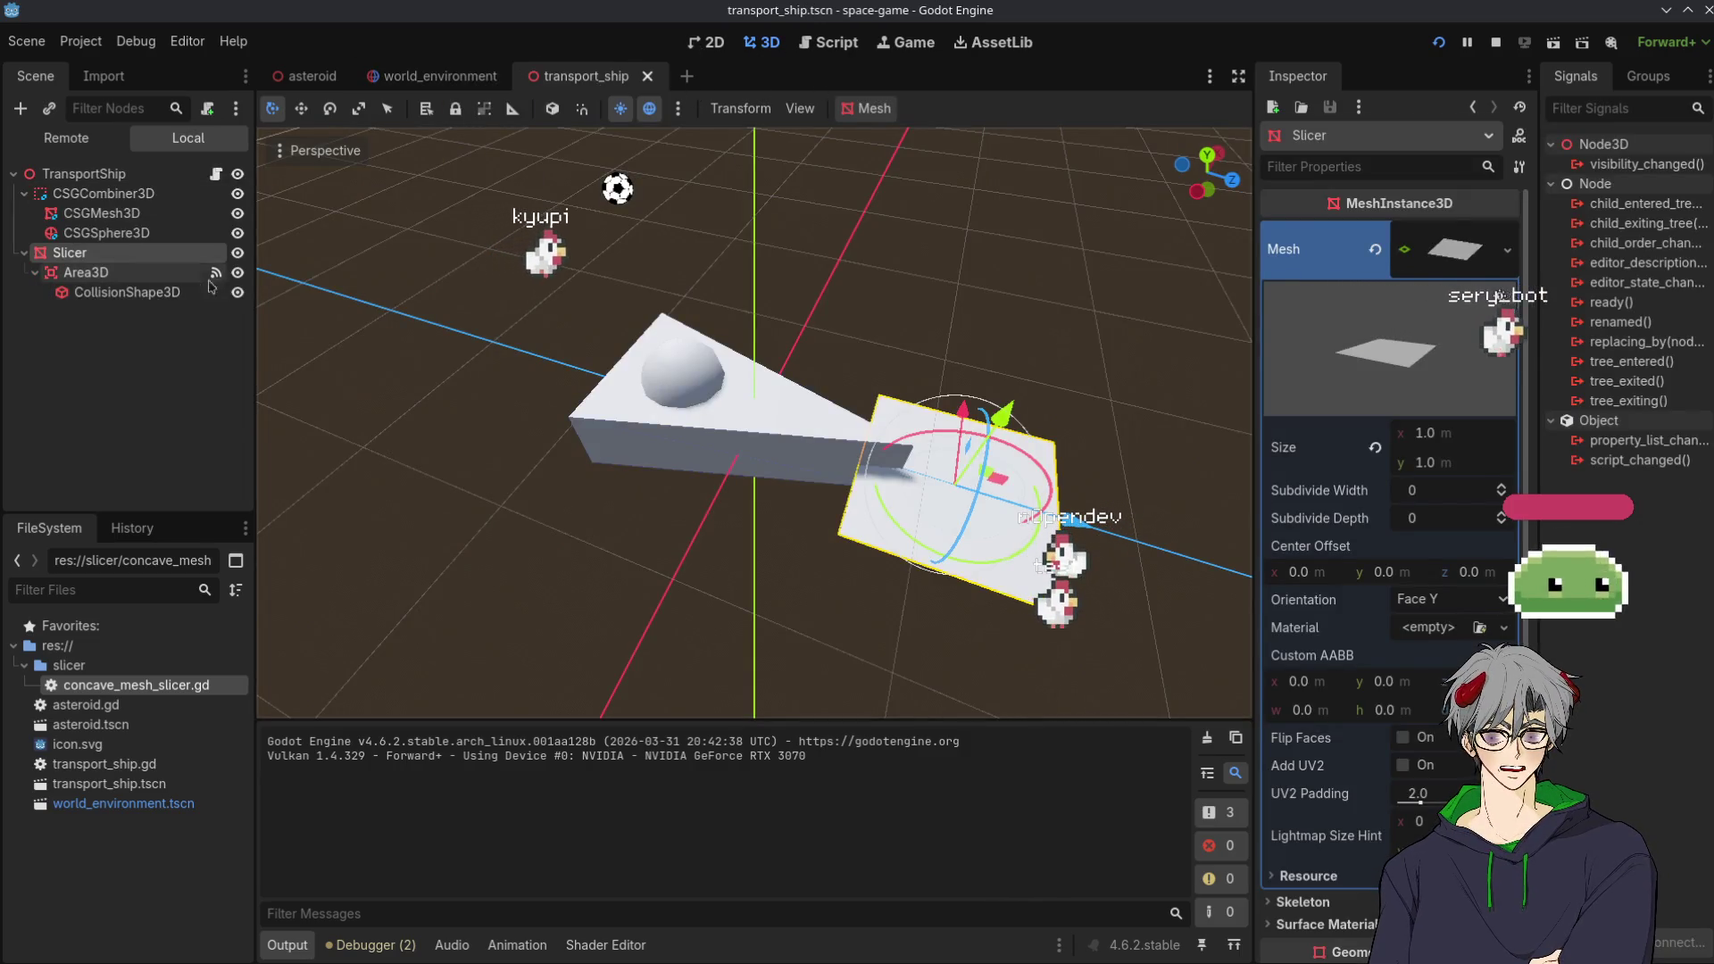
{"action": "left_click", "coordinate": [215, 173]}
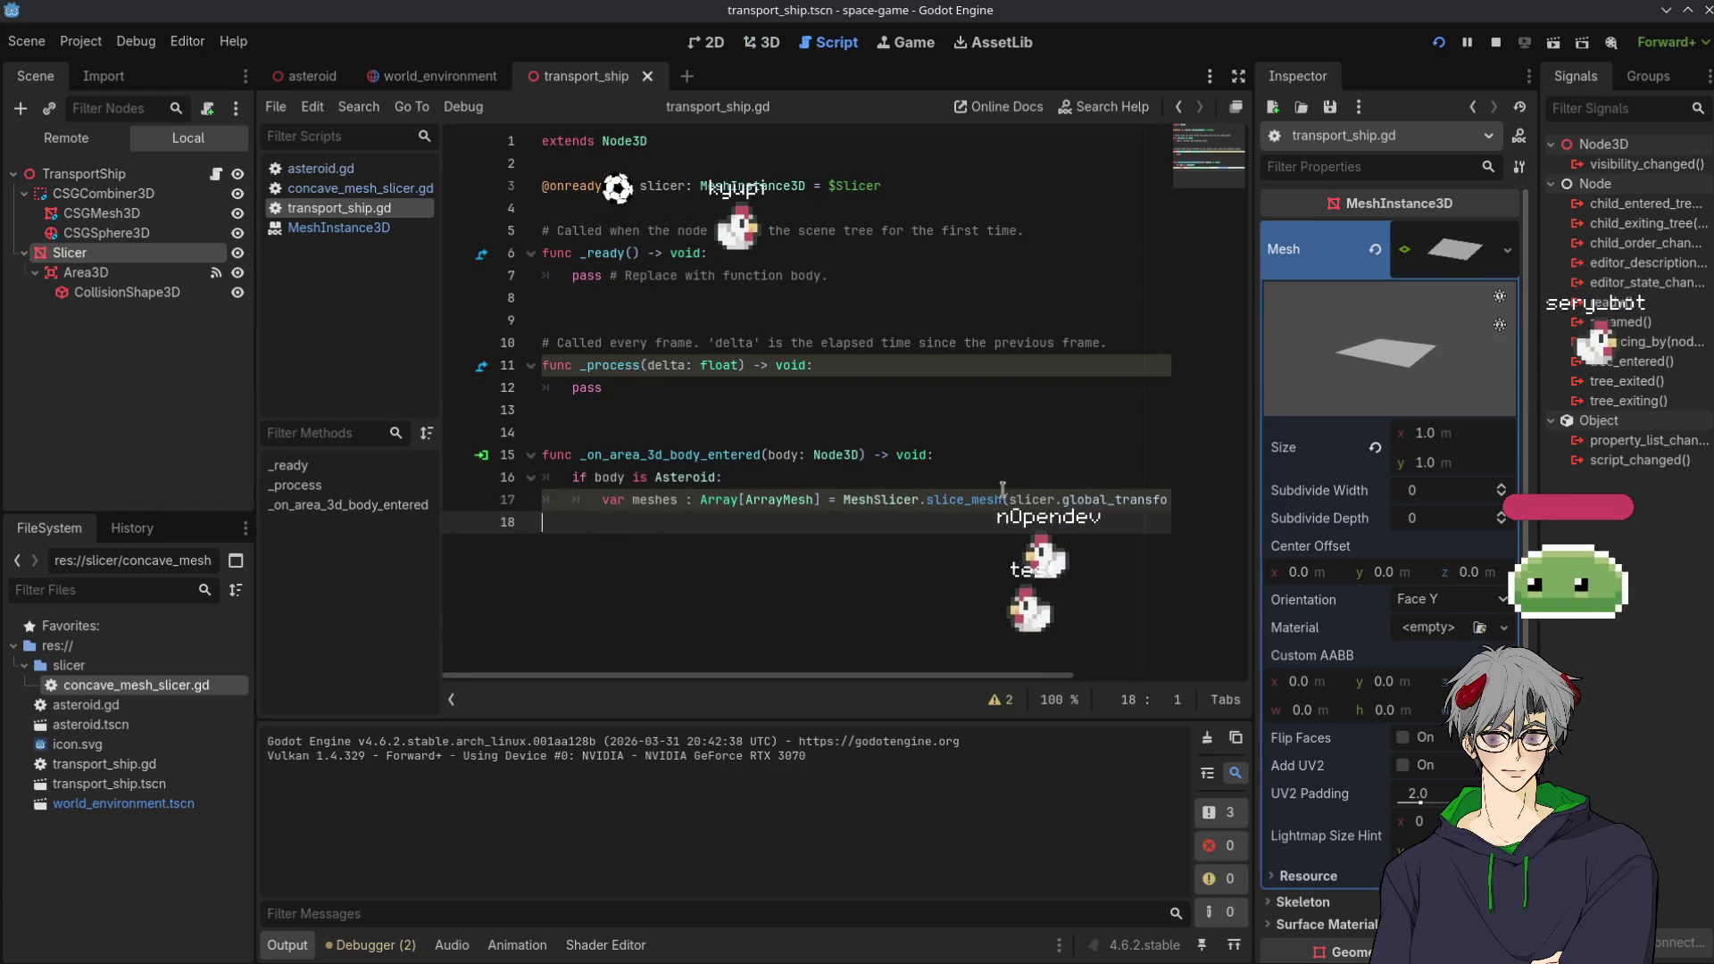
{"action": "left_click", "coordinate": [461, 479]}
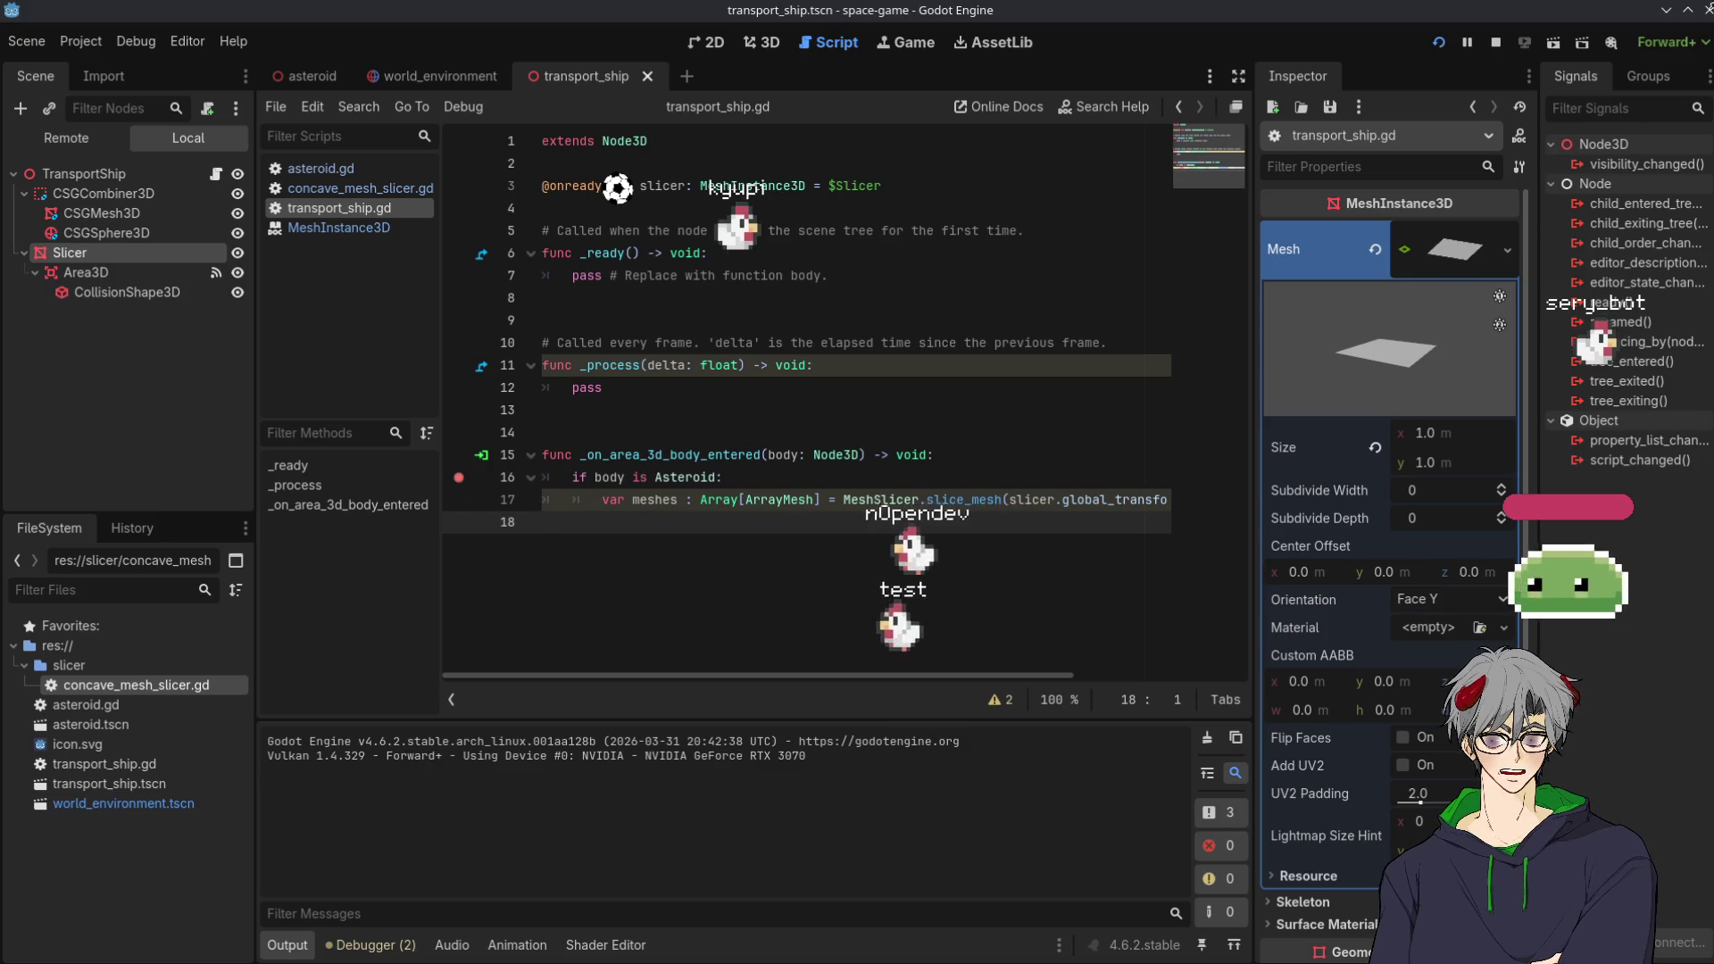
{"action": "left_click", "coordinate": [1438, 44]}
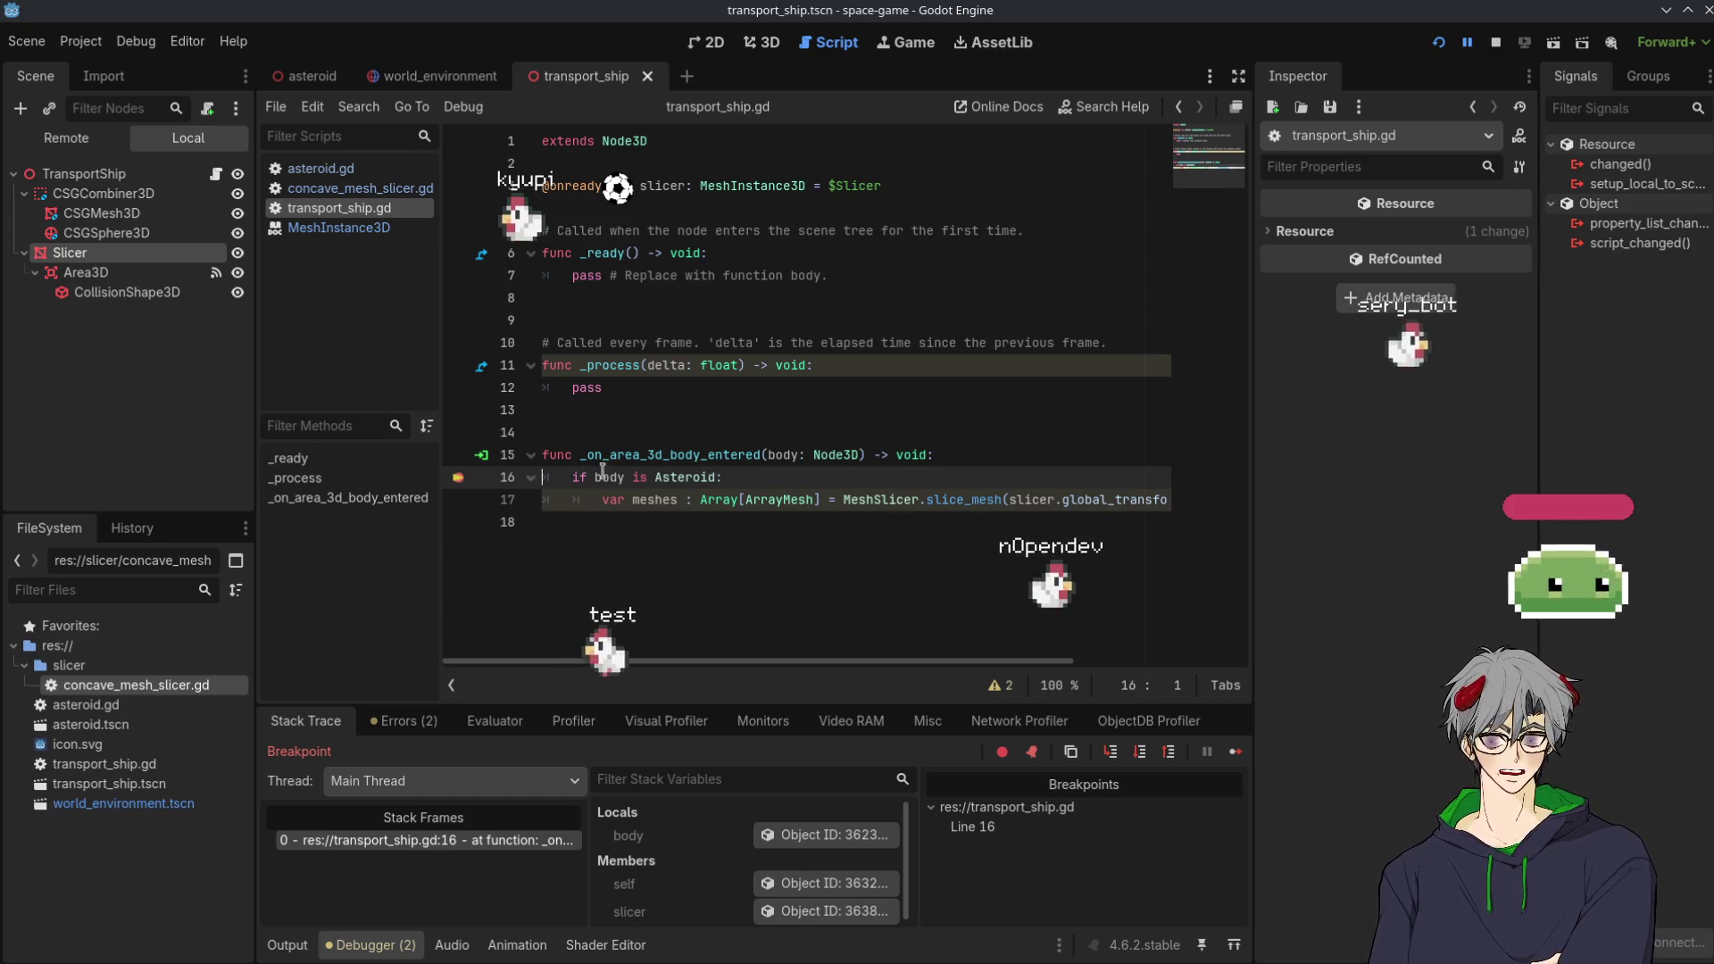
Inspect 'body' at the line-16 breakpoint, confirming it is a RigidBody3D, then stop debugging
{"action": "mouse_move", "coordinate": [618, 473]}
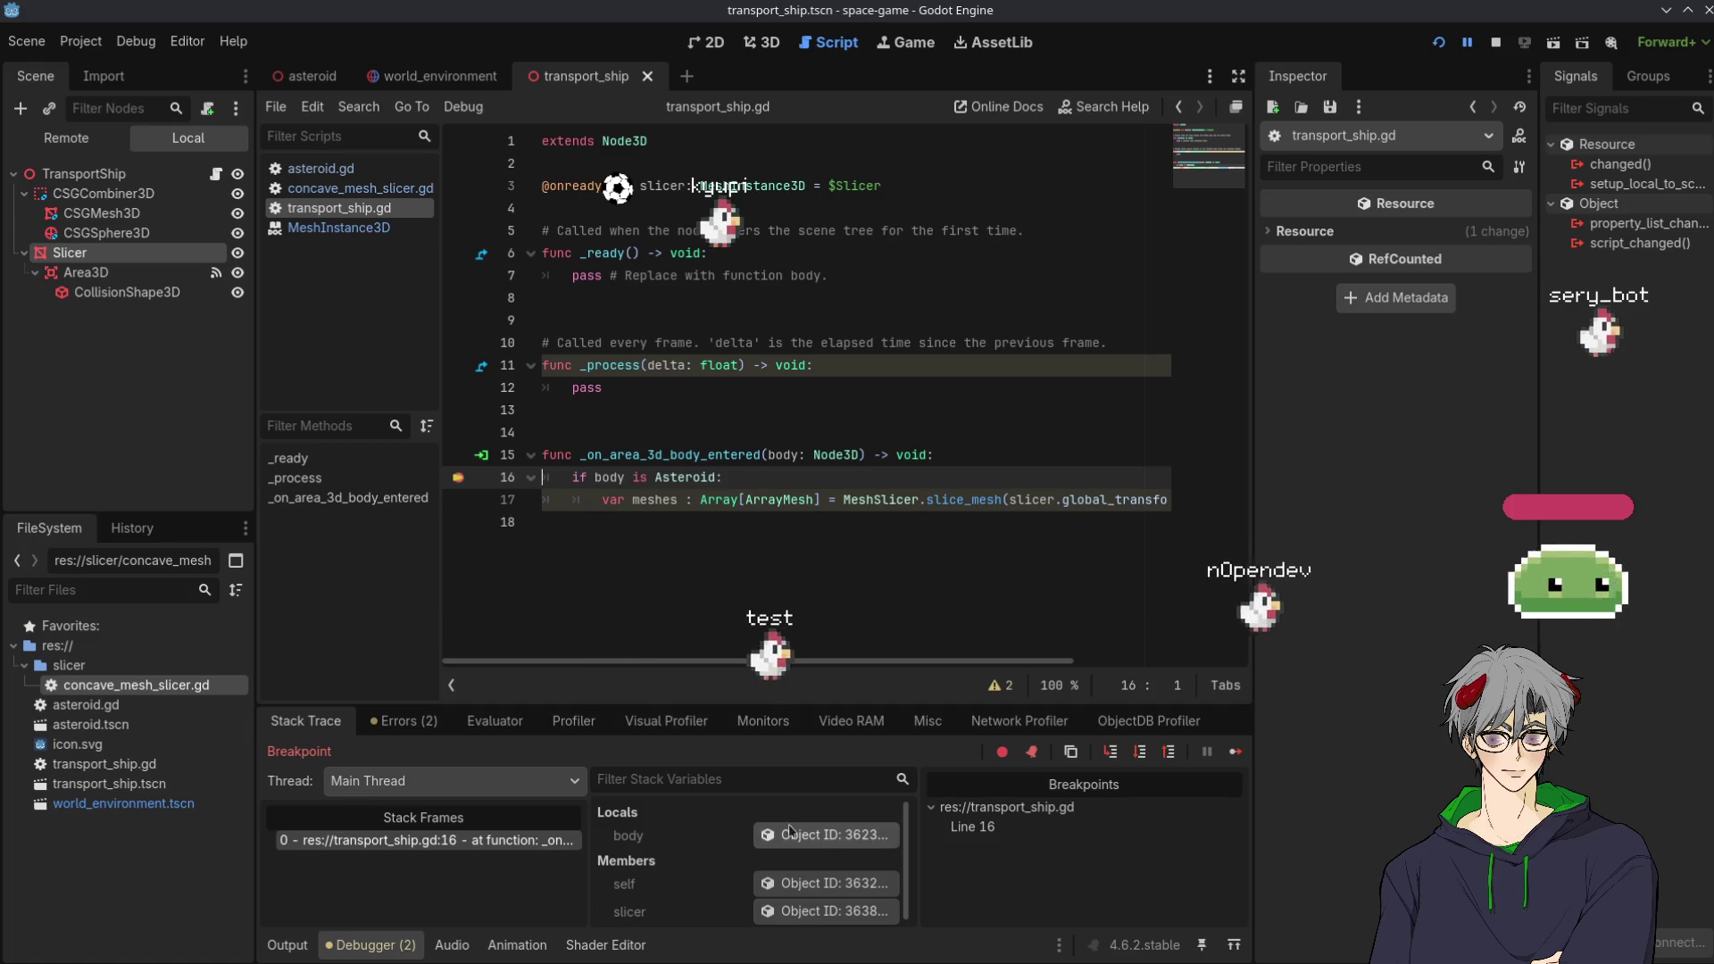
{"action": "left_click", "coordinate": [827, 838]}
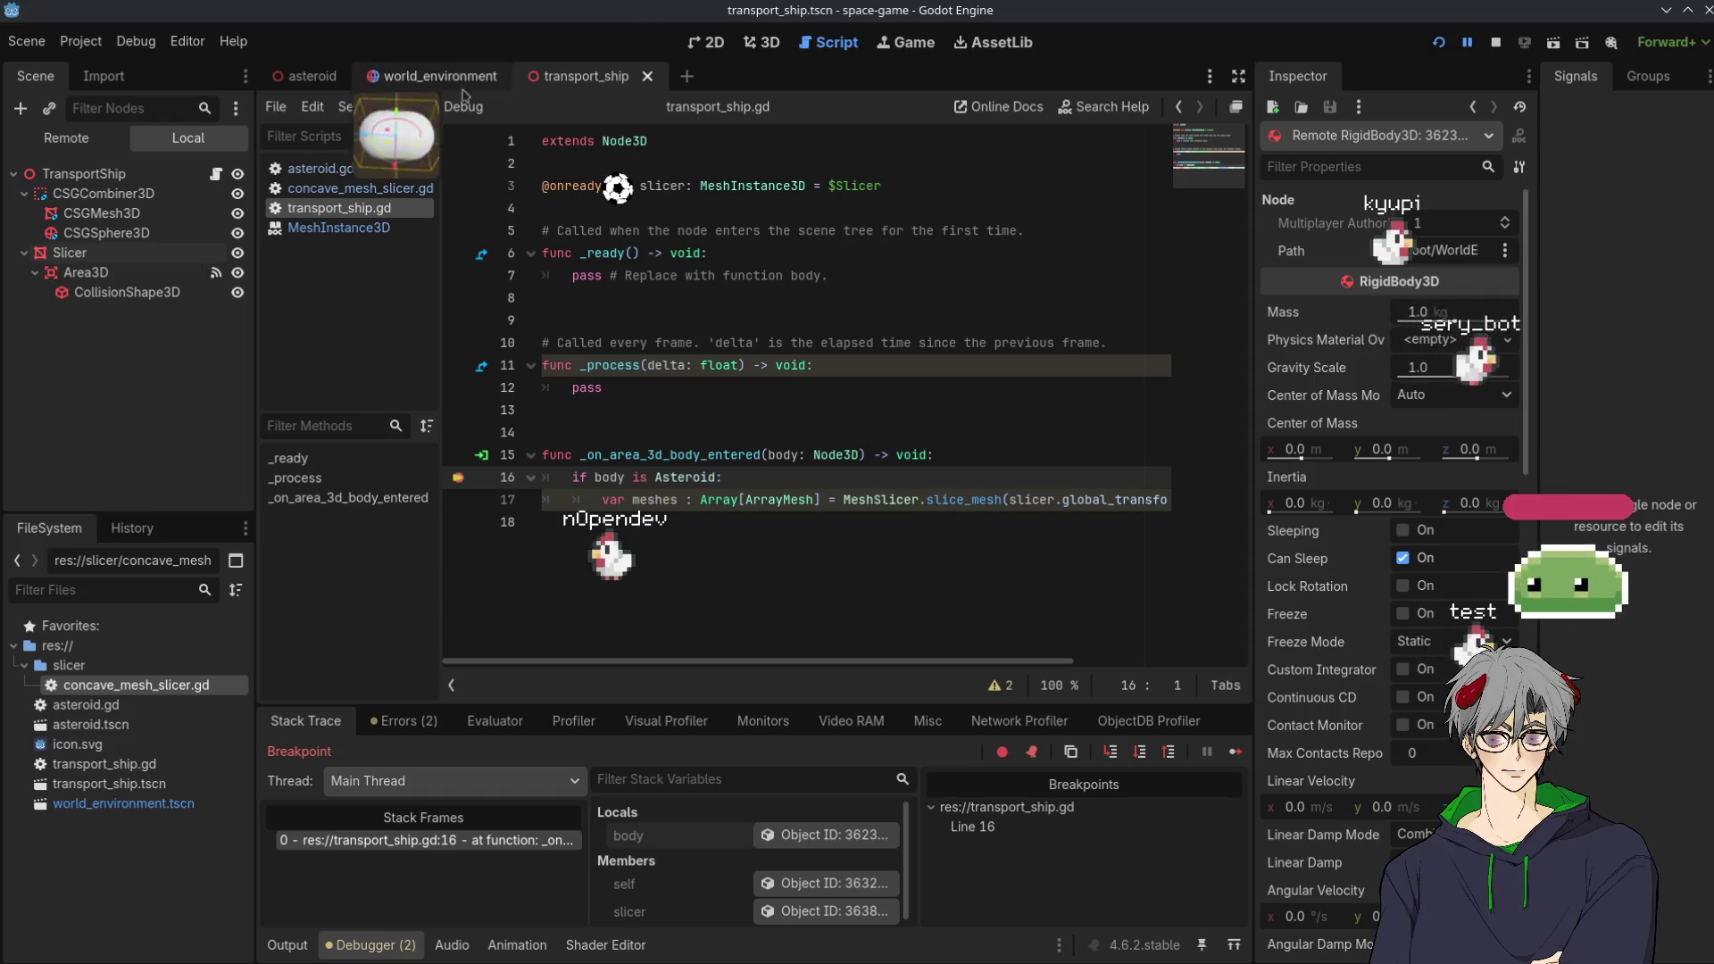
{"action": "left_click", "coordinate": [1496, 43]}
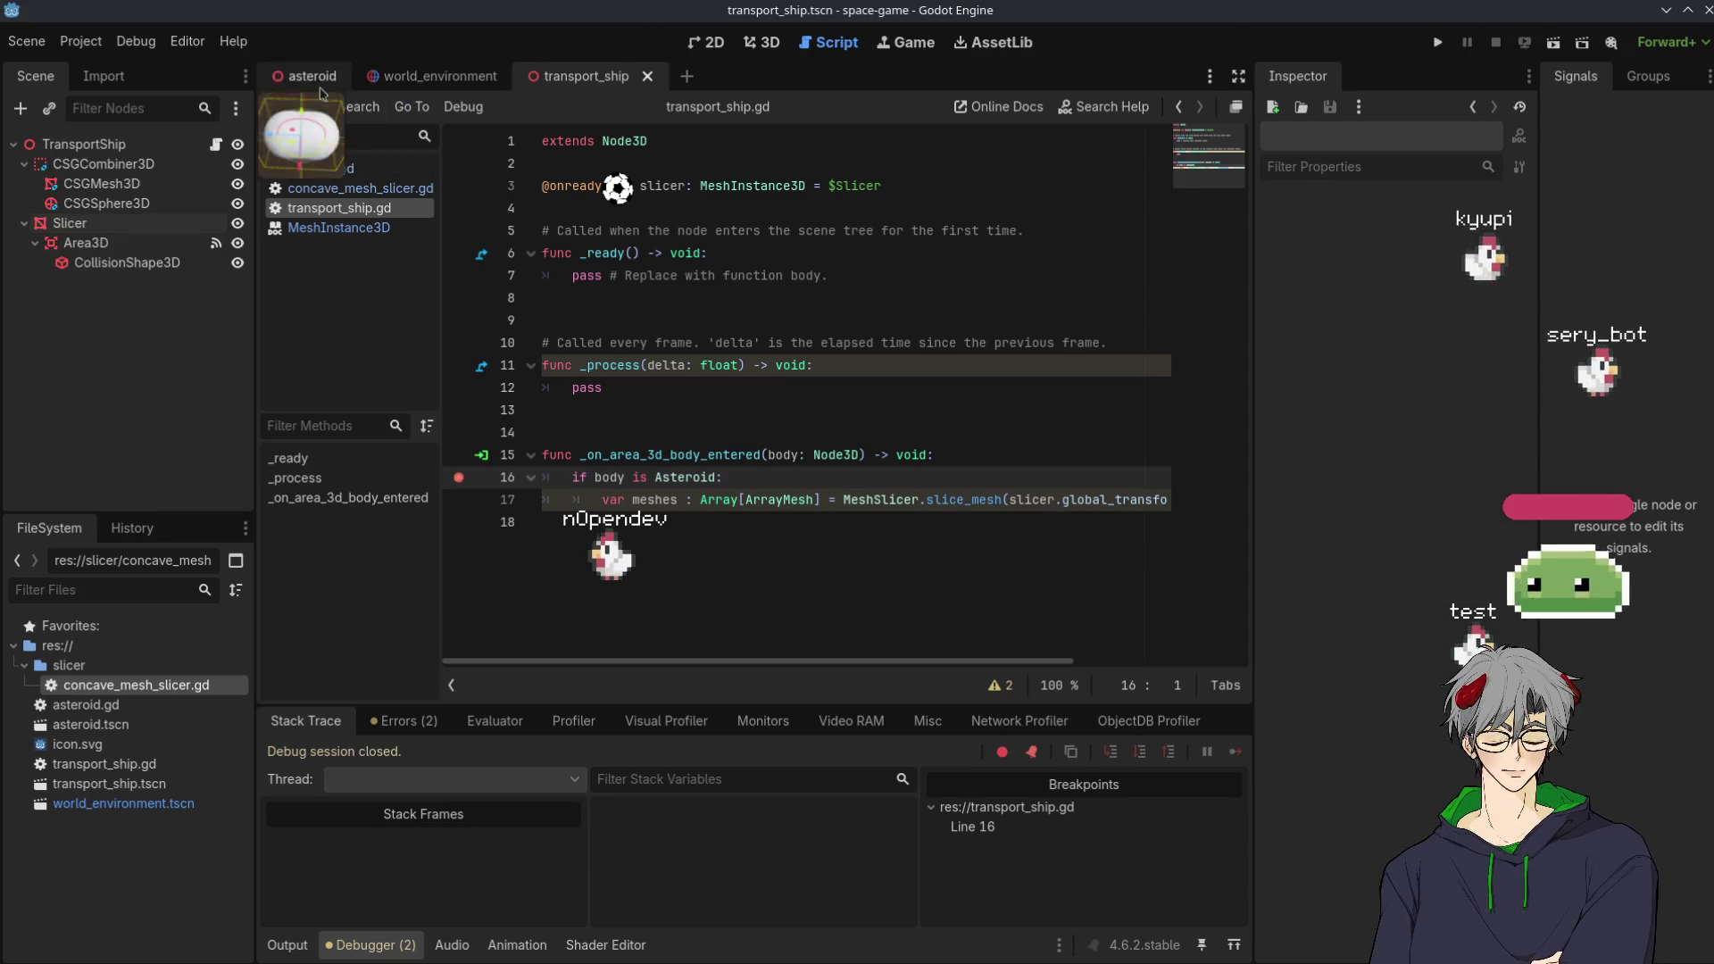
In the asteroid scene, try making RigidBody3D the scene root, then undo it
{"action": "left_click", "coordinate": [441, 77]}
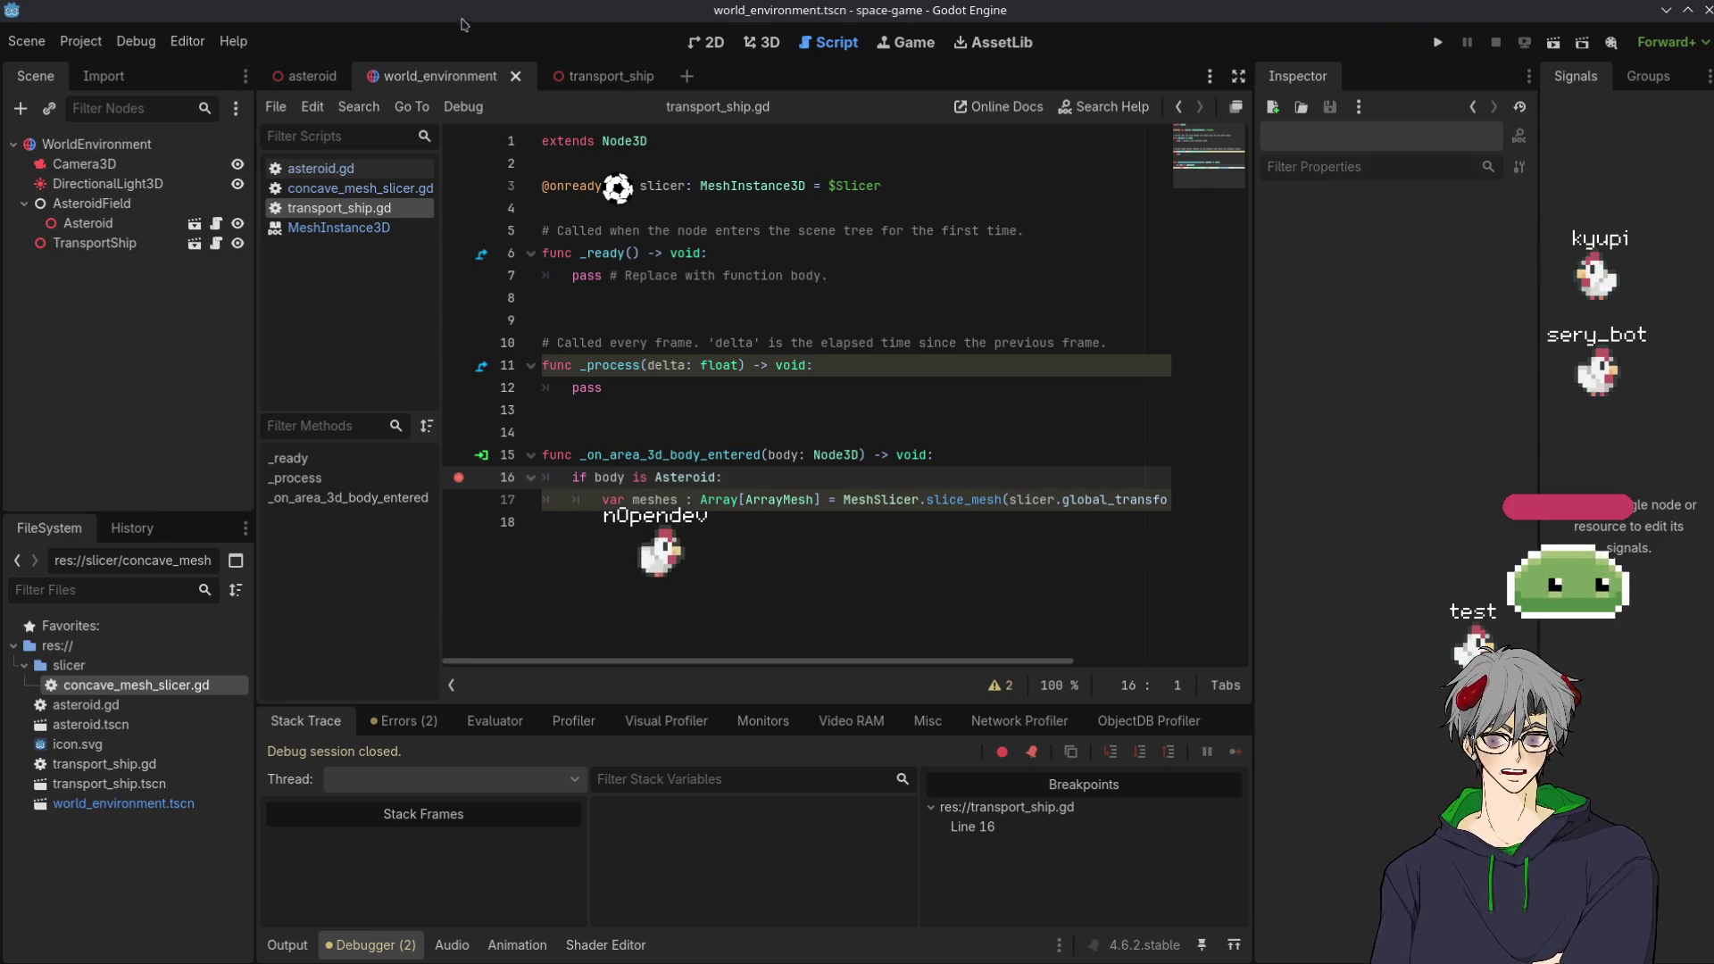
{"action": "left_click", "coordinate": [295, 77]}
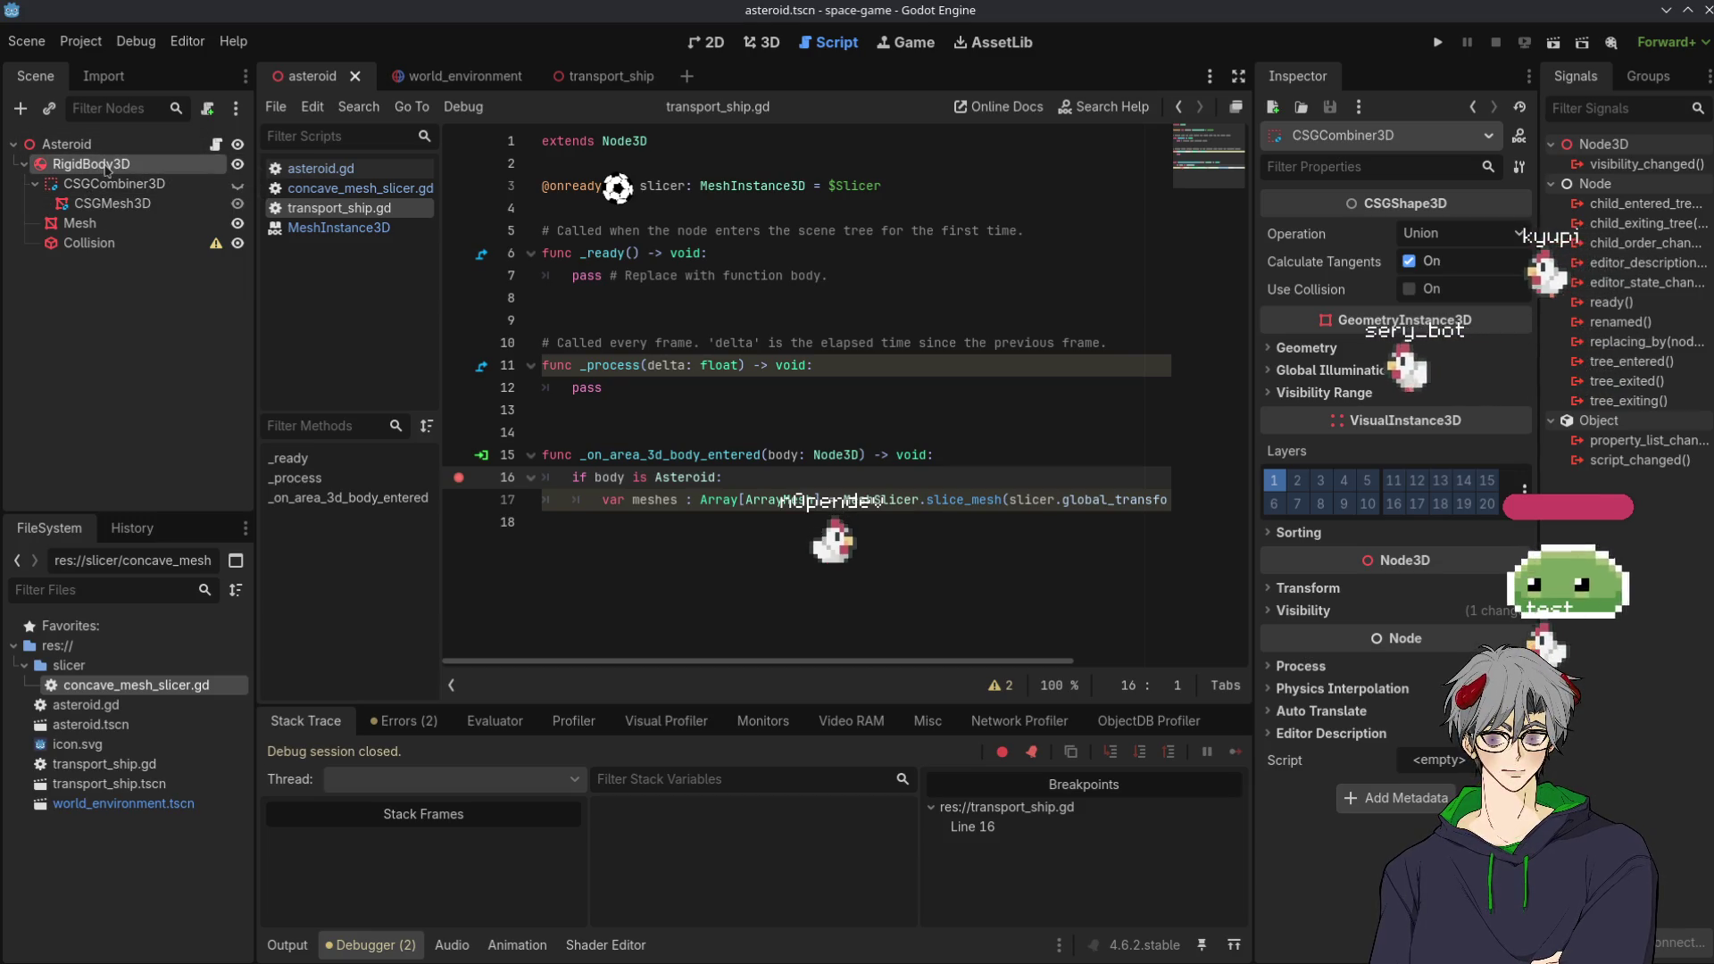
{"action": "left_click", "coordinate": [106, 166]}
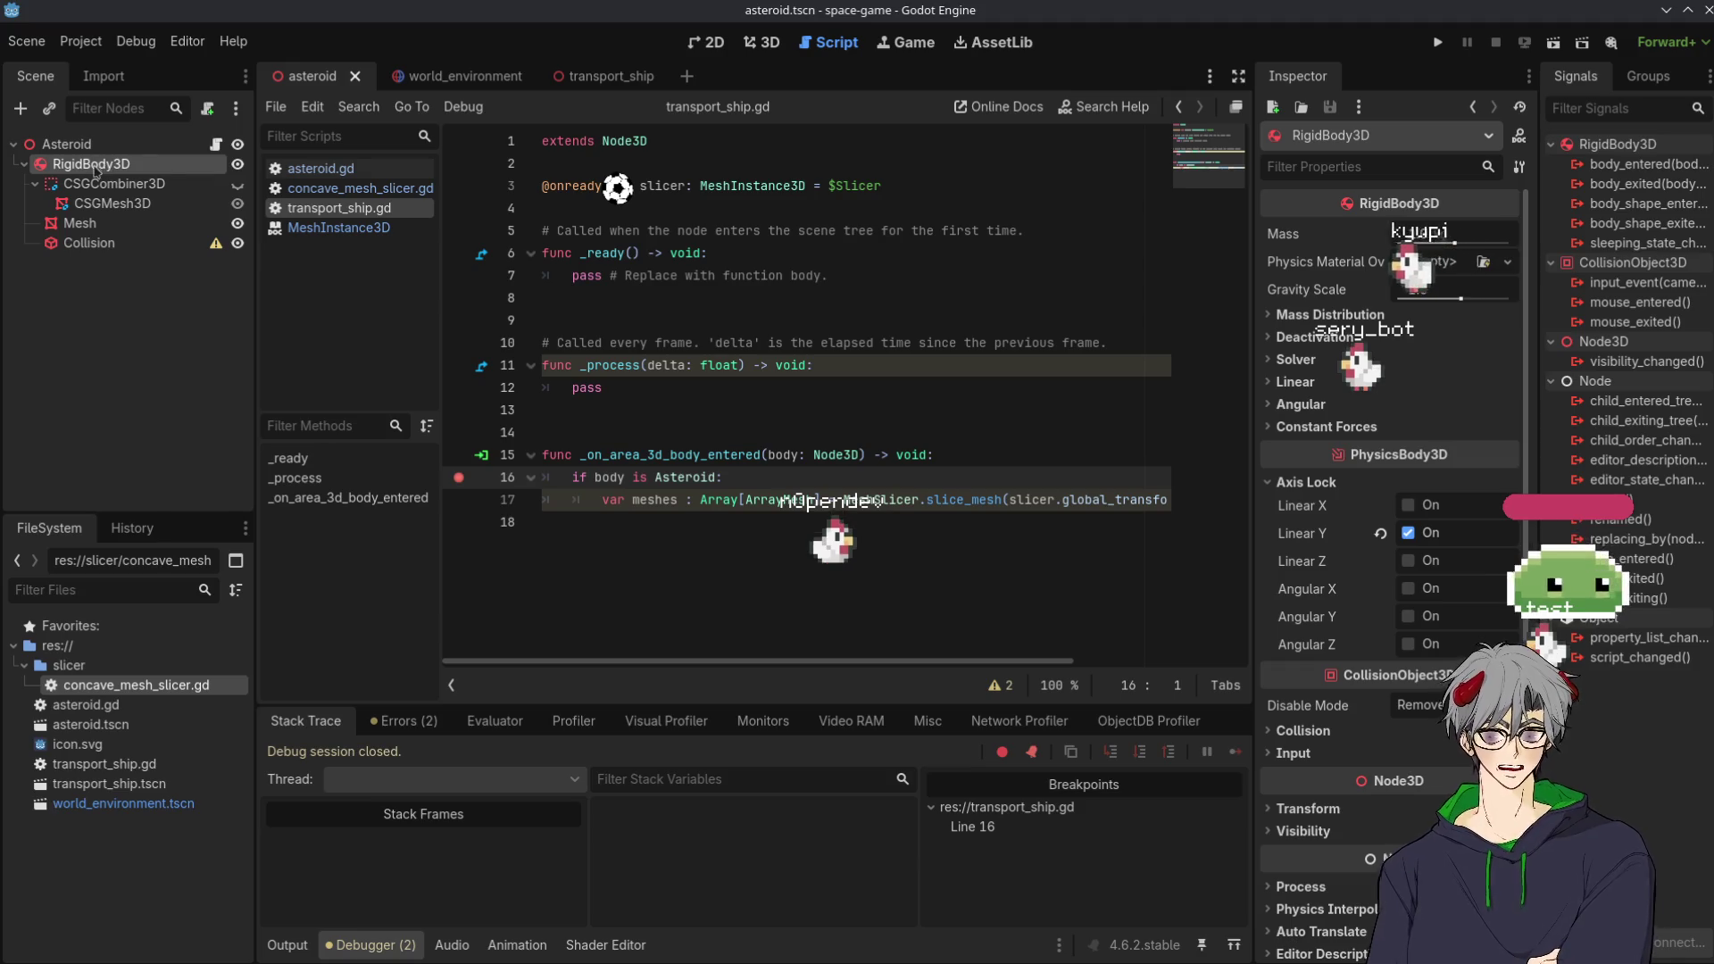
{"action": "right_click", "coordinate": [89, 166]}
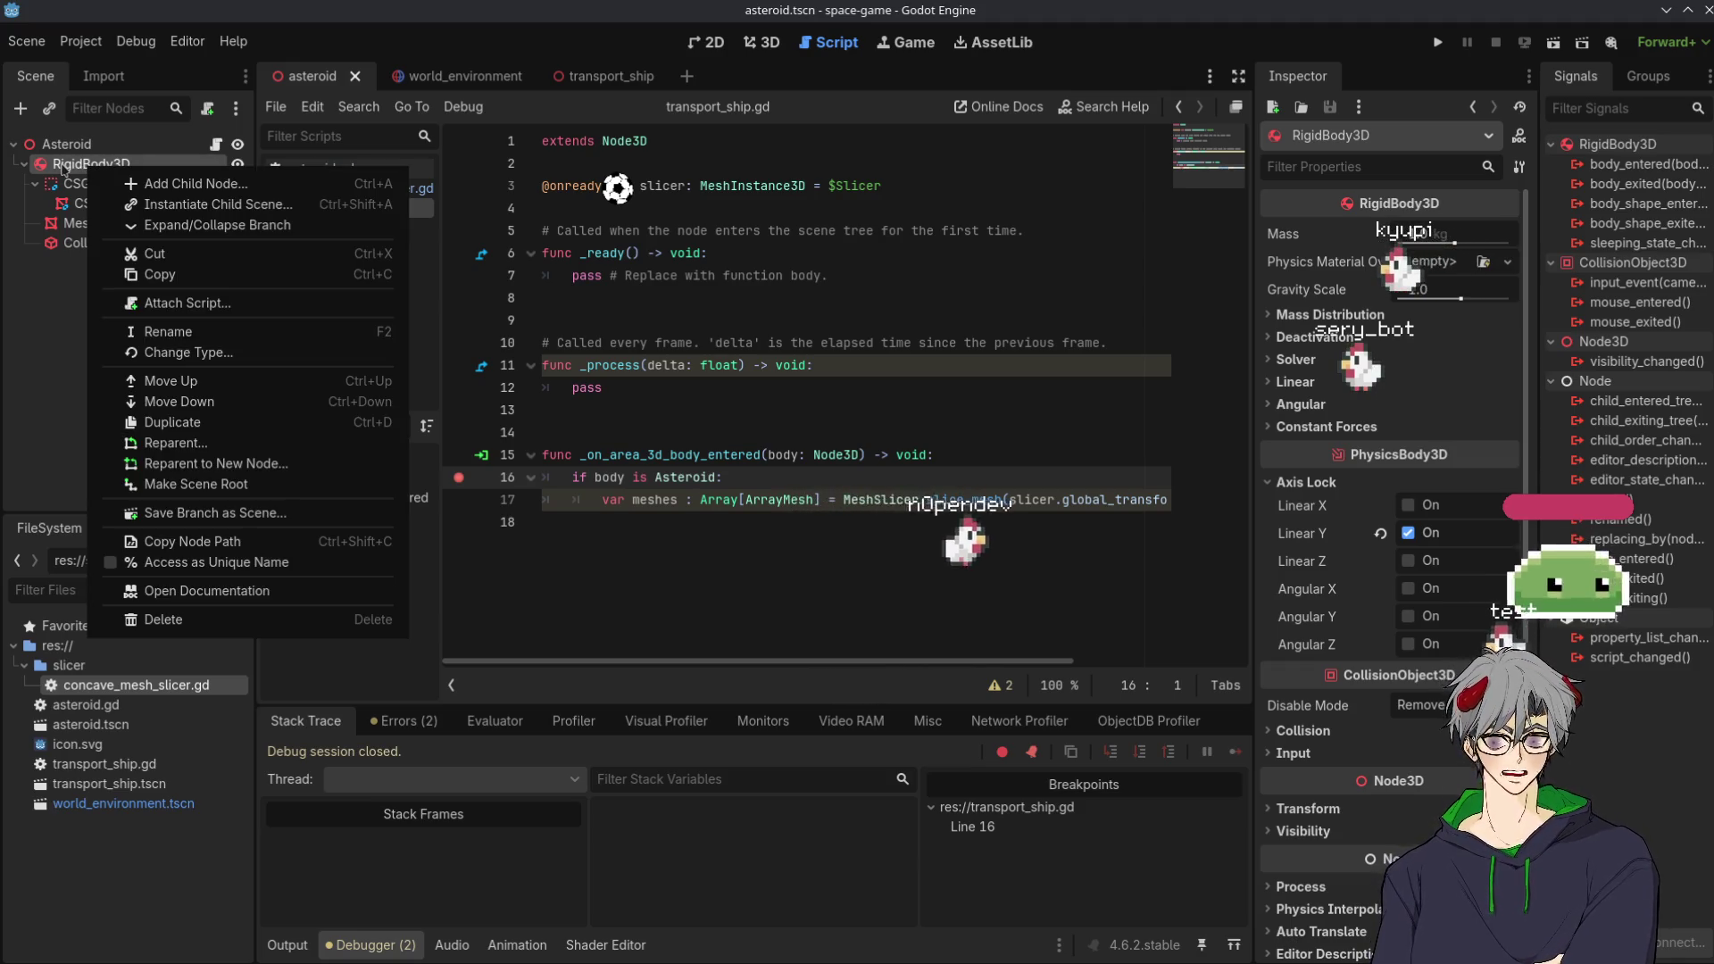
{"action": "left_click", "coordinate": [197, 484]}
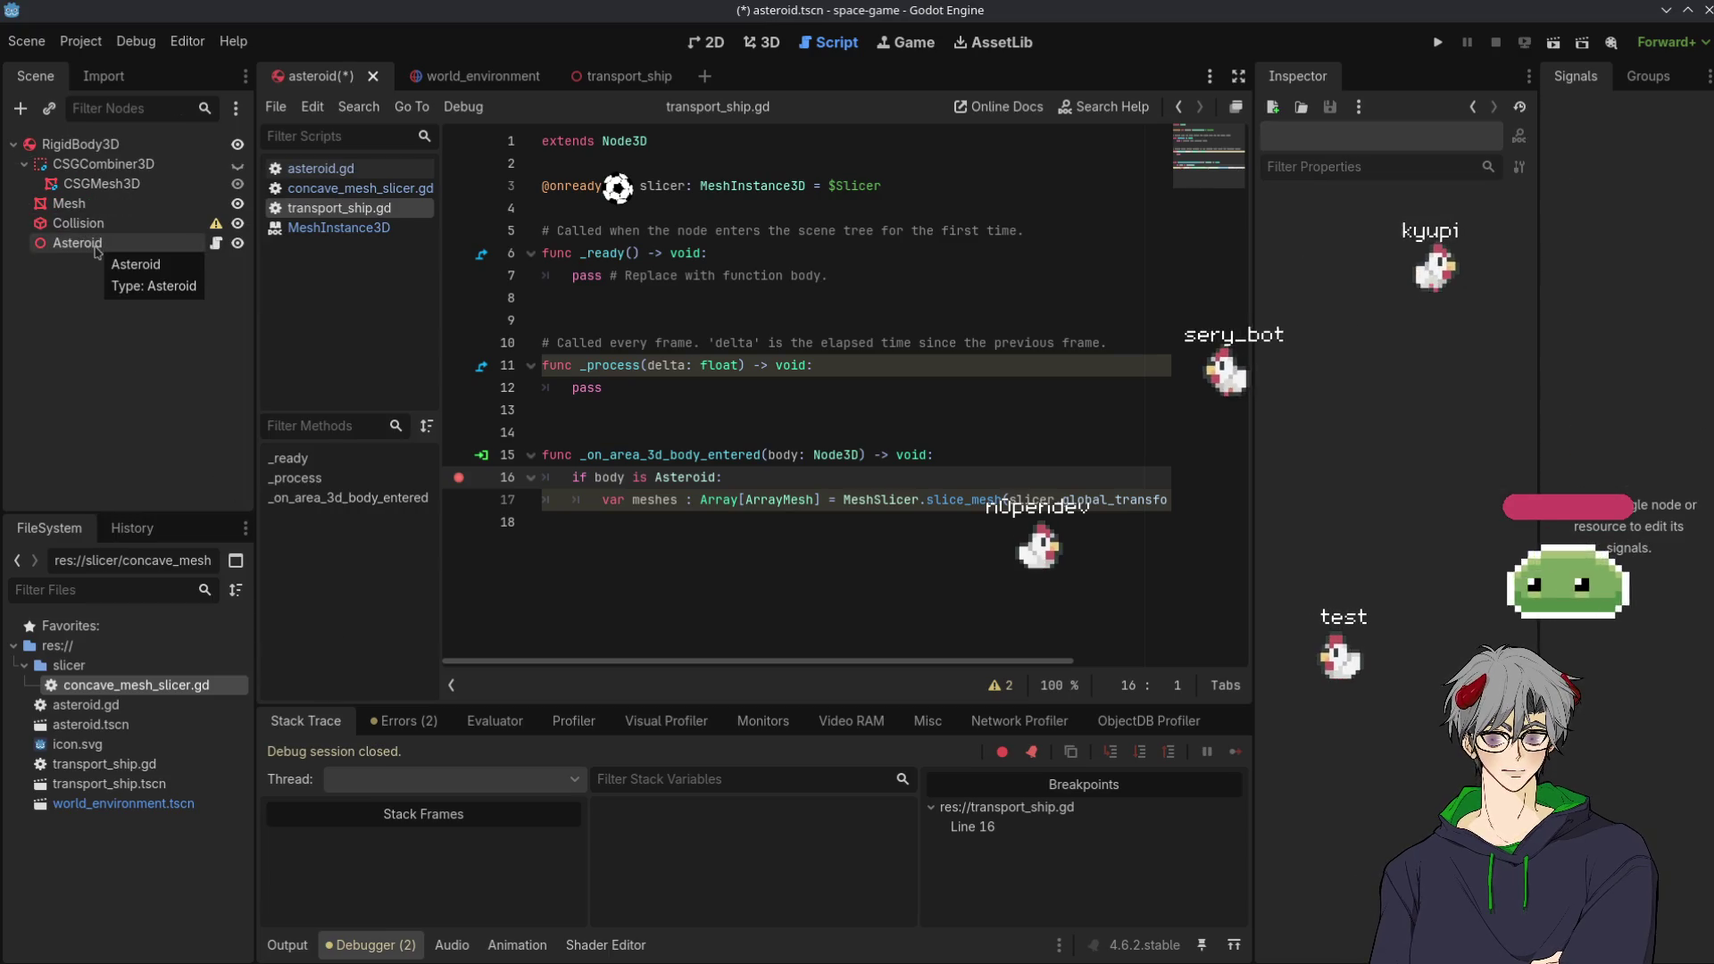
{"action": "left_click", "coordinate": [204, 243]}
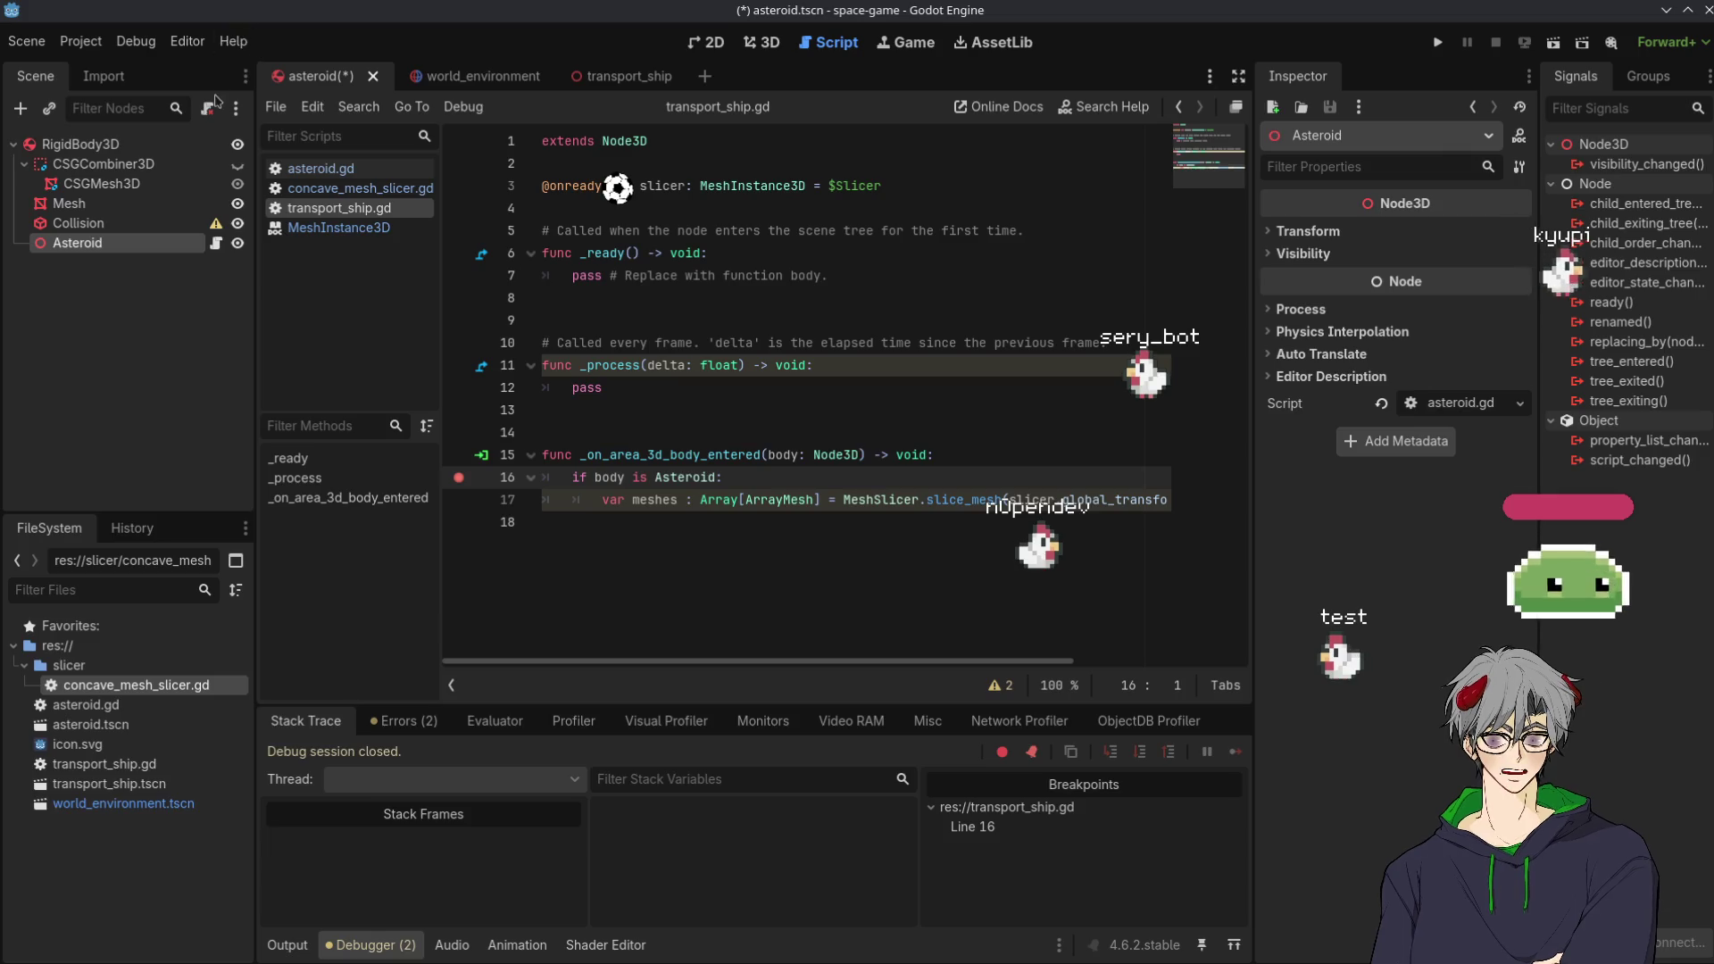
{"action": "key", "text": "ctrl+z"}
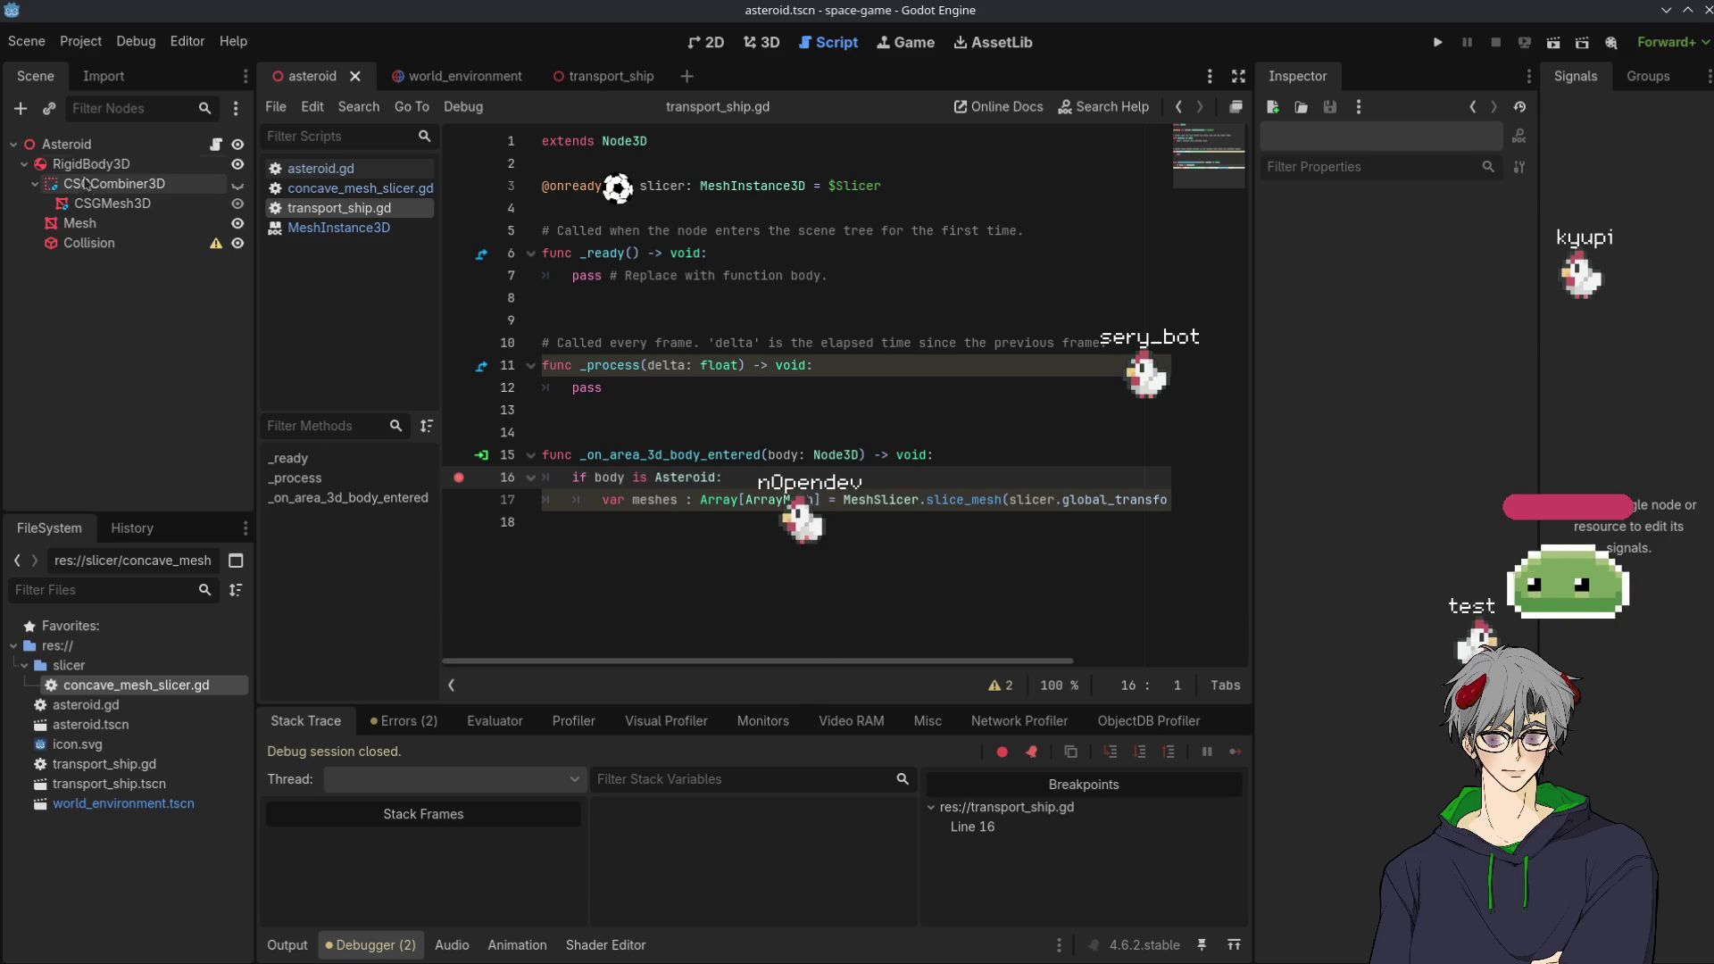
Detach the old Asteroid root's script and delete that node, leaving RigidBody3D as root
{"action": "left_click", "coordinate": [134, 163]}
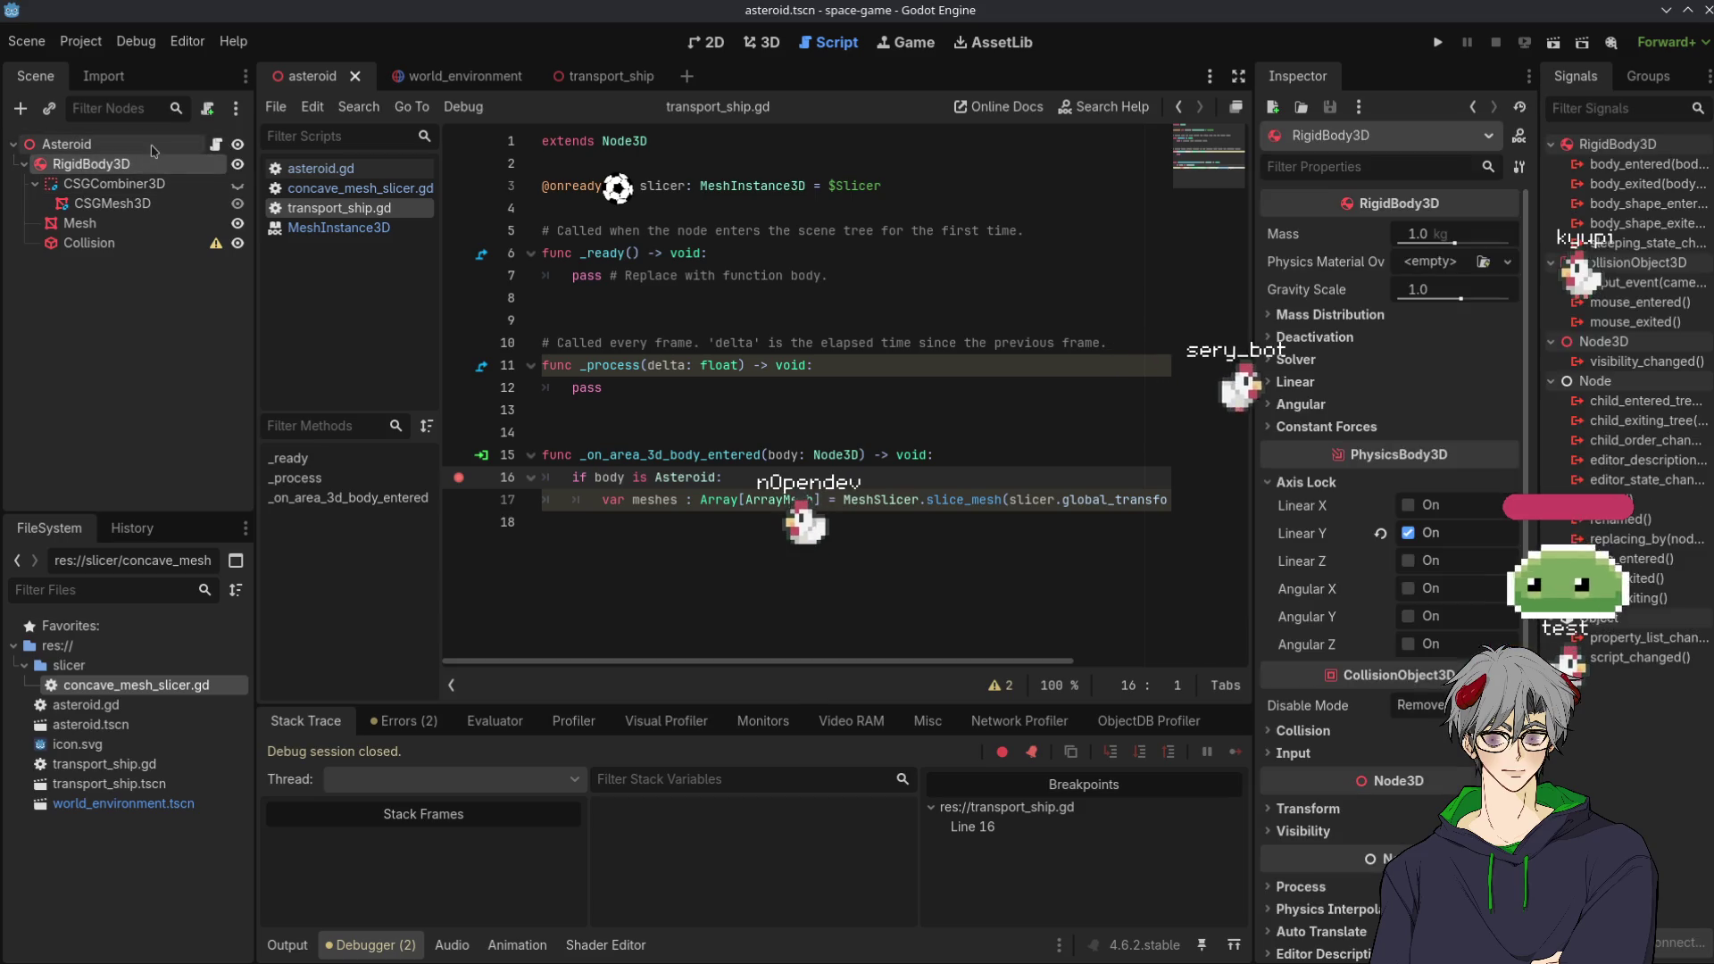
{"action": "left_click", "coordinate": [154, 146]}
{"action": "left_click", "coordinate": [208, 108]}
{"action": "right_click", "coordinate": [86, 170]}
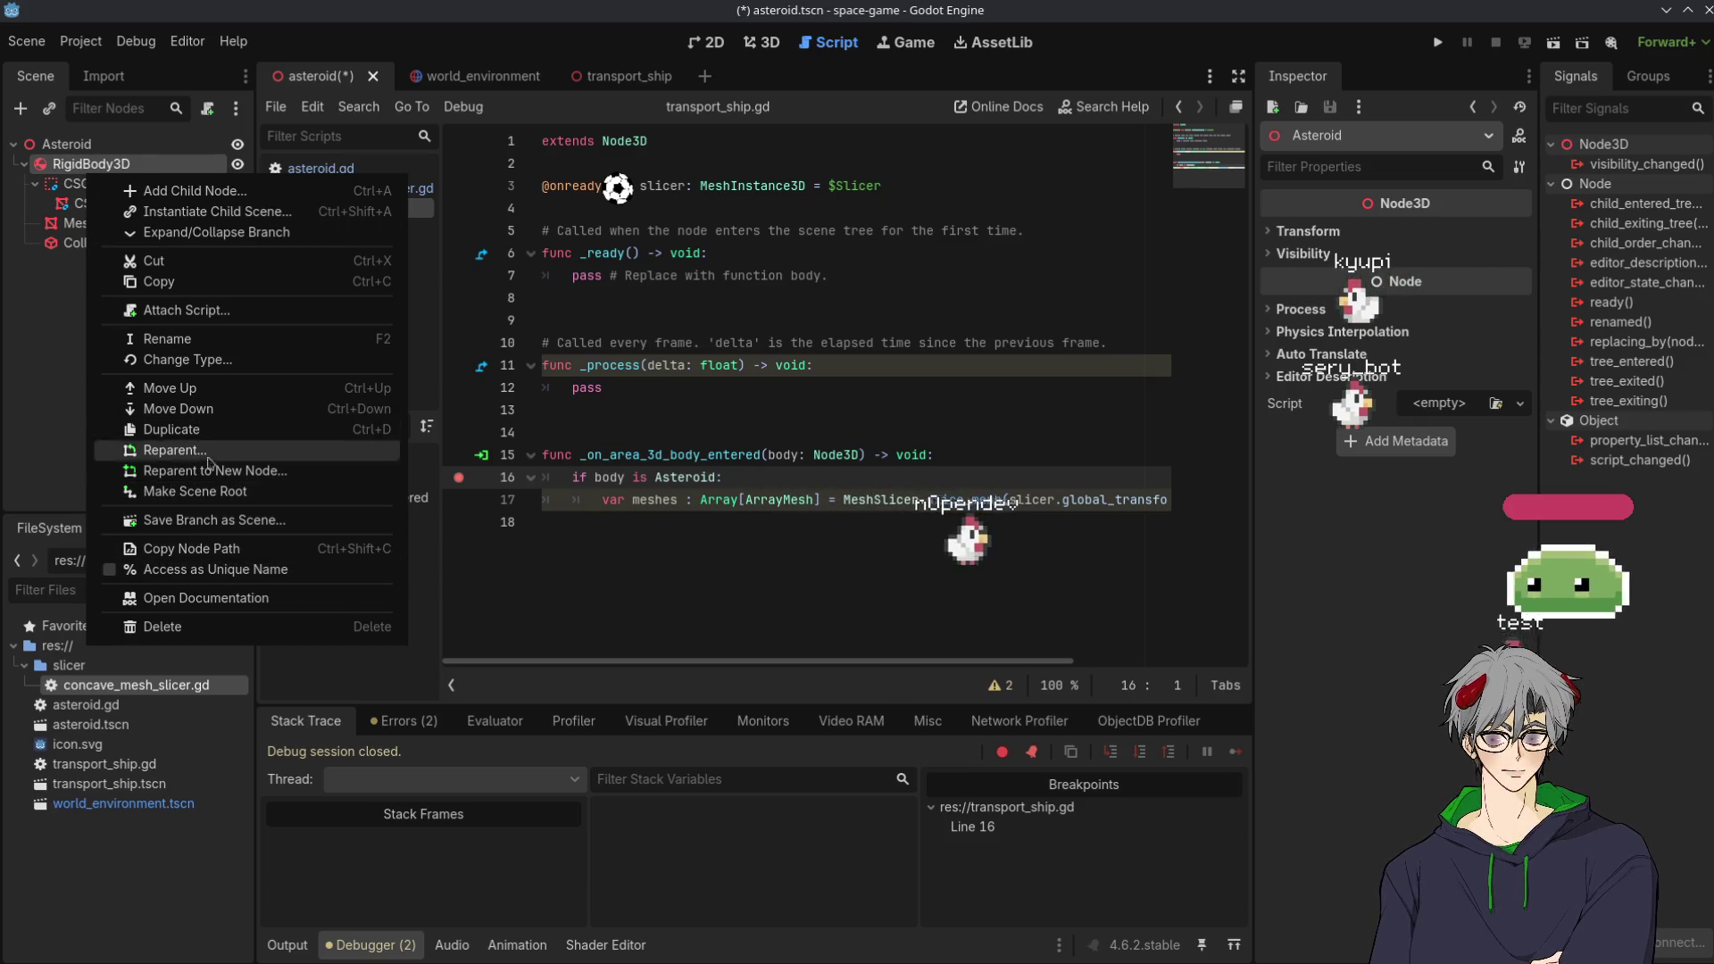
{"action": "key", "text": "Escape"}
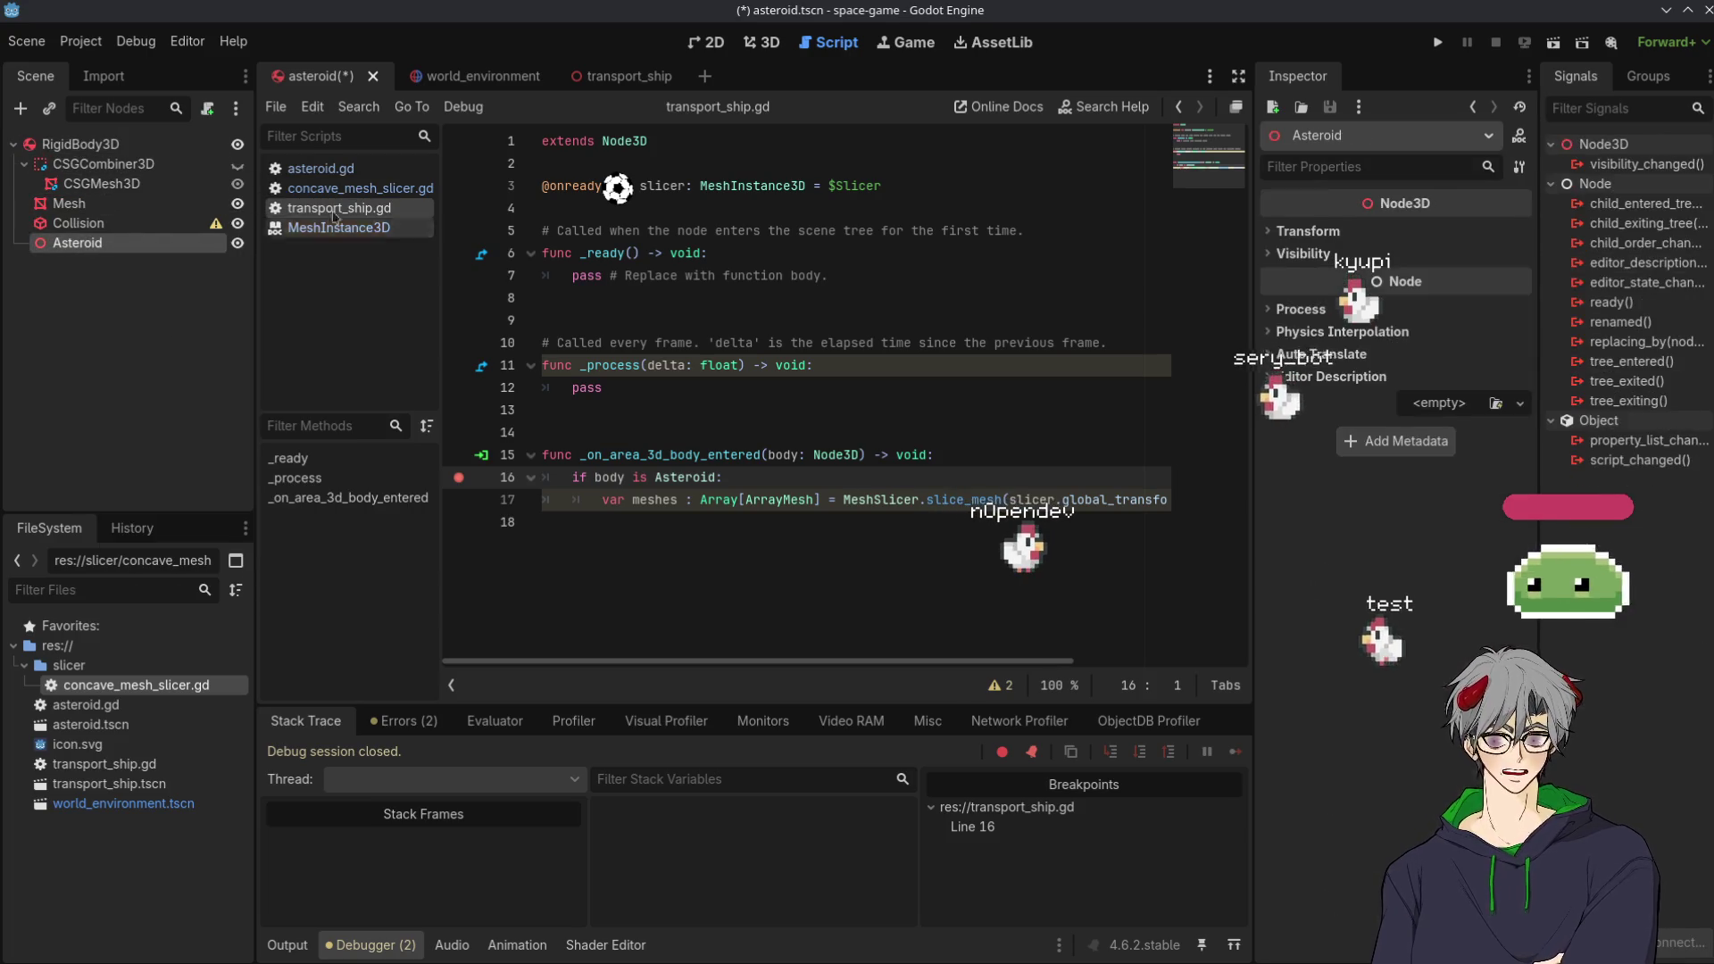
{"action": "key", "text": "Delete"}
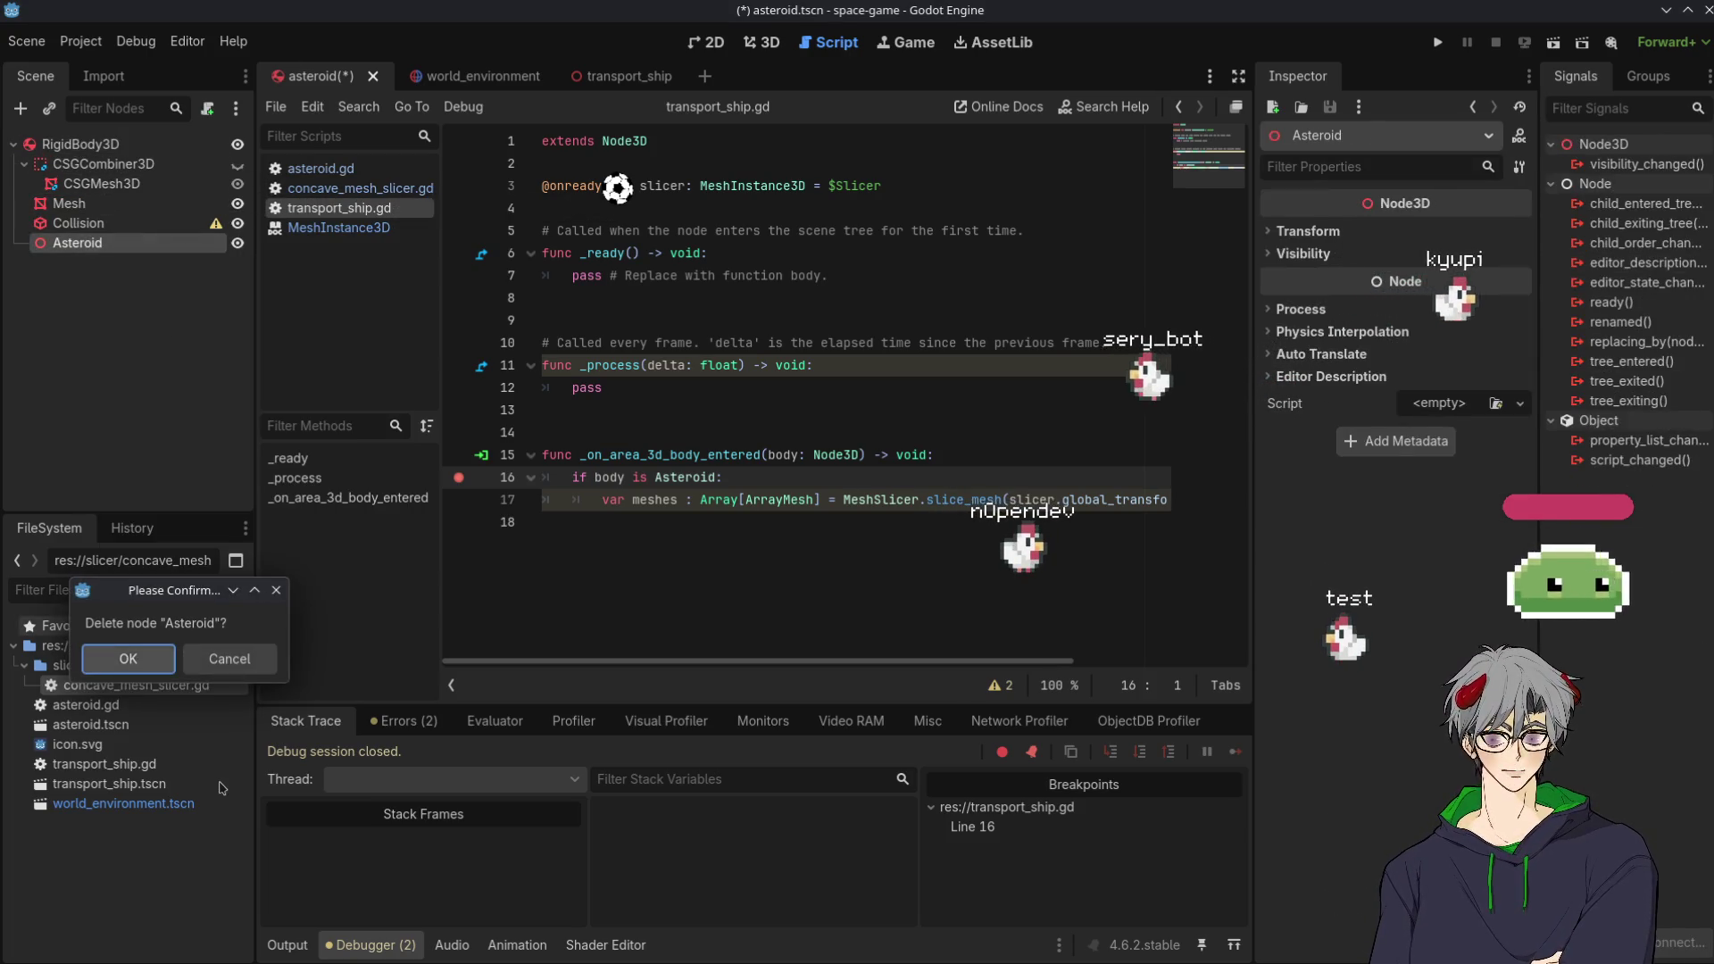
{"action": "key", "text": "Return"}
Rename the new root to Asteroid and attach the existing asteroid.gd script
{"action": "double_click", "coordinate": [121, 145]}
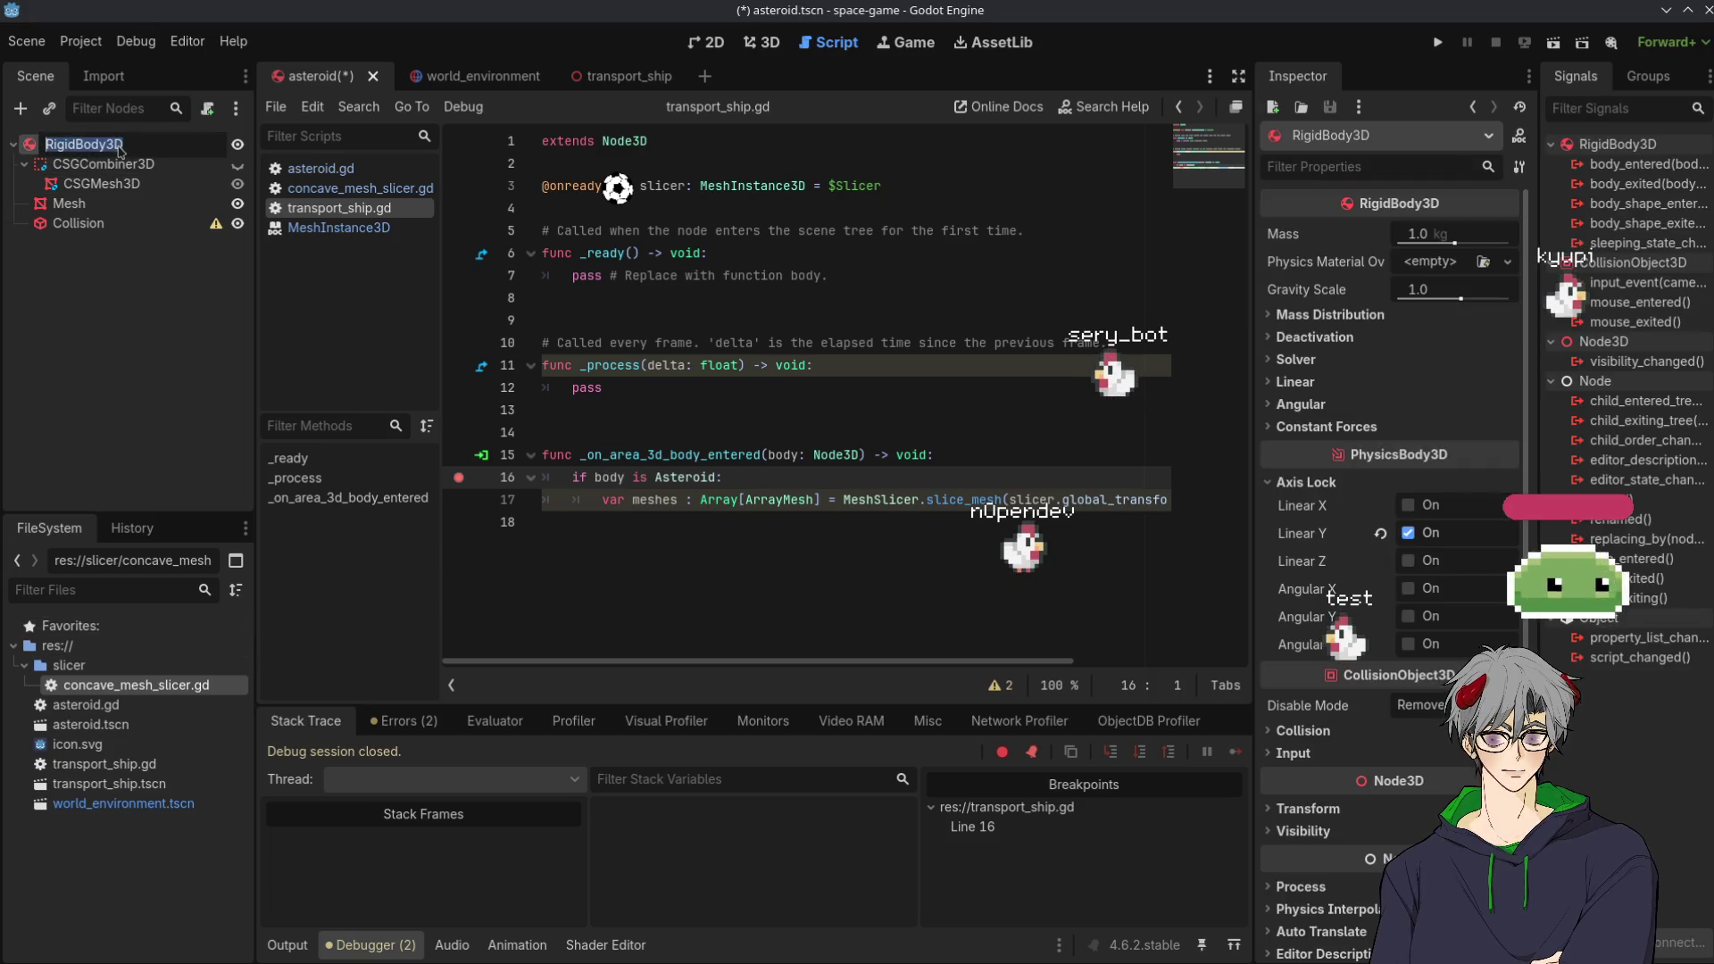
{"action": "type", "text": "Ateriu"}
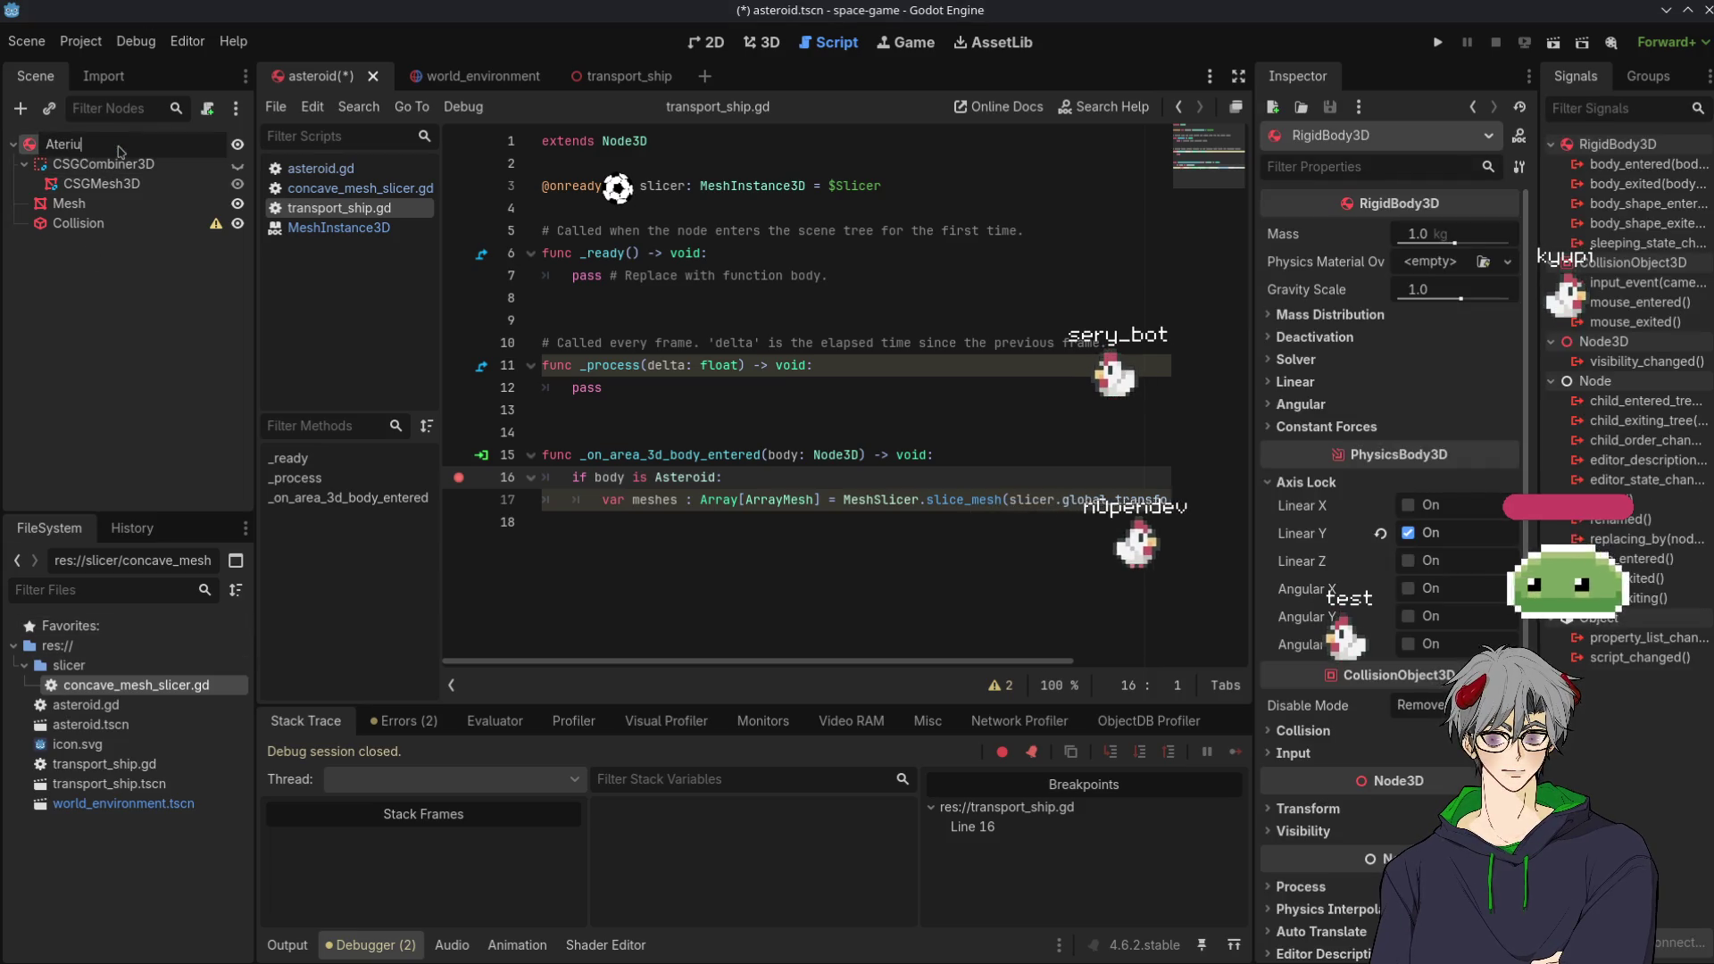
{"action": "type", "text": "d"}
{"action": "key", "text": "Return"}
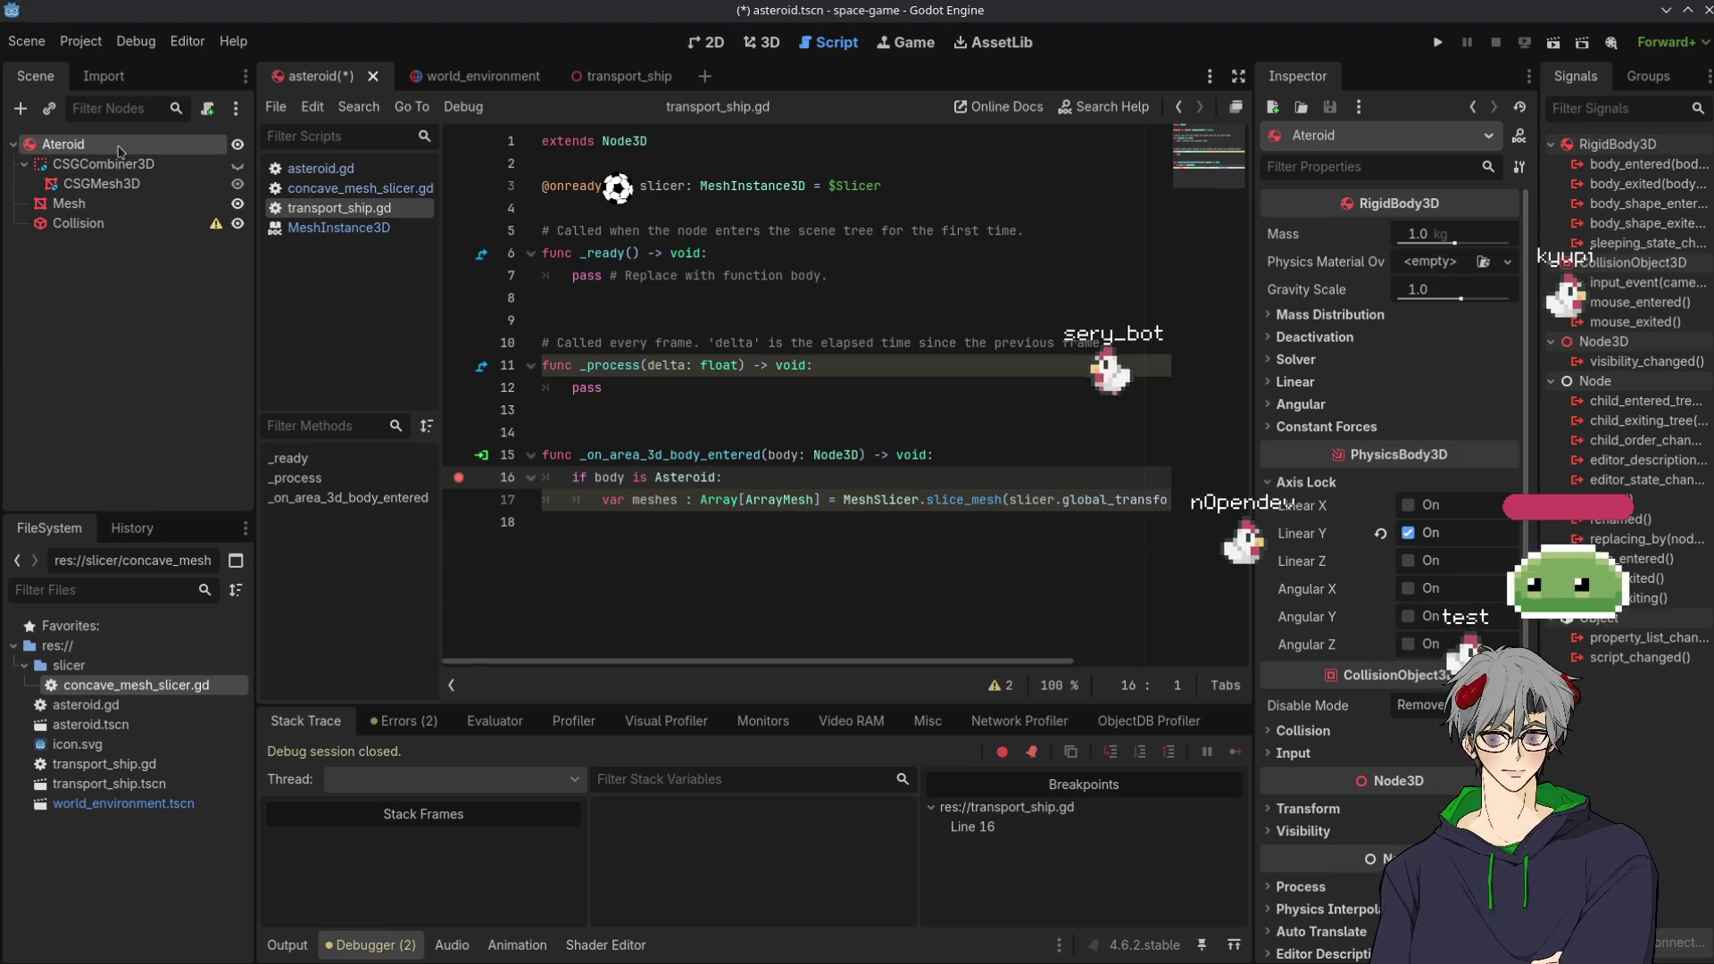
{"action": "double_click", "coordinate": [120, 145]}
{"action": "type", "text": "Aster"}
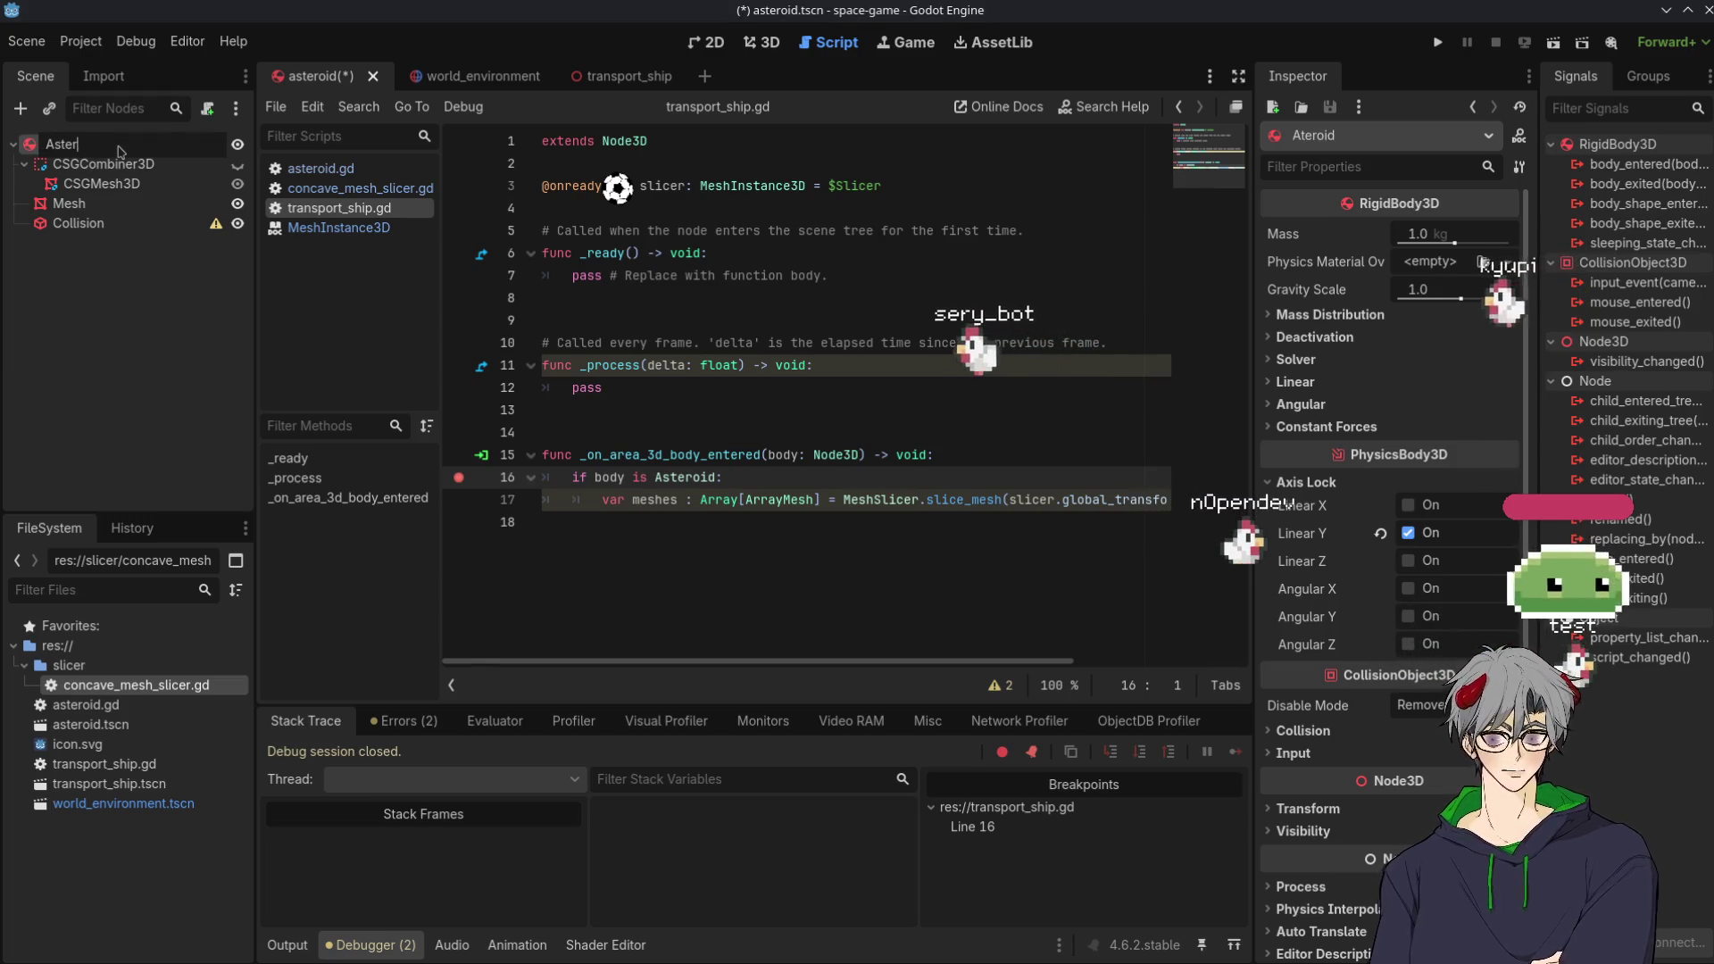
{"action": "type", "text": "oid"}
{"action": "key", "text": "Return"}
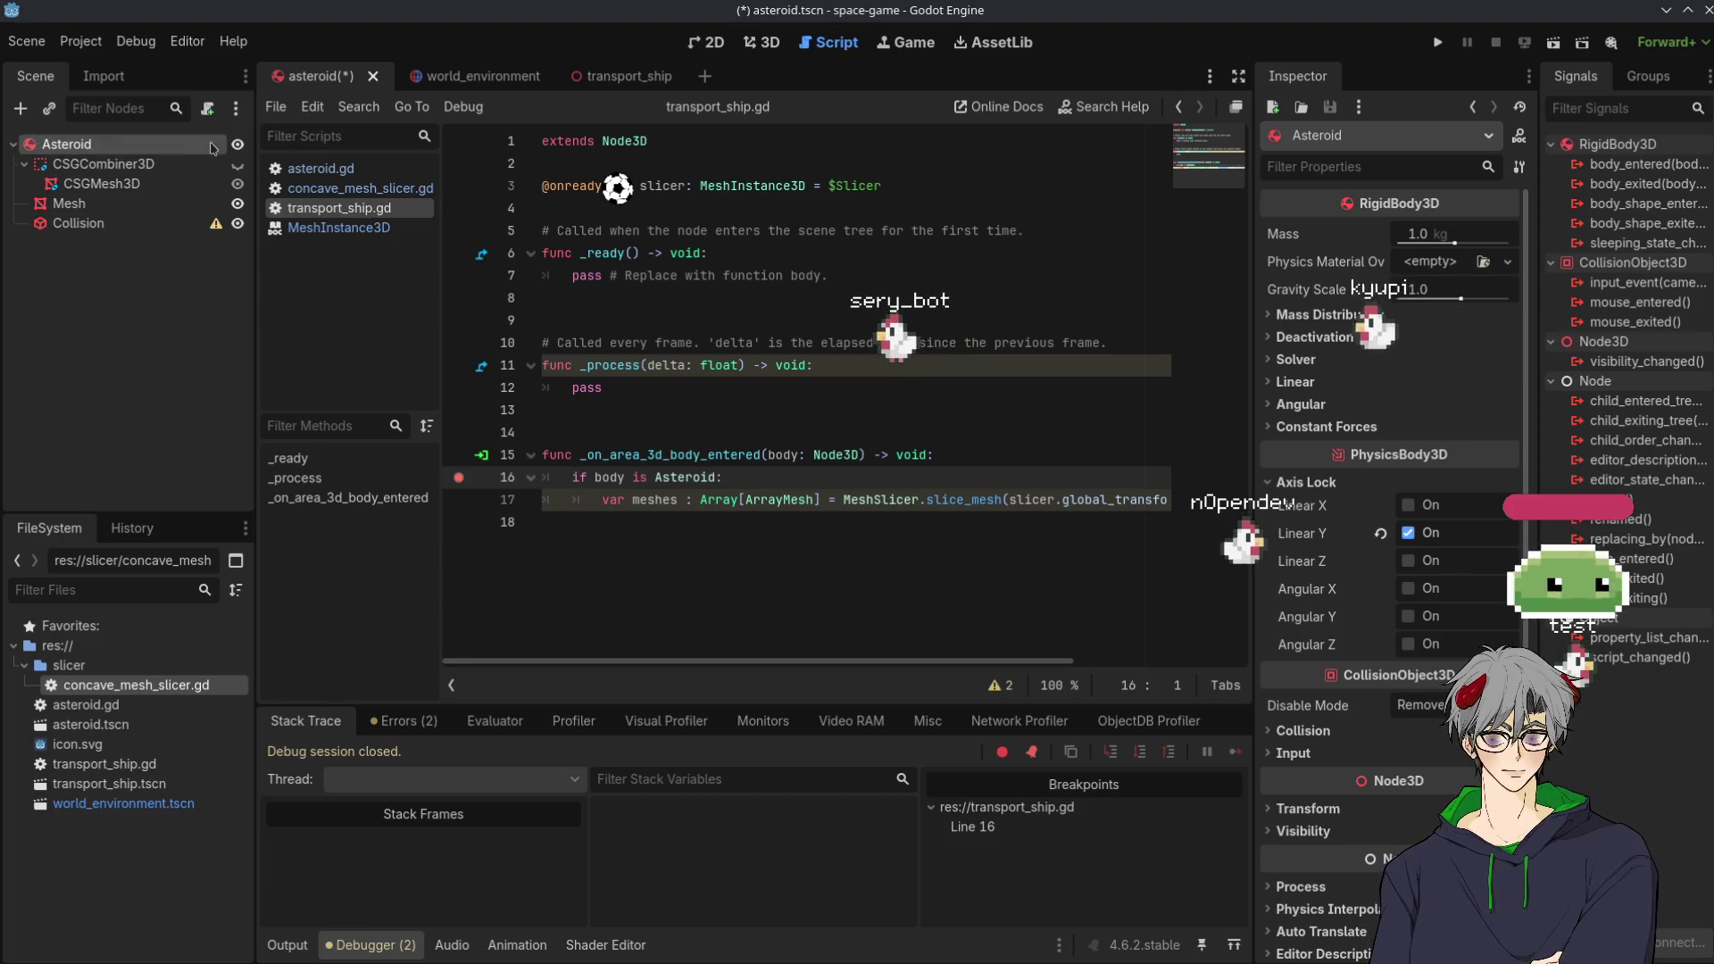
{"action": "left_click", "coordinate": [209, 111]}
{"action": "left_click", "coordinate": [108, 825]}
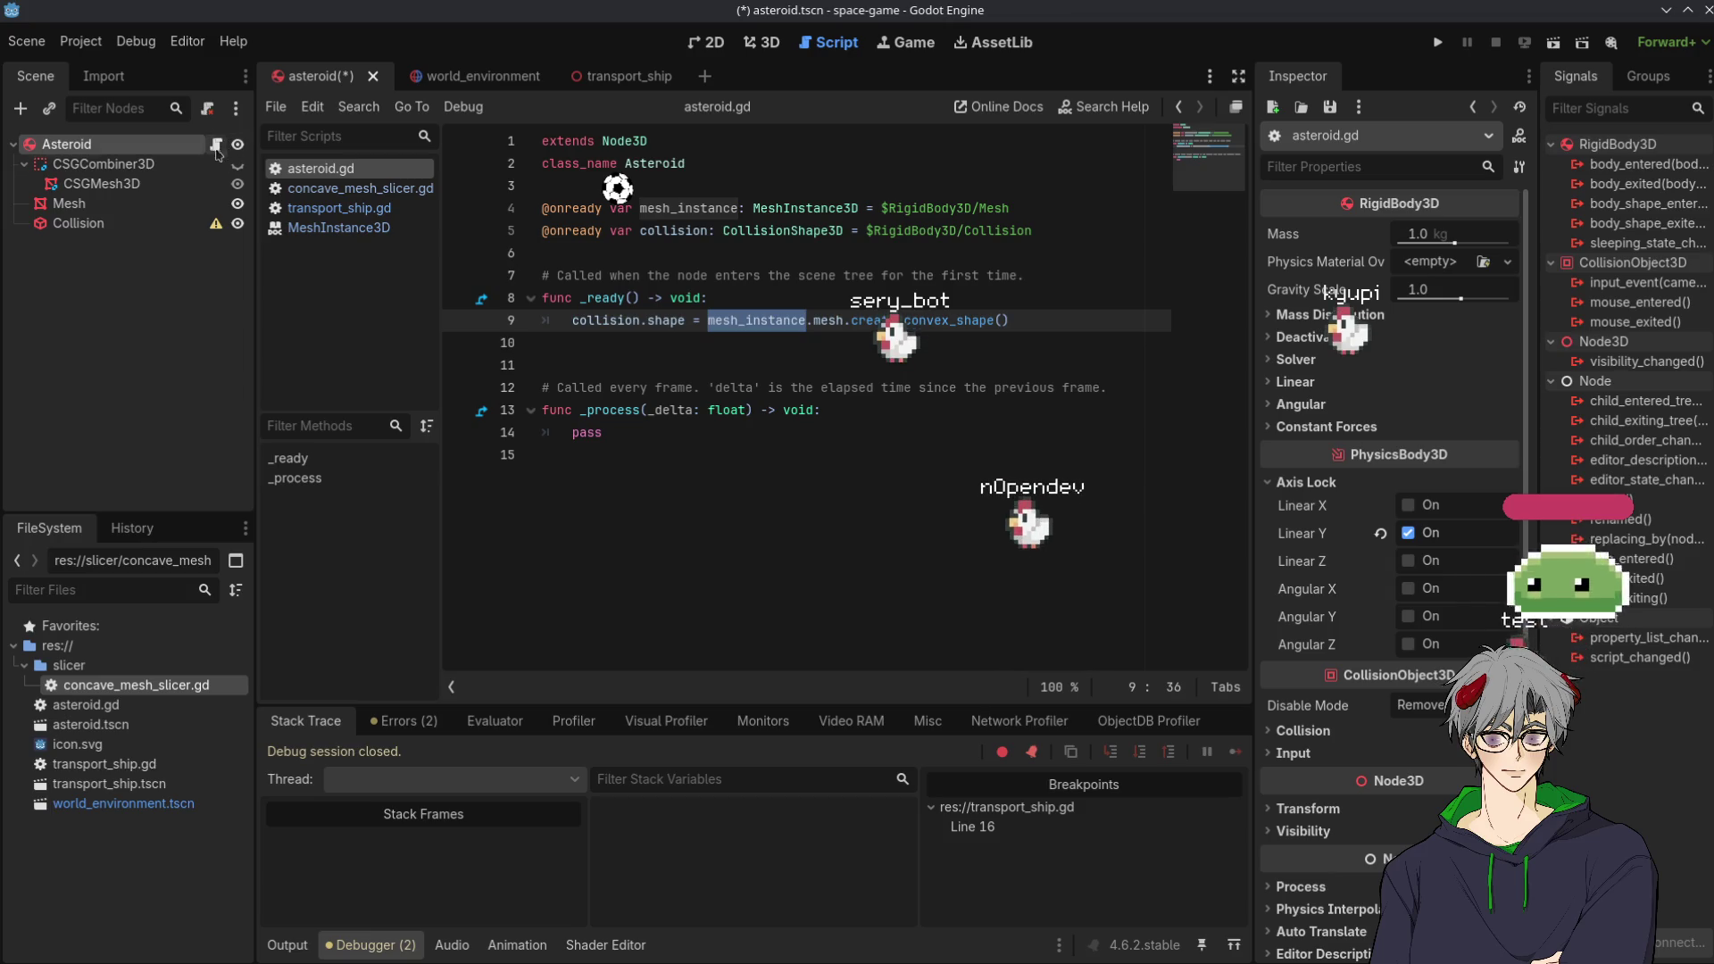
Run the game to test the restructured asteroid, then stop it
{"action": "left_click", "coordinate": [134, 226]}
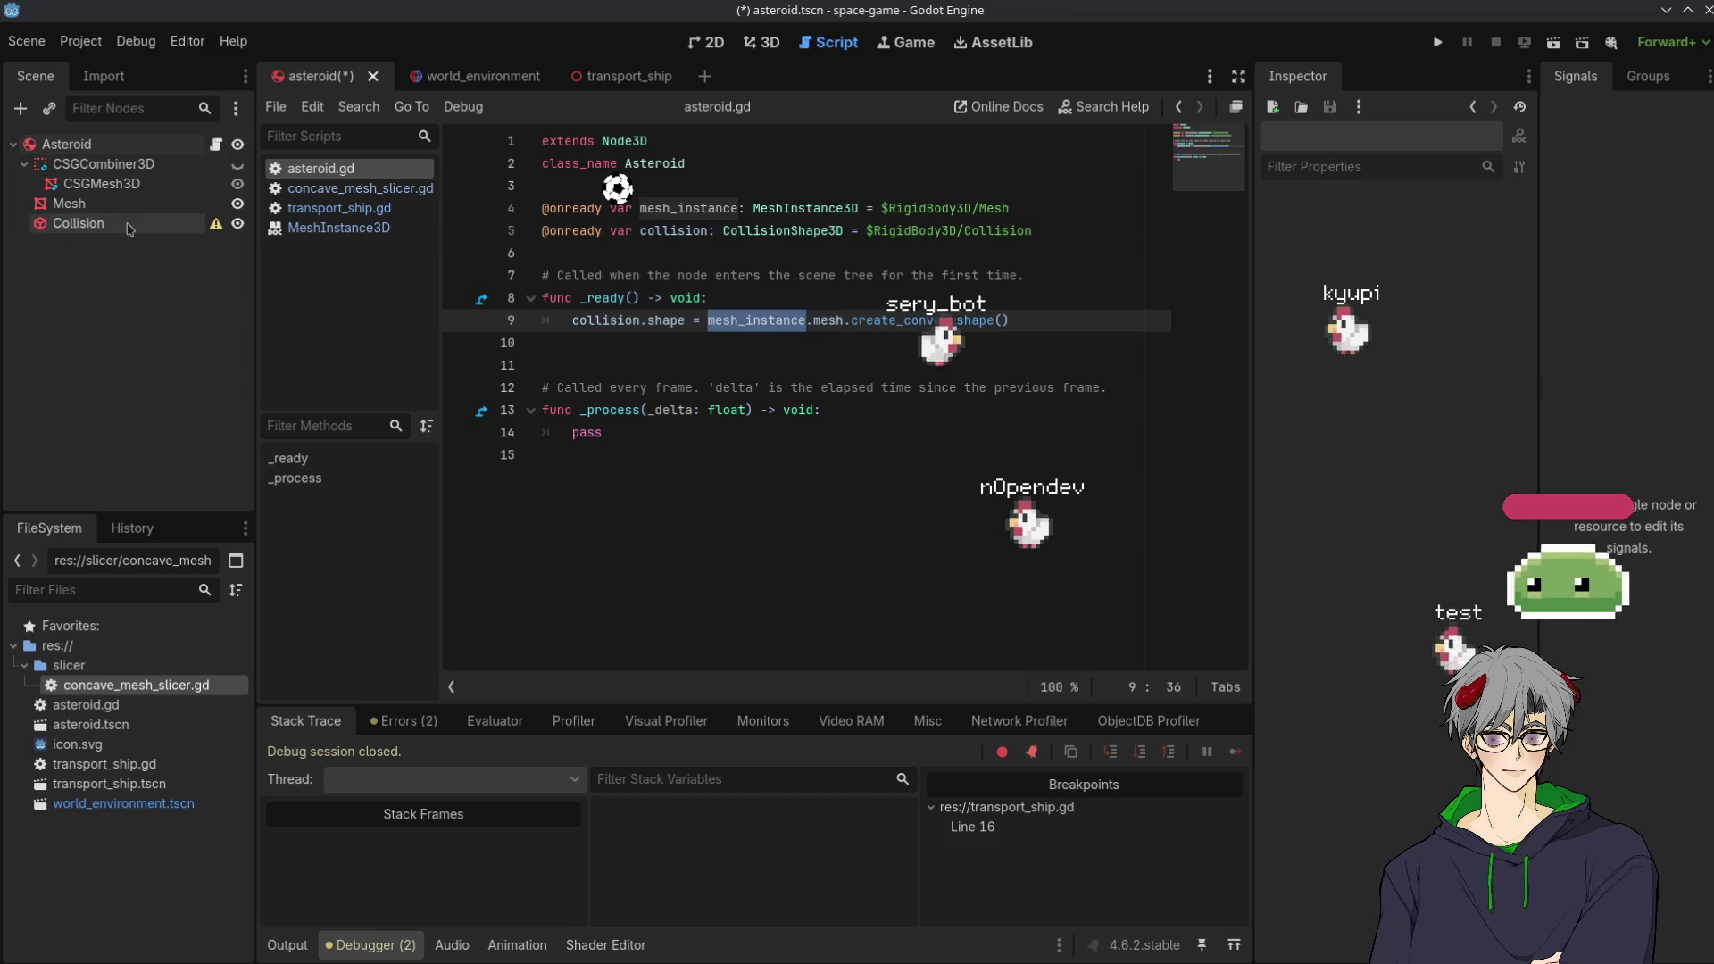
{"action": "left_click", "coordinate": [1438, 42]}
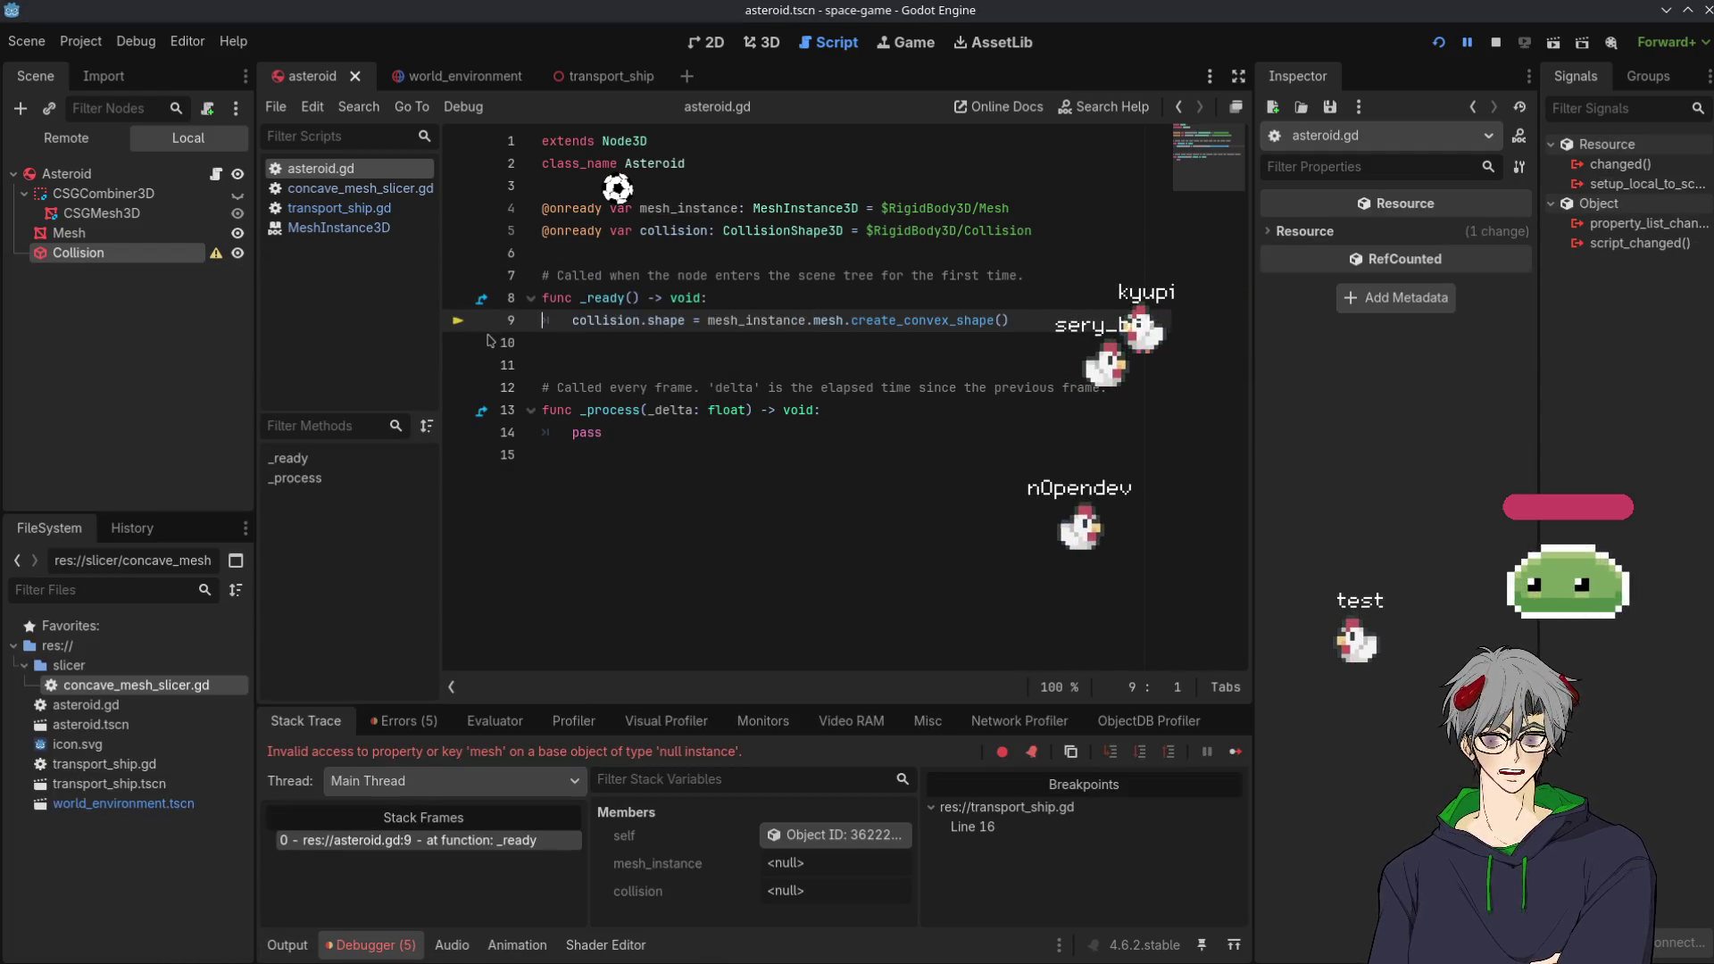
{"action": "left_click", "coordinate": [1496, 43]}
Shorten the asteroid.gd node paths to $Mesh and $Collision and run again
{"action": "double_click", "coordinate": [928, 208]}
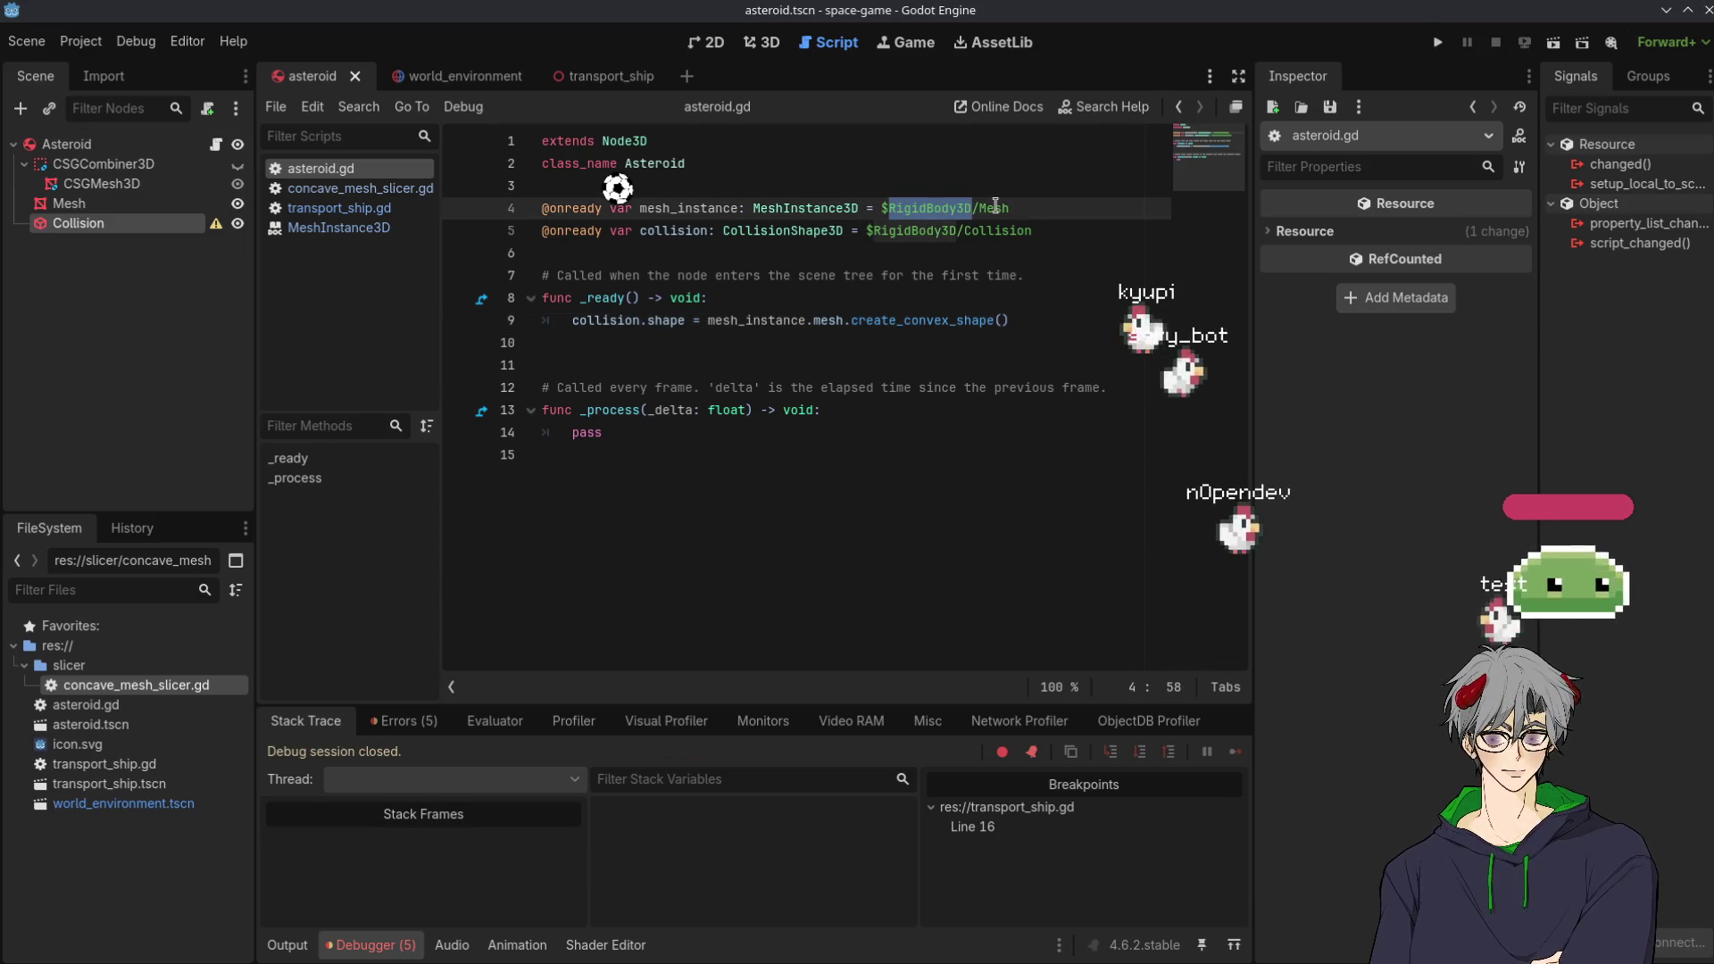
{"action": "key", "text": "Delete"}
{"action": "key", "text": "Delete"}
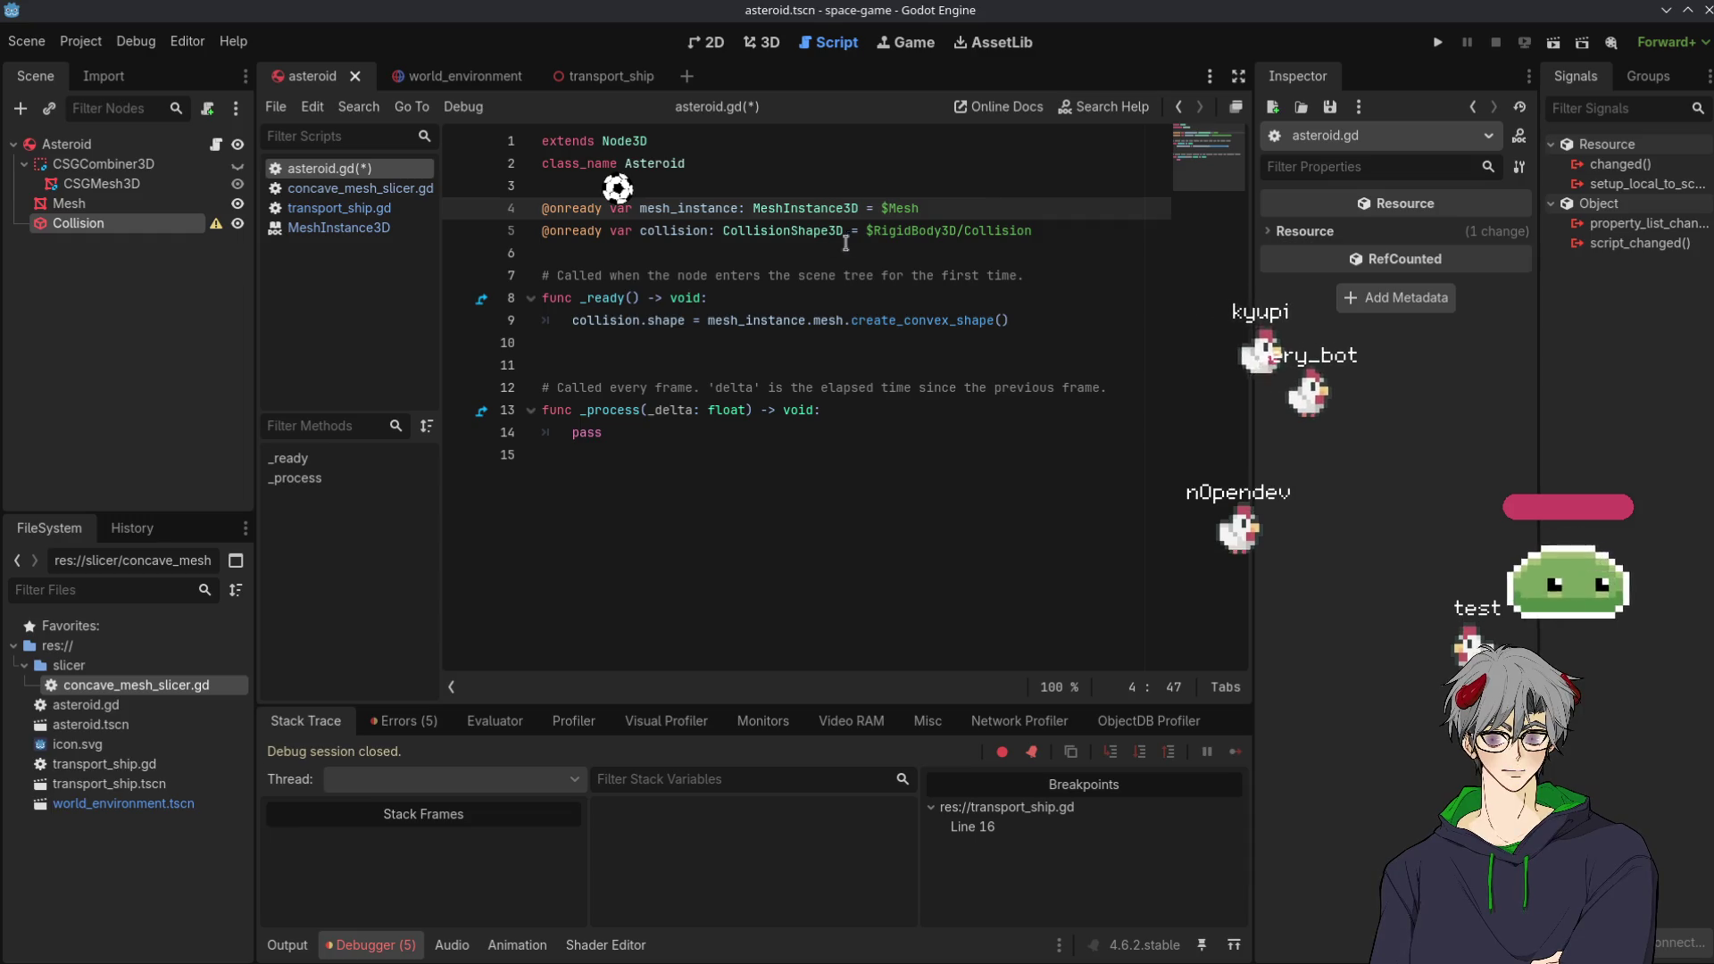
{"action": "double_click", "coordinate": [903, 231]}
{"action": "key", "text": "Delete"}
{"action": "key", "text": "Delete"}
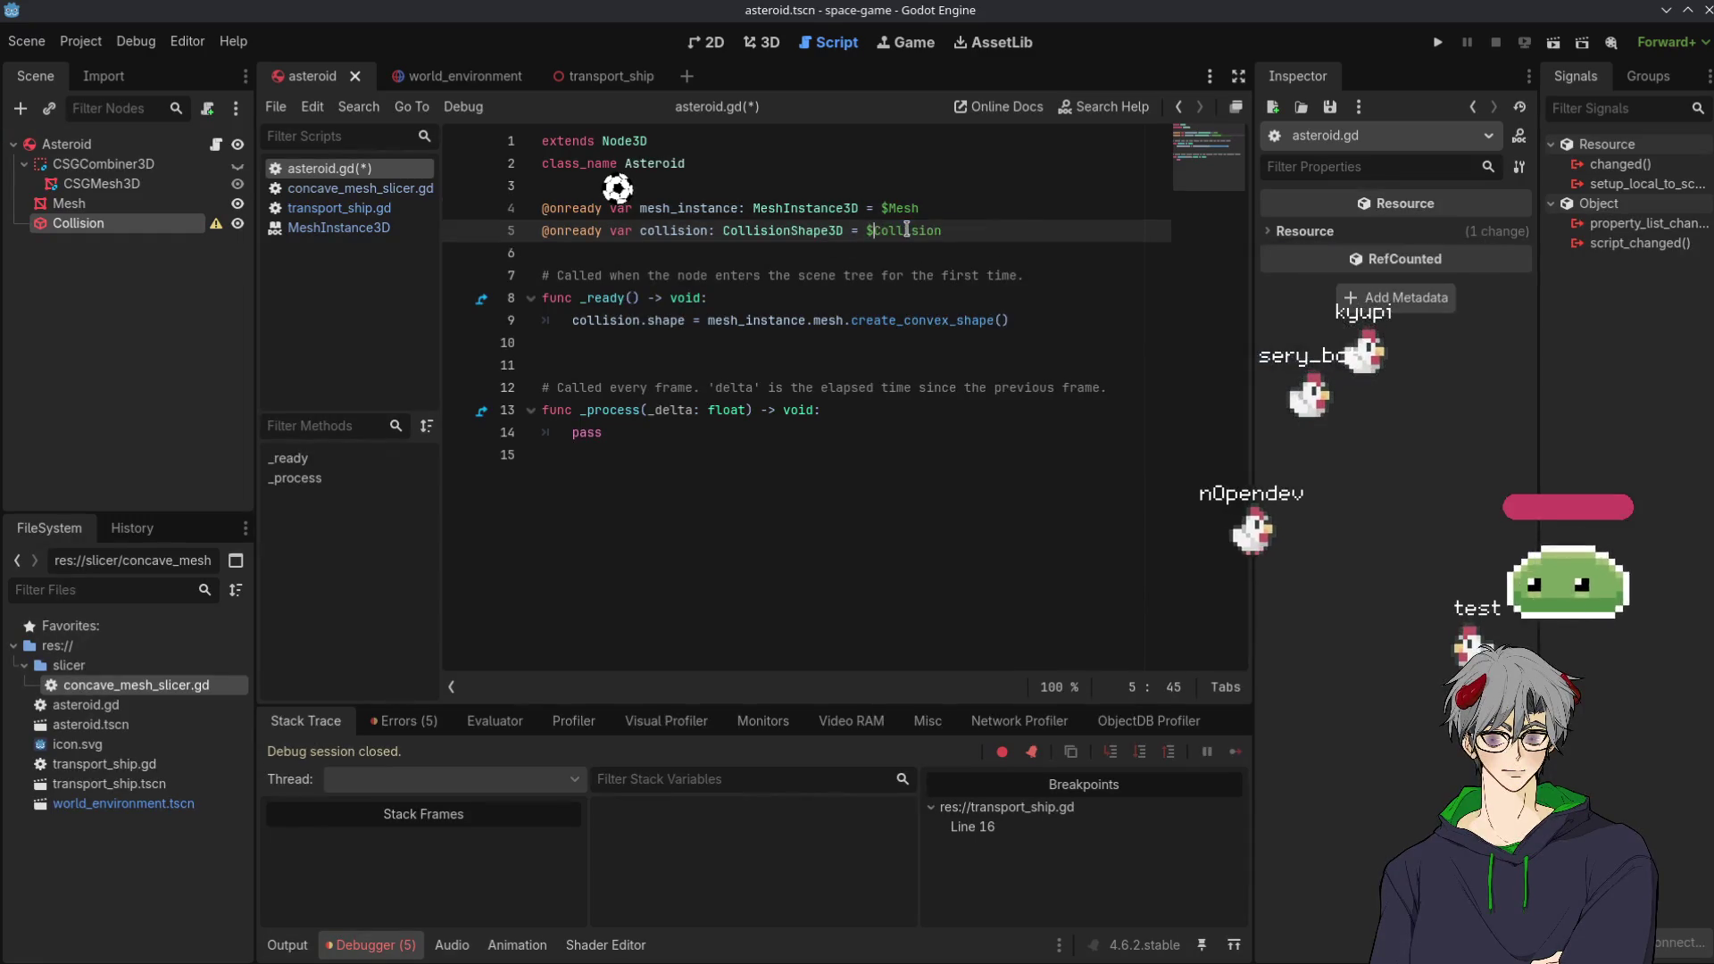
{"action": "left_click", "coordinate": [1435, 44]}
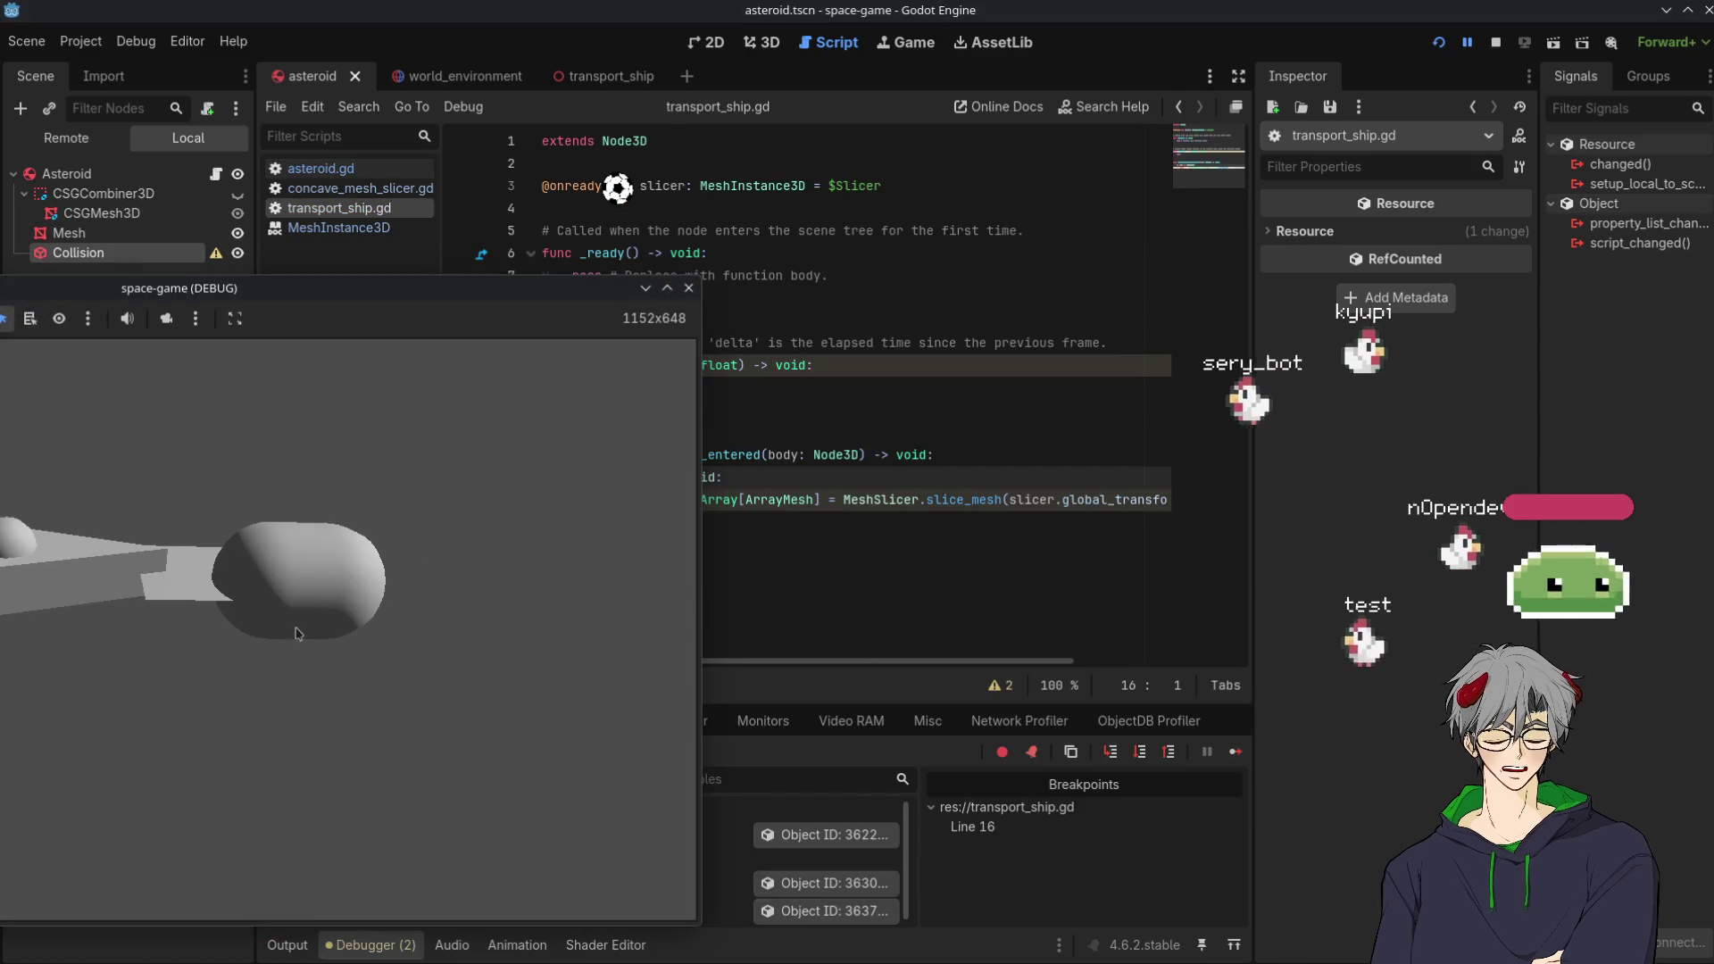
Check the box and asteroid in the world_environment 3D view, then stop the game
{"action": "left_click", "coordinate": [721, 614]}
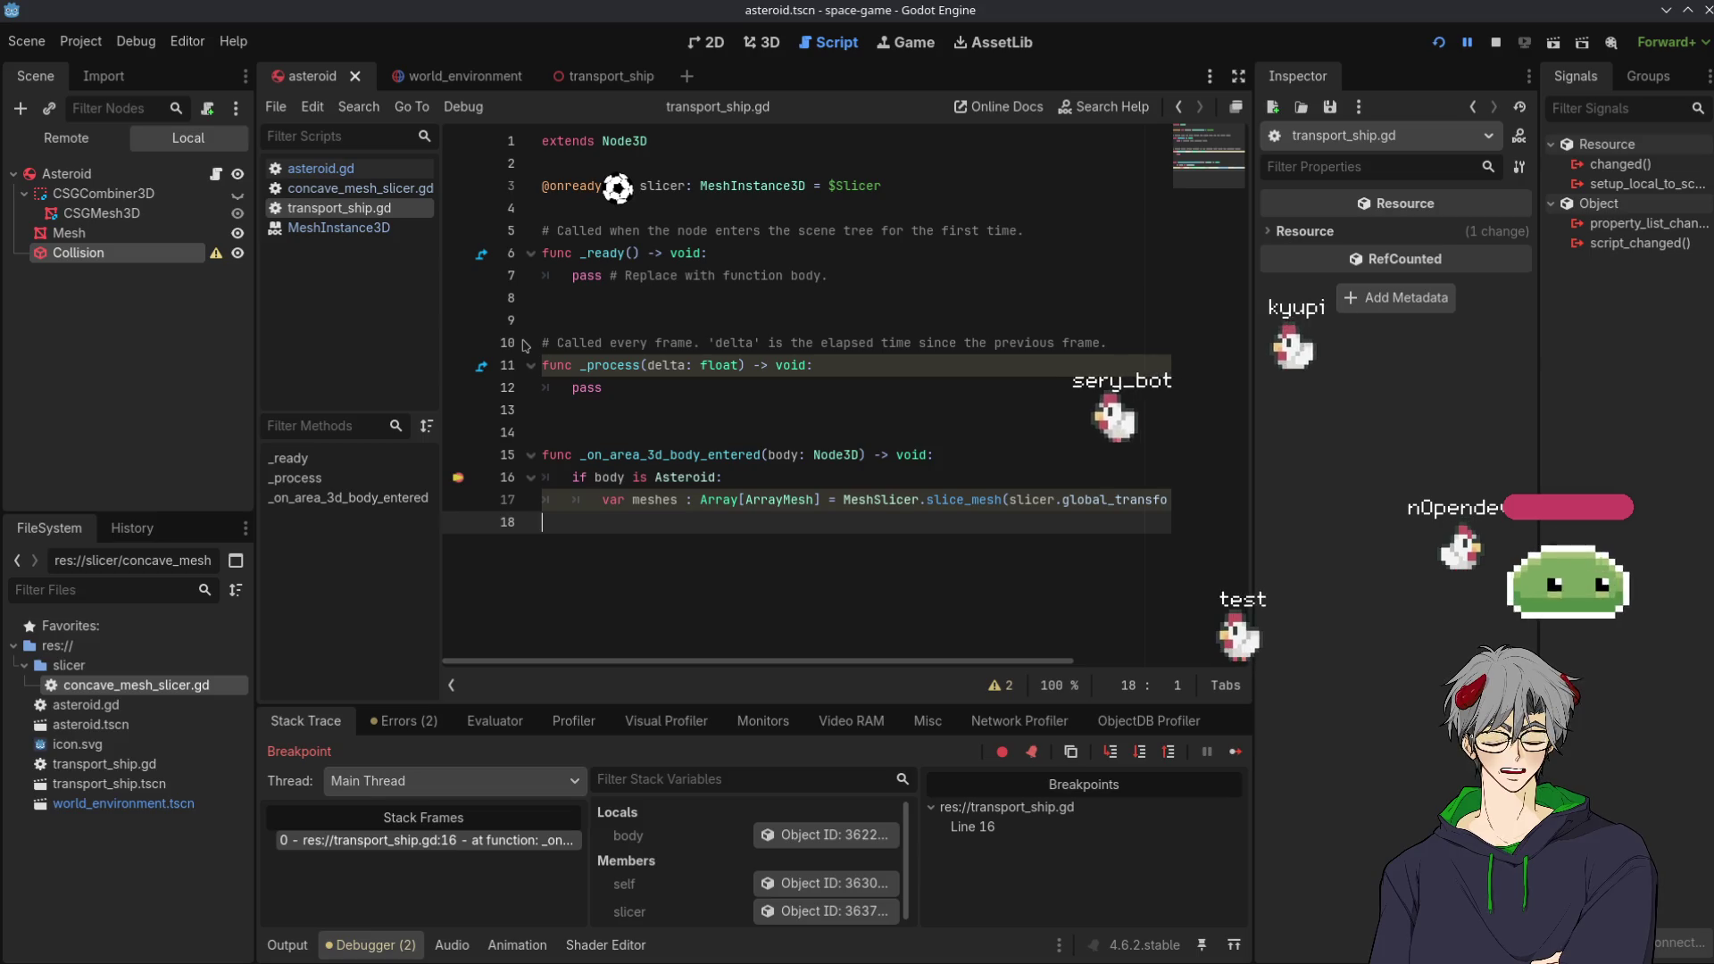
{"action": "left_click", "coordinate": [773, 44]}
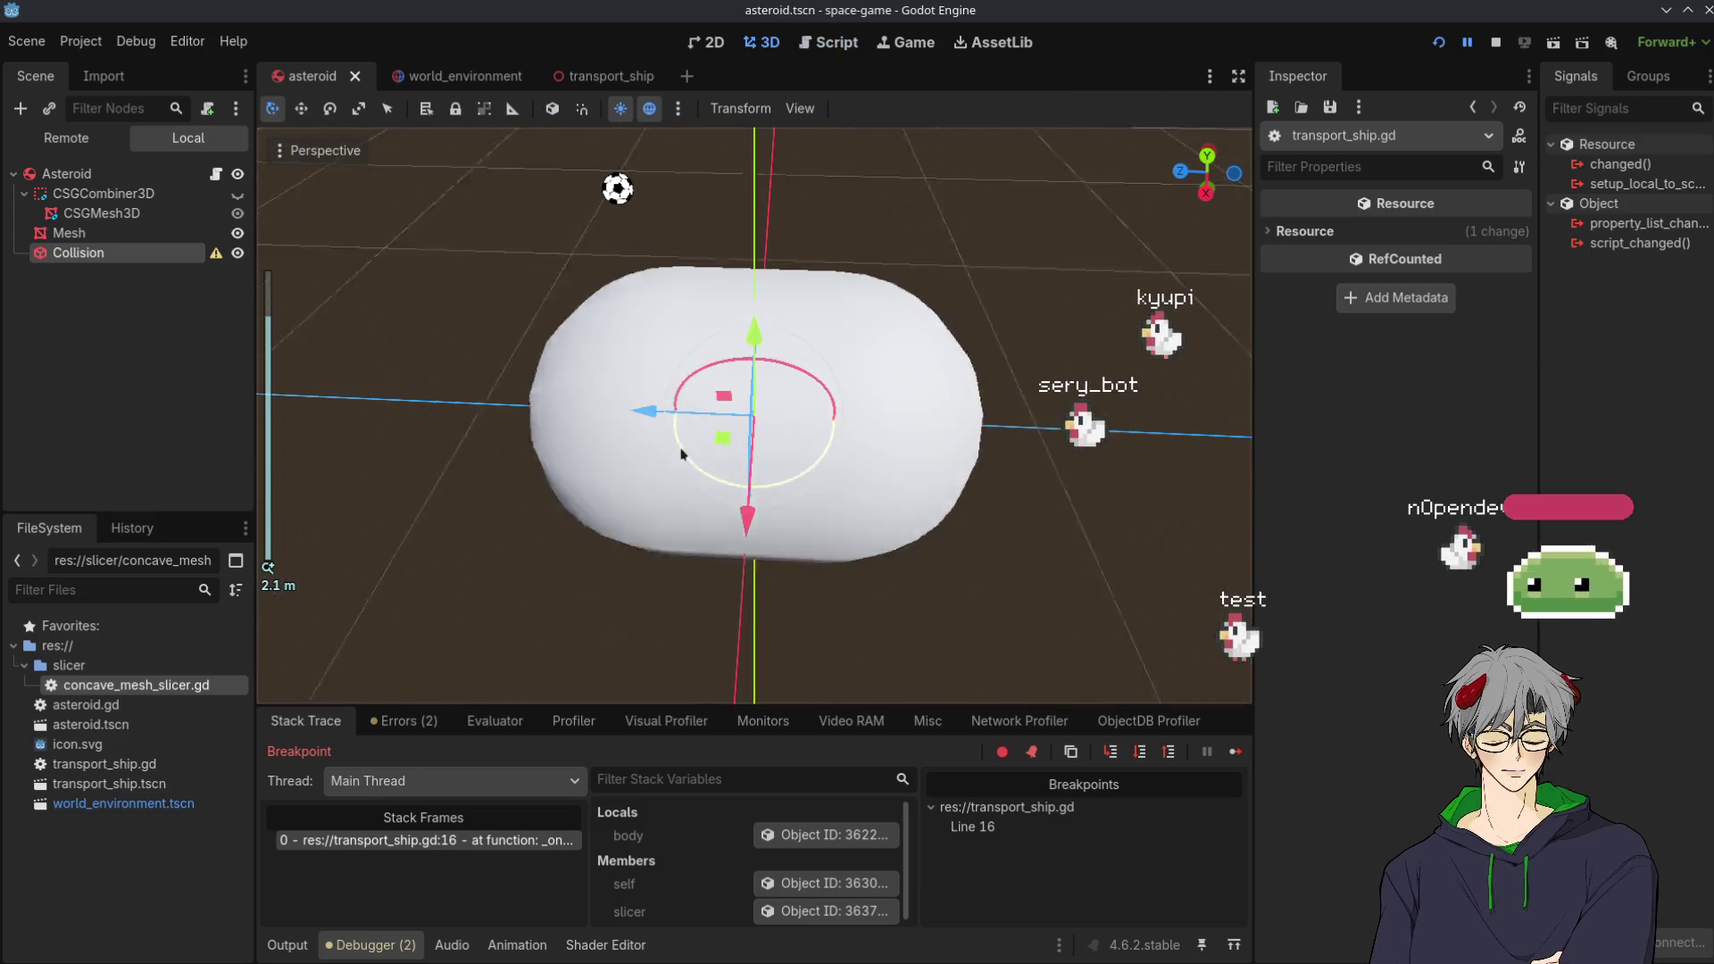
{"action": "left_click", "coordinate": [505, 73]}
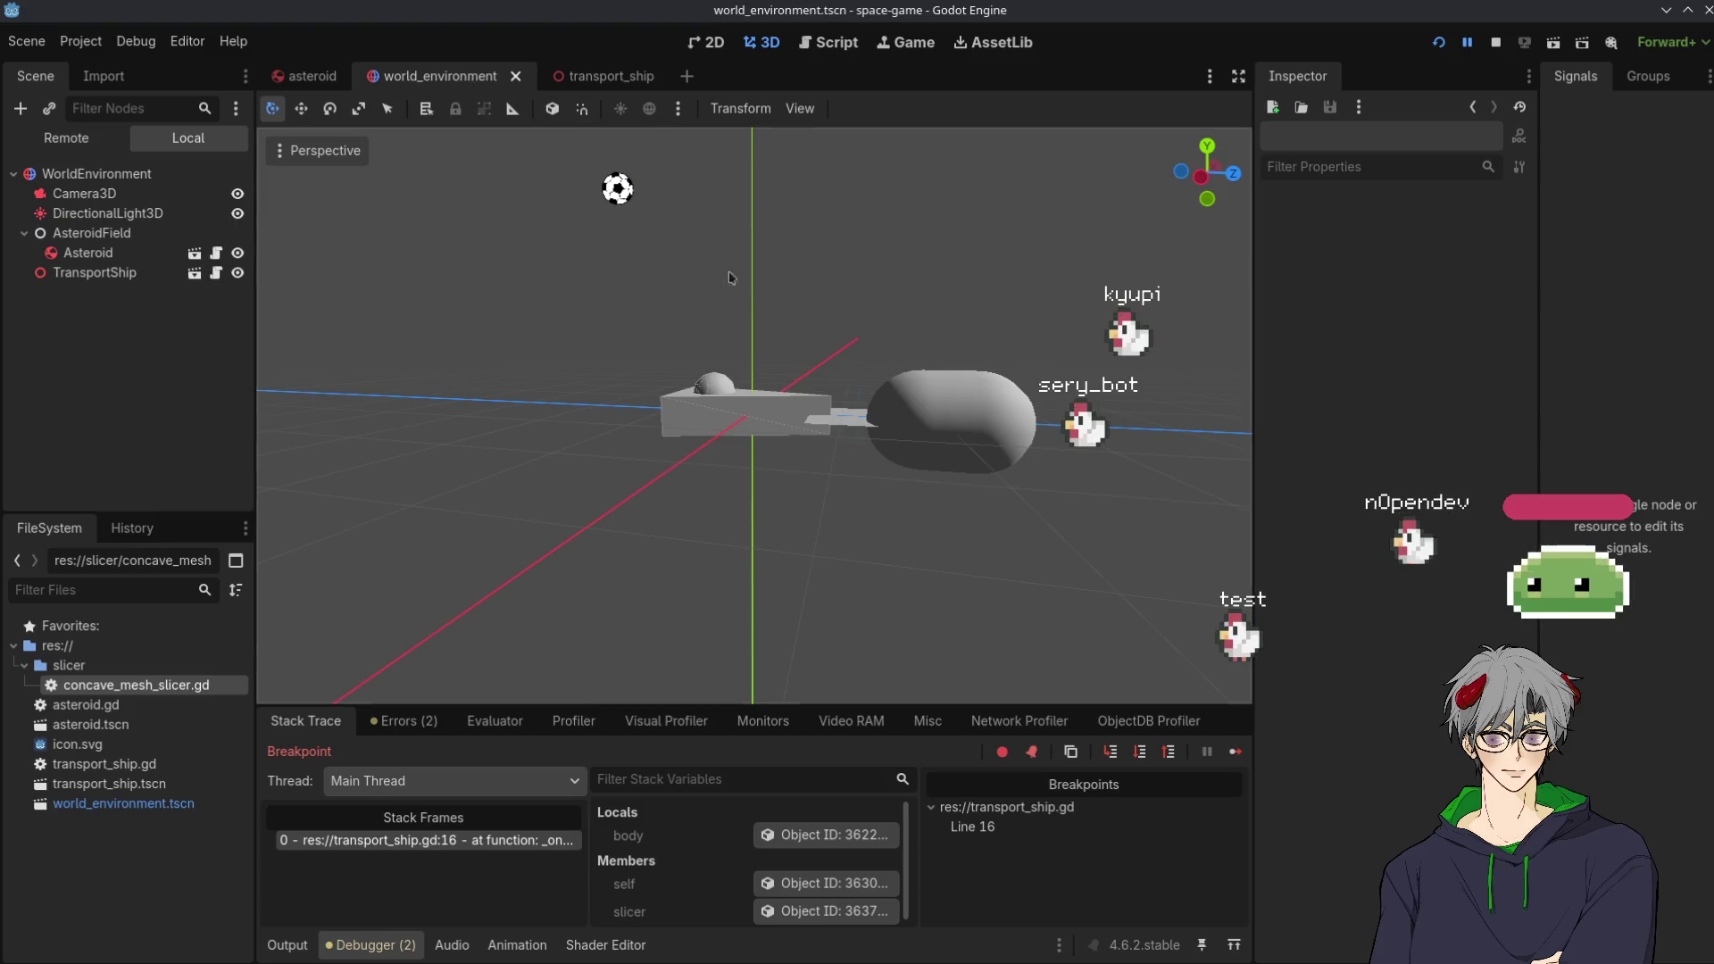
{"action": "scroll", "coordinate": [903, 509], "scroll_direction": "up", "scroll_amount": 3}
{"action": "mouse_move", "coordinate": [907, 464]}
{"action": "left_mouse_down"}
{"action": "mouse_move", "coordinate": [910, 501]}
{"action": "mouse_move", "coordinate": [902, 478]}
{"action": "left_mouse_up"}
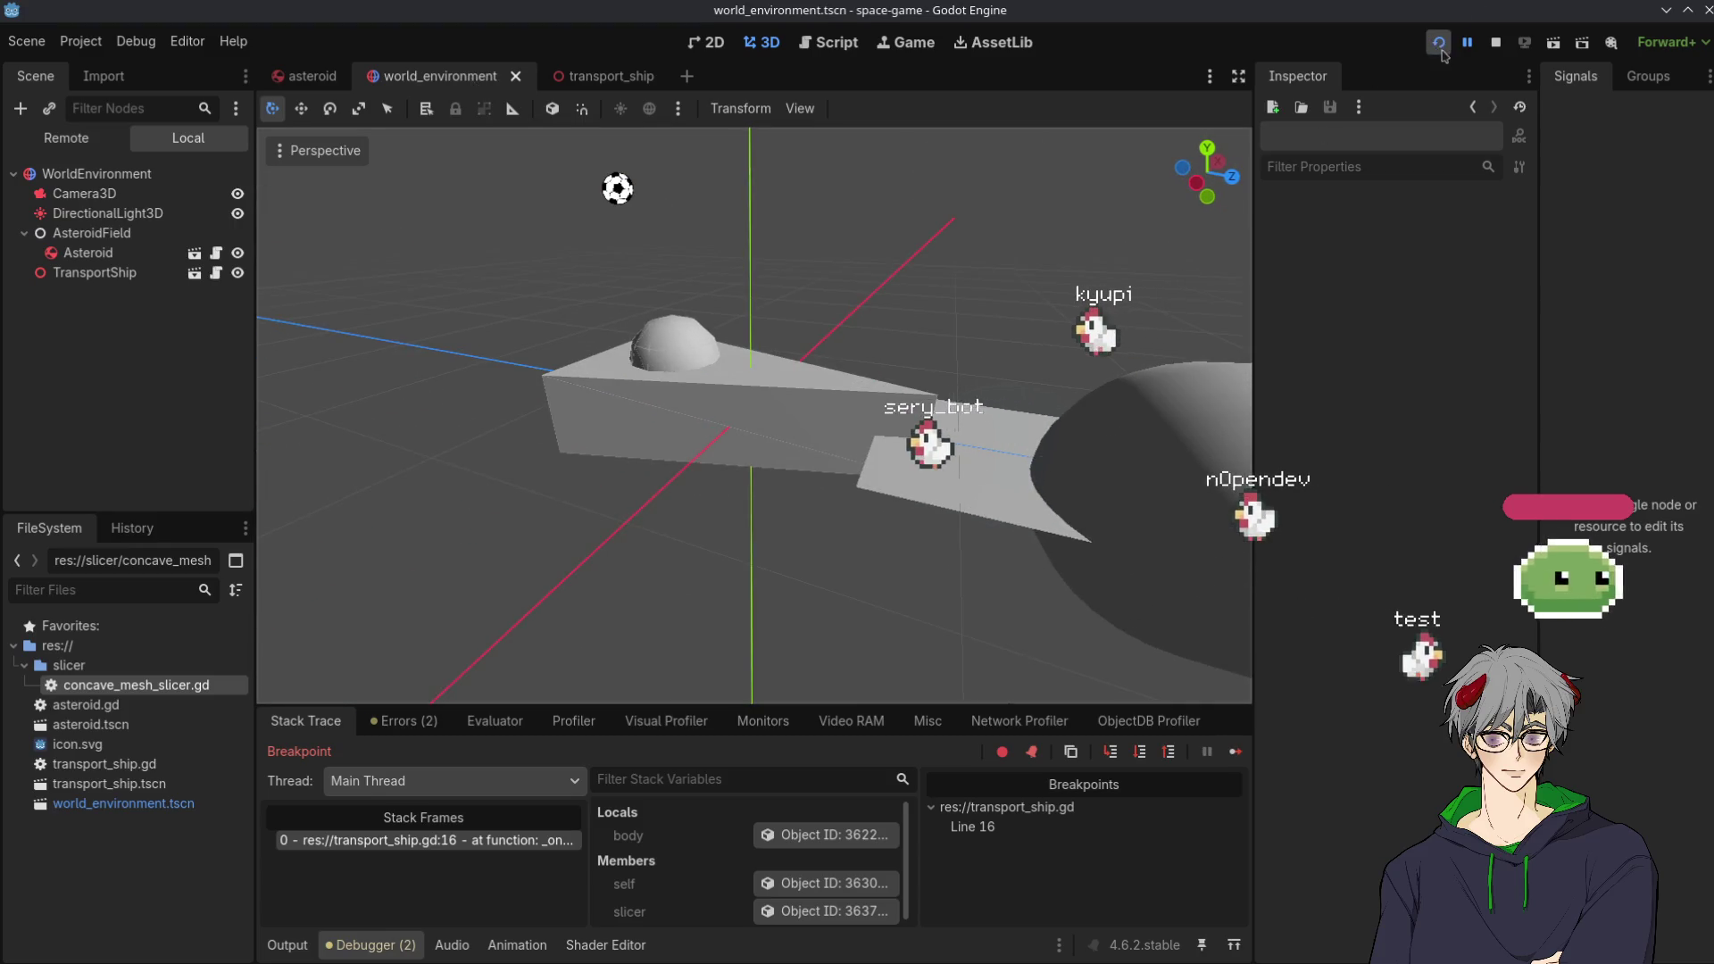
{"action": "left_click", "coordinate": [1441, 52]}
Rerun to the breakpoint, inspect the colliding body's properties, and resume
{"action": "left_click", "coordinate": [594, 75]}
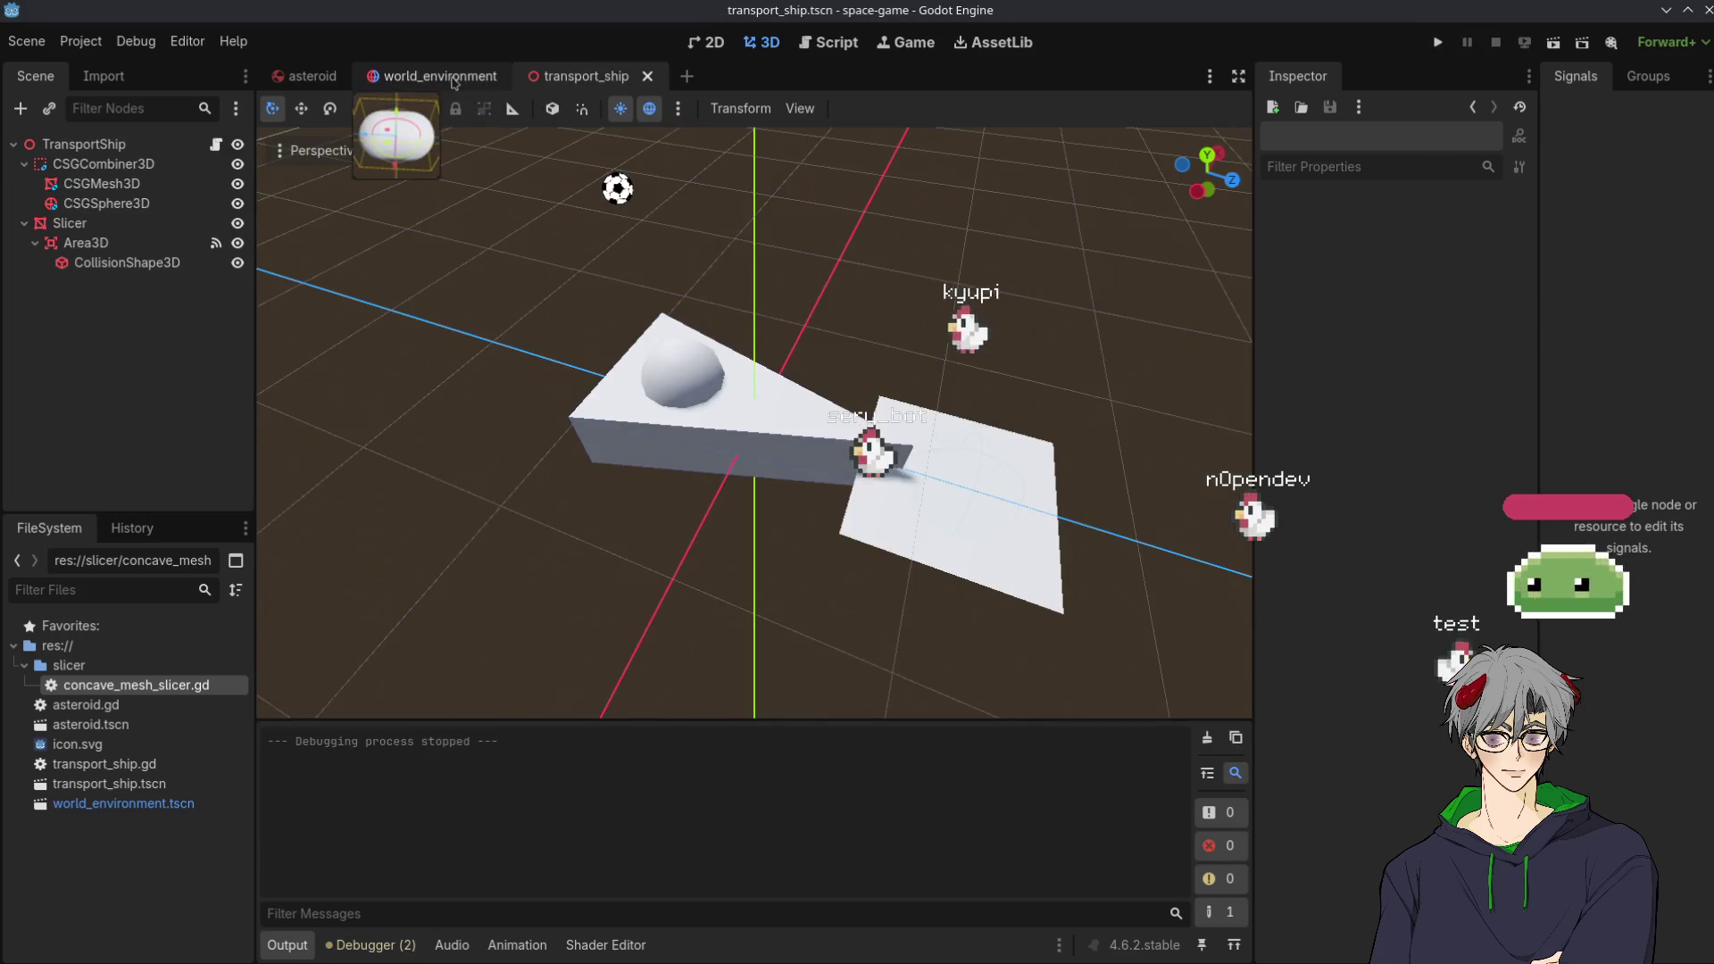
{"action": "left_click", "coordinate": [1440, 53]}
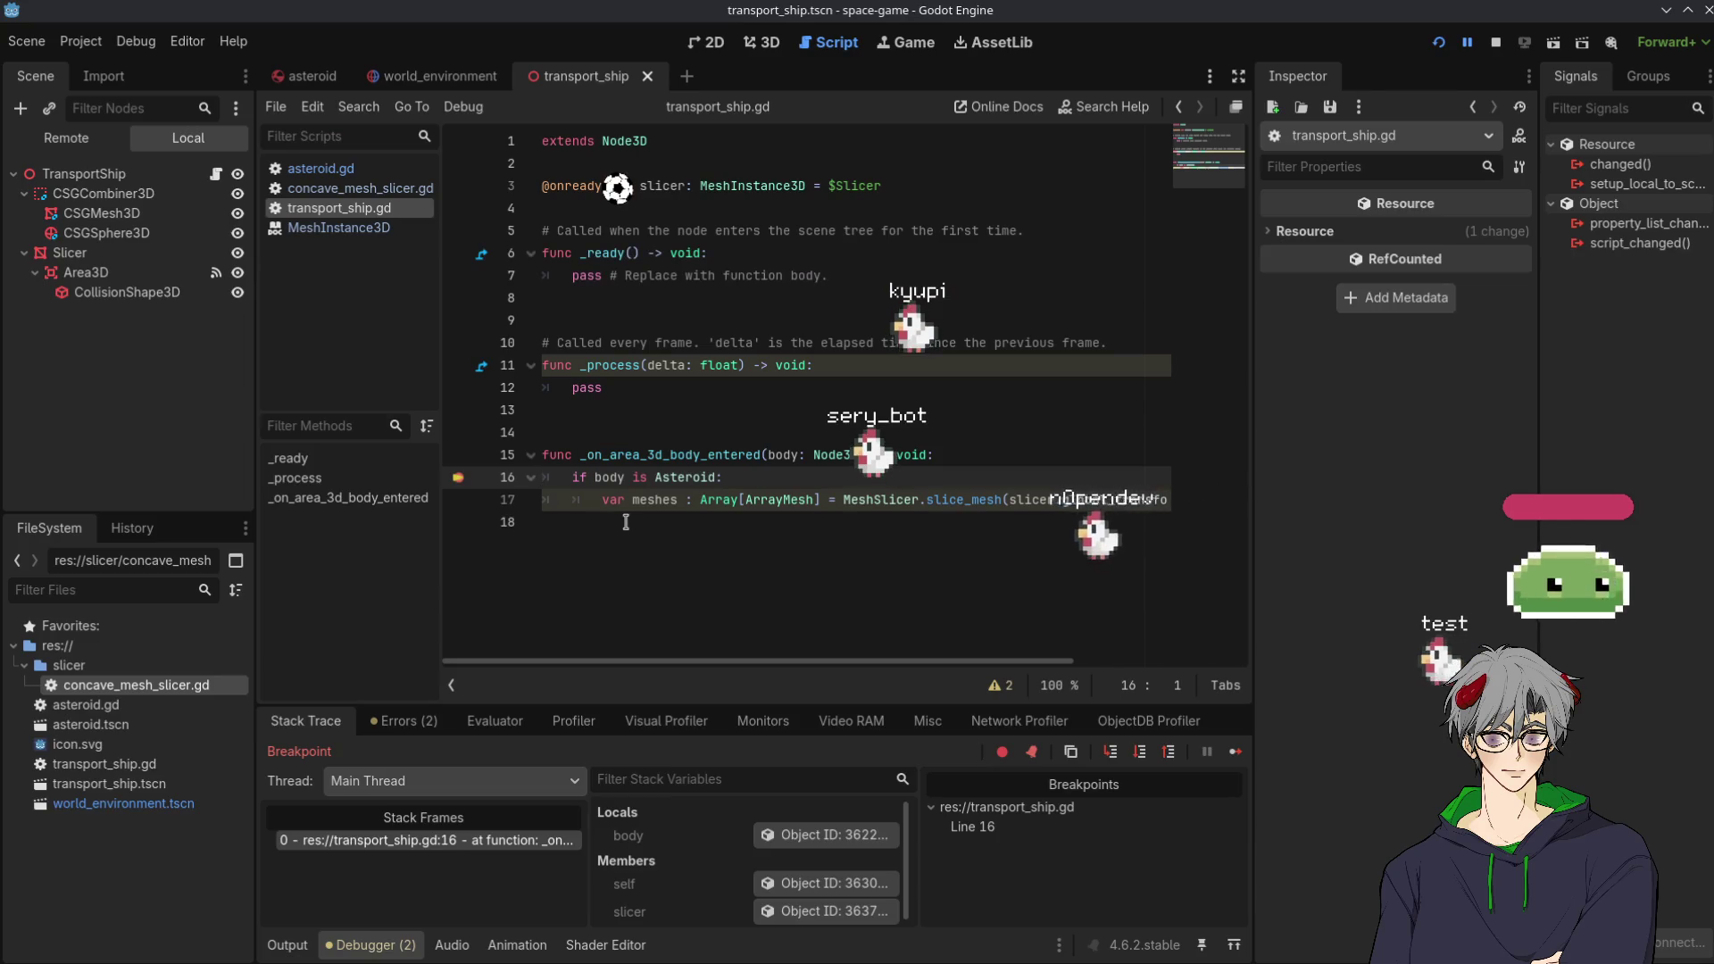
{"action": "left_click", "coordinate": [827, 840]}
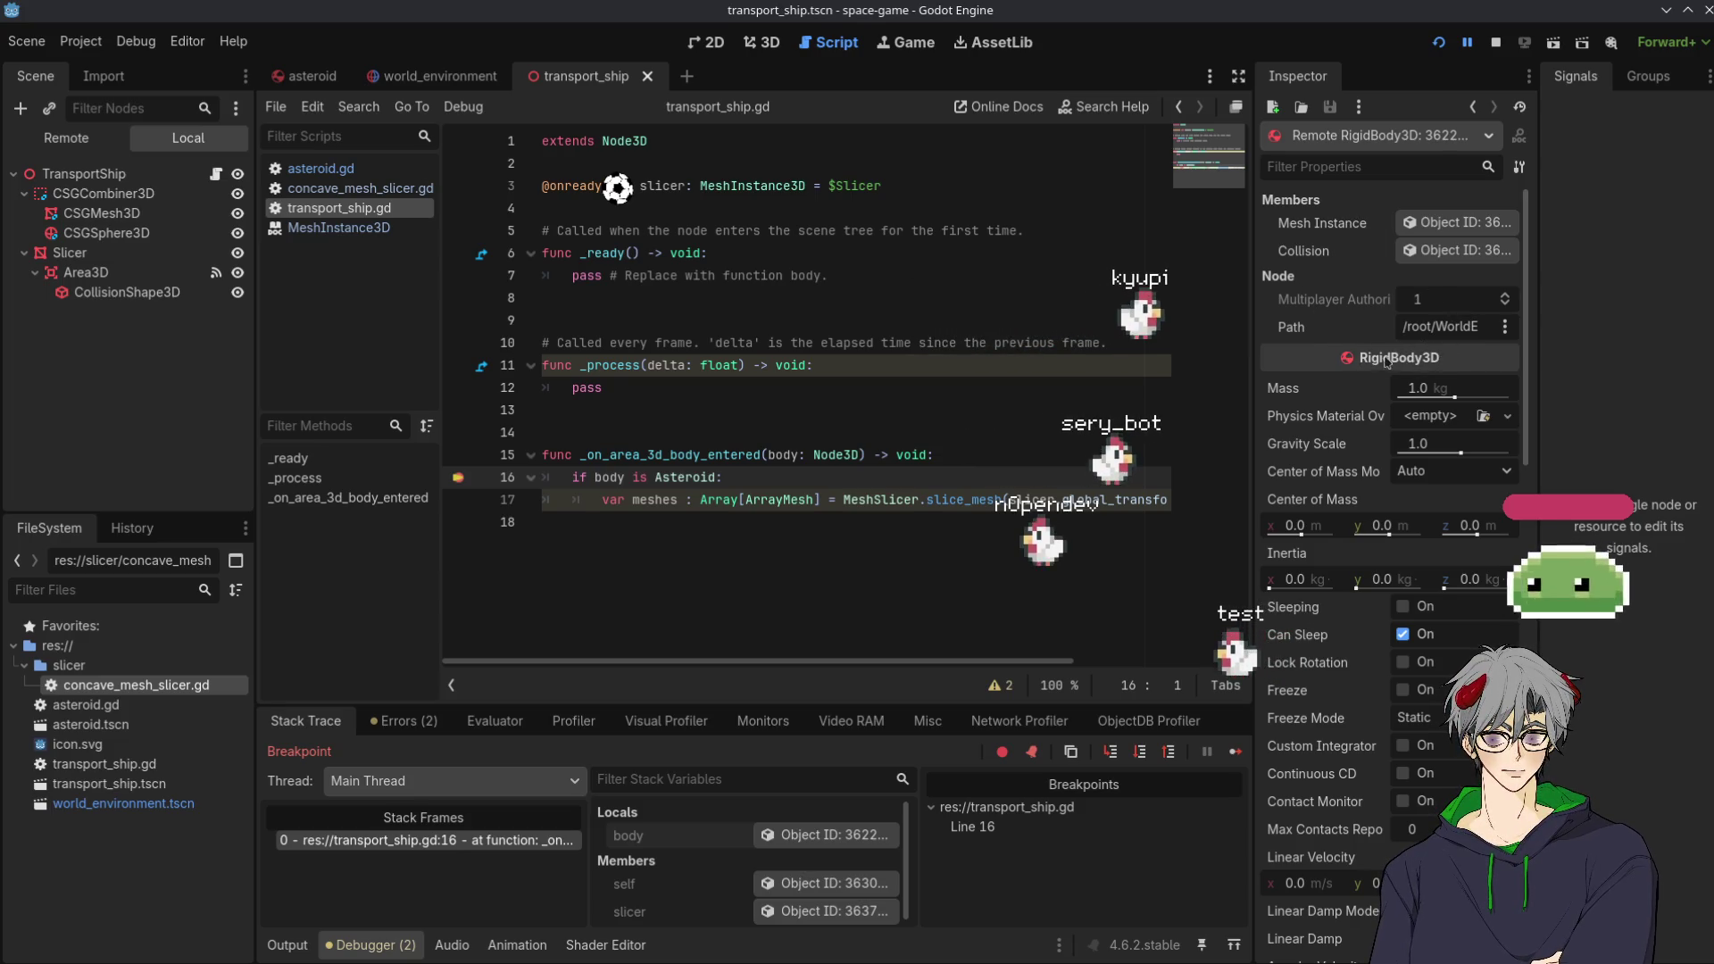
{"action": "scroll", "coordinate": [1346, 278], "scroll_direction": "down", "scroll_amount": 5}
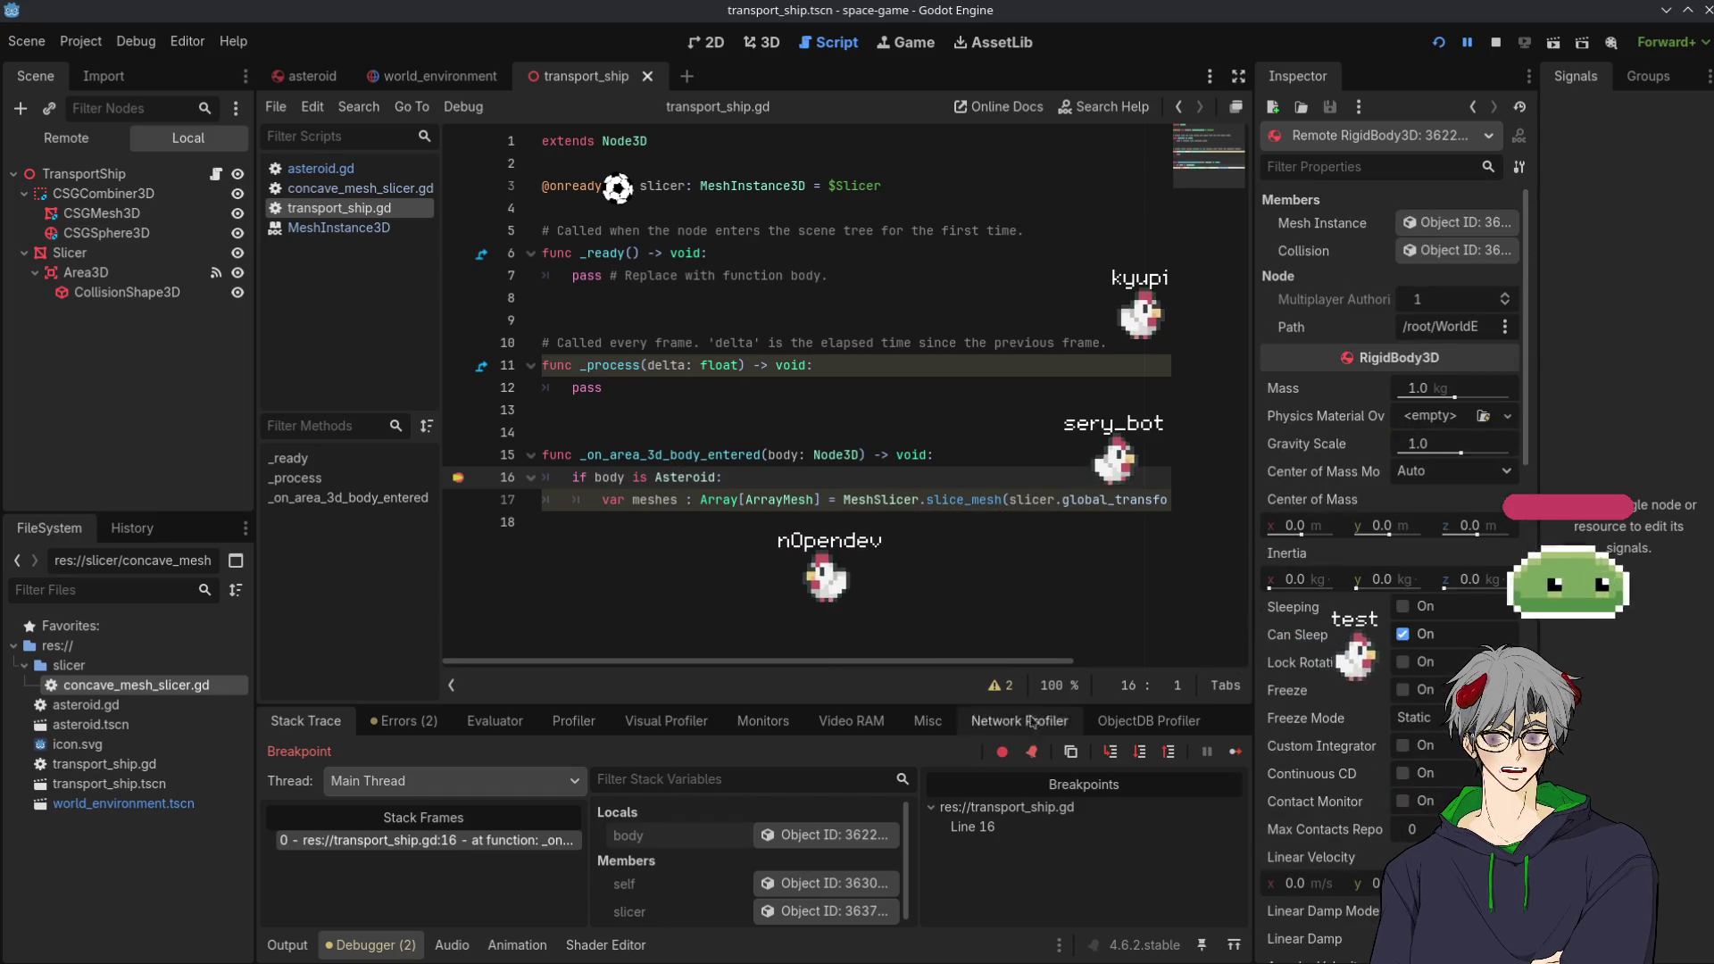
{"action": "left_click", "coordinate": [1234, 752]}
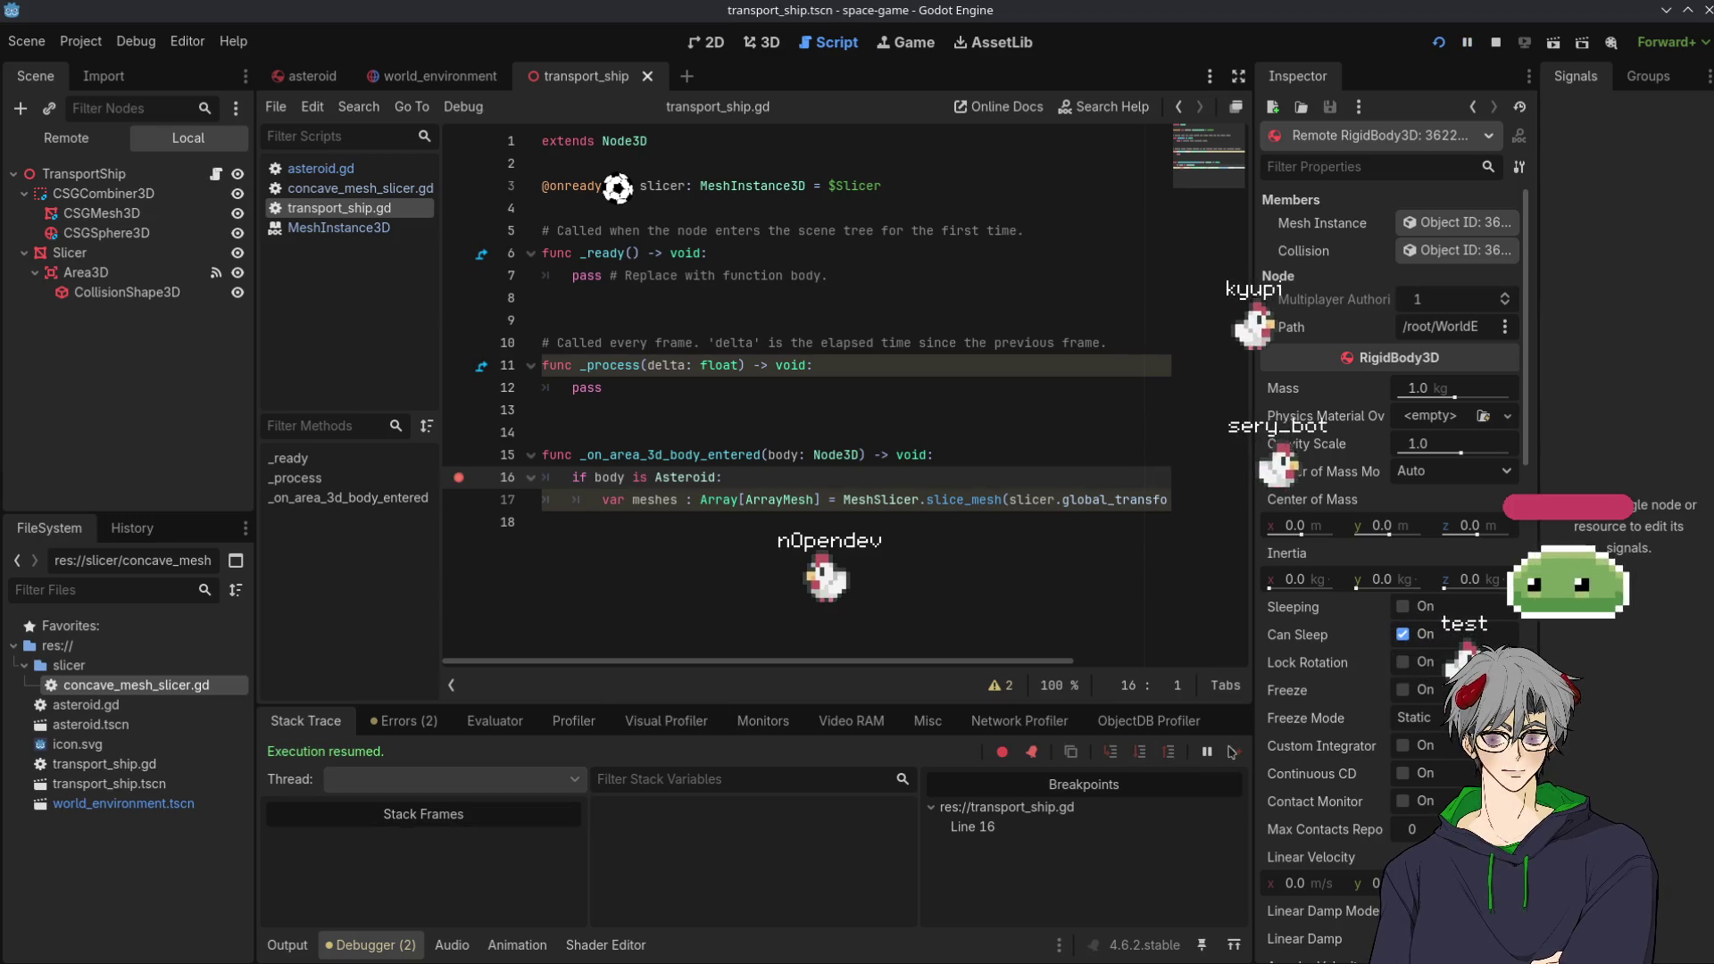
Remove the line-16 breakpoint, rerun to the line-17 breakpoint, then stop debugging
{"action": "left_click", "coordinate": [459, 480]}
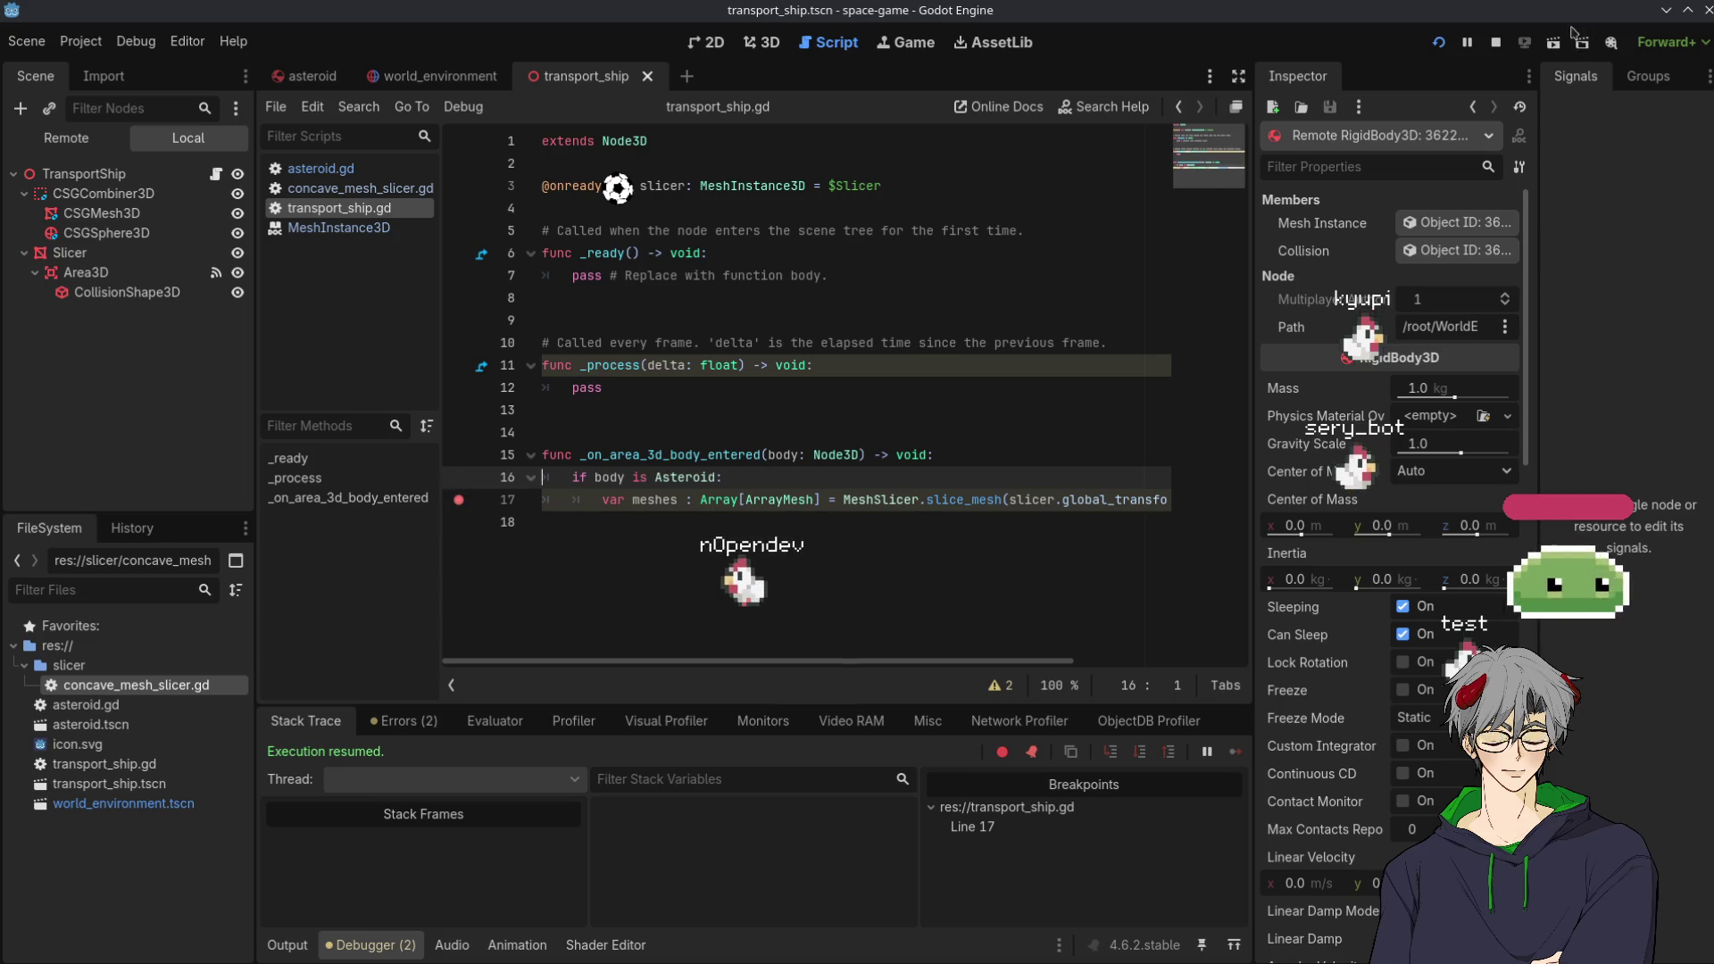
{"action": "left_click", "coordinate": [1439, 45]}
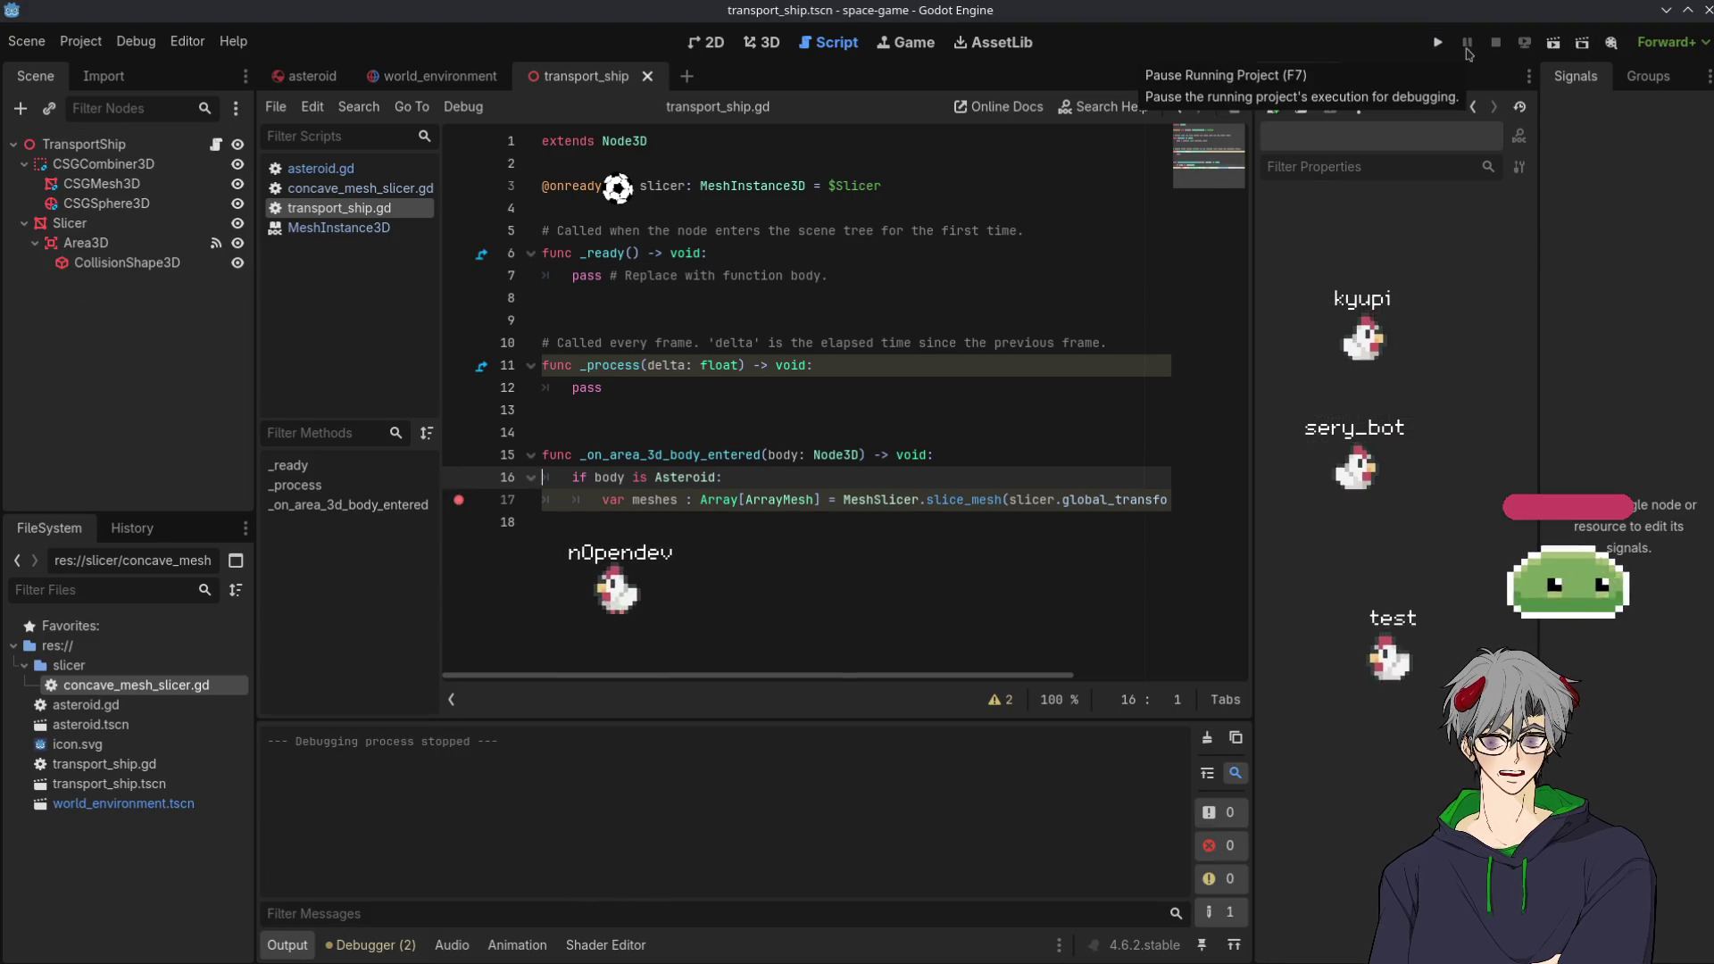
{"action": "left_click", "coordinate": [1440, 46]}
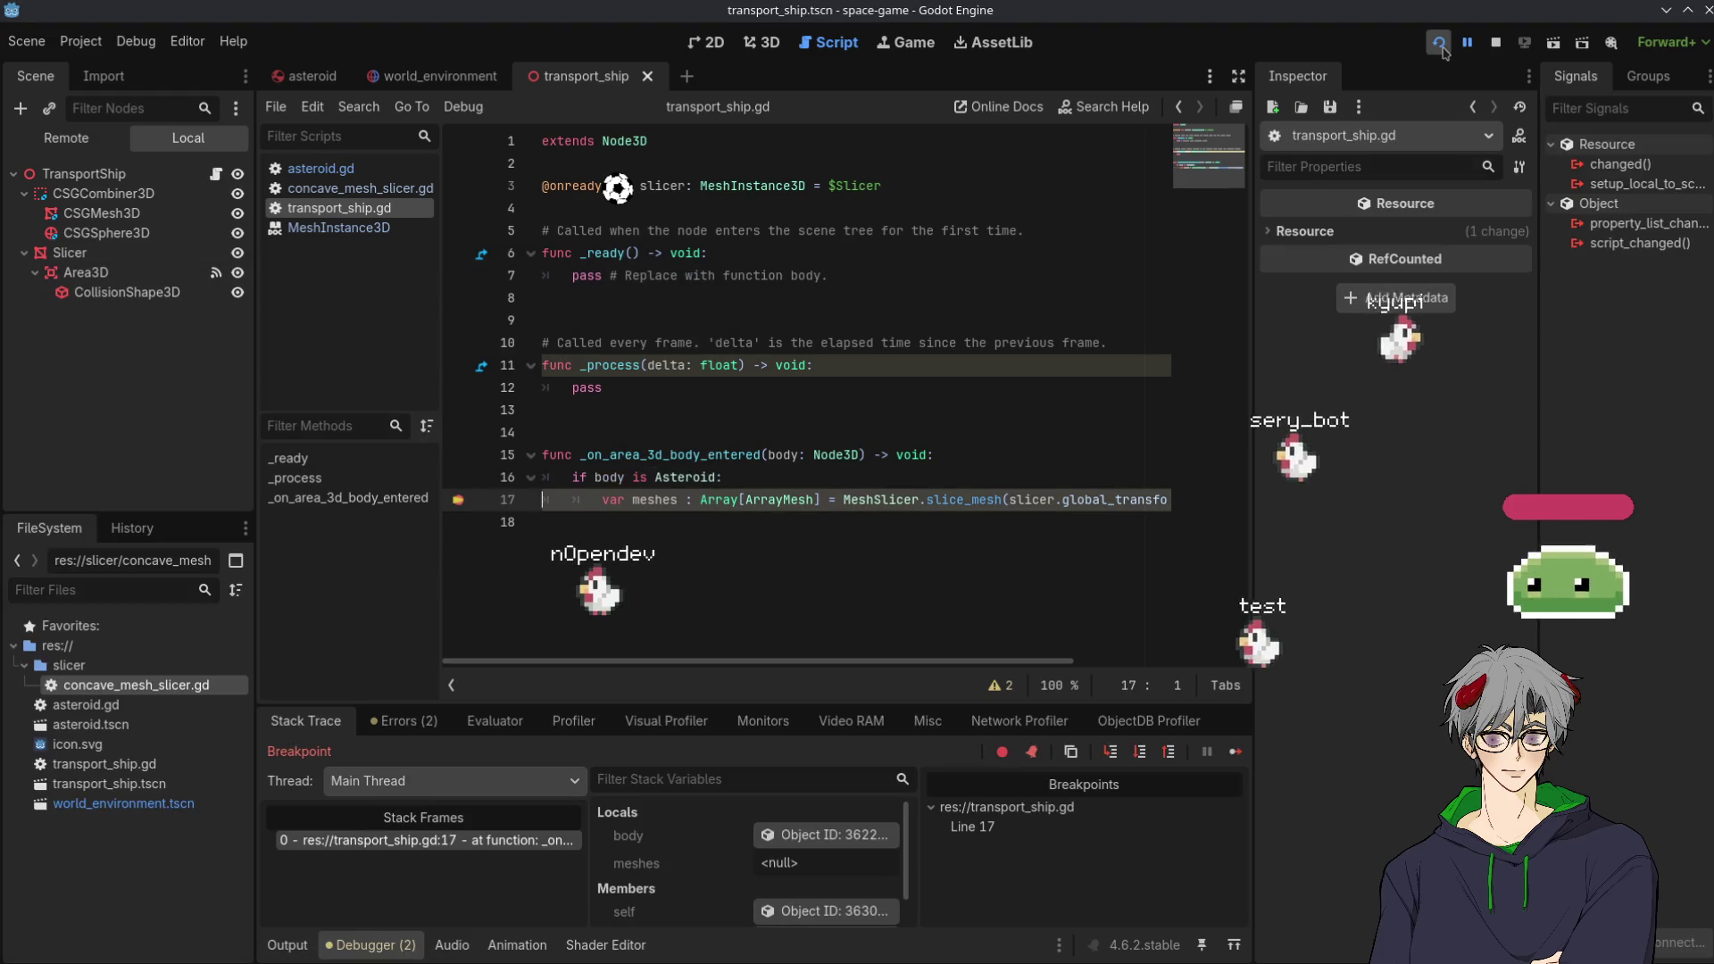
{"action": "double_click", "coordinate": [610, 478]}
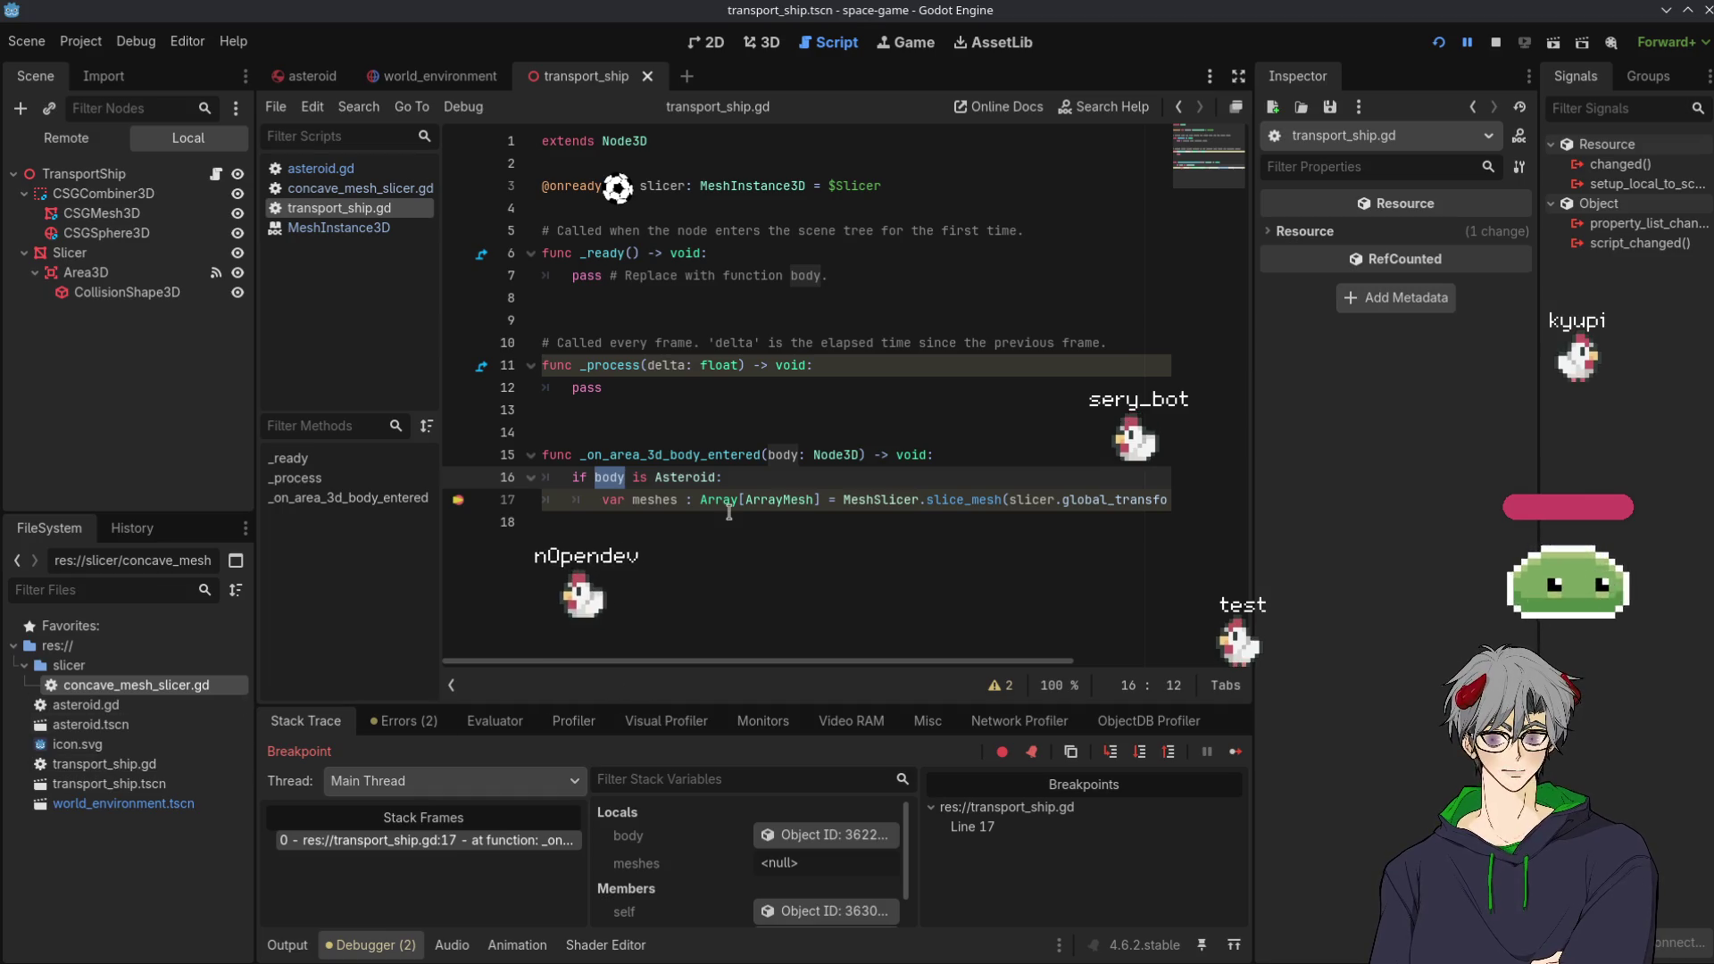
{"action": "left_click", "coordinate": [1496, 43]}
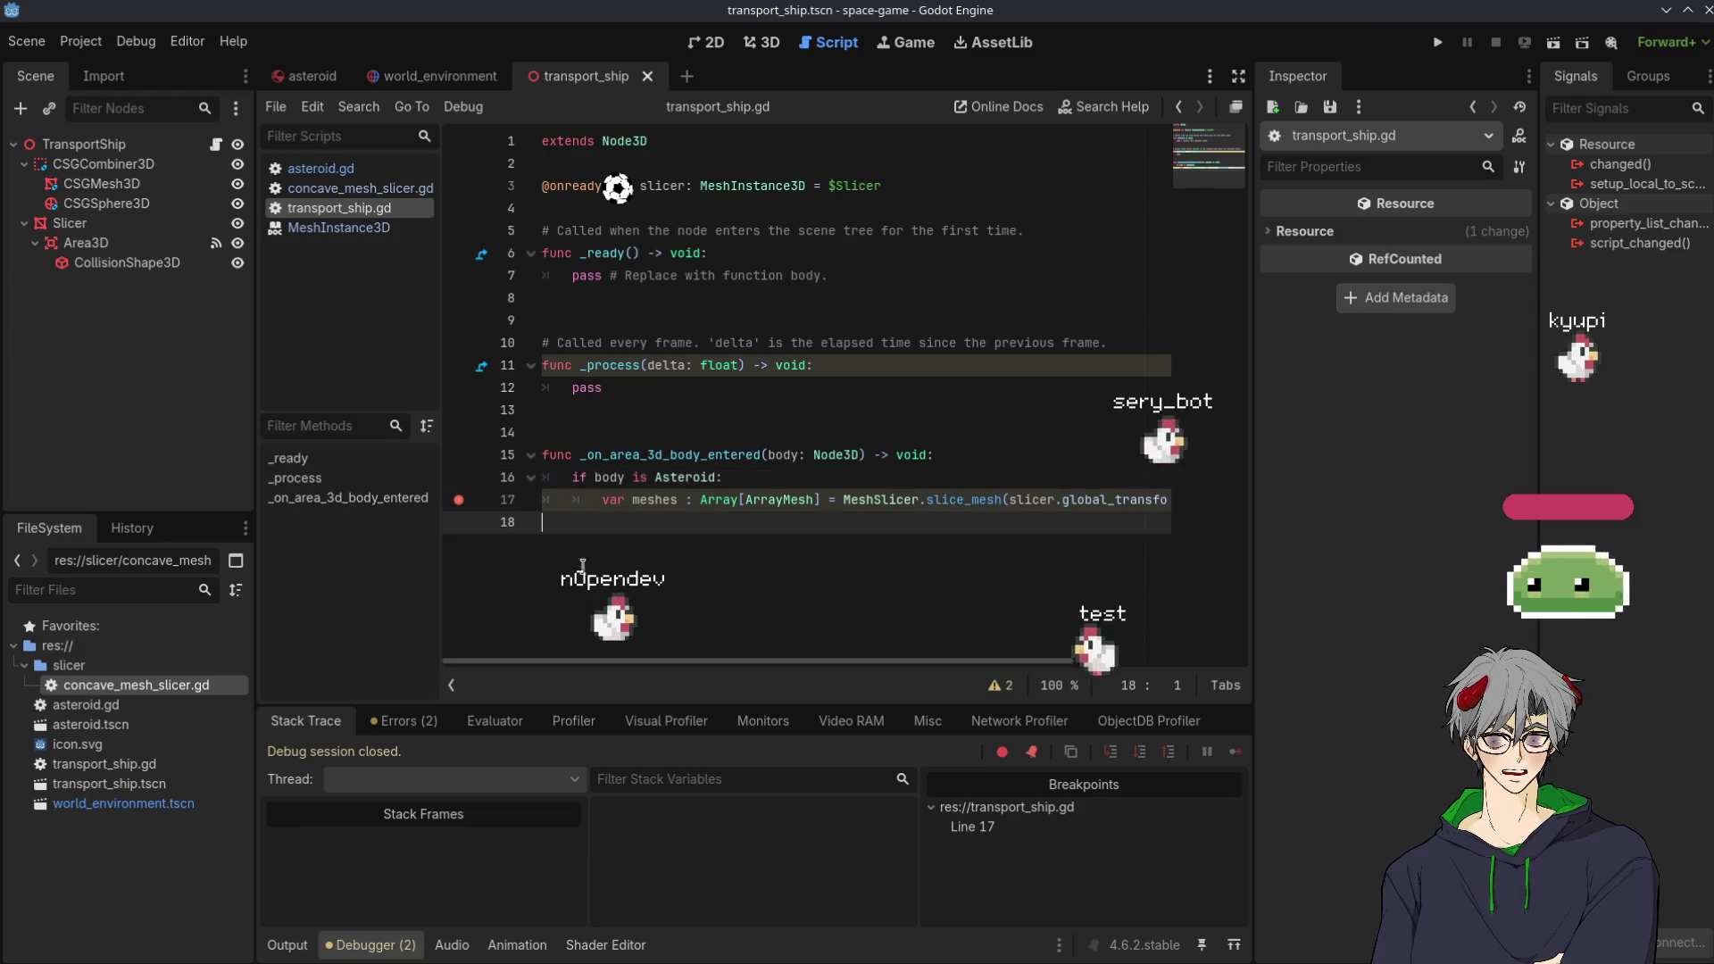
Clear the breakpoint on line 17 of transport_ship.gd
{"action": "key", "text": "Down"}
{"action": "key", "text": "F9"}
{"action": "key", "text": "Down"}
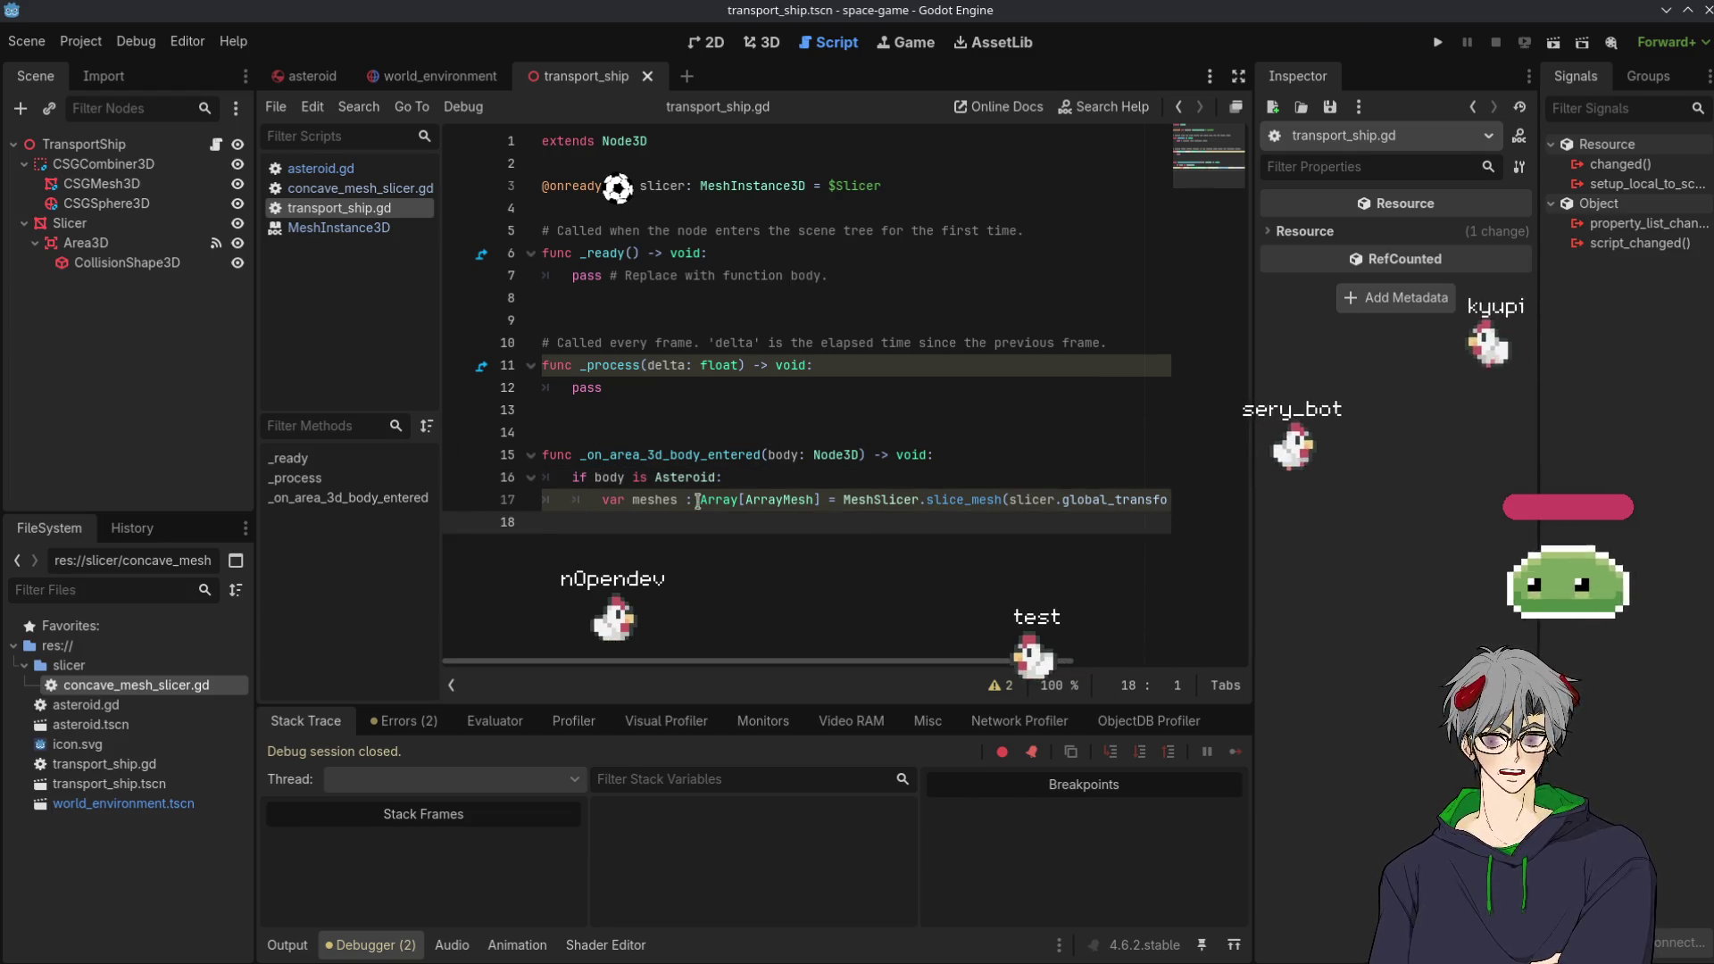
{"action": "left_click_drag", "start_coordinate": [985, 662], "coordinate": [1146, 665]}
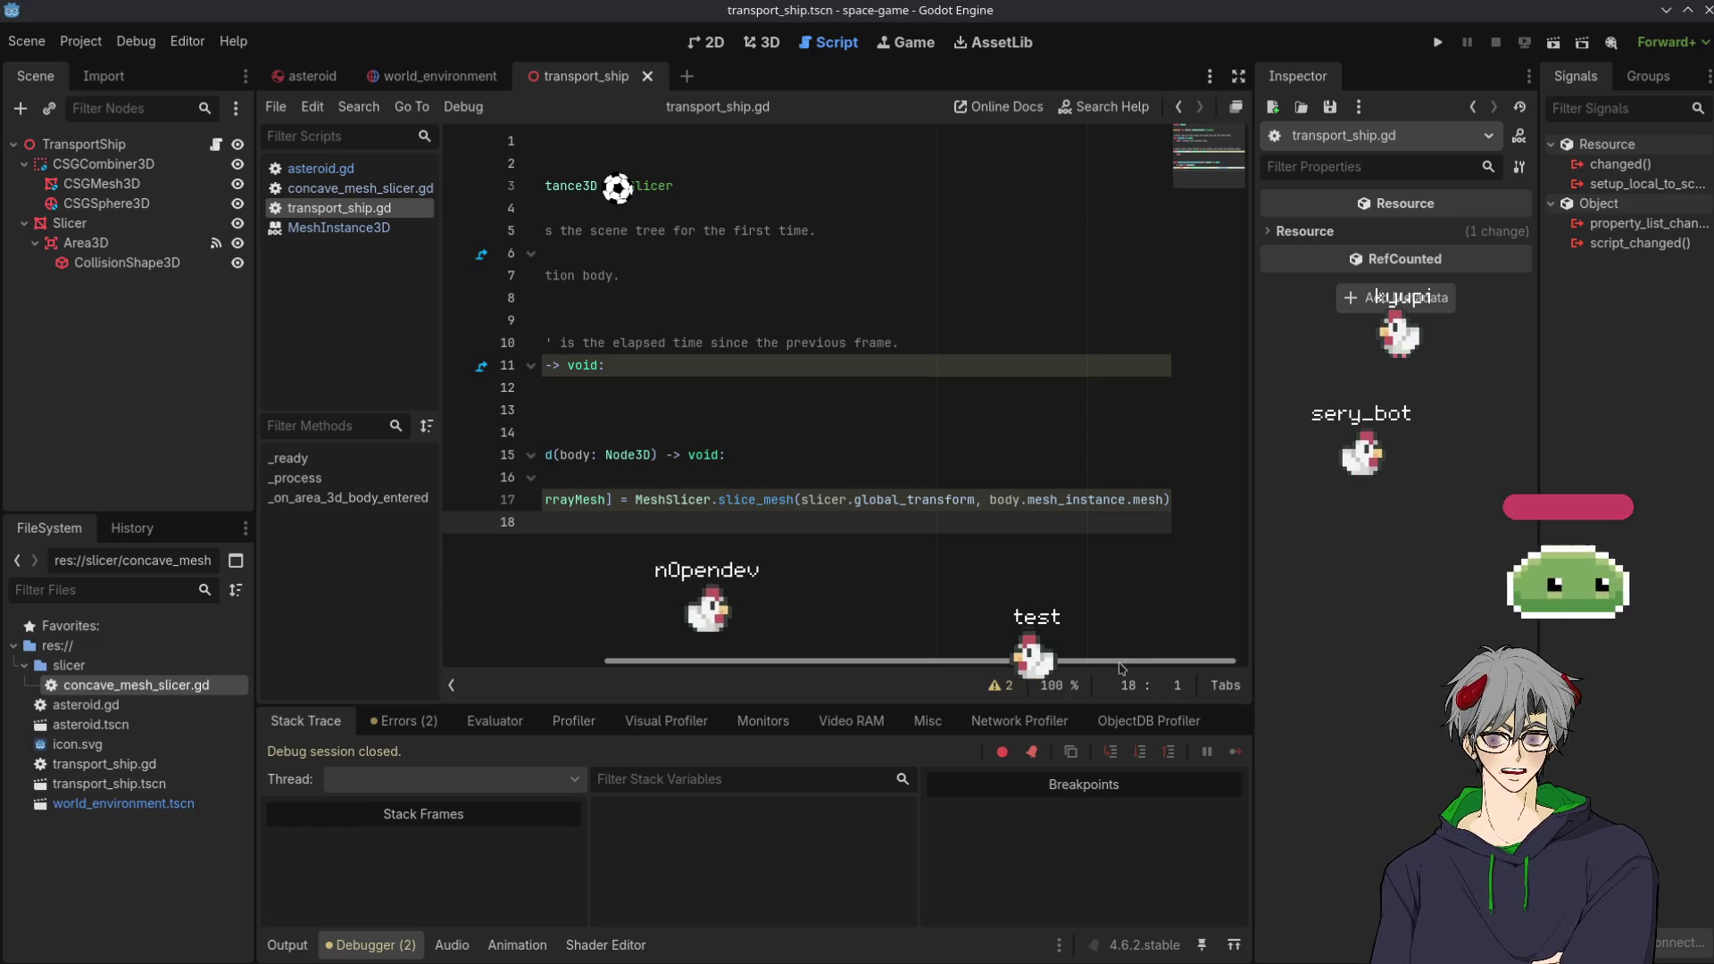
{"action": "scroll", "coordinate": [1054, 643], "scroll_direction": "left", "scroll_amount": 10}
{"action": "scroll", "coordinate": [973, 613], "scroll_direction": "right", "scroll_amount": 8}
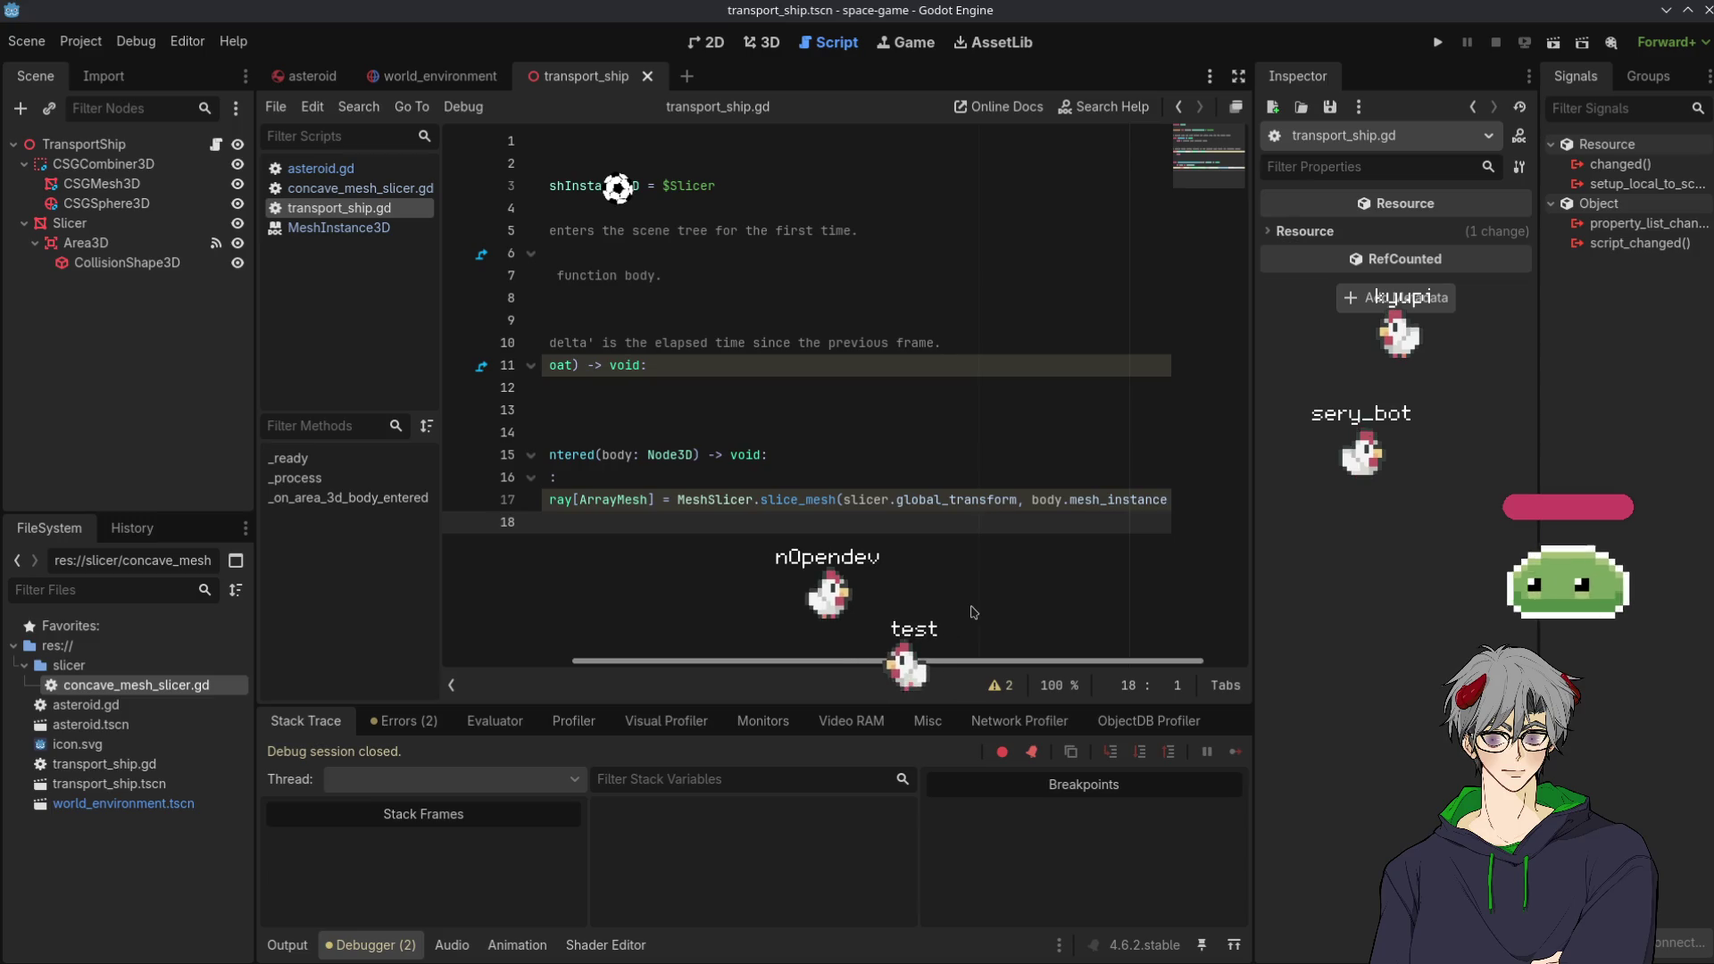
{"action": "scroll", "coordinate": [974, 612], "scroll_direction": "right", "scroll_amount": 2}
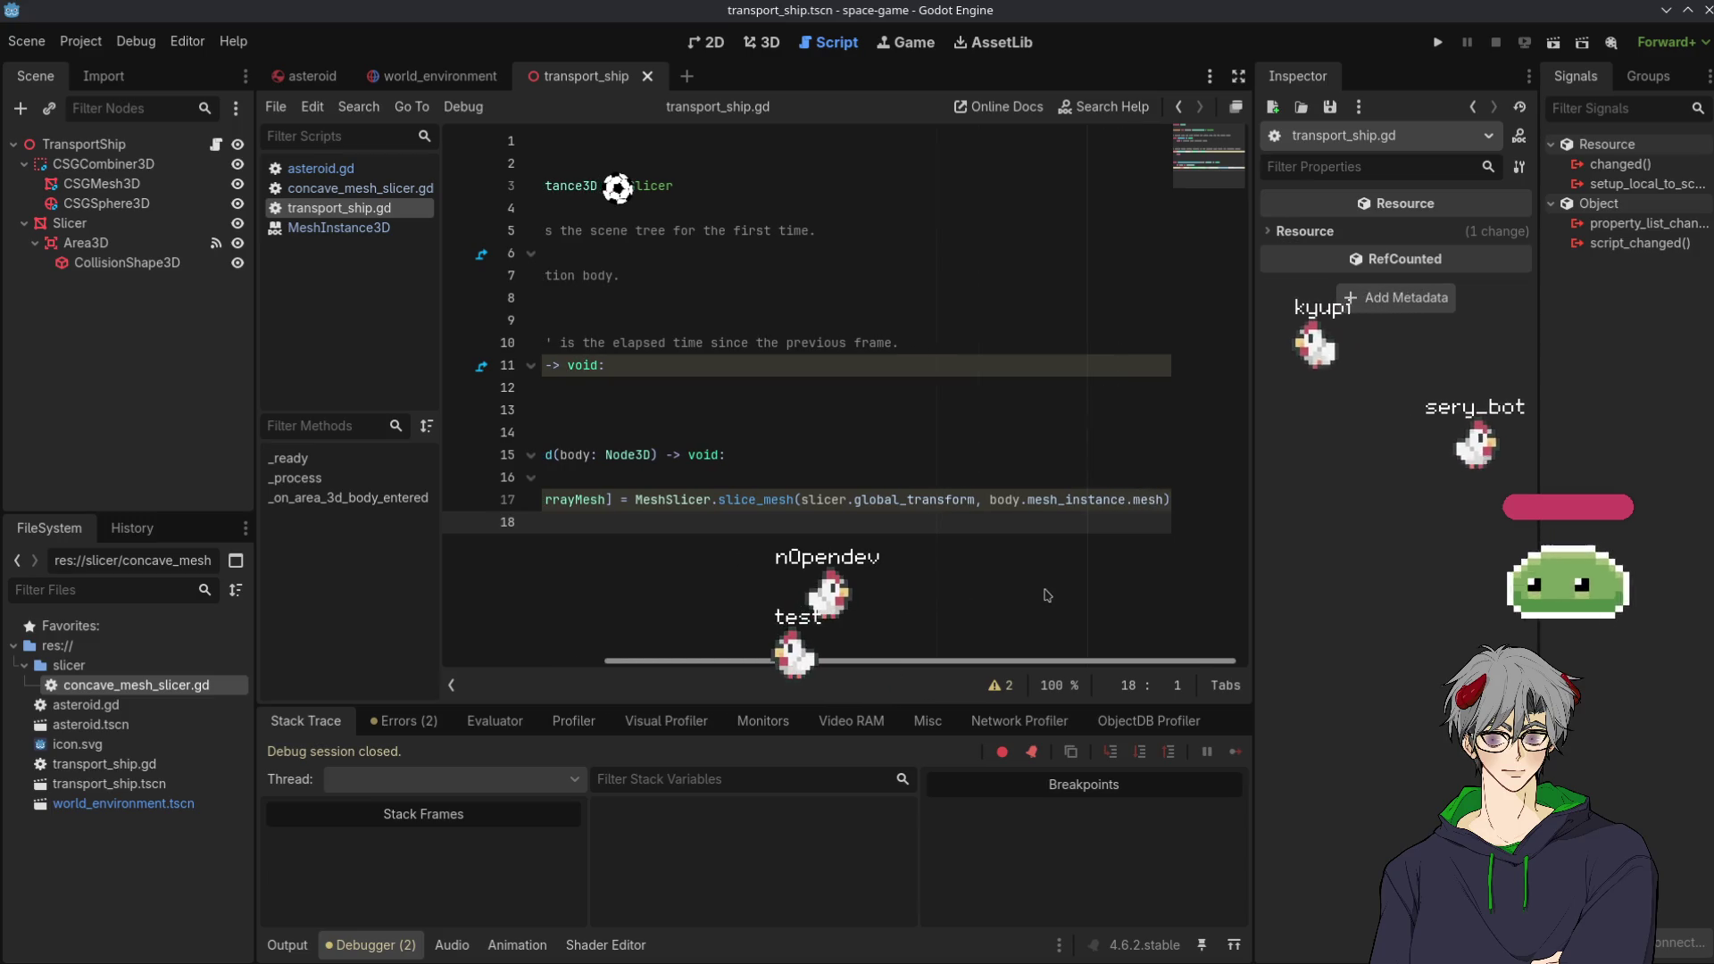
{"action": "scroll", "coordinate": [1046, 594], "scroll_direction": "left", "scroll_amount": 10}
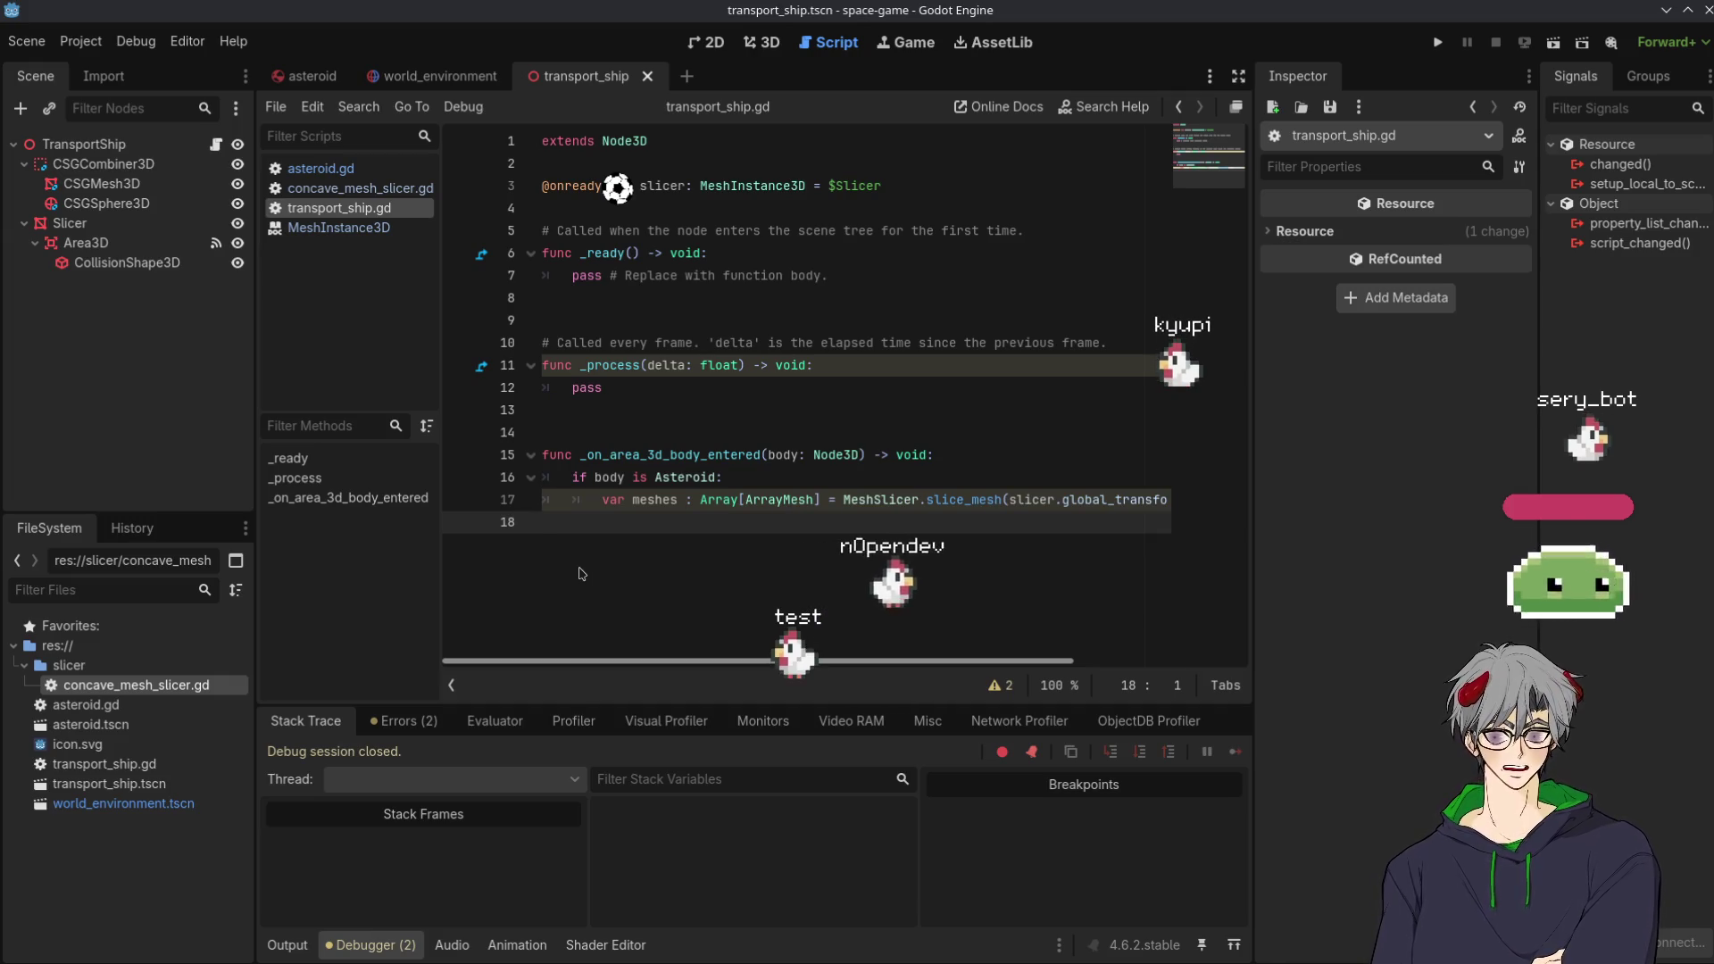
{"action": "scroll", "coordinate": [1184, 503], "scroll_direction": "right", "scroll_amount": 10}
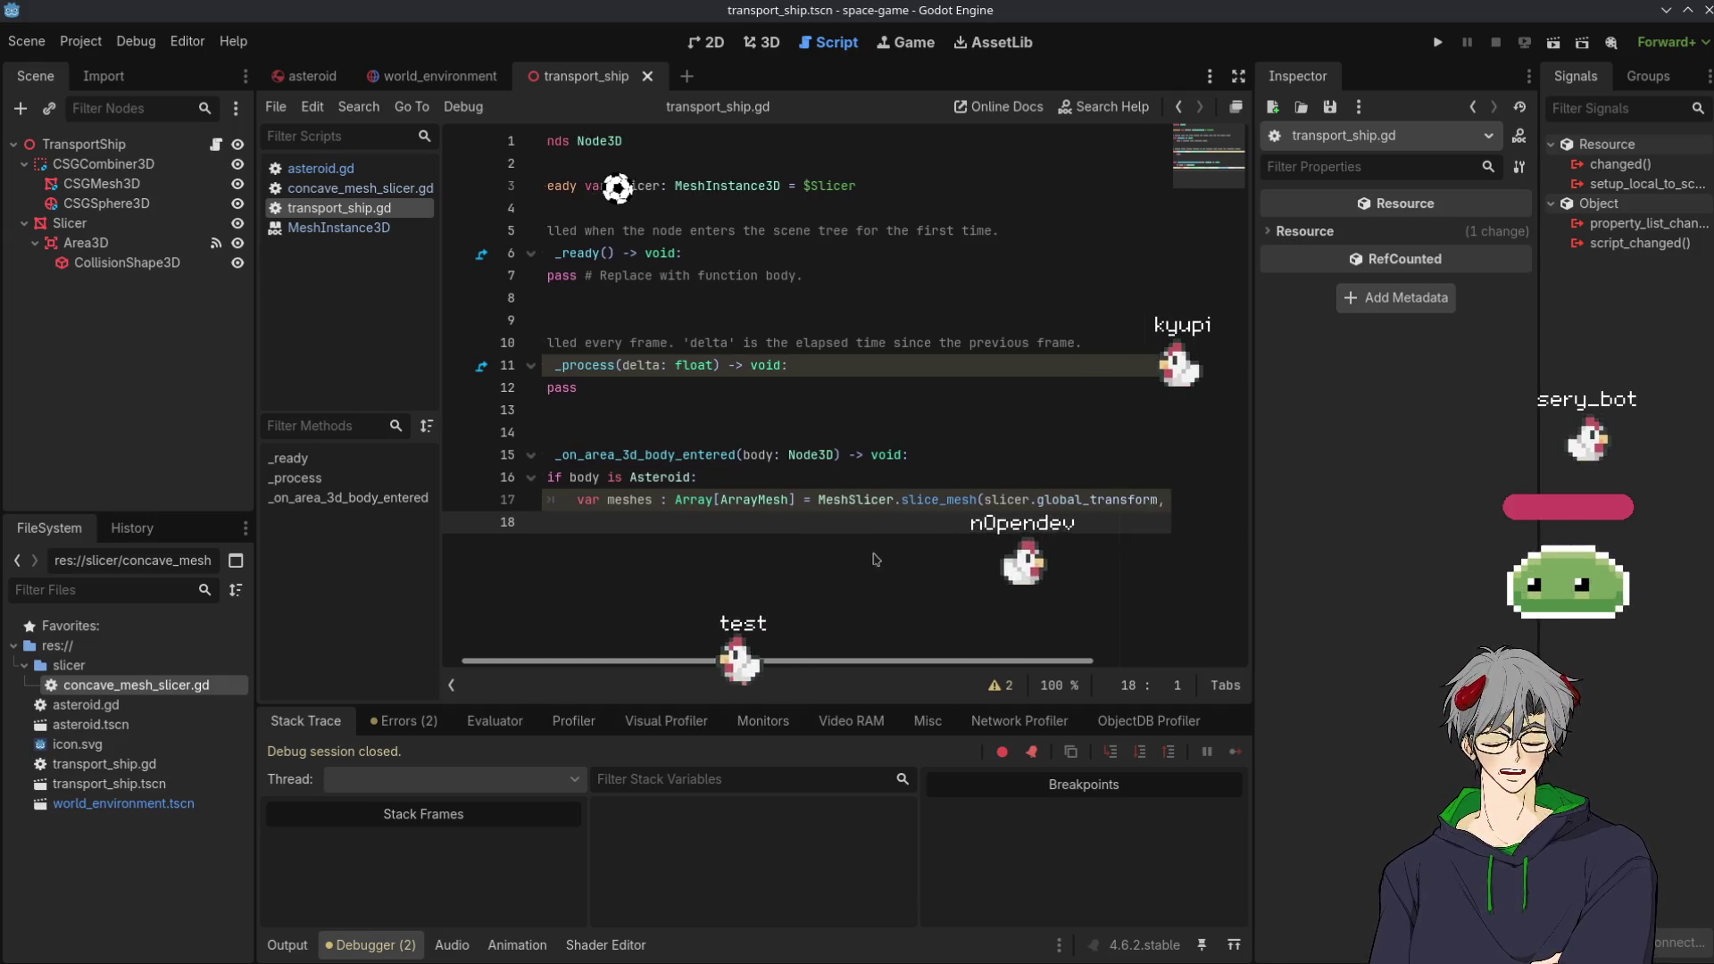
Add a new indented line after the slice_mesh call, then switch to Kate's Player.gd
{"action": "left_click", "coordinate": [1180, 501]}
{"action": "type", "text": "body.mesh_instance.mesh)"}
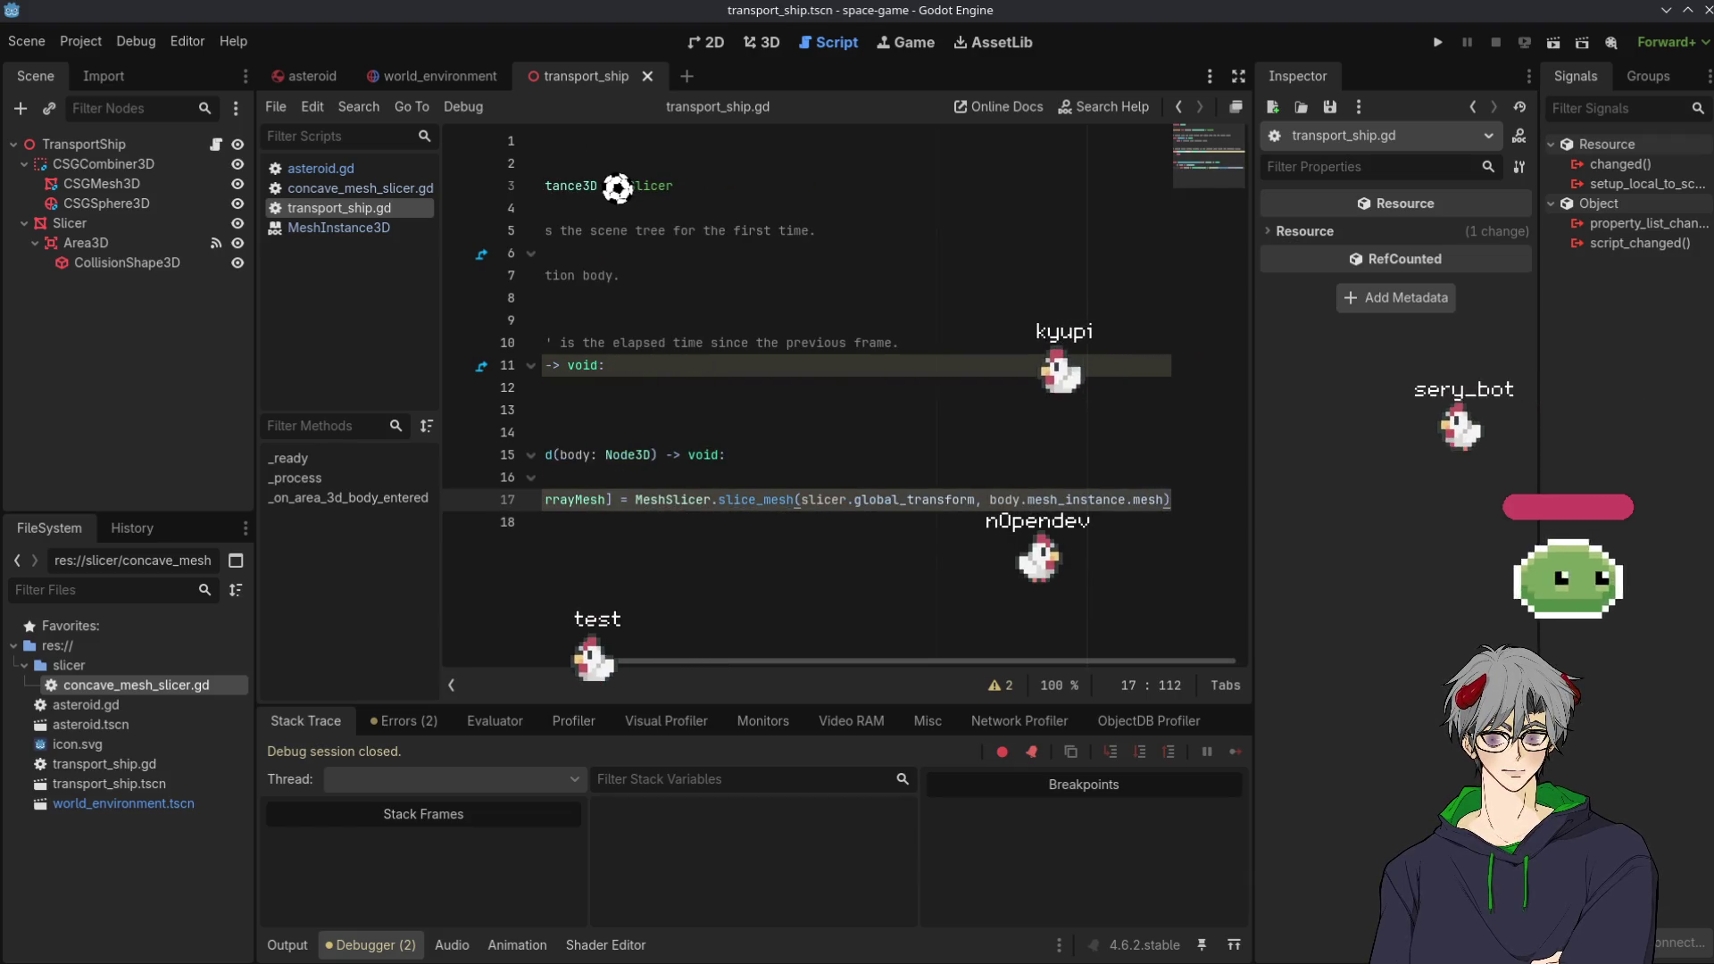
{"action": "key", "text": "Return"}
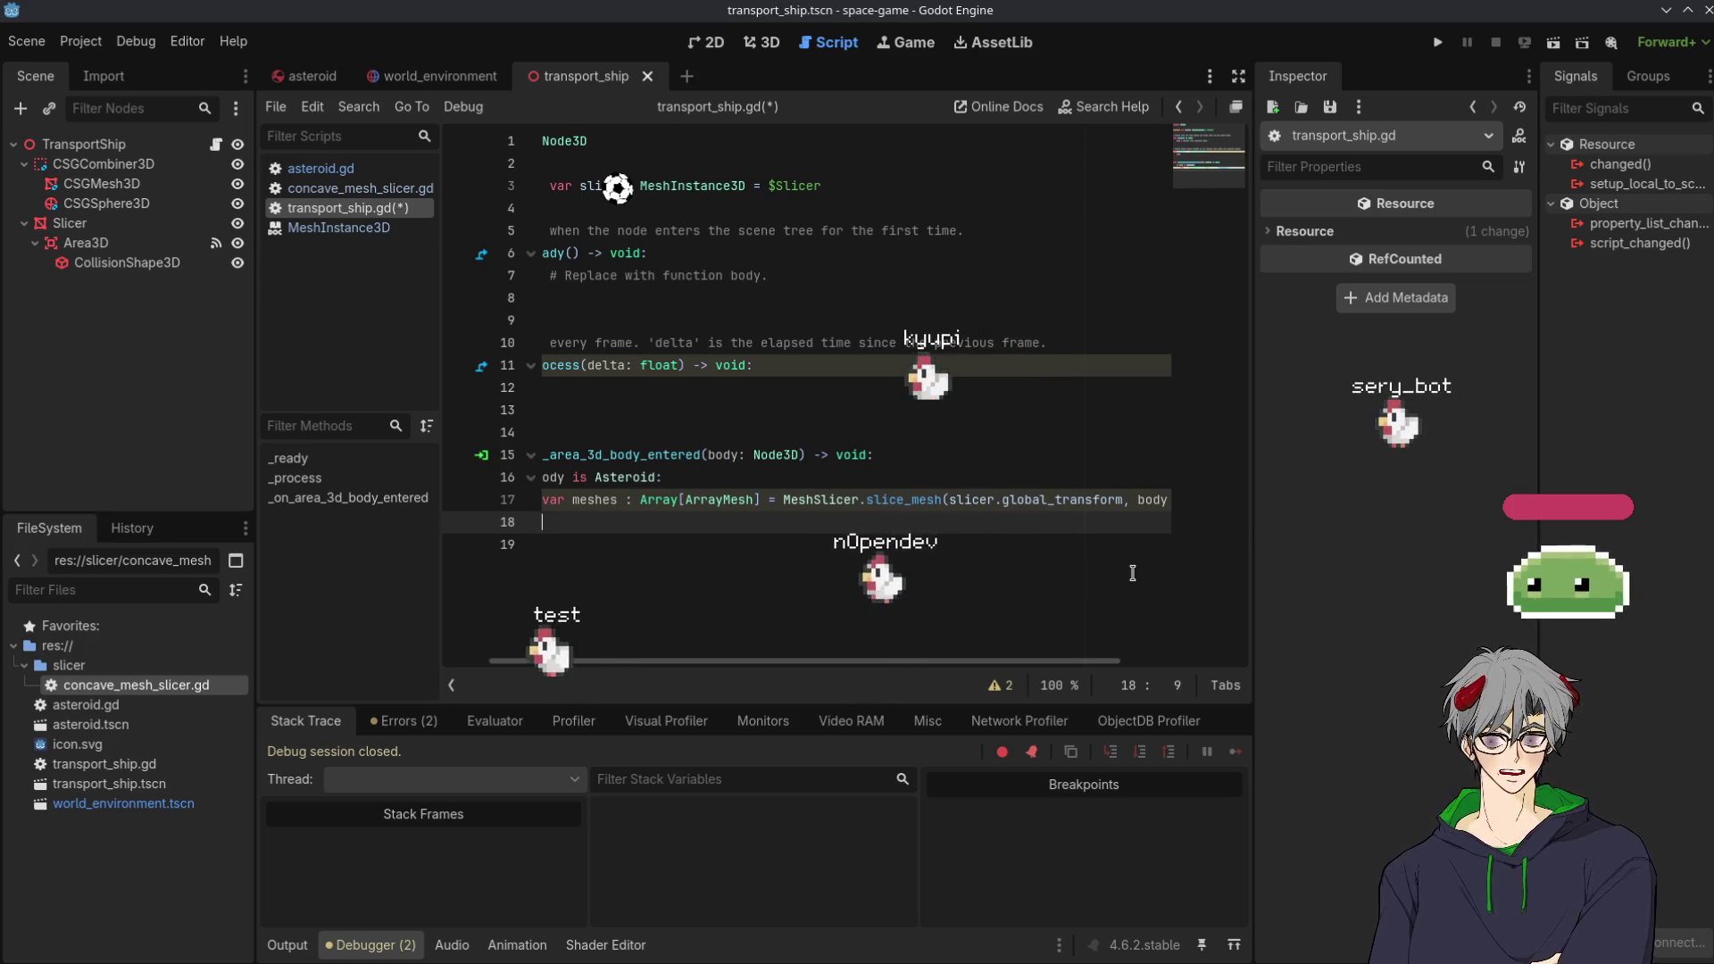
{"action": "key", "text": "alt+Tab"}
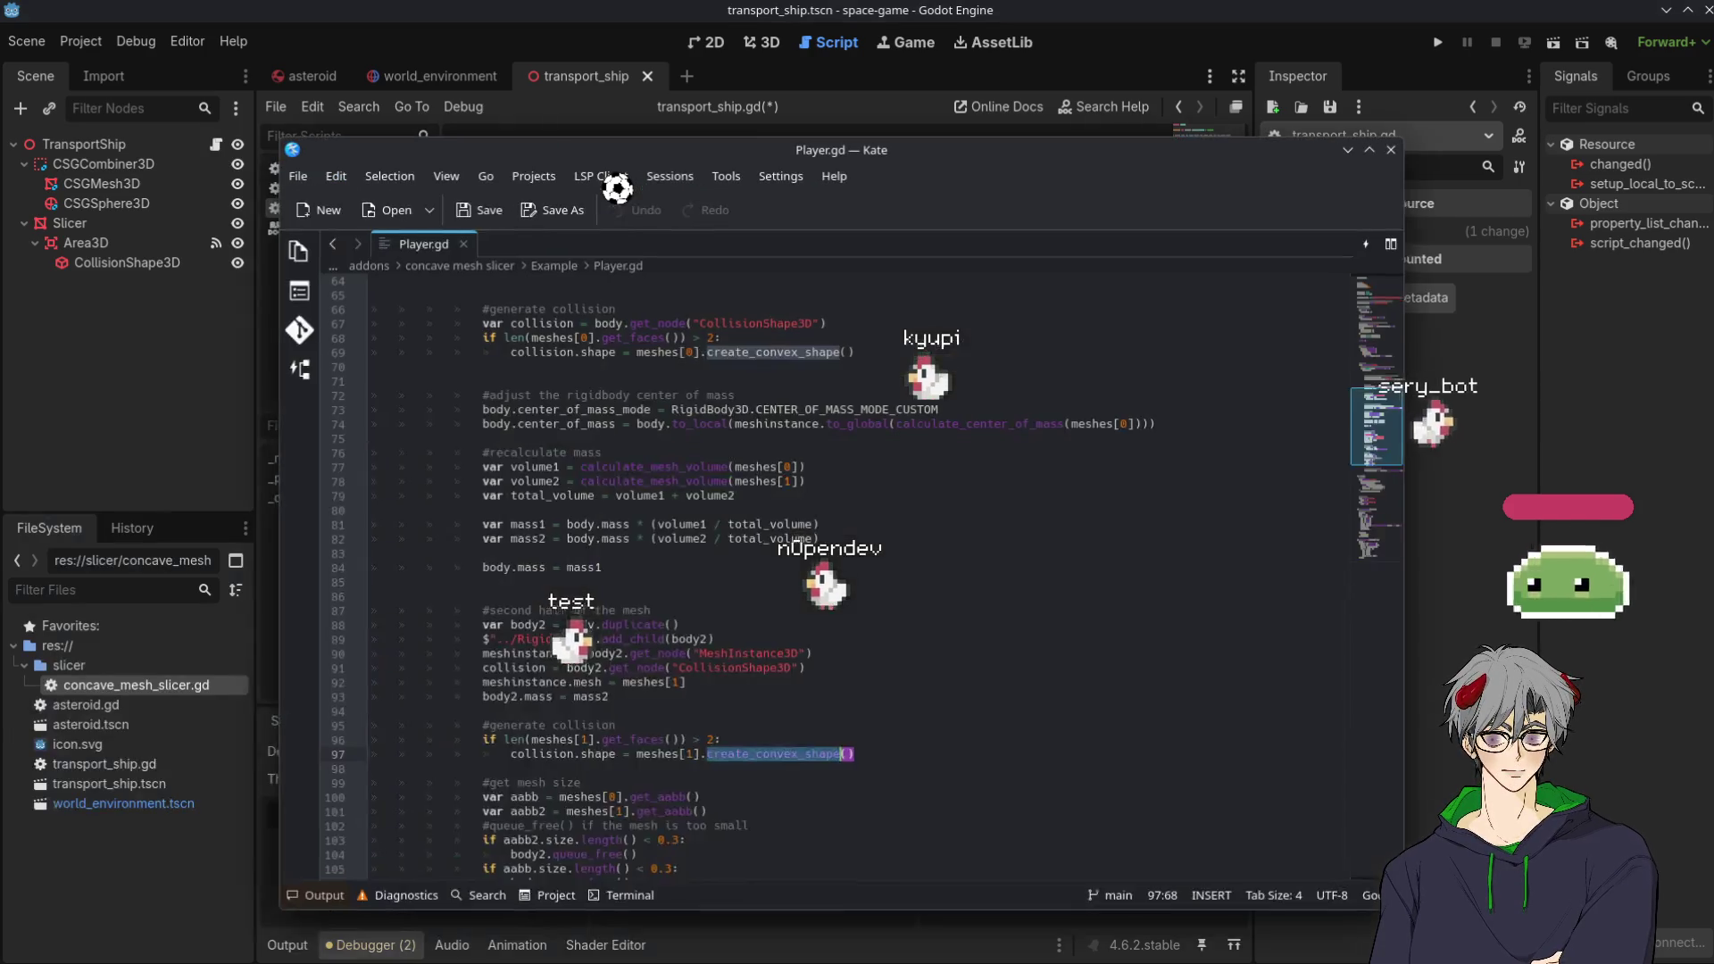
Review Player.gd's mass-splitting code on lines 77–93, then return to Godot's transport_ship.gd
{"action": "scroll", "coordinate": [746, 439], "scroll_direction": "down", "scroll_amount": 10}
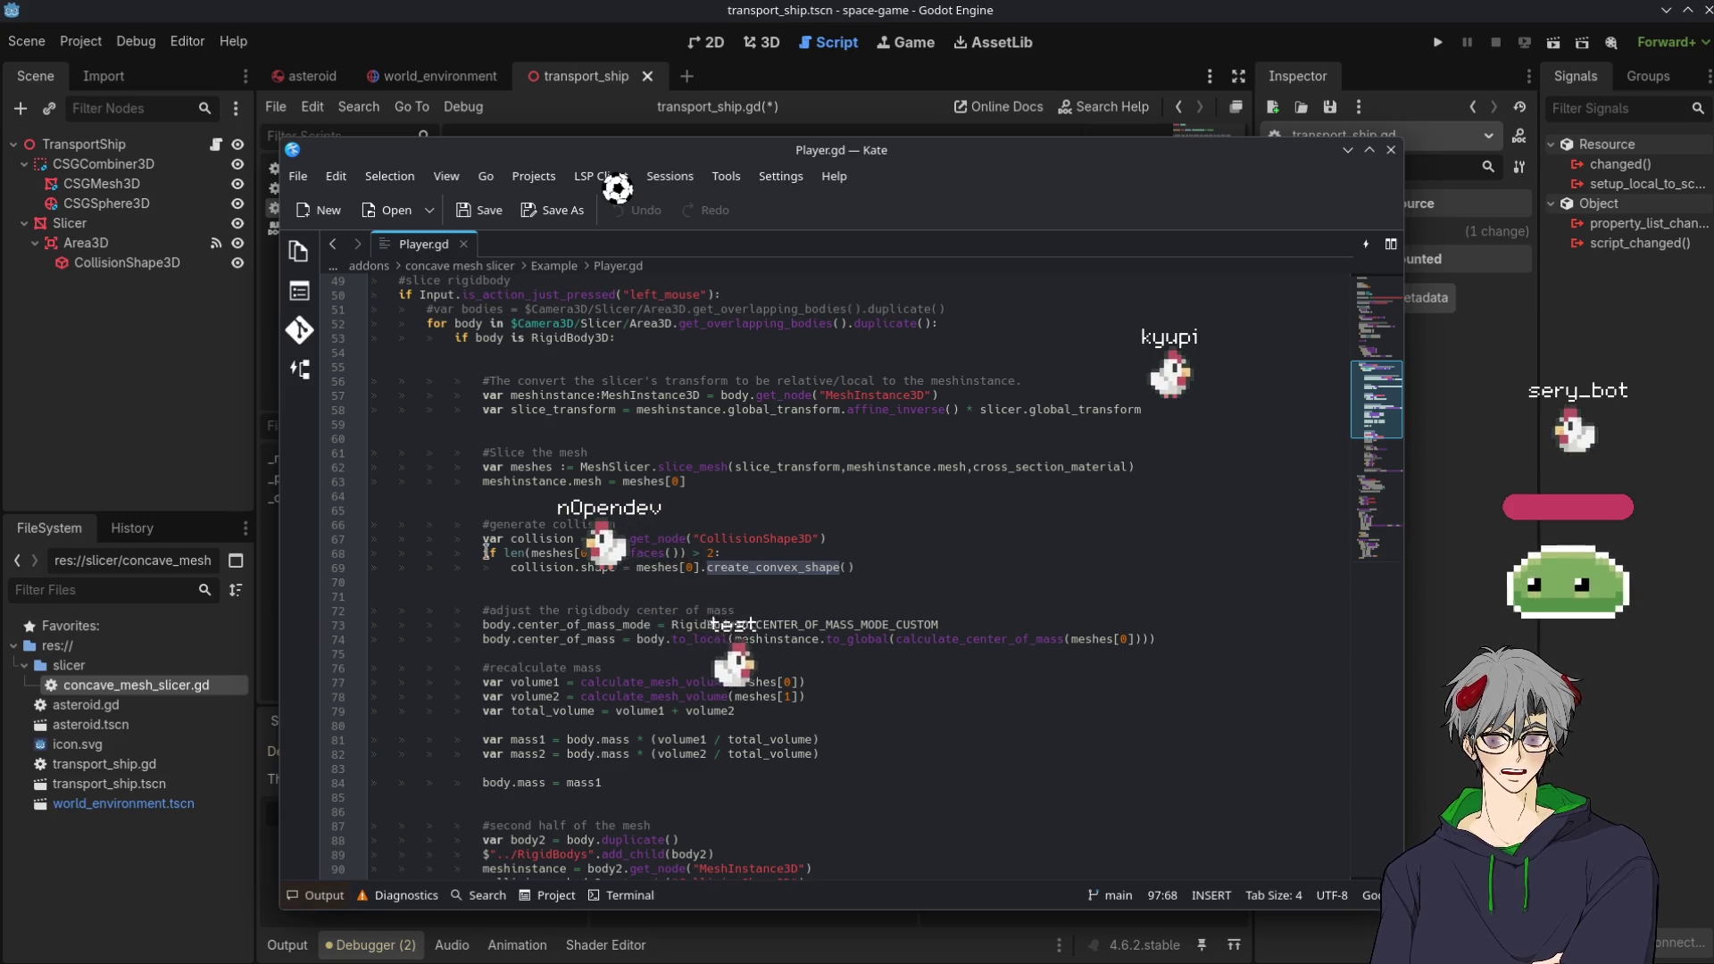
{"action": "mouse_move", "coordinate": [486, 553]}
{"action": "left_mouse_down"}
{"action": "mouse_move", "coordinate": [514, 582]}
{"action": "mouse_move", "coordinate": [715, 527]}
{"action": "mouse_move", "coordinate": [993, 516]}
{"action": "mouse_move", "coordinate": [1348, 547]}
{"action": "left_mouse_up"}
{"action": "scroll", "coordinate": [541, 518], "scroll_direction": "down", "scroll_amount": 2}
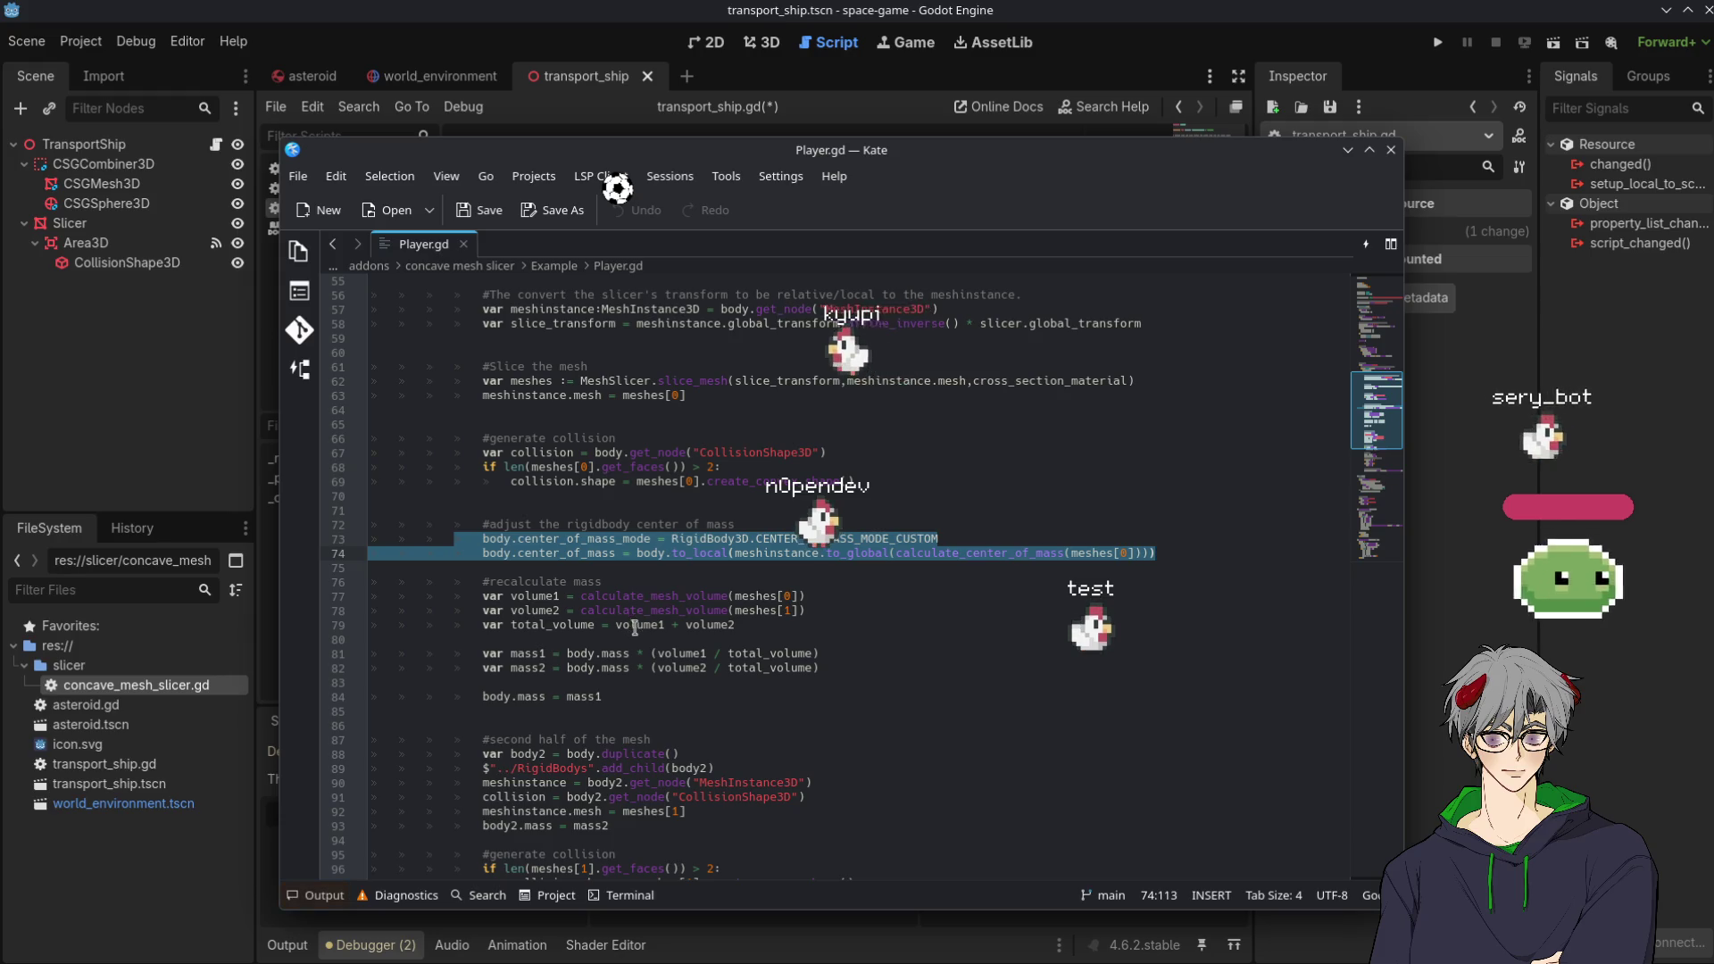
{"action": "left_click", "coordinate": [533, 538]}
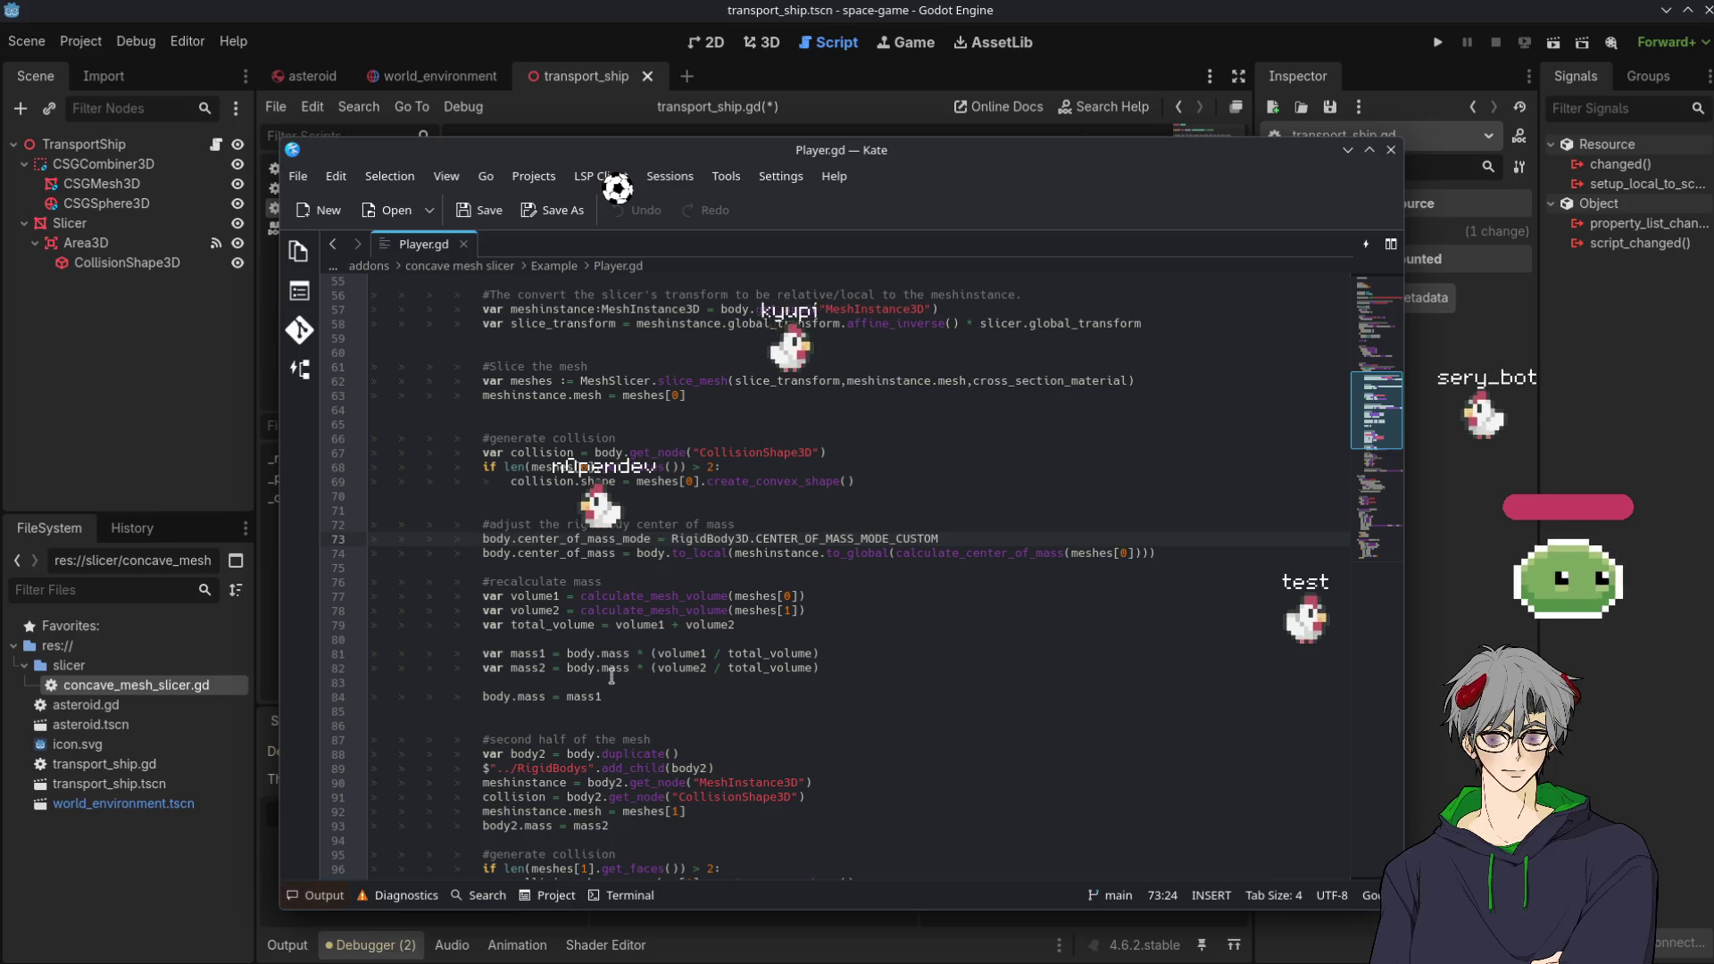
{"action": "mouse_move", "coordinate": [468, 595]}
{"action": "left_mouse_down"}
{"action": "mouse_move", "coordinate": [803, 625]}
{"action": "mouse_move", "coordinate": [893, 714]}
{"action": "mouse_move", "coordinate": [976, 624]}
{"action": "mouse_move", "coordinate": [1033, 698]}
{"action": "mouse_move", "coordinate": [1003, 492]}
{"action": "left_mouse_up"}
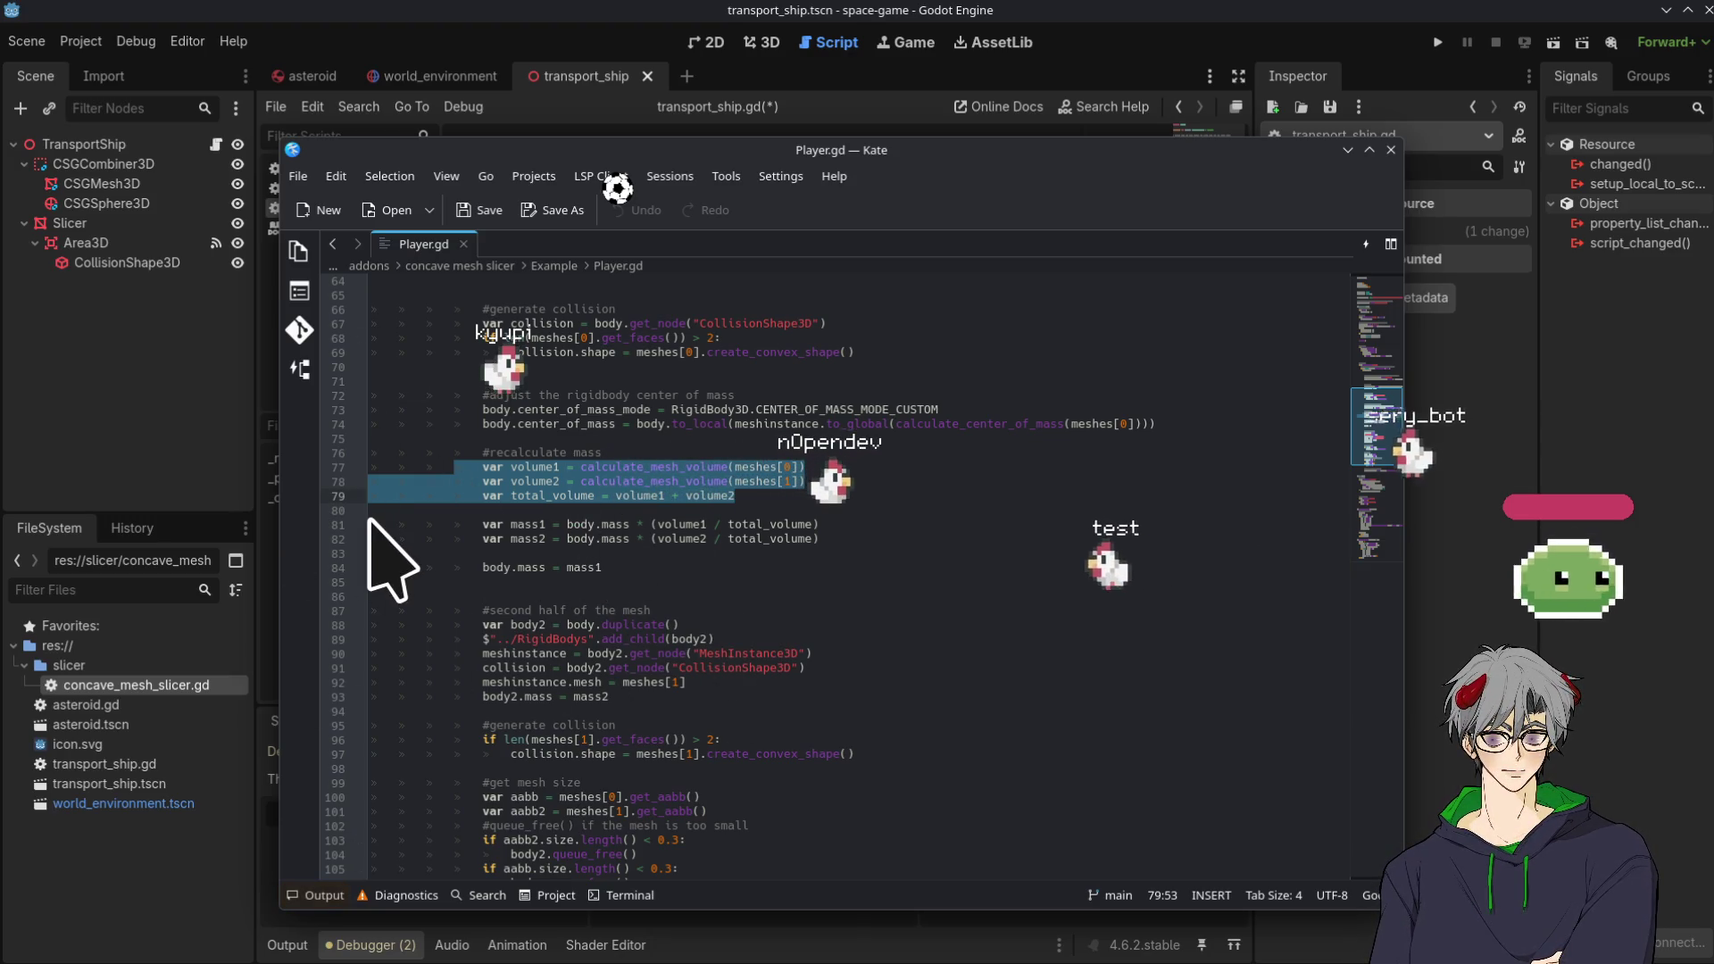
{"action": "left_click", "coordinate": [1419, 580]}
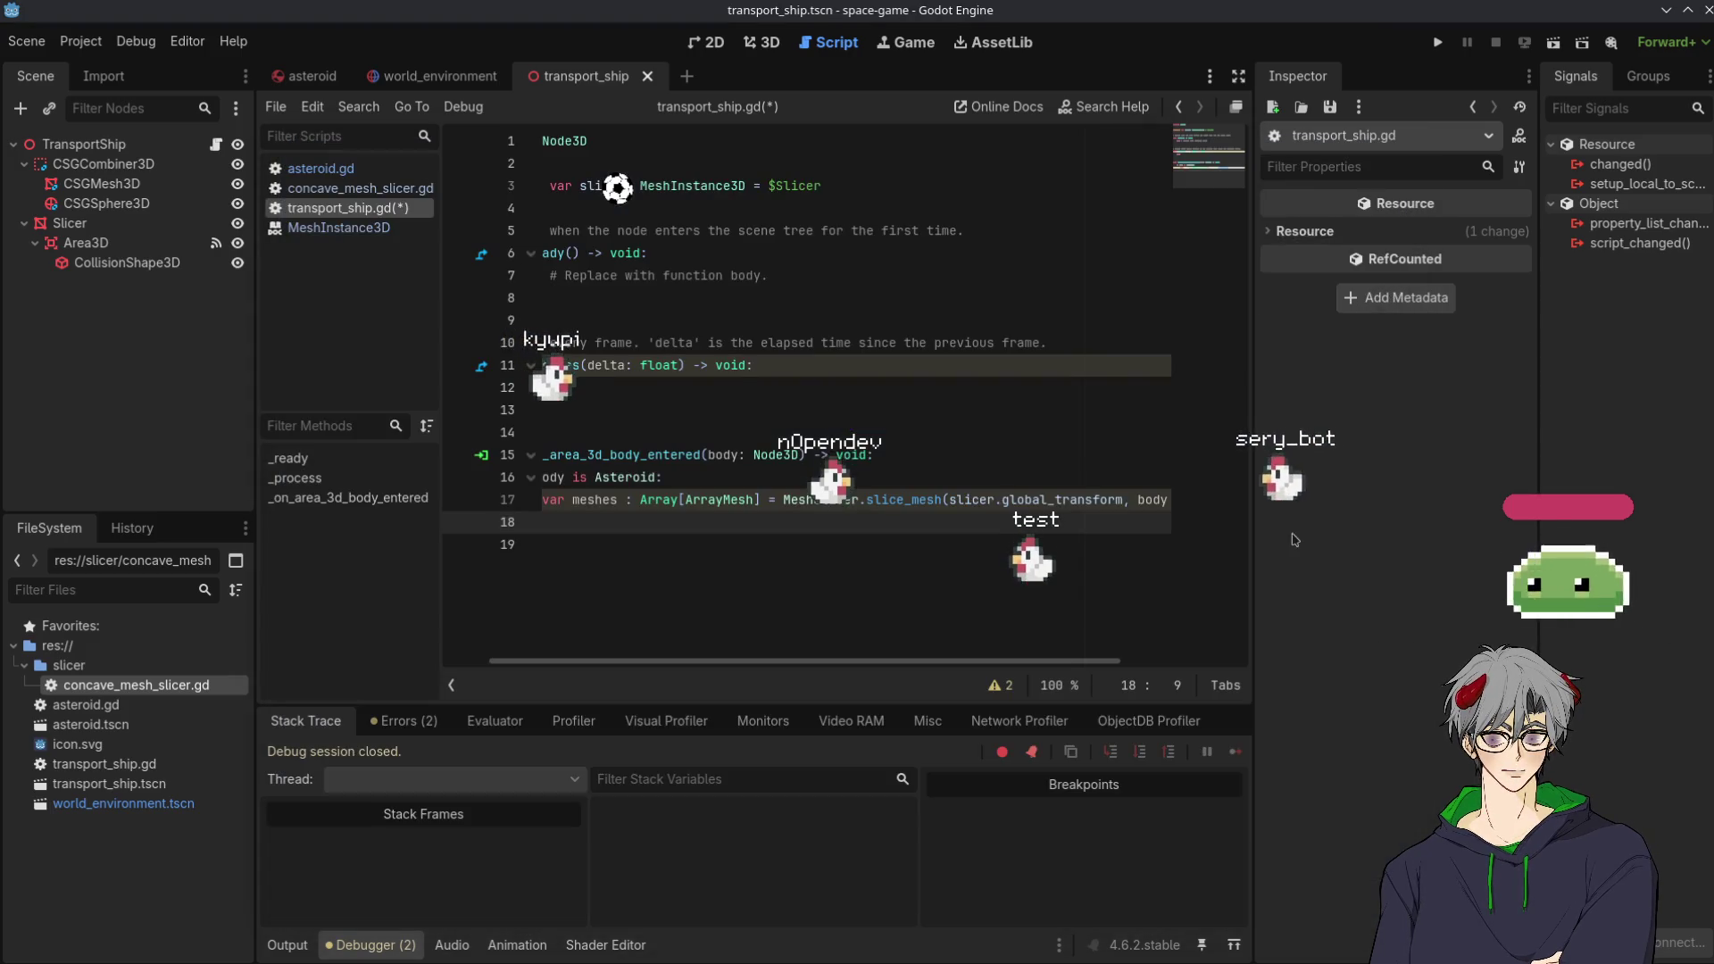
Insert an empty indented line 18 below the slice_mesh call, then show the asteroid scene
{"action": "left_click", "coordinate": [794, 421]}
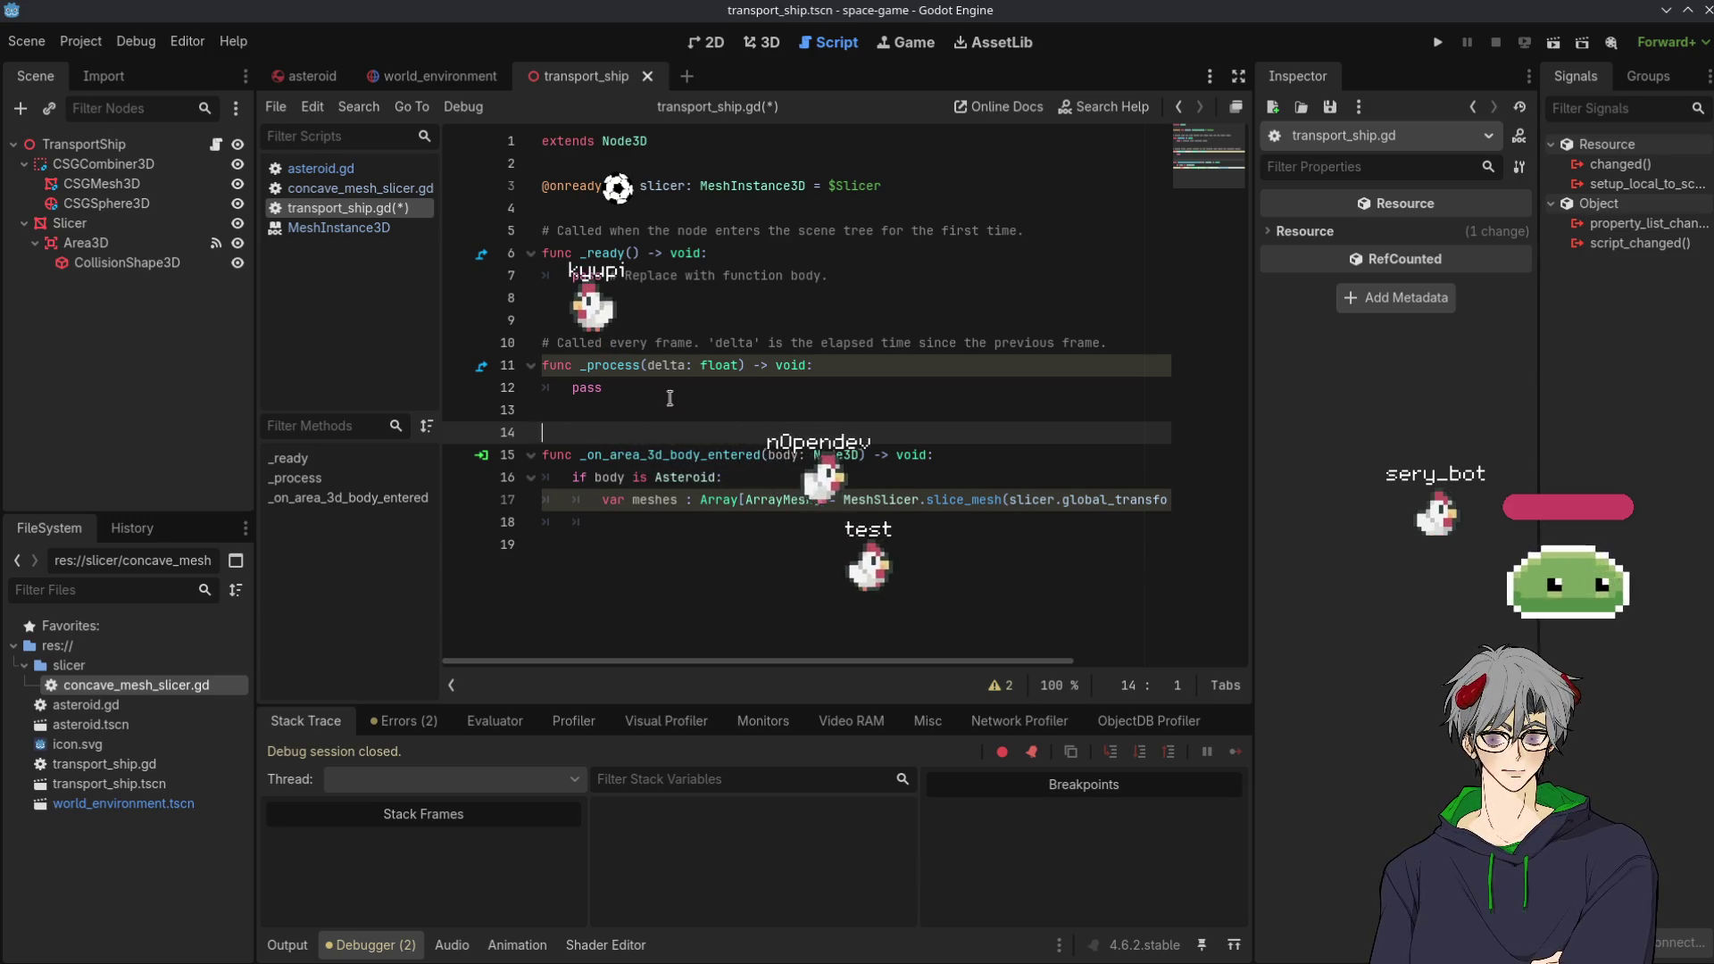
{"action": "left_click_drag", "start_coordinate": [792, 660], "coordinate": [955, 658]}
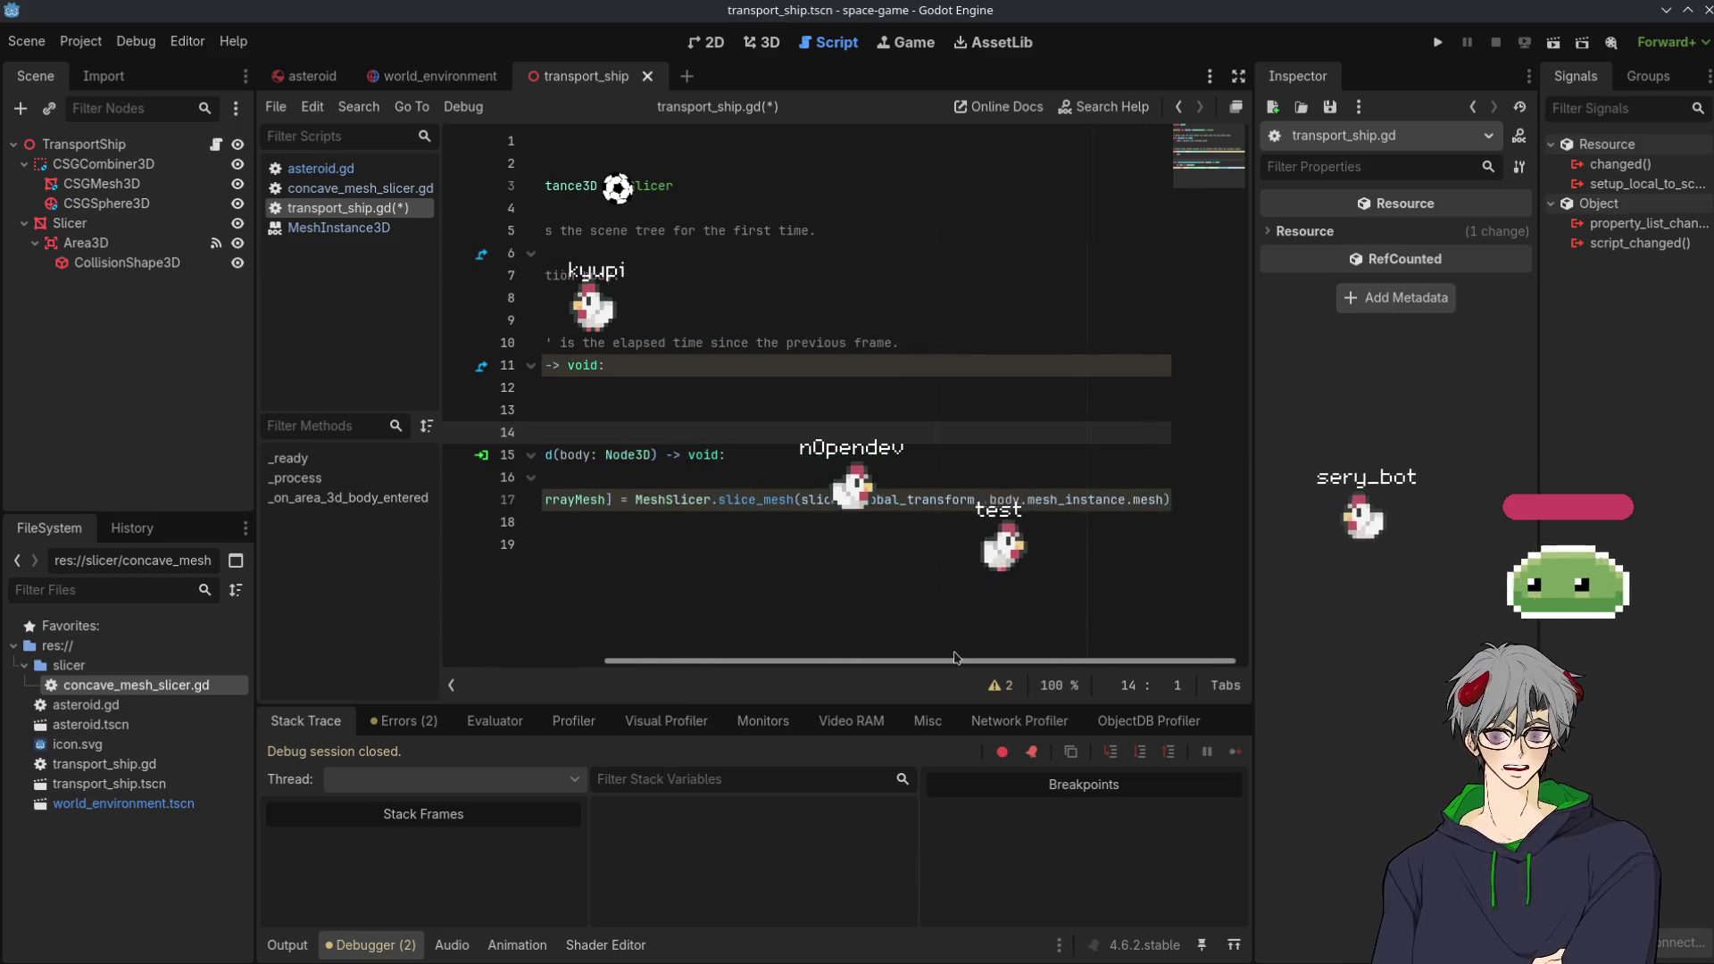
{"action": "left_click", "coordinate": [1170, 499]}
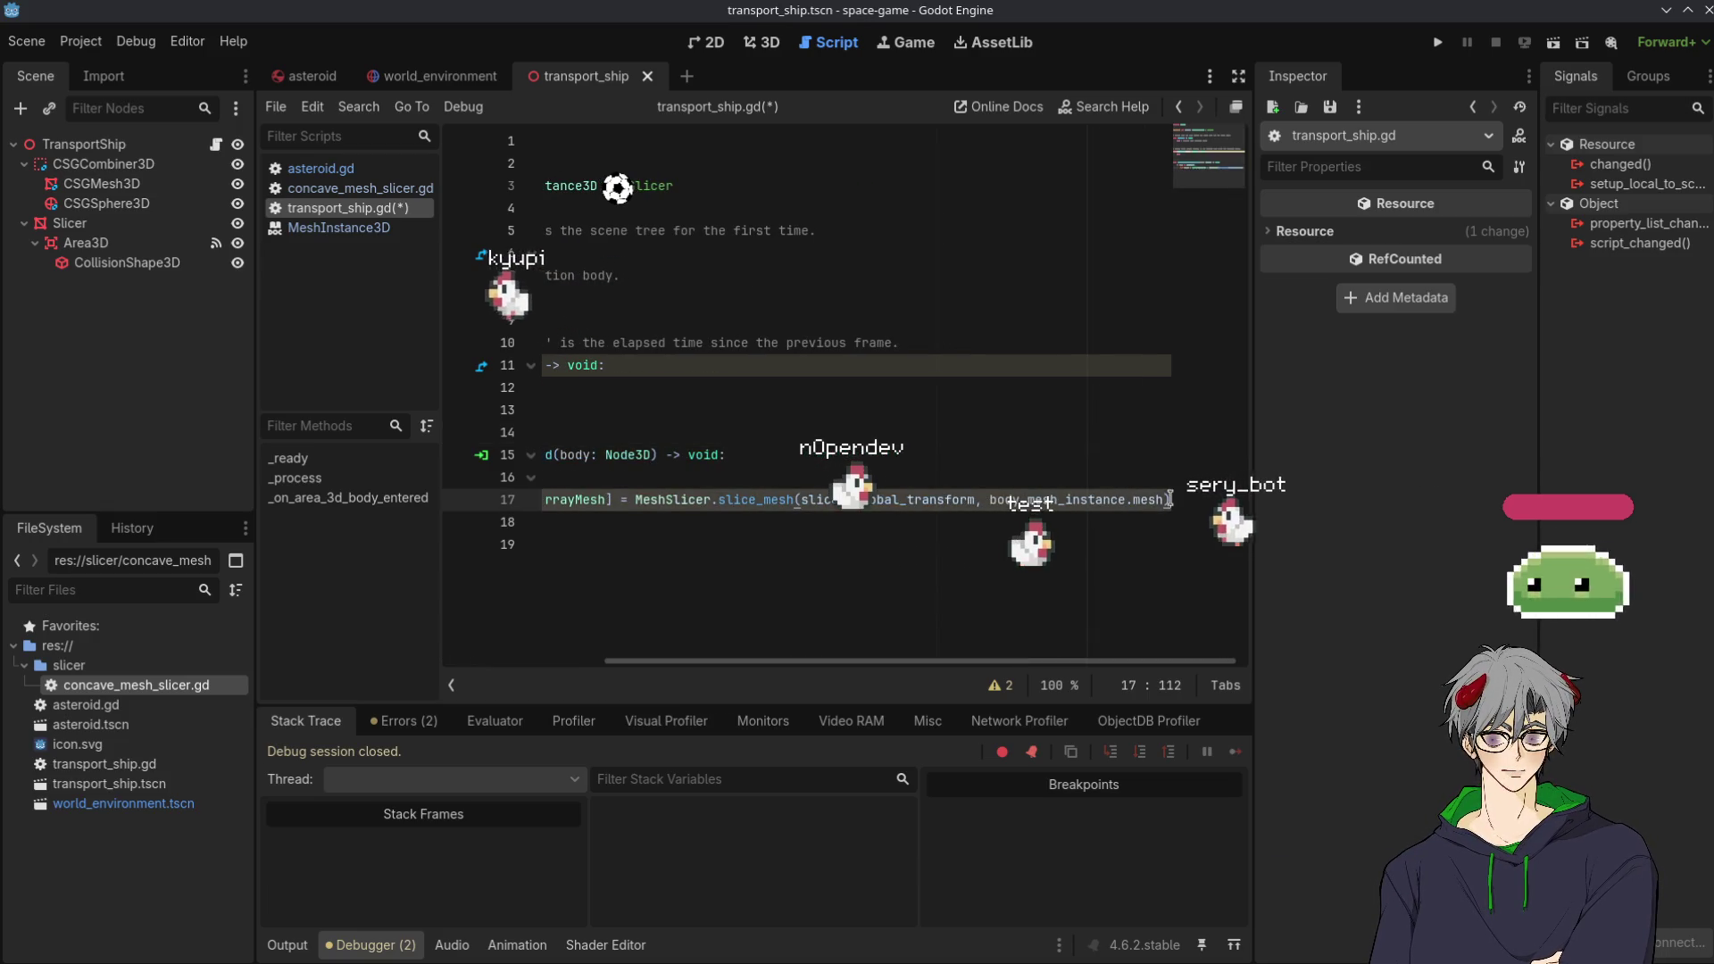
{"action": "key", "text": "Return"}
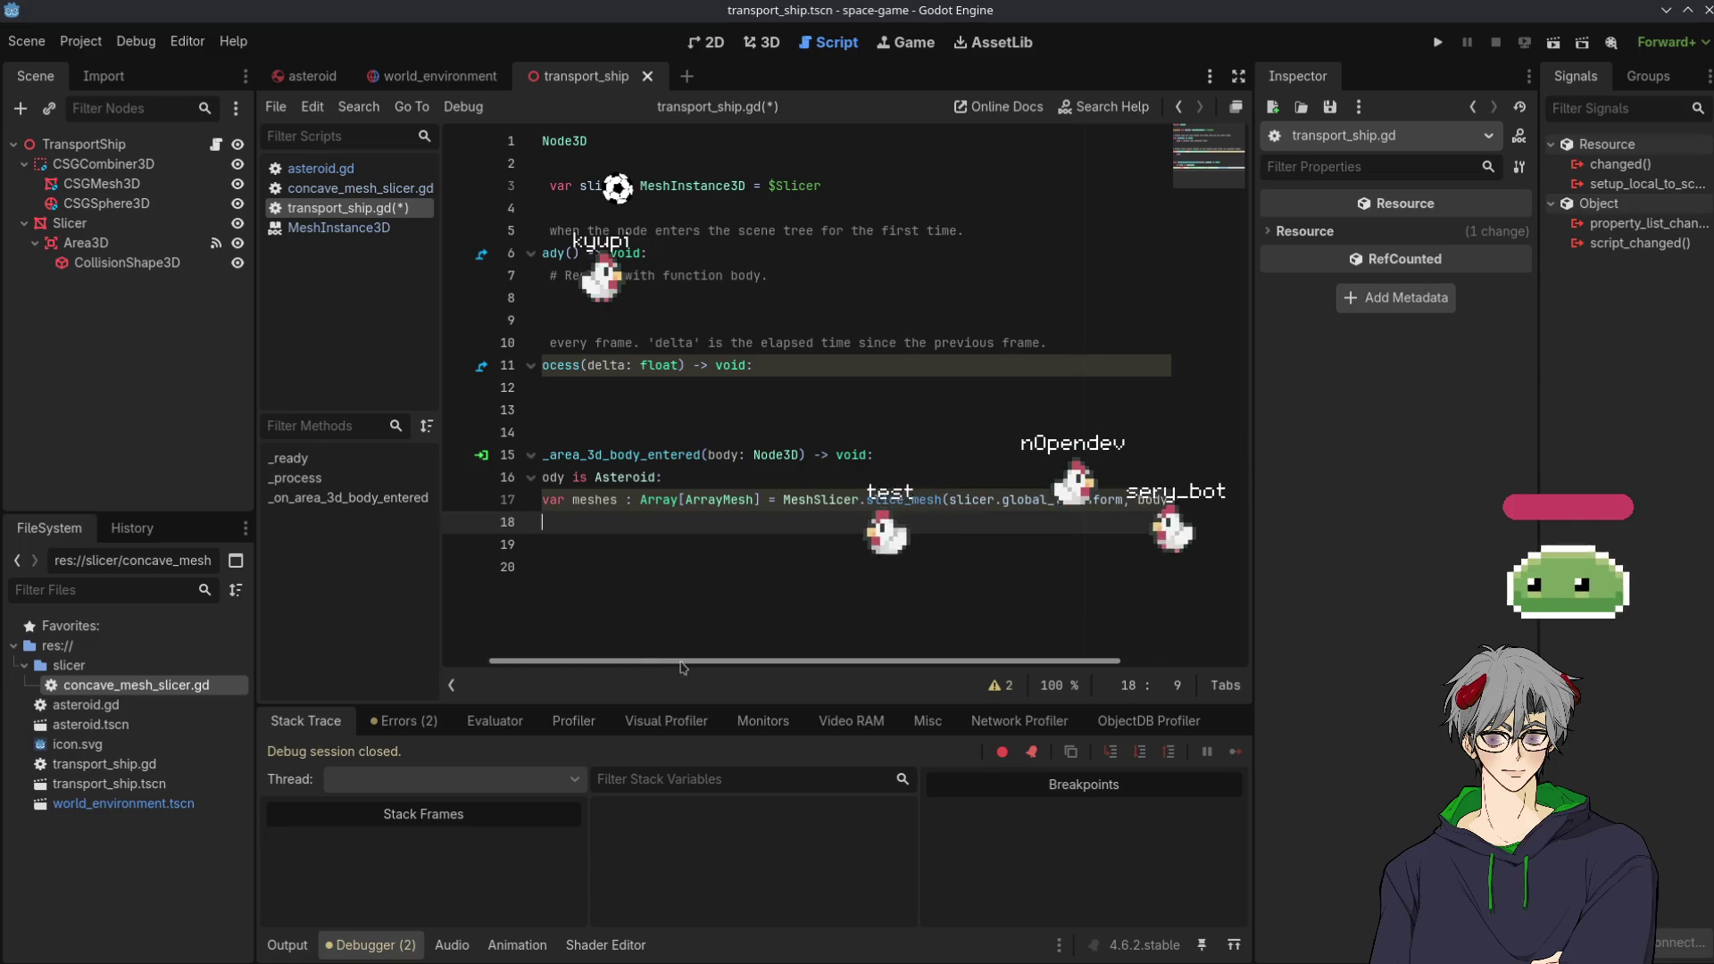
{"action": "left_click_drag", "start_coordinate": [682, 666], "coordinate": [629, 667]}
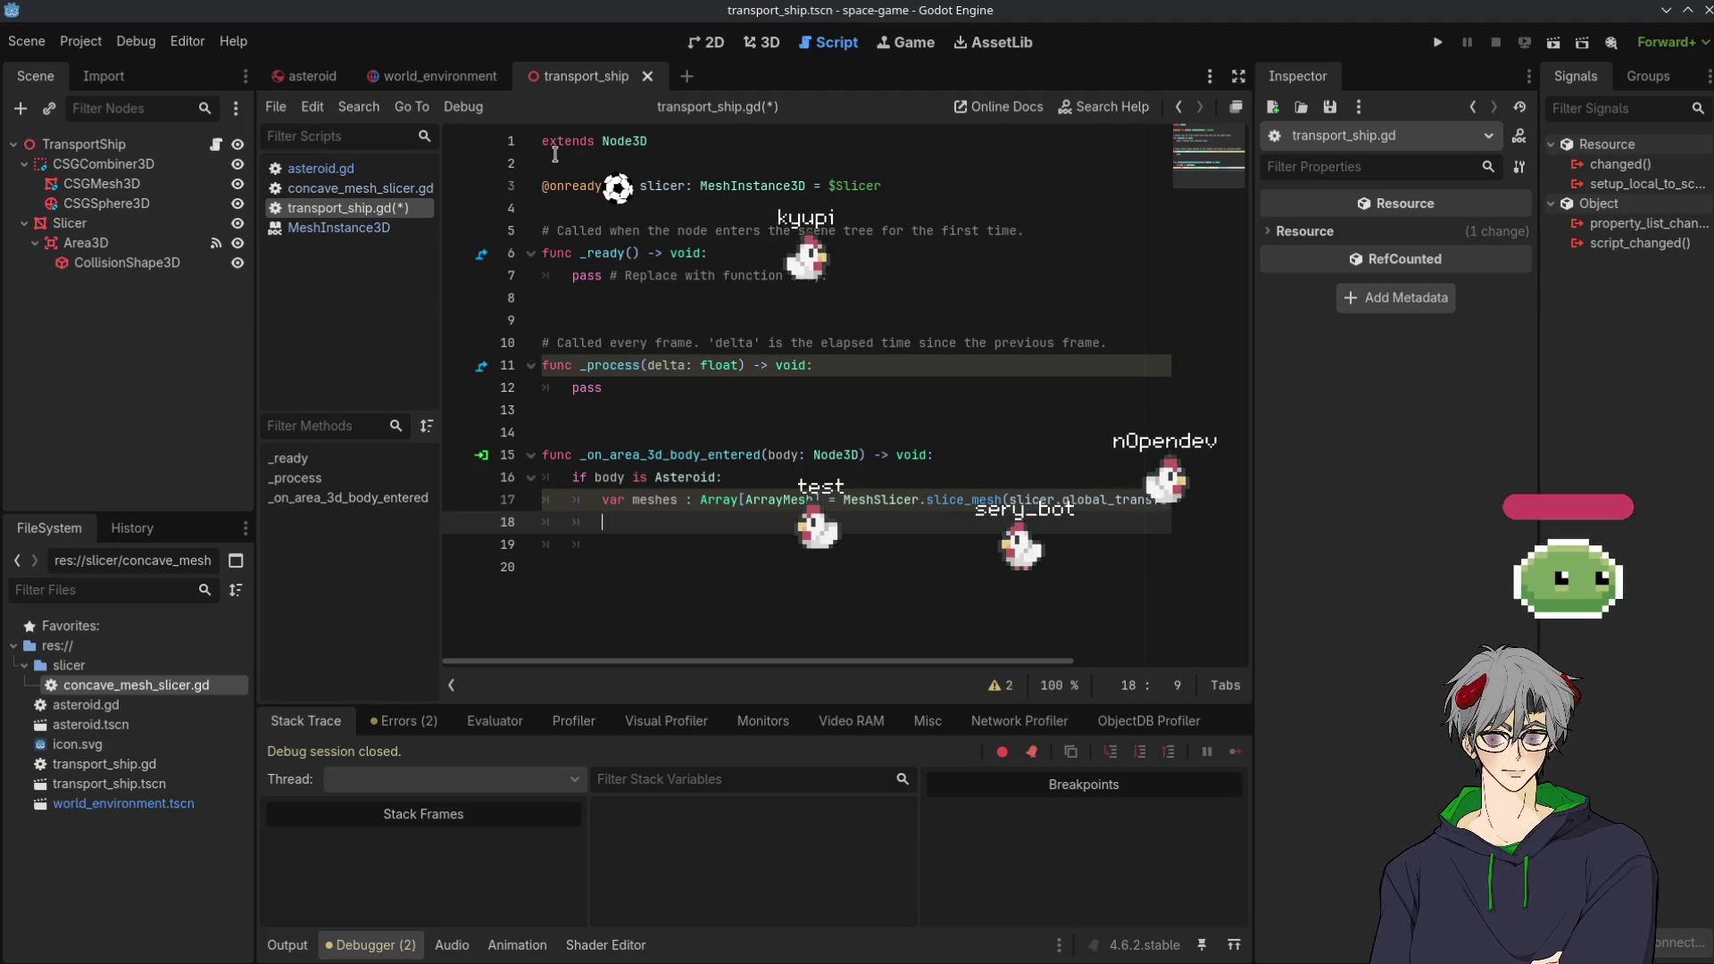
{"action": "left_click", "coordinate": [308, 76]}
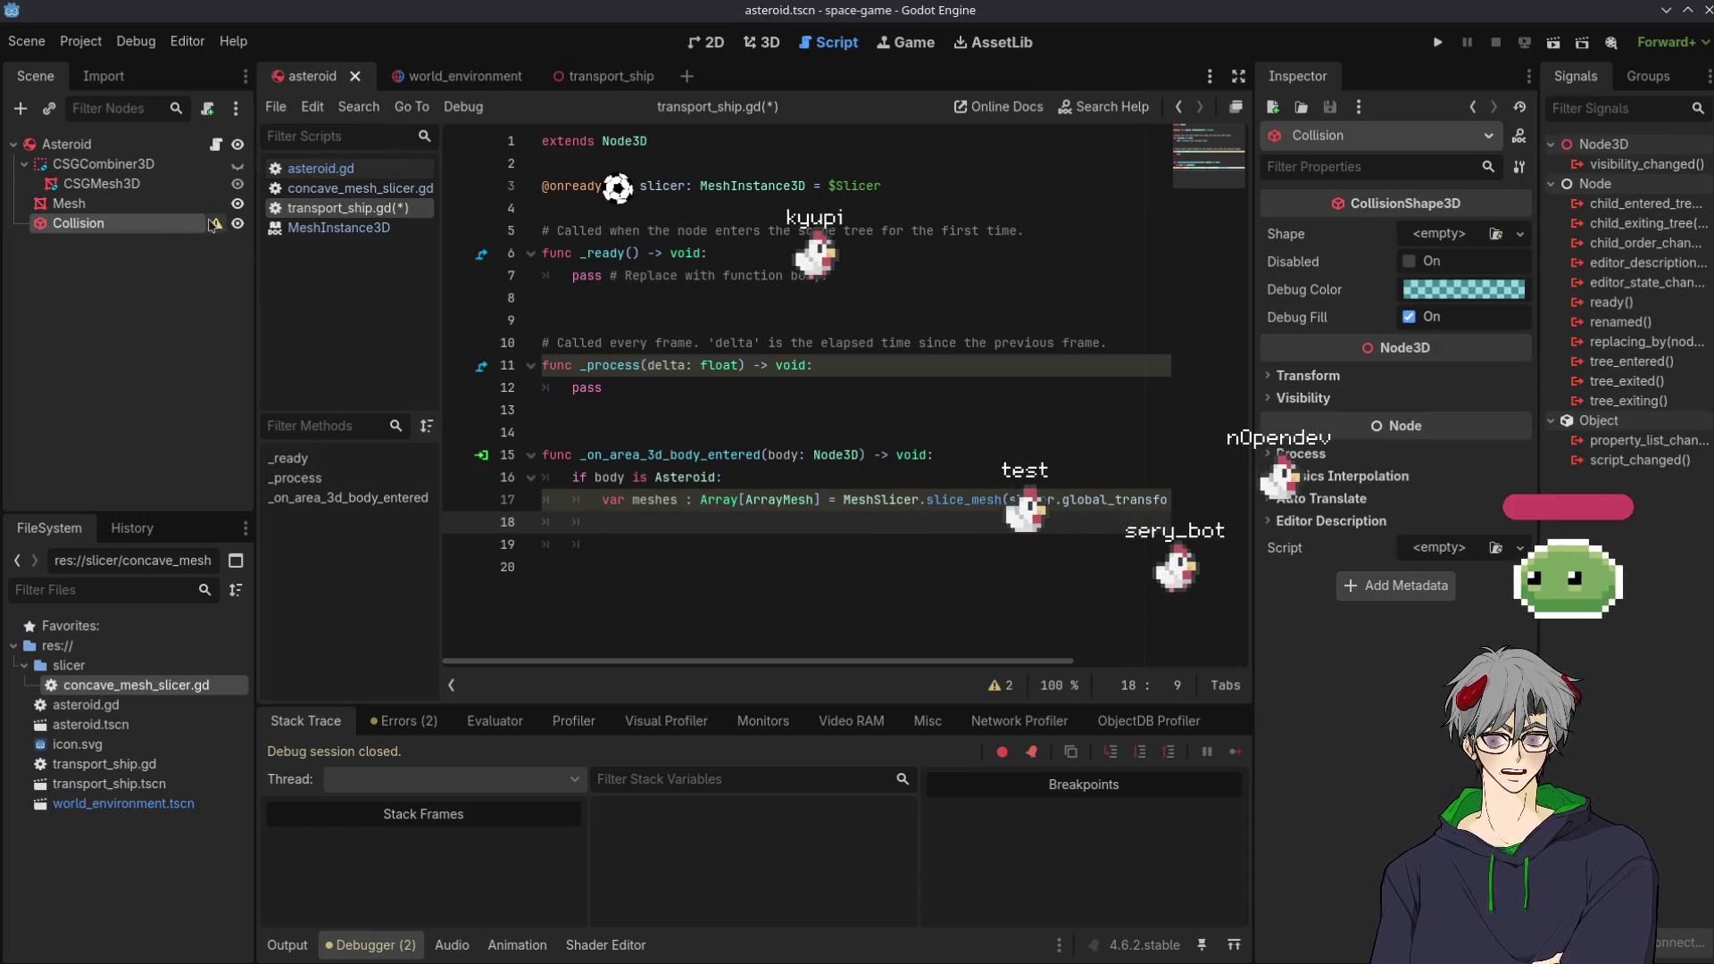
In asteroid.gd, start a new update_mesh(new_mesh: Mesh) function on a fresh line below _process
{"action": "left_click", "coordinate": [215, 145]}
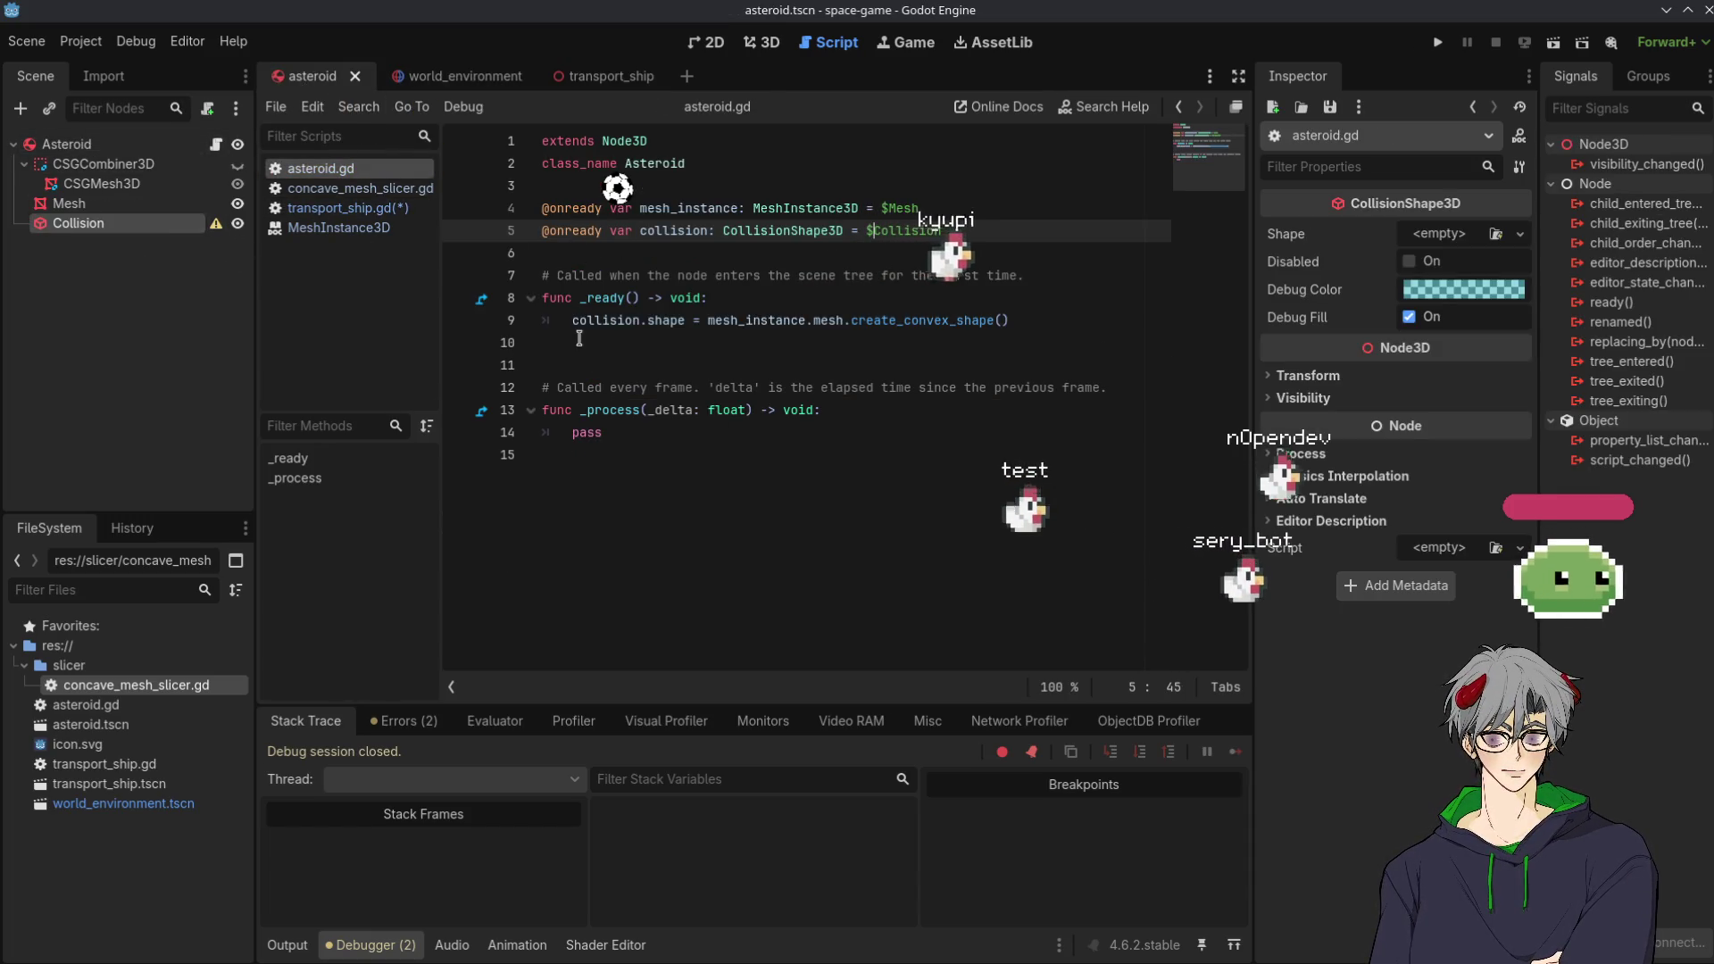
{"action": "double_click", "coordinate": [581, 299]}
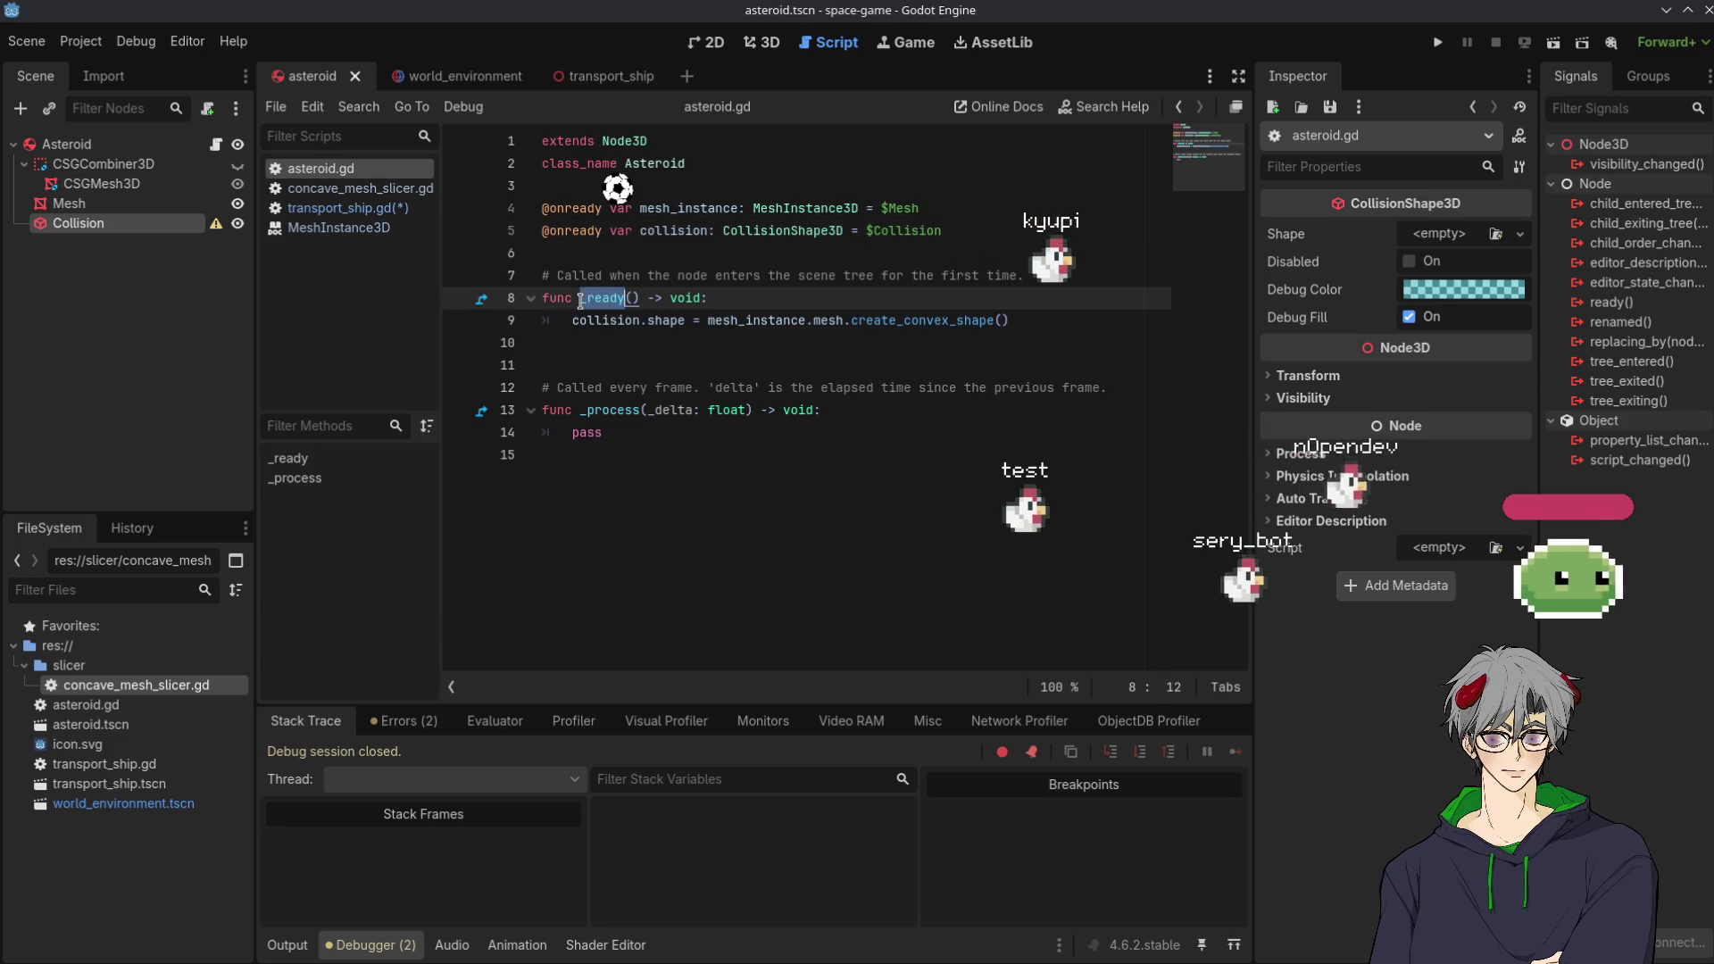
{"action": "mouse_move", "coordinate": [862, 310]}
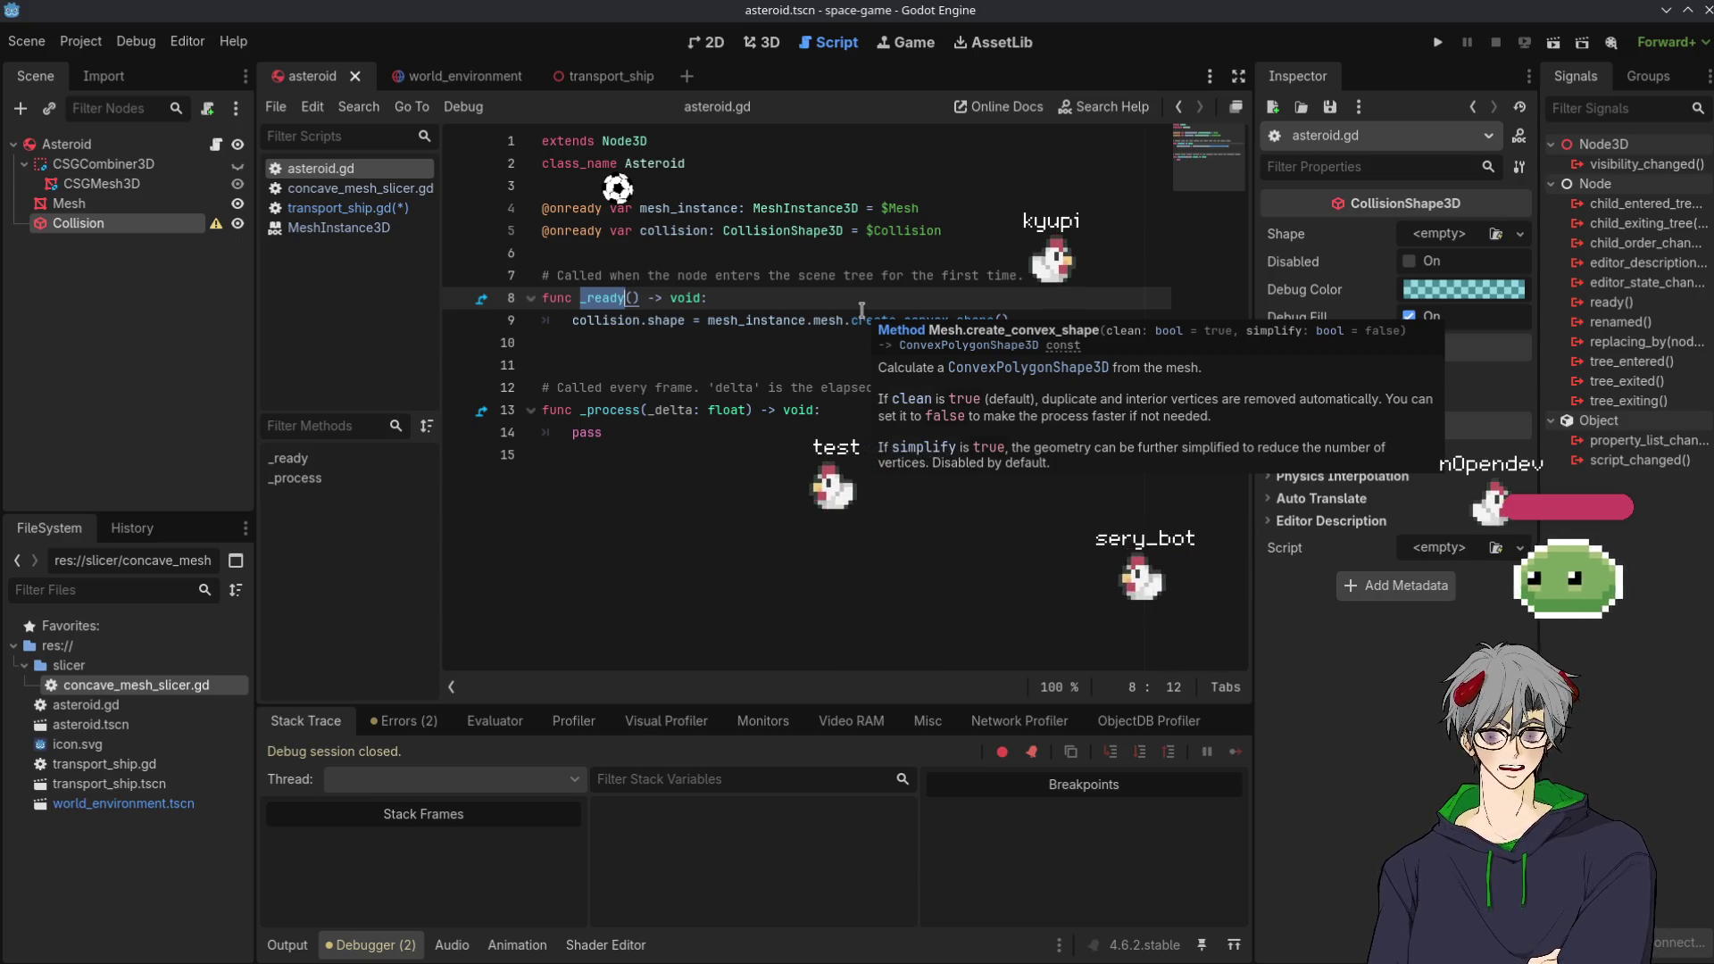
{"action": "left_click", "coordinate": [618, 453]}
{"action": "key", "text": "Return"}
{"action": "type", "text": "func update_mes"}
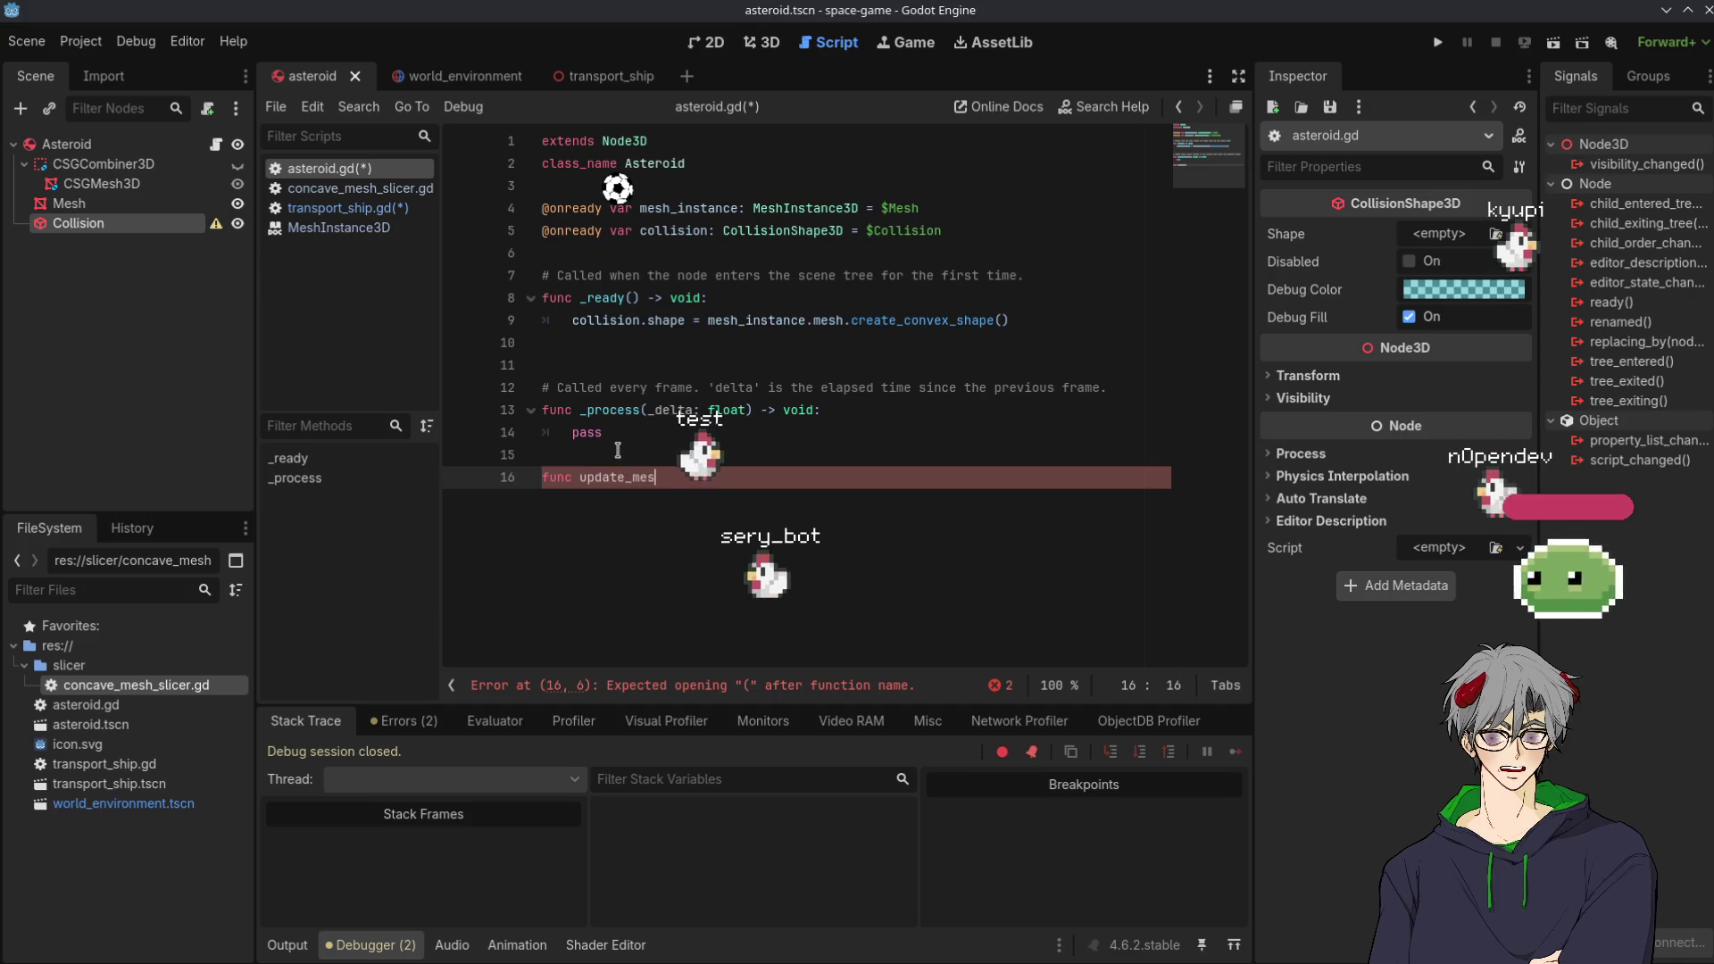
{"action": "type", "text": "h/"}
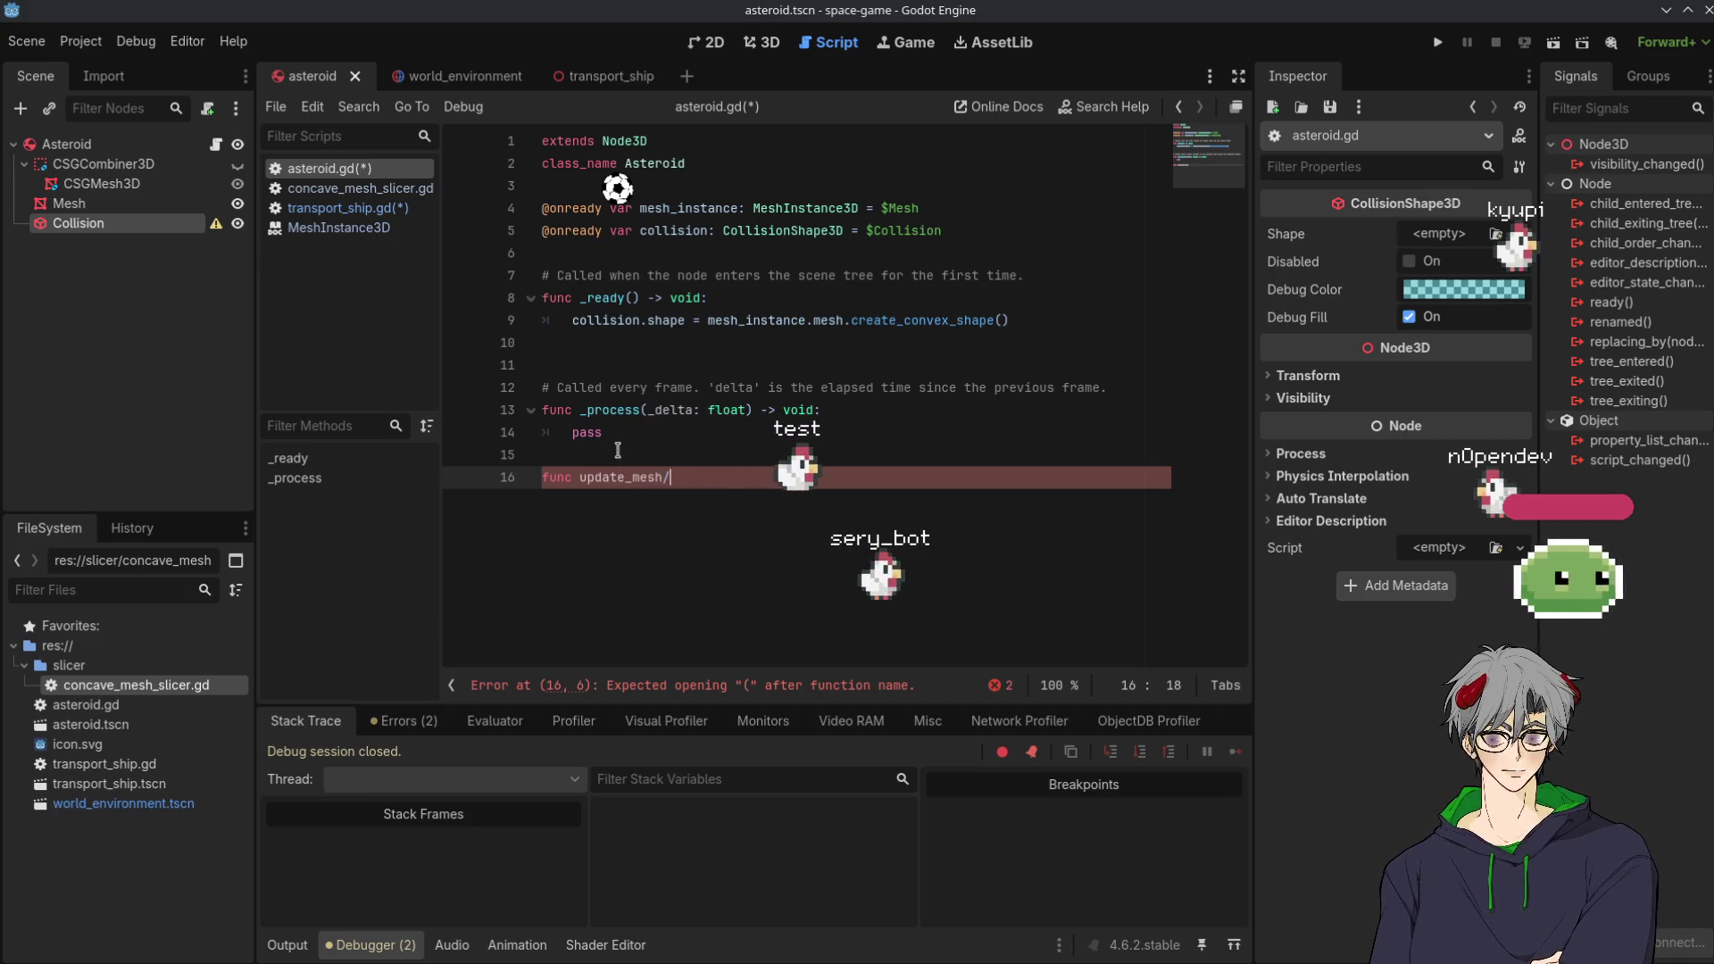
{"action": "type", "text": "("}
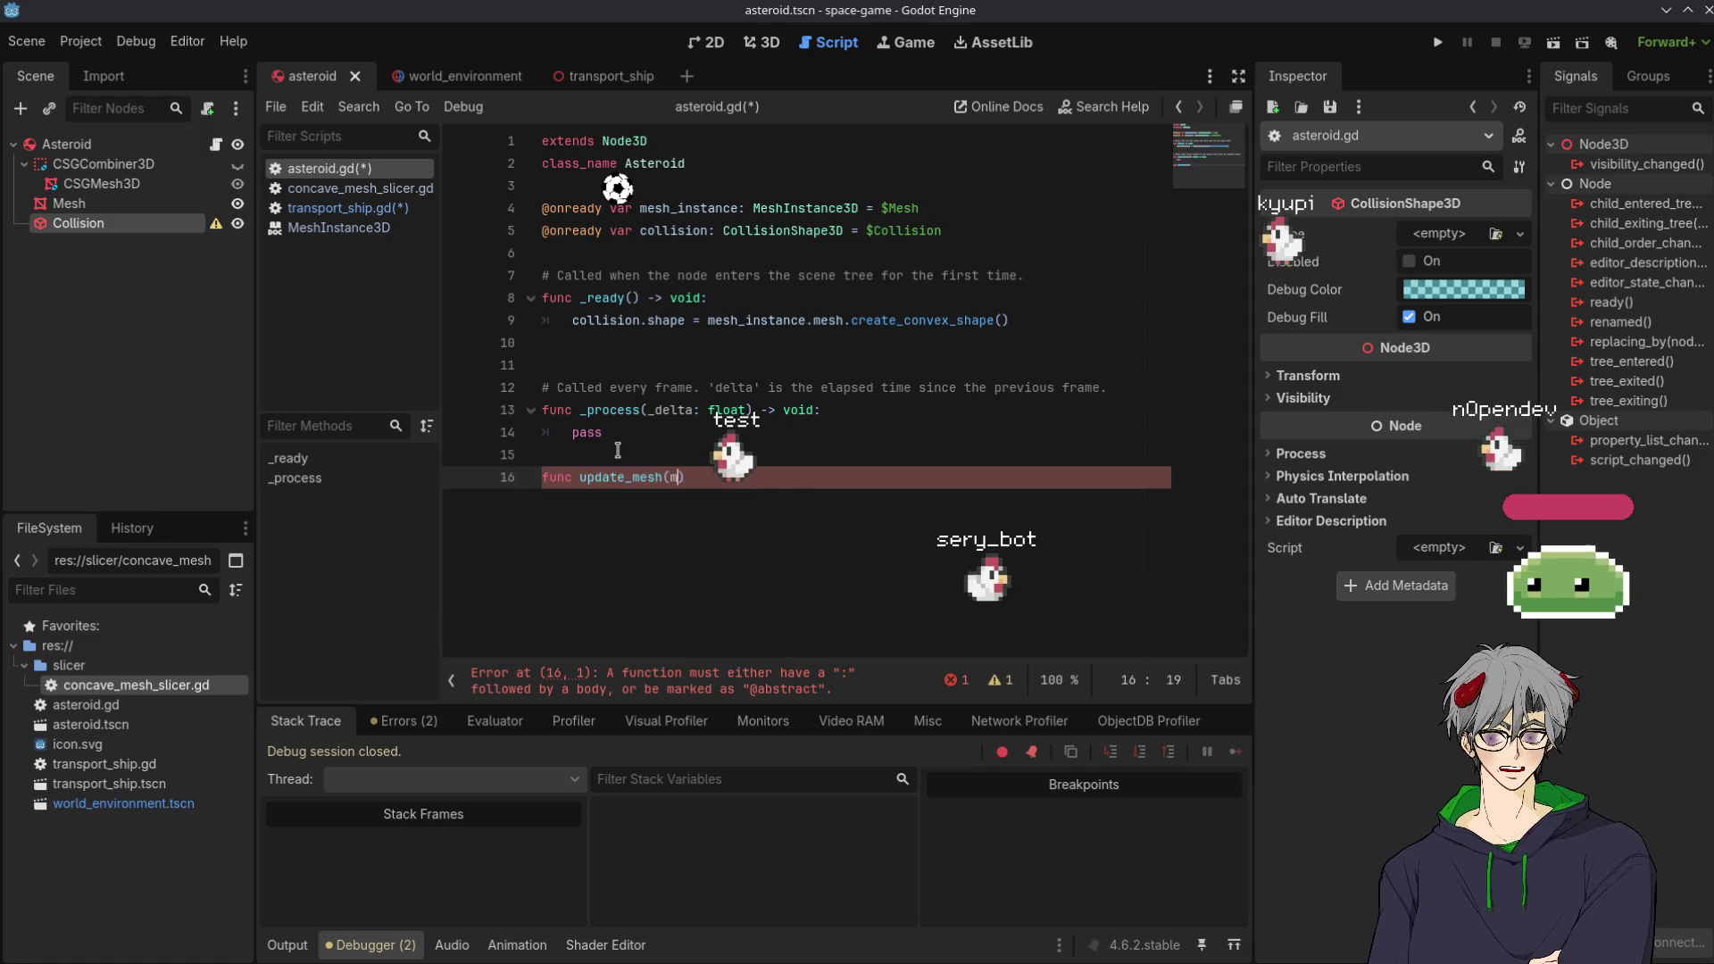
{"action": "type", "text": "mesh"}
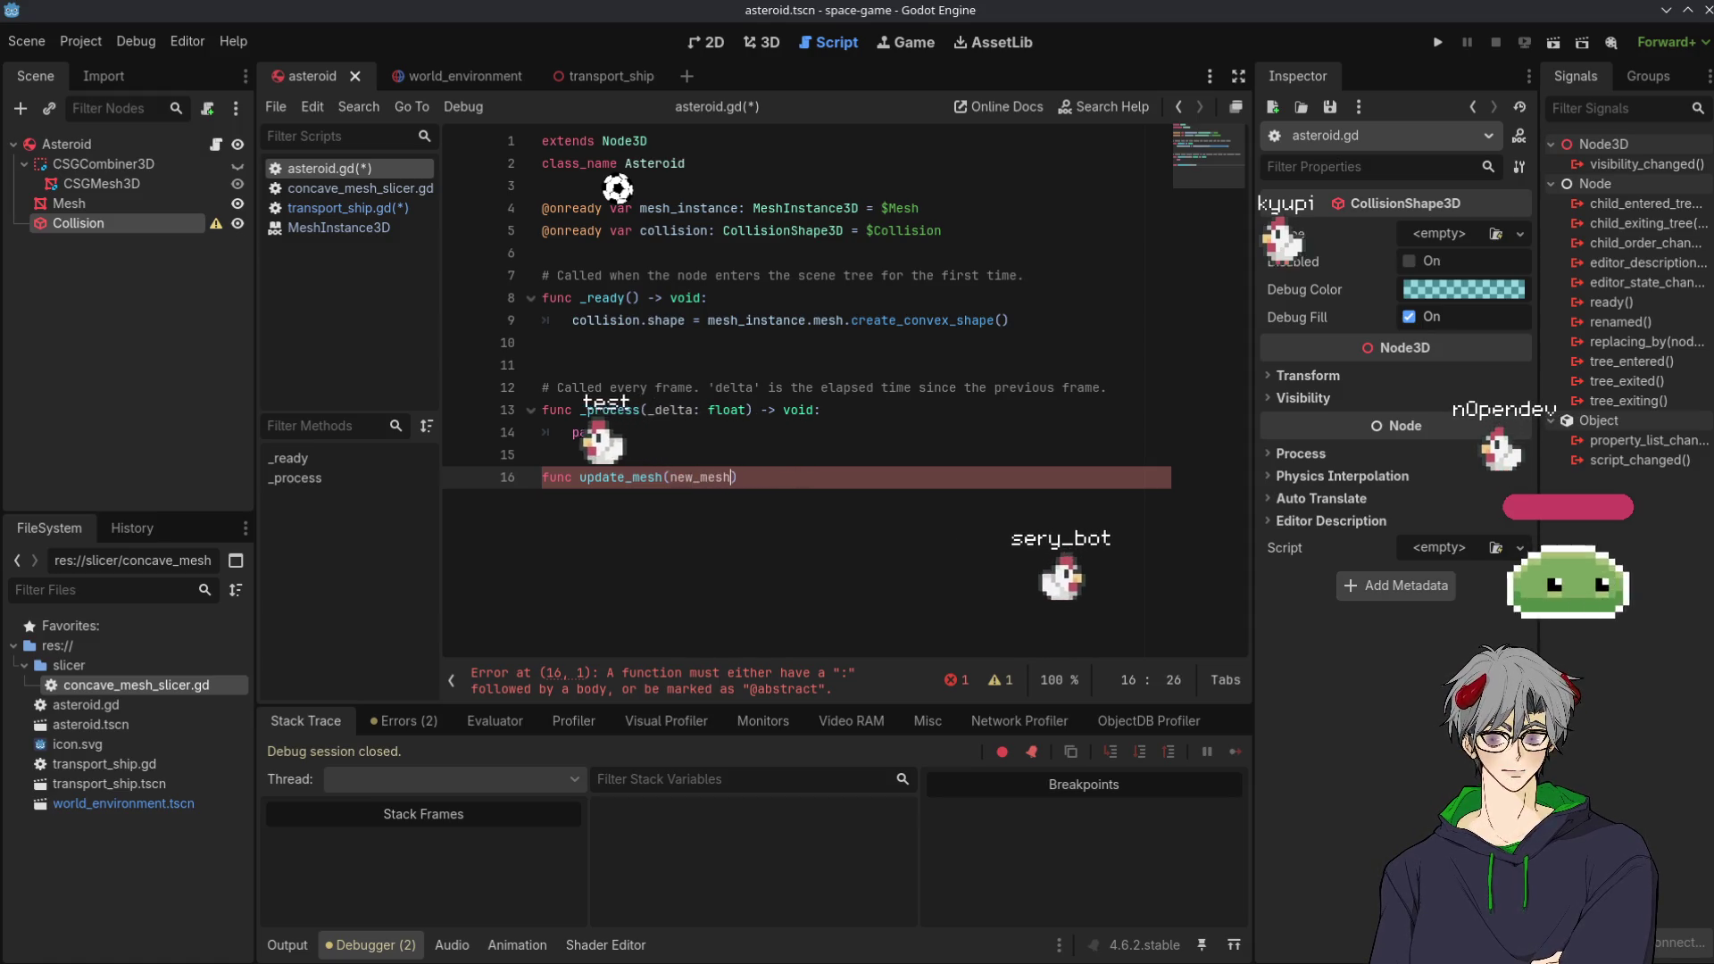
{"action": "type", "text": ": Mesh"}
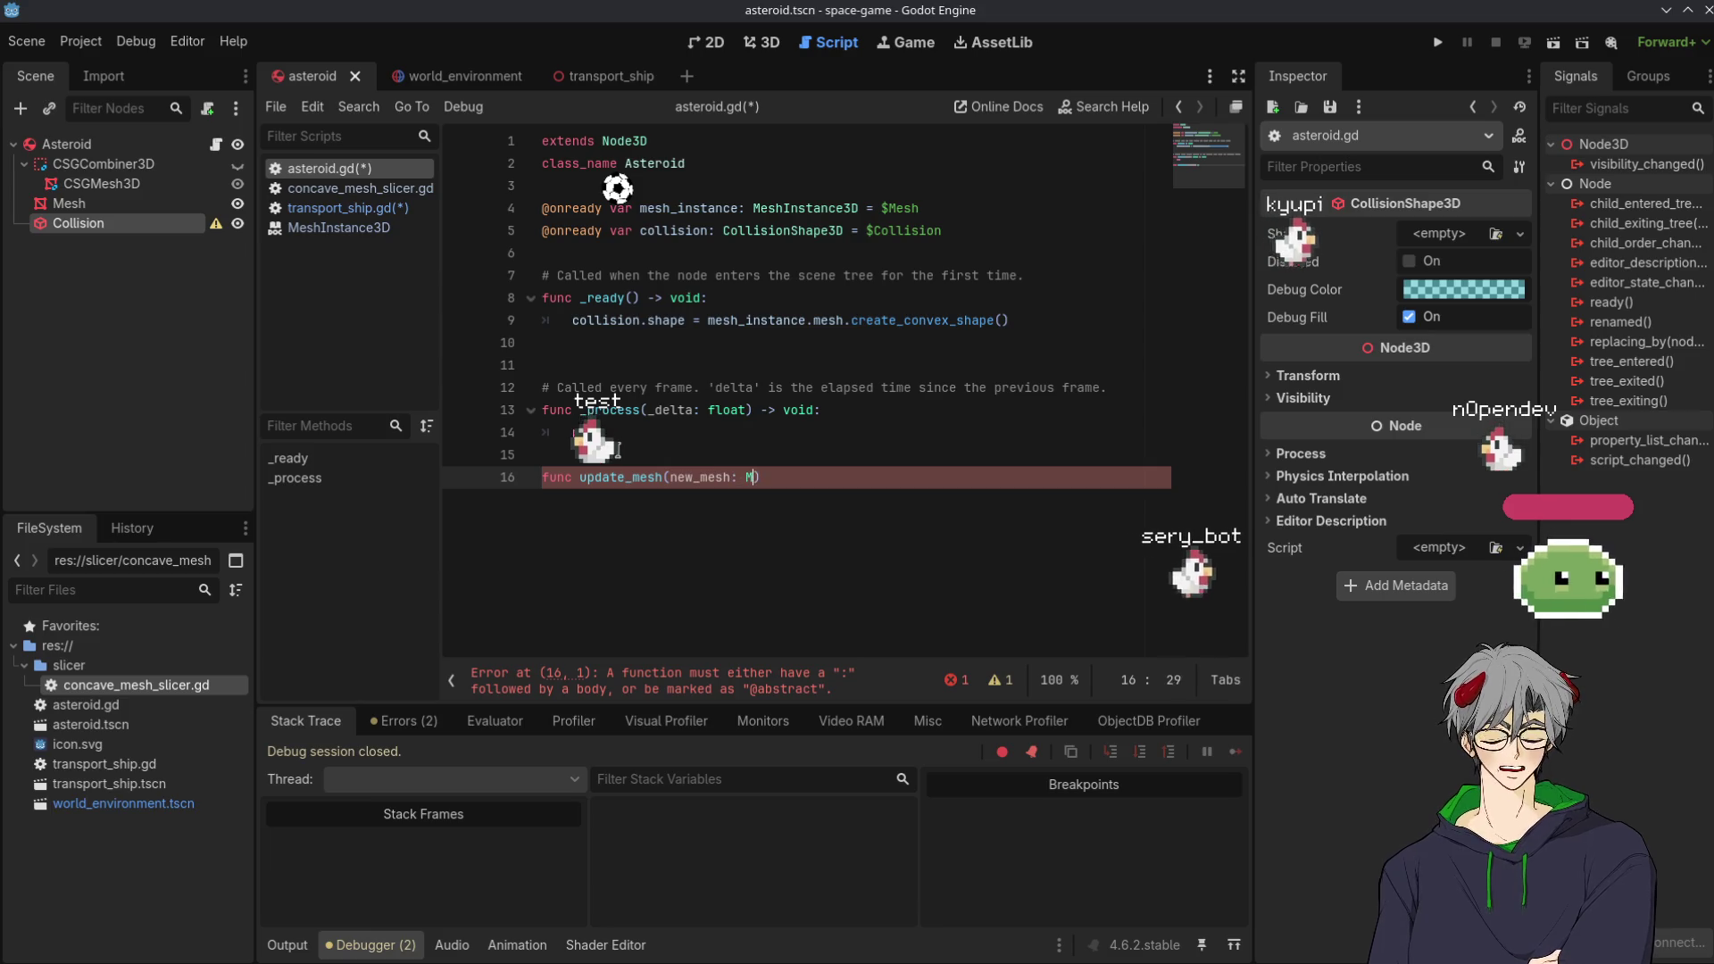
{"action": "type", "text": ");"}
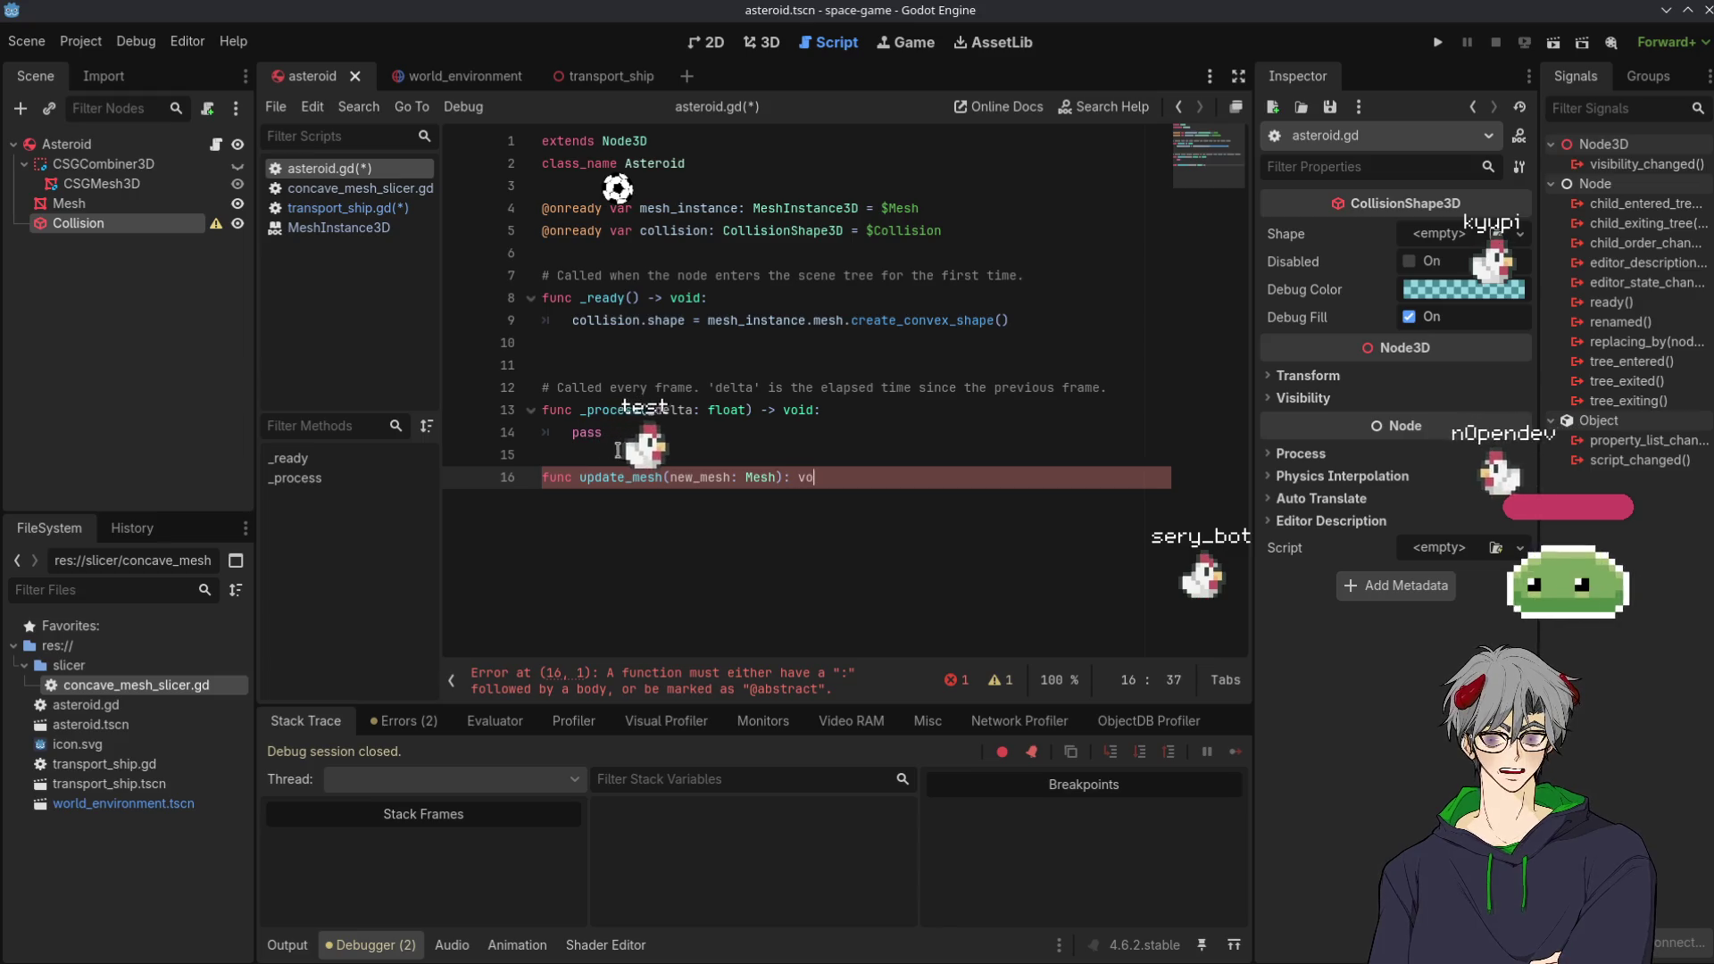
Fix the header to end with '-> void:' and cut the collision-shape line from _ready
{"action": "key", "text": "Left"}
{"action": "key", "text": "Left"}
{"action": "key", "text": "Left"}
{"action": "key", "text": "BackSpace"}
{"action": "type", "text": "."}
{"action": "key", "text": "Right"}
{"action": "key", "text": "Right"}
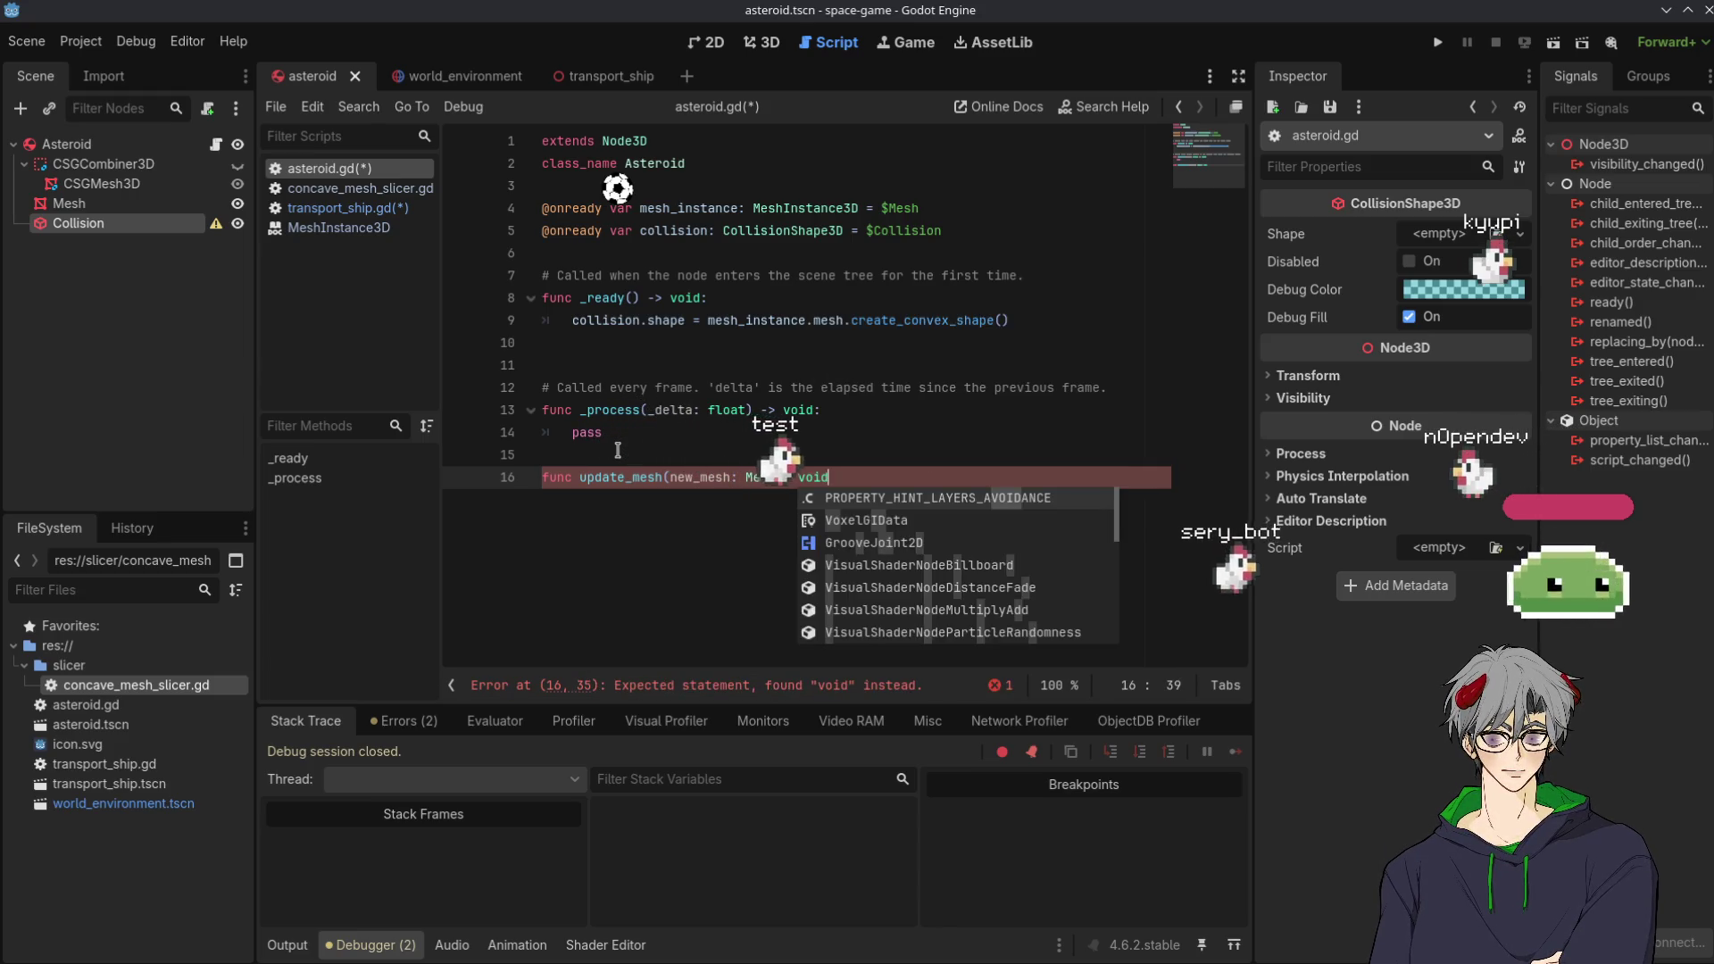
{"action": "key", "text": "BackSpace"}
{"action": "key", "text": "BackSpace"}
{"action": "key", "text": "BackSpace"}
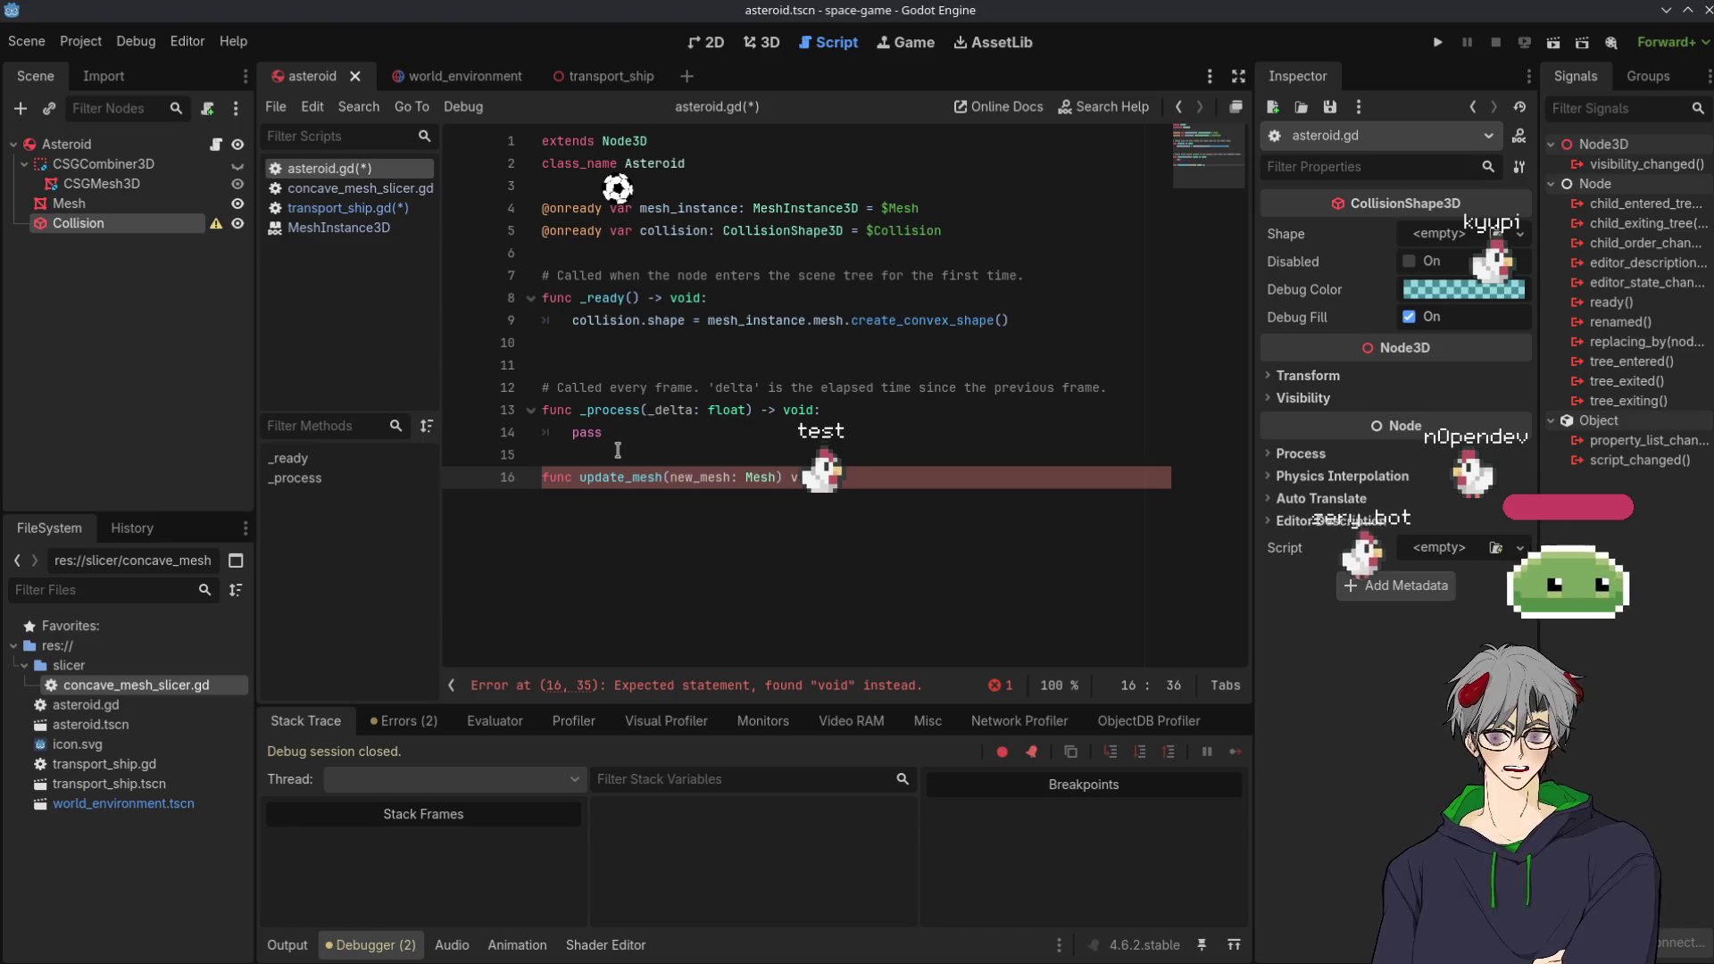
{"action": "key", "text": "Return"}
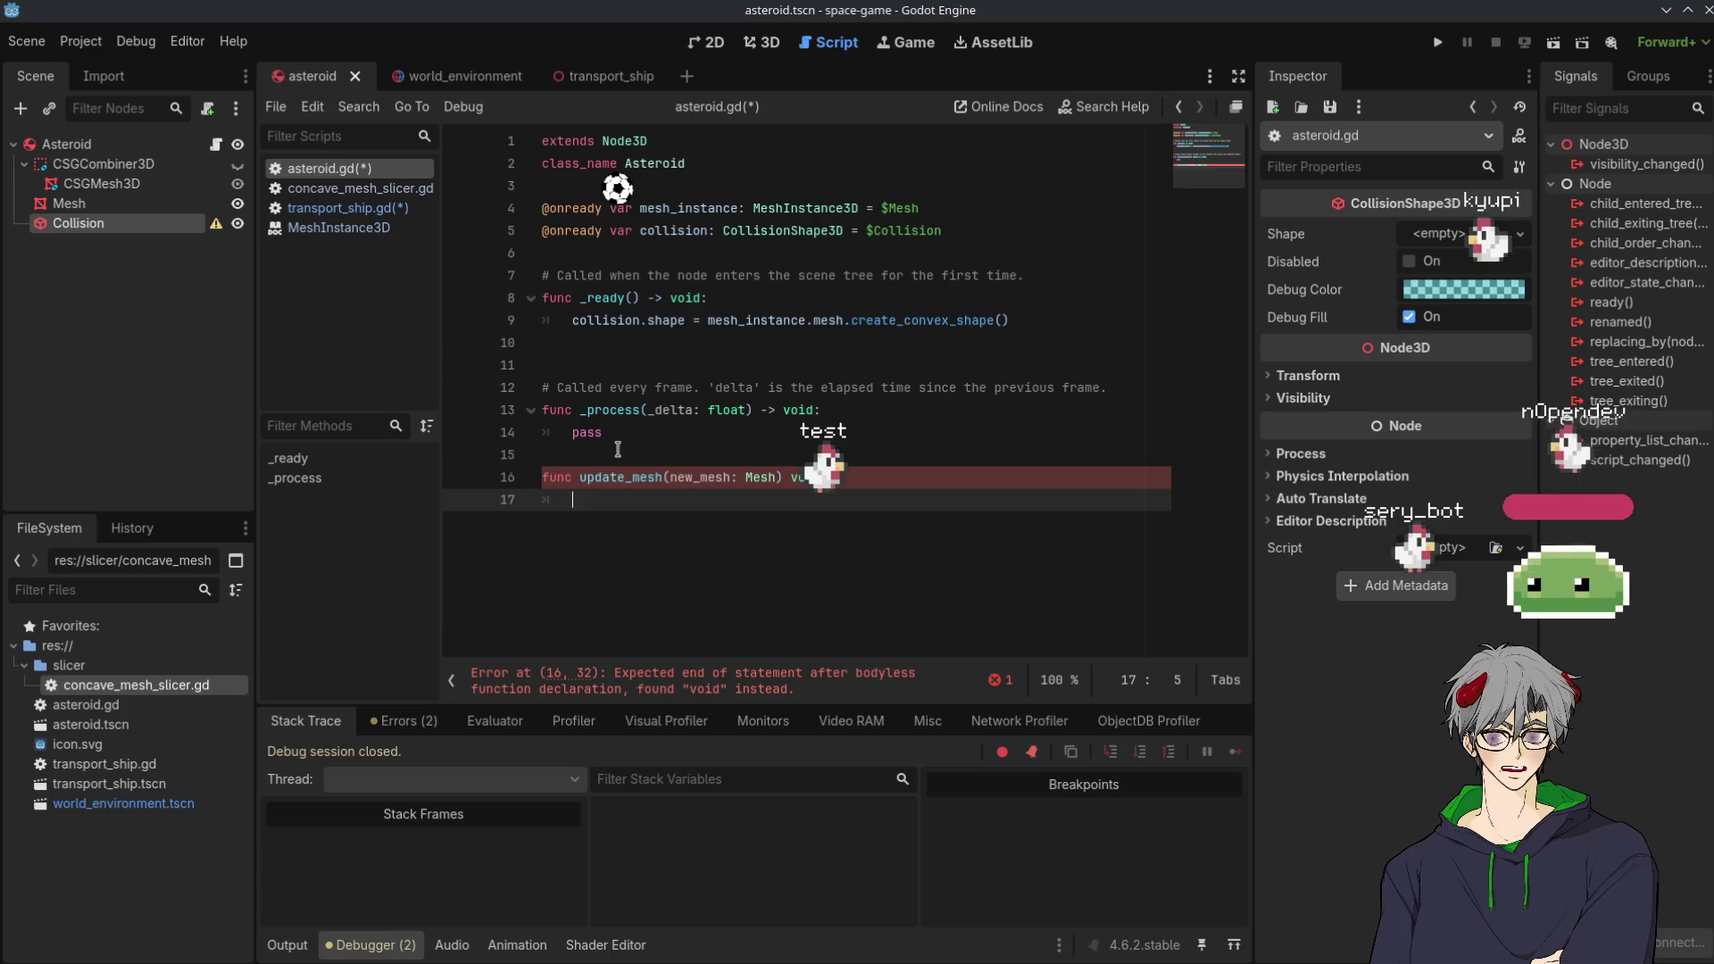
{"action": "left_click", "coordinate": [794, 477]}
{"action": "key", "text": "BackSpace"}
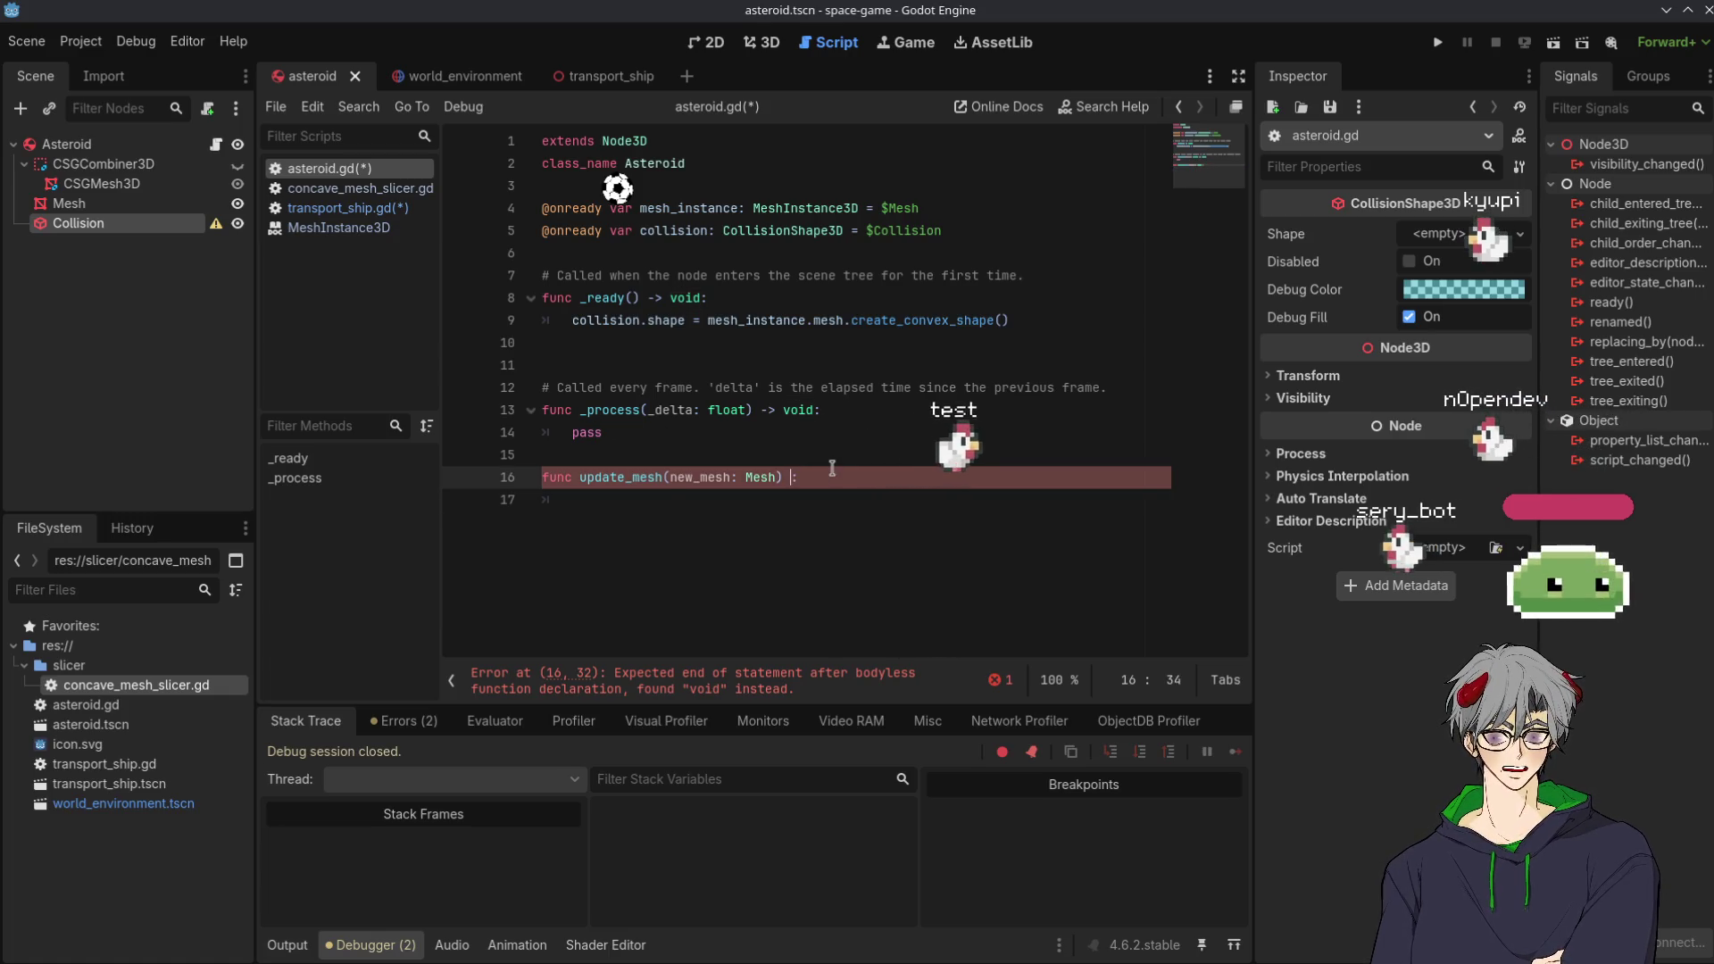
{"action": "type", "text": "-> vo"}
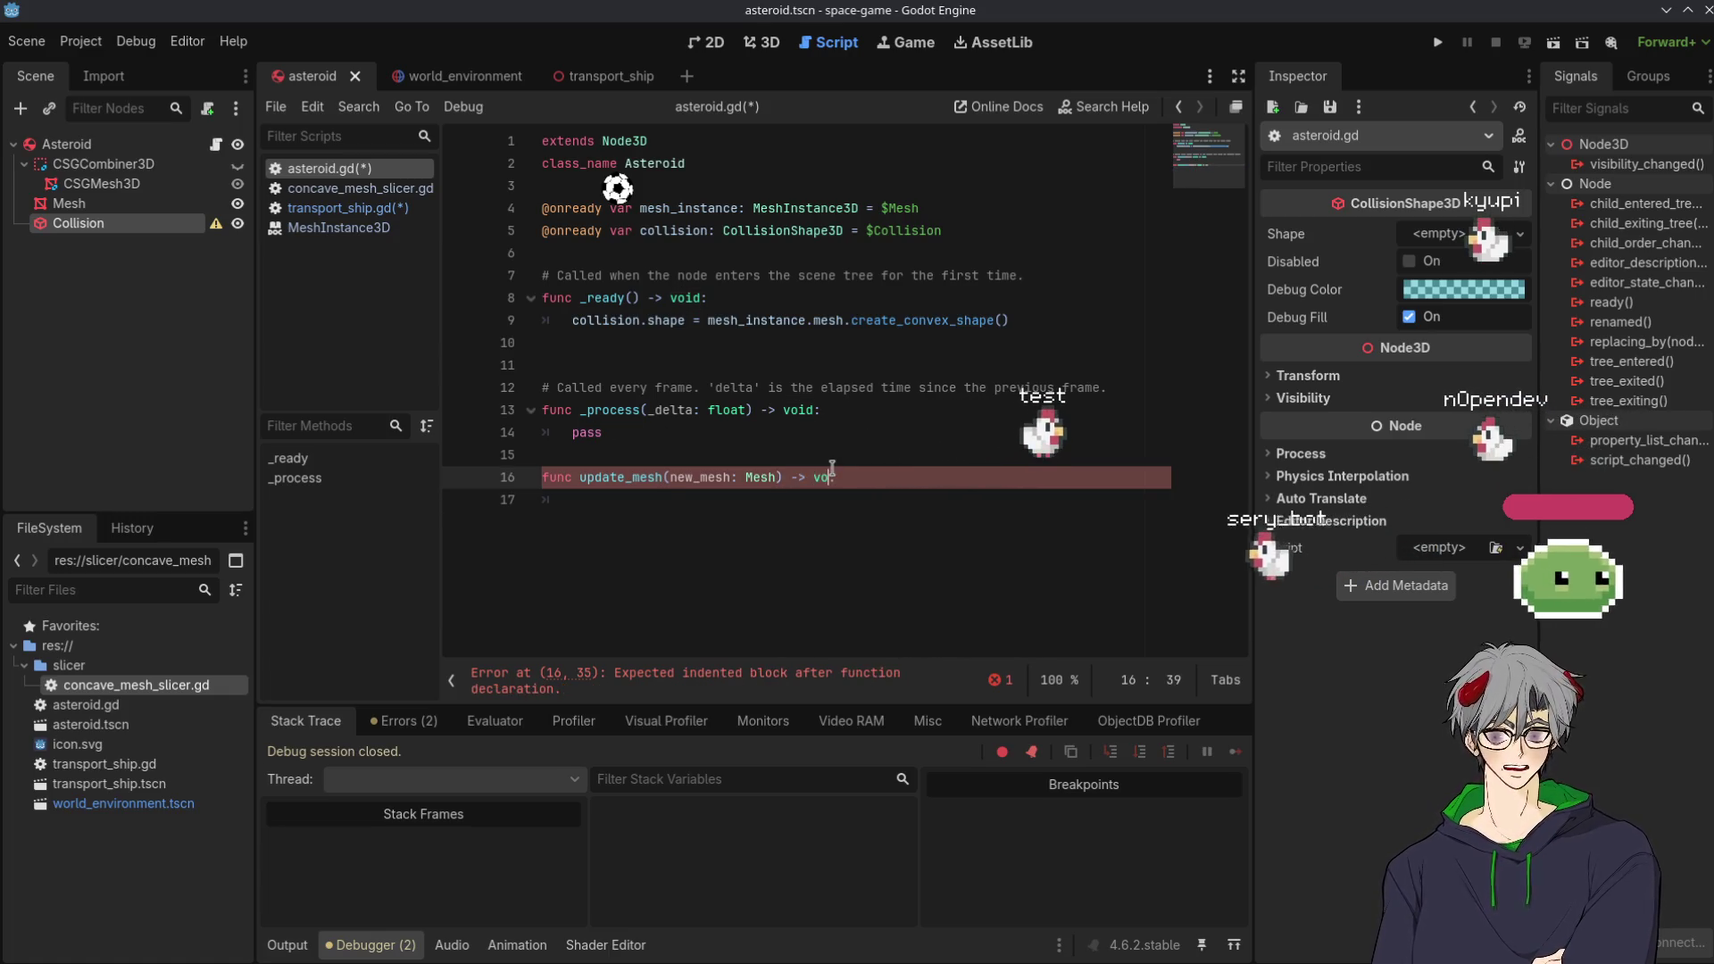
{"action": "type", "text": "id:"}
{"action": "left_click", "coordinate": [670, 499]}
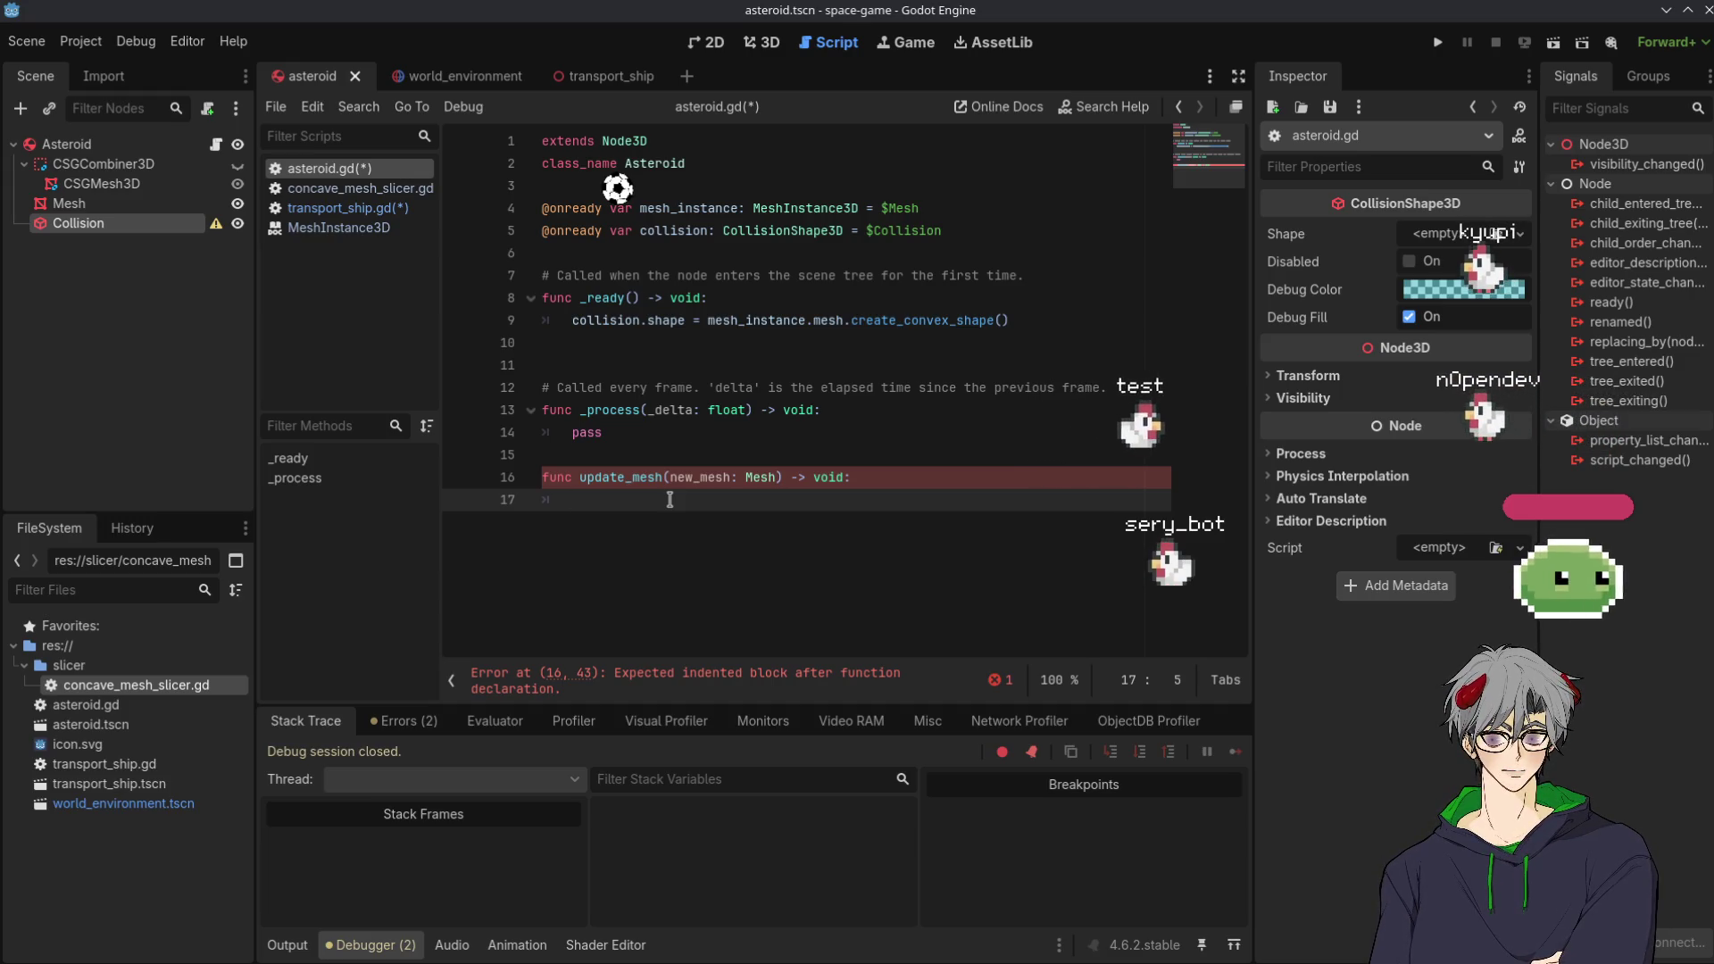
{"action": "mouse_move", "coordinate": [863, 298]}
{"action": "left_mouse_down"}
{"action": "mouse_move", "coordinate": [578, 322]}
{"action": "mouse_move", "coordinate": [1010, 320]}
{"action": "left_mouse_up"}
{"action": "key", "text": "ctrl+x"}
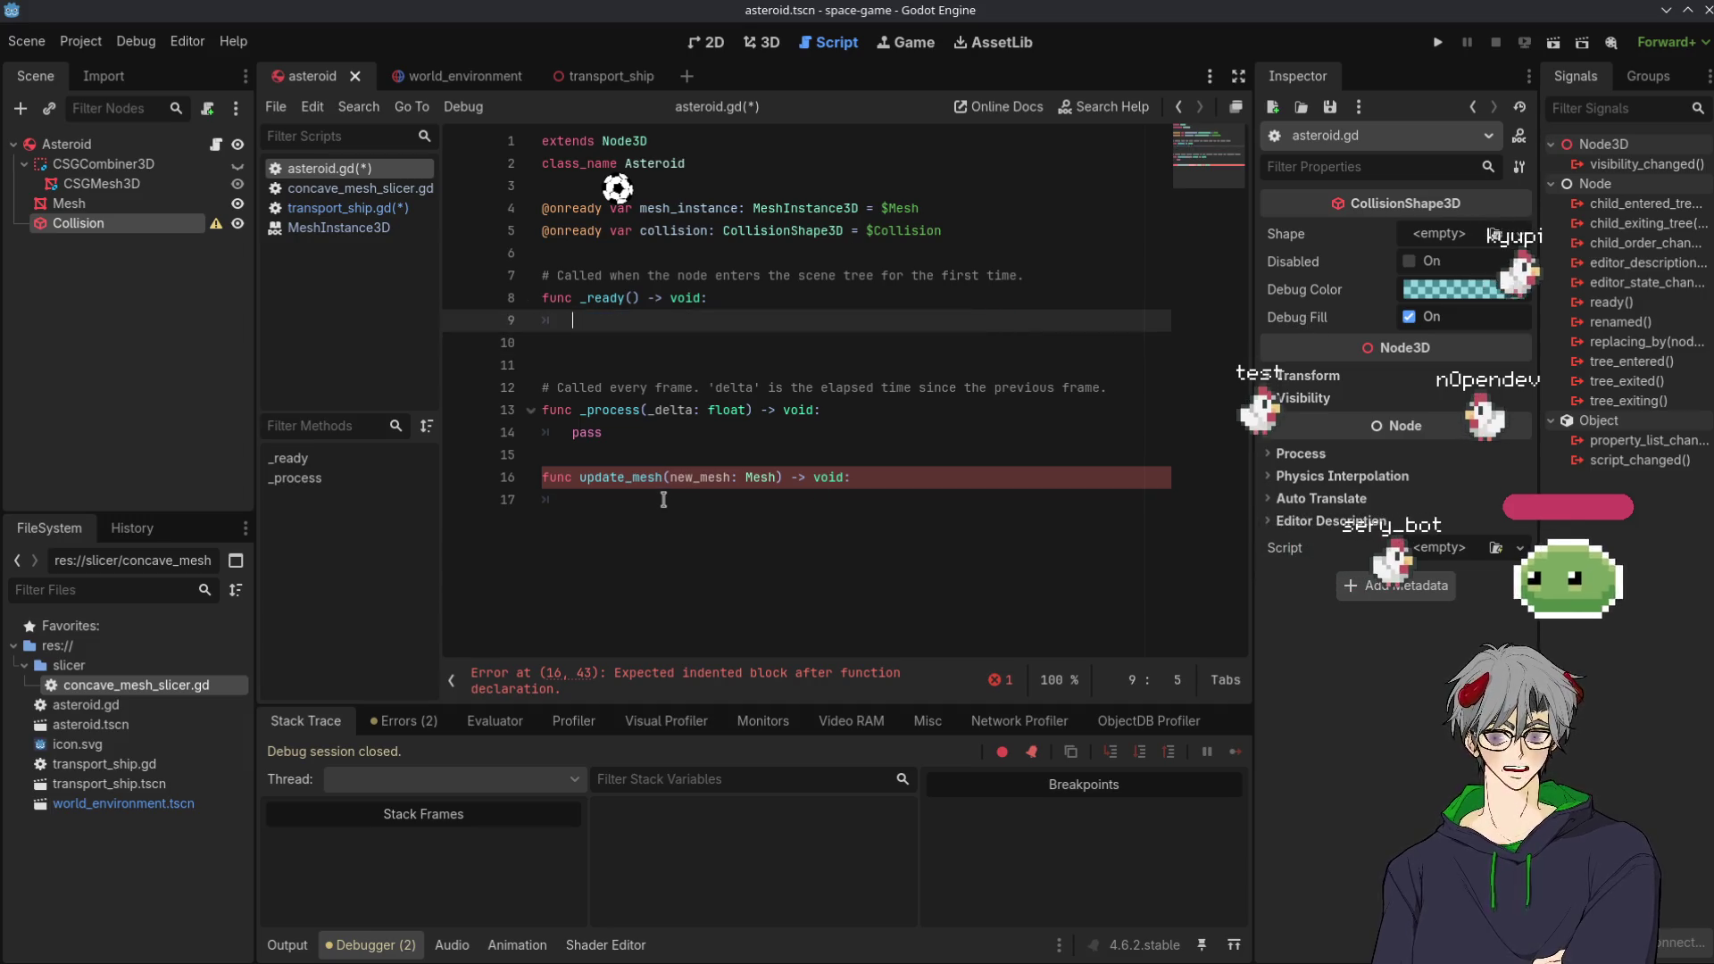
Paste the collision-shape line into update_mesh and make it use new_mesh instead of mesh_instance.mesh
{"action": "key", "text": "ctrl+End"}
{"action": "key", "text": "ctrl+v"}
{"action": "double_click", "coordinate": [677, 476]}
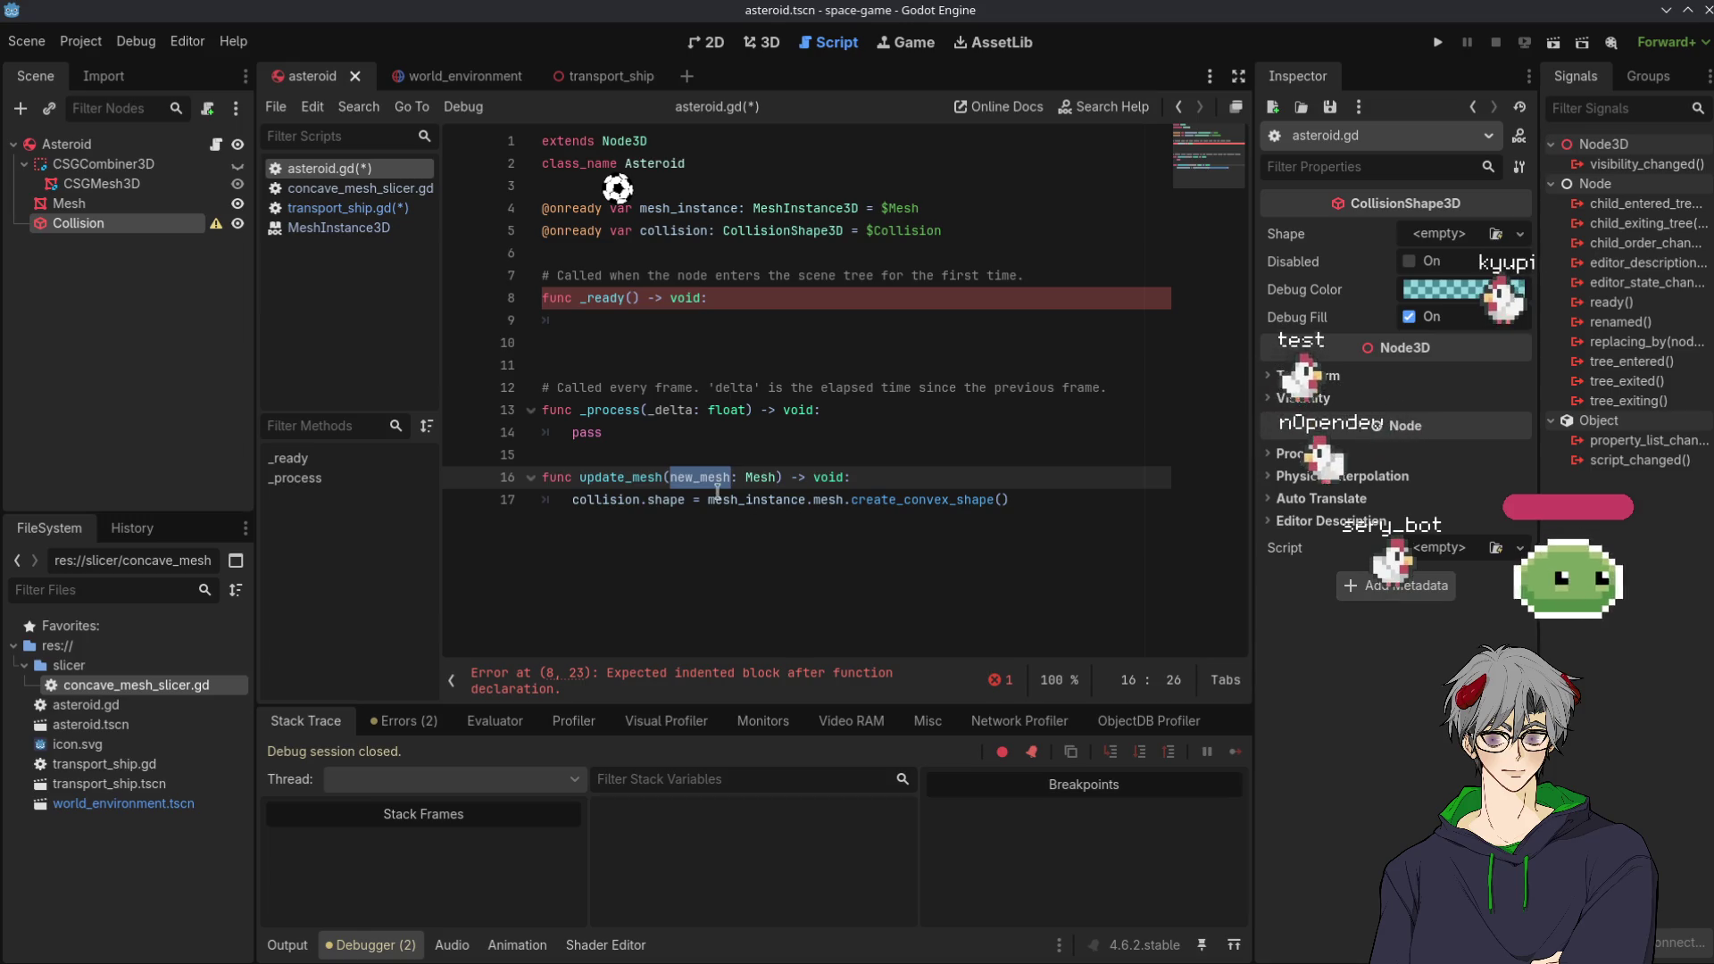
{"action": "left_click_drag", "start_coordinate": [708, 500], "coordinate": [844, 499]}
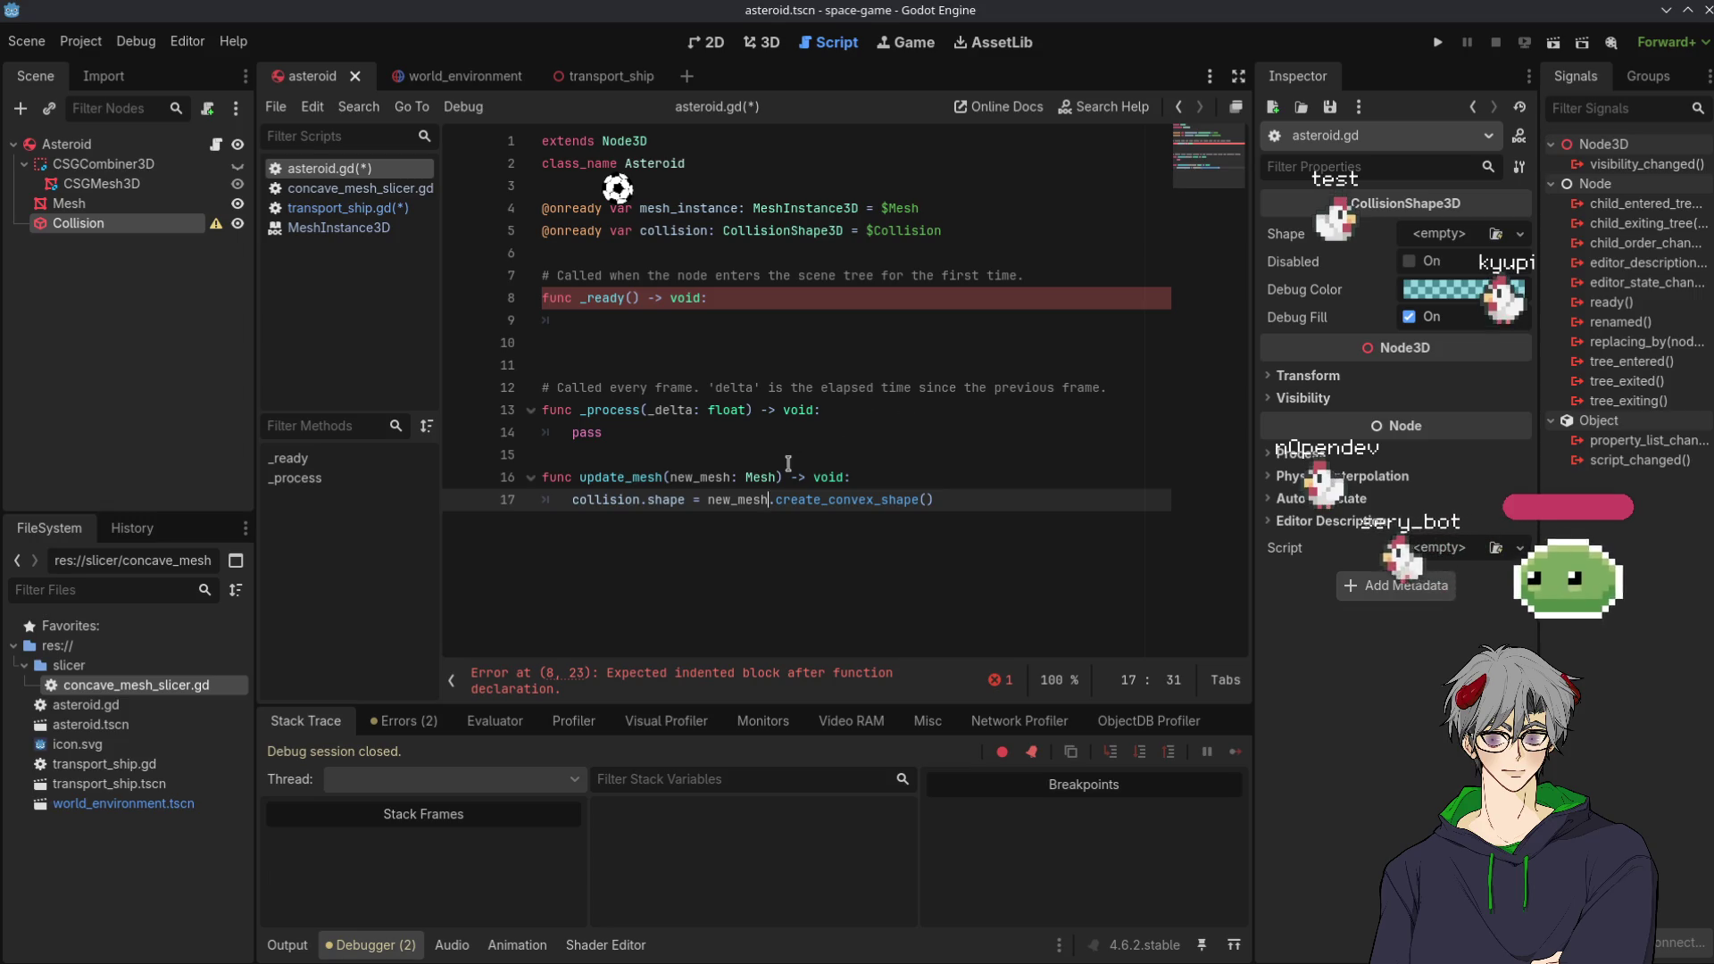
Write update_mesh(mesh_instance.mesh) in _ready's body using autocomplete
{"action": "left_click", "coordinate": [723, 321]}
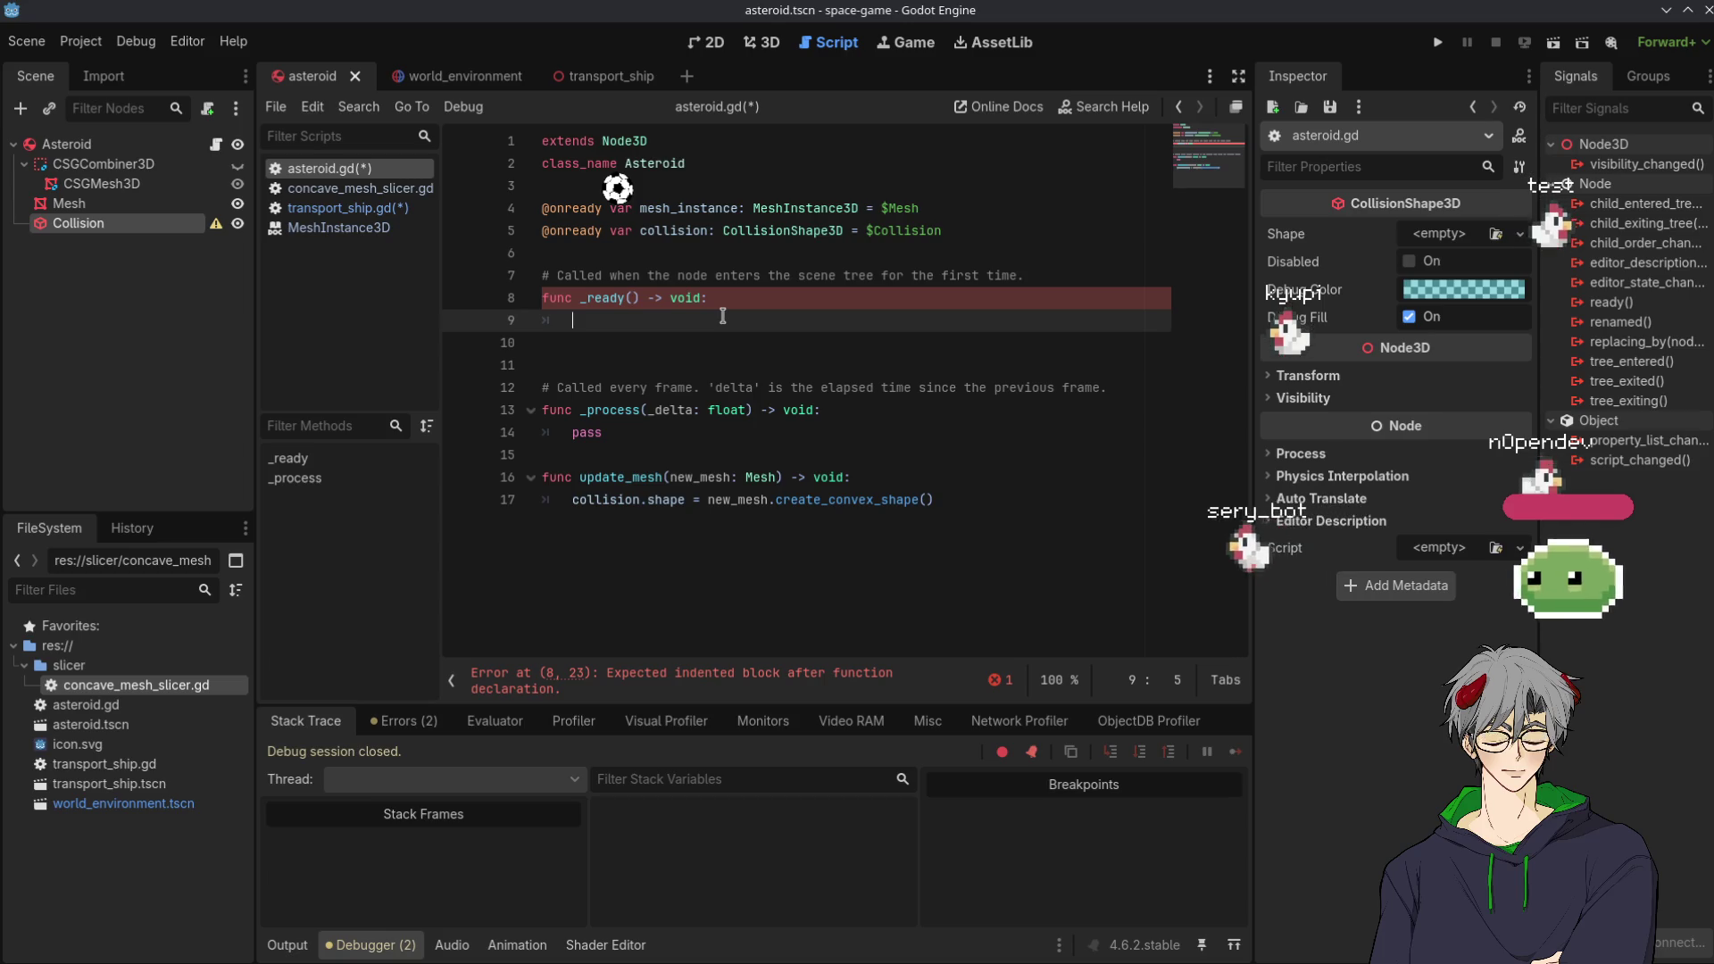
{"action": "type", "text": "iu"}
{"action": "key", "text": "BackSpace"}
{"action": "key", "text": "BackSpace"}
{"action": "type", "text": "up"}
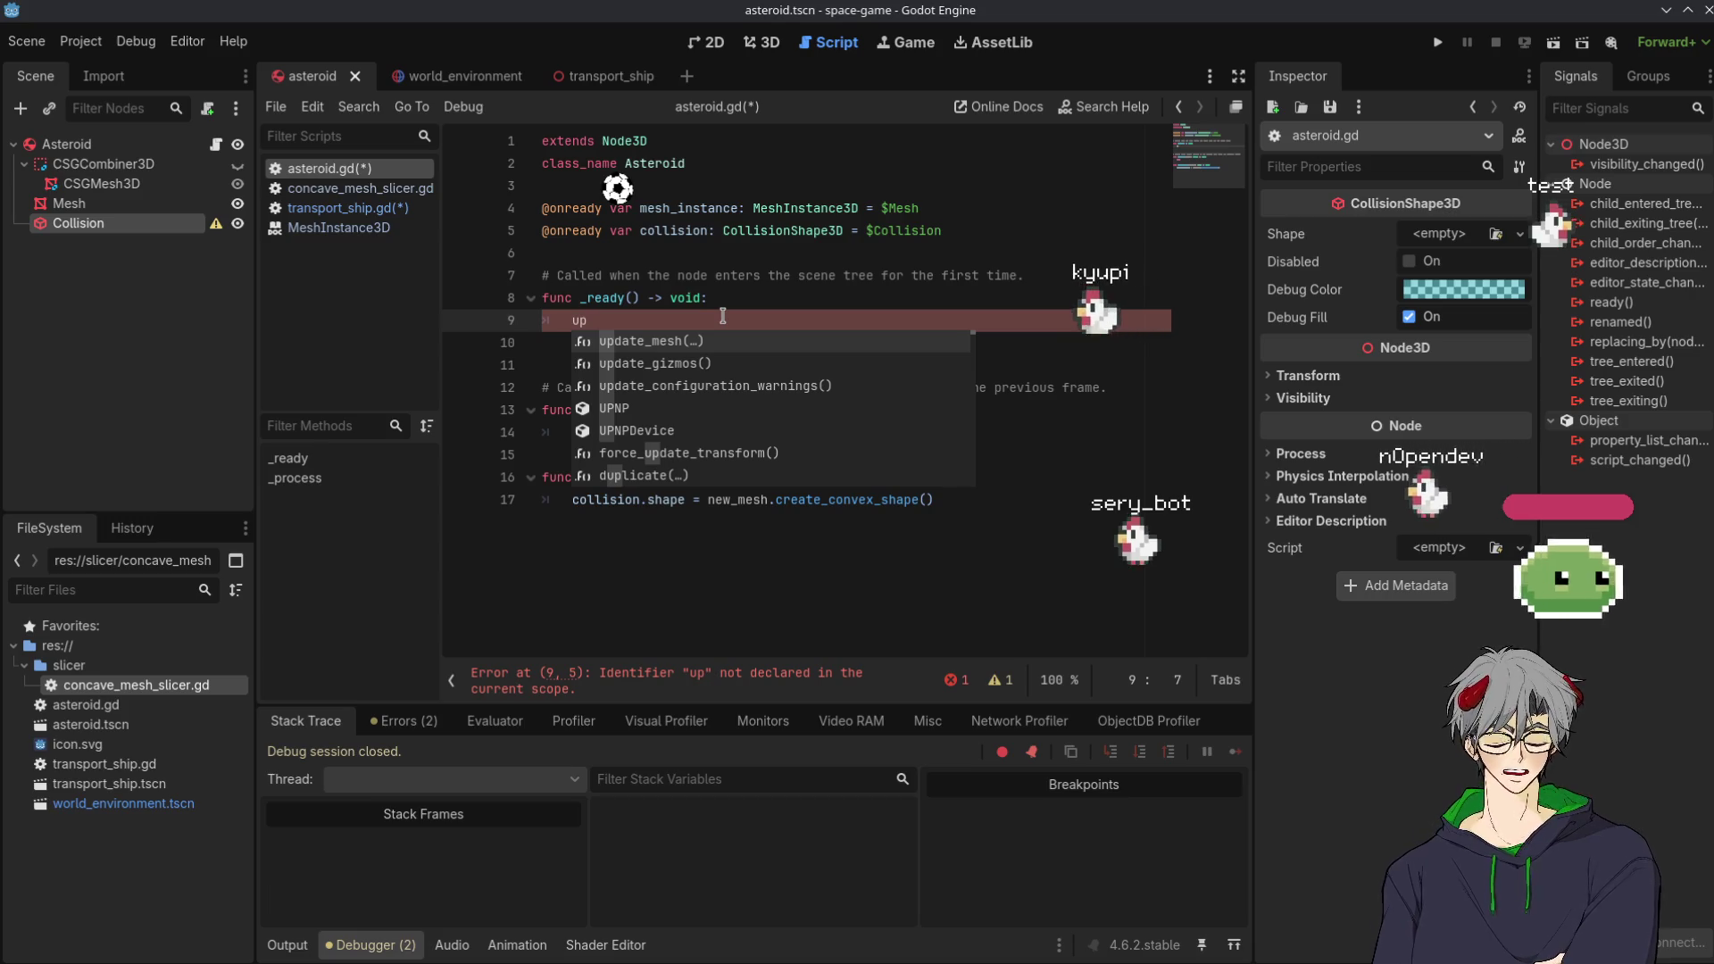
{"action": "key", "text": "Return"}
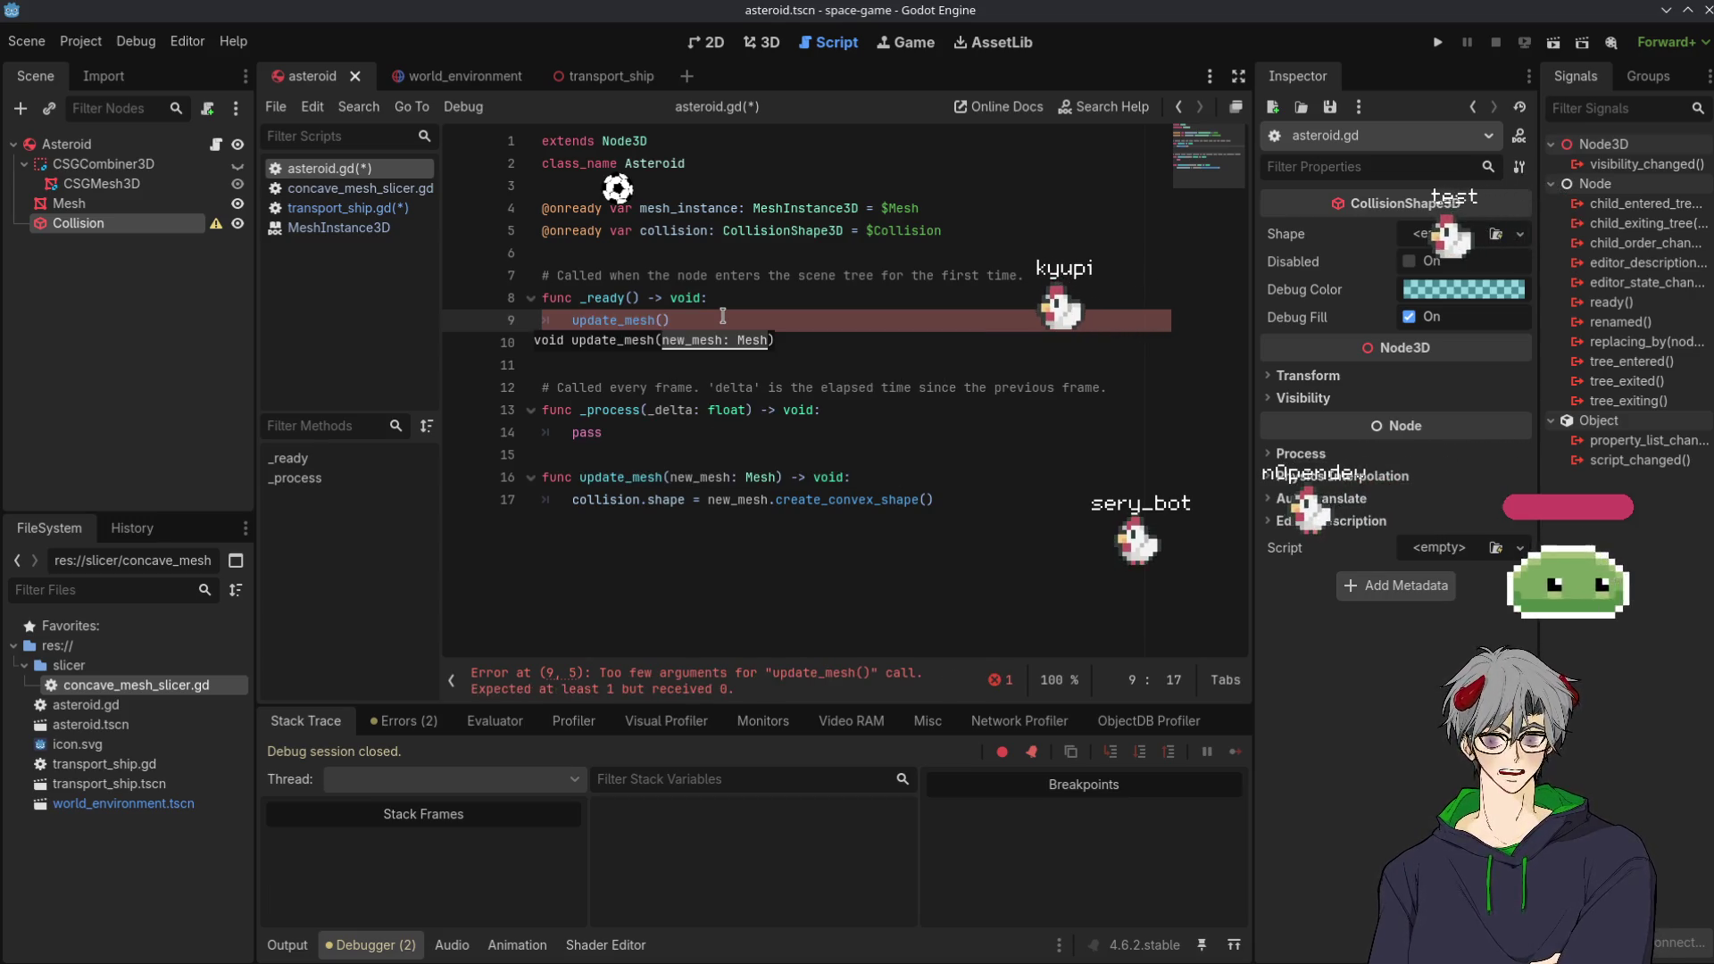
{"action": "type", "text": "mesh"}
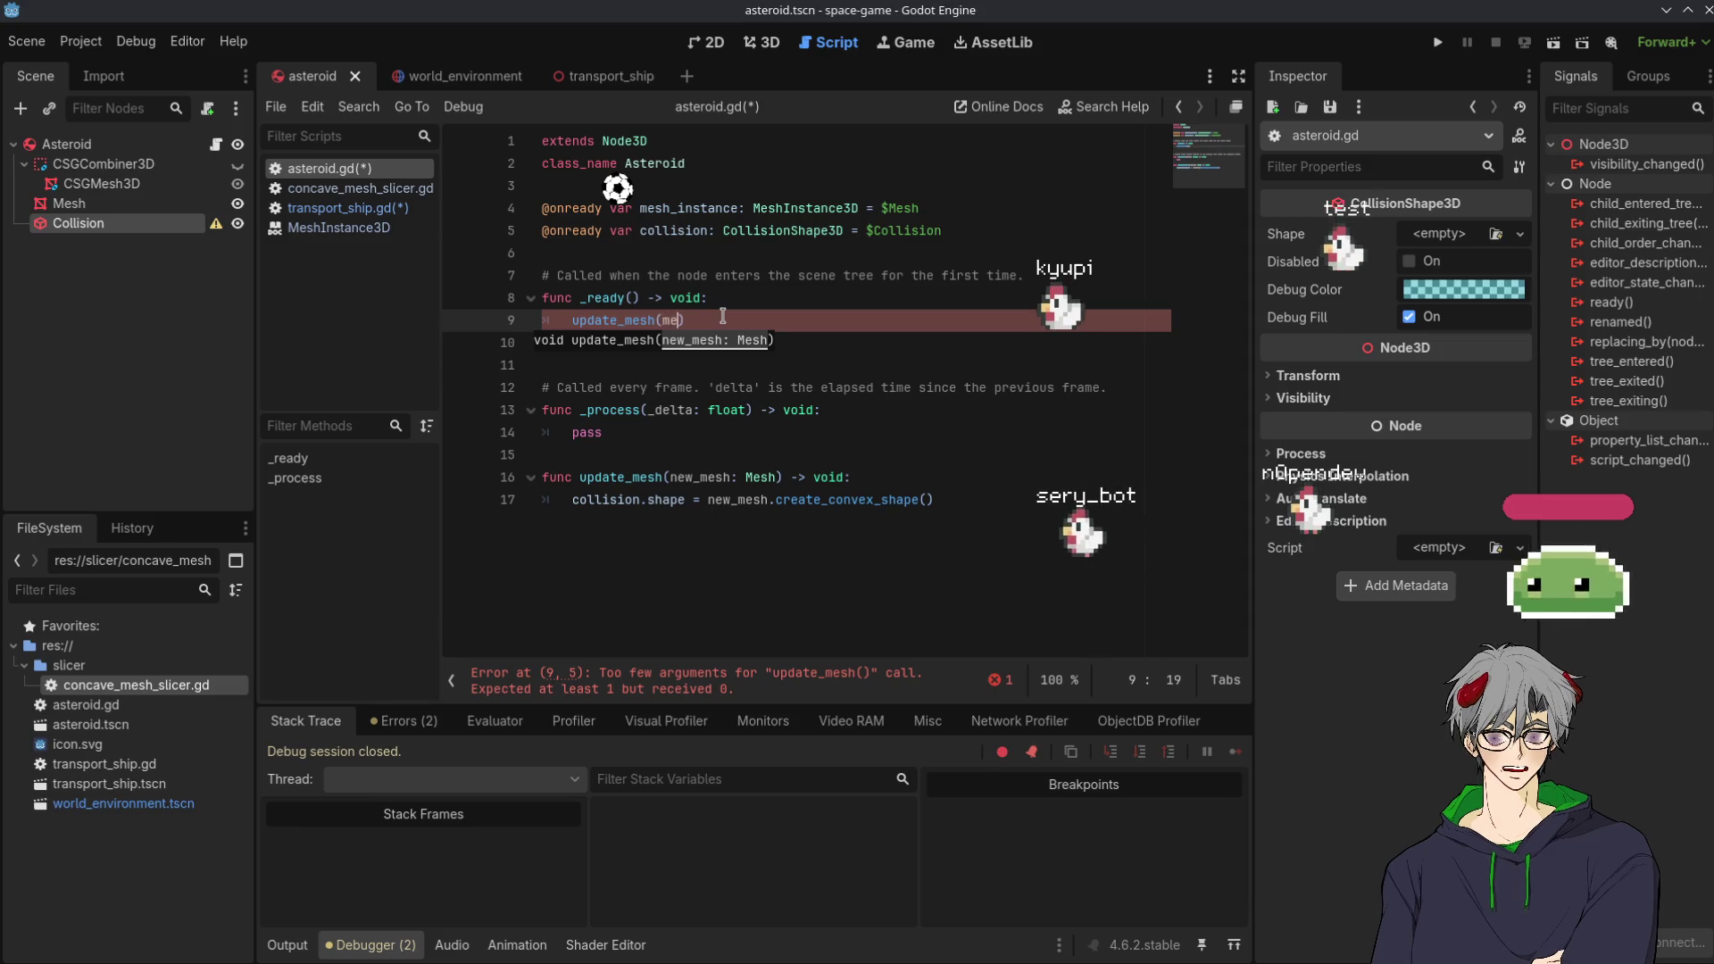
{"action": "type", "text": "_"}
{"action": "key", "text": "Return"}
{"action": "type", "text": ".mesh"}
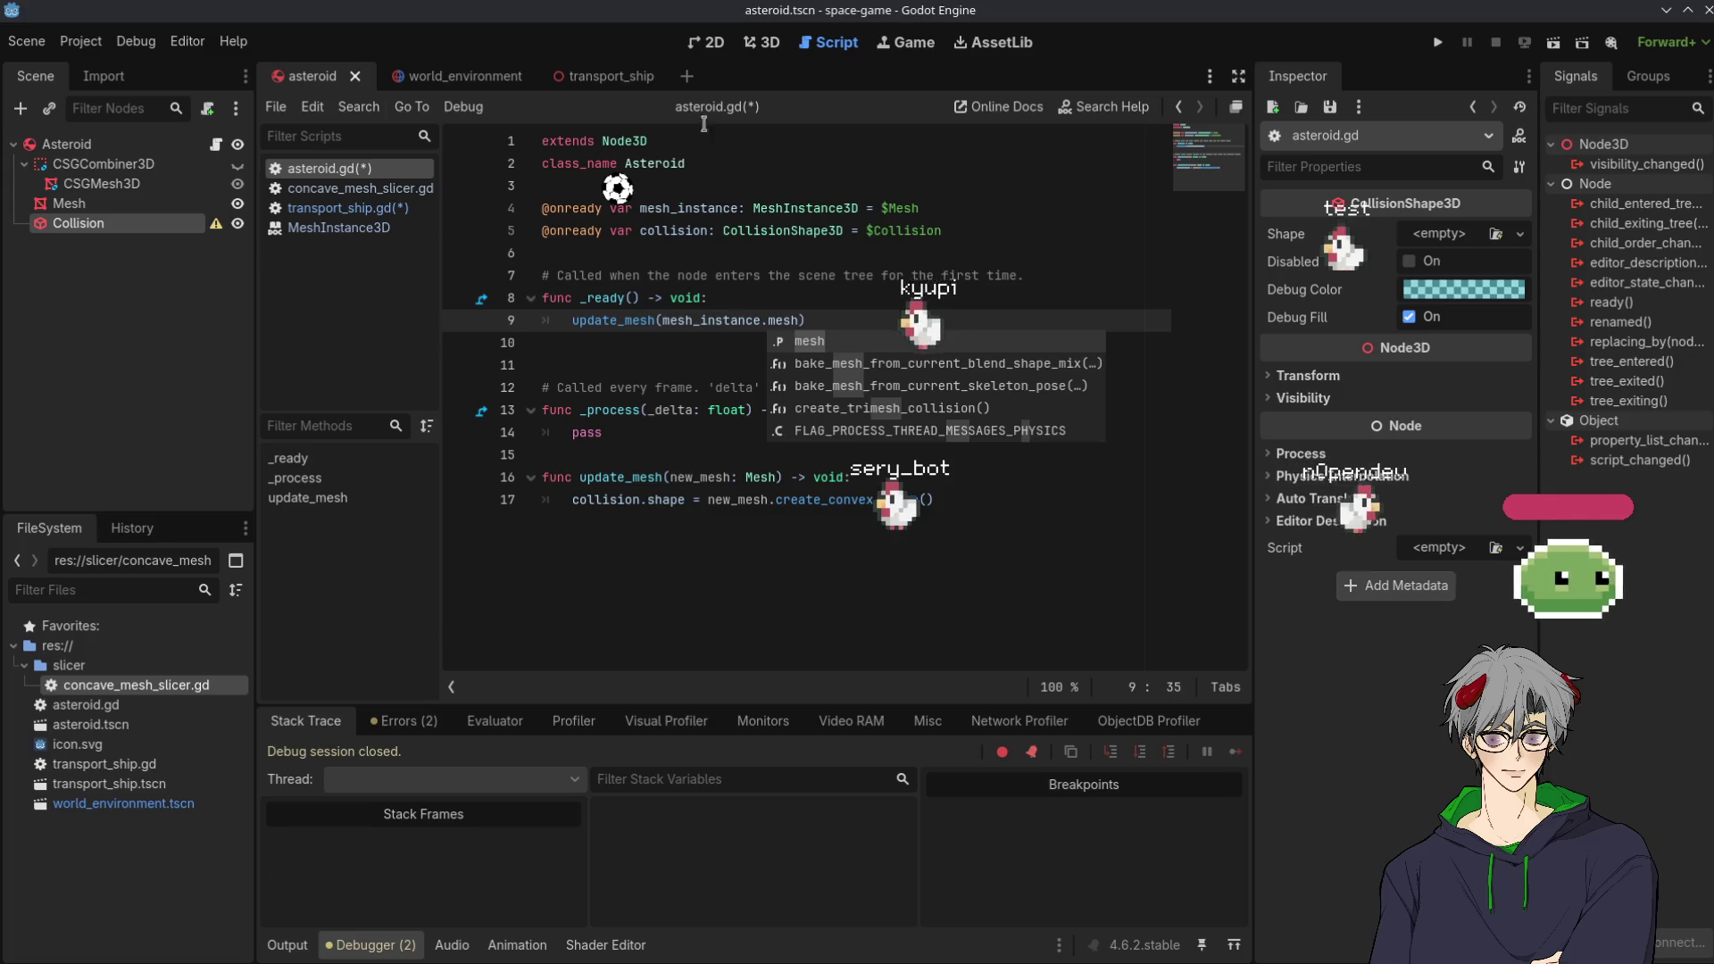
{"action": "left_click", "coordinate": [725, 301]}
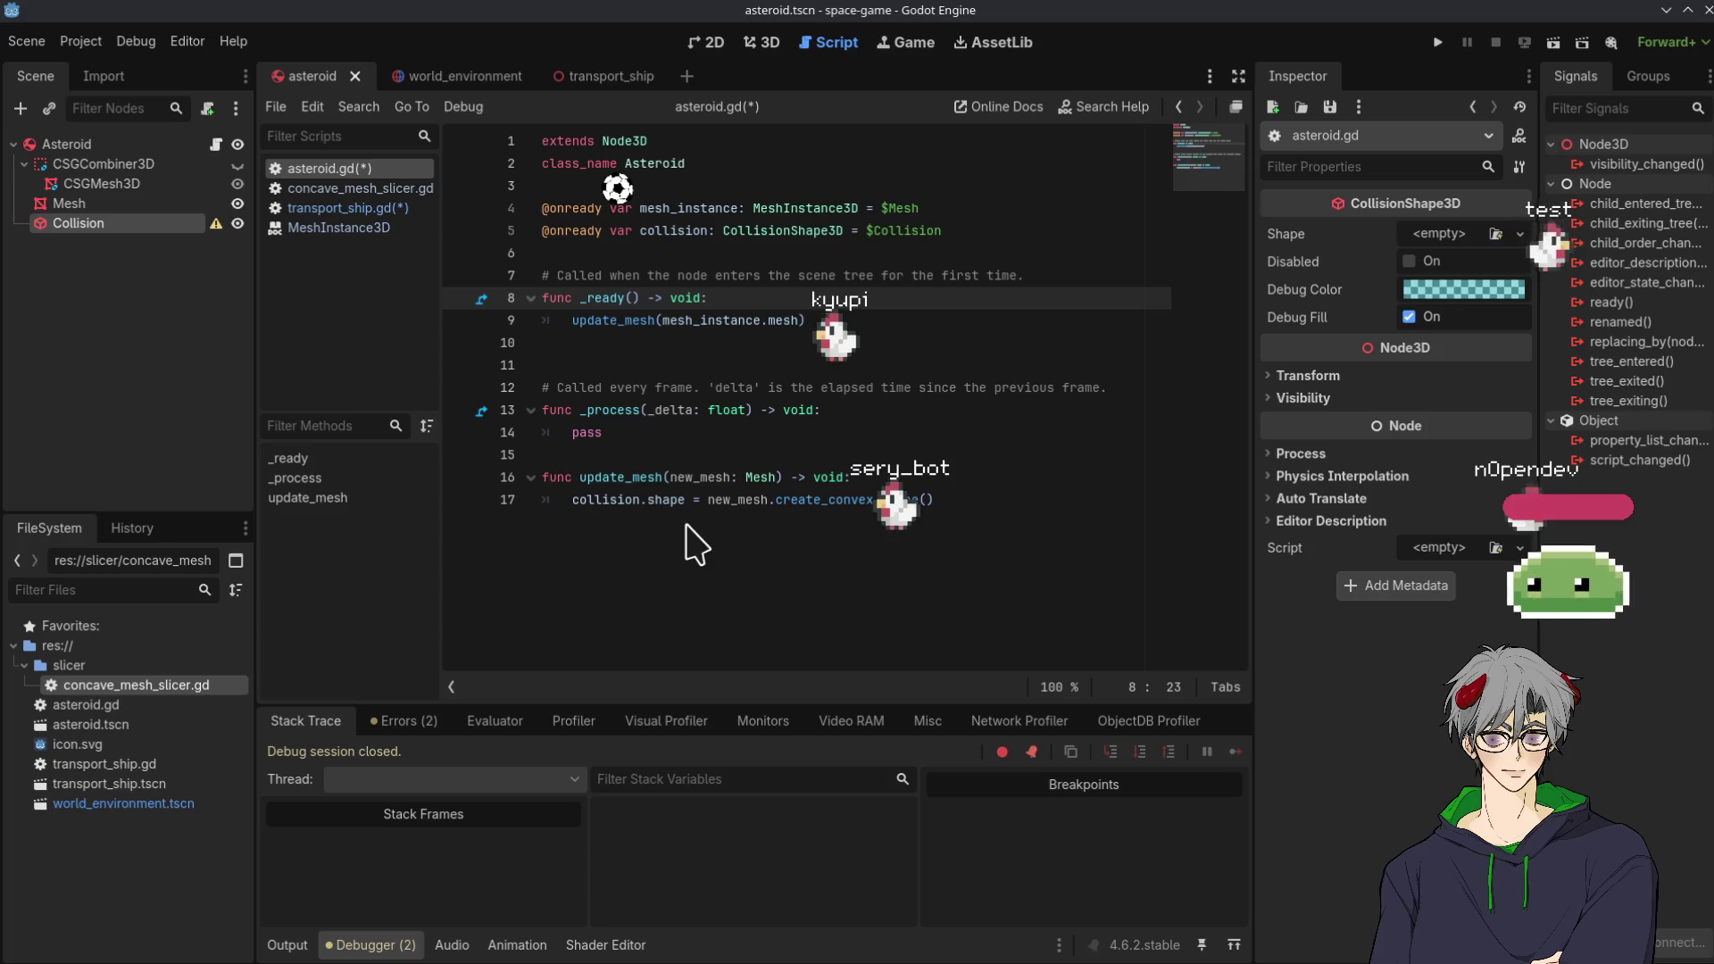
Delete the extra blank line after _ready
{"action": "left_click", "coordinate": [897, 415]}
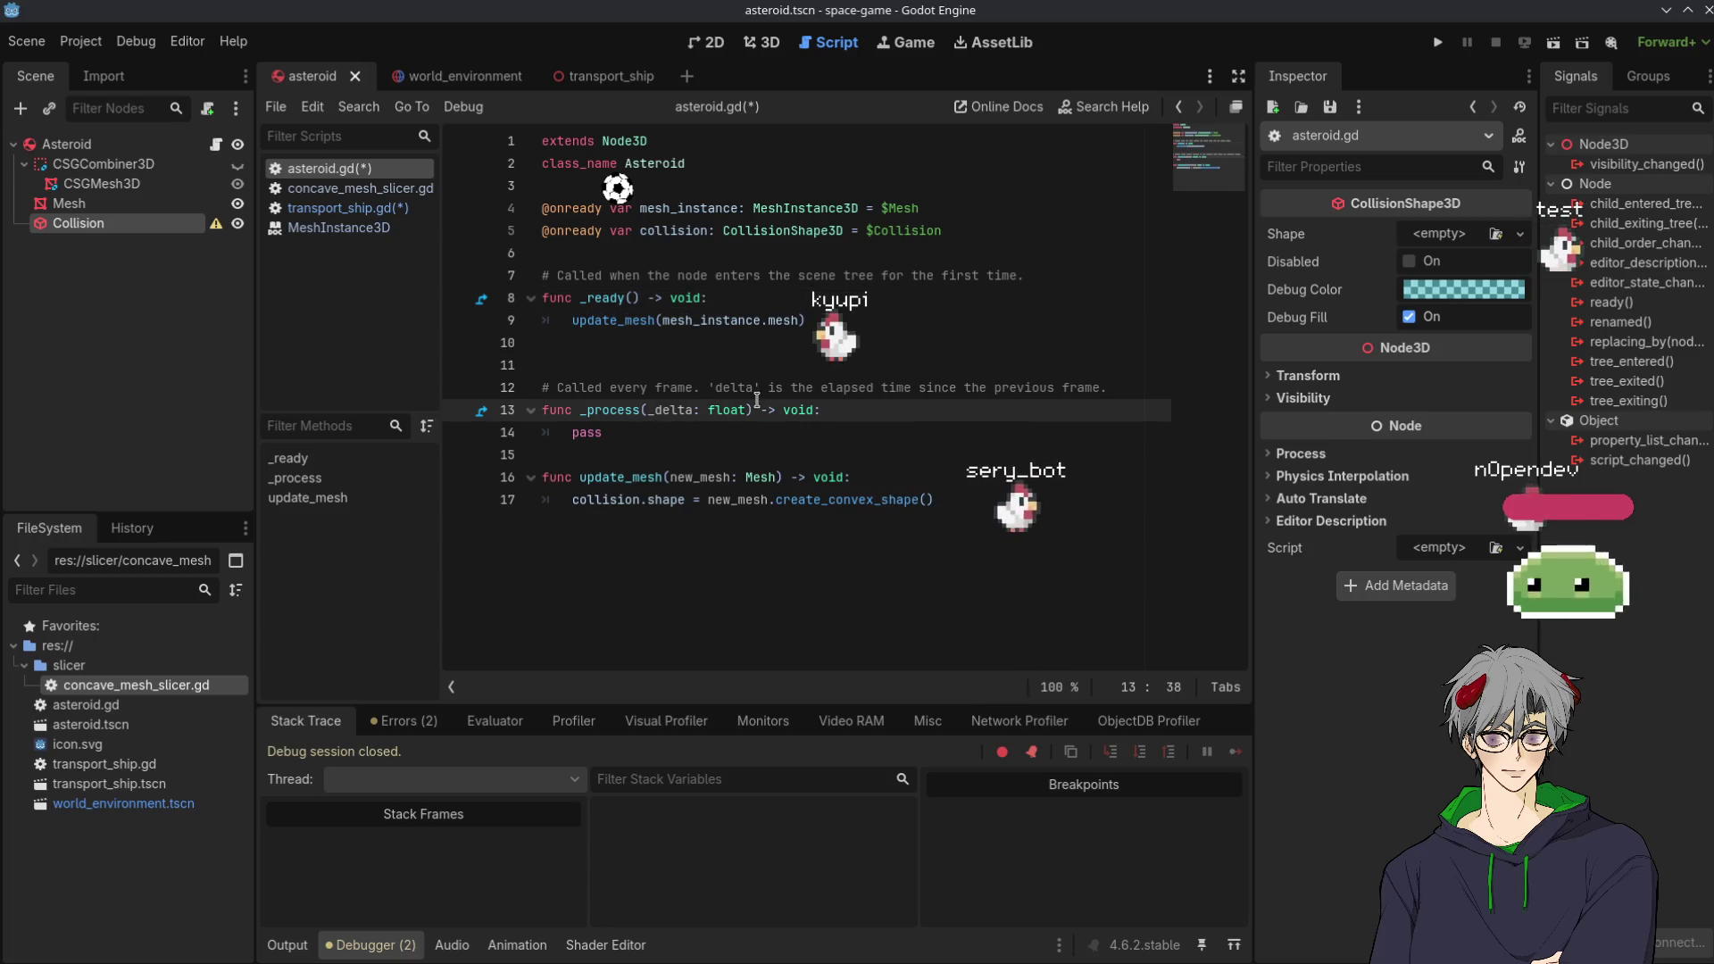
{"action": "left_click", "coordinate": [622, 367]}
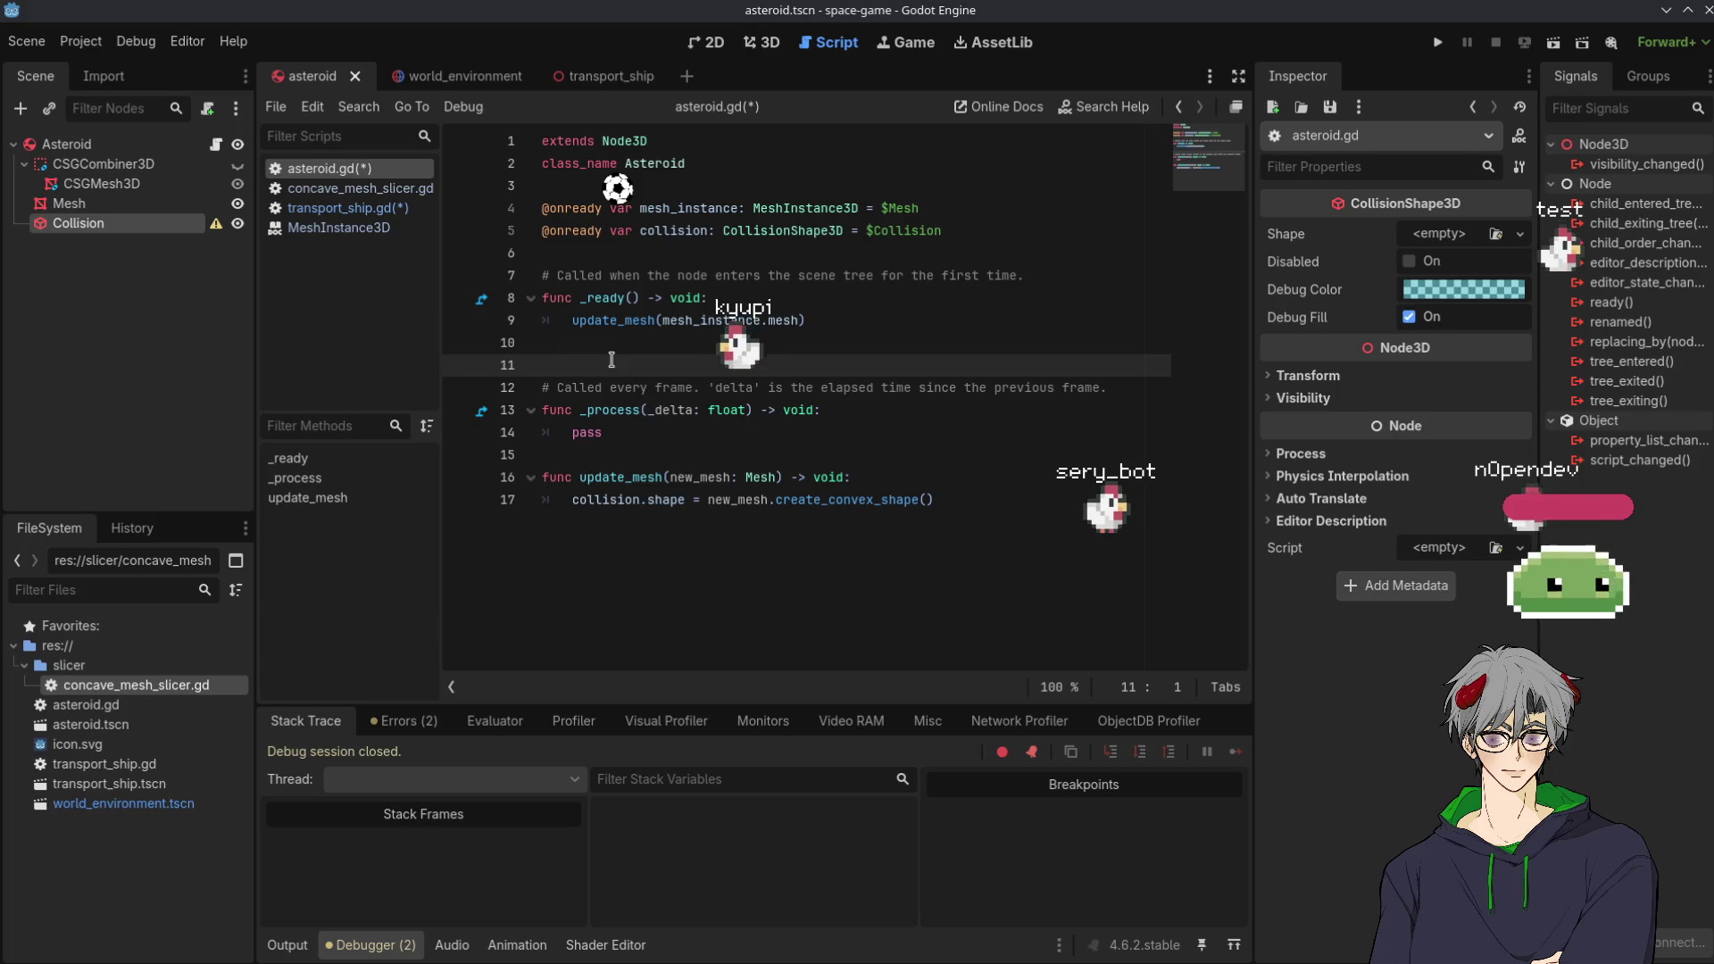
{"action": "key", "text": "BackSpace"}
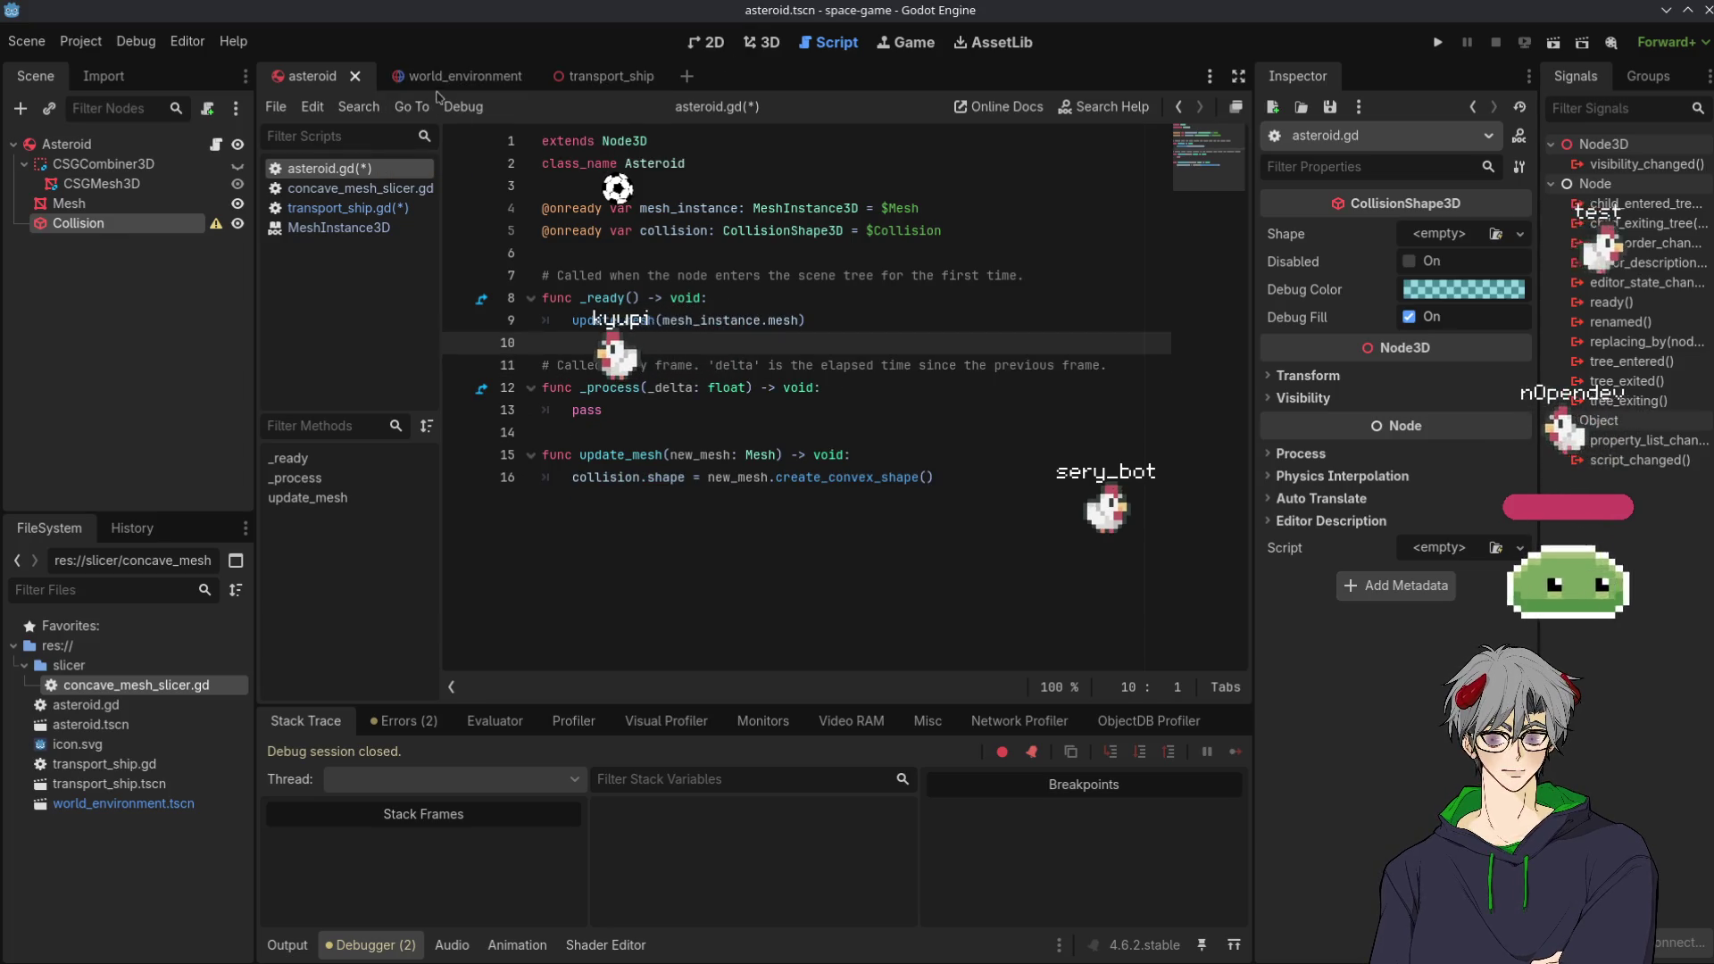
{"action": "left_click", "coordinate": [591, 76]}
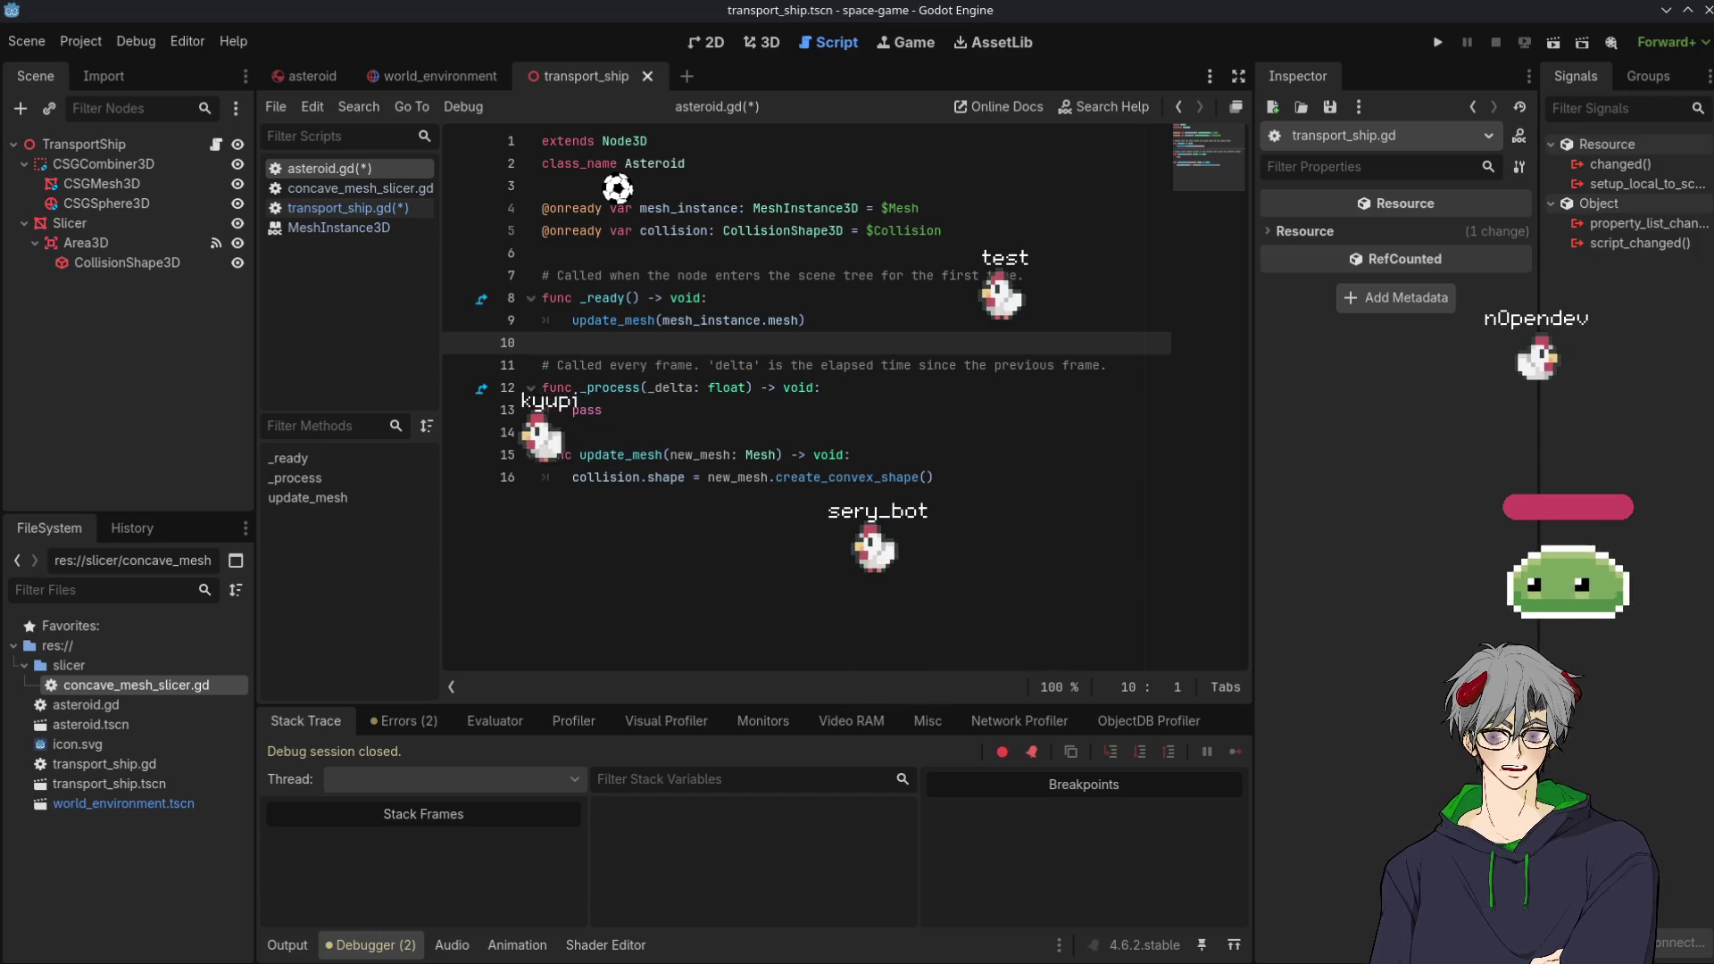
Switch to the world_environment scene tab with asteroid.gd still shown in the script editor
{"action": "left_click", "coordinate": [1046, 580]}
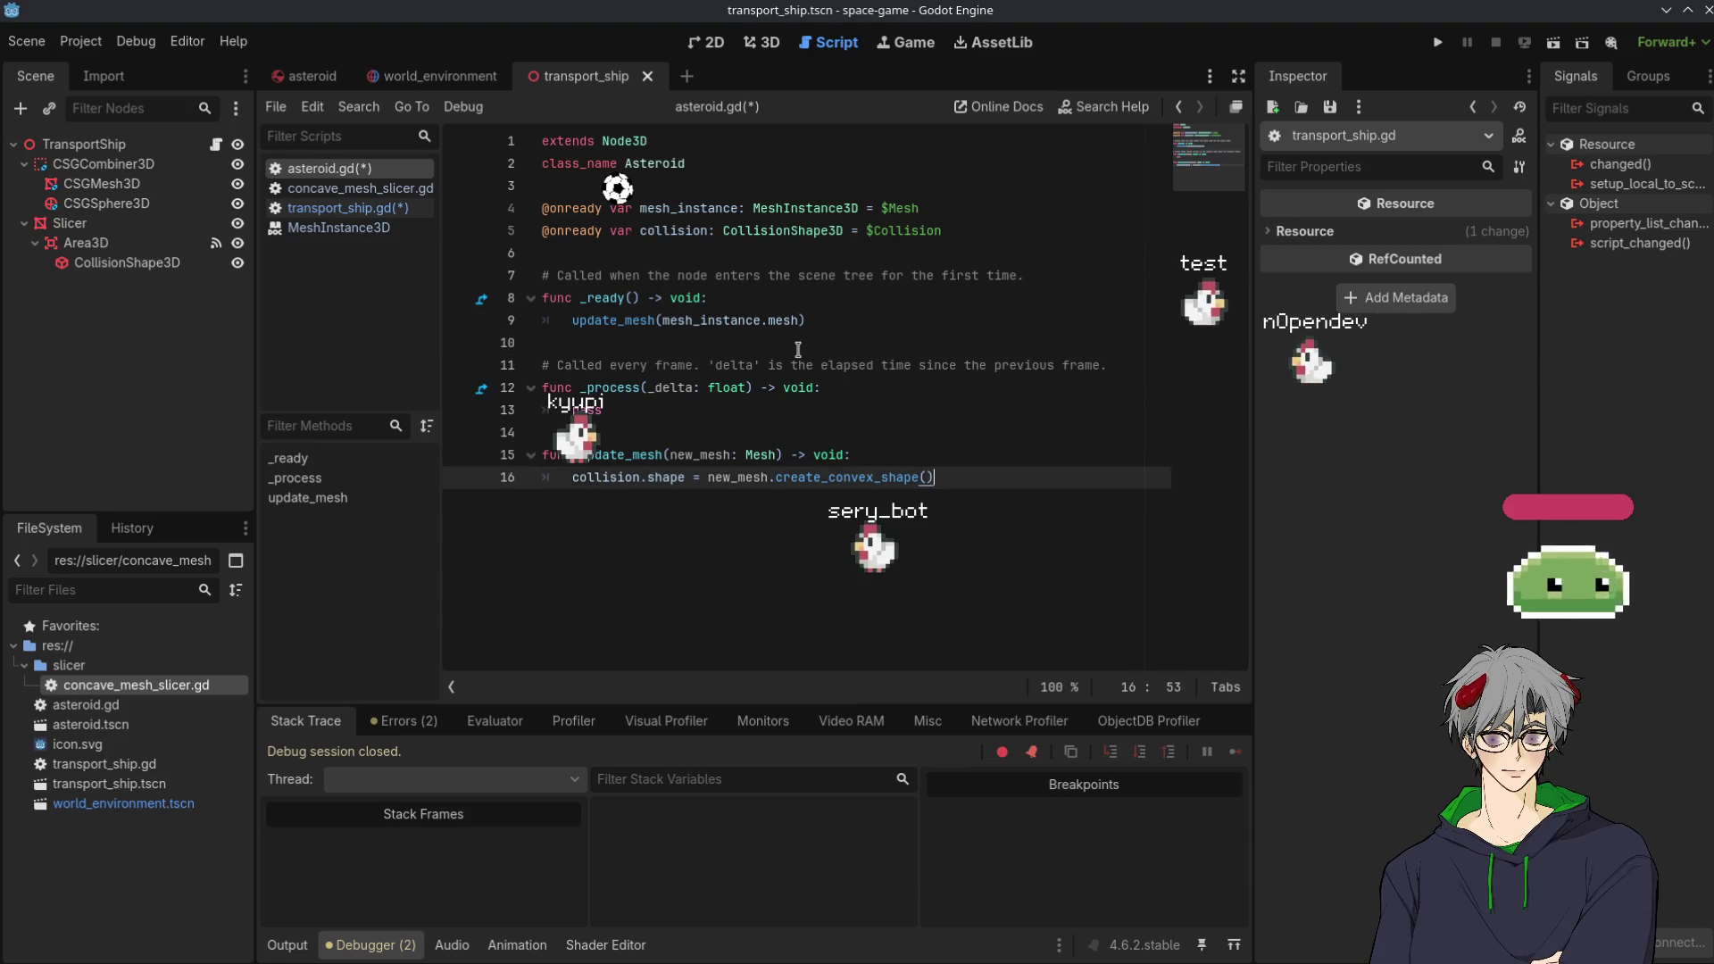
{"action": "left_click", "coordinate": [1088, 343]}
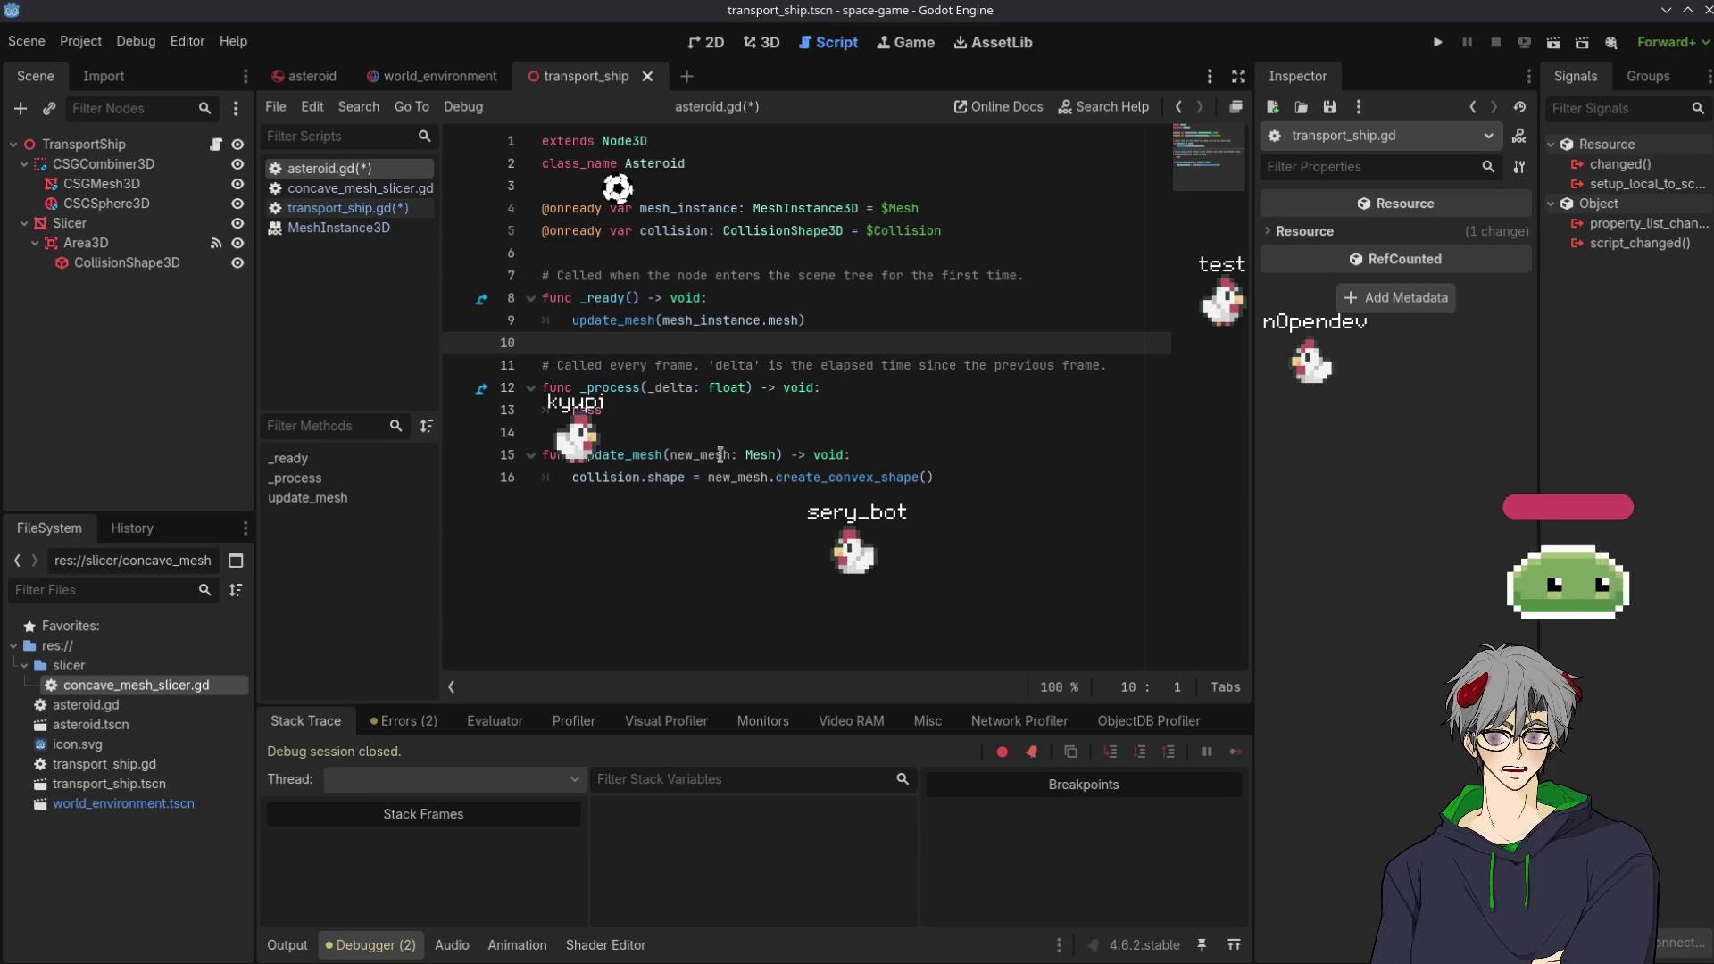
{"action": "left_click", "coordinate": [431, 76]}
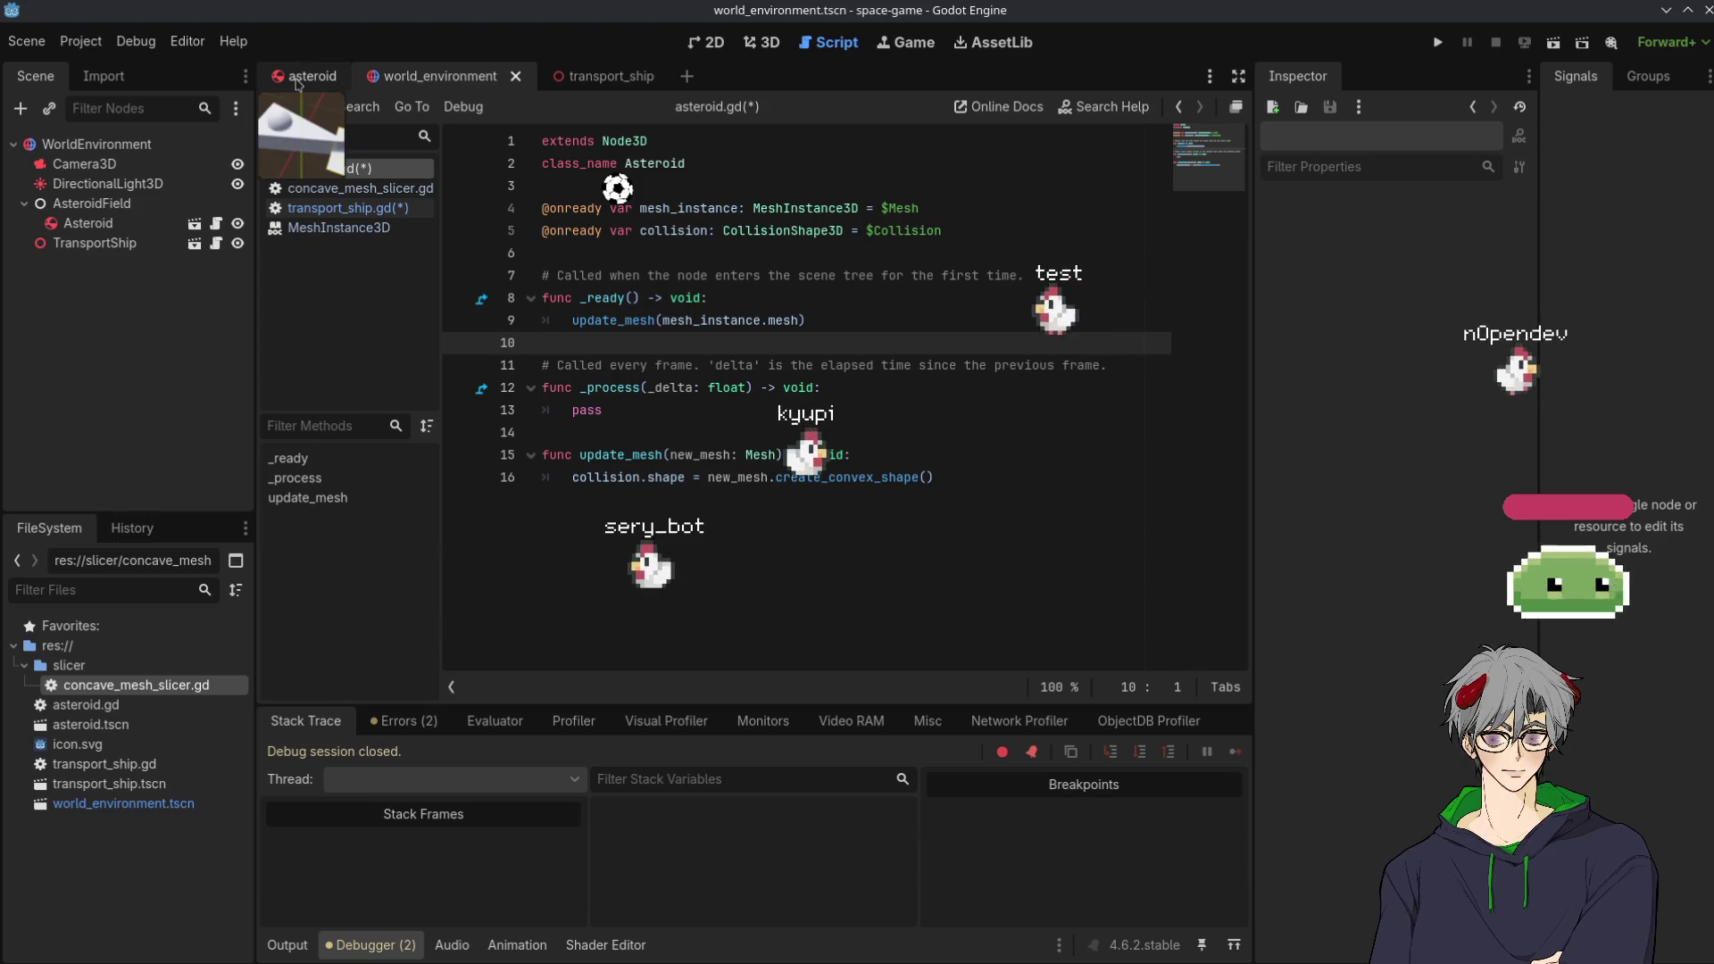
{"action": "left_click", "coordinate": [857, 455]}
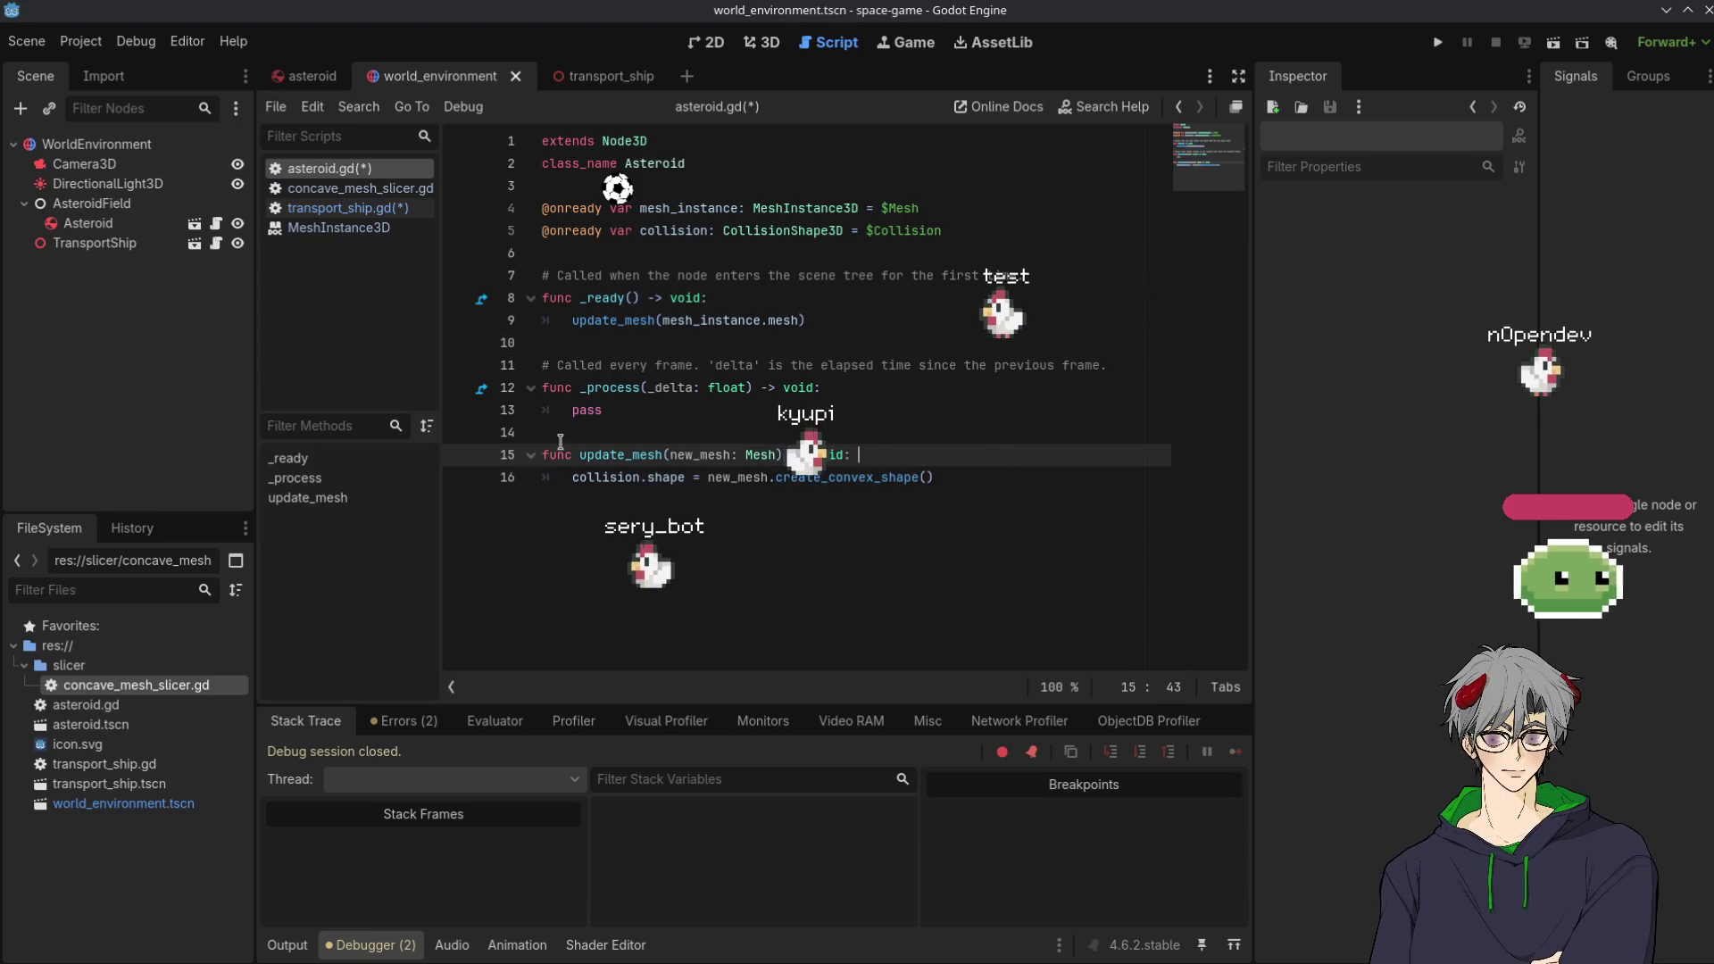
Add 'if new_mesh != mesh_instance.mesh:' as the first line of update_mesh
{"action": "double_click", "coordinate": [604, 477]}
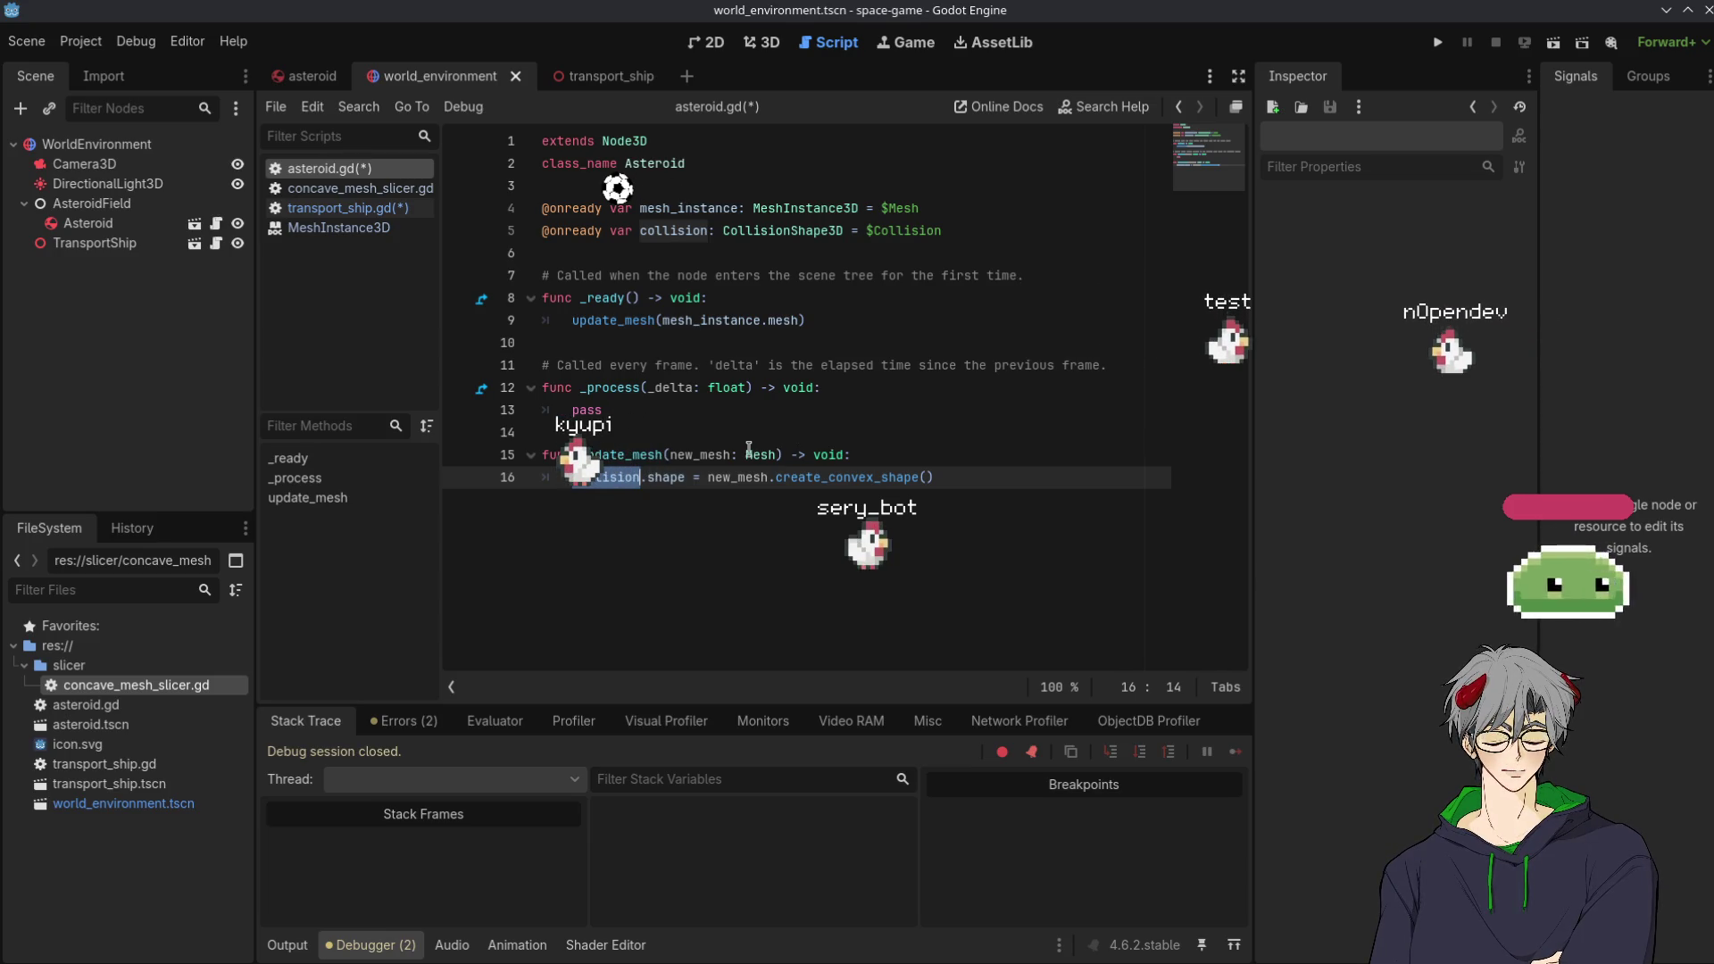
{"action": "key", "text": "ctrl+shift+Return"}
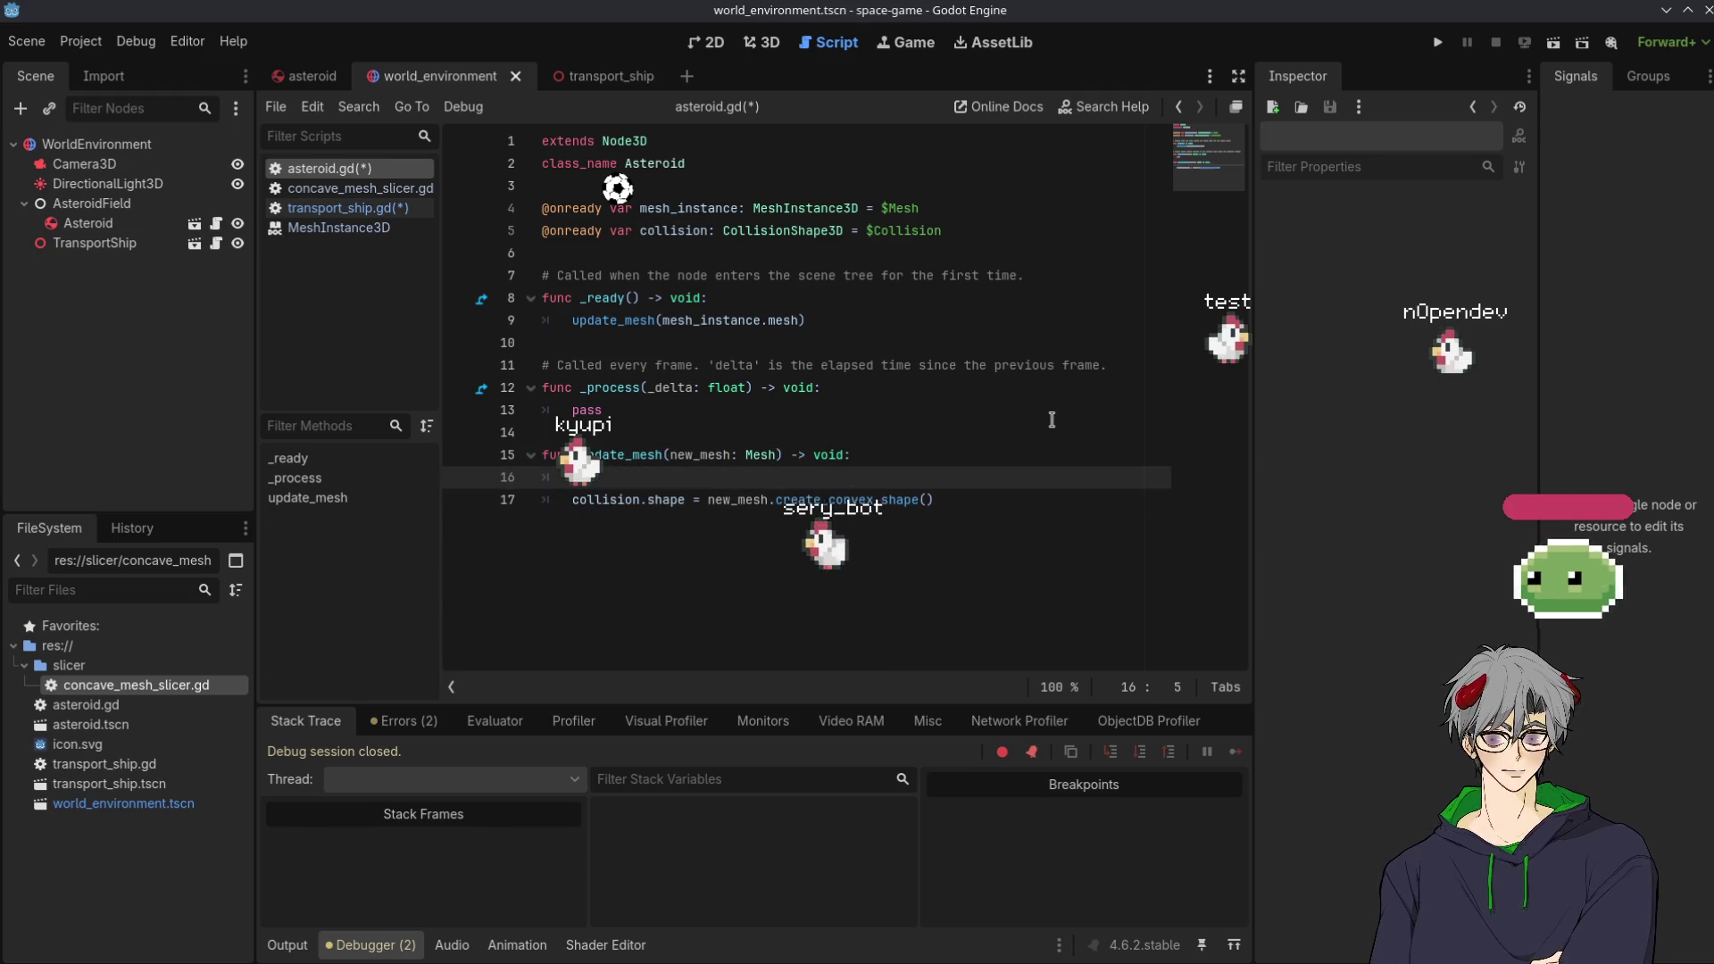
{"action": "type", "text": "if"}
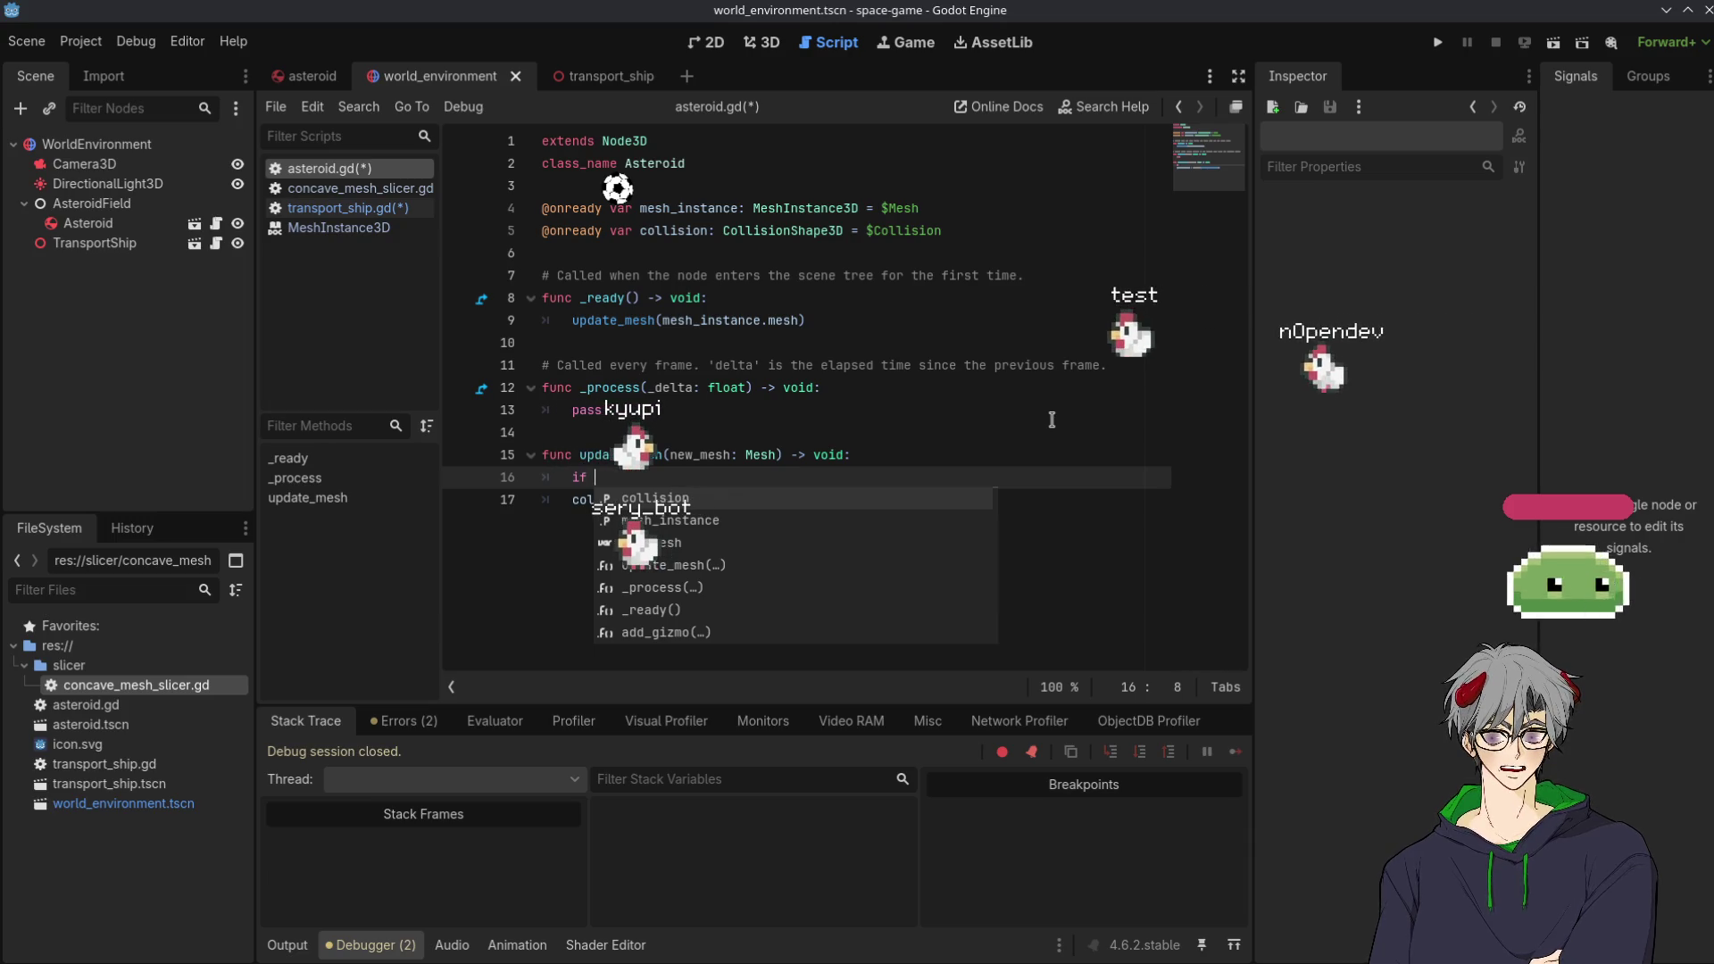
{"action": "type", "text": " n"}
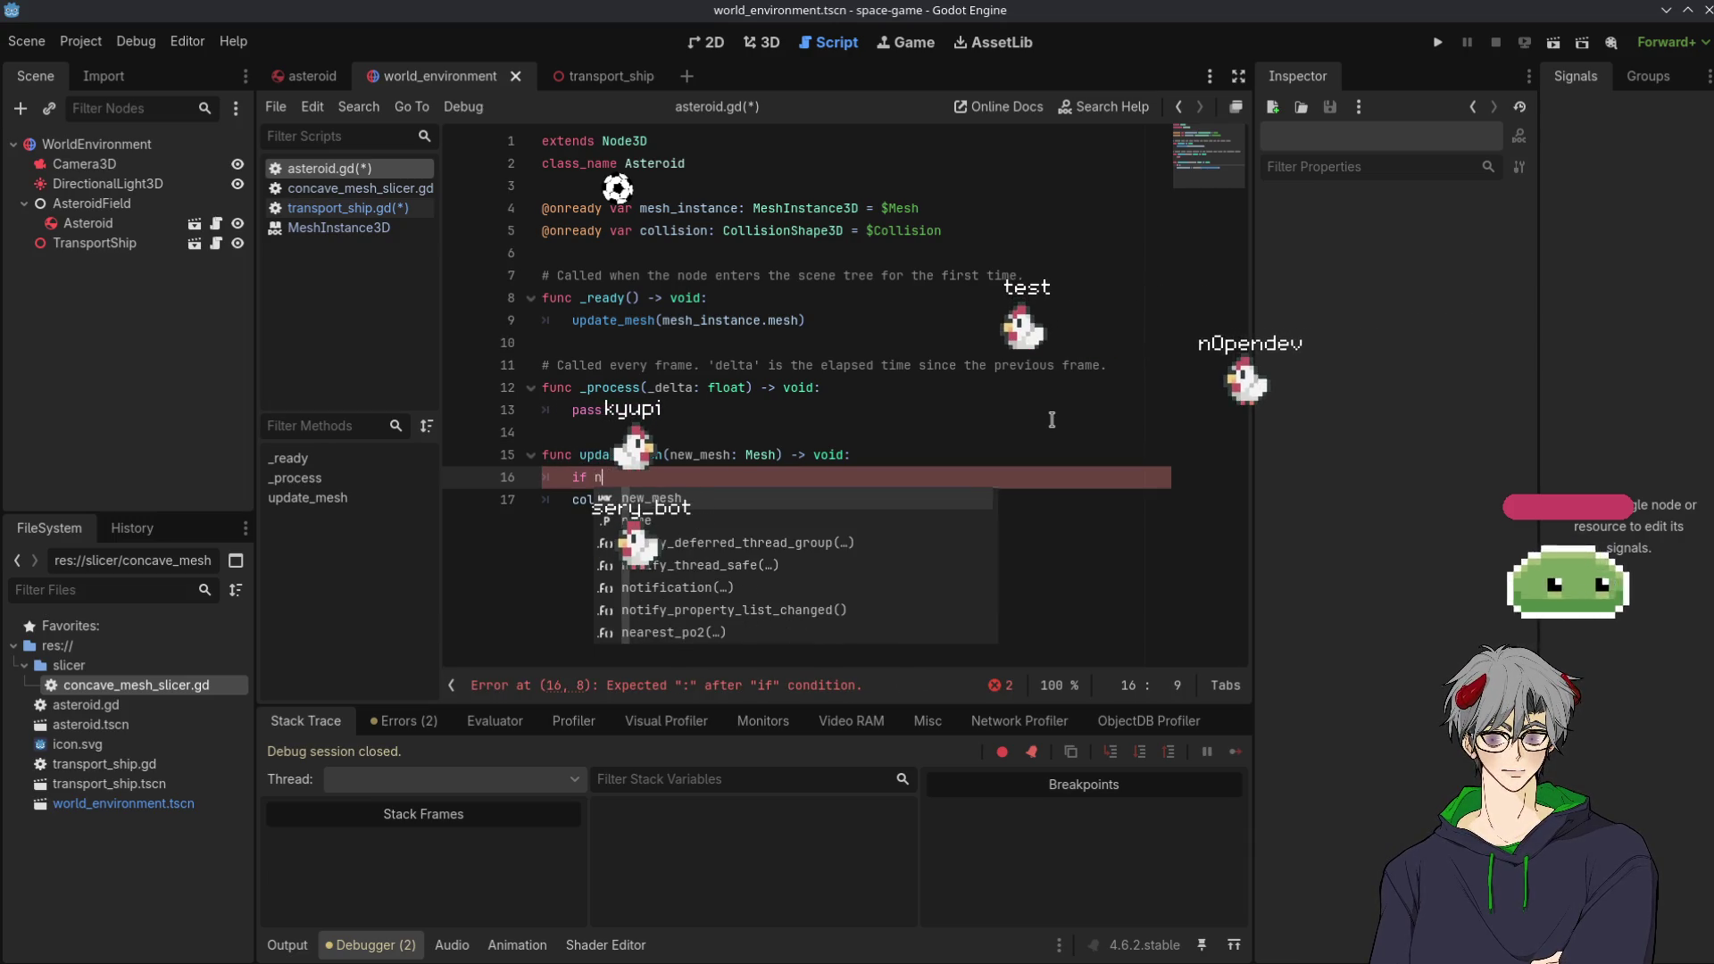
{"action": "type", "text": "ew"}
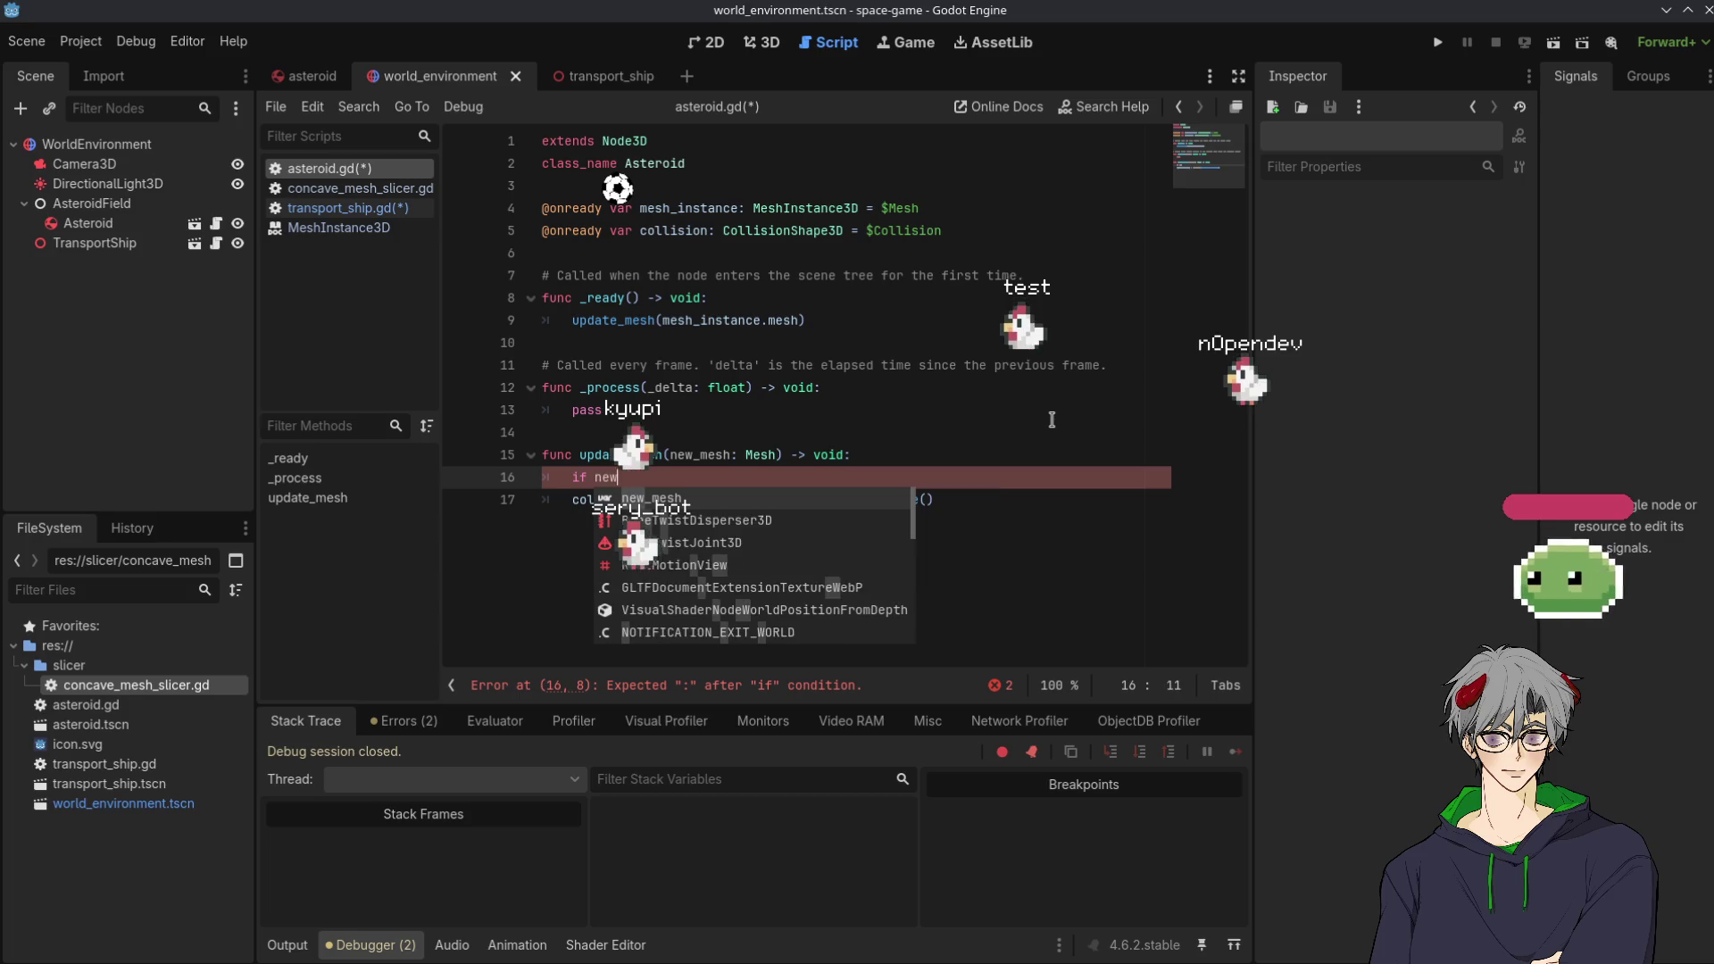
{"action": "type", "text": "_mesh == me"}
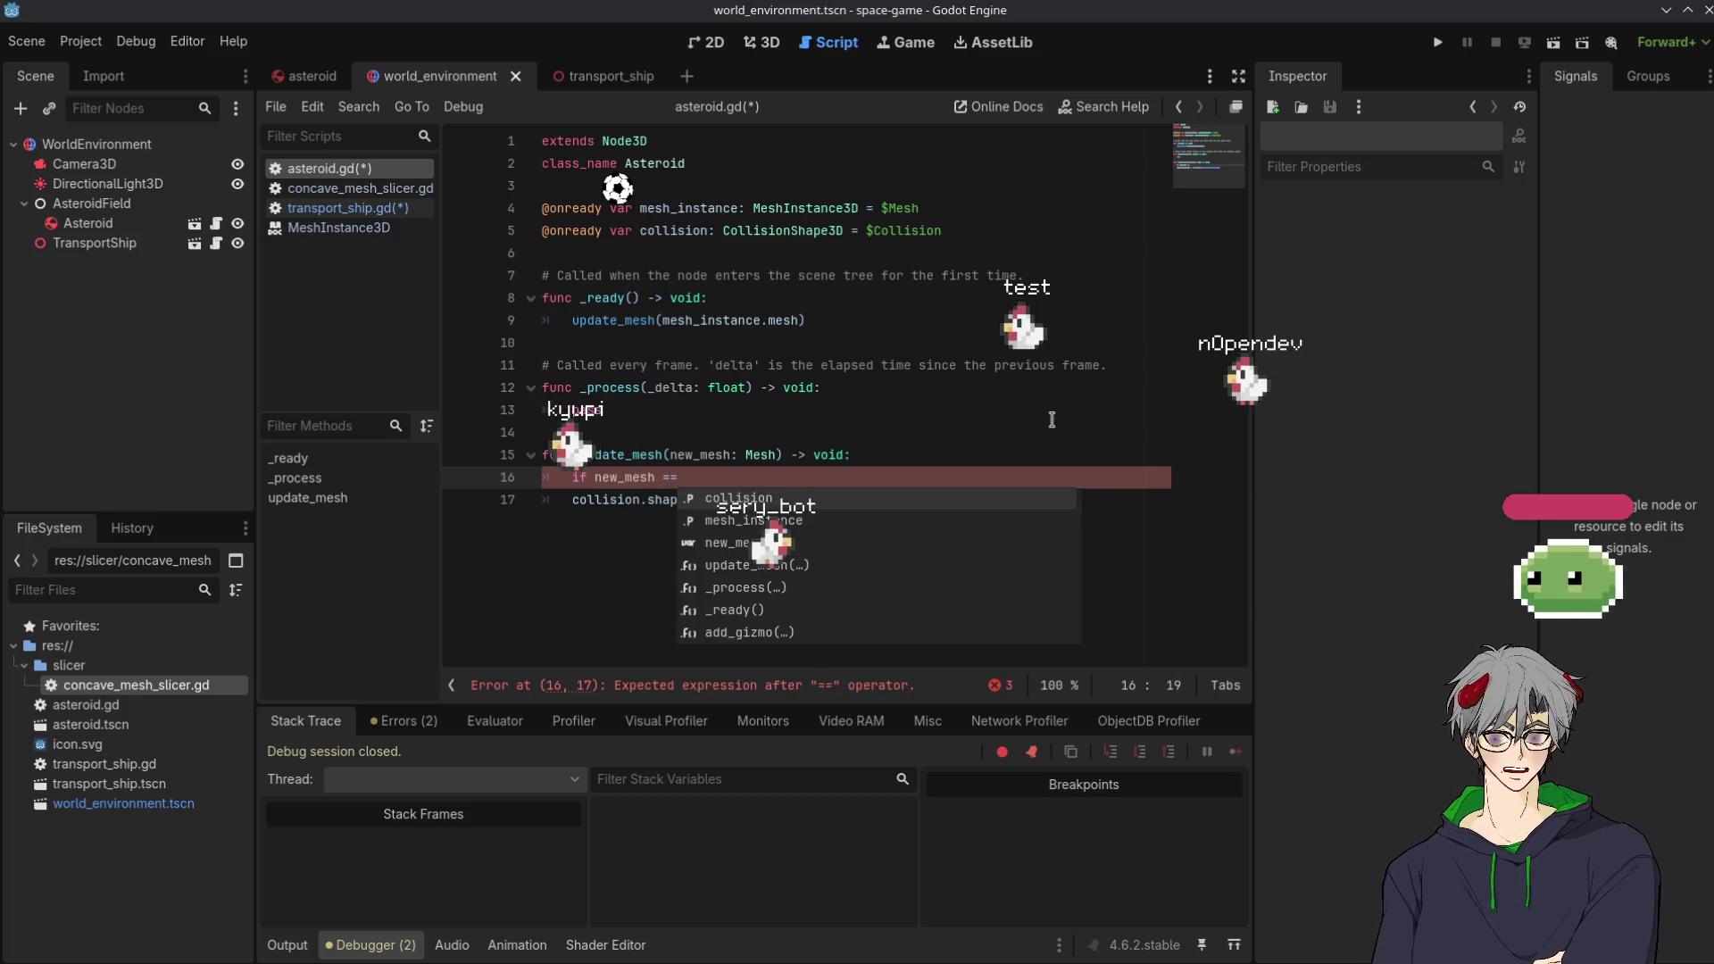
{"action": "key", "text": "Return"}
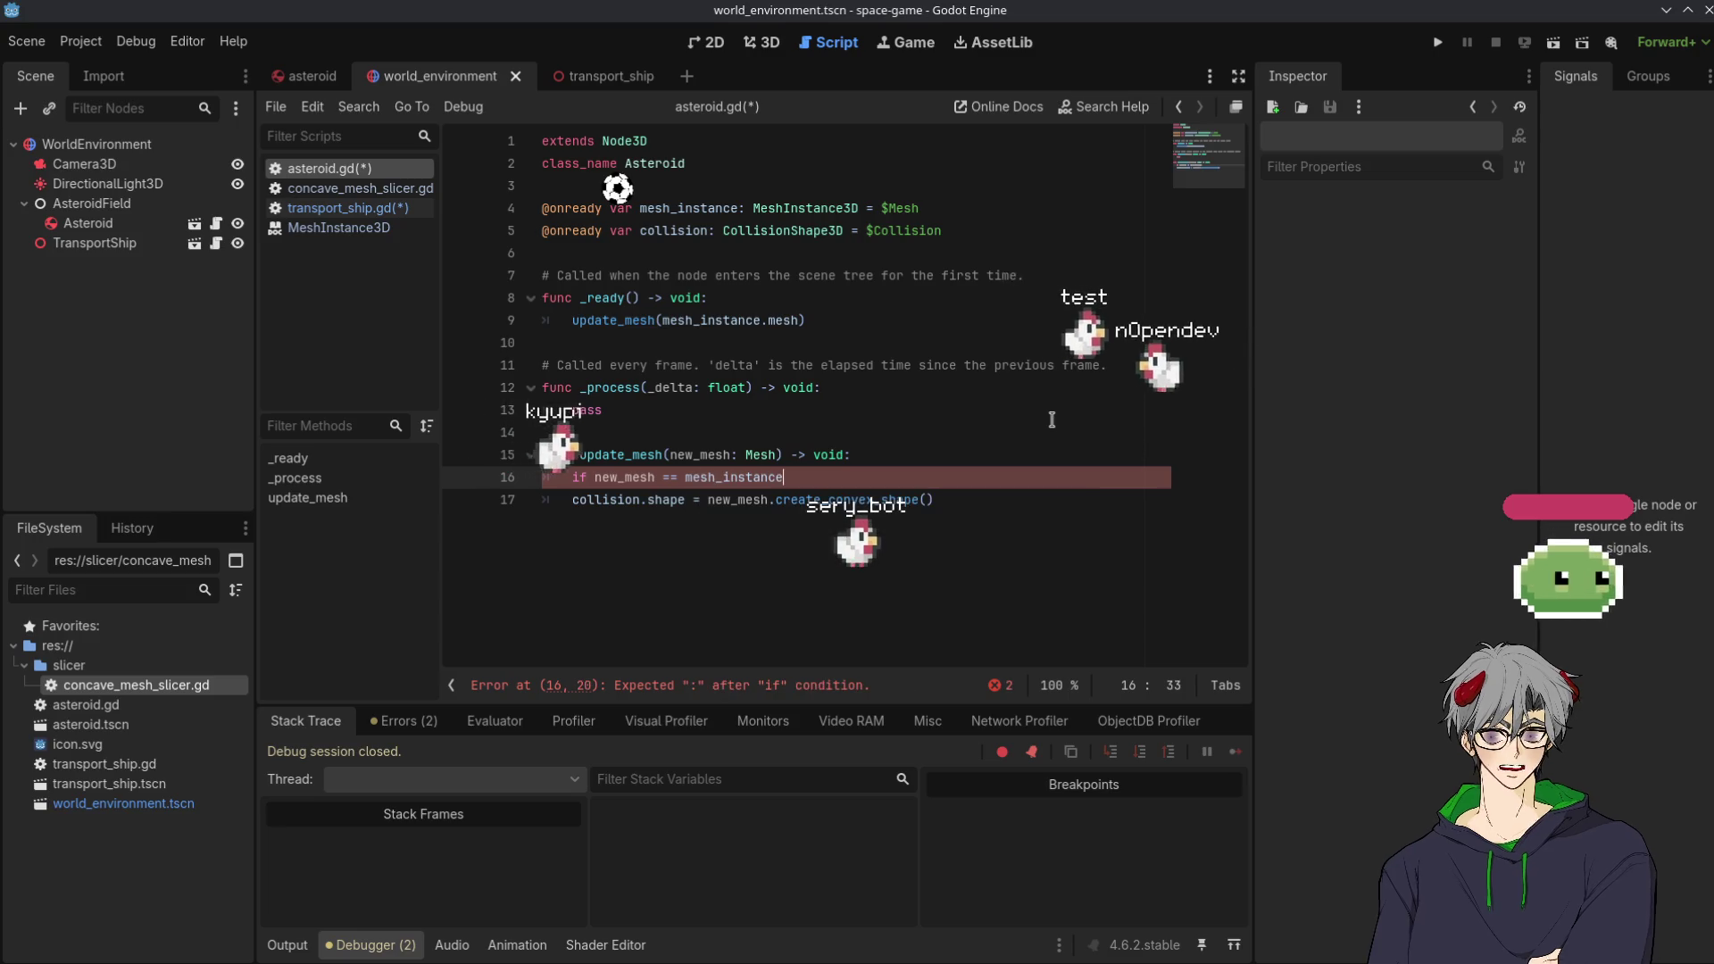
{"action": "type", "text": ".m"}
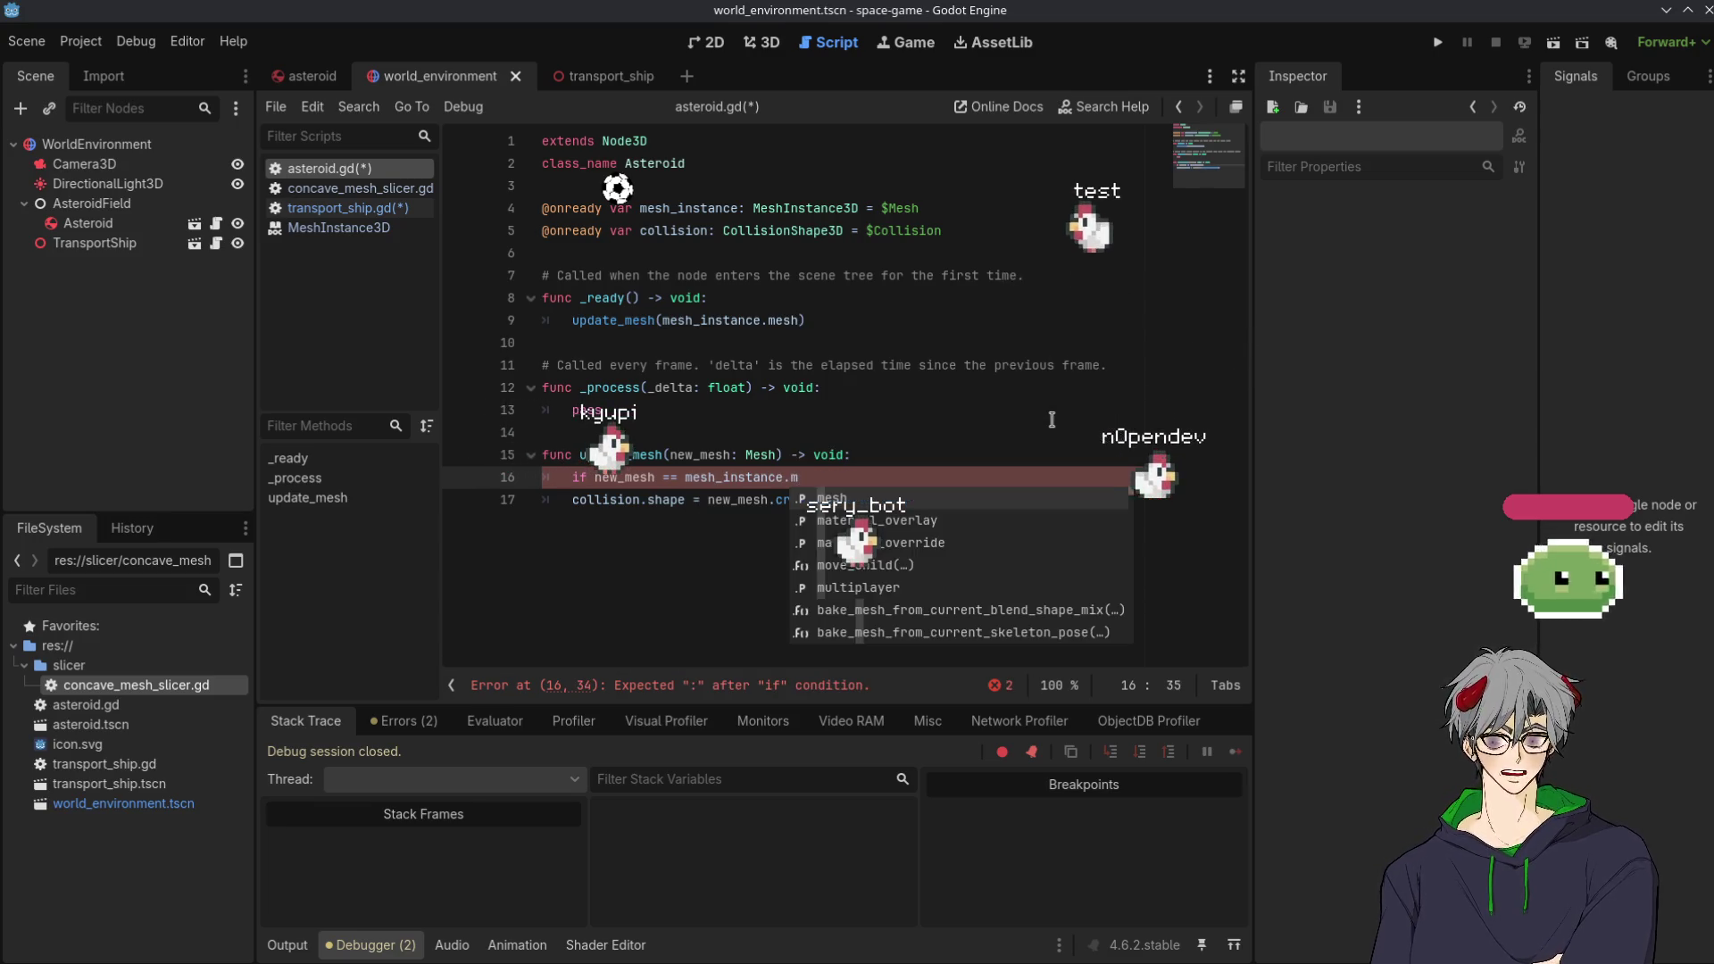
{"action": "key", "text": "BackSpace"}
{"action": "key", "text": "BackSpace"}
{"action": "key", "text": "BackSpace"}
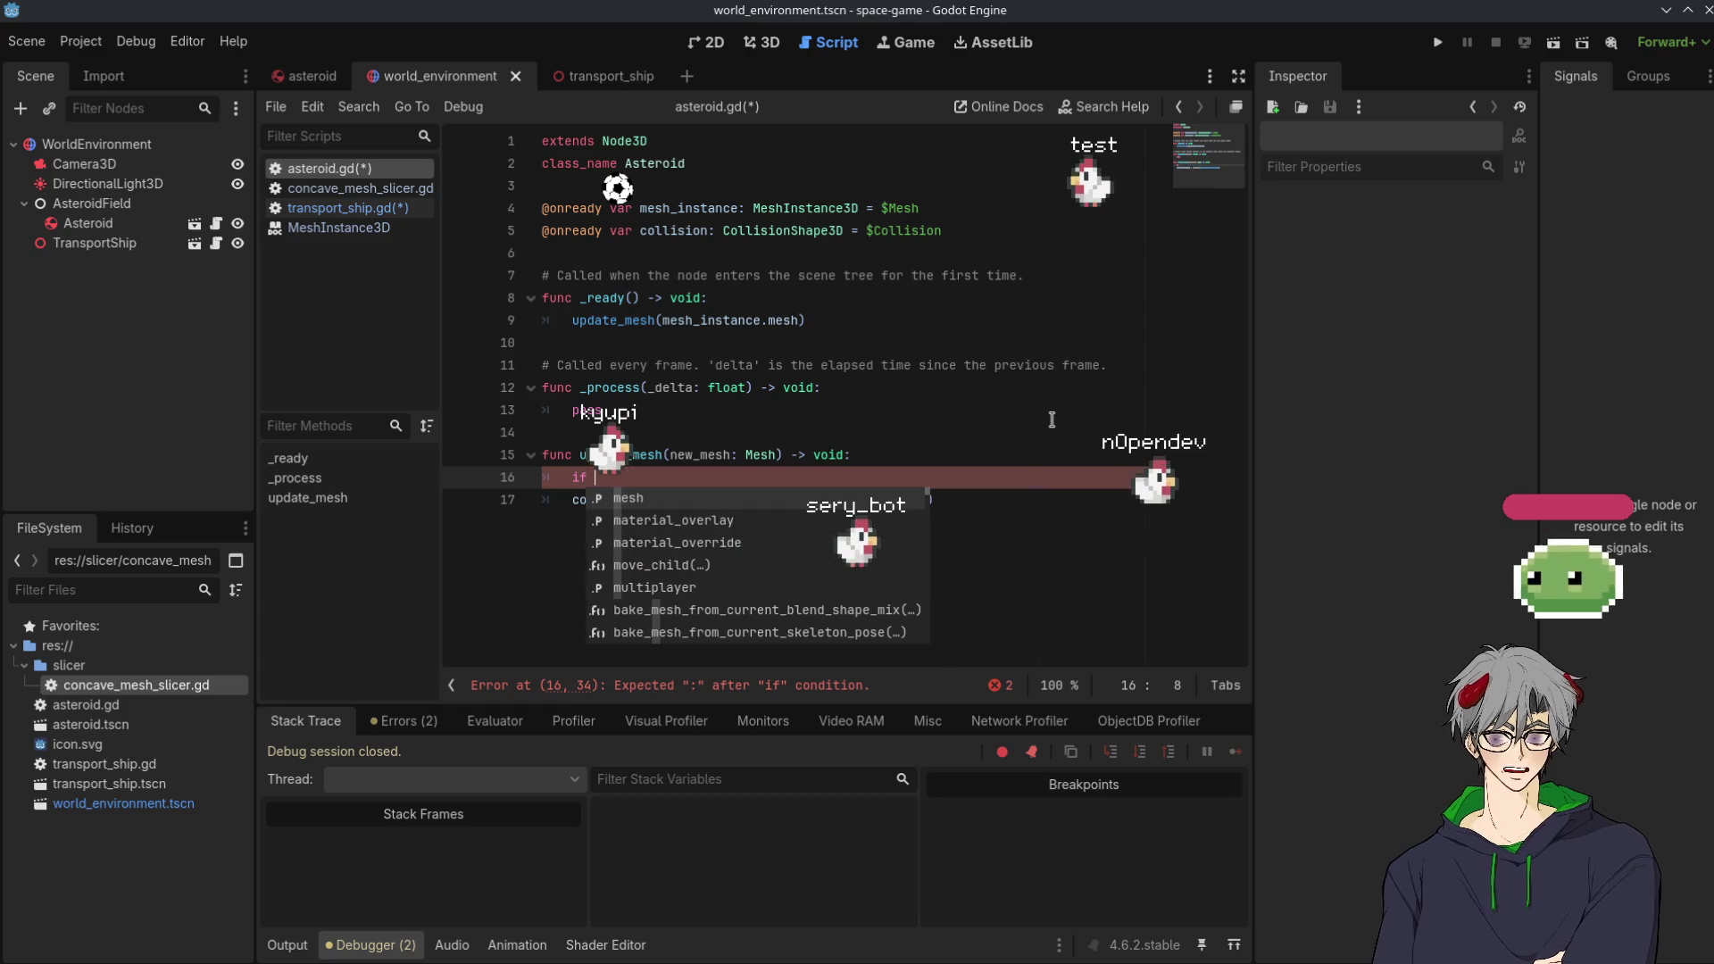
{"action": "type", "text": "new_mesh "}
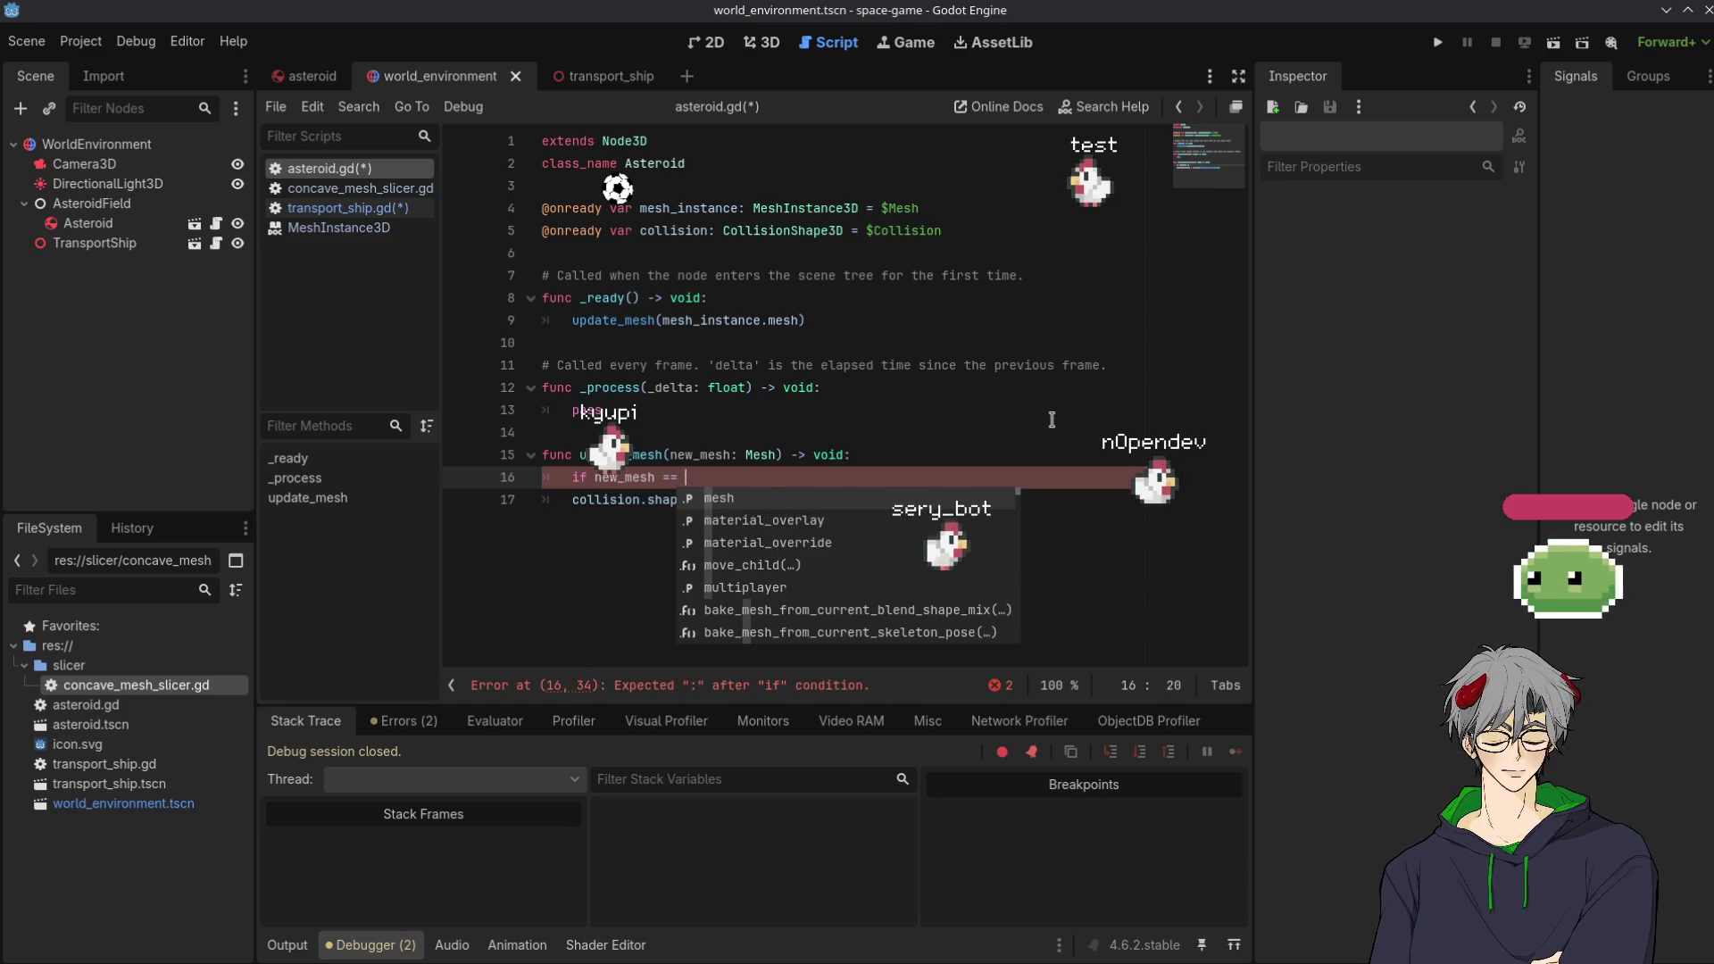
{"action": "type", "text": "!= m"}
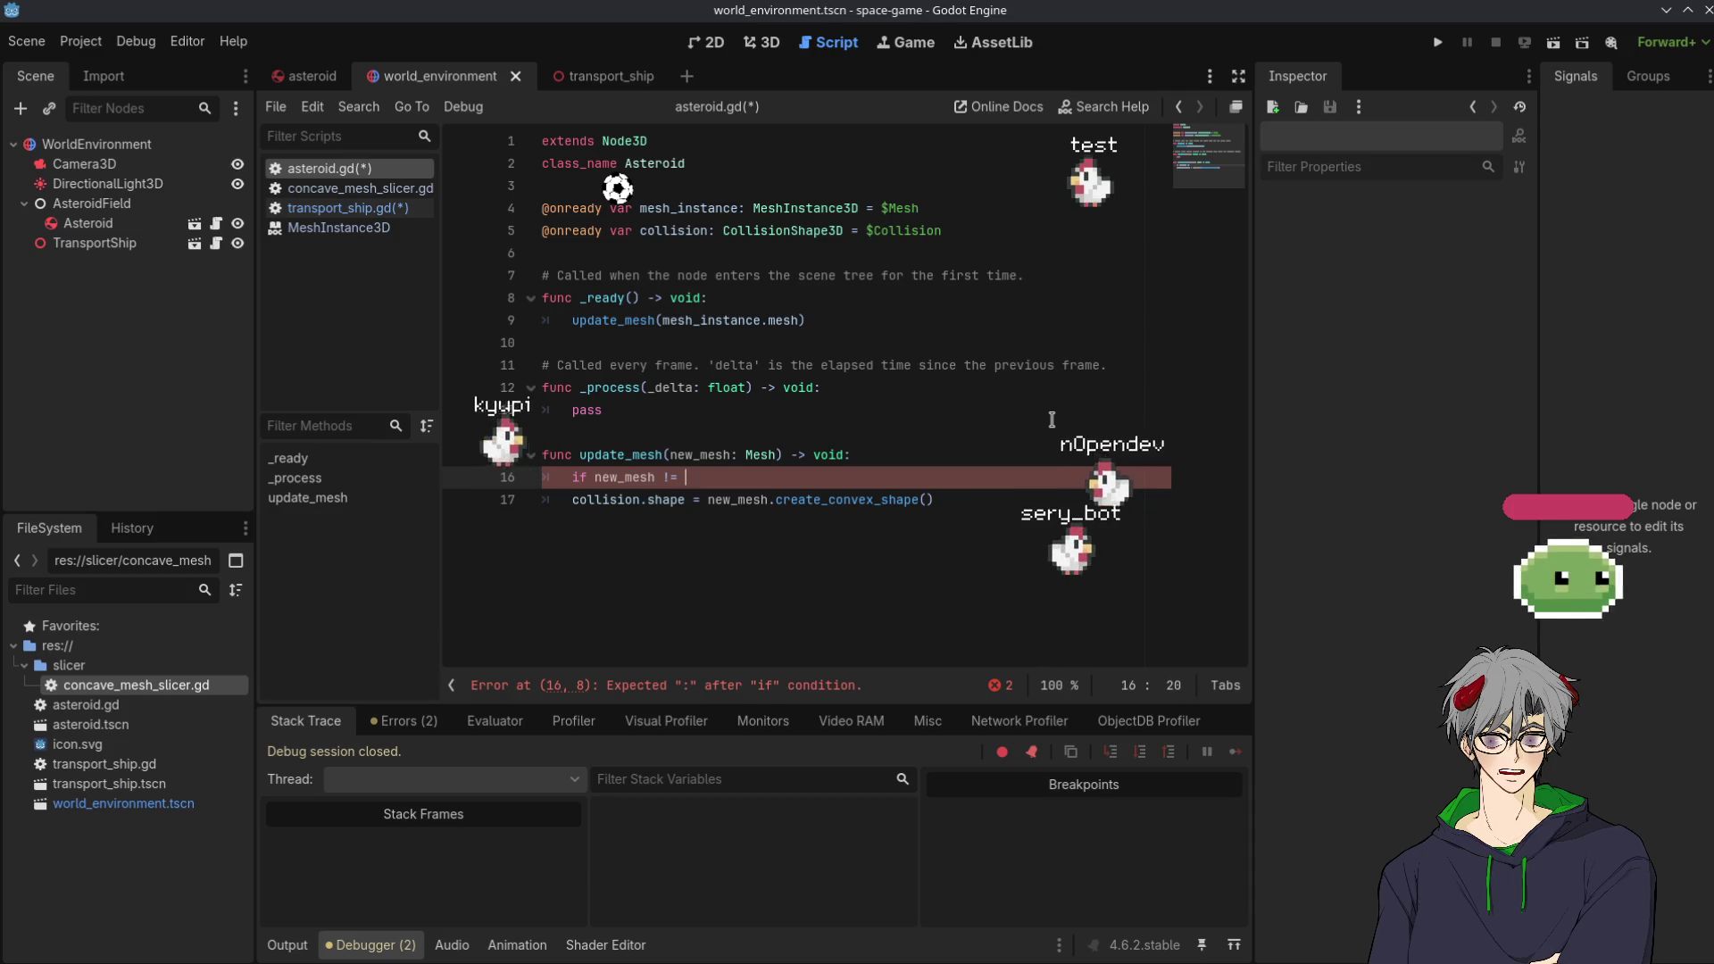
{"action": "key", "text": "Return"}
{"action": "type", "text": ".mesh_instance.mes"}
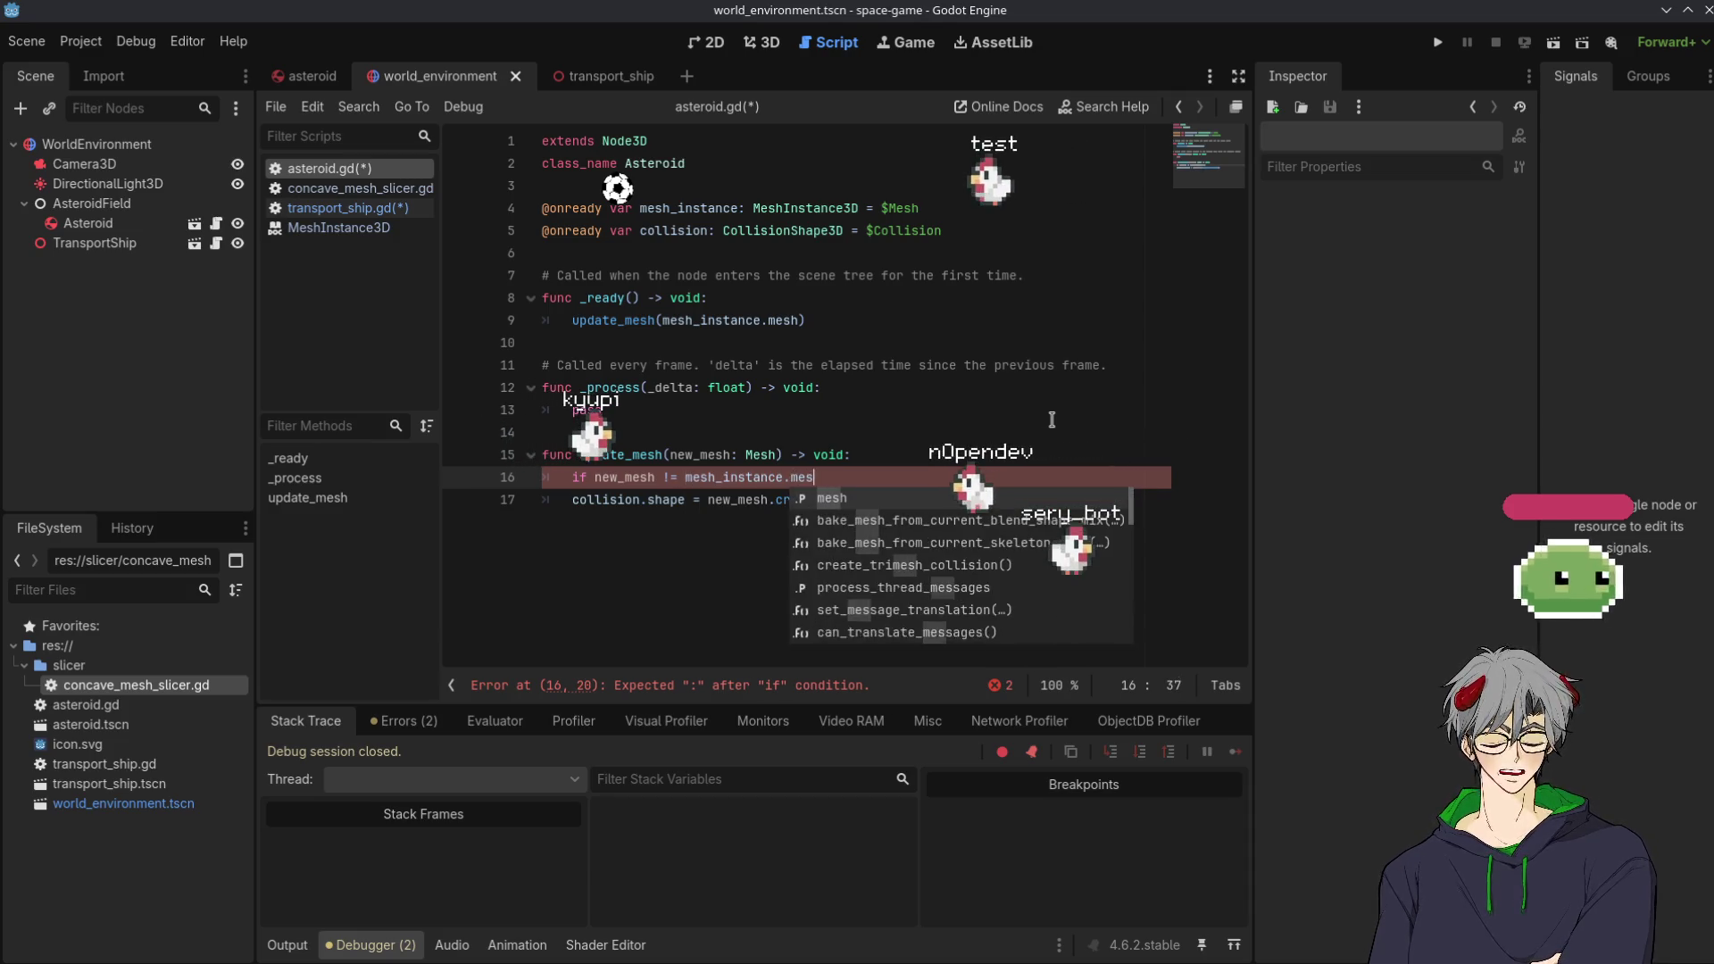
{"action": "type", "text": ":"}
Begin the indented body 'mesh_instance.mesh = new_mesh' under the if
{"action": "key", "text": "Return"}
{"action": "type", "text": "m"}
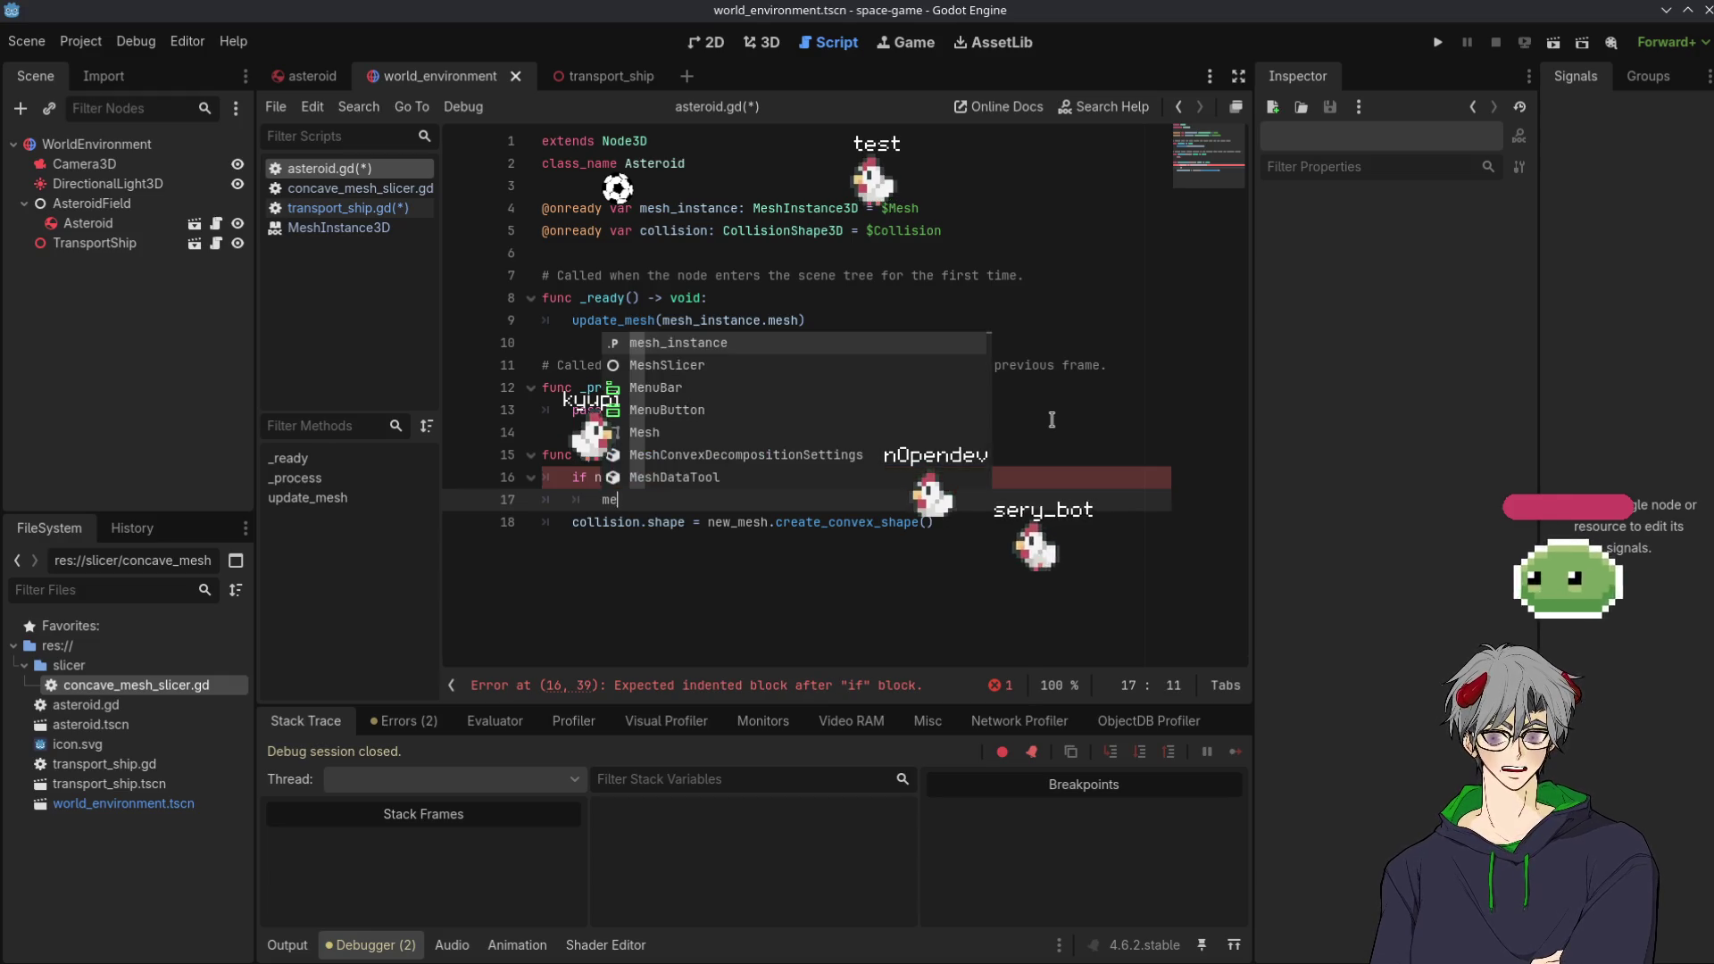
{"action": "type", "text": "esh_"}
{"action": "key", "text": "Return"}
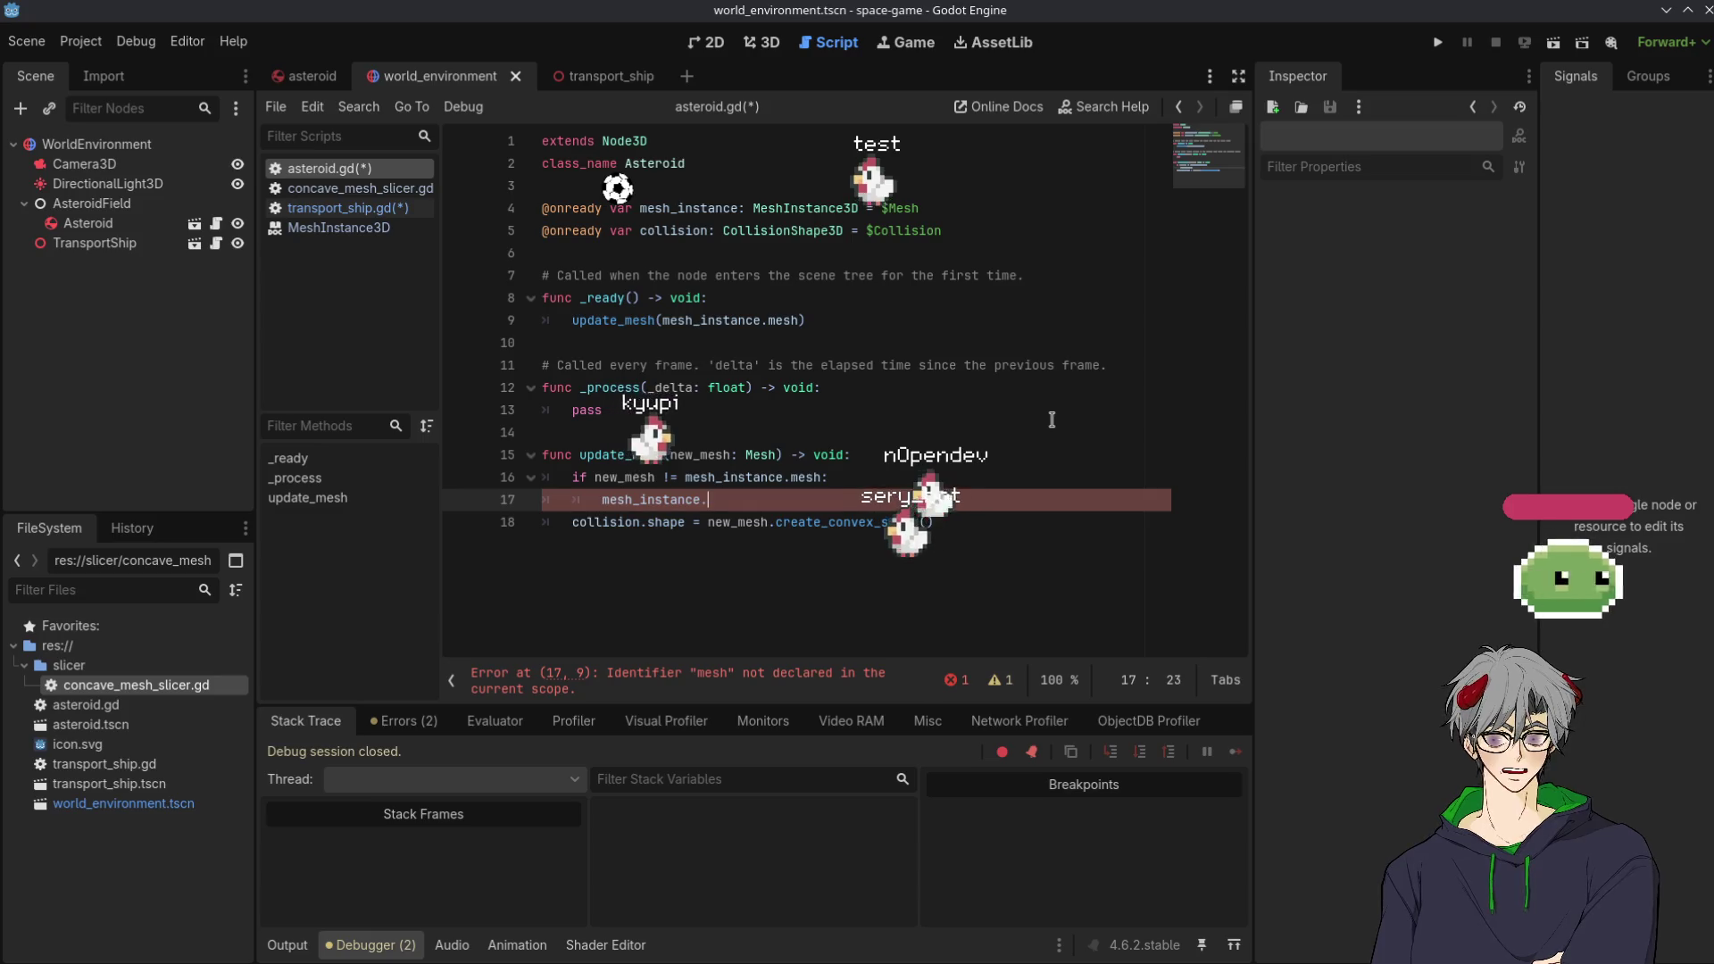
{"action": "type", "text": ".mesh = m"}
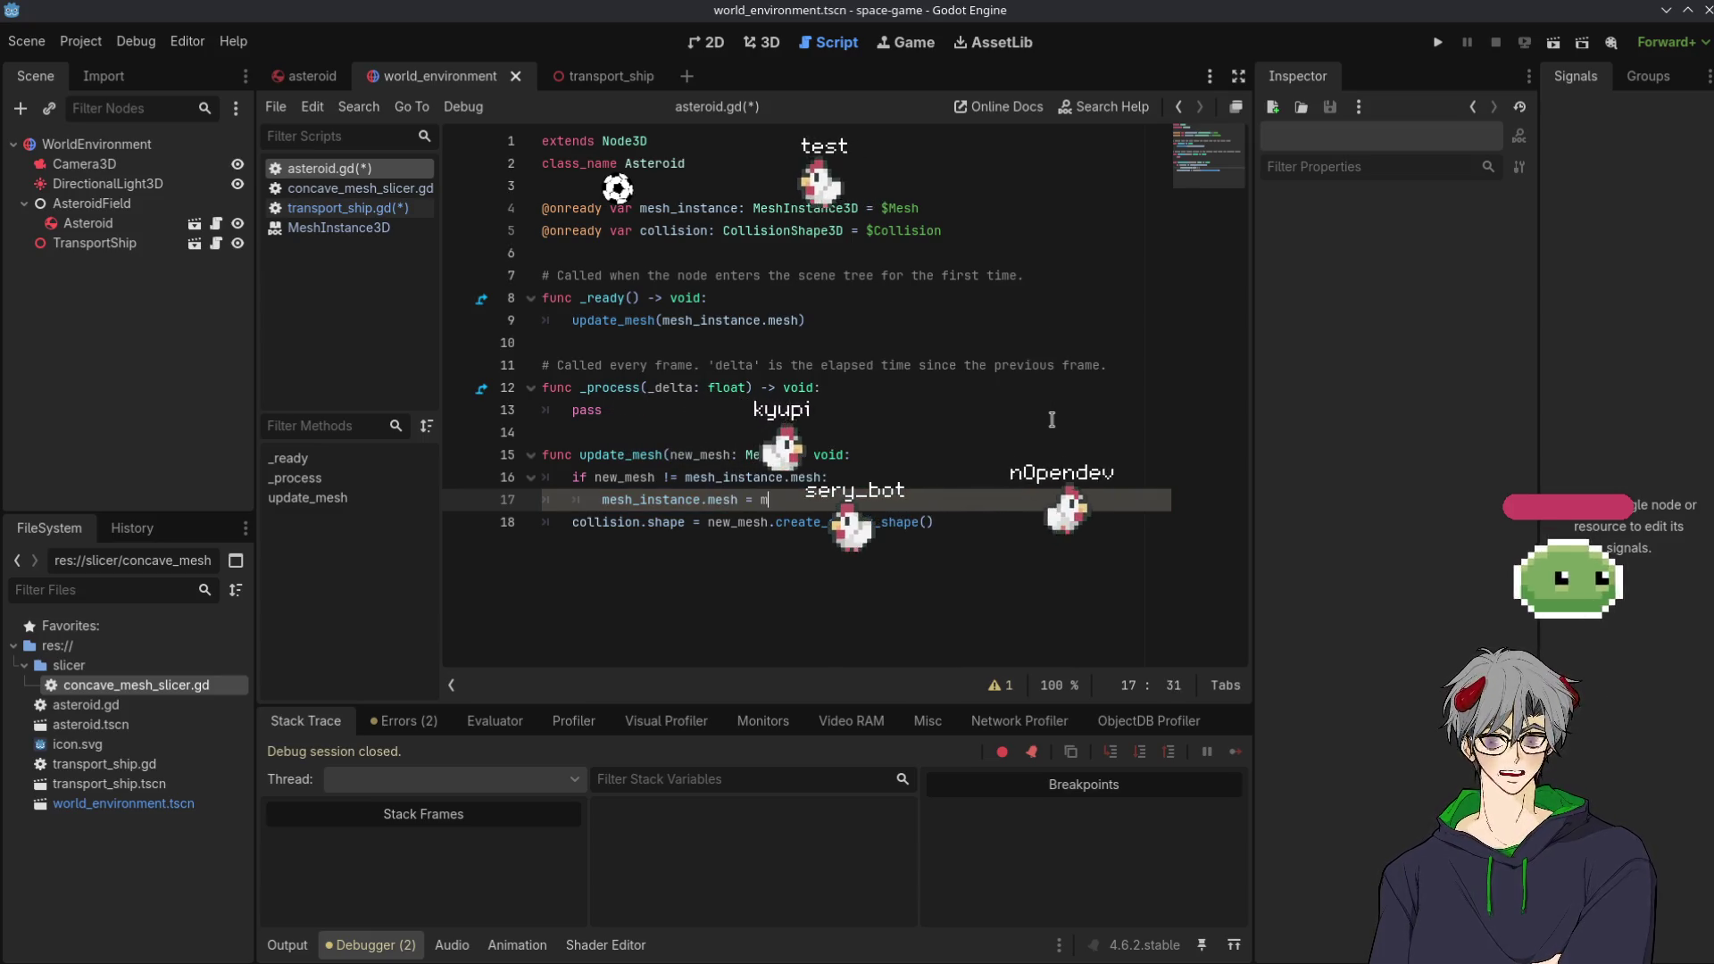
{"action": "key", "text": "BackSpace"}
{"action": "type", "text": "new_mesh"}
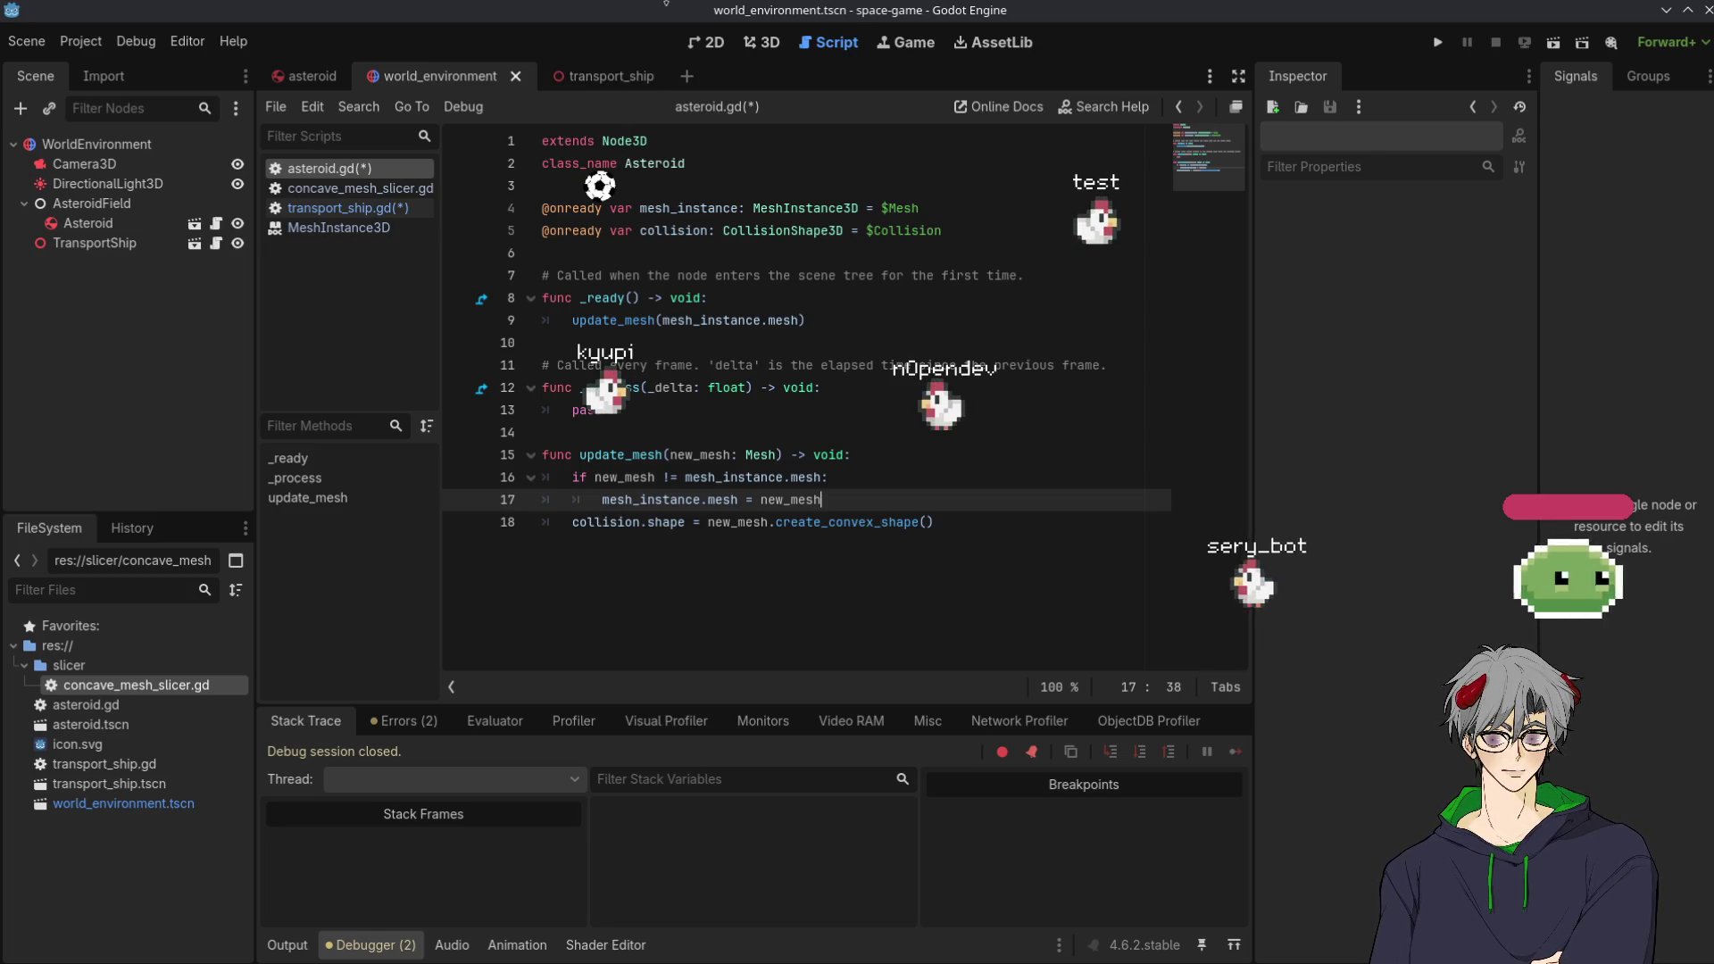
Cycle through the transport_ship, world_environment and asteroid scene tabs, ending on asteroid
{"action": "left_click", "coordinate": [607, 76]}
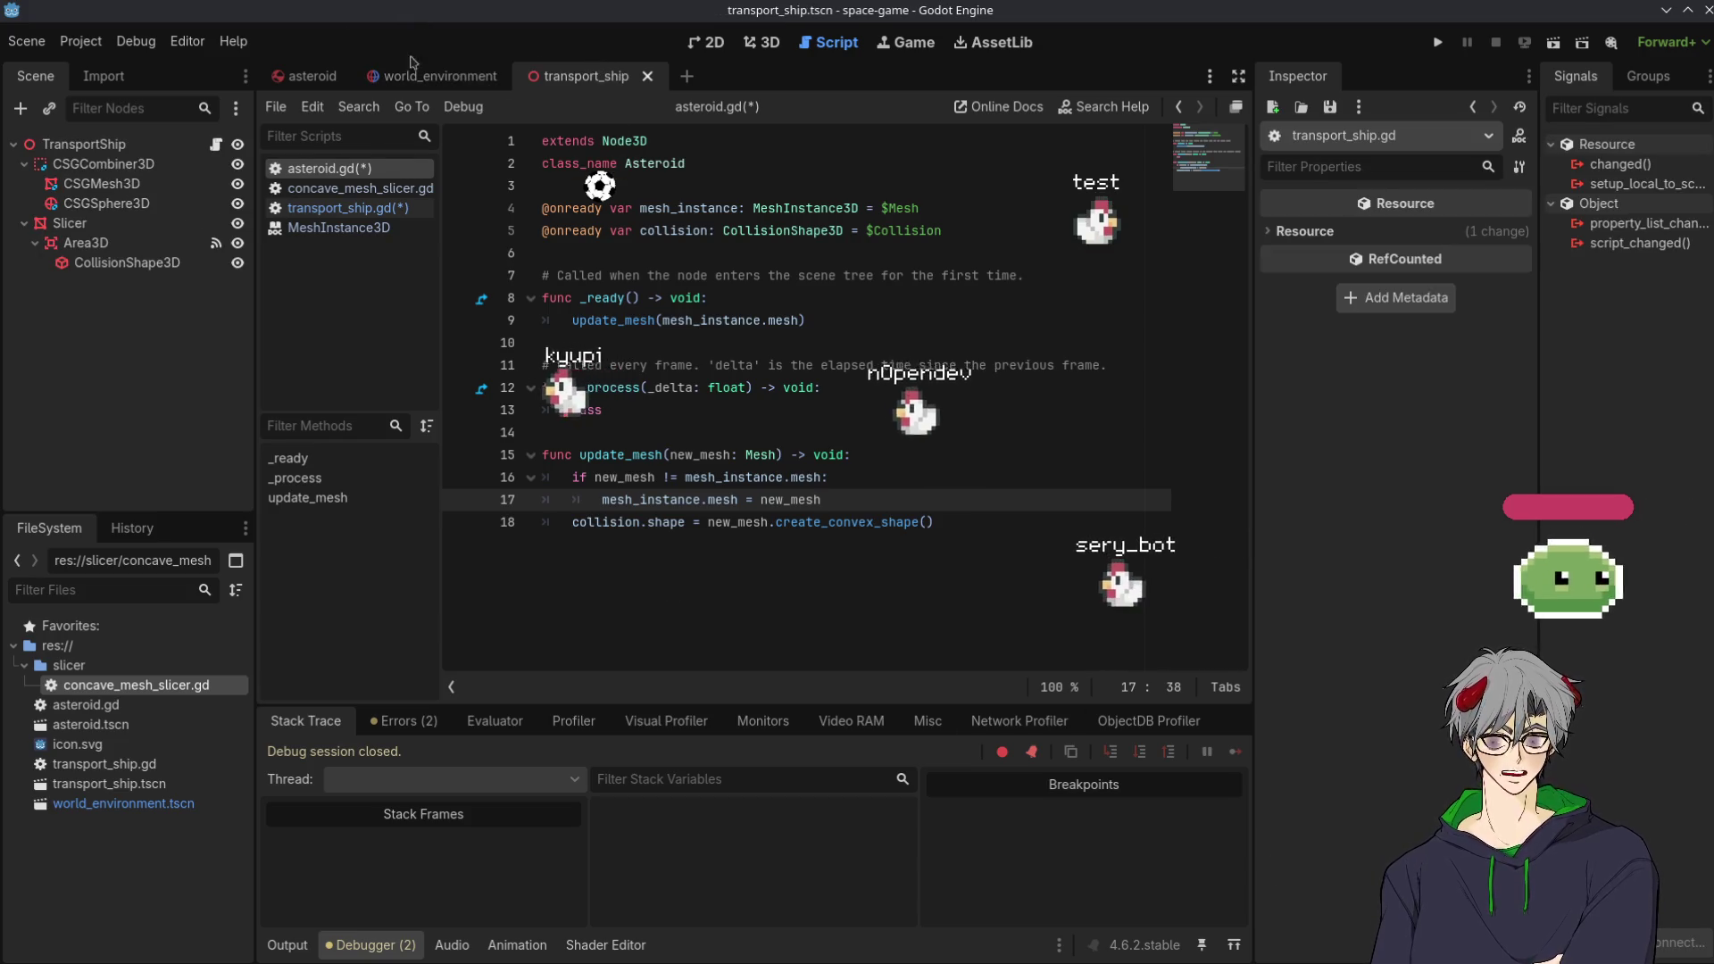
{"action": "left_click", "coordinate": [438, 76]}
{"action": "left_click", "coordinate": [305, 76]}
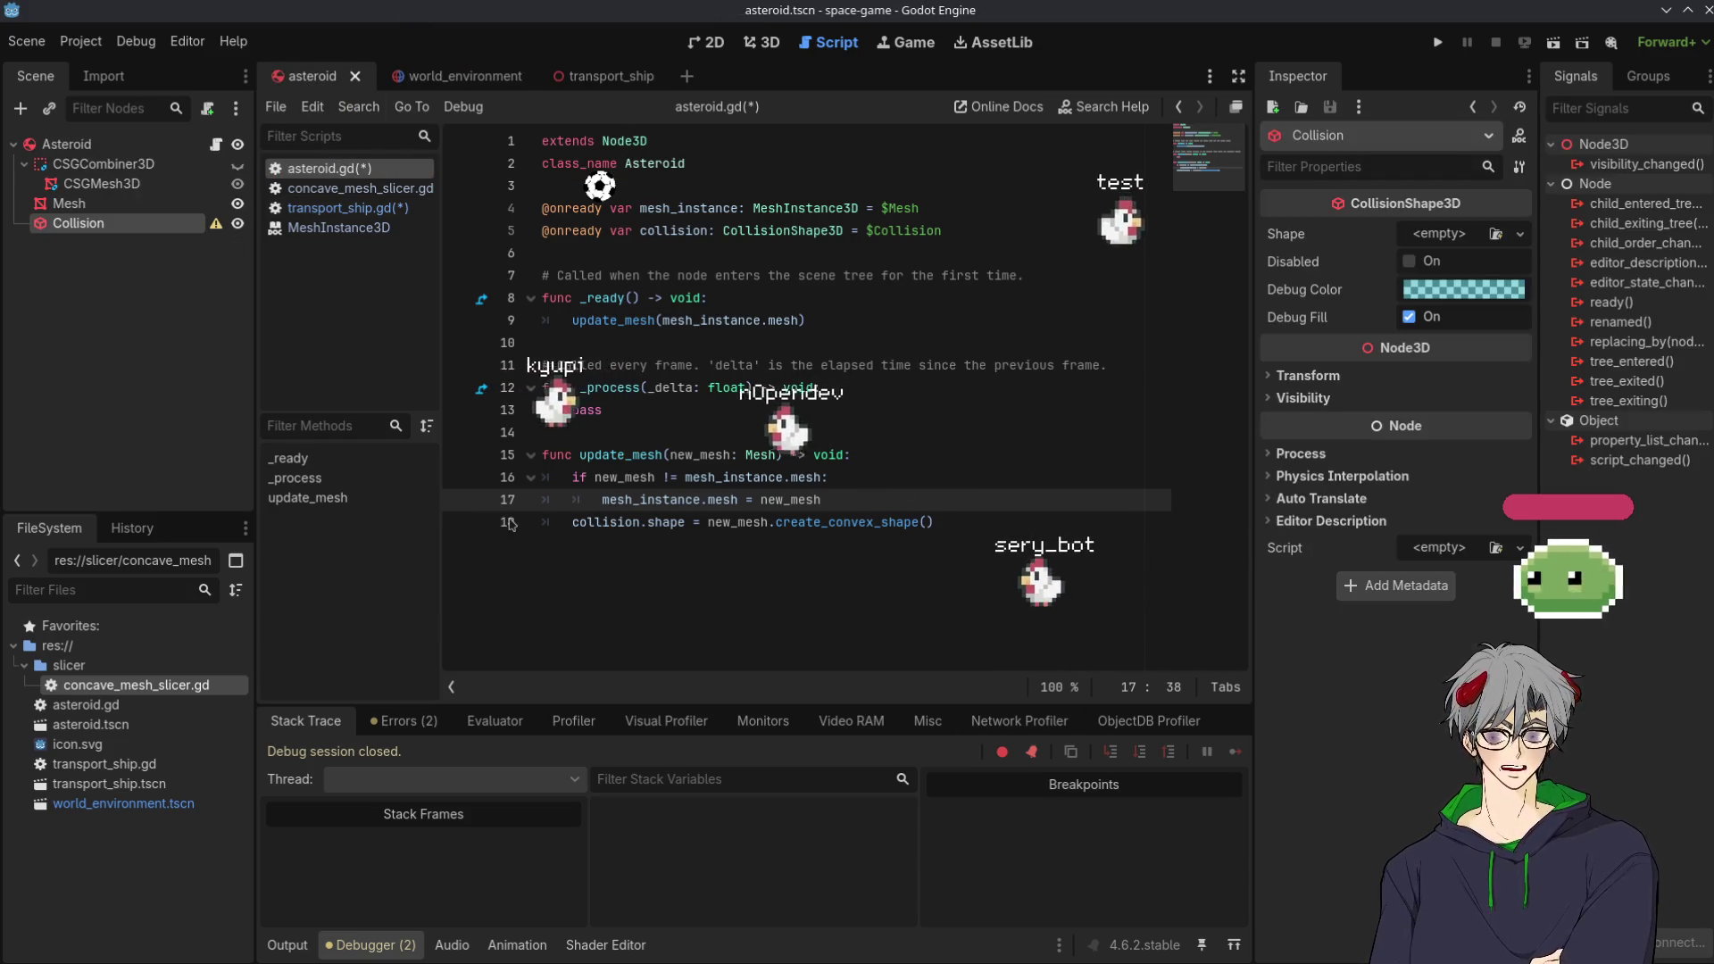
{"action": "left_click", "coordinate": [442, 76]}
{"action": "left_click", "coordinate": [607, 76]}
{"action": "left_click", "coordinate": [485, 78]}
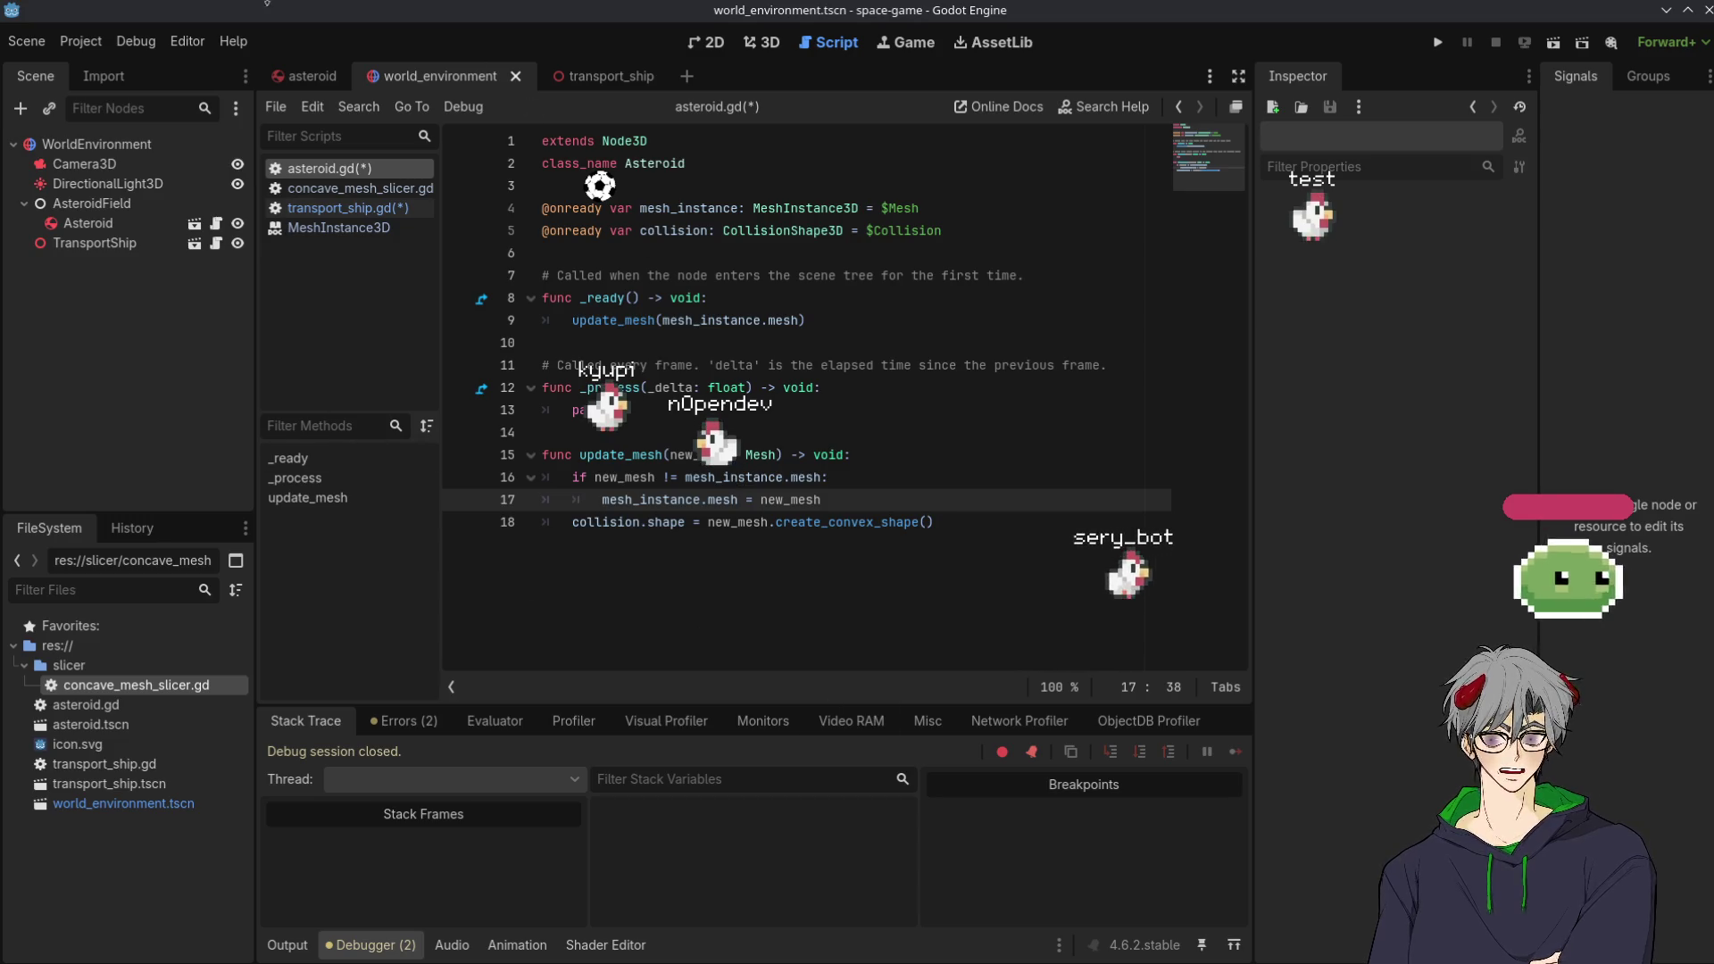
{"action": "left_click", "coordinate": [596, 78]}
{"action": "left_click", "coordinate": [438, 77]}
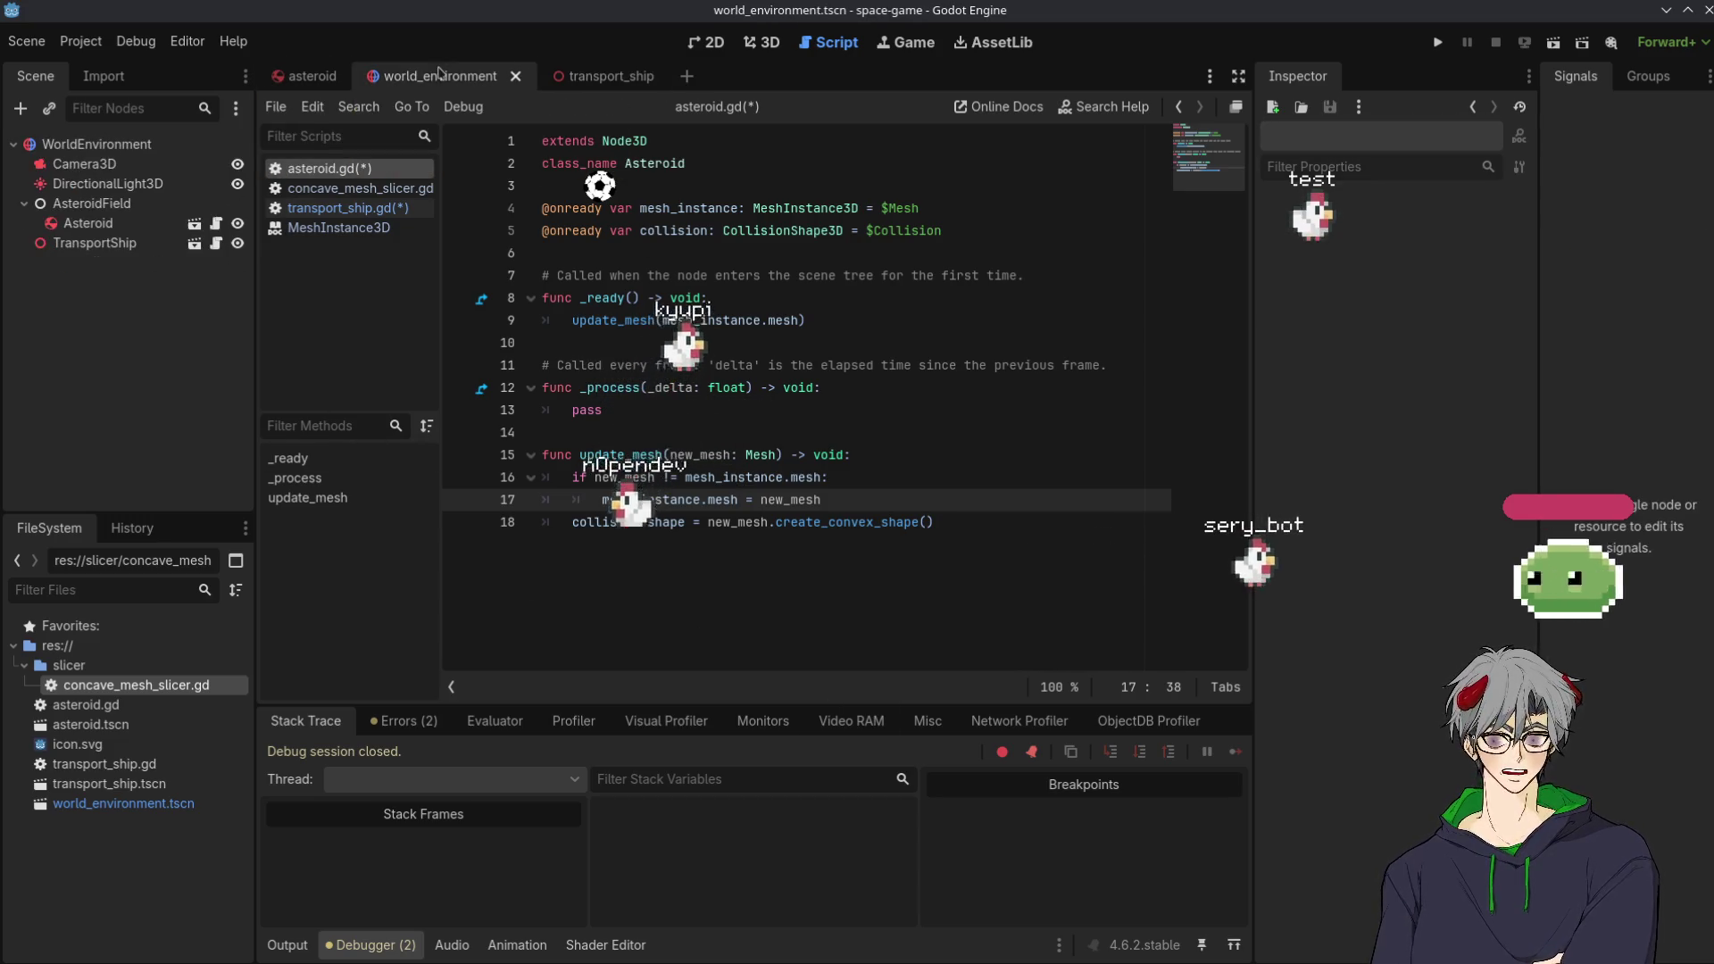
{"action": "left_click", "coordinate": [304, 79]}
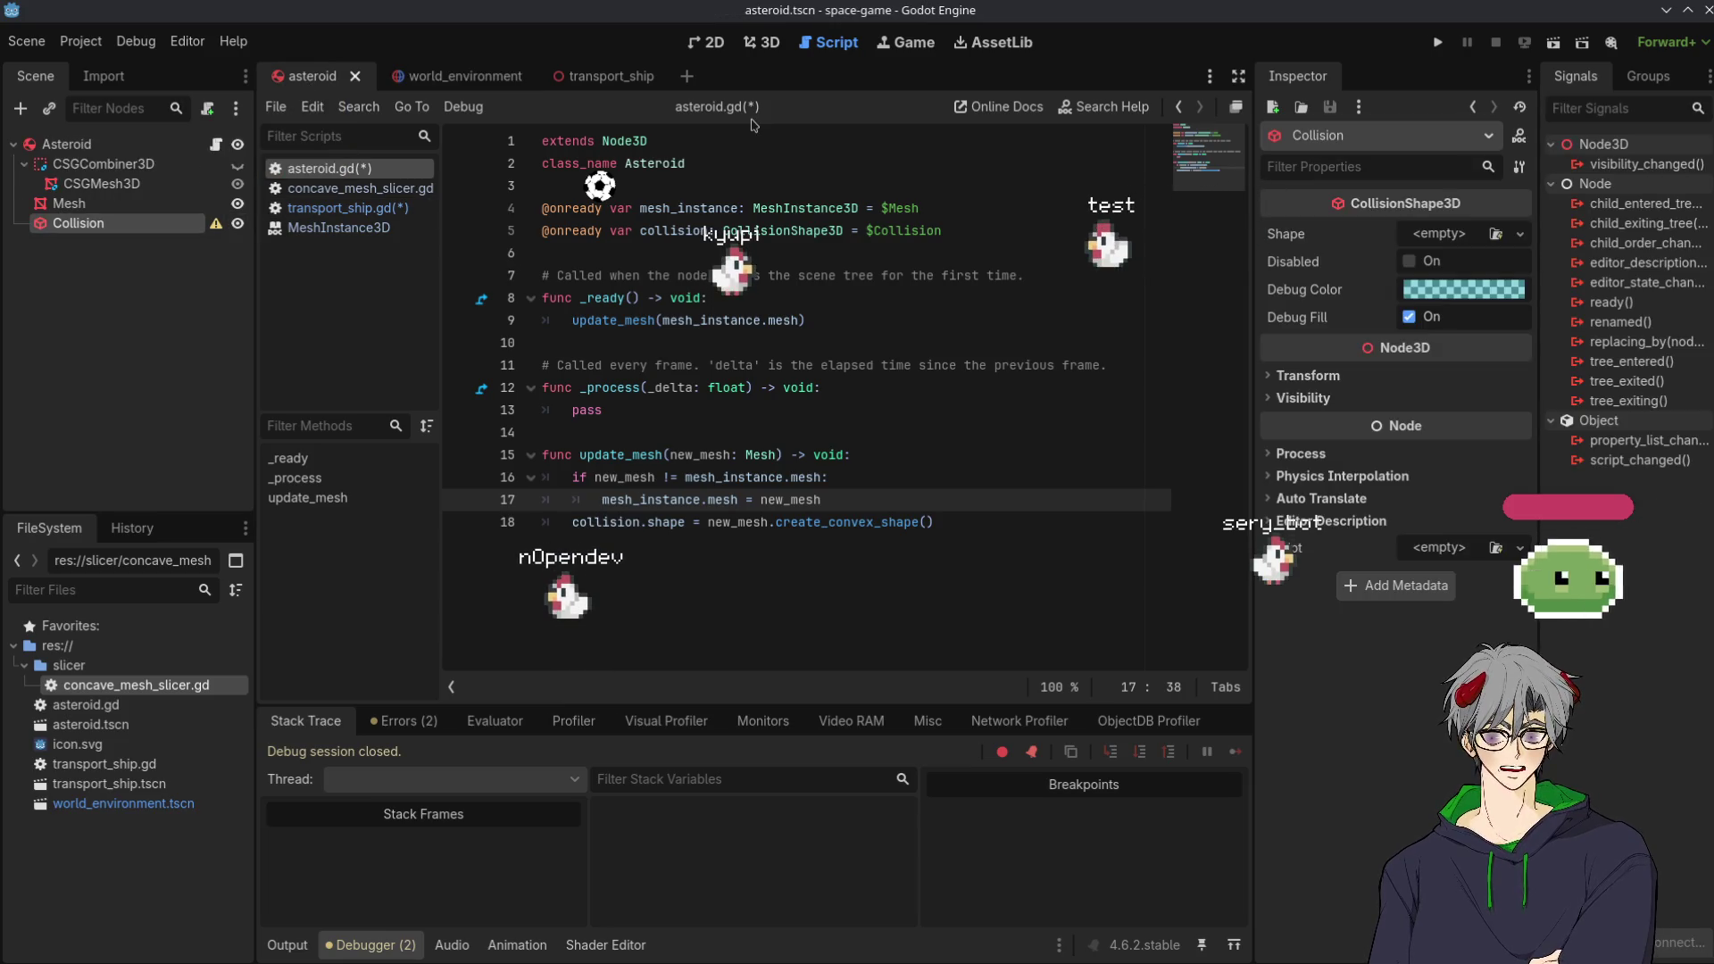
Run the project, stop it, then open transport_ship.gd in the transport_ship scene
{"action": "left_click", "coordinate": [1438, 43]}
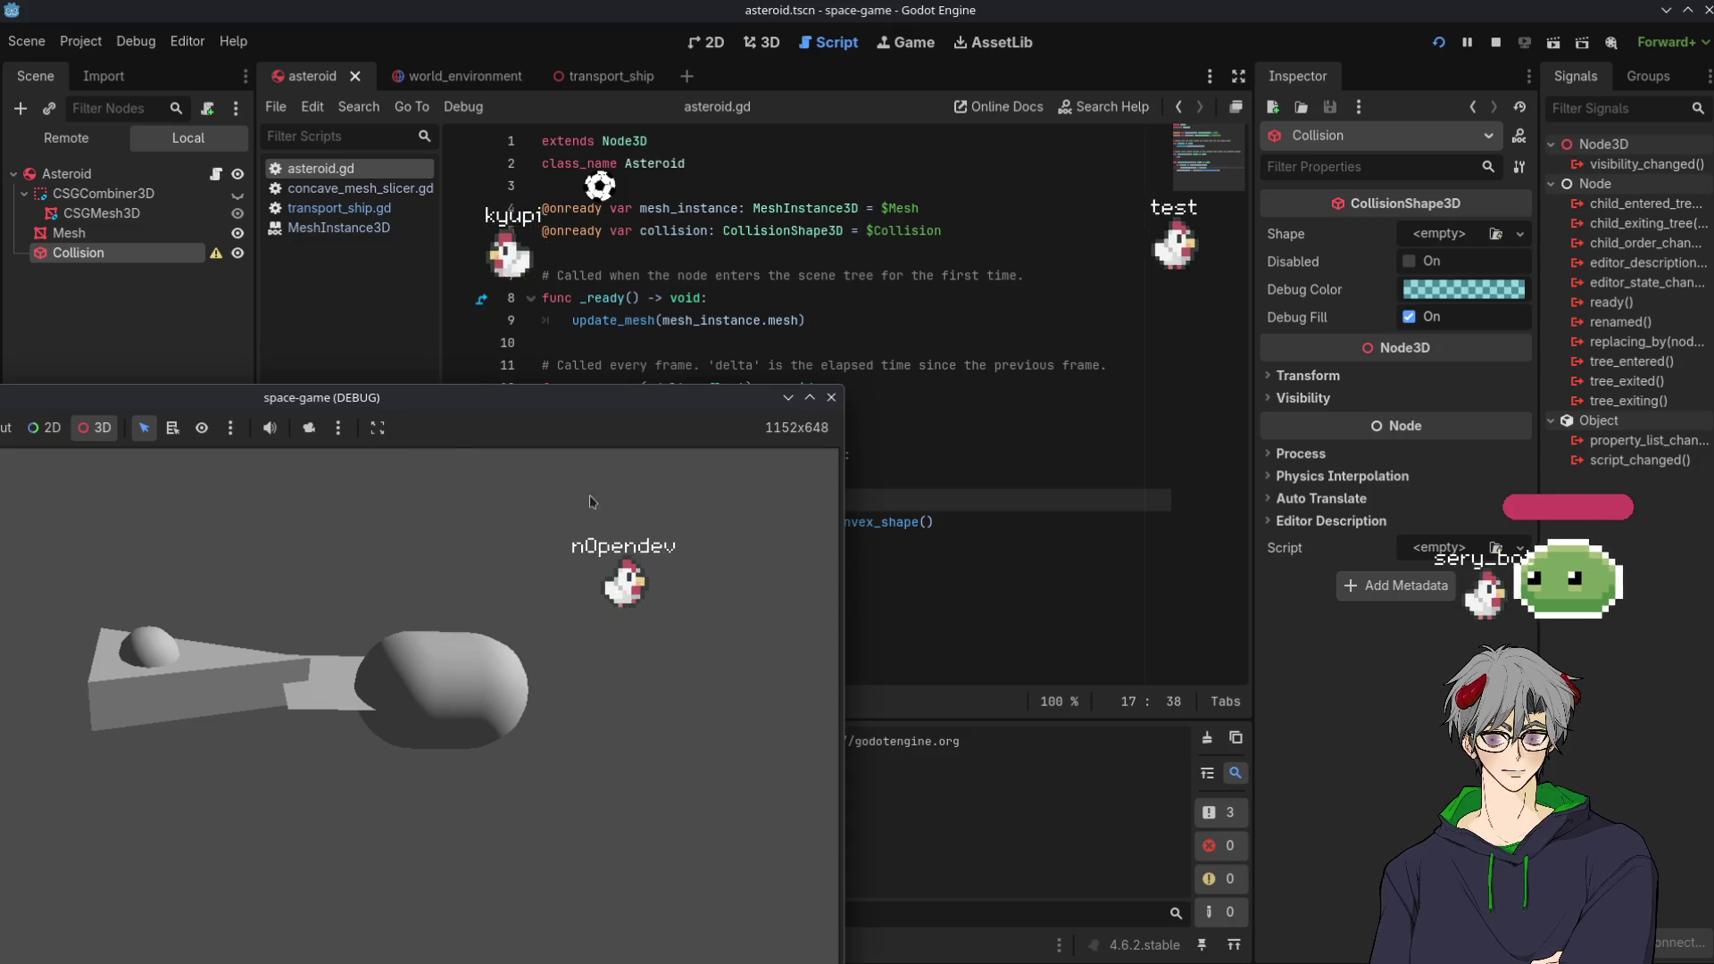
{"action": "left_click", "coordinate": [831, 398]}
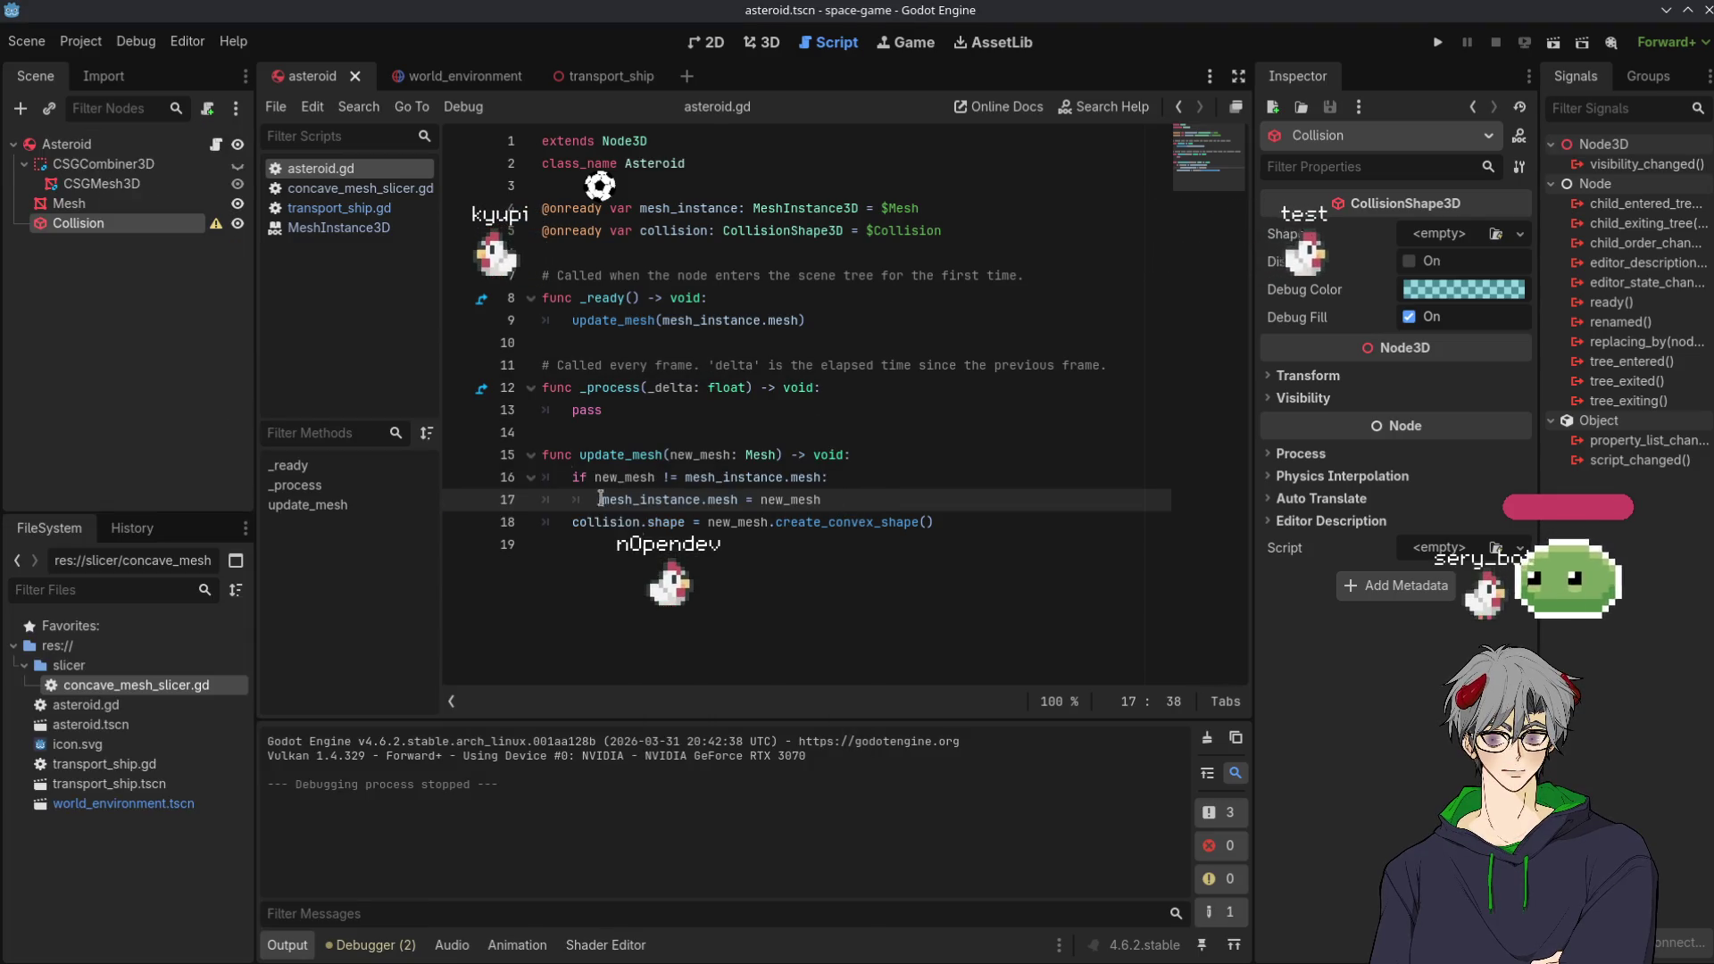
{"action": "left_click", "coordinate": [527, 76]}
{"action": "left_click", "coordinate": [558, 79]}
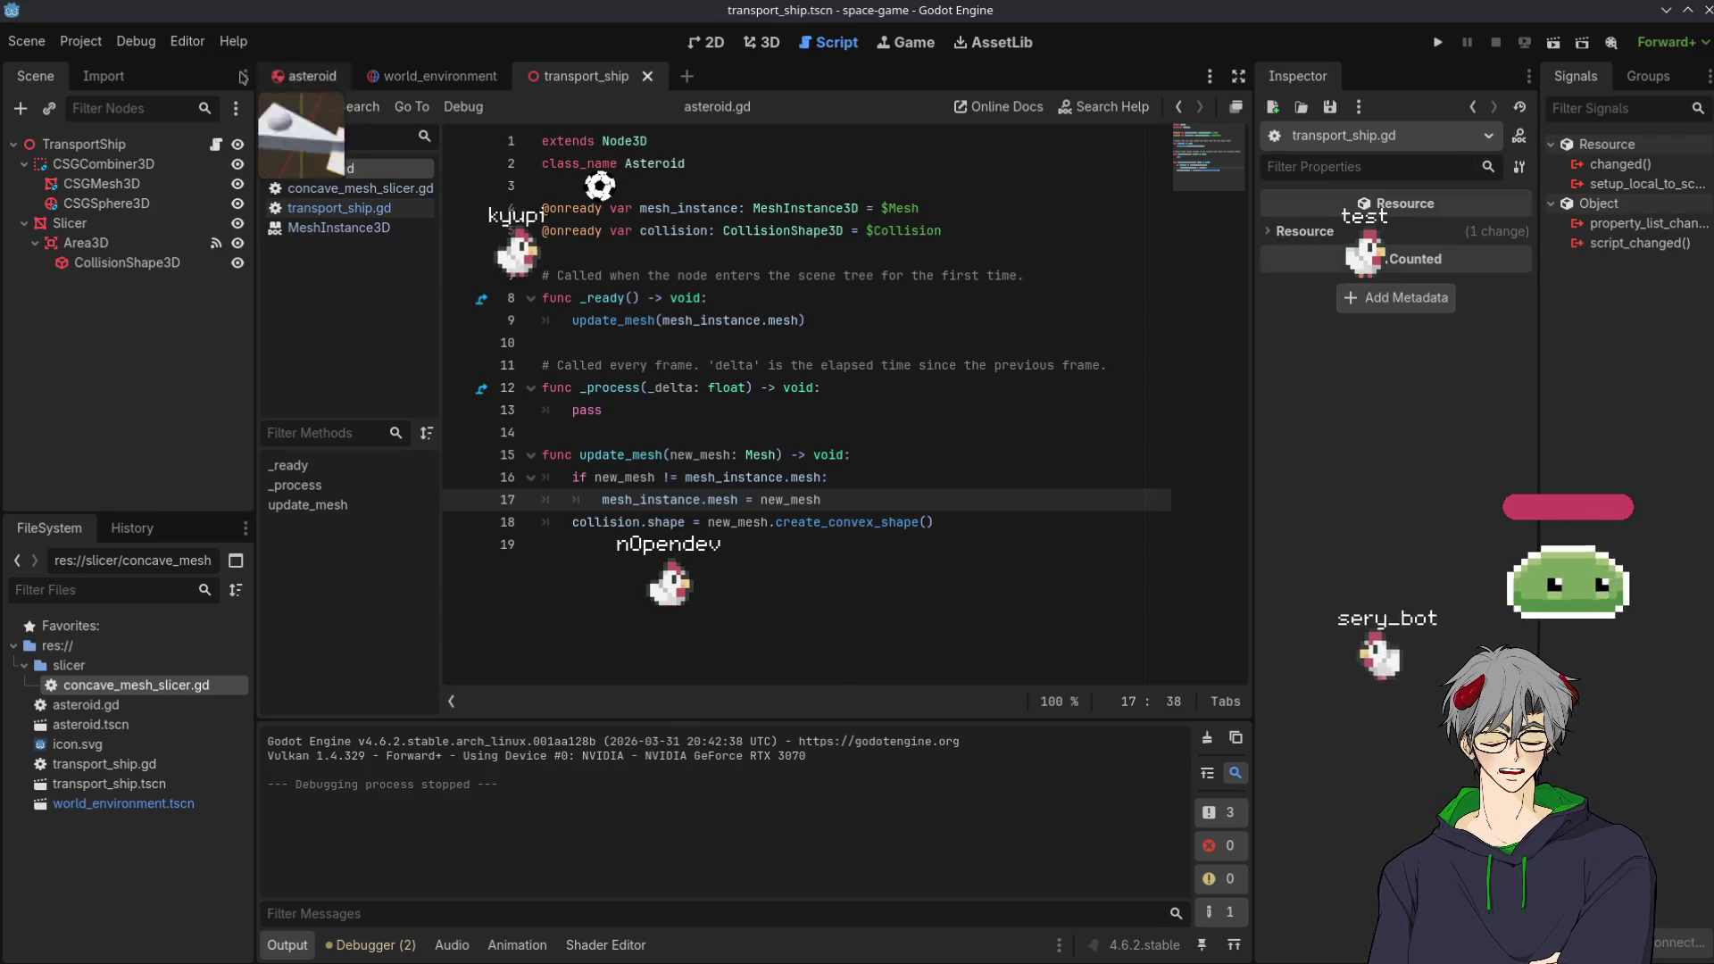
{"action": "left_click", "coordinate": [348, 210]}
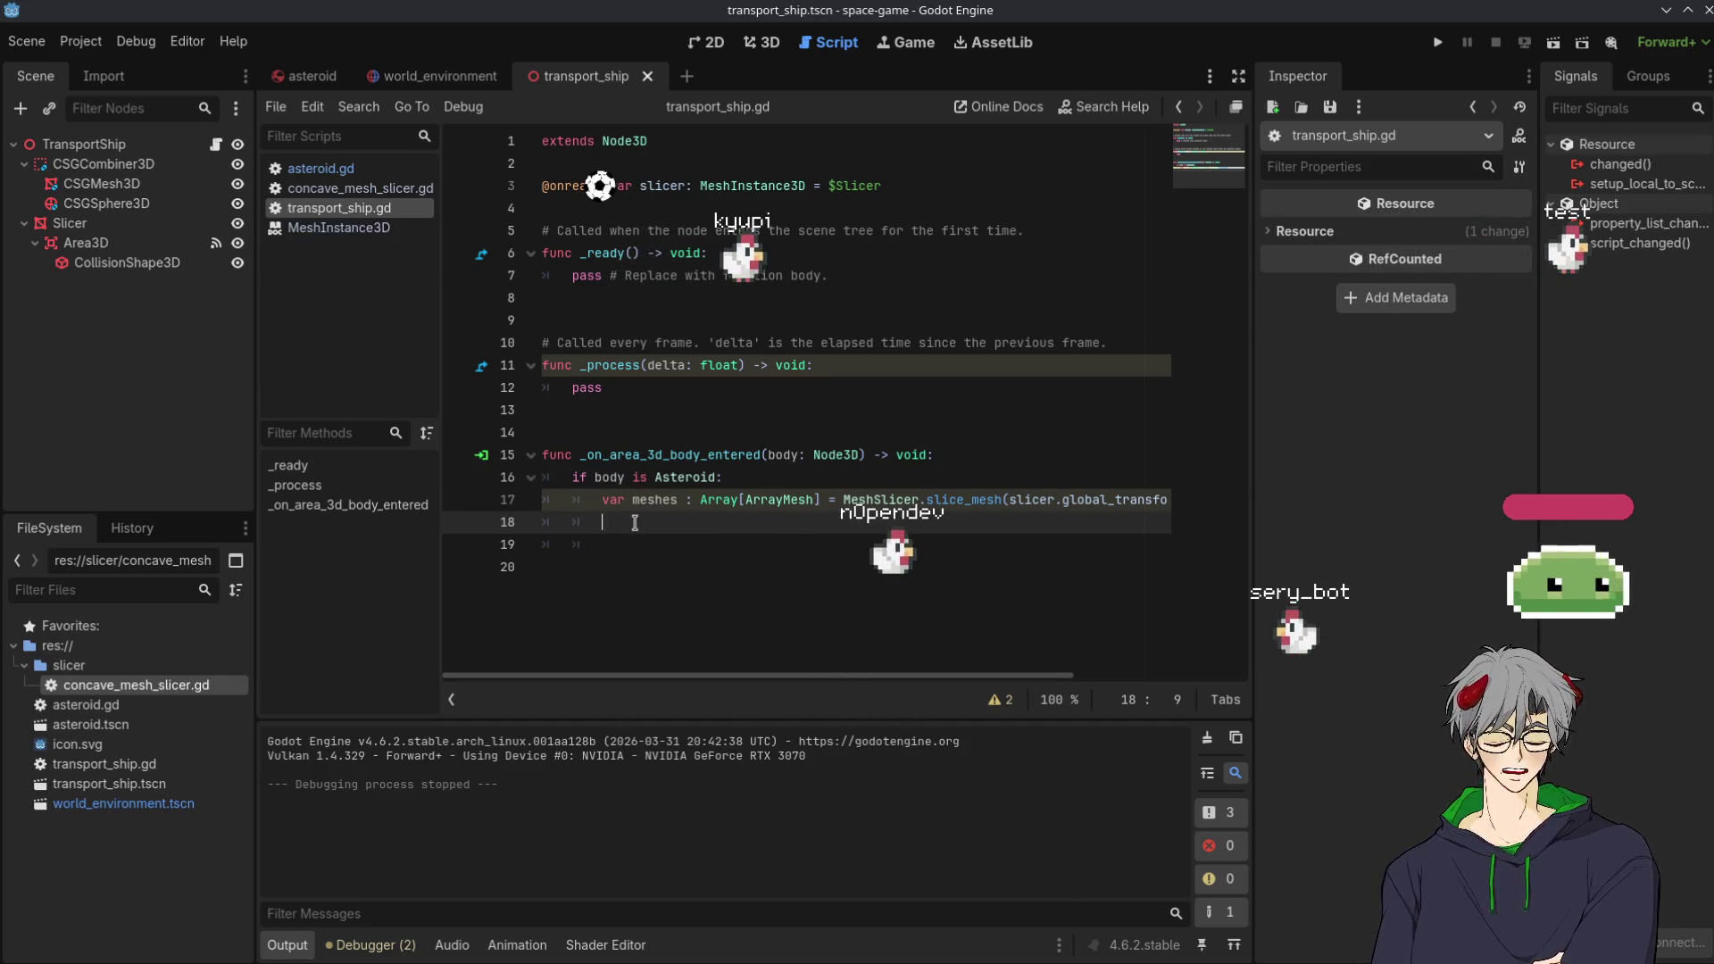
Write 'var new_asteroid = body.duplicate()' on line 18 of transport_ship.gd
{"action": "type", "text": "up"}
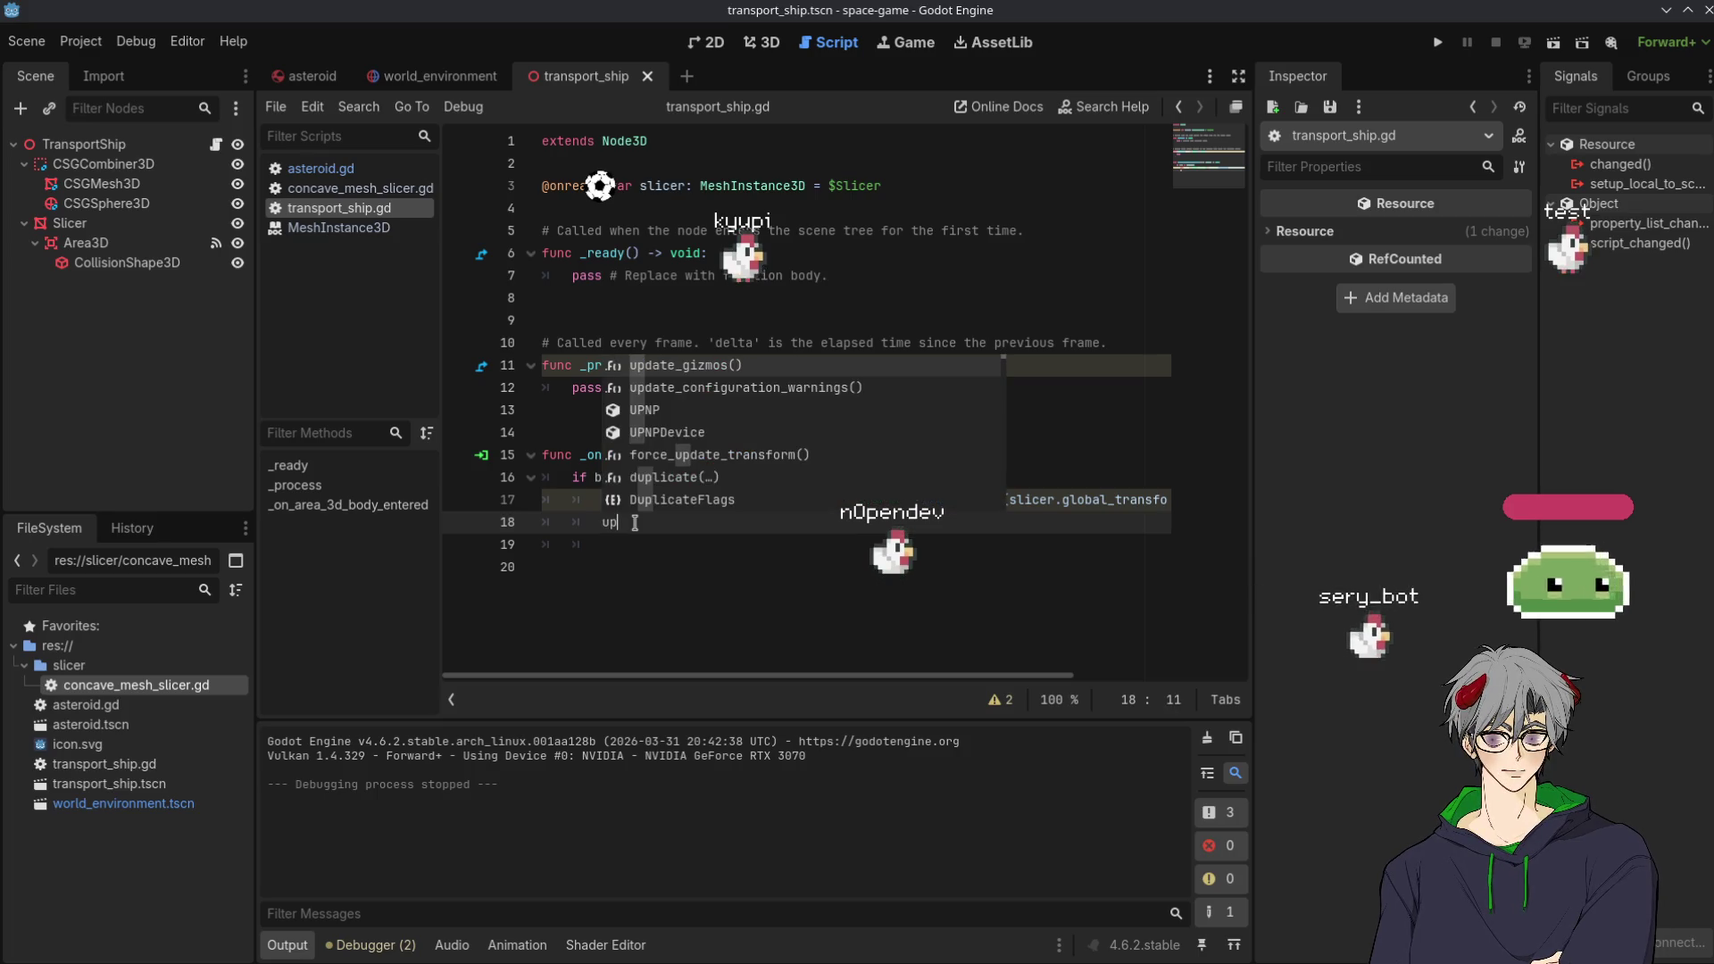
{"action": "type", "text": "date"}
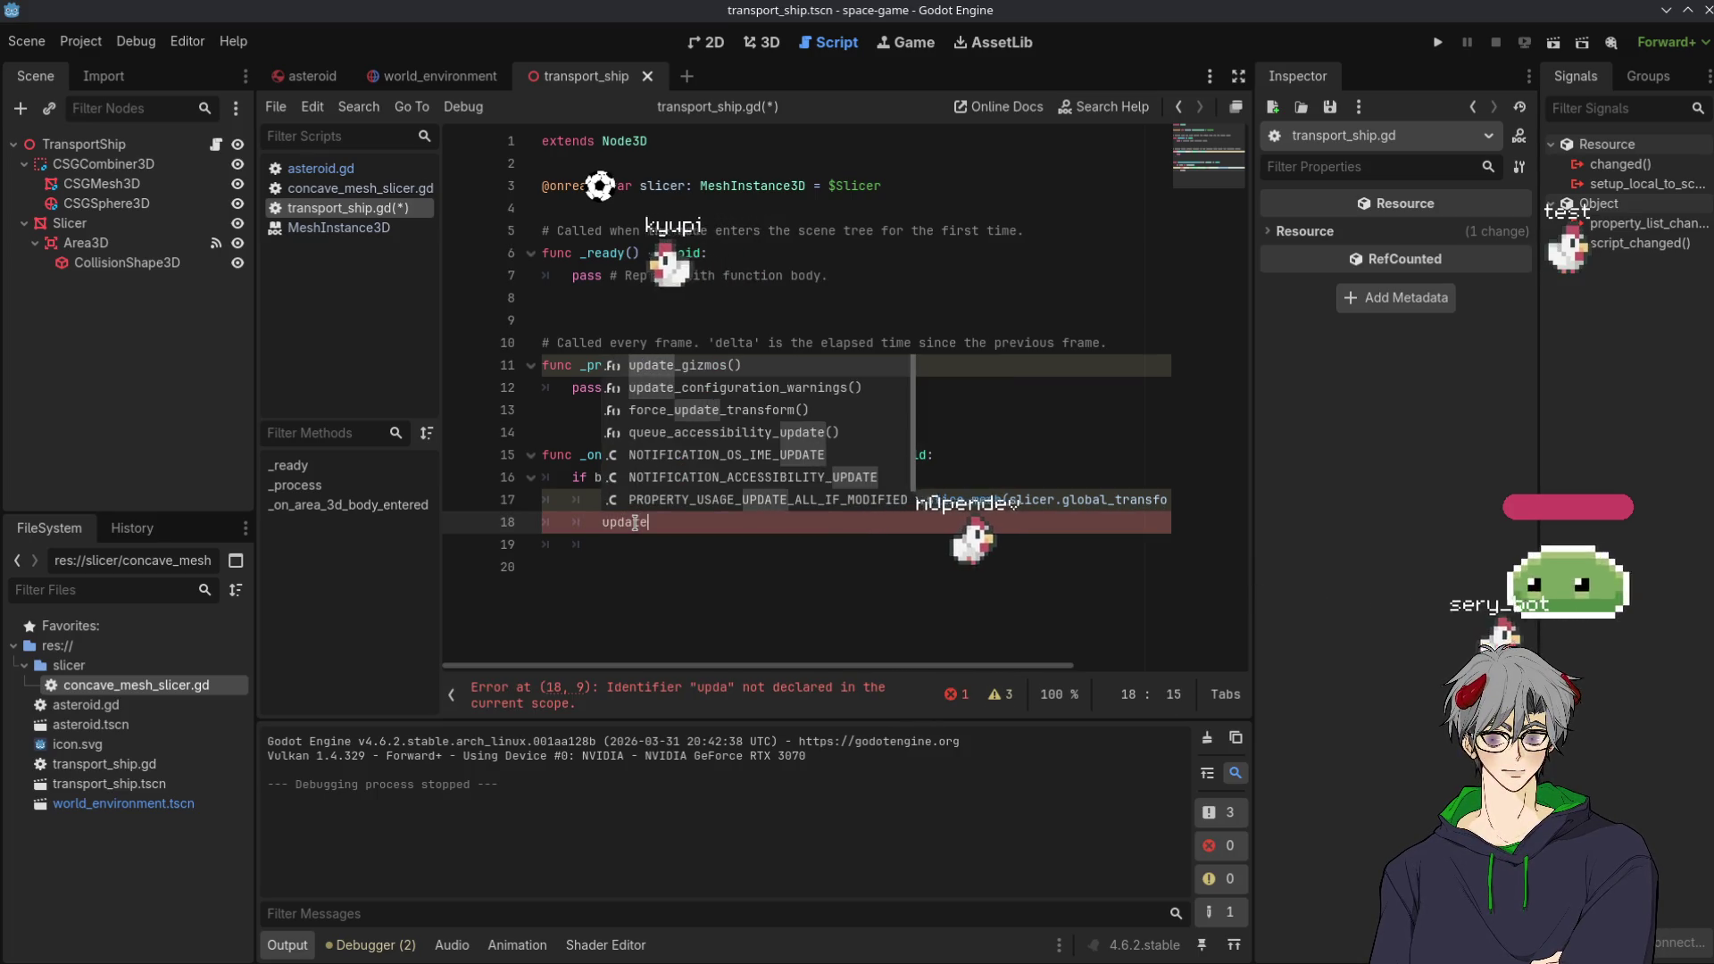
{"action": "key", "text": "BackSpace"}
{"action": "key", "text": "BackSpace"}
{"action": "key", "text": "BackSpace"}
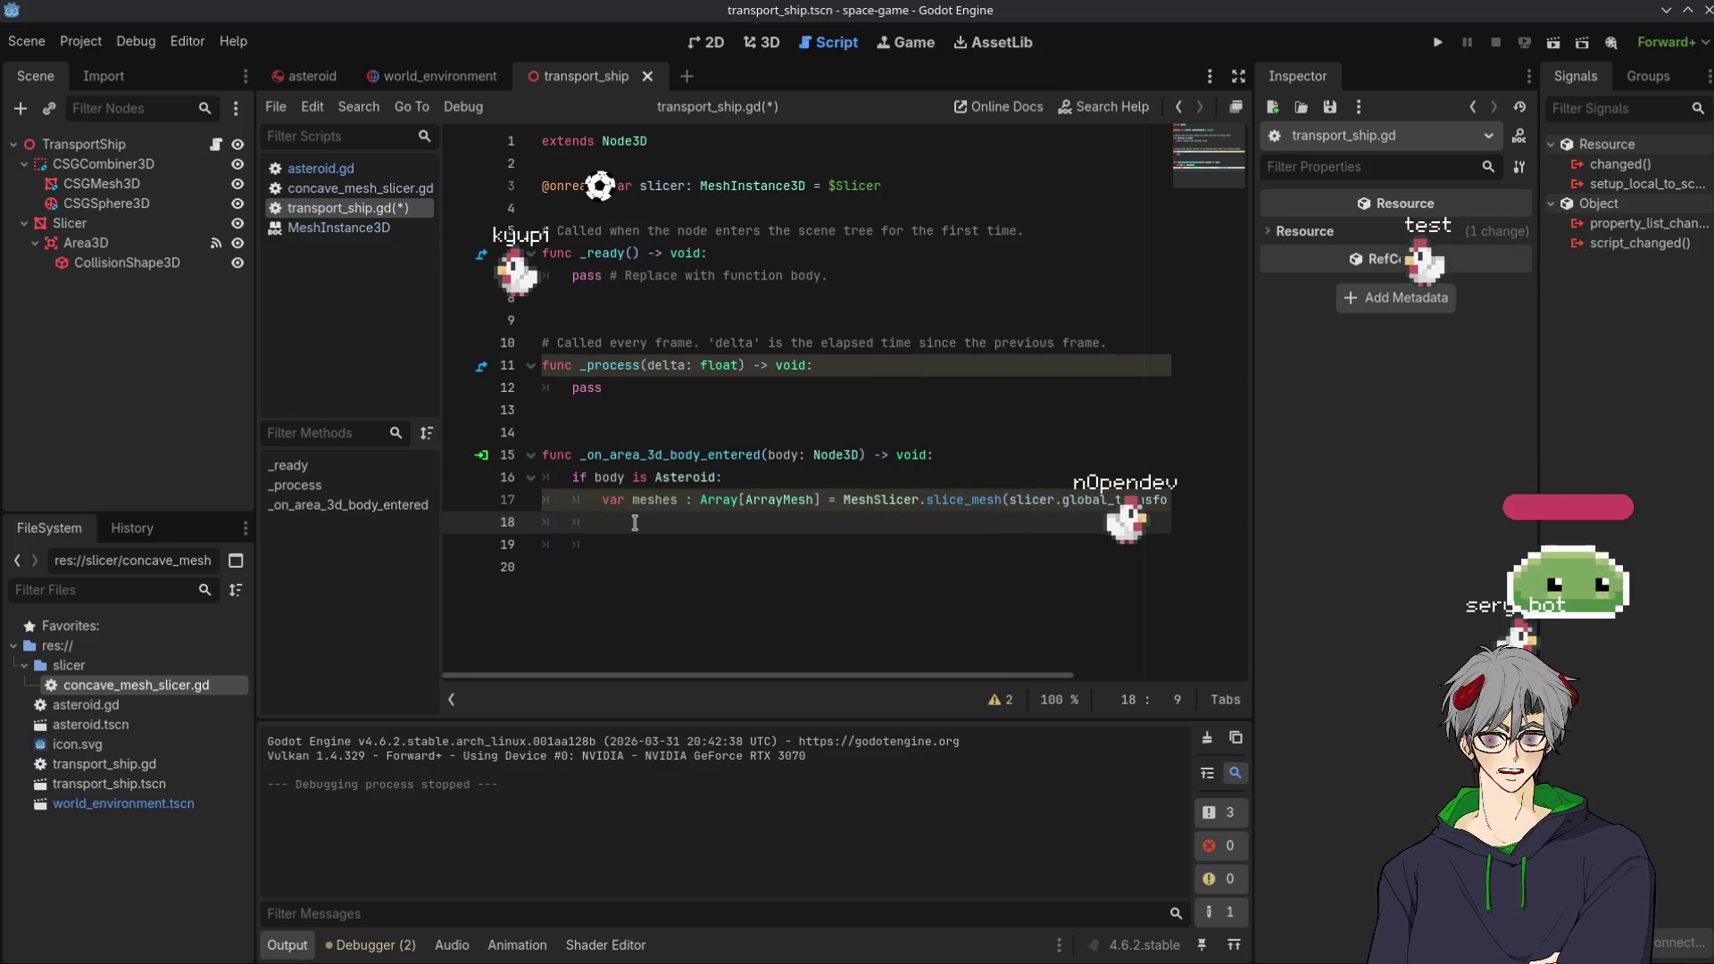
{"action": "type", "text": "body."}
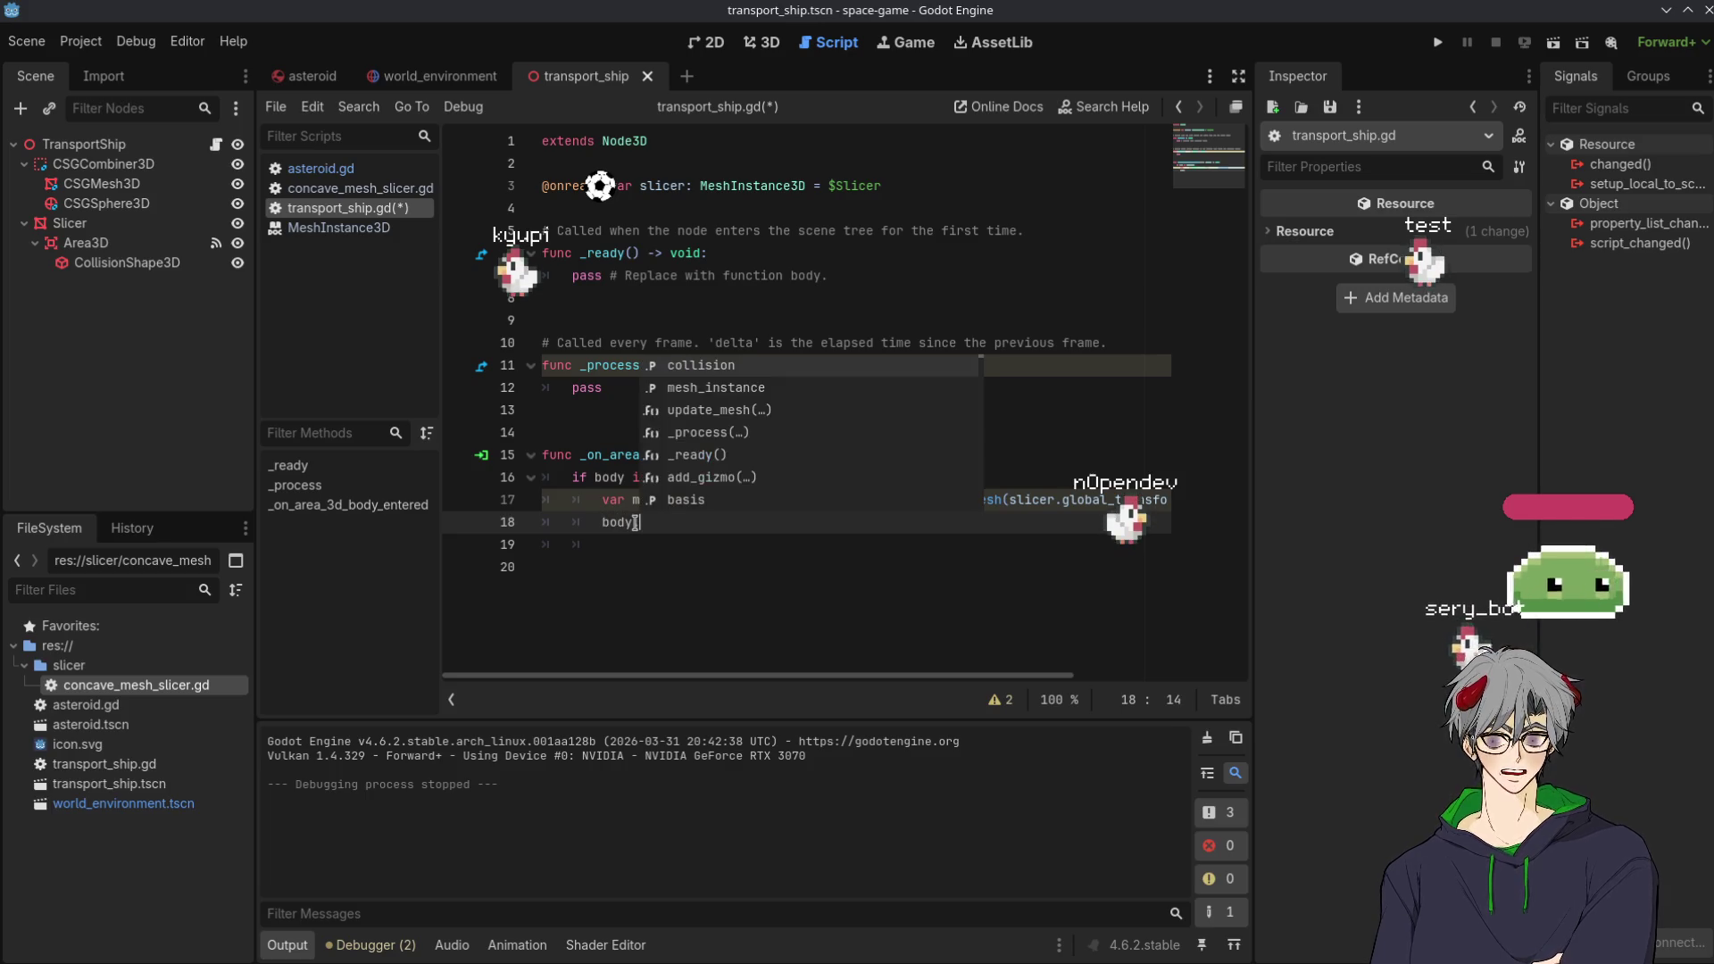
{"action": "type", "text": "up"}
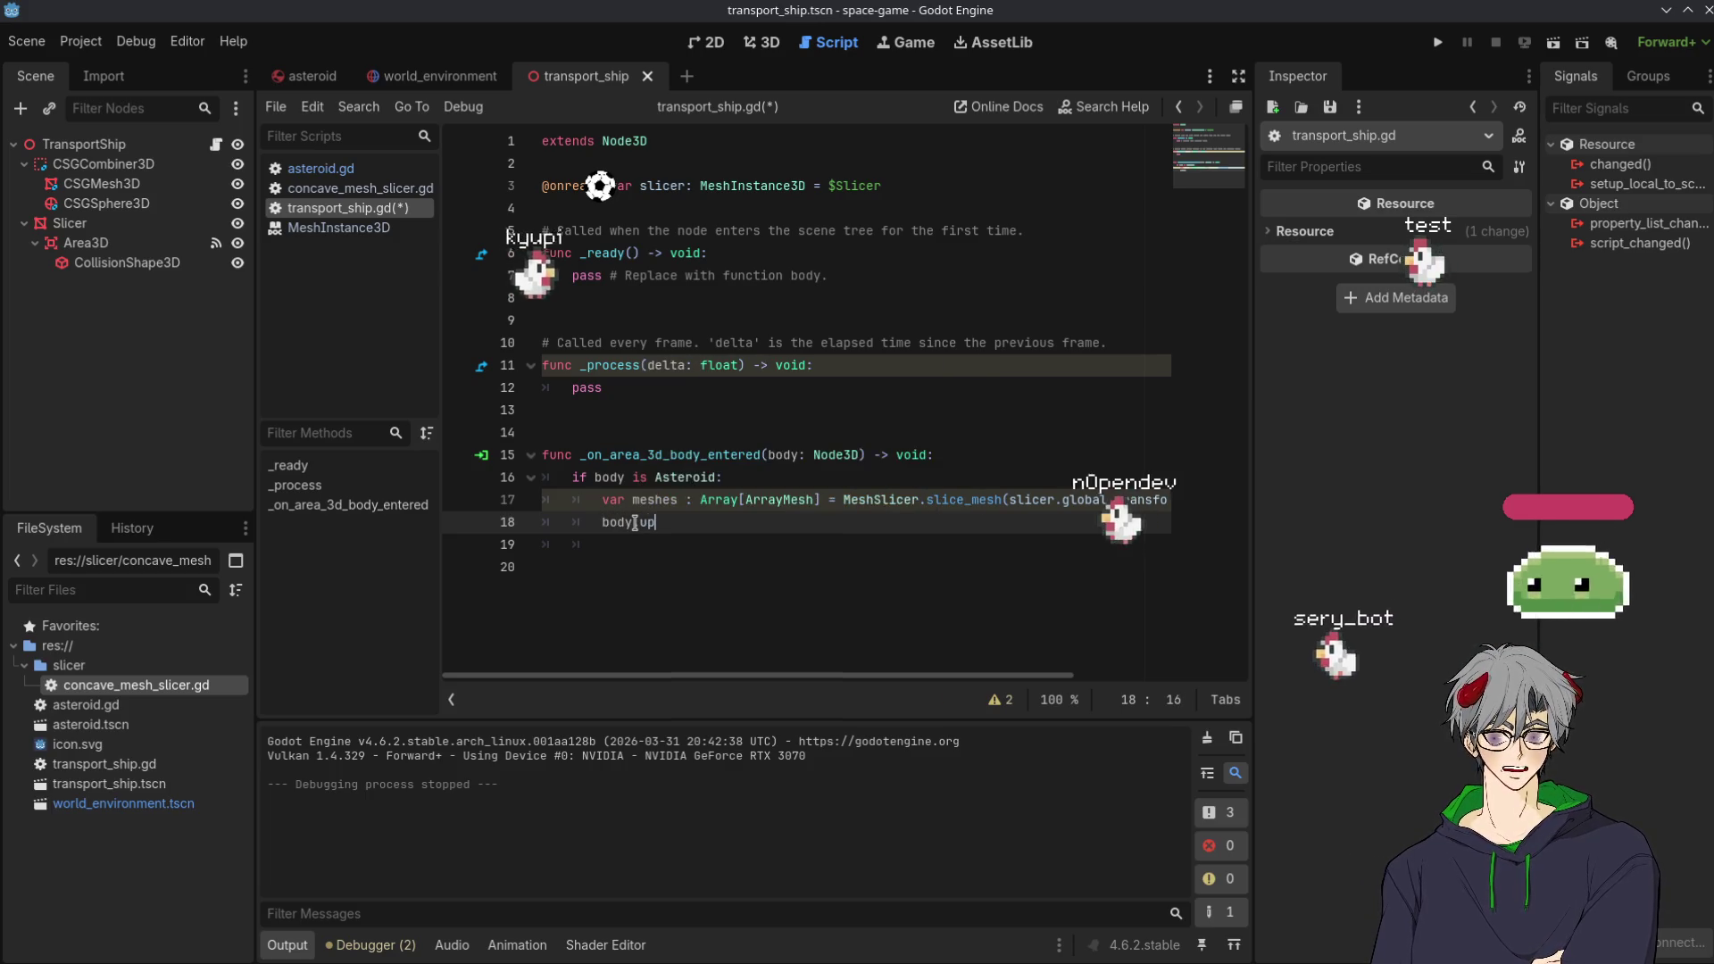
{"action": "key", "text": "BackSpace"}
{"action": "key", "text": "BackSpace"}
{"action": "key", "text": "BackSpace"}
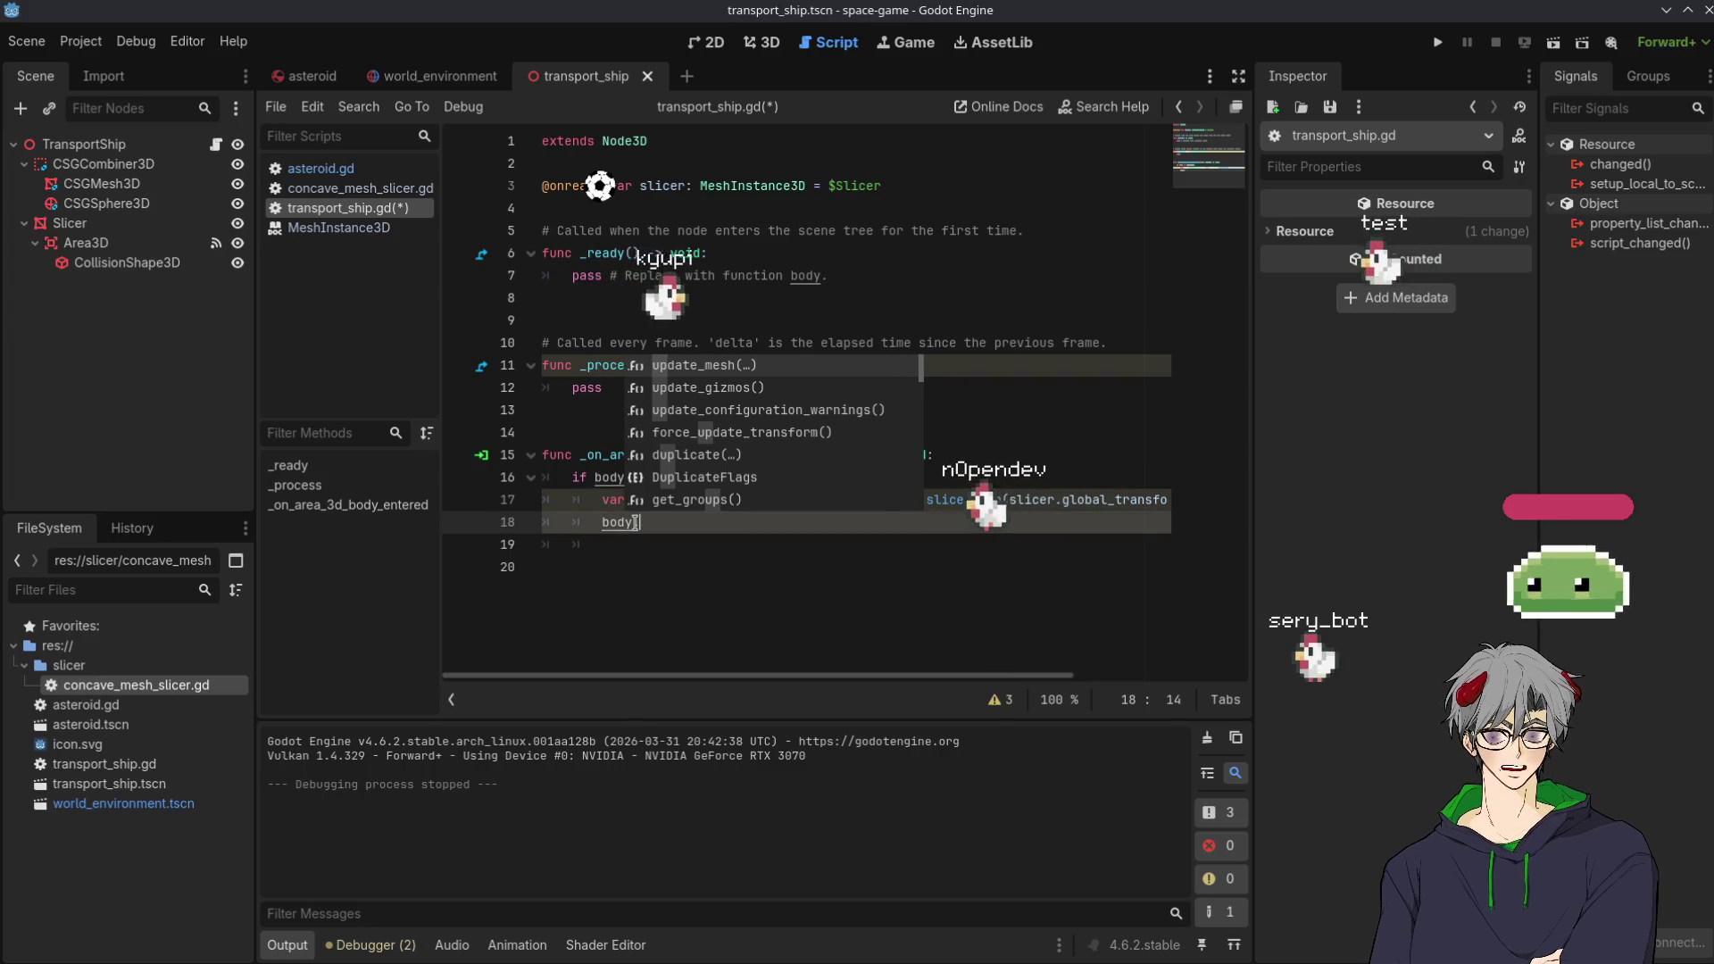
{"action": "type", "text": "new"}
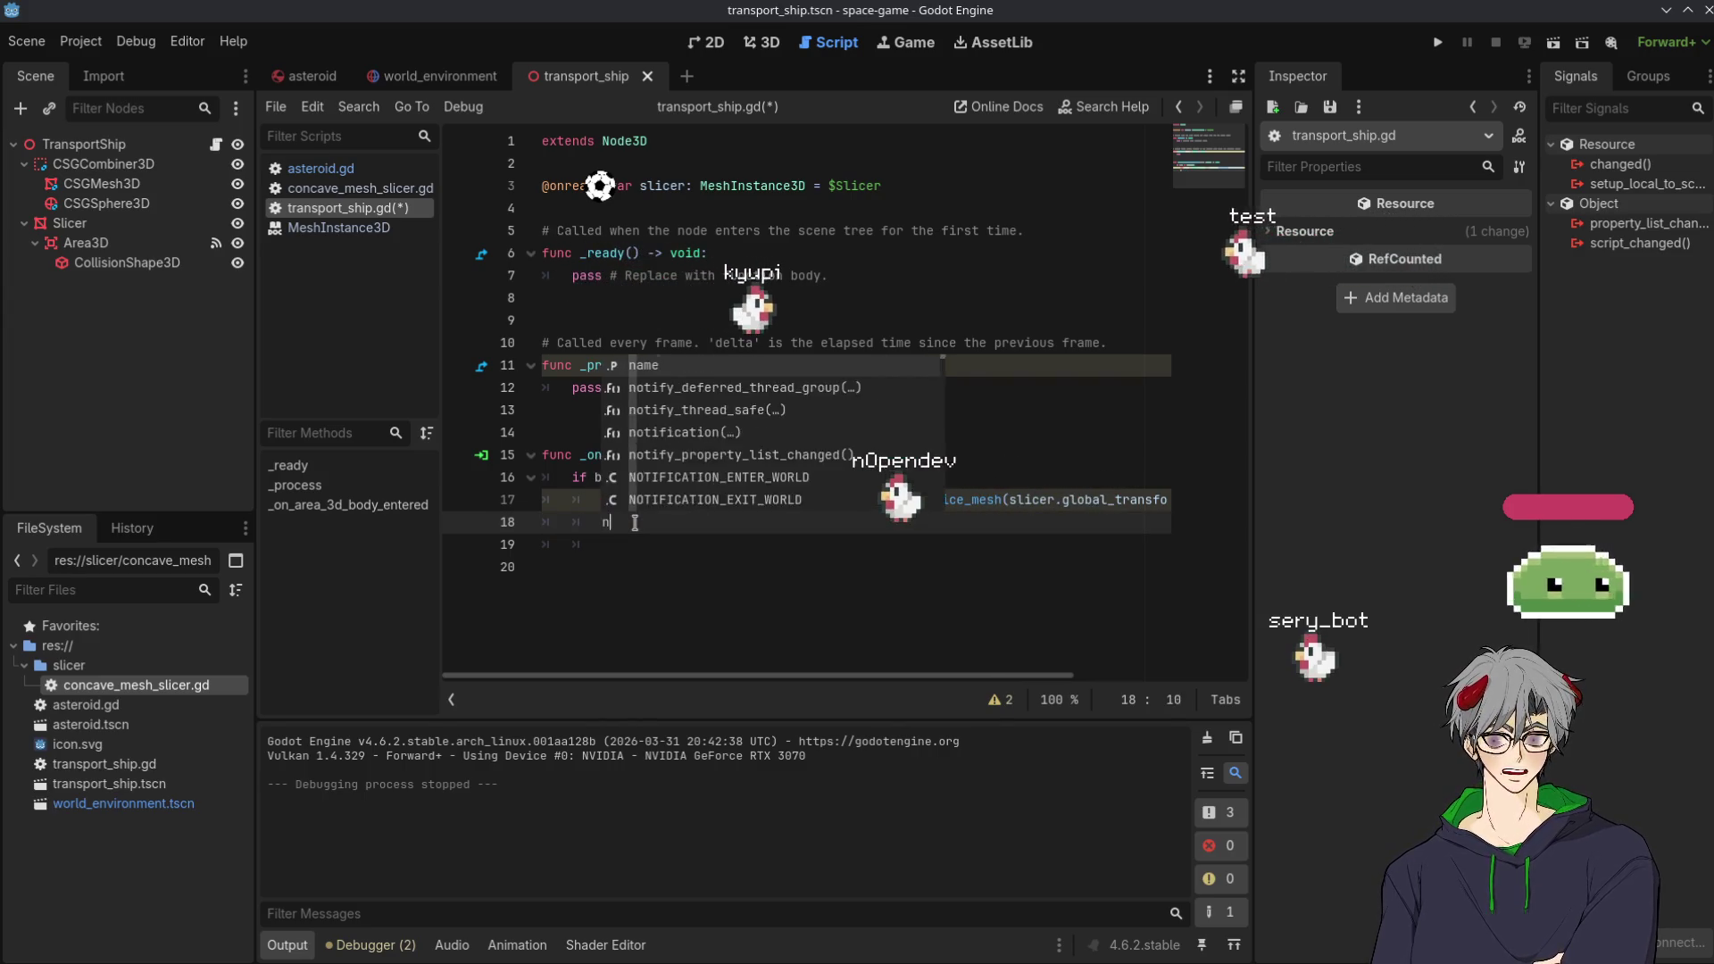
{"action": "key", "text": "Escape"}
{"action": "type", "text": "var se"}
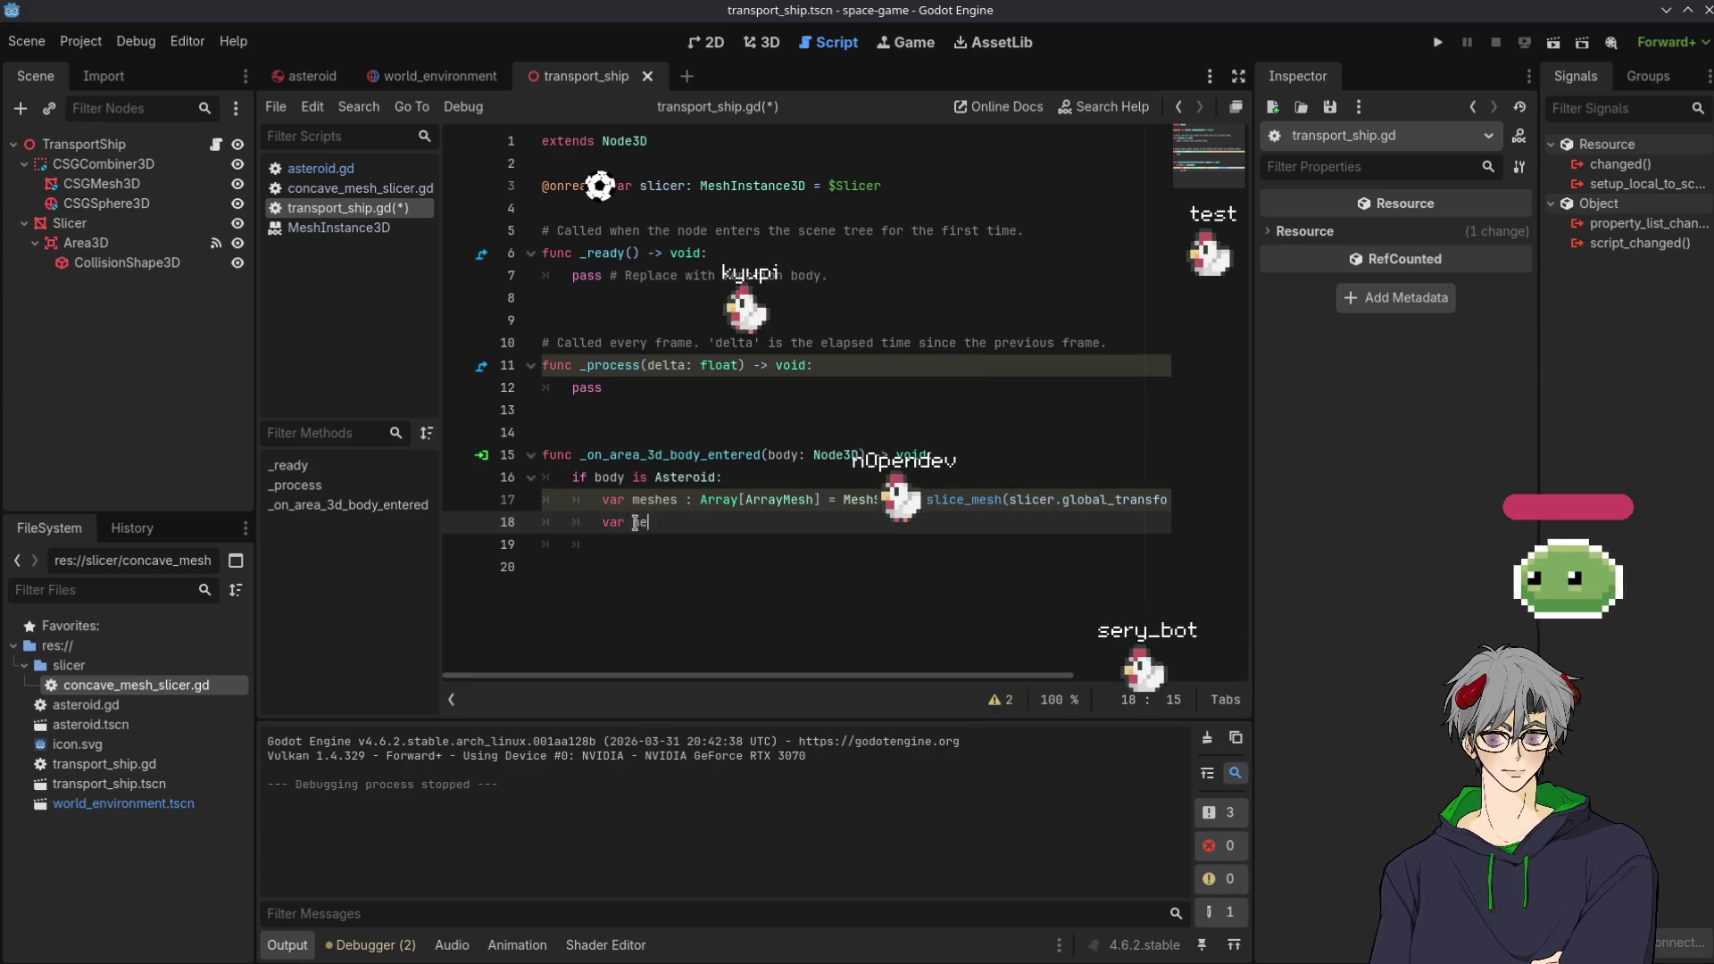
{"action": "type", "text": "w_aste"}
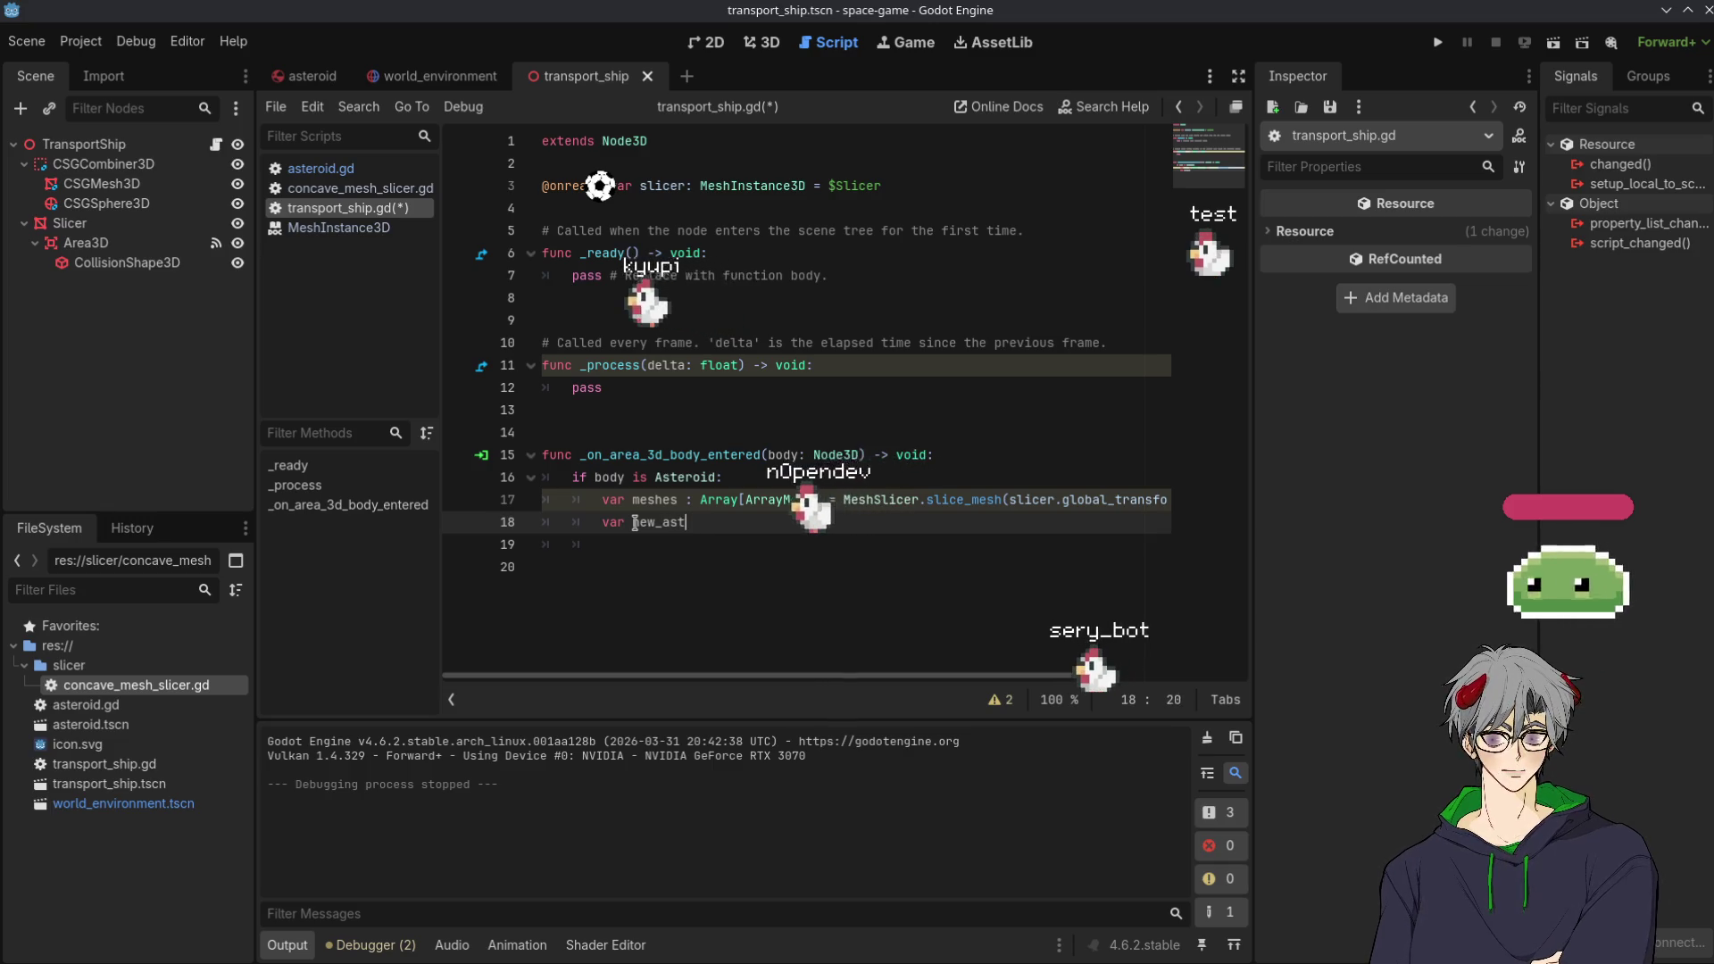
{"action": "type", "text": "roid = "}
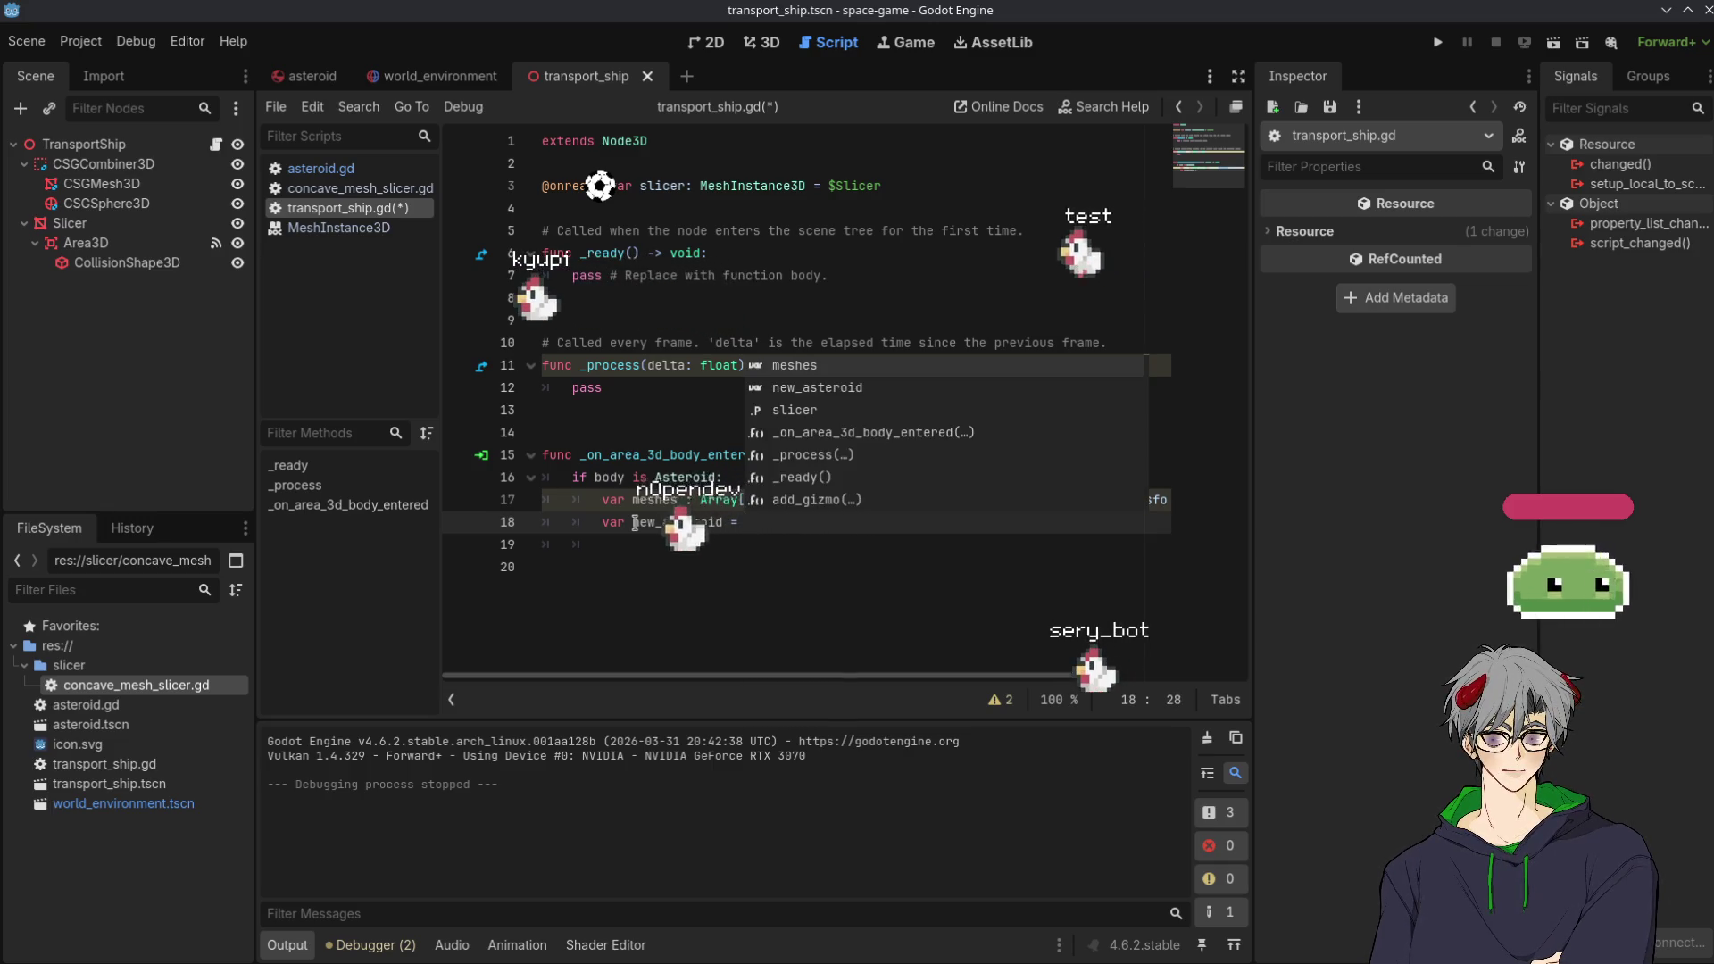
{"action": "type", "text": "bod"}
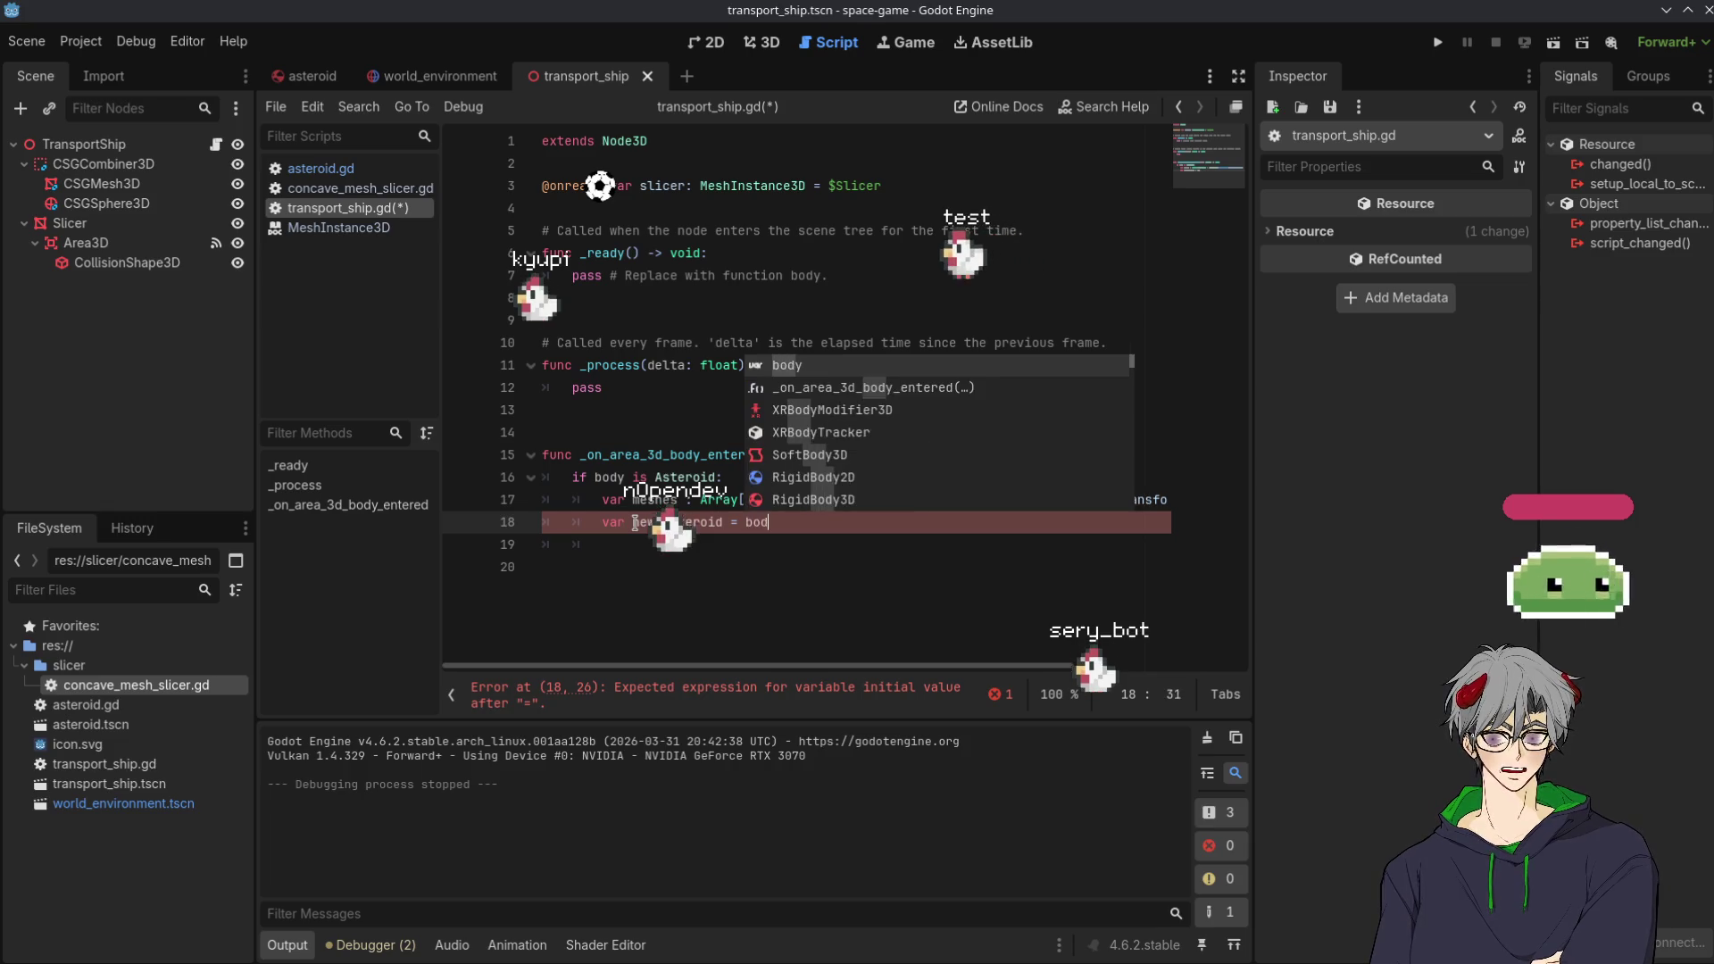
{"action": "type", "text": "y.clon"}
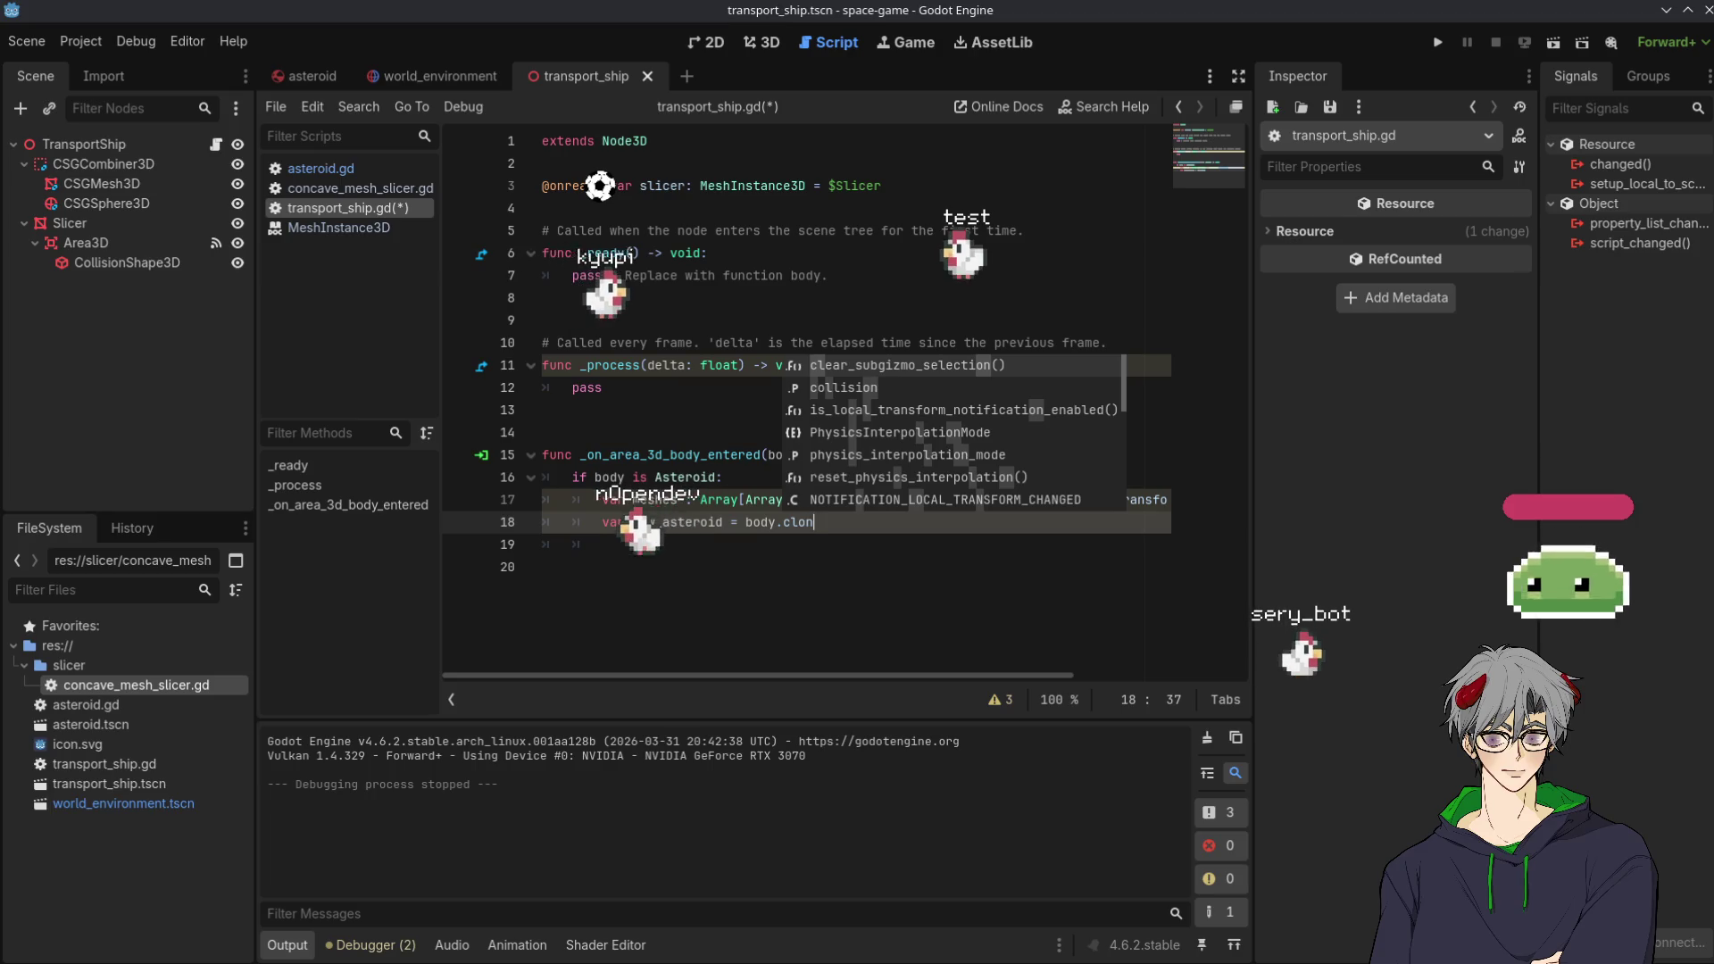
{"action": "key", "text": "BackSpace"}
{"action": "key", "text": "BackSpace"}
{"action": "key", "text": "BackSpace"}
{"action": "type", "text": "dup"}
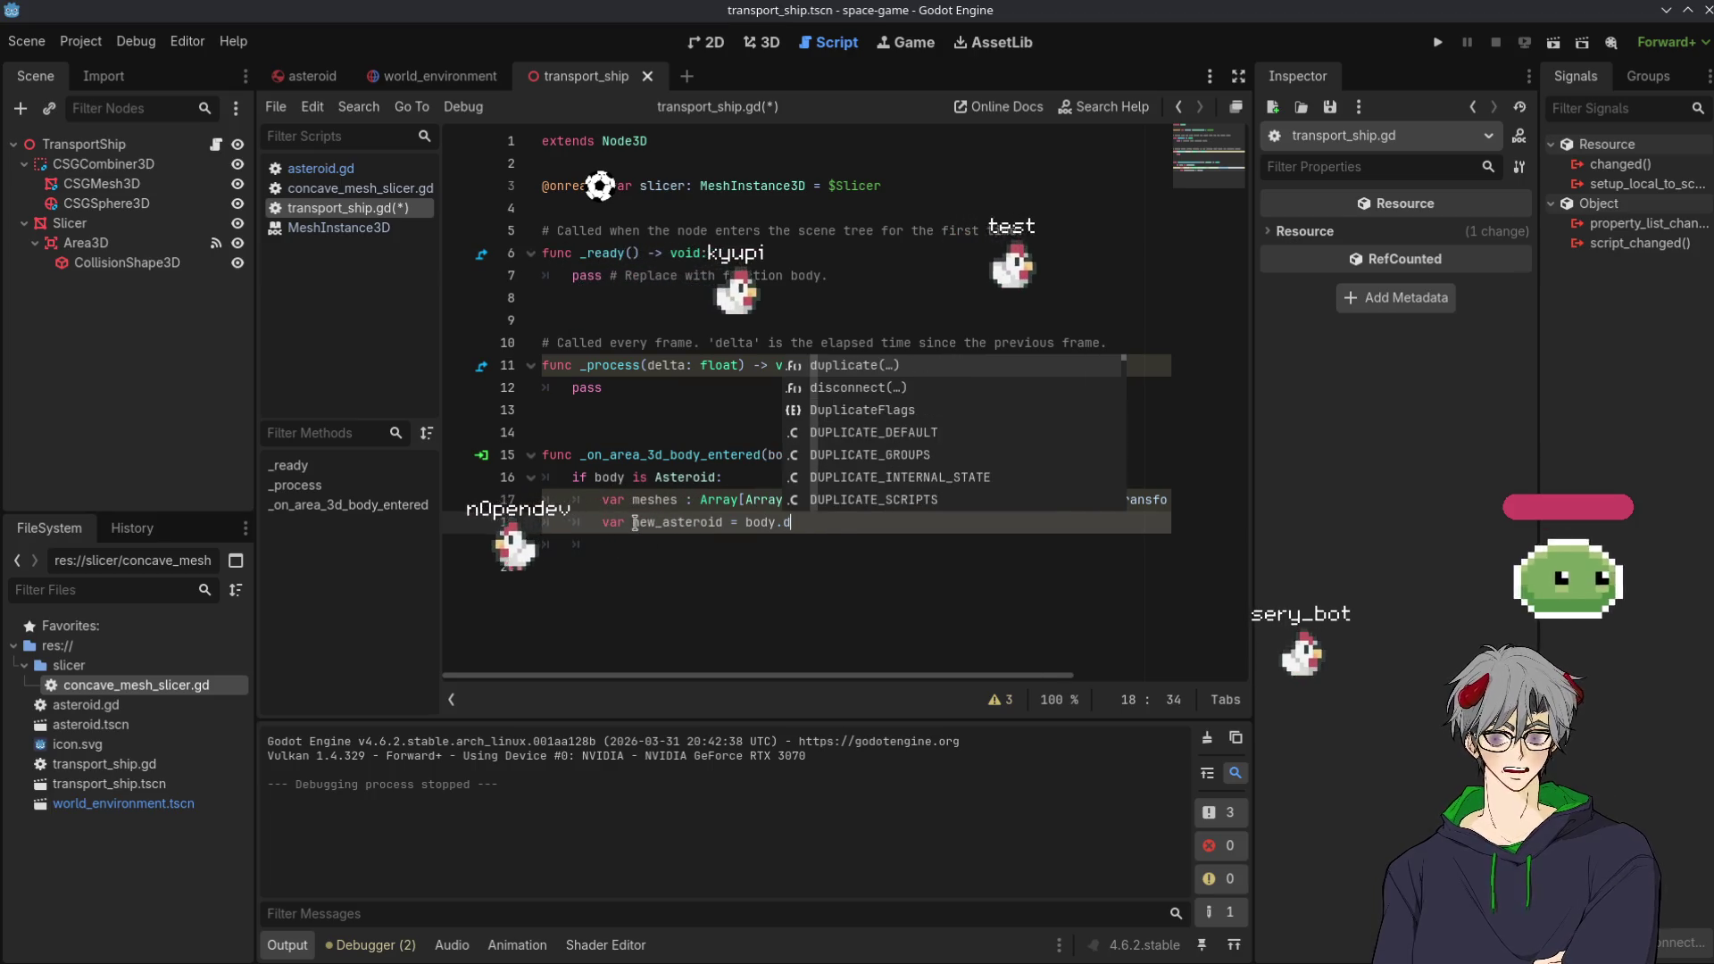
{"action": "key", "text": "Return"}
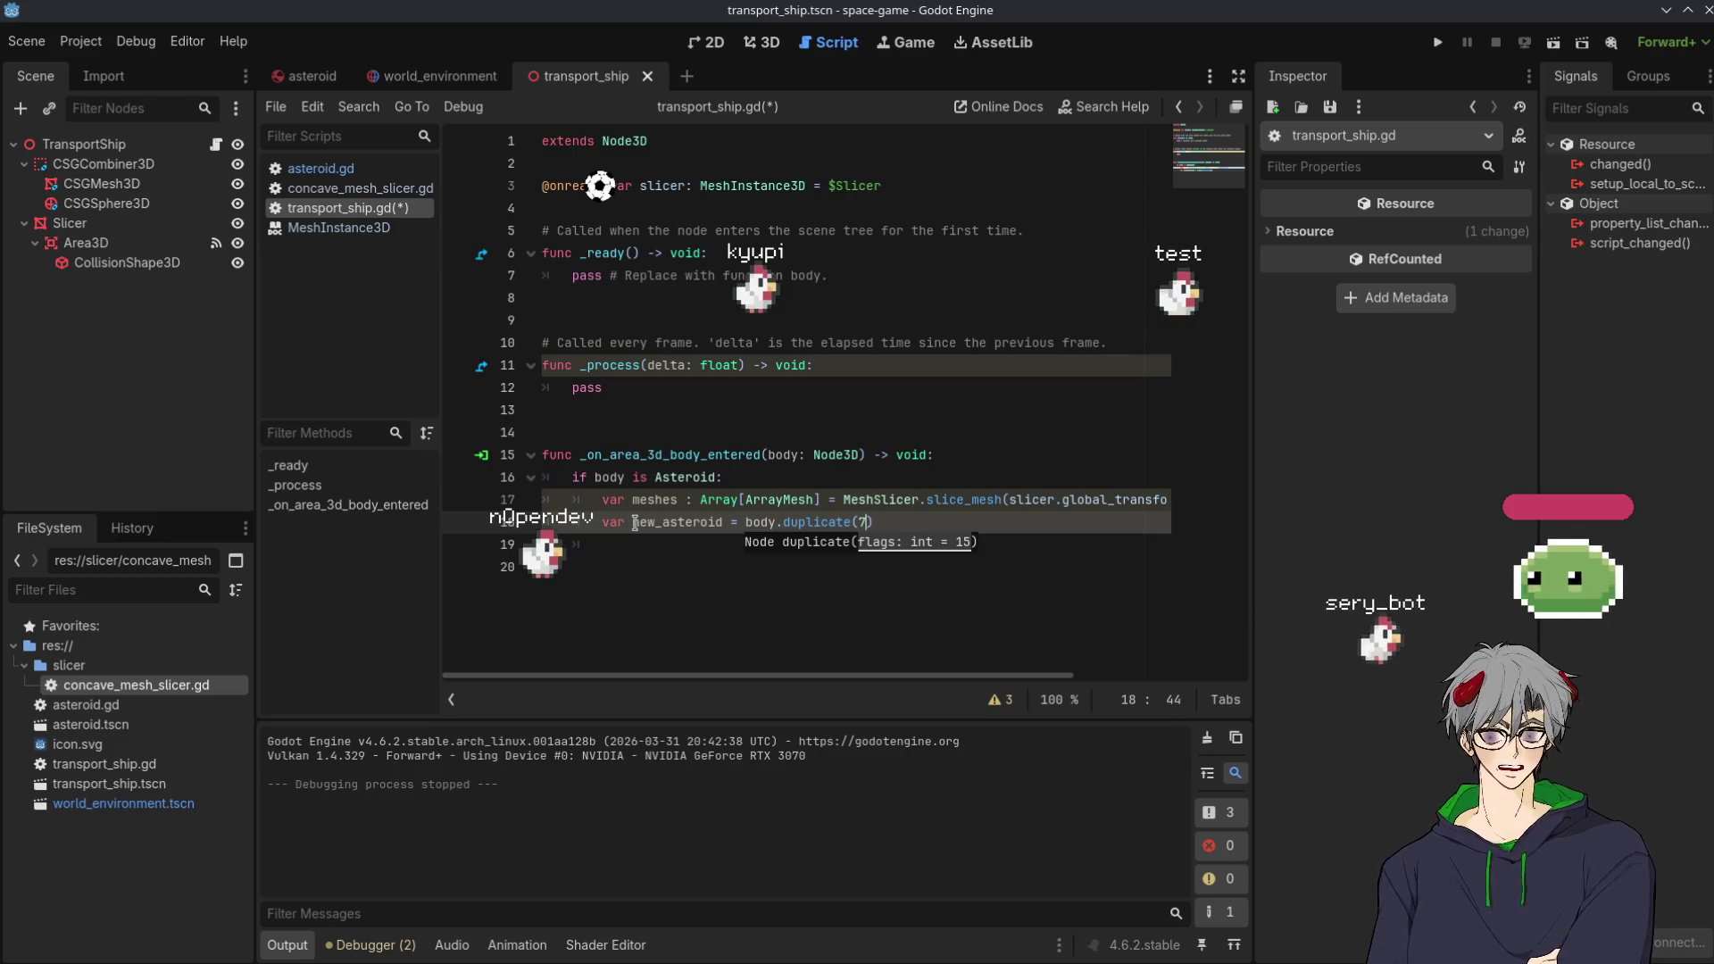
{"action": "left_click", "coordinate": [939, 499]}
Read the Node.duplicate() documentation, including the DUPLICATE_INTERNAL_STATE flag, then return to transport_ship.gd
{"action": "mouse_move", "coordinate": [818, 522]}
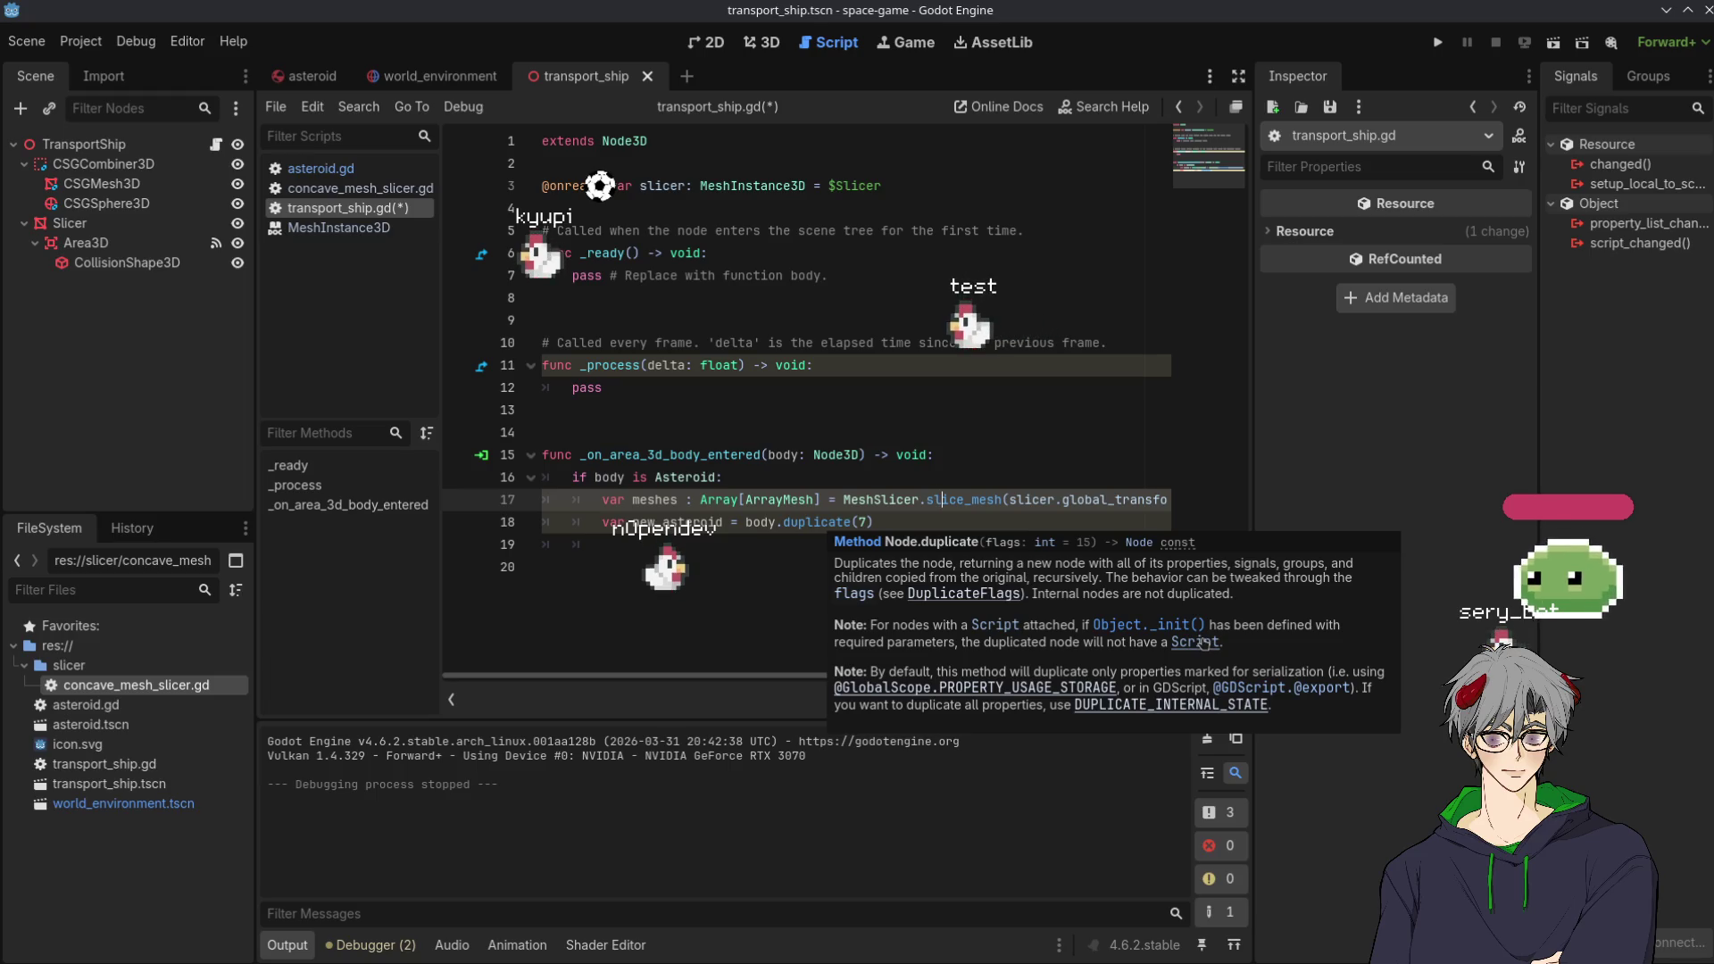
{"action": "left_click", "coordinate": [815, 523], "text": "ctrl"}
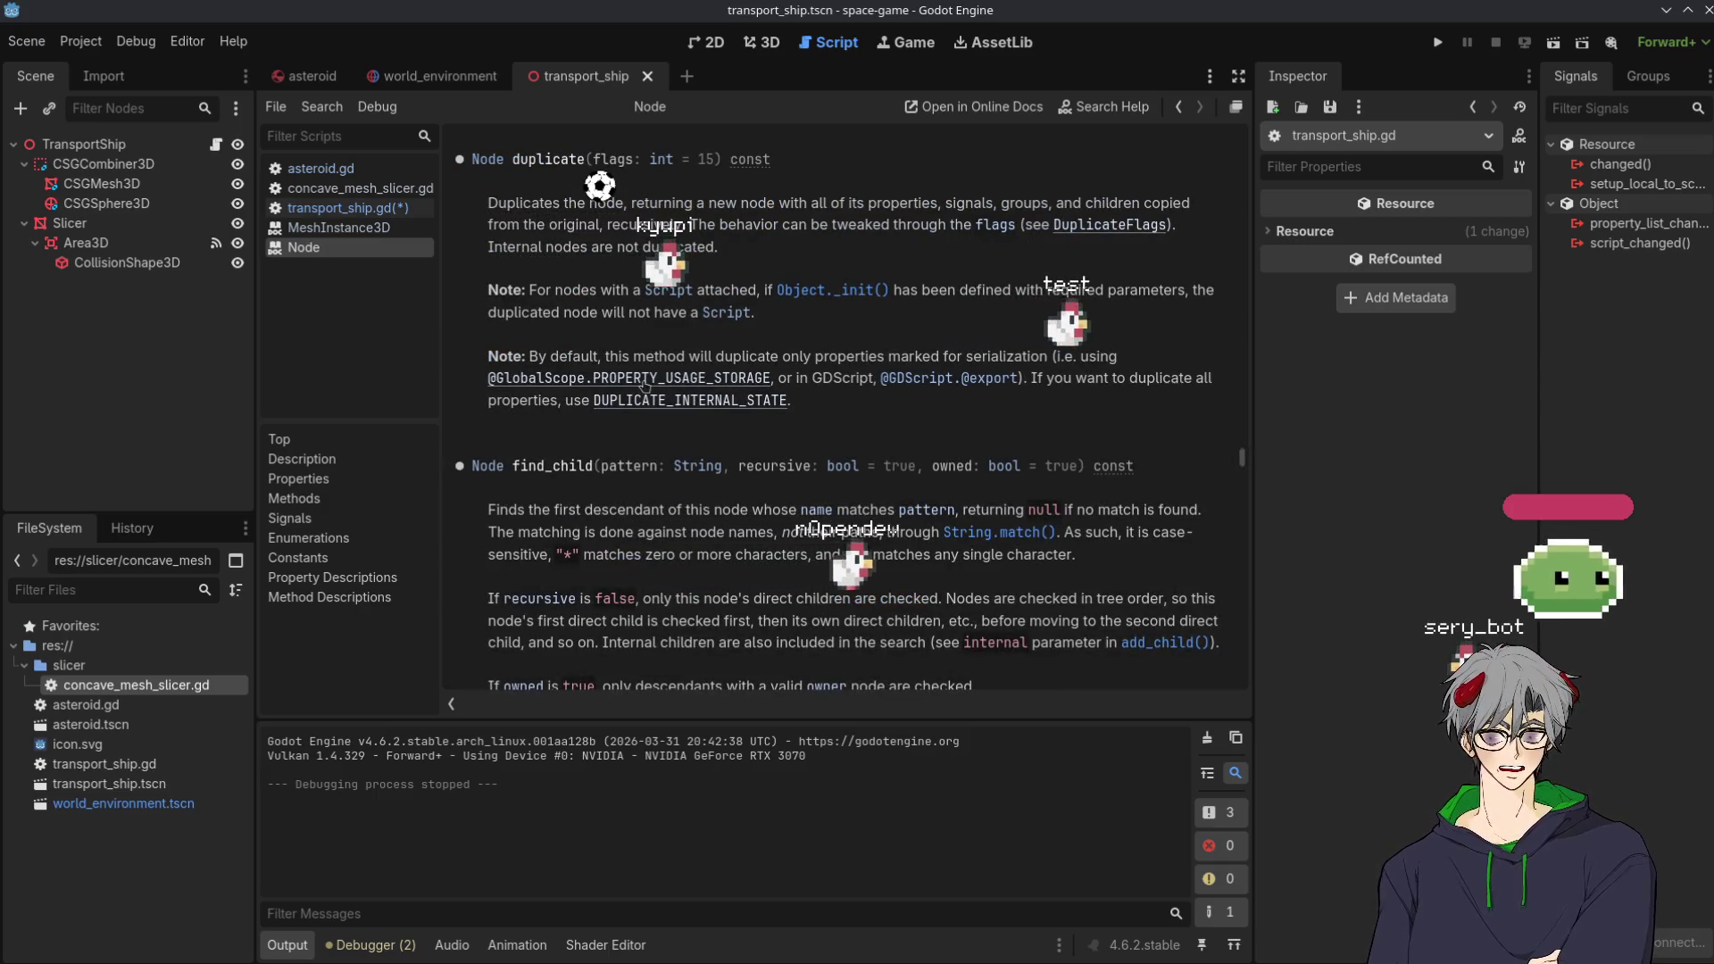
{"action": "left_click", "coordinate": [729, 403]}
{"action": "scroll", "coordinate": [685, 252], "scroll_direction": "up", "scroll_amount": 5}
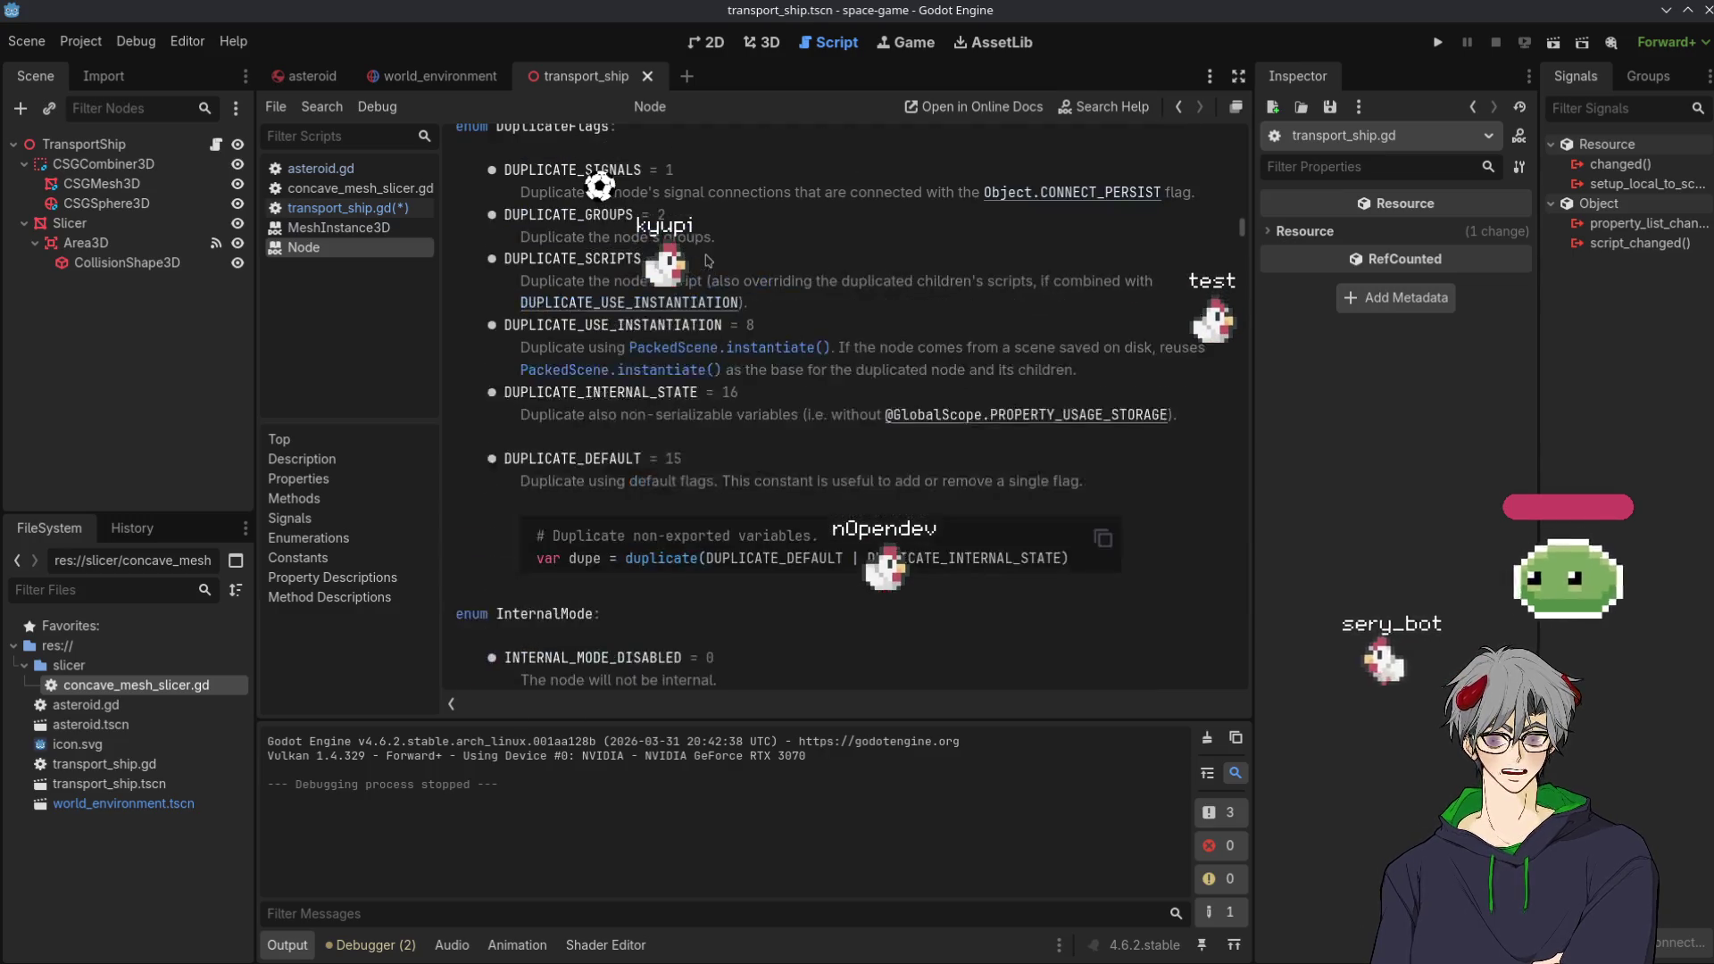
{"action": "scroll", "coordinate": [701, 257], "scroll_direction": "down", "scroll_amount": 2}
{"action": "scroll", "coordinate": [707, 260], "scroll_direction": "up", "scroll_amount": 1}
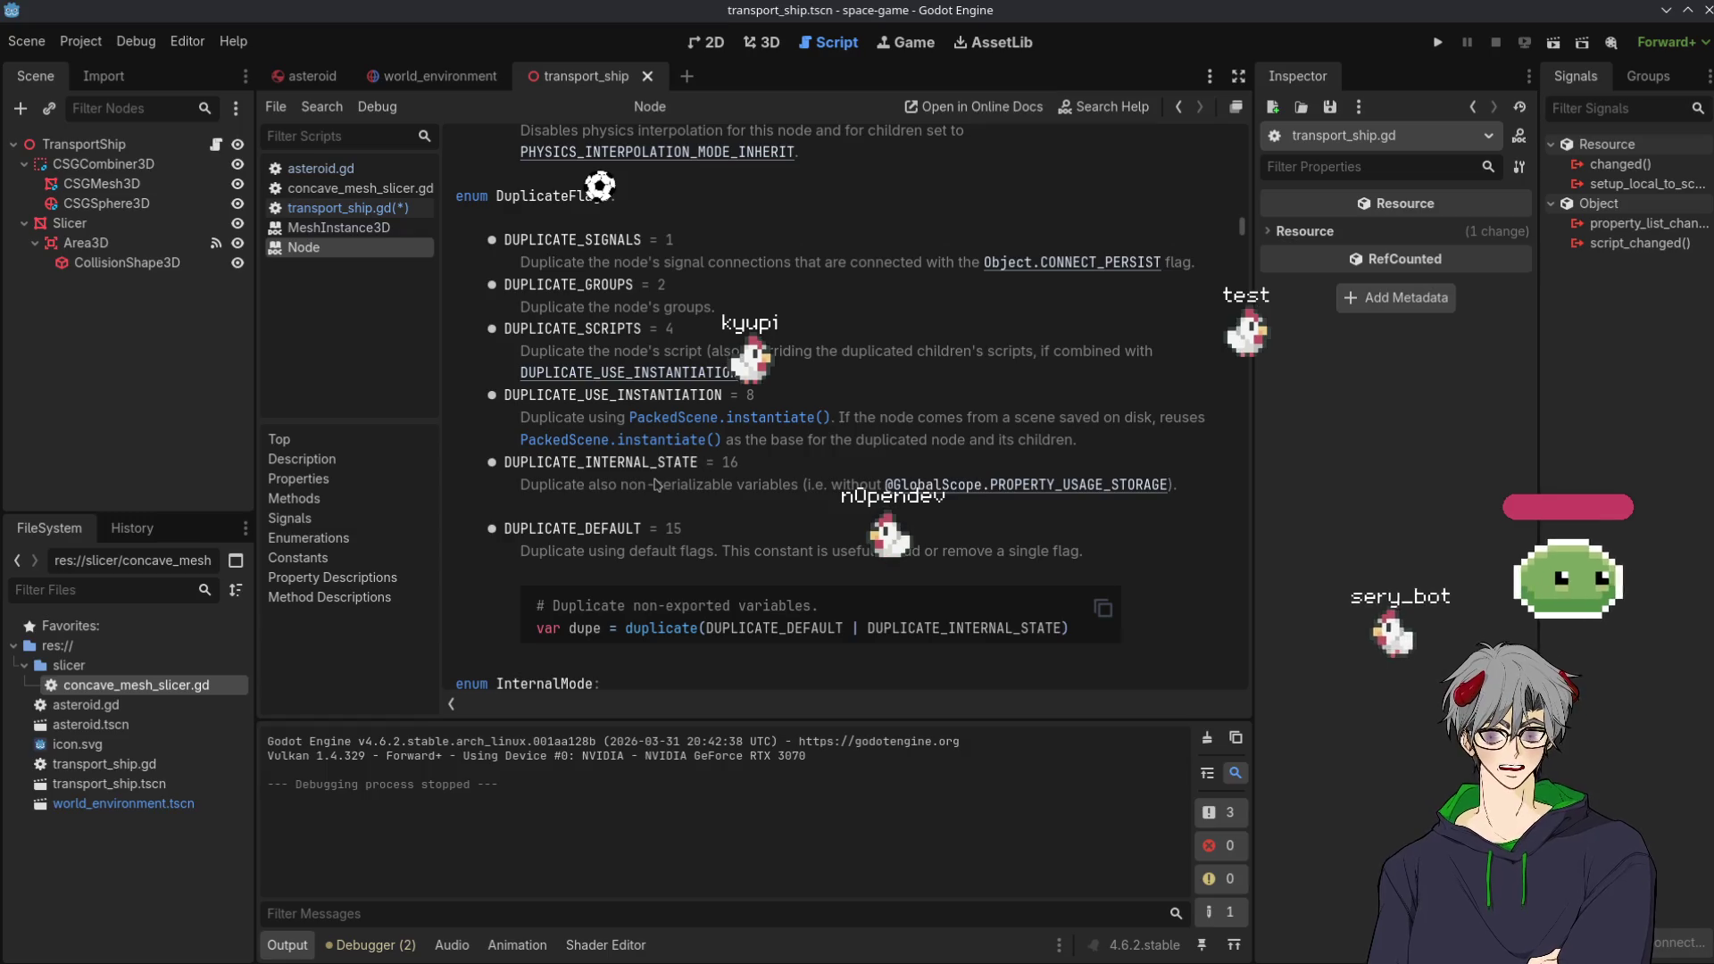
{"action": "key", "text": "ctrl+Tab"}
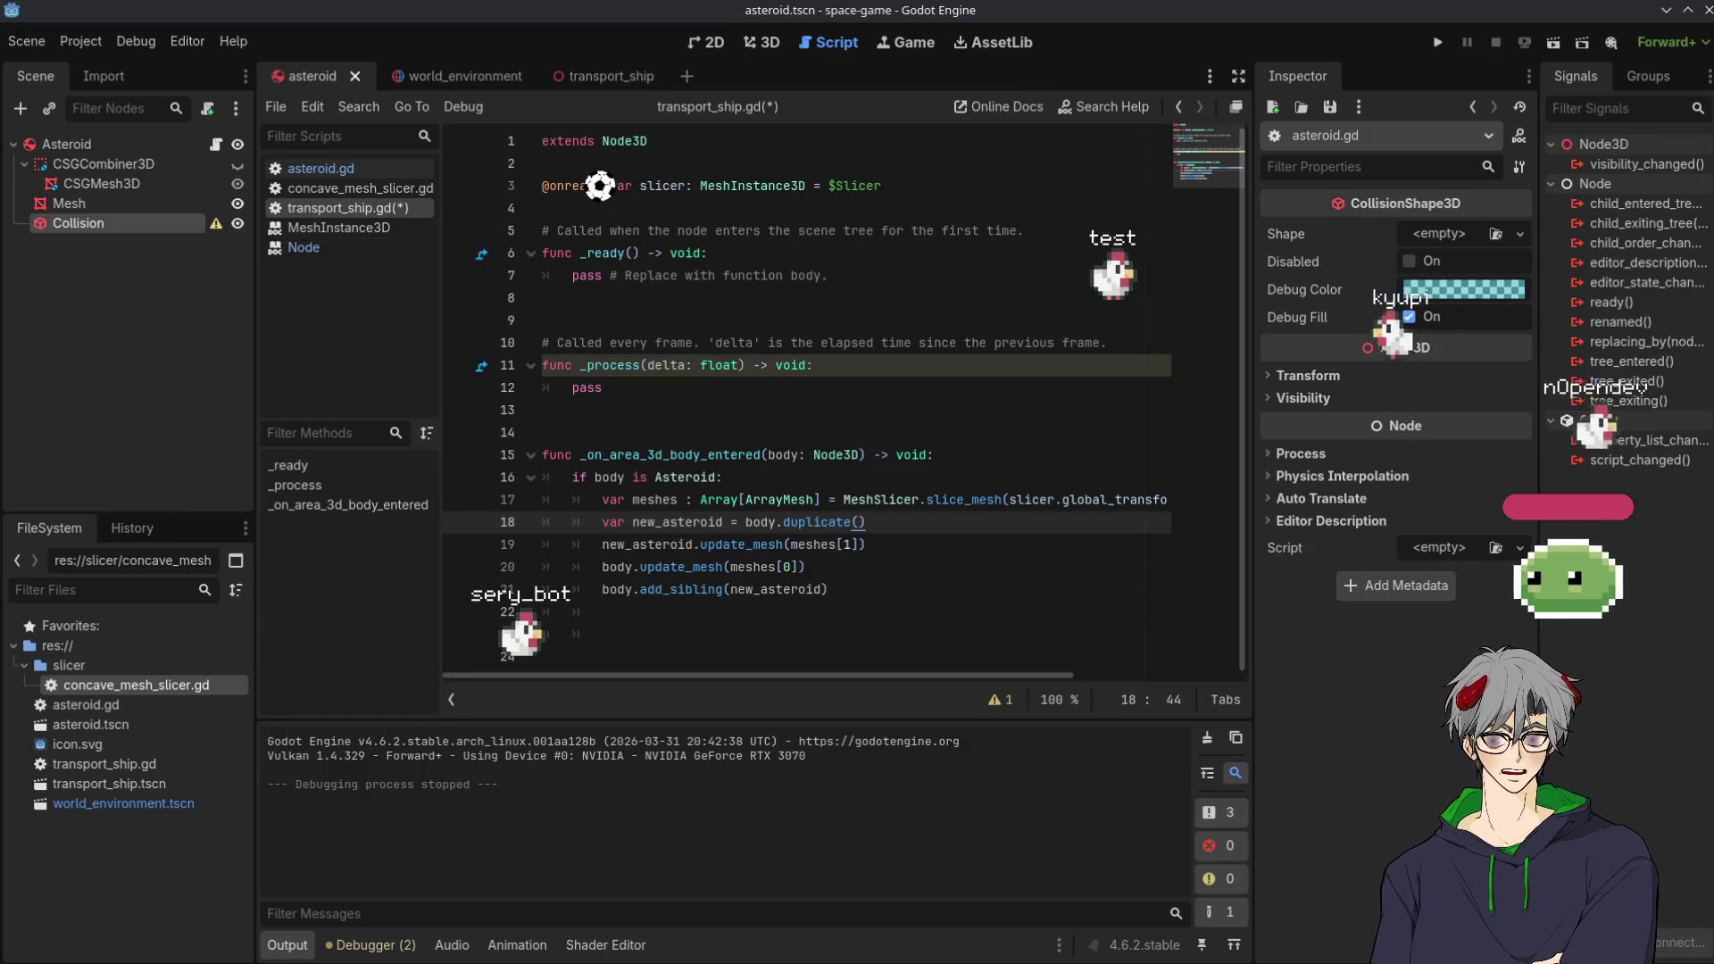
{"action": "left_click", "coordinate": [785, 543]}
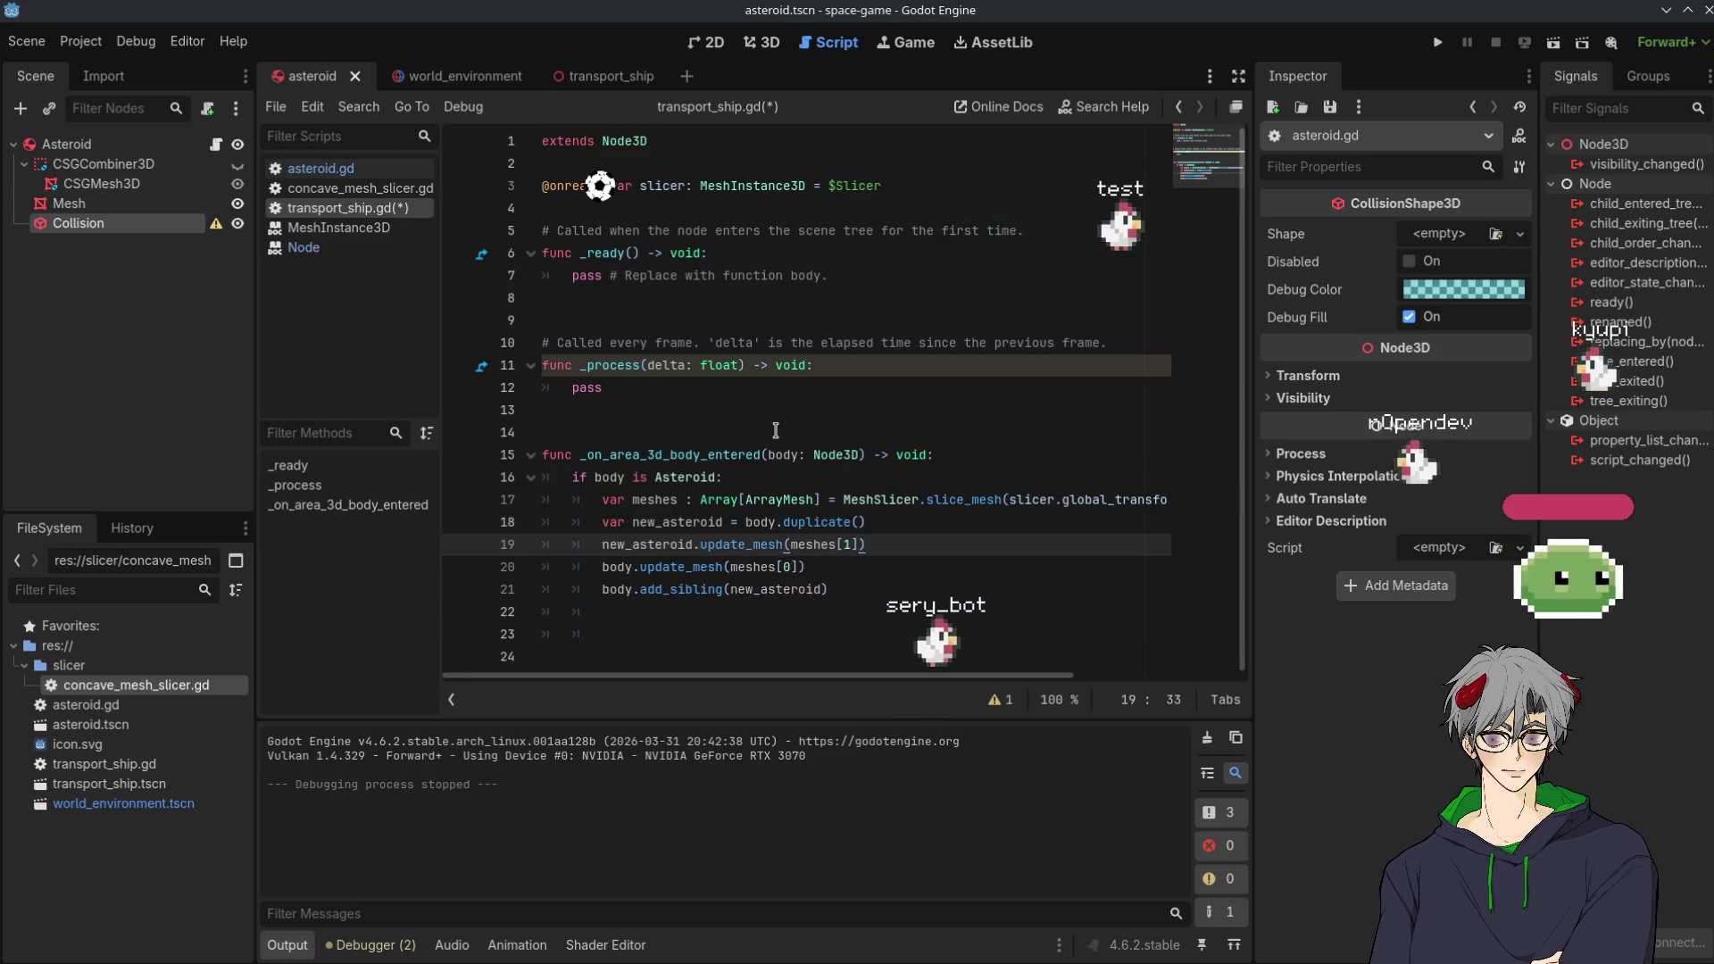
{"action": "left_click", "coordinate": [1439, 44]}
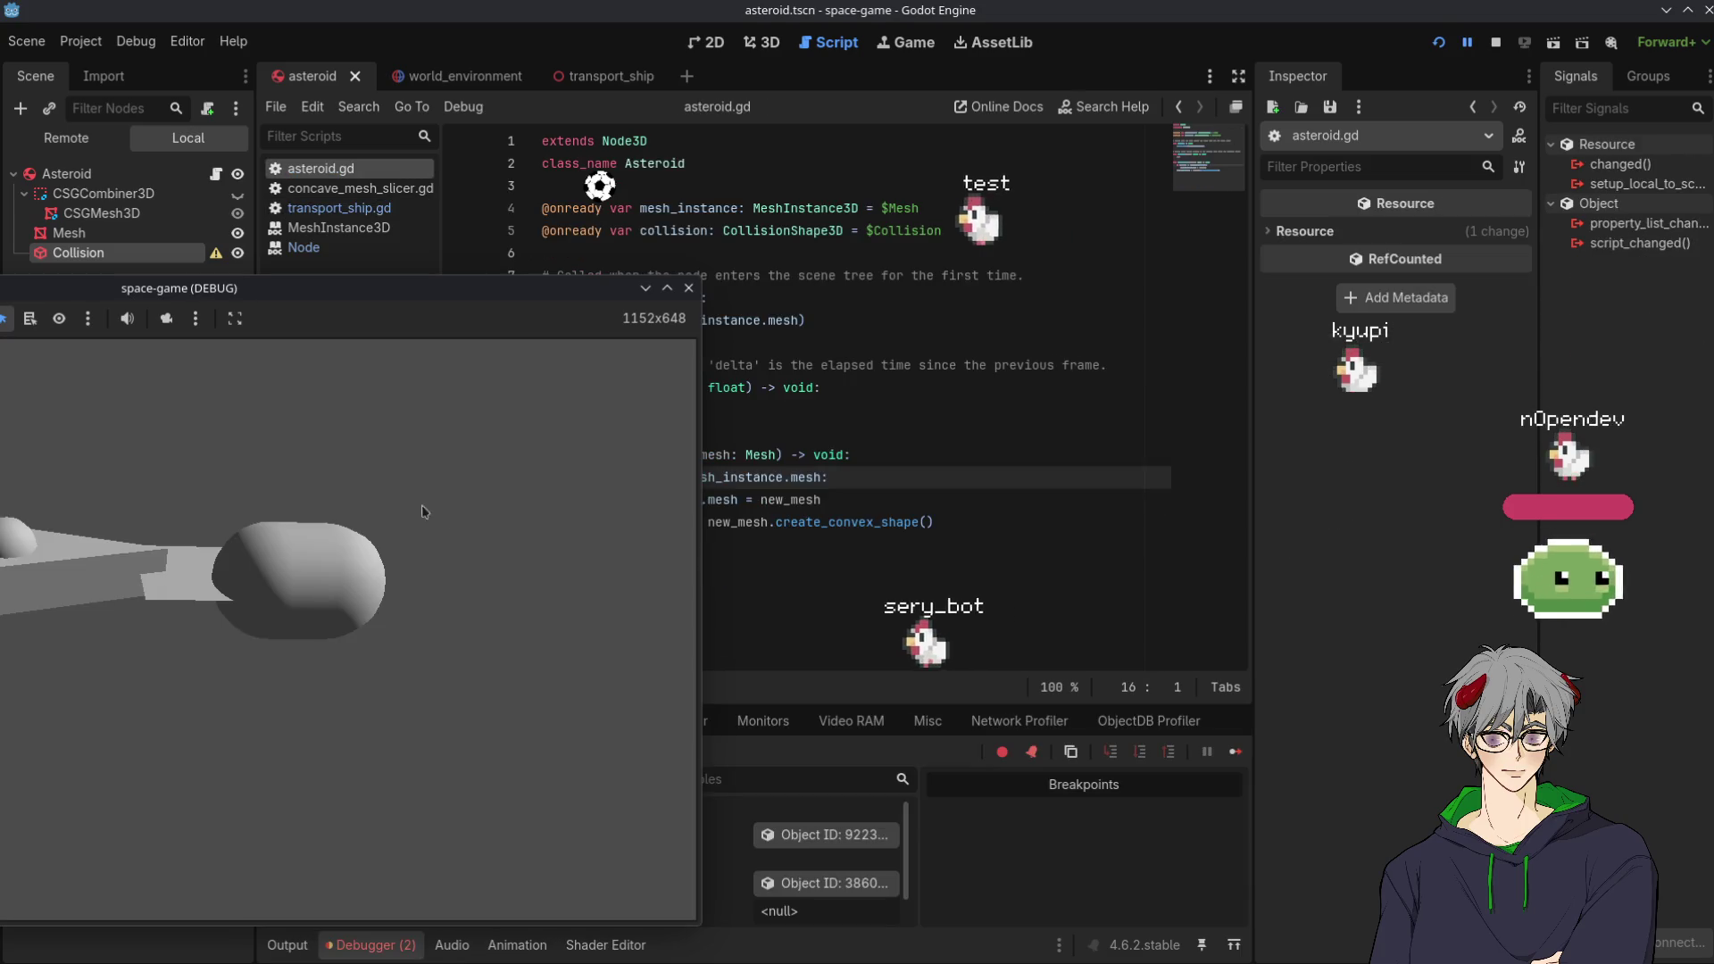
Bring the editor forward to view the Nil 'mesh' access error at asteroid.gd line 16
{"action": "left_click", "coordinate": [640, 551]}
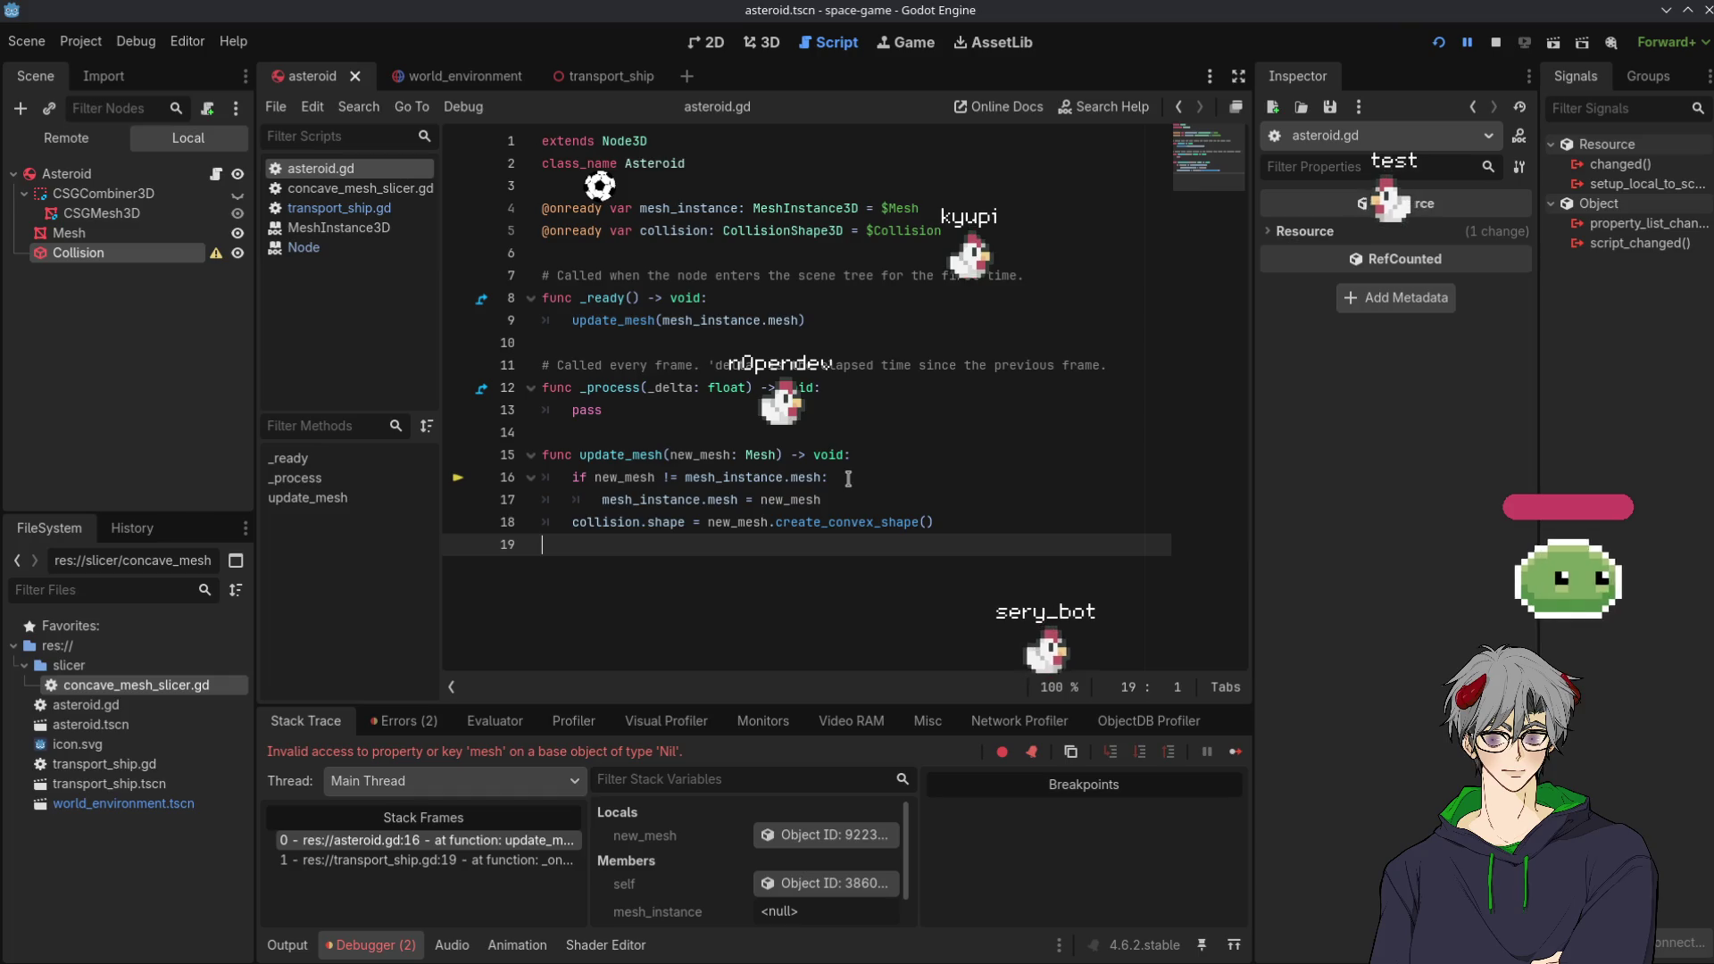
Inspect mesh_instance and its MeshInstance3D type on line 16, then switch scene tabs
{"action": "left_click", "coordinate": [819, 479]}
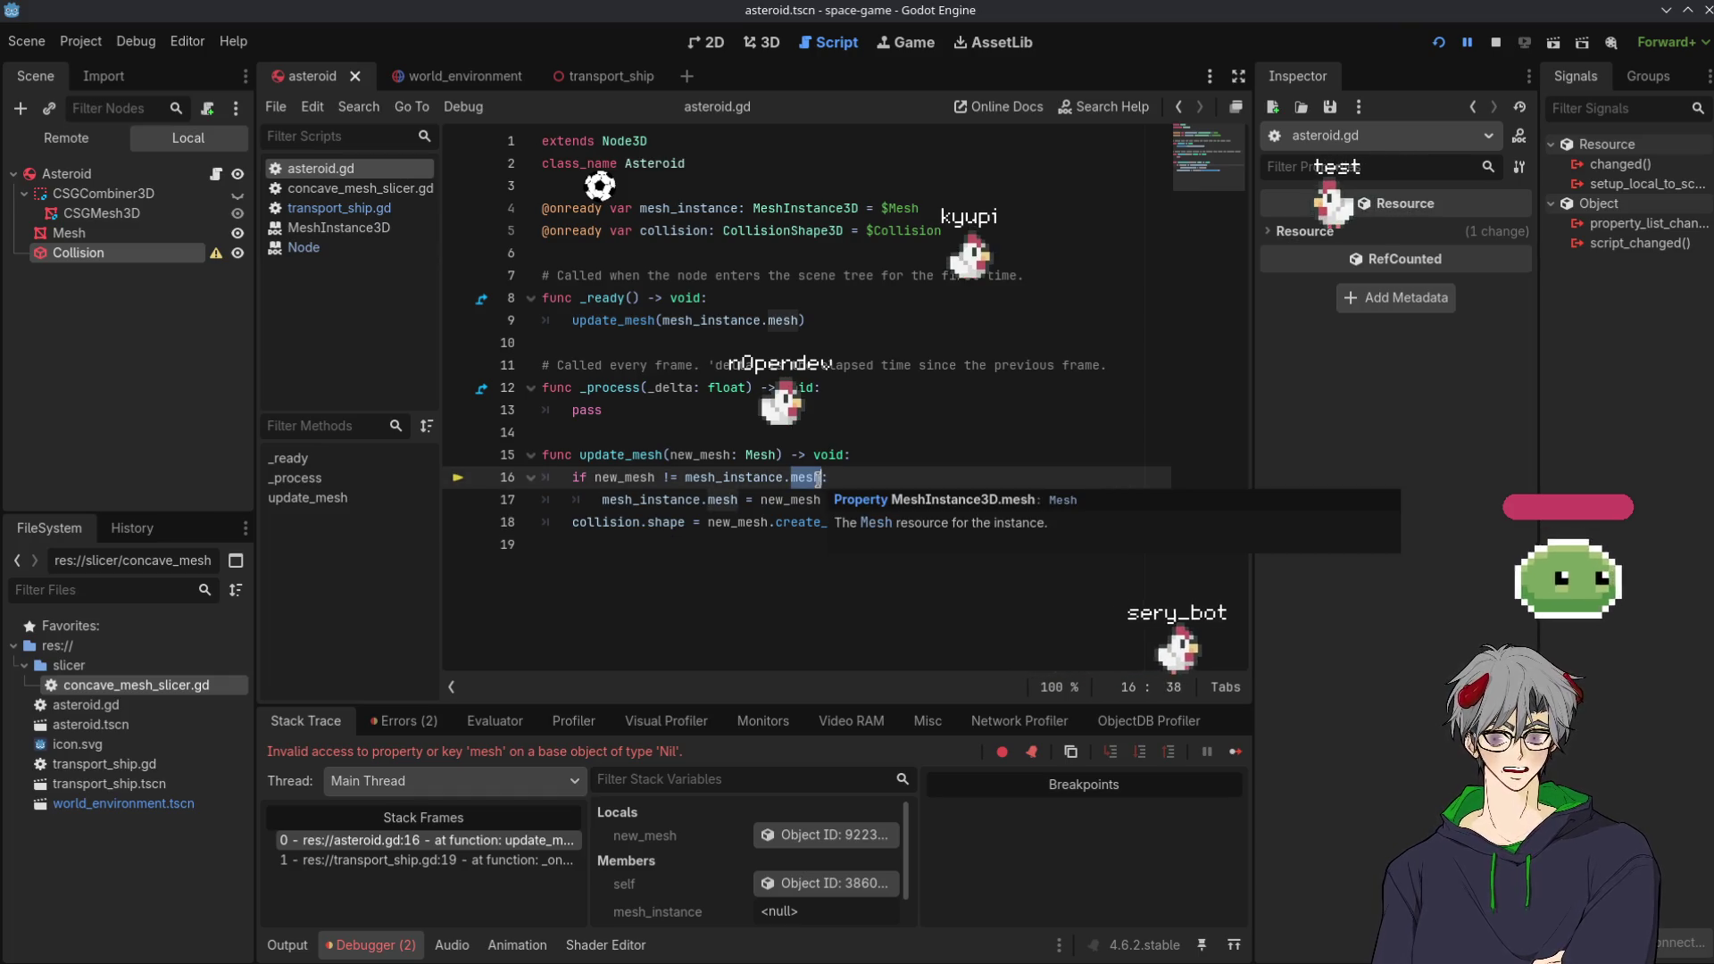
{"action": "double_click", "coordinate": [721, 475]}
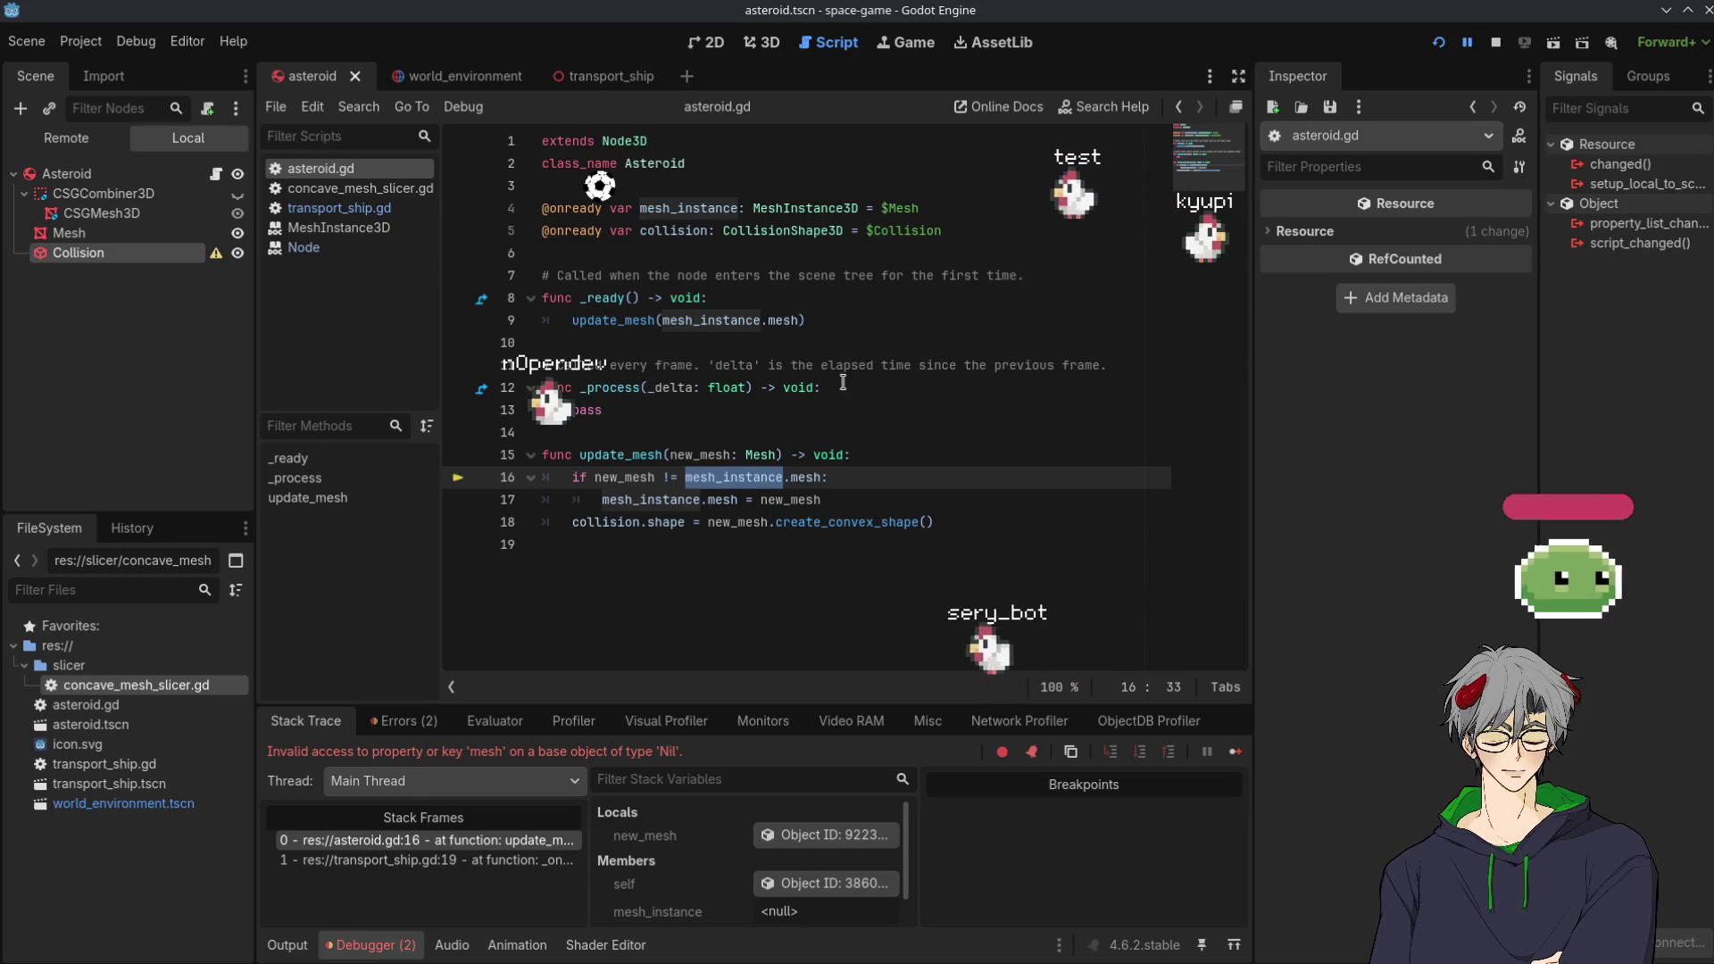
{"action": "mouse_move", "coordinate": [765, 218]}
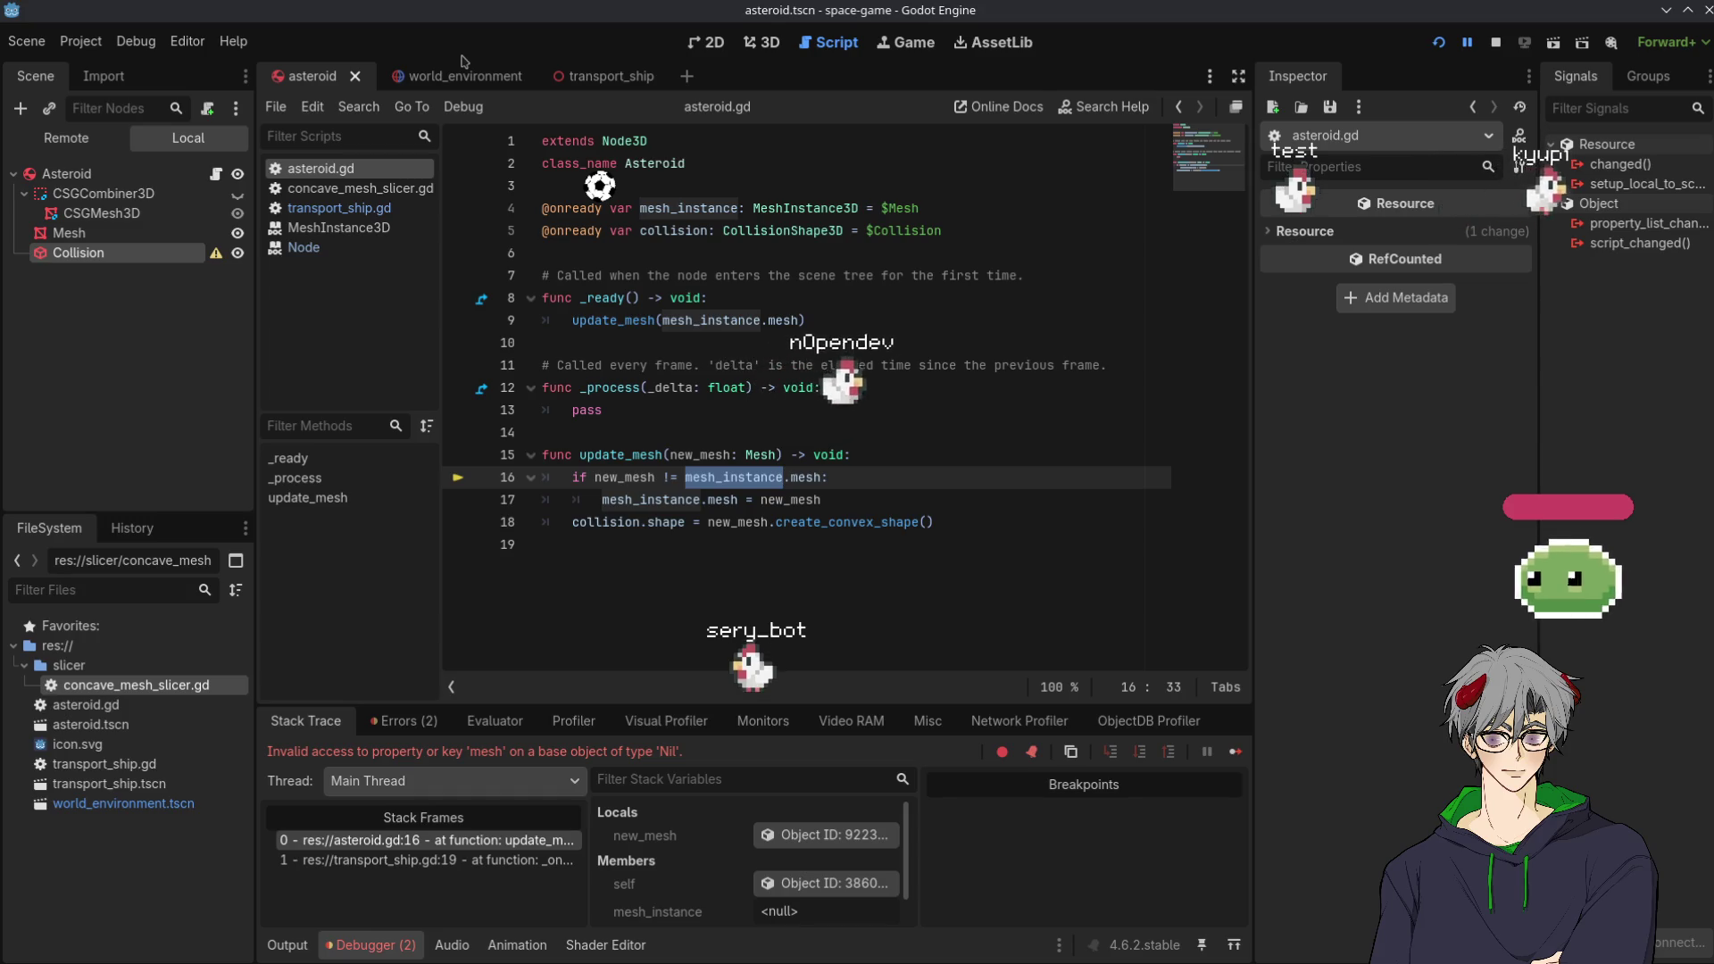
{"action": "left_click", "coordinate": [463, 78]}
{"action": "left_click", "coordinate": [615, 76]}
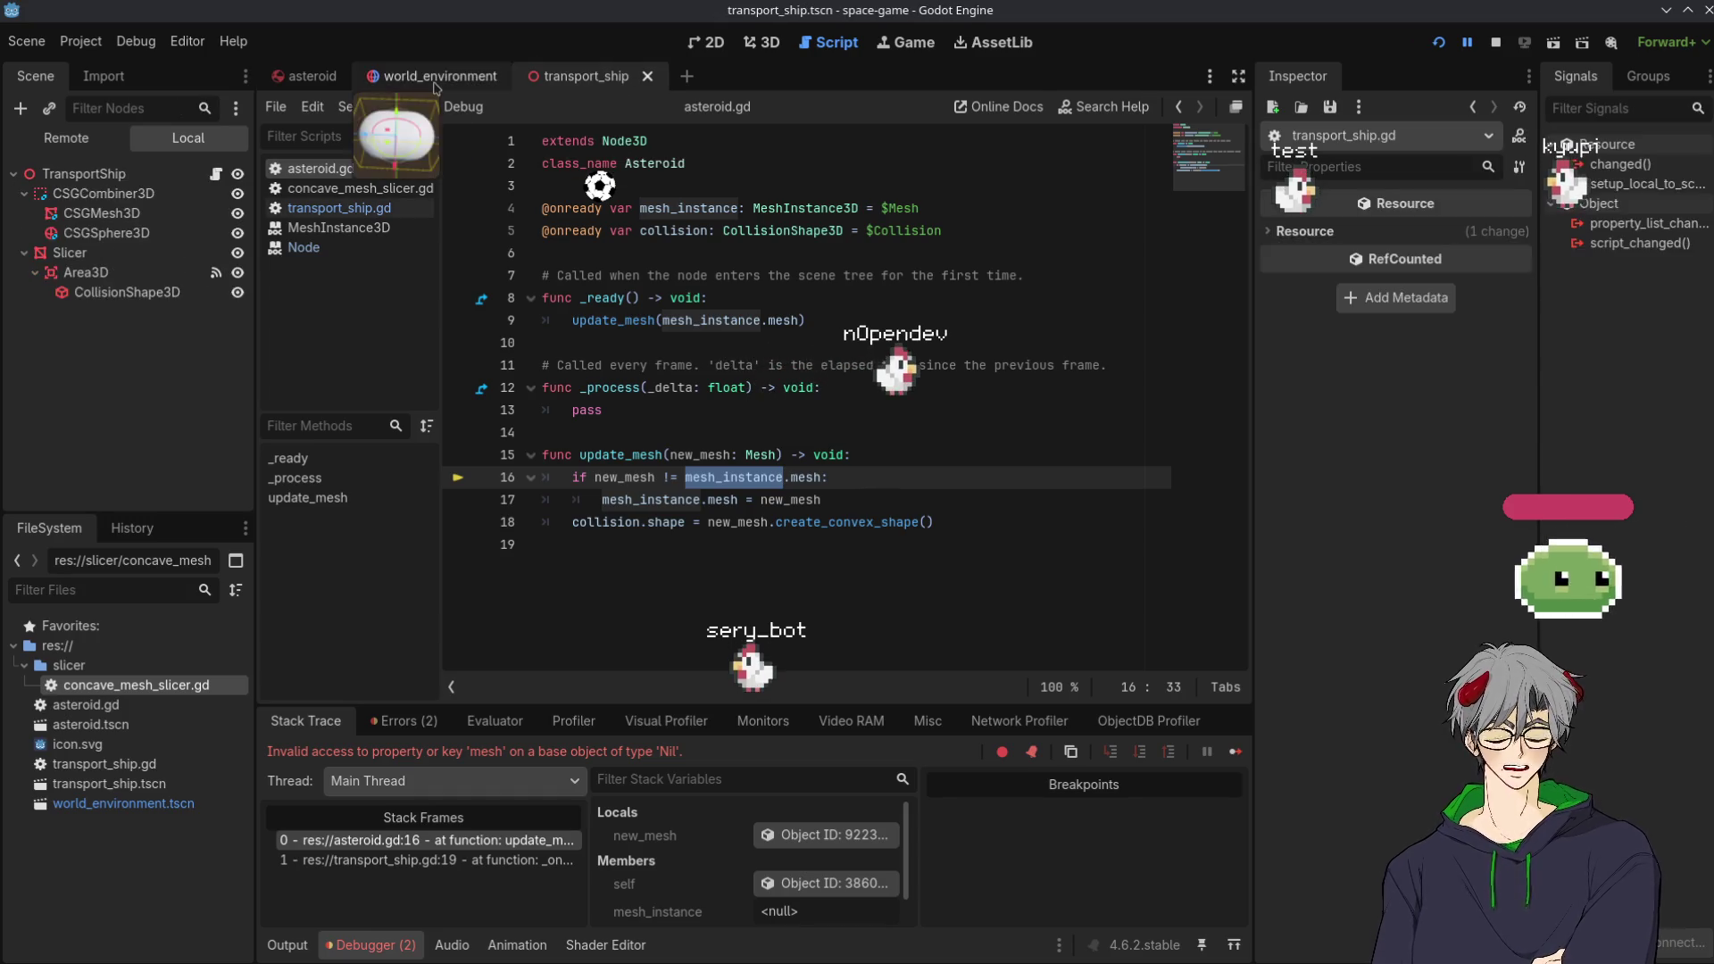
{"action": "left_click", "coordinate": [434, 83]}
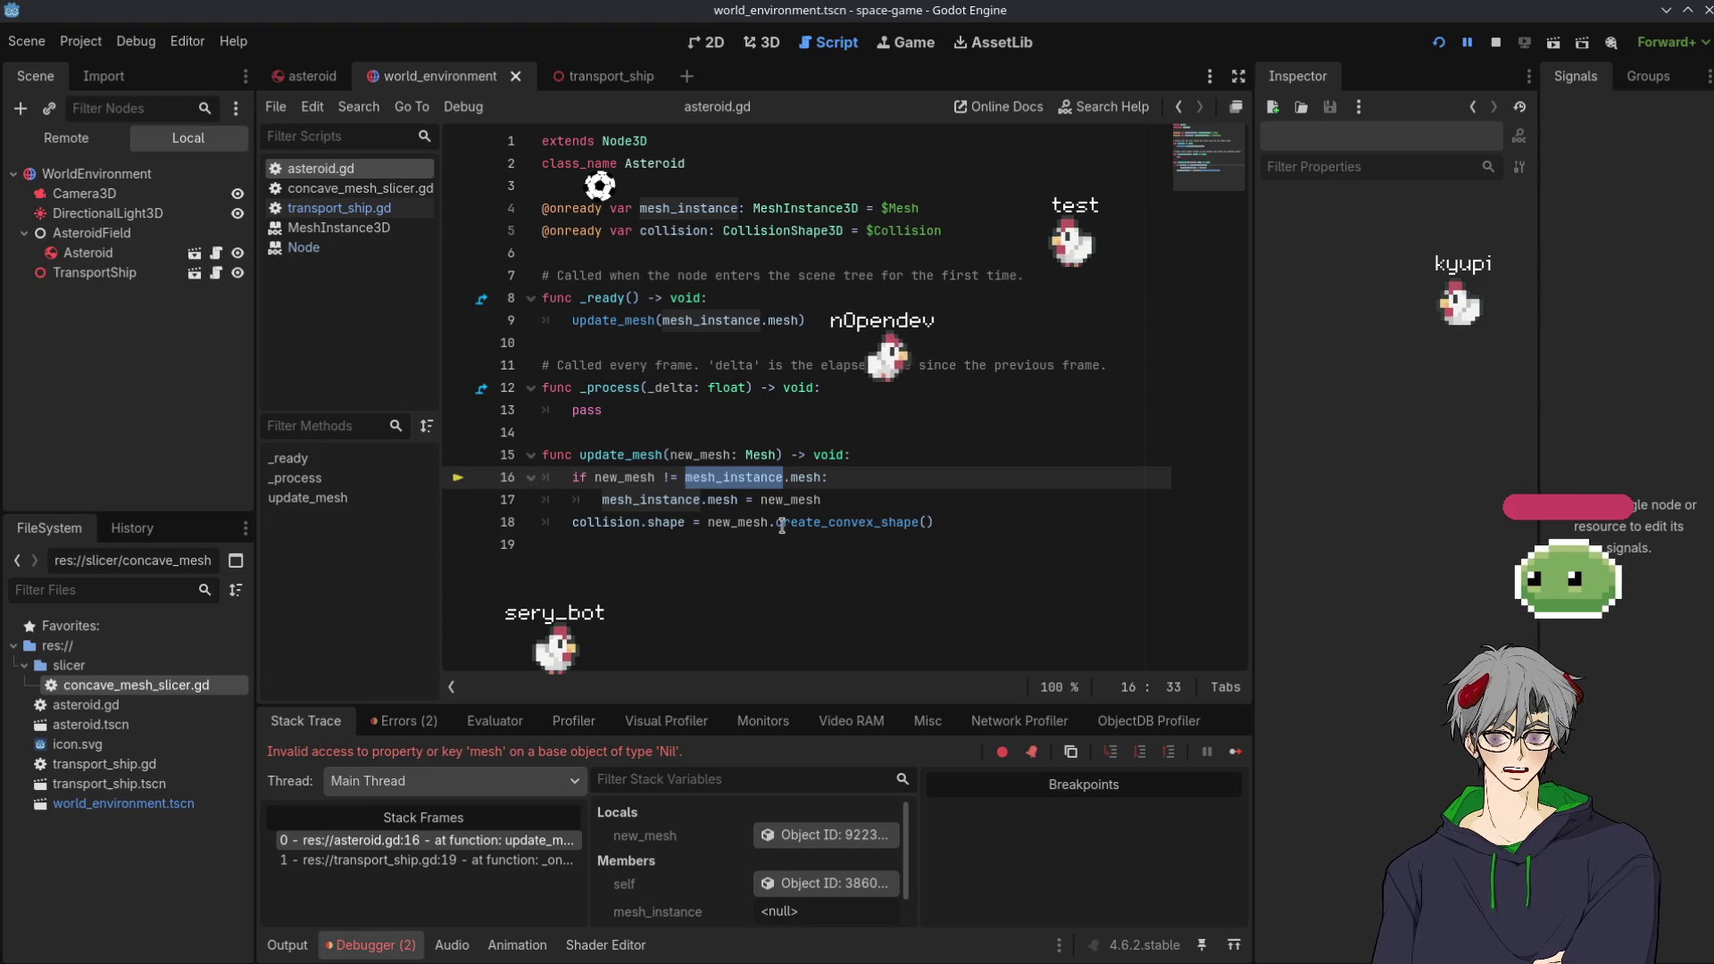
{"action": "mouse_move", "coordinate": [750, 480]}
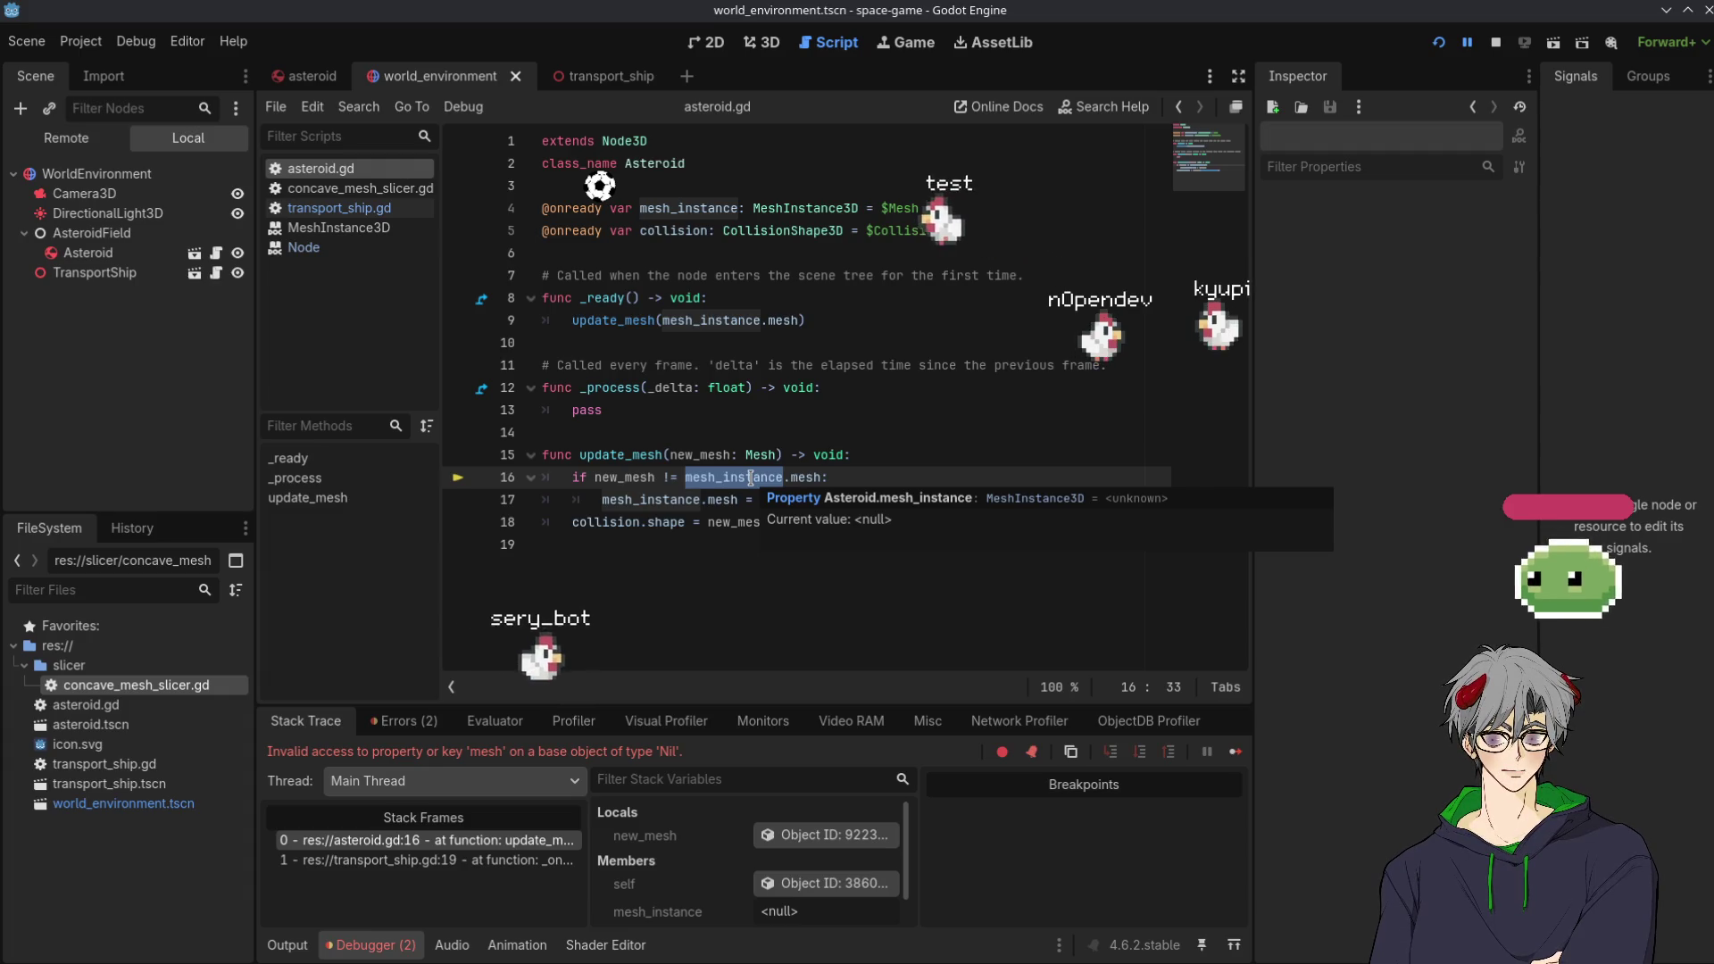
{"action": "key", "text": "Down"}
{"action": "key", "text": "End"}
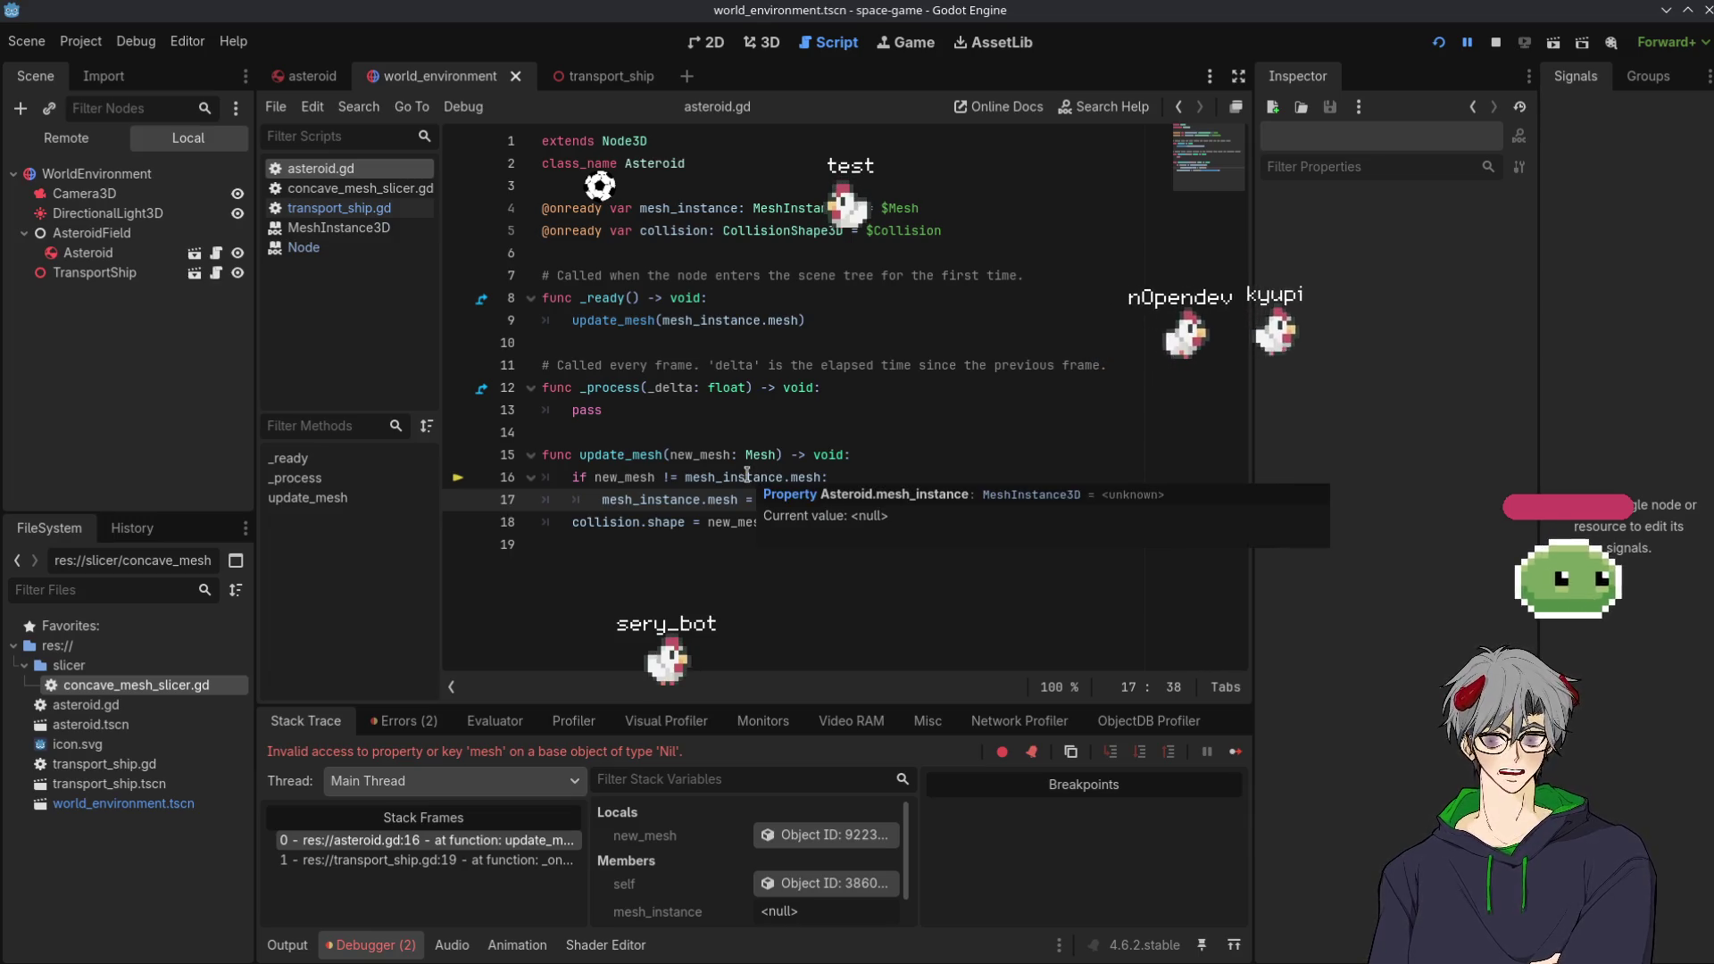
{"action": "double_click", "coordinate": [748, 476]}
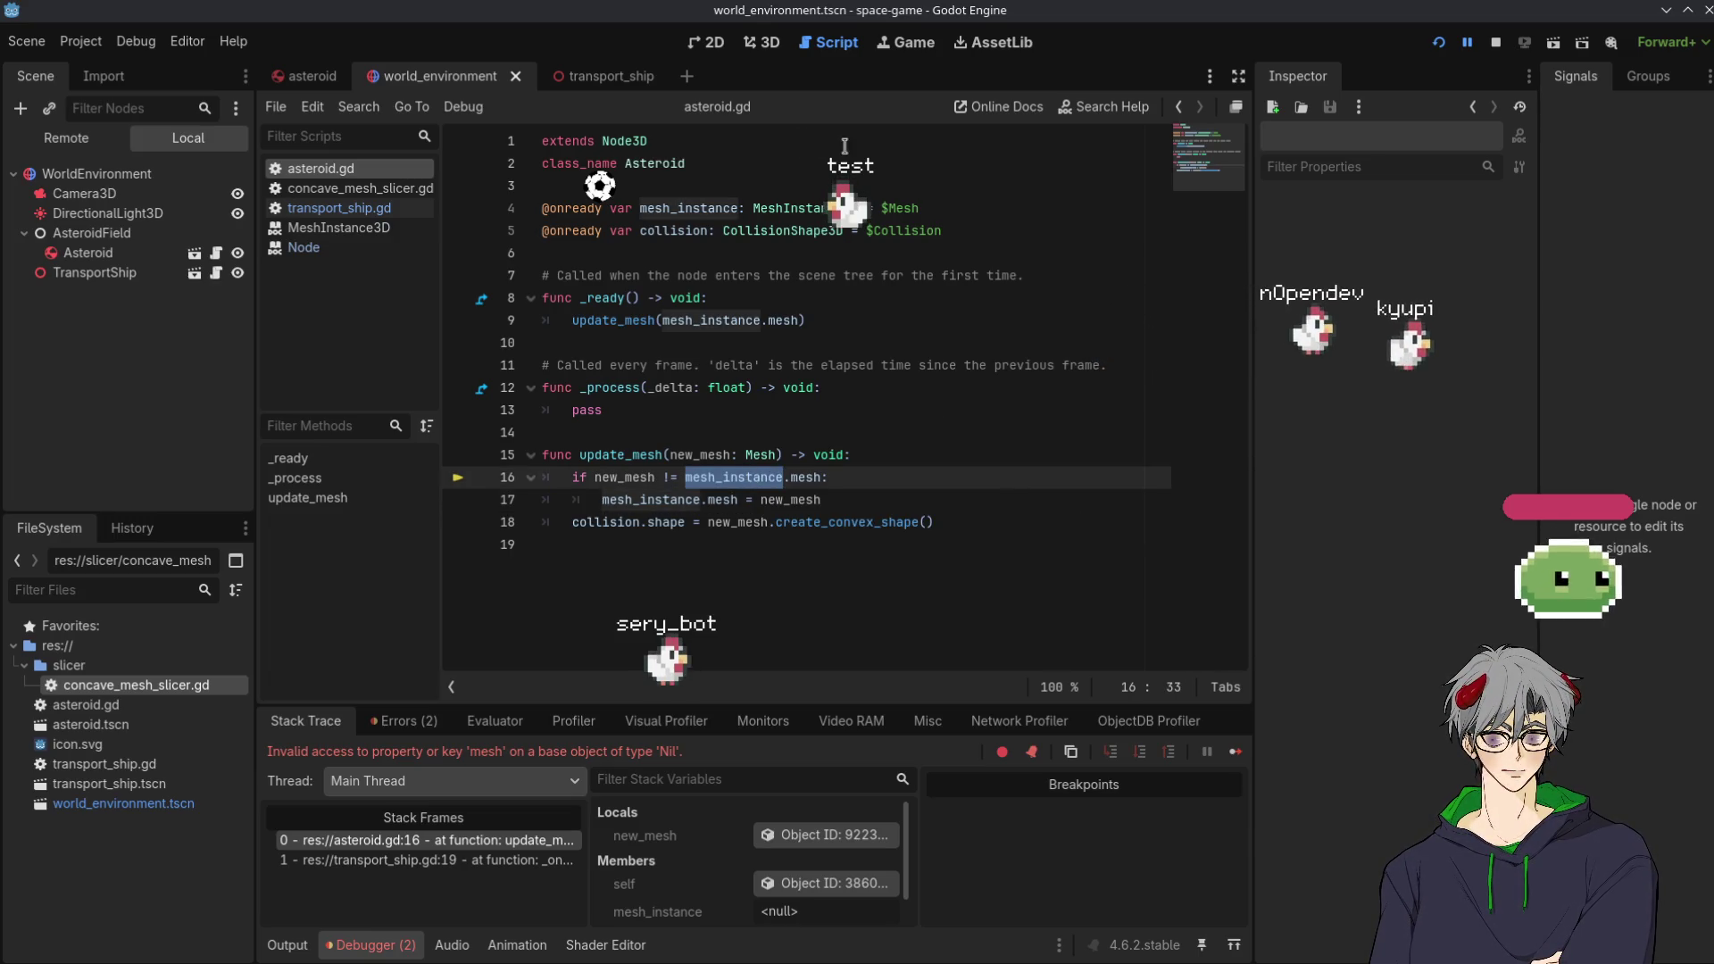
{"action": "left_click", "coordinate": [776, 192]}
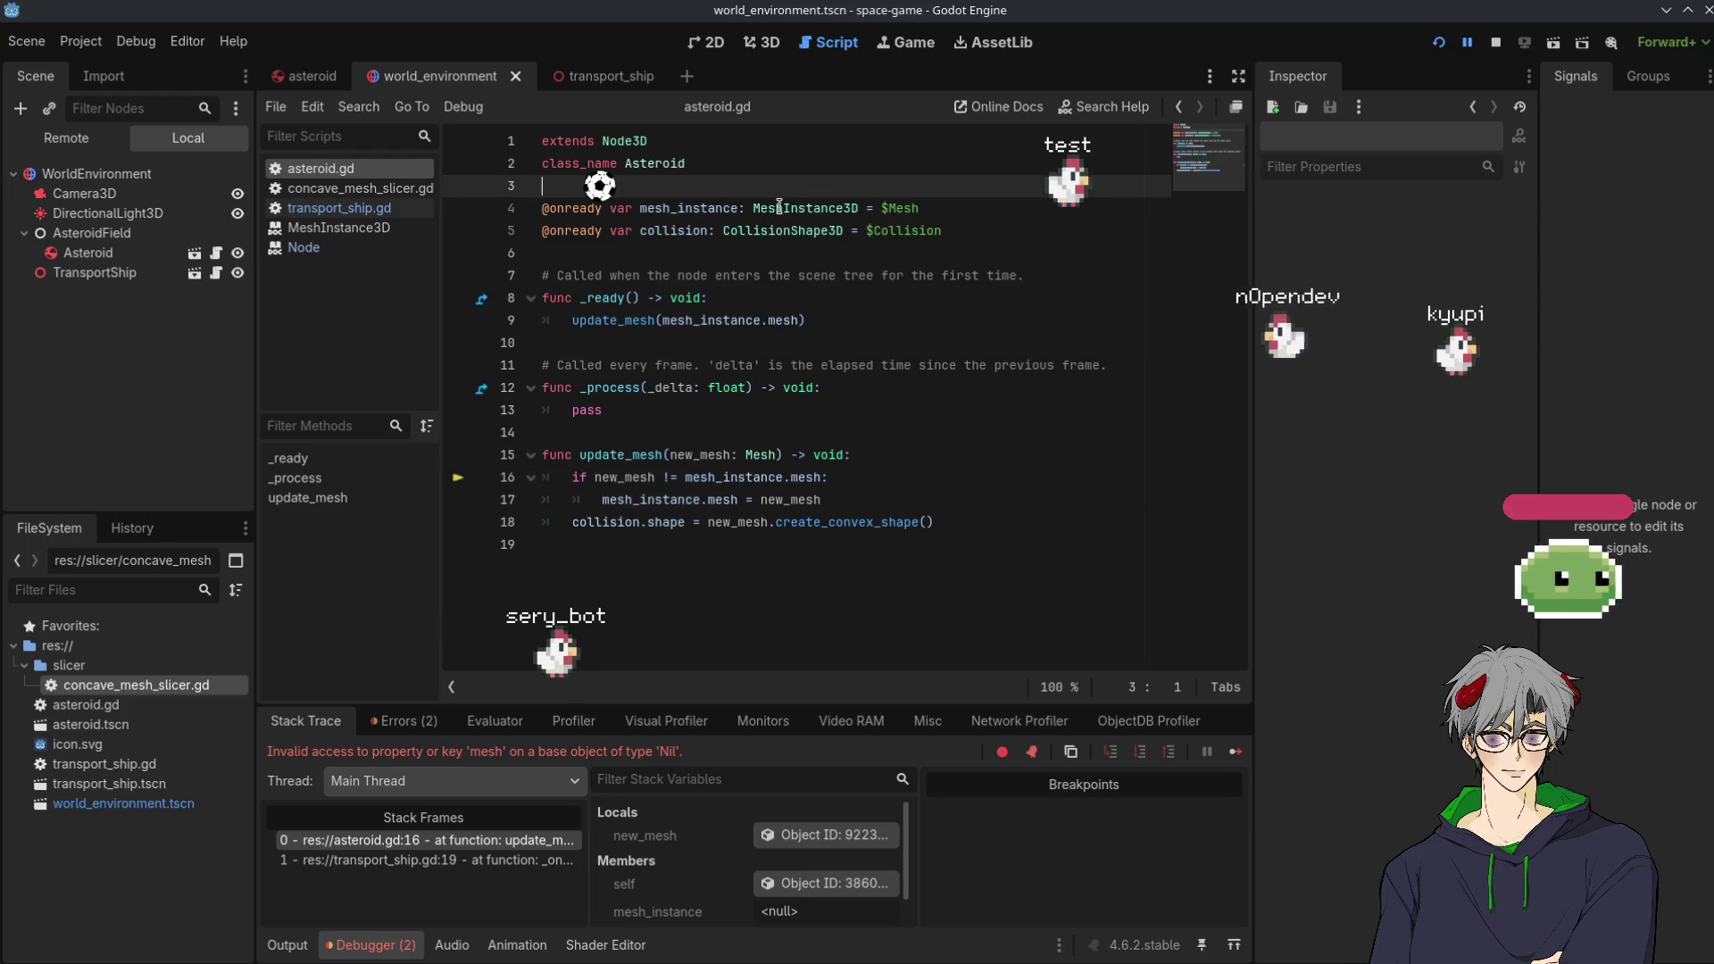
{"action": "double_click", "coordinate": [603, 298]}
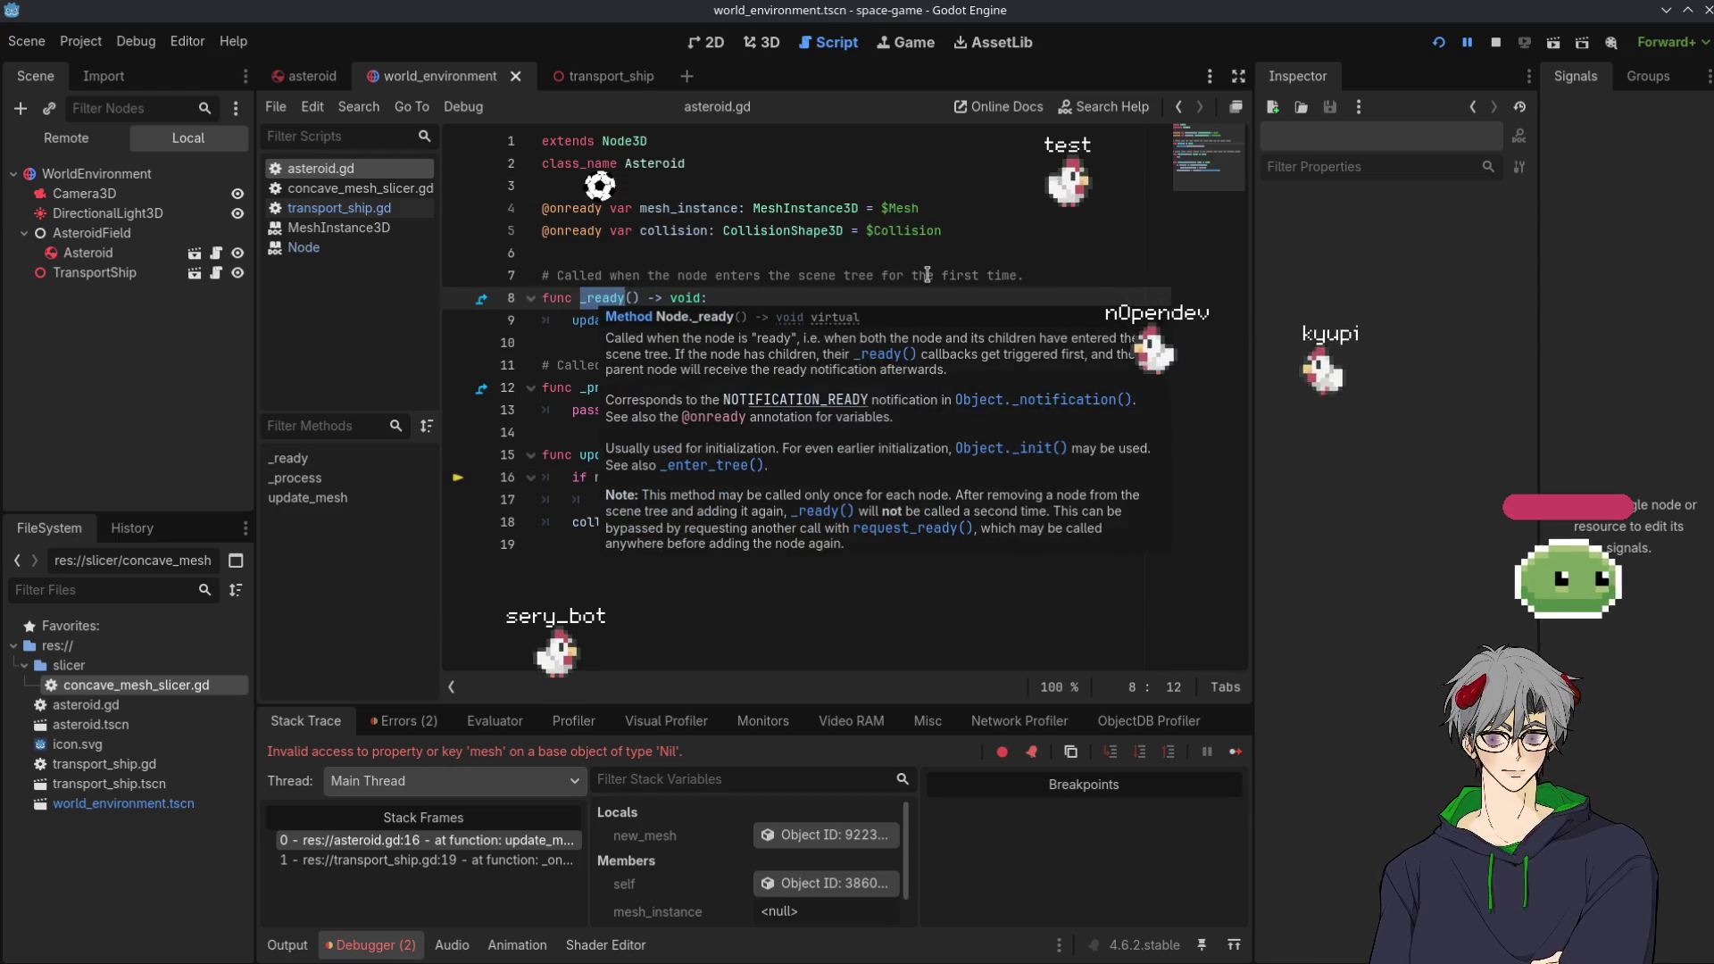
{"action": "mouse_move", "coordinate": [812, 224]}
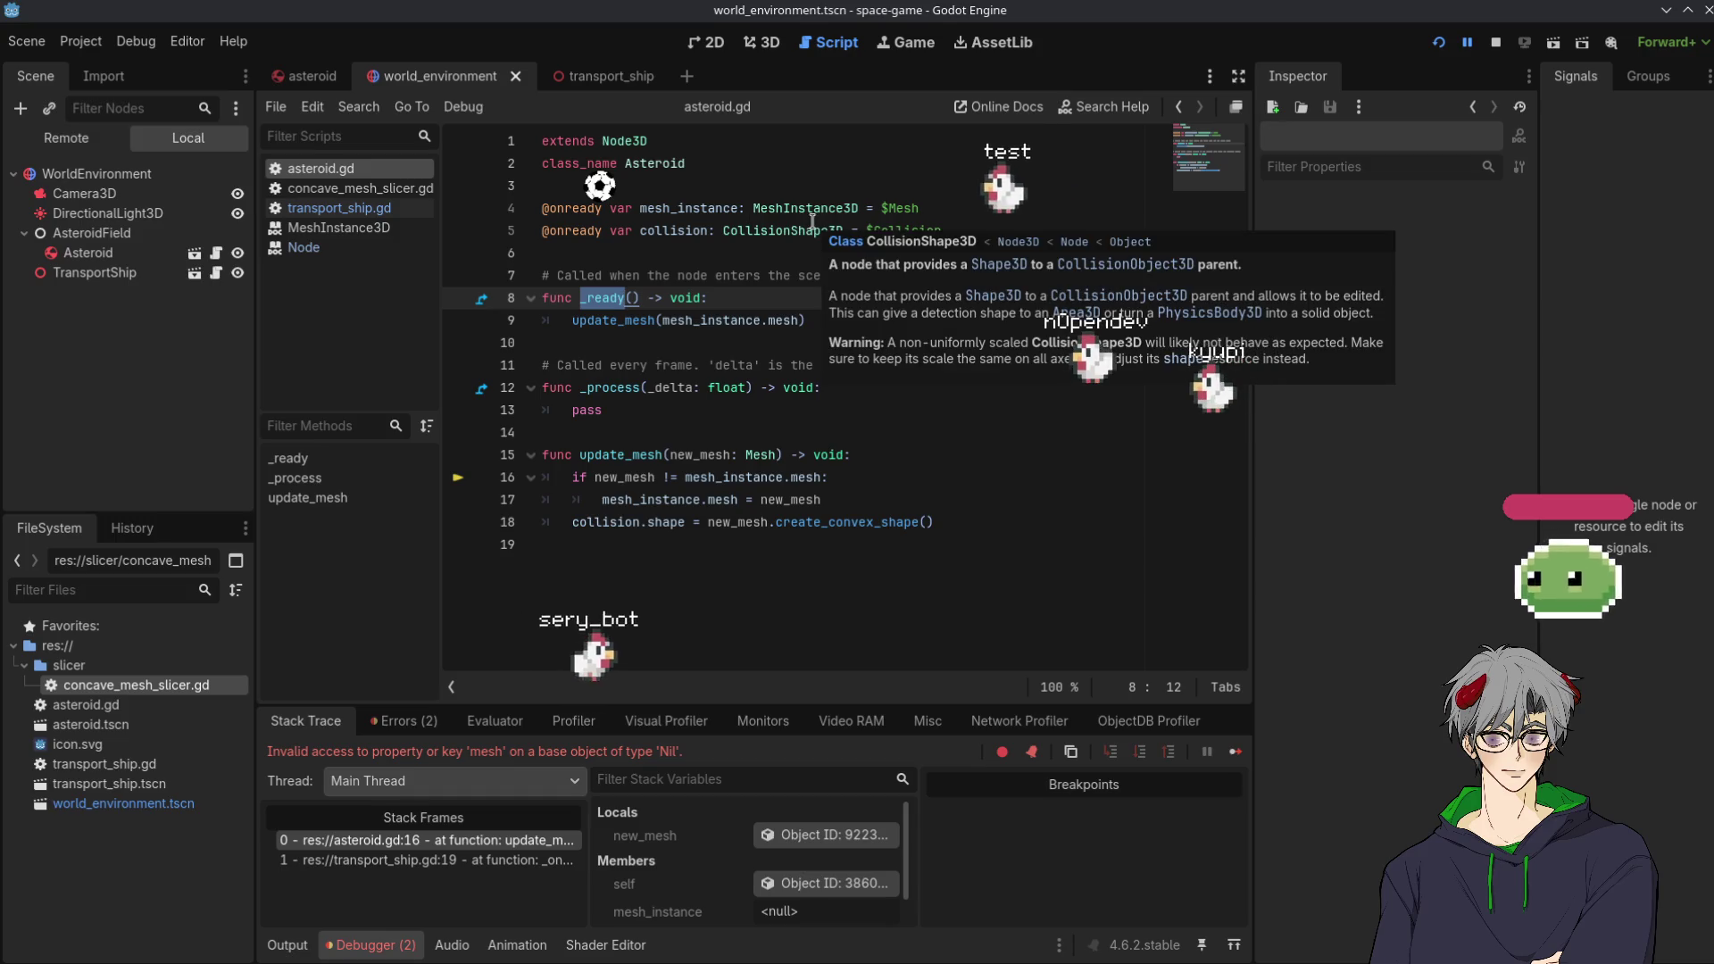
{"action": "left_click", "coordinate": [589, 231]}
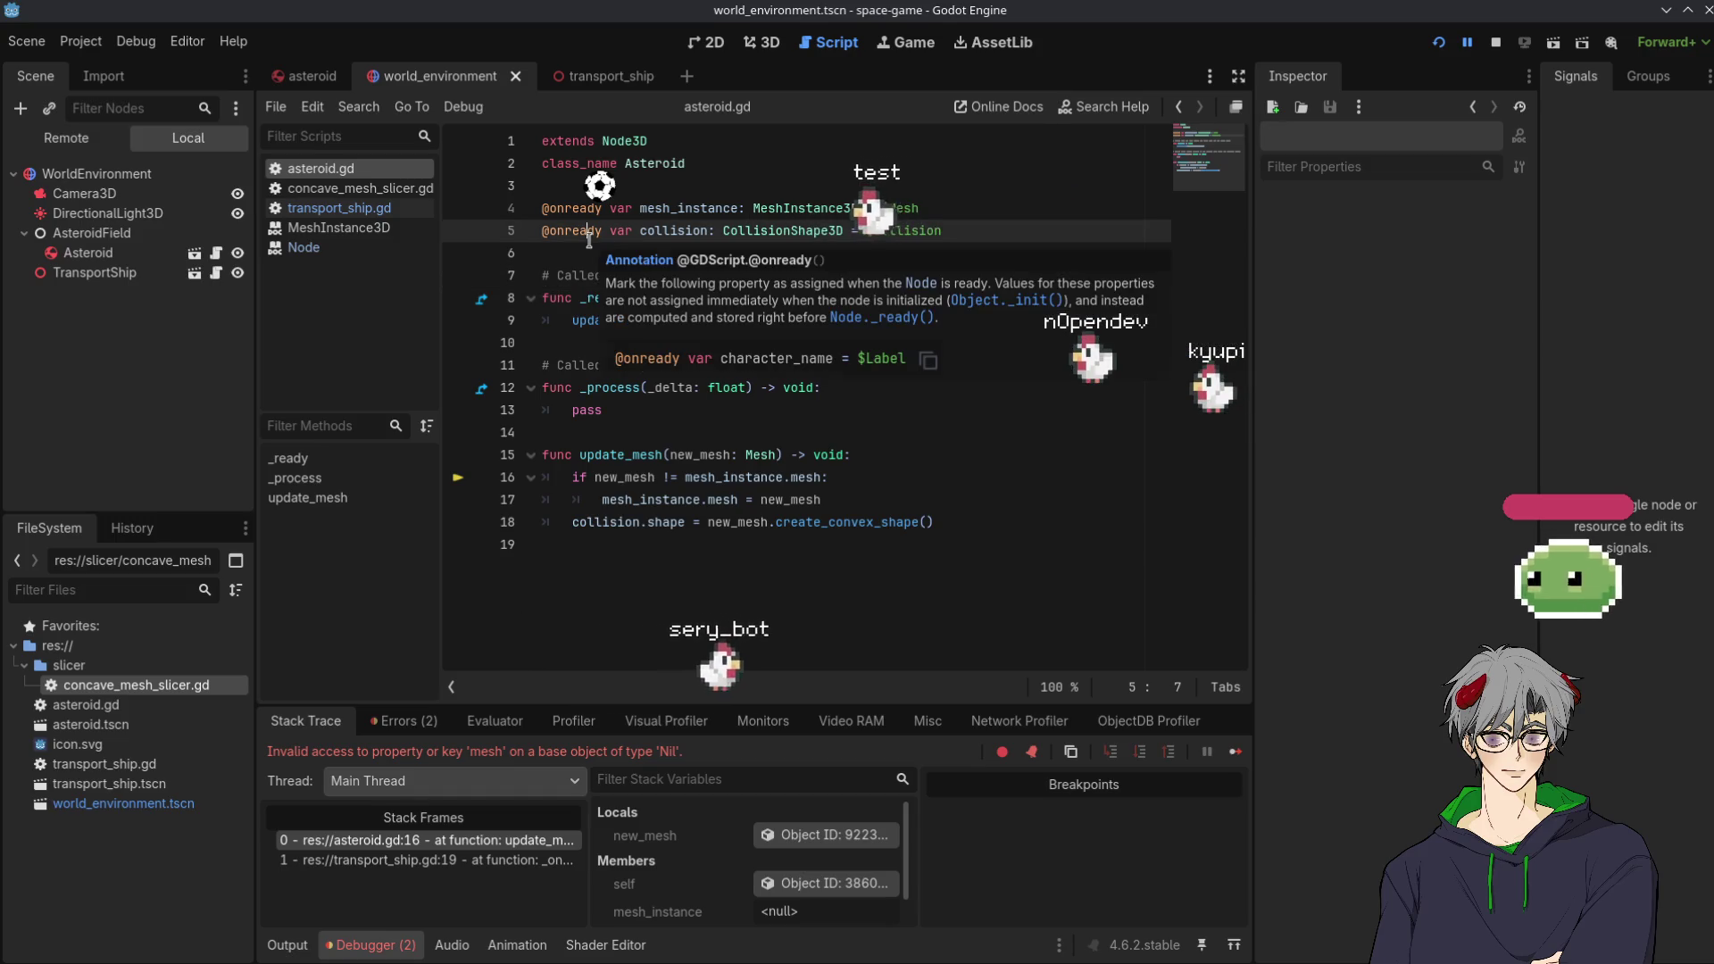
{"action": "left_click", "coordinate": [589, 243]}
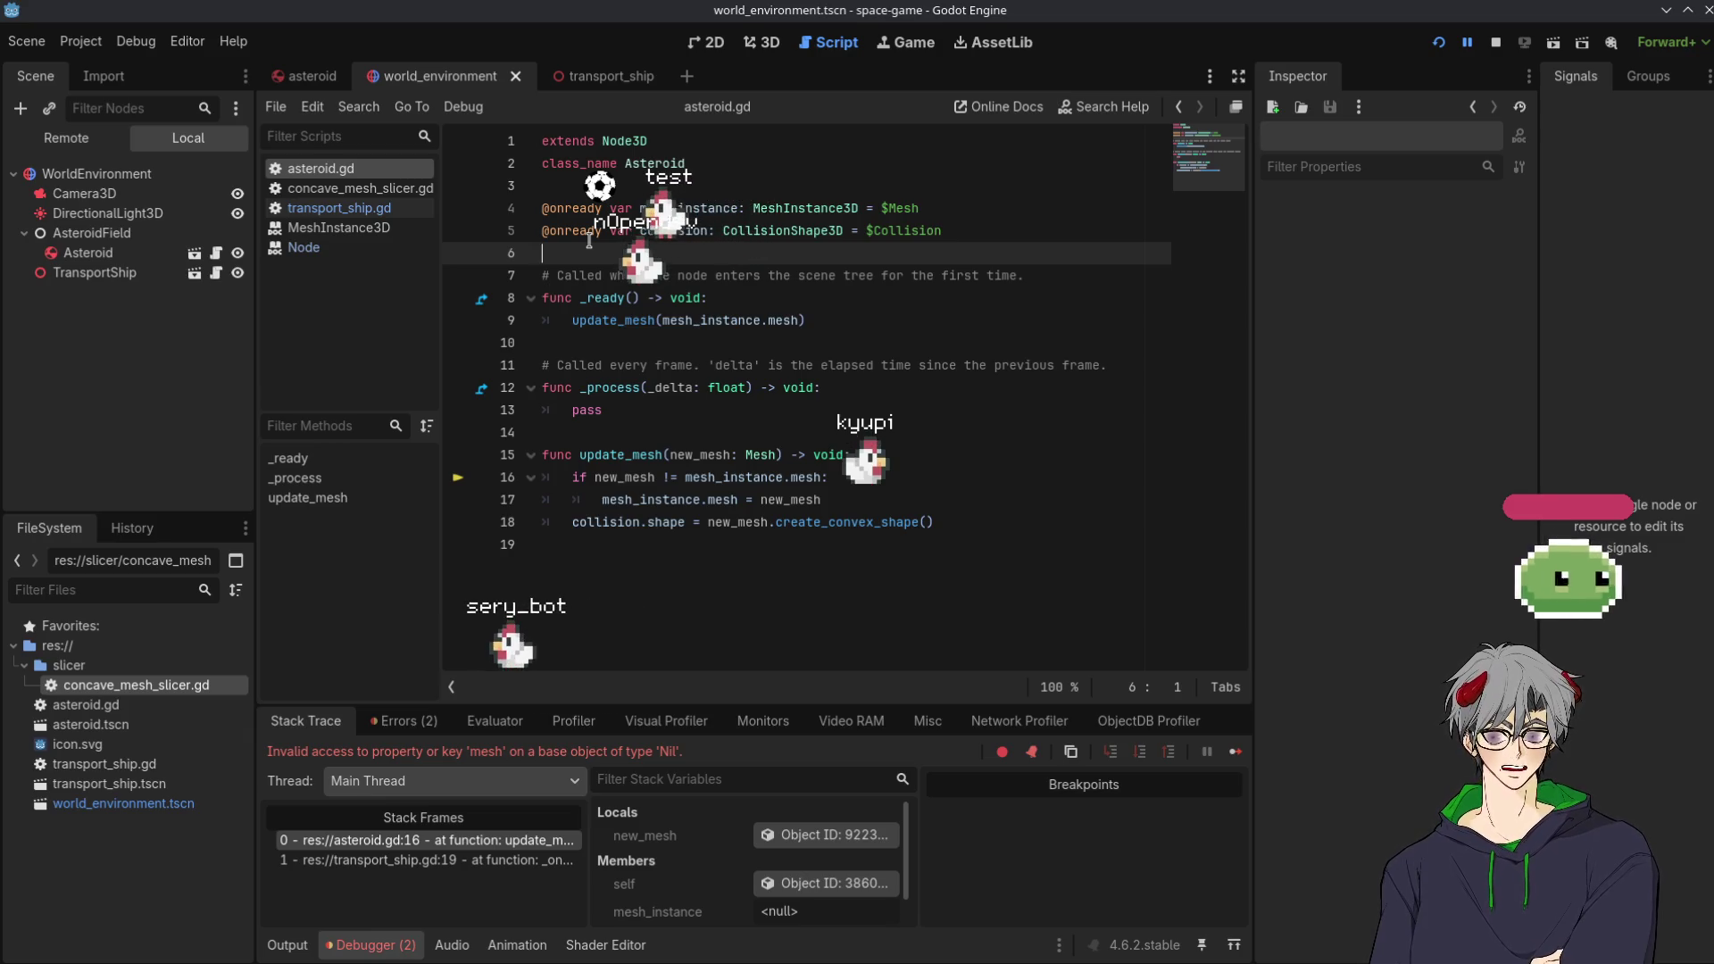
Insert an empty func _init() -> void: with an indented body below the variables
{"action": "key", "text": "Return"}
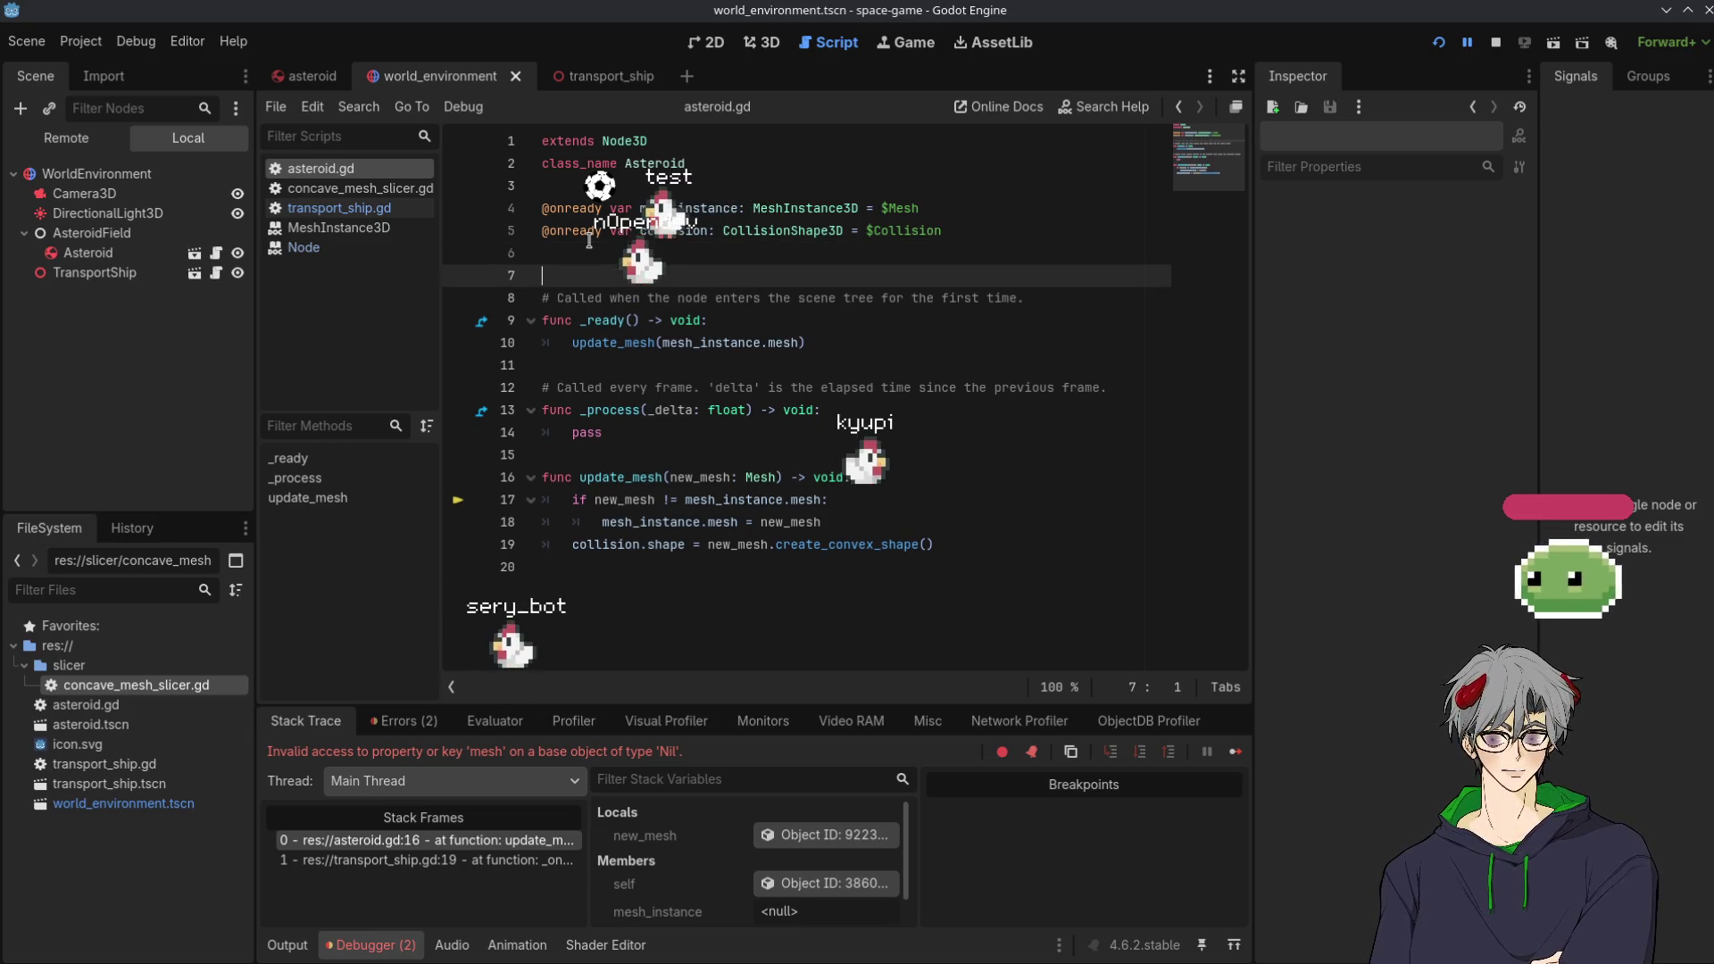
{"action": "type", "text": "func _in"}
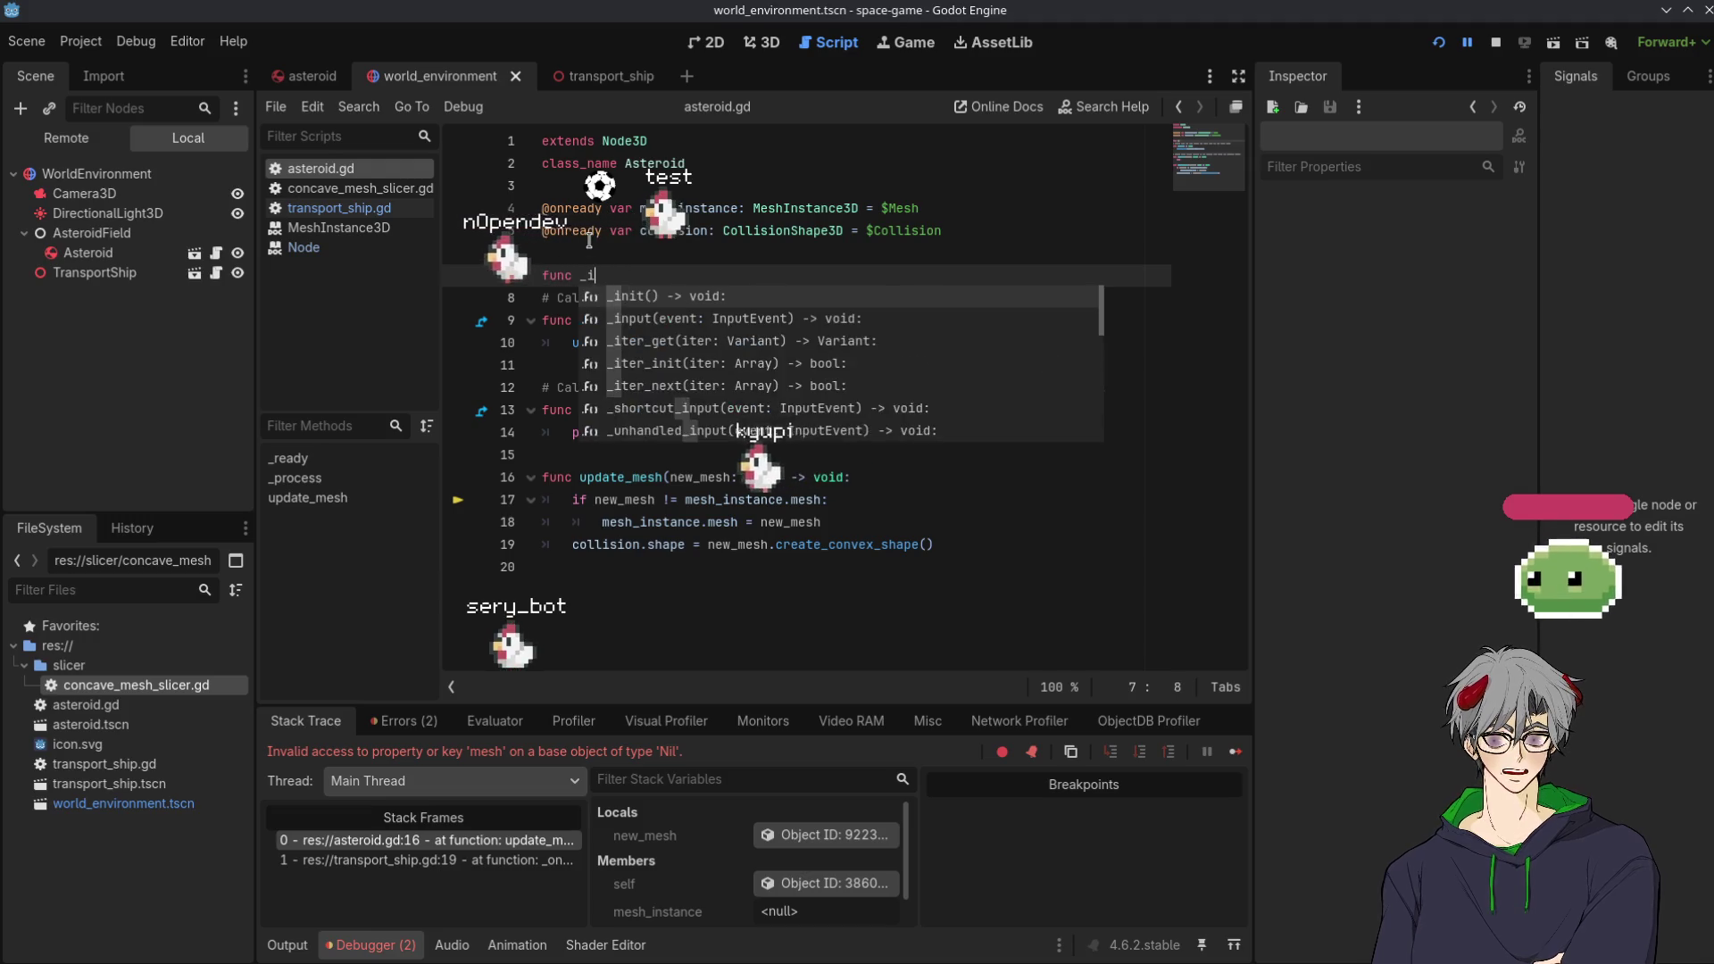
{"action": "key", "text": "Return"}
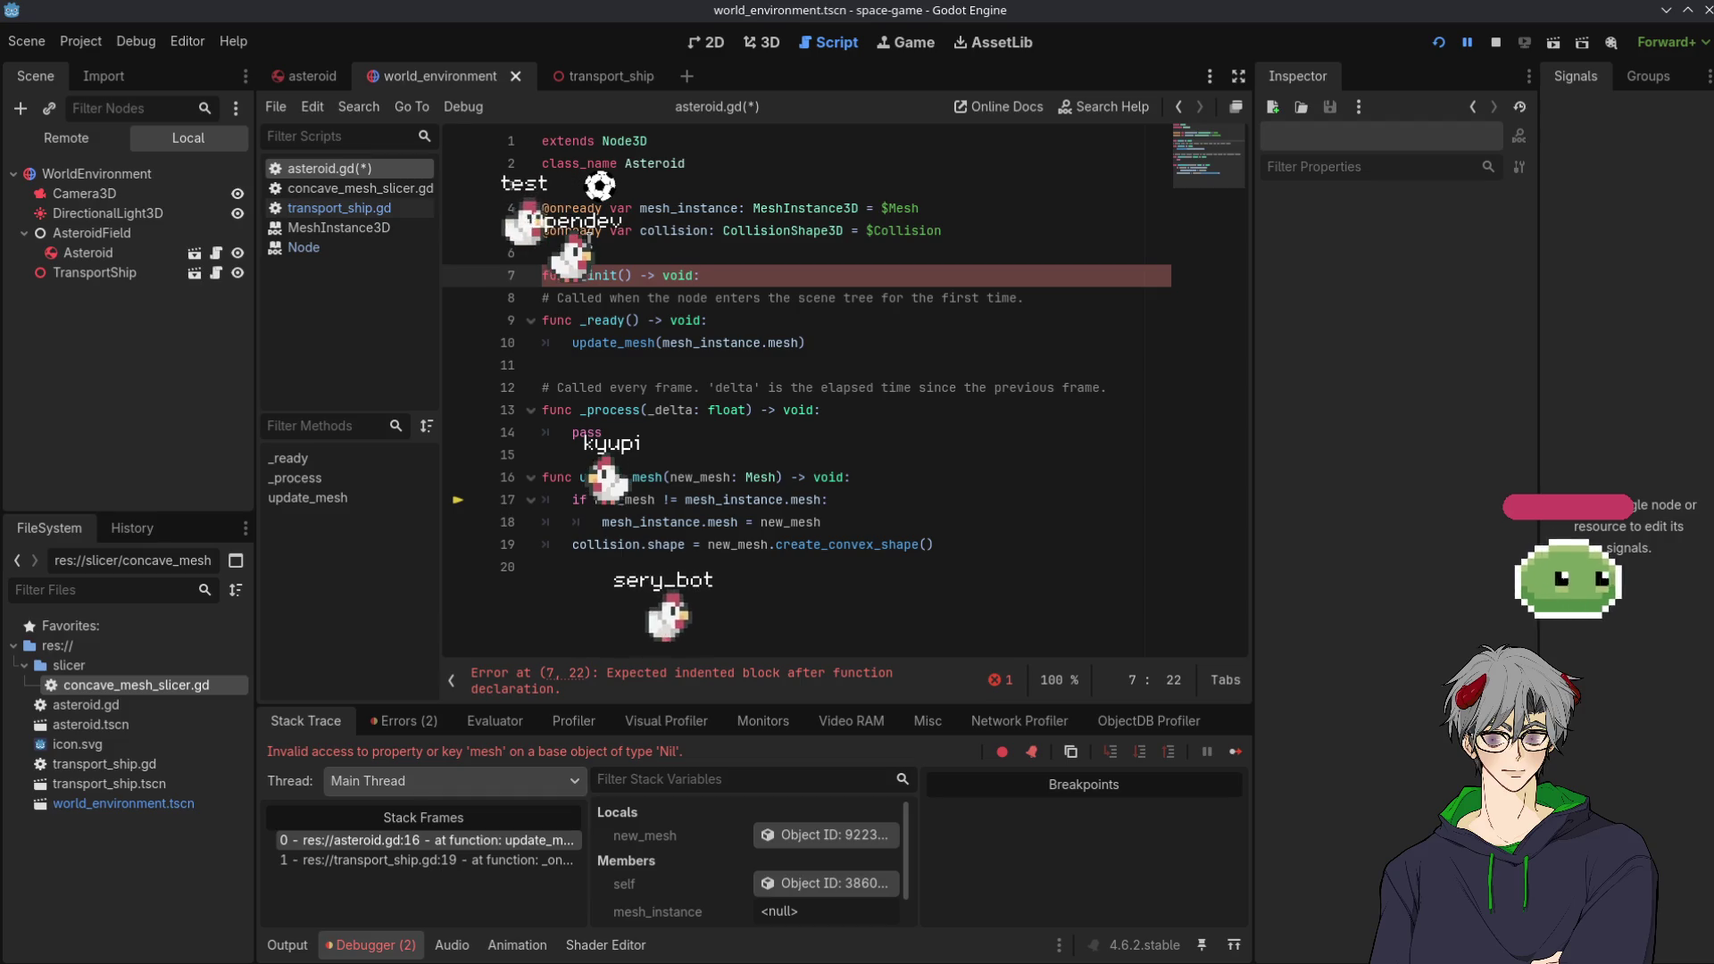
{"action": "key", "text": "Return"}
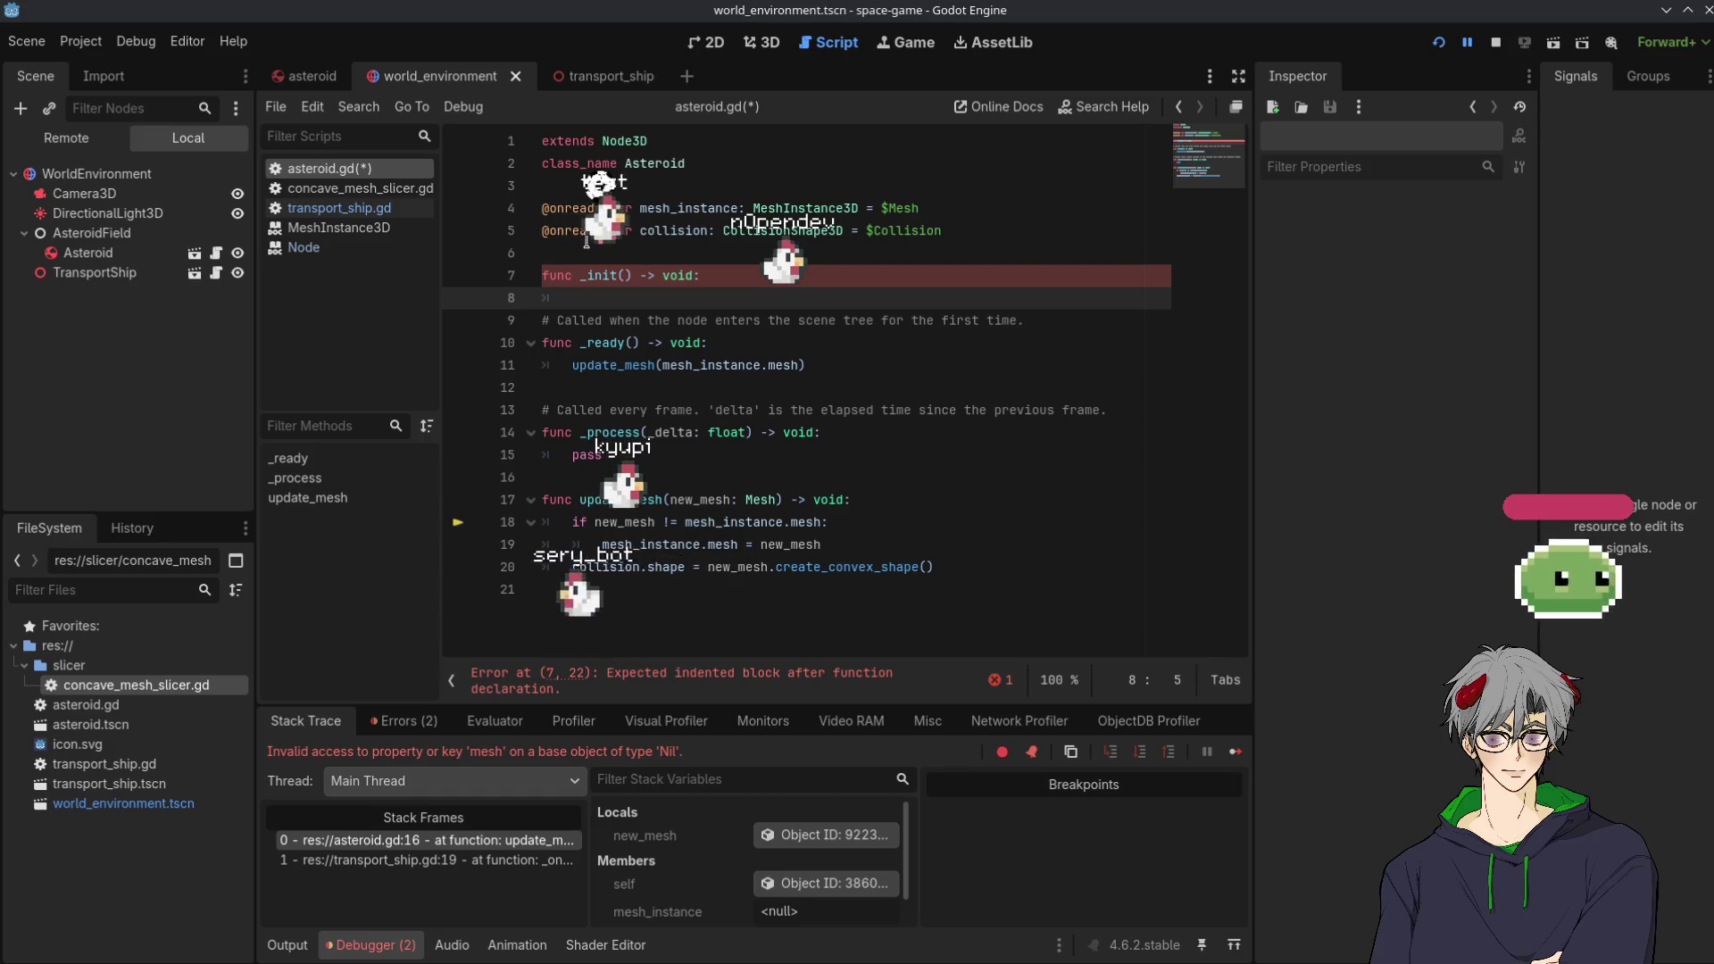
{"action": "mouse_move", "coordinate": [589, 277]}
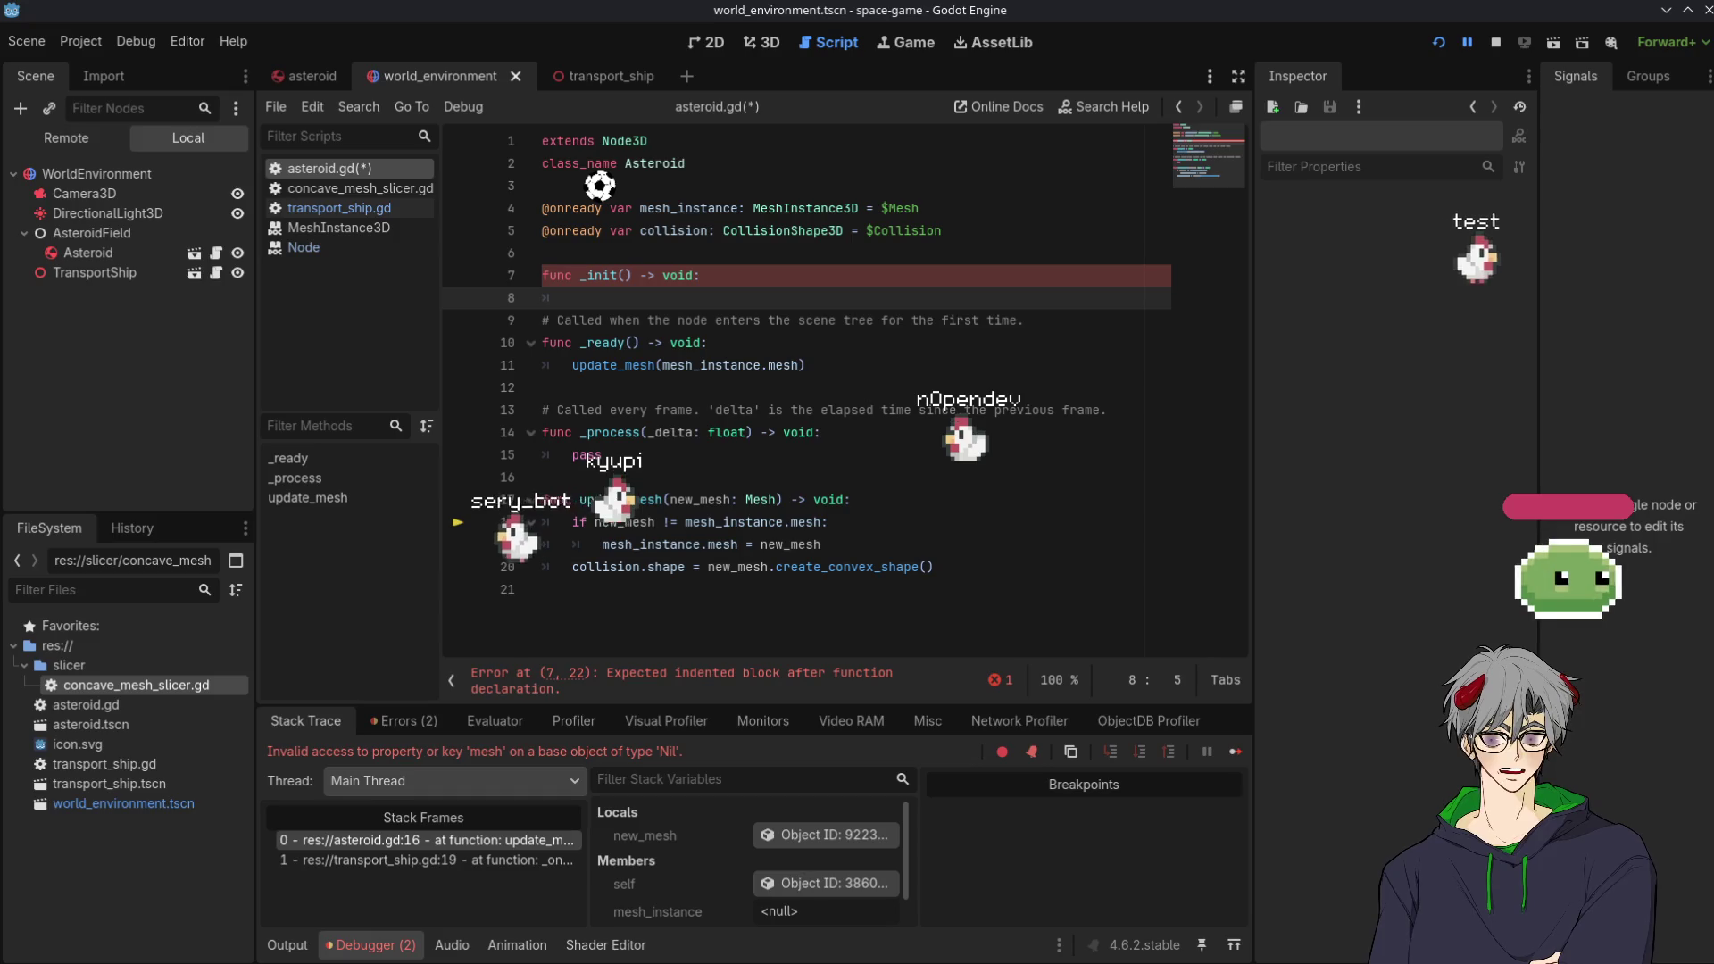
Add another blank body line under the _init declaration
{"action": "left_click", "coordinate": [794, 477]}
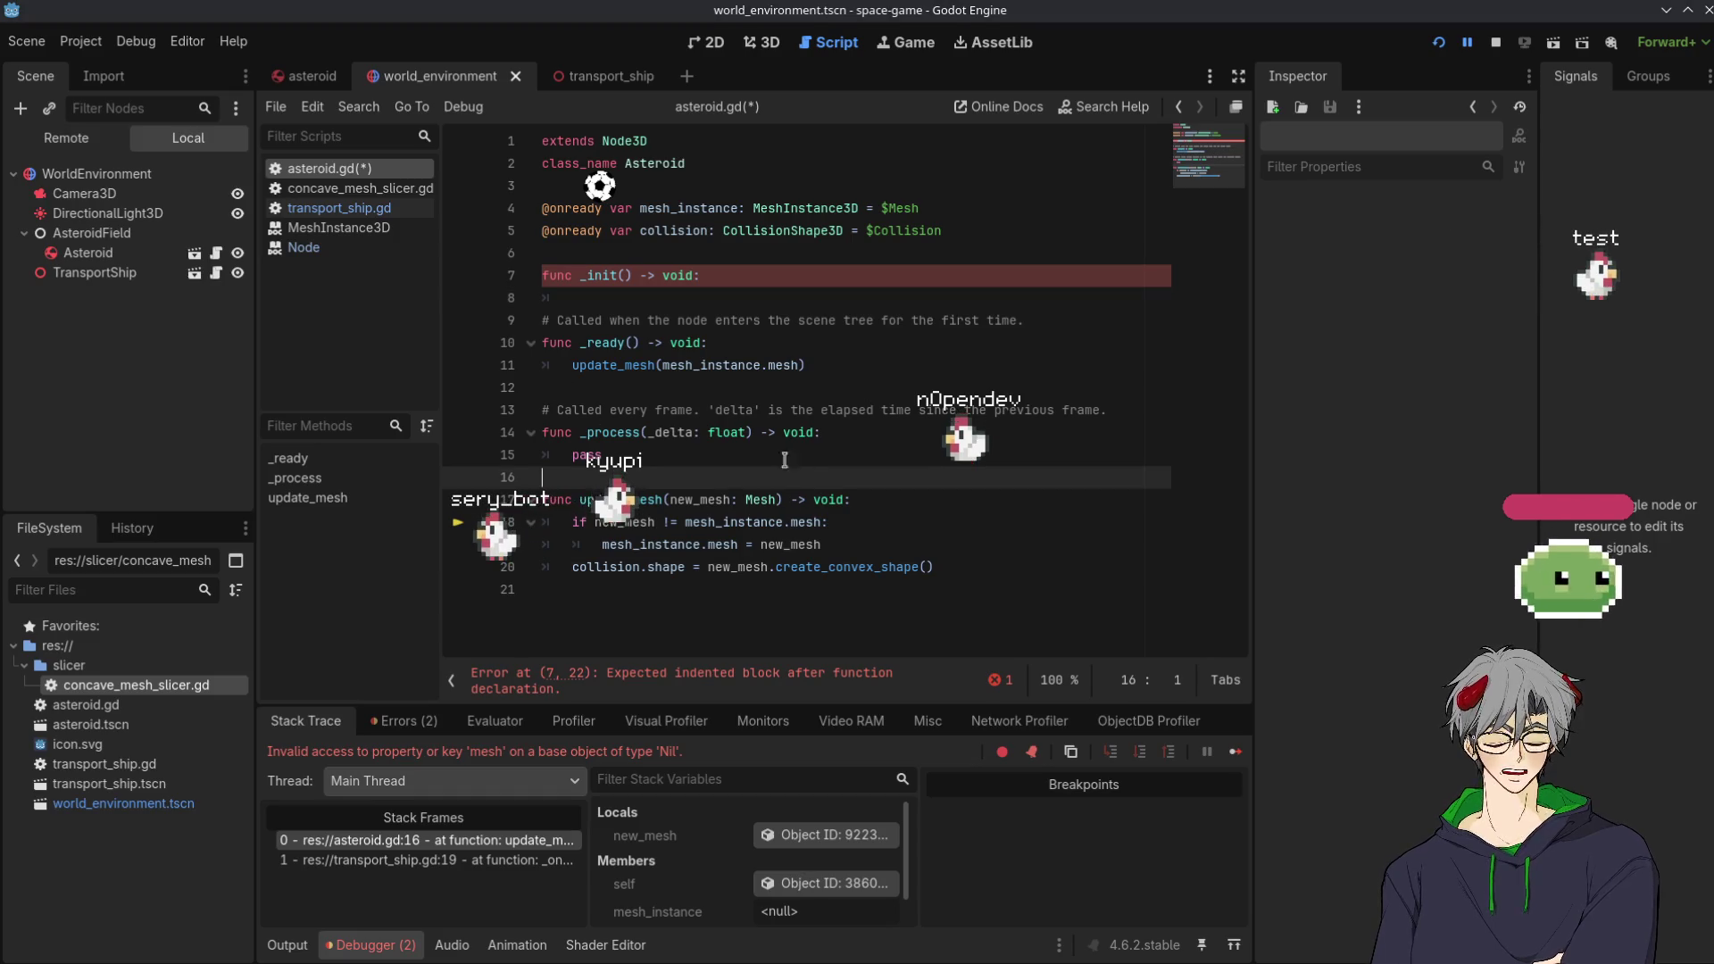
{"action": "left_click", "coordinate": [601, 275]}
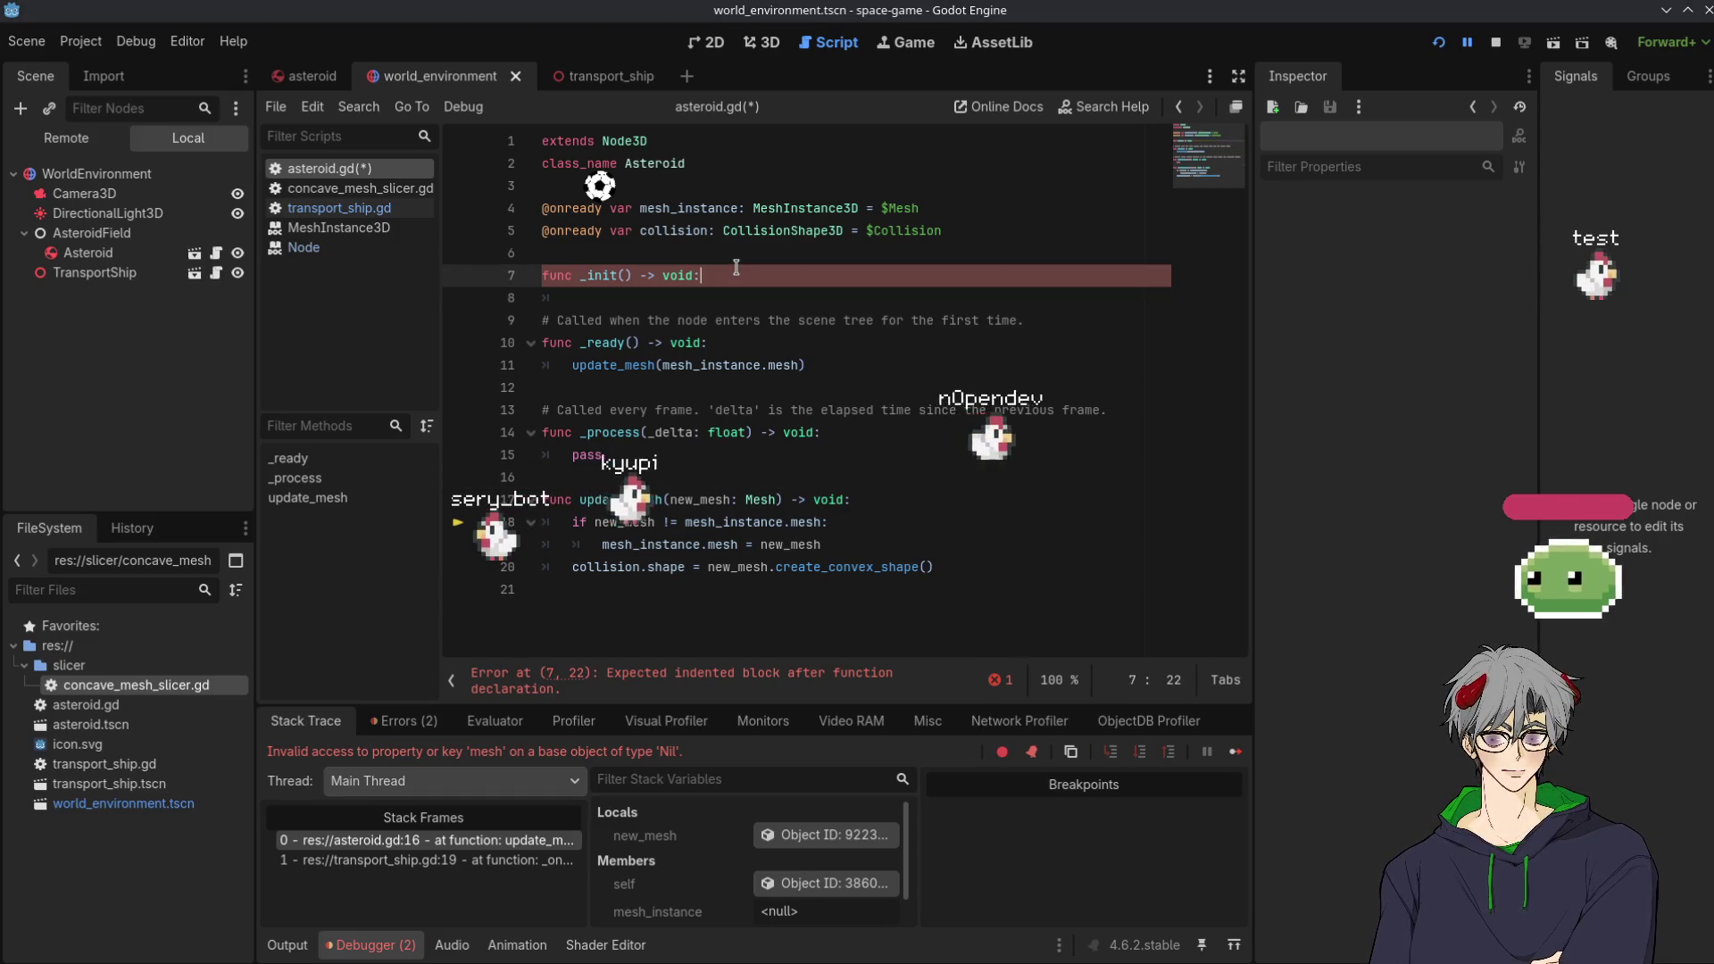
{"action": "key", "text": "End"}
{"action": "key", "text": "Return"}
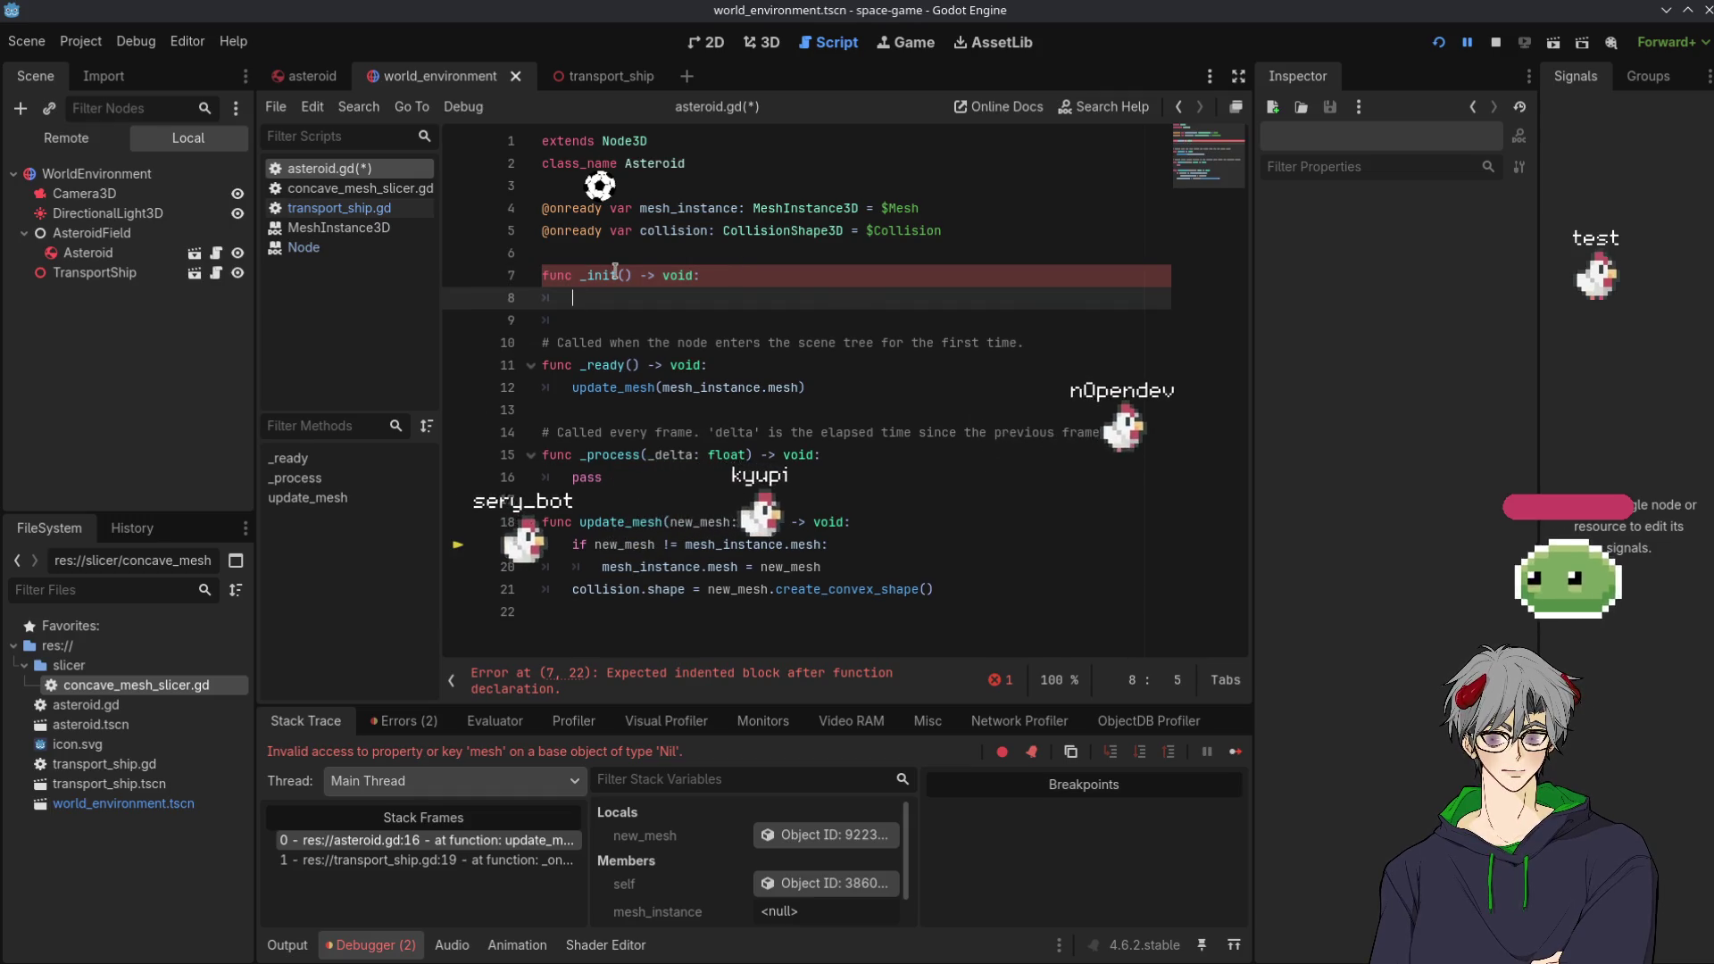
{"action": "mouse_move", "coordinate": [600, 275]}
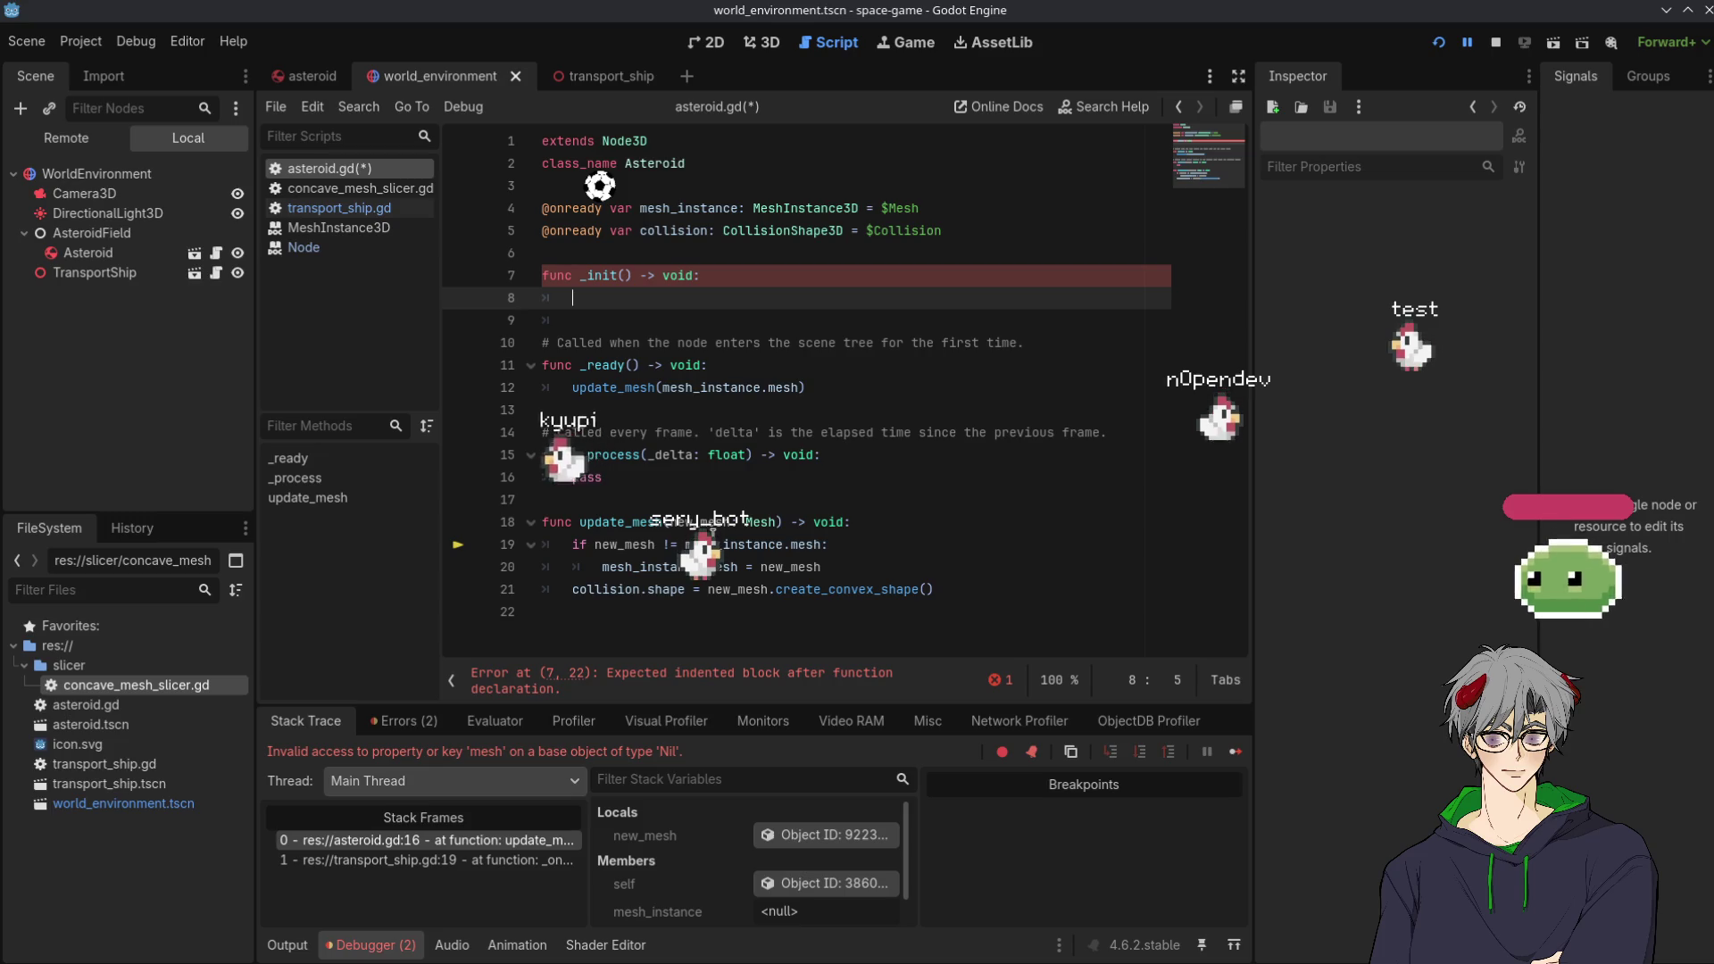
{"action": "left_click", "coordinate": [595, 545]}
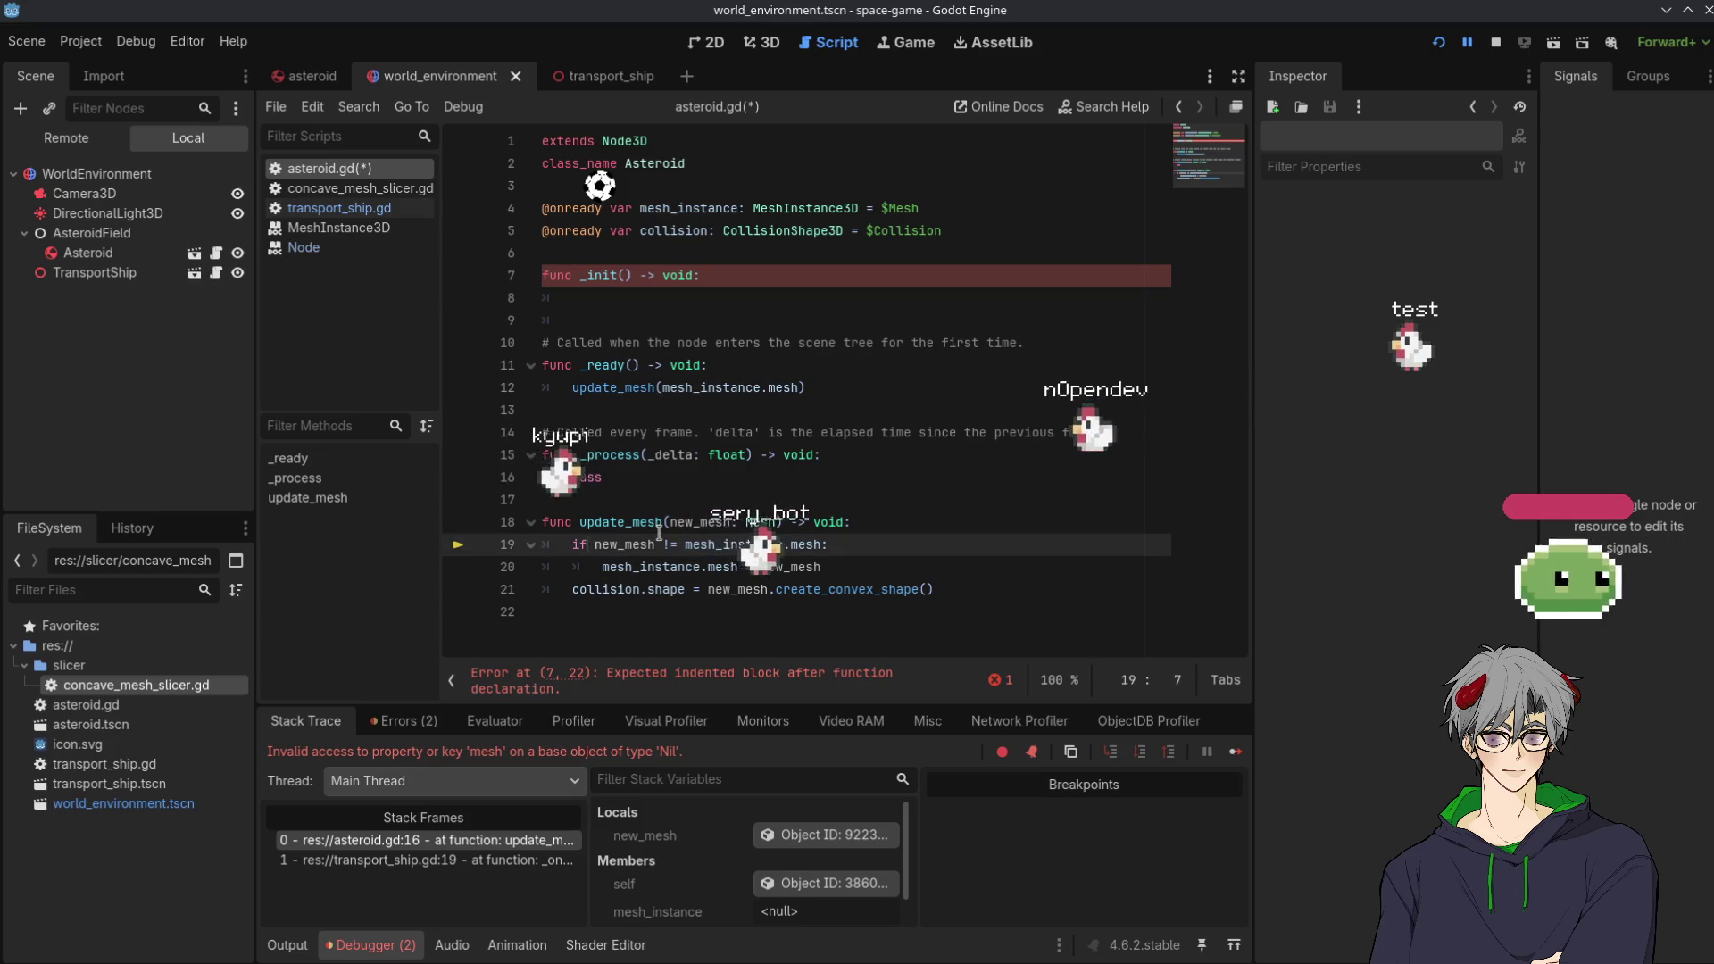
Change the update_mesh condition to 'if mesh_instance && new_mesh != mesh_instance.mesh:'
{"action": "type", "text": "!if"}
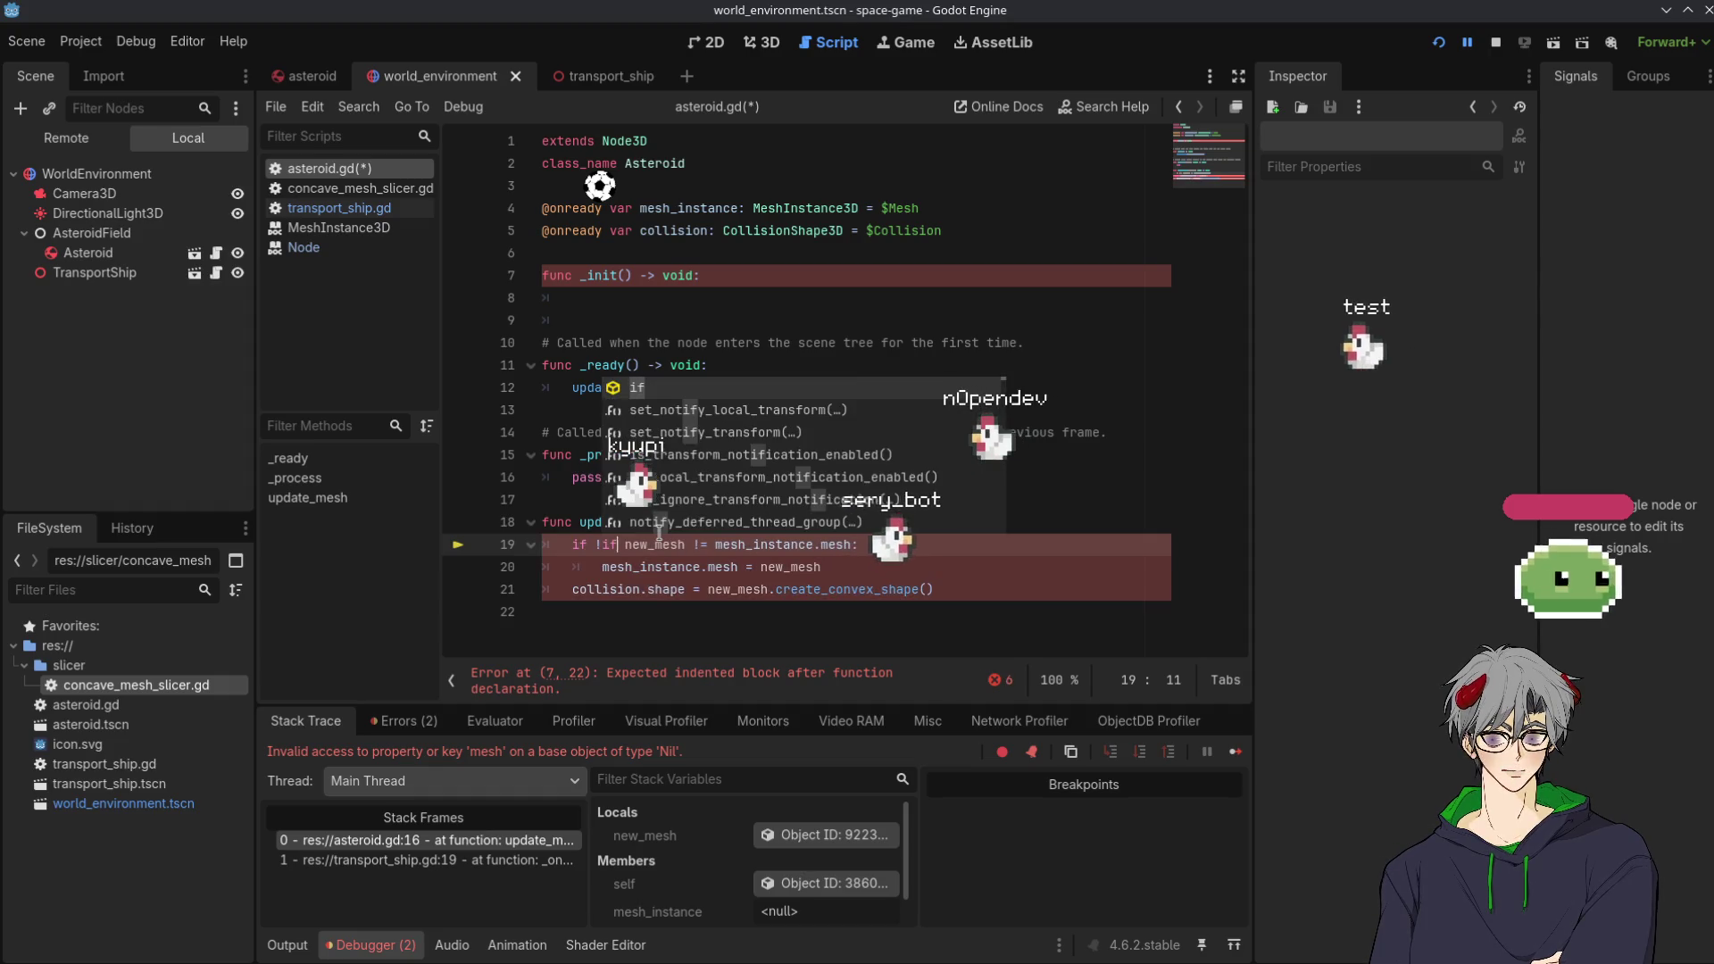
{"action": "key", "text": "BackSpace"}
{"action": "key", "text": "BackSpace"}
{"action": "type", "text": "mesh_instance &&"}
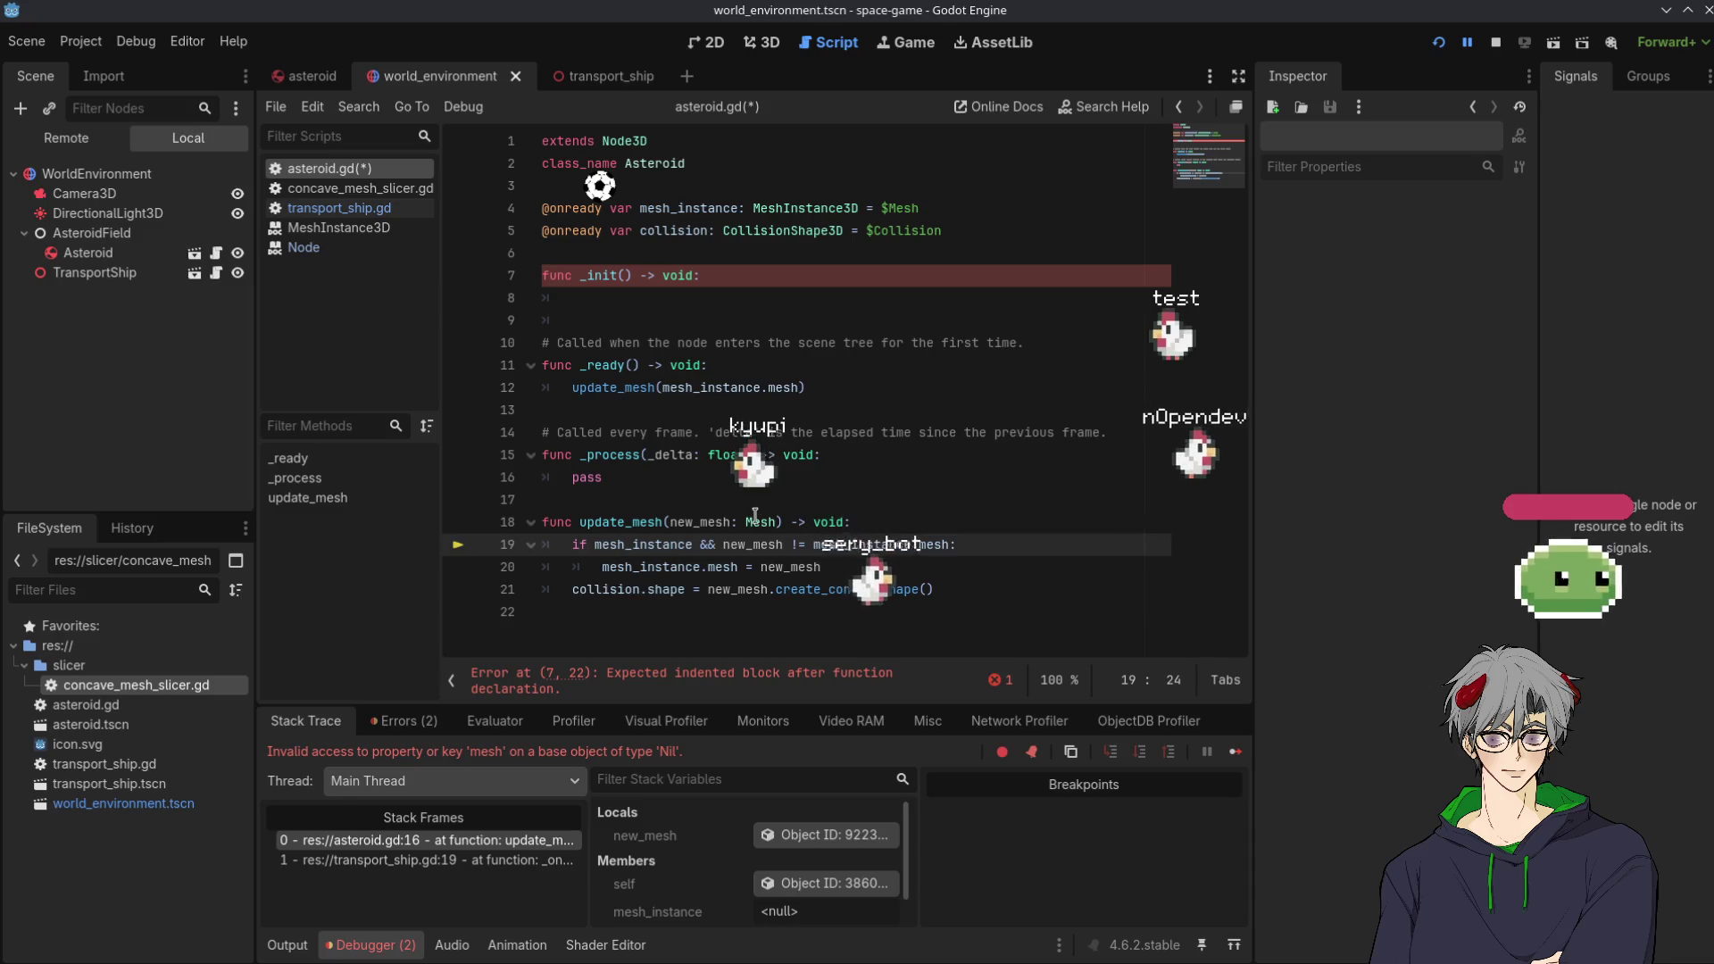
{"action": "mouse_move", "coordinate": [754, 517]}
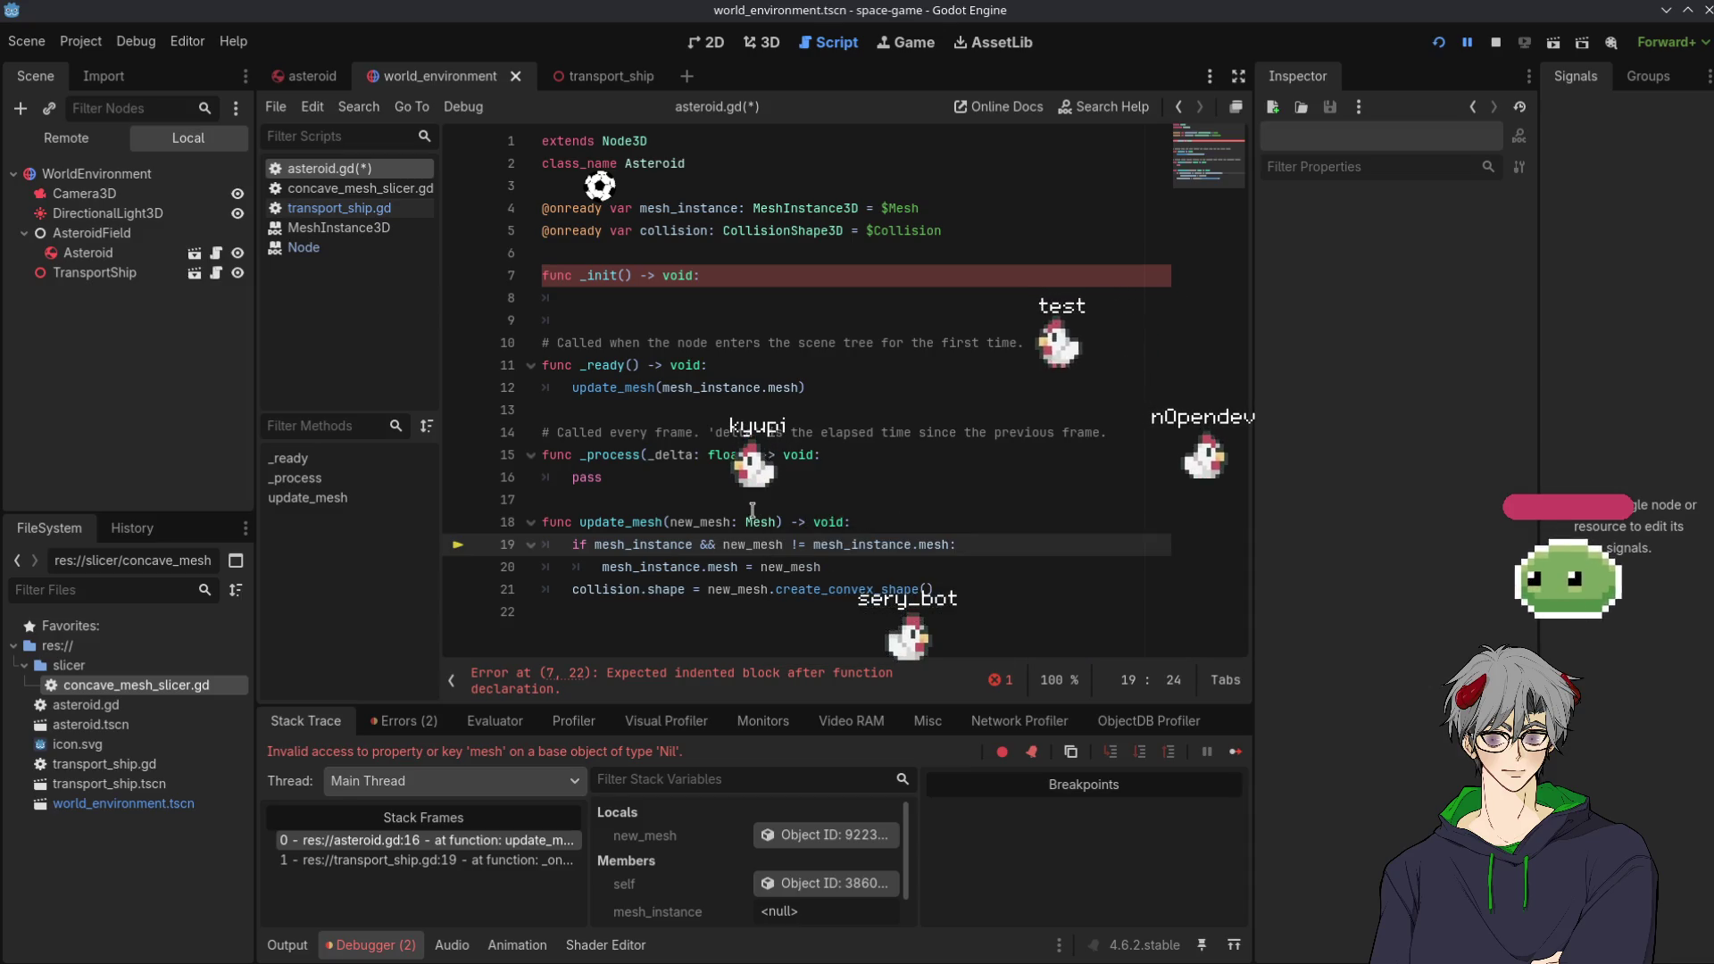
{"action": "left_click_drag", "start_coordinate": [702, 279], "coordinate": [454, 264]}
Replace the _init declaration on line 7 with 'var mesh: Mesh'
{"action": "key", "text": "BackSpace"}
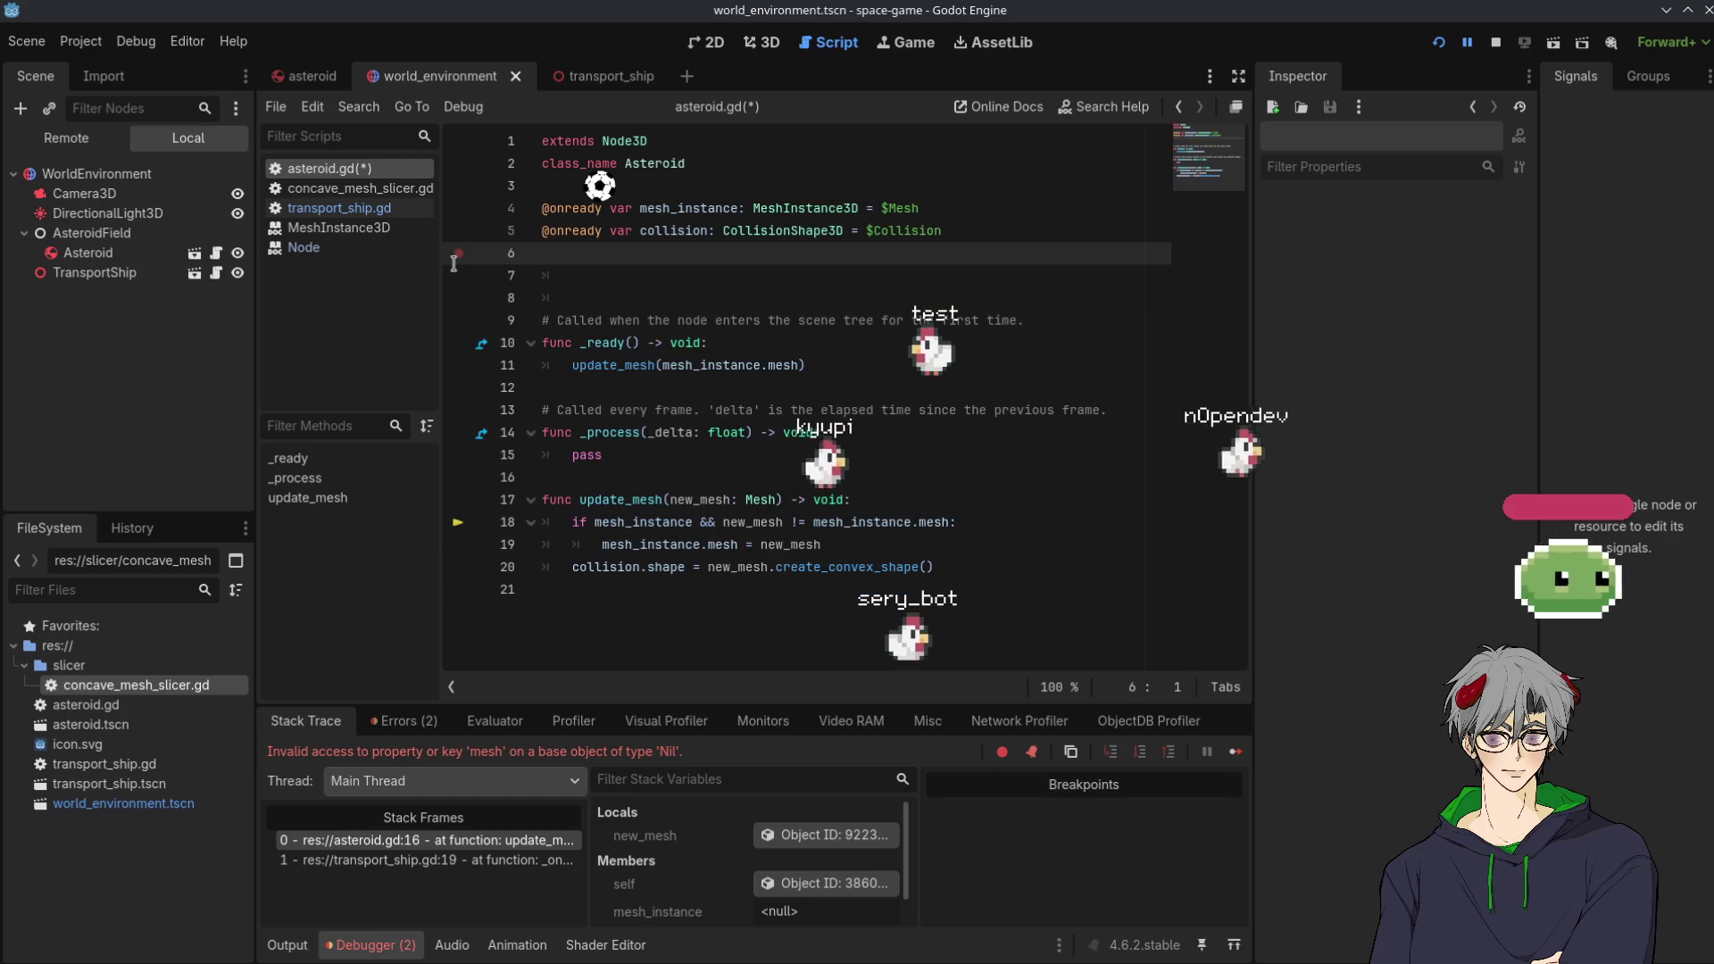
{"action": "key", "text": "Return"}
{"action": "type", "text": "m"}
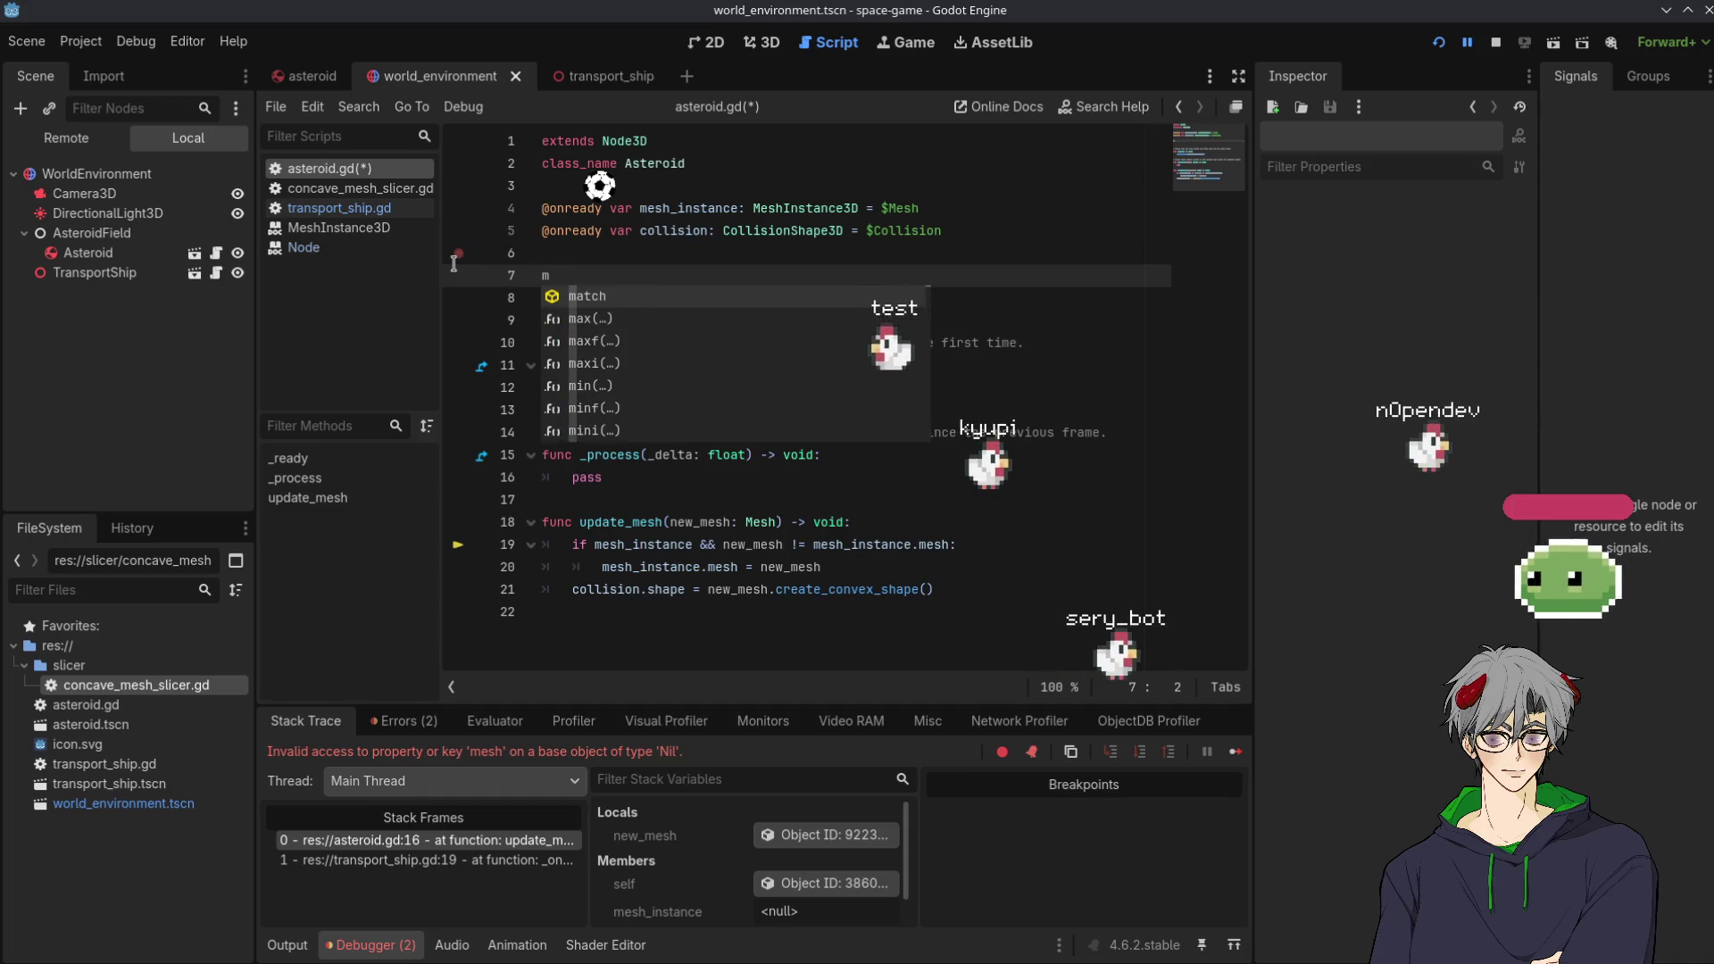
{"action": "key", "text": "BackSpace"}
{"action": "key", "text": "BackSpace"}
{"action": "key", "text": "BackSpace"}
{"action": "type", "text": "var mesh"}
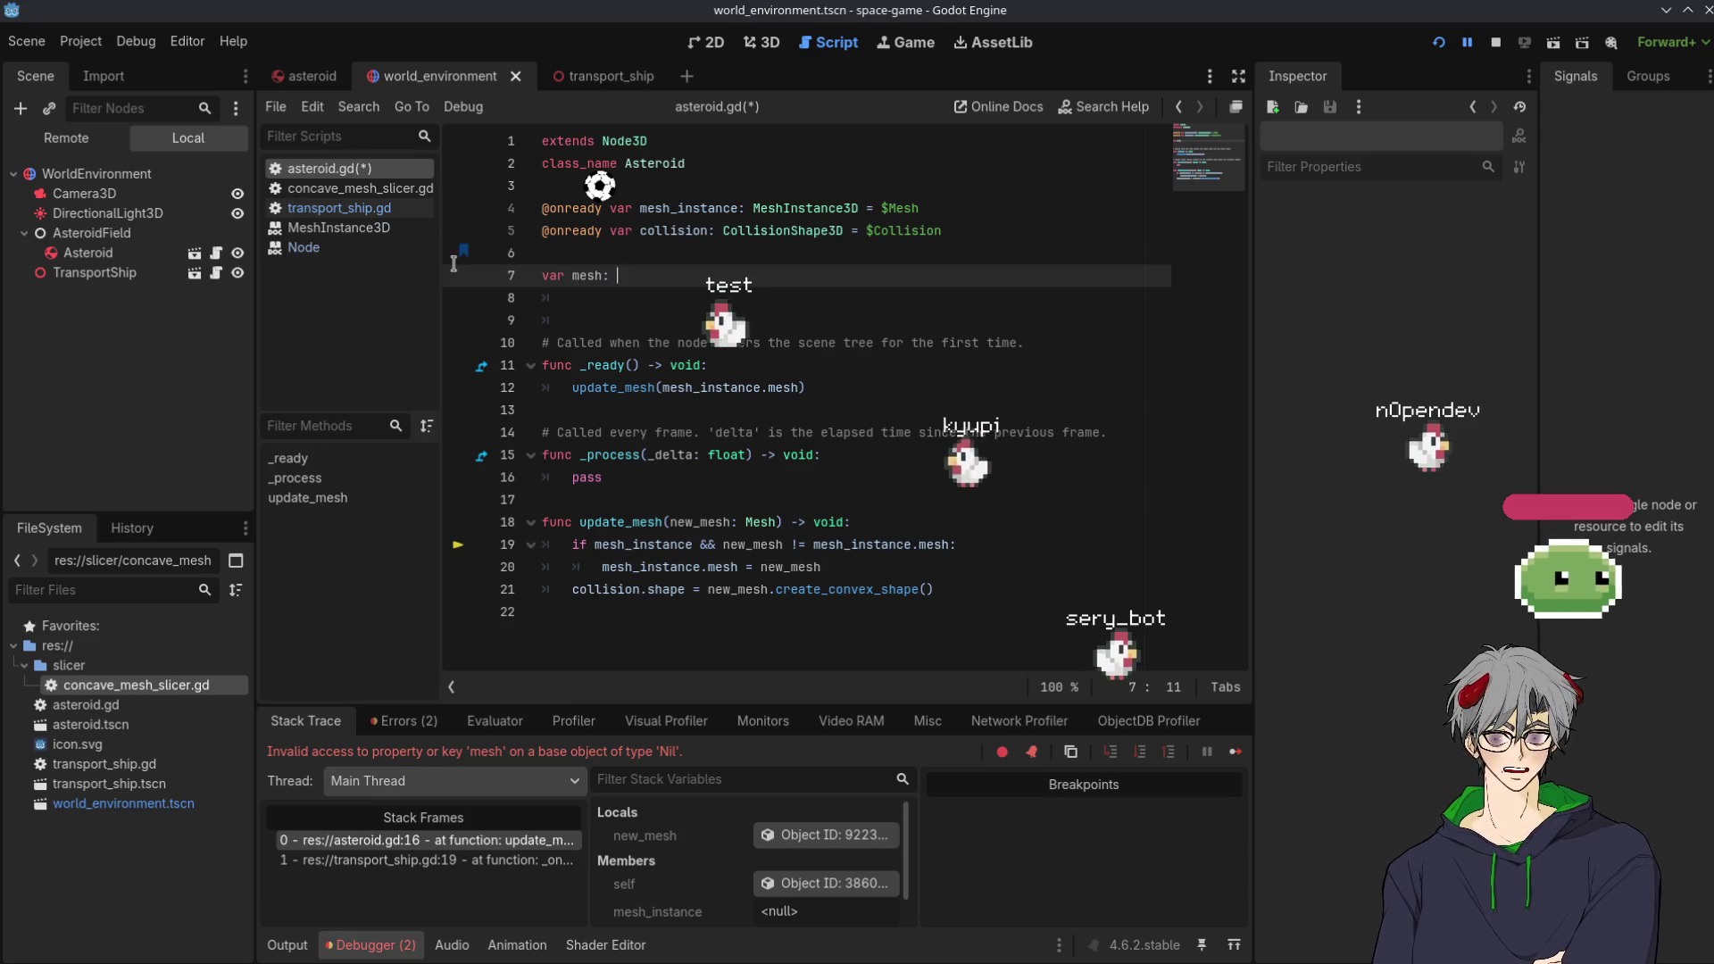
{"action": "type", "text": ": Mesh"}
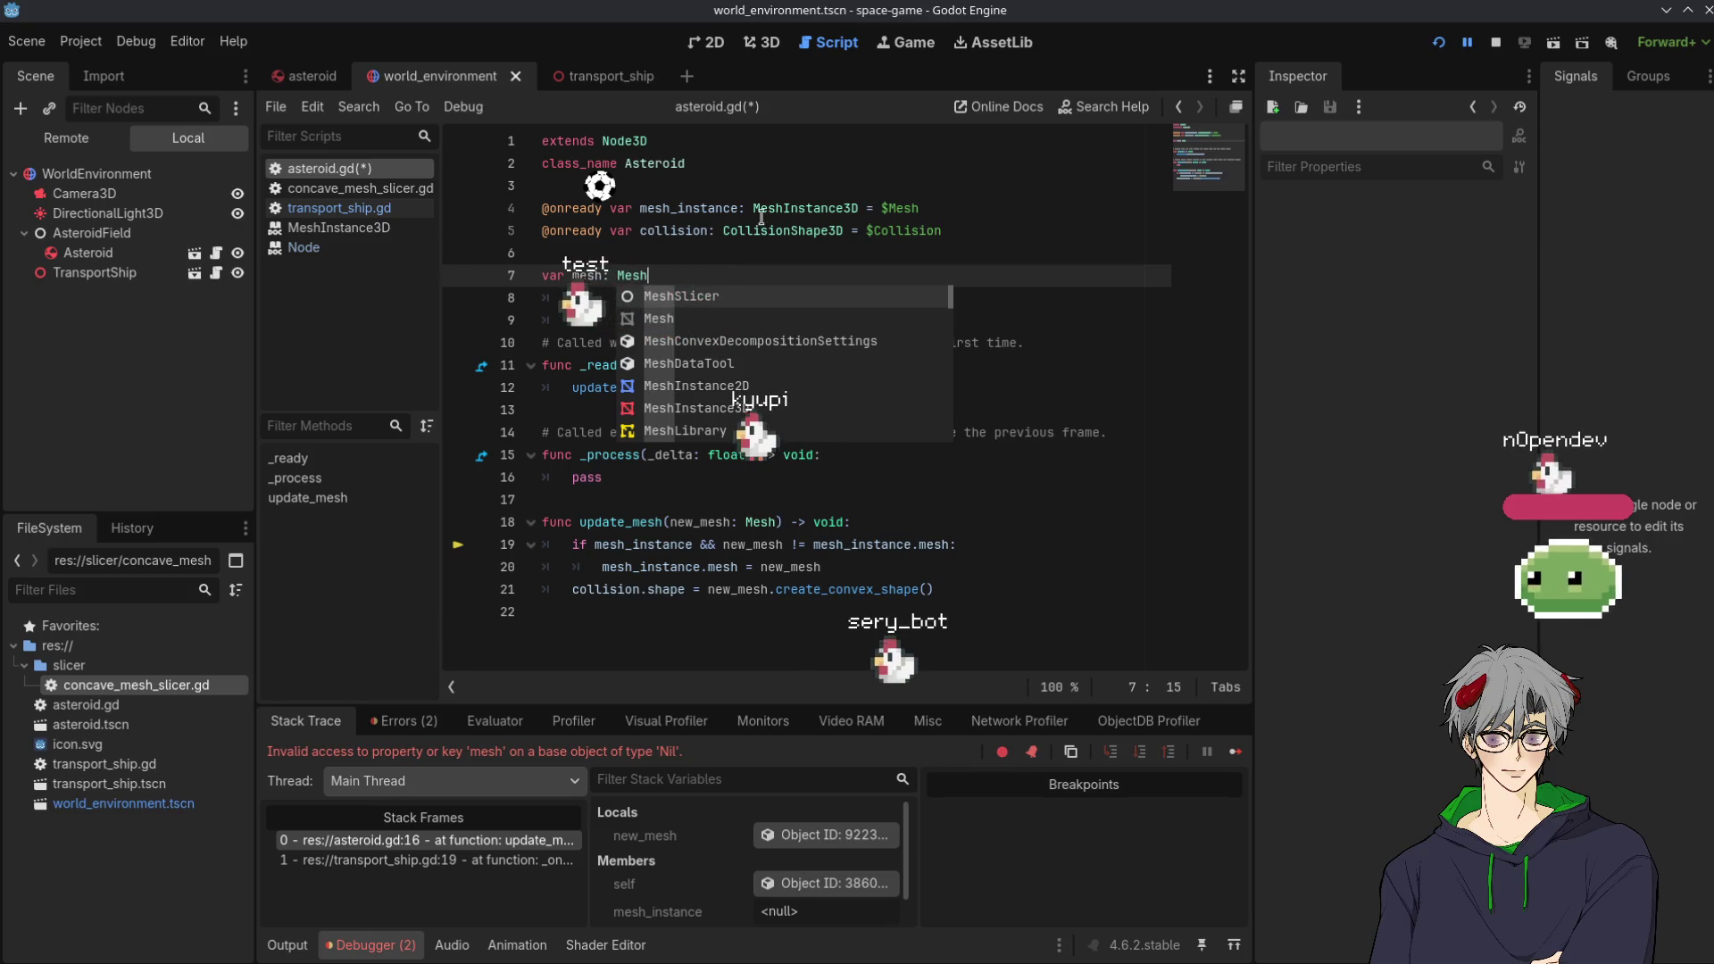
{"action": "left_click", "coordinate": [751, 283]}
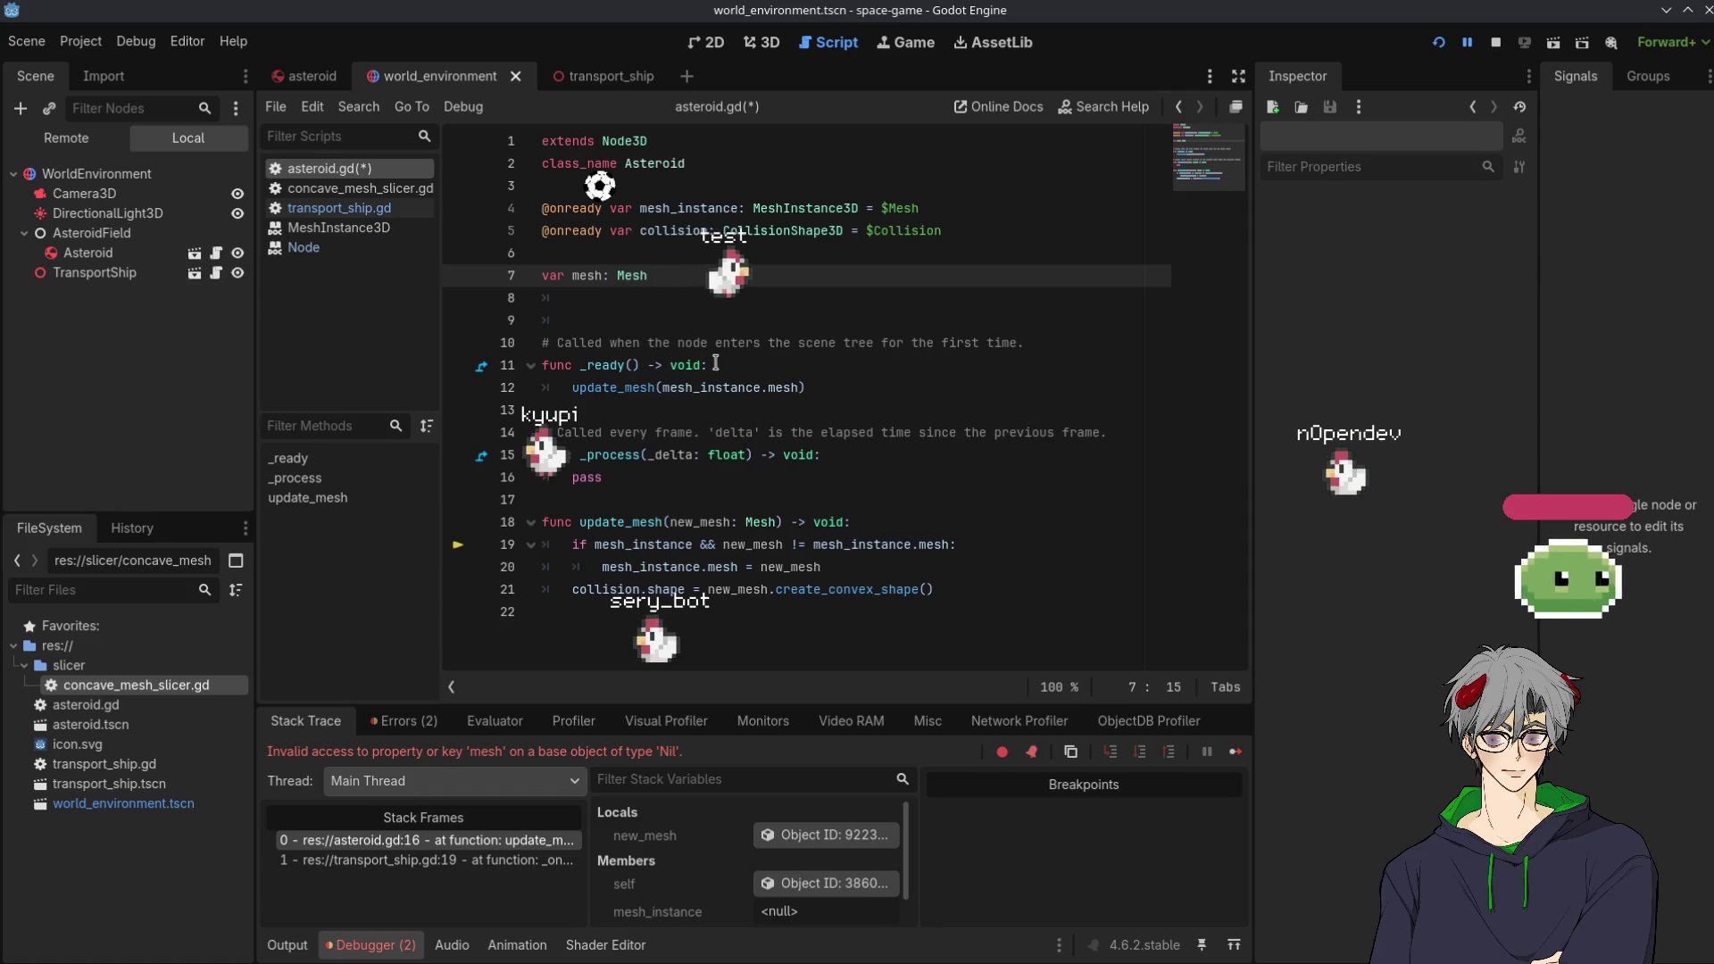
{"action": "double_click", "coordinate": [741, 390]}
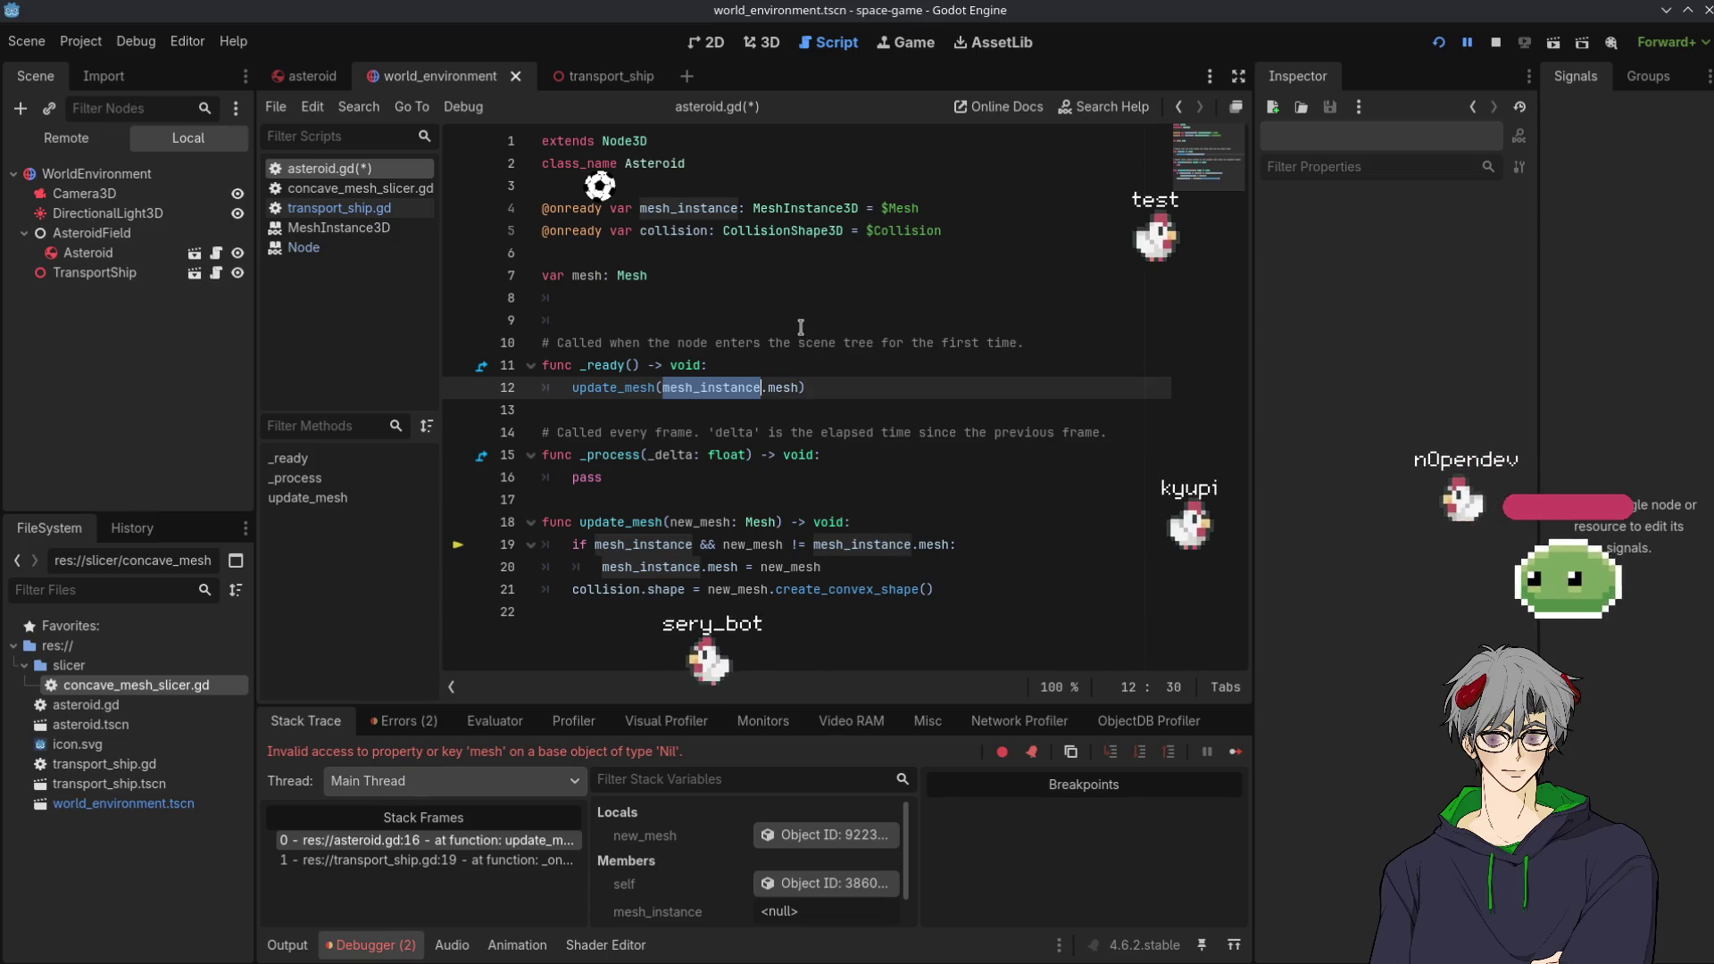
Start _ready with 'if mesh:' containing 'mesh_instance.mesh = mesh'
{"action": "left_click", "coordinate": [724, 364]}
{"action": "key", "text": "Return"}
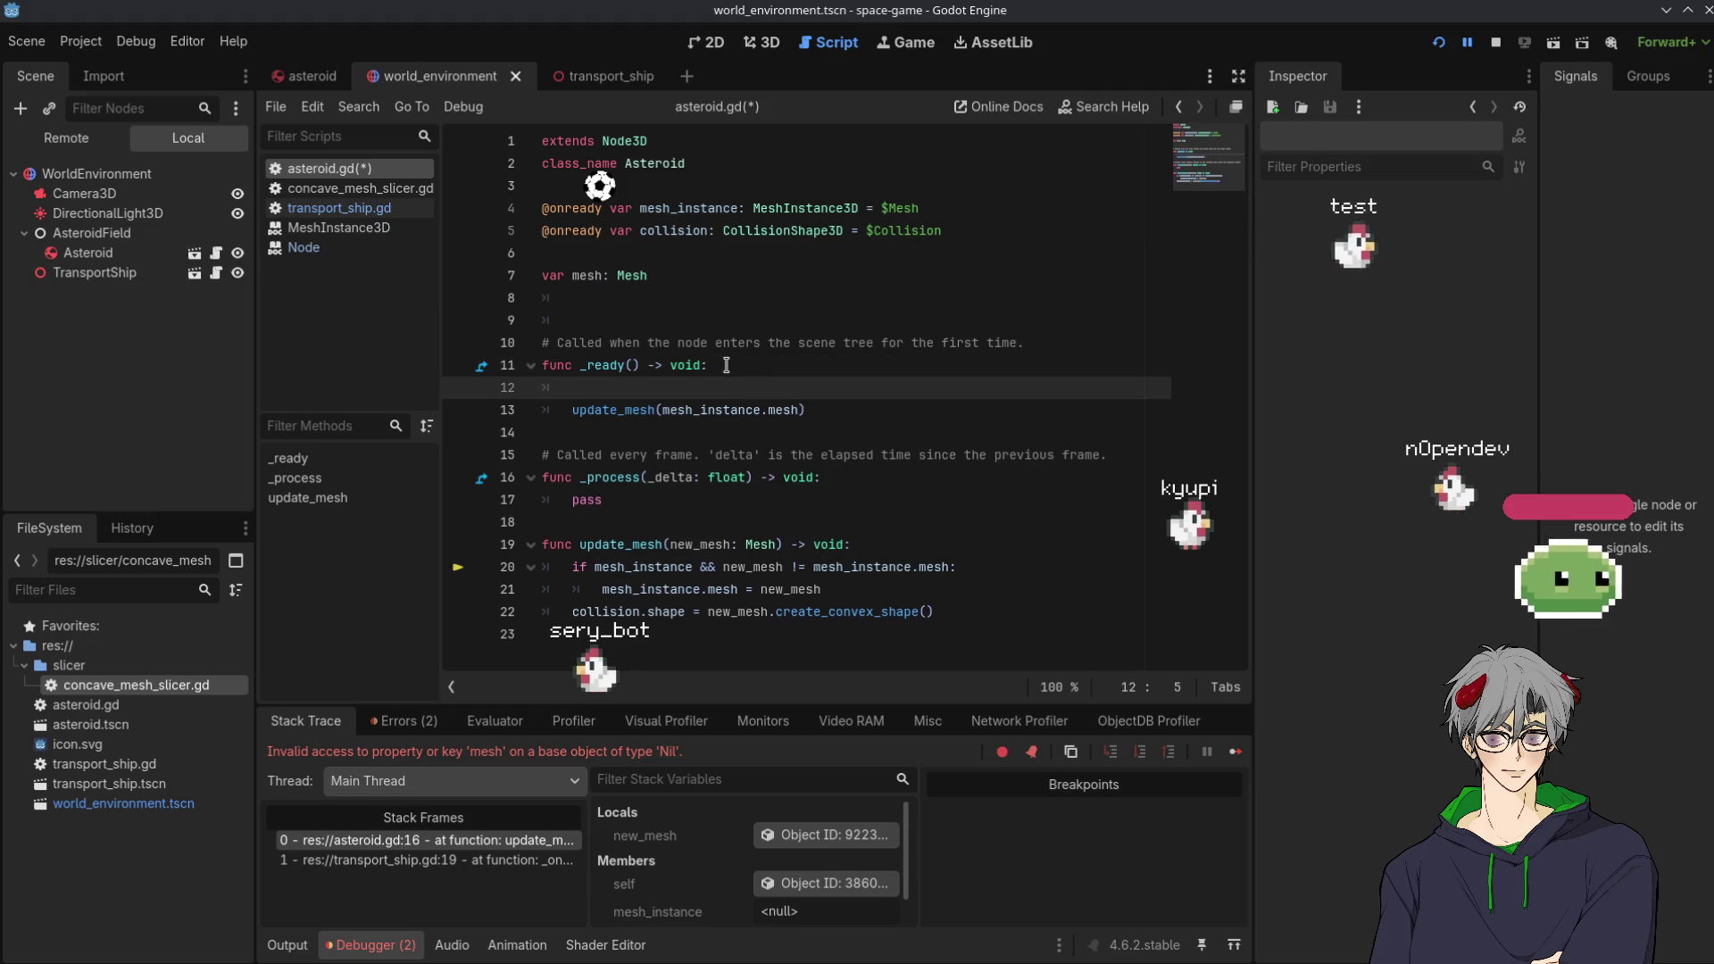
{"action": "type", "text": "if mesh me"}
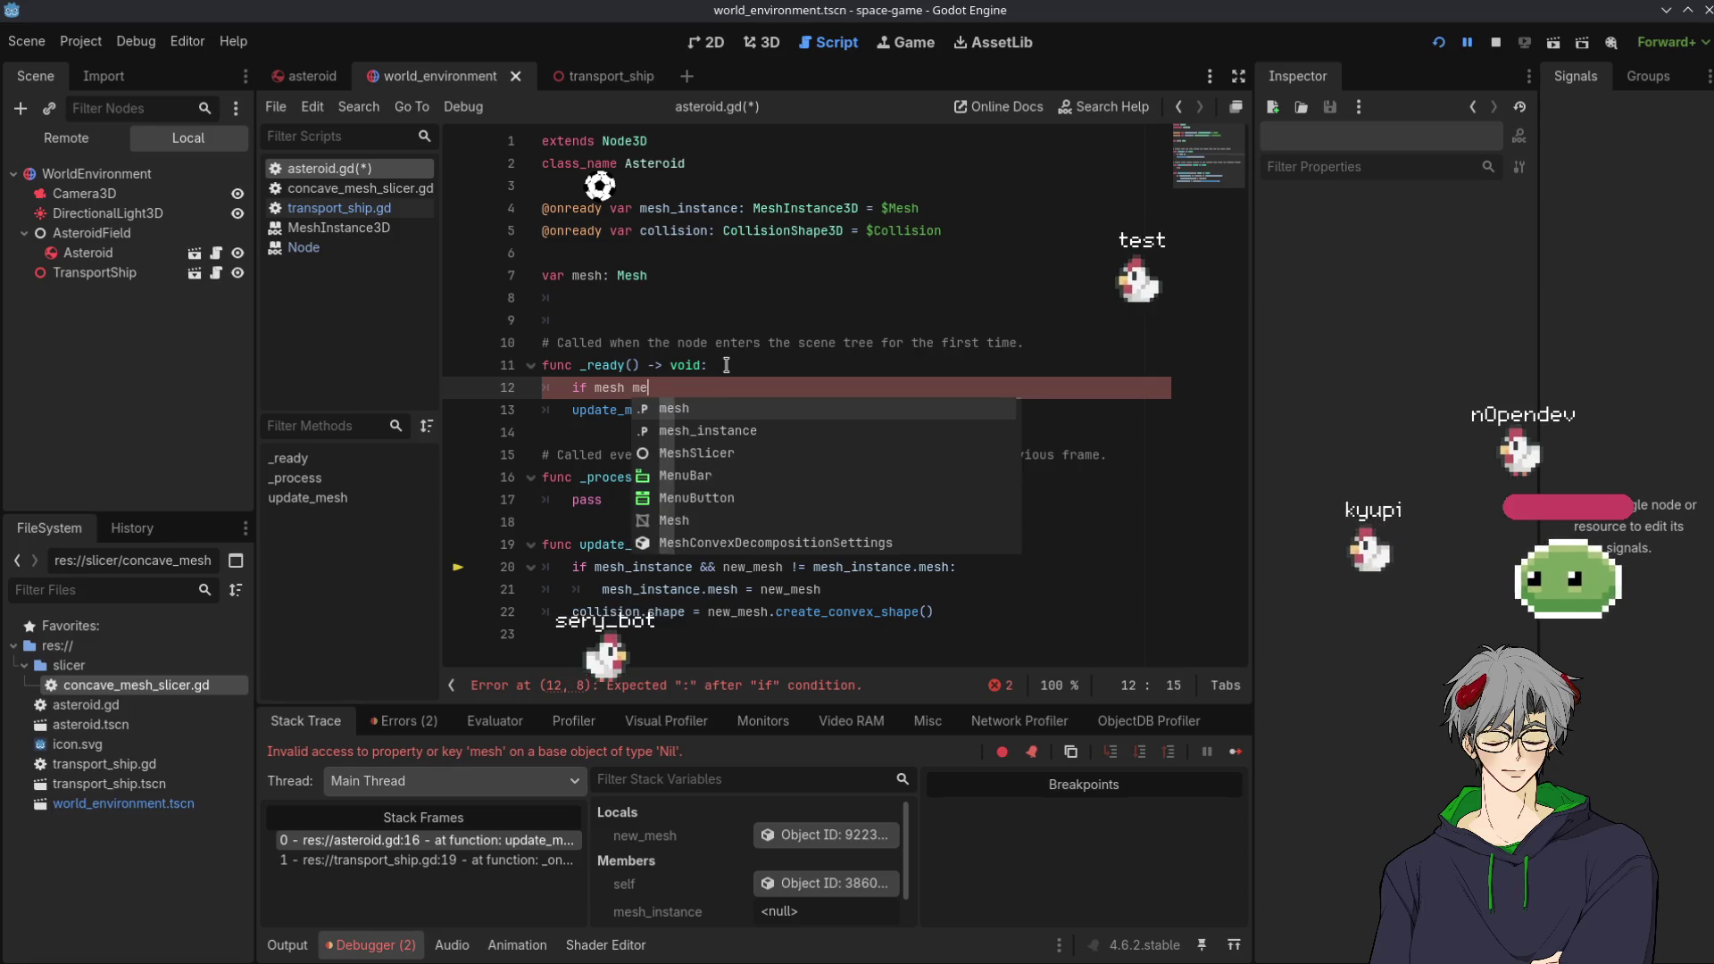
{"action": "key", "text": "BackSpace"}
{"action": "type", "text": ":"}
{"action": "key", "text": "Return"}
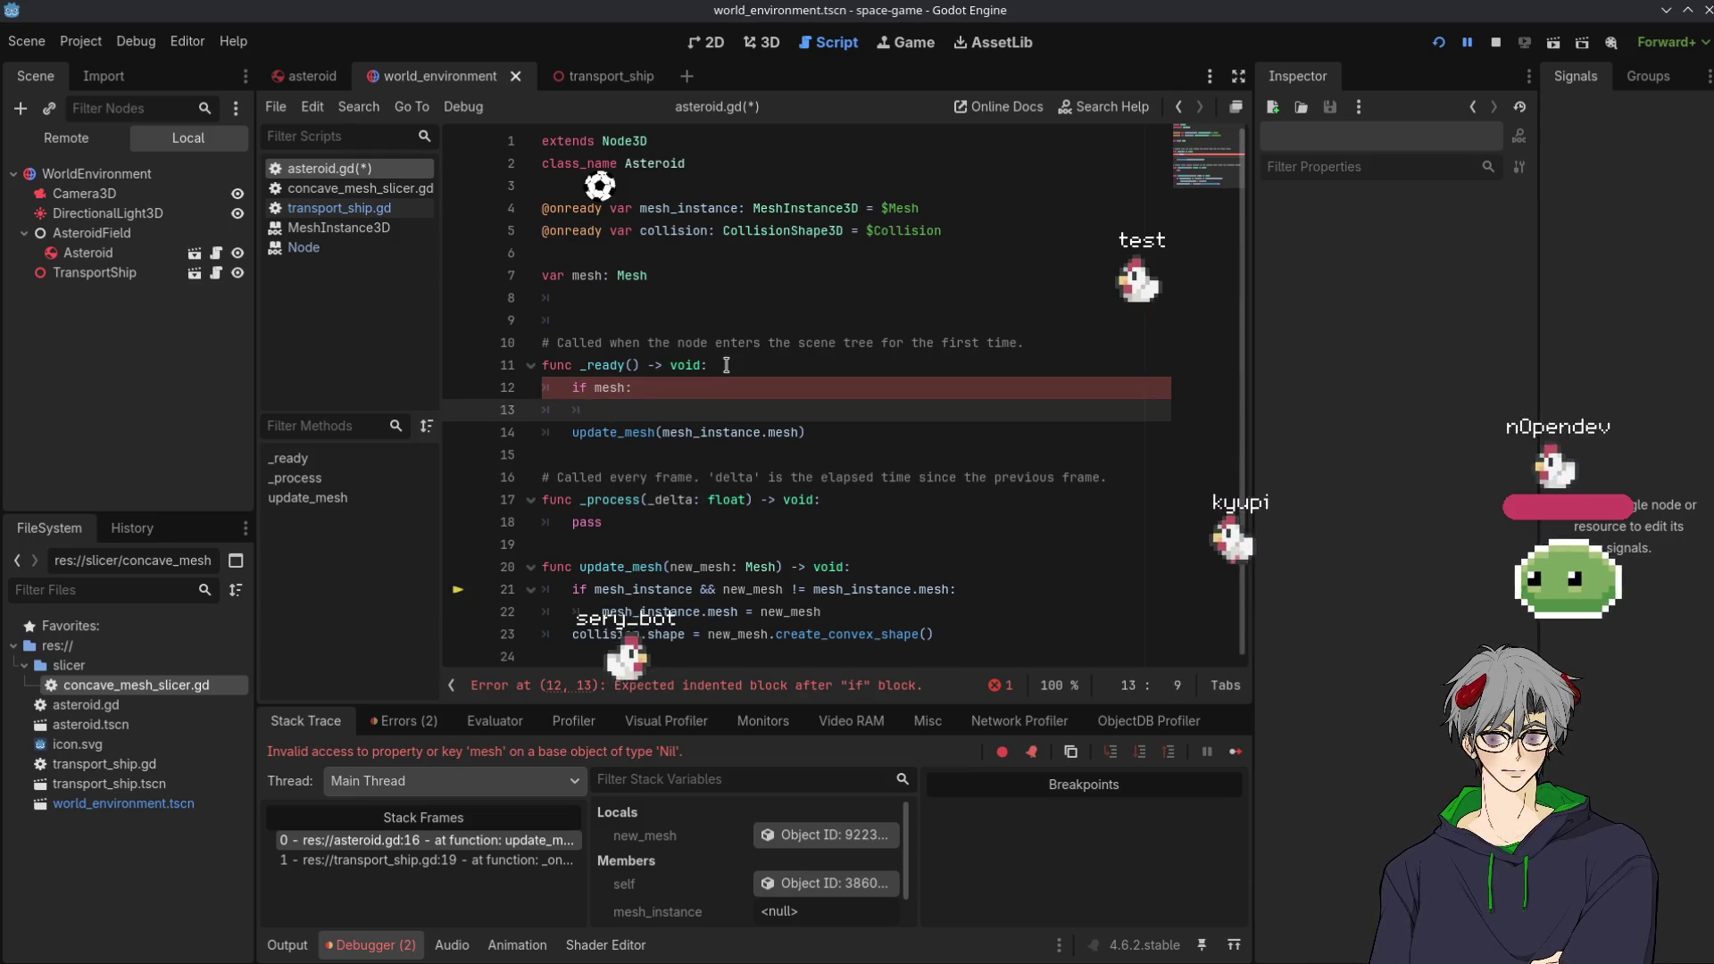
{"action": "type", "text": "mesh_instance.mesh = "}
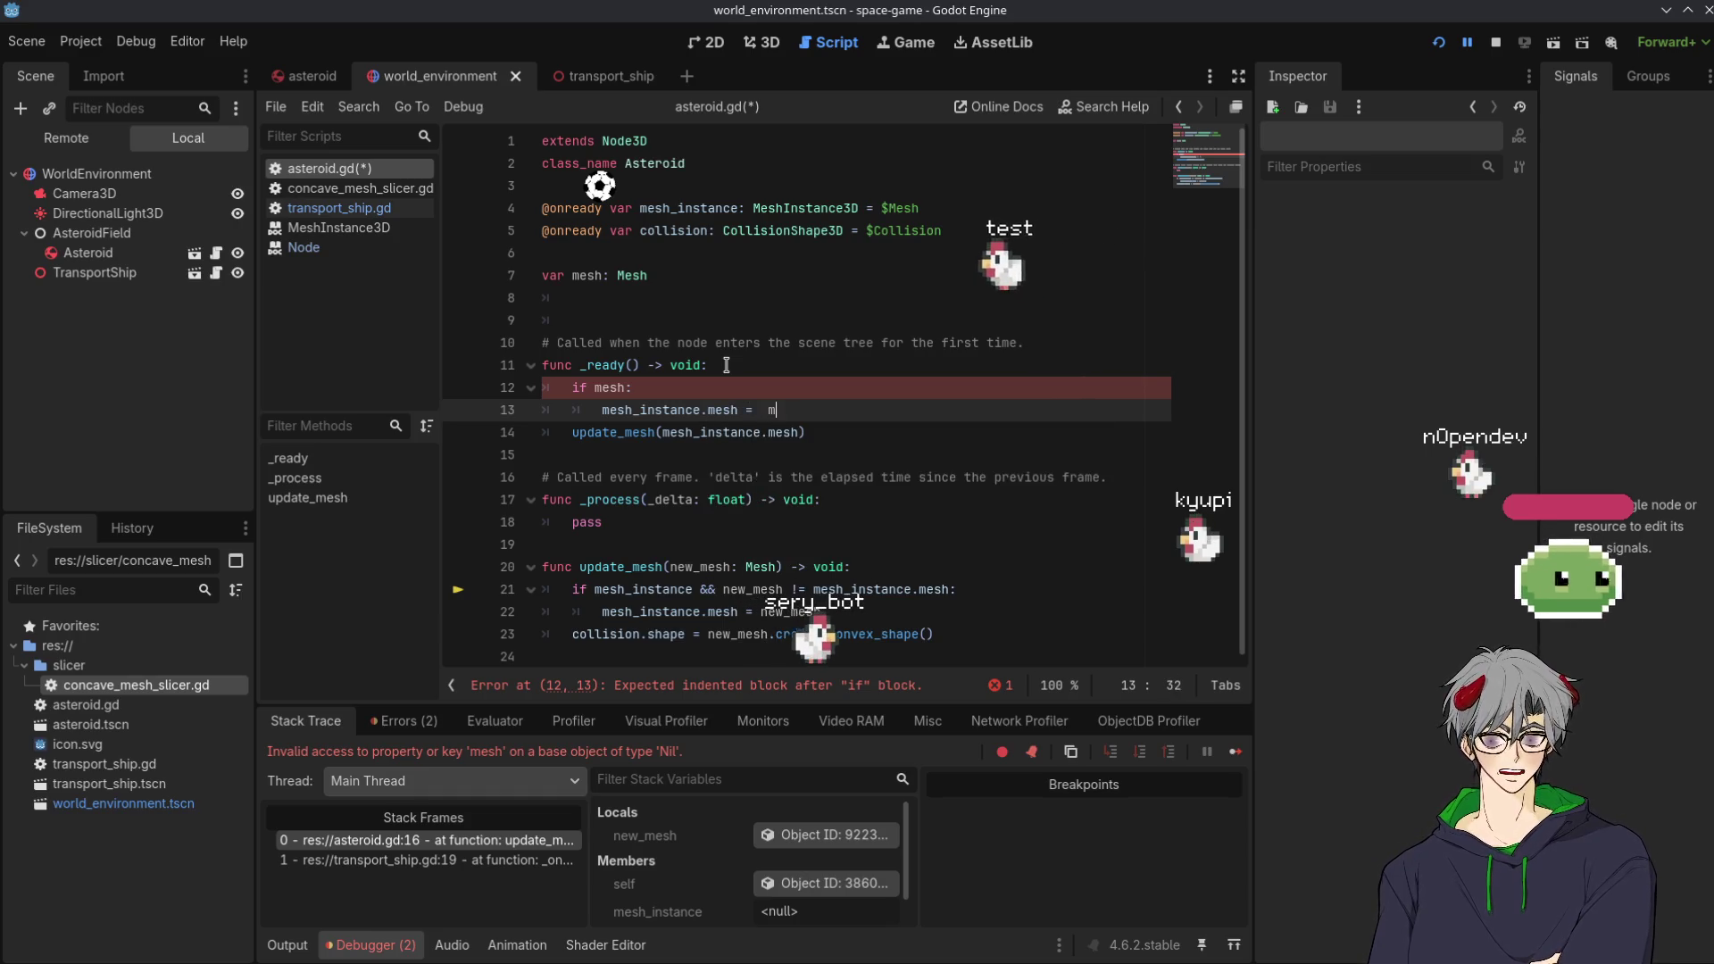
{"action": "type", "text": "mesh"}
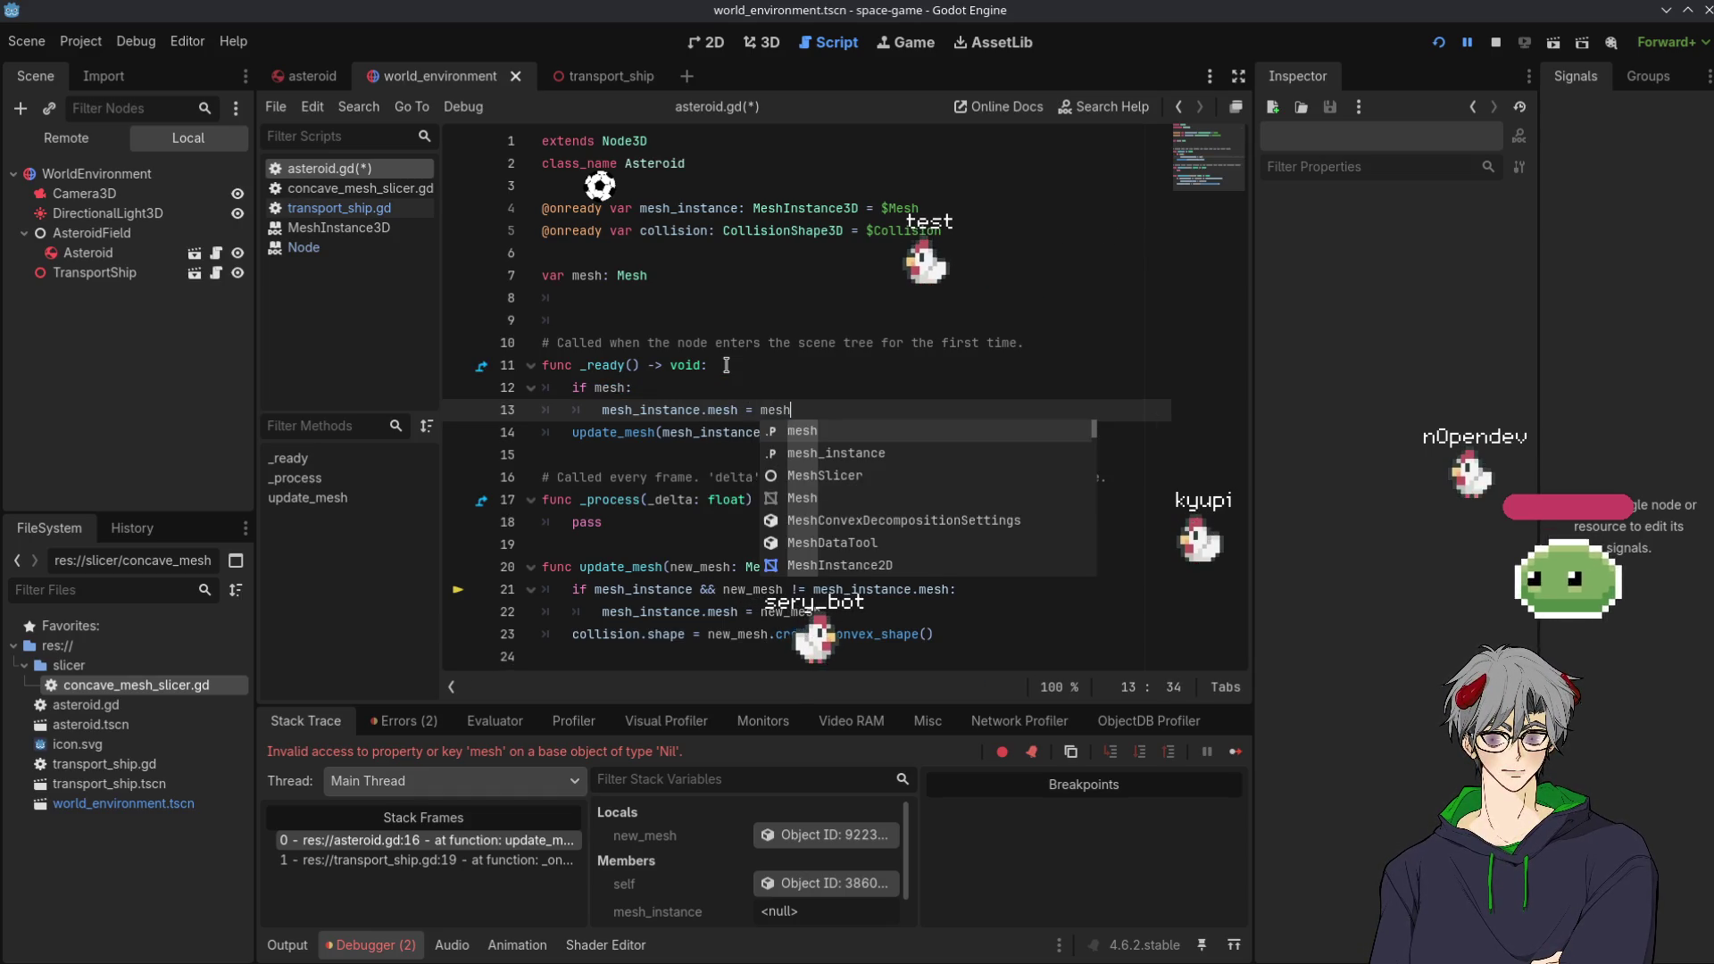
{"action": "key", "text": "Escape"}
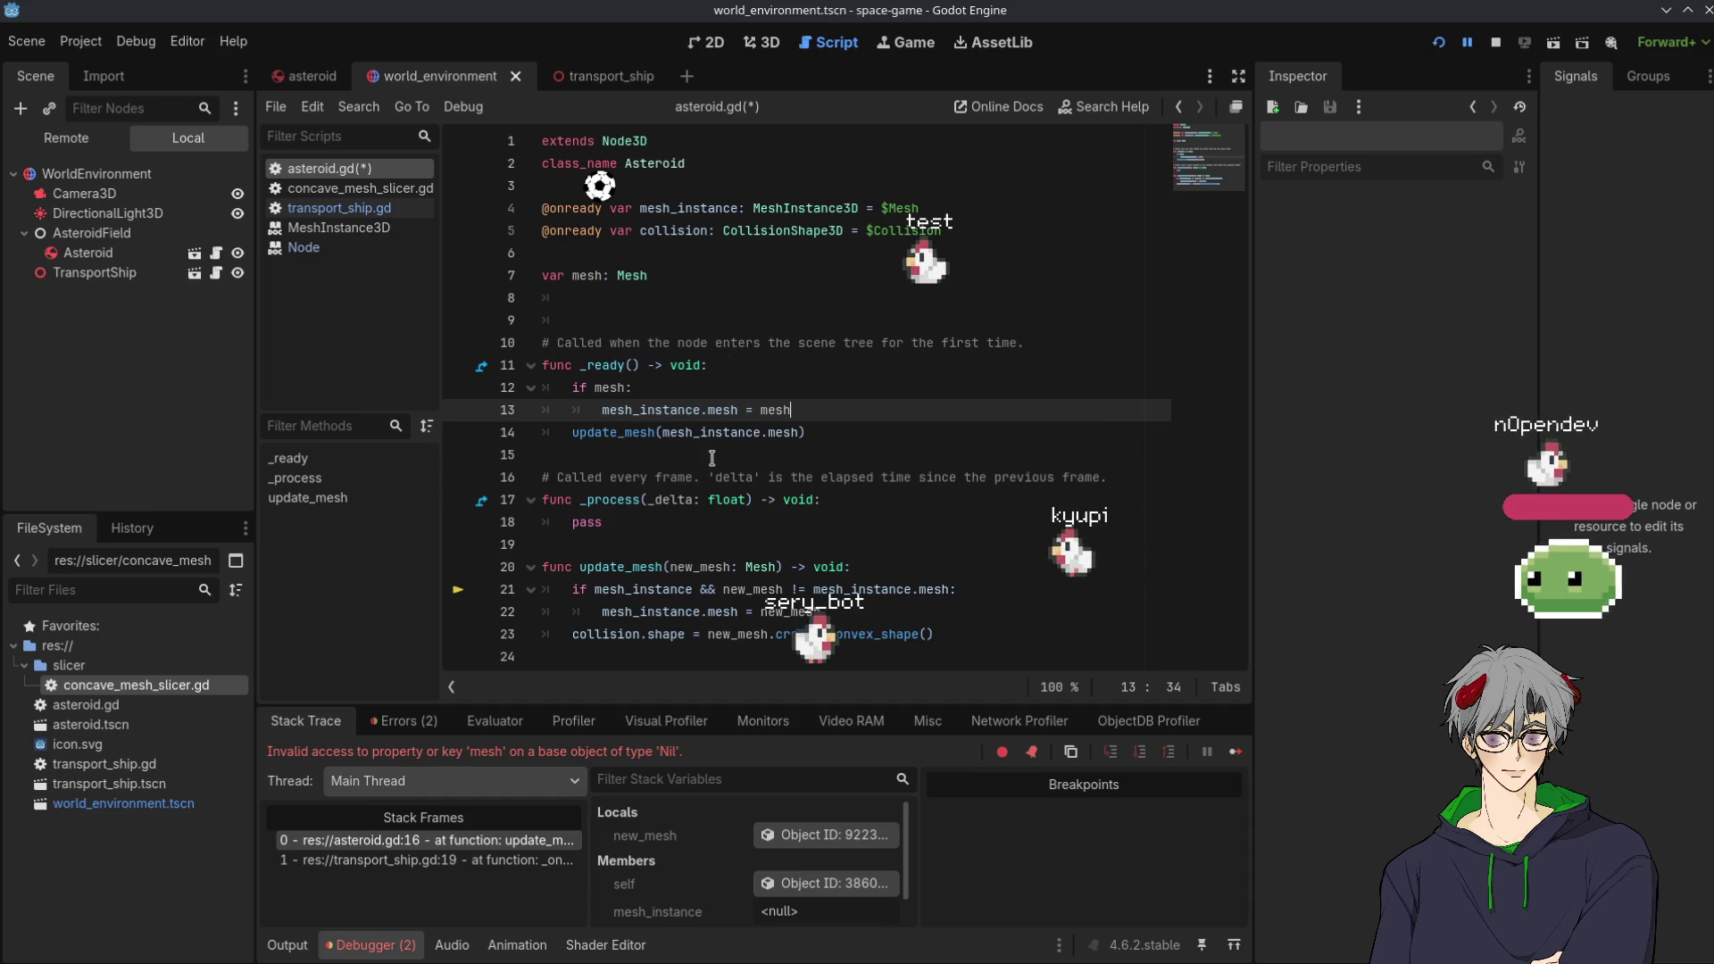
Highlight the uses of mesh_instance across _ready and update_mesh
{"action": "left_click", "coordinate": [711, 456]}
{"action": "double_click", "coordinate": [712, 432]}
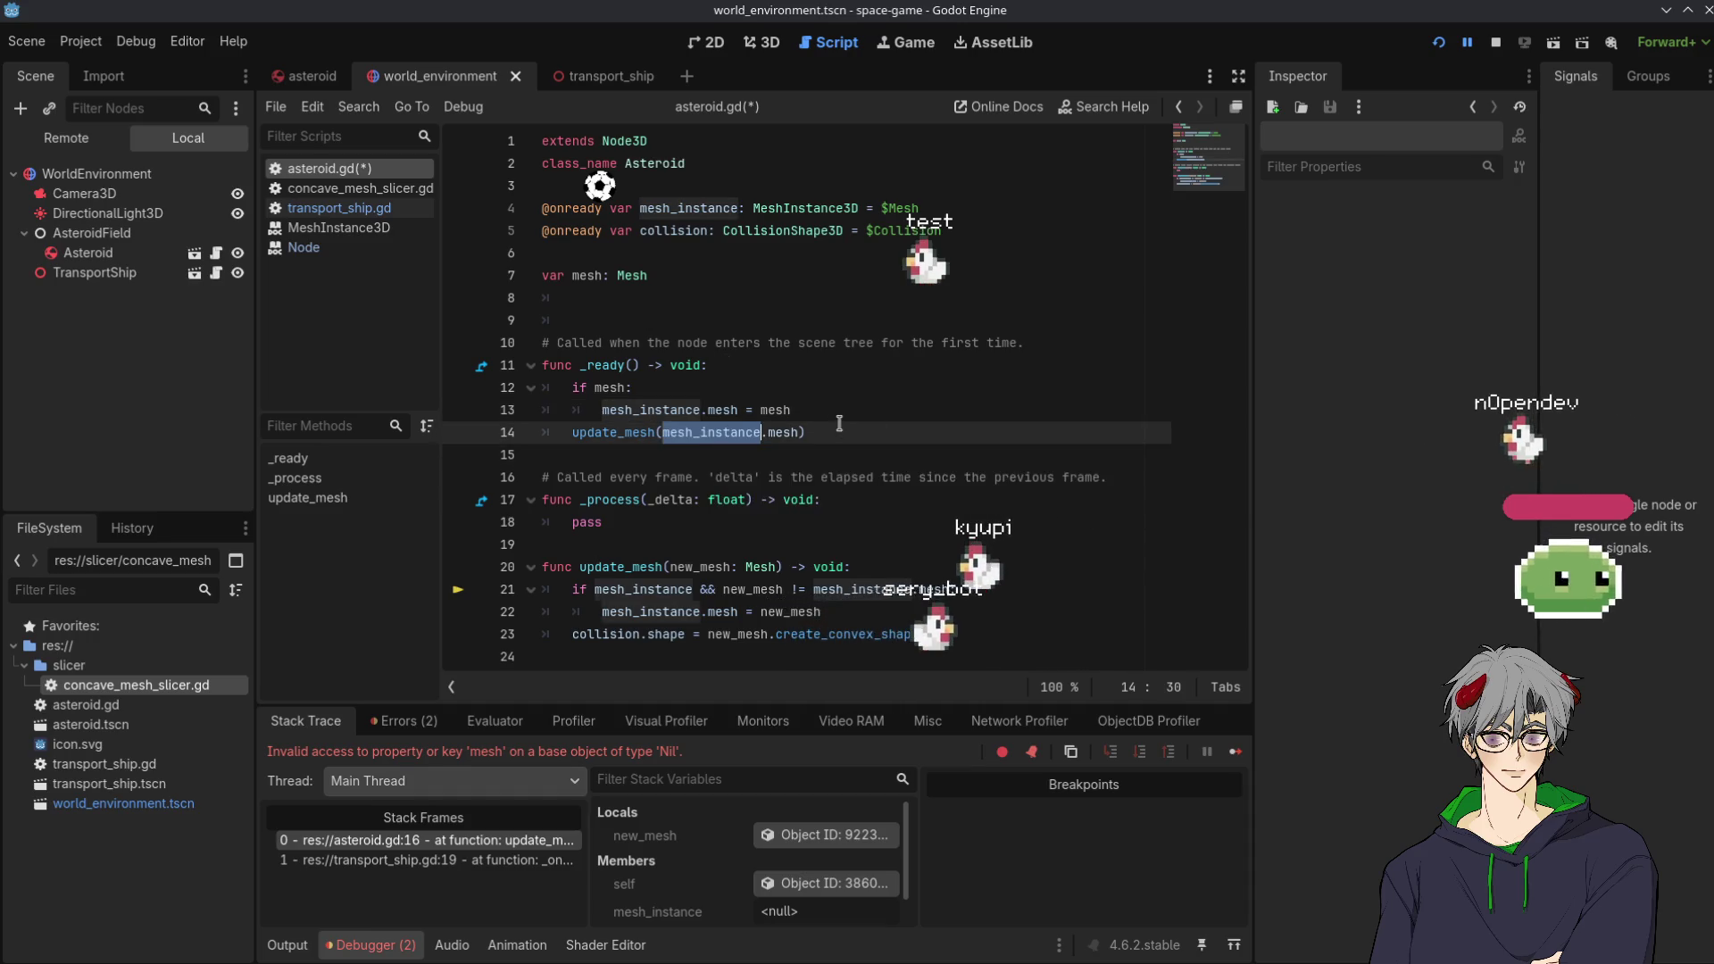
{"action": "left_click", "coordinate": [840, 423]}
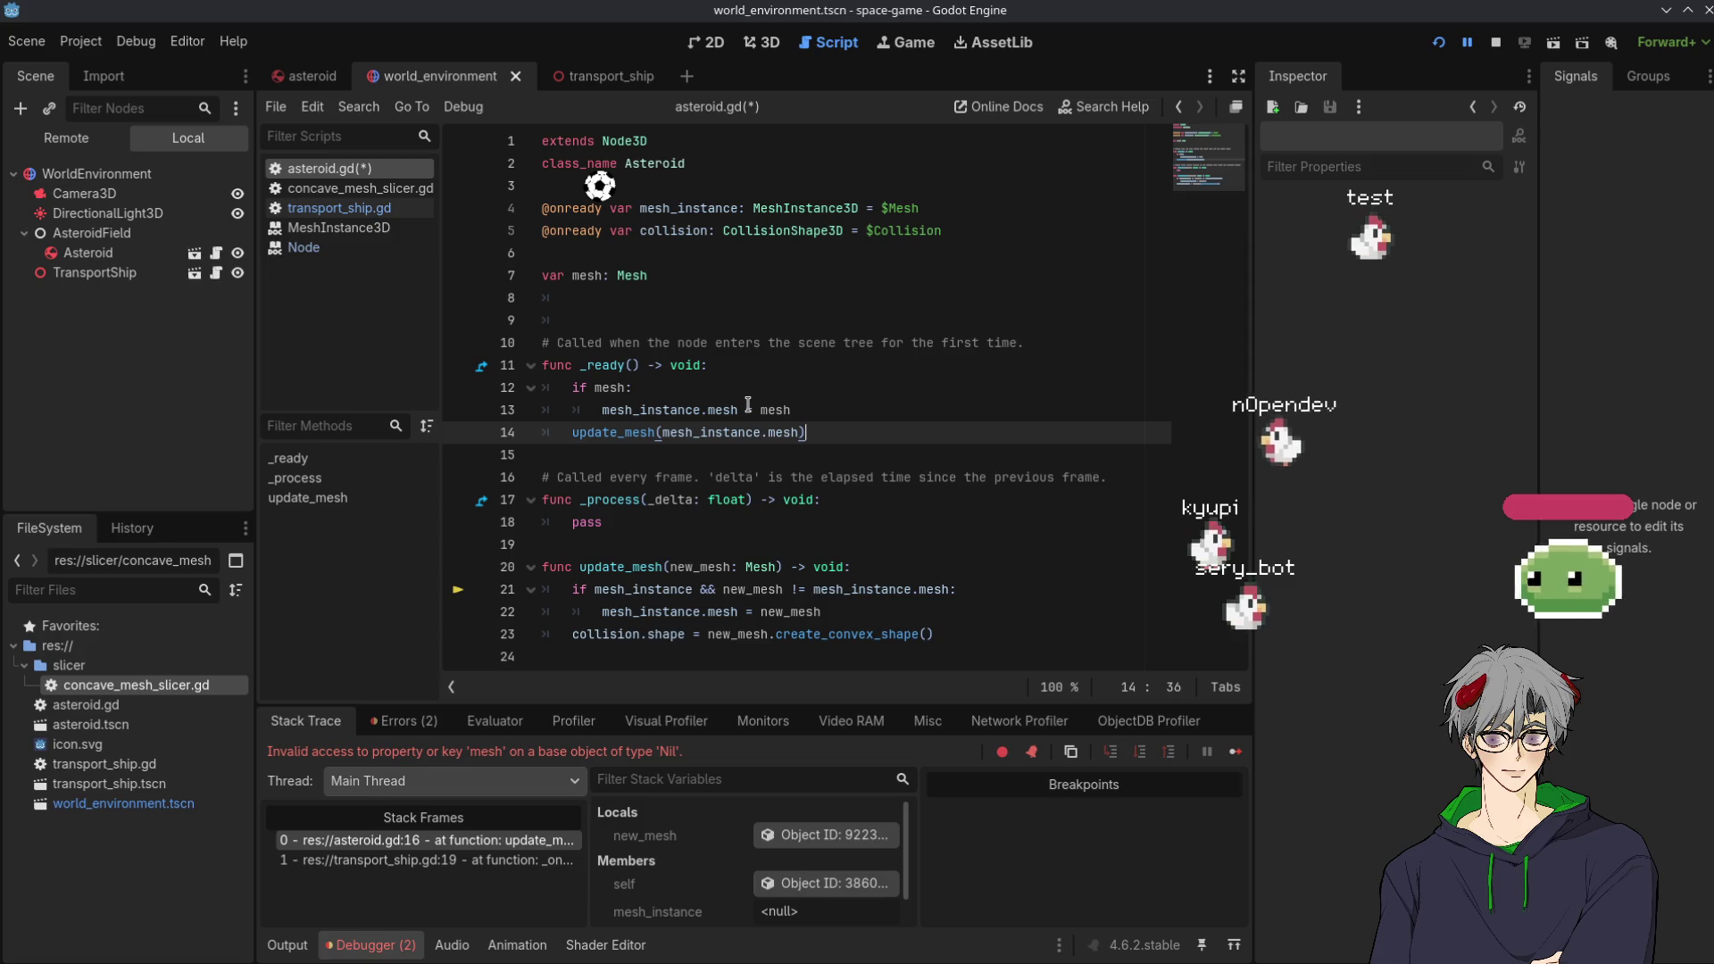
{"action": "double_click", "coordinate": [667, 589]}
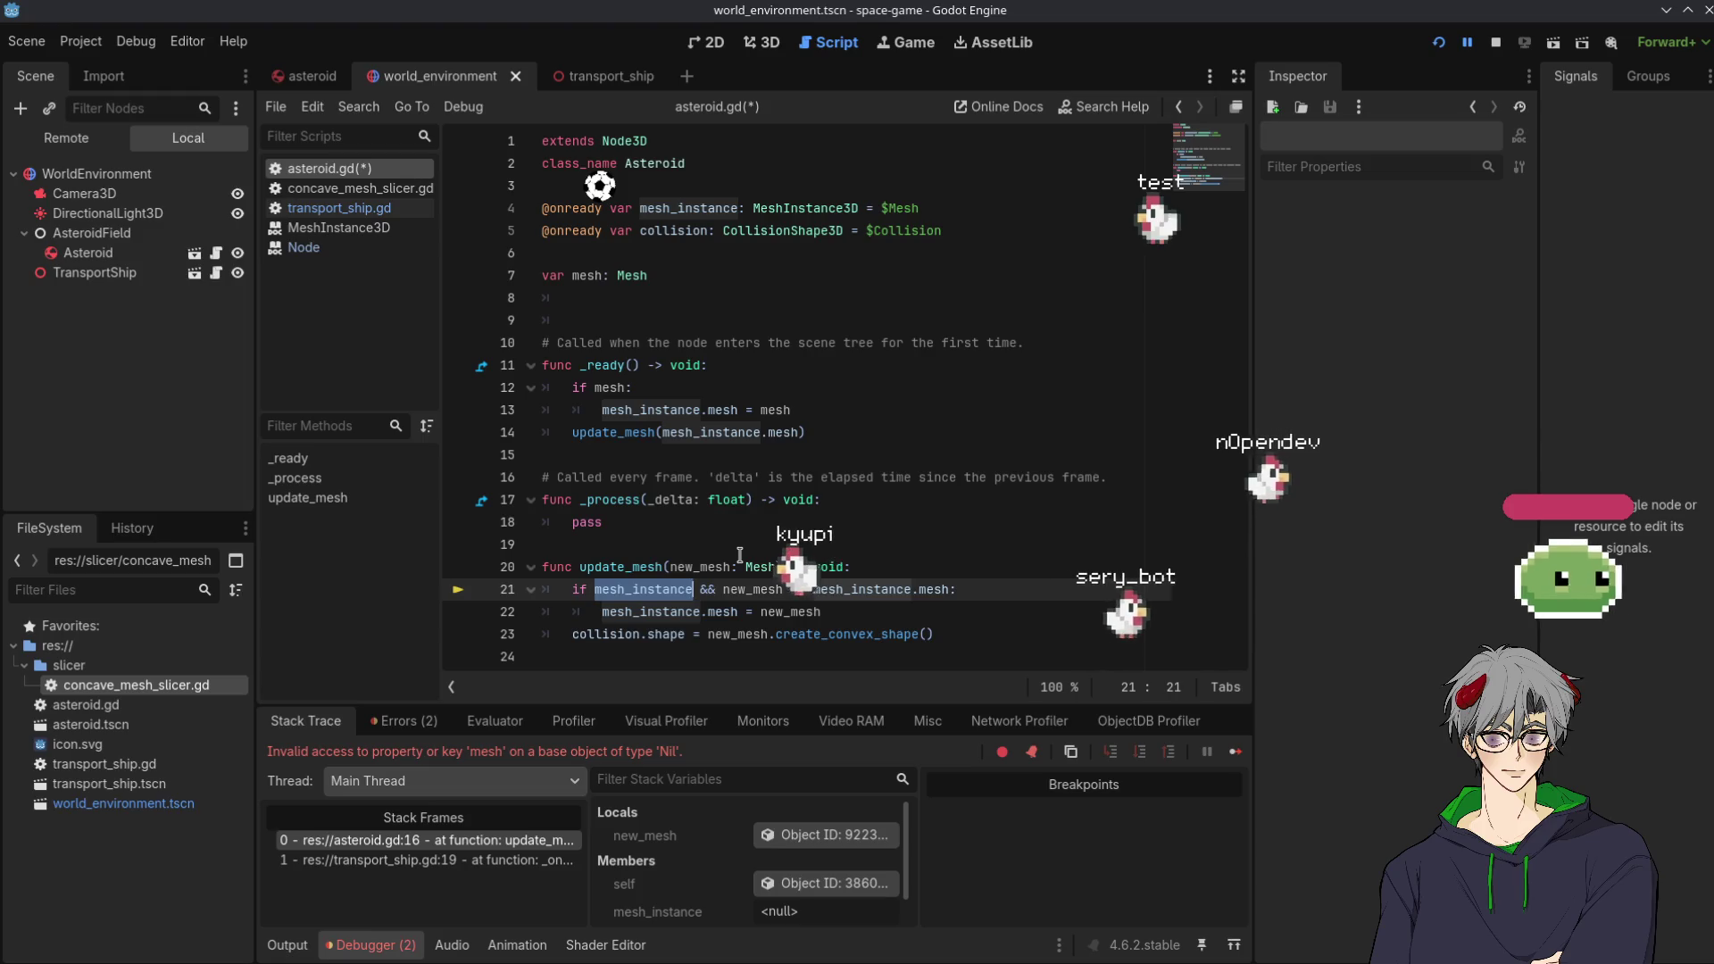
Add an else: branch assigning mesh = new_mesh after the if block
{"action": "left_click", "coordinate": [829, 616]}
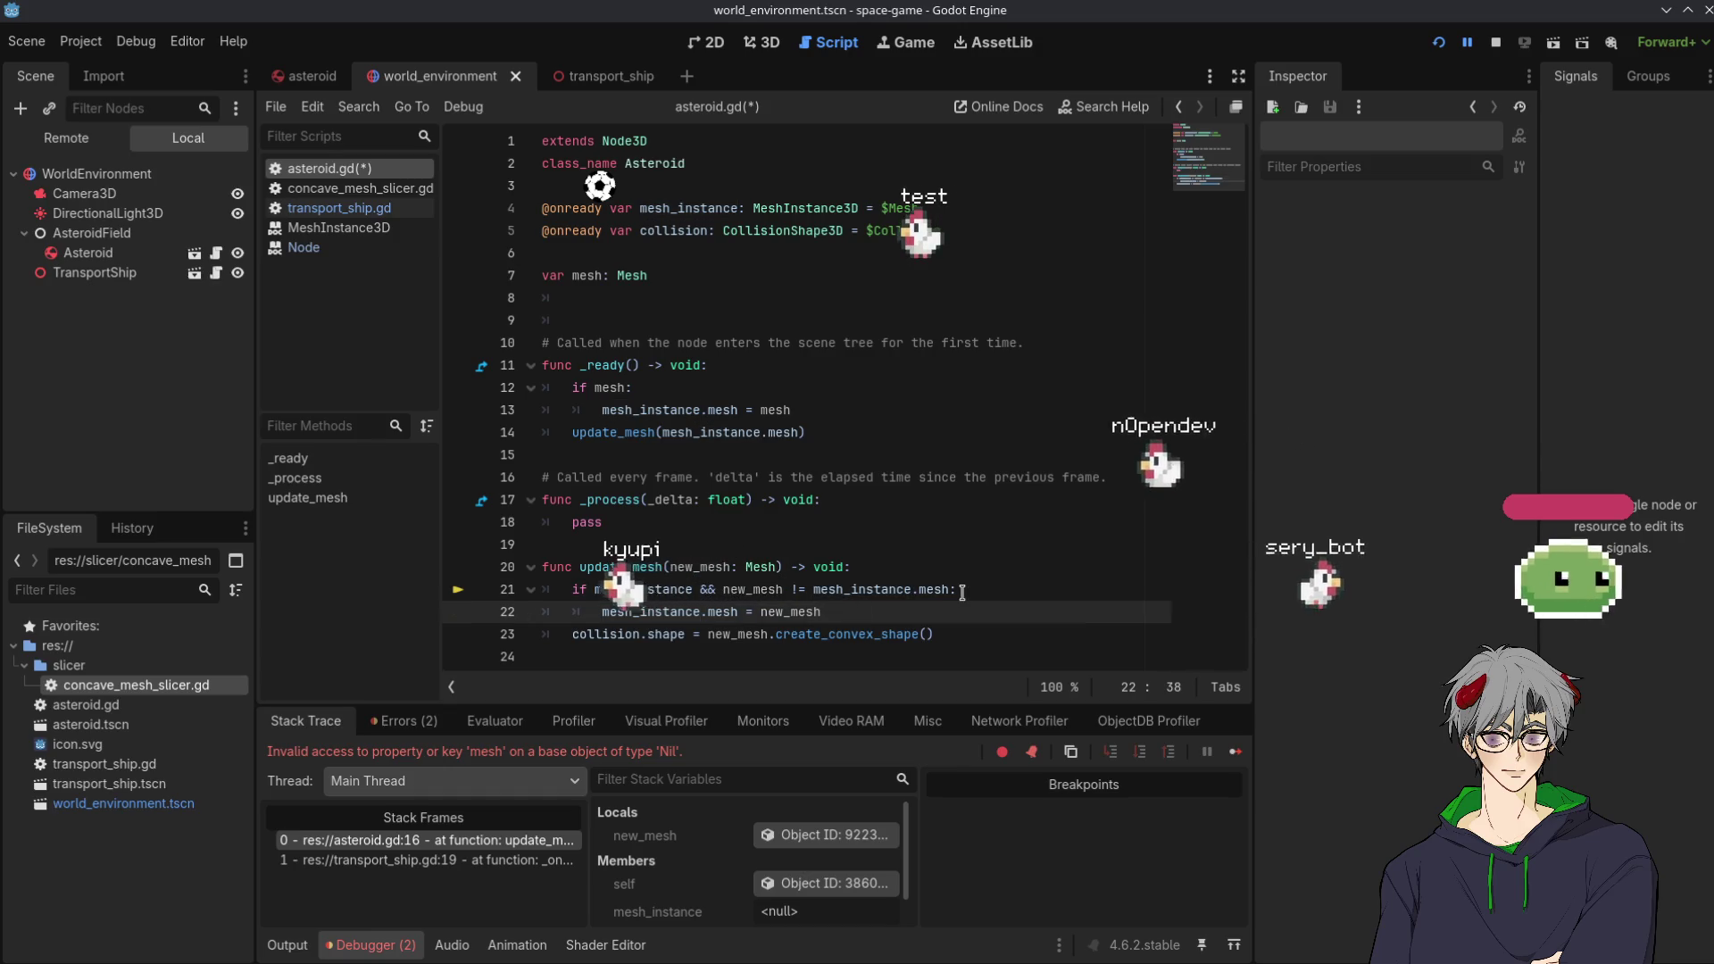
{"action": "key", "text": "Return"}
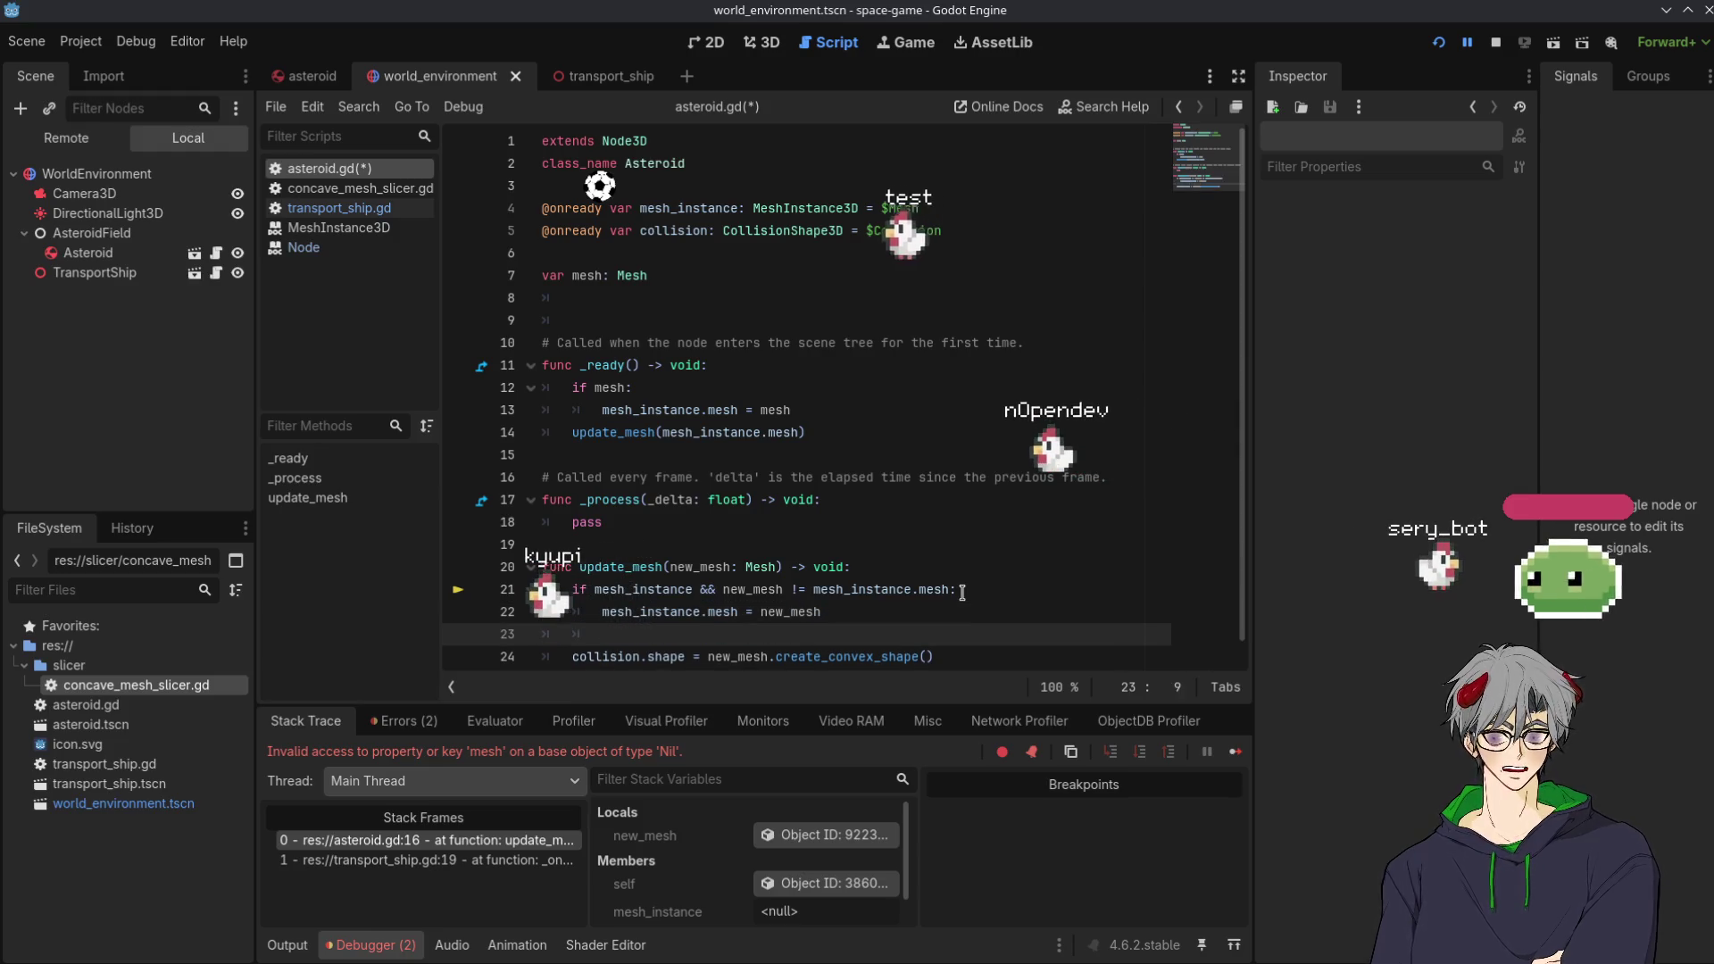
{"action": "key", "text": "BackSpace"}
{"action": "type", "text": "else"}
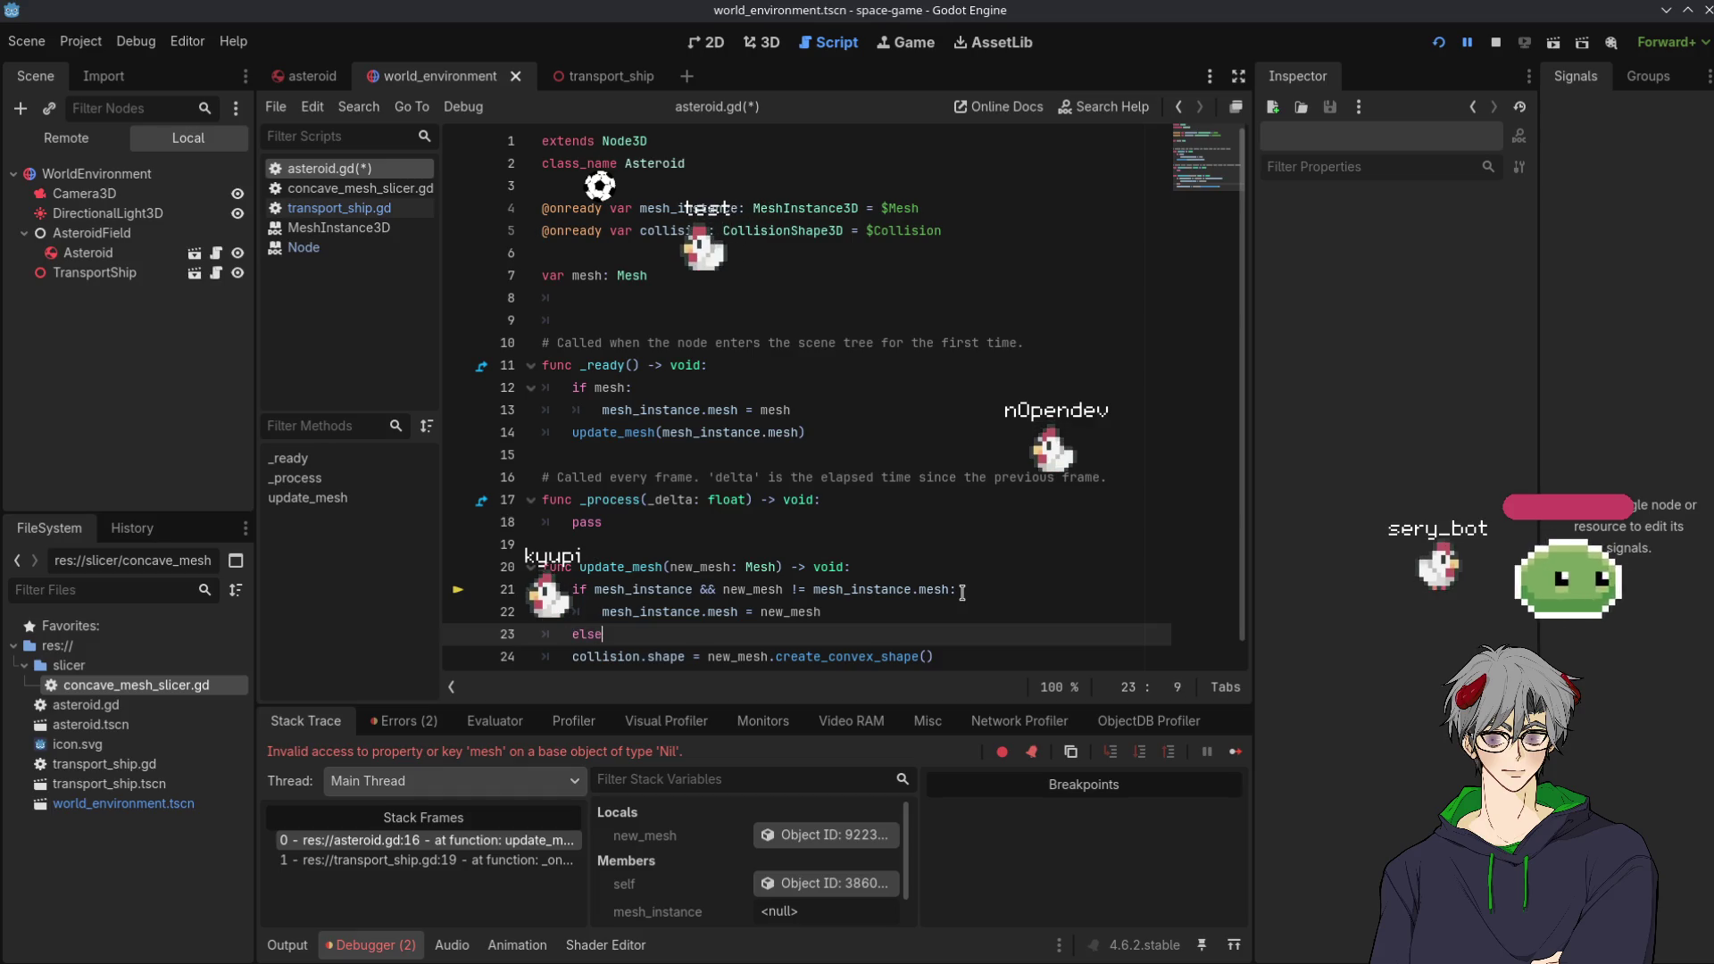
{"action": "type", "text": ":"}
{"action": "key", "text": "Return"}
{"action": "type", "text": "me"}
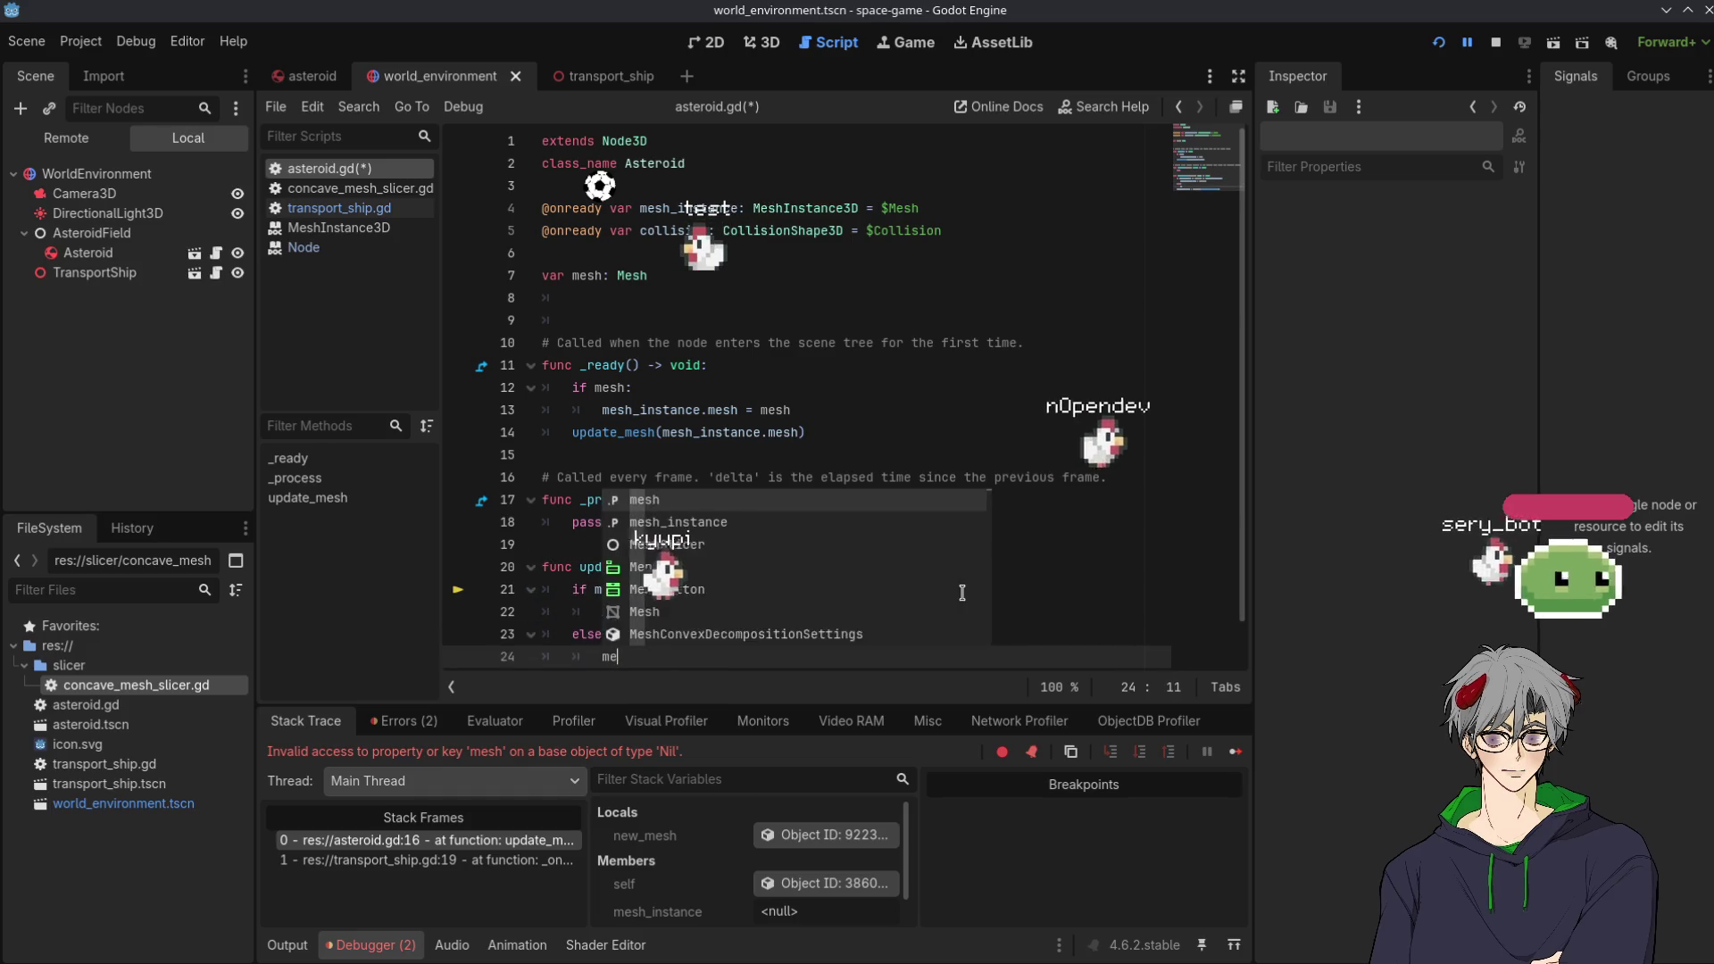
{"action": "type", "text": "sh"}
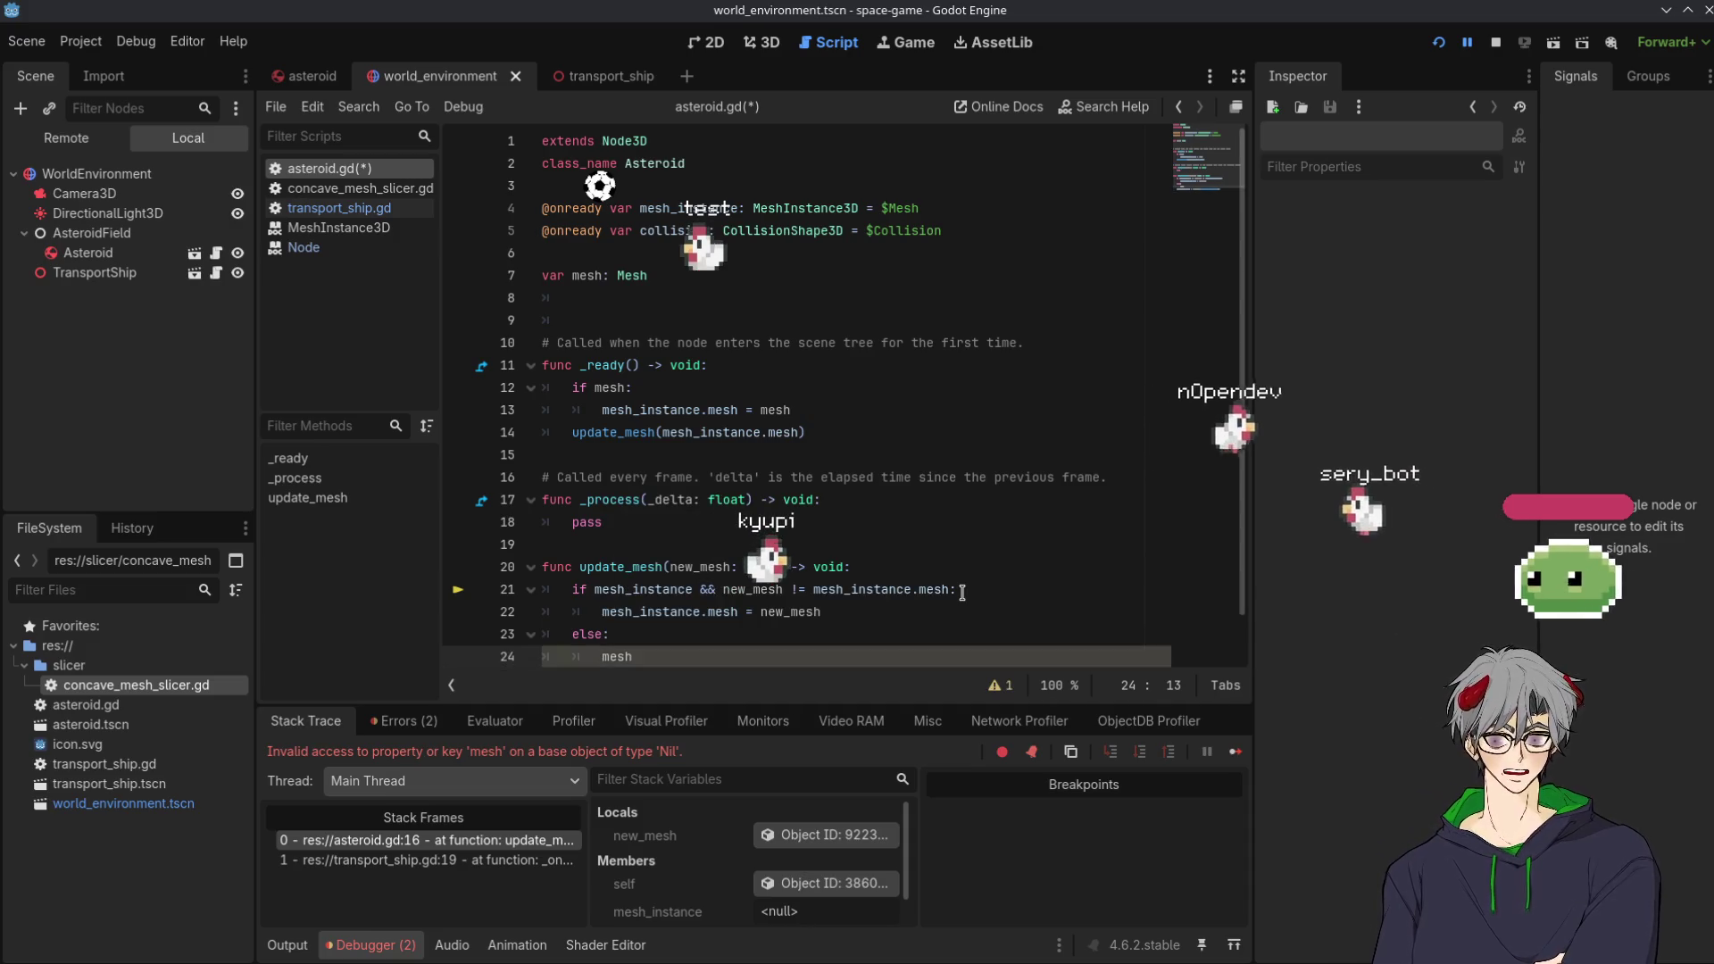
{"action": "type", "text": " = _"}
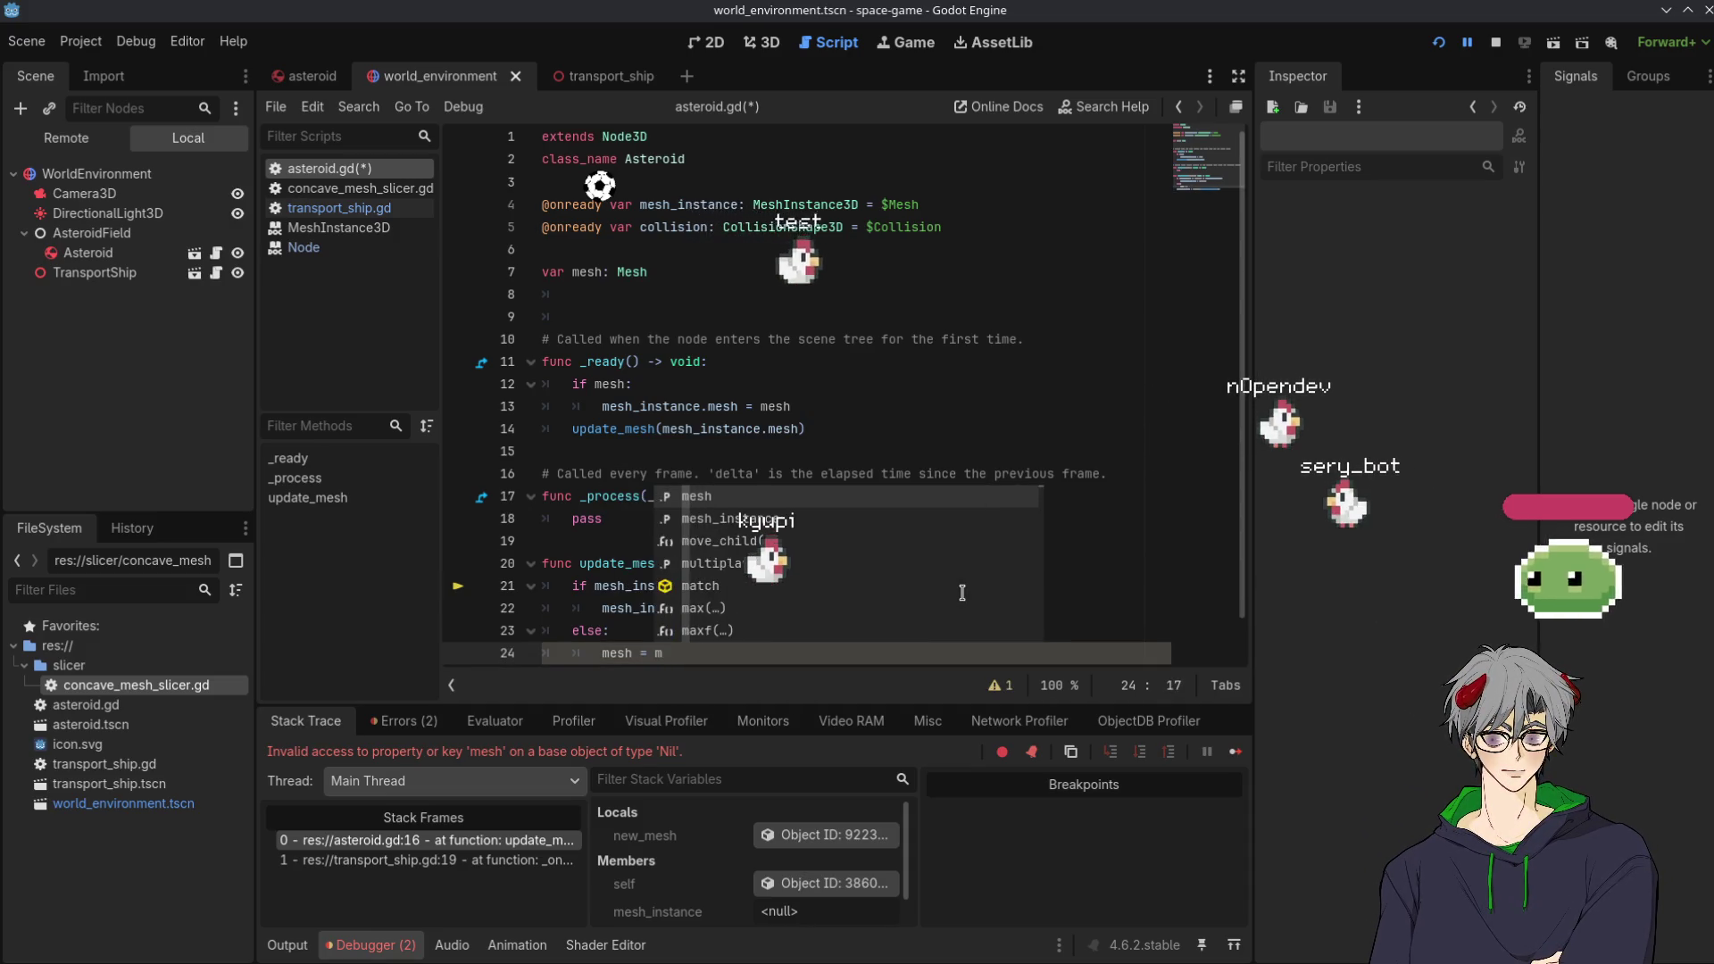
{"action": "type", "text": "ne"}
{"action": "key", "text": "Return"}
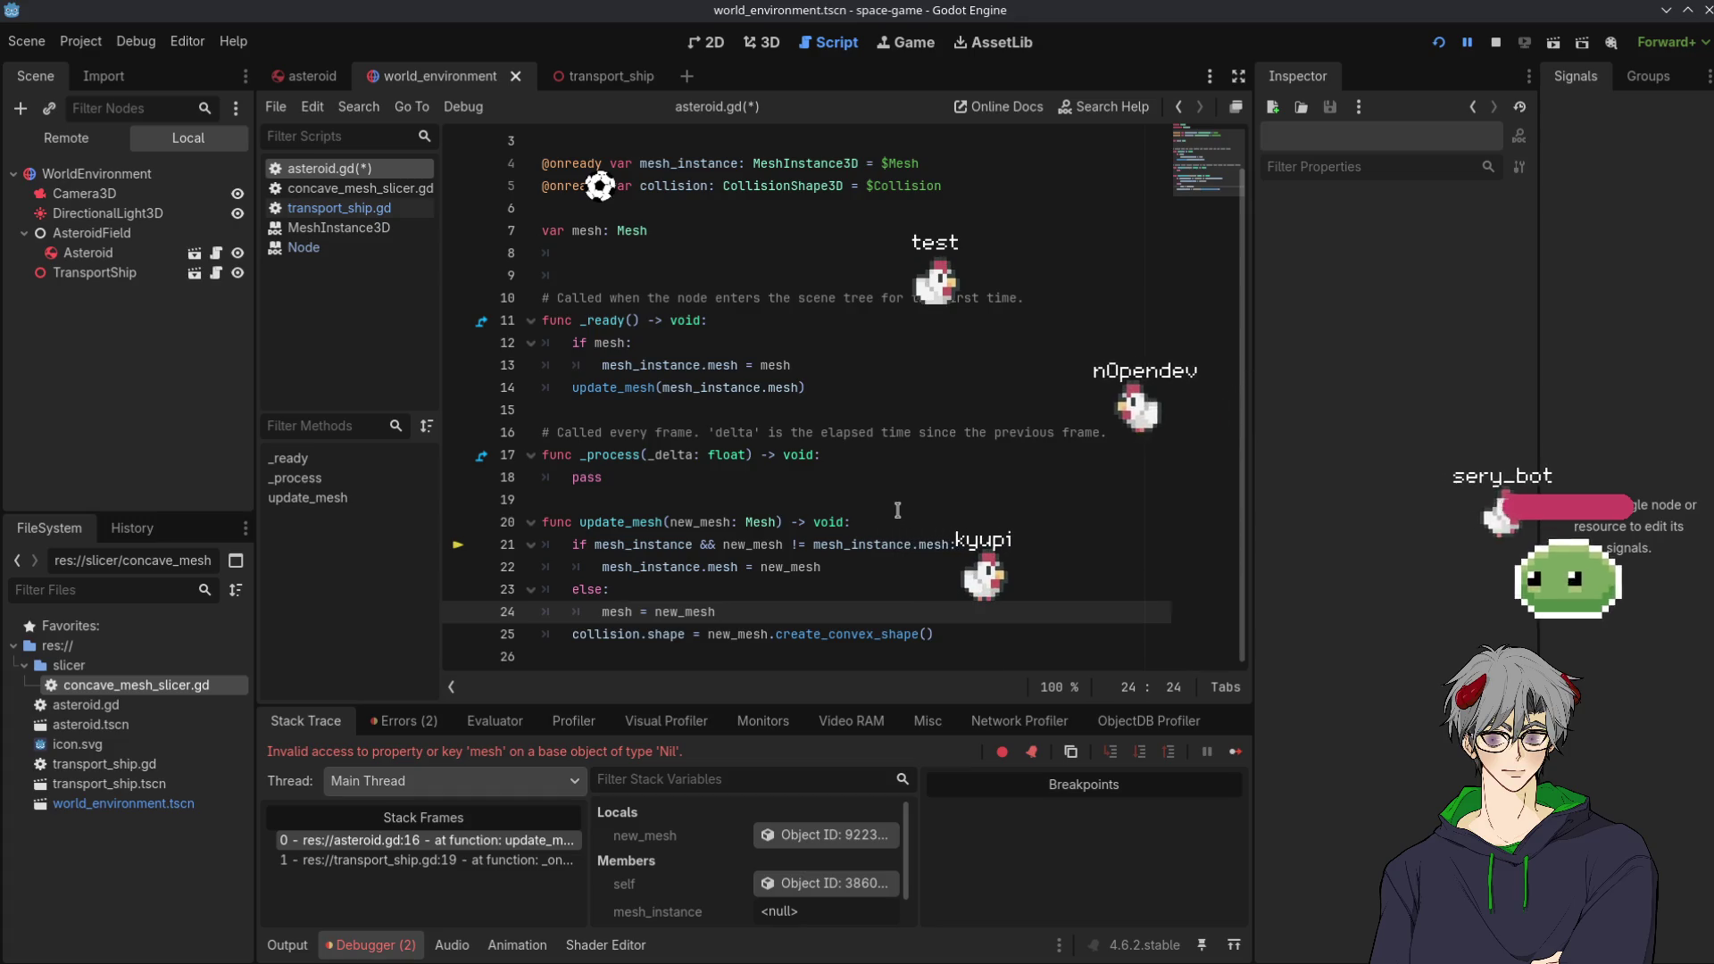
Move the collision.shape line inside the if block, indented under mesh_instance
{"action": "double_click", "coordinate": [626, 639]}
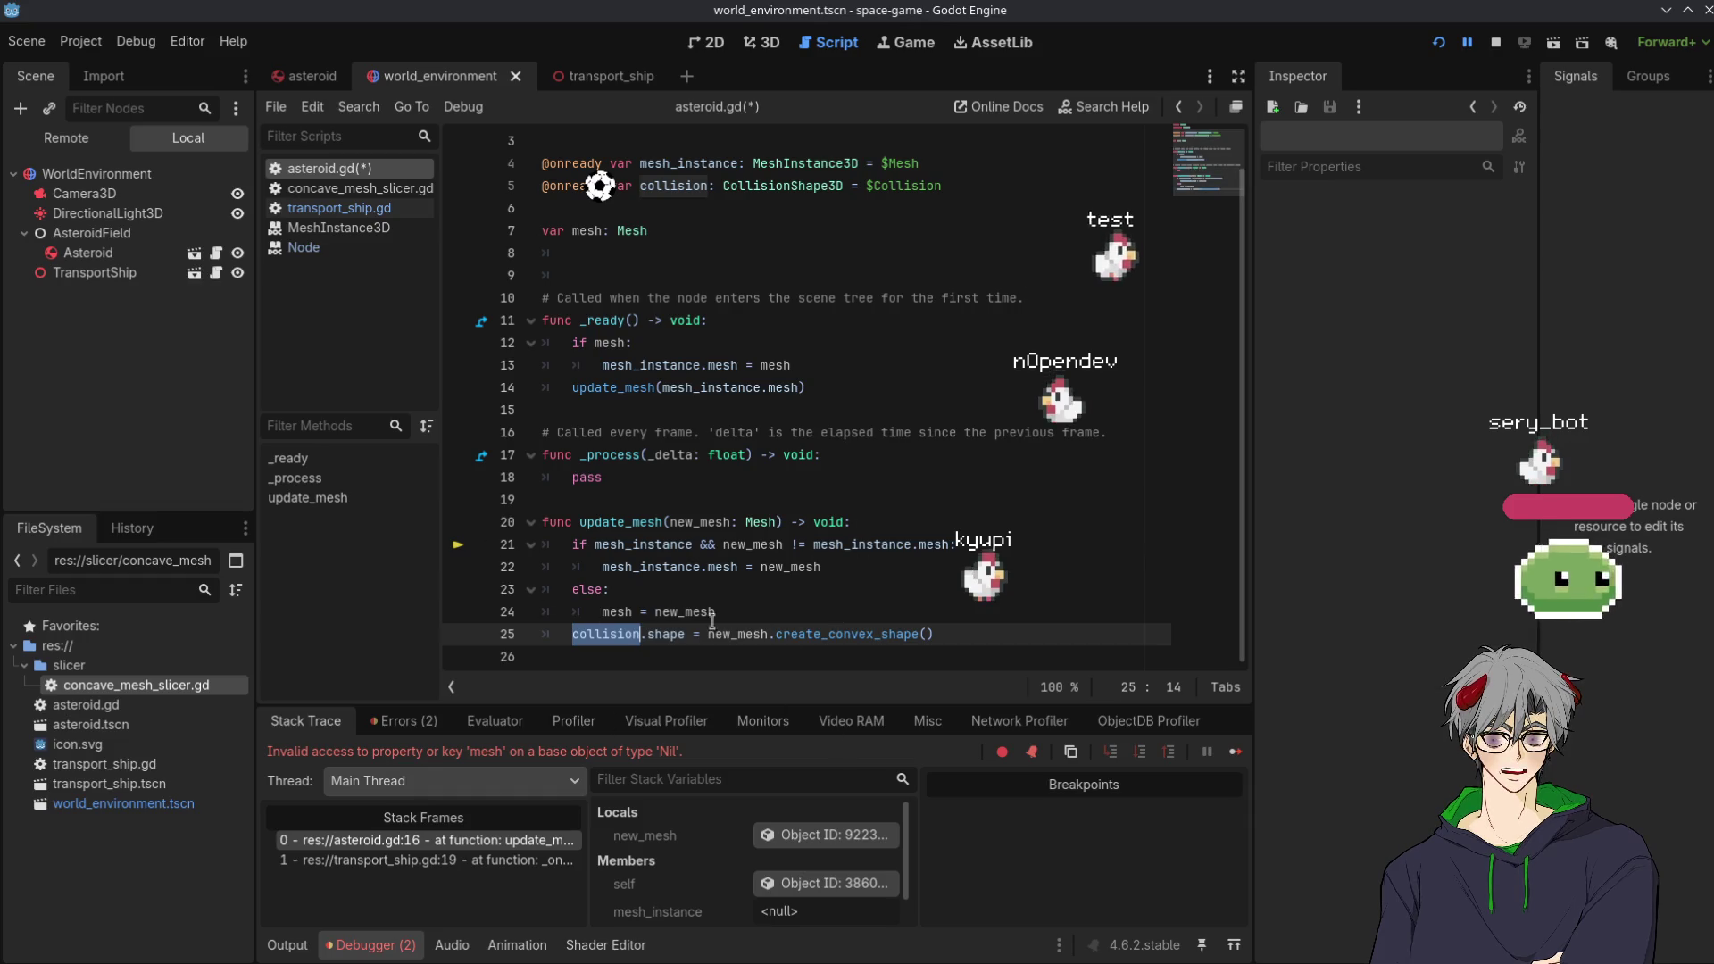
{"action": "triple_click", "coordinate": [782, 634]}
{"action": "key", "text": "ctrl+c"}
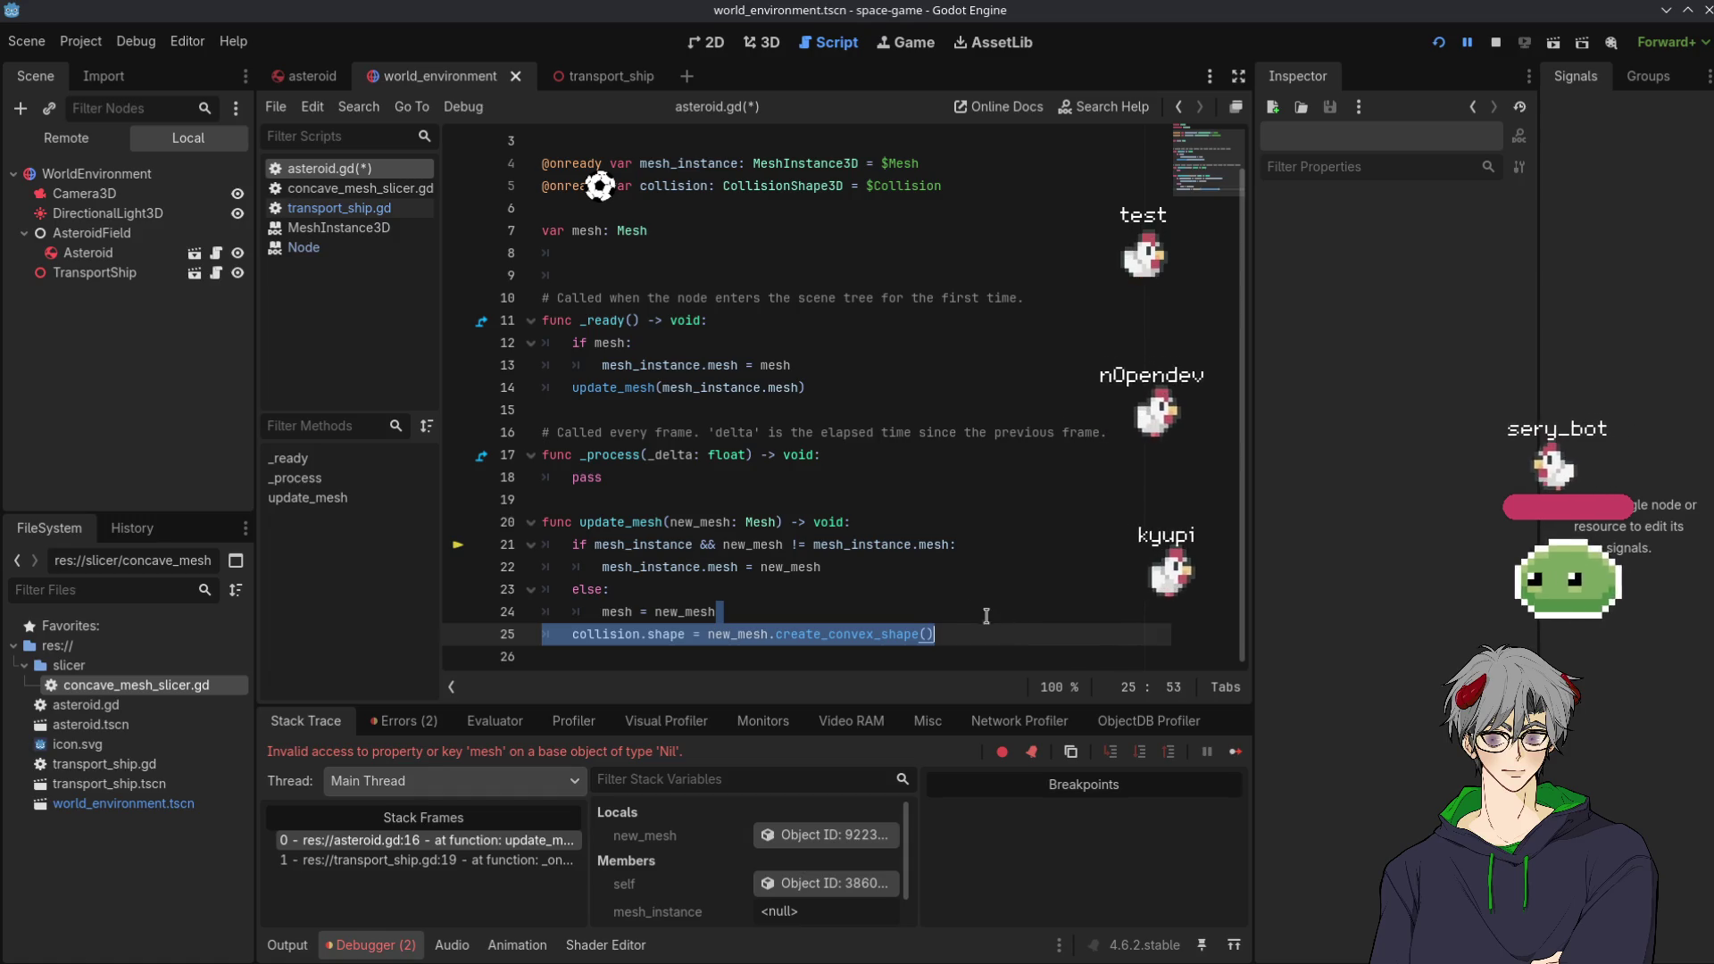
{"action": "key", "text": "BackSpace"}
{"action": "key", "text": "BackSpace"}
{"action": "left_click", "coordinate": [868, 574]}
{"action": "key", "text": "Return"}
{"action": "key", "text": "ctrl+v"}
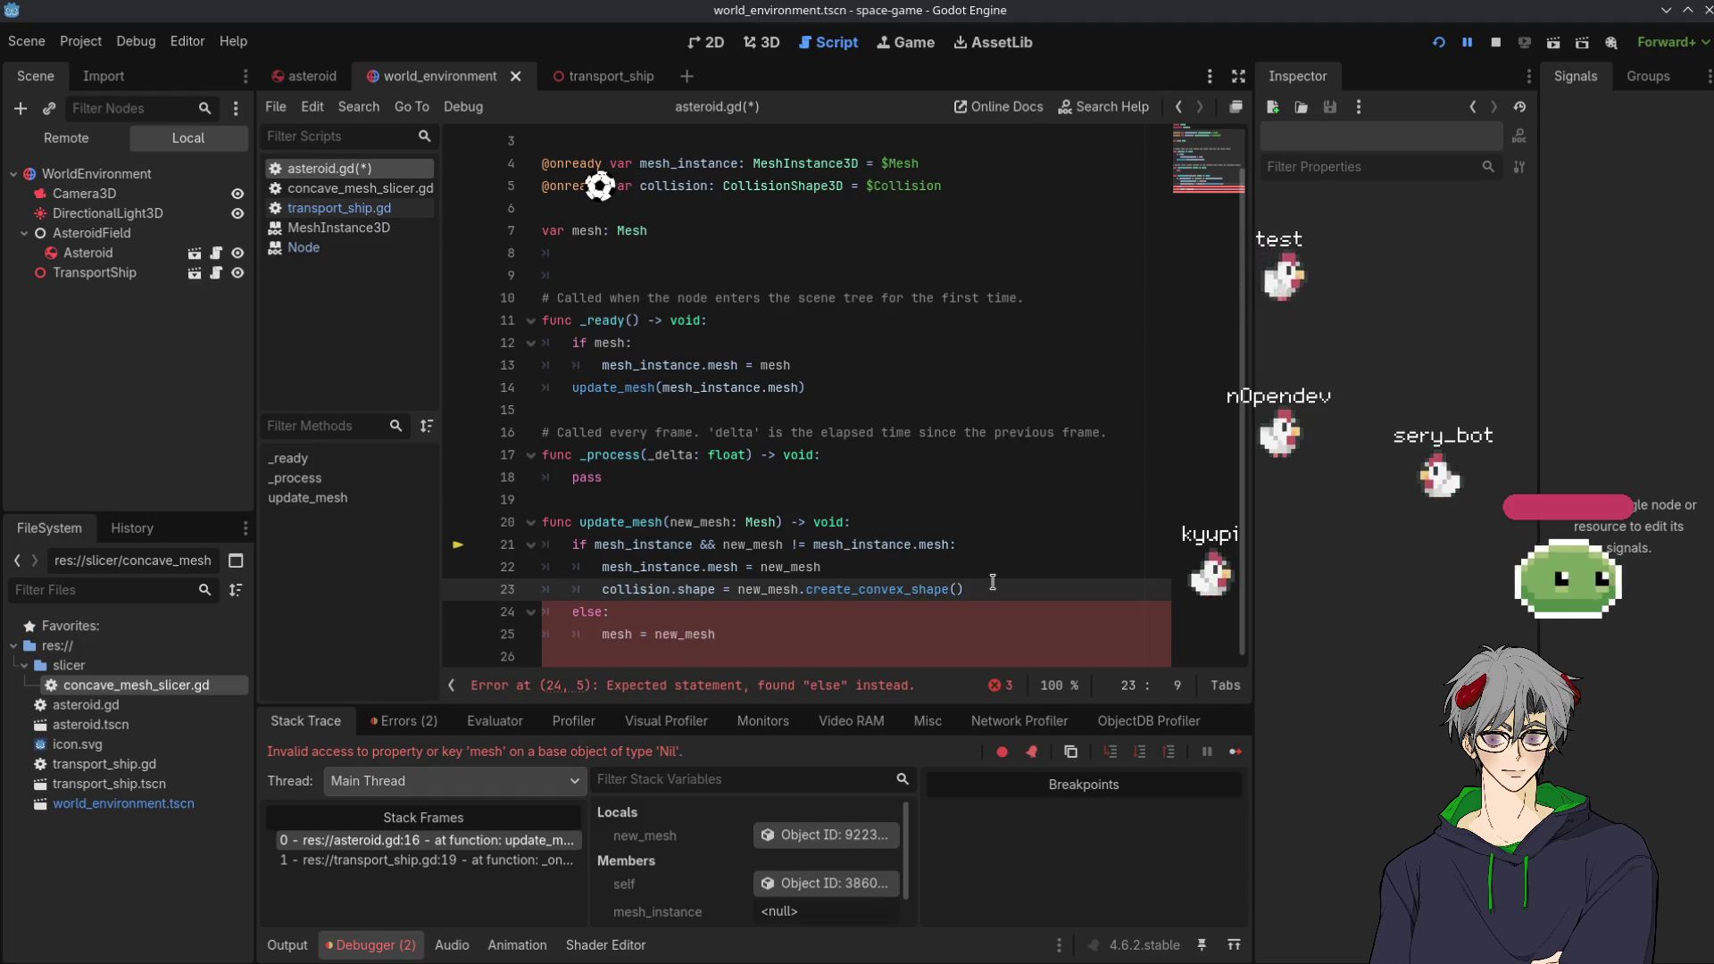
{"action": "key", "text": "Tab"}
{"action": "key", "text": "ctrl+Right"}
{"action": "key", "text": "ctrl+Right"}
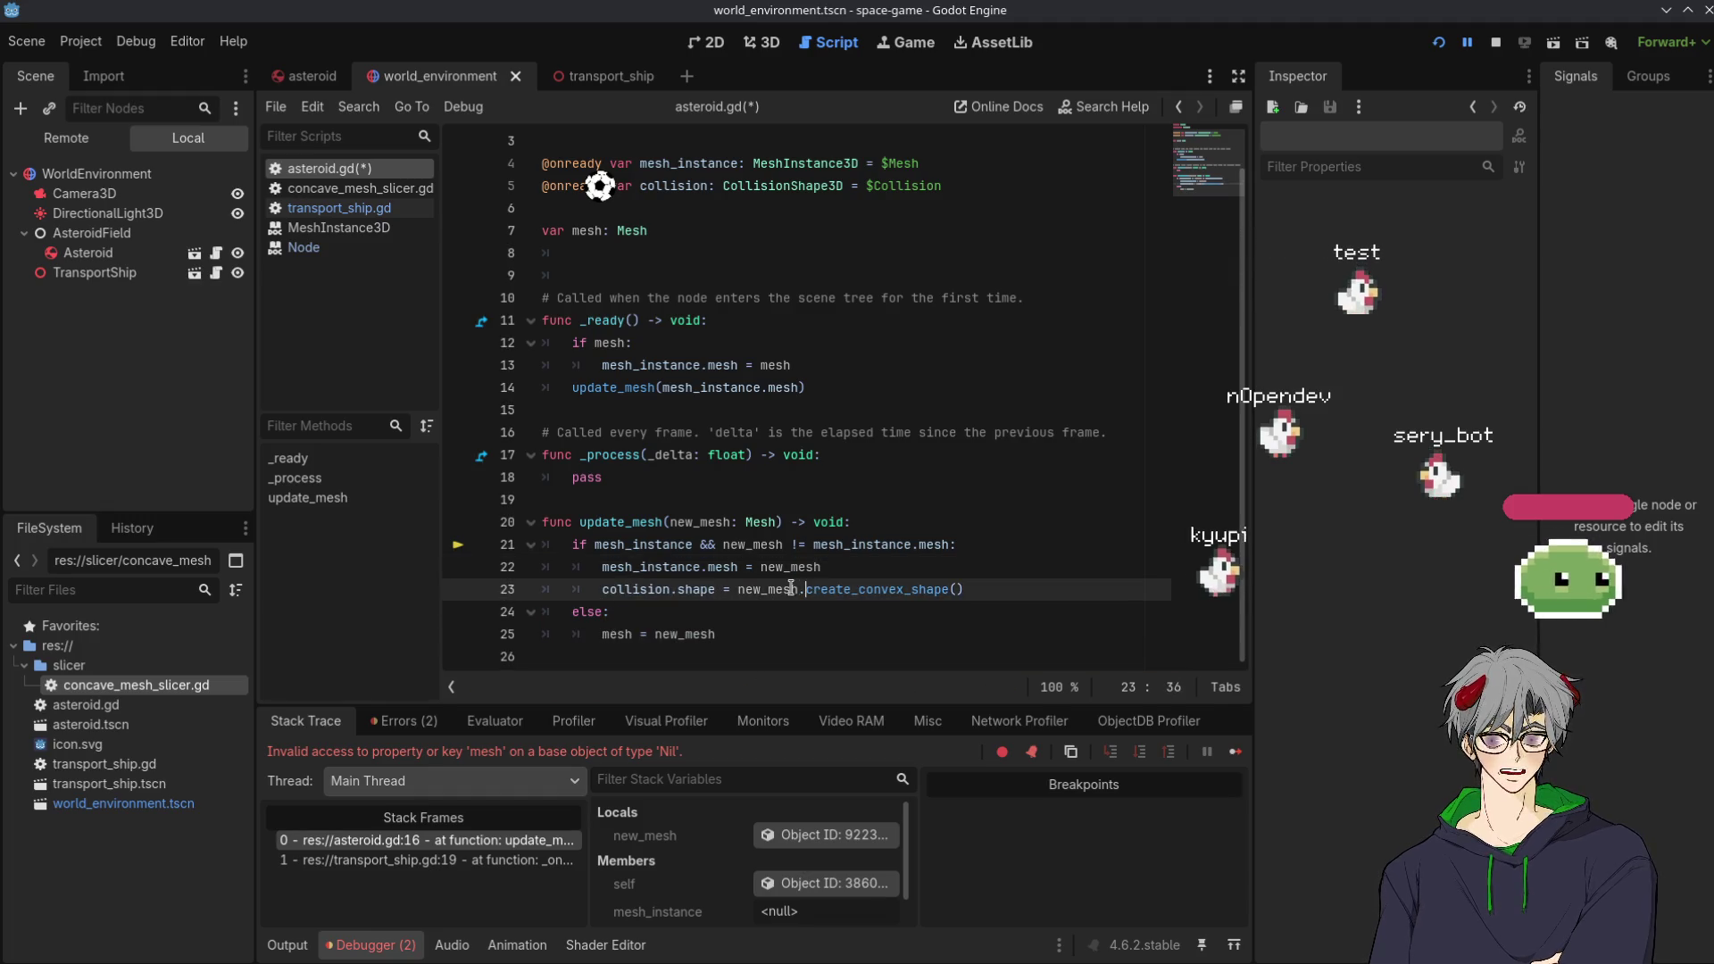
{"action": "double_click", "coordinate": [786, 589]}
{"action": "left_click", "coordinate": [657, 591]}
{"action": "left_click", "coordinate": [692, 593]}
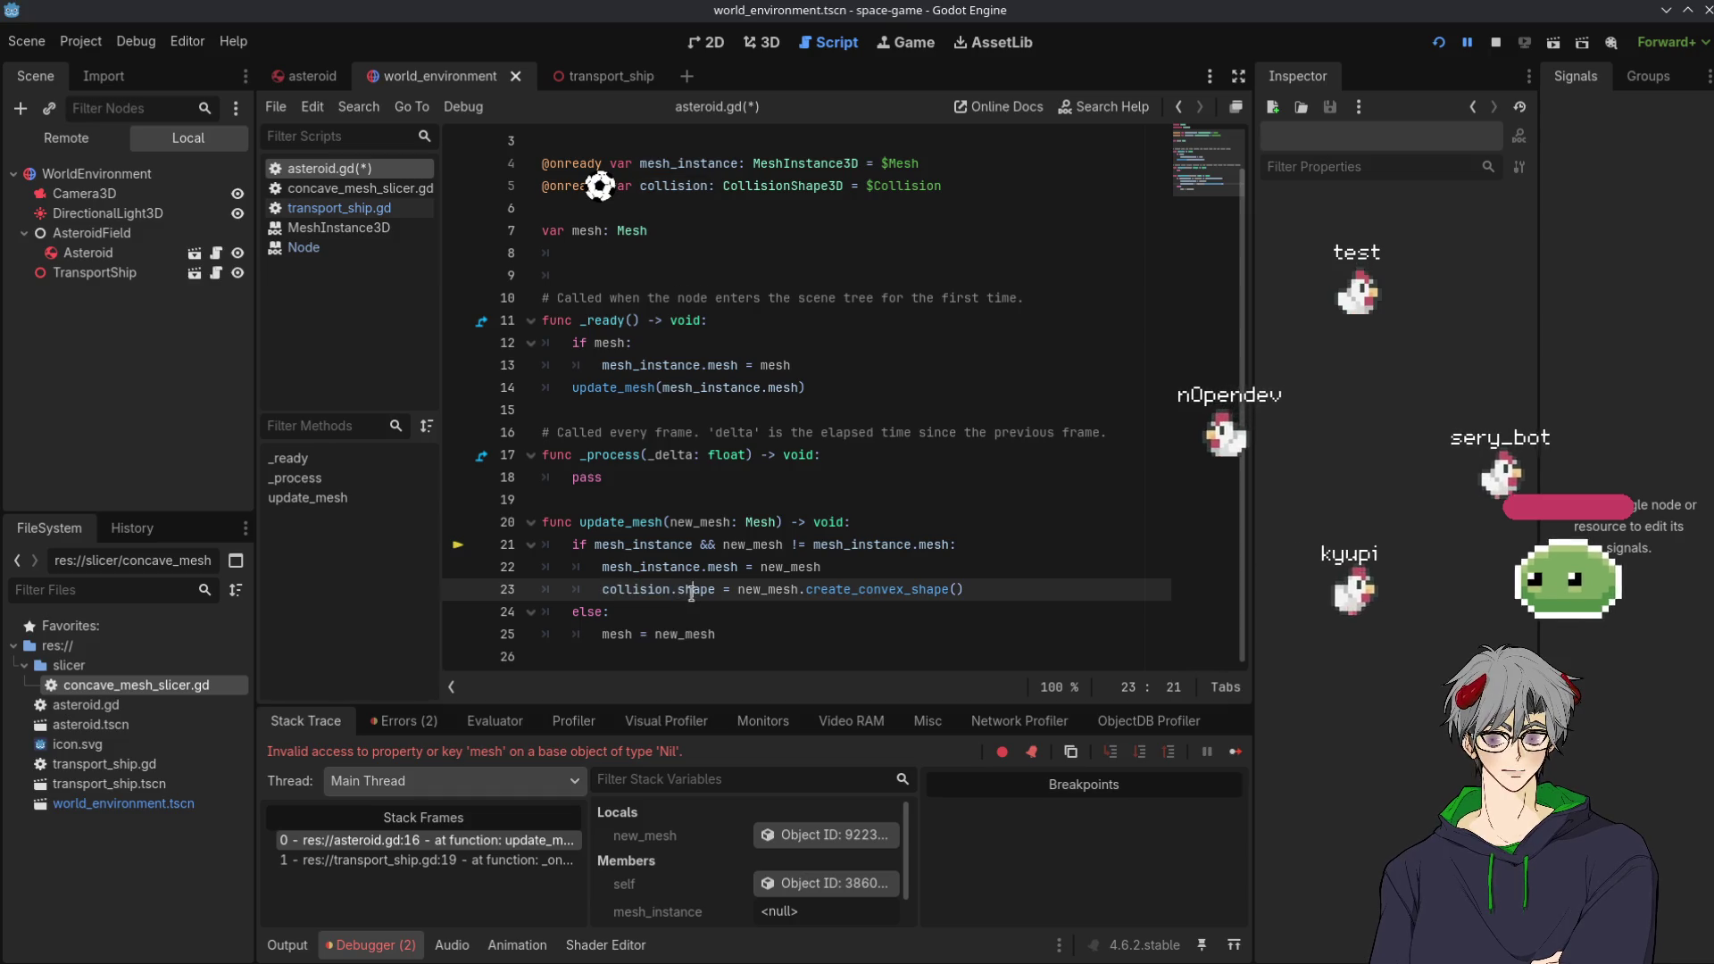
{"action": "key", "text": "Down"}
{"action": "key", "text": "Down"}
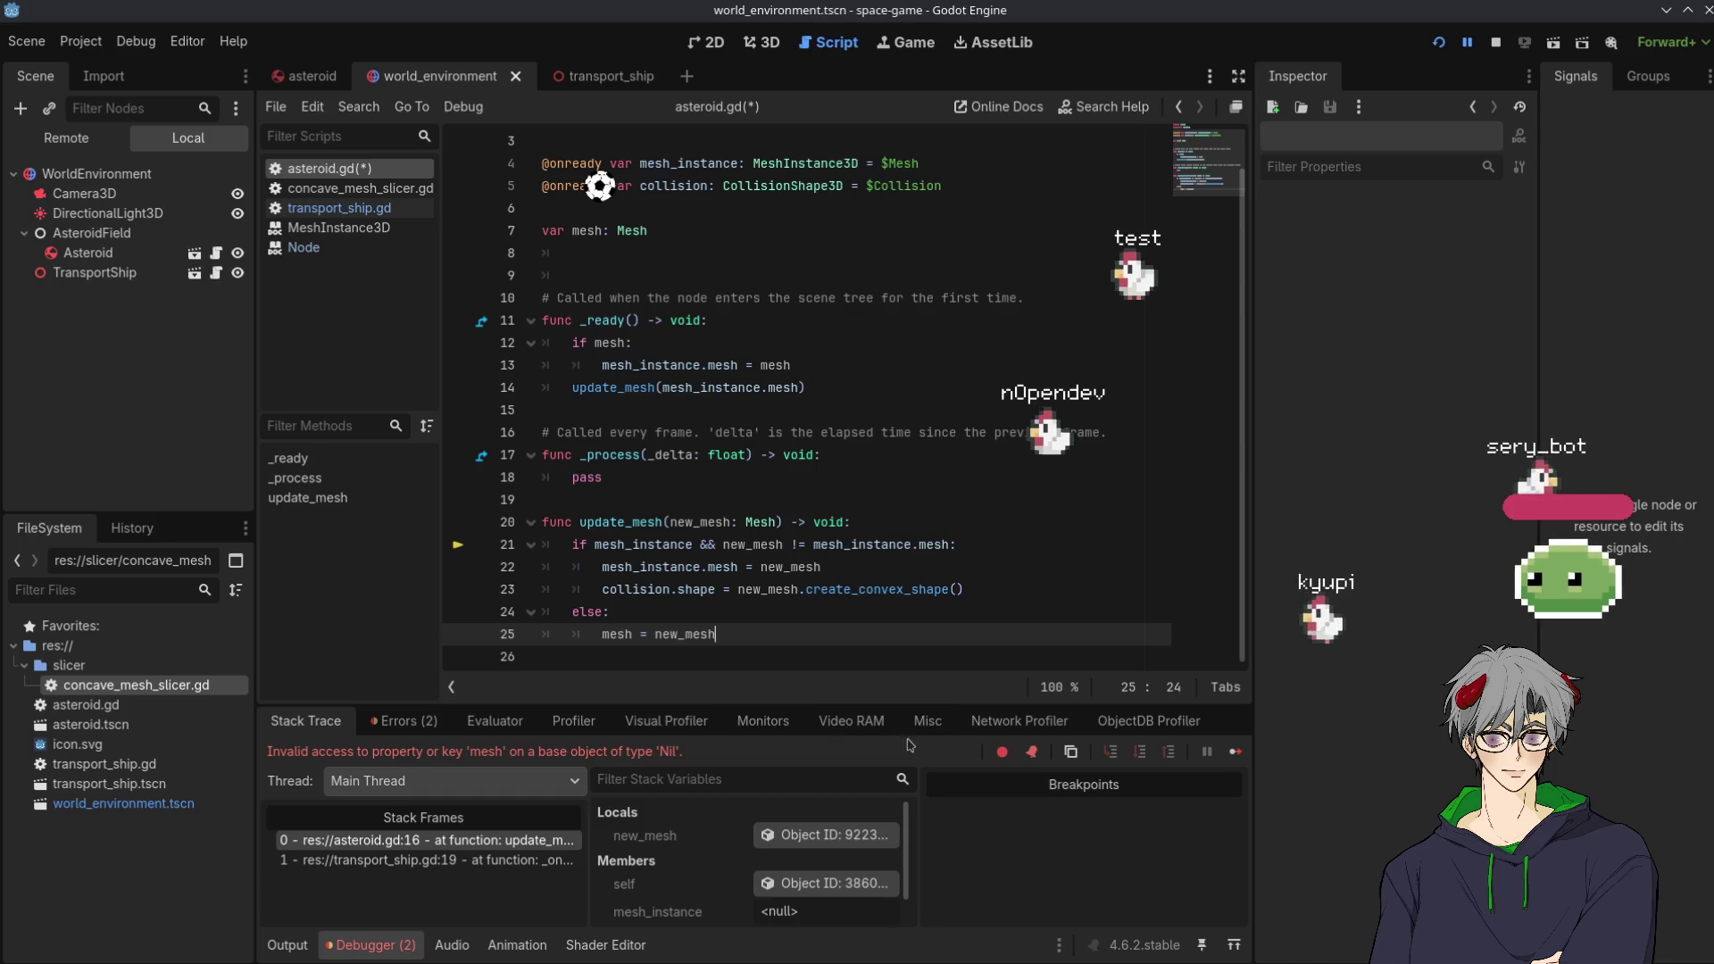
In the 3D view, select the Asteroid and orbit around it beside the ship
{"action": "left_click", "coordinate": [755, 44]}
{"action": "mouse_move", "coordinate": [1011, 530]}
{"action": "left_mouse_down"}
{"action": "mouse_move", "coordinate": [483, 532]}
{"action": "mouse_move", "coordinate": [601, 210]}
{"action": "mouse_move", "coordinate": [574, 161]}
{"action": "mouse_move", "coordinate": [505, 364]}
{"action": "left_mouse_up"}
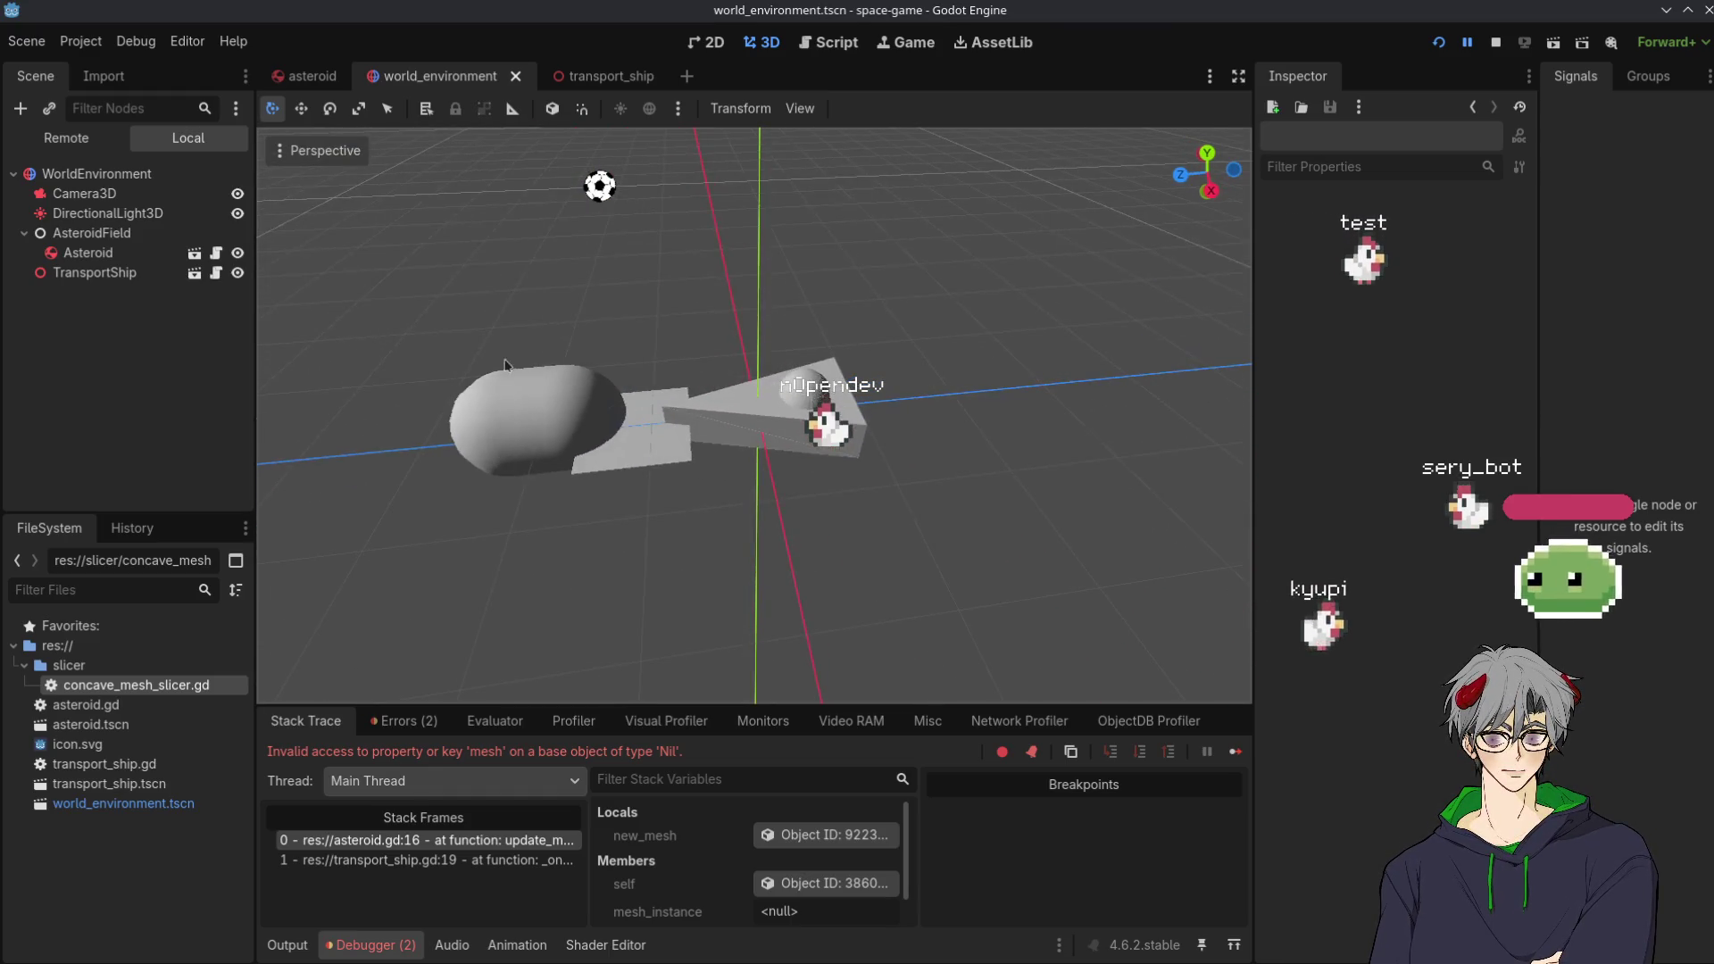
{"action": "left_click", "coordinate": [532, 434]}
{"action": "left_click_drag", "start_coordinate": [489, 305], "coordinate": [478, 355]}
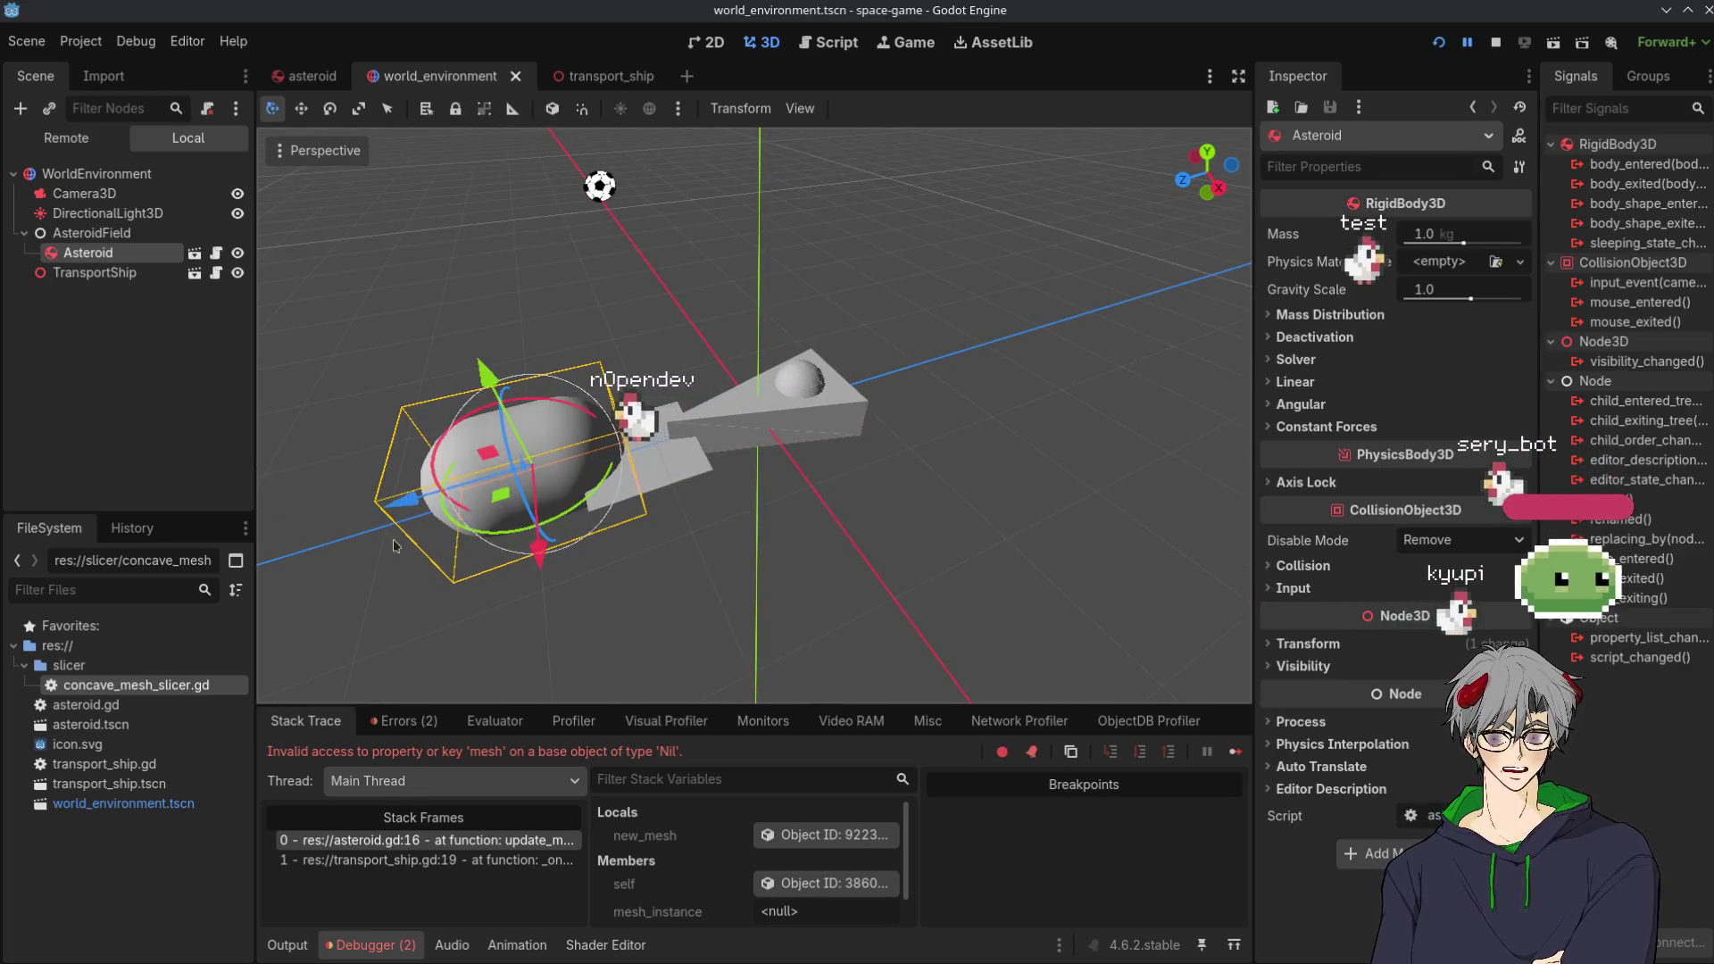
{"action": "mouse_move", "coordinate": [498, 593]}
{"action": "left_mouse_down"}
{"action": "mouse_move", "coordinate": [517, 498]}
{"action": "mouse_move", "coordinate": [480, 558]}
{"action": "mouse_move", "coordinate": [546, 498]}
{"action": "mouse_move", "coordinate": [777, 509]}
{"action": "mouse_move", "coordinate": [446, 545]}
{"action": "left_mouse_up"}
{"action": "left_click_drag", "start_coordinate": [181, 590], "coordinate": [451, 274]}
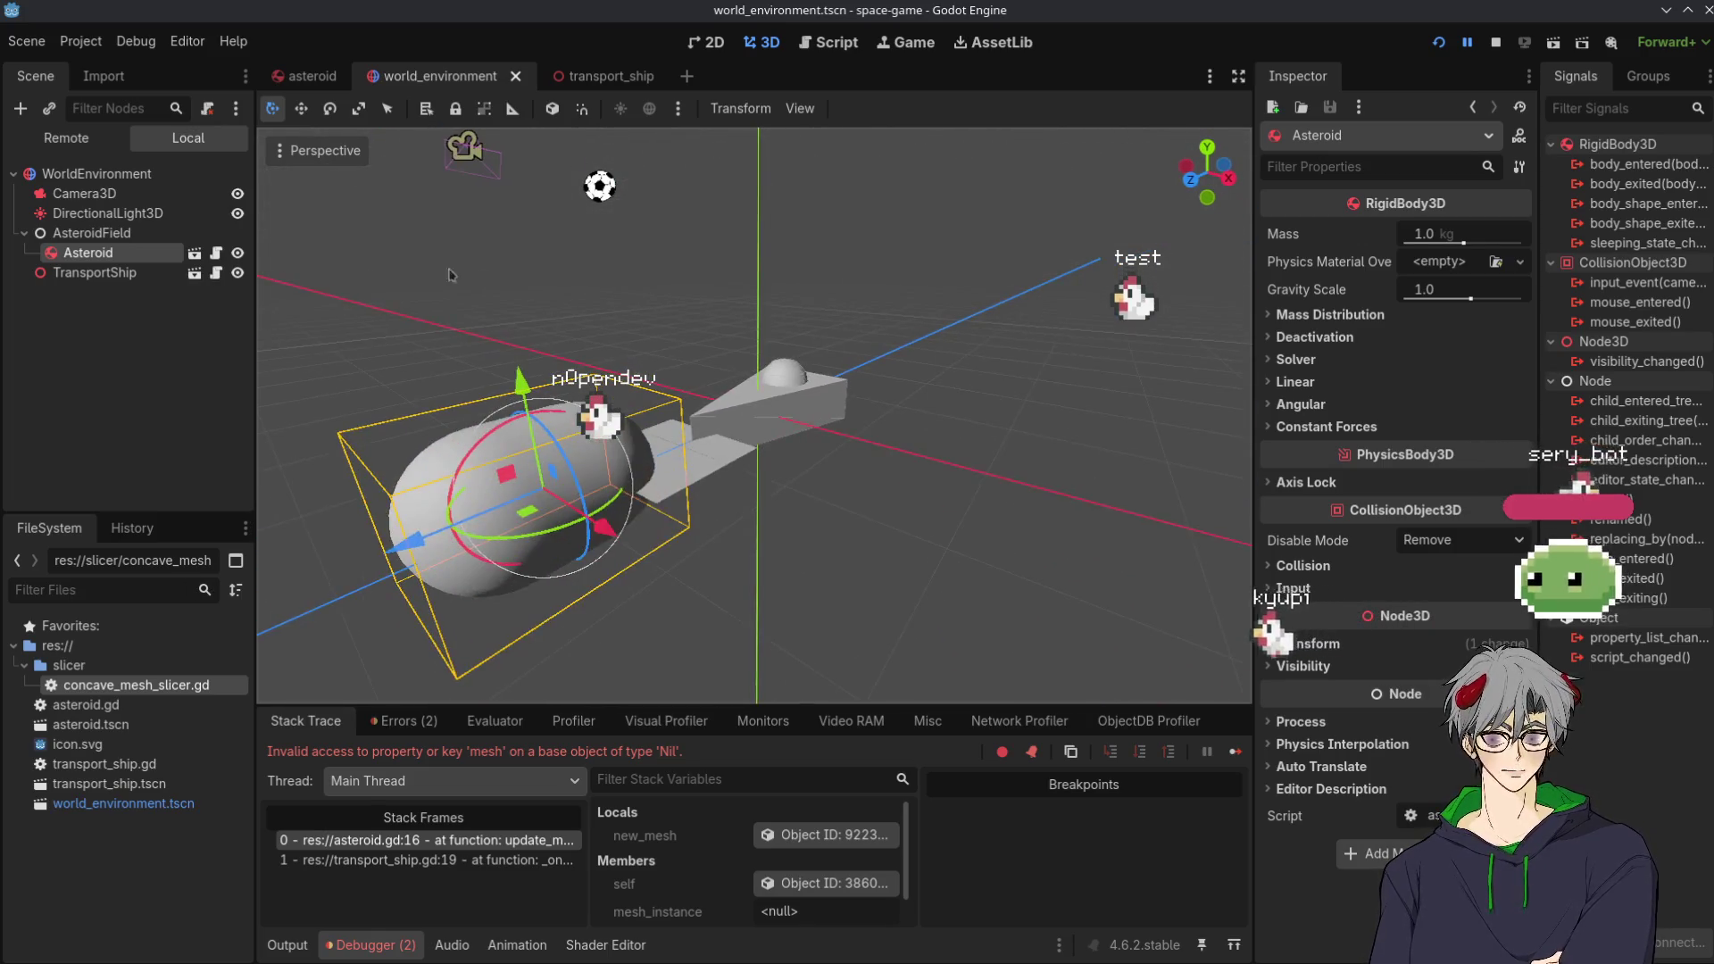
Glance at the transport_ship and asteroid scenes, returning to world_environment
{"action": "left_click", "coordinate": [607, 76]}
{"action": "left_click", "coordinate": [437, 76]}
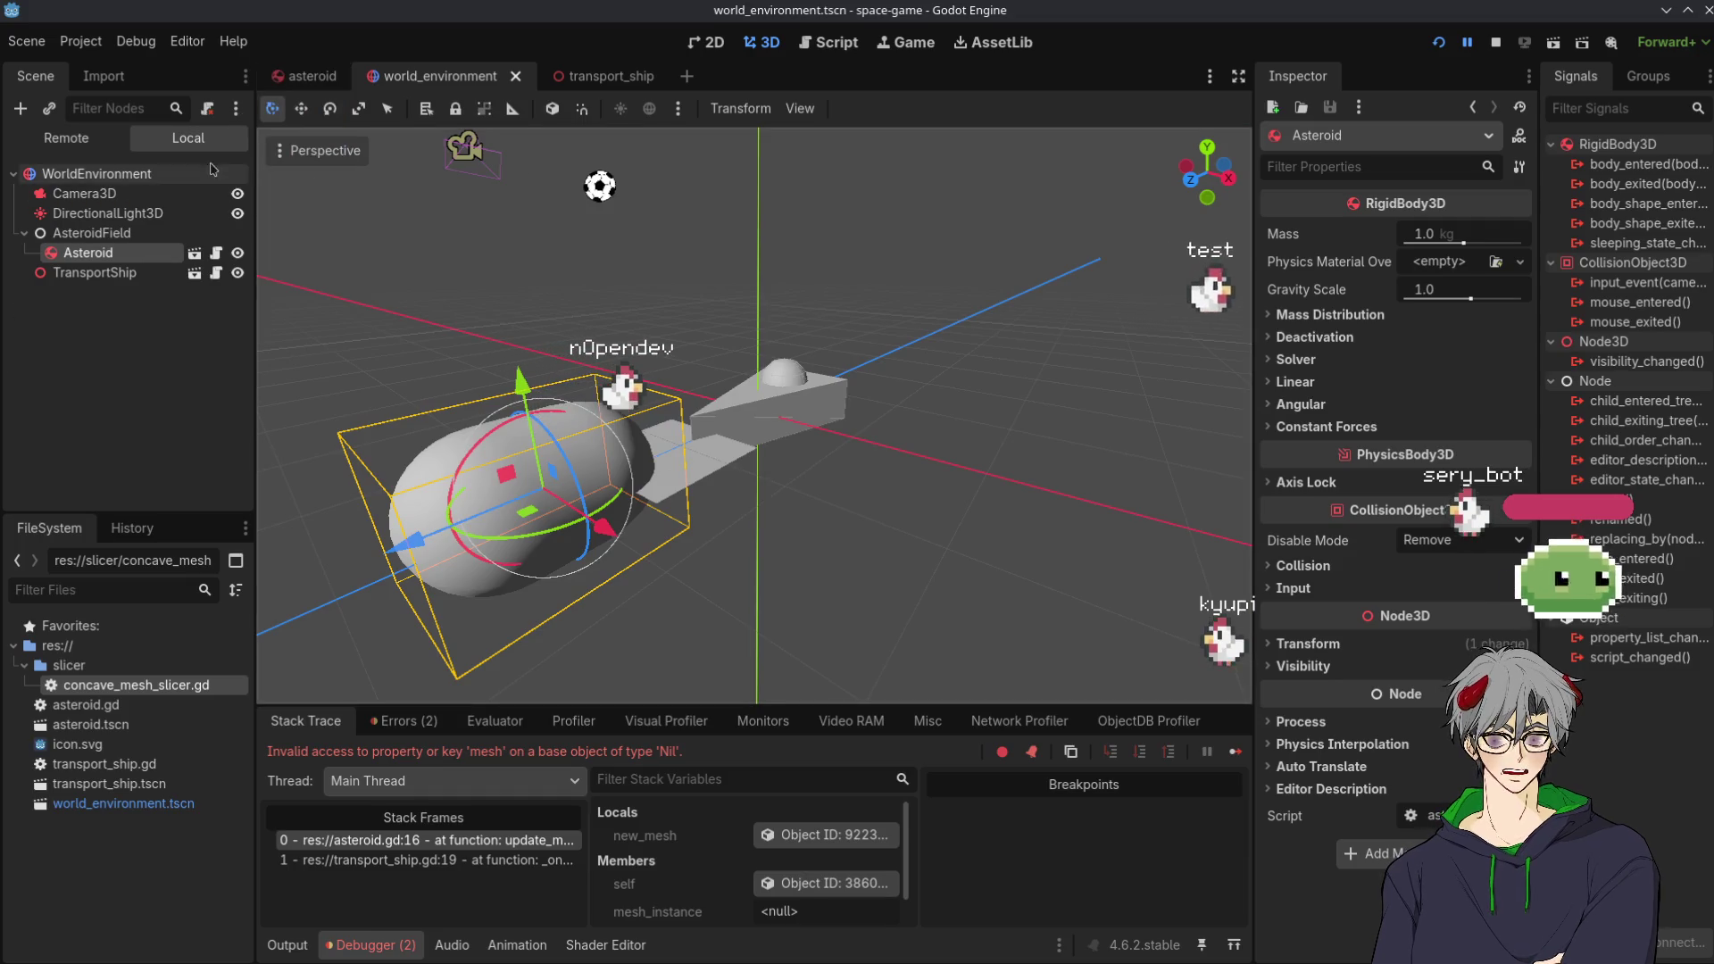
{"action": "left_click", "coordinate": [308, 76]}
{"action": "left_click", "coordinate": [438, 76]}
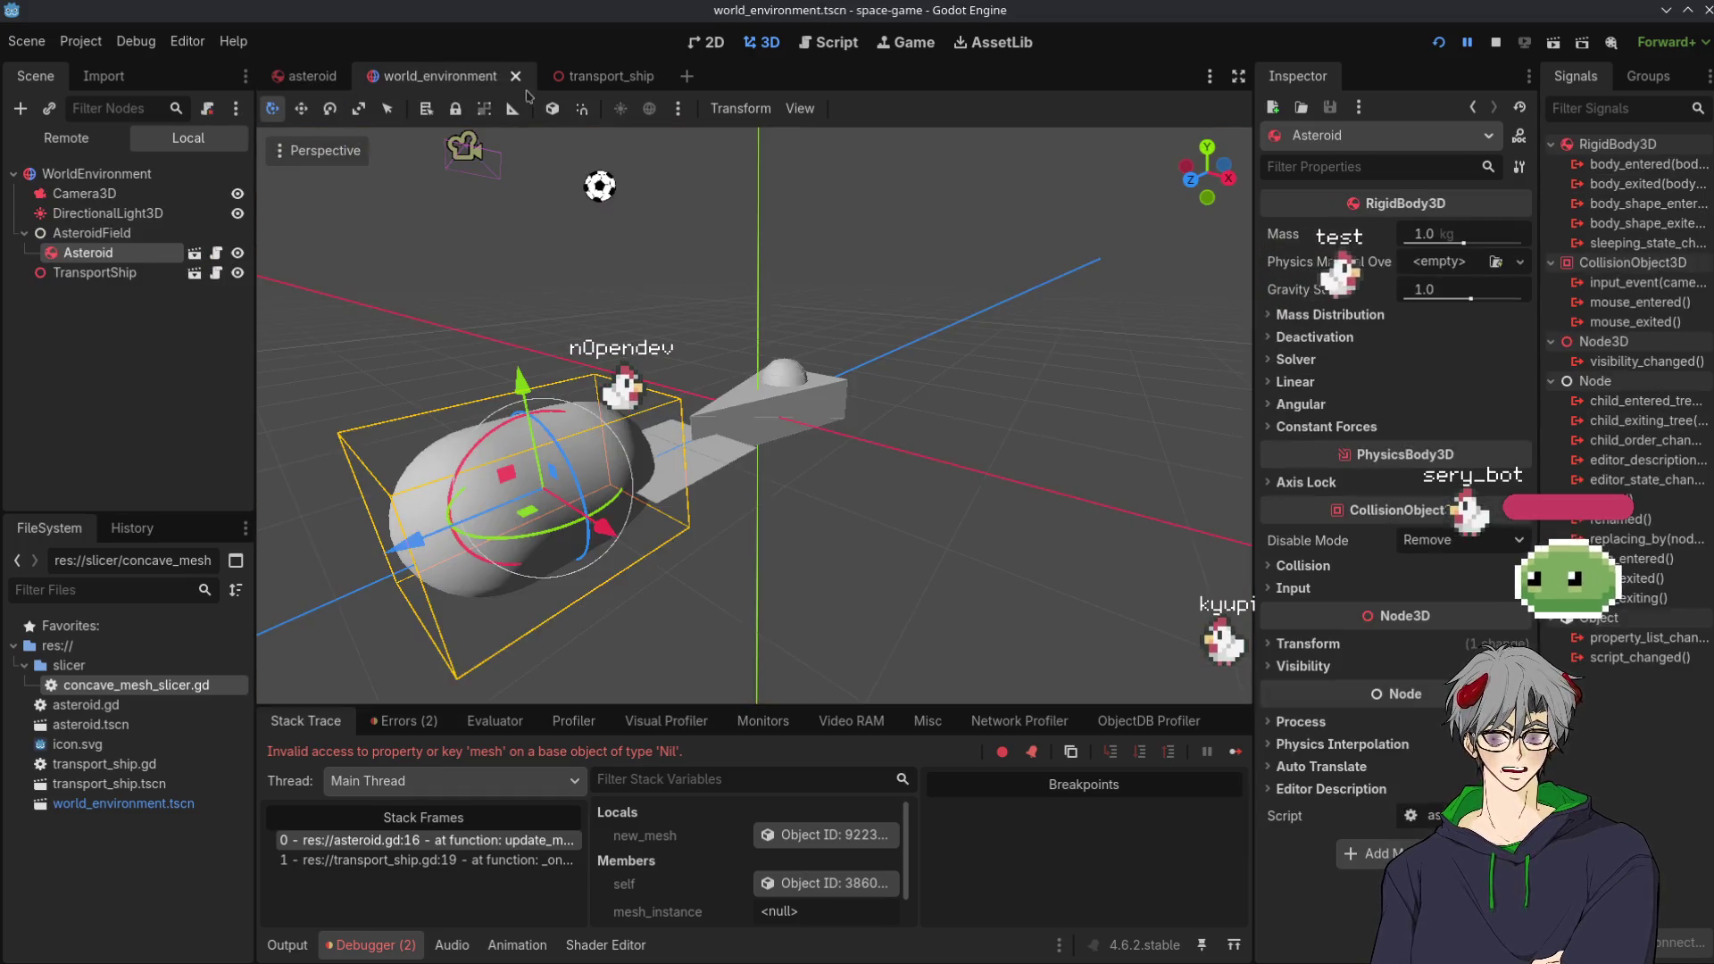
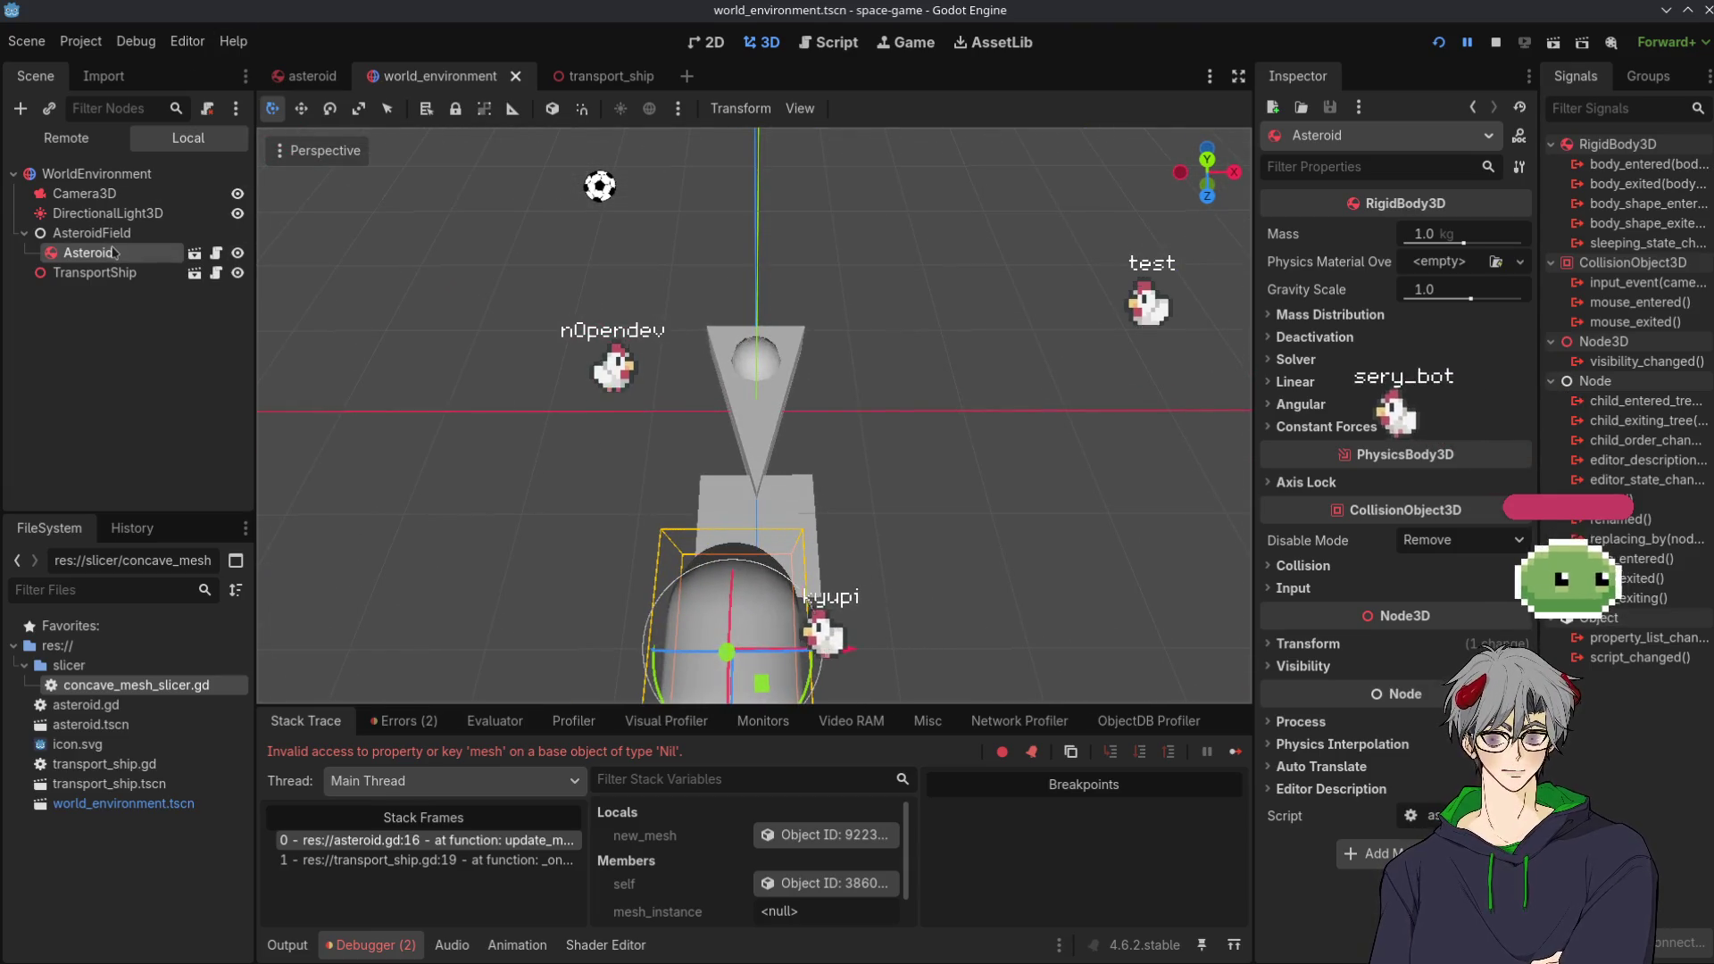
Inspect the Asteroid scene's root, CSGMesh3D and Collision nodes, then open asteroid.gd
{"action": "left_click", "coordinate": [304, 80]}
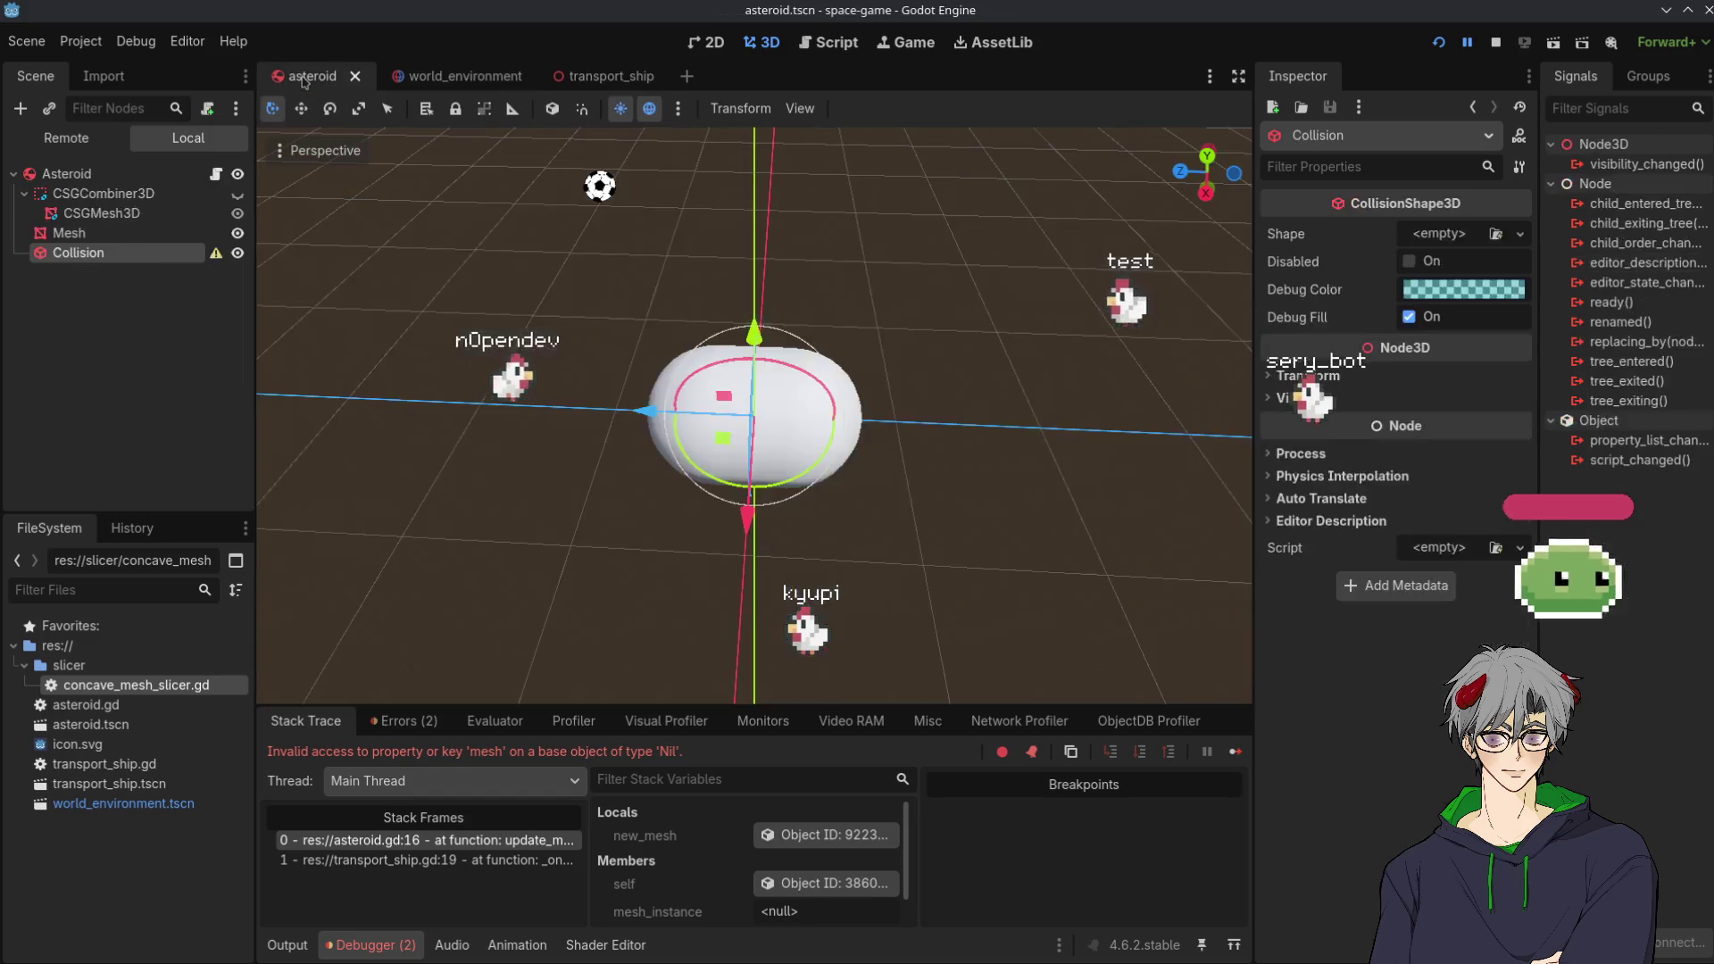
{"action": "left_click", "coordinate": [124, 175]}
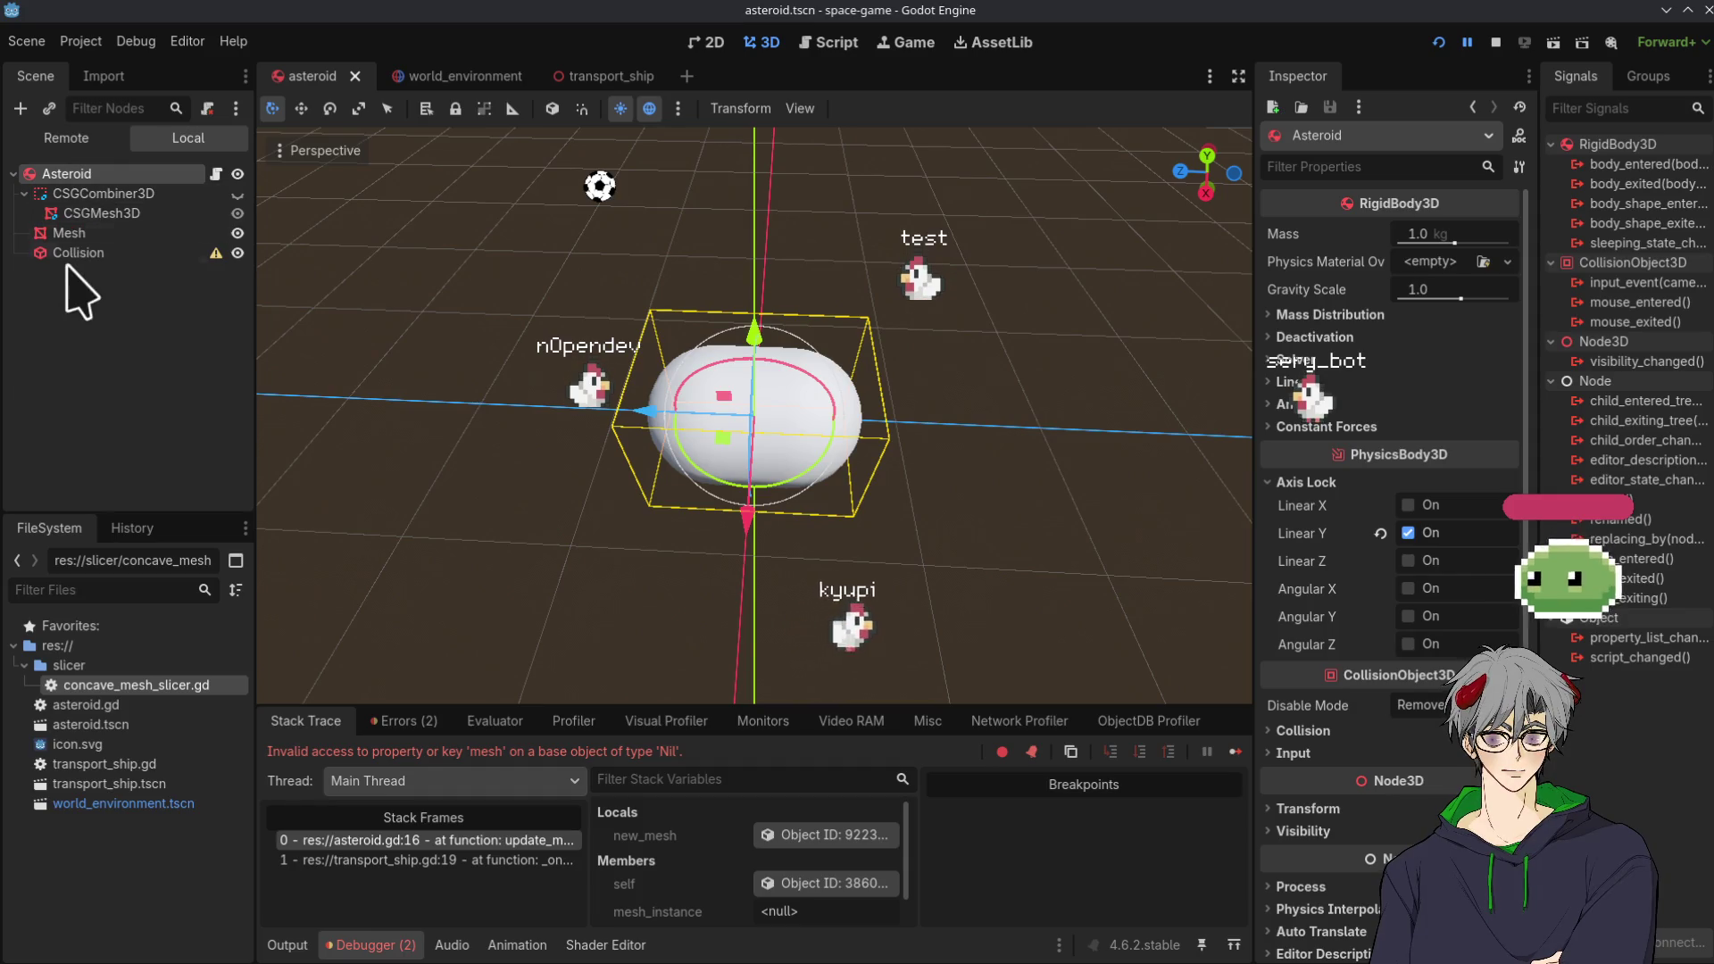
{"action": "left_click", "coordinate": [98, 193]}
{"action": "left_click", "coordinate": [71, 233]}
{"action": "left_click", "coordinate": [79, 253]}
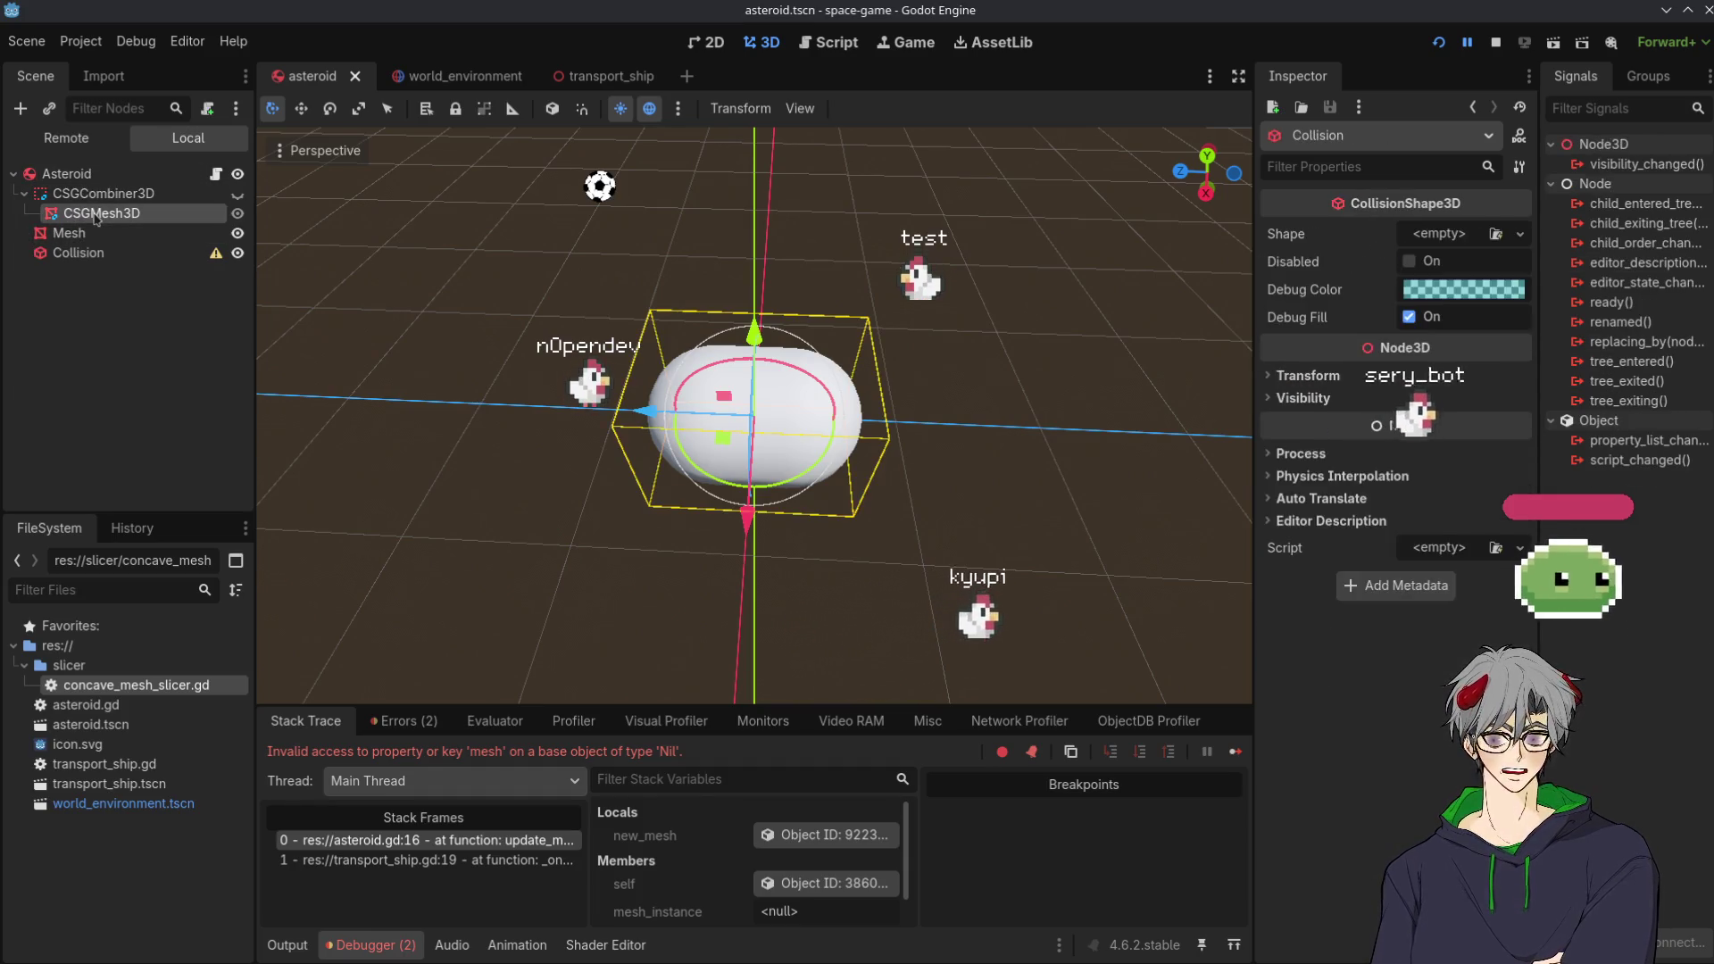
{"action": "left_click", "coordinate": [95, 215]}
{"action": "left_click", "coordinate": [73, 175]}
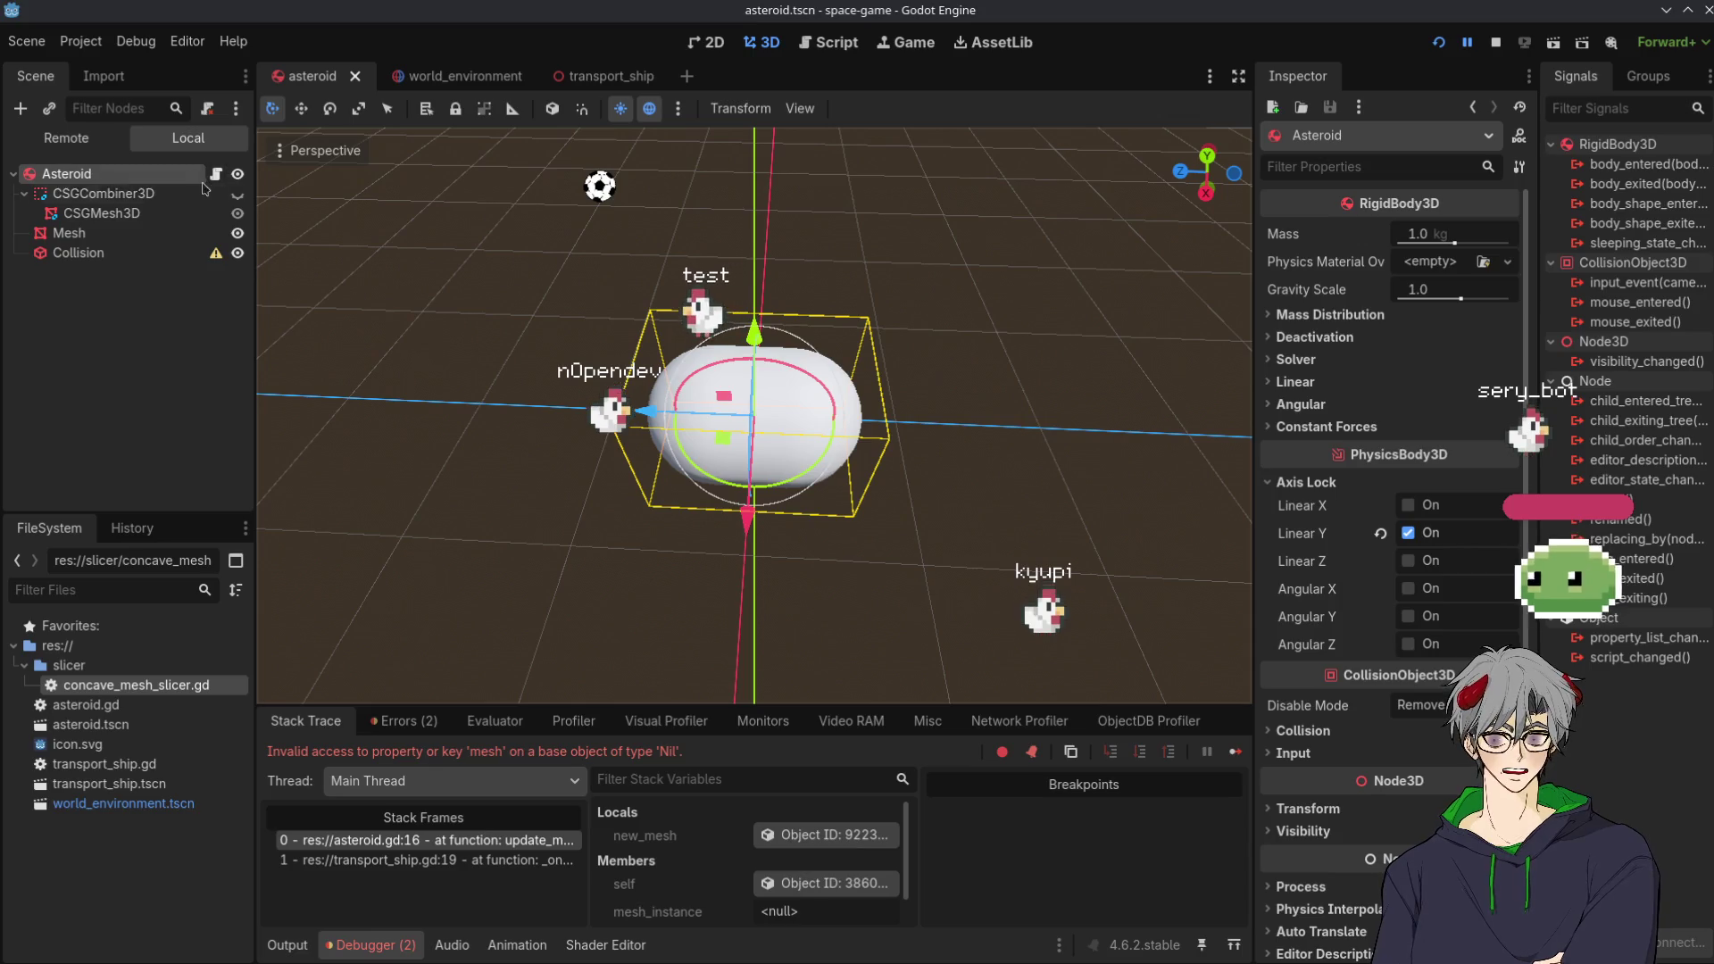
{"action": "left_click", "coordinate": [216, 173]}
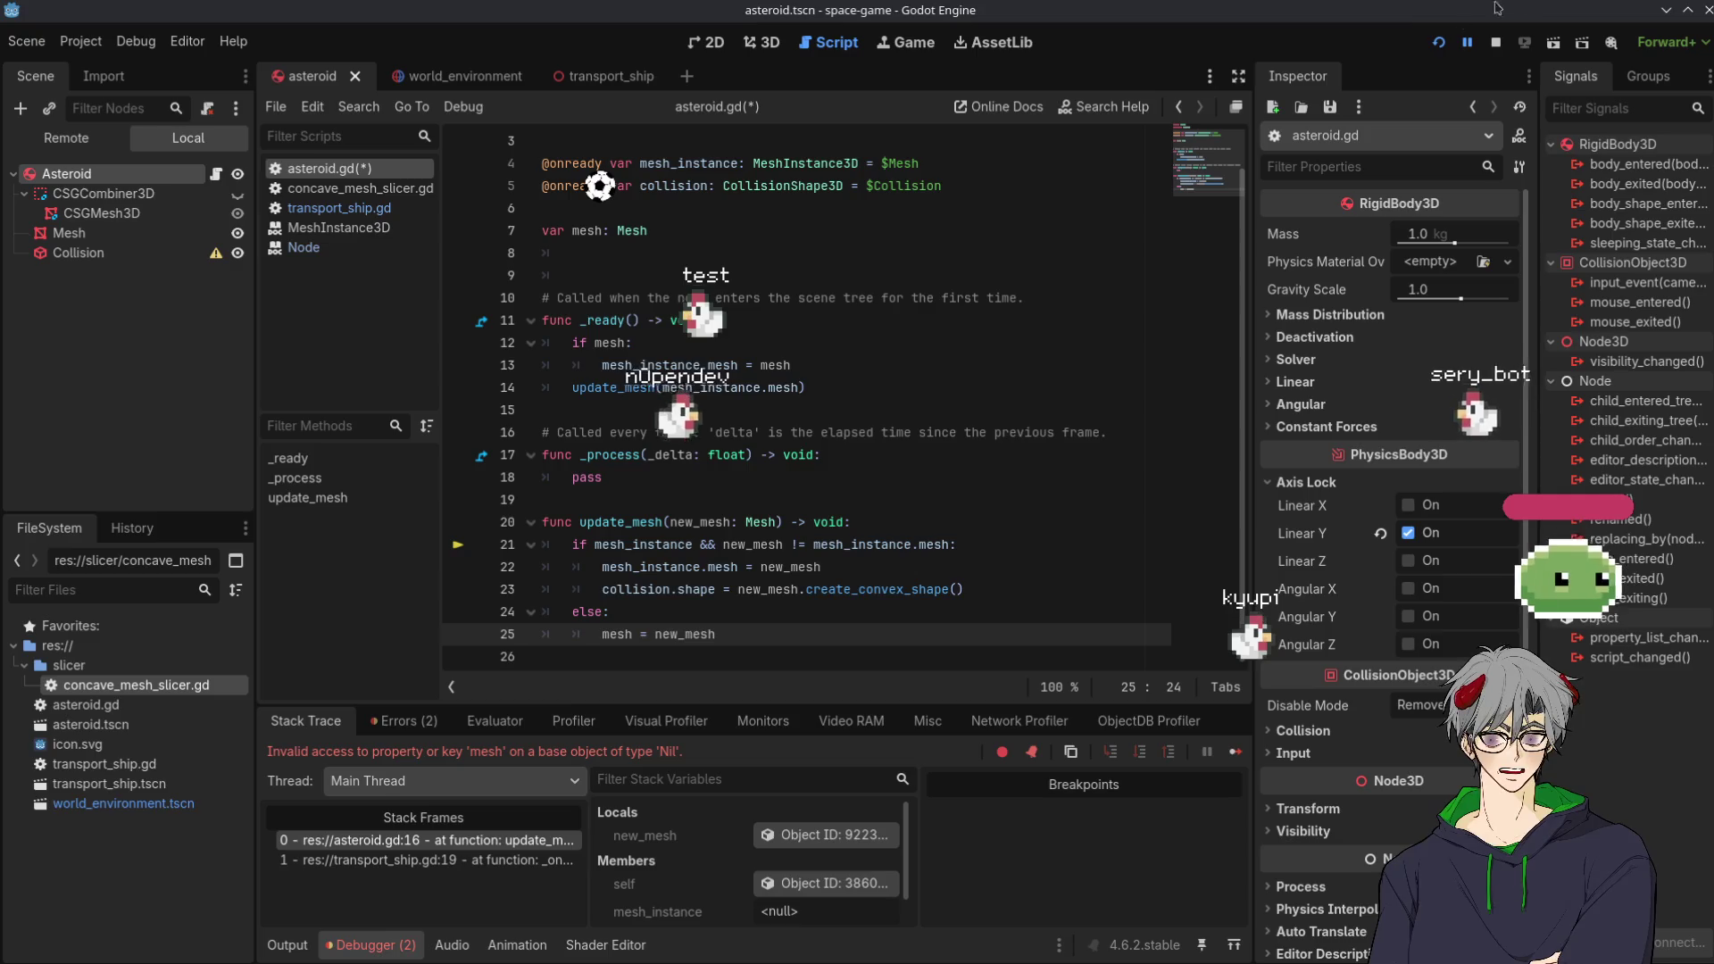
Relaunch the game, delete the stray 'shape' after else on line 24, and save asteroid.gd
{"action": "left_click", "coordinate": [1439, 43]}
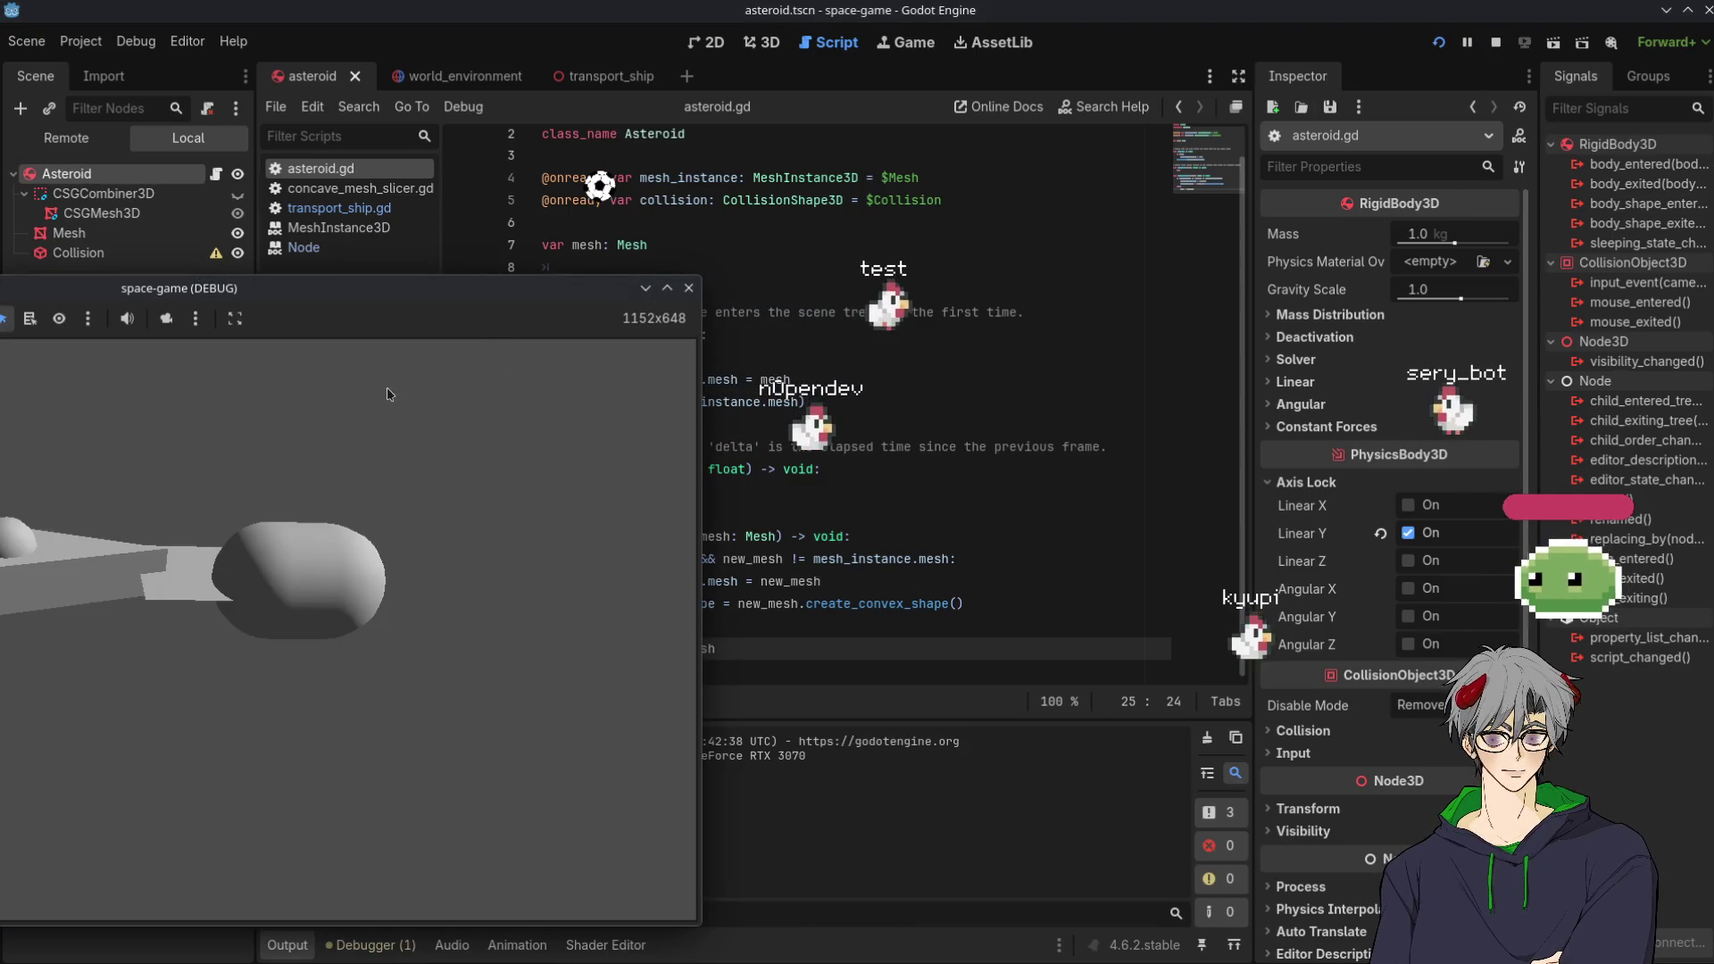
{"action": "left_click", "coordinate": [1014, 581]}
{"action": "key", "text": "Down"}
{"action": "key", "text": "Down"}
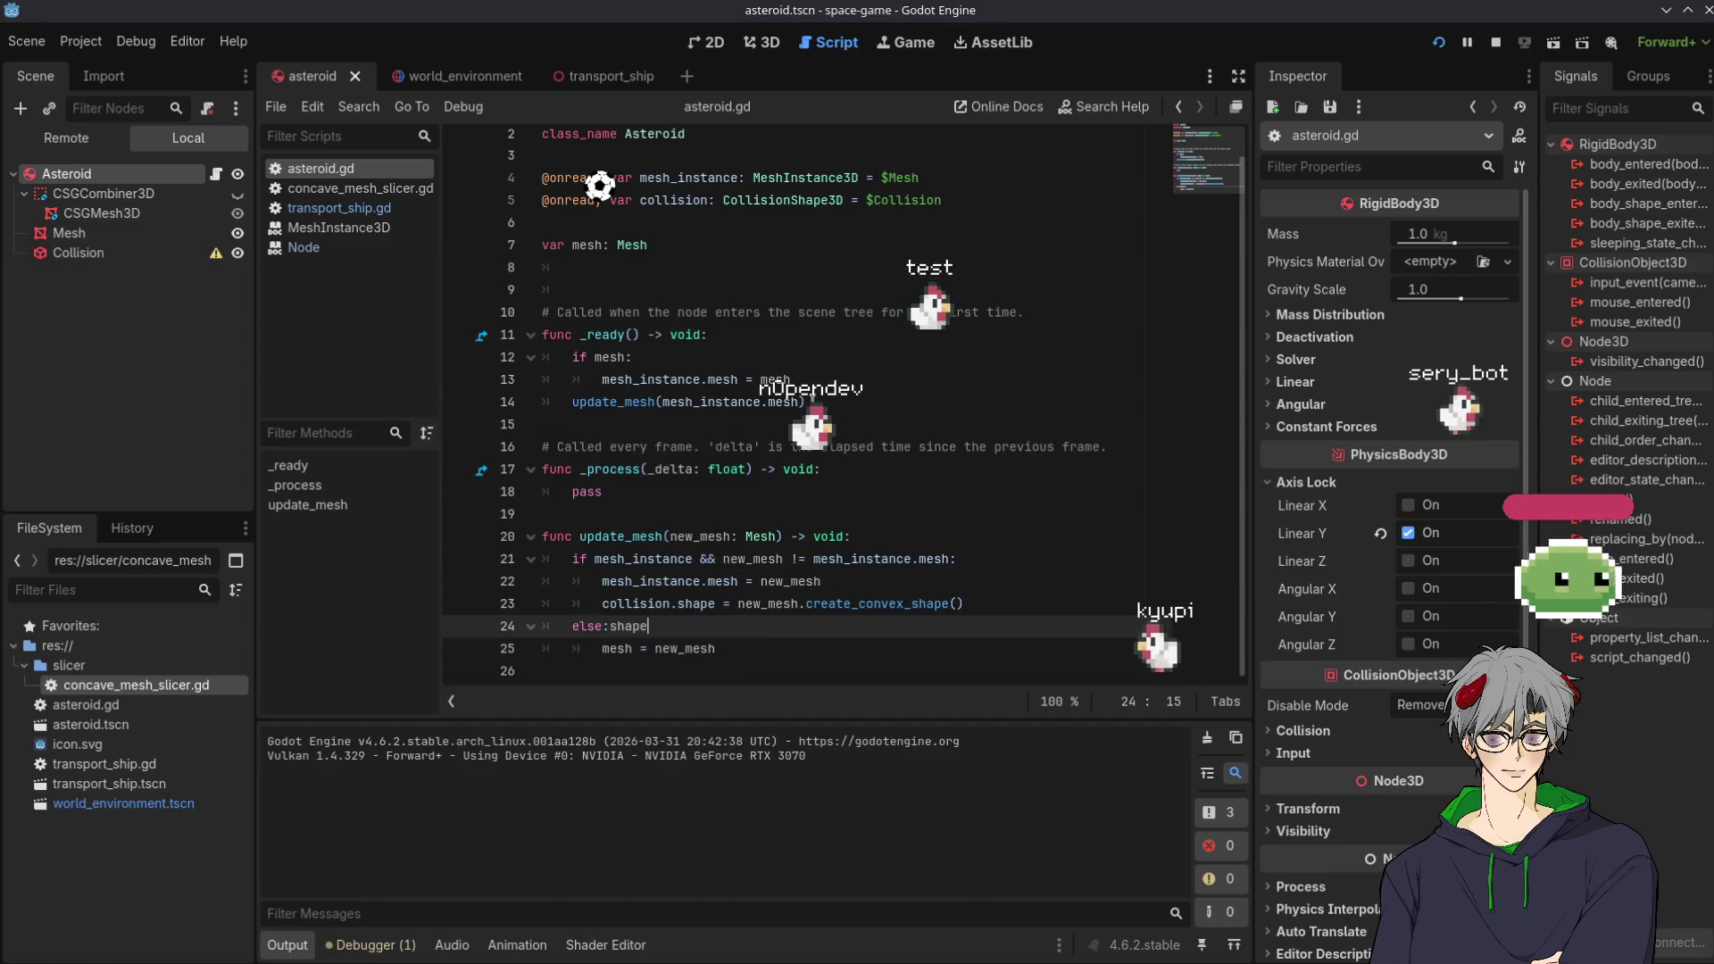
{"action": "left_click", "coordinate": [770, 443]}
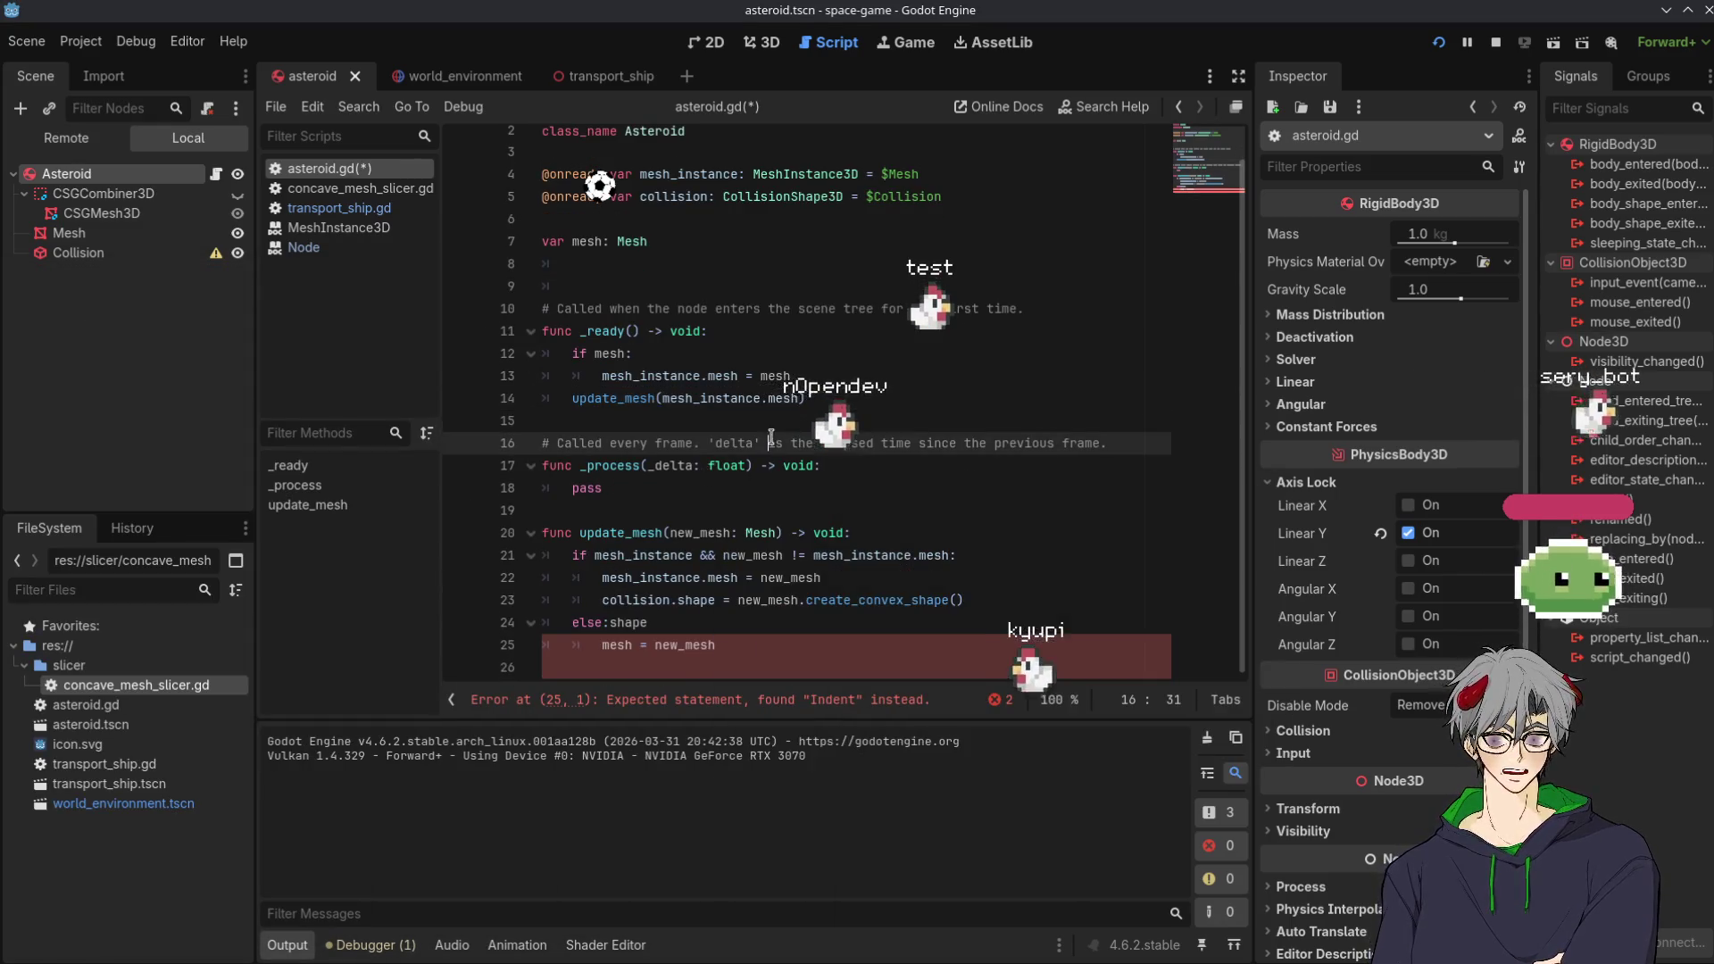
{"action": "left_click", "coordinate": [772, 555]}
{"action": "left_click", "coordinate": [778, 622]}
{"action": "key", "text": "BackSpace"}
{"action": "key", "text": "BackSpace"}
{"action": "key", "text": "BackSpace"}
{"action": "key", "text": "ctrl+s"}
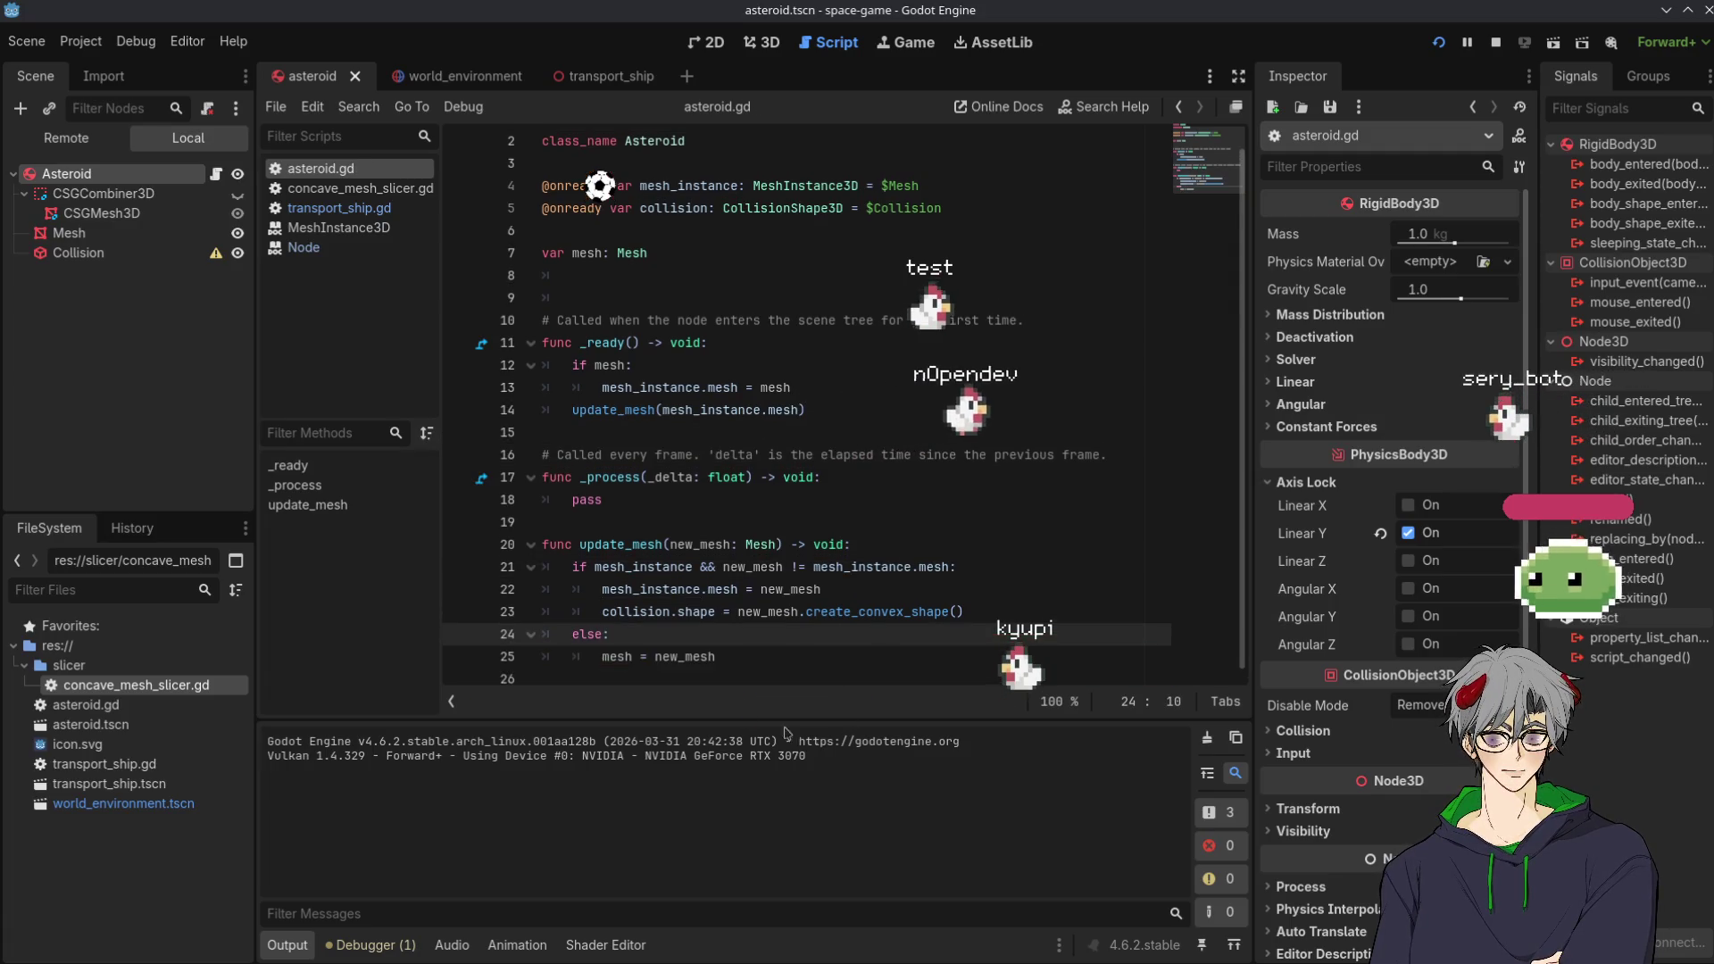
Select the asteroid mesh in the running game, then return to the mesh_instance line
{"action": "key", "text": "Down"}
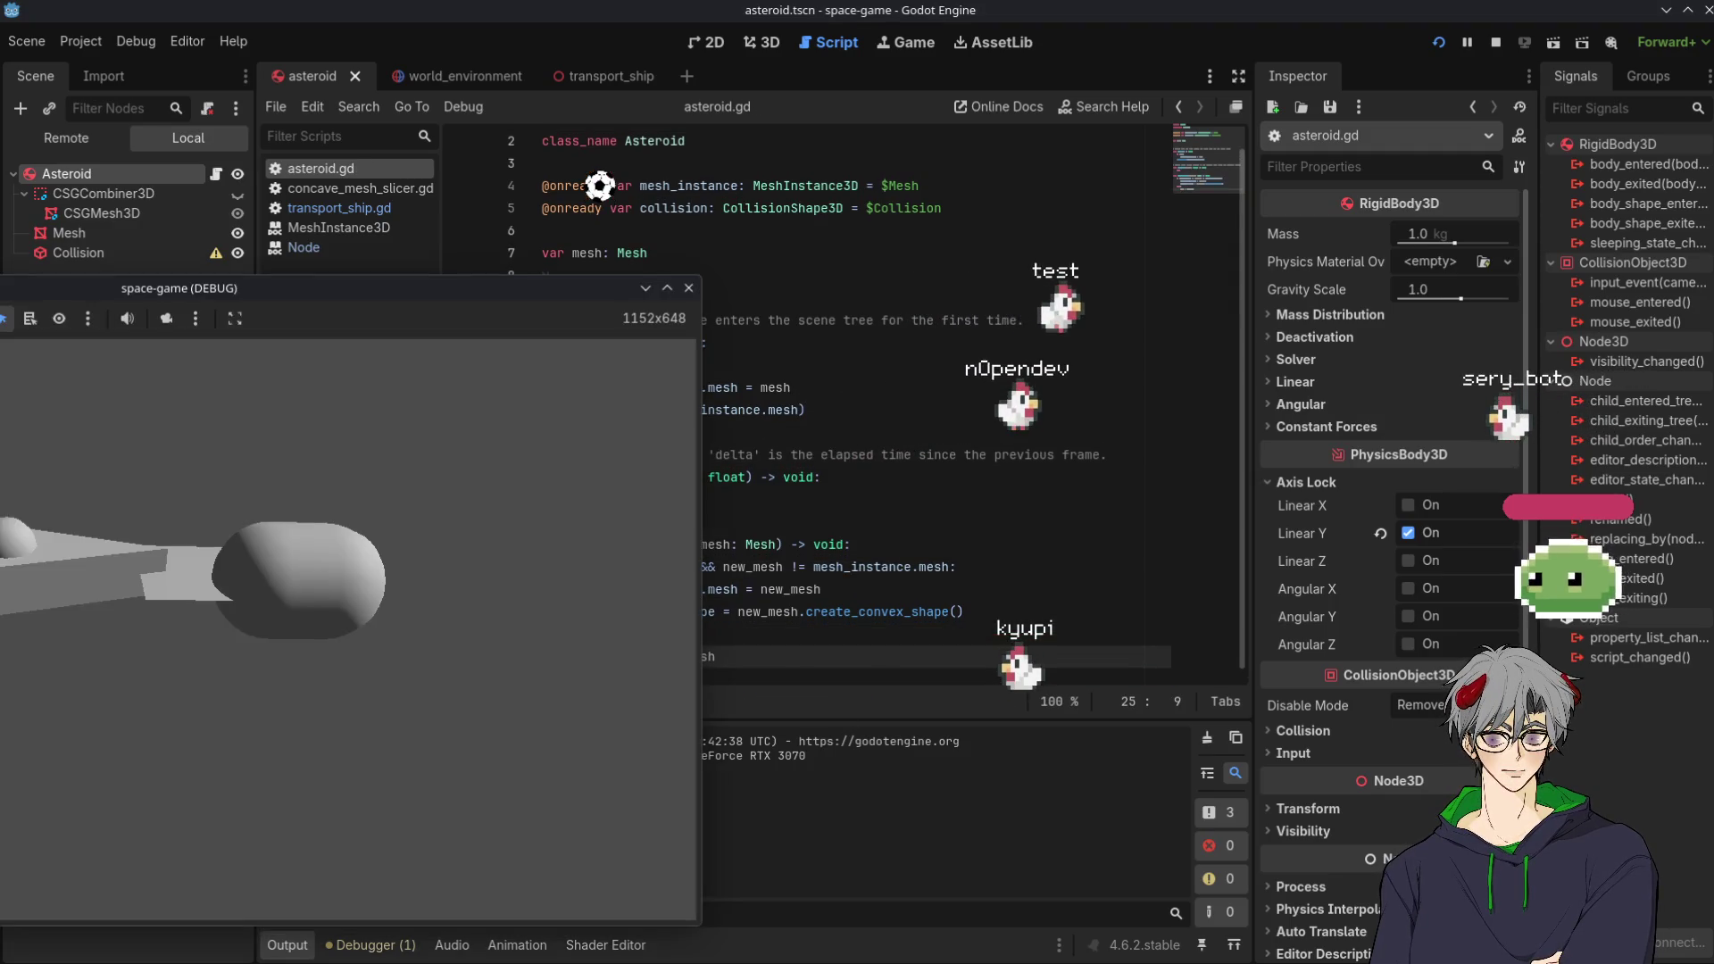
{"action": "left_click", "coordinate": [345, 579]}
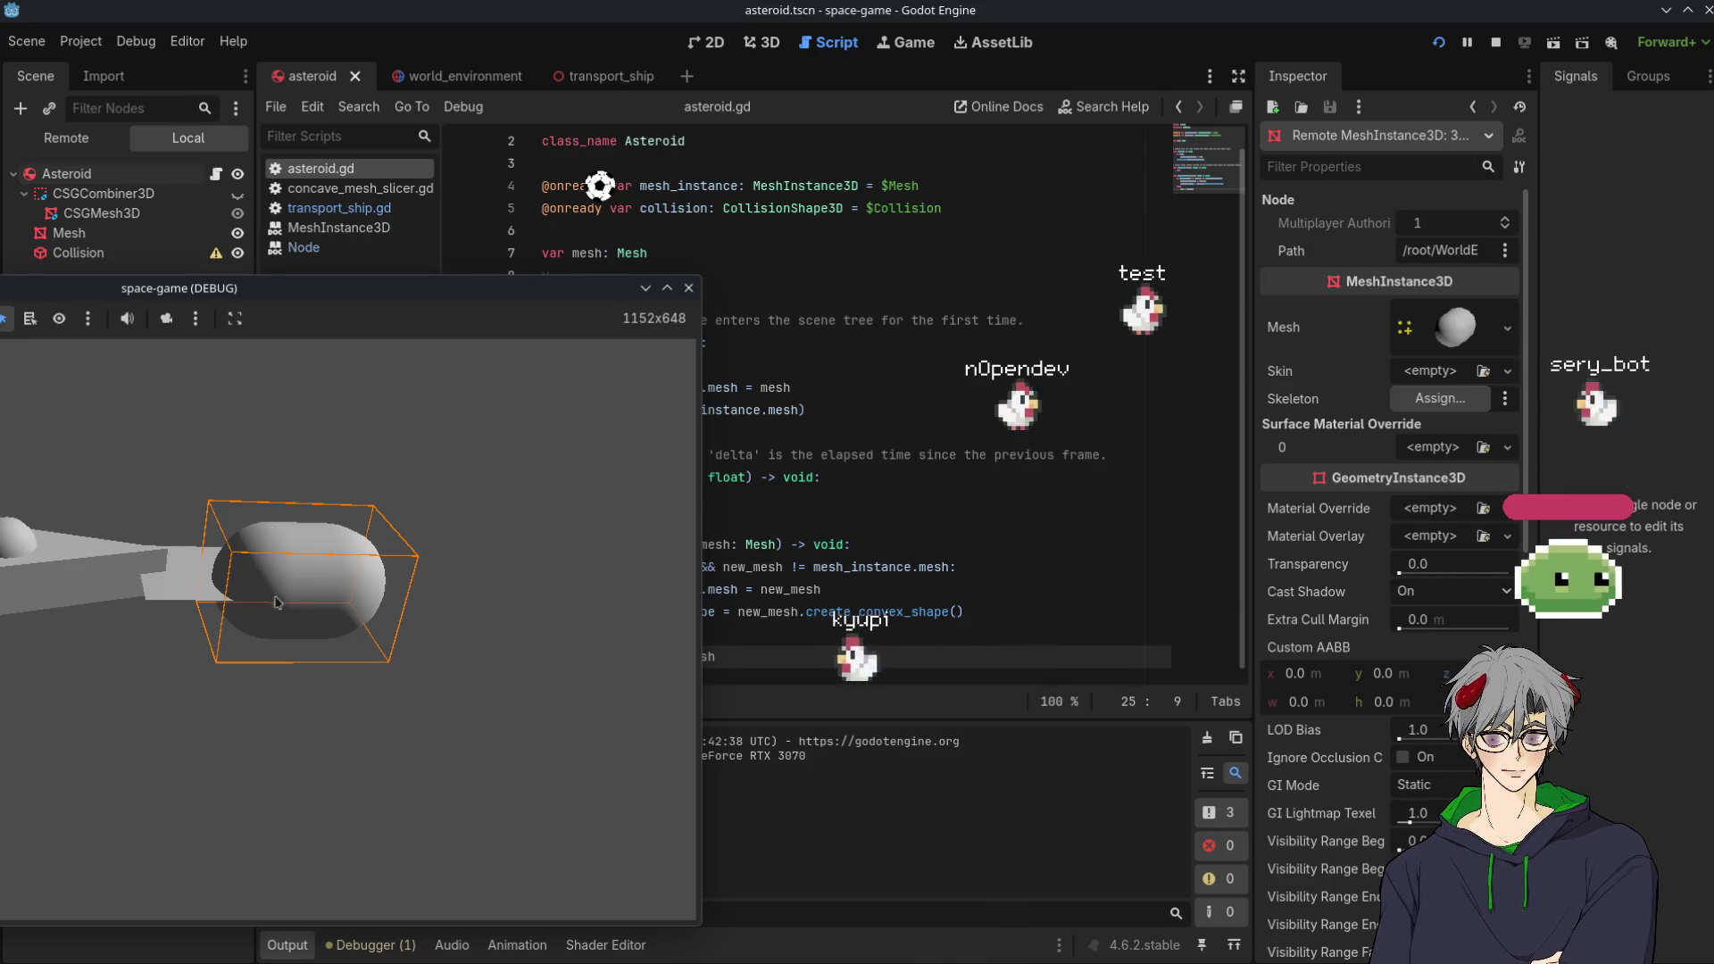
{"action": "left_click", "coordinate": [355, 785]}
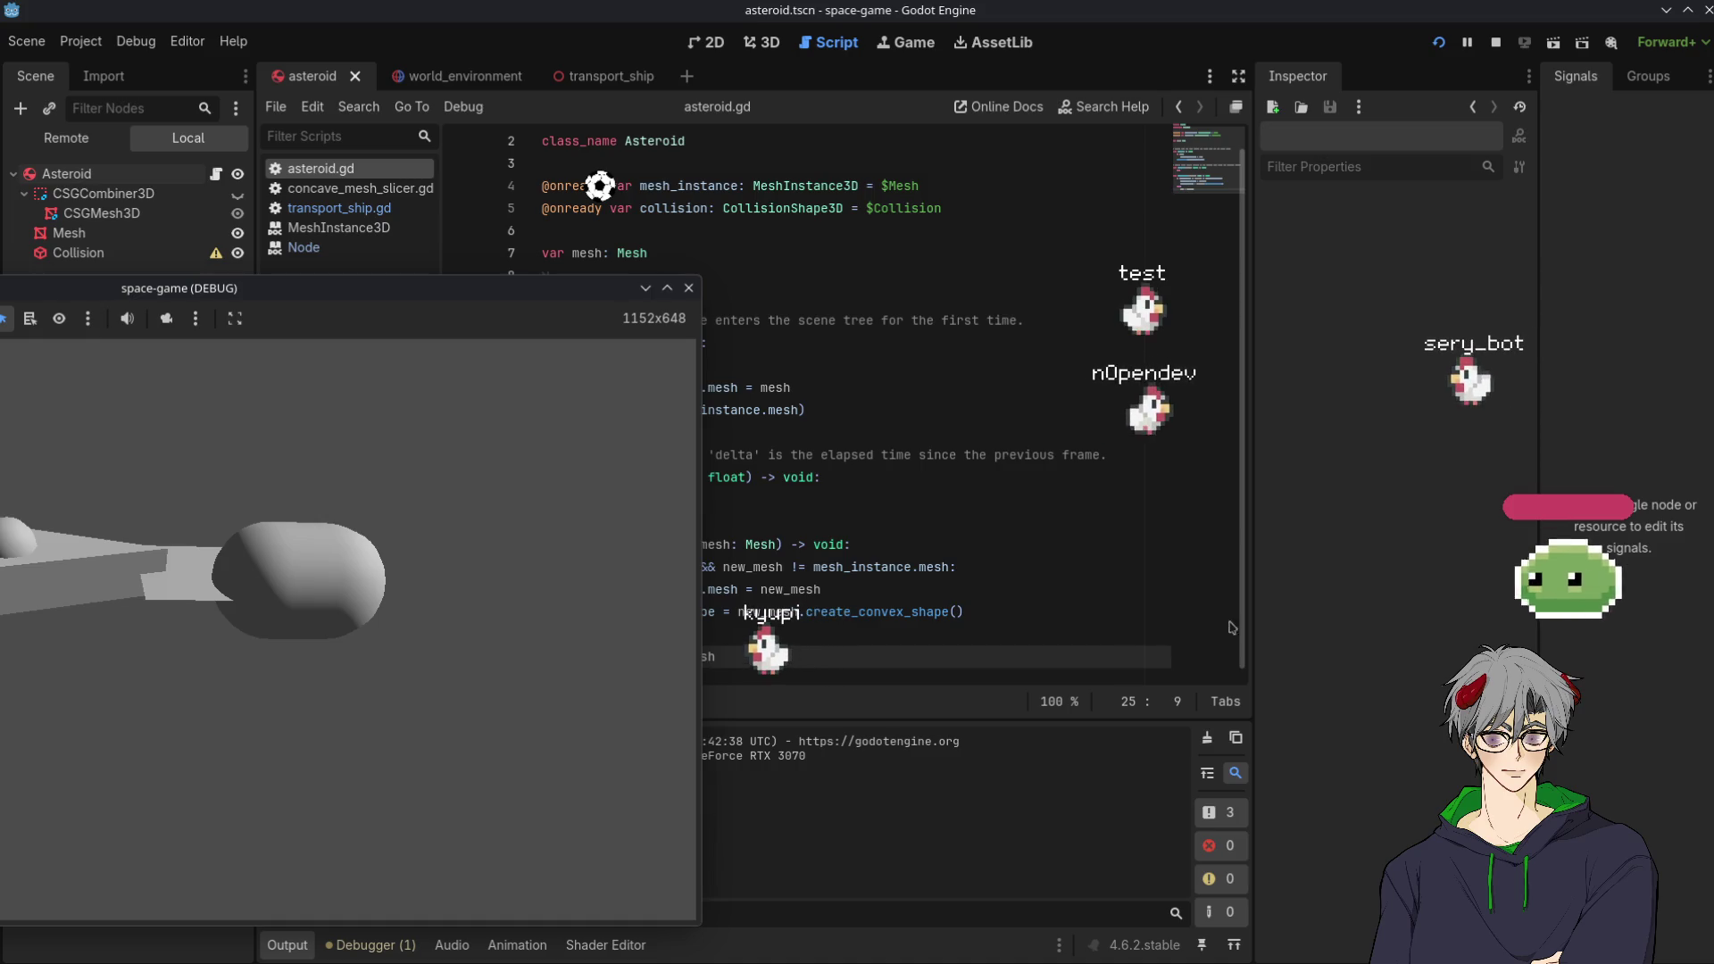
{"action": "left_click", "coordinate": [1018, 546]}
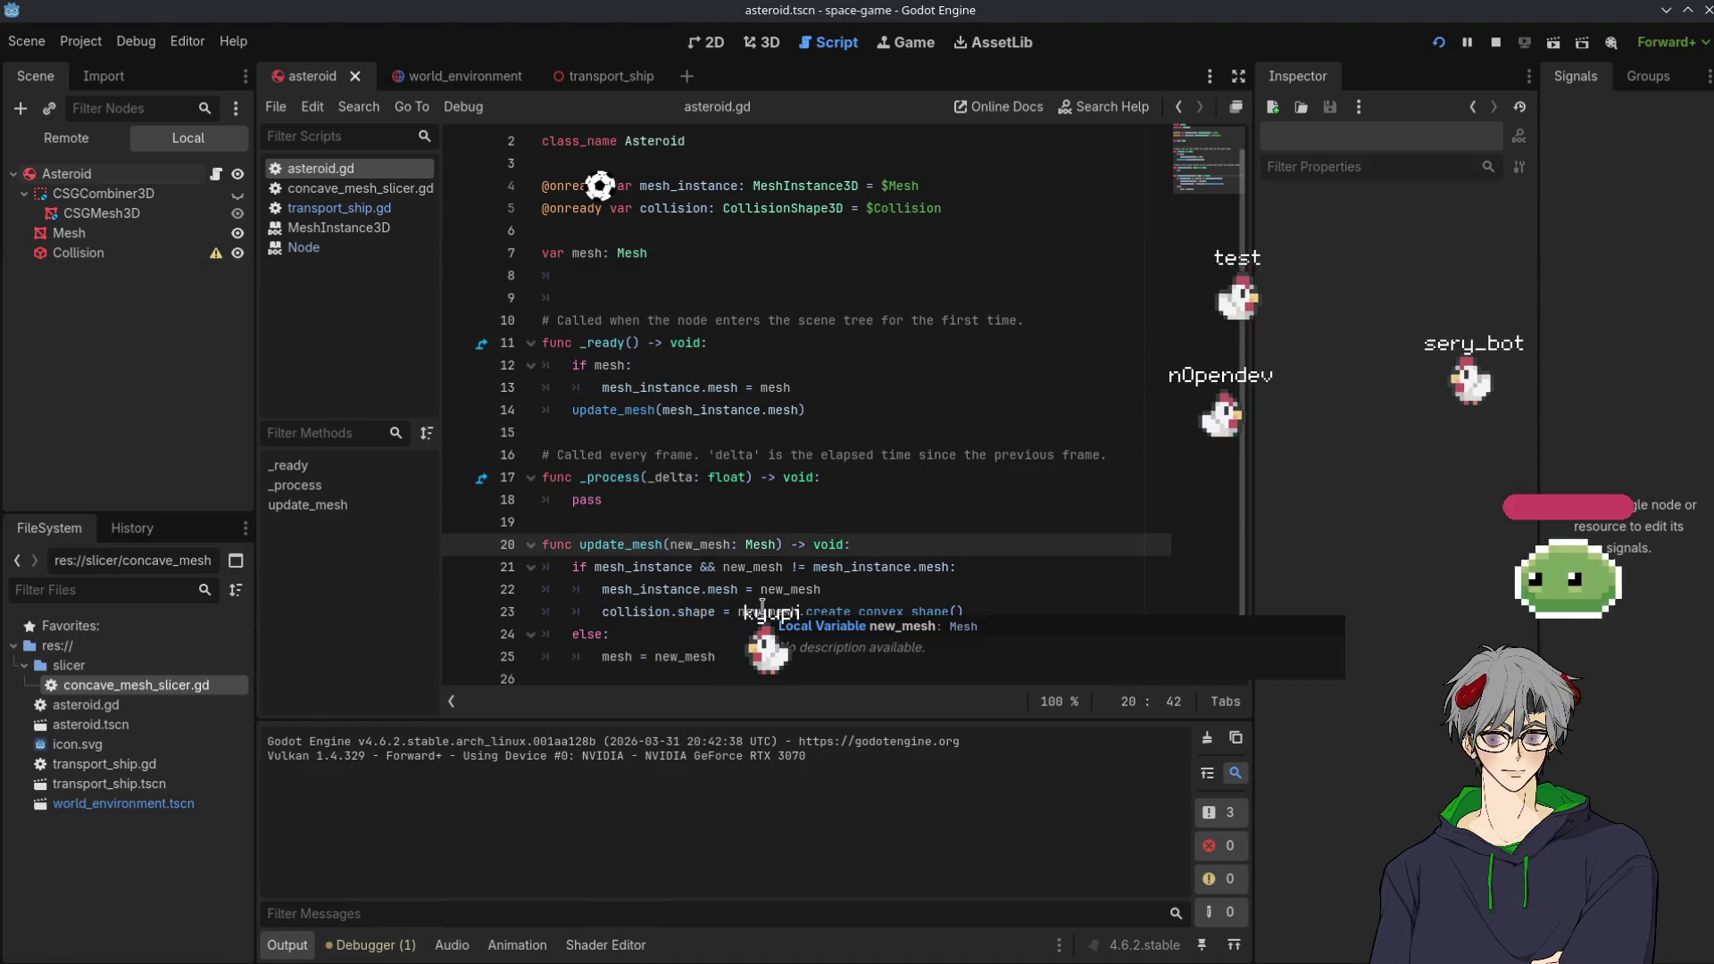
{"action": "left_click", "coordinate": [687, 590]}
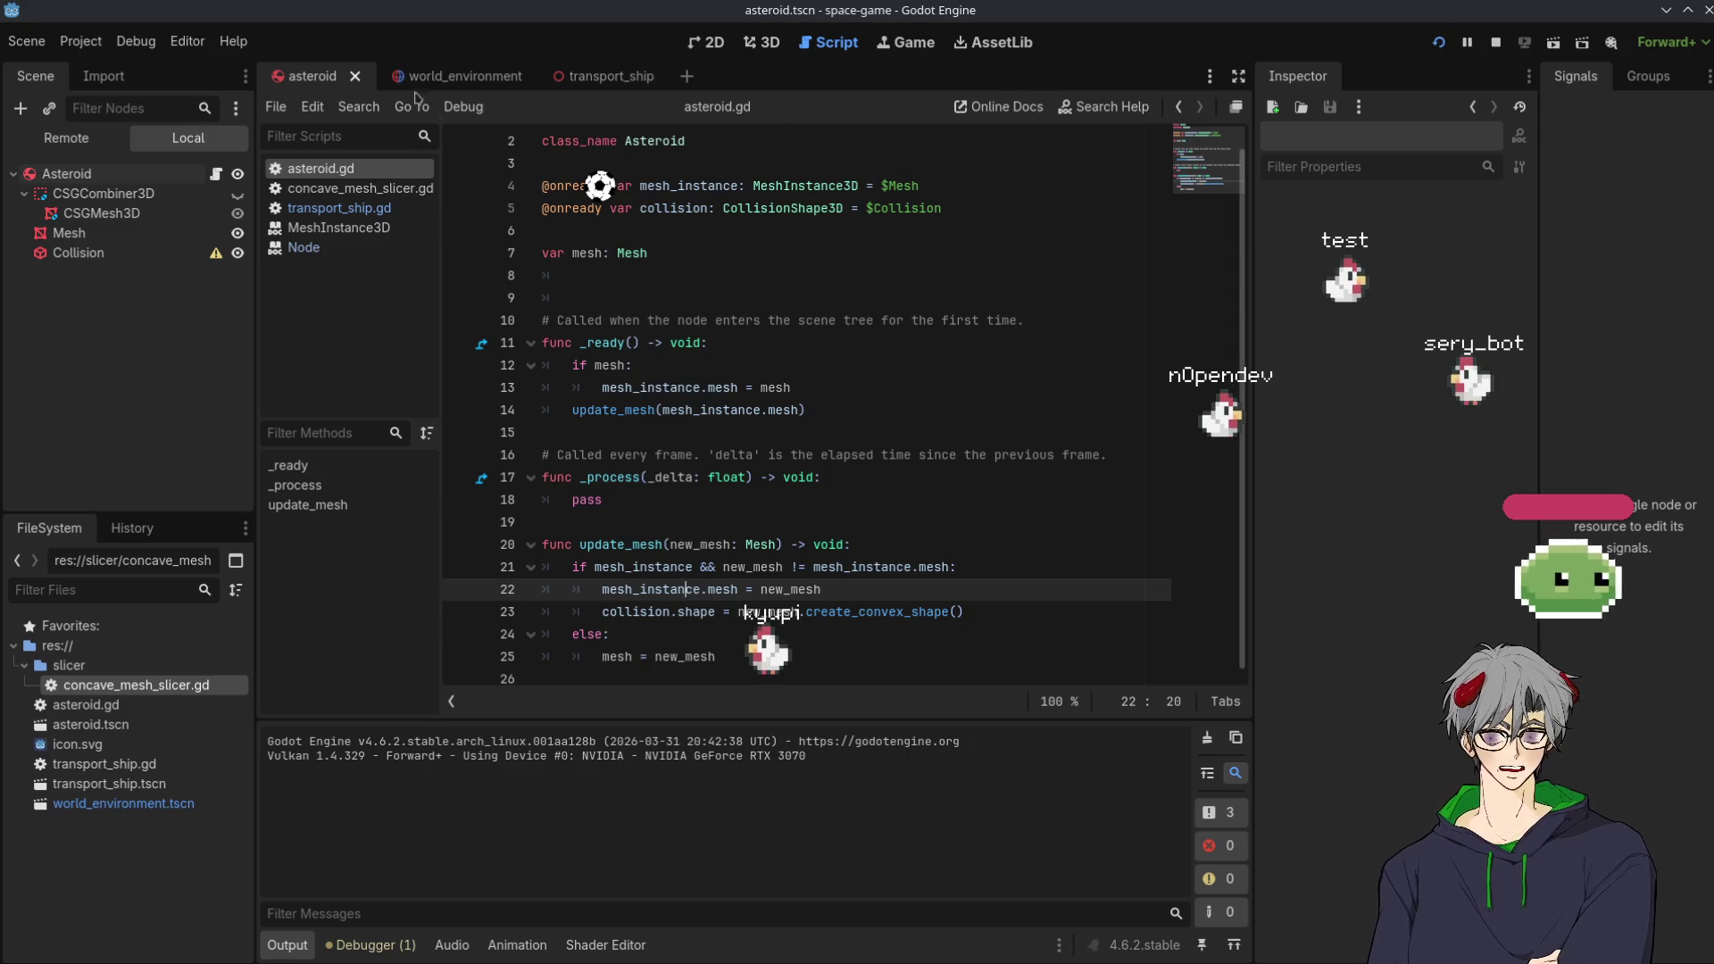
{"action": "left_click", "coordinate": [456, 75]}
Switch to the transport_ship scene and open transport_ship.gd at line 21
{"action": "left_click", "coordinate": [604, 77]}
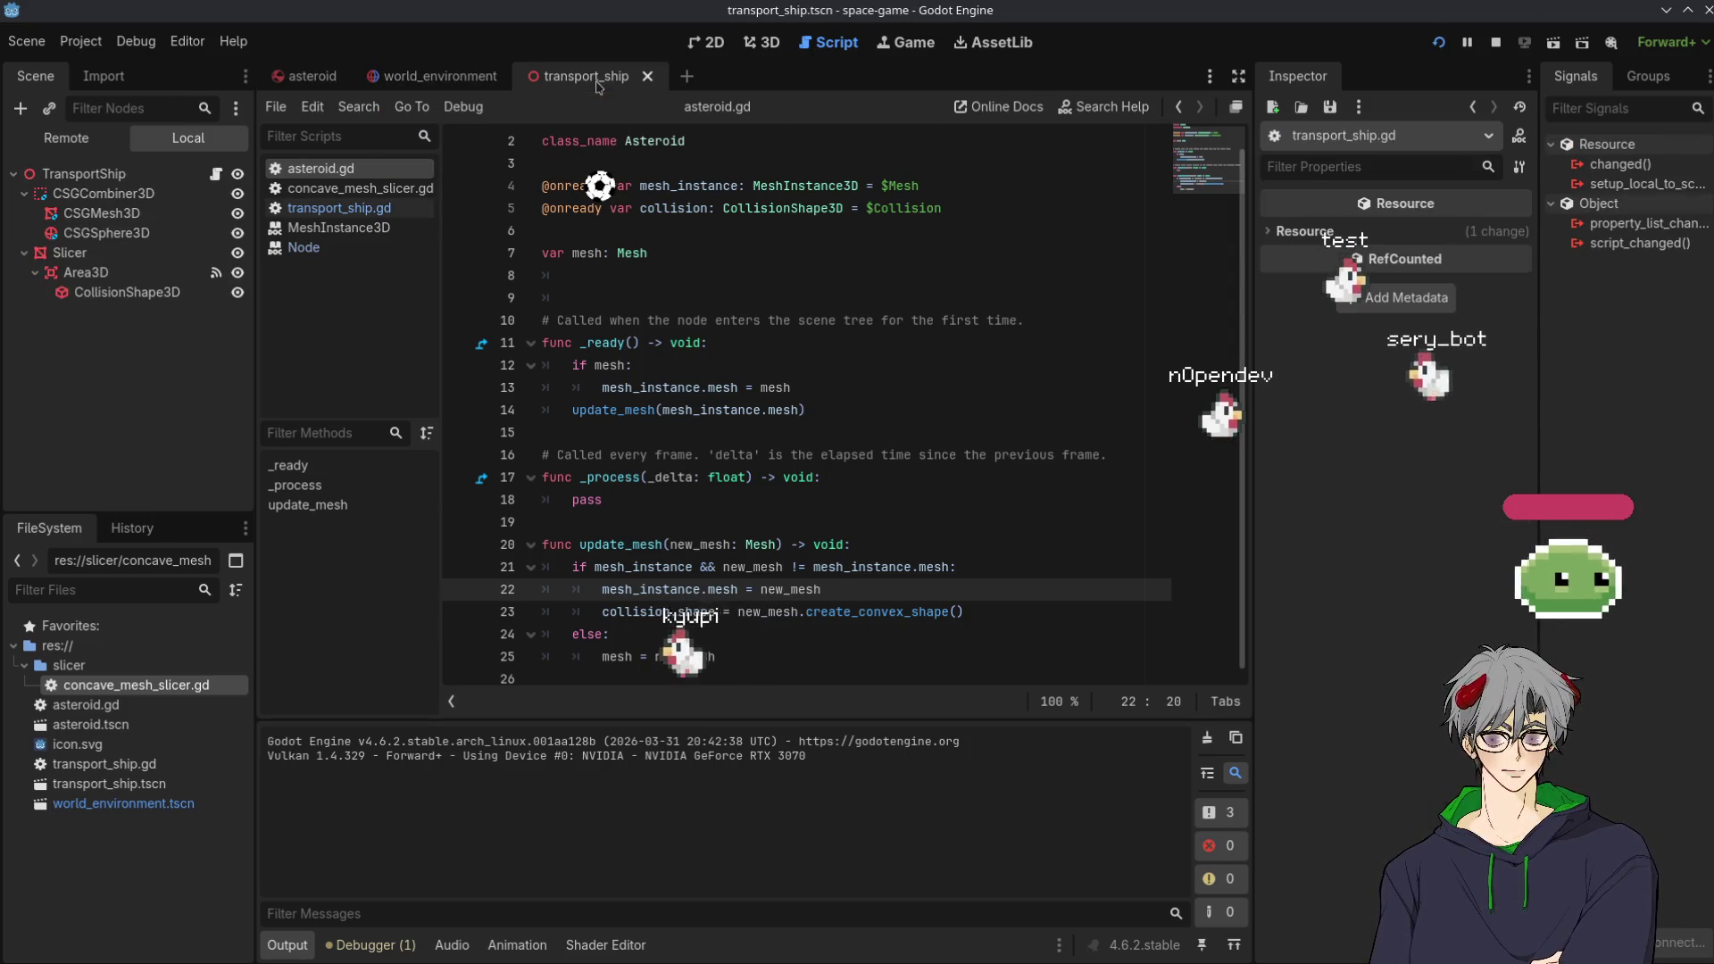
{"action": "left_click", "coordinate": [450, 76]}
{"action": "left_click", "coordinate": [313, 77]}
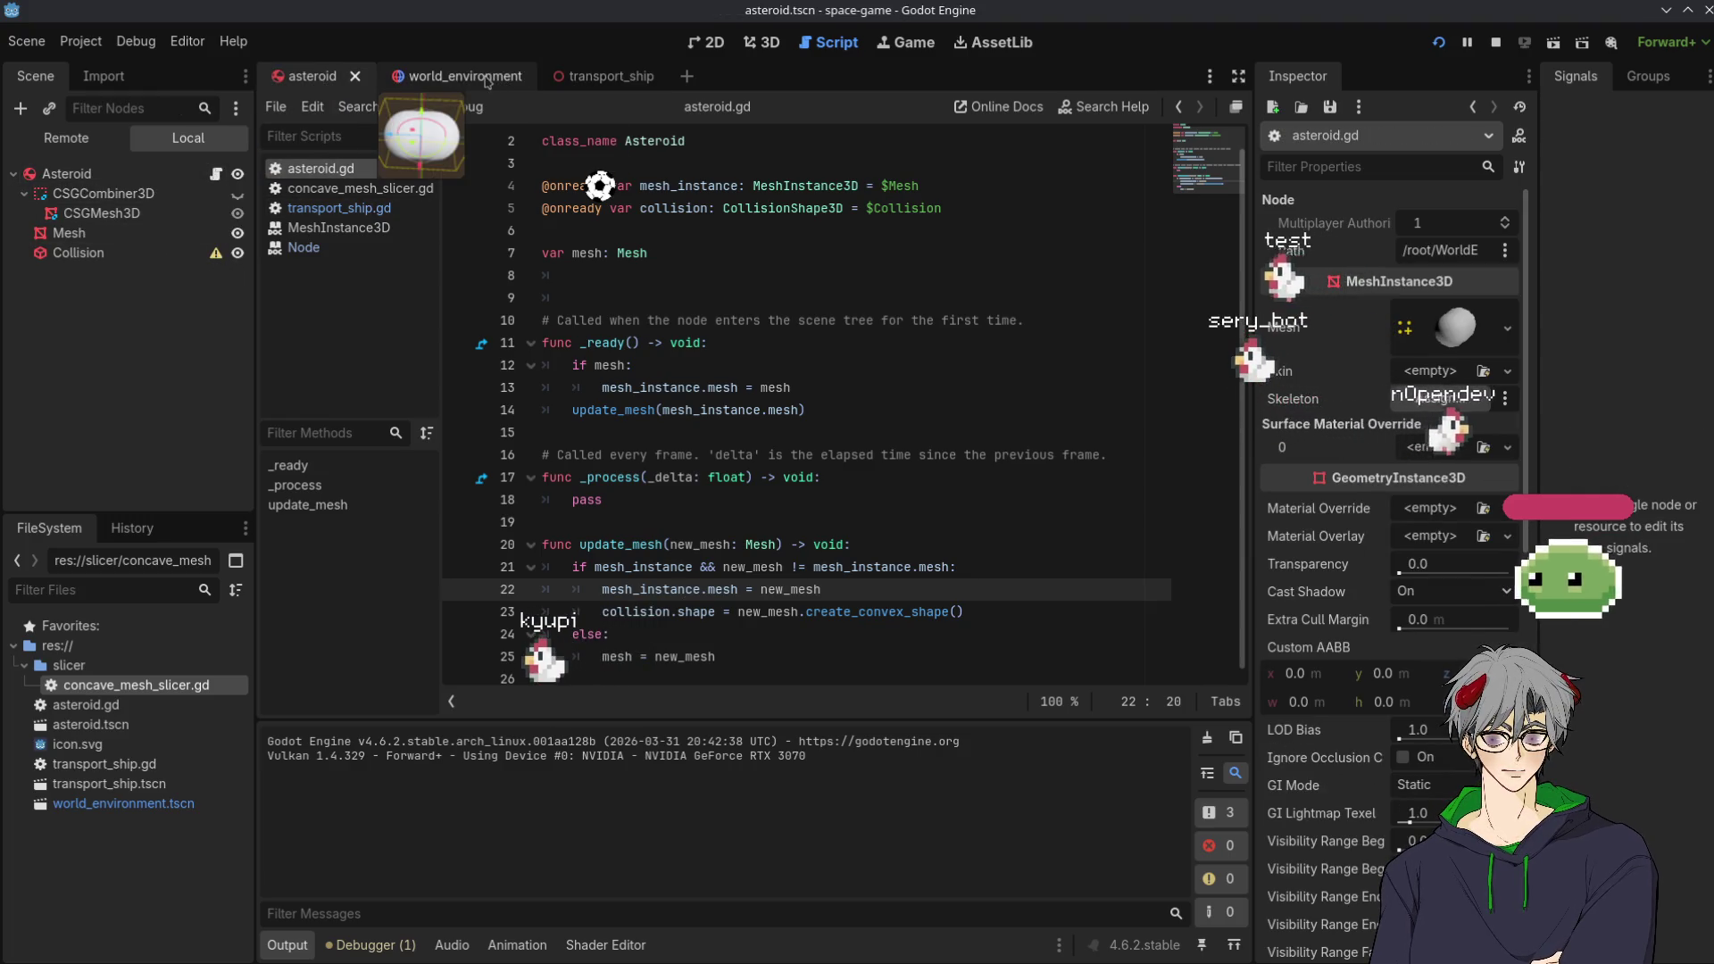
{"action": "left_click", "coordinate": [456, 76]}
{"action": "left_click", "coordinate": [593, 75]}
{"action": "left_click", "coordinate": [215, 179]}
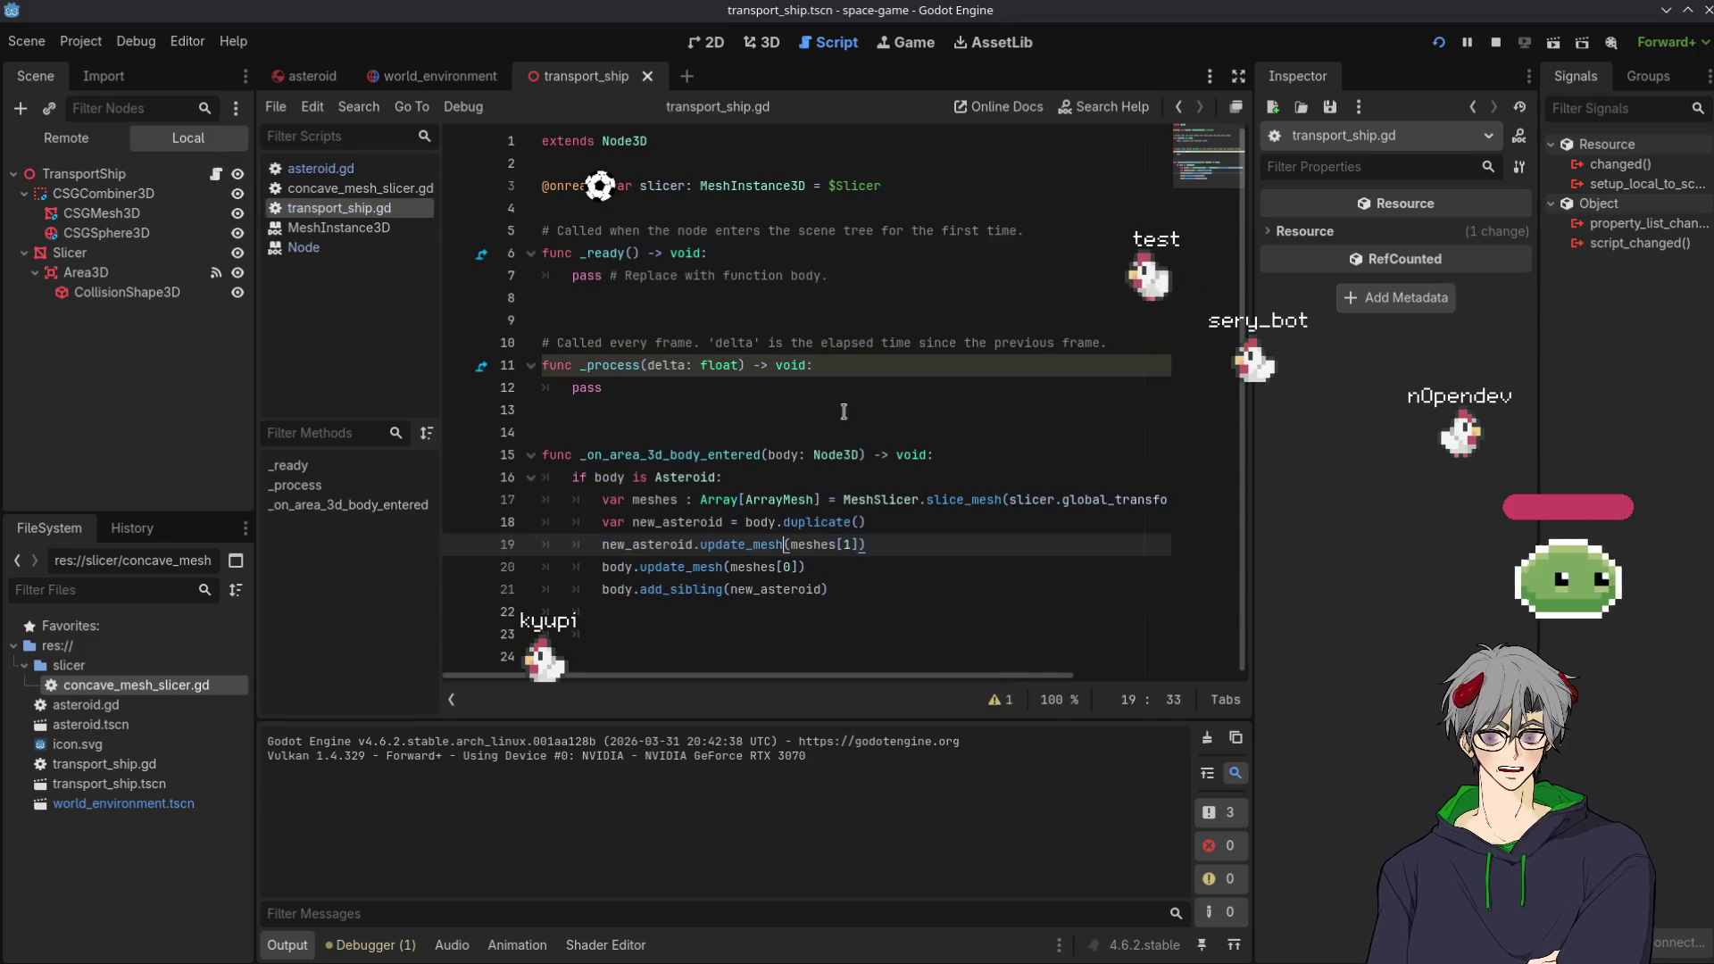
{"action": "left_click", "coordinate": [686, 594]}
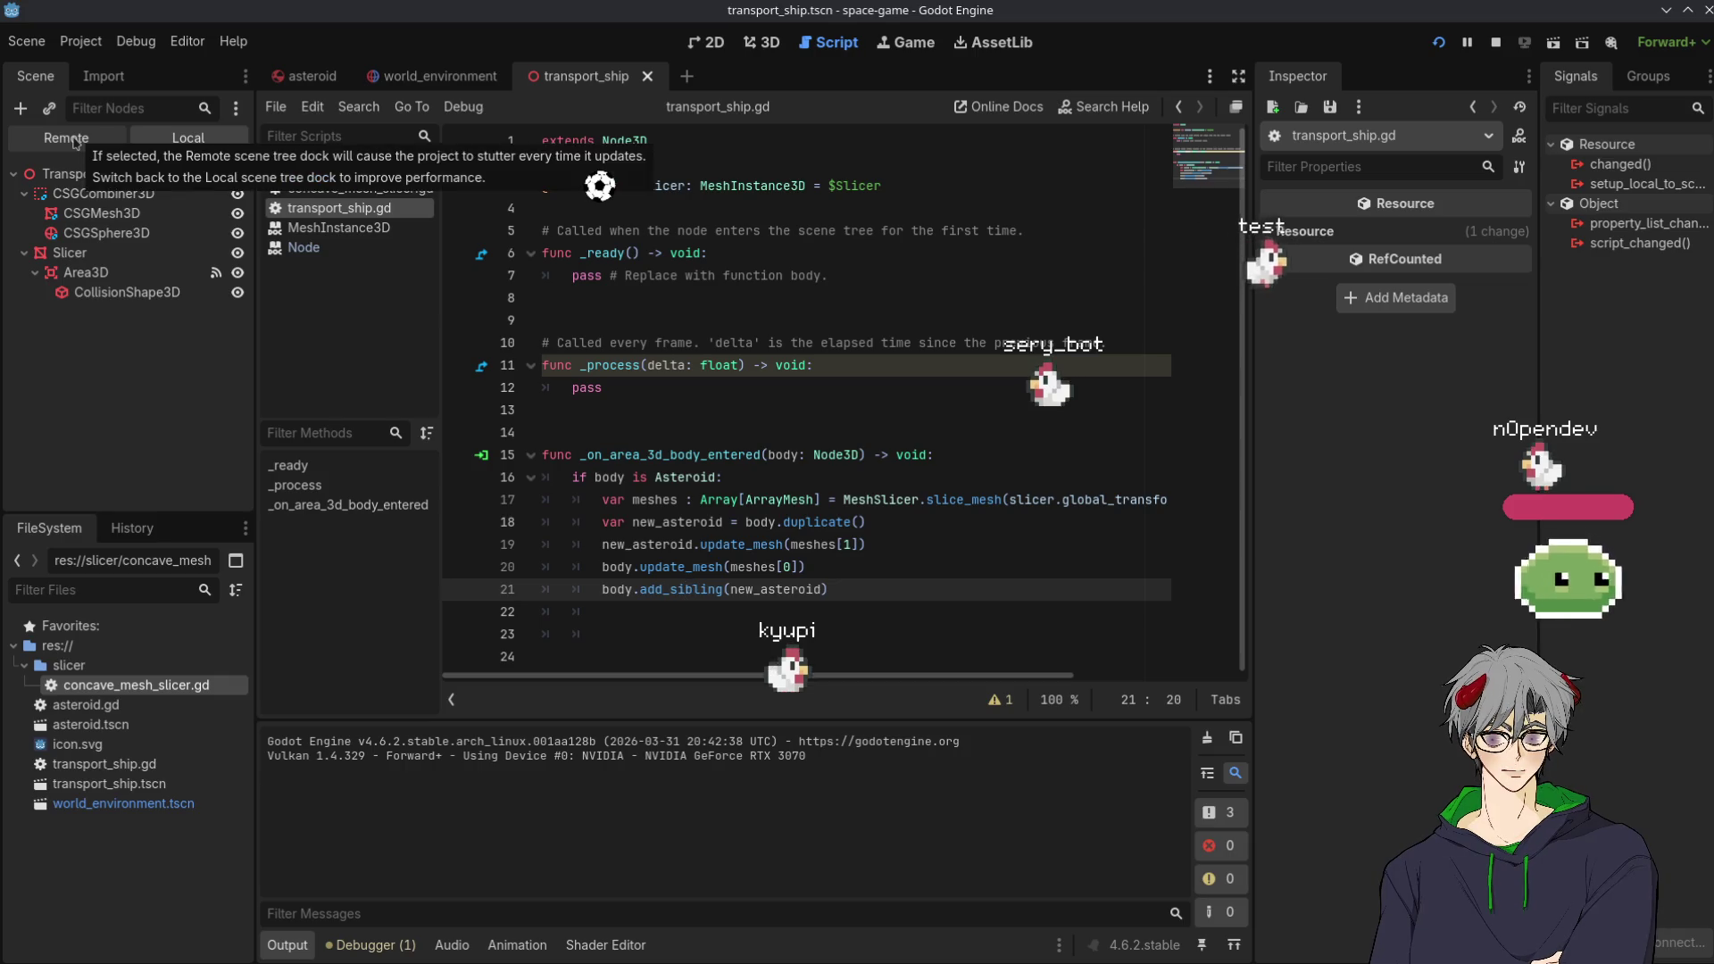
Expand the running Asteroid in the Remote tree and add a breakpoint on line 21
{"action": "left_click", "coordinate": [76, 143]}
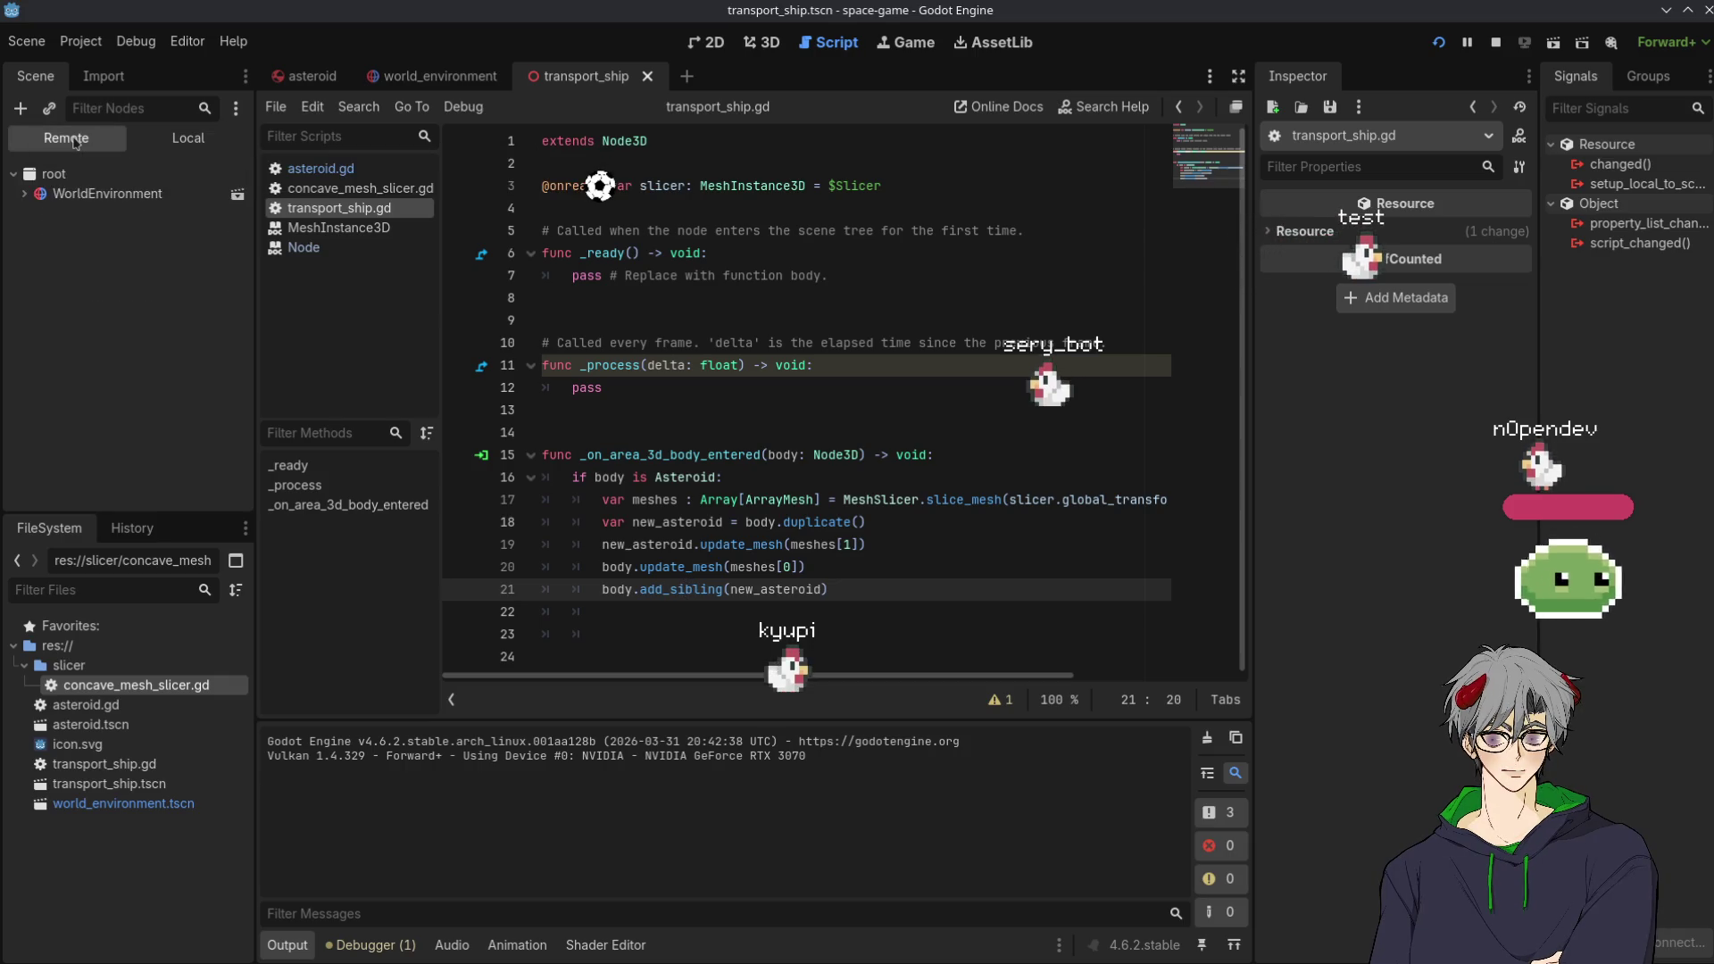
{"action": "left_click", "coordinate": [24, 193]}
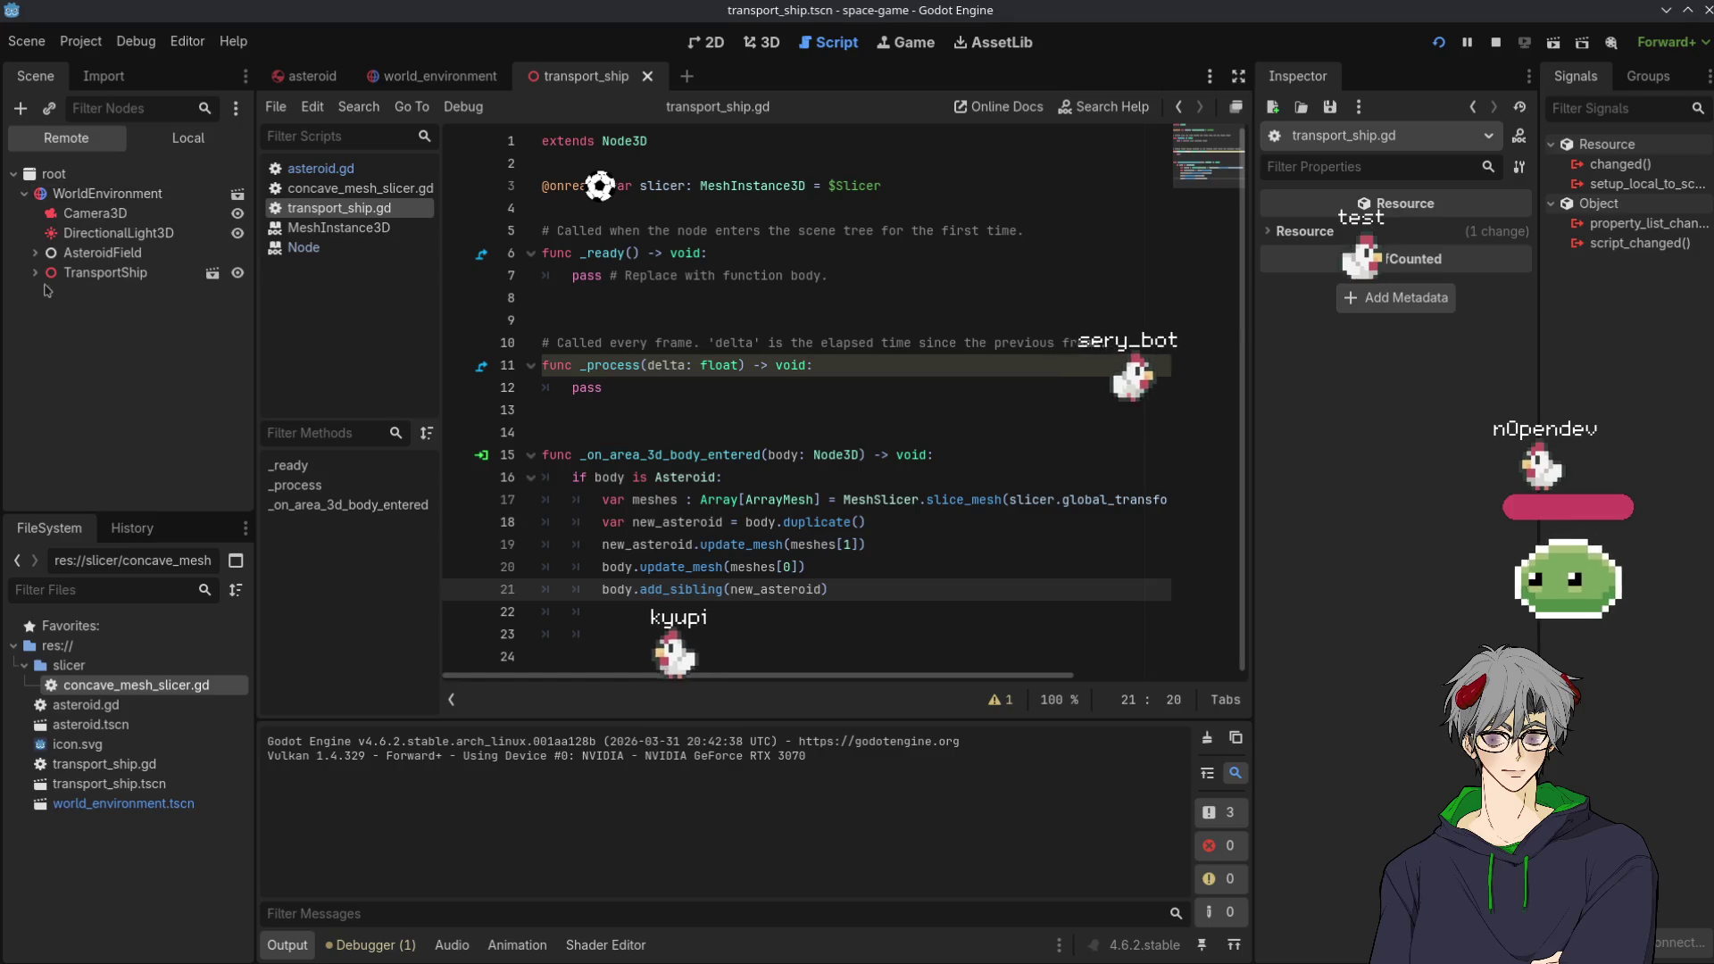
{"action": "left_click", "coordinate": [34, 253]}
{"action": "left_click", "coordinate": [46, 272]}
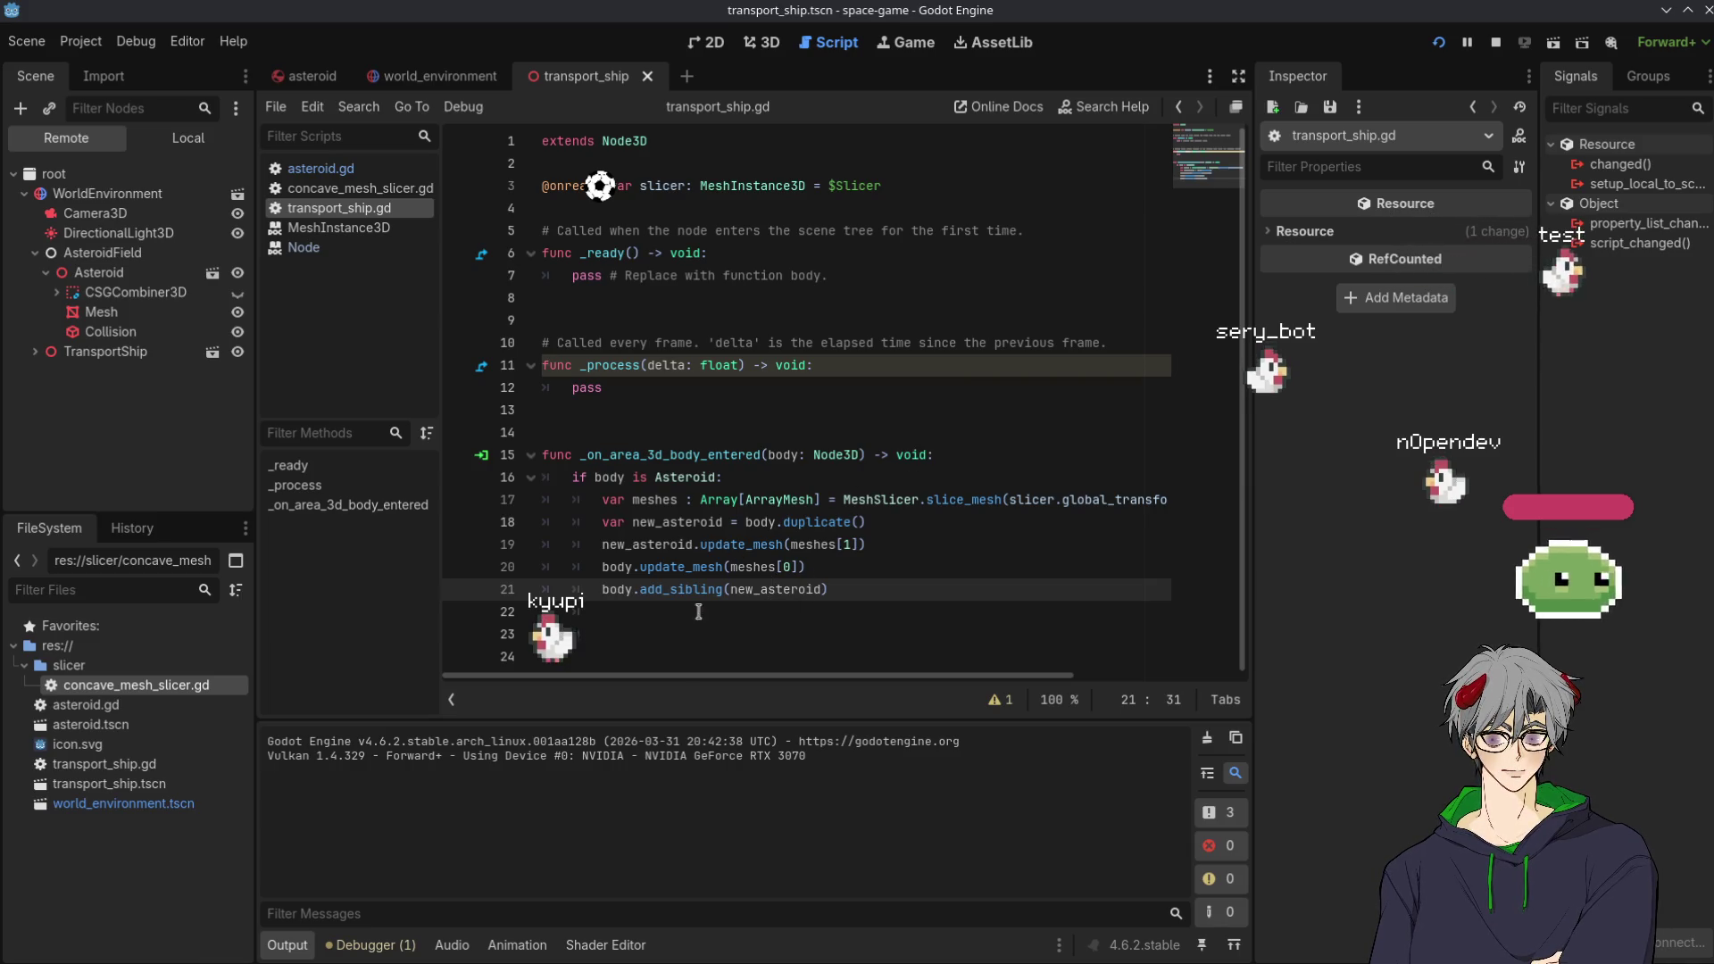
{"action": "mouse_move", "coordinate": [668, 581]}
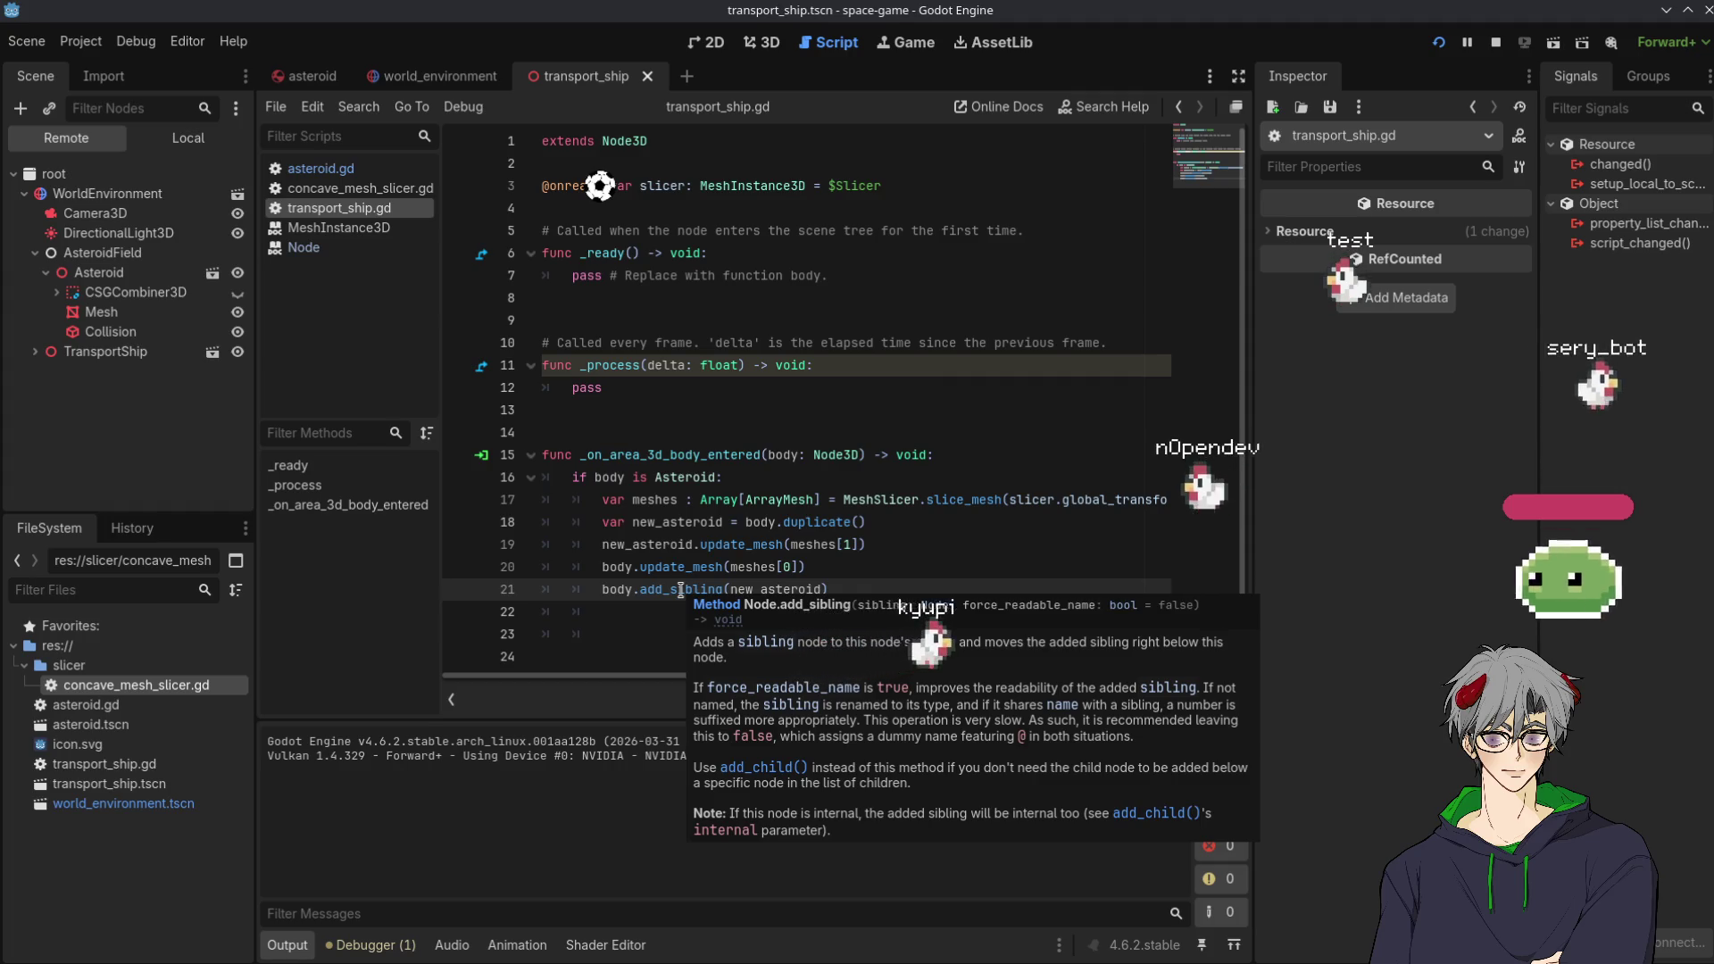
{"action": "double_click", "coordinate": [647, 544]}
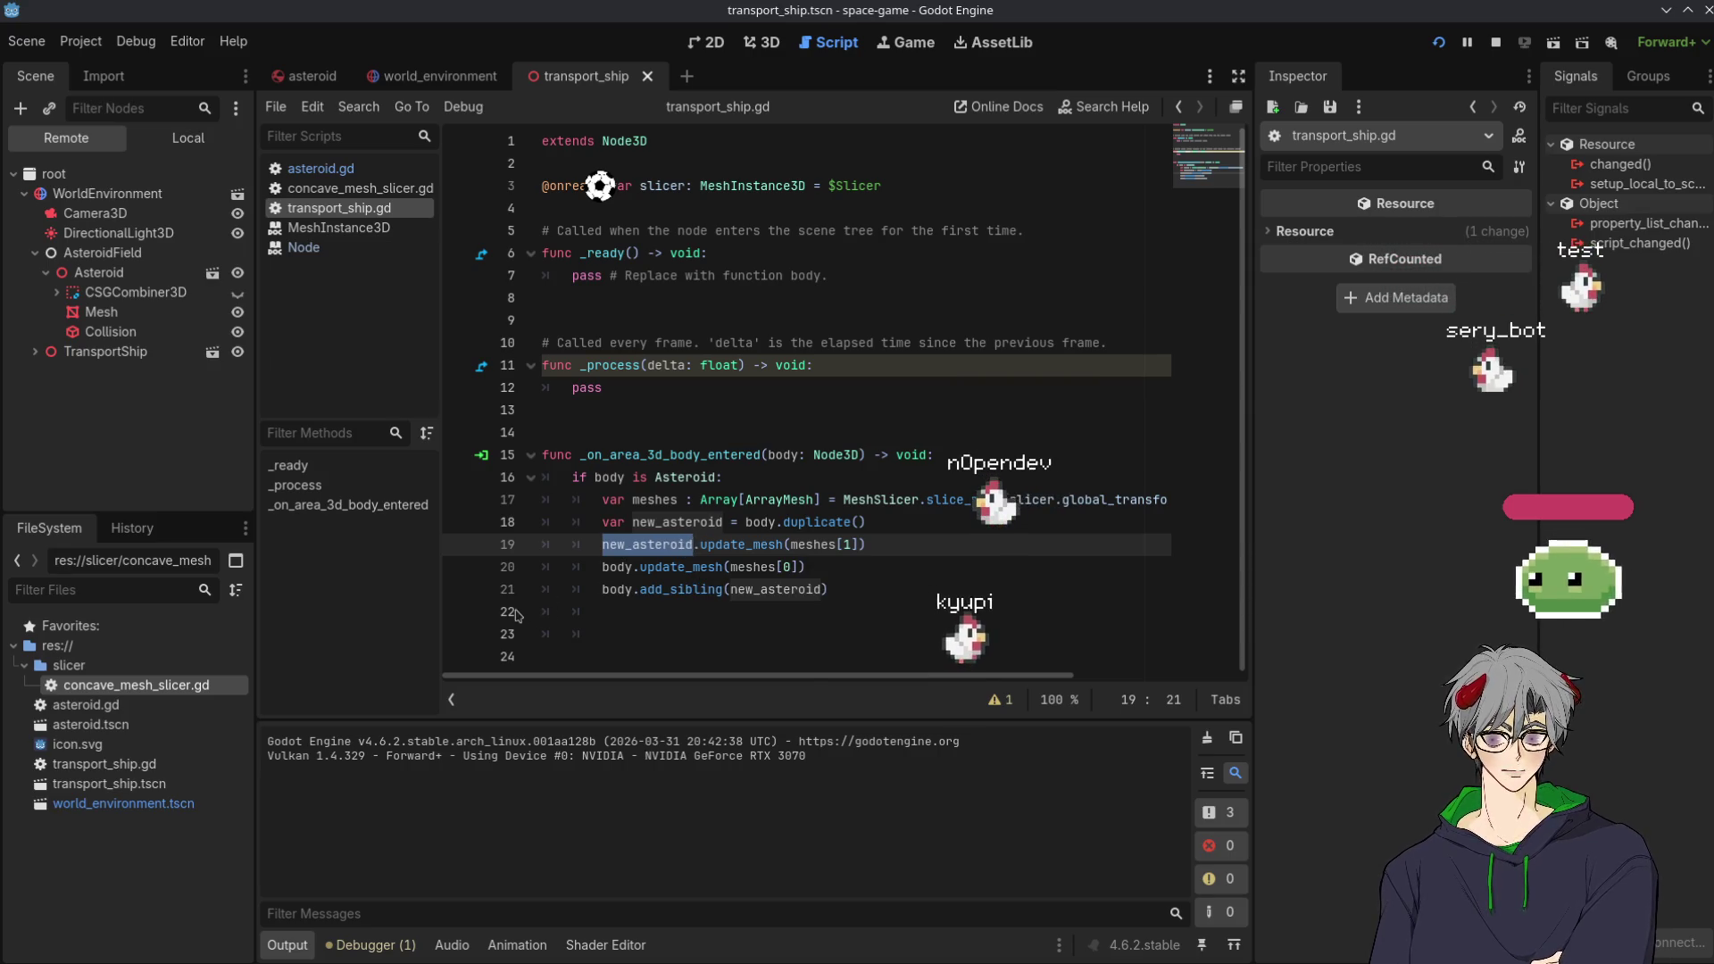
{"action": "left_click", "coordinate": [461, 591]}
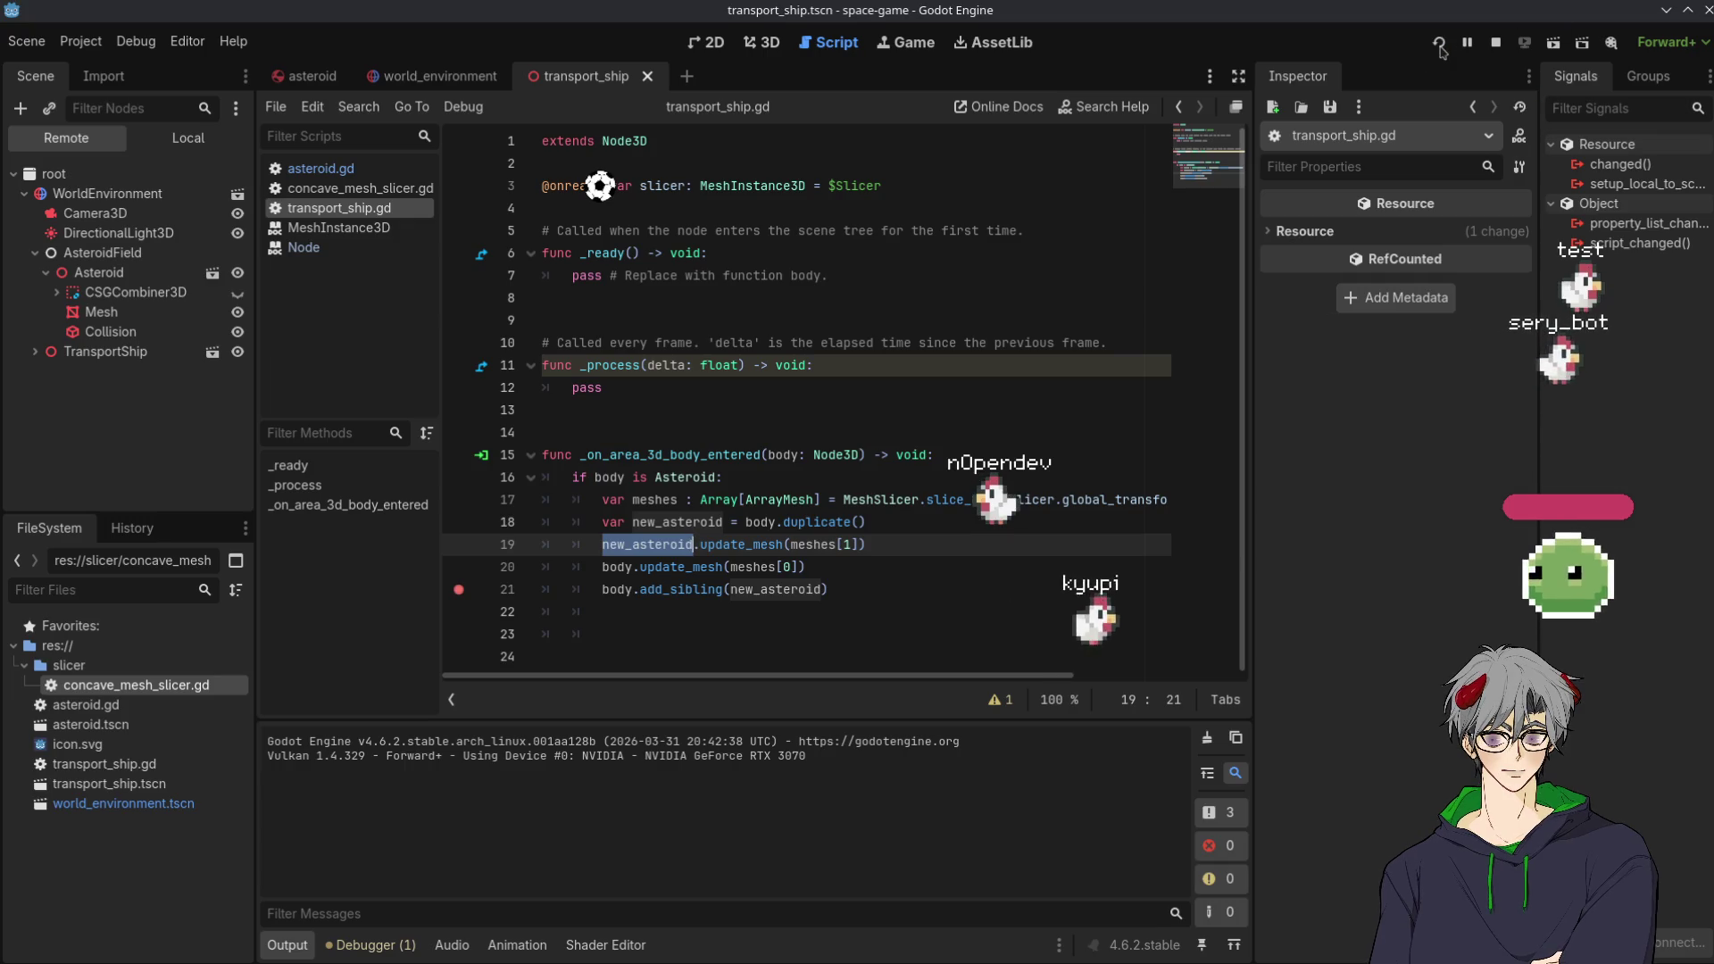
Restart the game in debug mode and view the transport ship from above in 3D
{"action": "key", "text": "F8"}
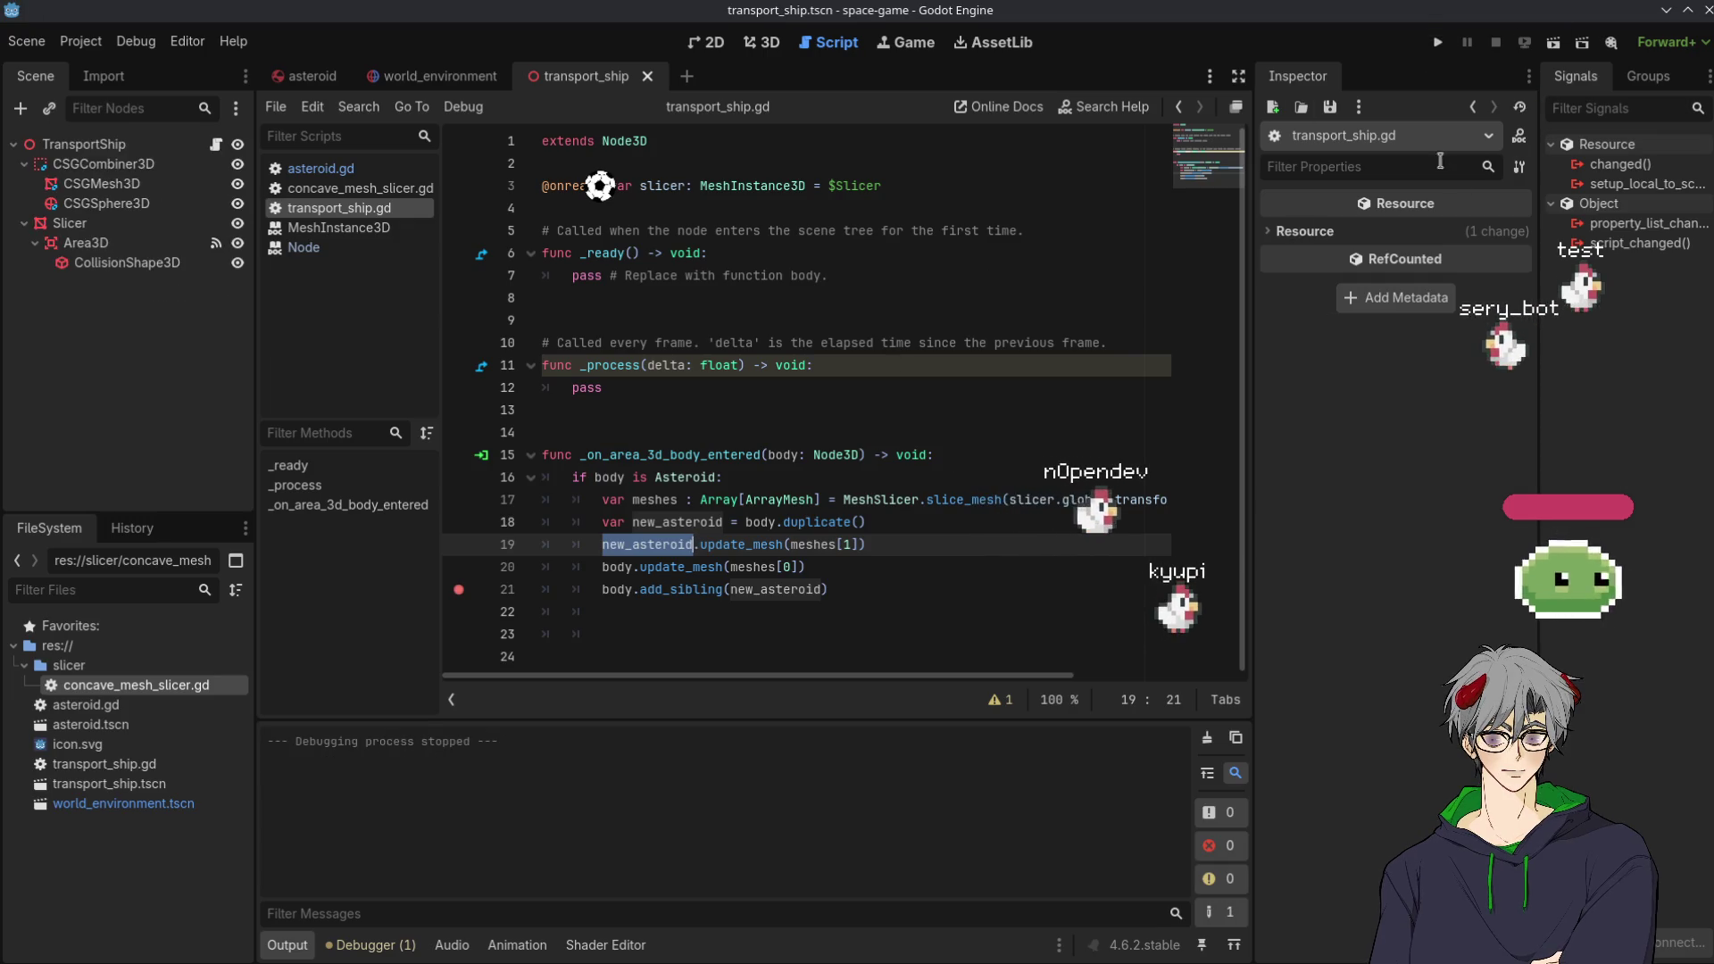
{"action": "left_click", "coordinate": [1439, 43]}
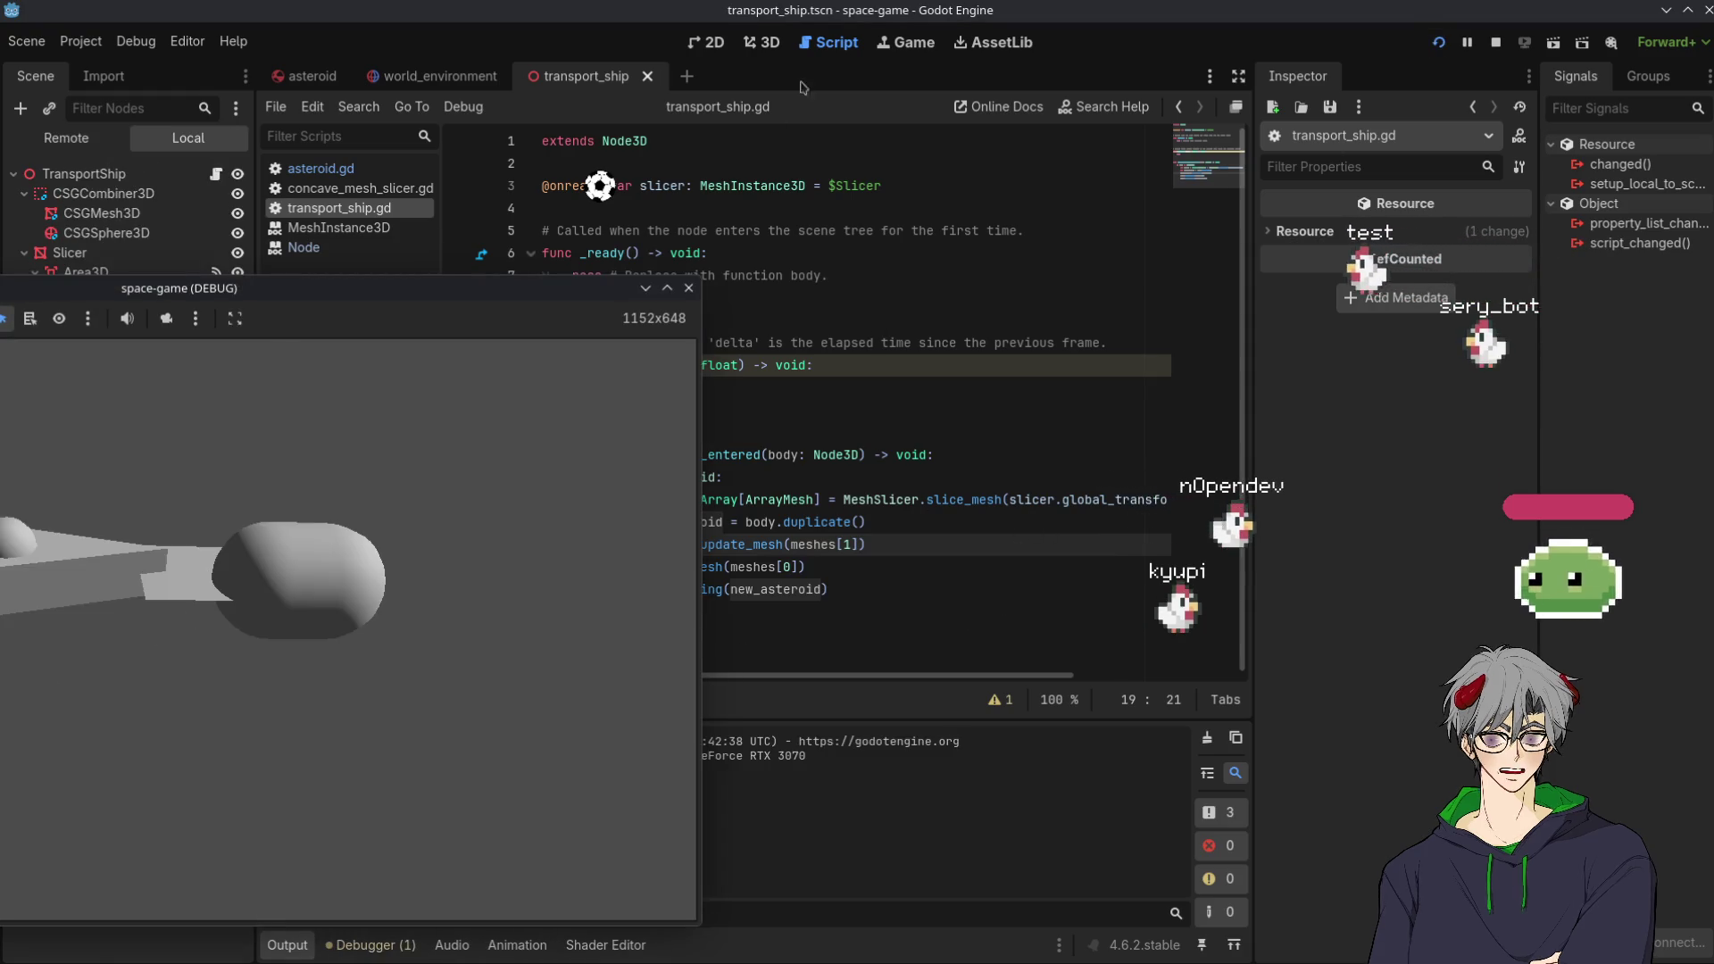
{"action": "left_click", "coordinate": [762, 42]}
{"action": "left_click_drag", "start_coordinate": [485, 322], "coordinate": [456, 223]}
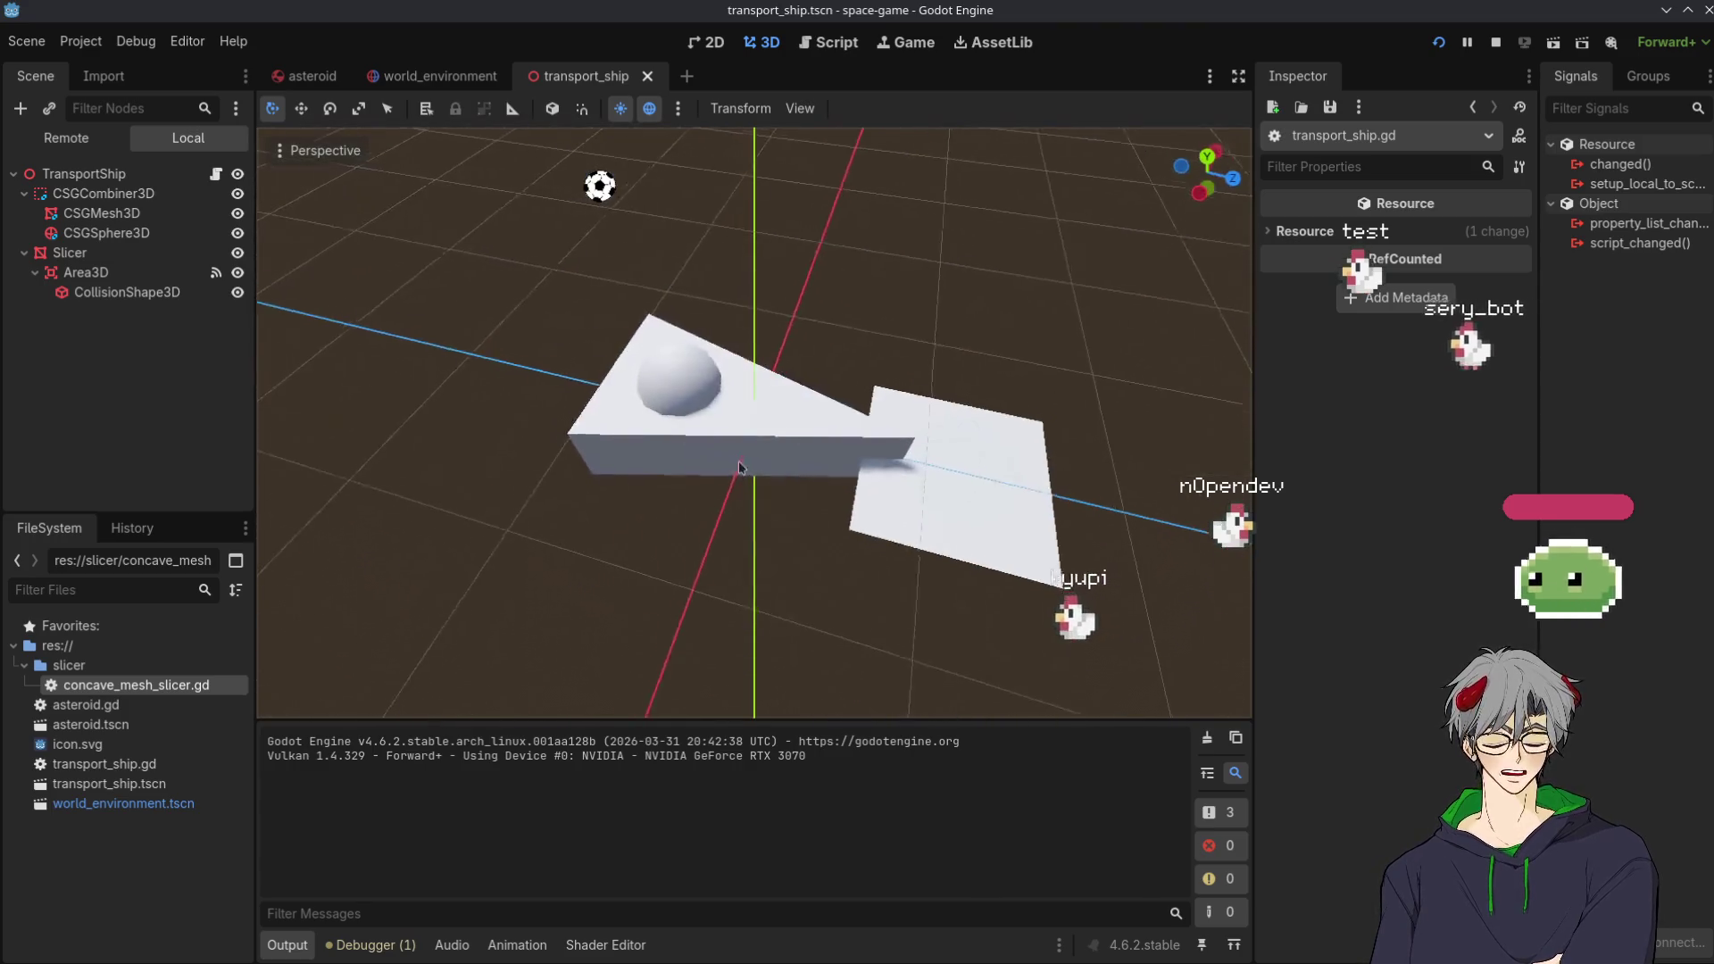
Drag the world_environment Asteroid along Z up to the ship, save, and test-run
{"action": "left_click", "coordinate": [417, 76]}
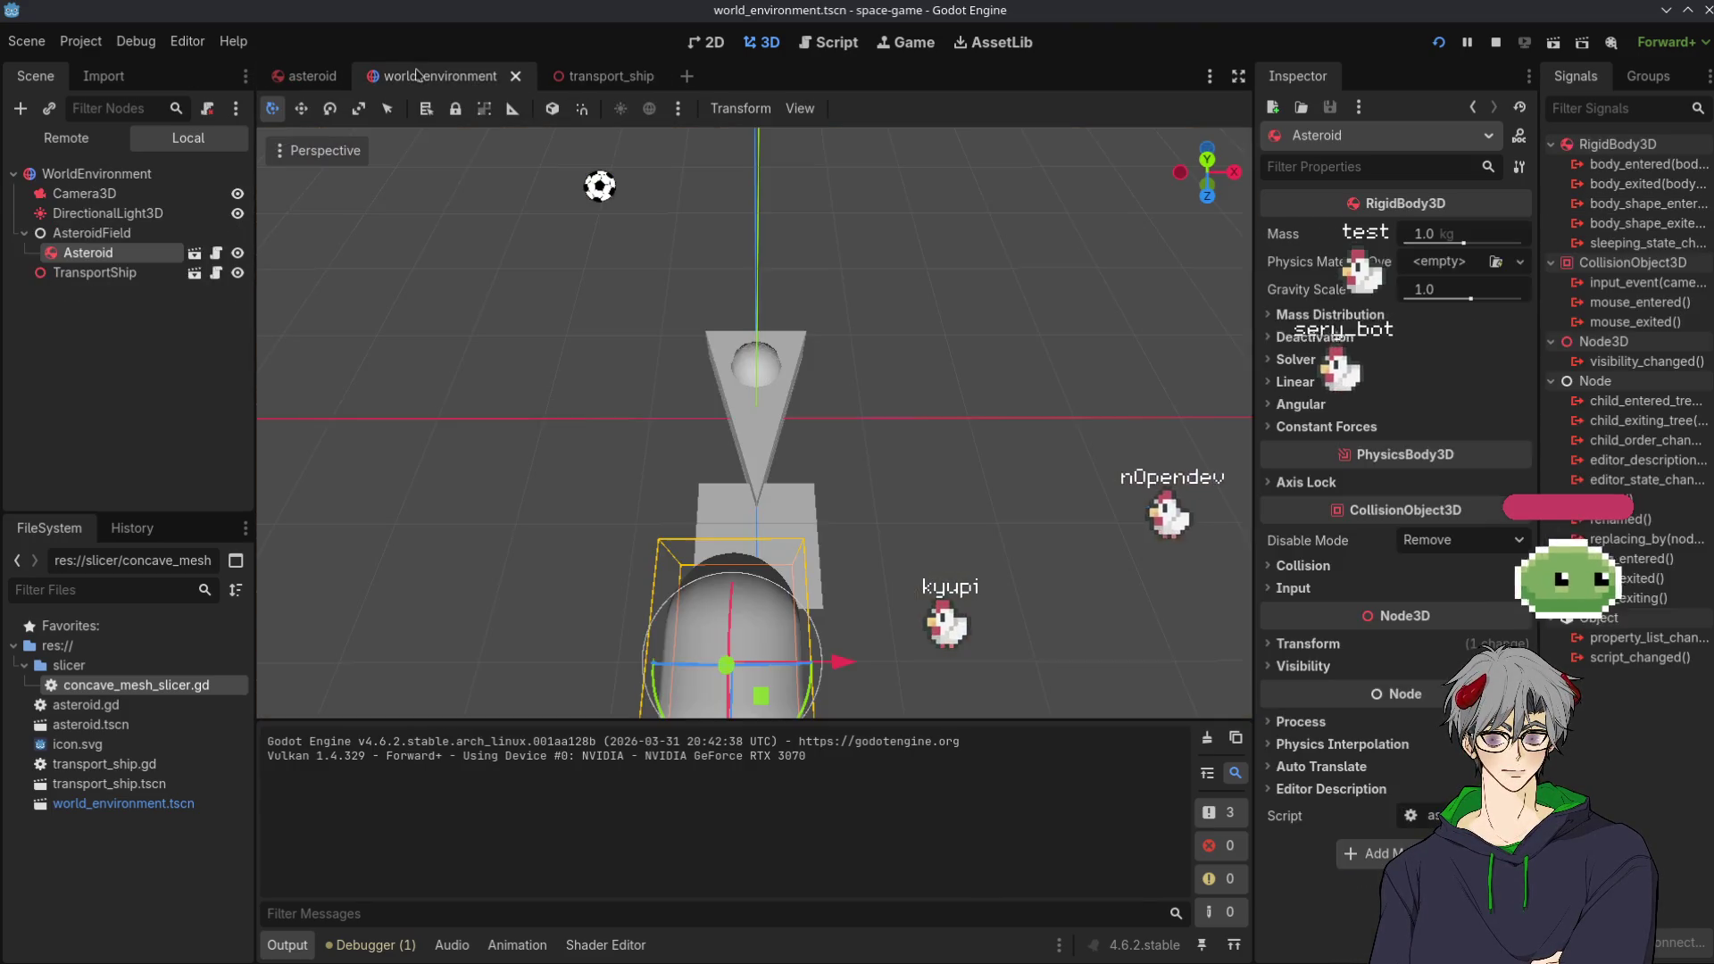
{"action": "left_click", "coordinate": [390, 288]}
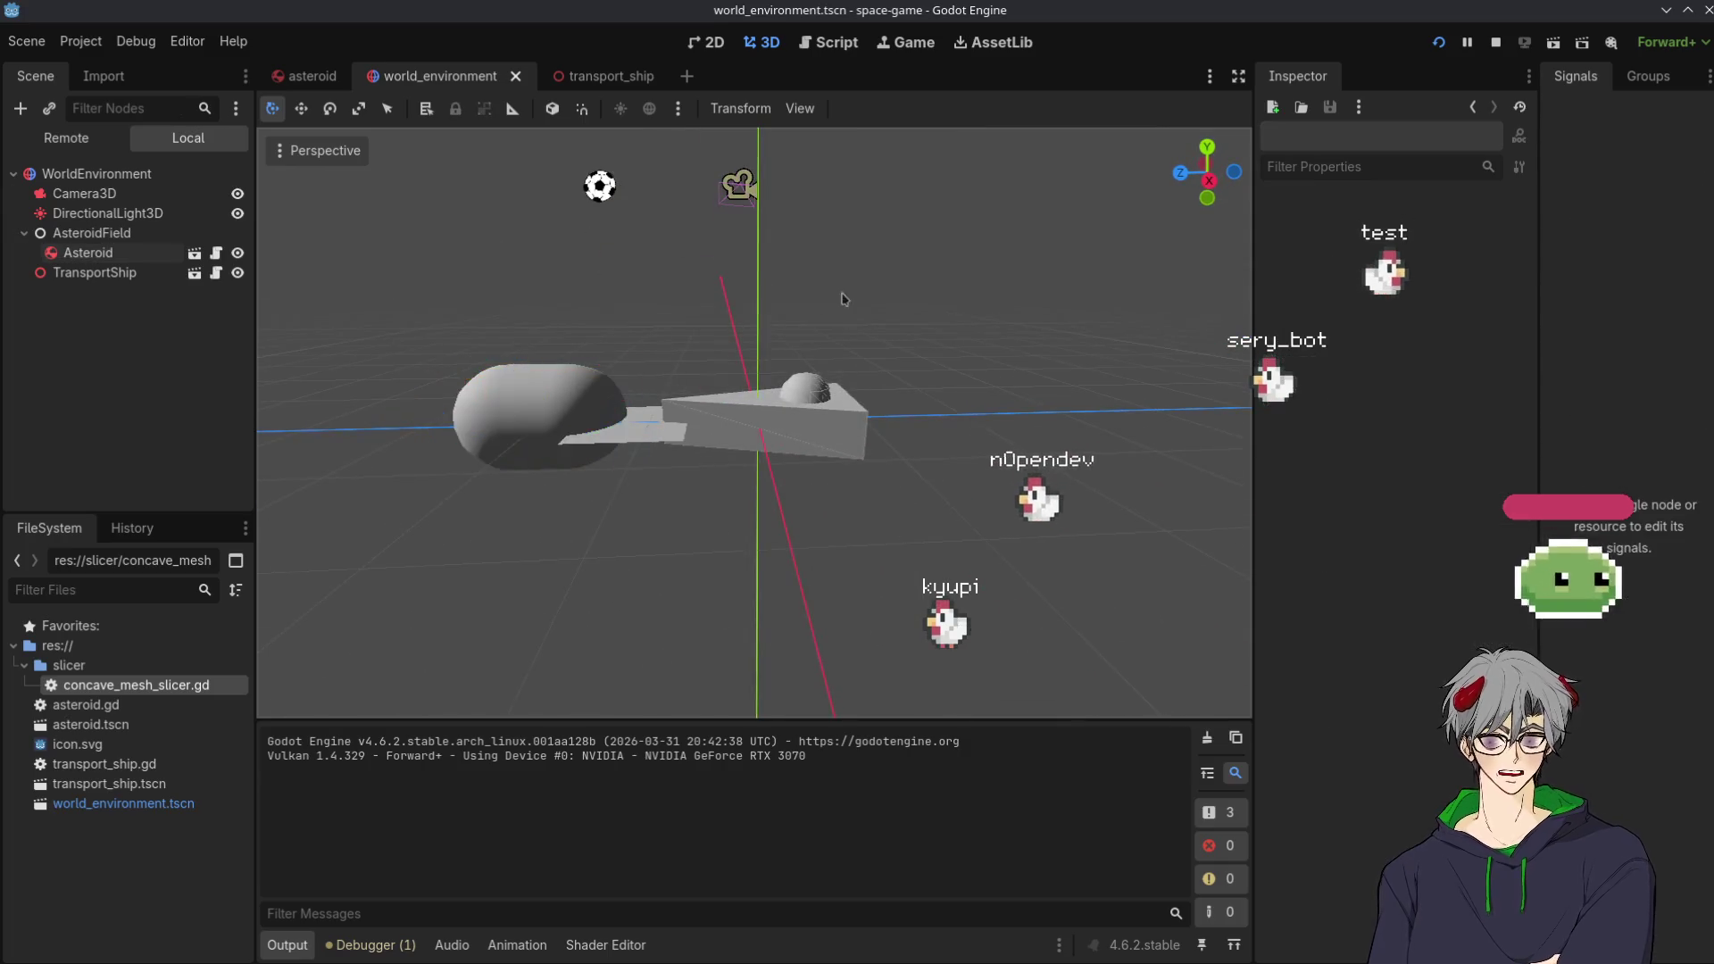
{"action": "scroll", "coordinate": [555, 366], "scroll_direction": "up", "scroll_amount": 5}
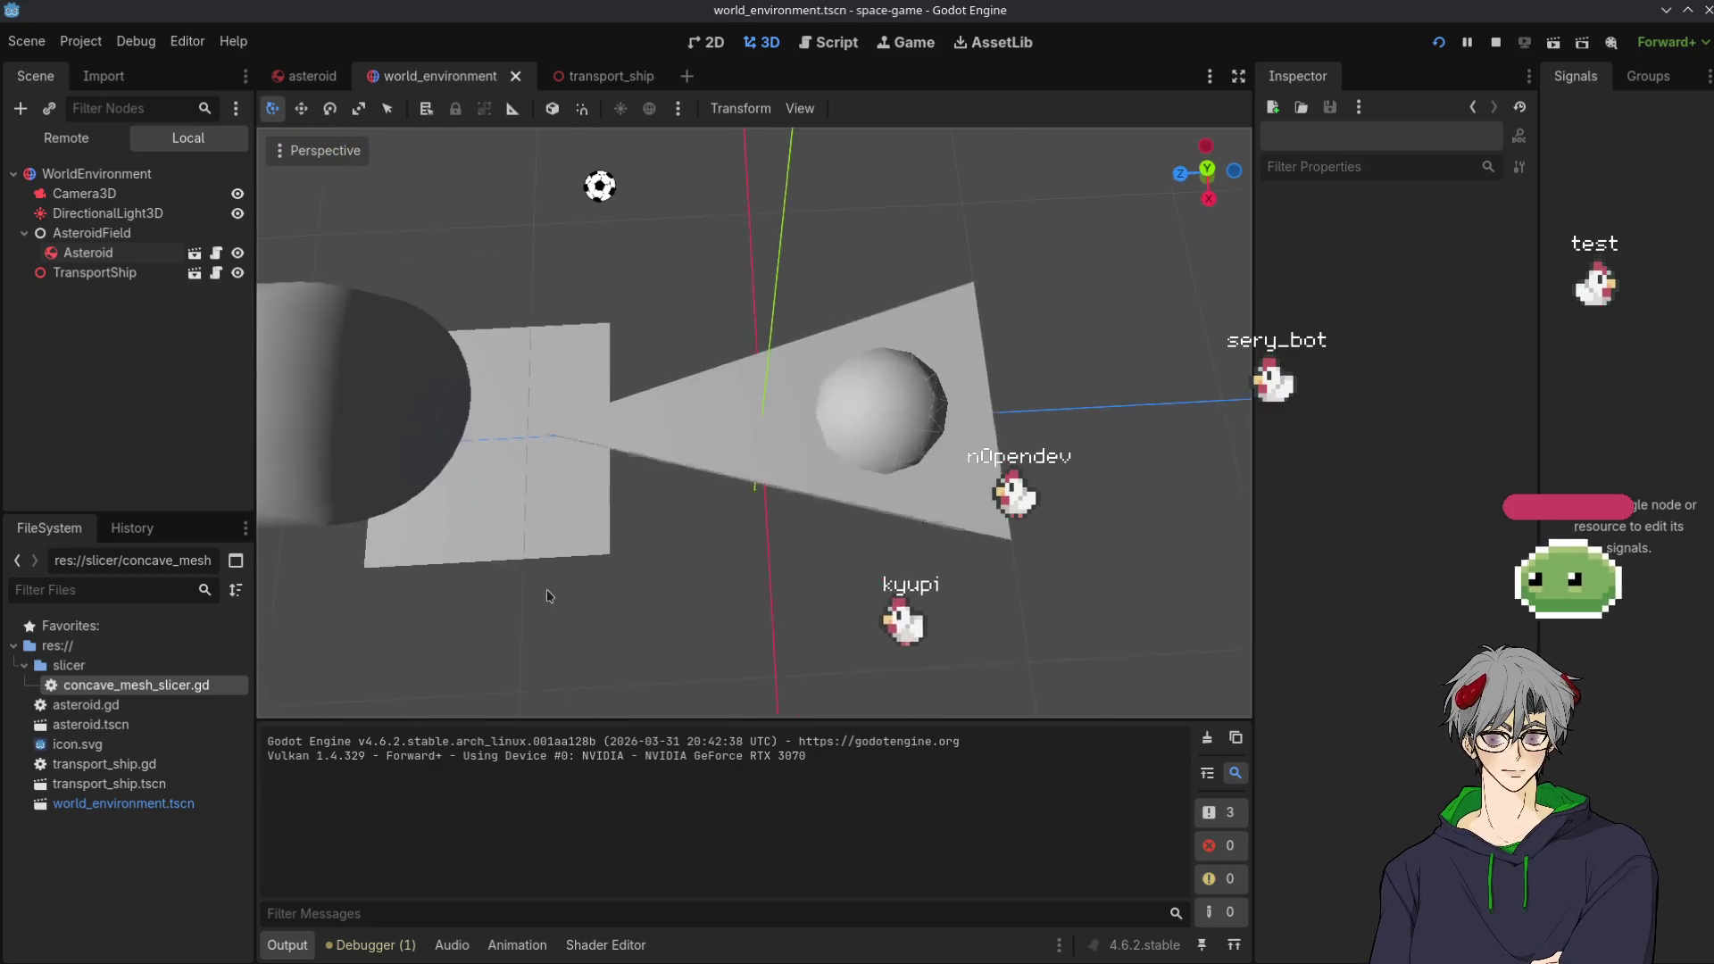
{"action": "scroll", "coordinate": [615, 539], "scroll_direction": "down", "scroll_amount": 8}
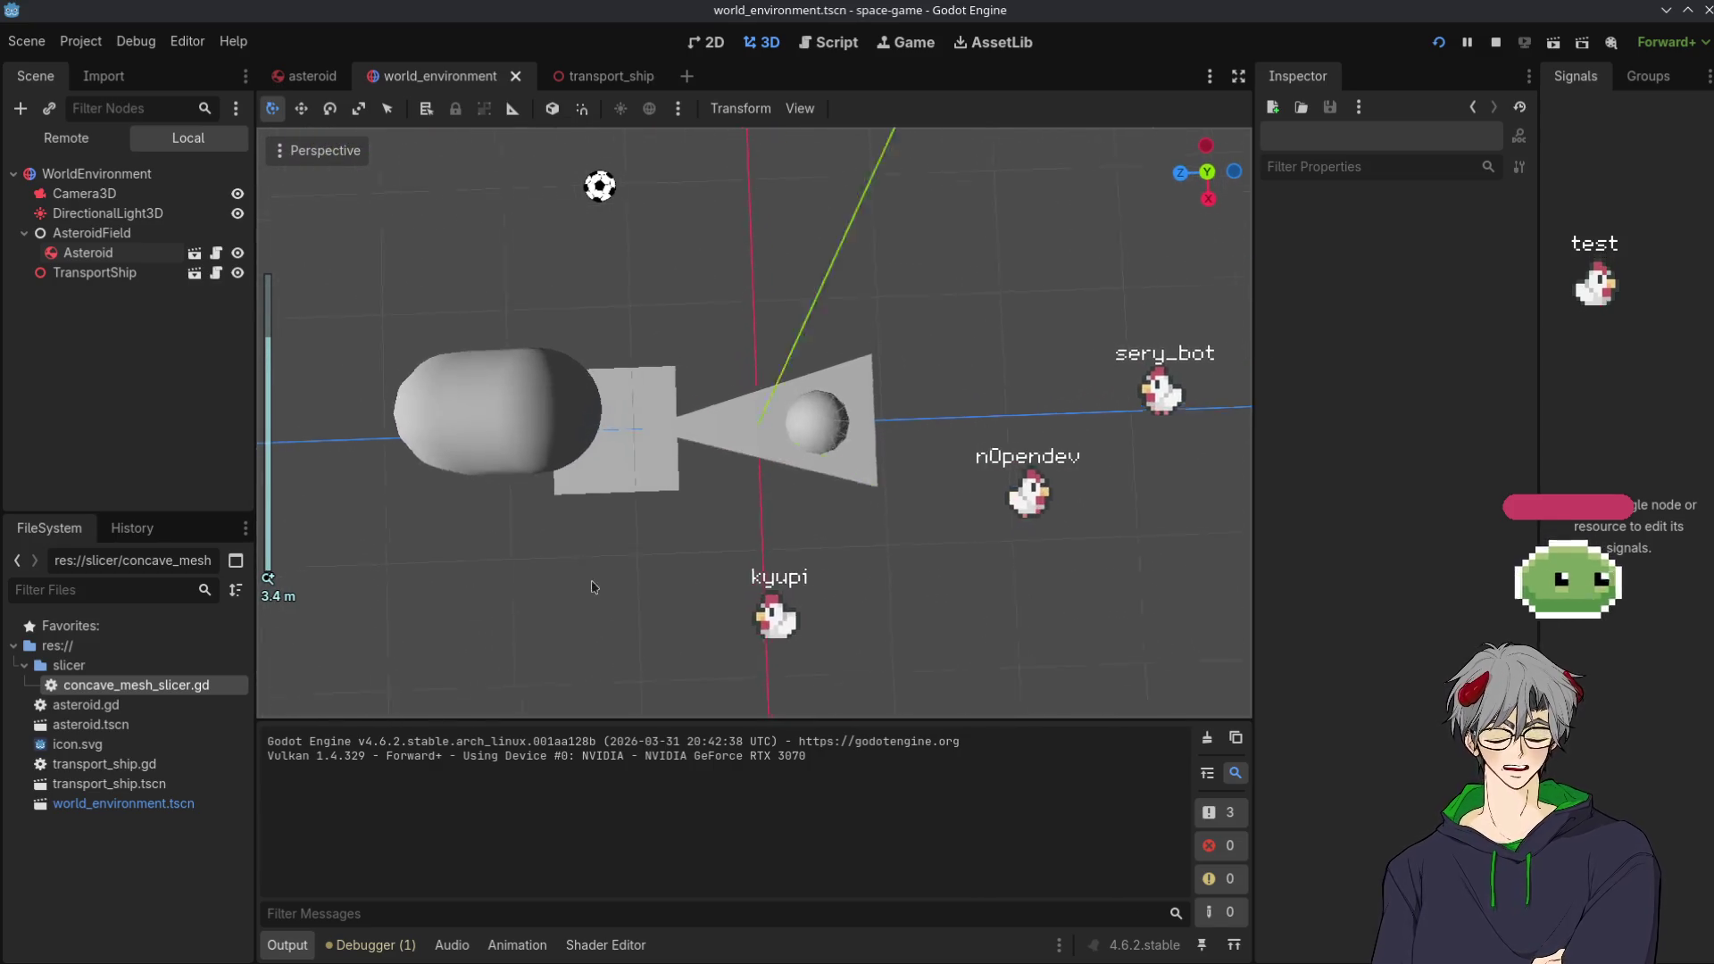
{"action": "left_click", "coordinate": [411, 435]}
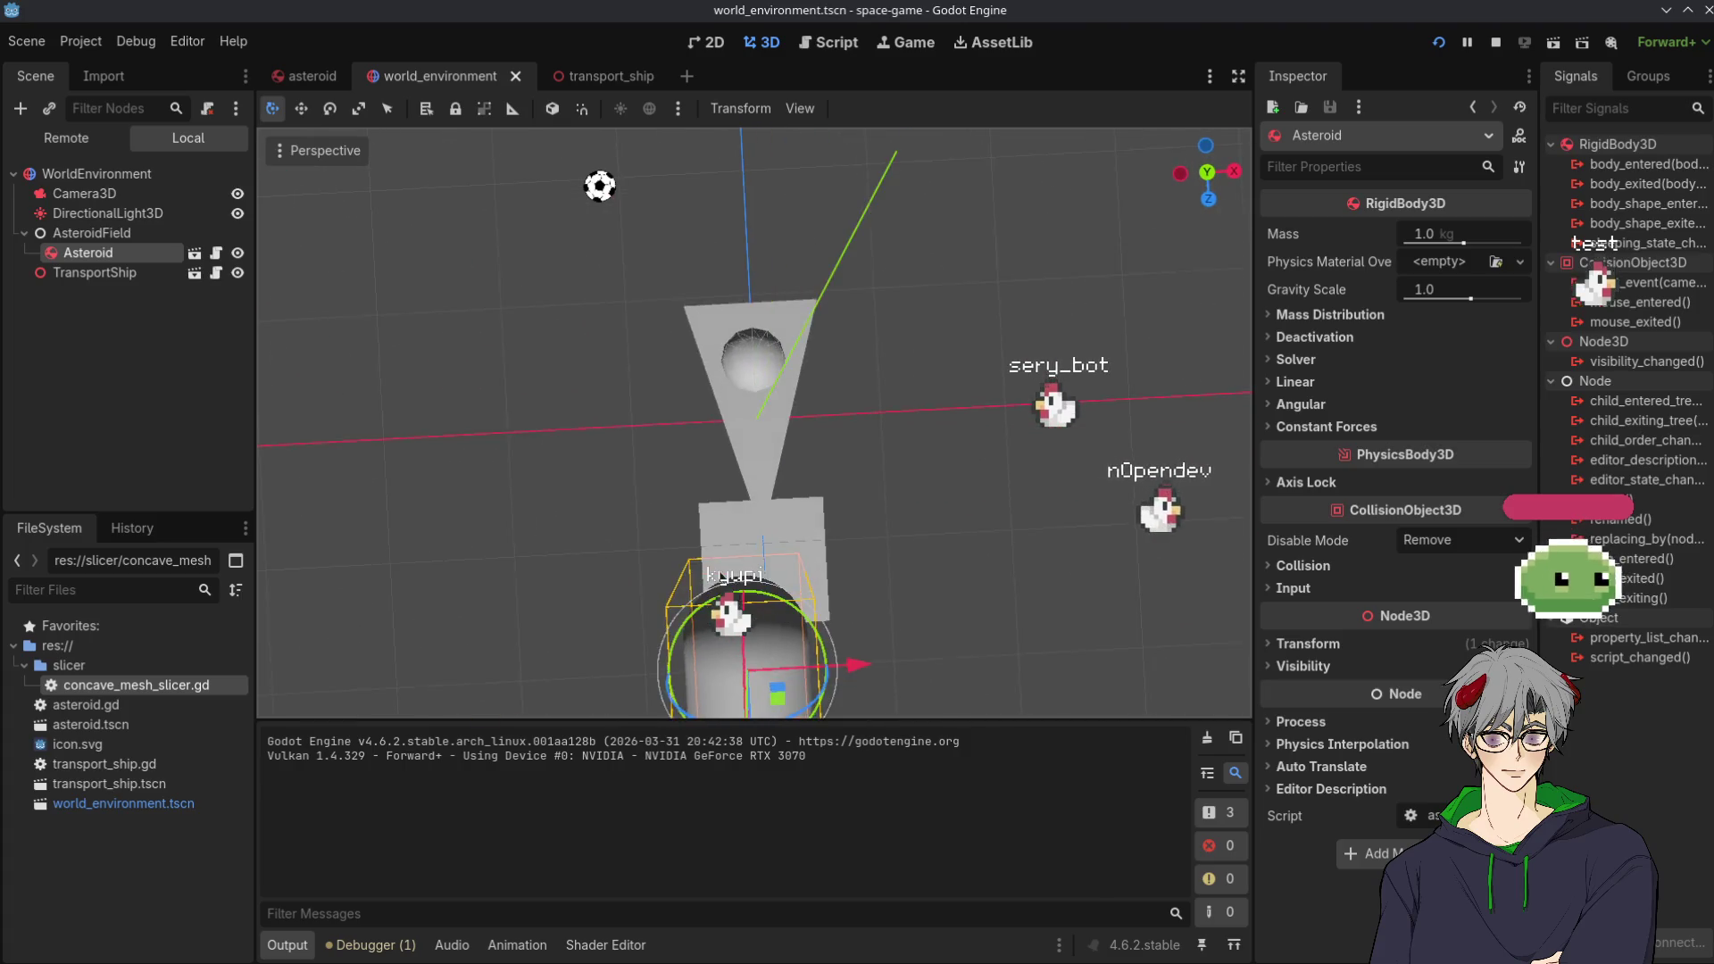
{"action": "scroll", "coordinate": [873, 586], "scroll_direction": "up", "scroll_amount": 3}
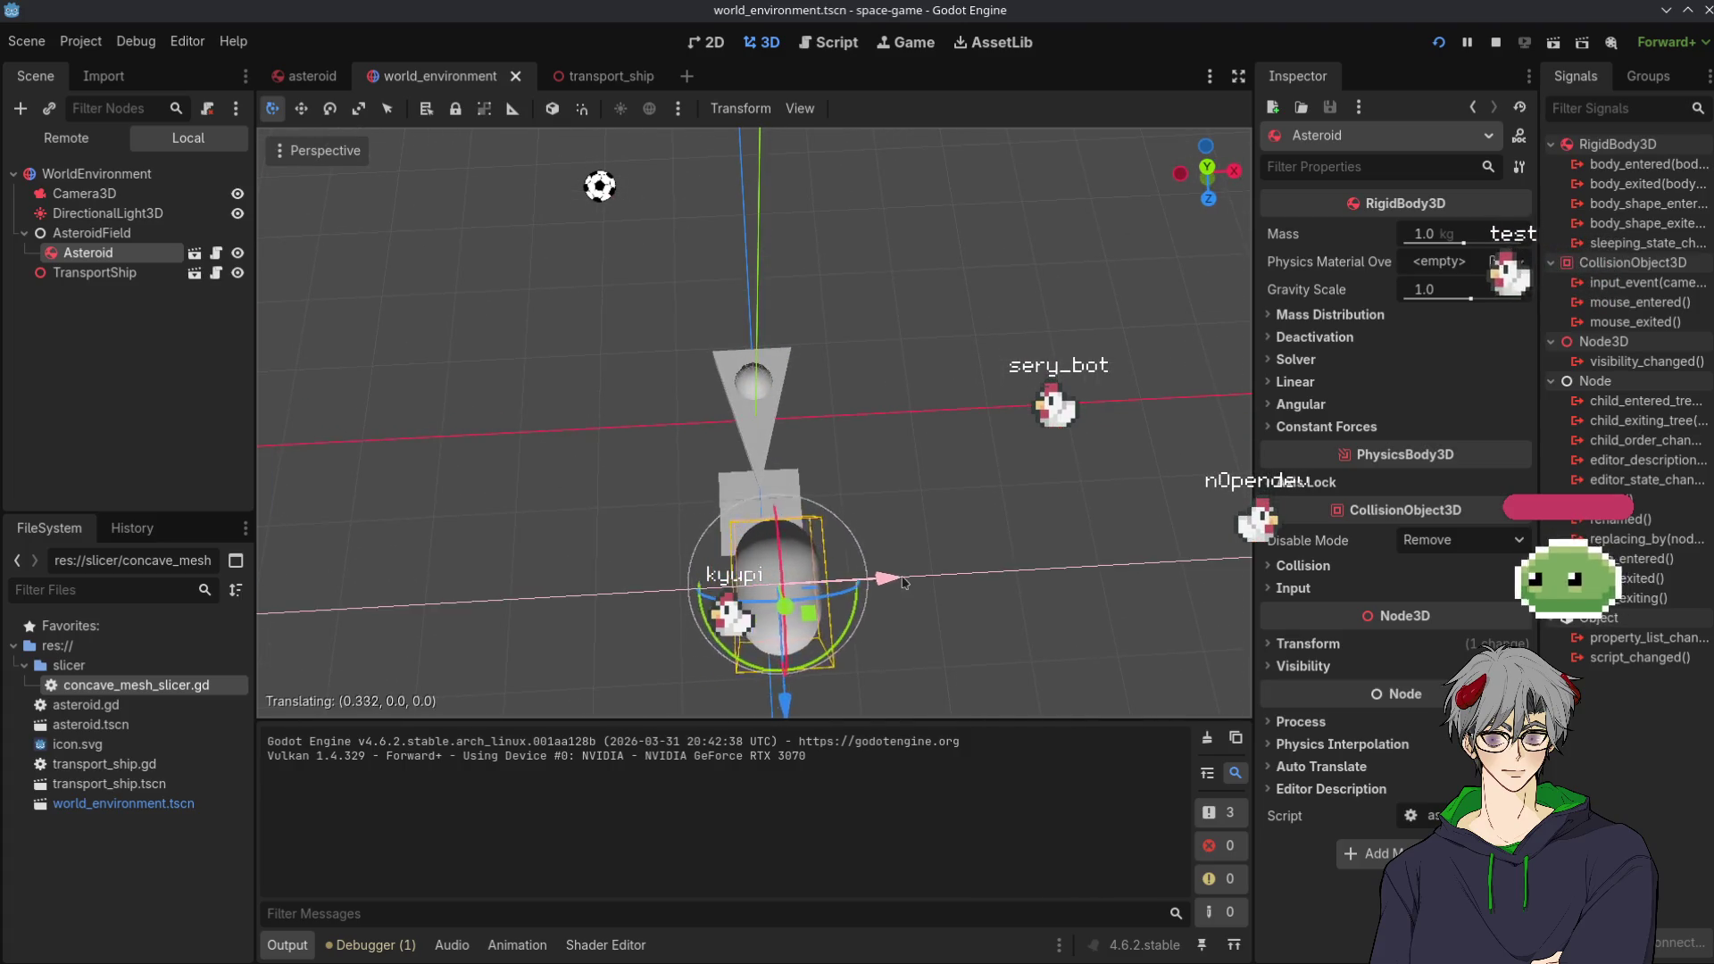
{"action": "left_click_drag", "start_coordinate": [755, 698], "coordinate": [768, 659]}
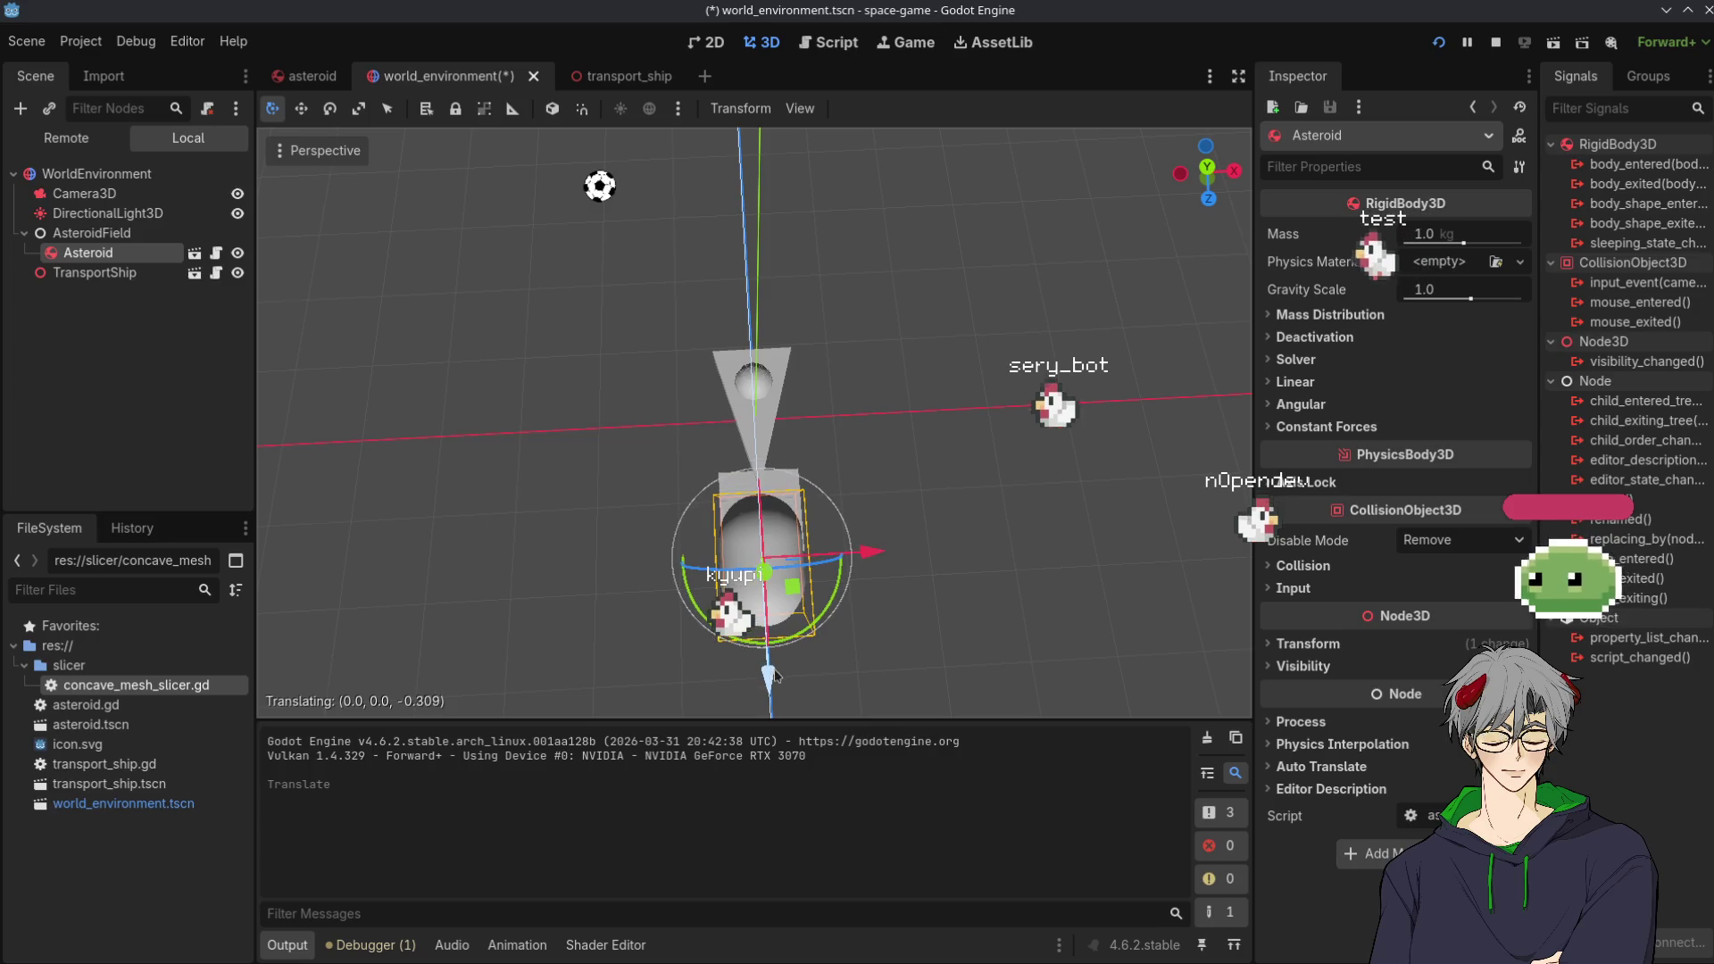
{"action": "left_click", "coordinate": [1440, 43]}
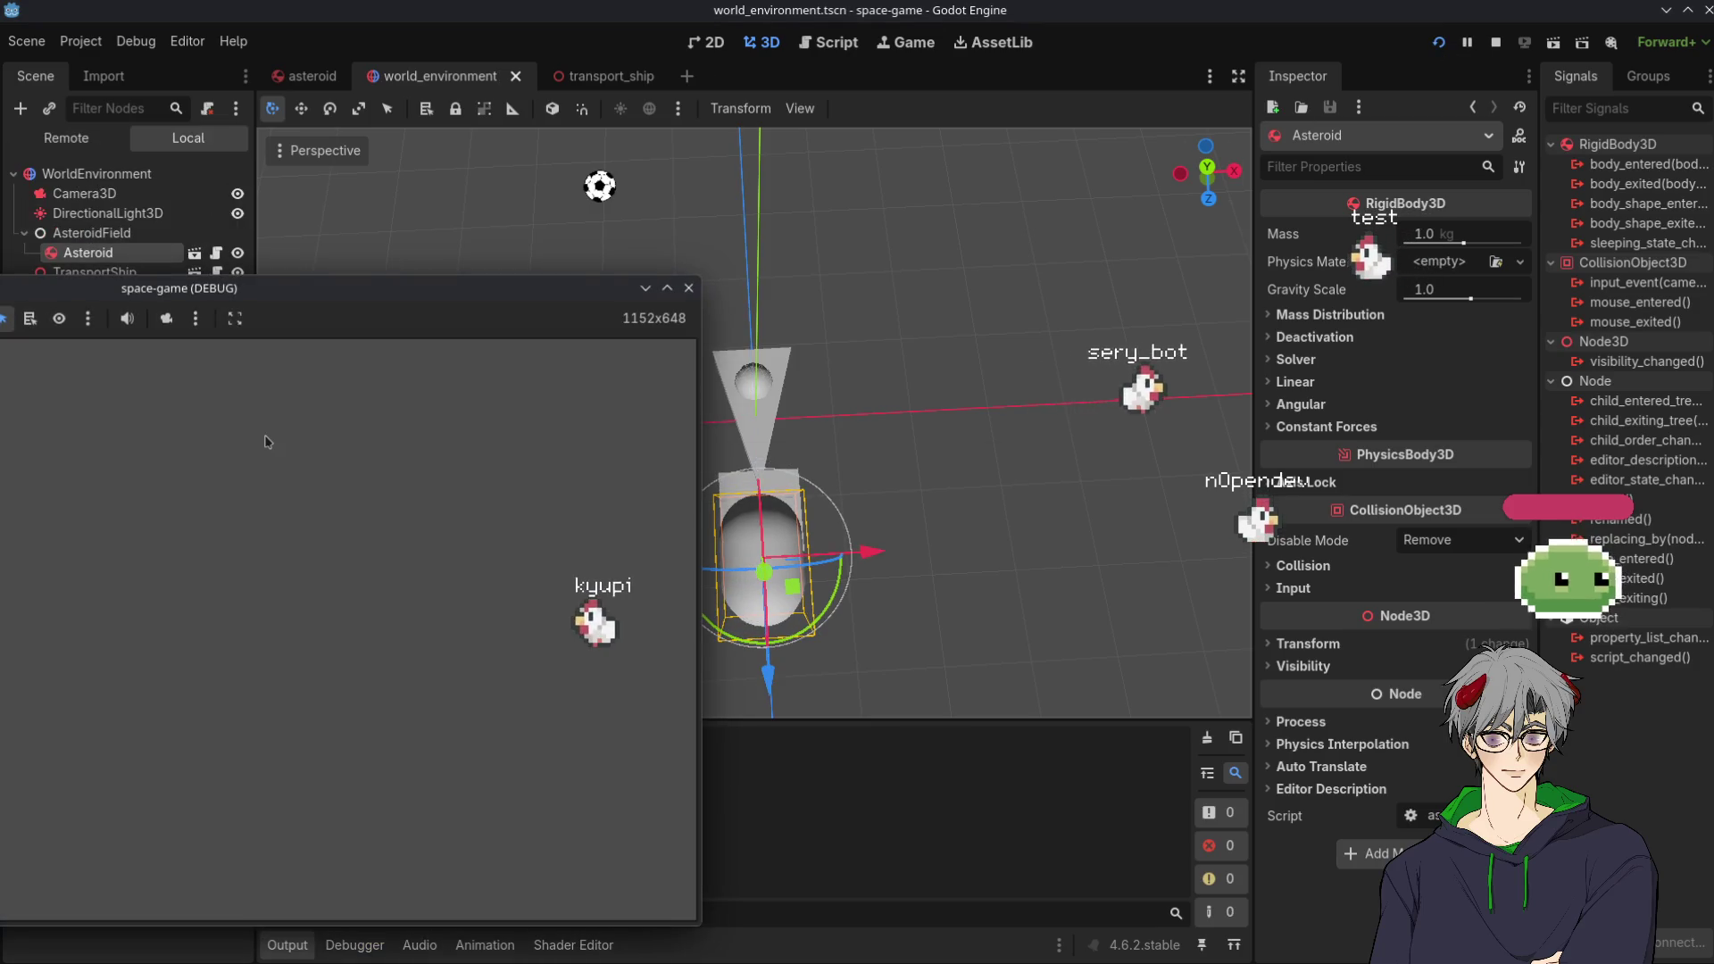
{"action": "key", "text": "F8"}
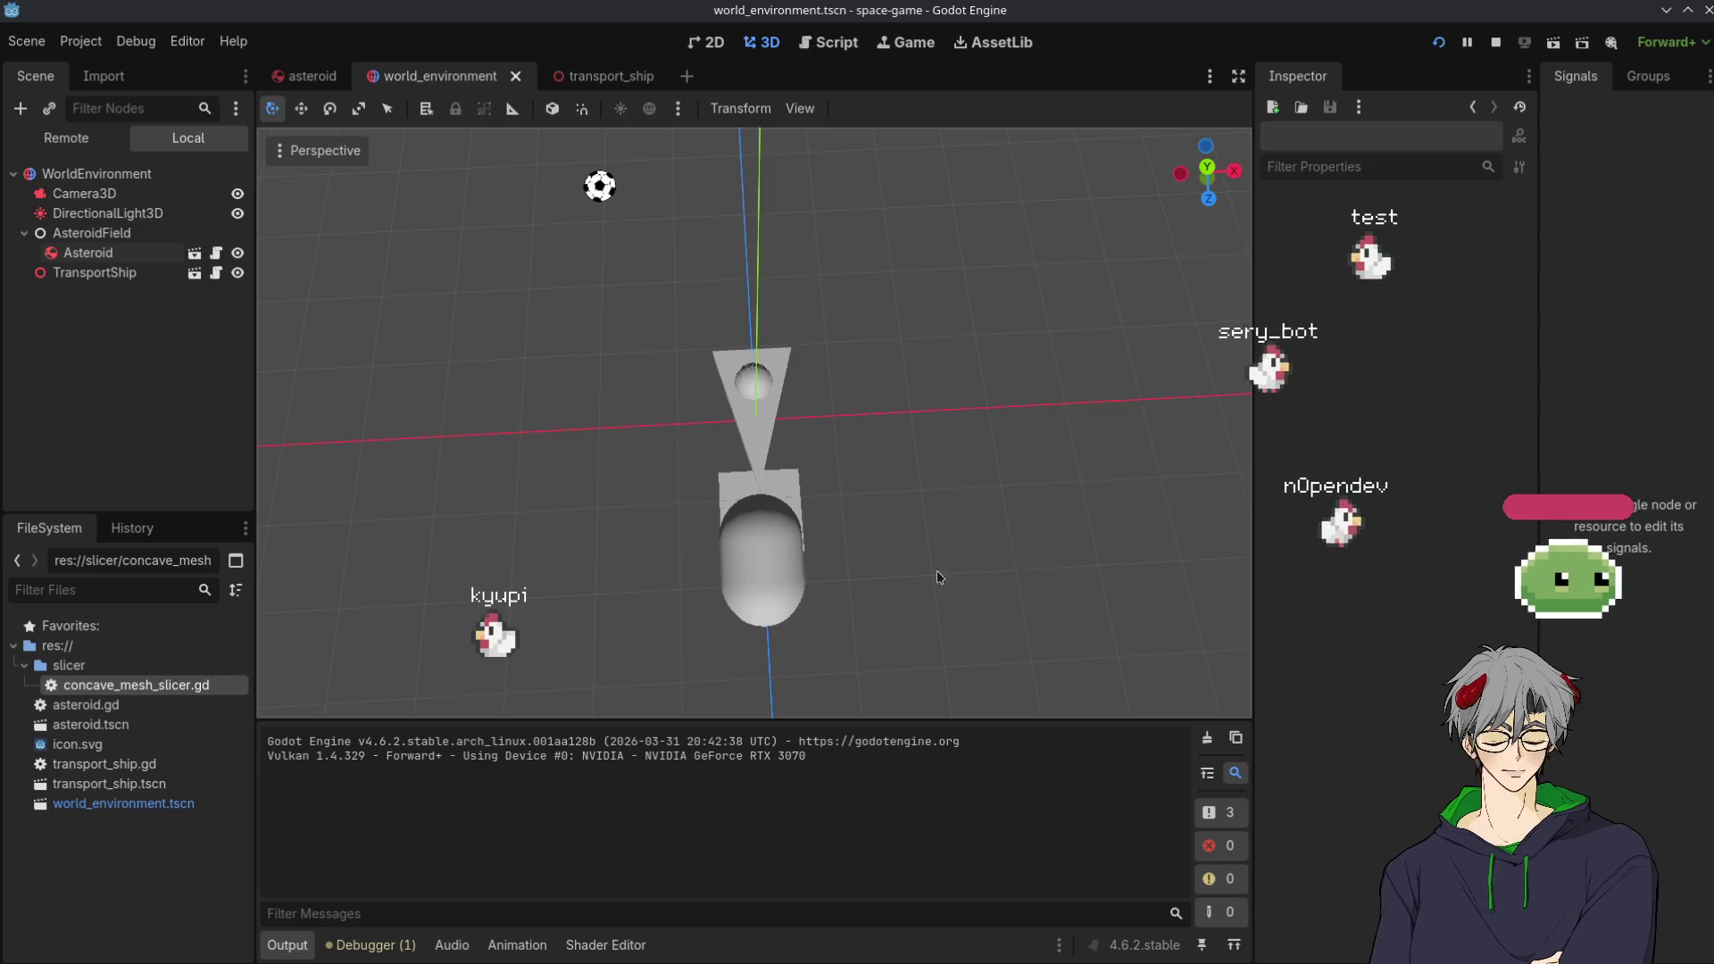
Test-run the slicing, then open asteroid.gd from the asteroid scene
{"action": "left_click", "coordinate": [604, 76]}
{"action": "left_click", "coordinate": [337, 79]}
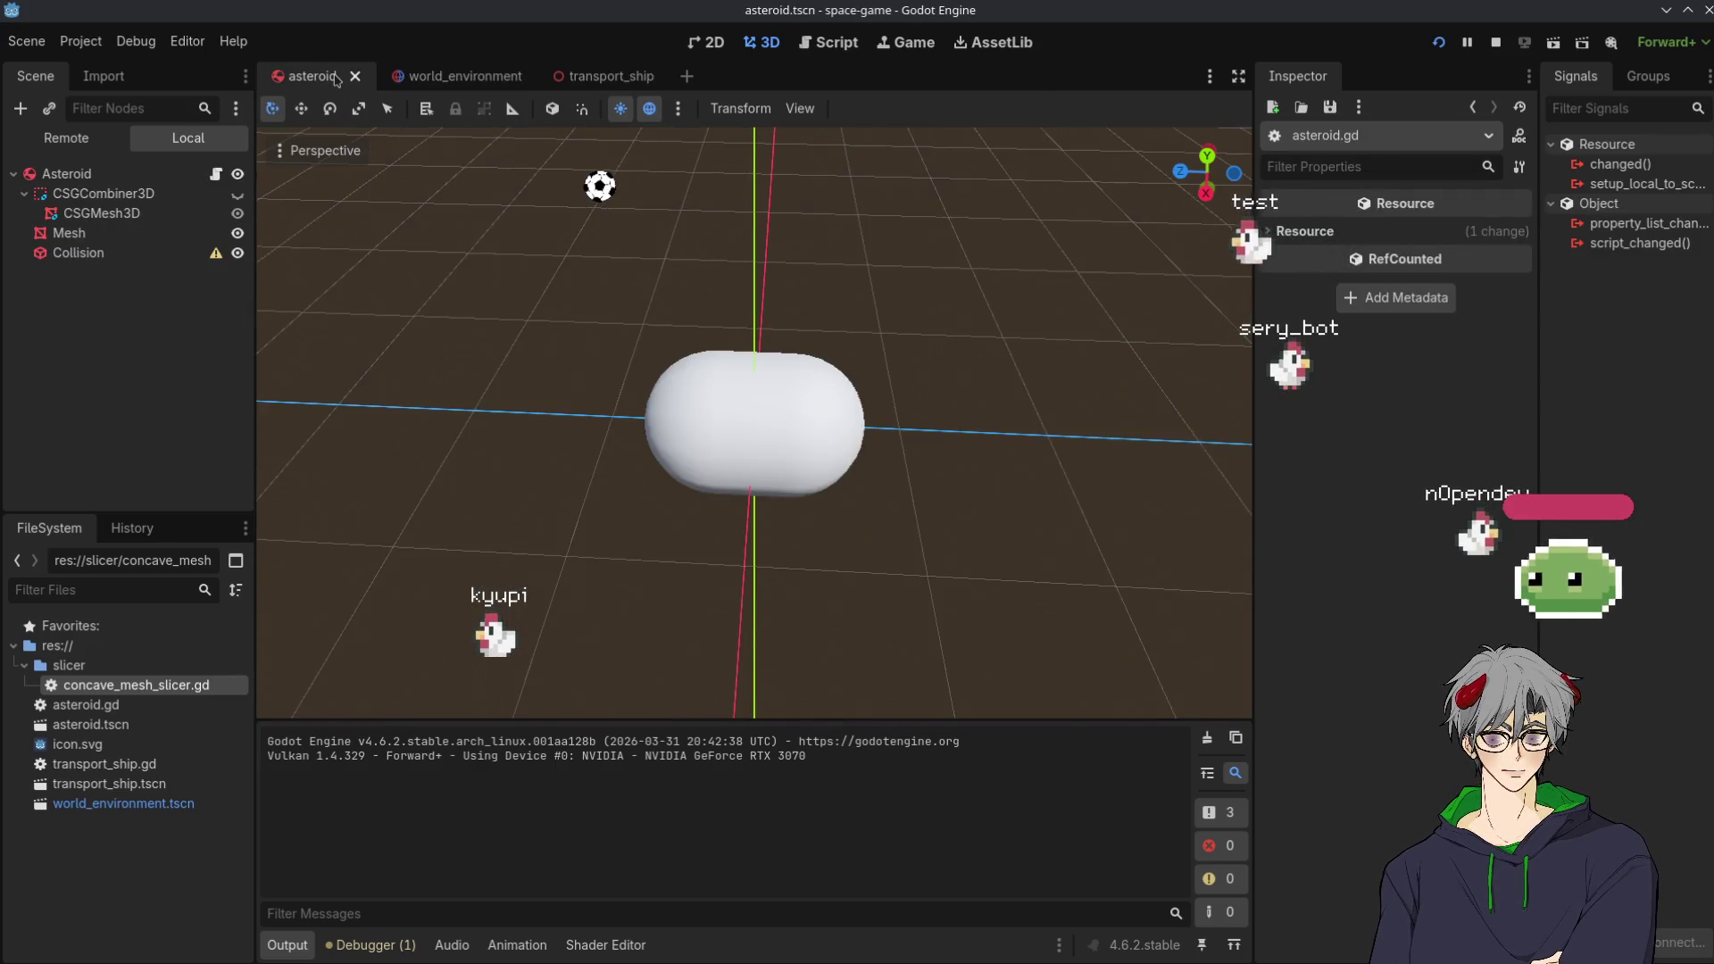
{"action": "left_click", "coordinate": [827, 44]}
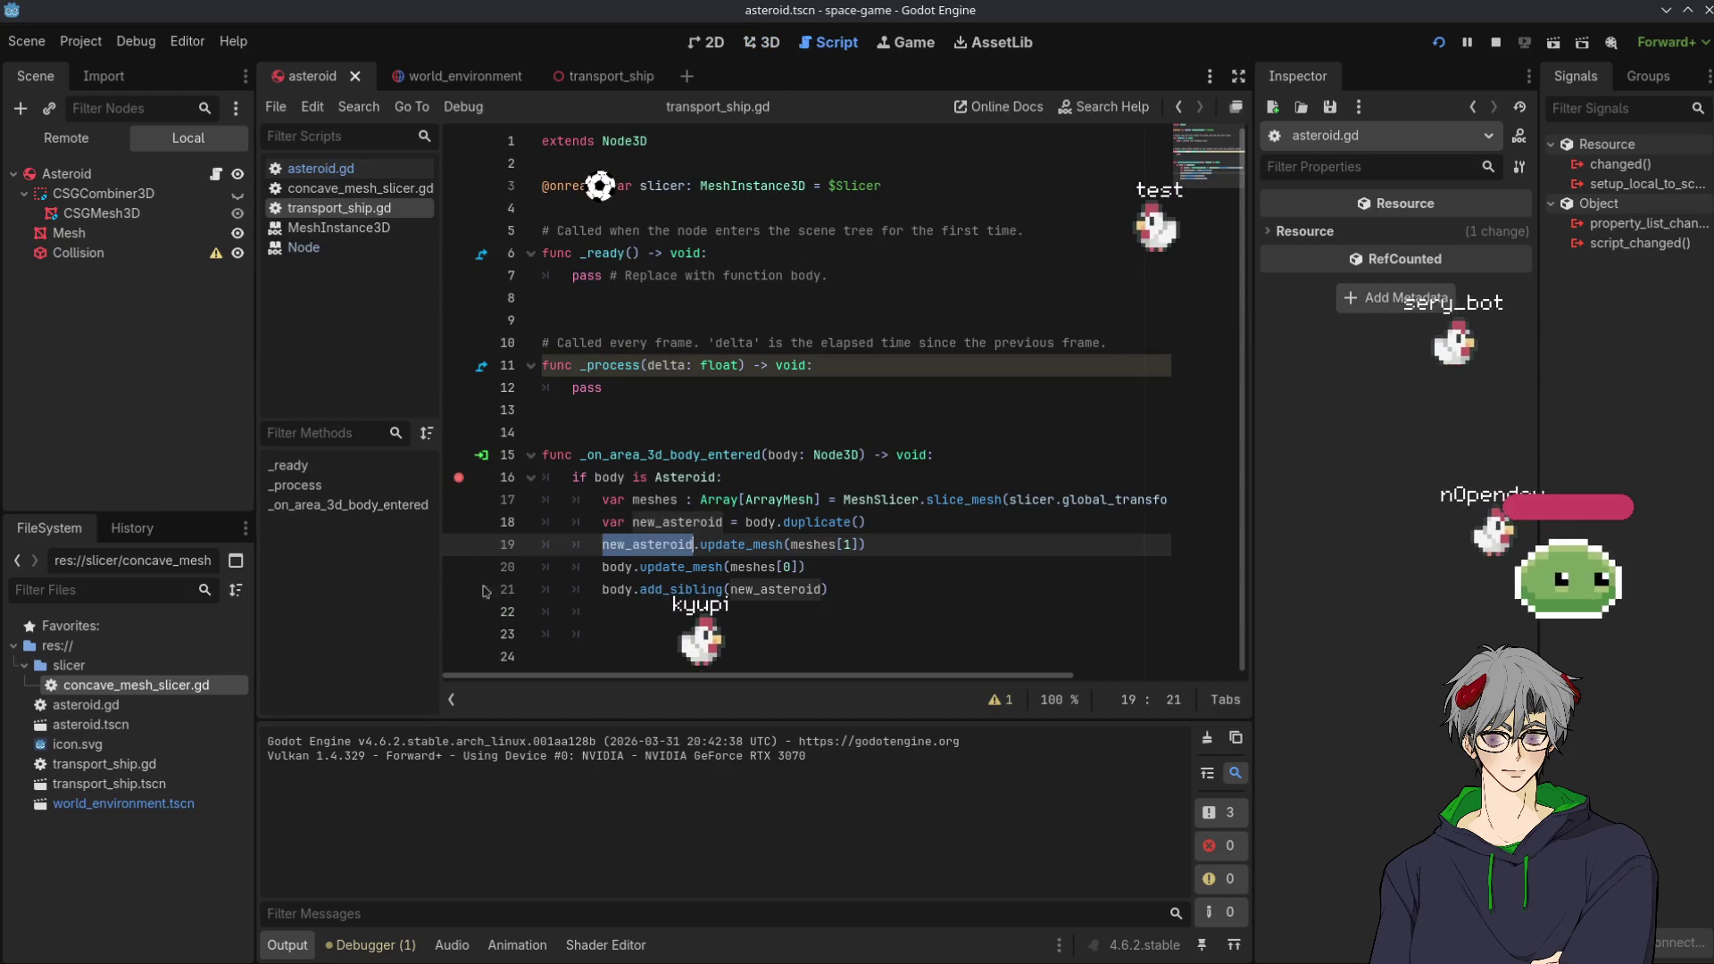
{"action": "left_click", "coordinate": [1440, 44]}
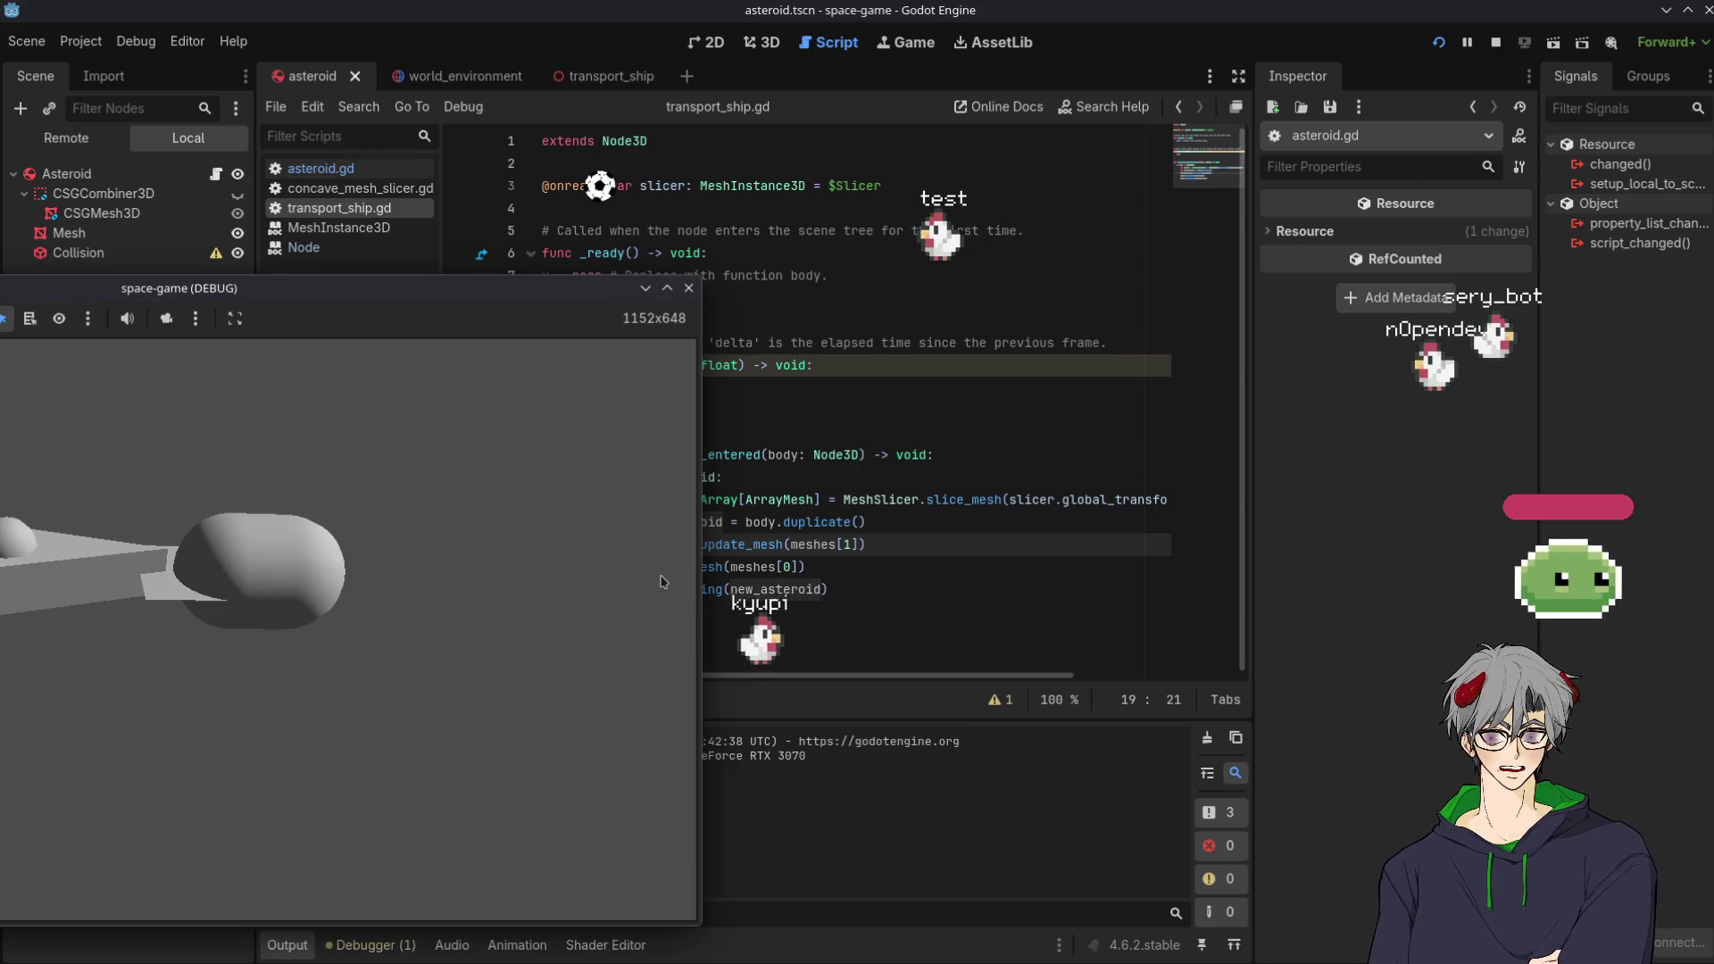
{"action": "left_click", "coordinate": [215, 173]}
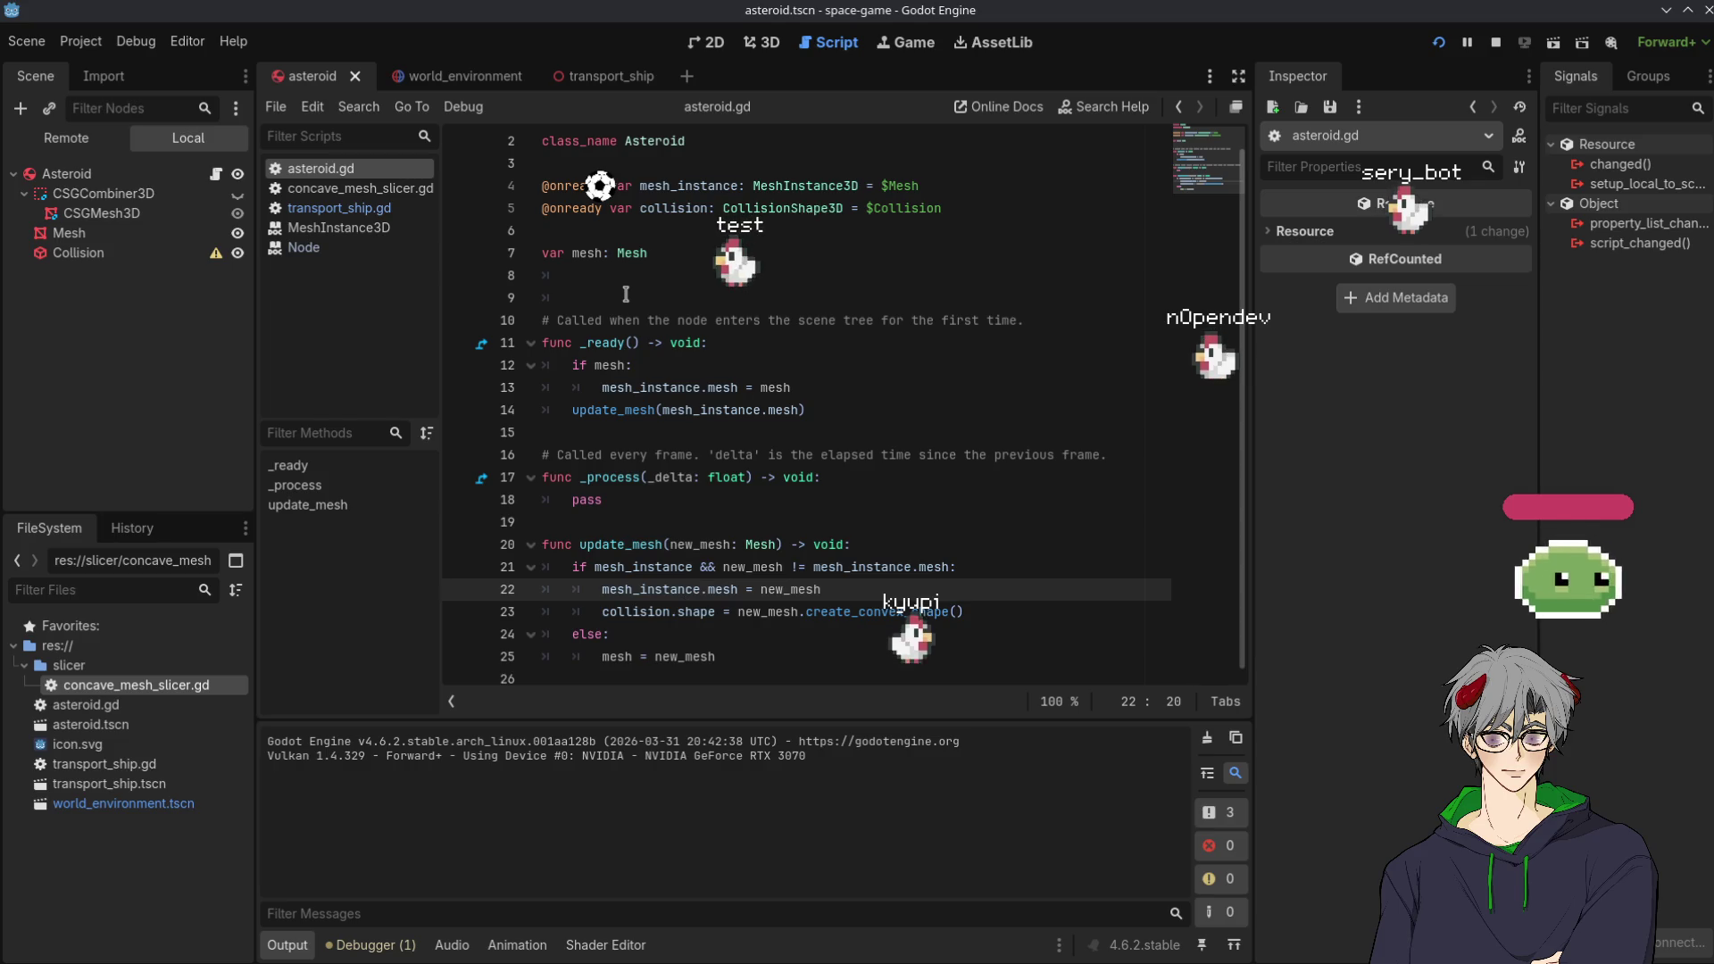
Highlight the update_mesh call and every mesh_instance use on line 14
{"action": "double_click", "coordinate": [625, 410]}
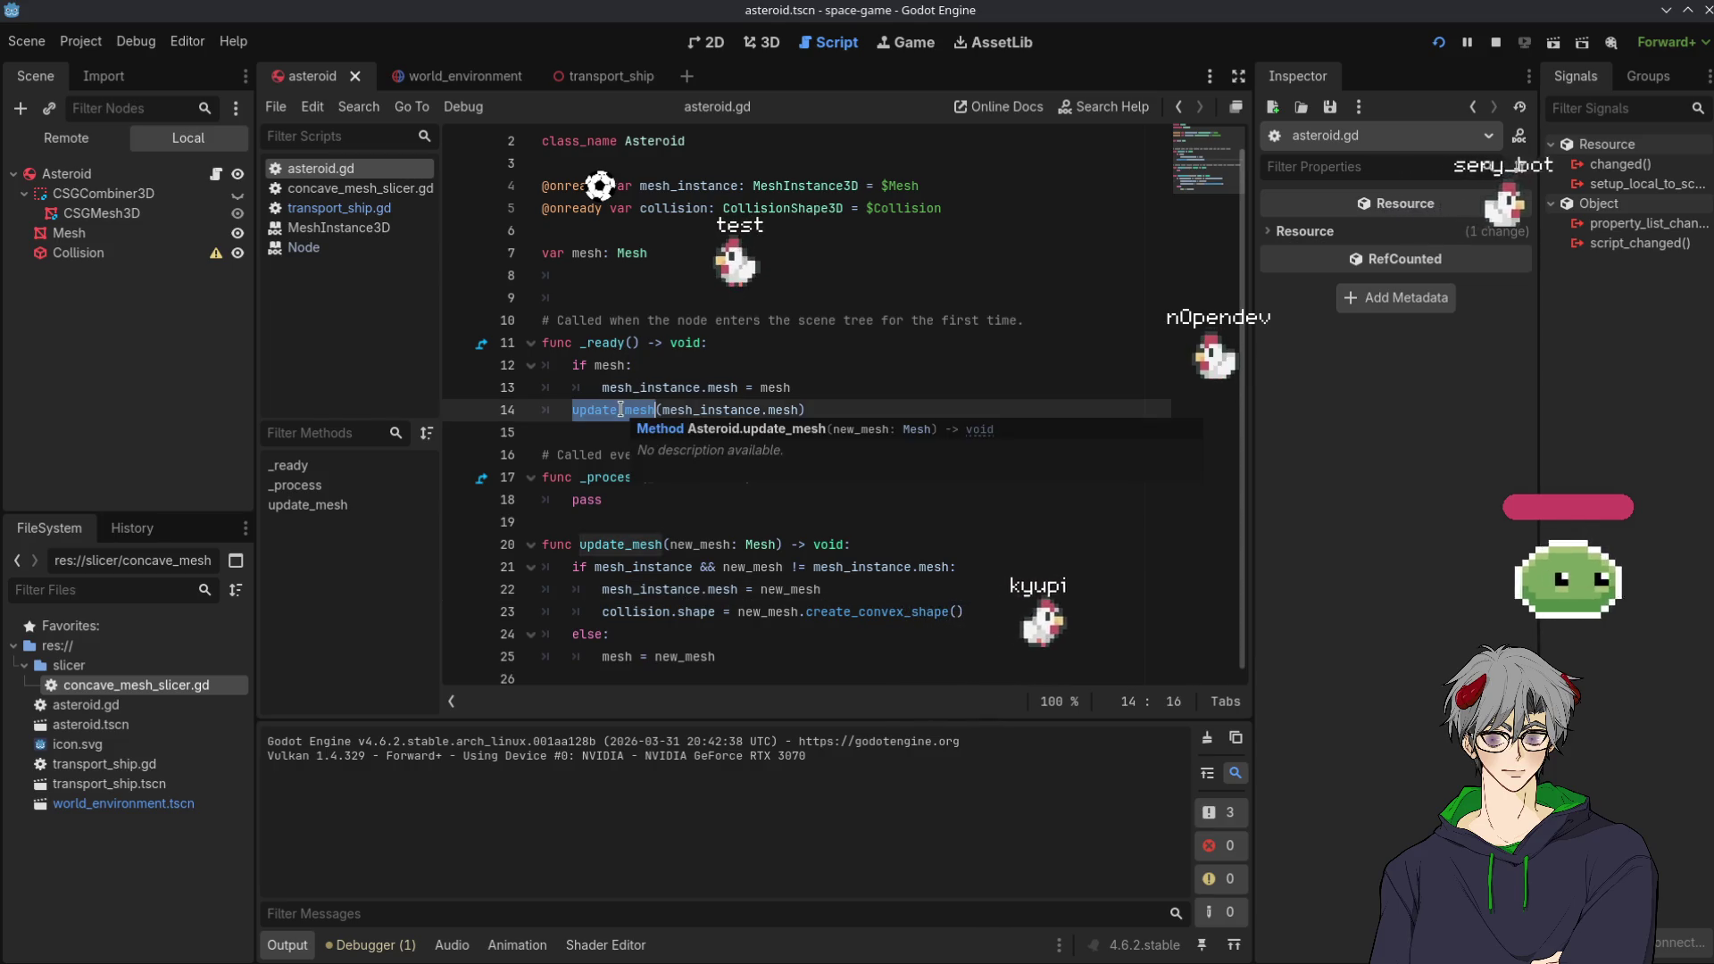
{"action": "double_click", "coordinate": [711, 409]}
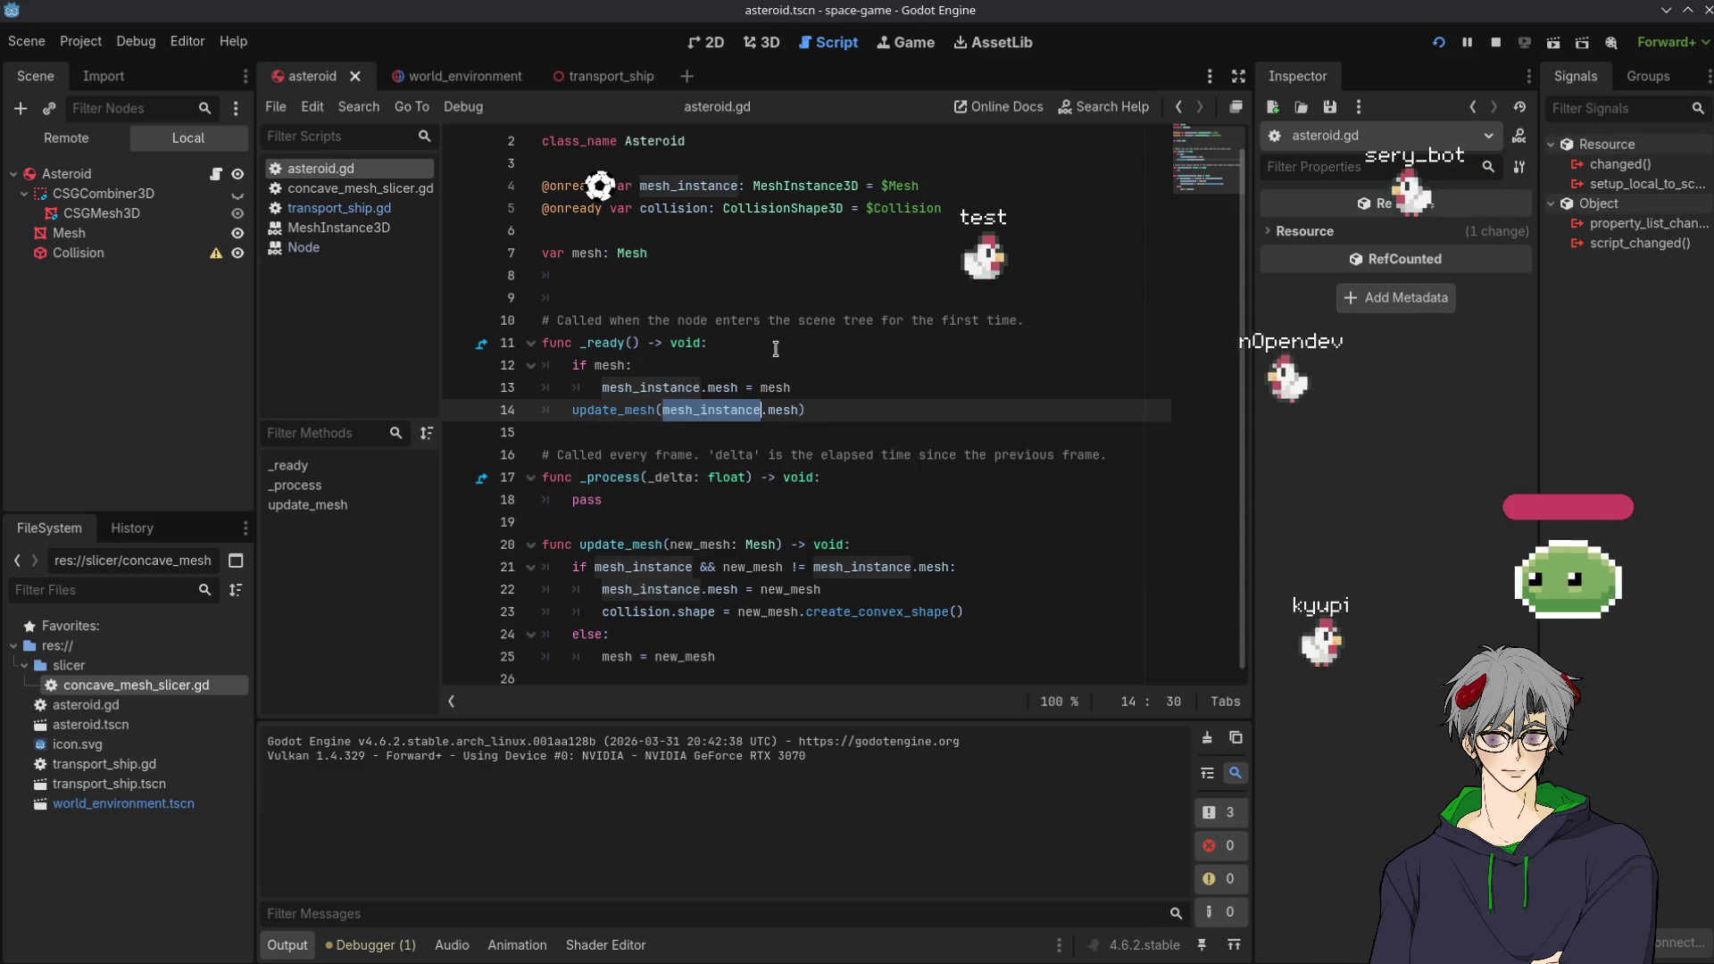
{"action": "left_click", "coordinate": [734, 410]}
{"action": "double_click", "coordinate": [723, 410]}
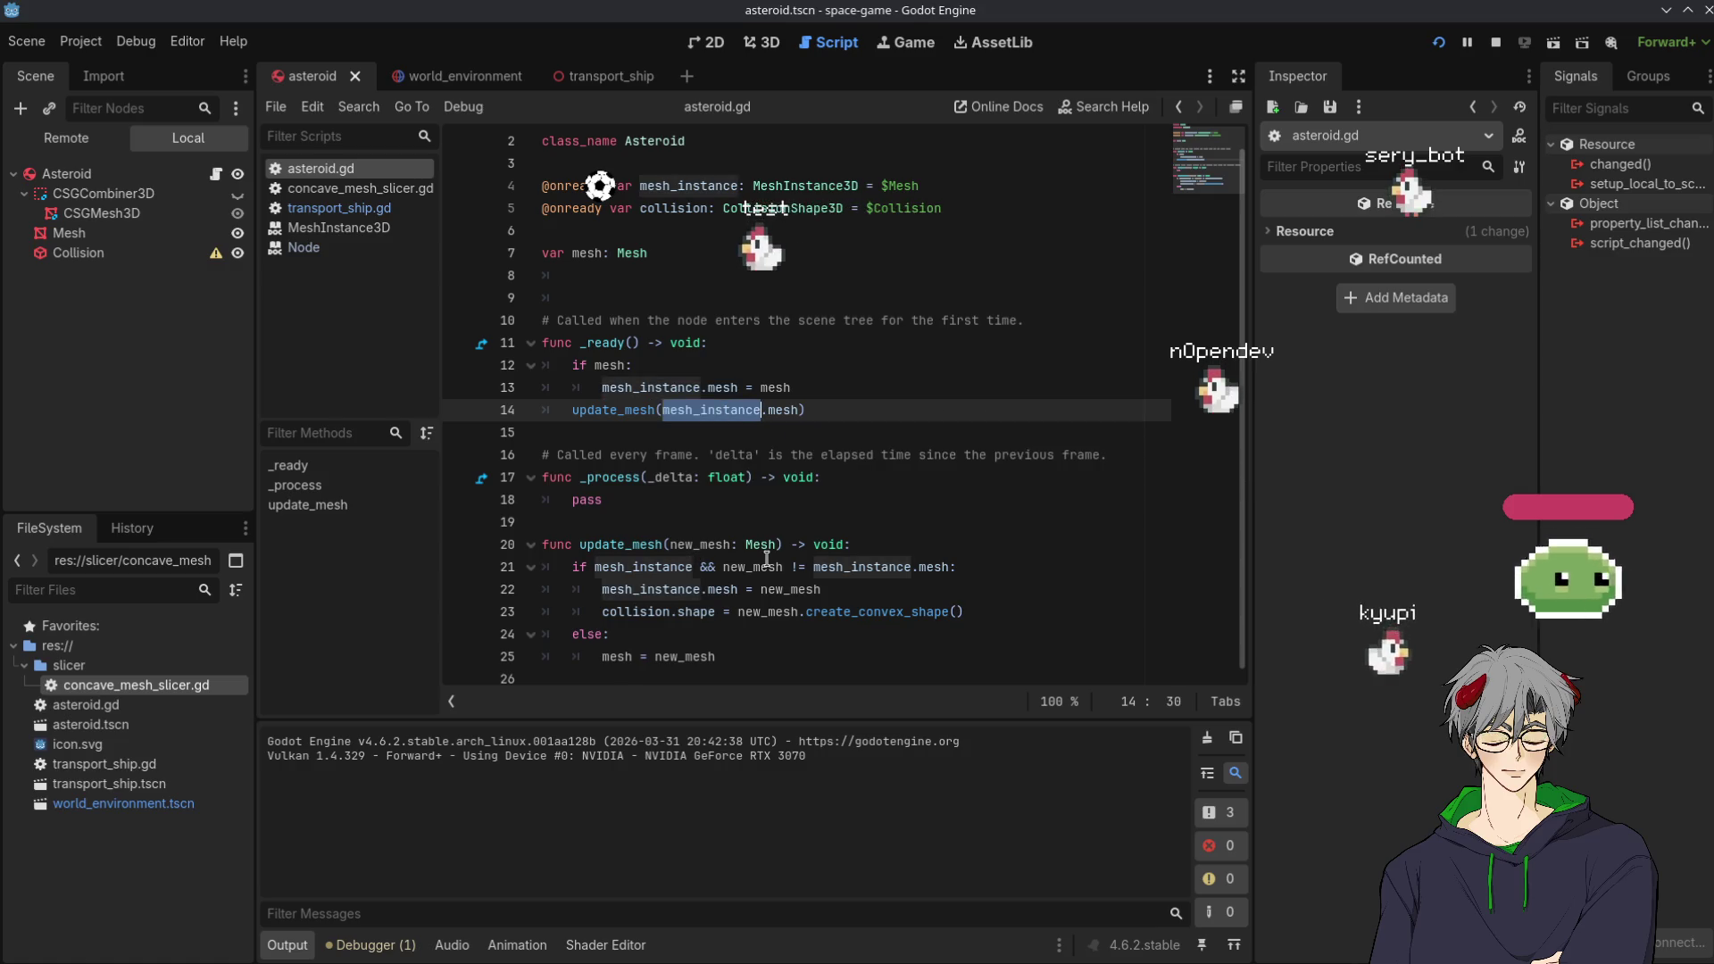
{"action": "mouse_move", "coordinate": [766, 559]}
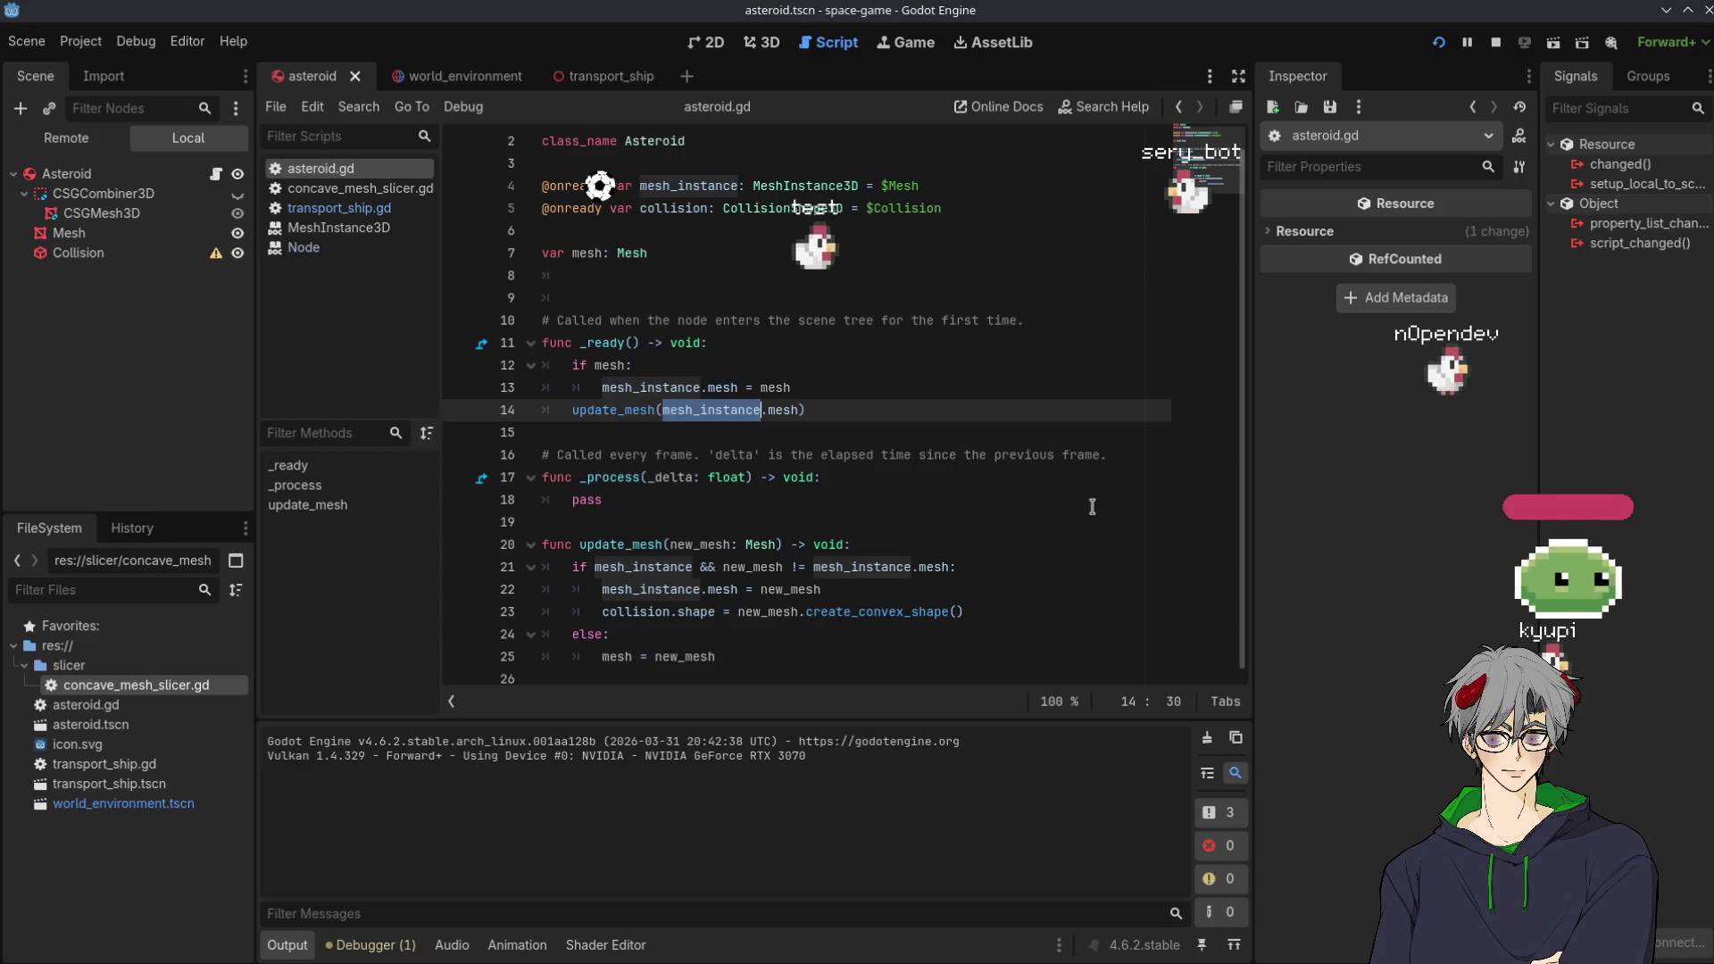
Split line 21 into 'if mesh_instance:' and a nested 'new_mesh != mesh_instance.mesh:' check
{"action": "left_click", "coordinate": [848, 589]}
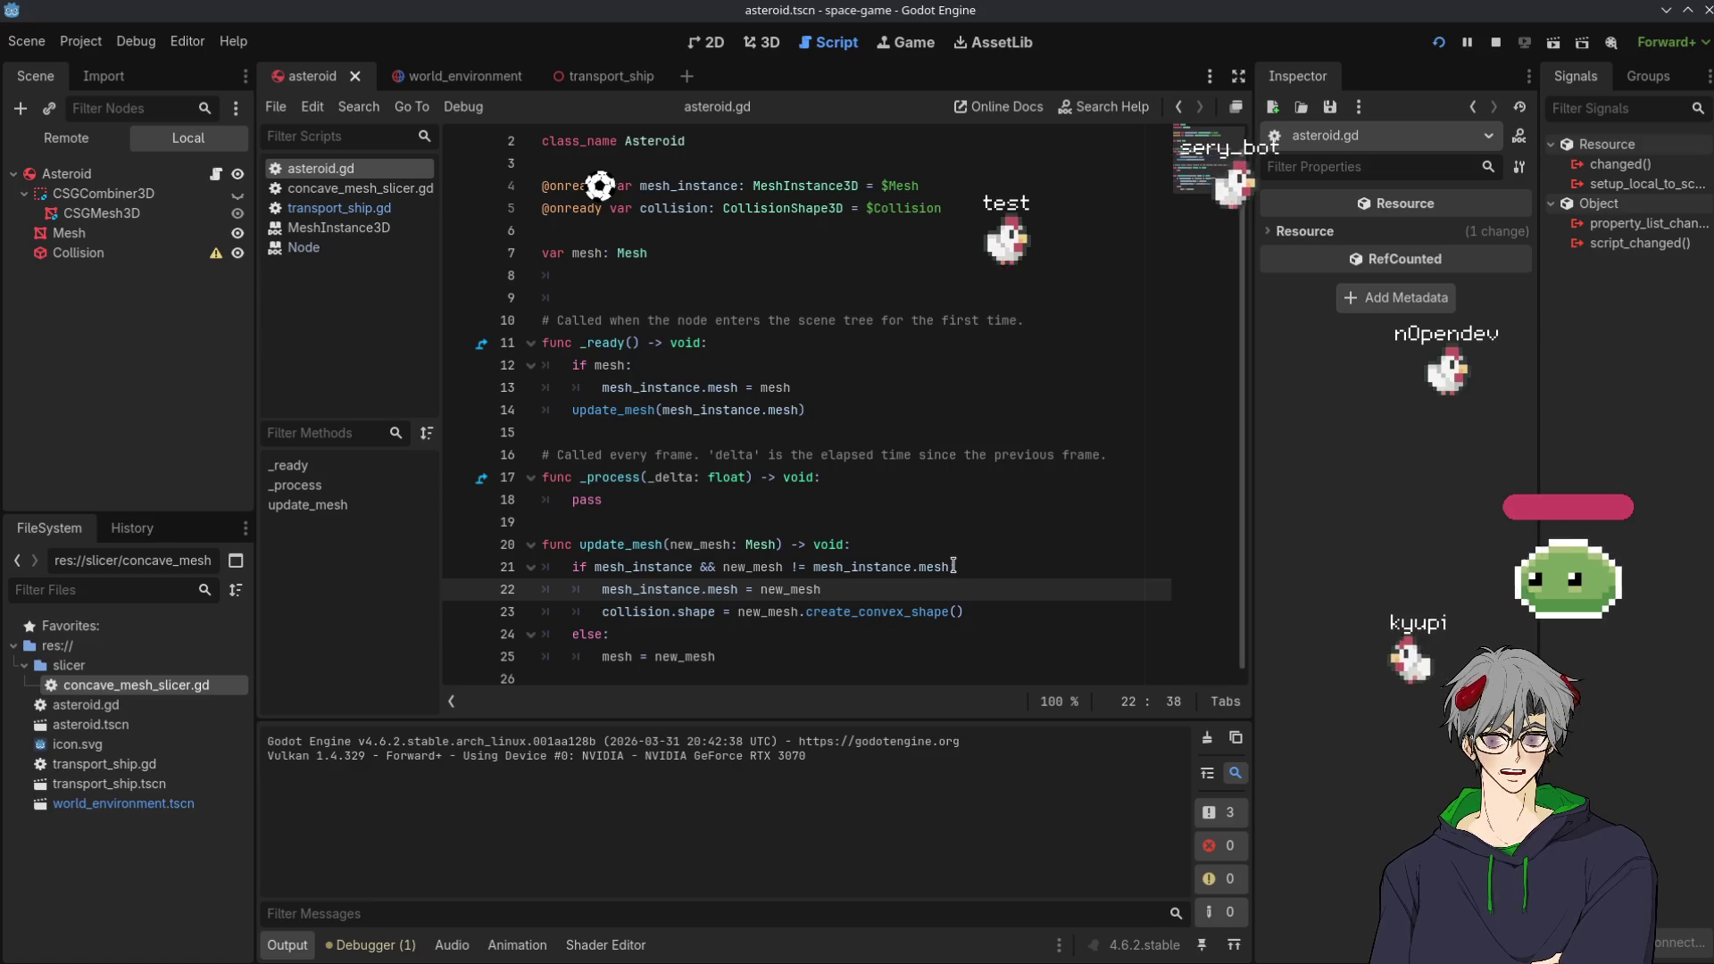
{"action": "left_click_drag", "start_coordinate": [953, 567], "coordinate": [724, 568]}
{"action": "key", "text": "ctrl+x"}
{"action": "key", "text": "Return"}
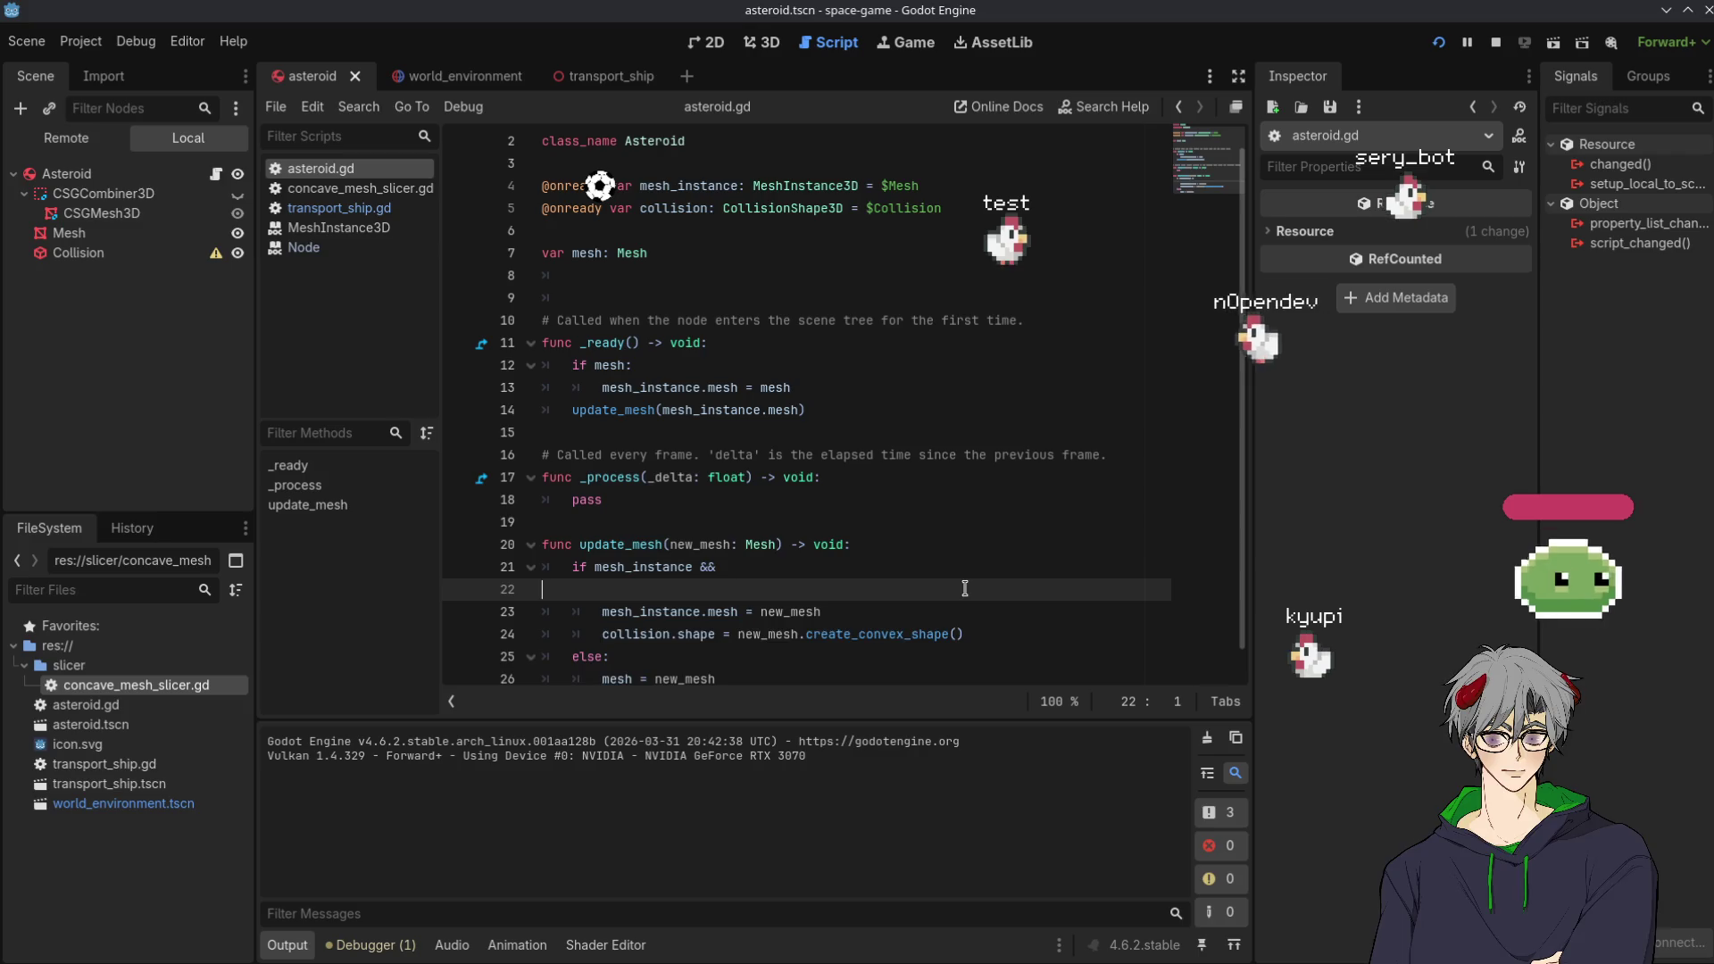
{"action": "key", "text": "Up"}
{"action": "key", "text": "End"}
{"action": "key", "text": "BackSpace"}
{"action": "key", "text": "BackSpace"}
{"action": "key", "text": "BackSpace"}
{"action": "key", "text": "Down"}
{"action": "key", "text": "Tab"}
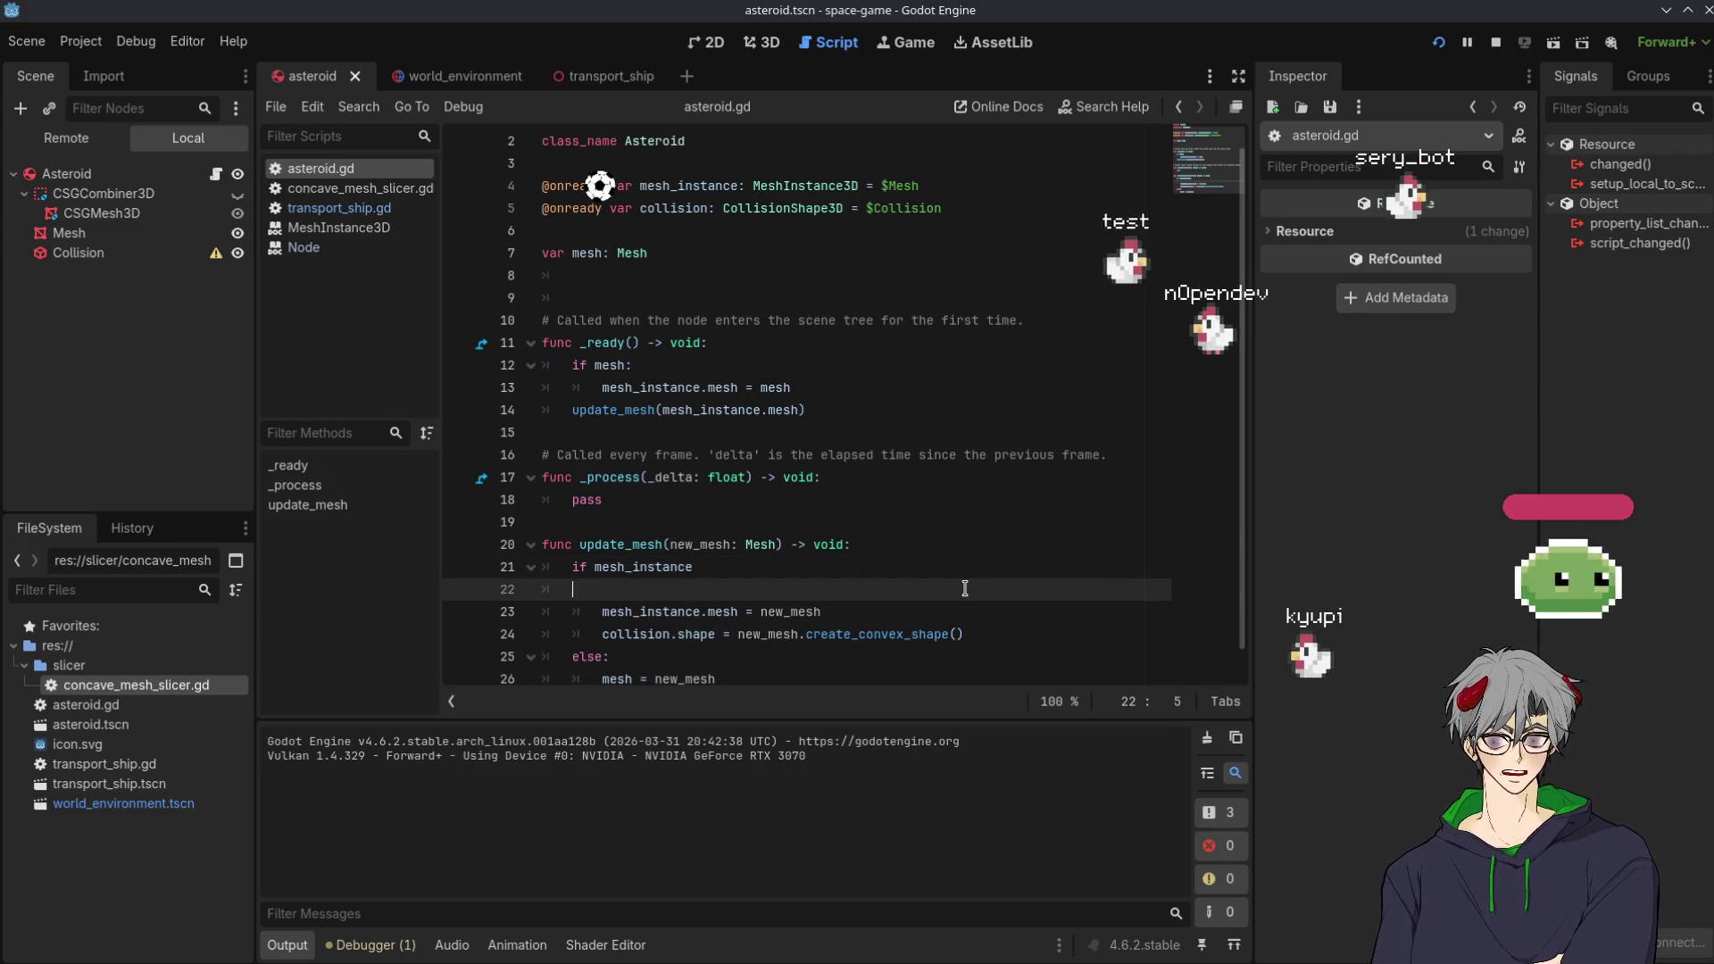
{"action": "key", "text": "Tab"}
{"action": "type", "text": "new_mesh != mesh_instance.mesh:"}
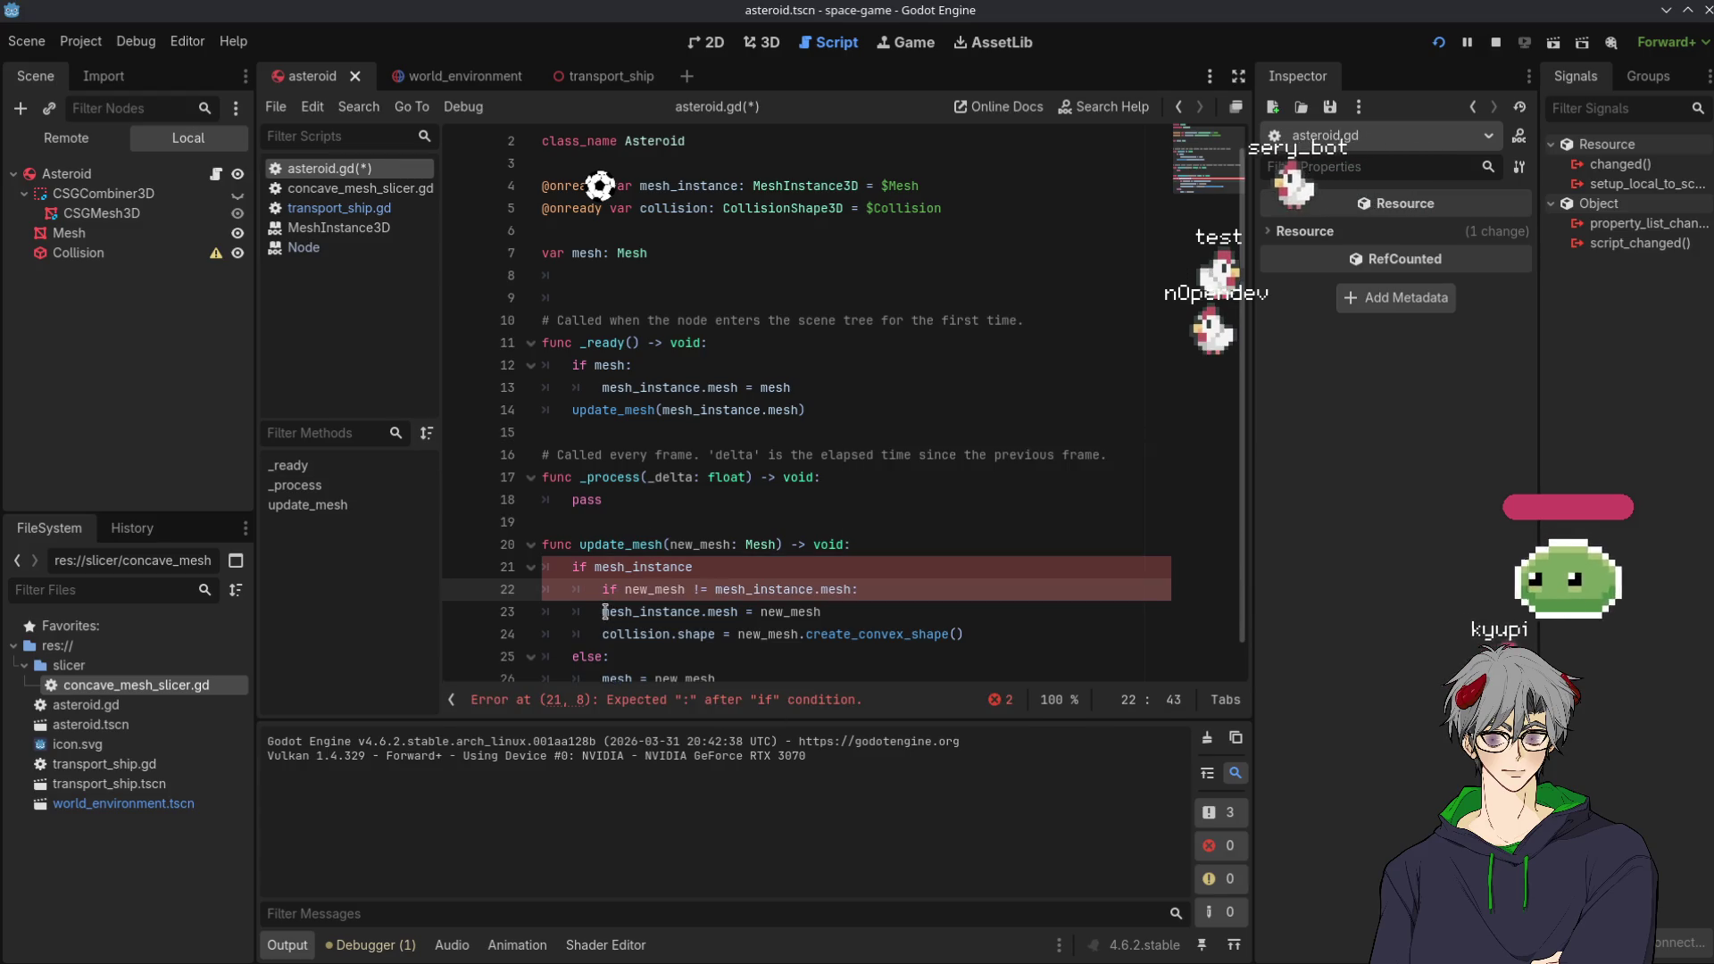
Indent the mesh assignment under the nested check, add line 21's colon, and save
{"action": "key", "text": "Down"}
{"action": "key", "text": "Home"}
{"action": "key", "text": "Tab"}
{"action": "left_click", "coordinate": [889, 498]}
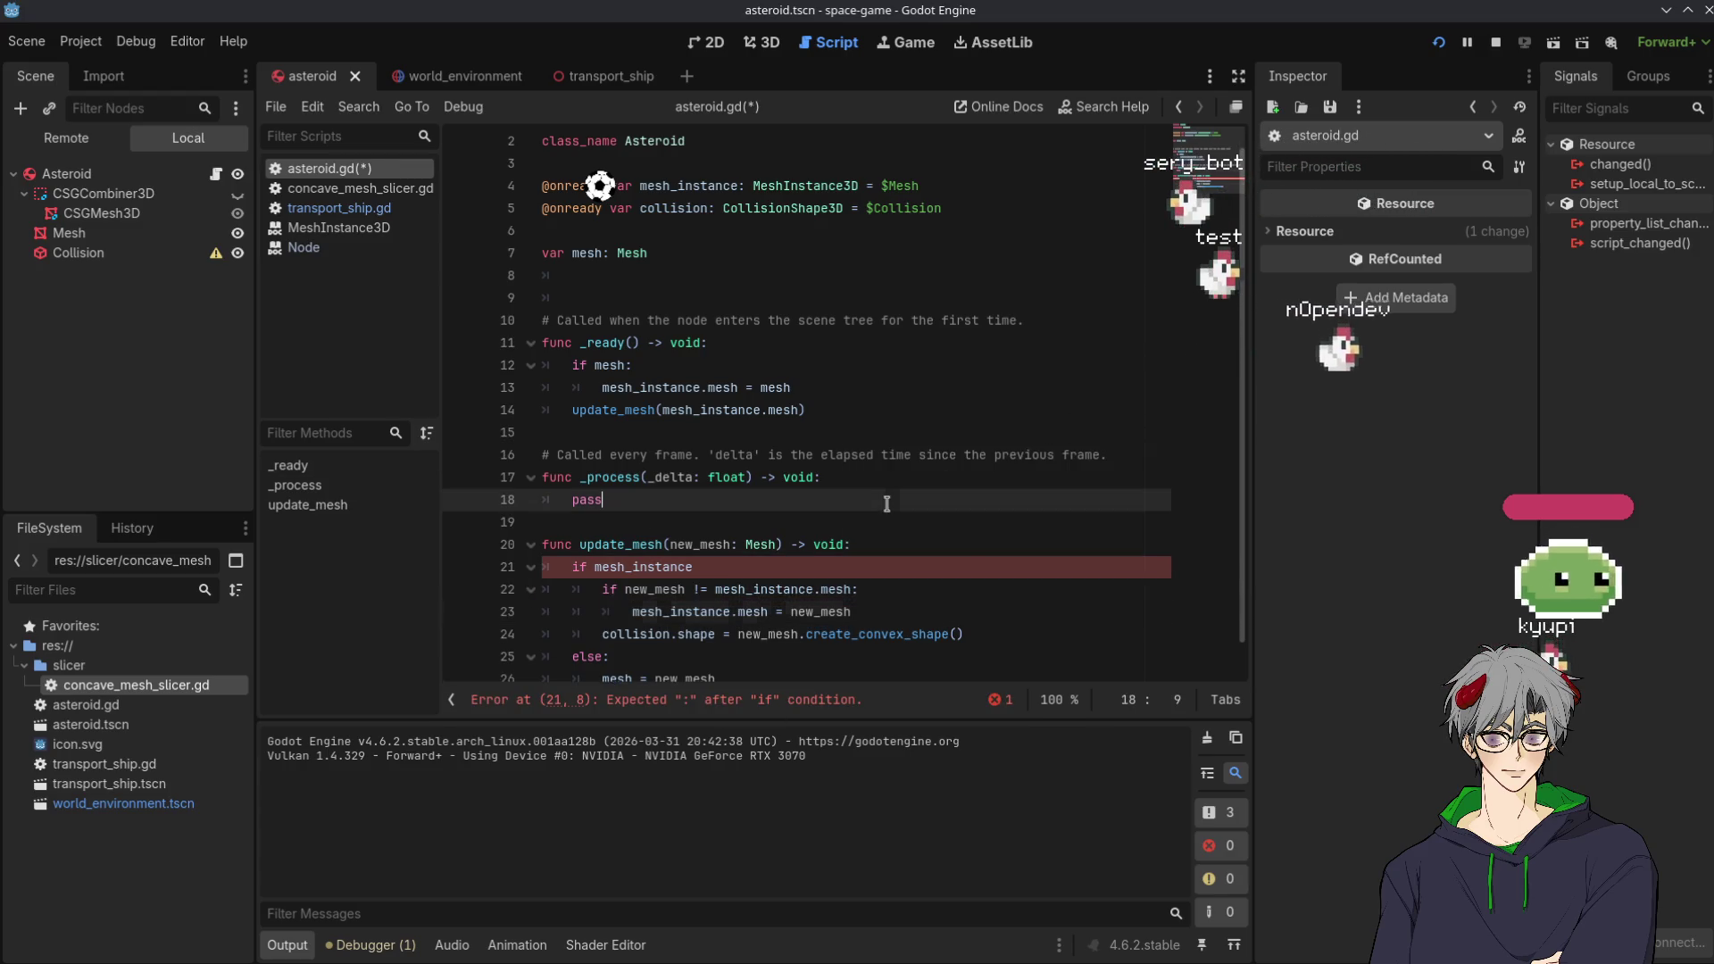
{"action": "left_click", "coordinate": [739, 588]}
{"action": "type", "text": ":"}
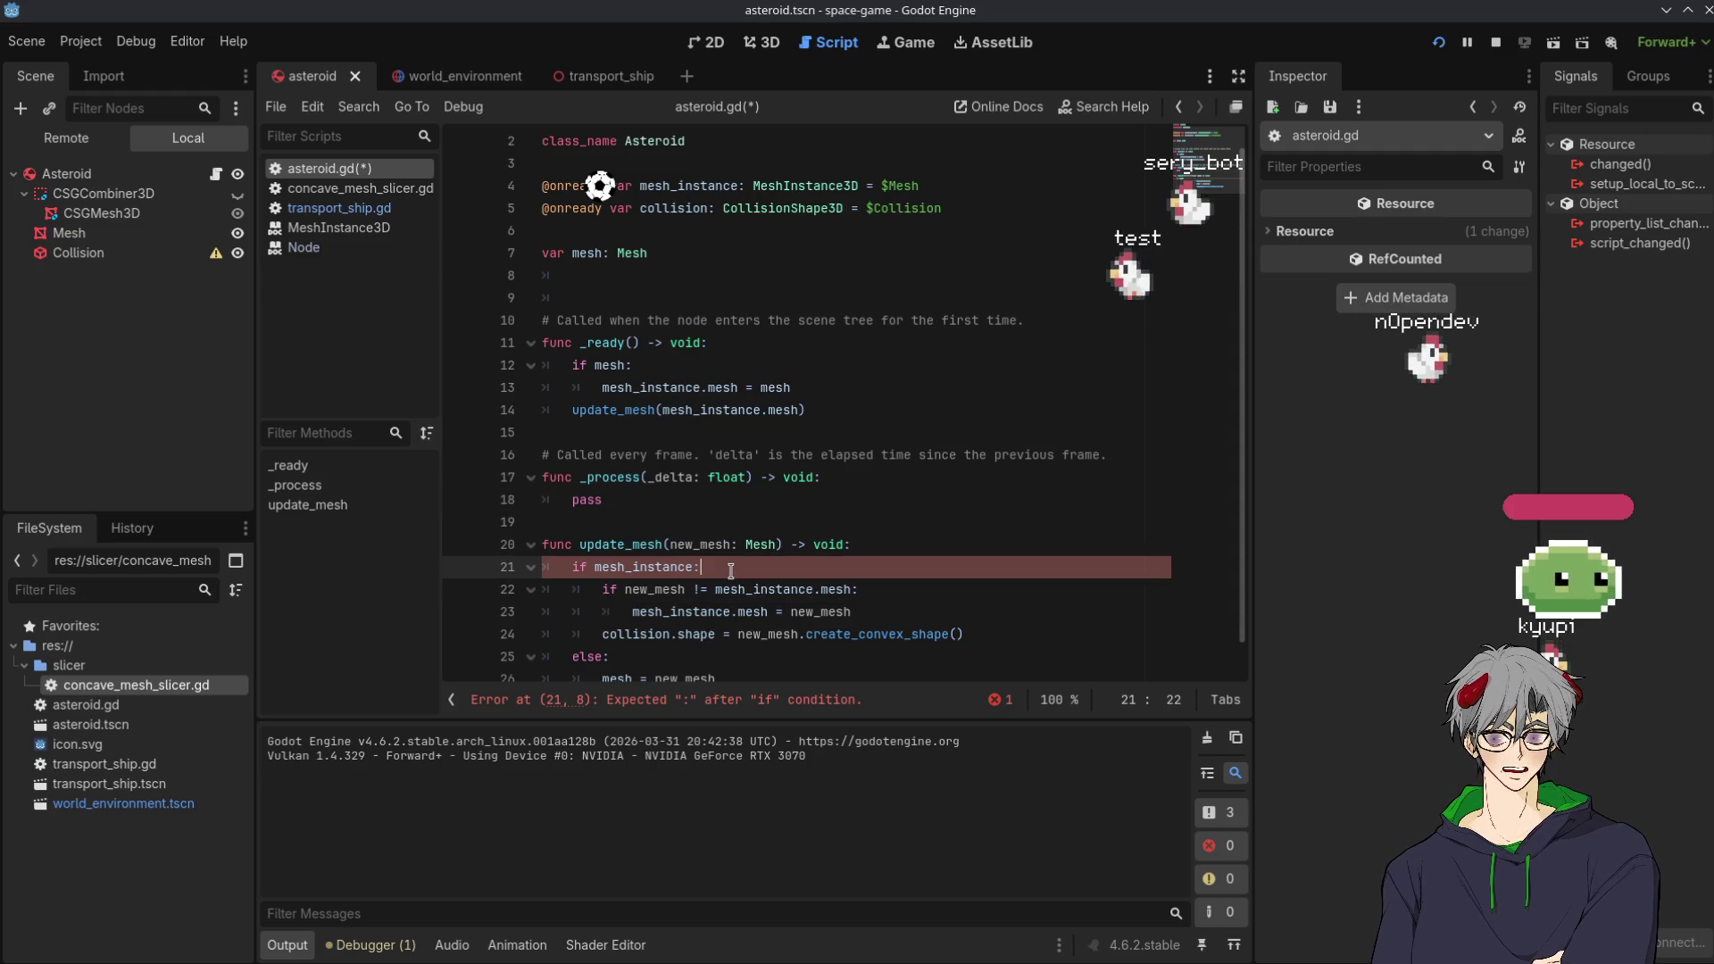
{"action": "left_click", "coordinate": [732, 573]}
{"action": "type", "text": ":"}
{"action": "scroll", "coordinate": [727, 604], "scroll_direction": "down", "scroll_amount": 1}
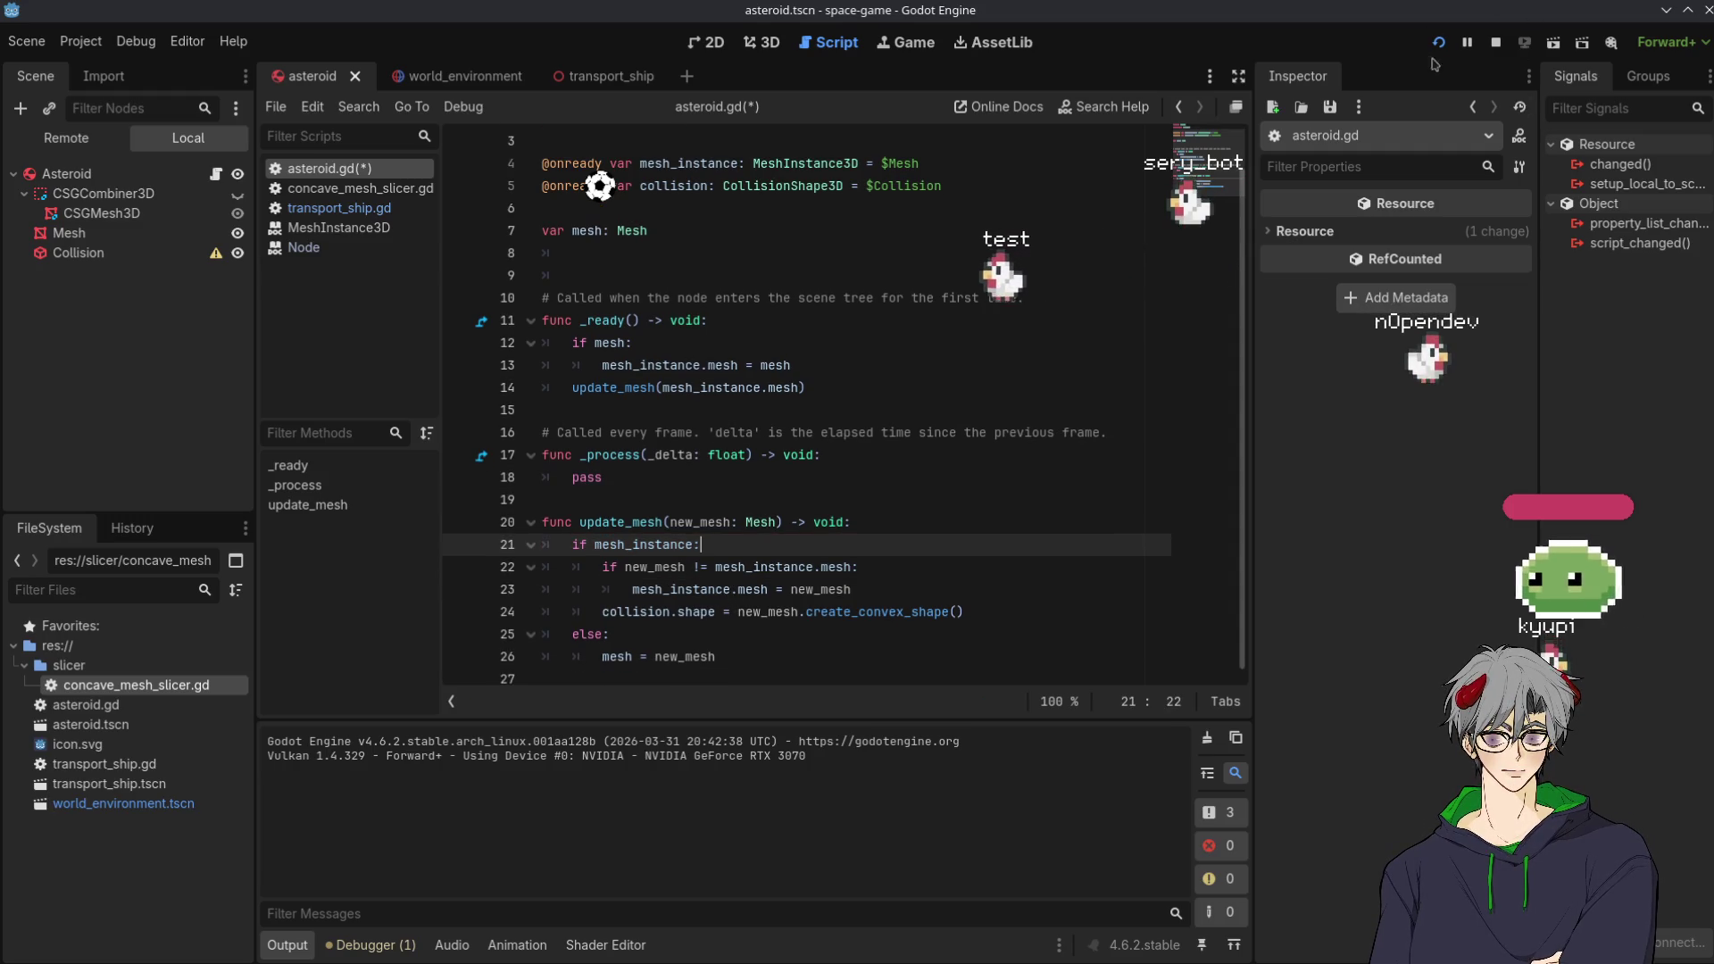
{"action": "left_click", "coordinate": [1440, 49]}
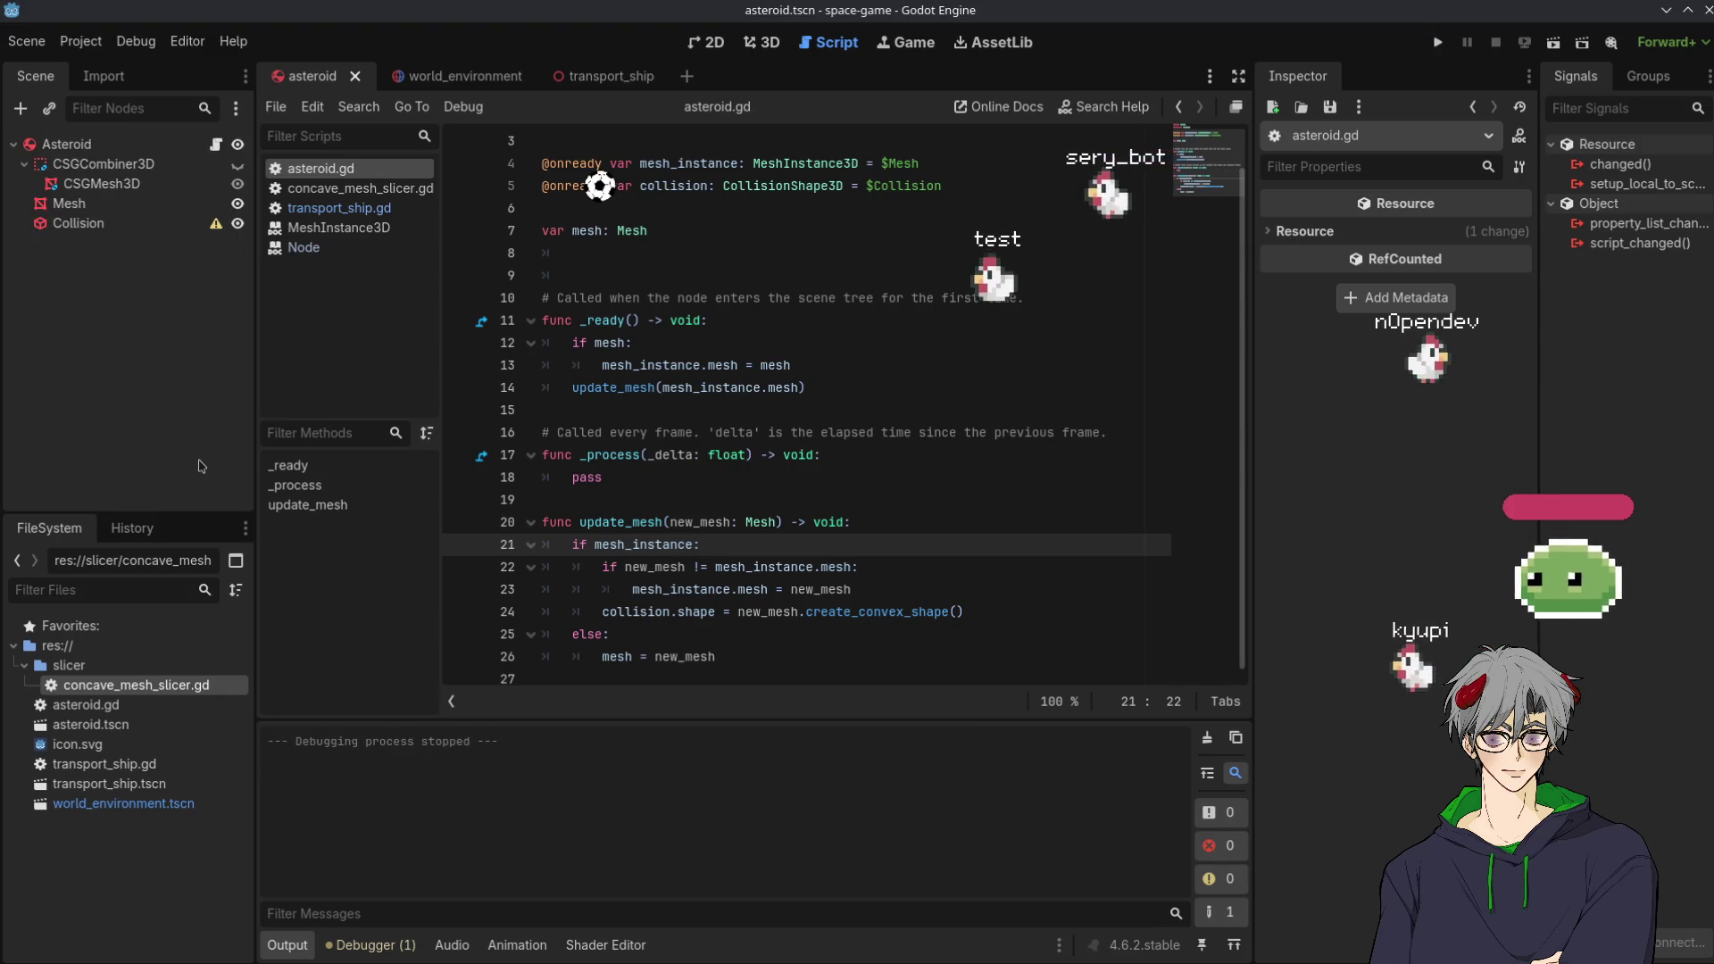
Rerun the game, remove the line 16 breakpoint, continue, and jump to the convex-shape error
{"action": "key", "text": "F5"}
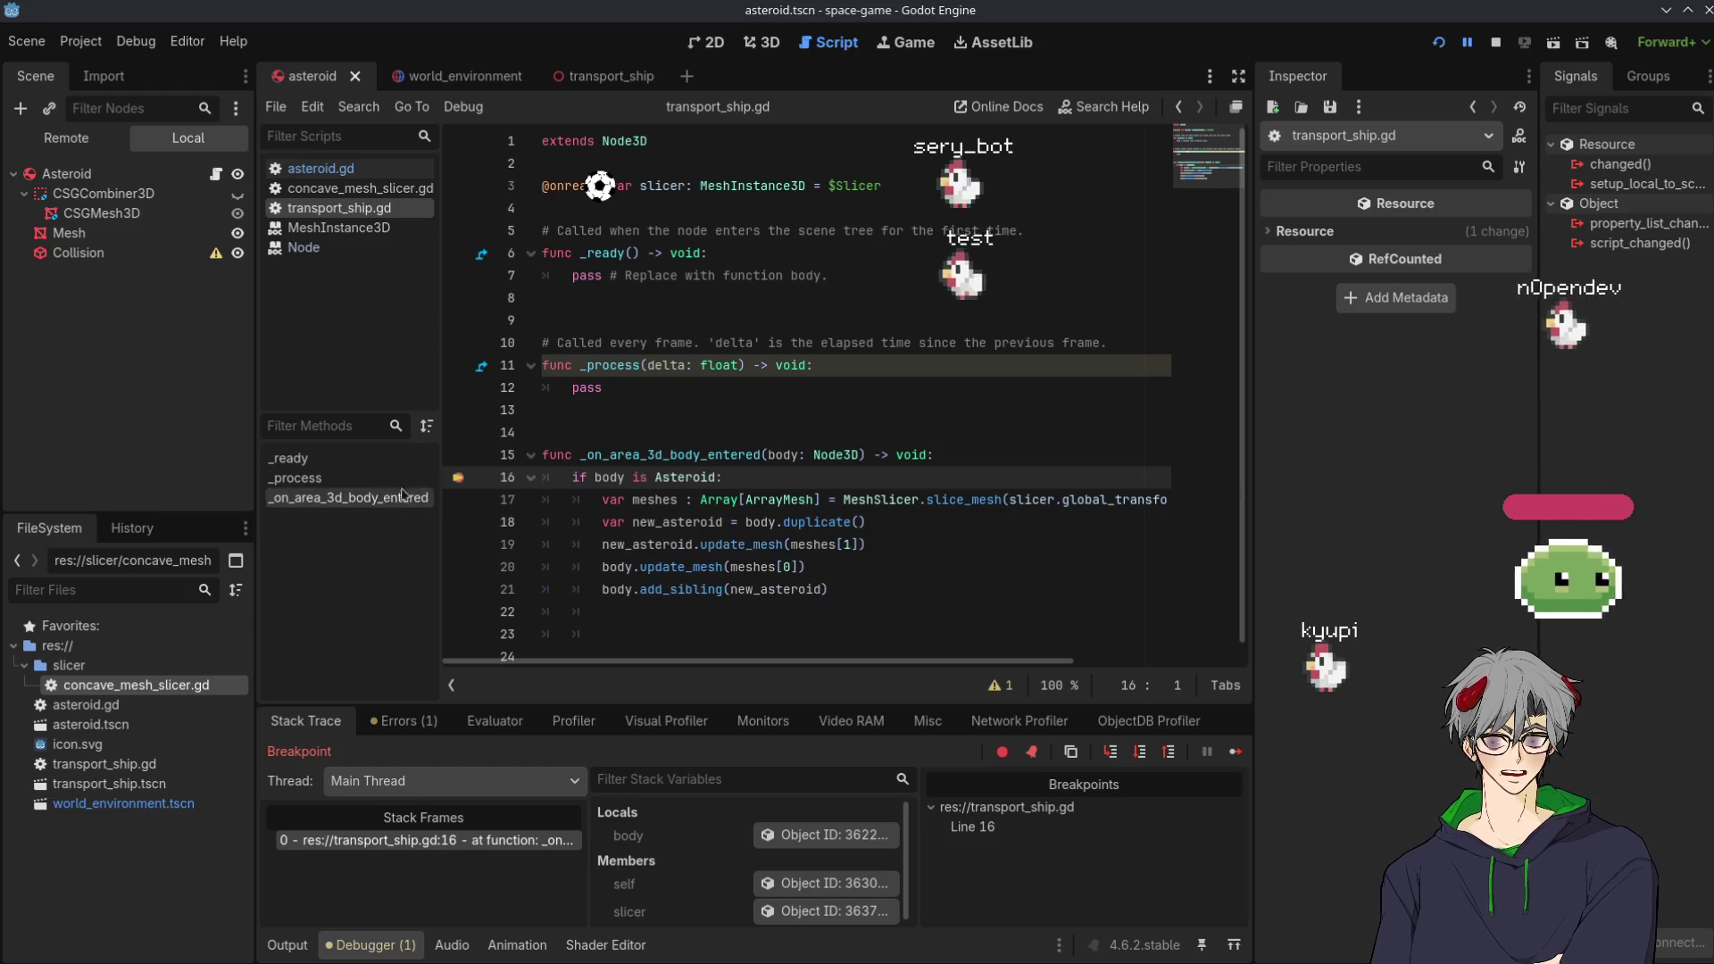
{"action": "left_click", "coordinate": [458, 478]}
{"action": "left_click", "coordinate": [1236, 753]}
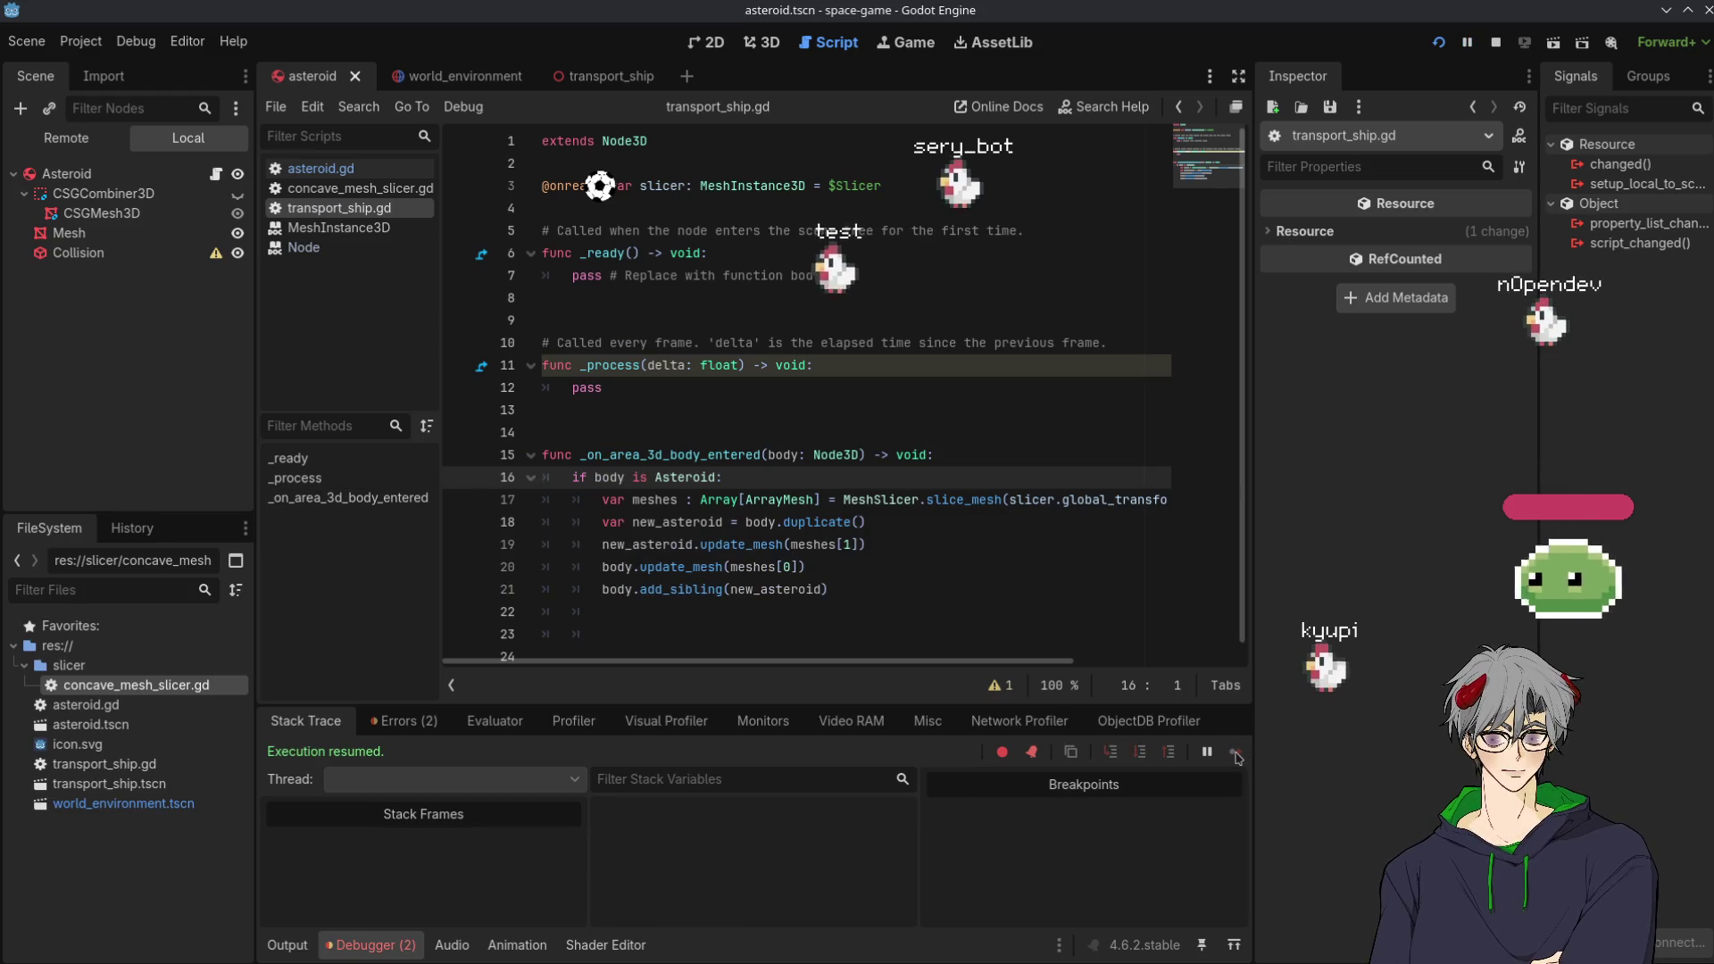
{"action": "left_click", "coordinate": [371, 945]}
{"action": "left_click", "coordinate": [404, 721]}
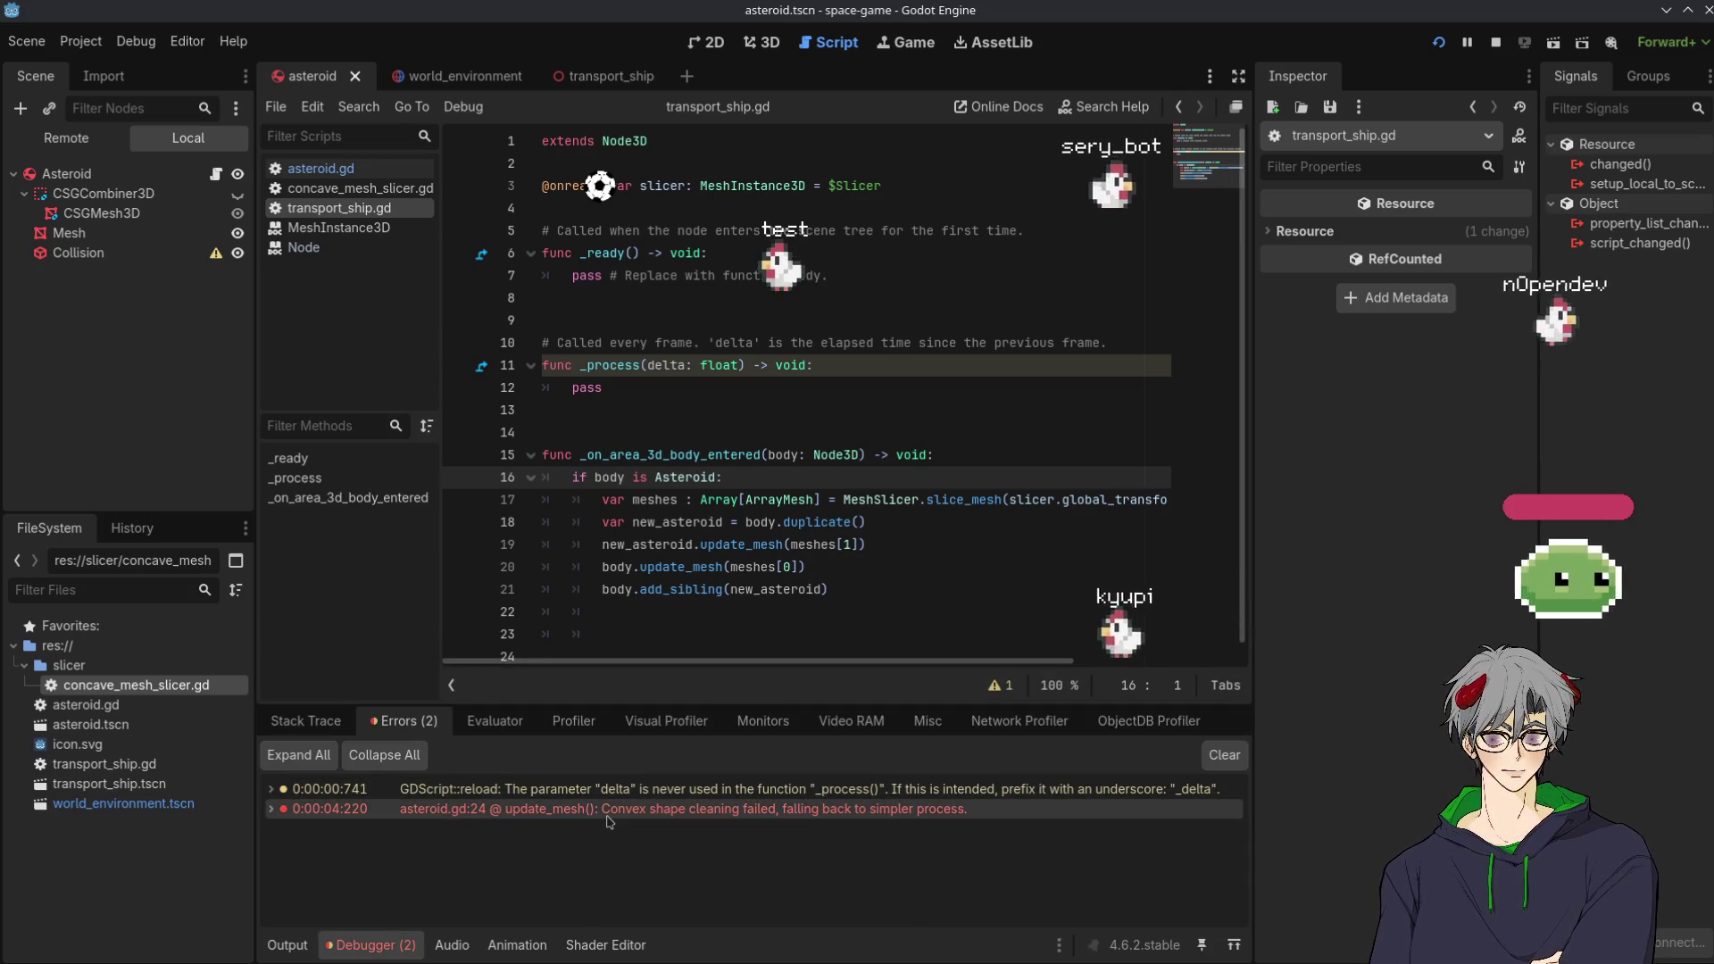
{"action": "mouse_move", "coordinate": [610, 817]}
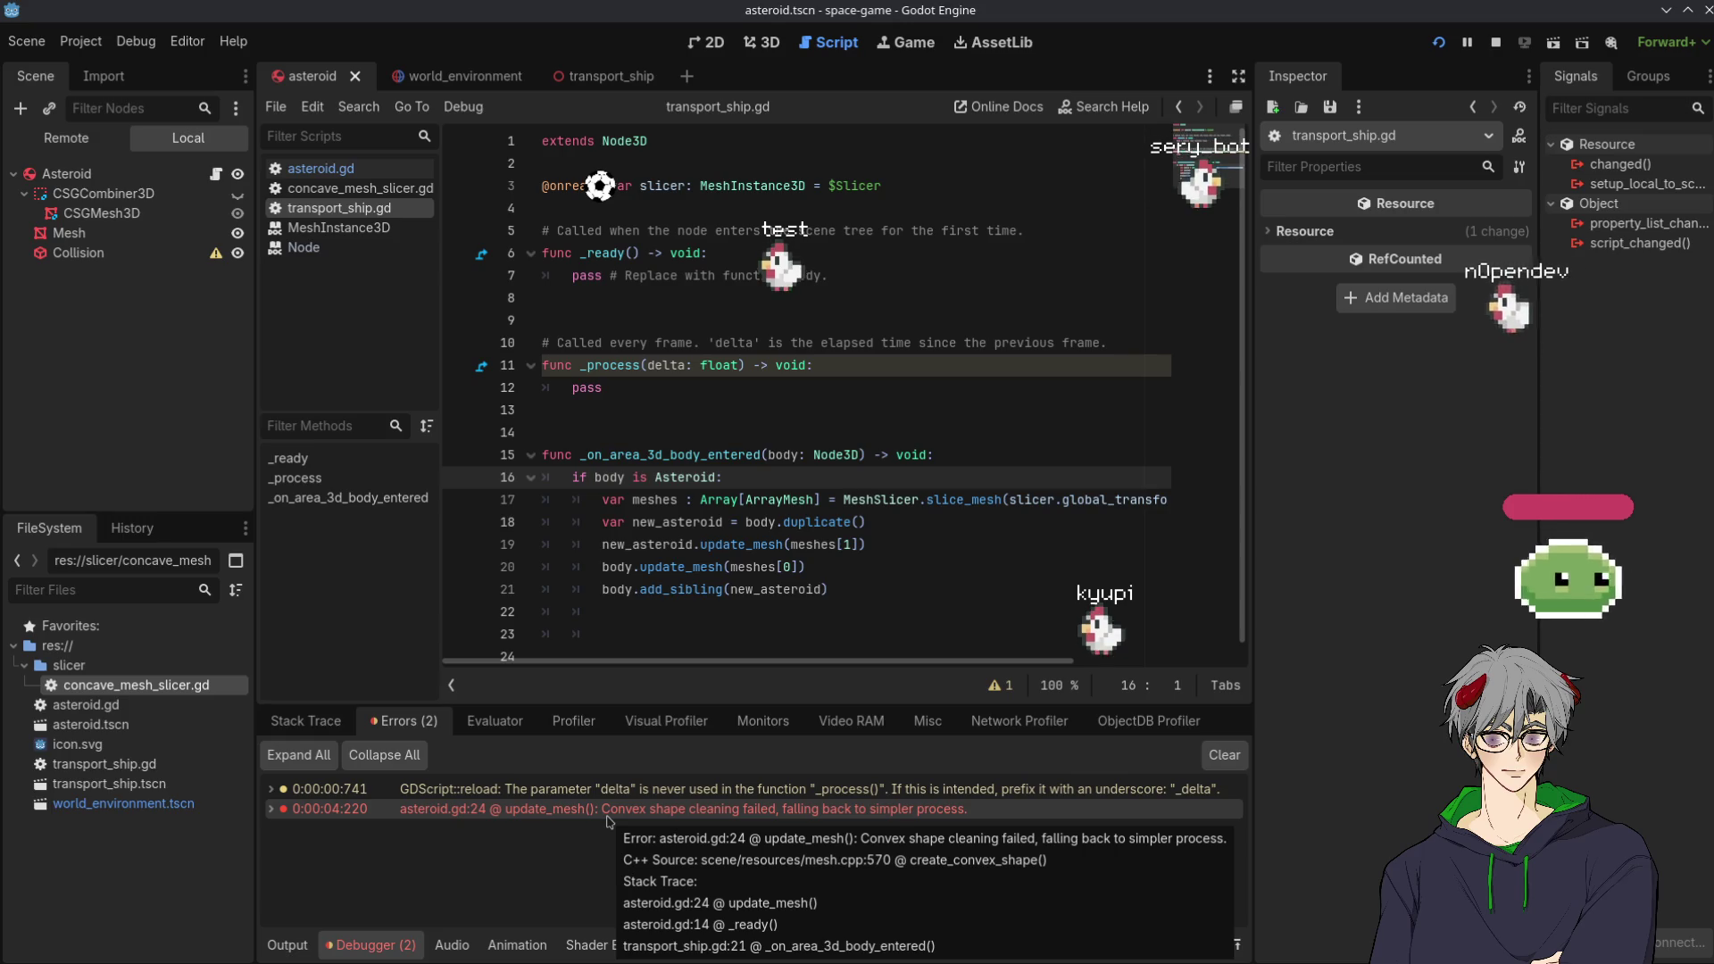
{"action": "left_click", "coordinate": [608, 809]}
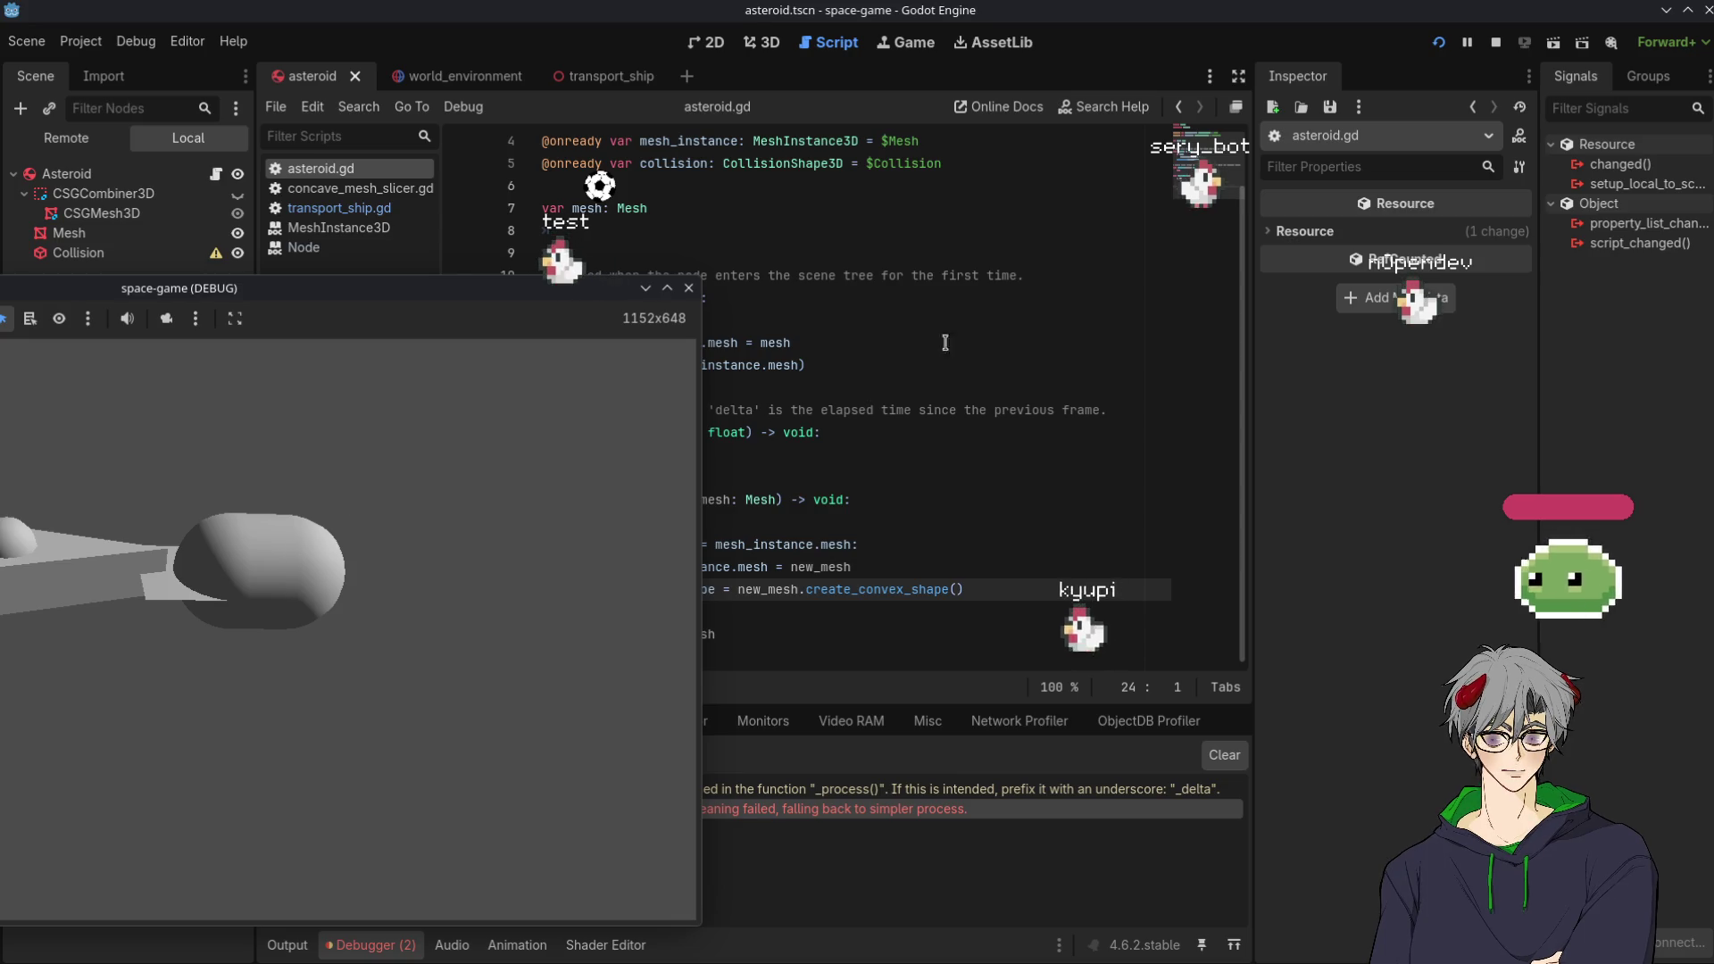
Inspect the newly spawned sliced asteroid body in the running game's Remote tree
{"action": "left_click", "coordinate": [848, 342]}
{"action": "left_click", "coordinate": [73, 138]}
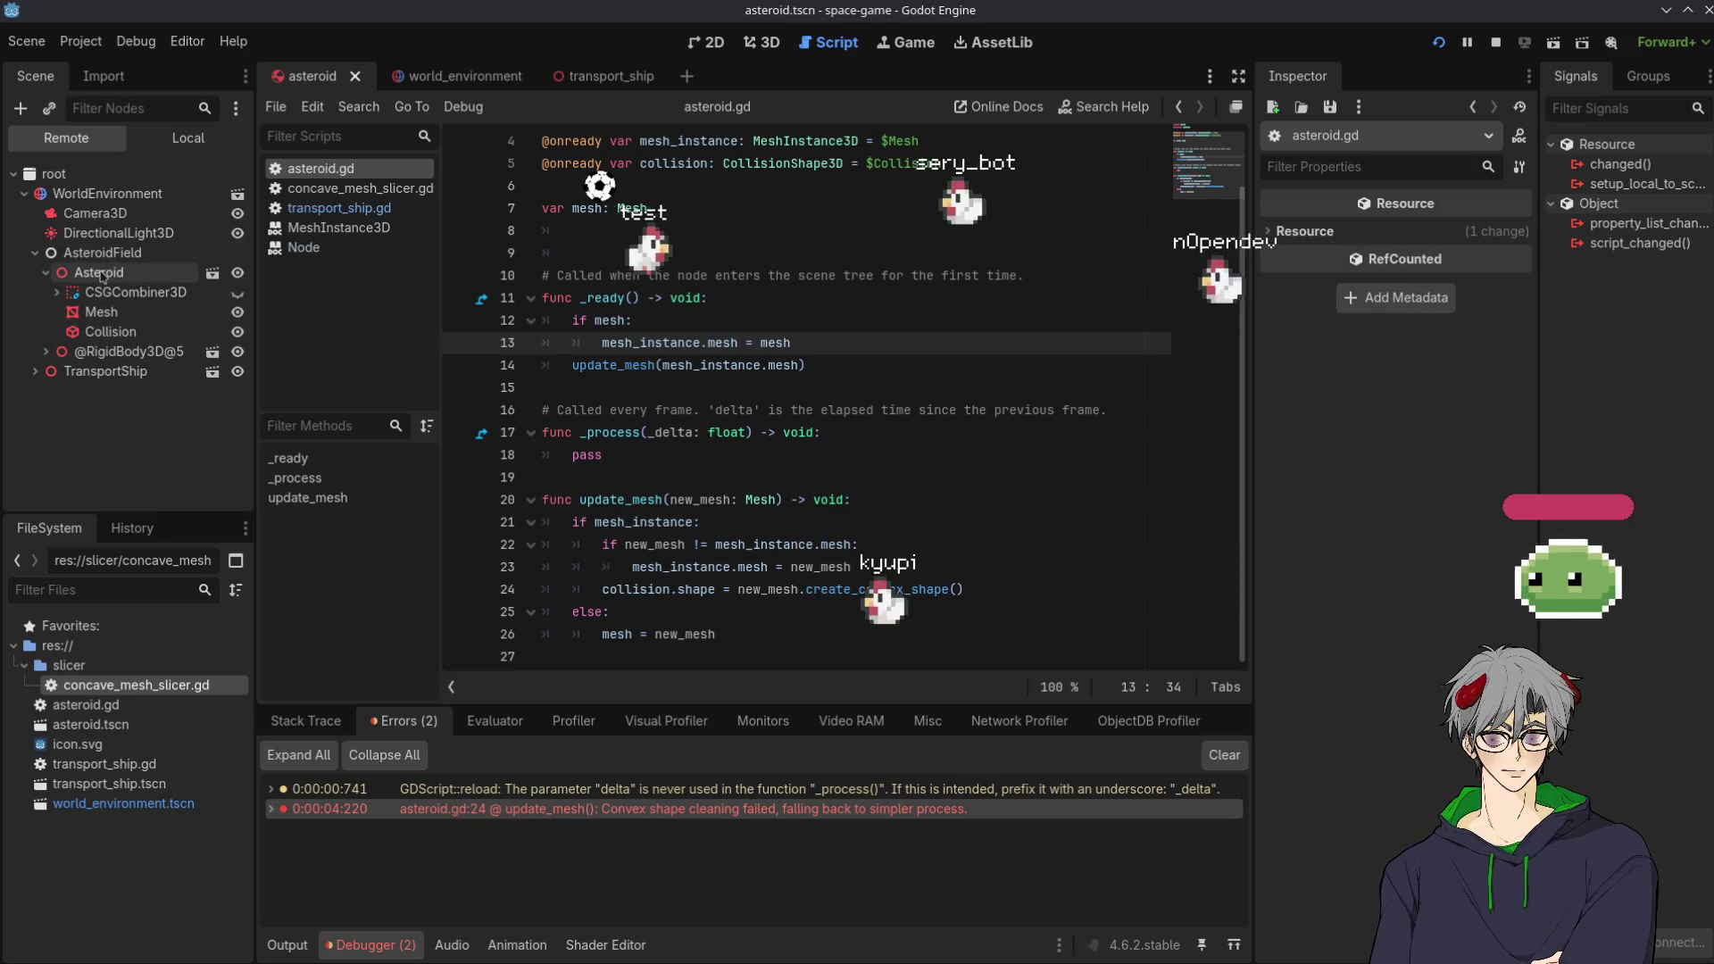
{"action": "left_click", "coordinate": [105, 353]}
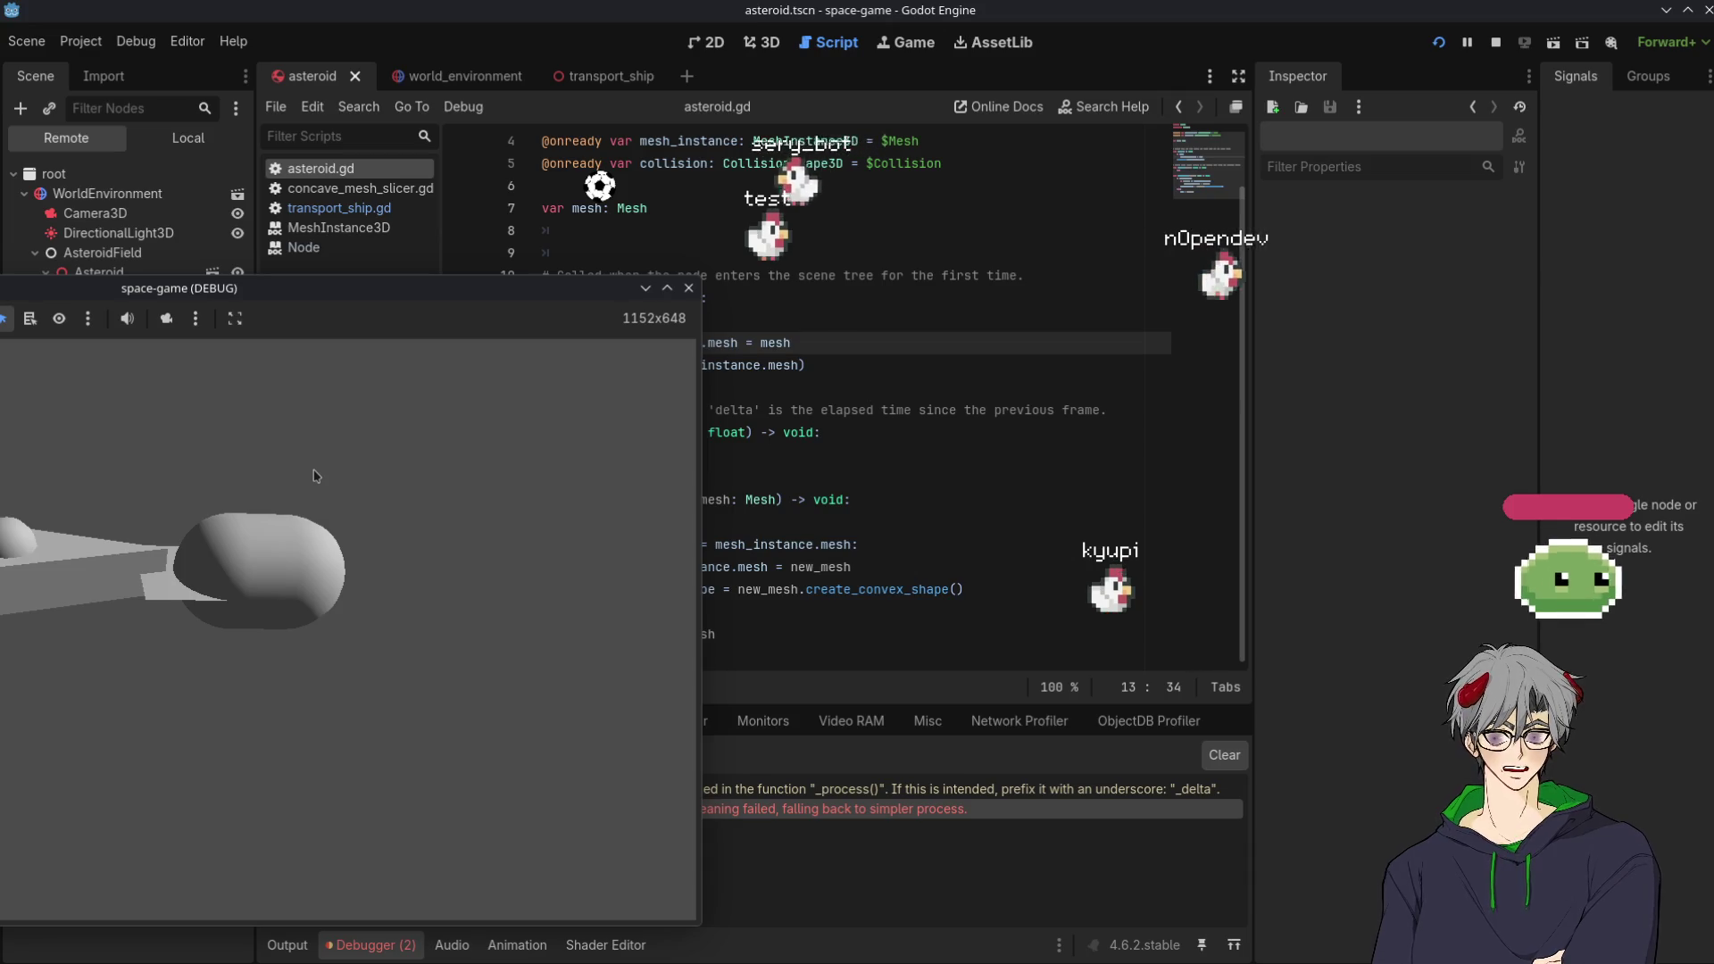
{"action": "left_click", "coordinate": [928, 432]}
{"action": "left_click", "coordinate": [772, 44]}
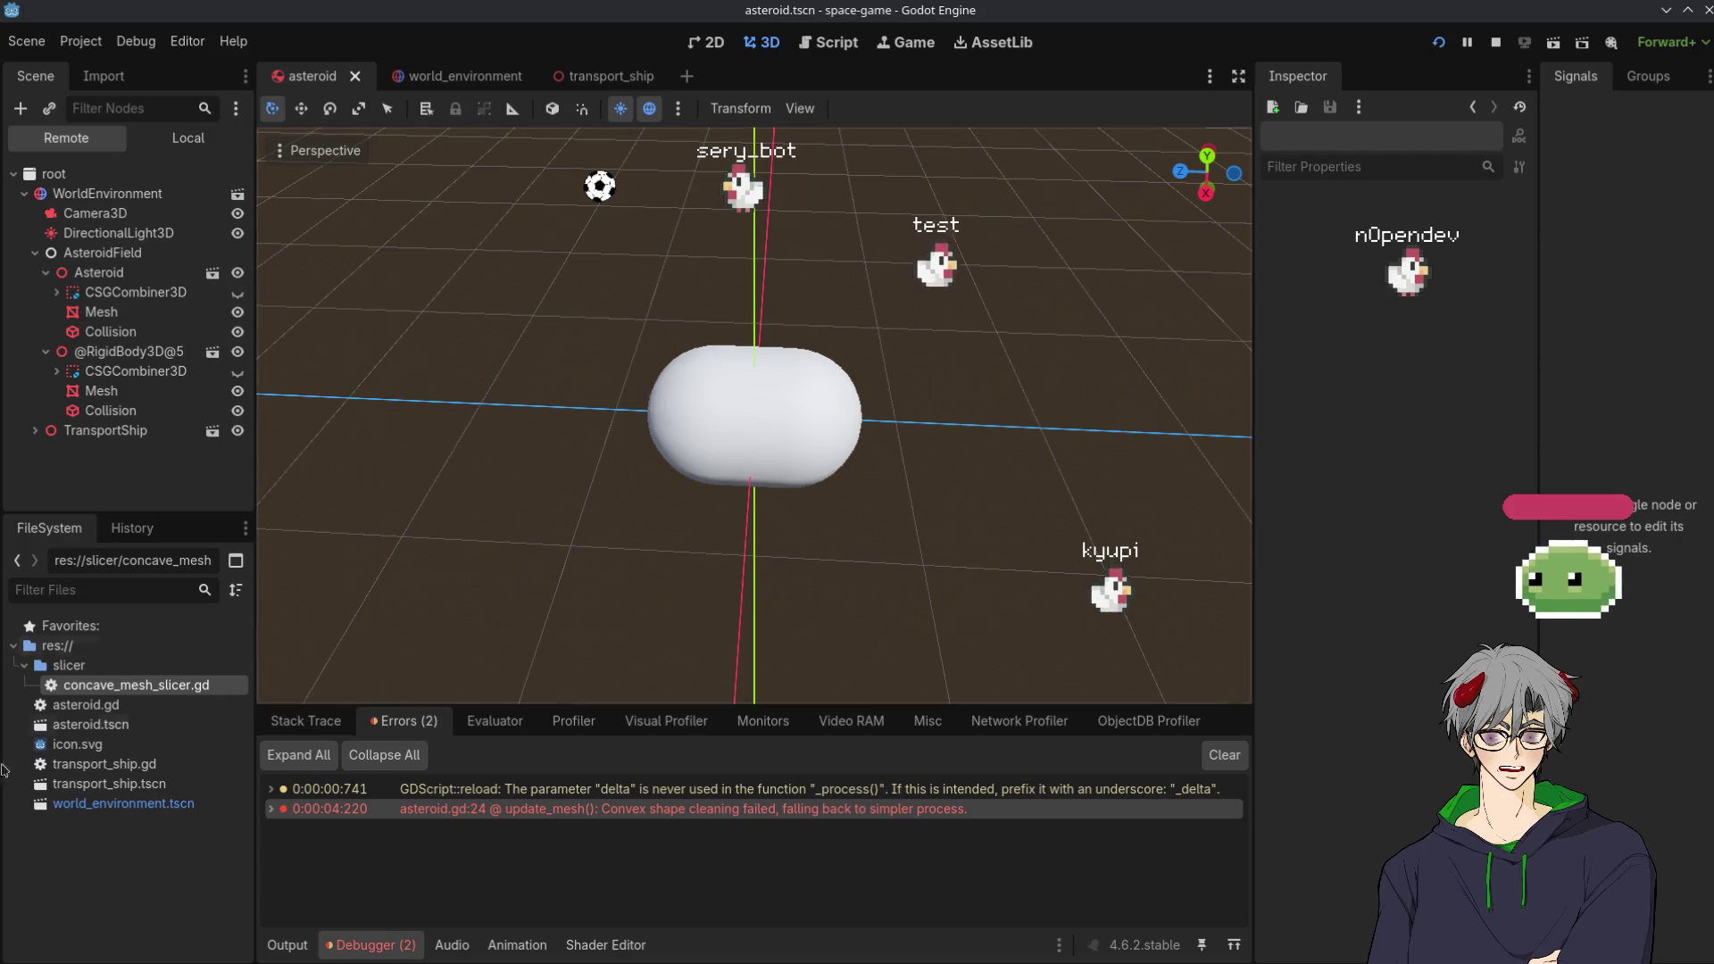
{"action": "key", "text": "alt+Tab"}
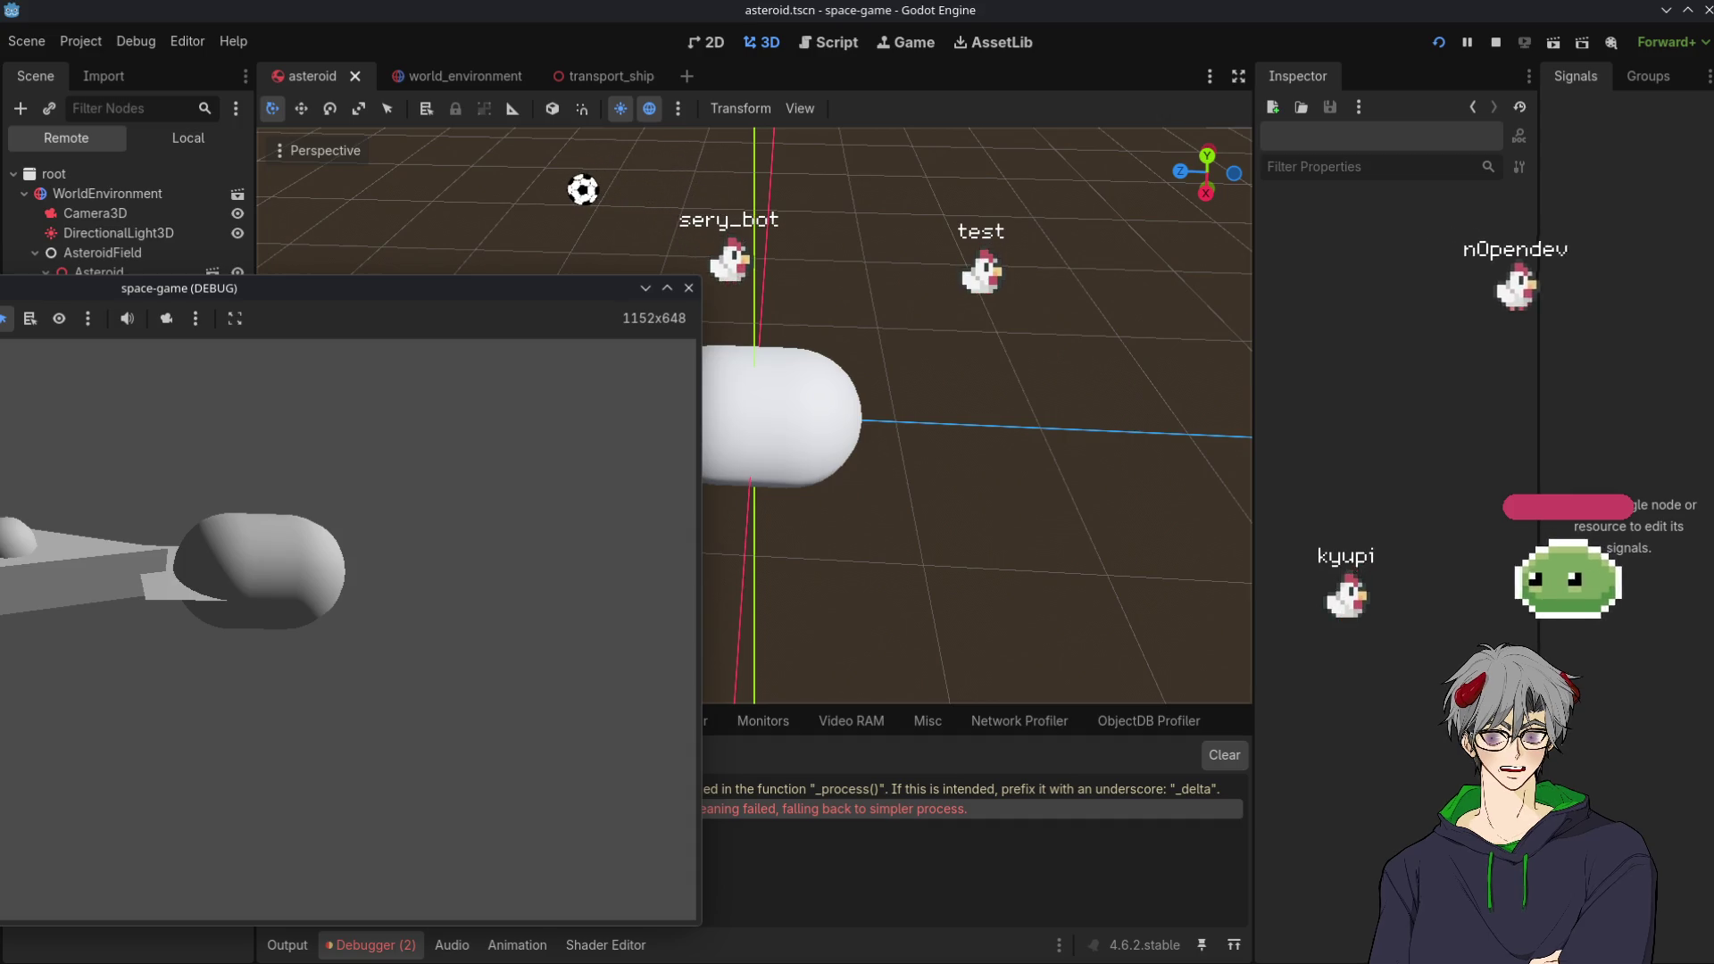
{"action": "key", "text": "alt+Tab"}
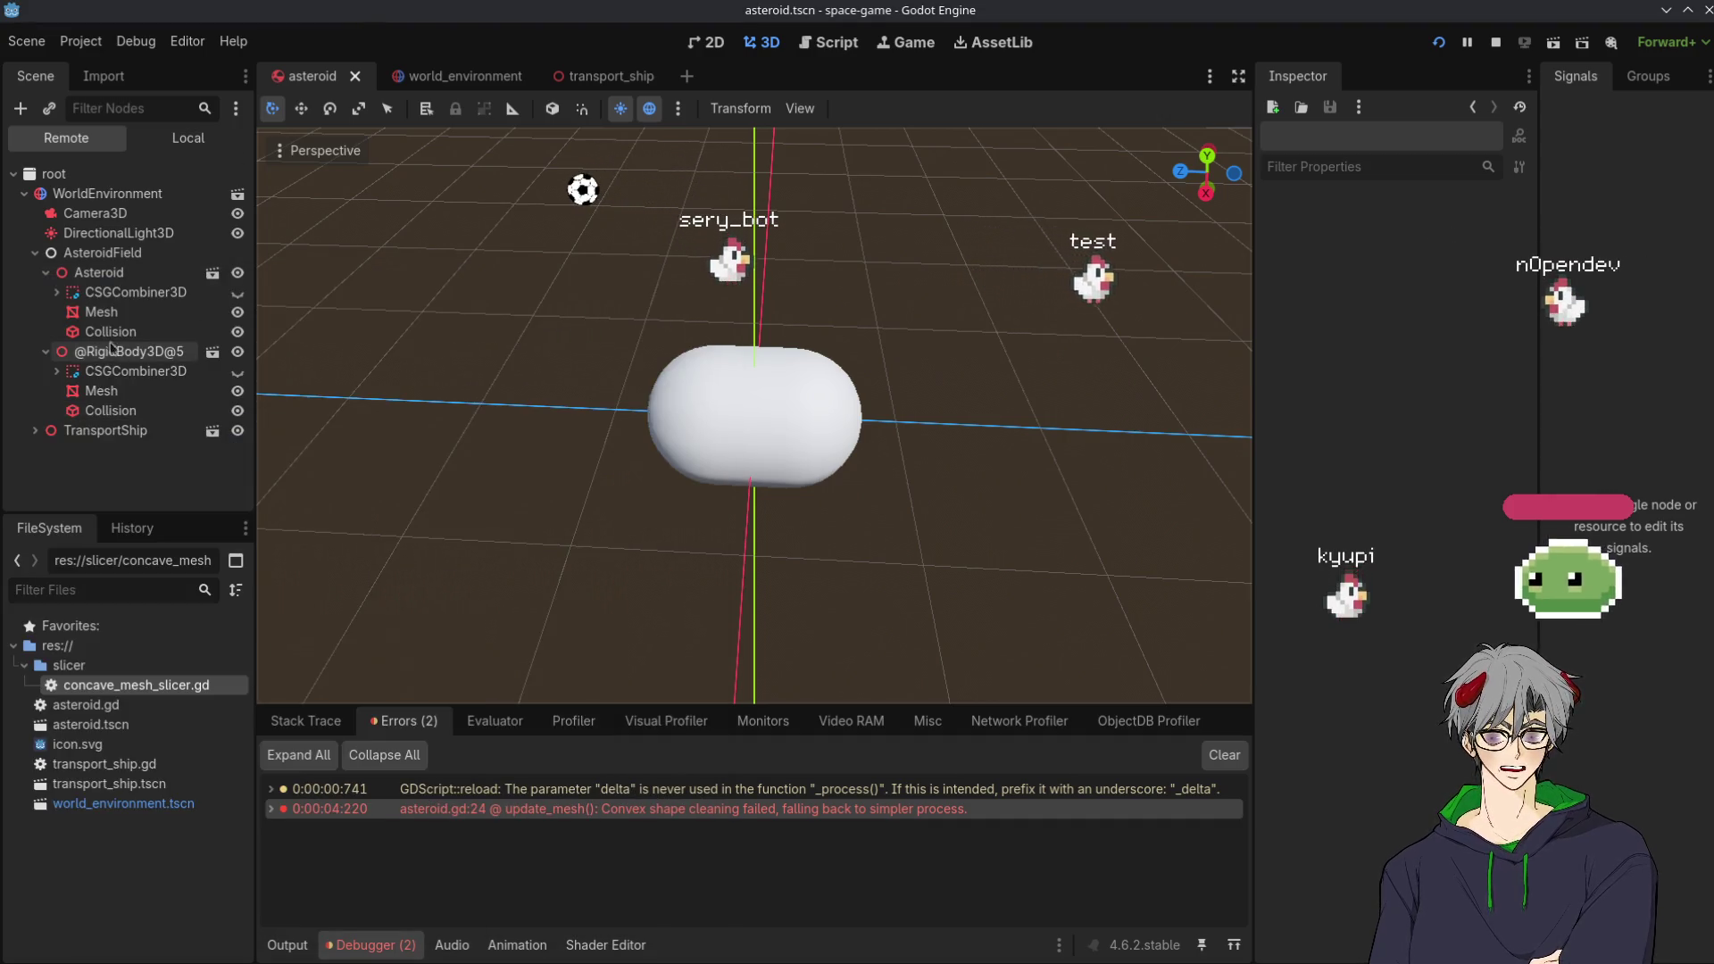
Set the original asteroid's Constant Force x to 1.0, then stop the game
{"action": "left_click", "coordinate": [108, 273]}
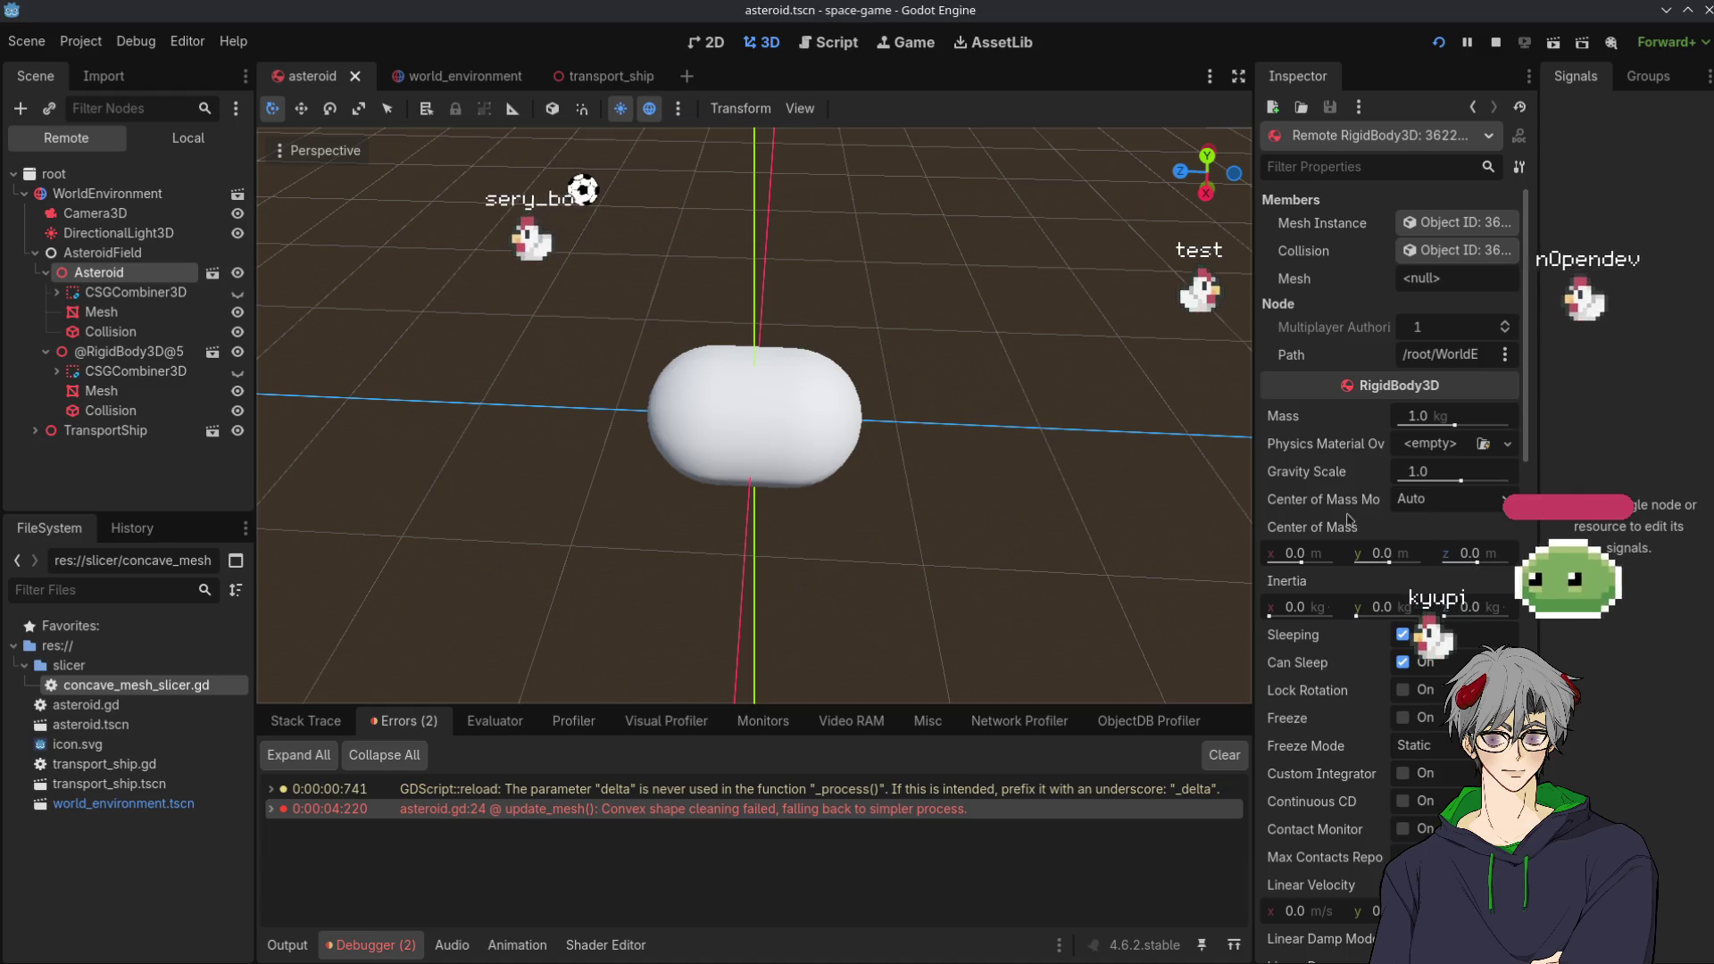
{"action": "mouse_move", "coordinate": [1349, 517]}
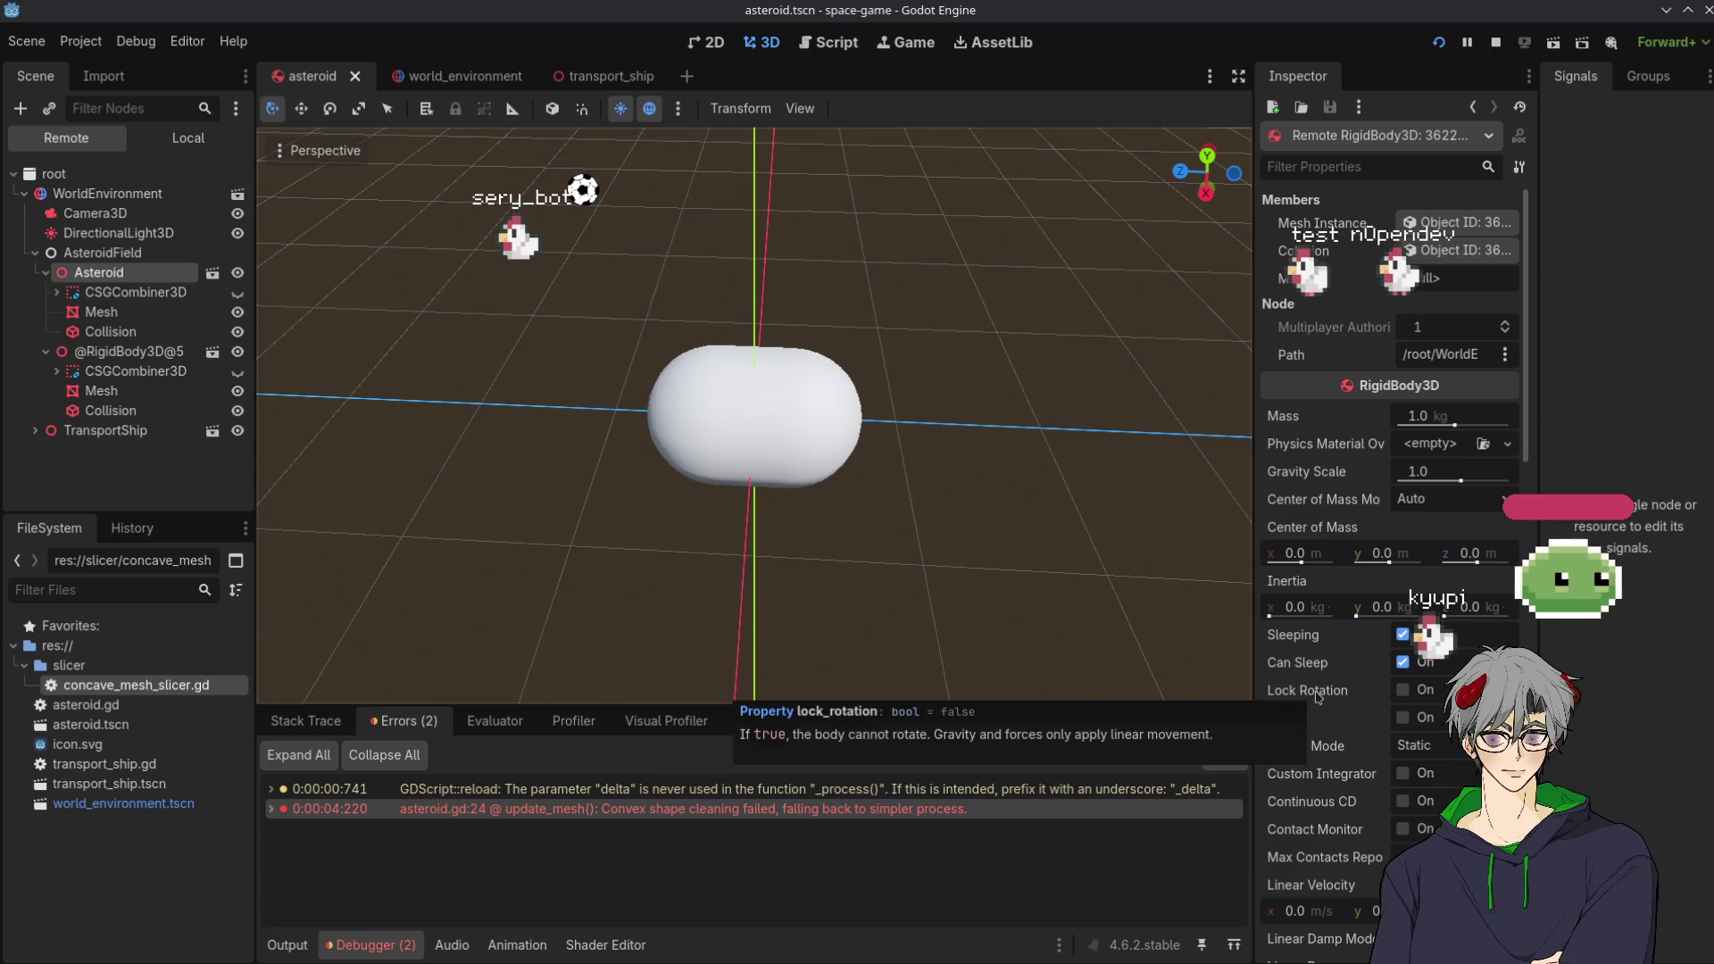
{"action": "scroll", "coordinate": [1318, 697], "scroll_direction": "down", "scroll_amount": 3}
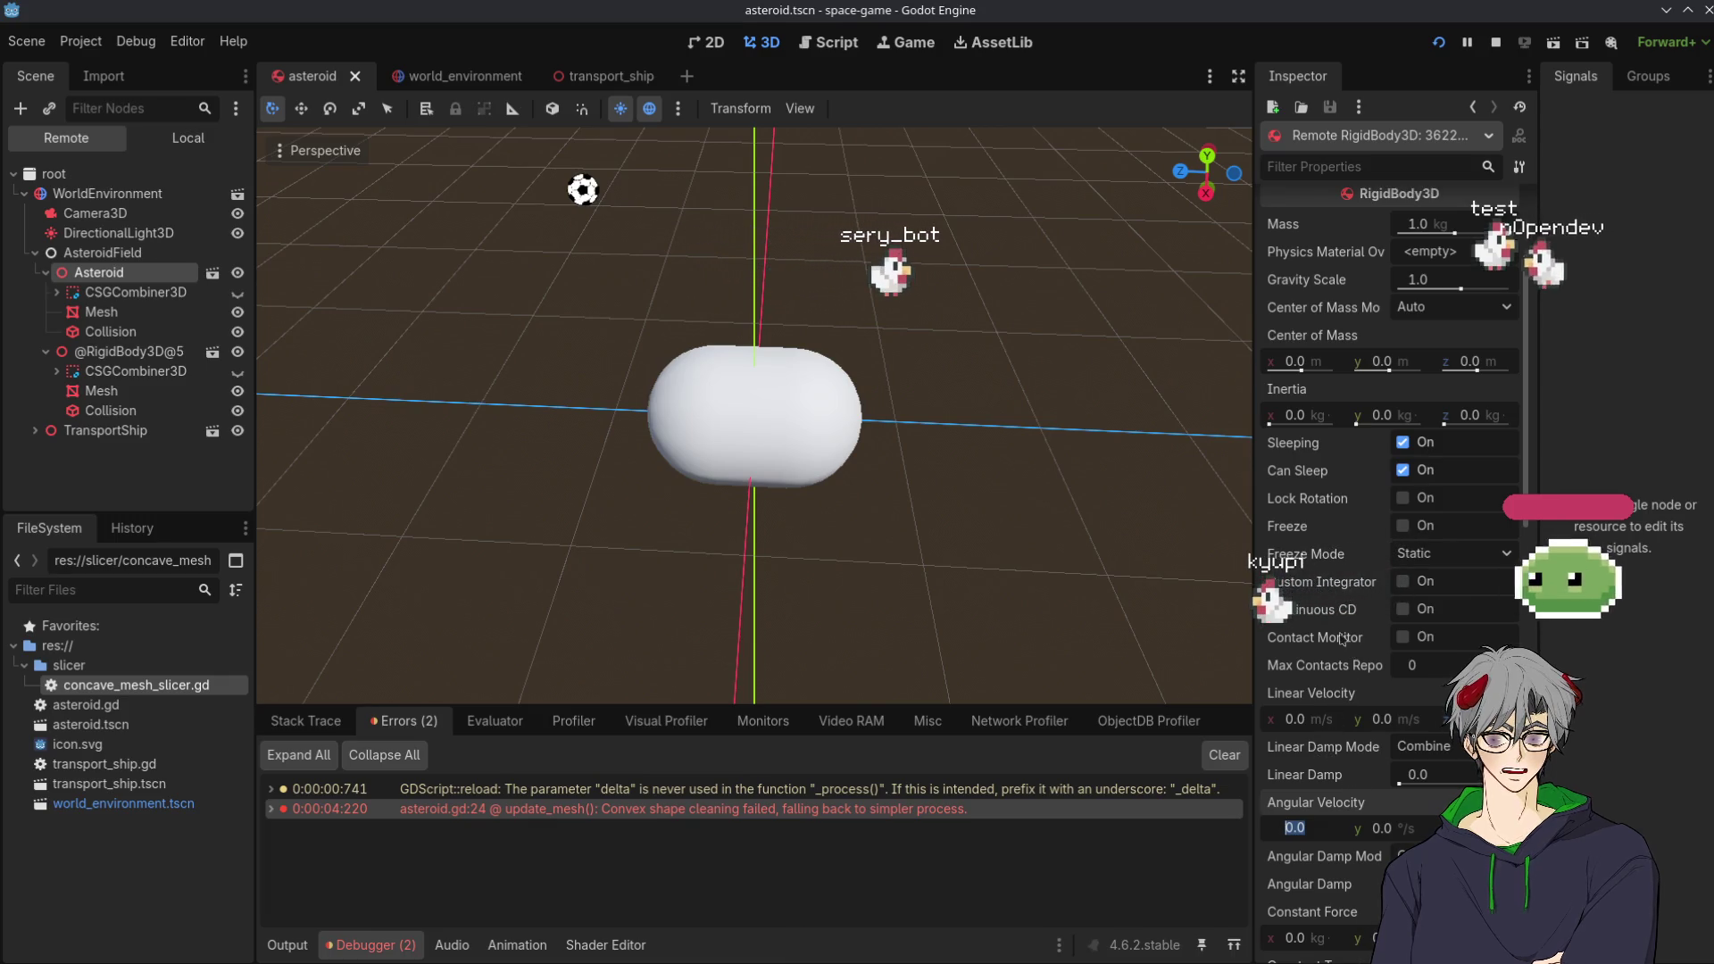
{"action": "scroll", "coordinate": [1330, 624], "scroll_direction": "down", "scroll_amount": 2}
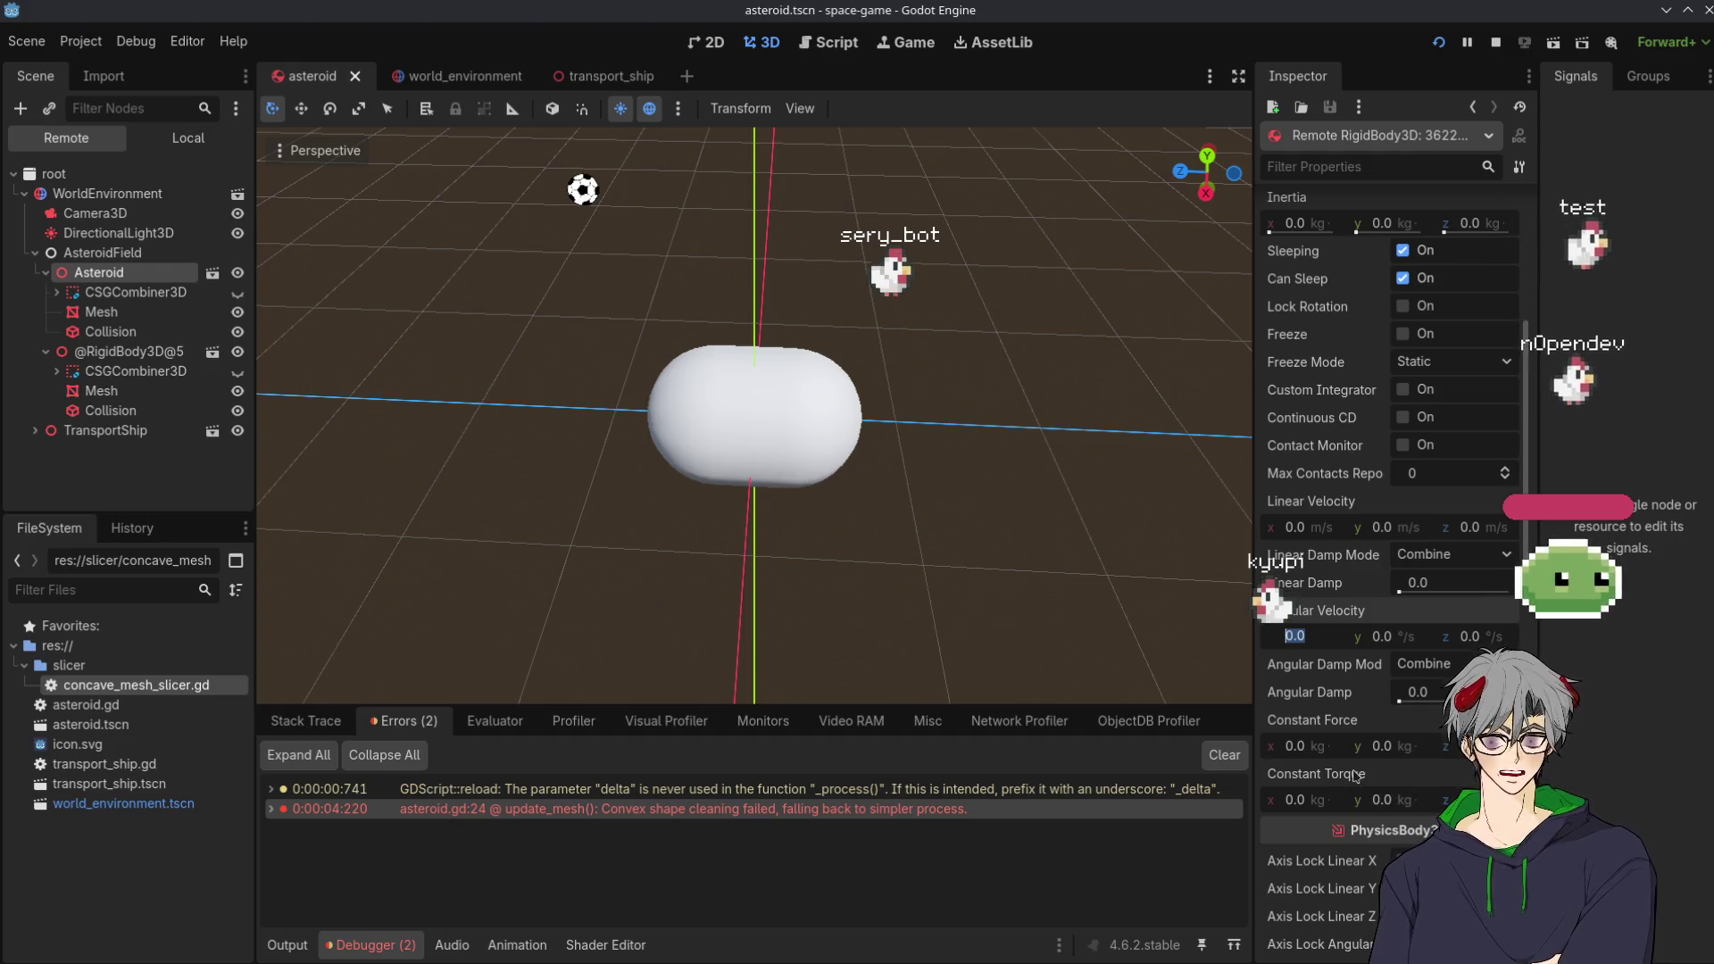
{"action": "left_click", "coordinate": [1298, 746]}
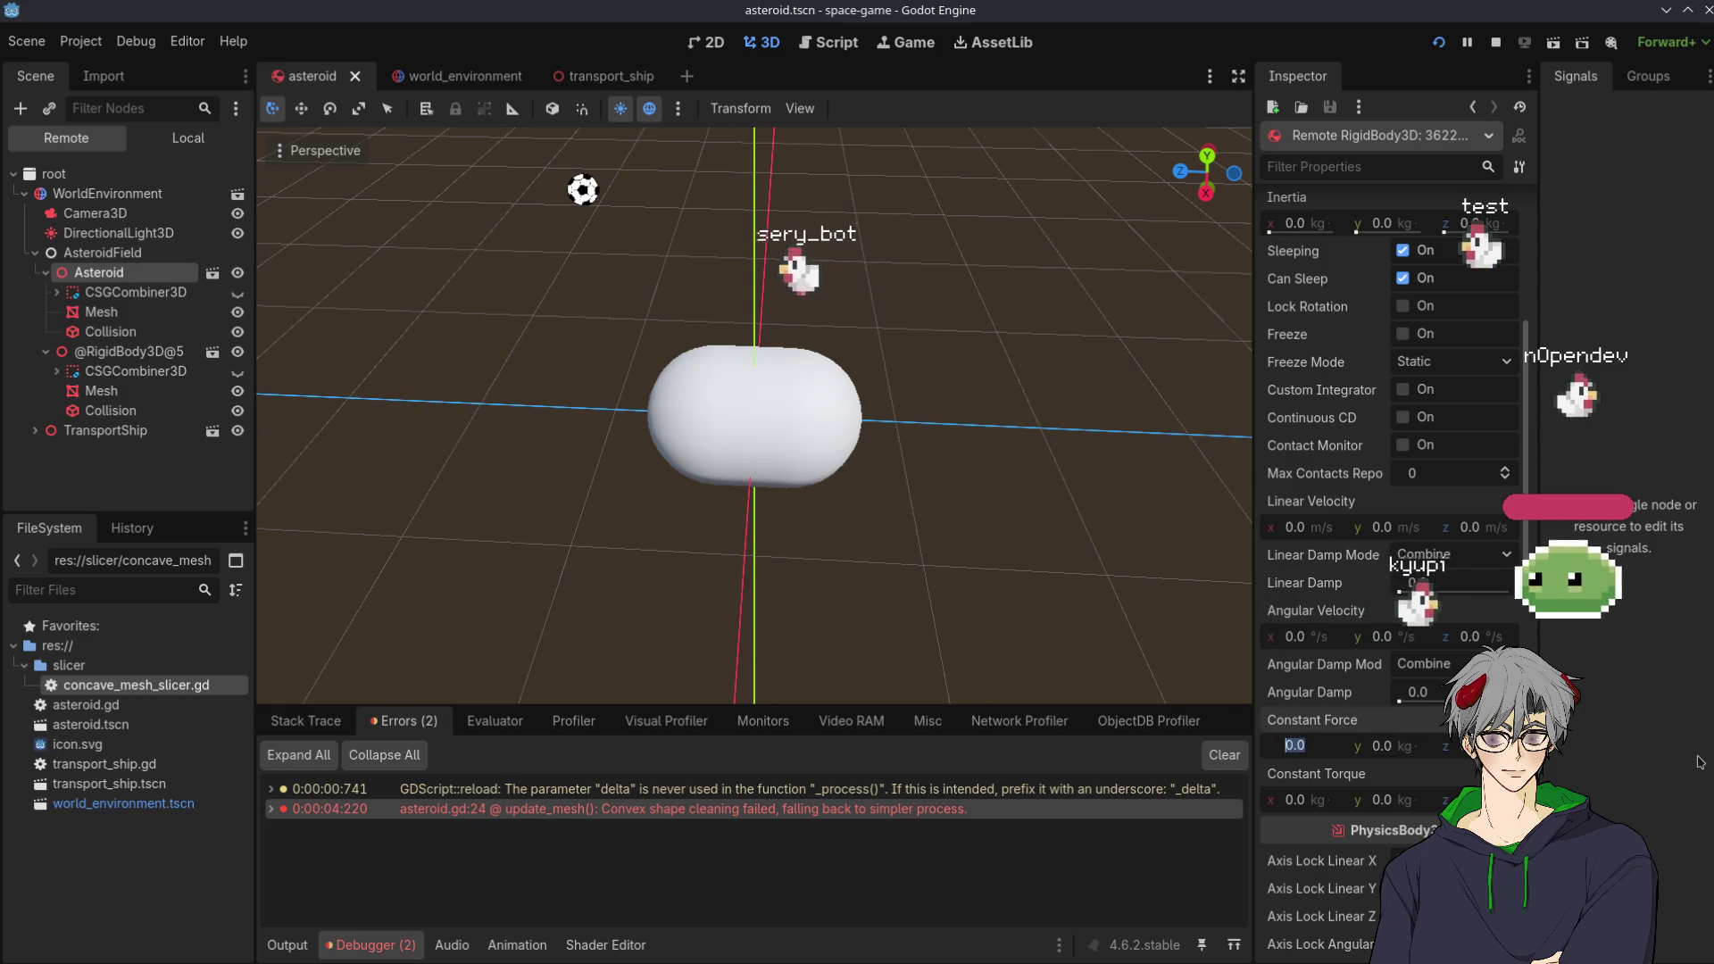
{"action": "type", "text": "1"}
{"action": "key", "text": "Return"}
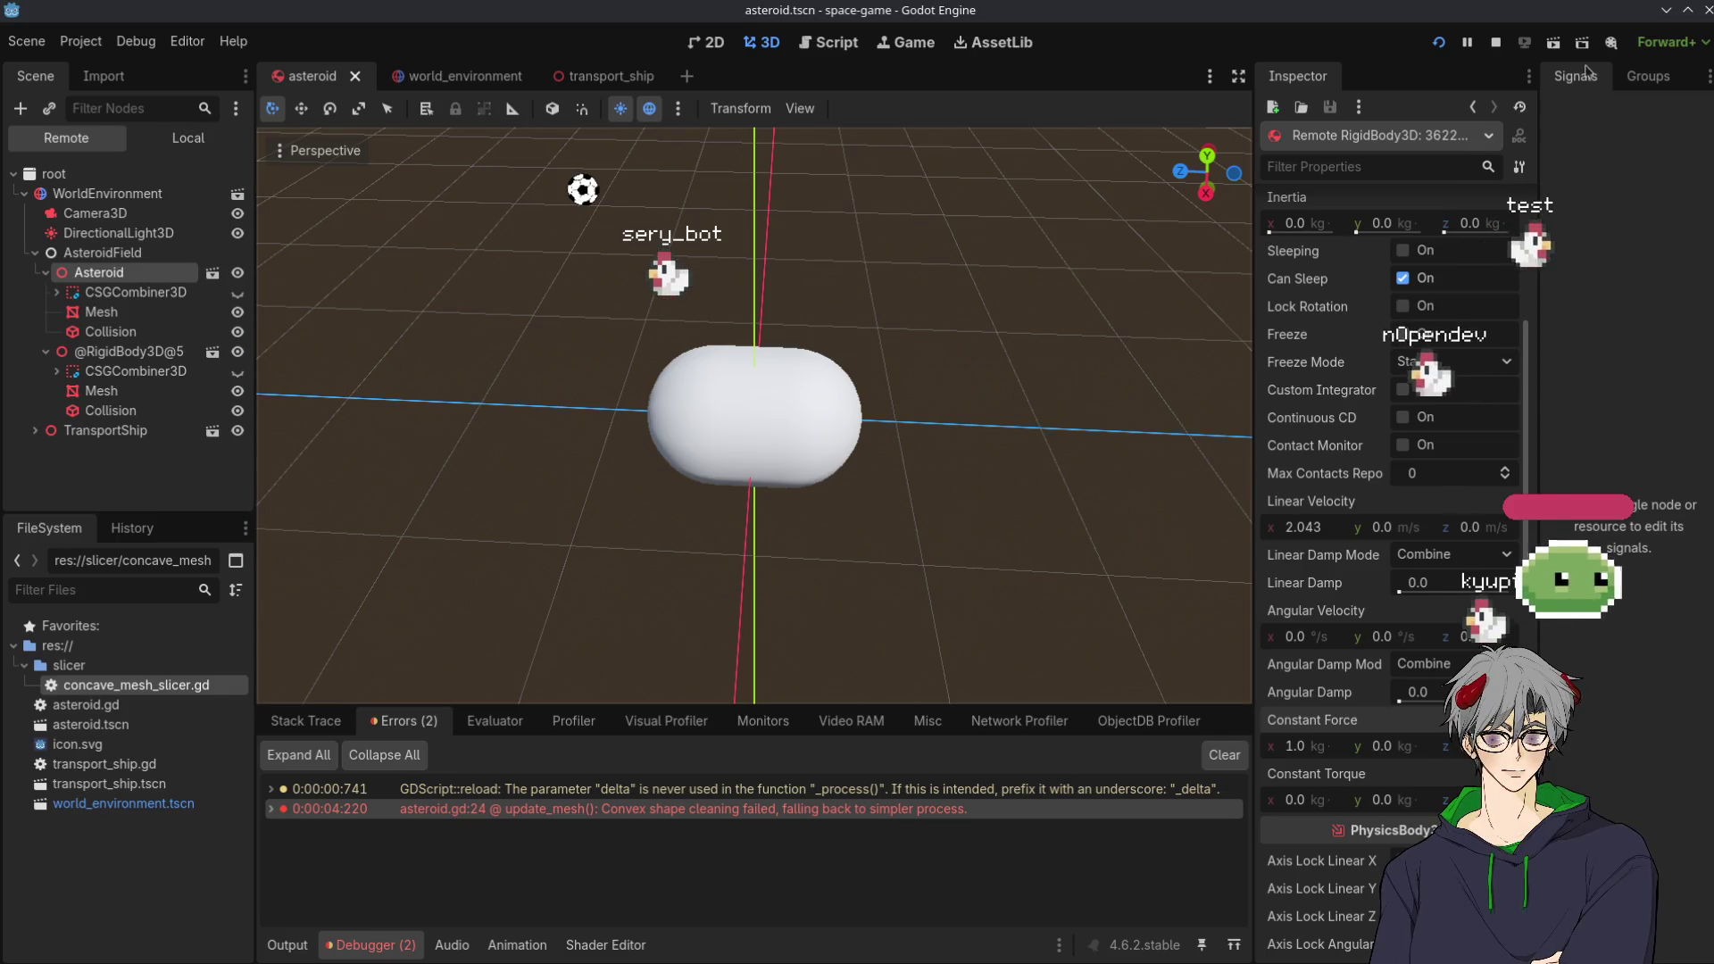
{"action": "left_click", "coordinate": [1441, 43]}
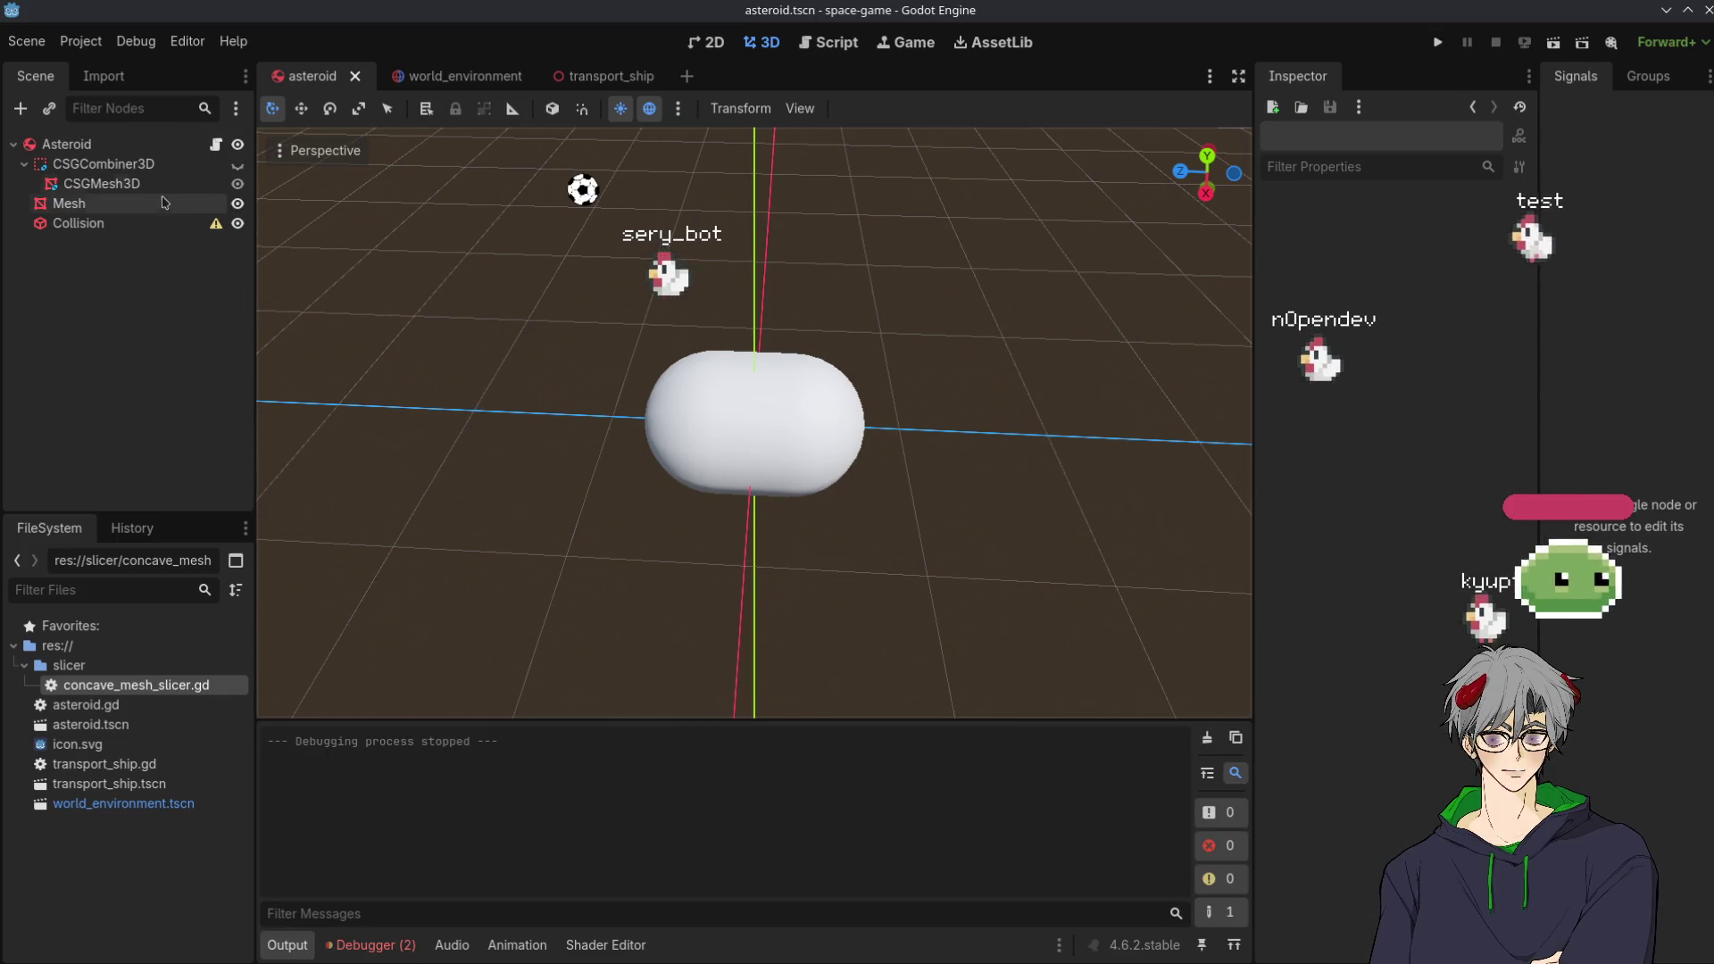
Run the game with Asteroid selected, check the Remote tree, then close the game window
{"action": "left_click", "coordinate": [92, 146]}
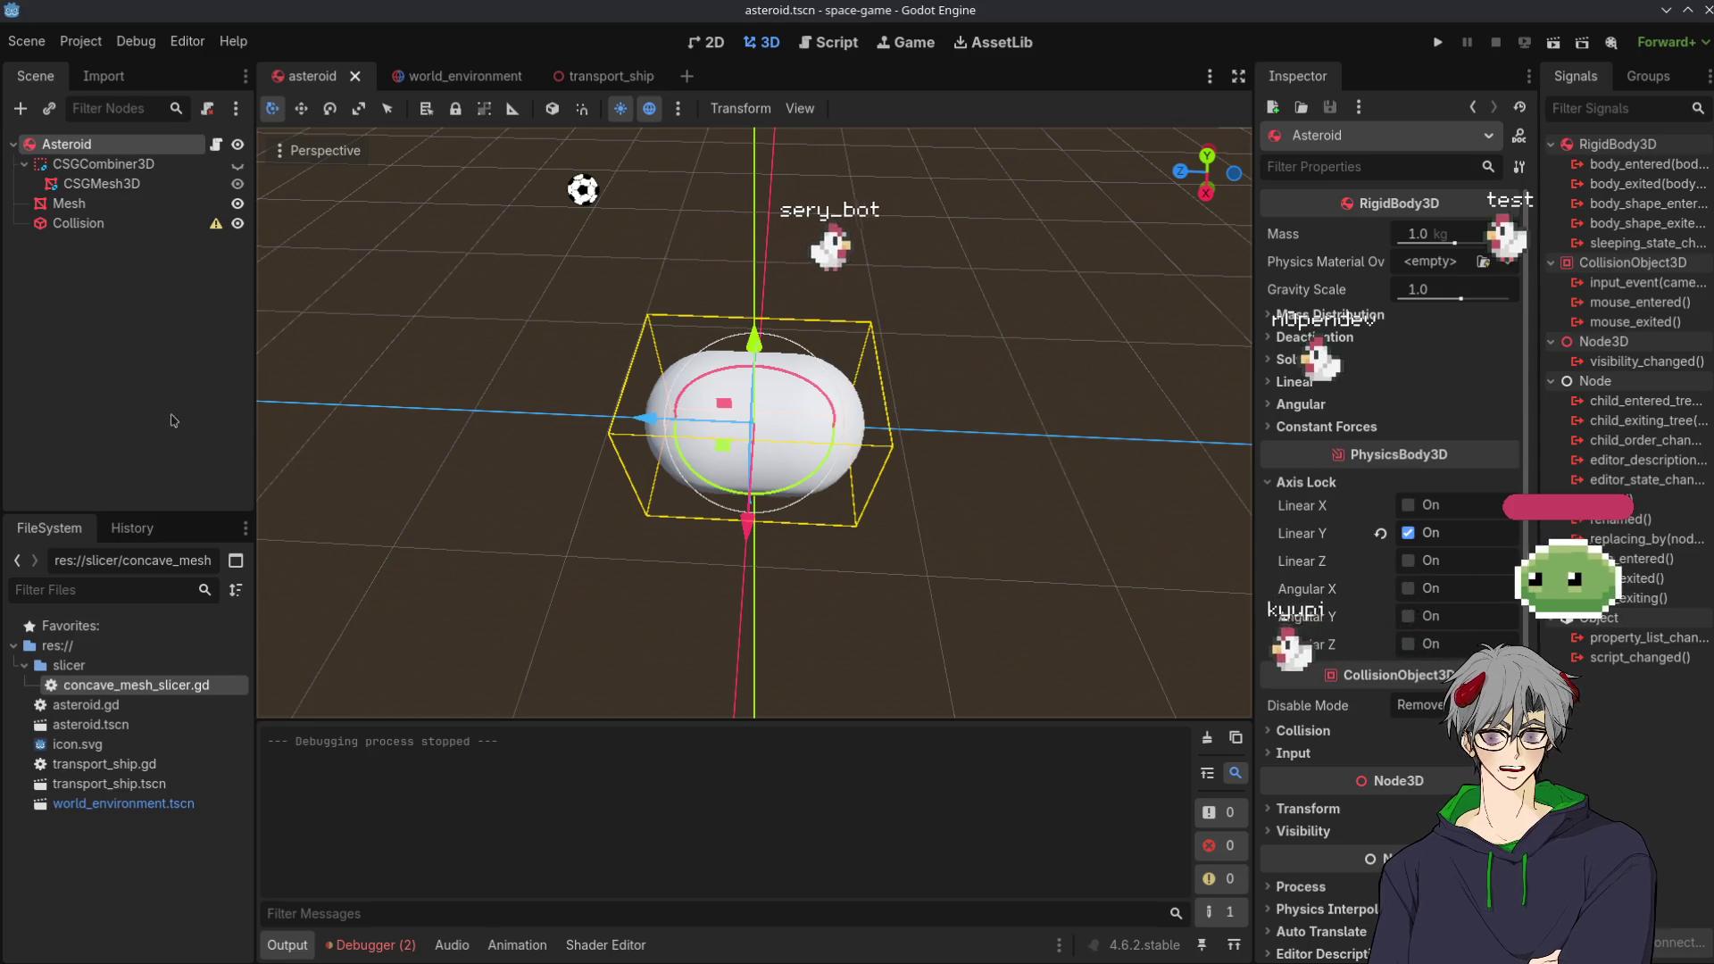
{"action": "left_click", "coordinate": [1437, 43]}
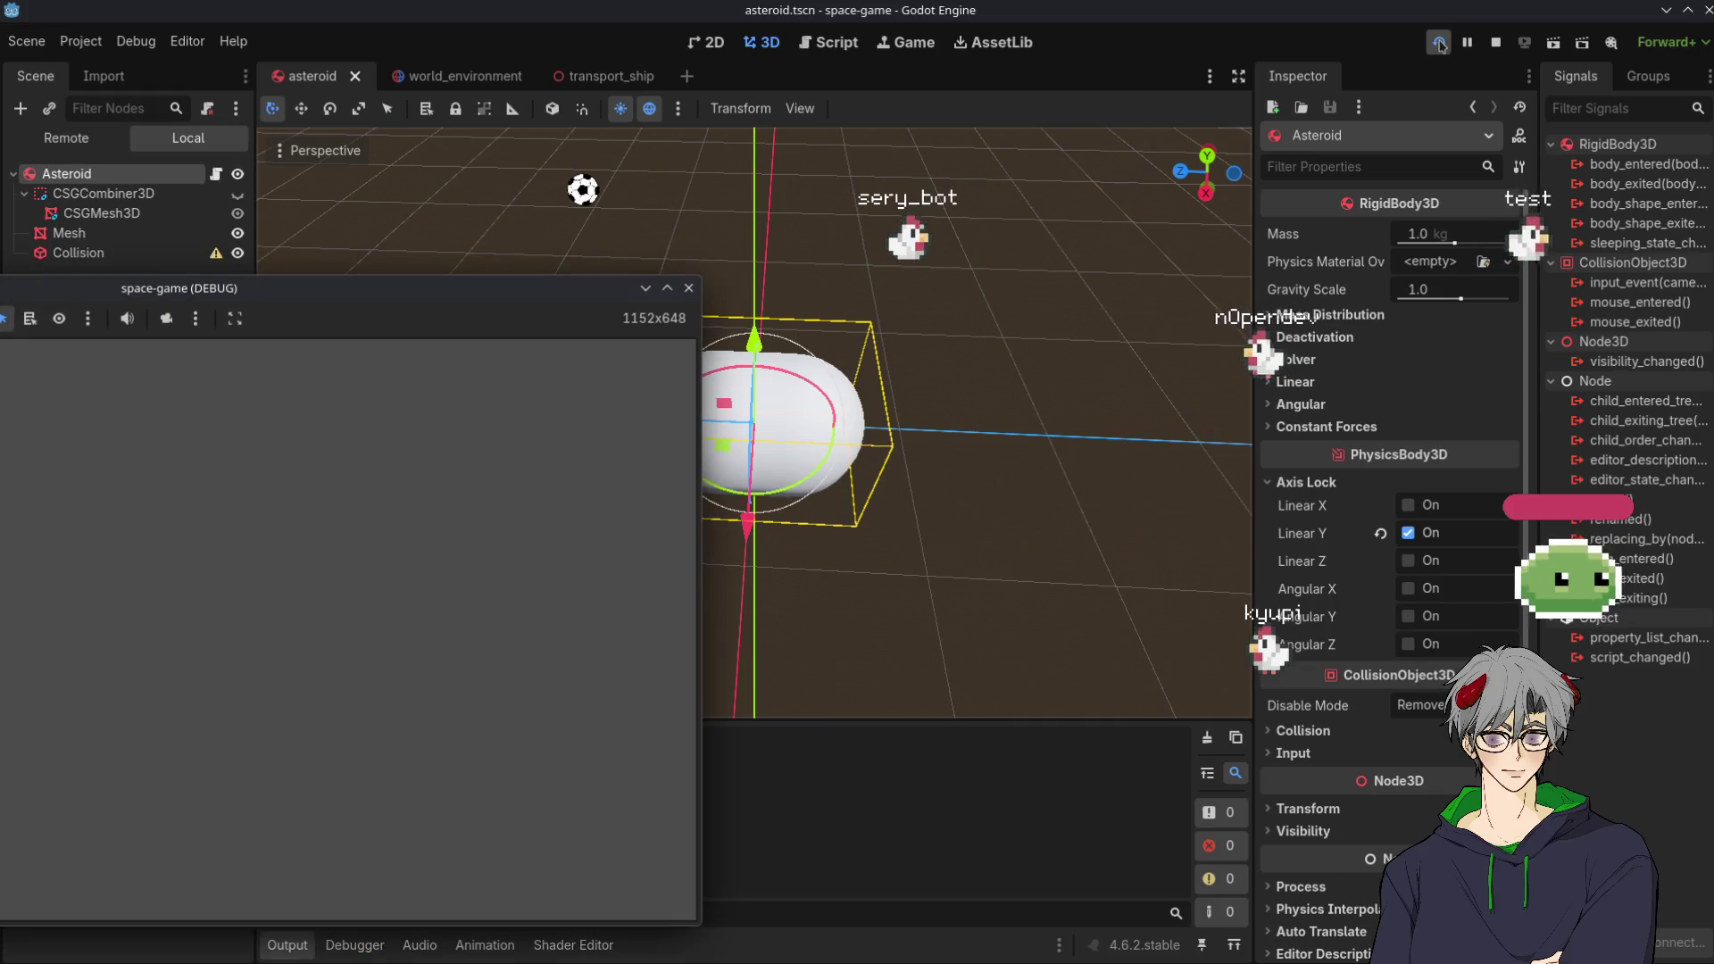
{"action": "left_click", "coordinate": [1074, 567]}
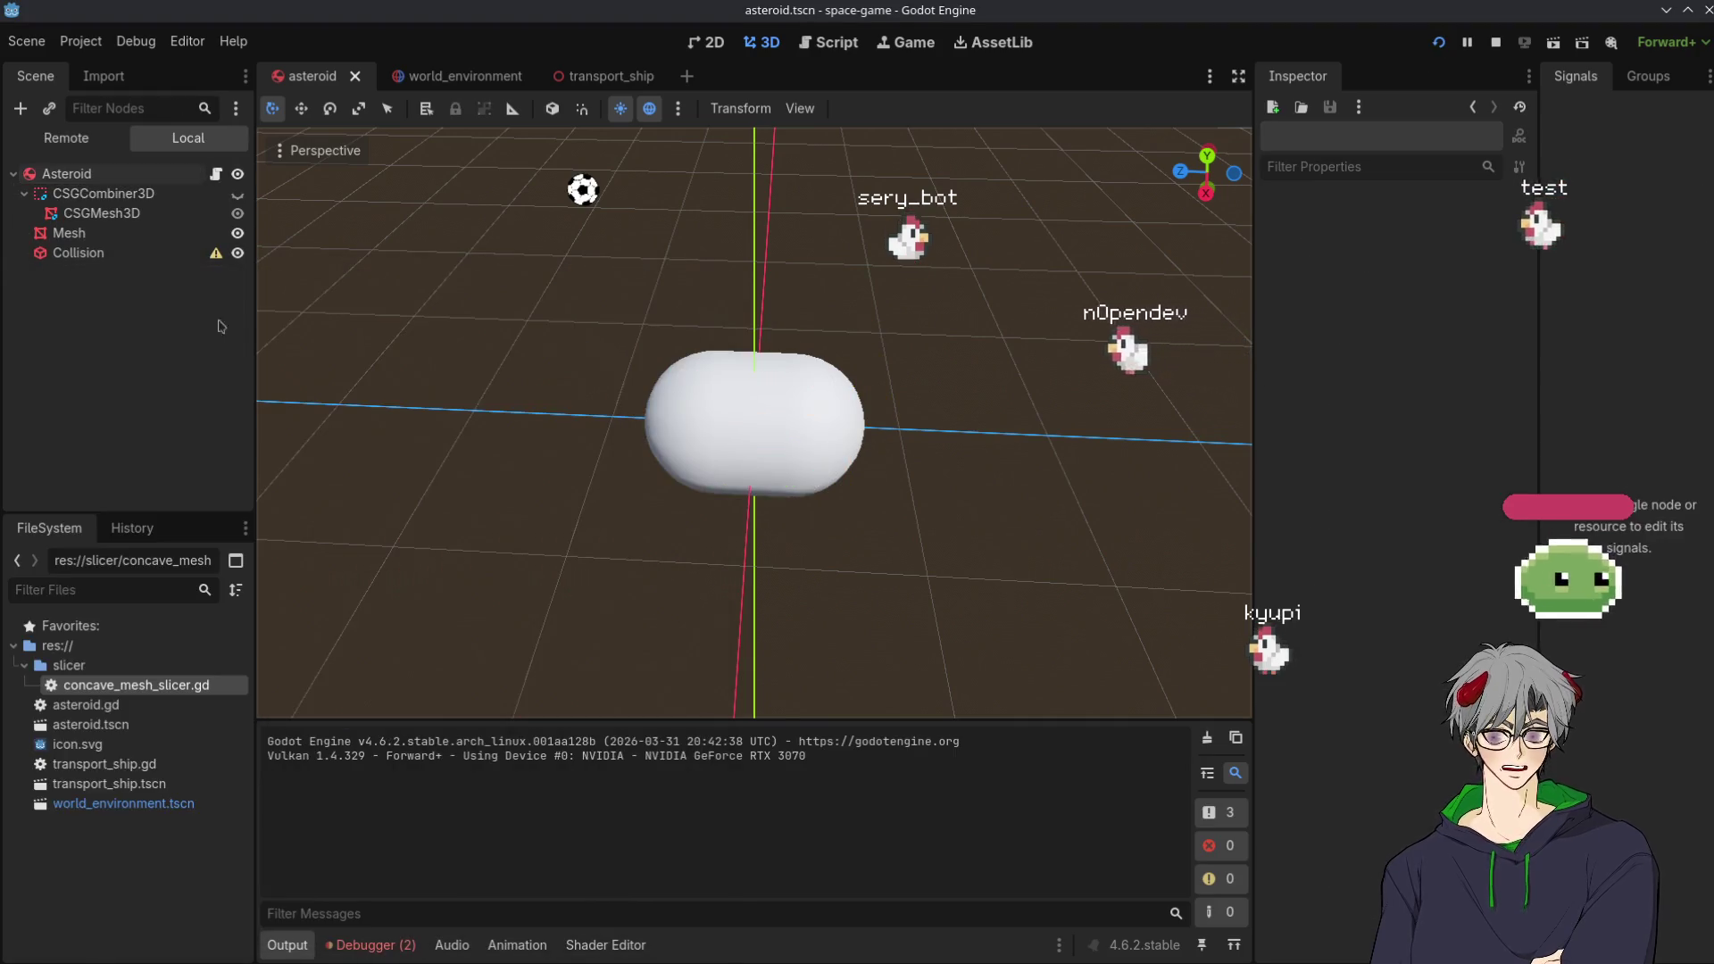
{"action": "left_click", "coordinate": [98, 145]}
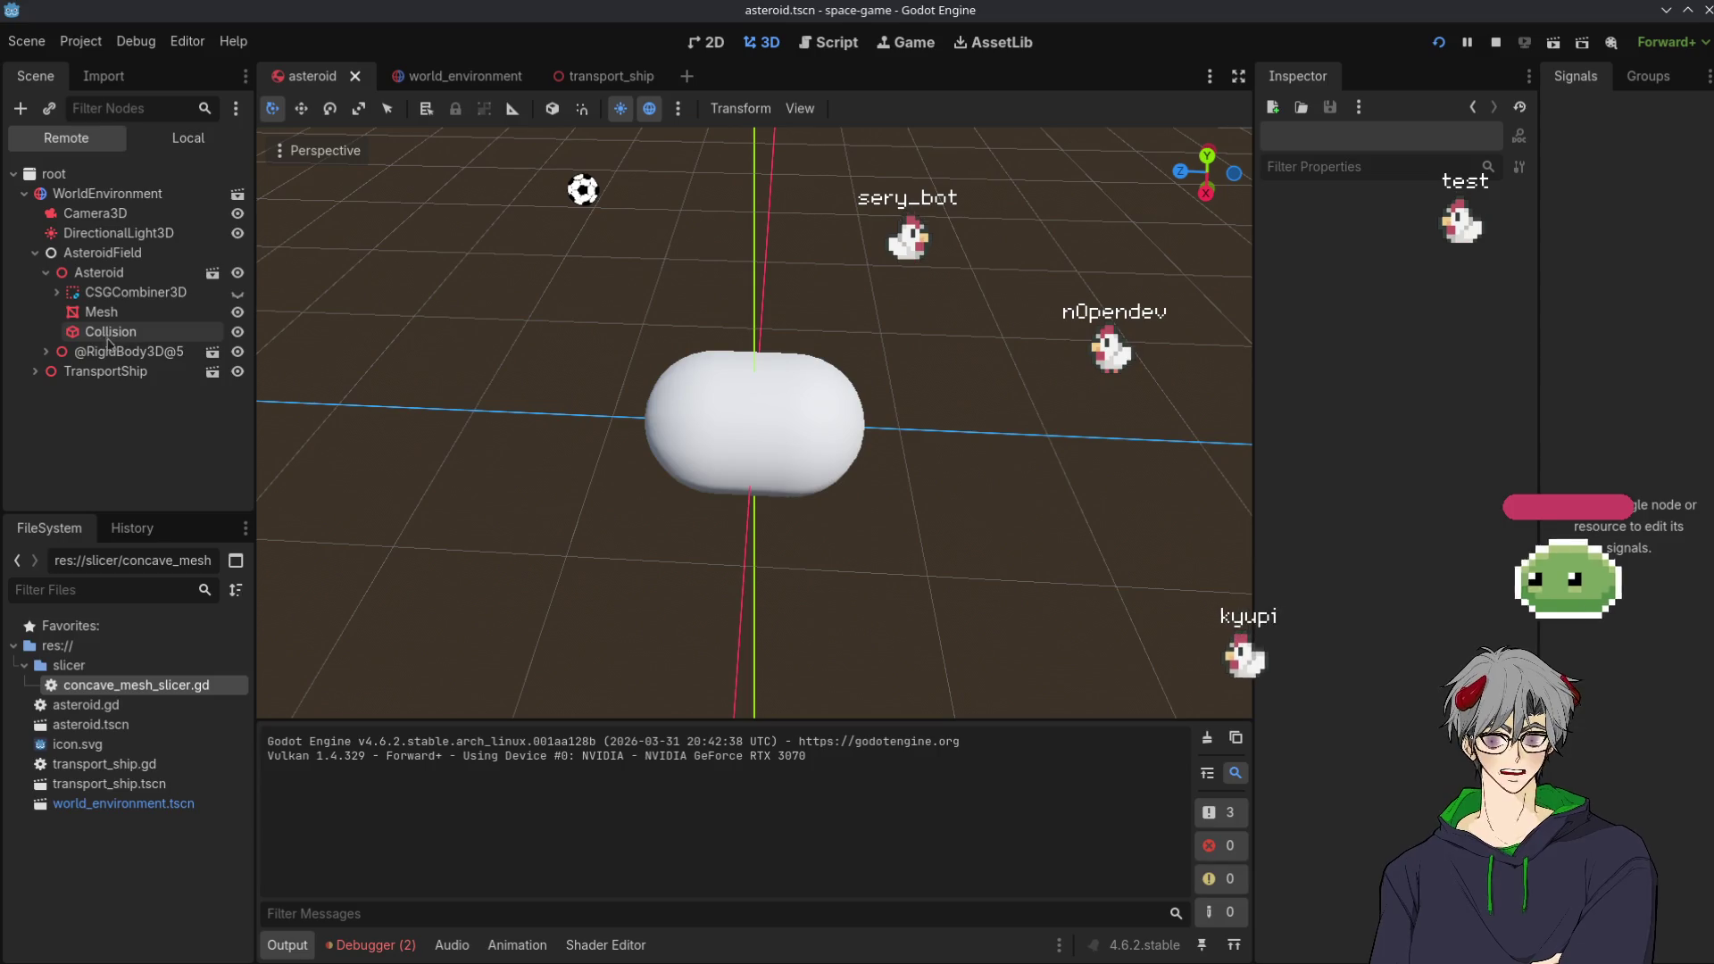
{"action": "key", "text": "alt+Tab"}
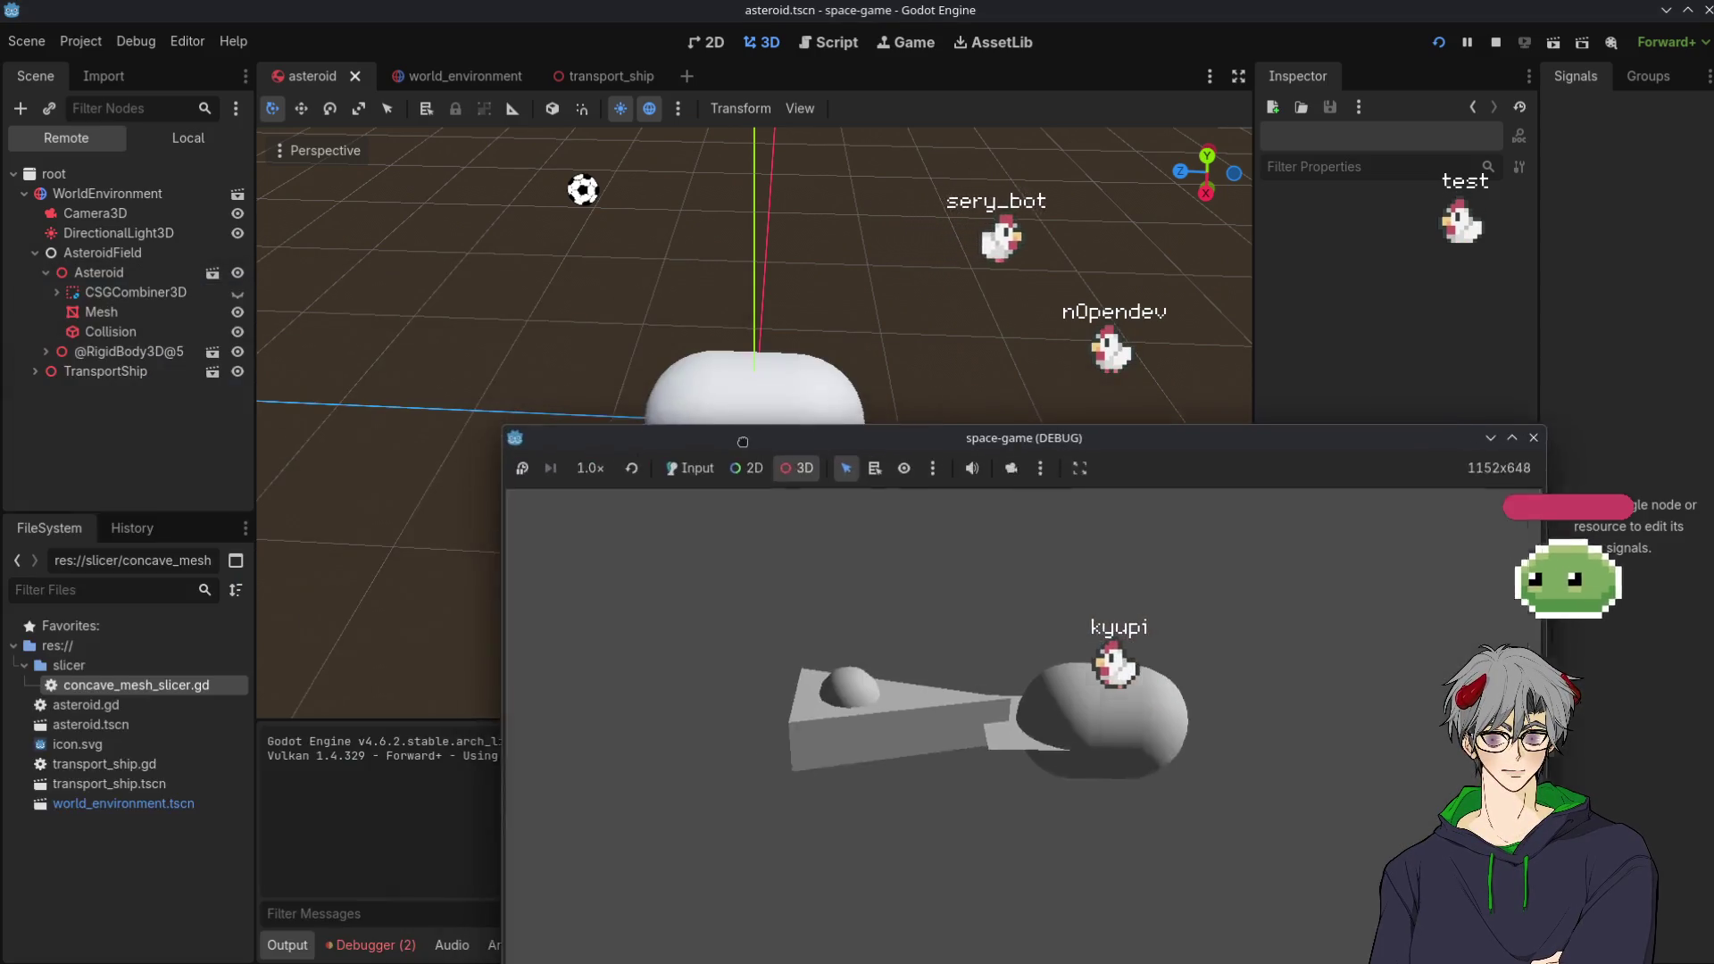
{"action": "mouse_move", "coordinate": [852, 438]}
{"action": "left_mouse_down"}
{"action": "mouse_move", "coordinate": [763, 614]}
{"action": "mouse_move", "coordinate": [753, 469]}
{"action": "mouse_move", "coordinate": [840, 317]}
{"action": "mouse_move", "coordinate": [817, 318]}
{"action": "left_mouse_up"}
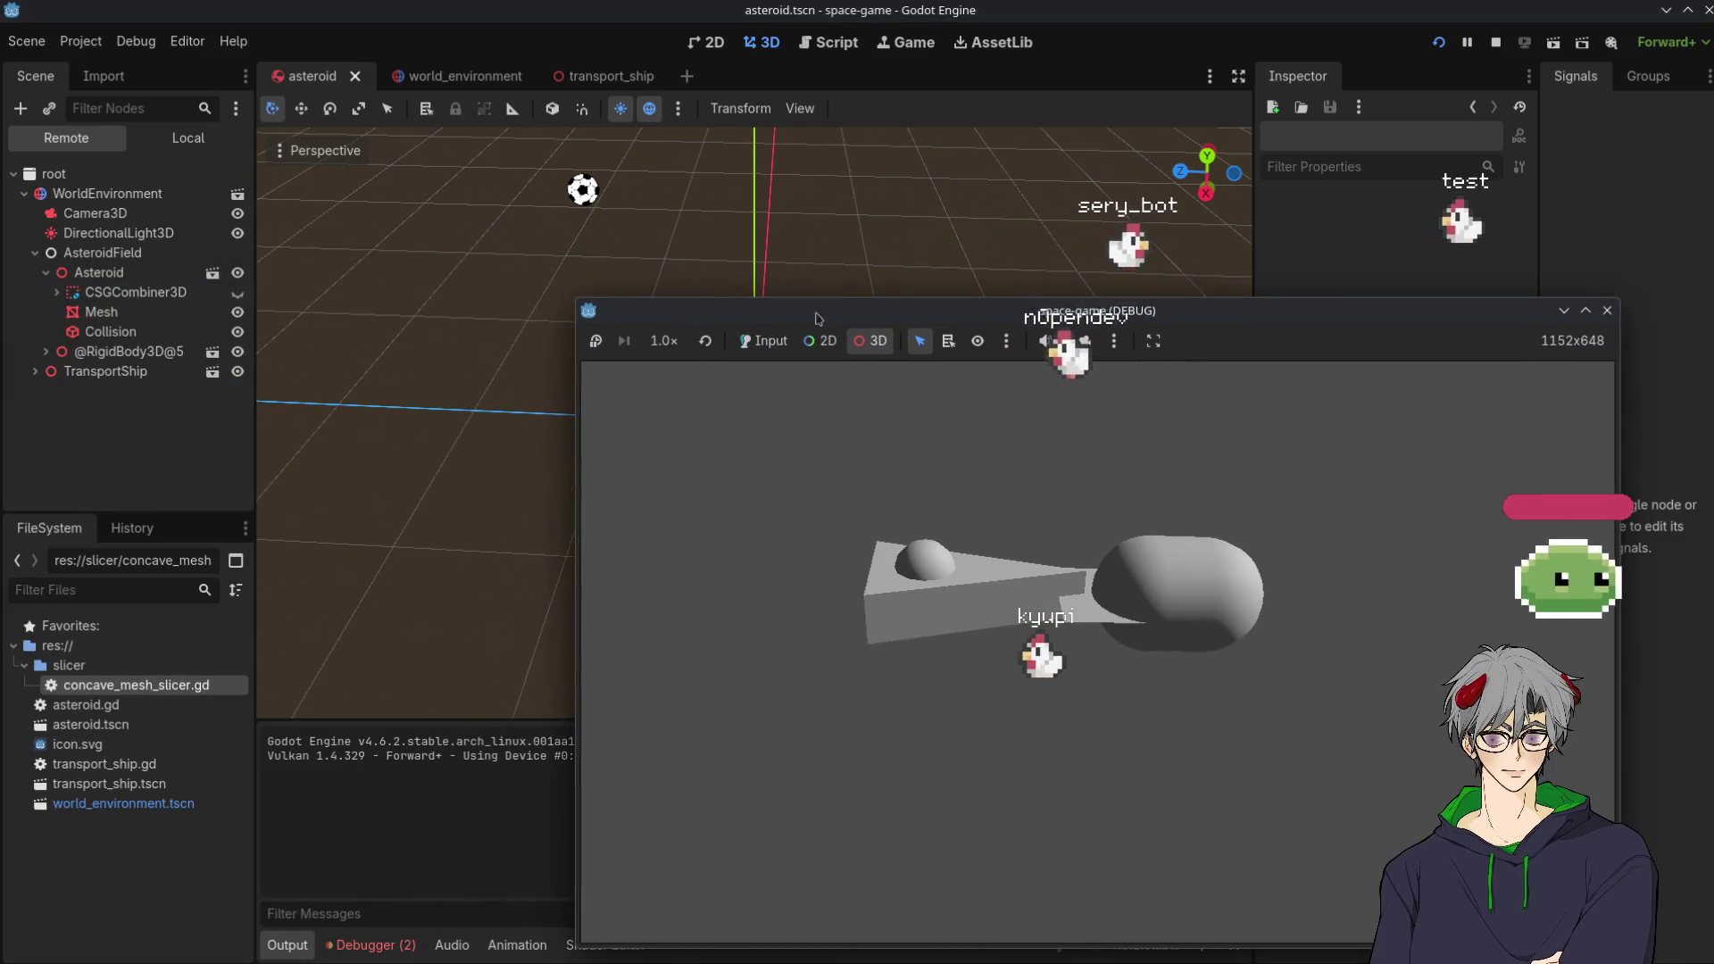
{"action": "left_click", "coordinate": [1607, 309]}
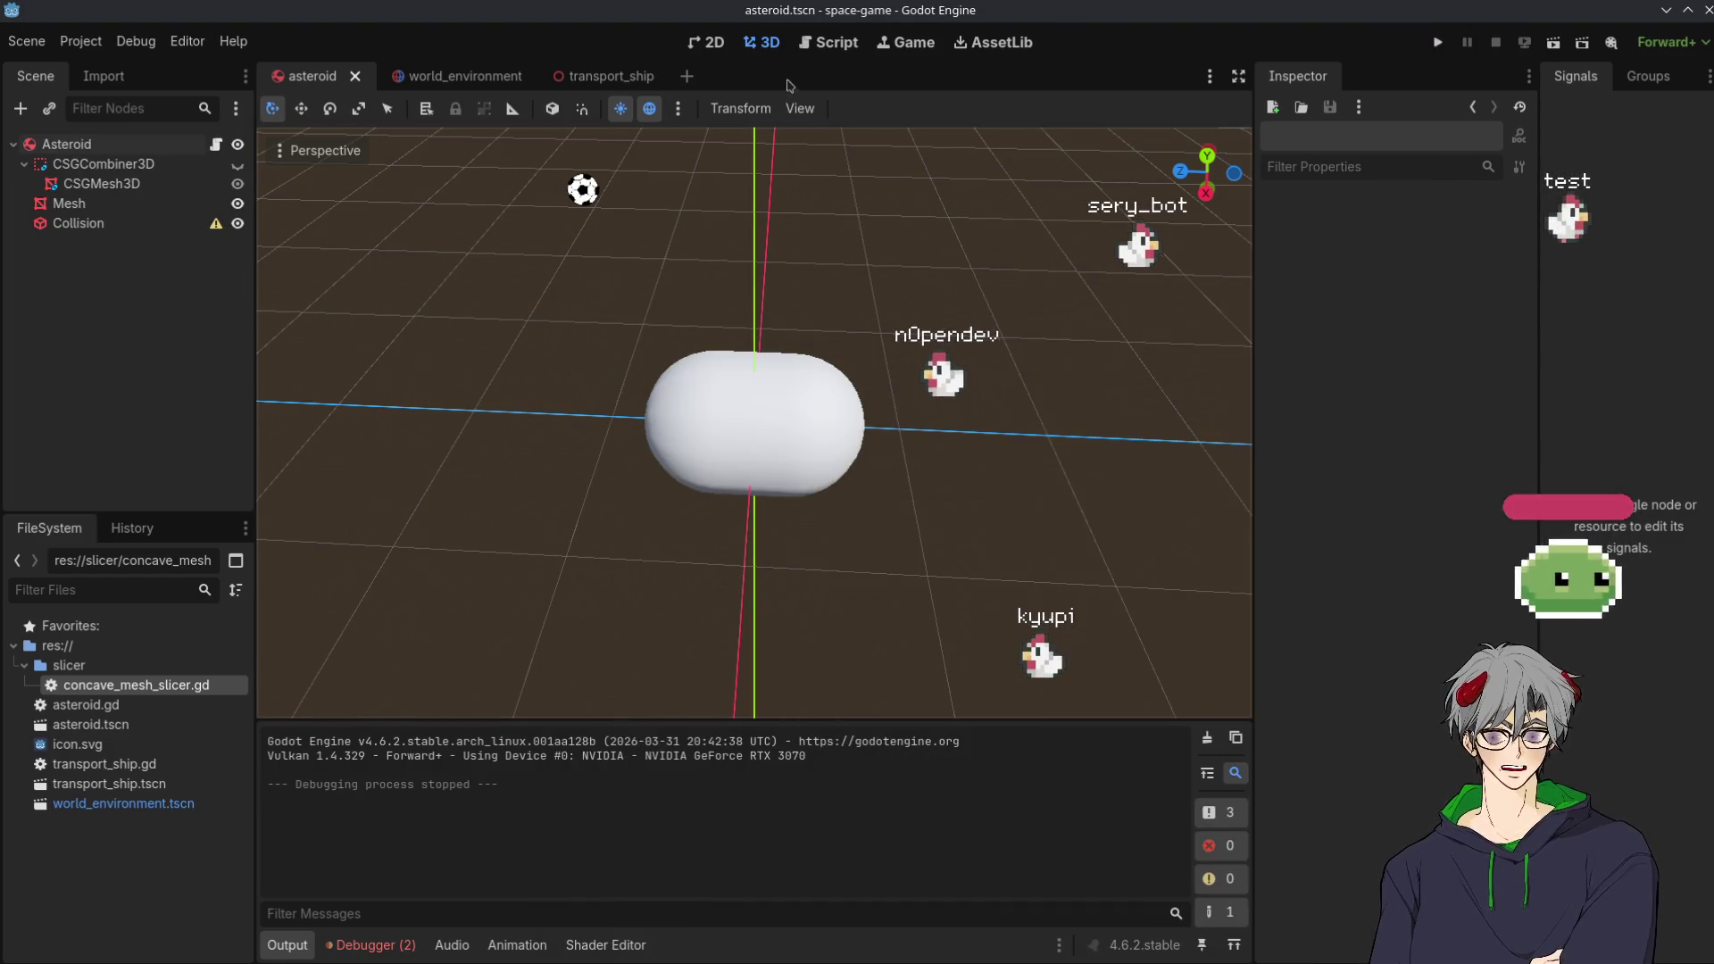
{"action": "key", "text": "ctrl+F5"}
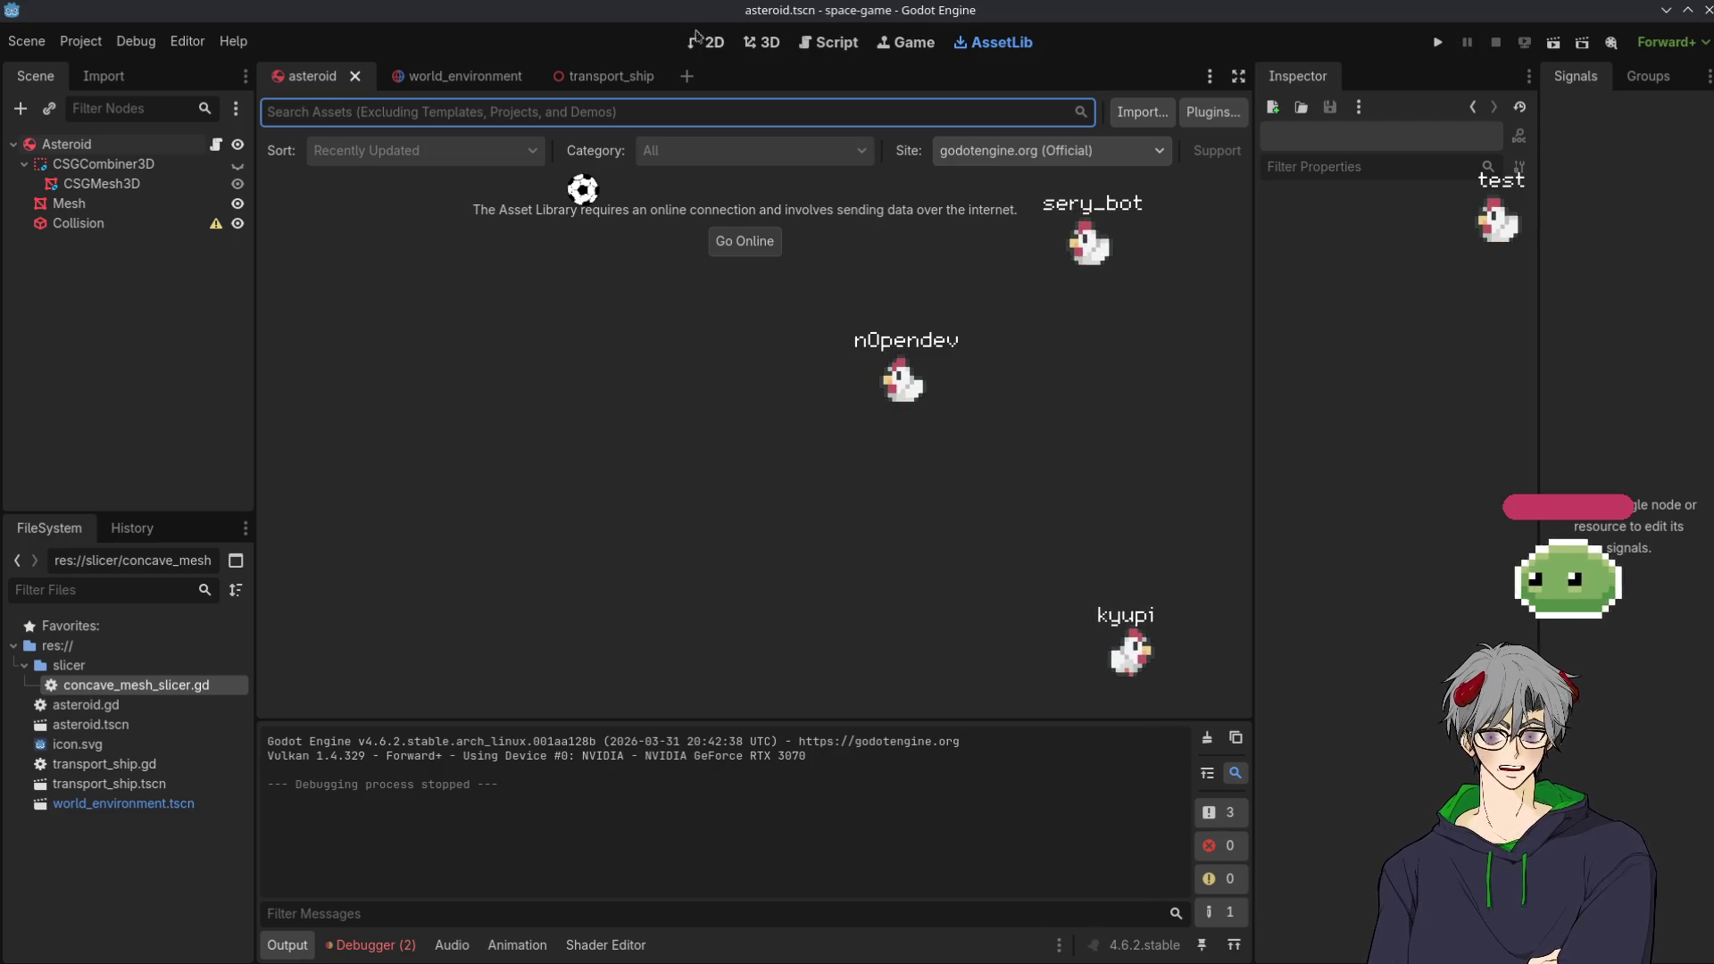
Select the asteroid's Collision node in the 3D view and run the game again
{"action": "left_click", "coordinate": [749, 42]}
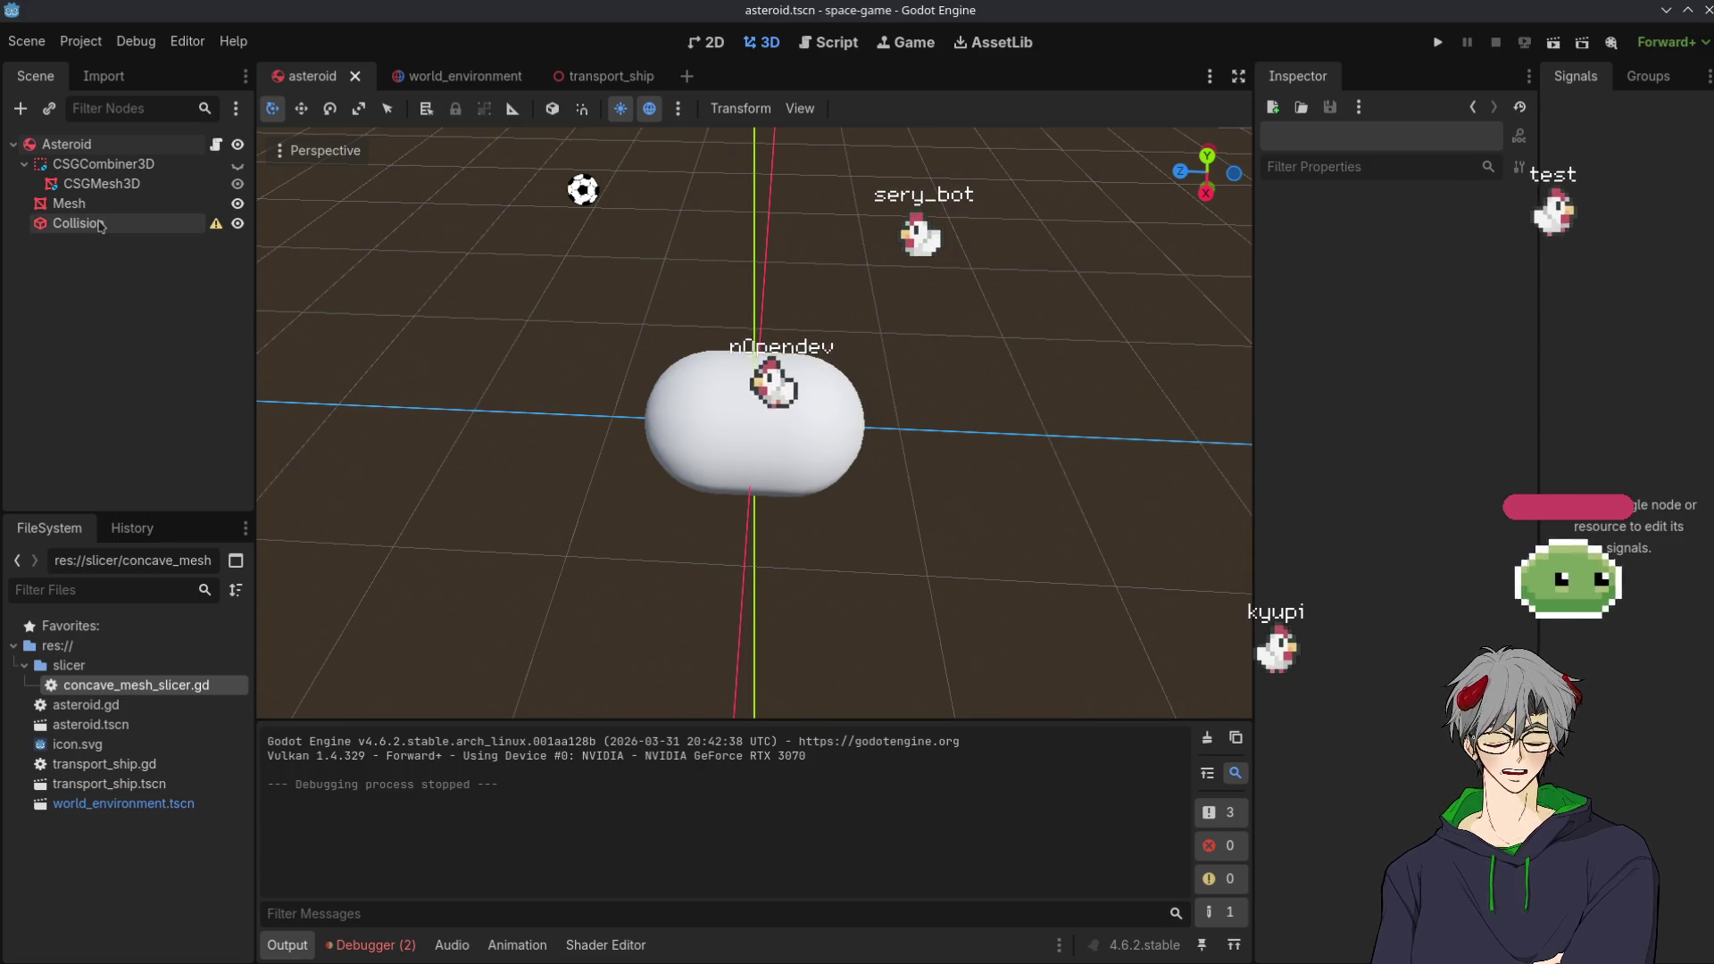
{"action": "left_click", "coordinate": [99, 224]}
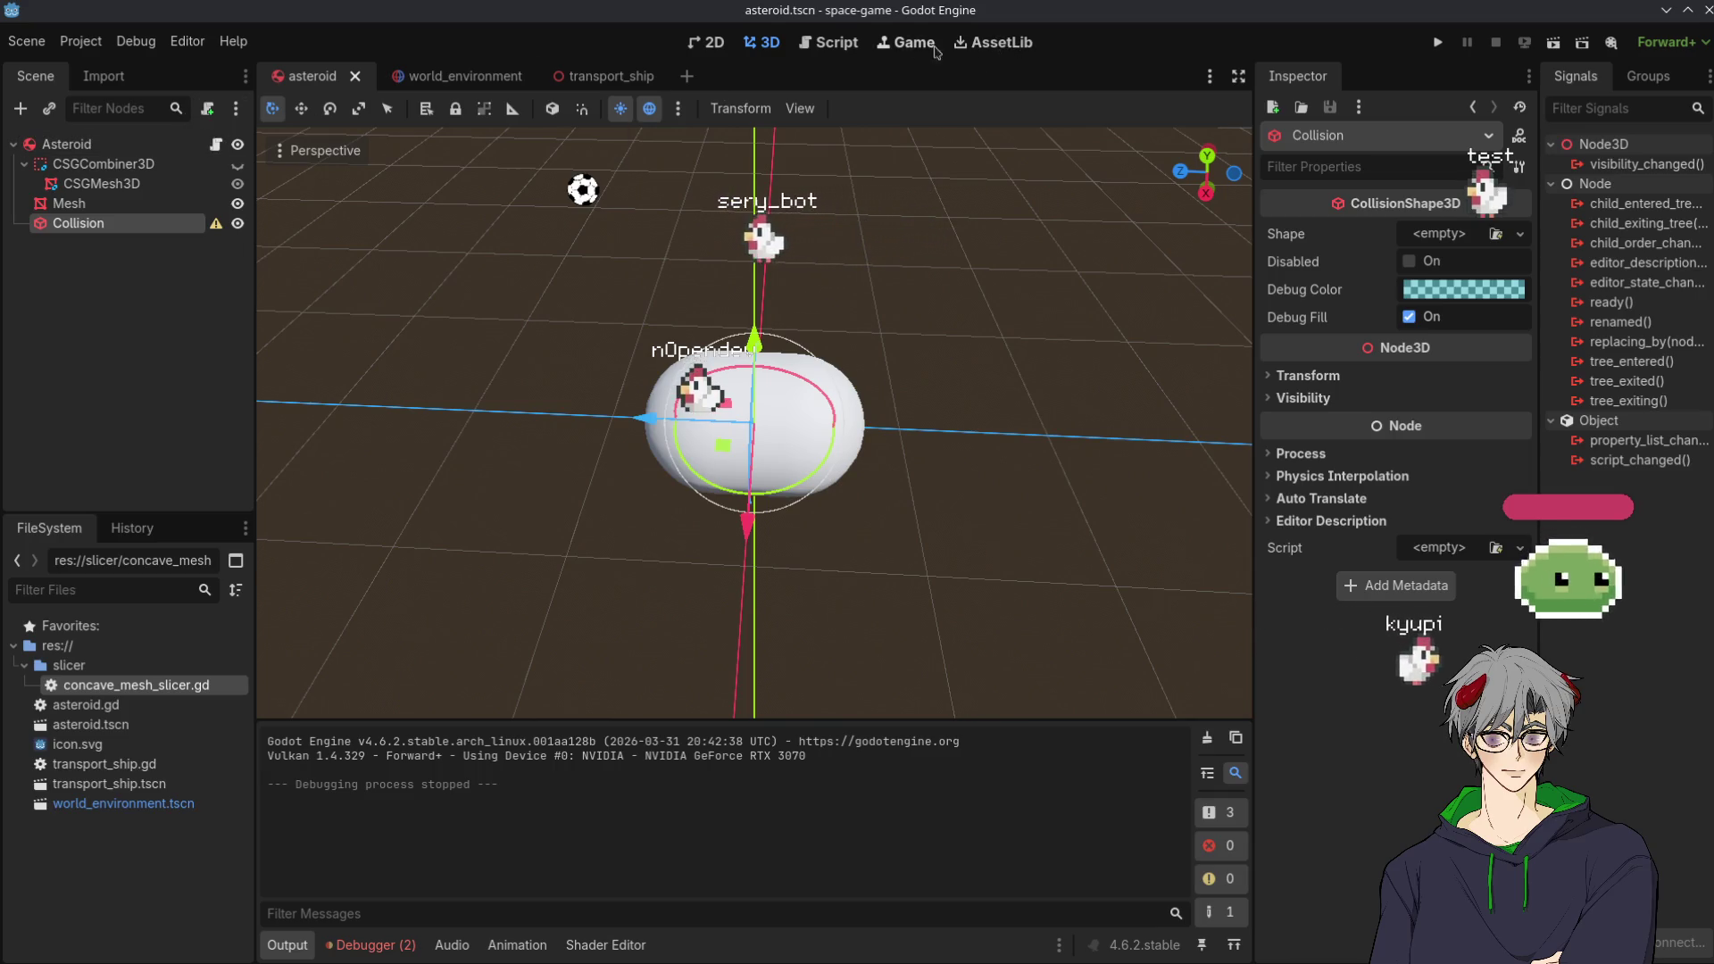
{"action": "left_click", "coordinate": [1439, 42]}
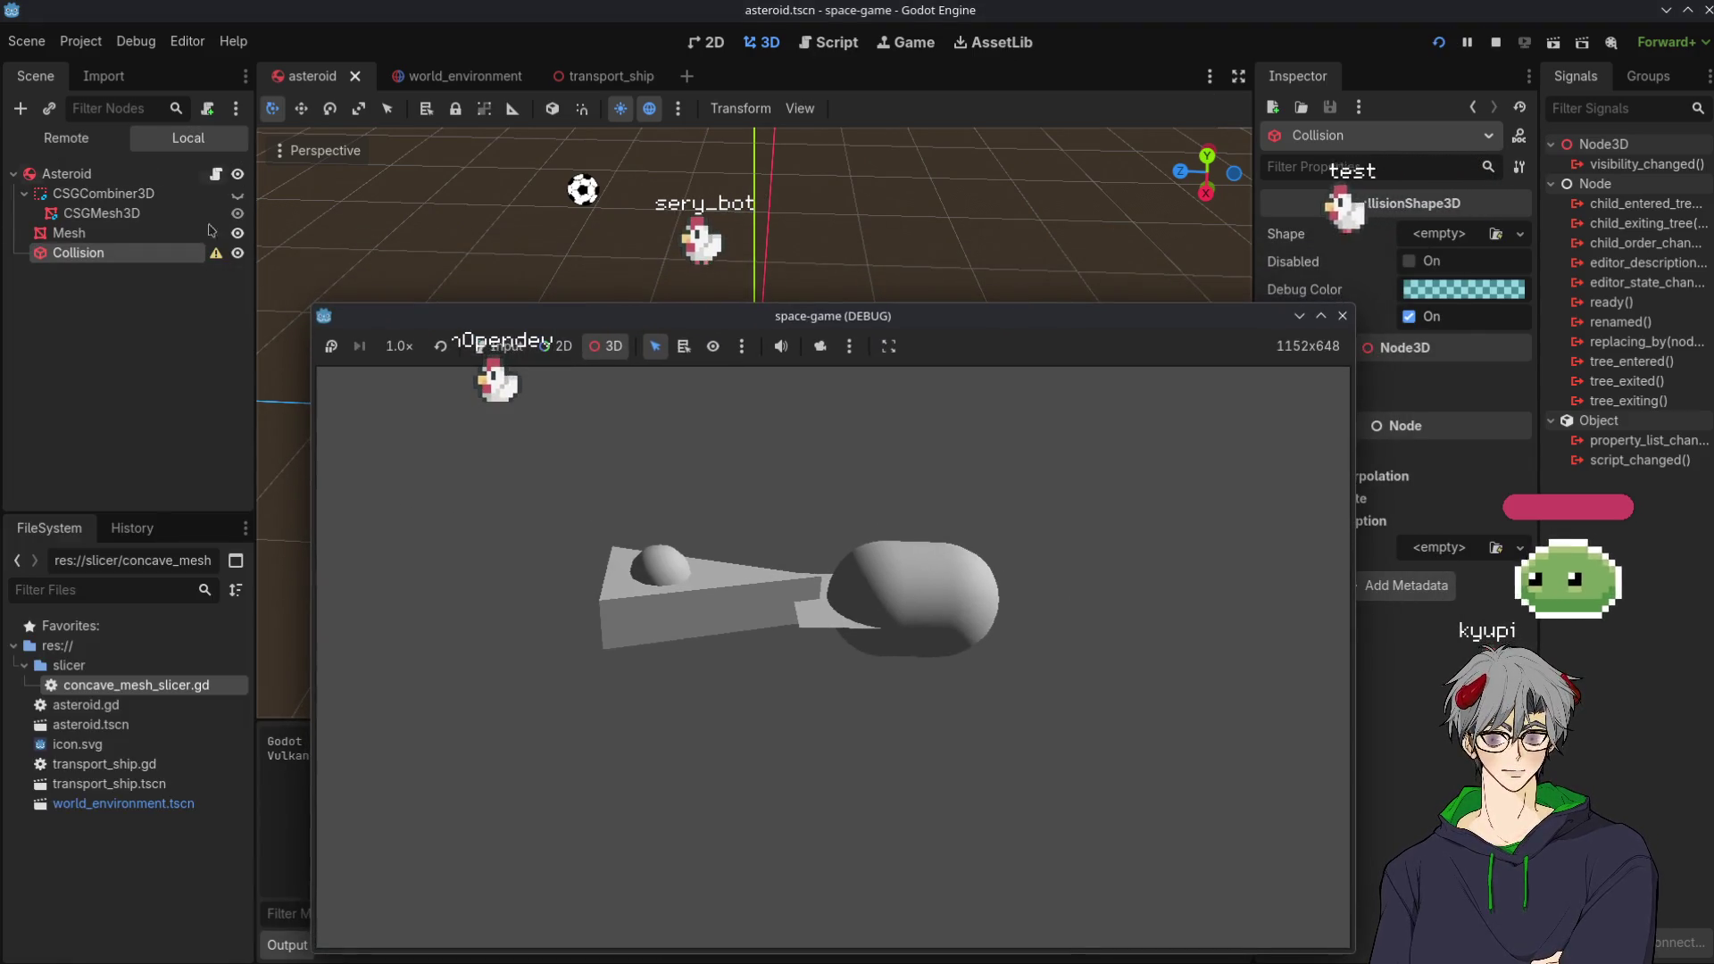
Set the running game window to Keep Above Others
{"action": "left_click", "coordinate": [66, 137]}
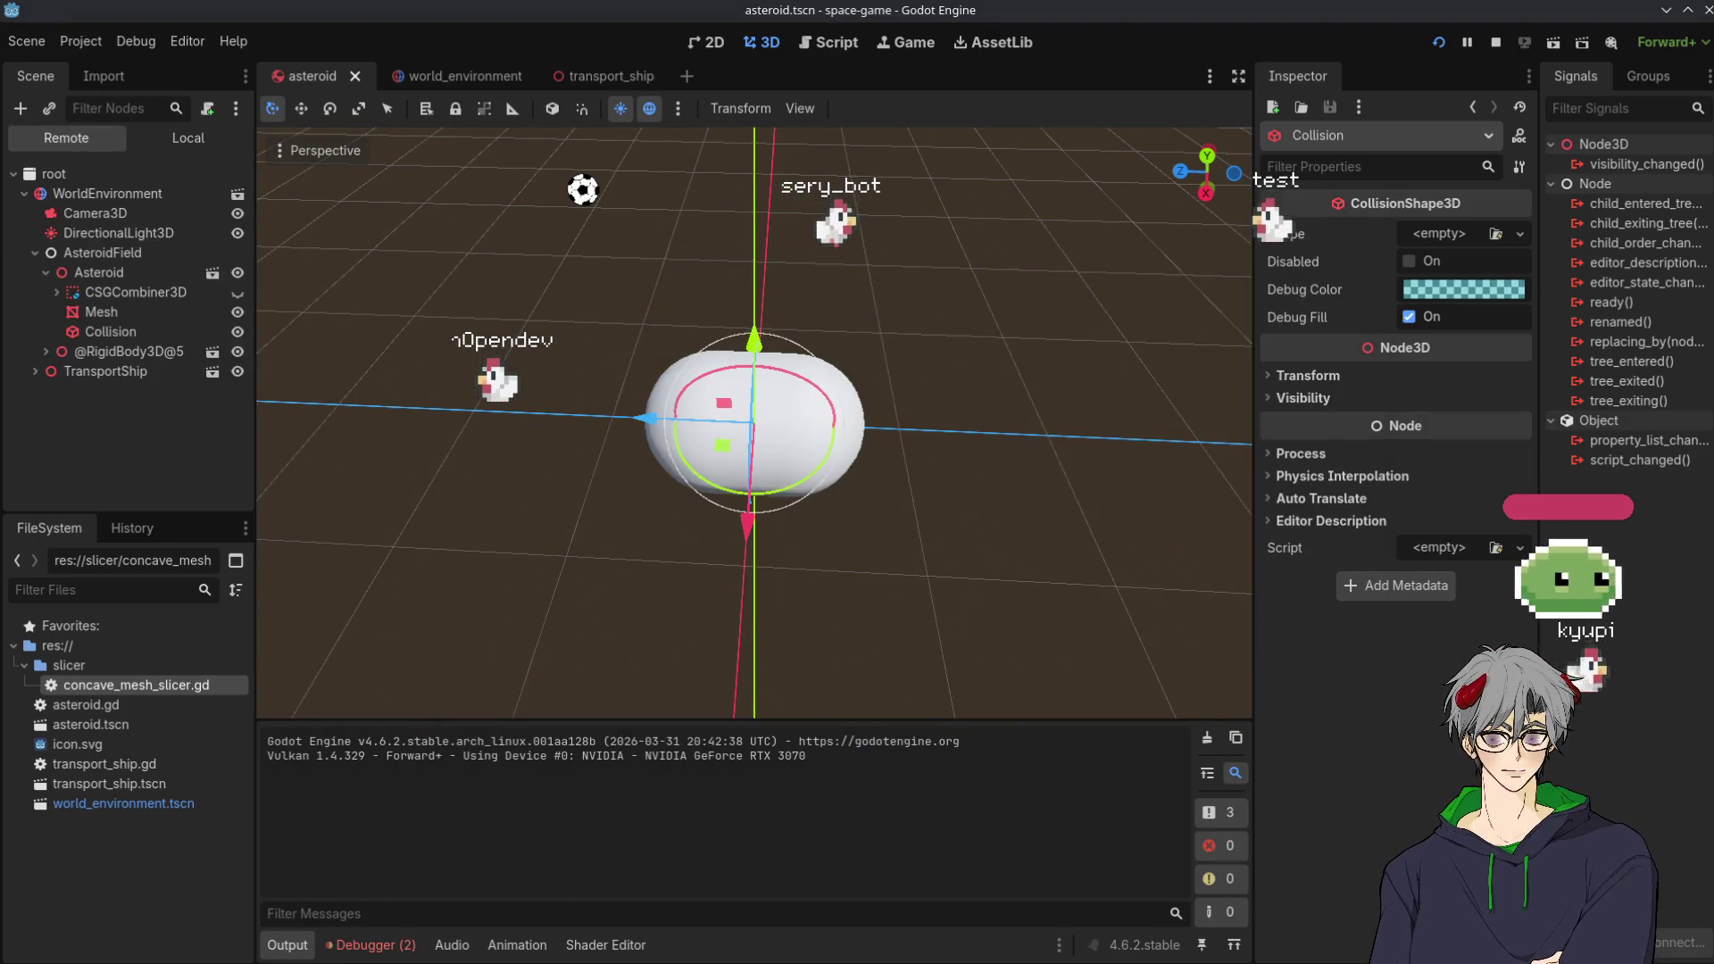
{"action": "key", "text": "alt+Tab"}
{"action": "right_click", "coordinate": [922, 315]}
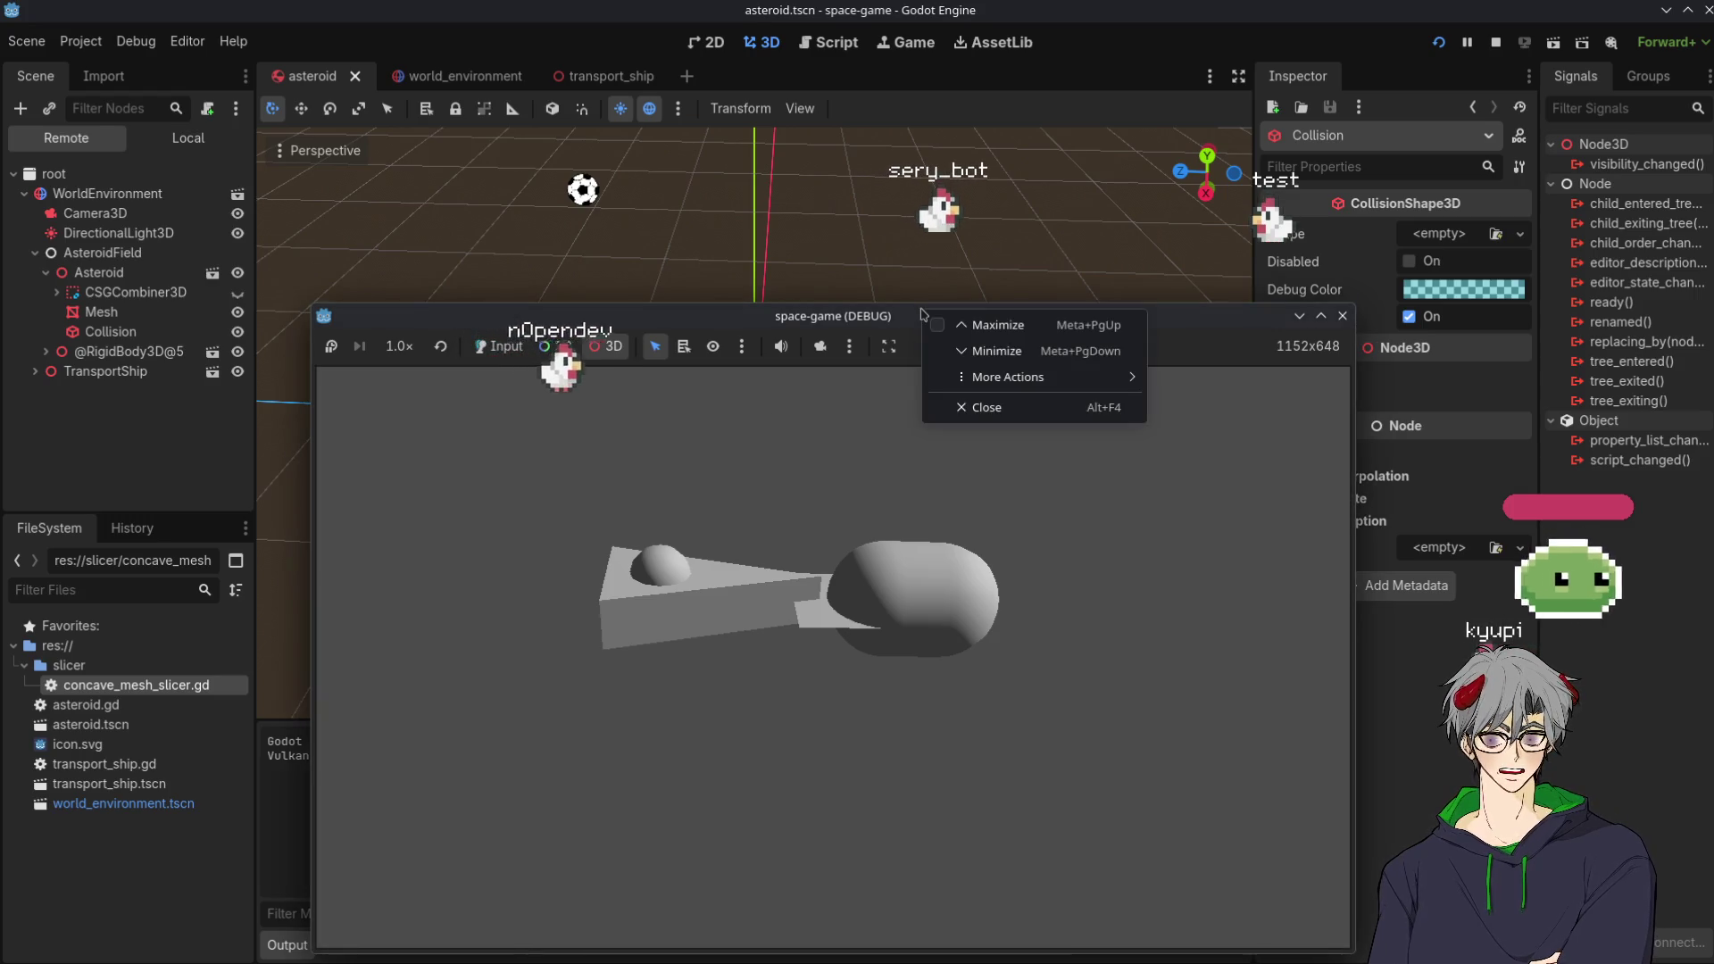
{"action": "mouse_move", "coordinate": [997, 384]}
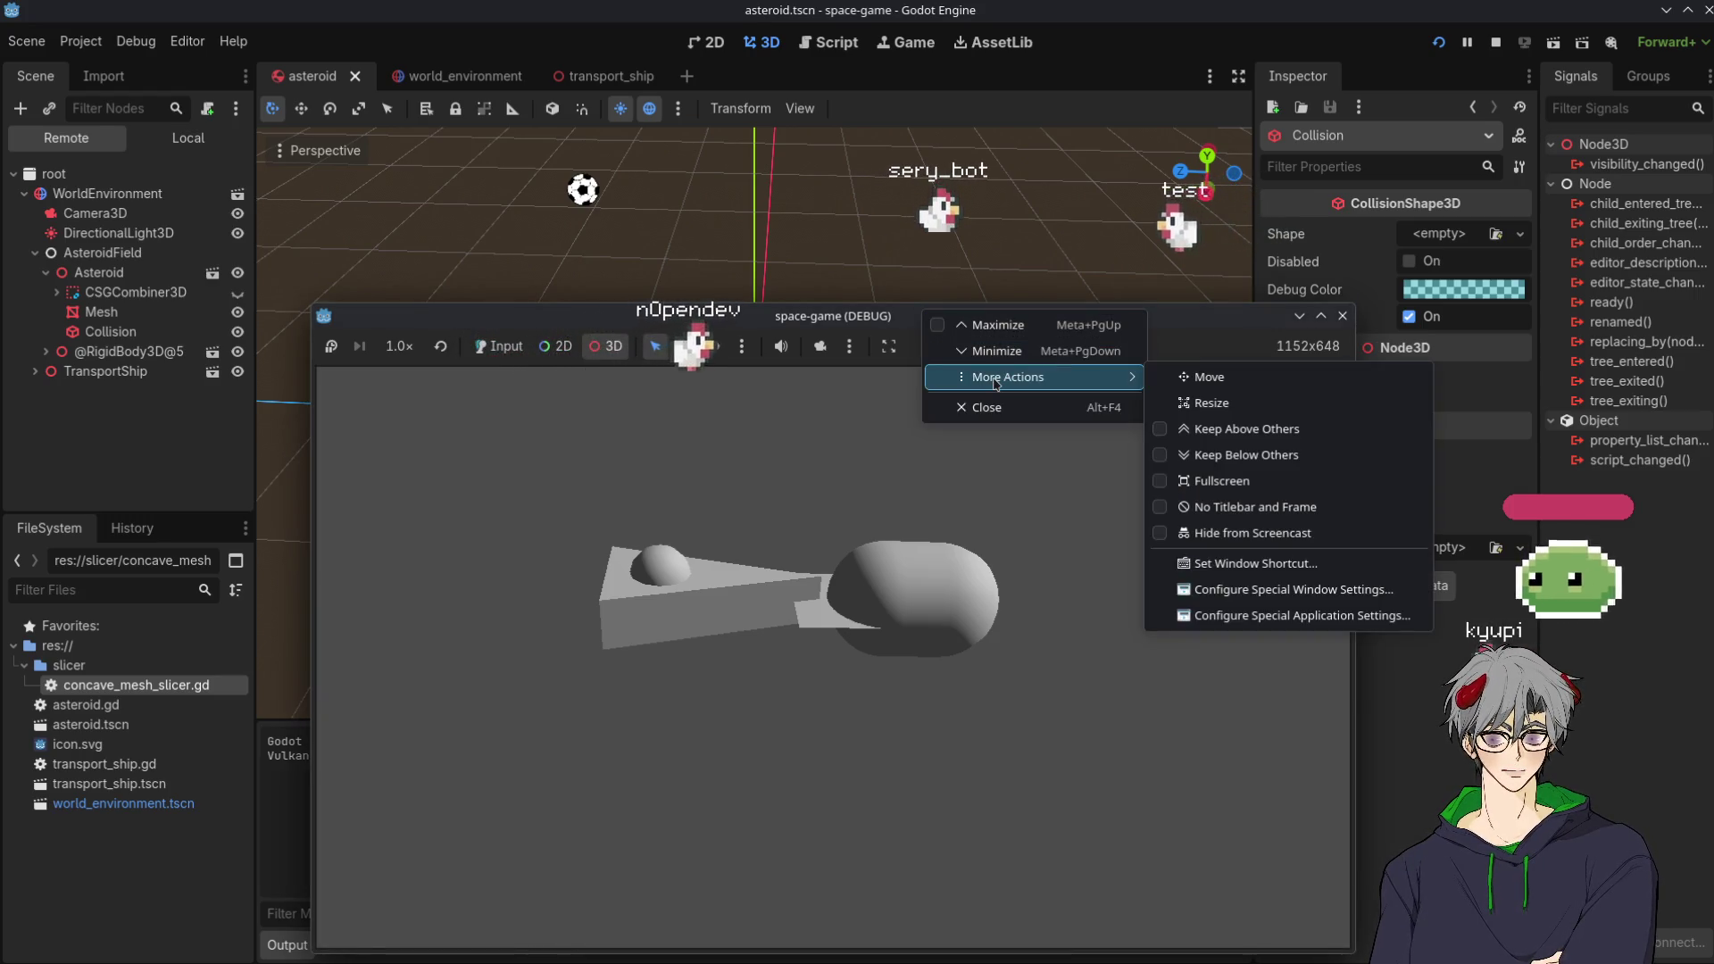
{"action": "left_click", "coordinate": [1264, 435]}
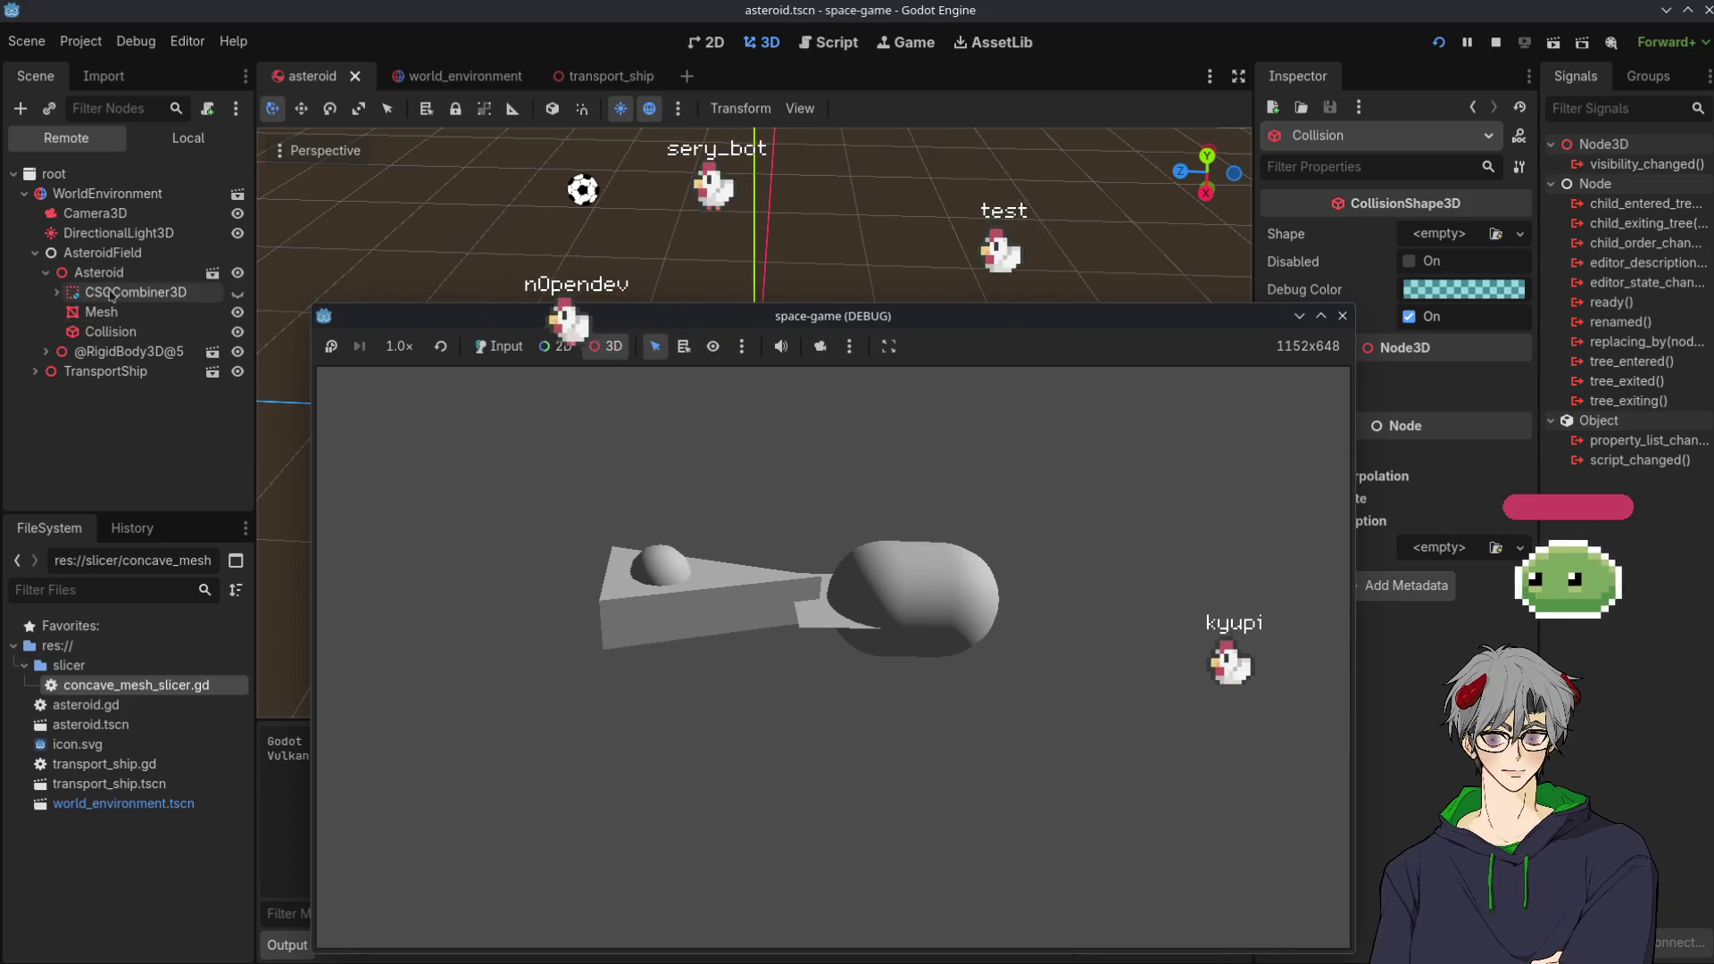
Give the remote Asteroid a 1.0 x Constant Force, stop, and open world_environment
{"action": "left_click", "coordinate": [98, 272]}
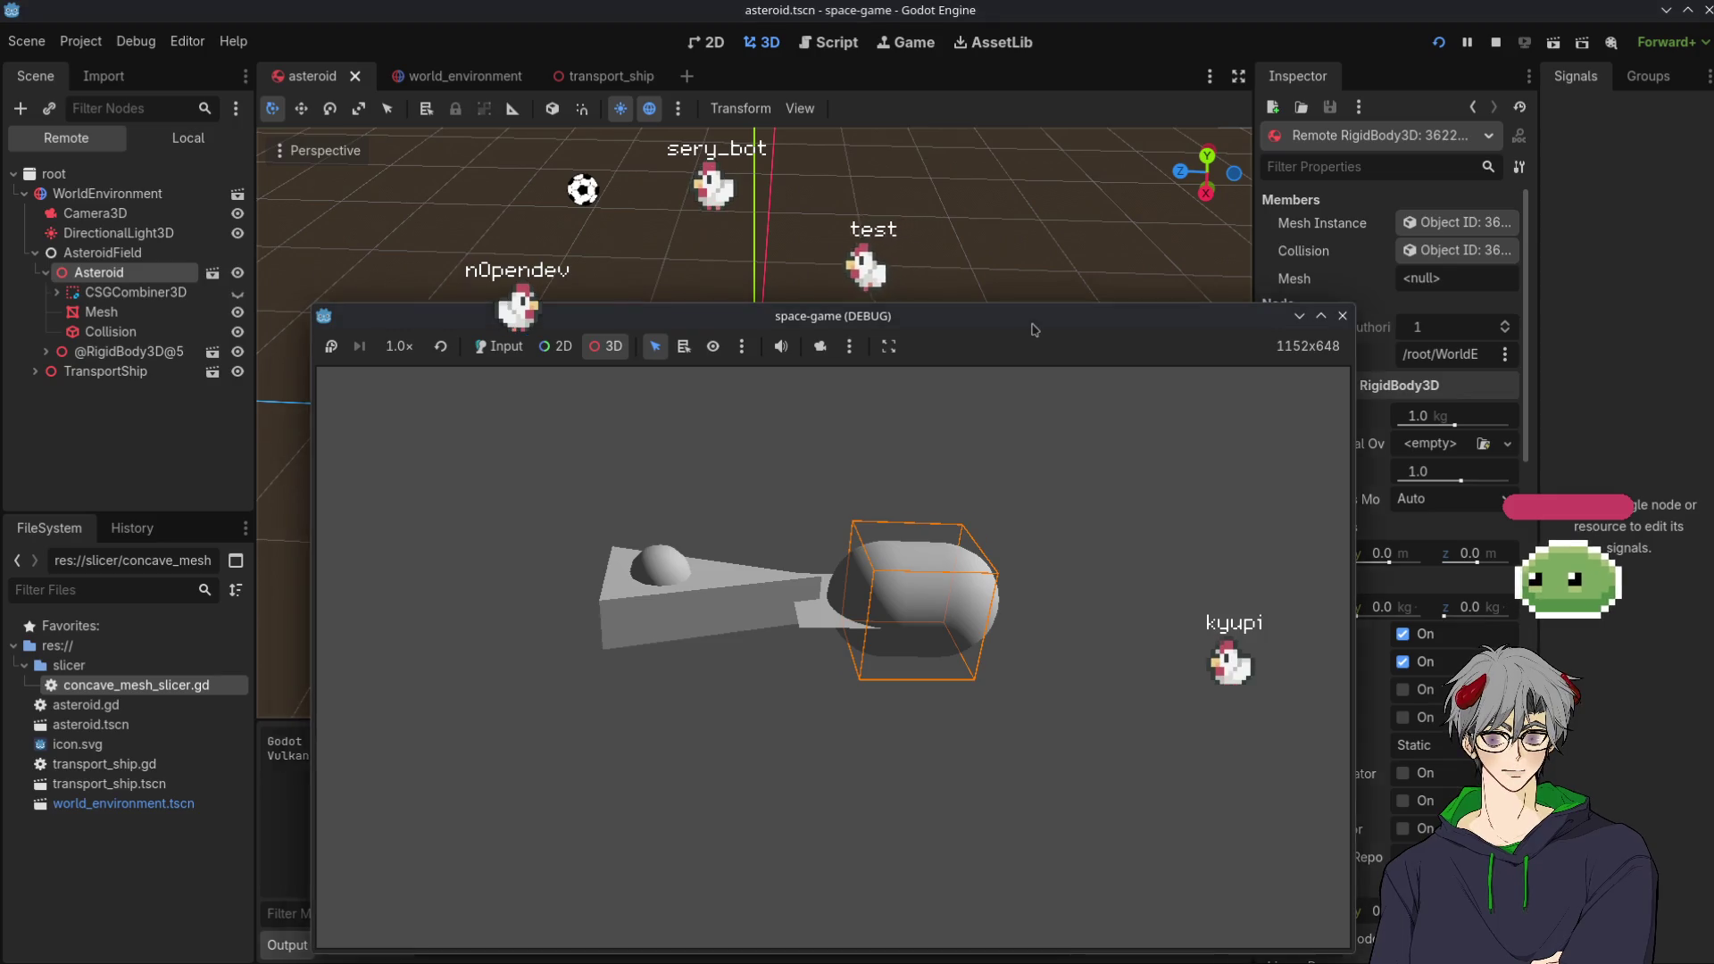
{"action": "left_click_drag", "start_coordinate": [1032, 323], "coordinate": [974, 299]}
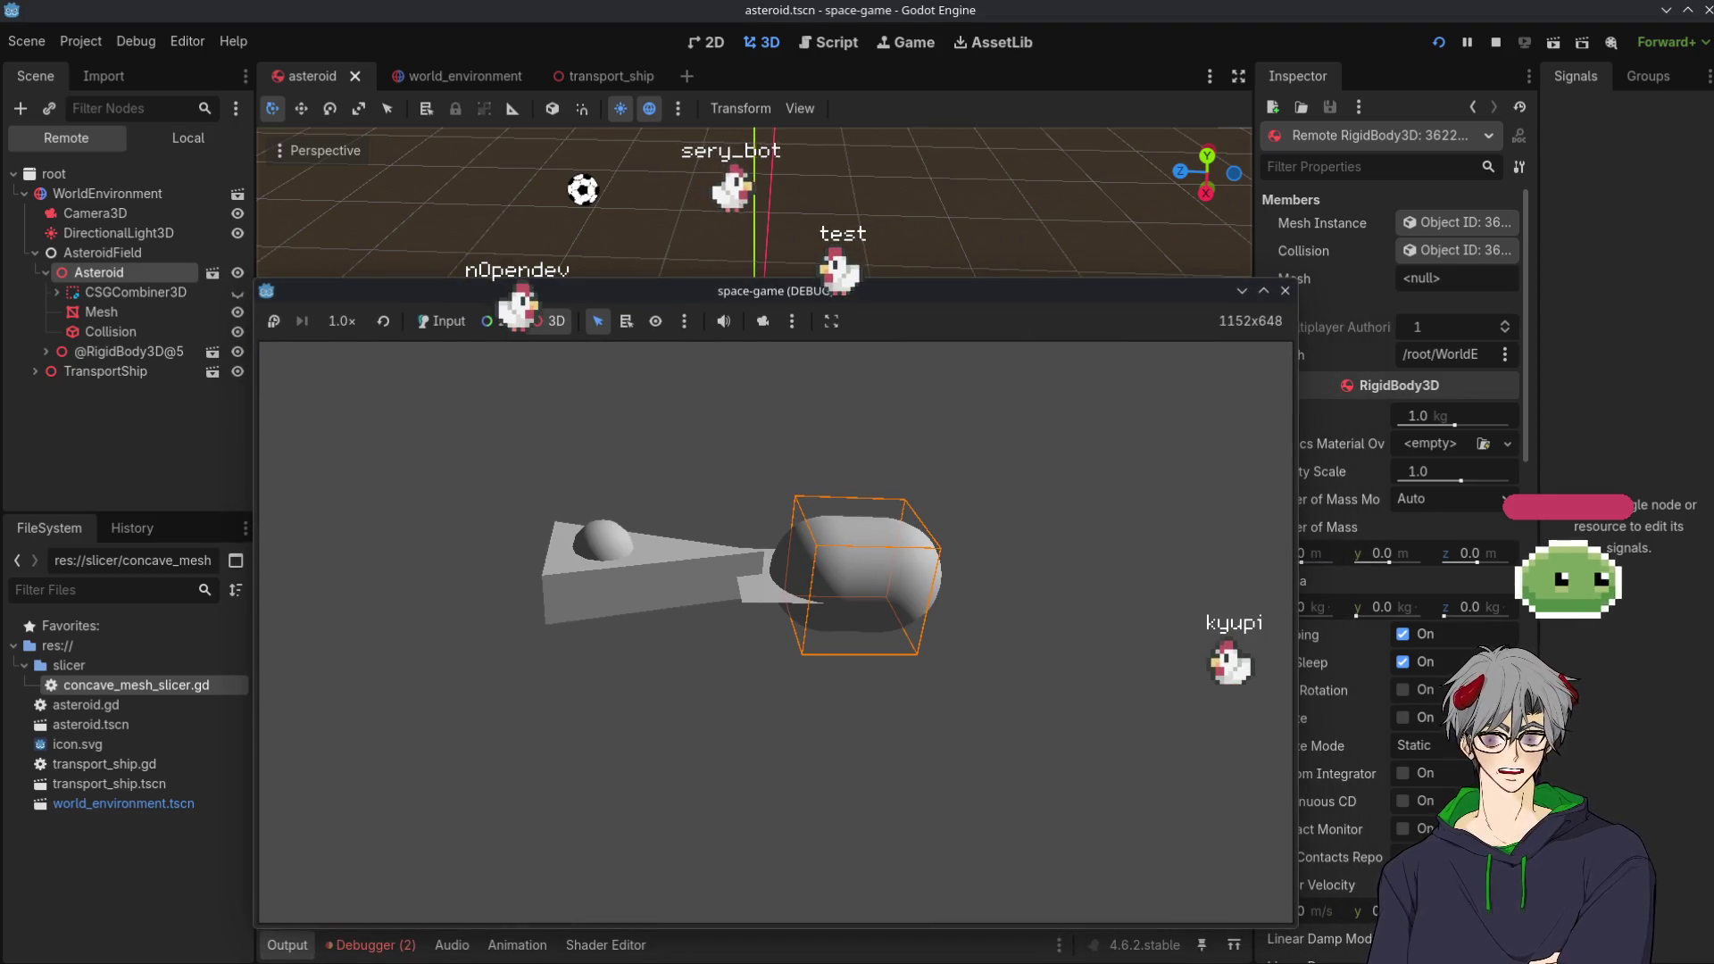
{"action": "left_click_drag", "start_coordinate": [1205, 473], "coordinate": [1148, 487]}
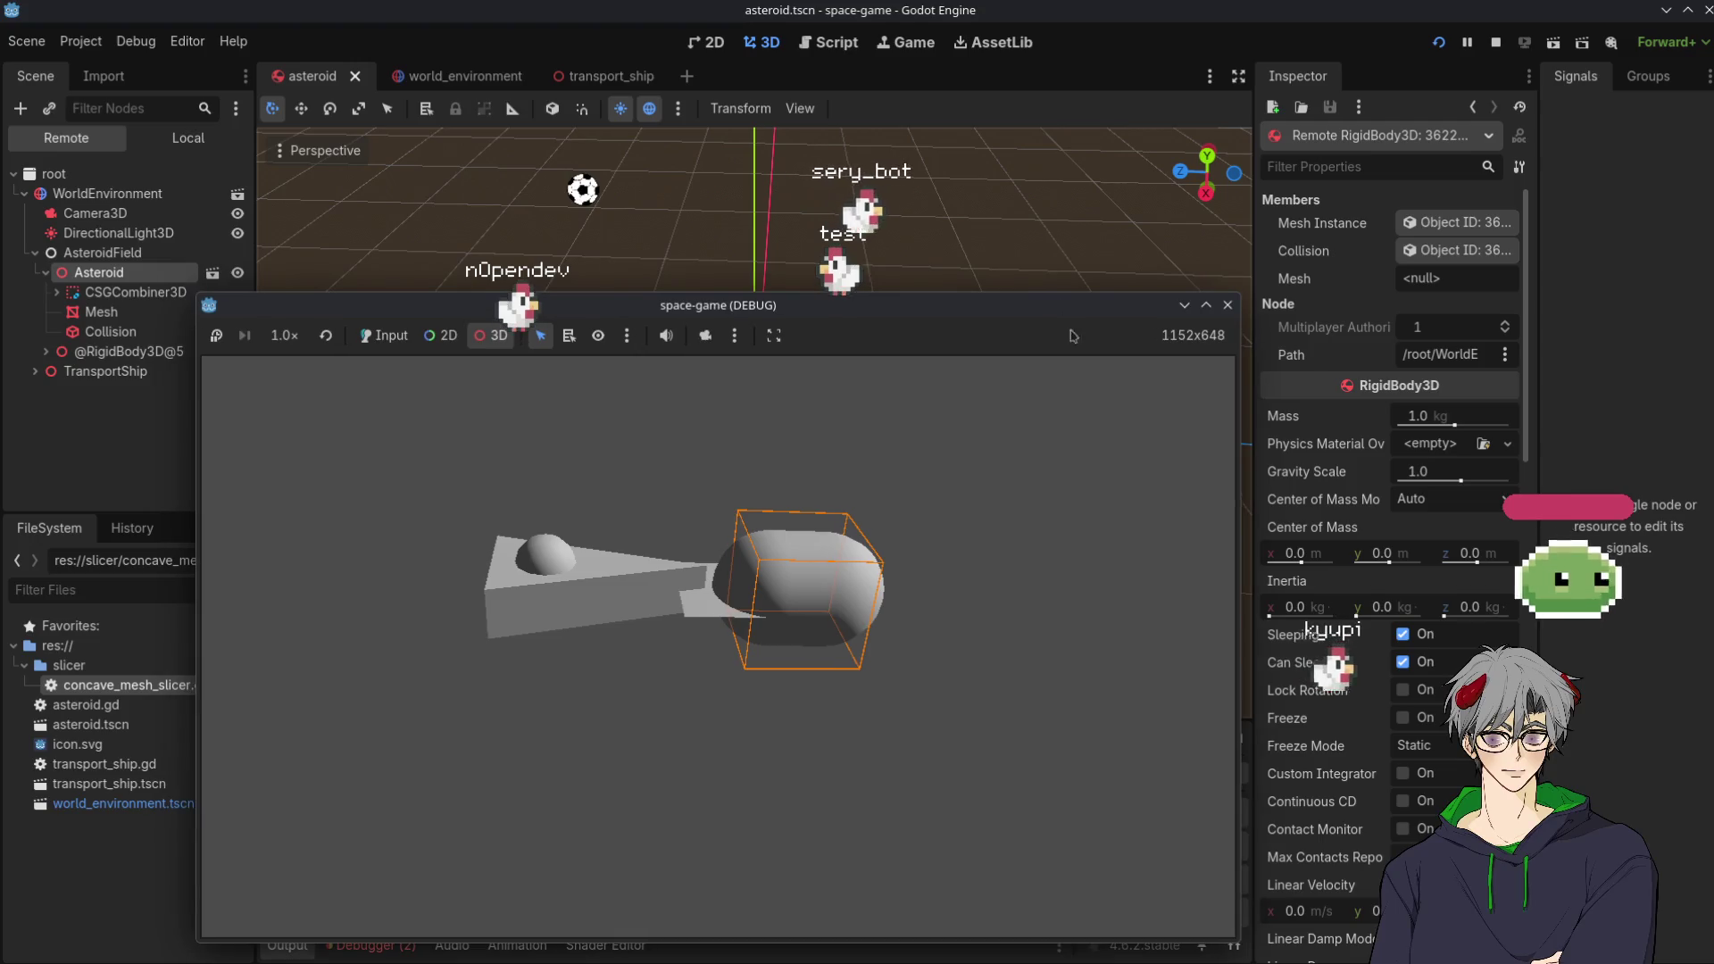
{"action": "scroll", "coordinate": [1339, 848], "scroll_direction": "down", "scroll_amount": 4}
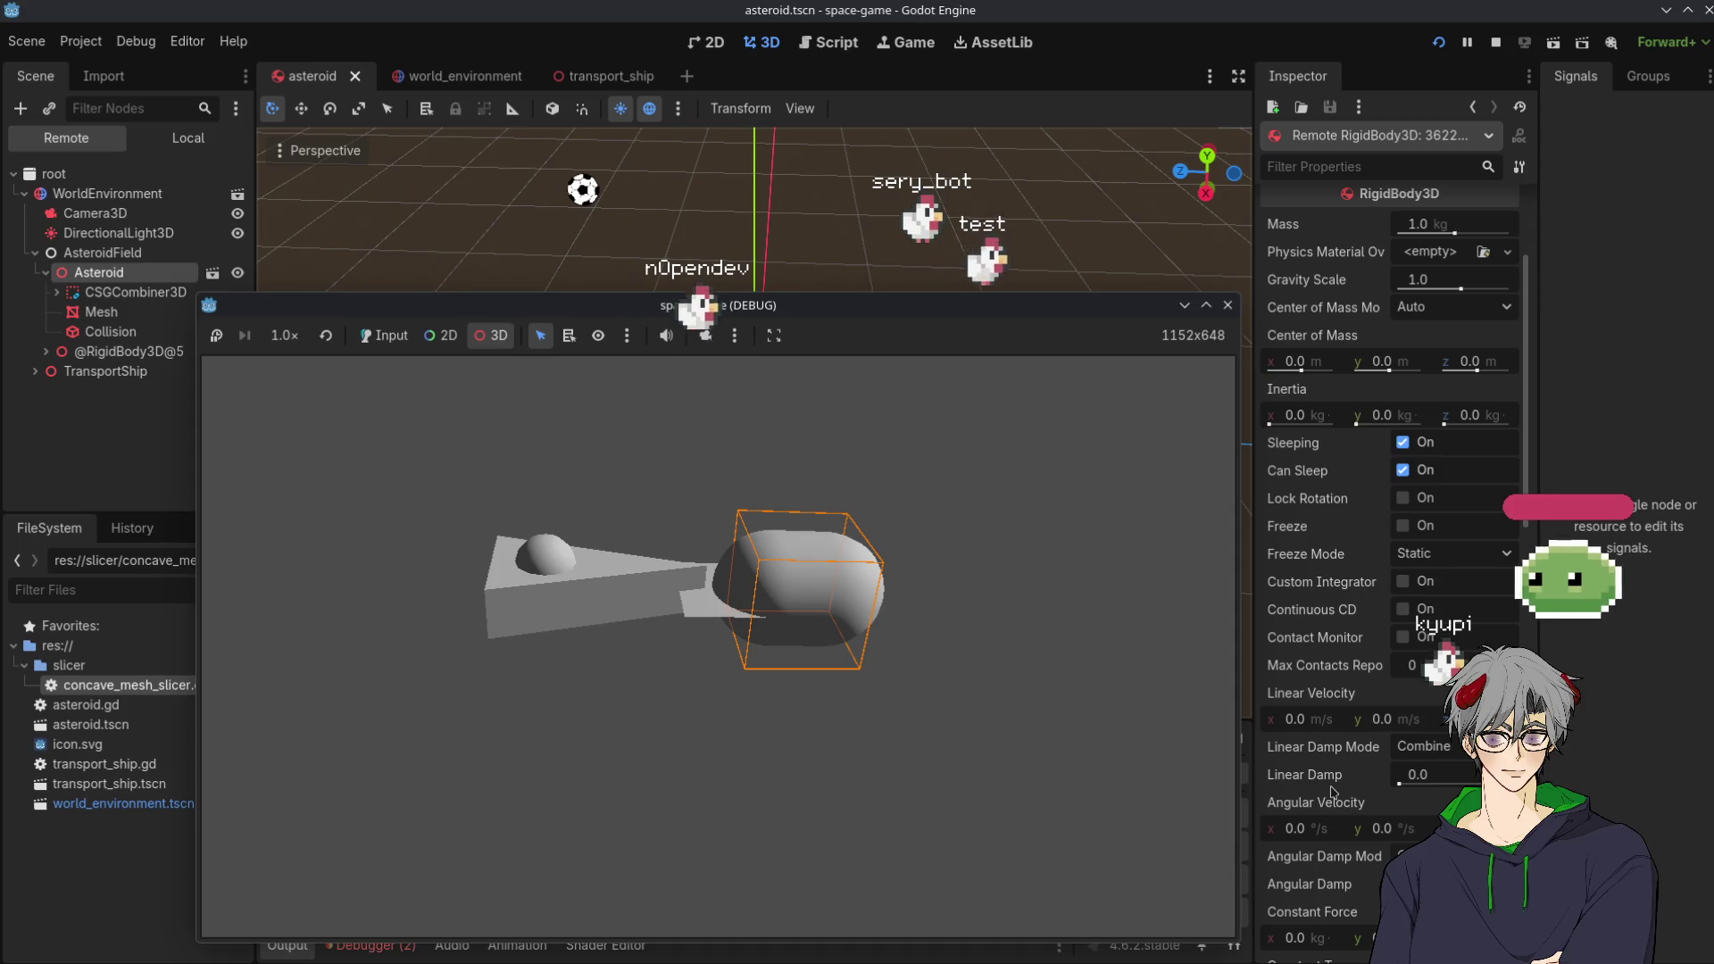
{"action": "scroll", "coordinate": [1303, 806], "scroll_direction": "down", "scroll_amount": 2}
{"action": "type", "text": "1"}
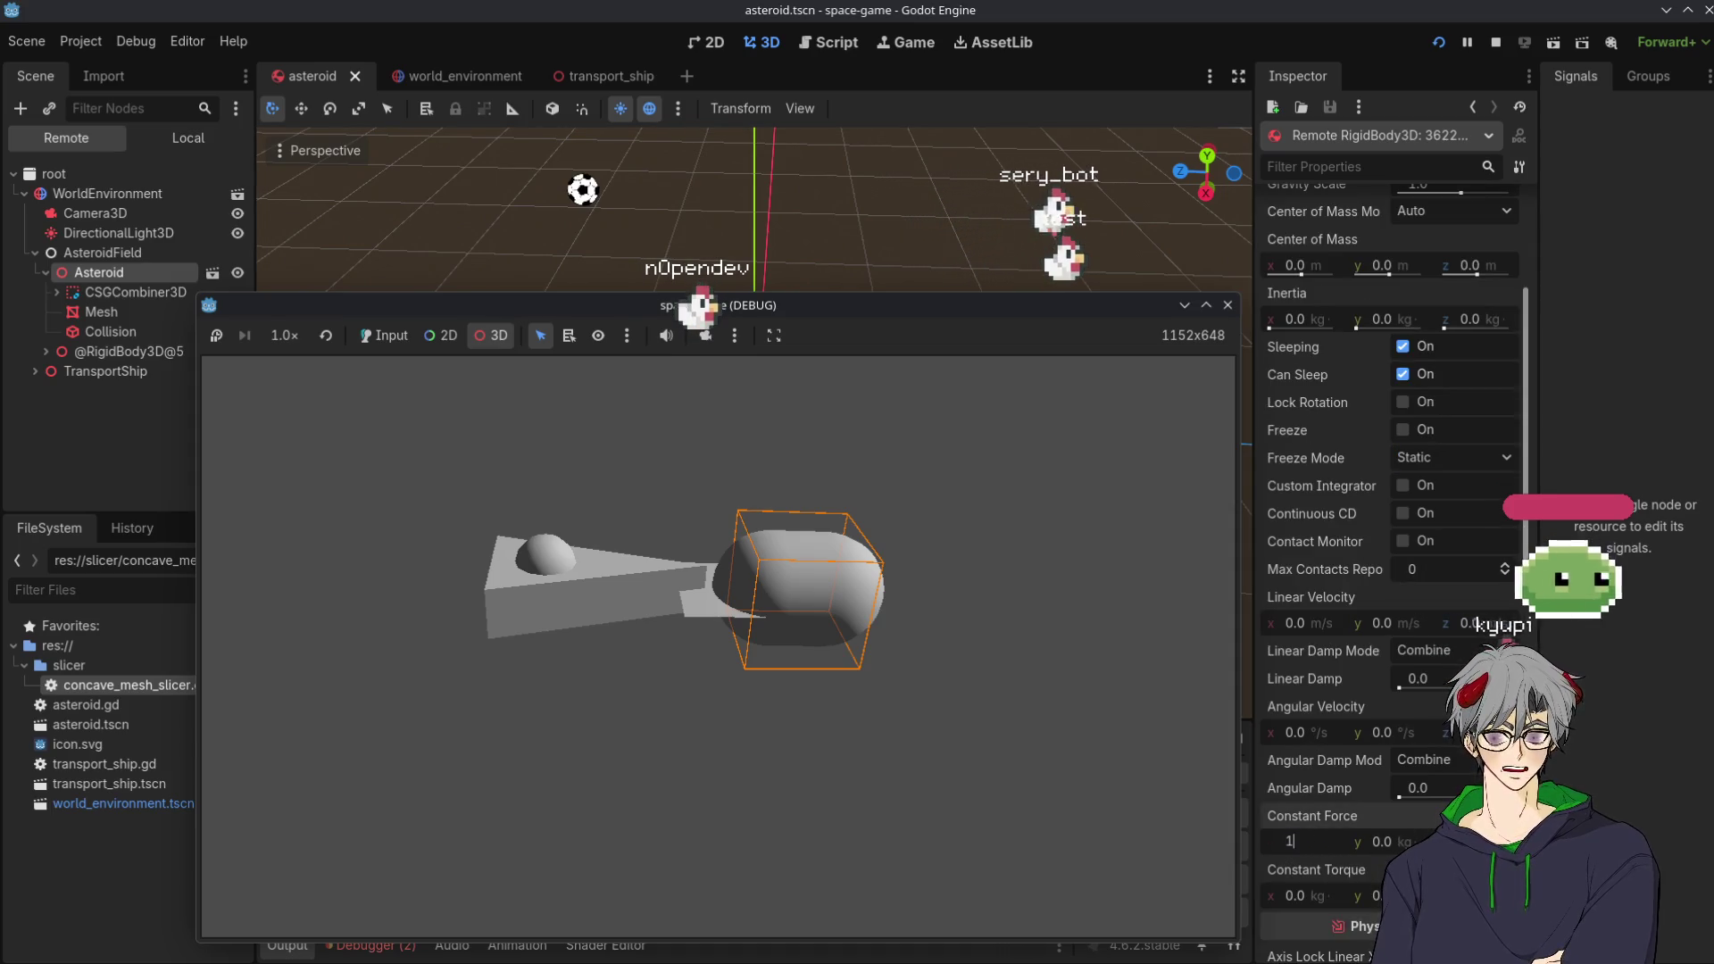
{"action": "key", "text": "Return"}
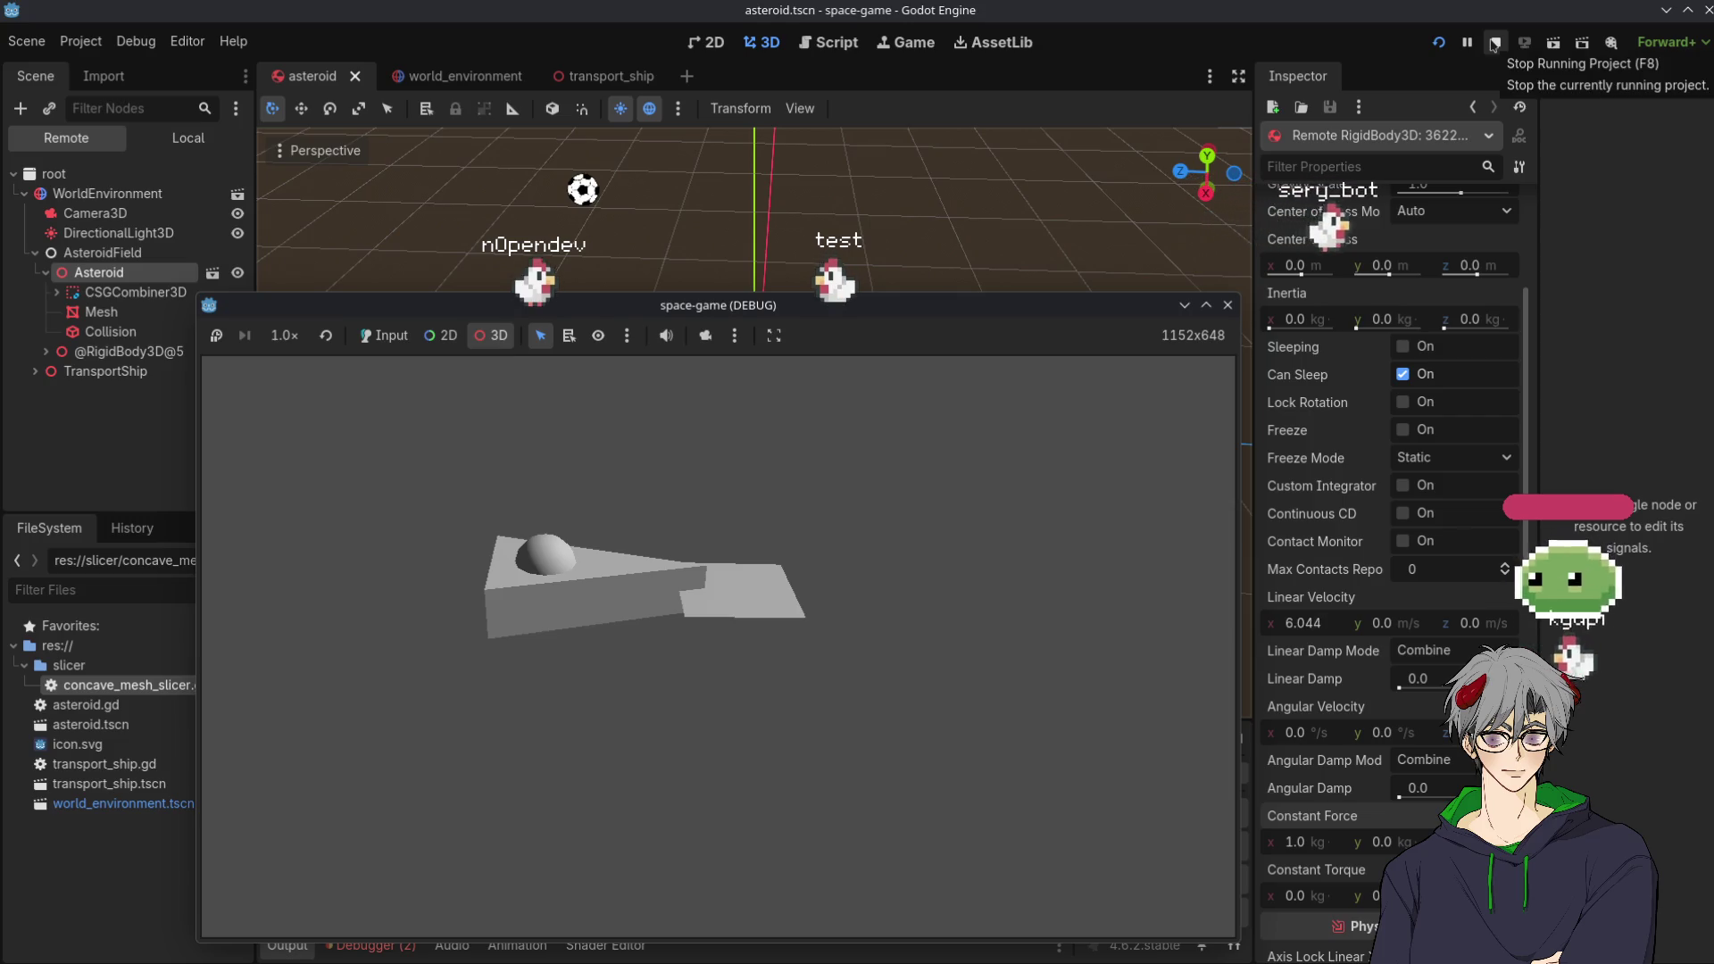
{"action": "left_click", "coordinate": [1494, 43]}
{"action": "left_click", "coordinate": [442, 76]}
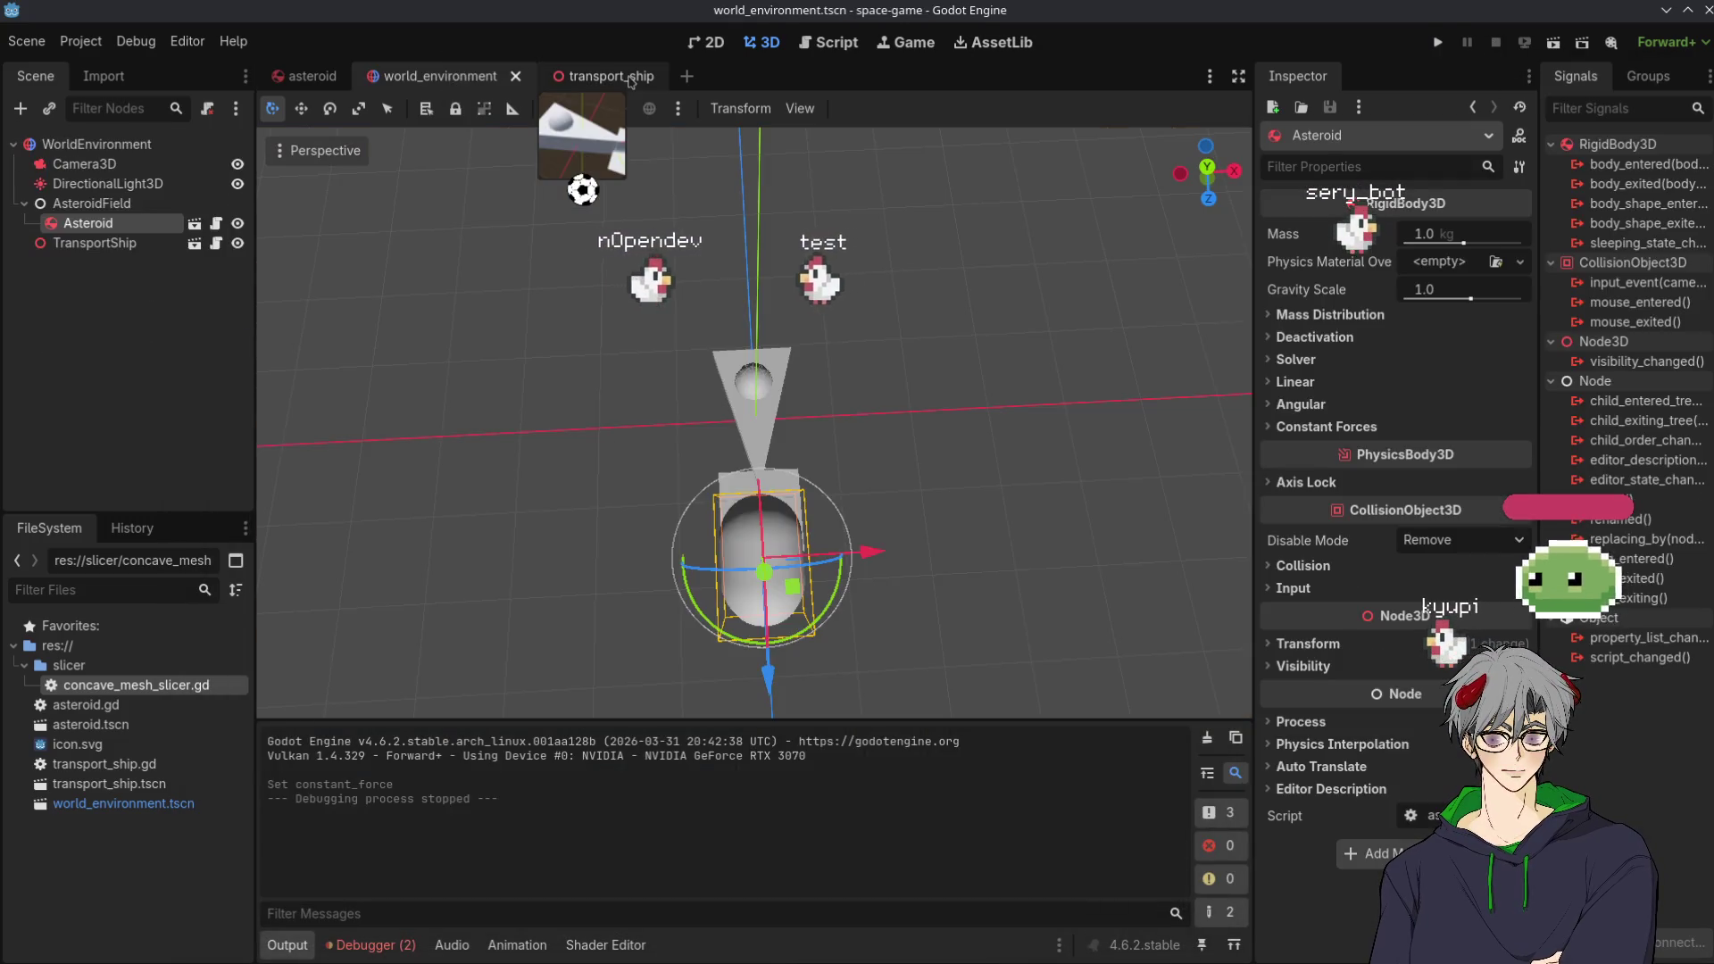
Show transport_ship.gd in the script editor, then switch to Kate's Player.gd
{"action": "left_click", "coordinate": [604, 76]}
{"action": "left_click", "coordinate": [847, 43]}
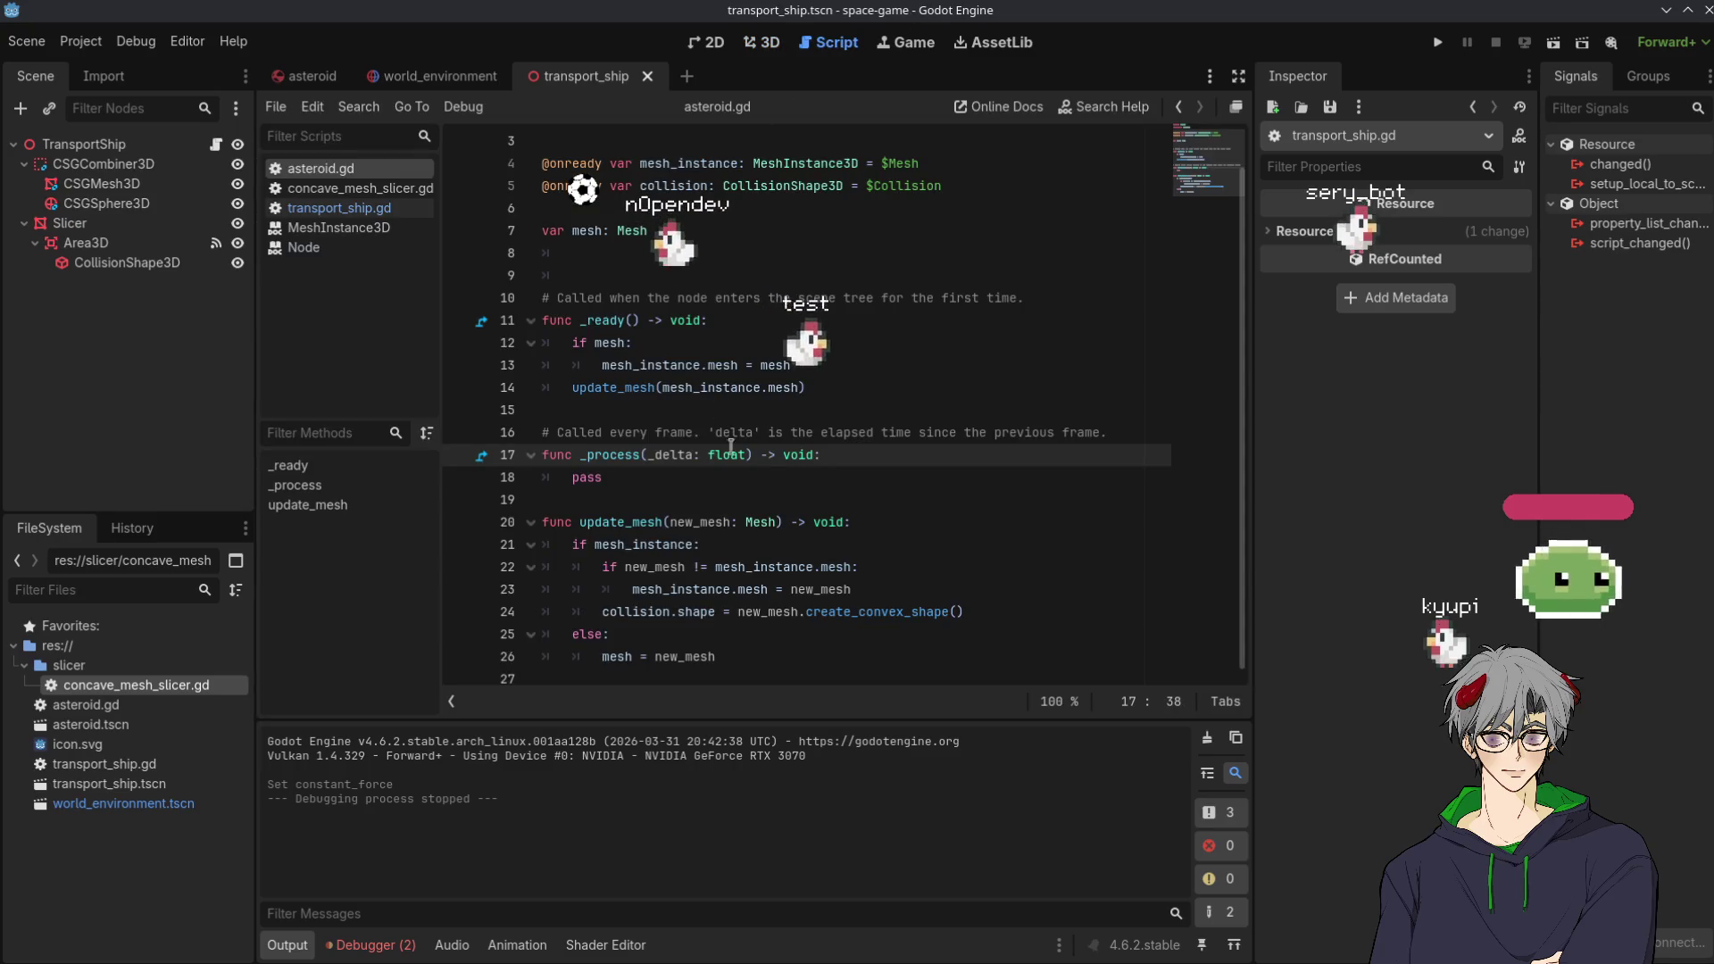
{"action": "scroll", "coordinate": [749, 464], "scroll_direction": "up", "scroll_amount": 1}
{"action": "scroll", "coordinate": [893, 268], "scroll_direction": "down", "scroll_amount": 1}
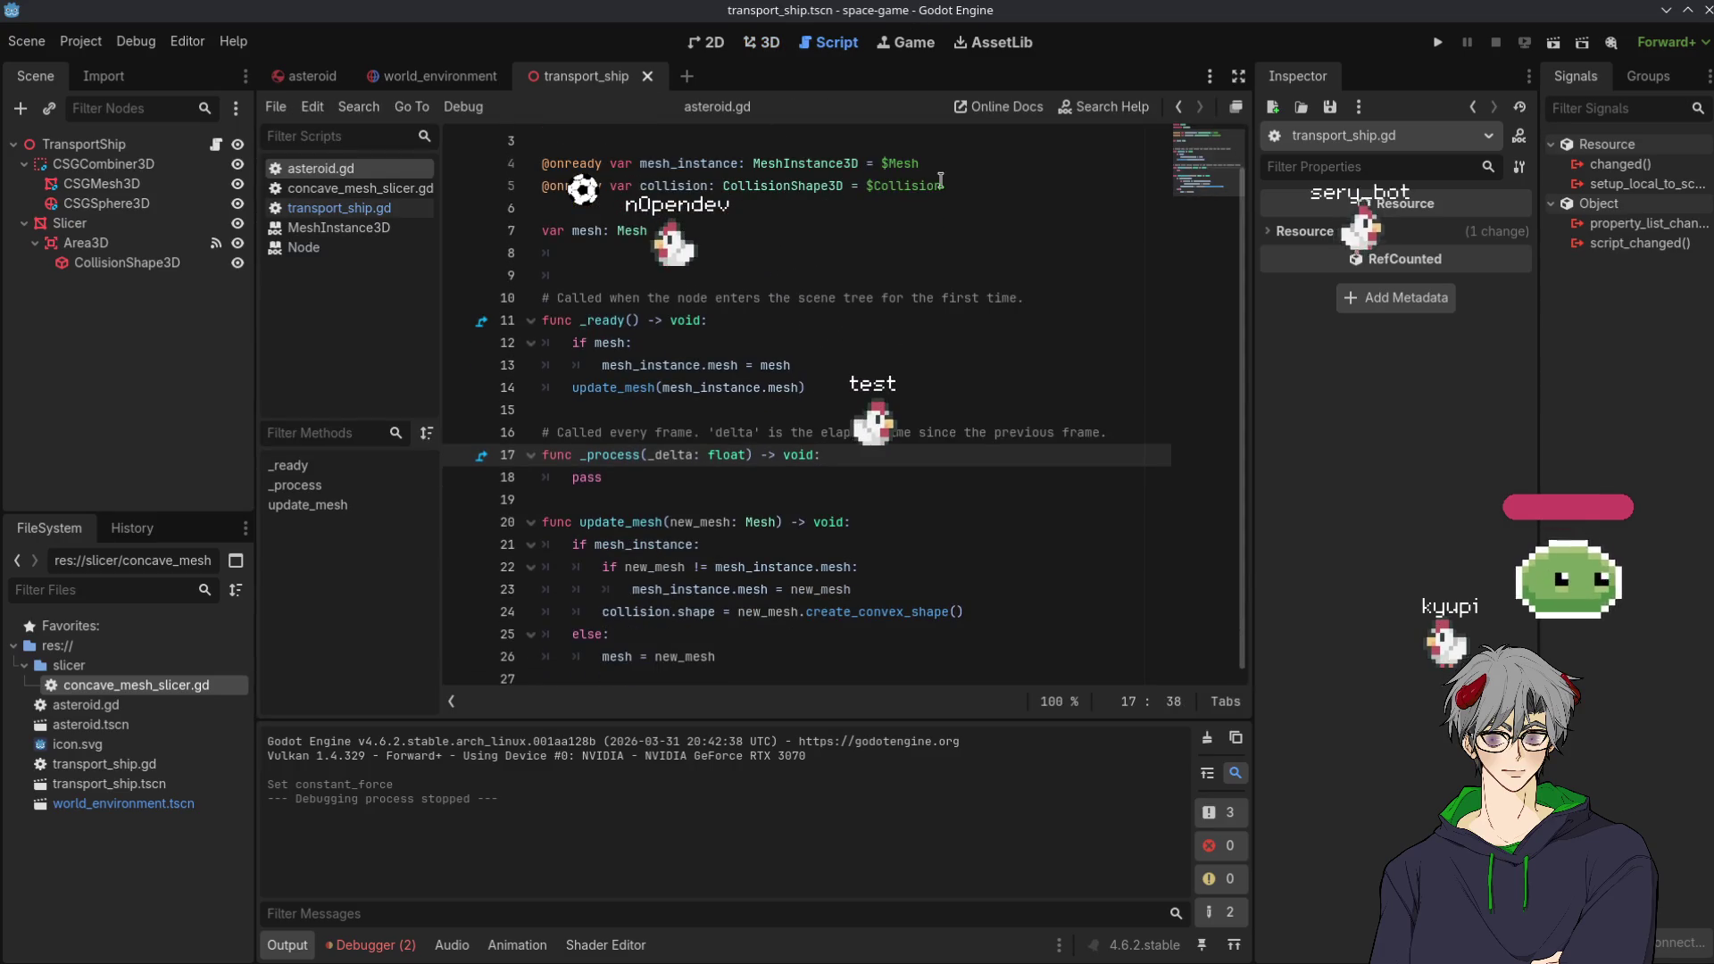
{"action": "left_click", "coordinate": [901, 43]}
{"action": "left_click", "coordinate": [762, 43]}
{"action": "left_click", "coordinate": [806, 43]}
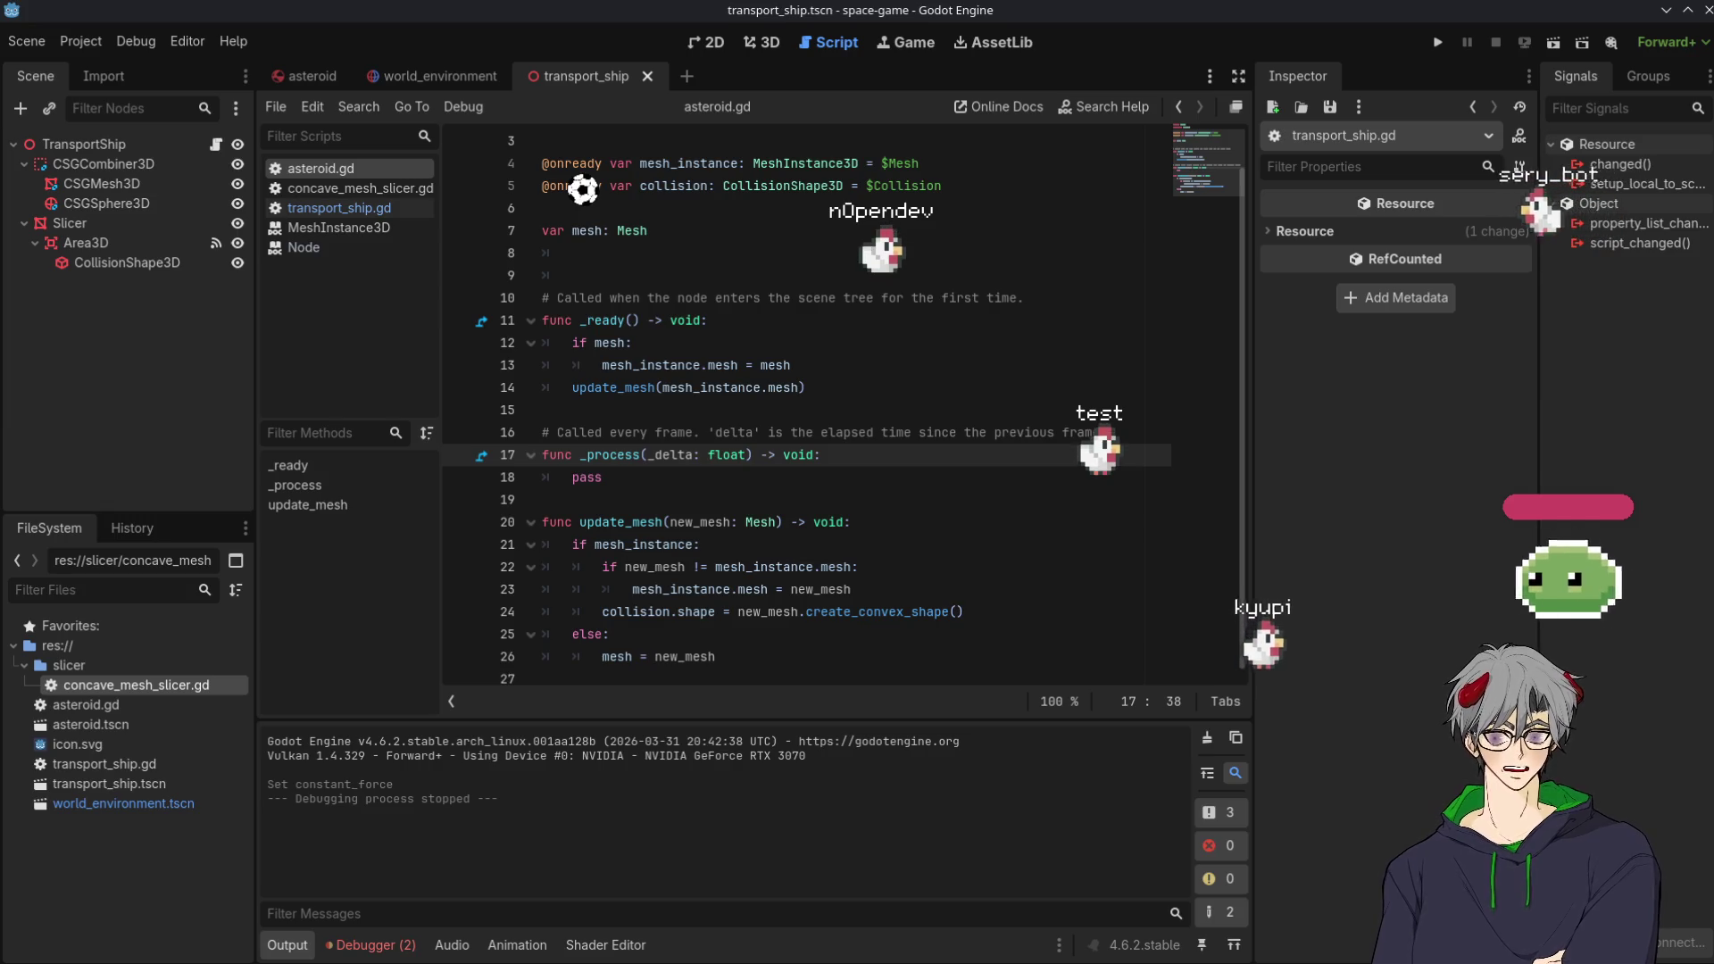
{"action": "key", "text": "alt+Tab"}
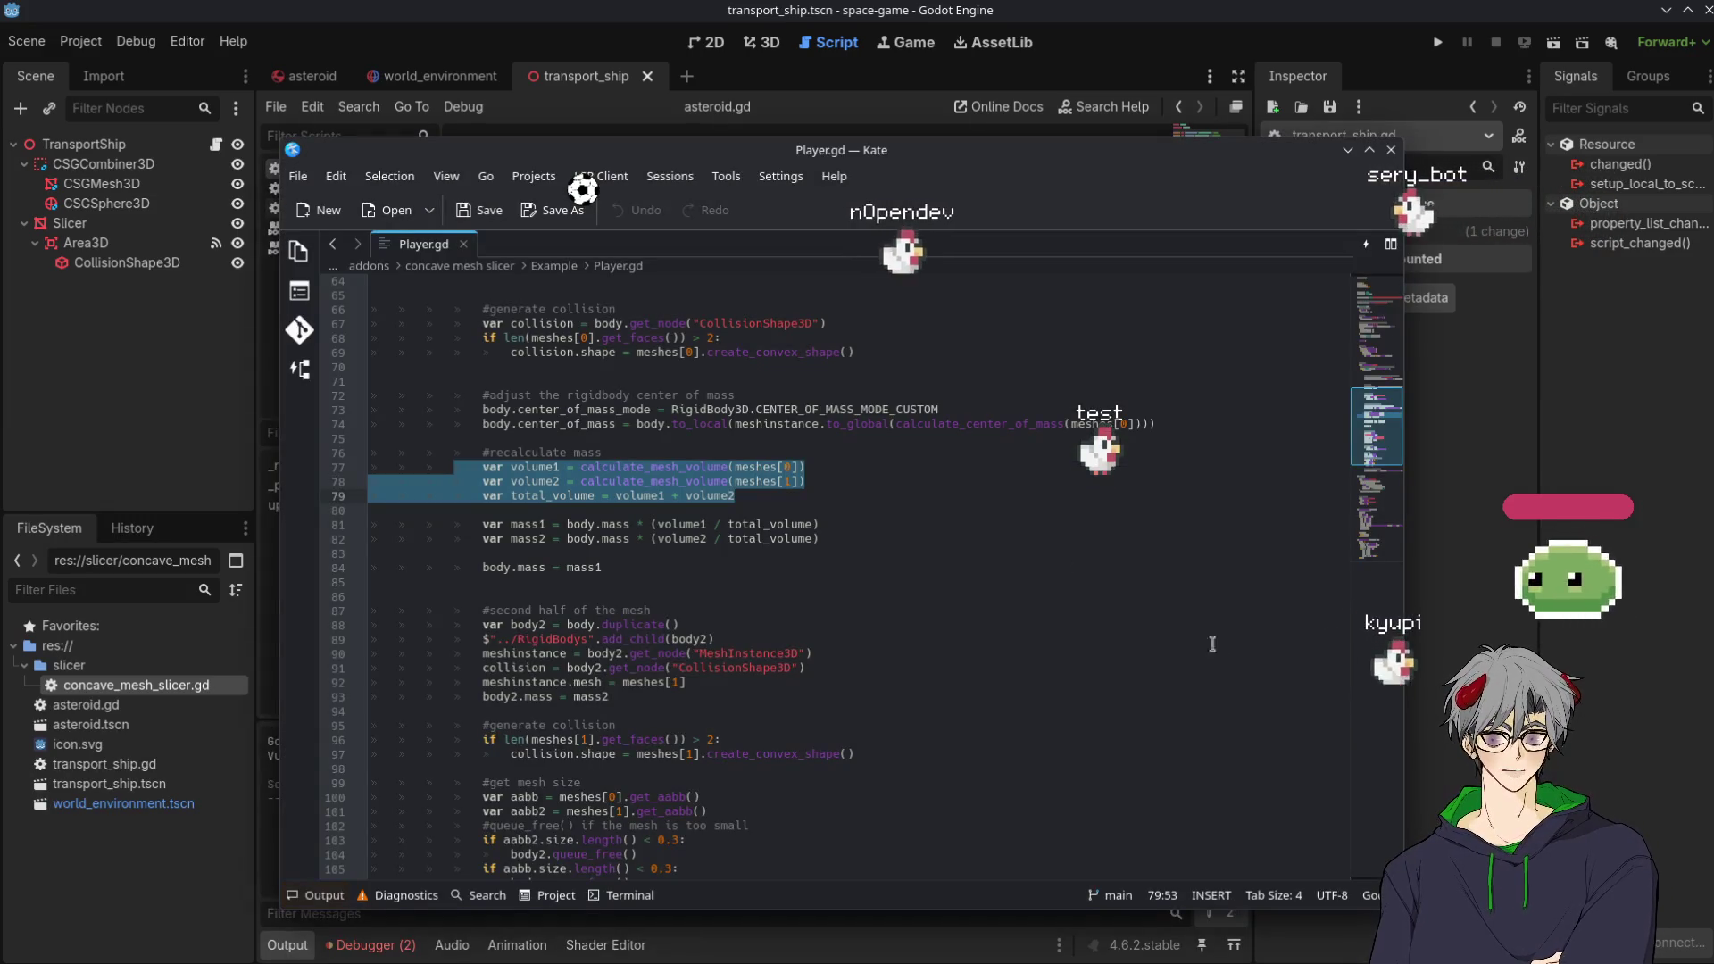
Copy line 58's slice_transform line (affine_inverse times the slicer's global_transform) from the Kate example
{"action": "scroll", "coordinate": [914, 680], "scroll_direction": "down", "scroll_amount": 7}
{"action": "scroll", "coordinate": [763, 533], "scroll_direction": "up", "scroll_amount": 11}
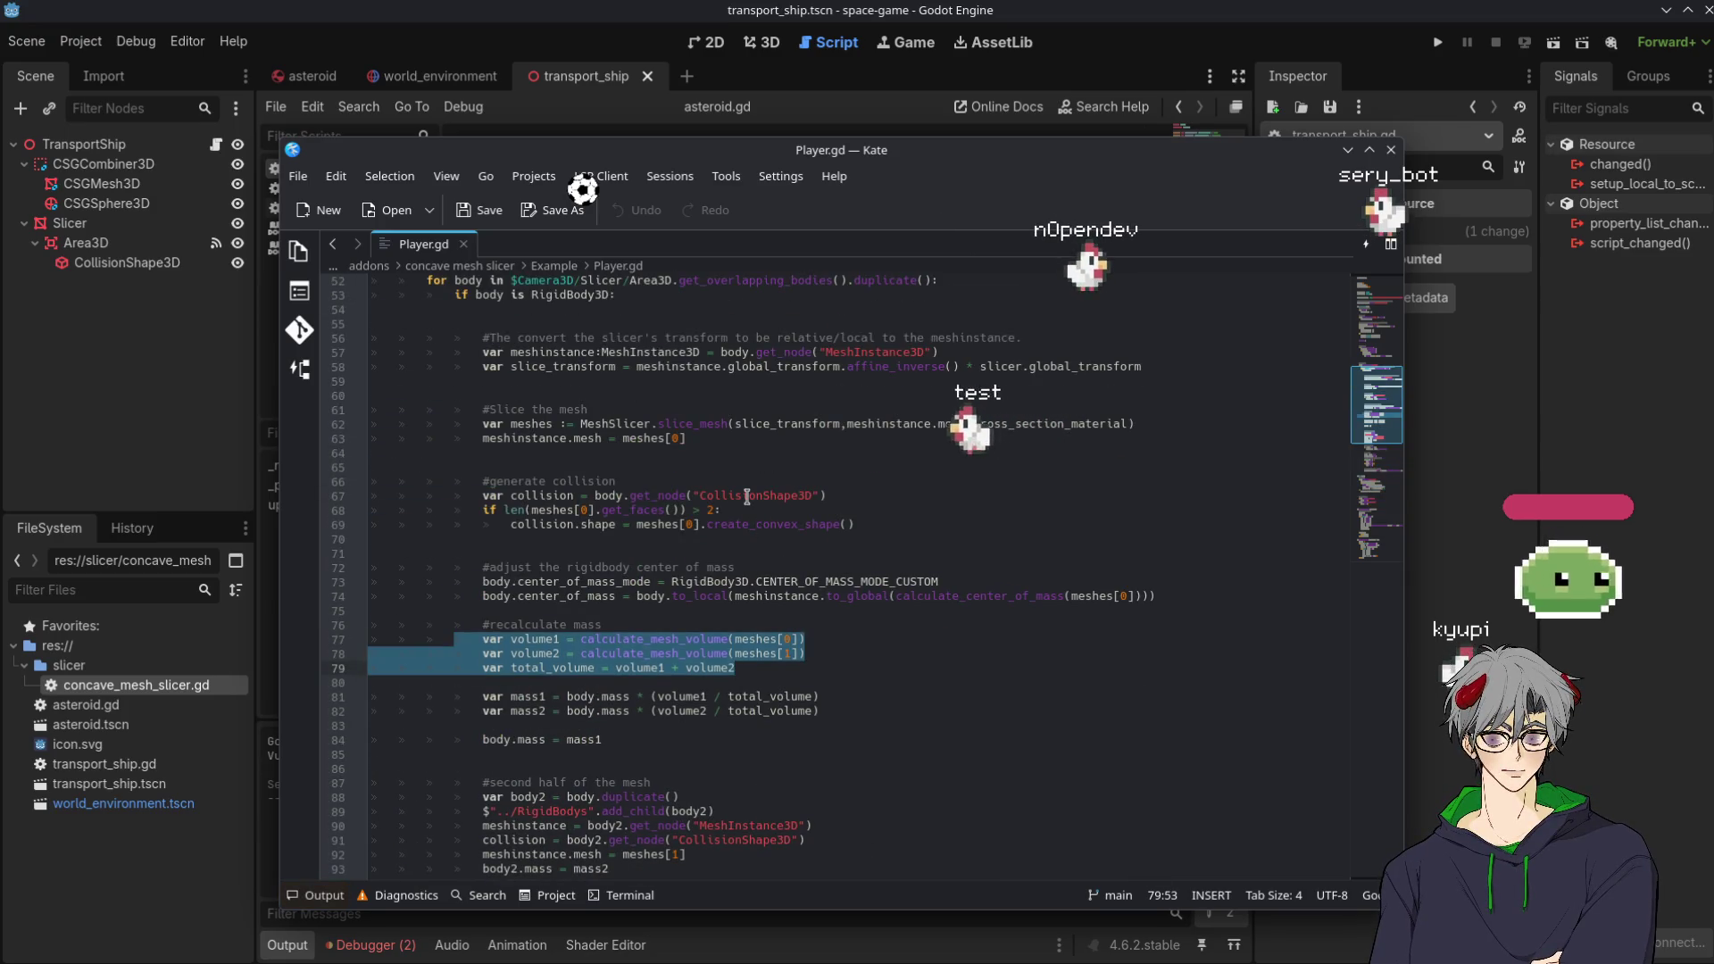
{"action": "double_click", "coordinate": [816, 423]}
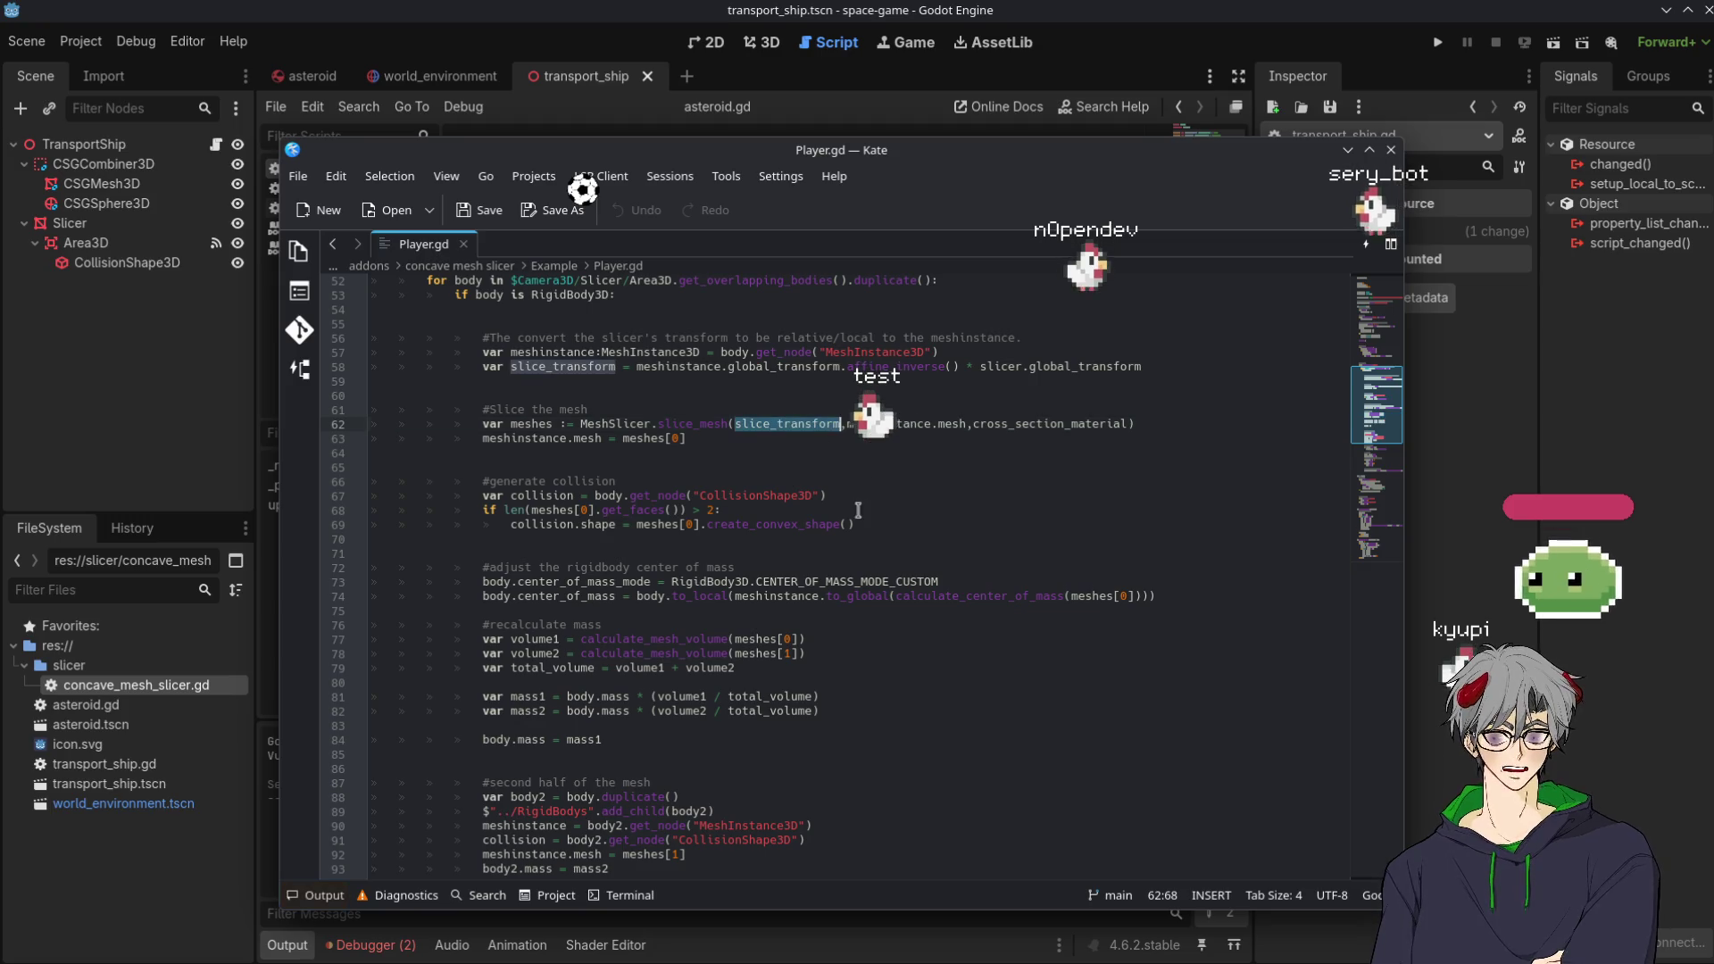
{"action": "scroll", "coordinate": [638, 455], "scroll_direction": "up", "scroll_amount": 2}
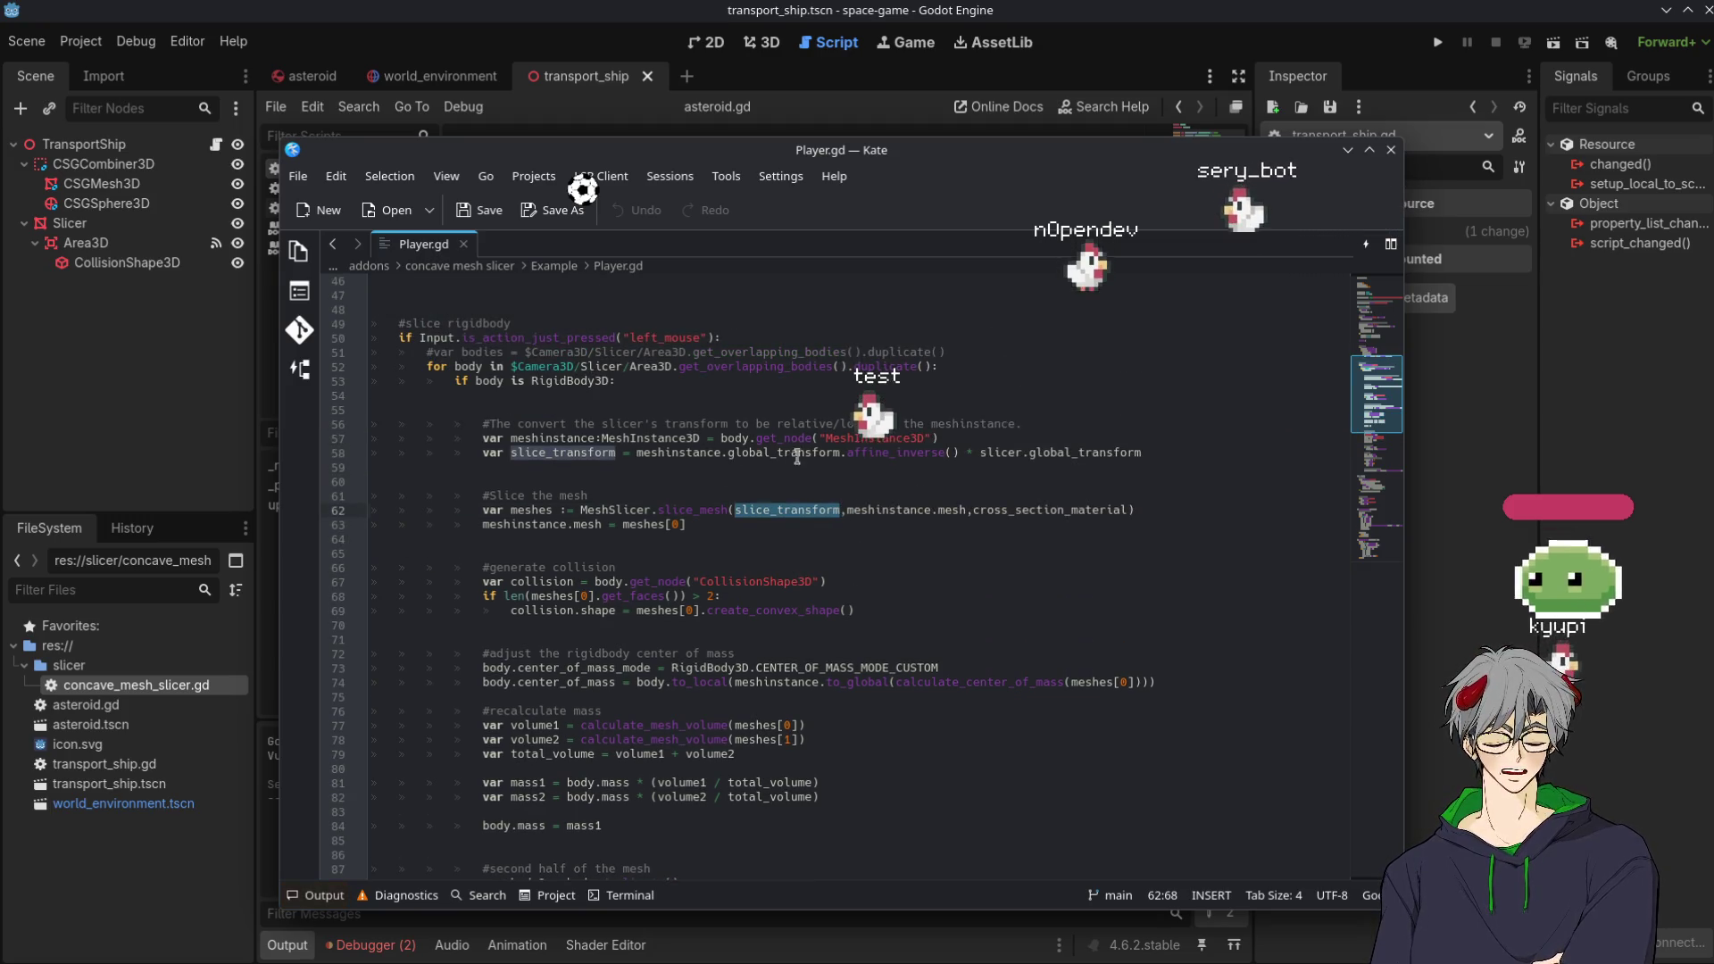
{"action": "double_click", "coordinate": [920, 453]}
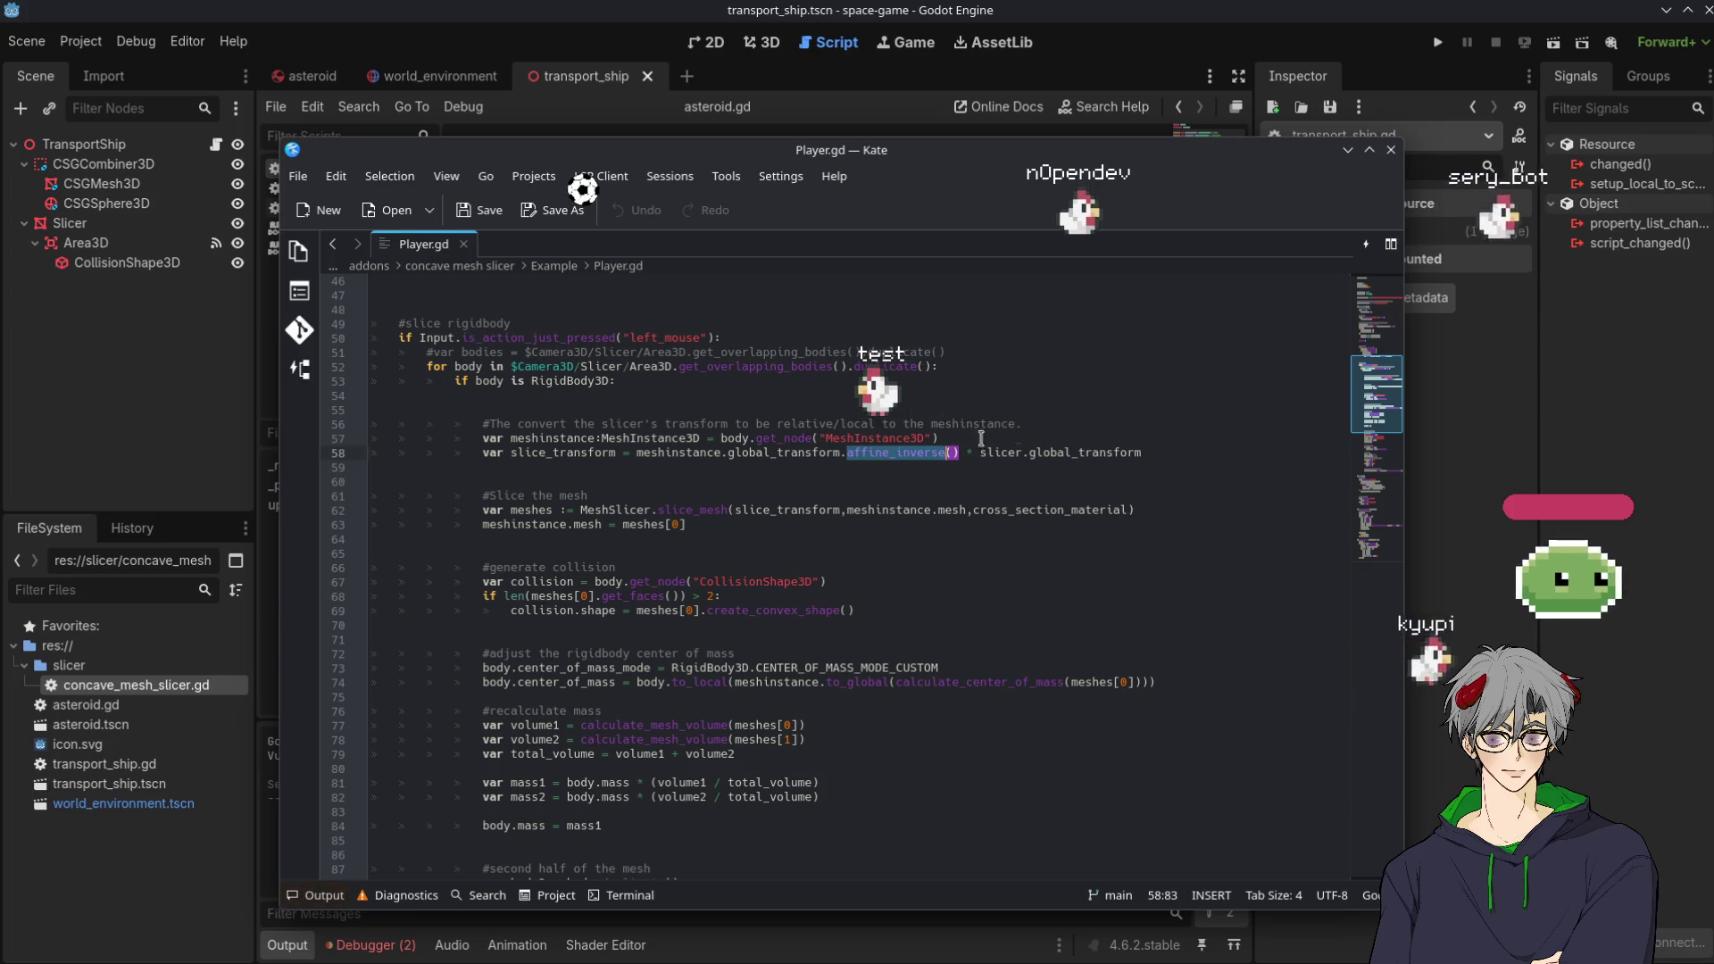
{"action": "key", "text": "Home"}
{"action": "key", "text": "shift+End"}
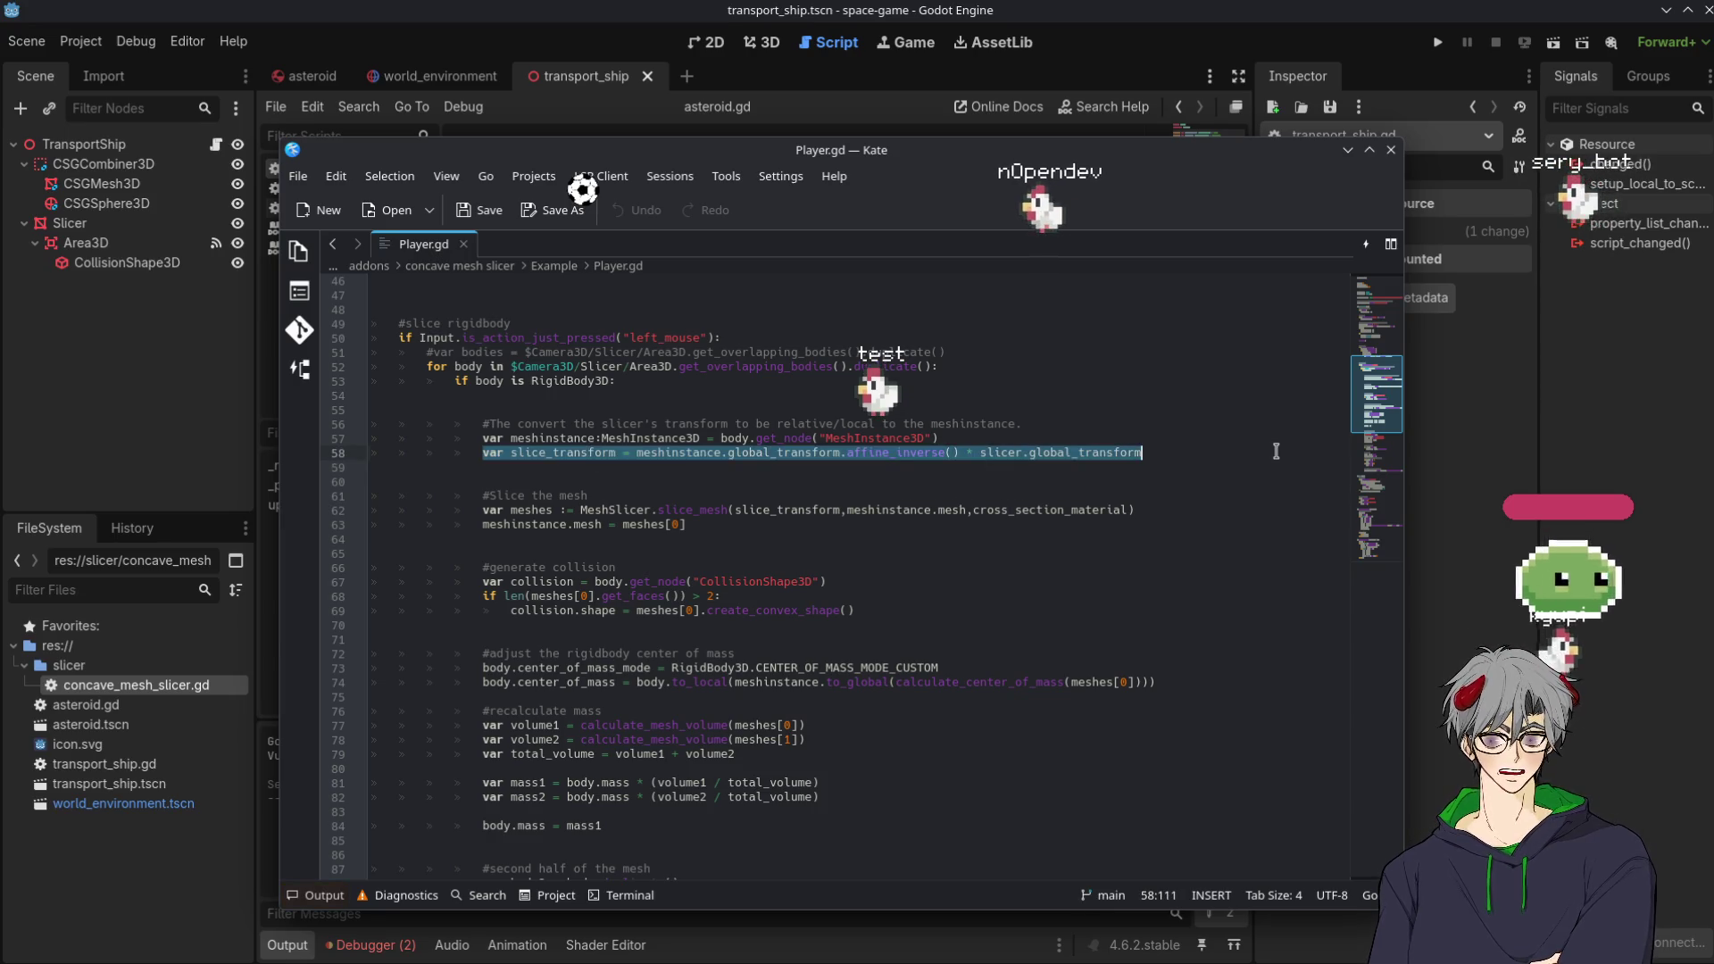
{"action": "key", "text": "alt+Tab"}
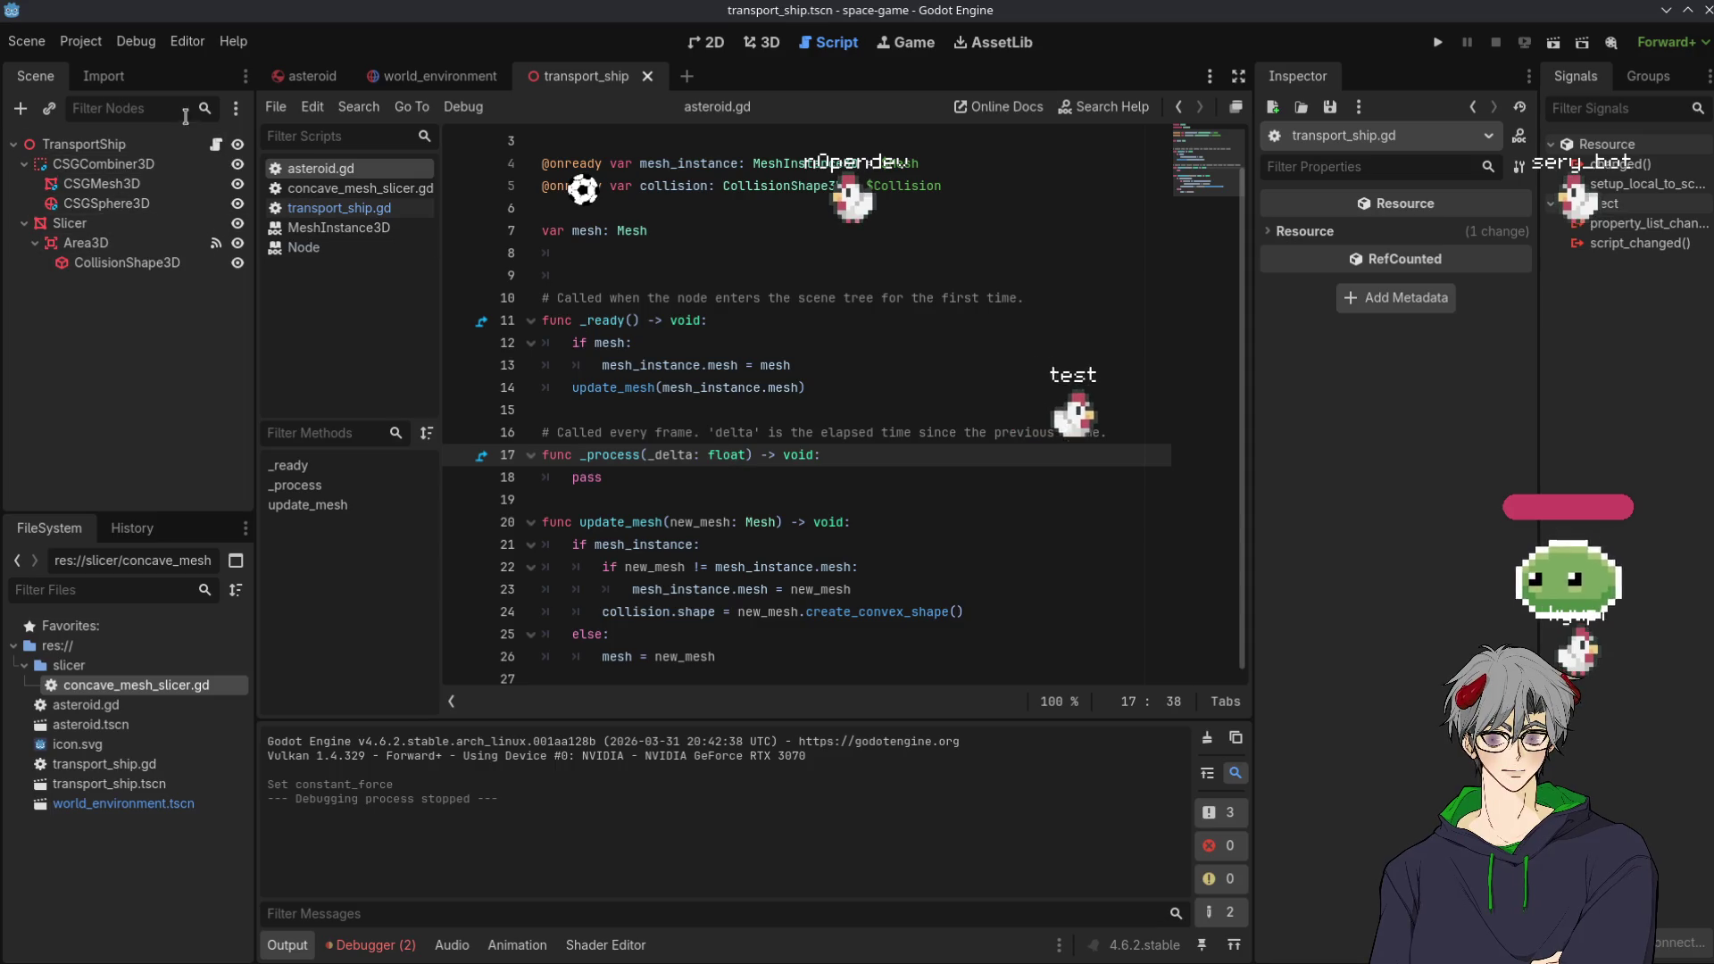
In transport_ship.gd, paste the slice_transform line as line 17, under the Asteroid check
{"action": "left_click", "coordinate": [215, 144]}
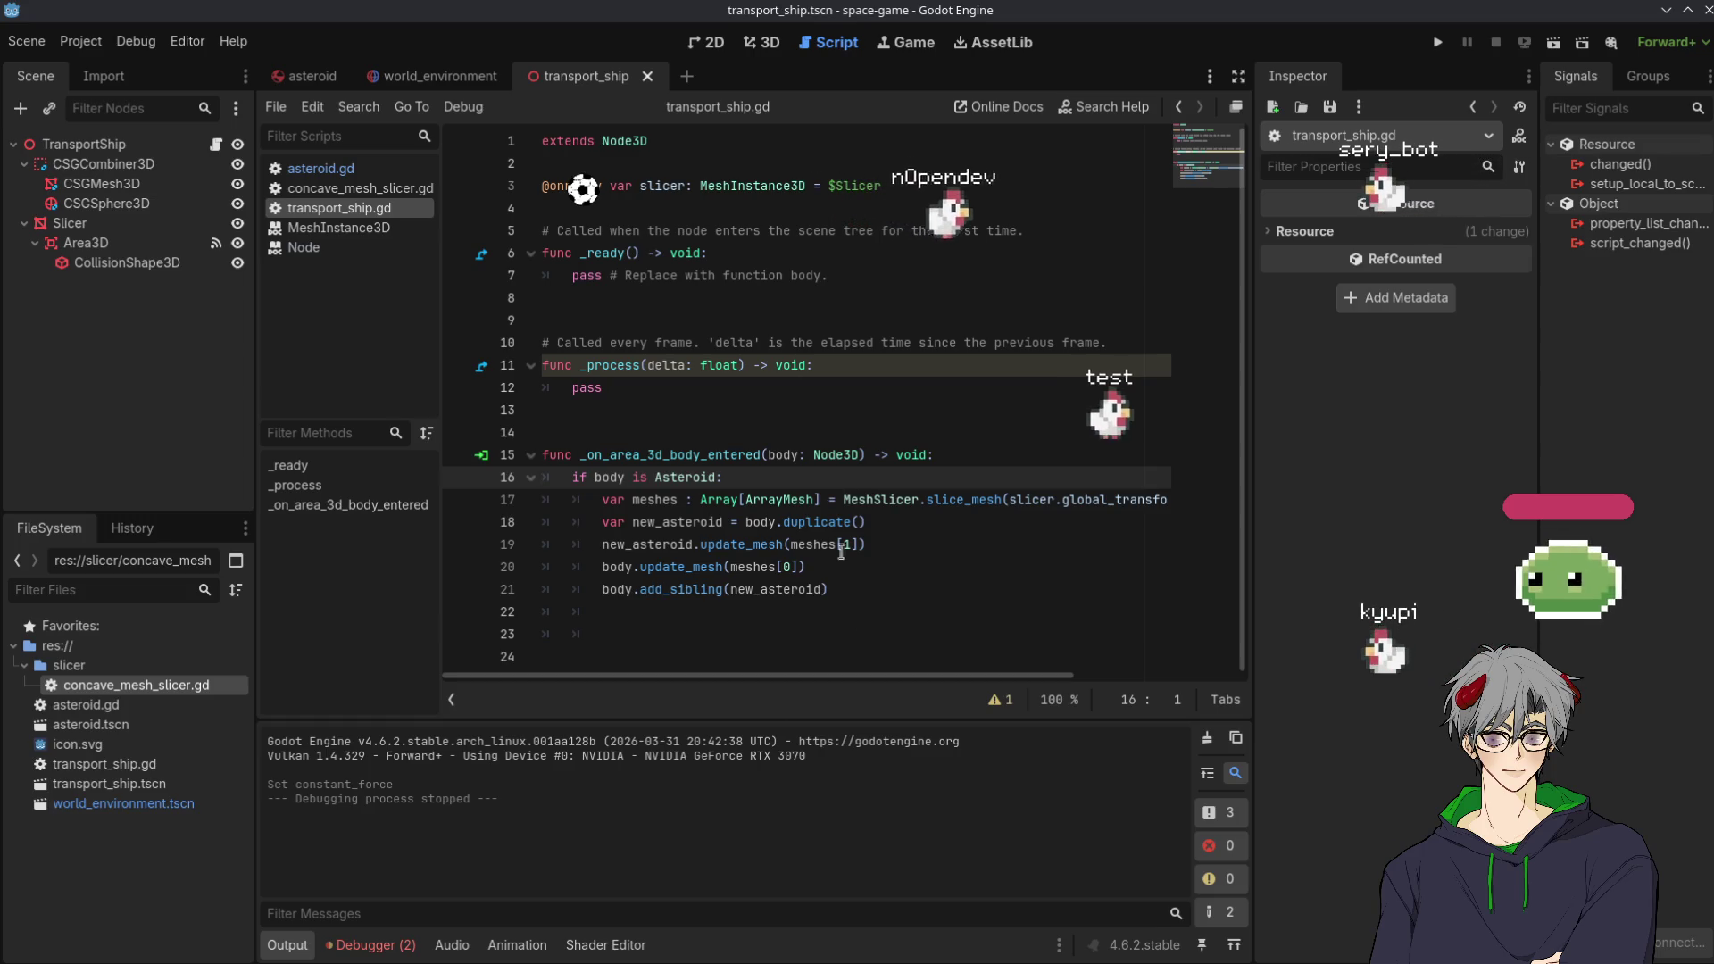
{"action": "left_click_drag", "start_coordinate": [894, 674], "coordinate": [1056, 667]}
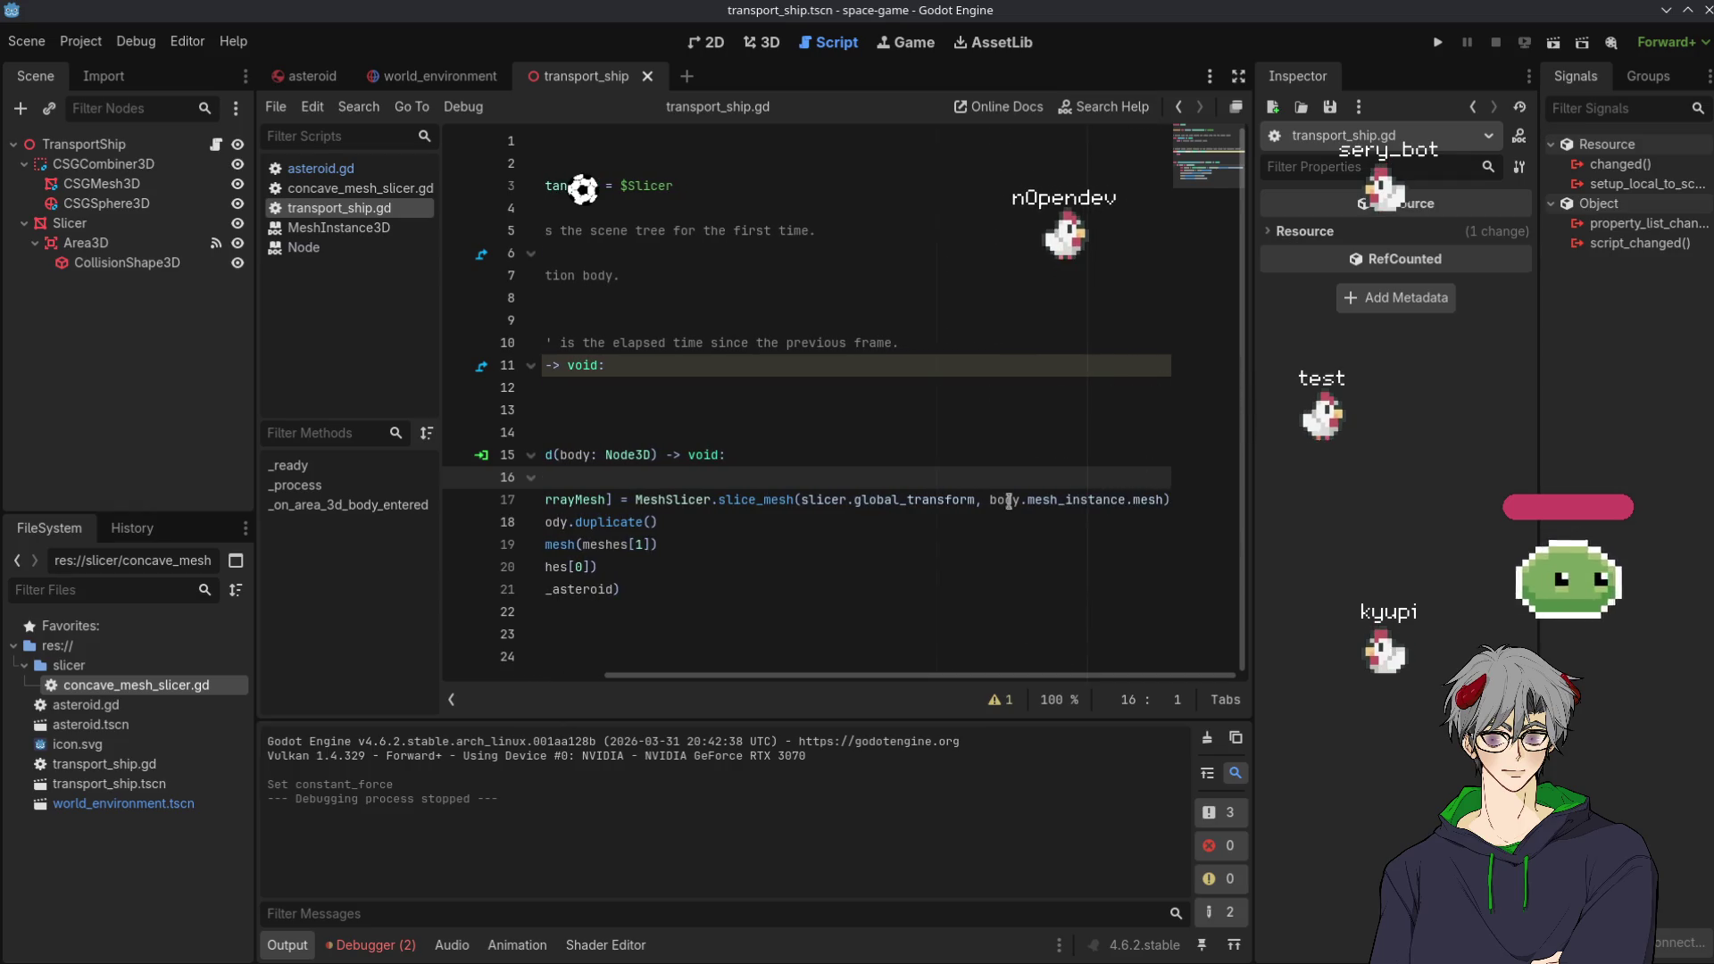
{"action": "left_click", "coordinate": [721, 467]}
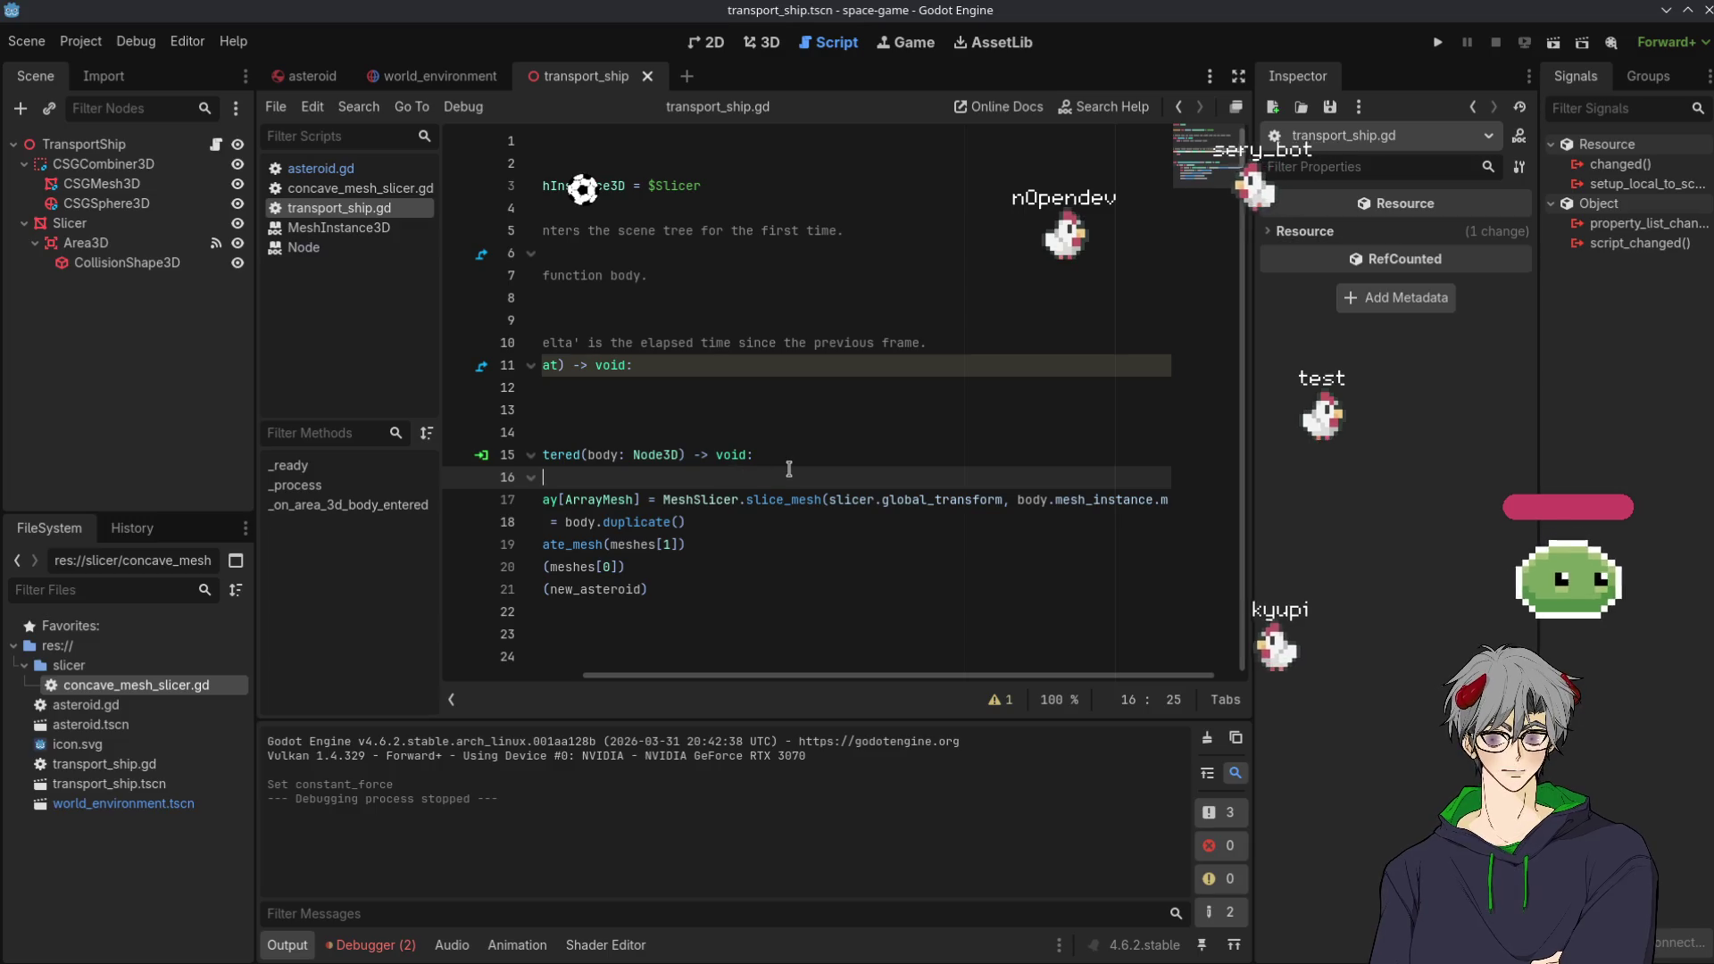
{"action": "scroll", "coordinate": [649, 689], "scroll_direction": "left", "scroll_amount": 5}
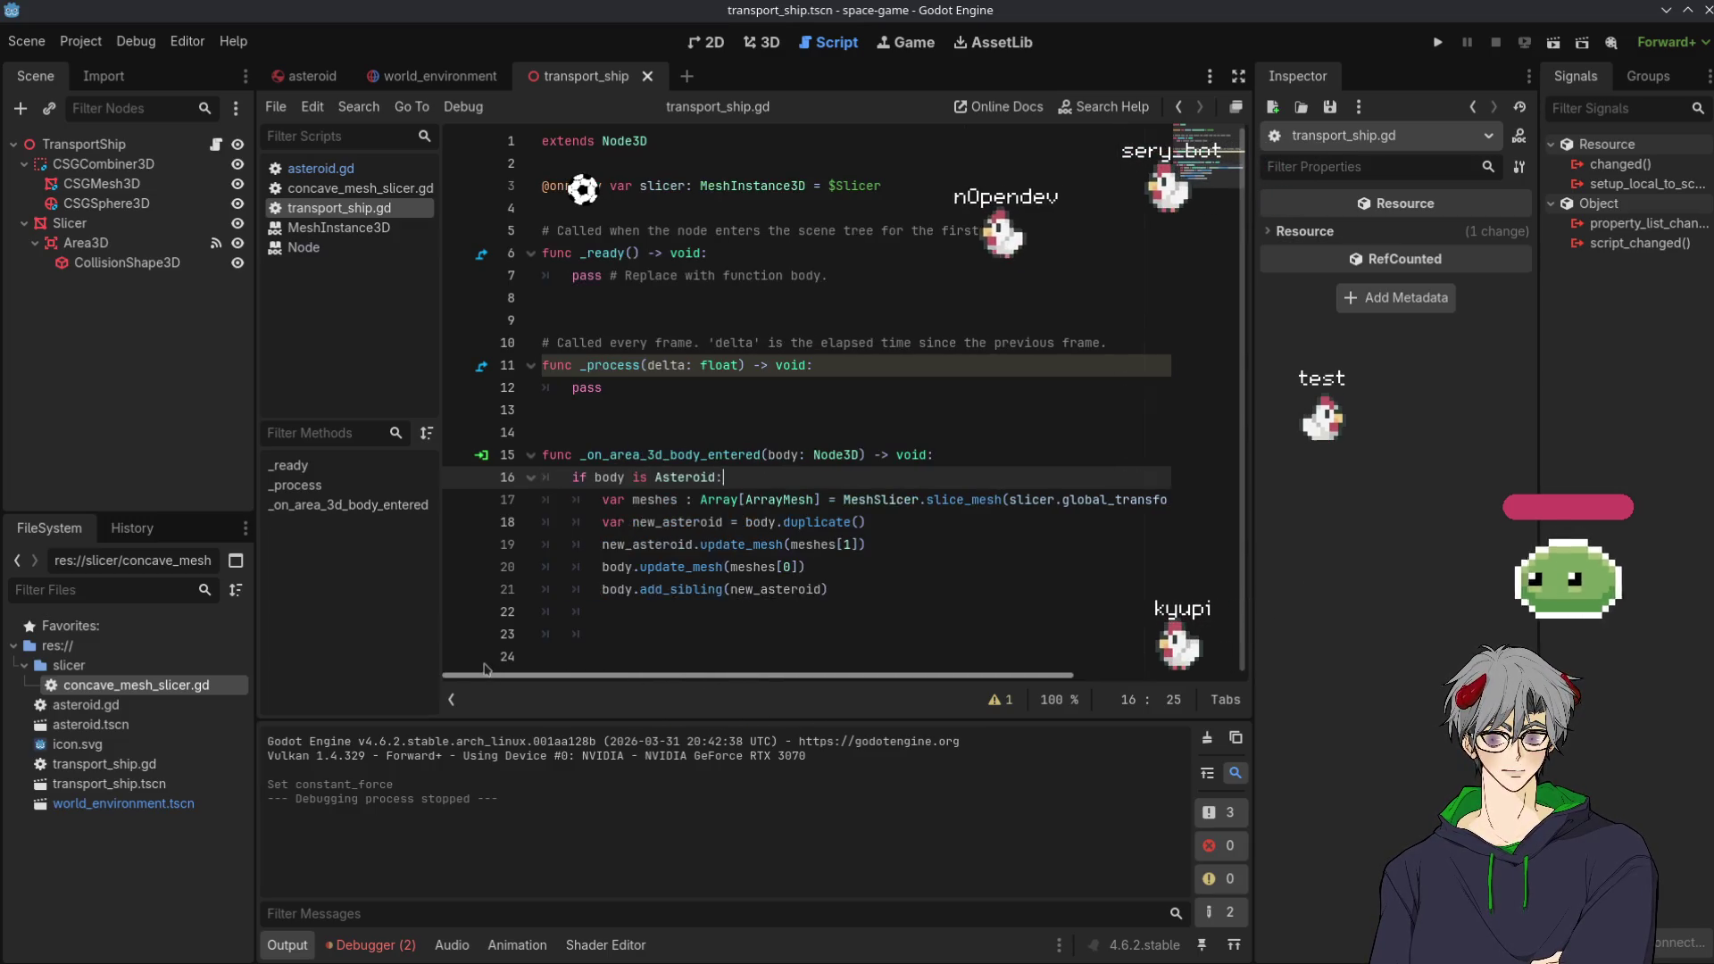
{"action": "key", "text": "Return"}
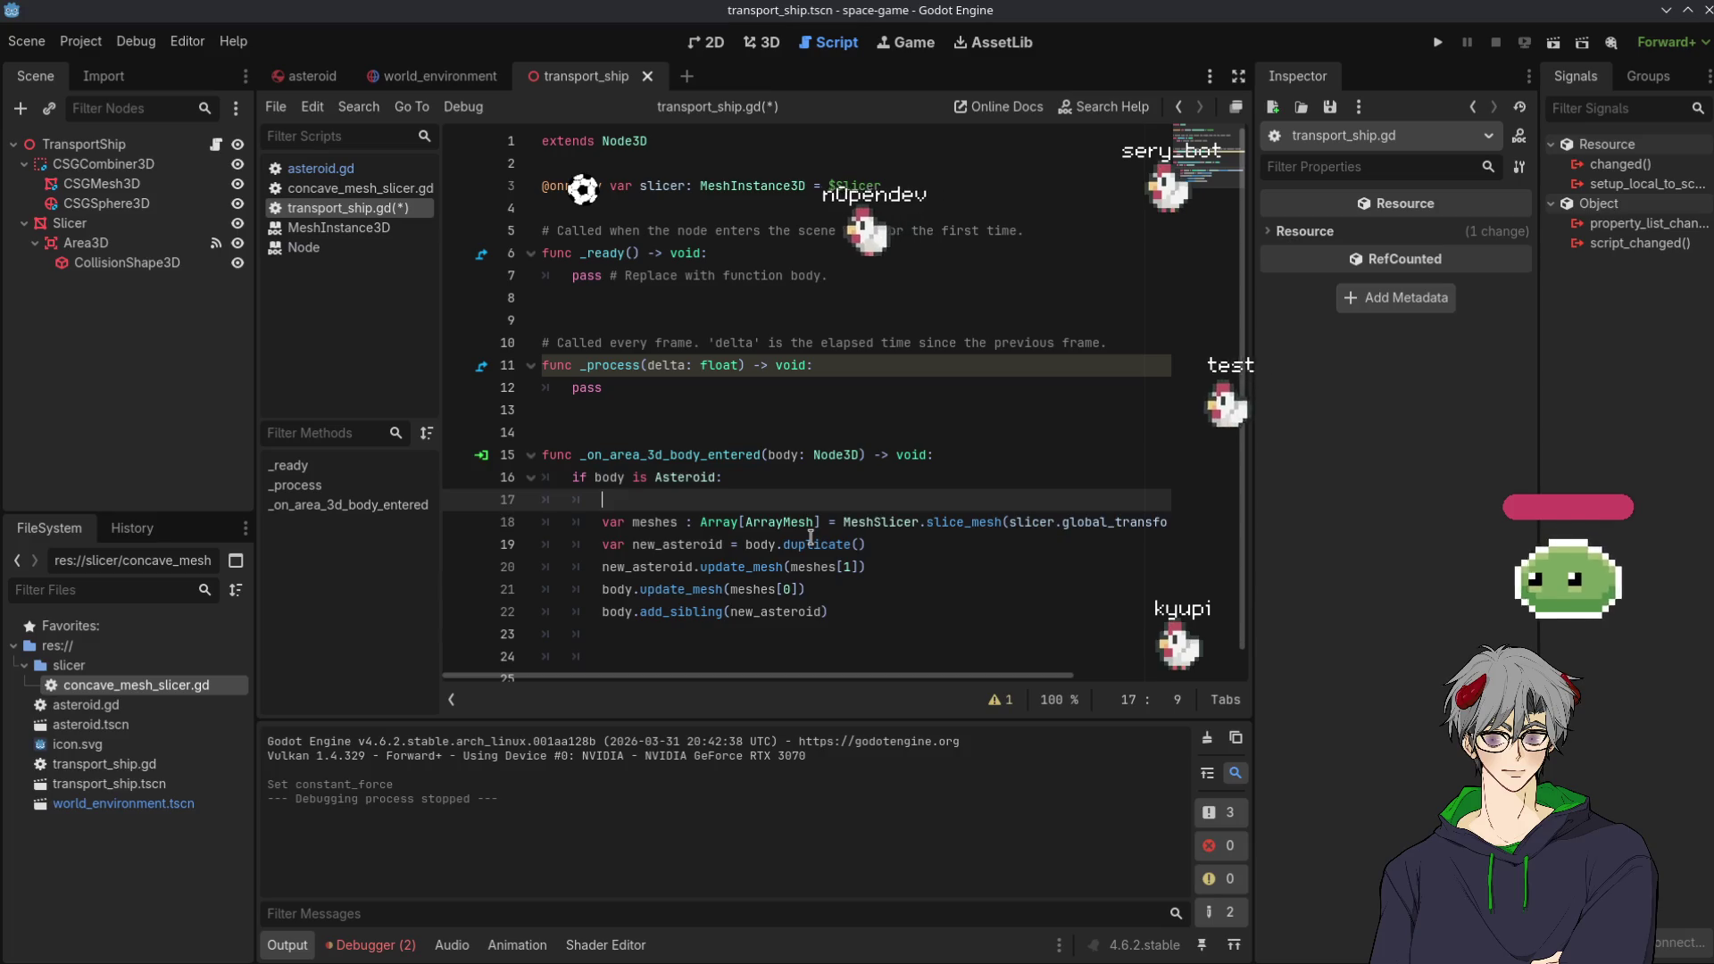
{"action": "type", "text": "s"}
{"action": "key", "text": "ctrl+v"}
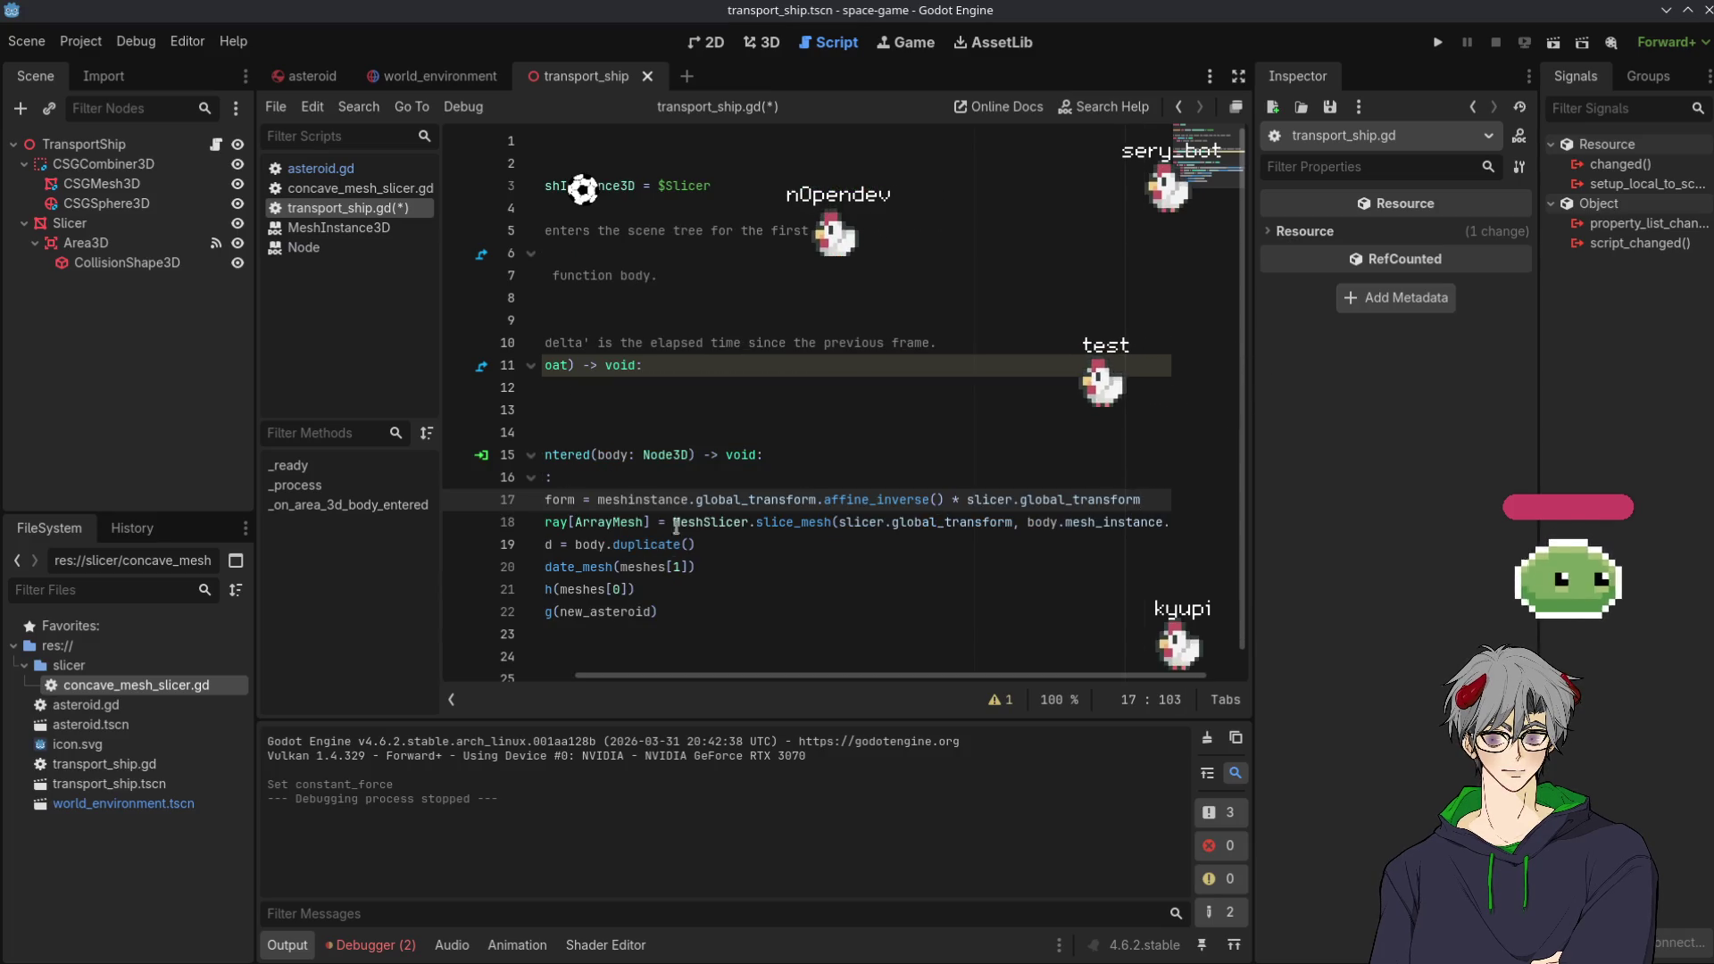
{"action": "scroll", "coordinate": [714, 518], "scroll_direction": "left", "scroll_amount": 3}
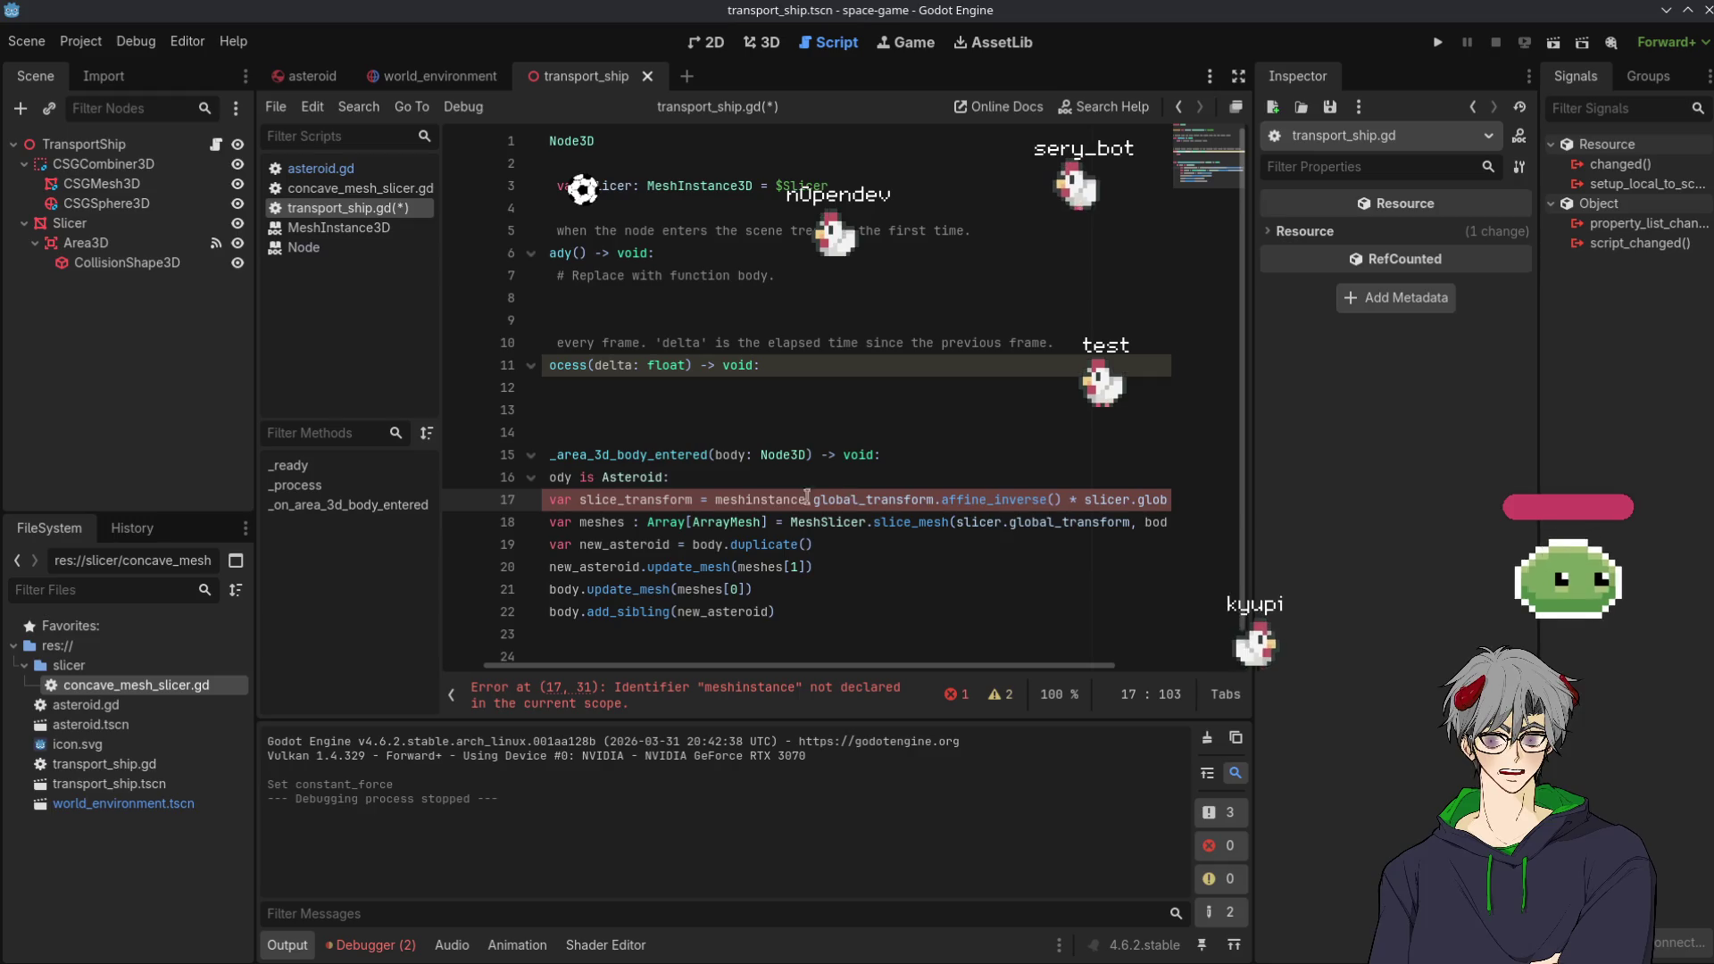
Examine the undeclared meshinstance identifier flagged on the pasted line
{"action": "double_click", "coordinate": [768, 500]}
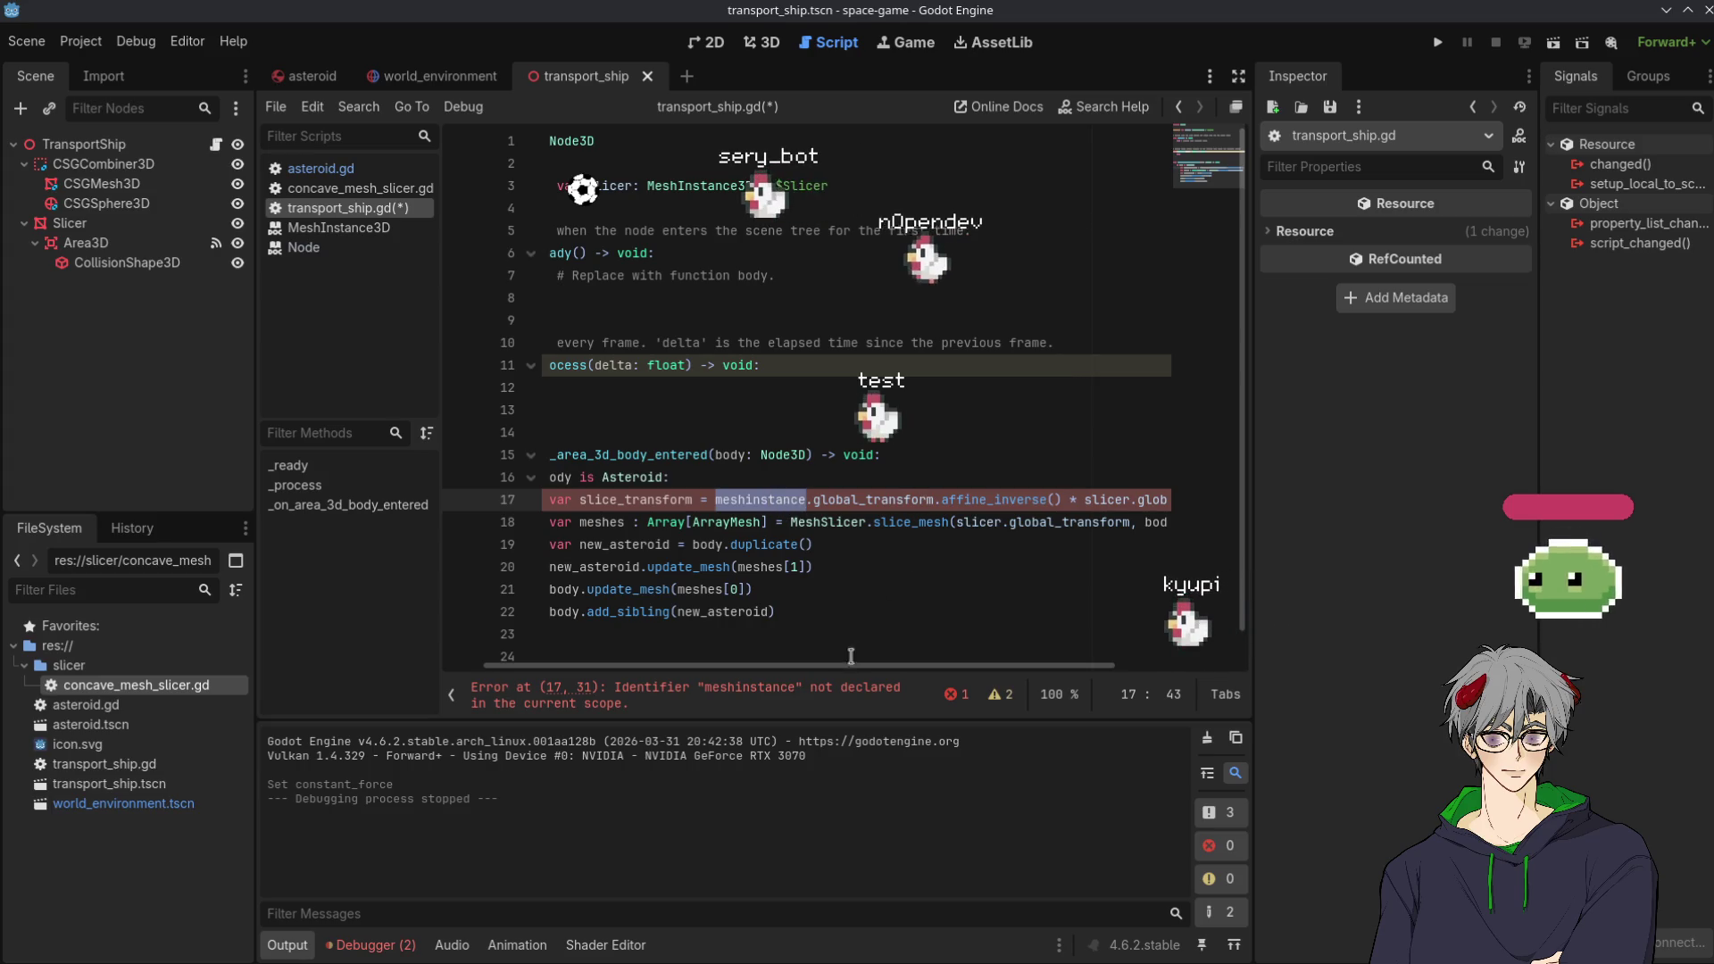
{"action": "scroll", "coordinate": [847, 667], "scroll_direction": "right", "scroll_amount": 1}
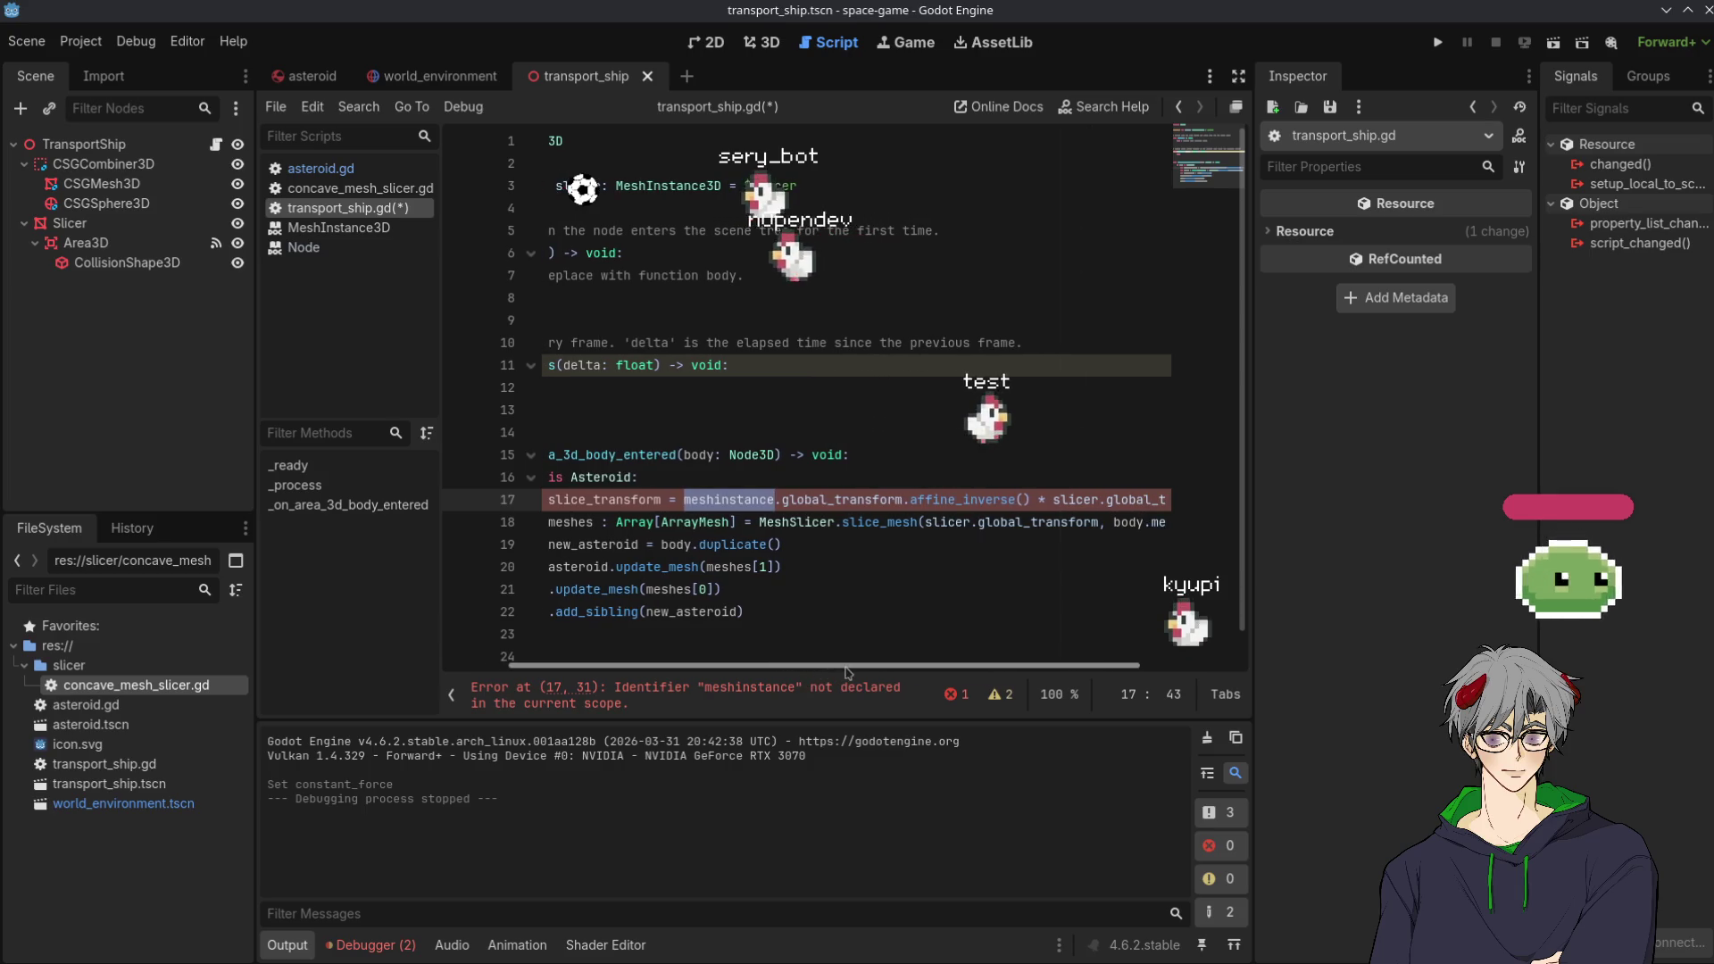
{"action": "left_click_drag", "start_coordinate": [846, 667], "coordinate": [684, 659]}
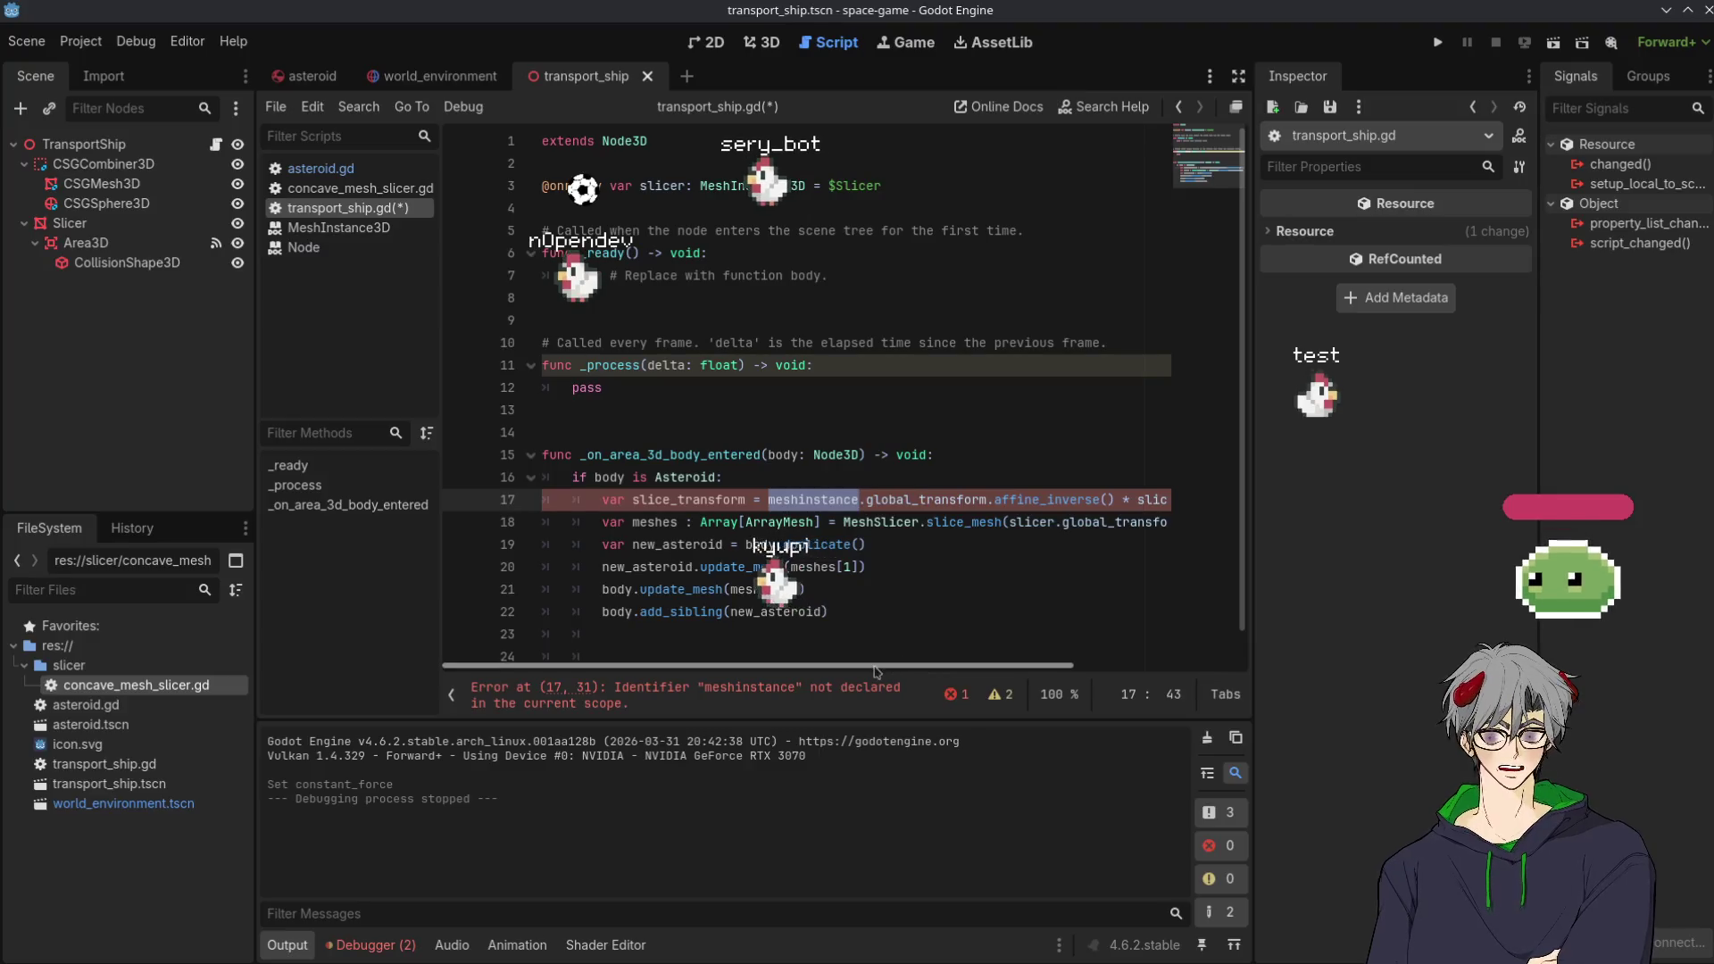
{"action": "mouse_move", "coordinate": [875, 666]}
{"action": "left_mouse_down"}
{"action": "mouse_move", "coordinate": [1018, 671]}
{"action": "mouse_move", "coordinate": [888, 670]}
{"action": "left_mouse_up"}
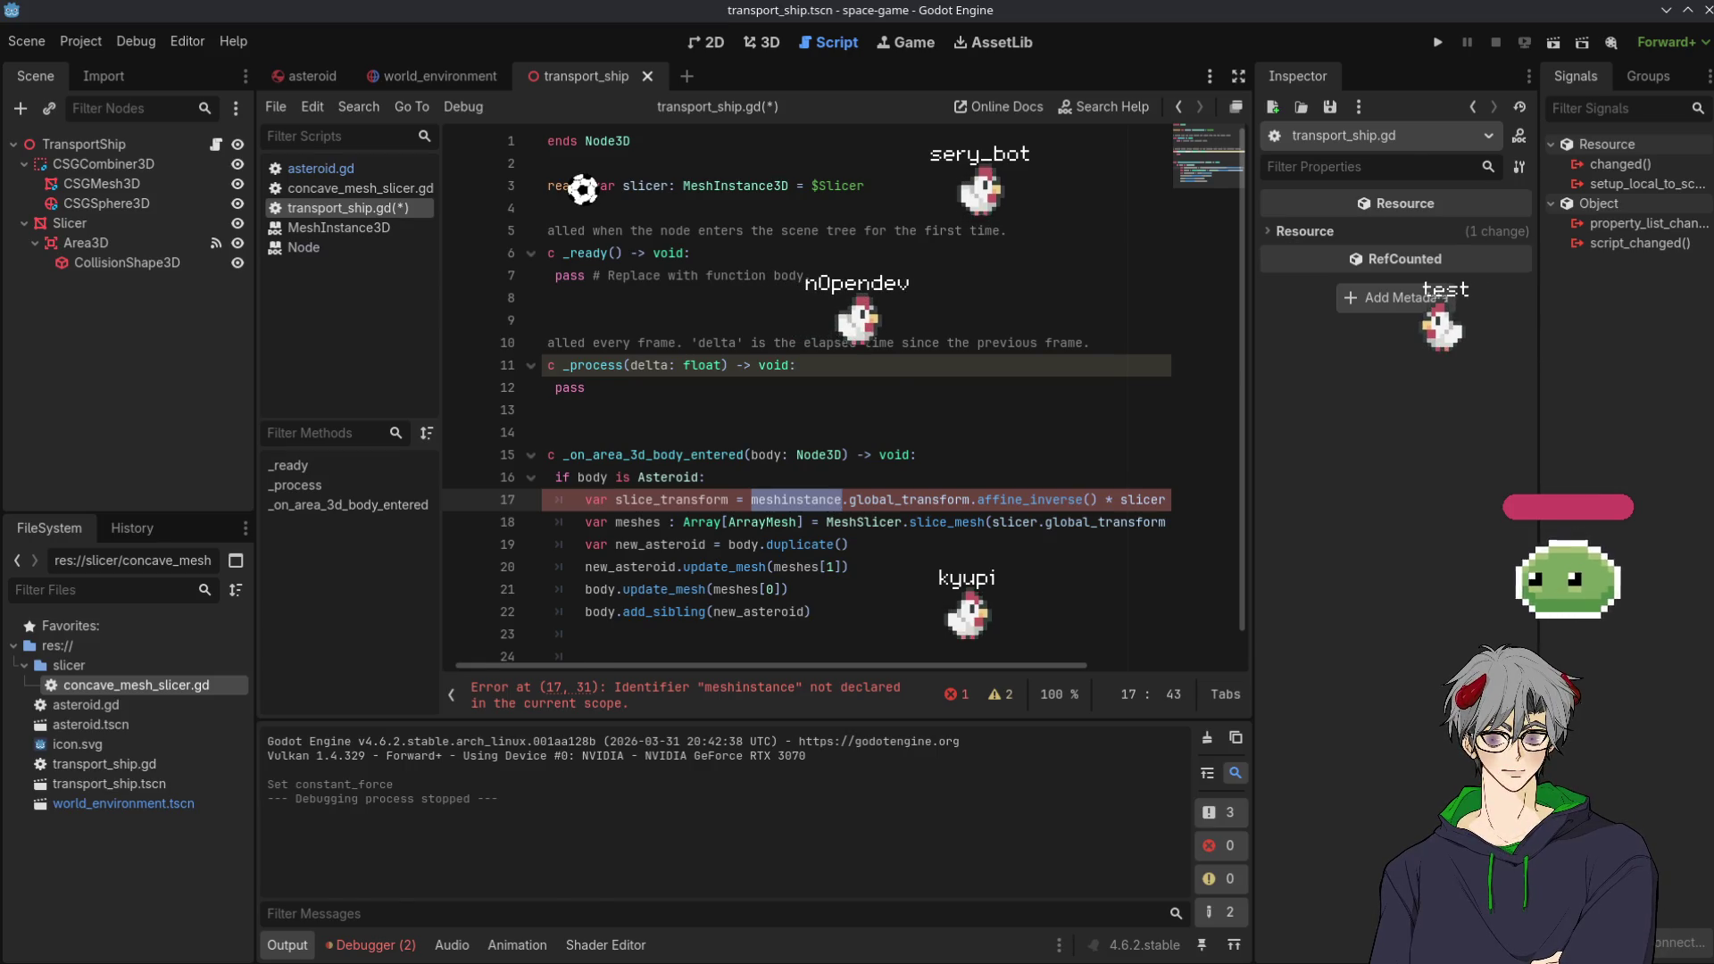
{"action": "key", "text": "alt+Tab"}
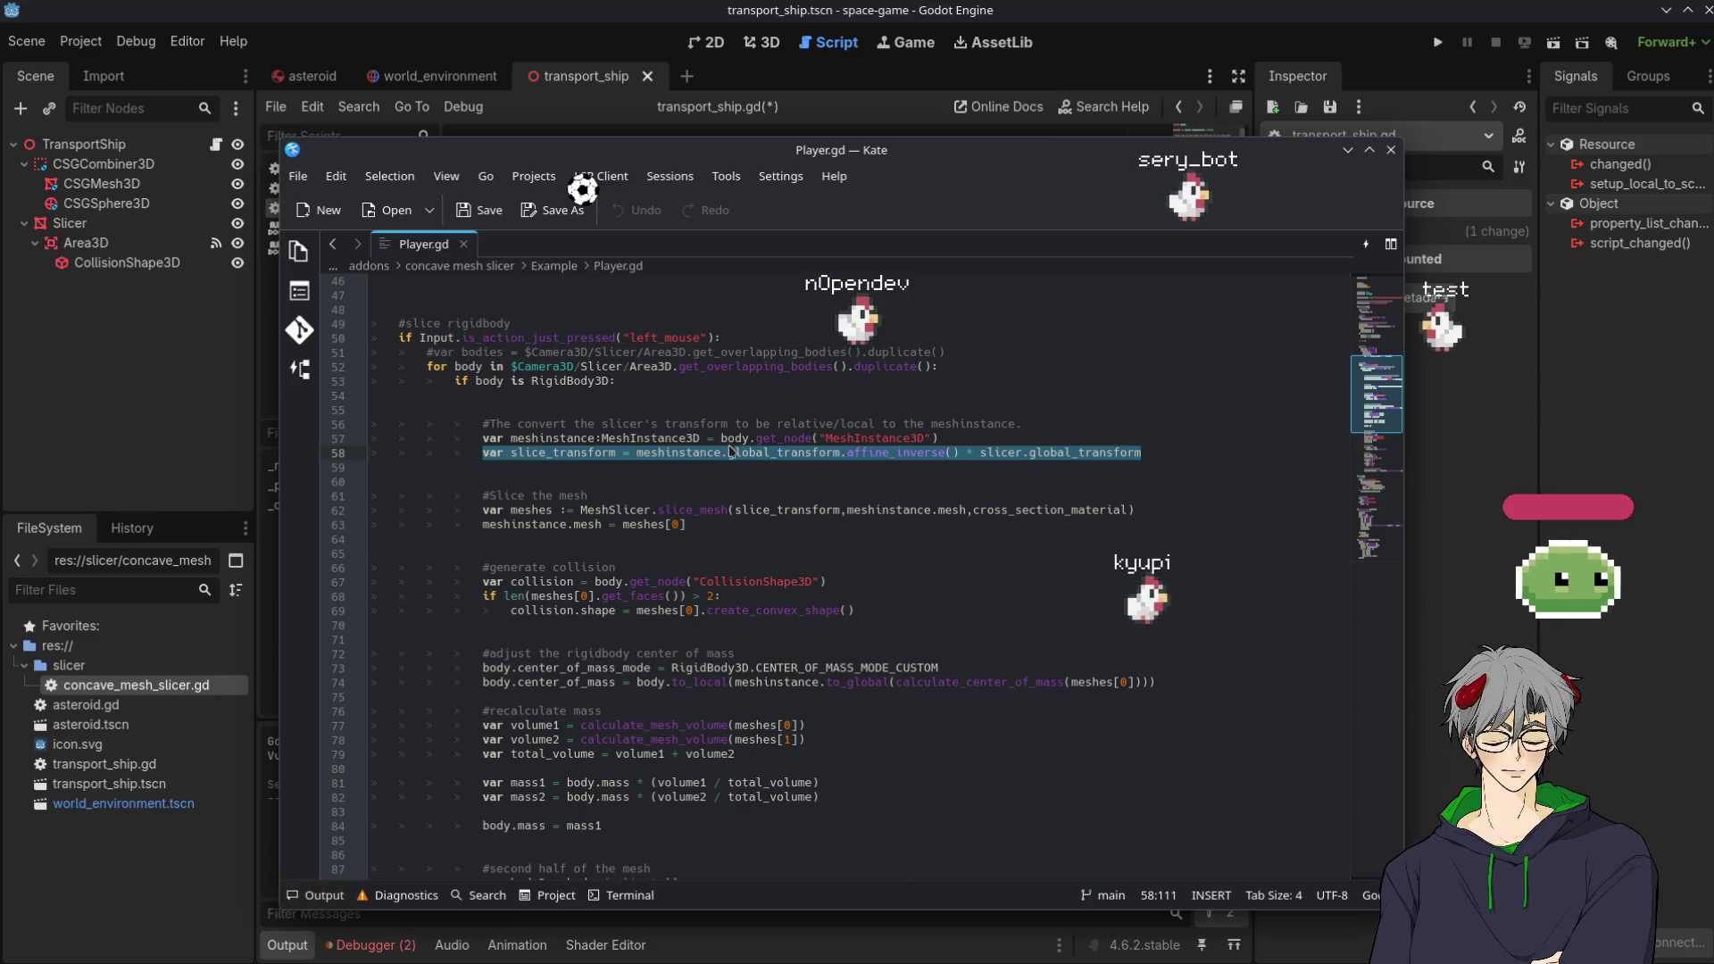
Review Player.gd's declarations down to line 57, where meshinstance comes from the body's MeshInstance3D node
{"action": "scroll", "coordinate": [623, 420], "scroll_direction": "up", "scroll_amount": 13}
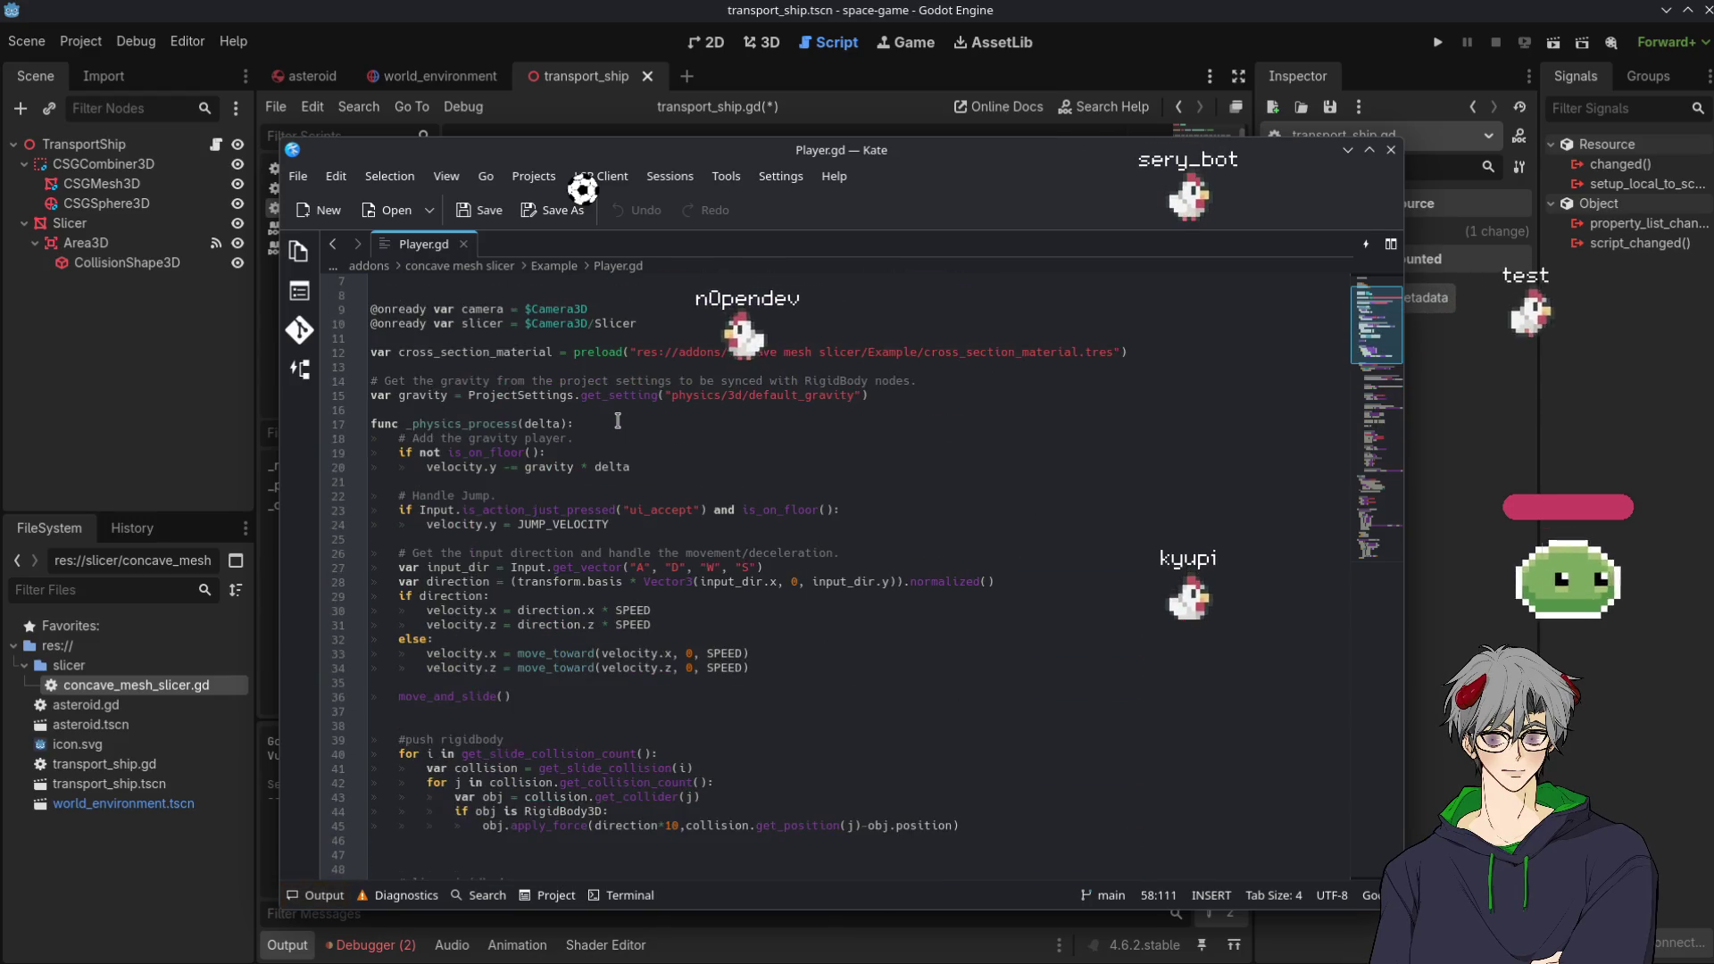
{"action": "scroll", "coordinate": [618, 421], "scroll_direction": "up", "scroll_amount": 1}
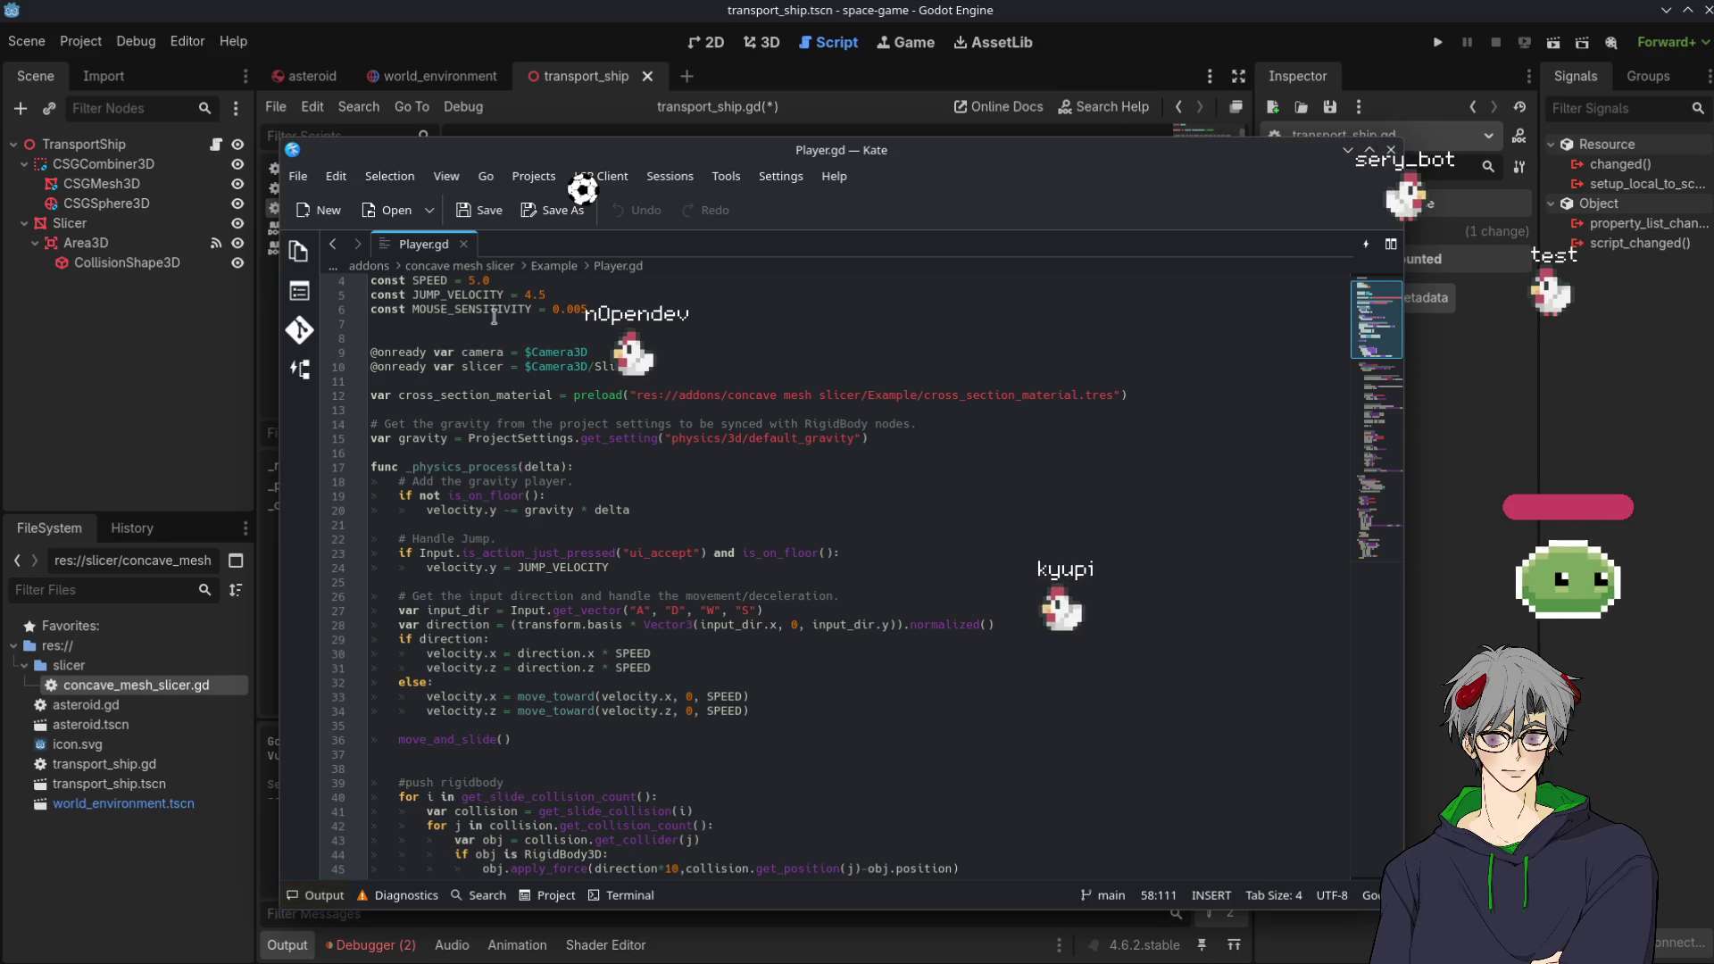
{"action": "scroll", "coordinate": [691, 378], "scroll_direction": "down", "scroll_amount": 8}
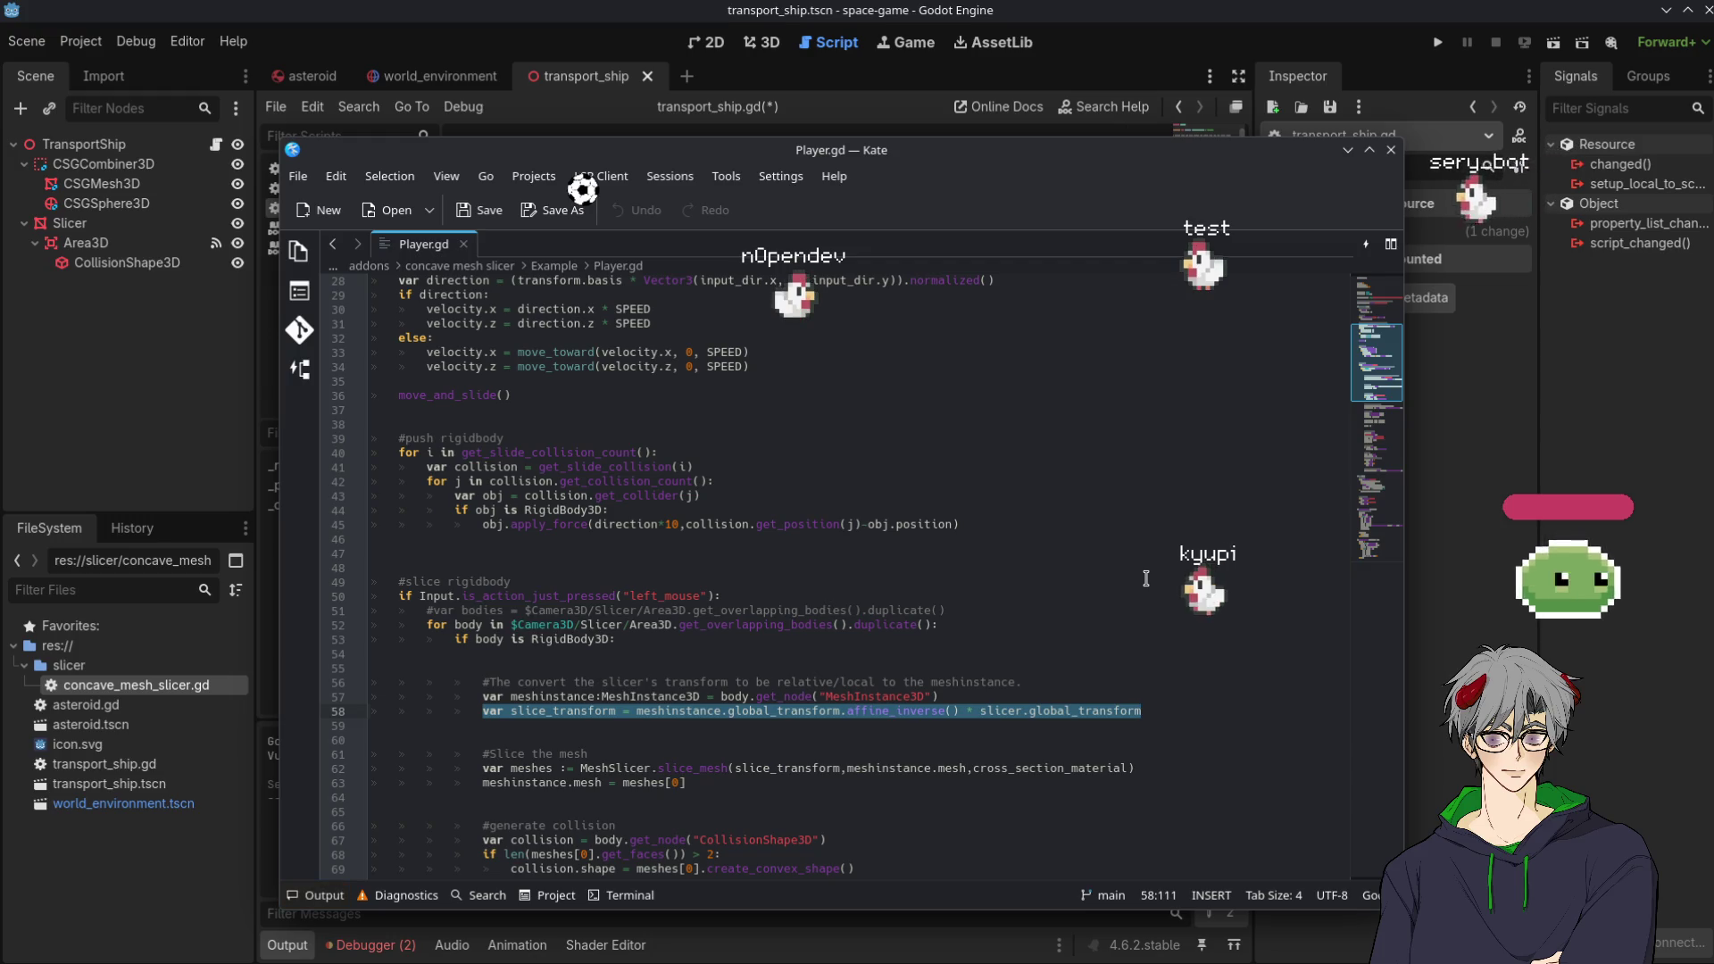
{"action": "scroll", "coordinate": [1008, 554], "scroll_direction": "up", "scroll_amount": 5}
{"action": "scroll", "coordinate": [1009, 553], "scroll_direction": "down", "scroll_amount": 5}
{"action": "scroll", "coordinate": [1009, 554], "scroll_direction": "up", "scroll_amount": 9}
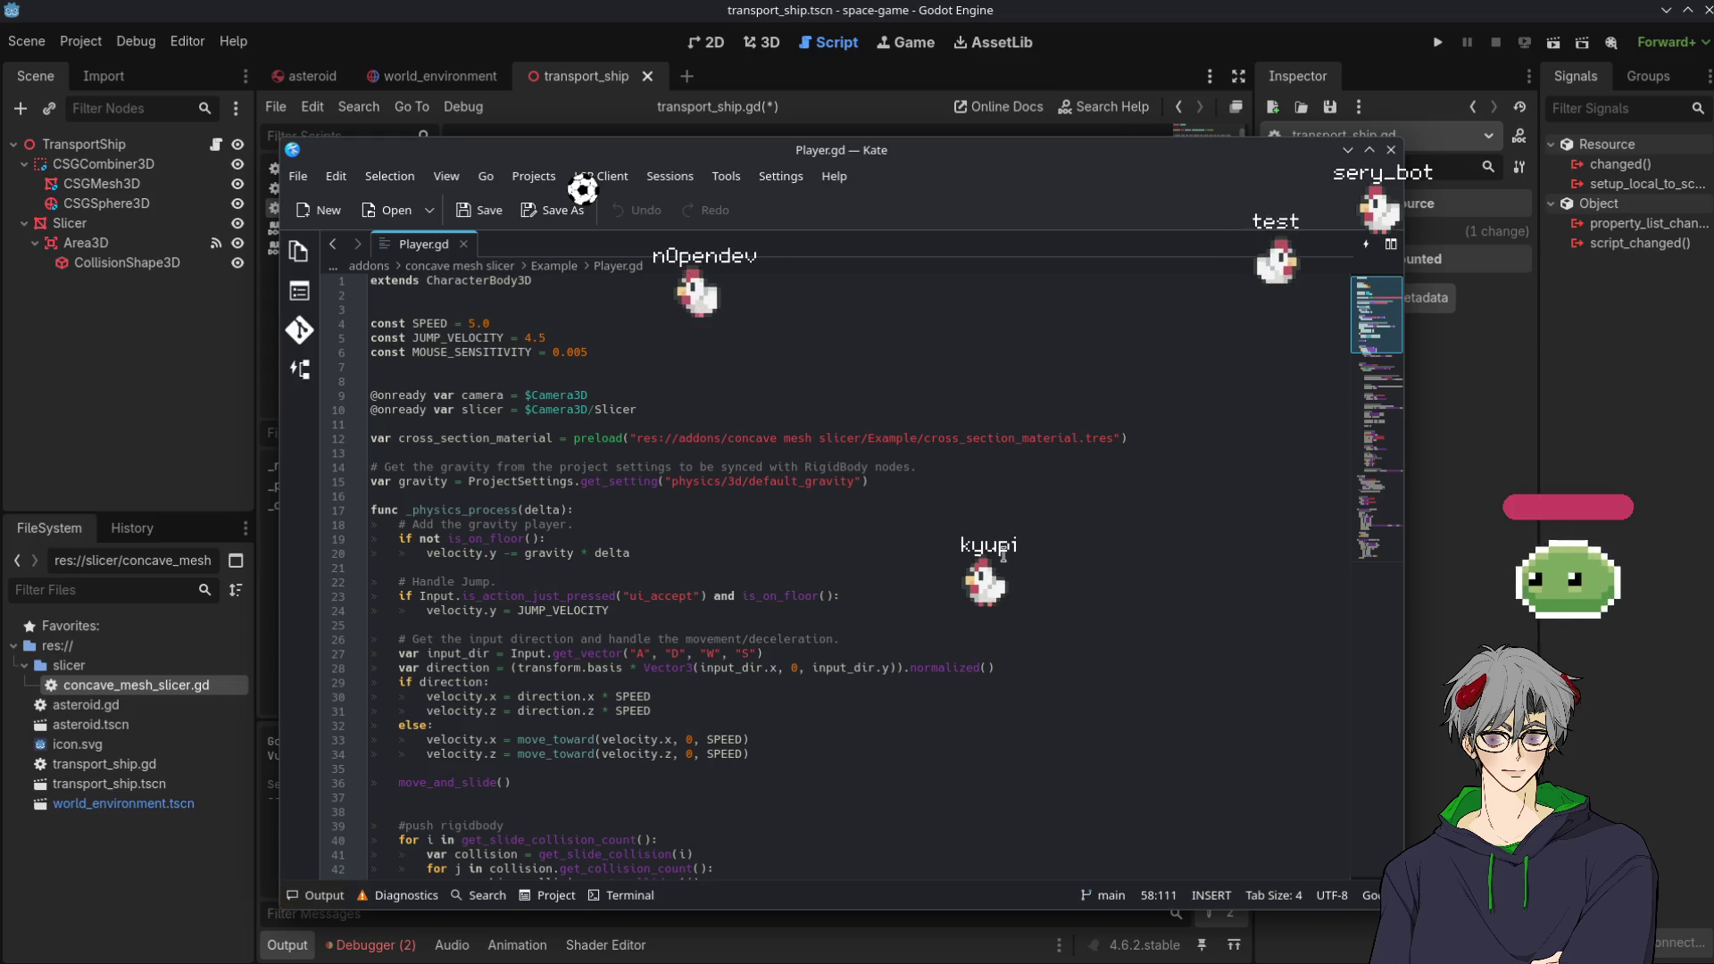
{"action": "scroll", "coordinate": [1004, 554], "scroll_direction": "down", "scroll_amount": 12}
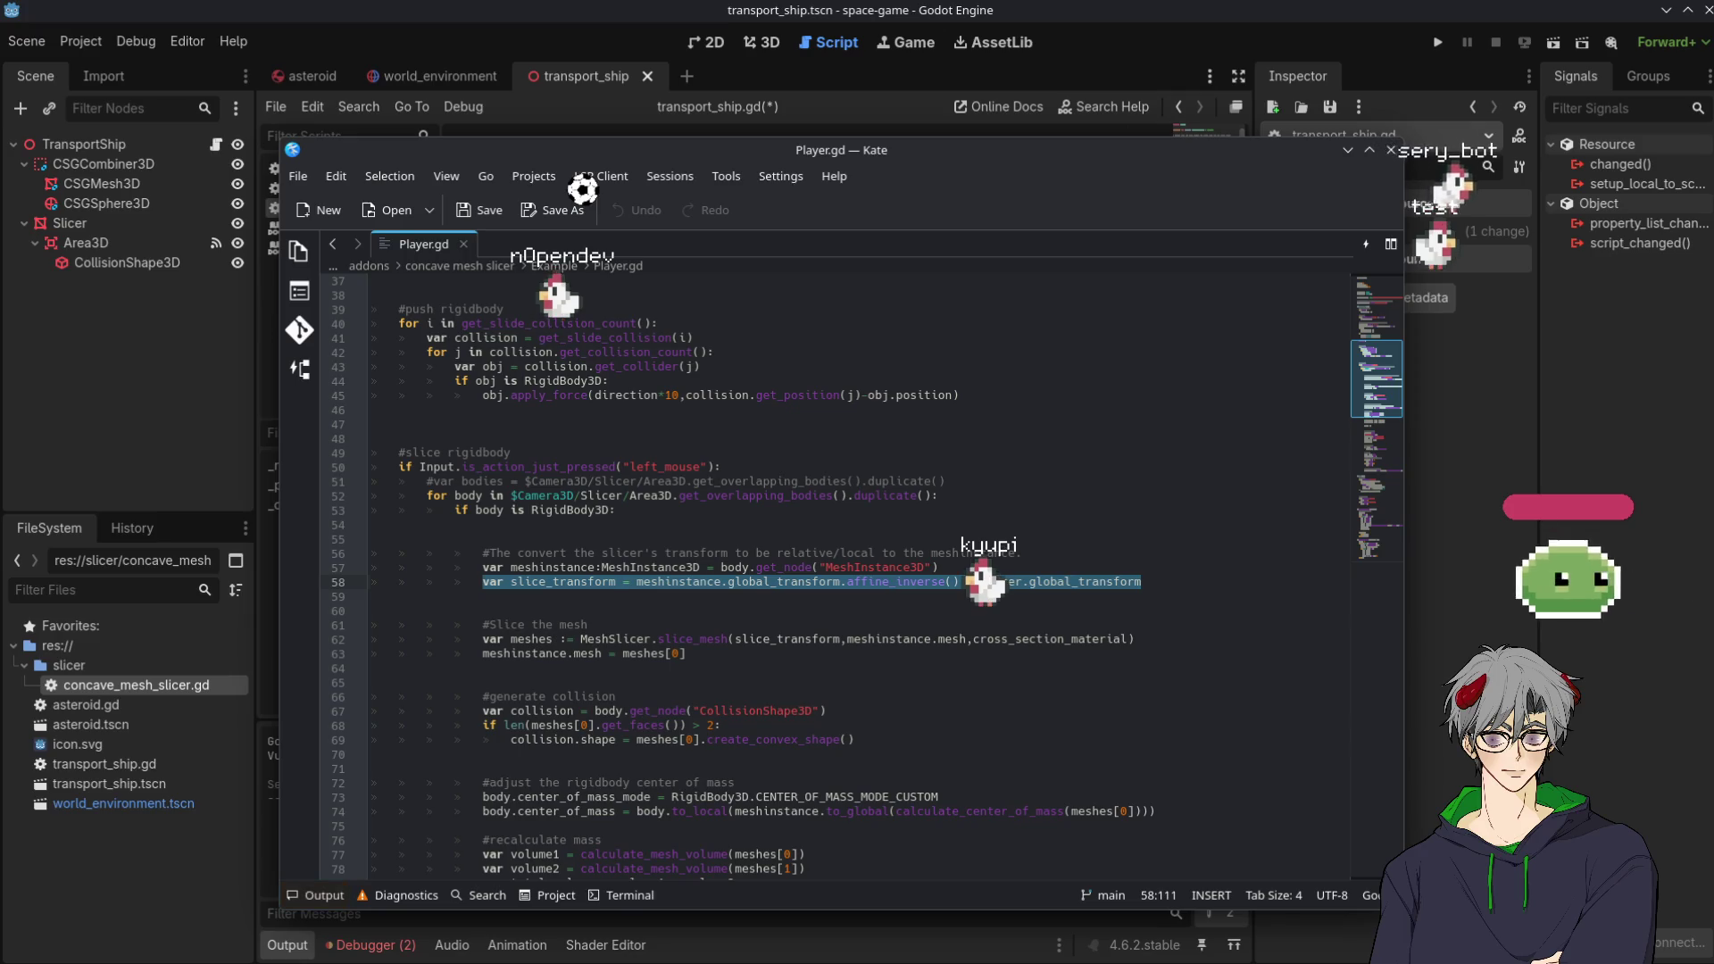
{"action": "key", "text": "alt+Tab"}
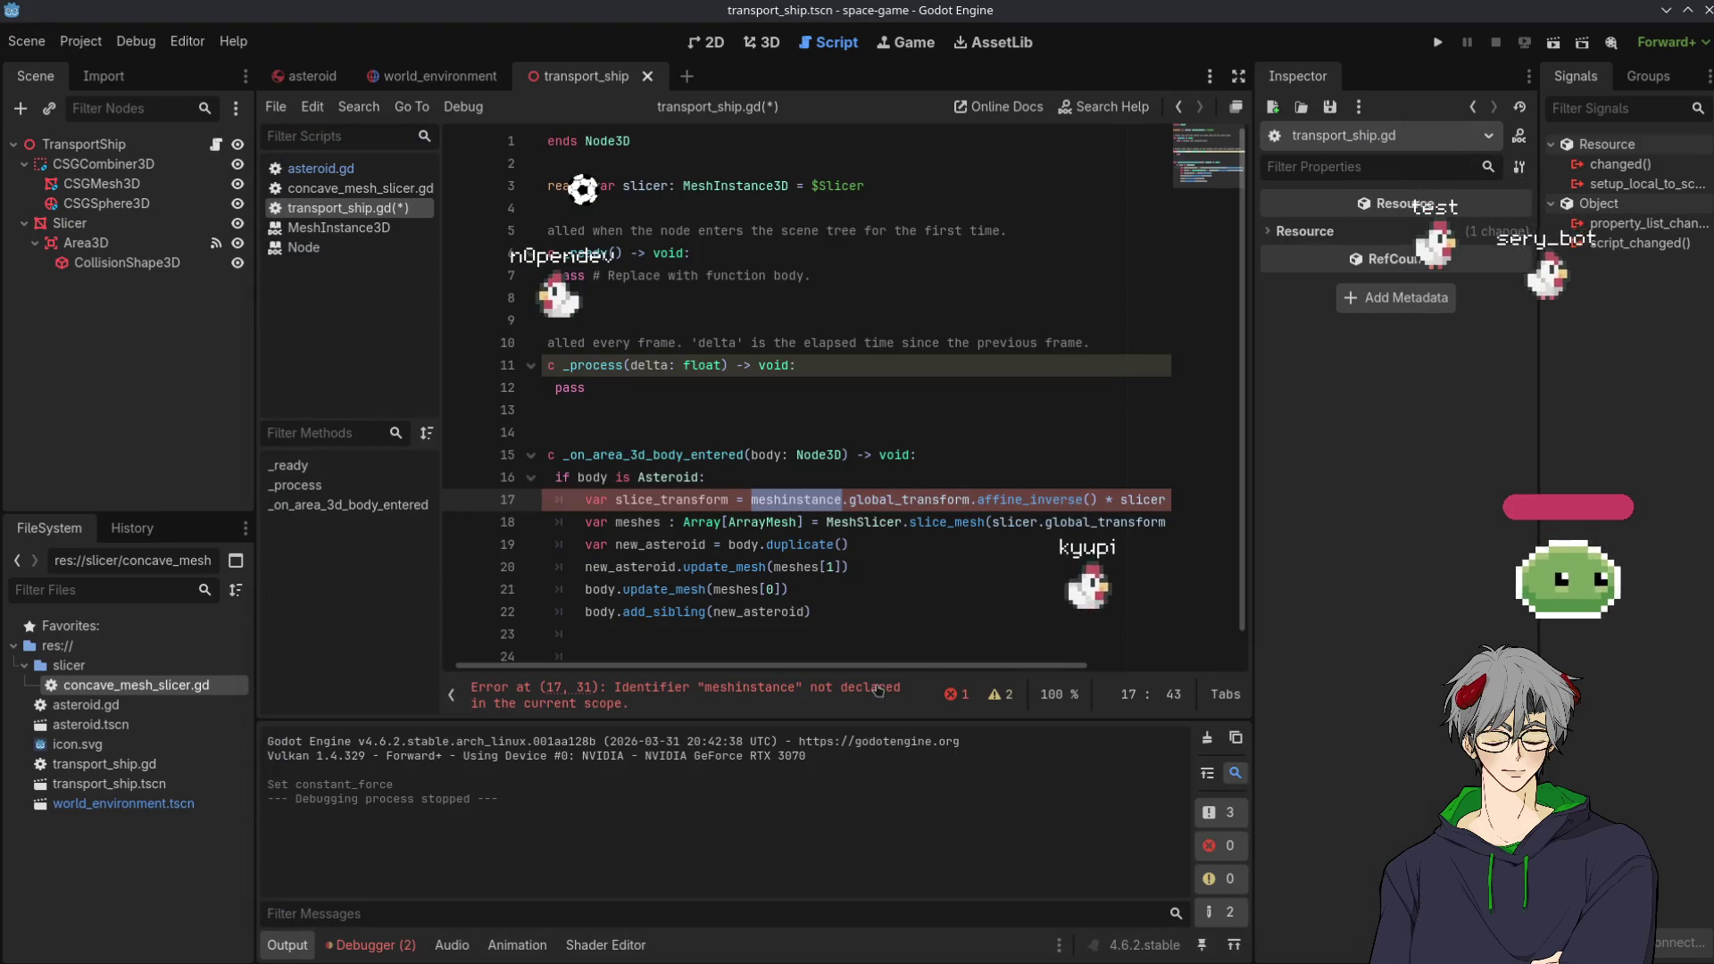
{"action": "mouse_move", "coordinate": [879, 666]}
{"action": "left_mouse_down"}
{"action": "mouse_move", "coordinate": [956, 685]}
{"action": "mouse_move", "coordinate": [785, 662]}
{"action": "left_mouse_up"}
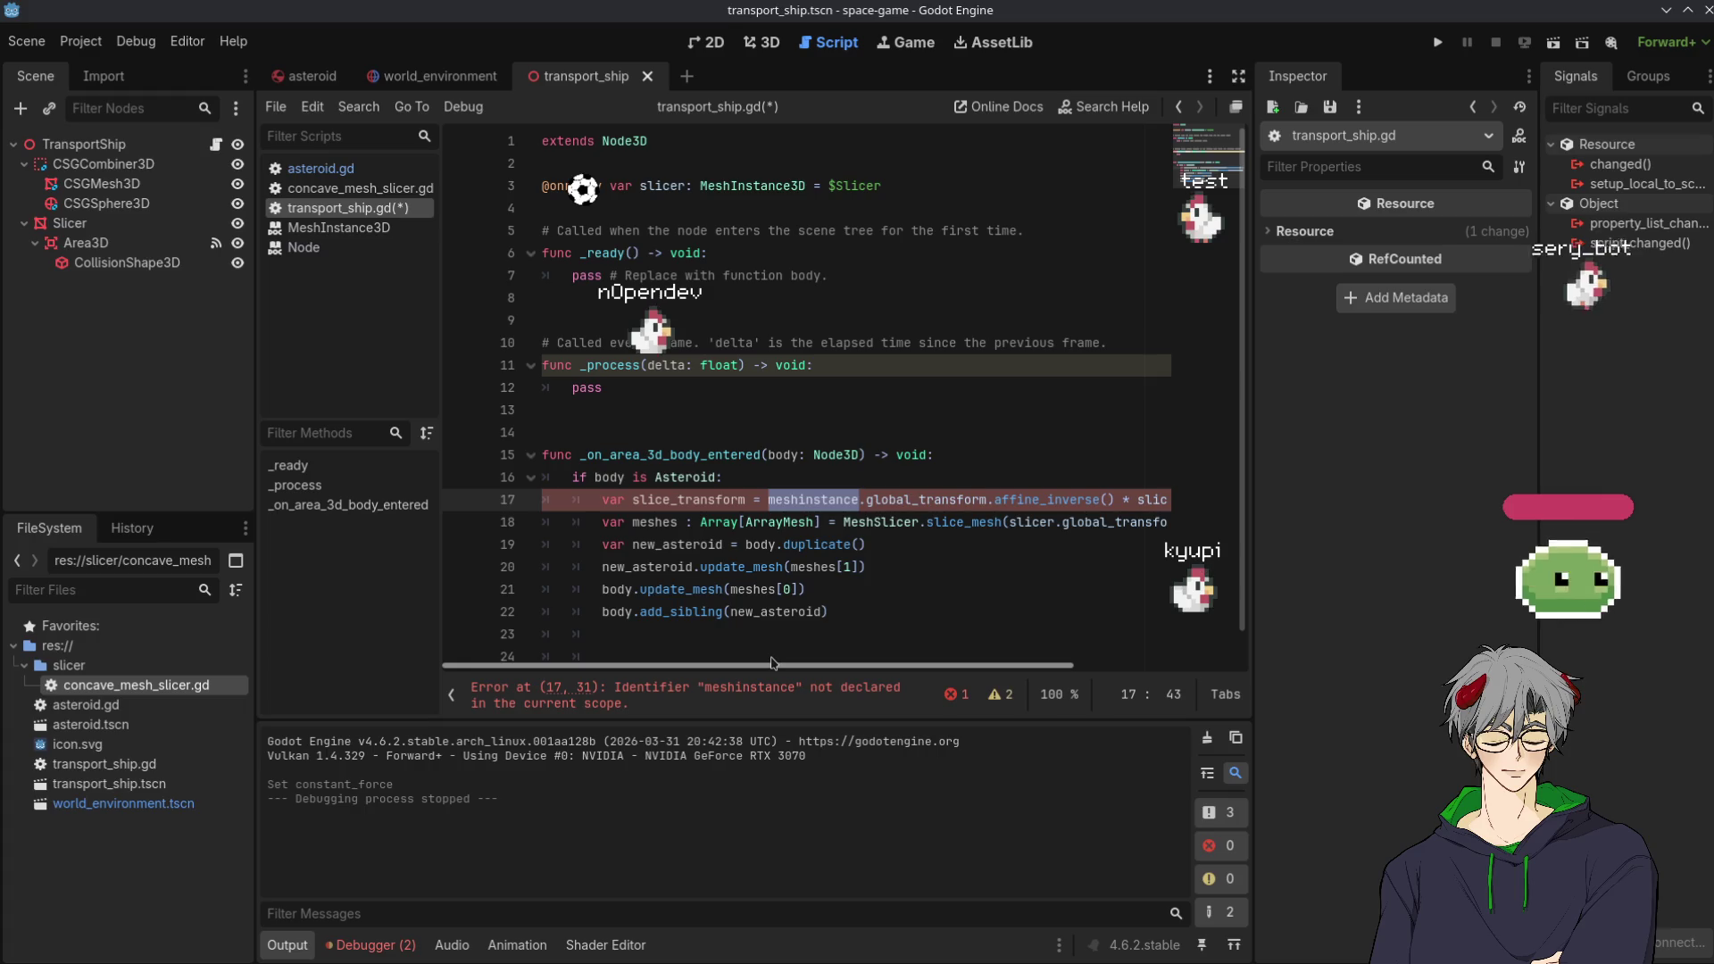
{"action": "left_click_drag", "start_coordinate": [773, 664], "coordinate": [1035, 665]}
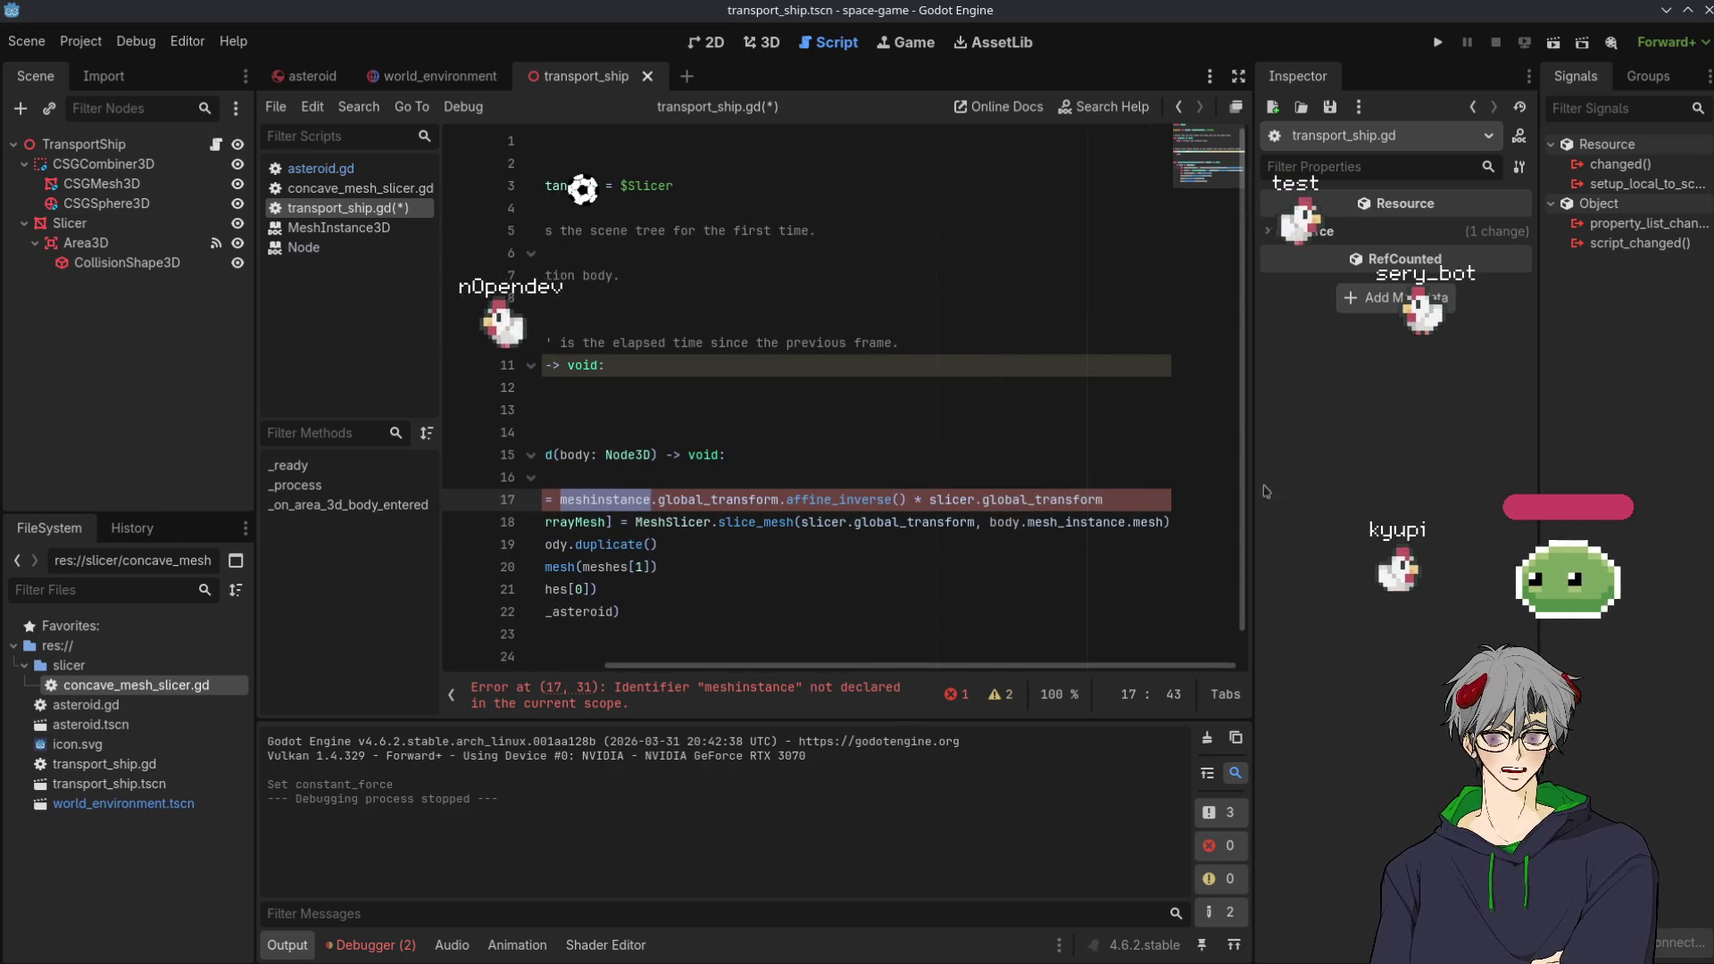
{"action": "double_click", "coordinate": [1042, 498]}
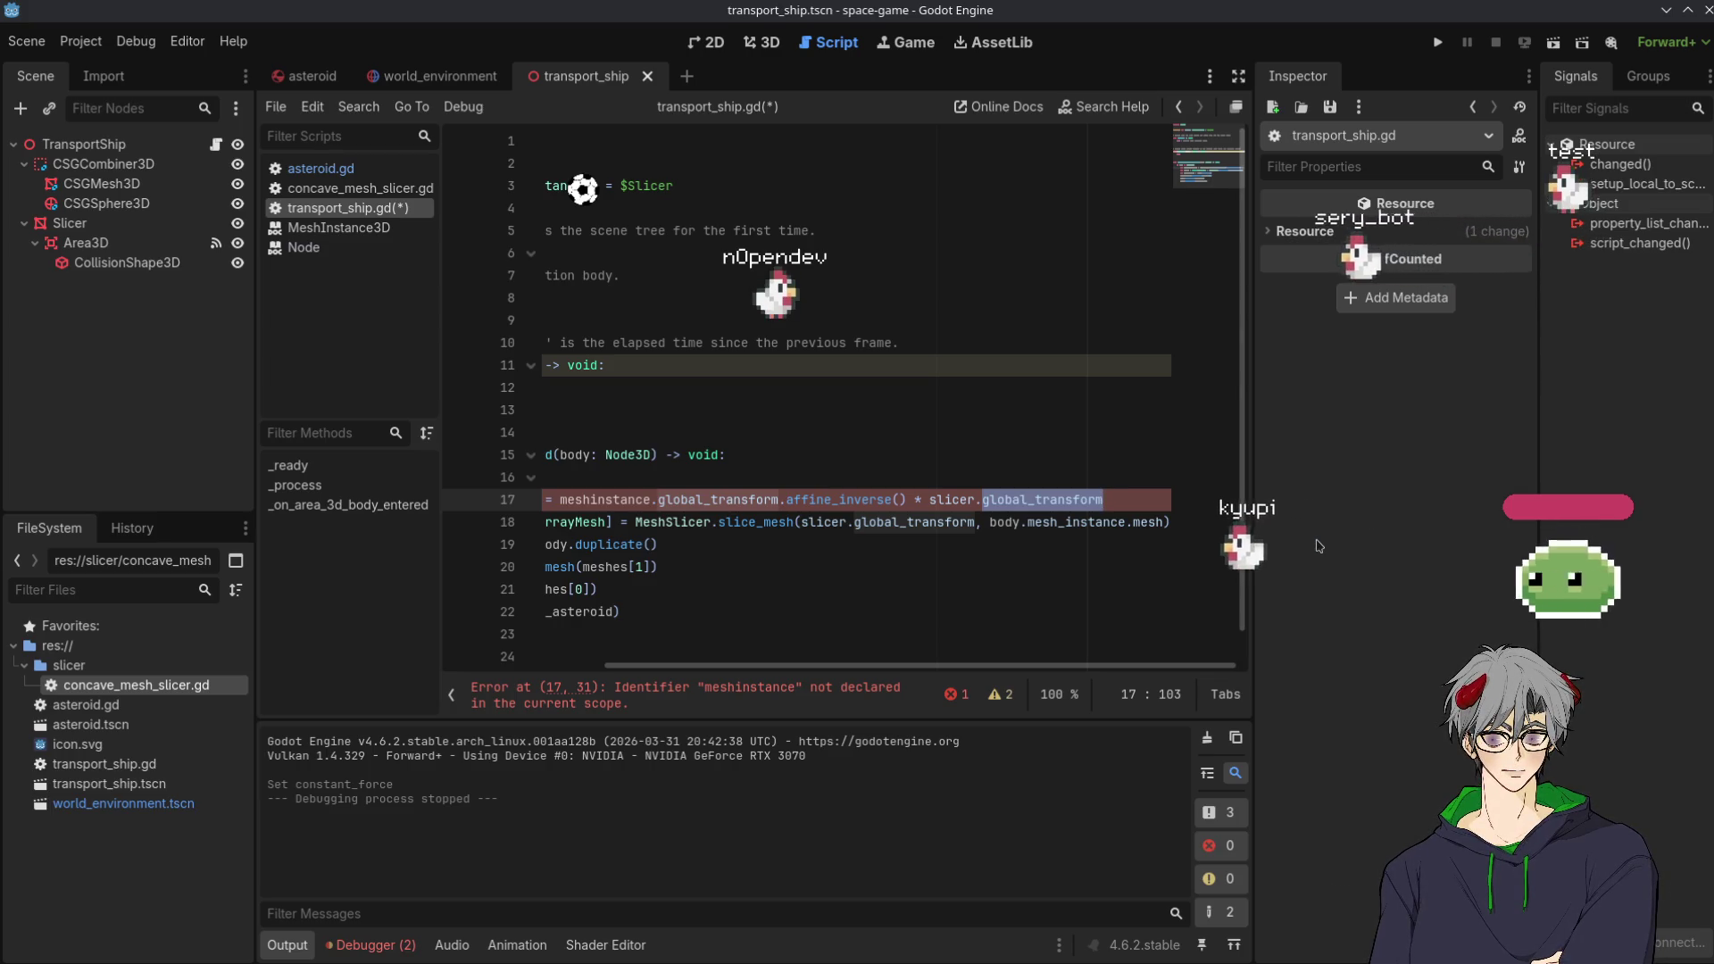
{"action": "double_click", "coordinate": [818, 504]}
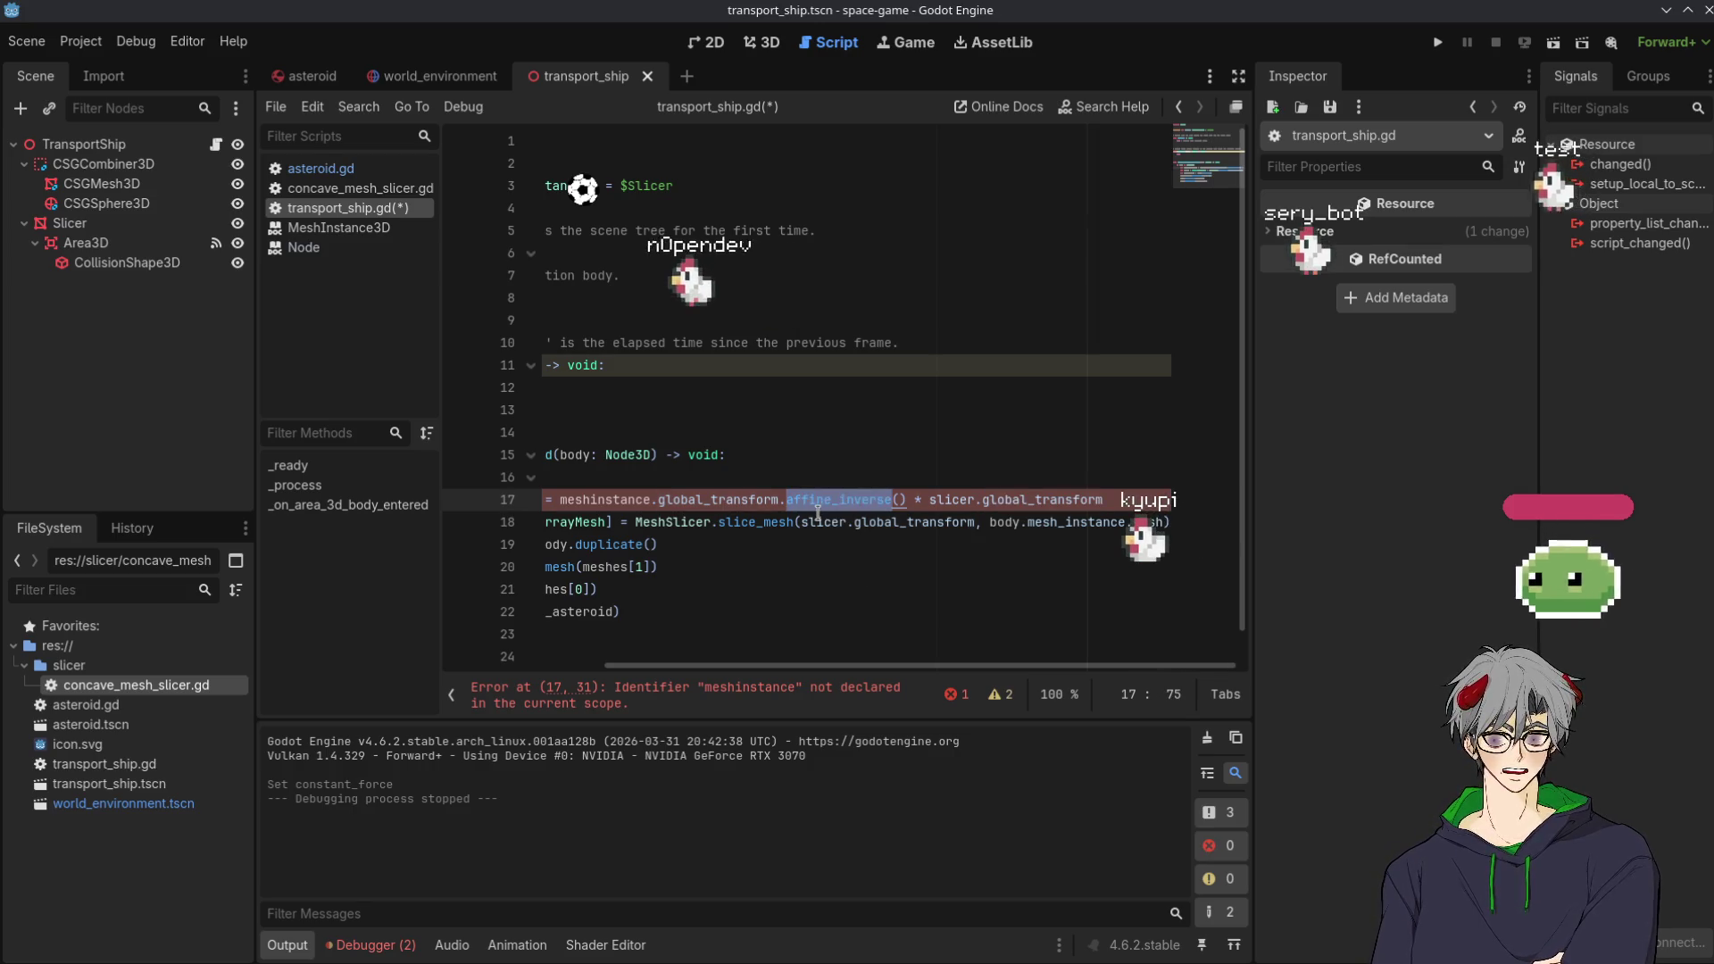
{"action": "mouse_move", "coordinate": [812, 518]}
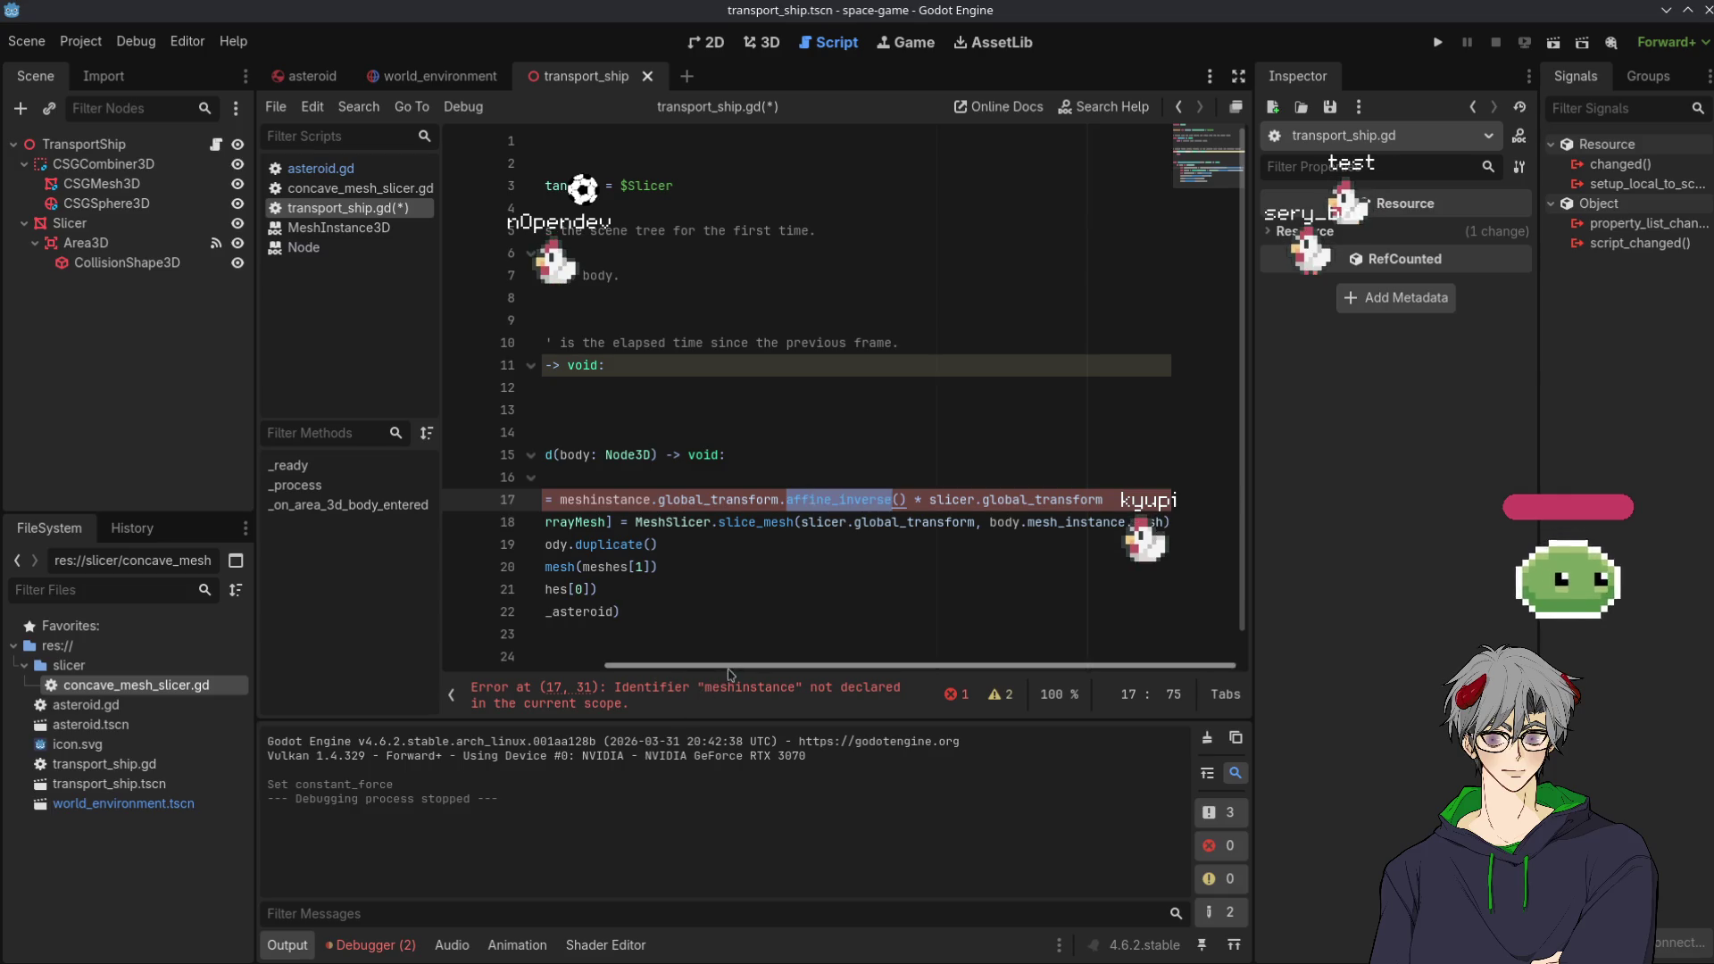
{"action": "scroll", "coordinate": [681, 667], "scroll_direction": "left", "scroll_amount": 2}
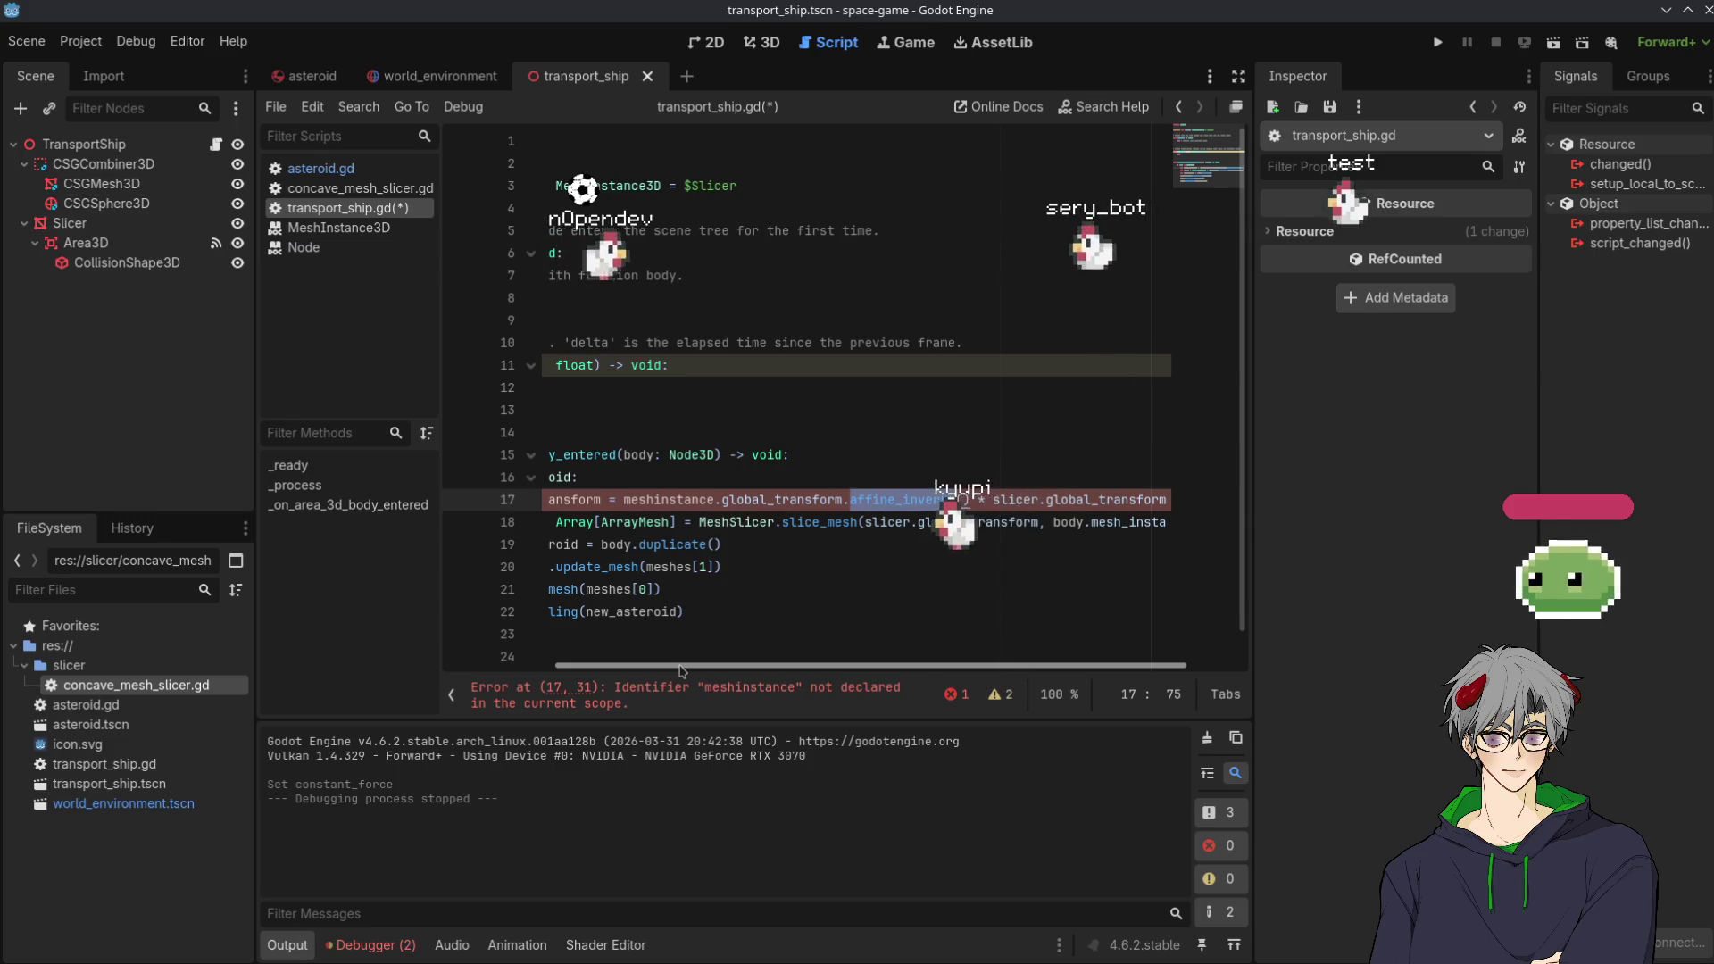
{"action": "scroll", "coordinate": [681, 667], "scroll_direction": "right", "scroll_amount": 2}
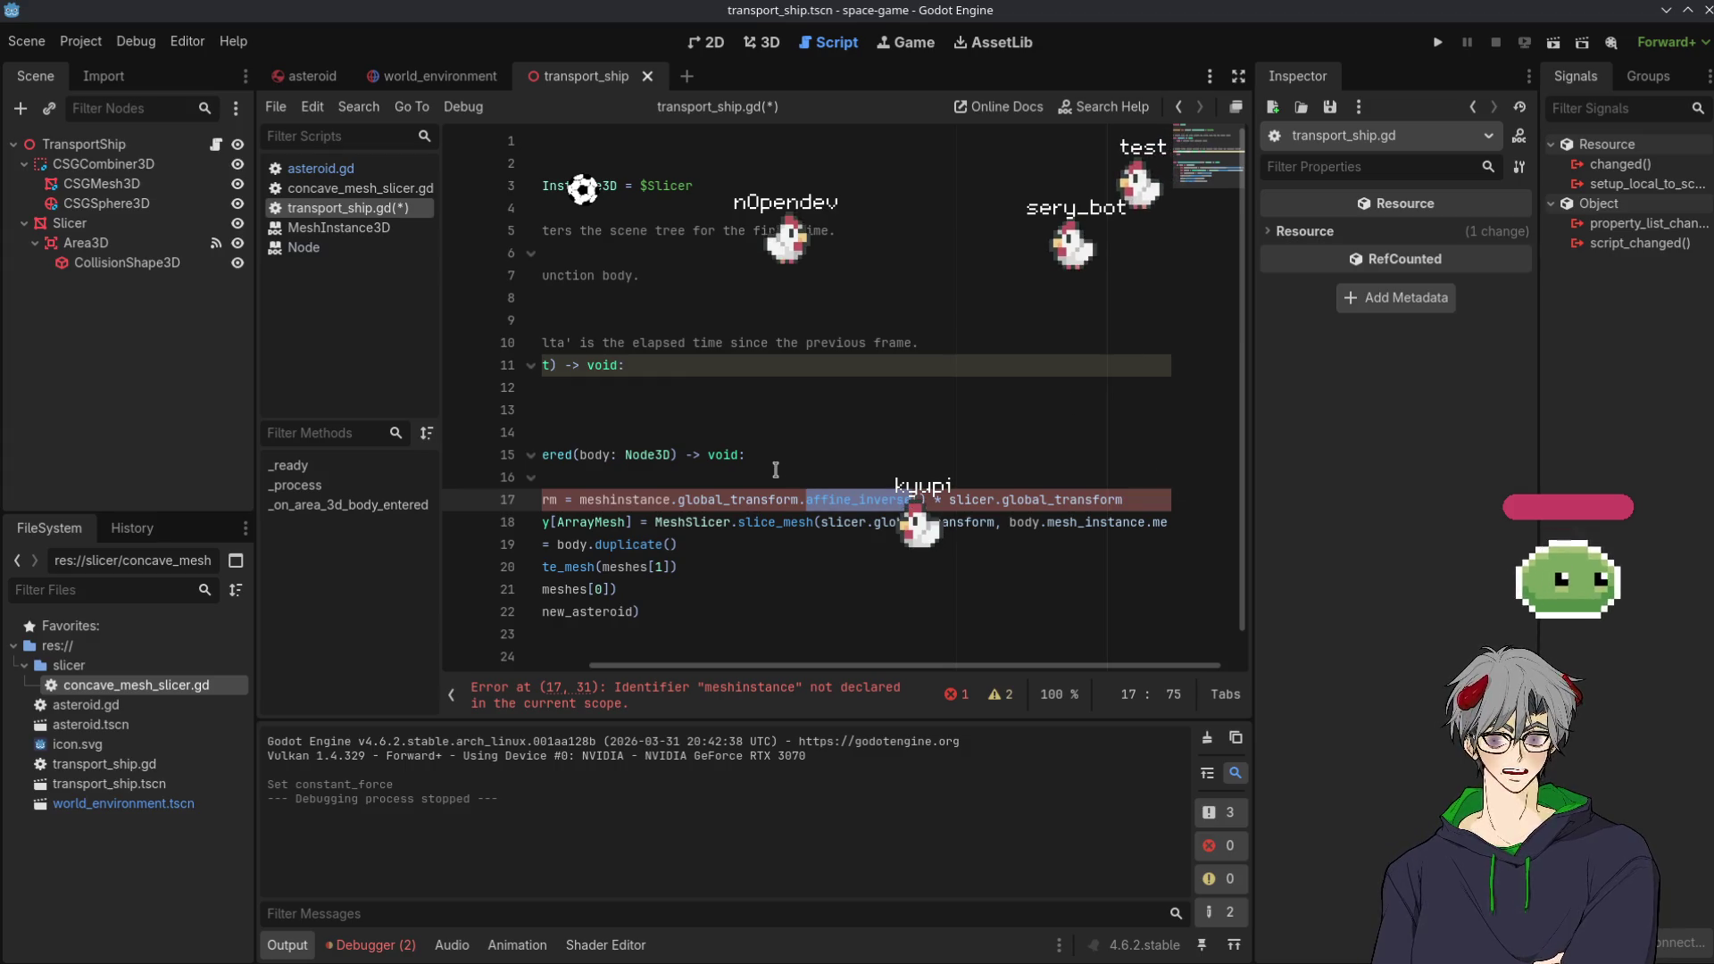
{"action": "left_click", "coordinate": [601, 499]}
{"action": "double_click", "coordinate": [602, 499]}
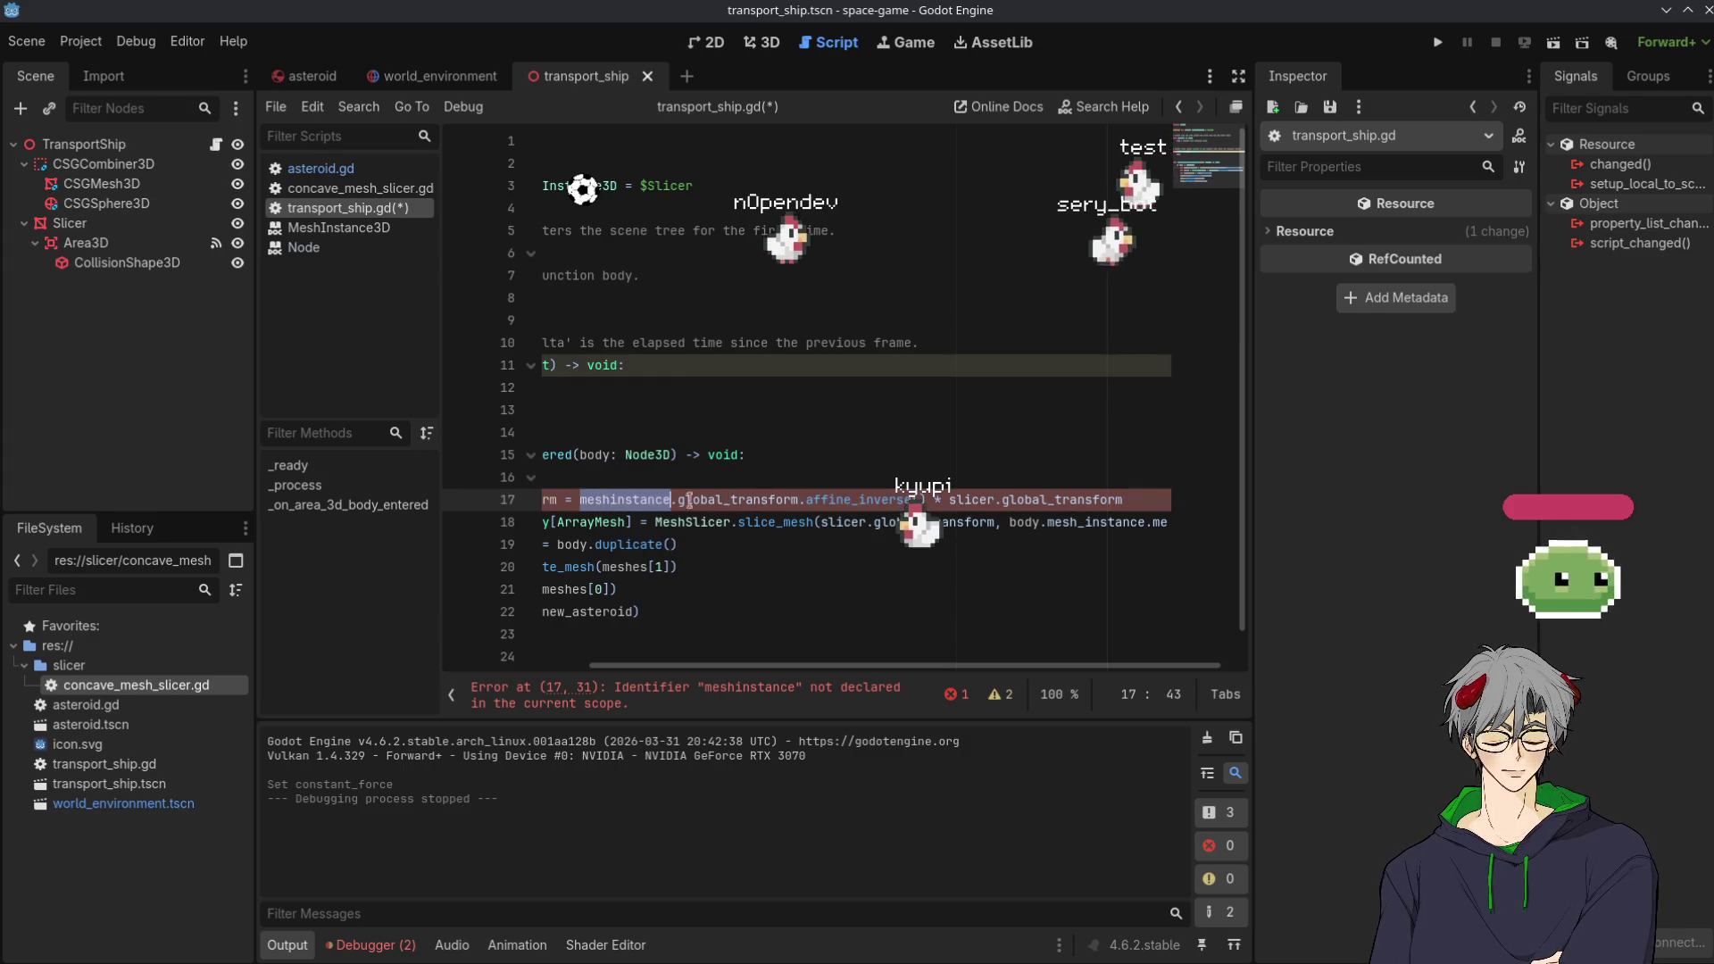
{"action": "double_click", "coordinate": [730, 499]}
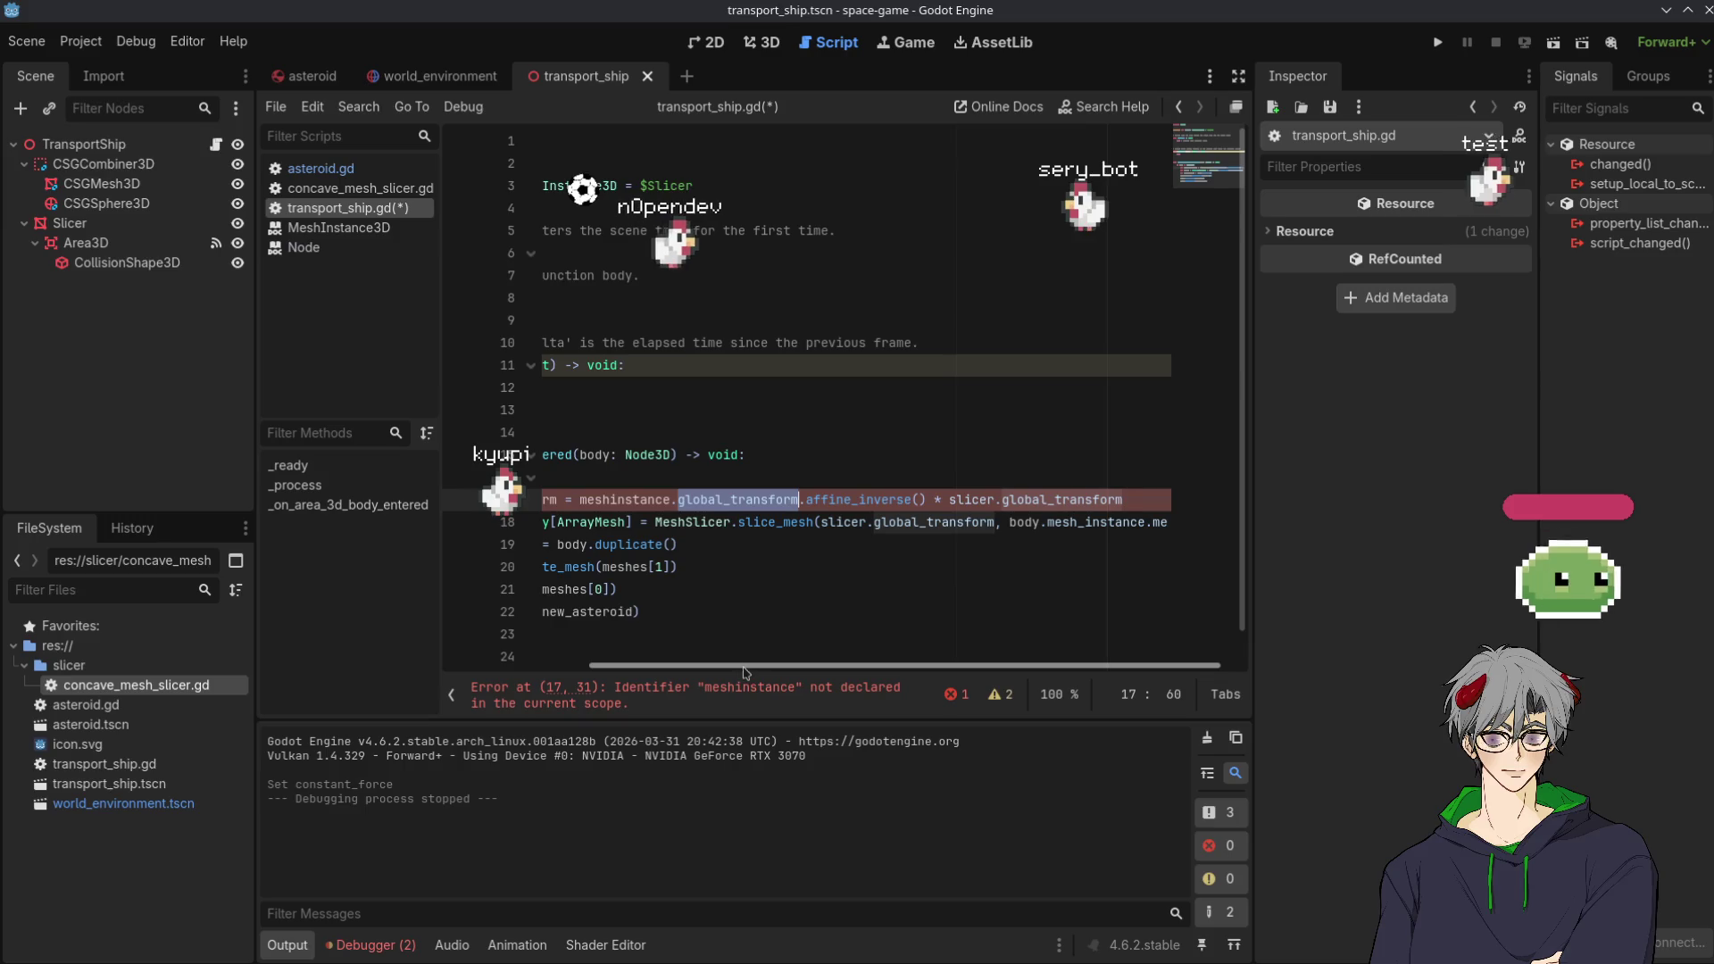
{"action": "mouse_move", "coordinate": [715, 665]}
{"action": "left_mouse_down"}
{"action": "mouse_move", "coordinate": [568, 682]}
{"action": "mouse_move", "coordinate": [773, 669]}
{"action": "mouse_move", "coordinate": [528, 674]}
{"action": "left_mouse_up"}
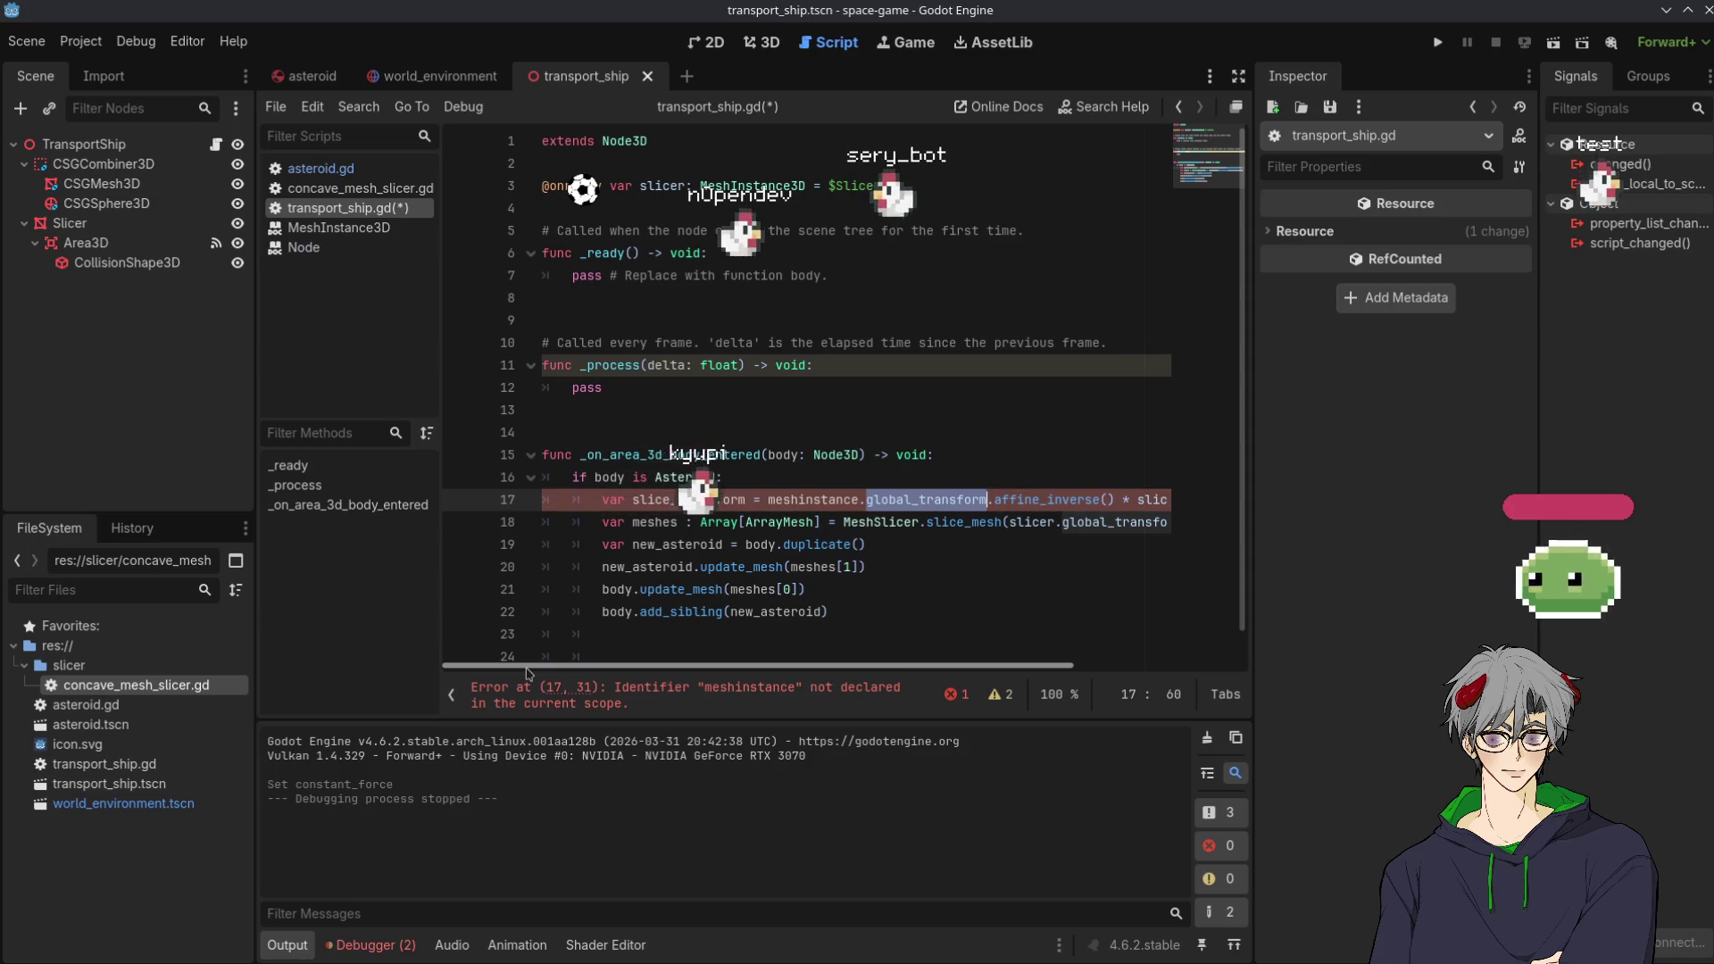
{"action": "mouse_move", "coordinate": [599, 674]}
{"action": "left_mouse_down"}
{"action": "mouse_move", "coordinate": [736, 676]}
{"action": "mouse_move", "coordinate": [580, 676]}
{"action": "mouse_move", "coordinate": [988, 693]}
{"action": "mouse_move", "coordinate": [625, 681]}
{"action": "left_mouse_up"}
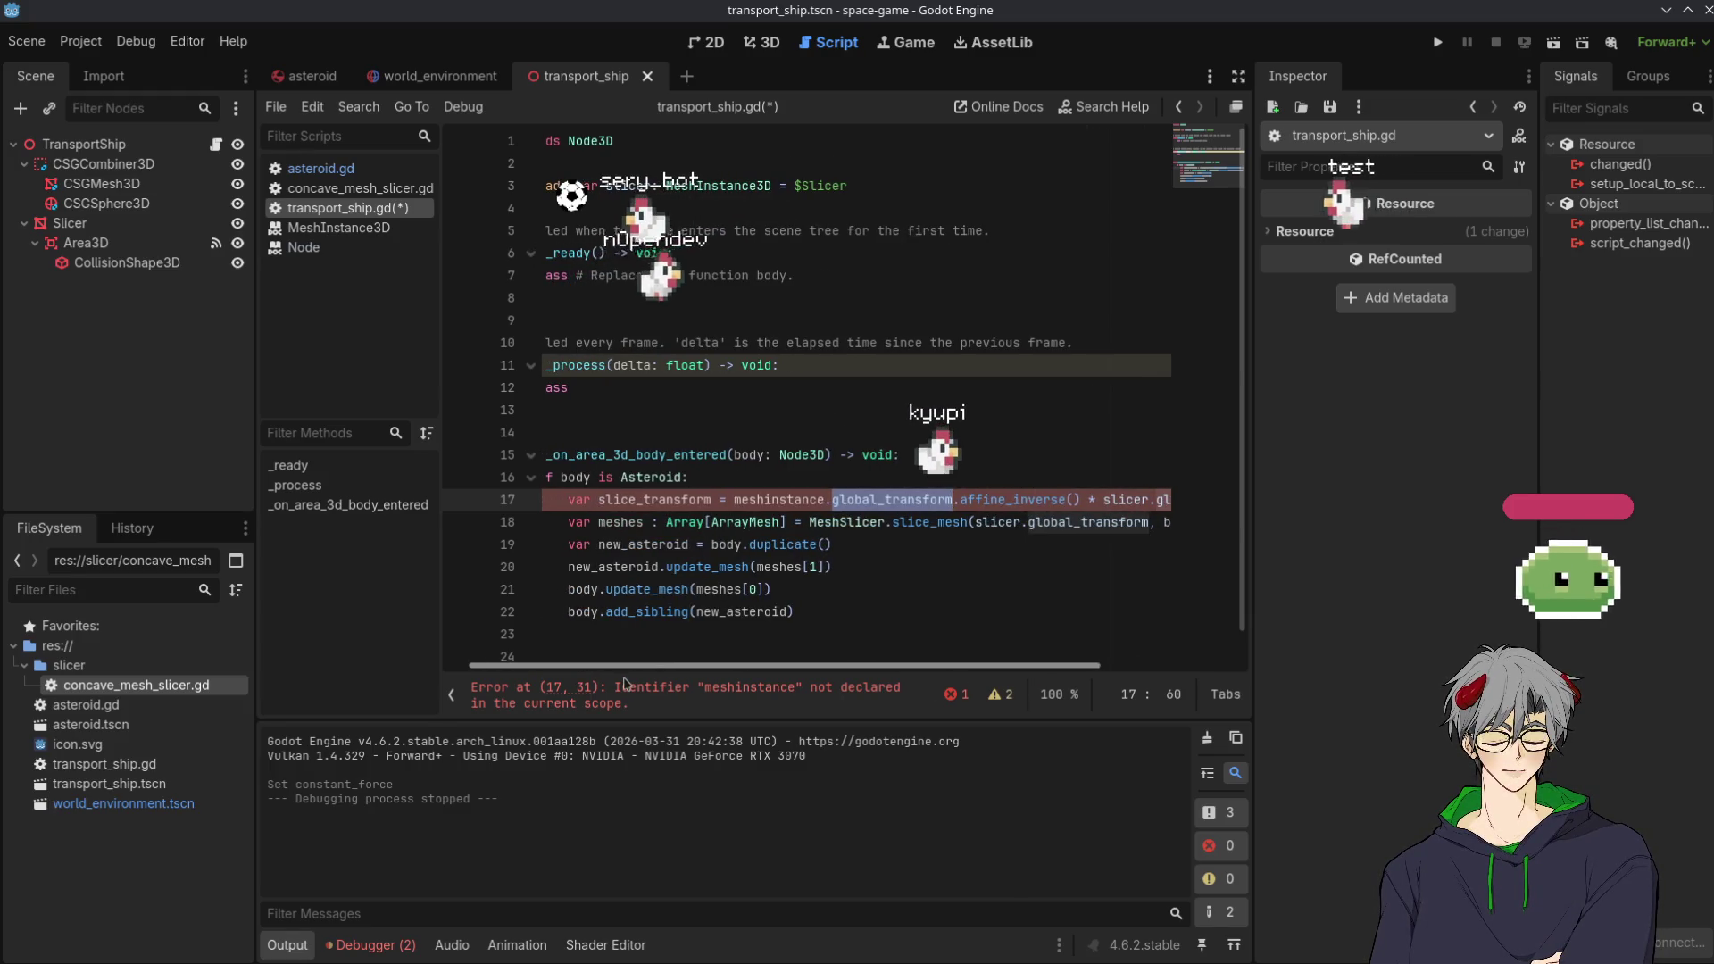
{"action": "left_click_drag", "start_coordinate": [625, 683], "coordinate": [953, 670]}
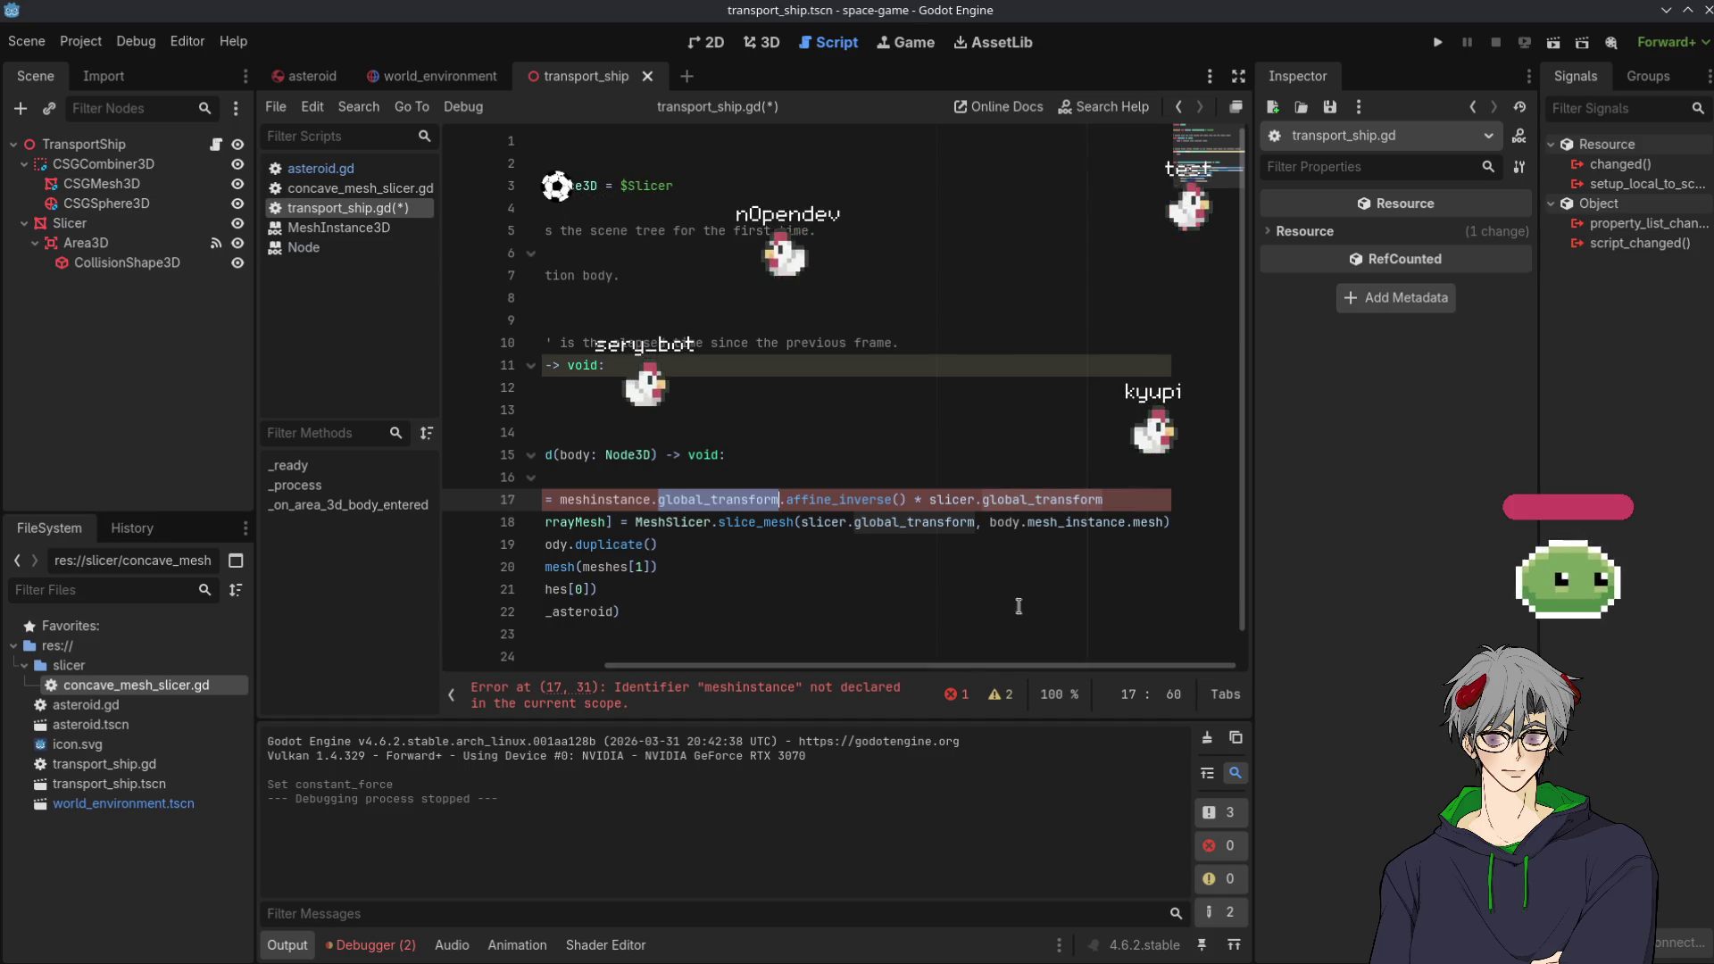
{"action": "mouse_move", "coordinate": [841, 671]}
{"action": "left_mouse_down"}
{"action": "mouse_move", "coordinate": [661, 668]}
{"action": "mouse_move", "coordinate": [1031, 661]}
{"action": "left_mouse_up"}
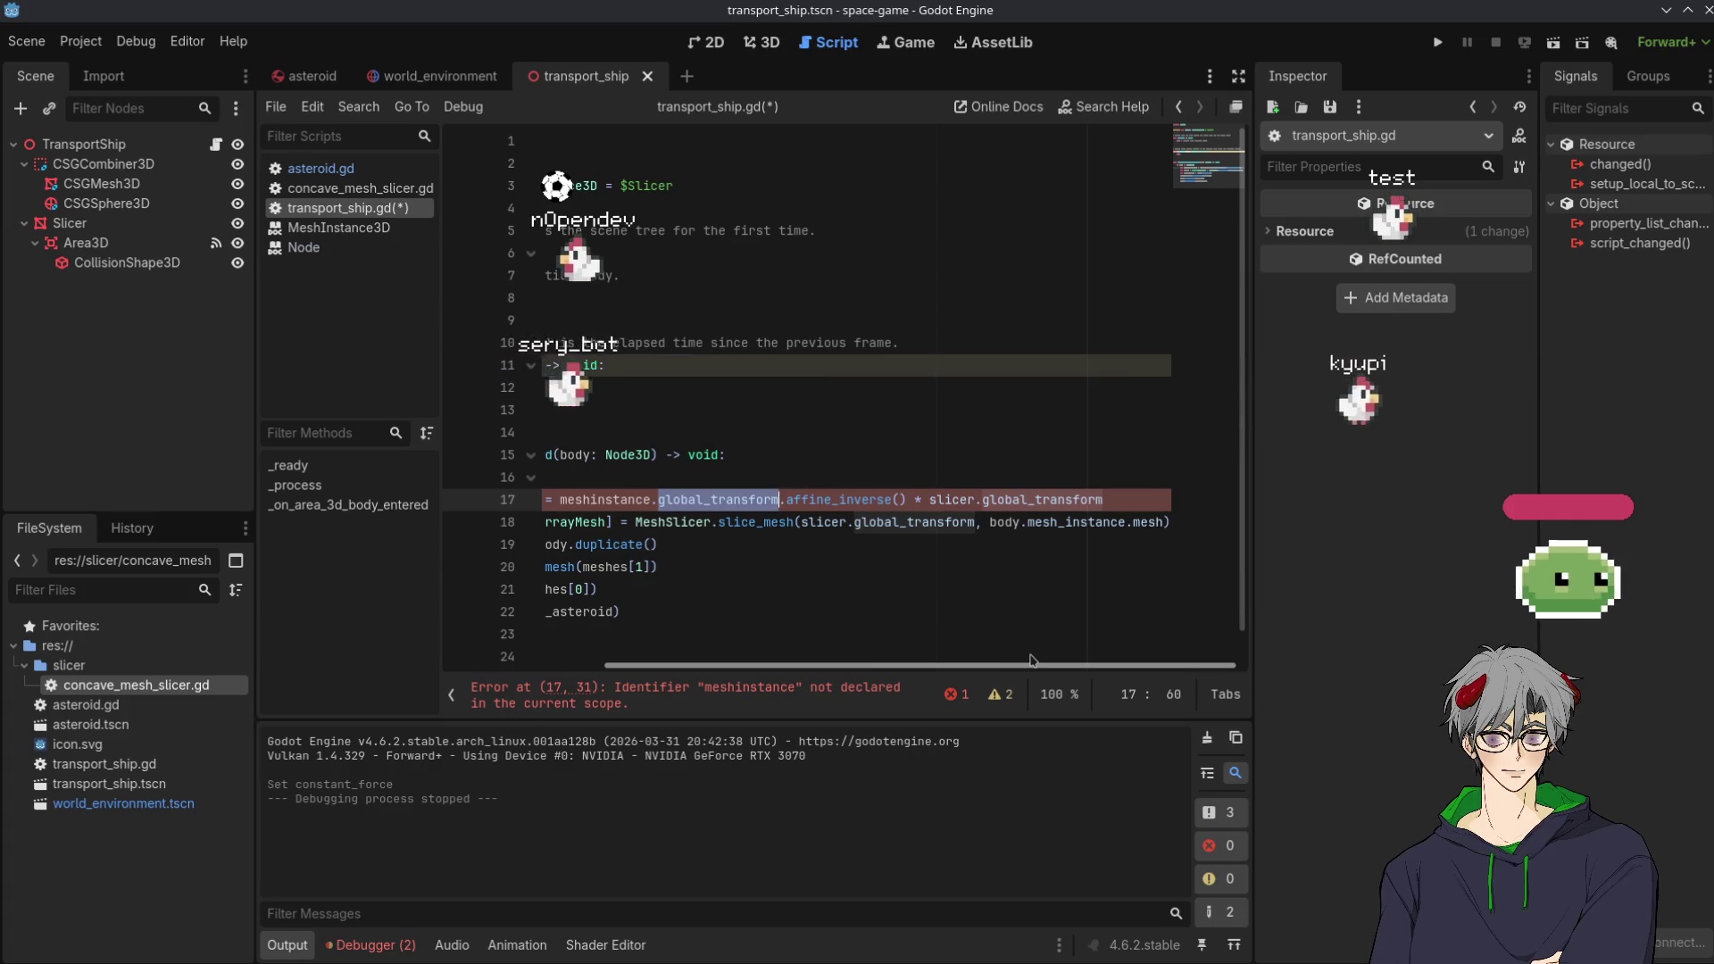
{"action": "left_click_drag", "start_coordinate": [1031, 661], "coordinate": [813, 655]}
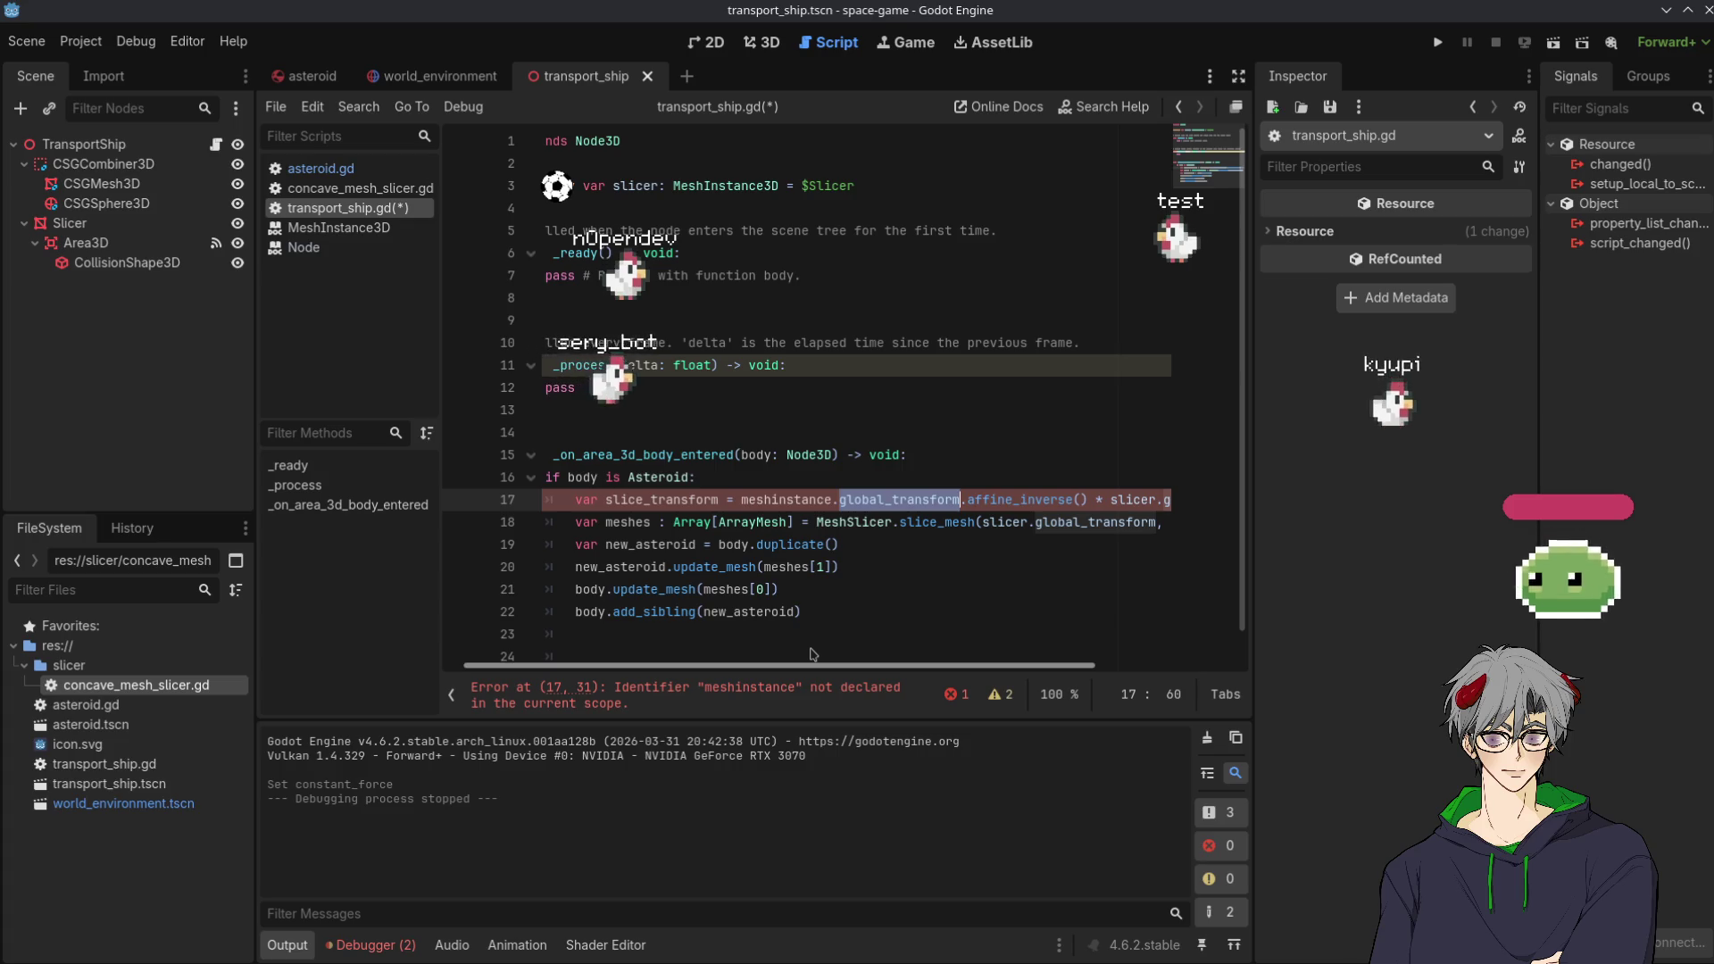
{"action": "mouse_move", "coordinate": [813, 654]}
{"action": "left_mouse_down"}
{"action": "mouse_move", "coordinate": [1119, 658]}
{"action": "mouse_move", "coordinate": [722, 662]}
{"action": "left_mouse_up"}
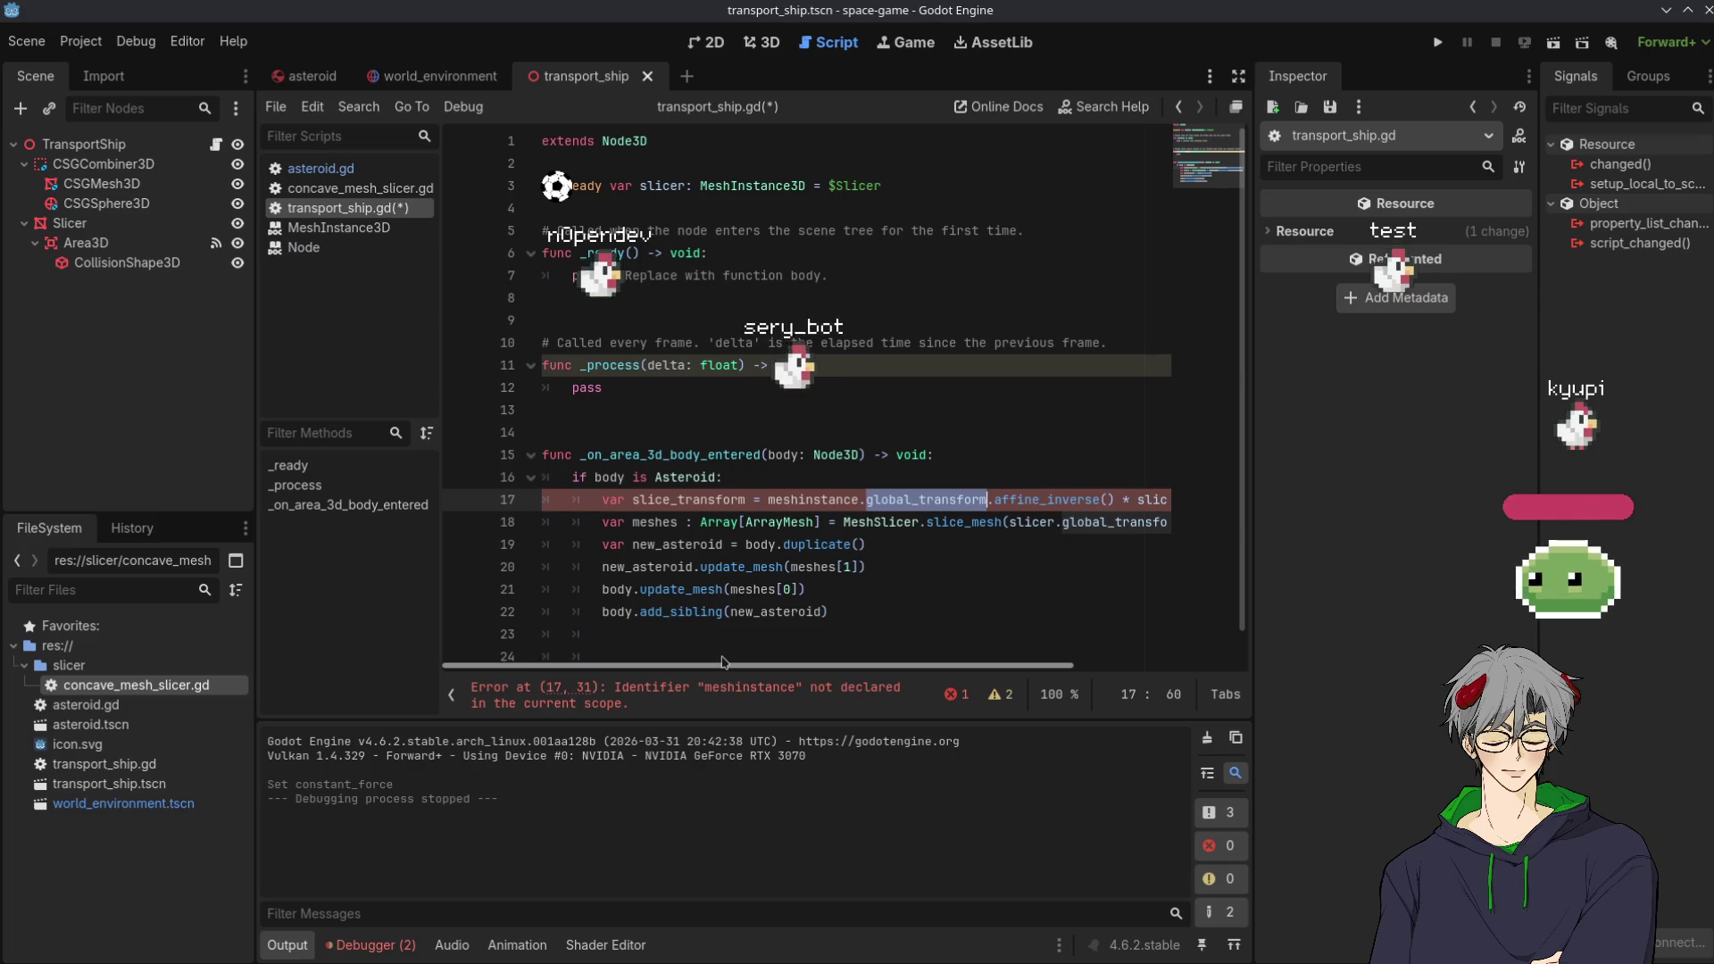
{"action": "mouse_move", "coordinate": [745, 664]}
{"action": "left_mouse_down"}
{"action": "mouse_move", "coordinate": [937, 665]}
{"action": "mouse_move", "coordinate": [750, 665]}
{"action": "mouse_move", "coordinate": [989, 685]}
{"action": "mouse_move", "coordinate": [835, 680]}
{"action": "mouse_move", "coordinate": [953, 496]}
{"action": "left_mouse_up"}
{"action": "double_click", "coordinate": [978, 498]}
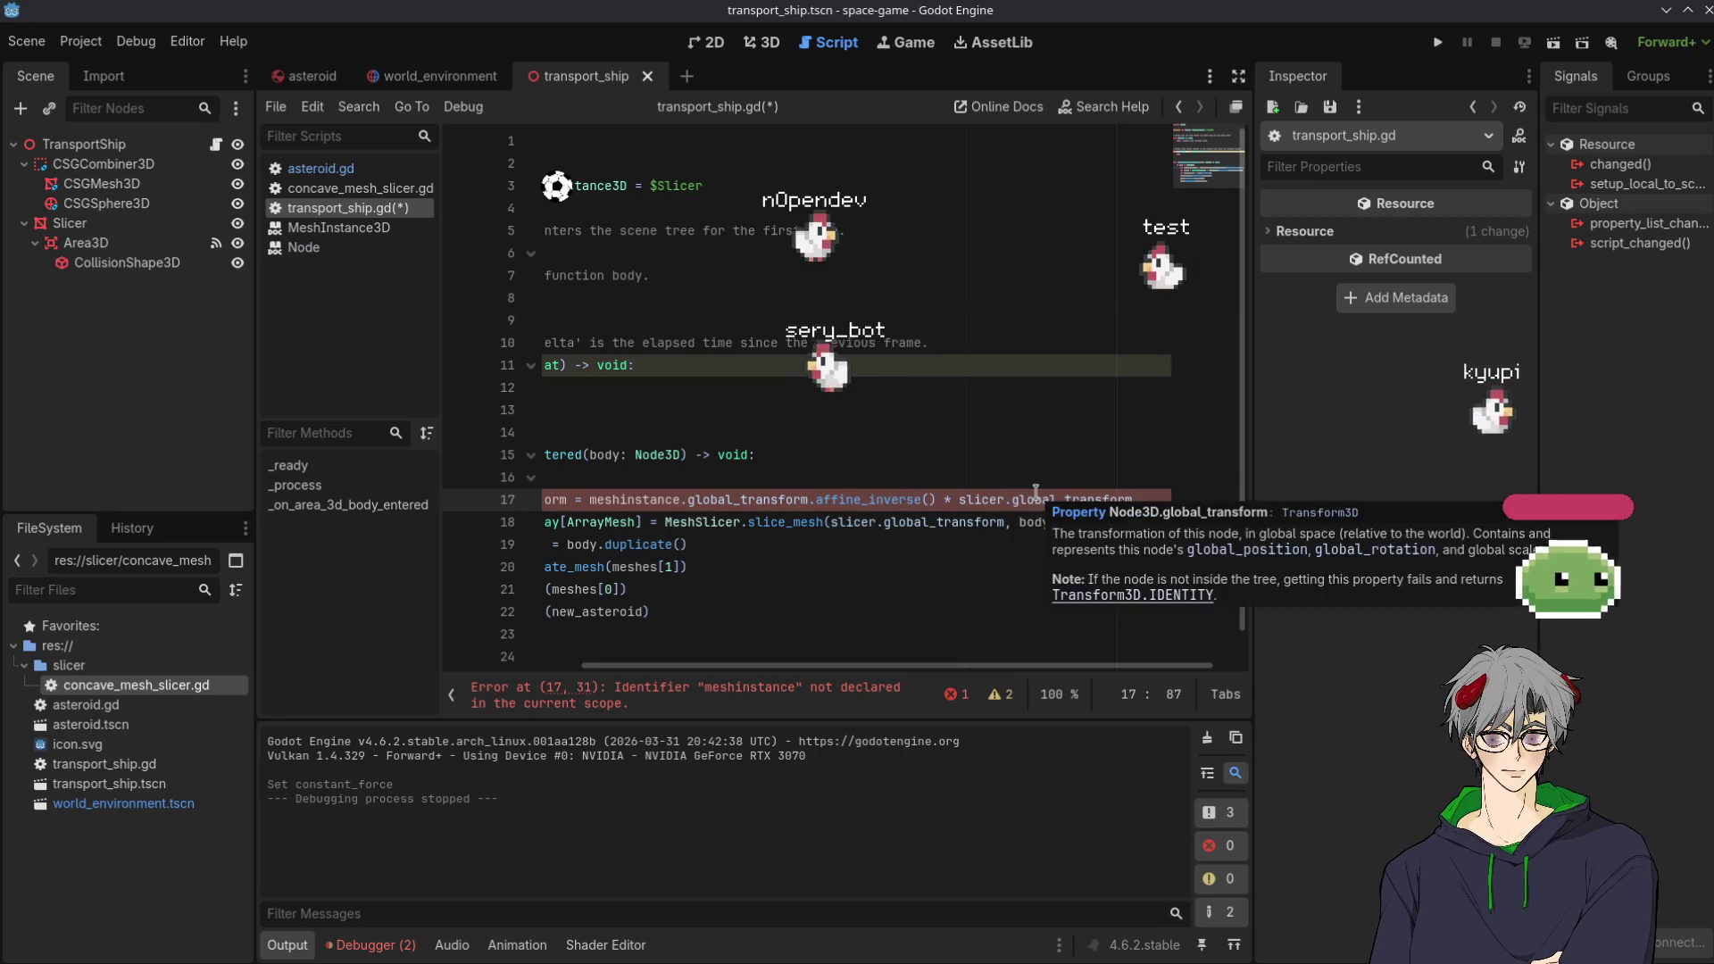
Insert a .get_parent() call after slicer, before the second global_transform on line 17
{"action": "key", "text": "Right"}
{"action": "type", "text": ".get_"}
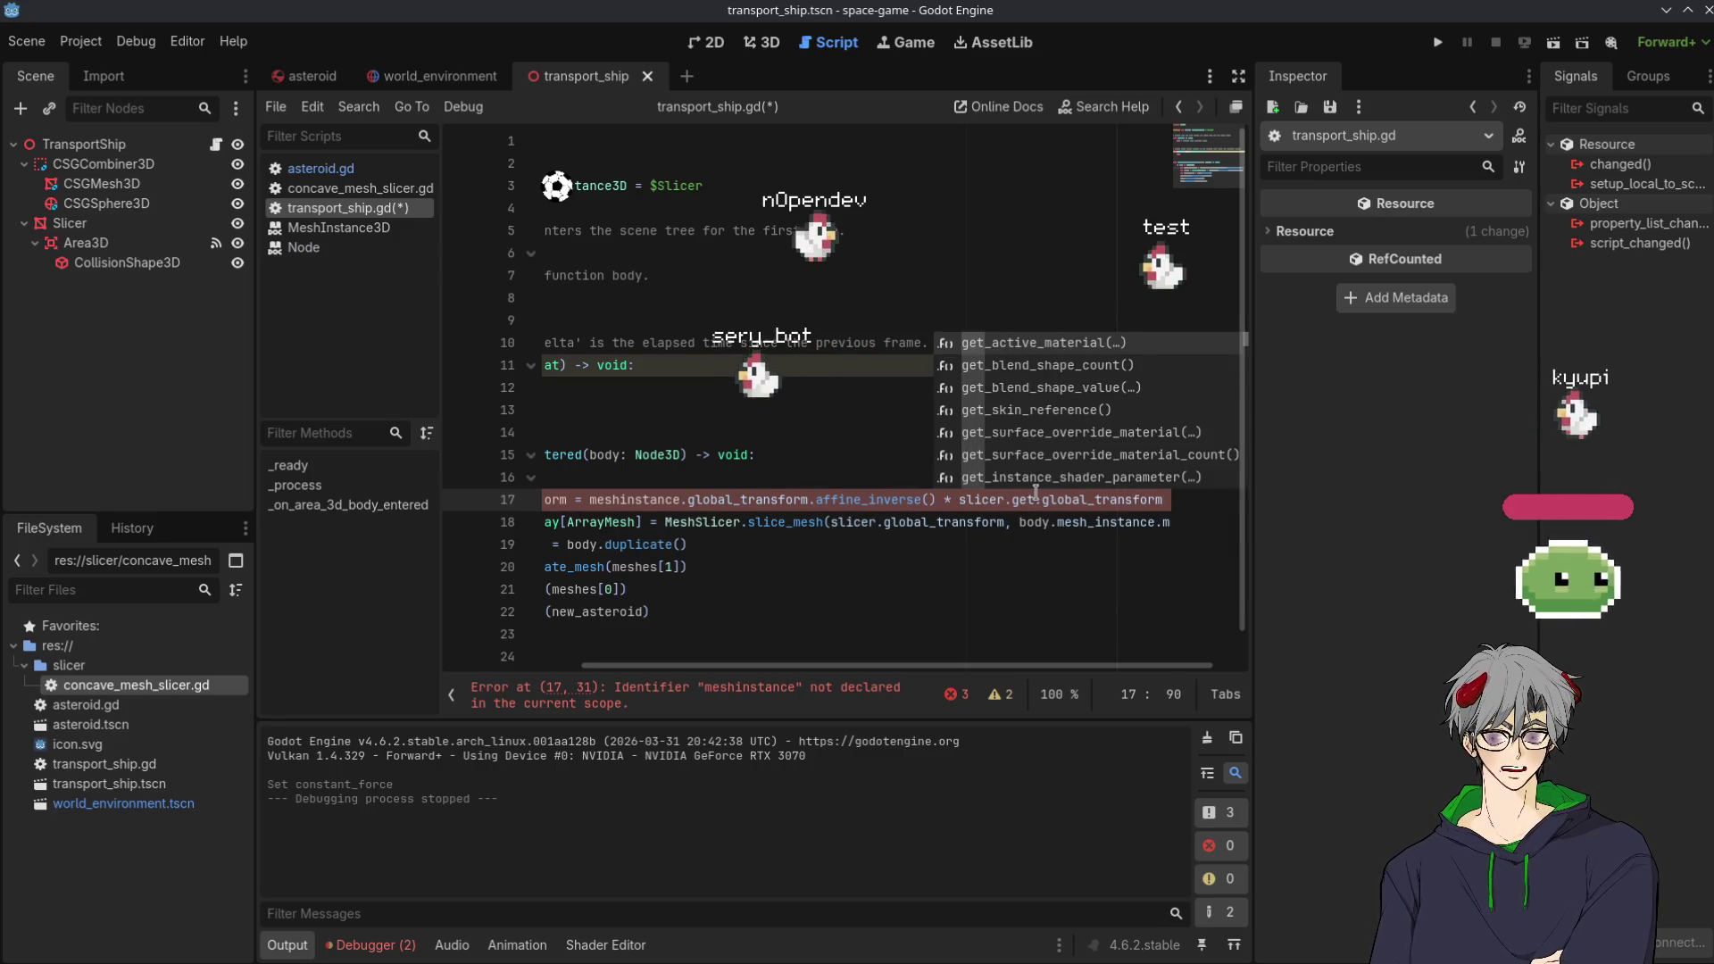
{"action": "type", "text": "parent."}
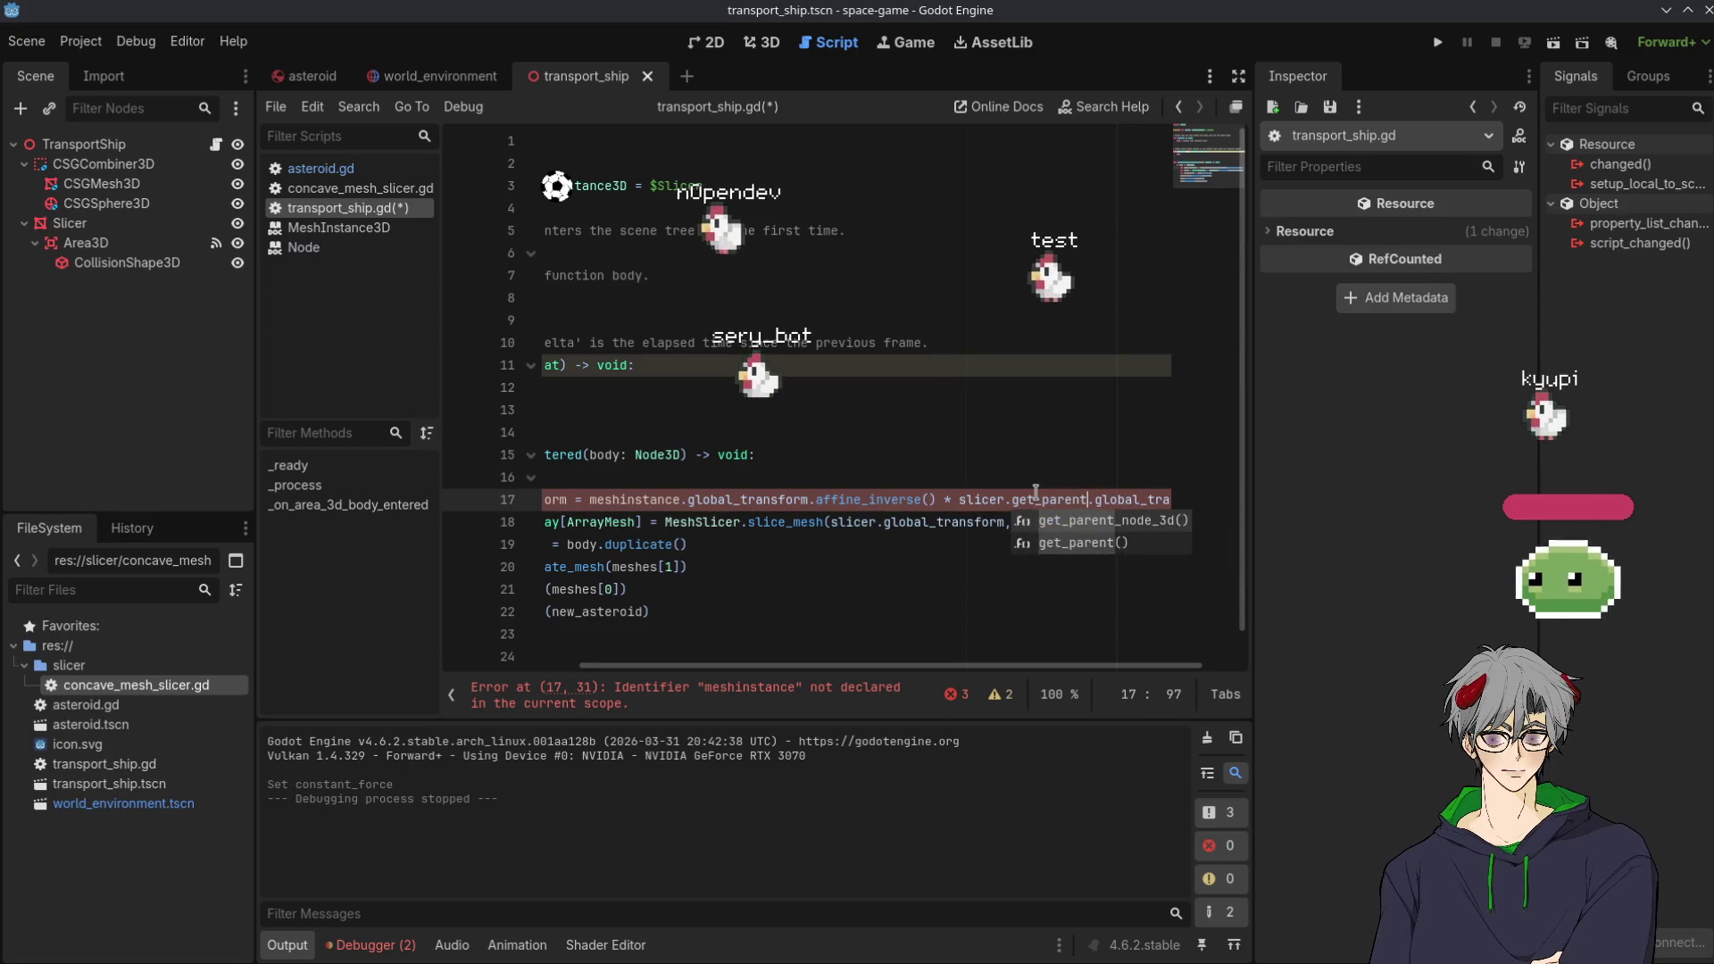
{"action": "key", "text": "Return"}
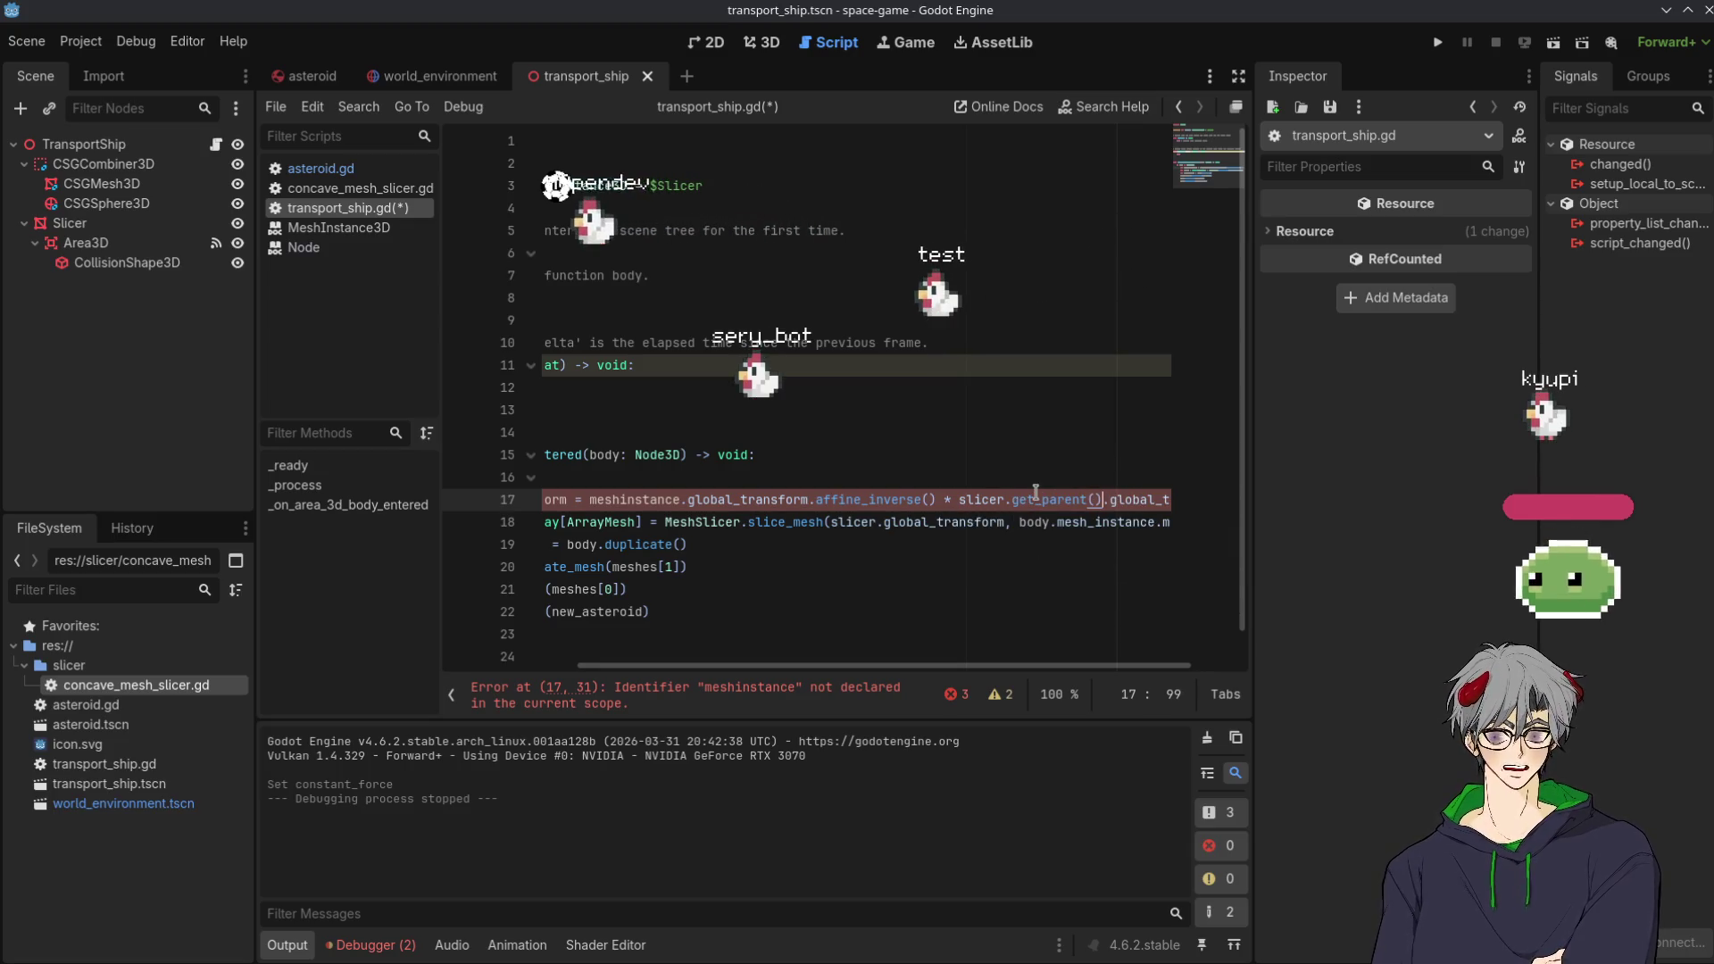
{"action": "scroll", "coordinate": [982, 651], "scroll_direction": "left", "scroll_amount": 3}
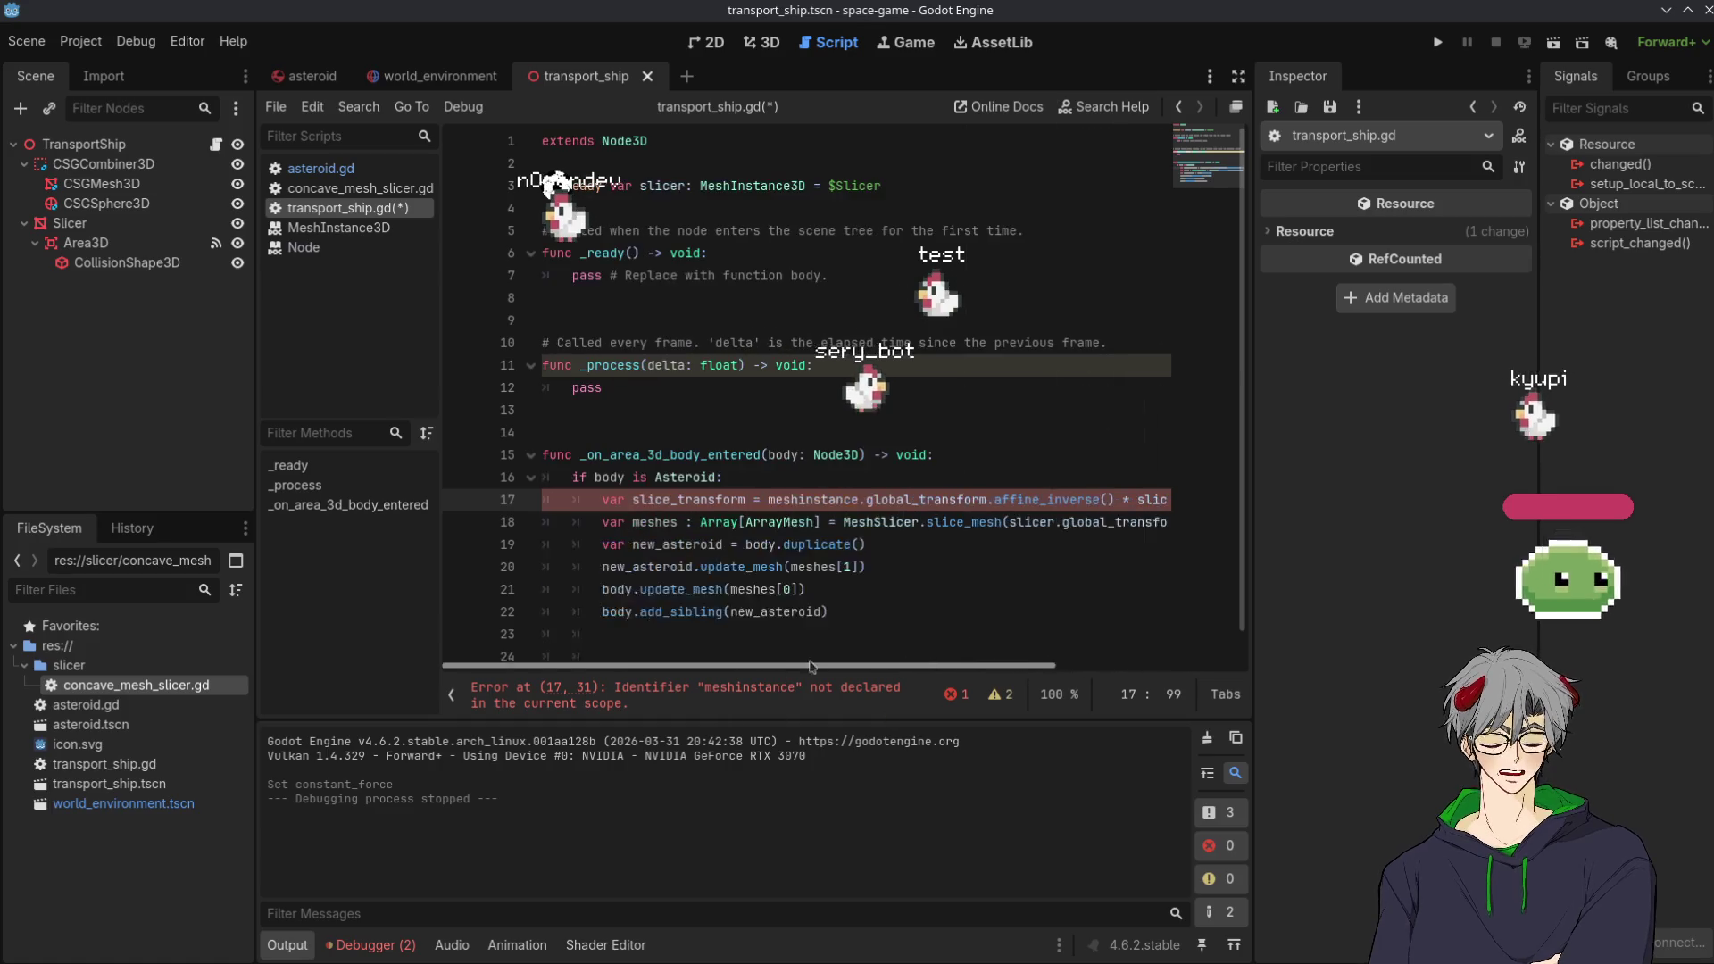
{"action": "scroll", "coordinate": [953, 648], "scroll_direction": "left", "scroll_amount": 3}
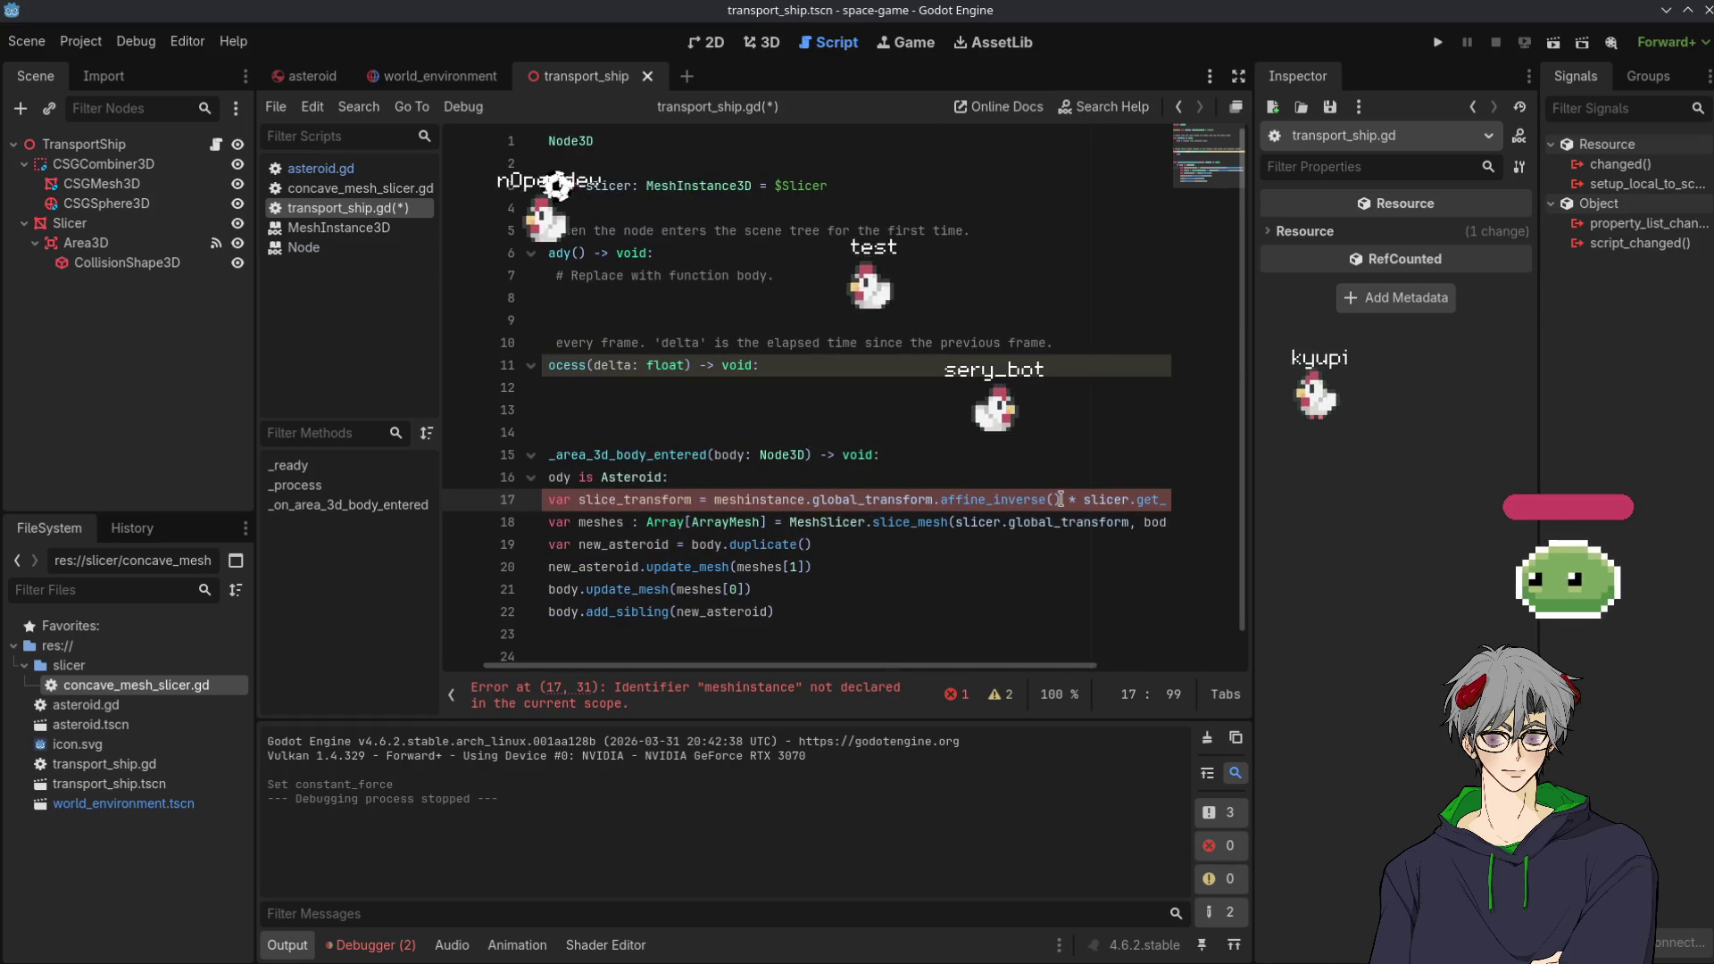
Replace the undeclared meshinstance with slicer on line 17
{"action": "left_click", "coordinate": [800, 486], "text": "shift"}
{"action": "left_click", "coordinate": [806, 499], "text": "shift"}
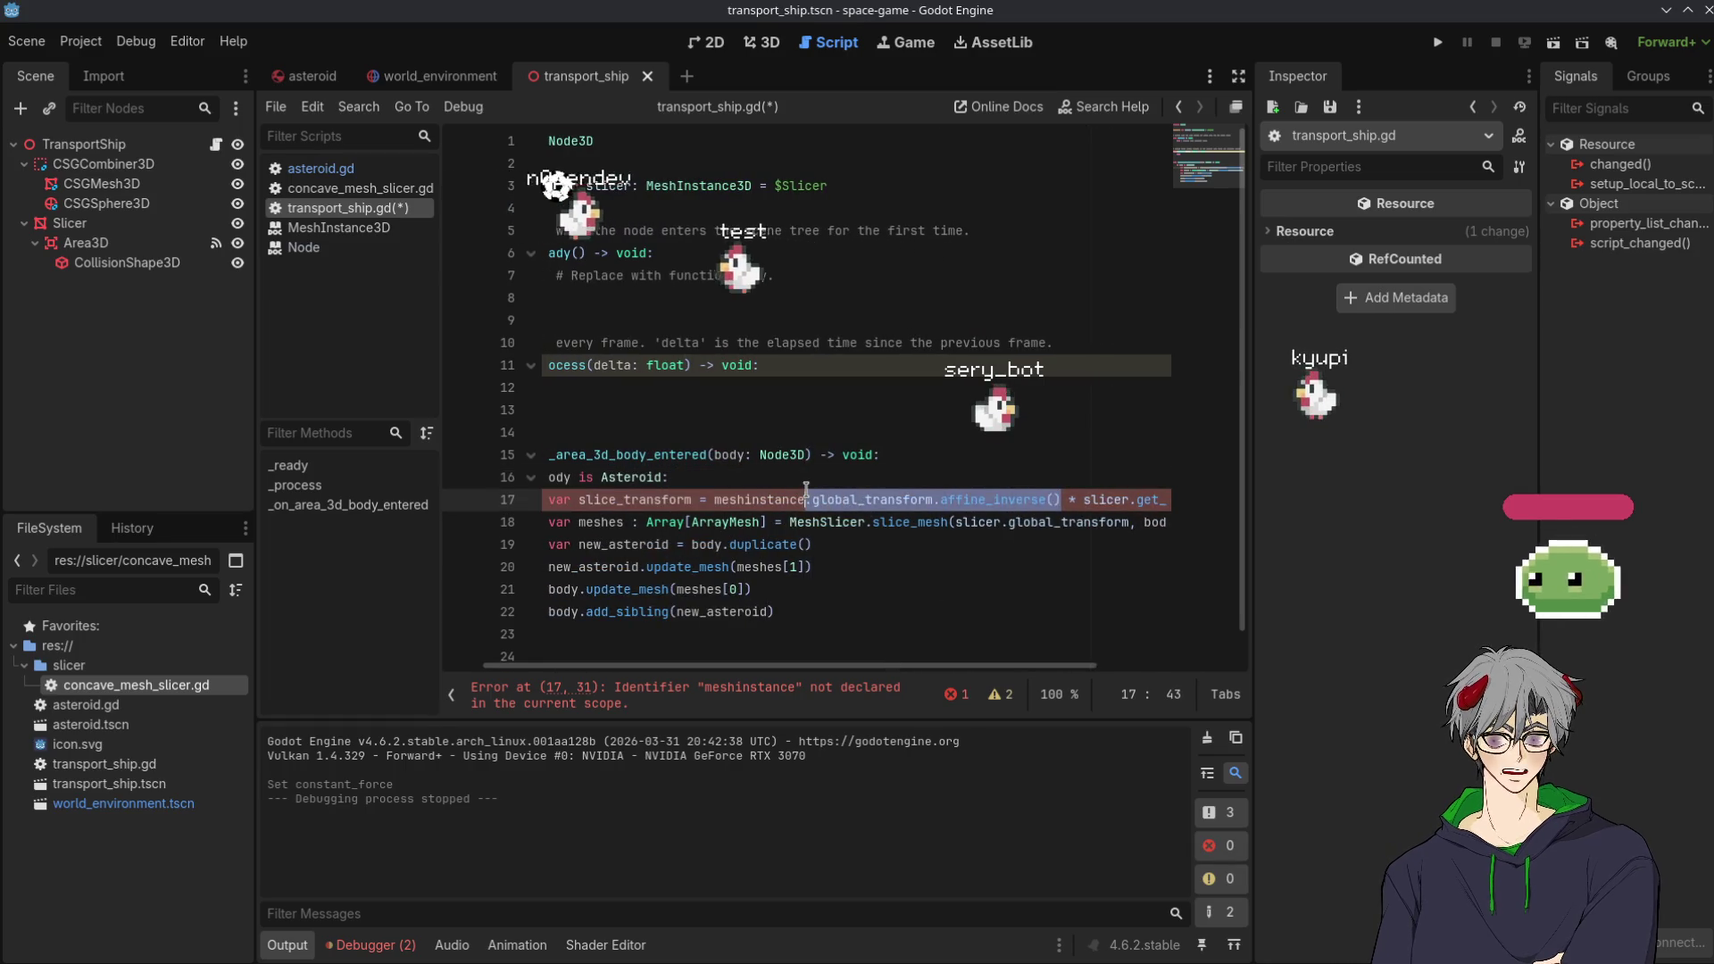
{"action": "left_click", "coordinate": [688, 487]}
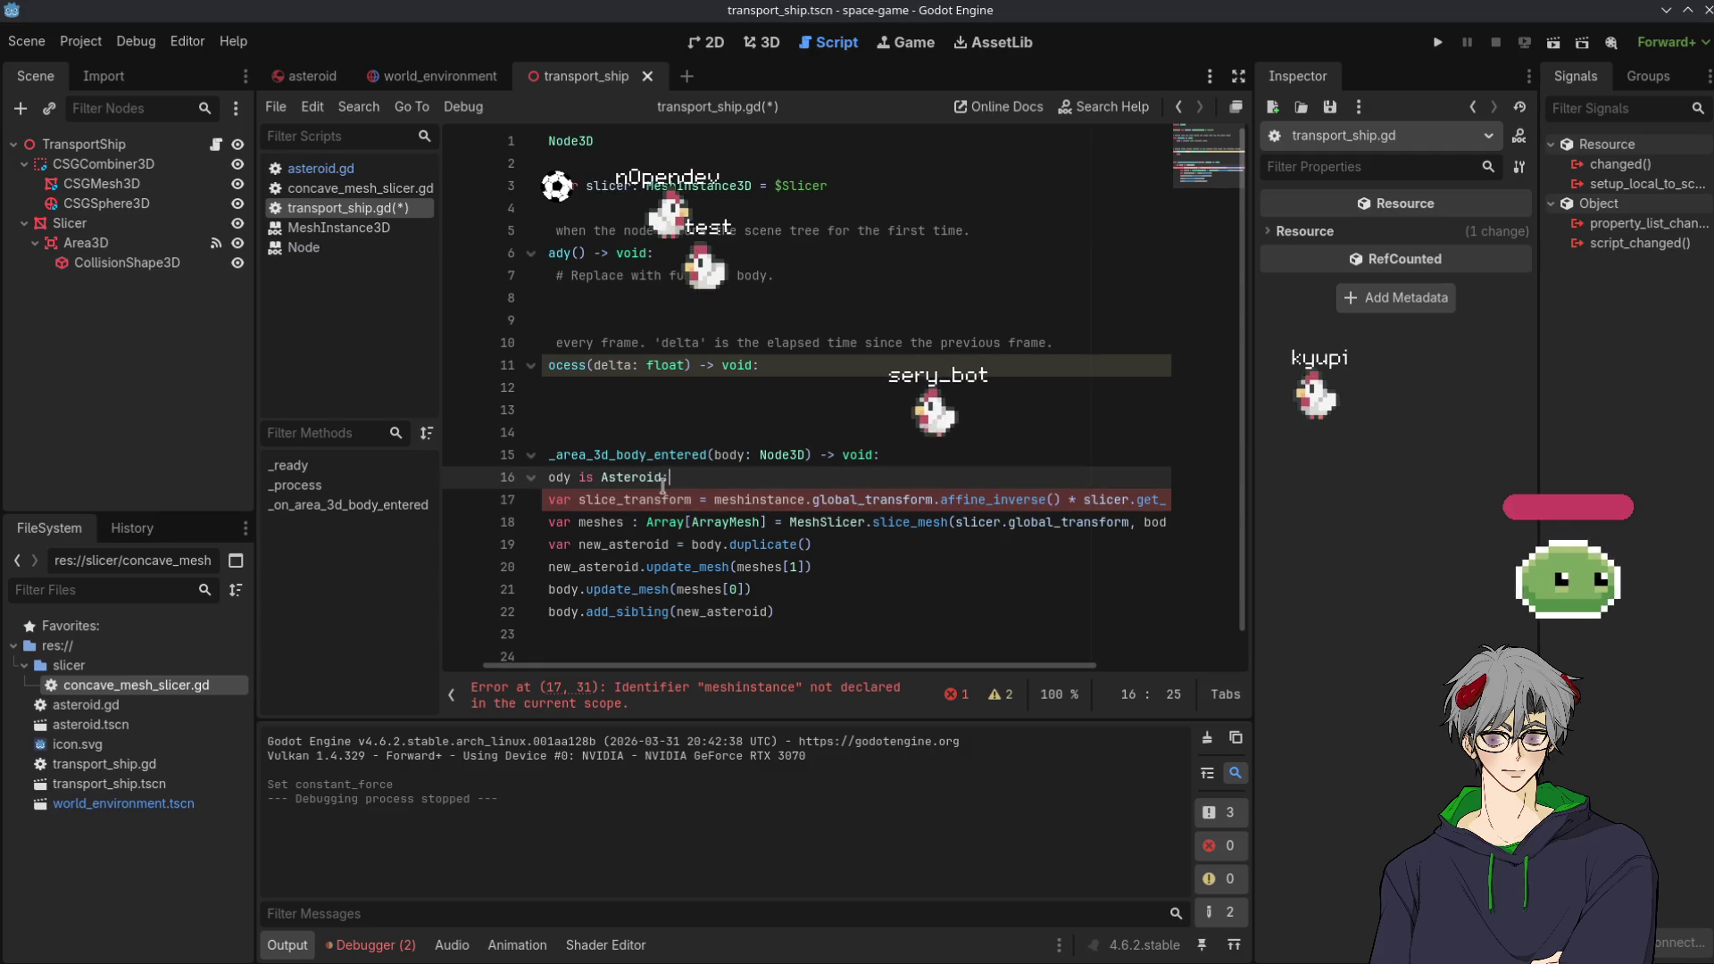
{"action": "double_click", "coordinate": [772, 493]}
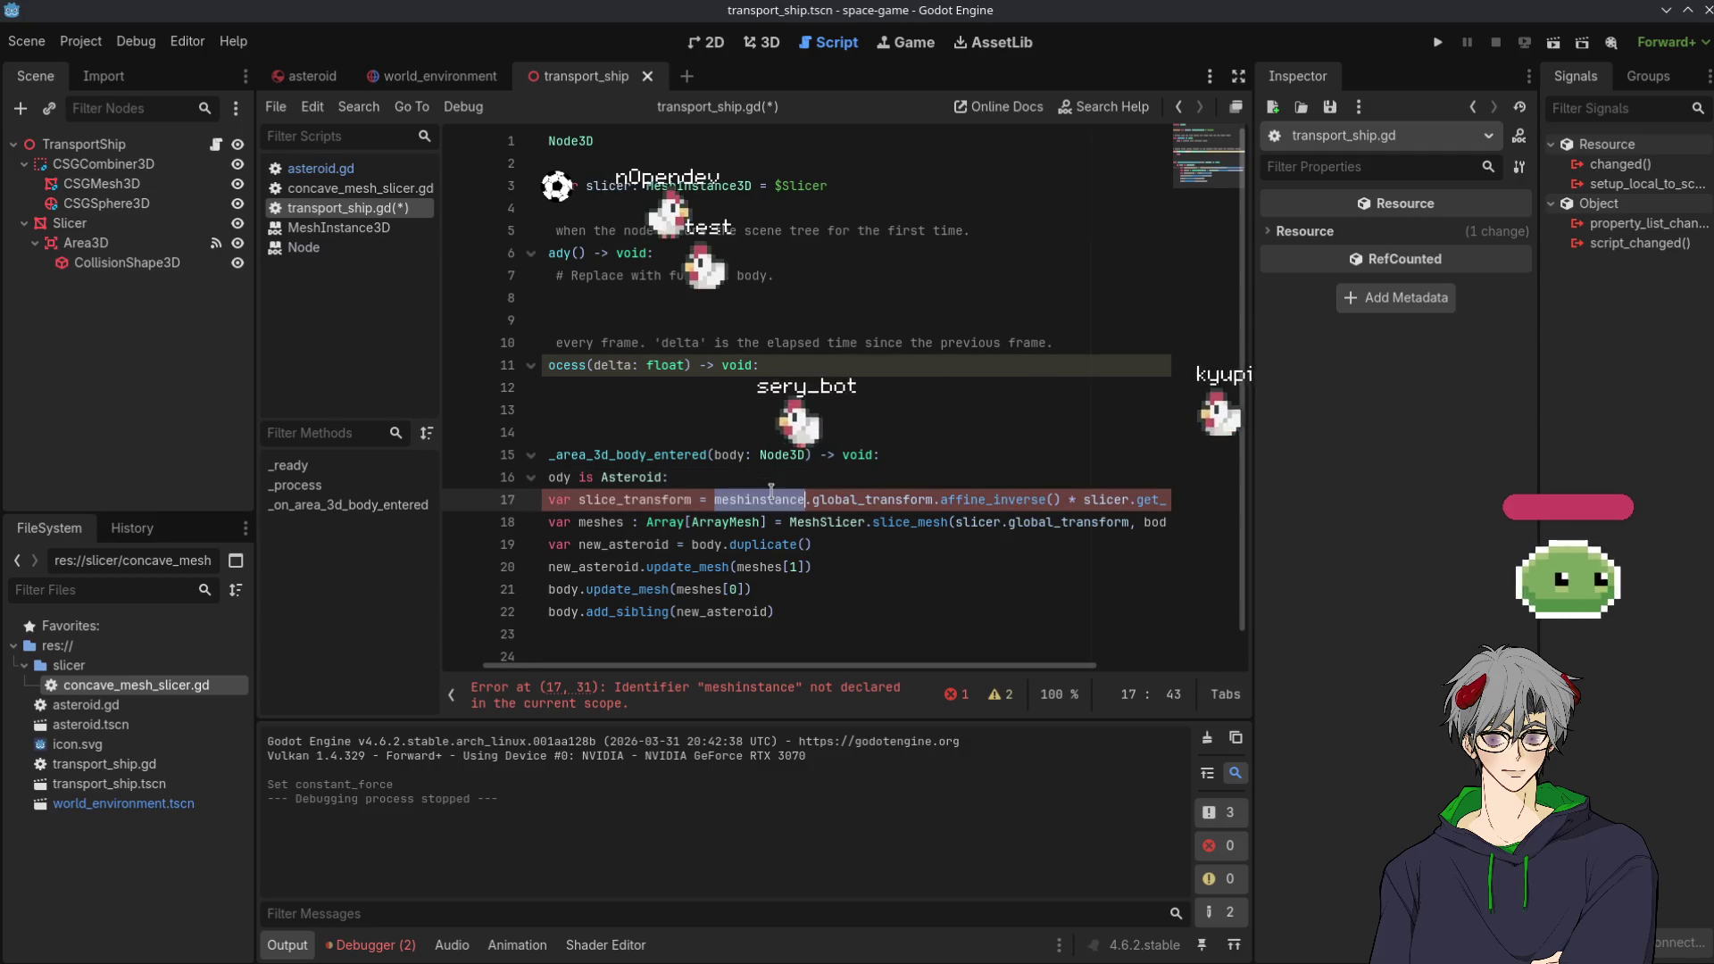
{"action": "double_click", "coordinate": [835, 494]}
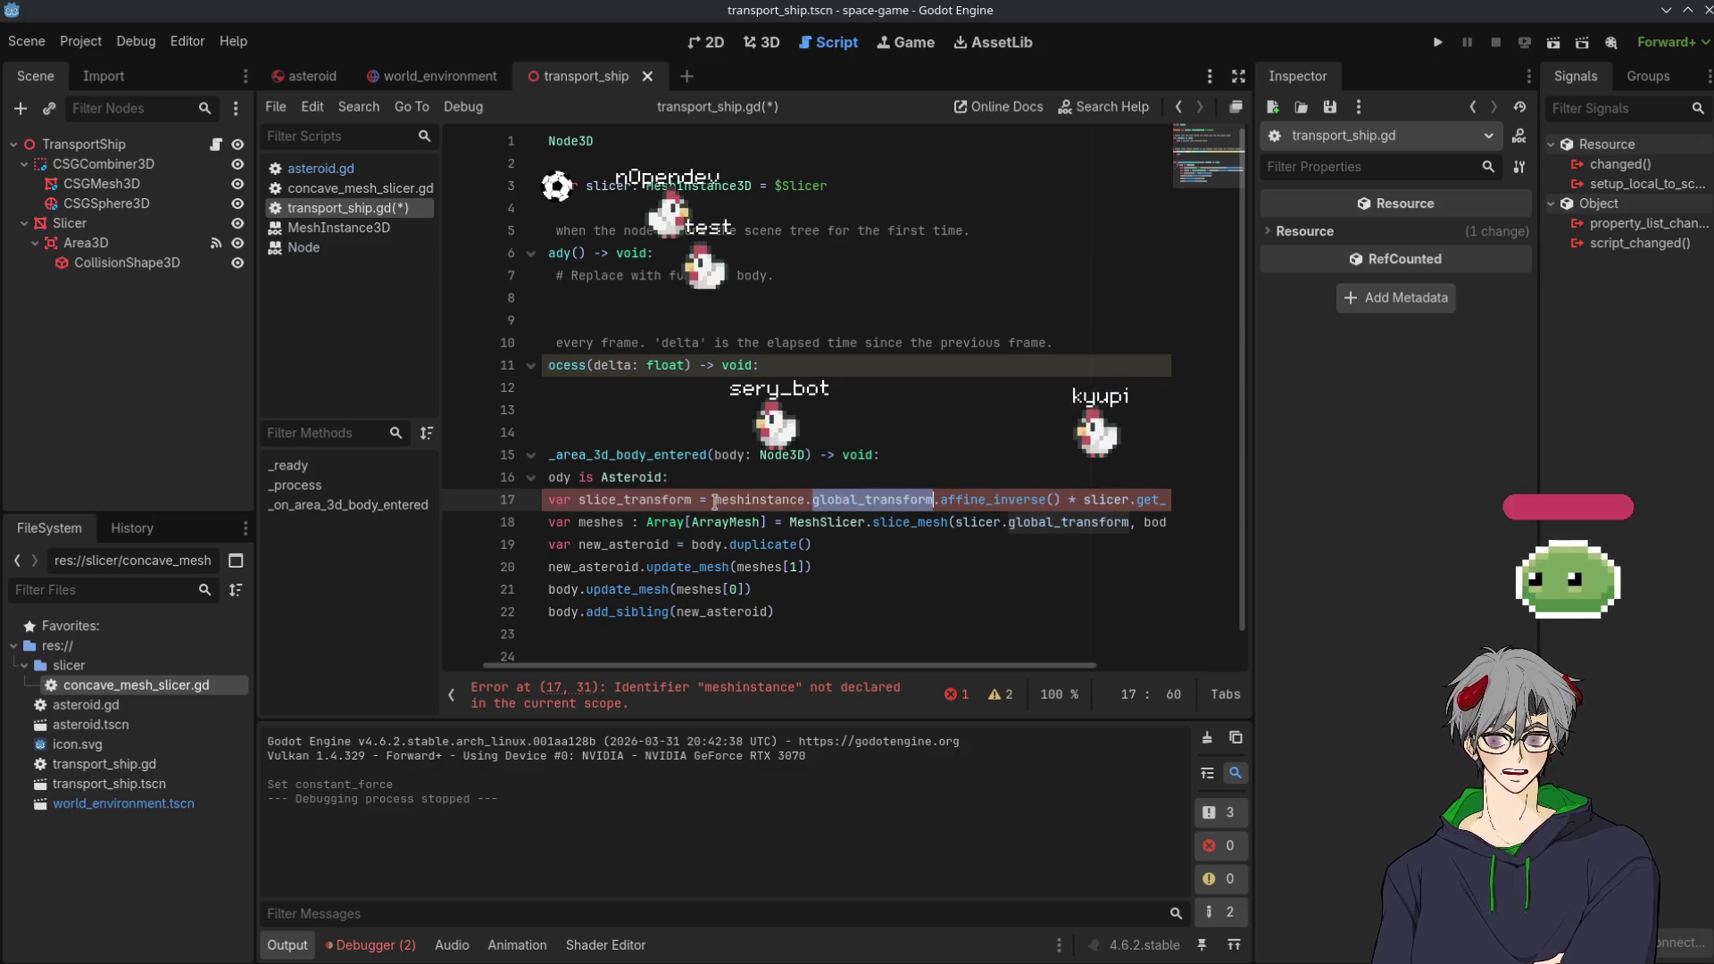
{"action": "double_click", "coordinate": [780, 500]}
{"action": "type", "text": "sp9"}
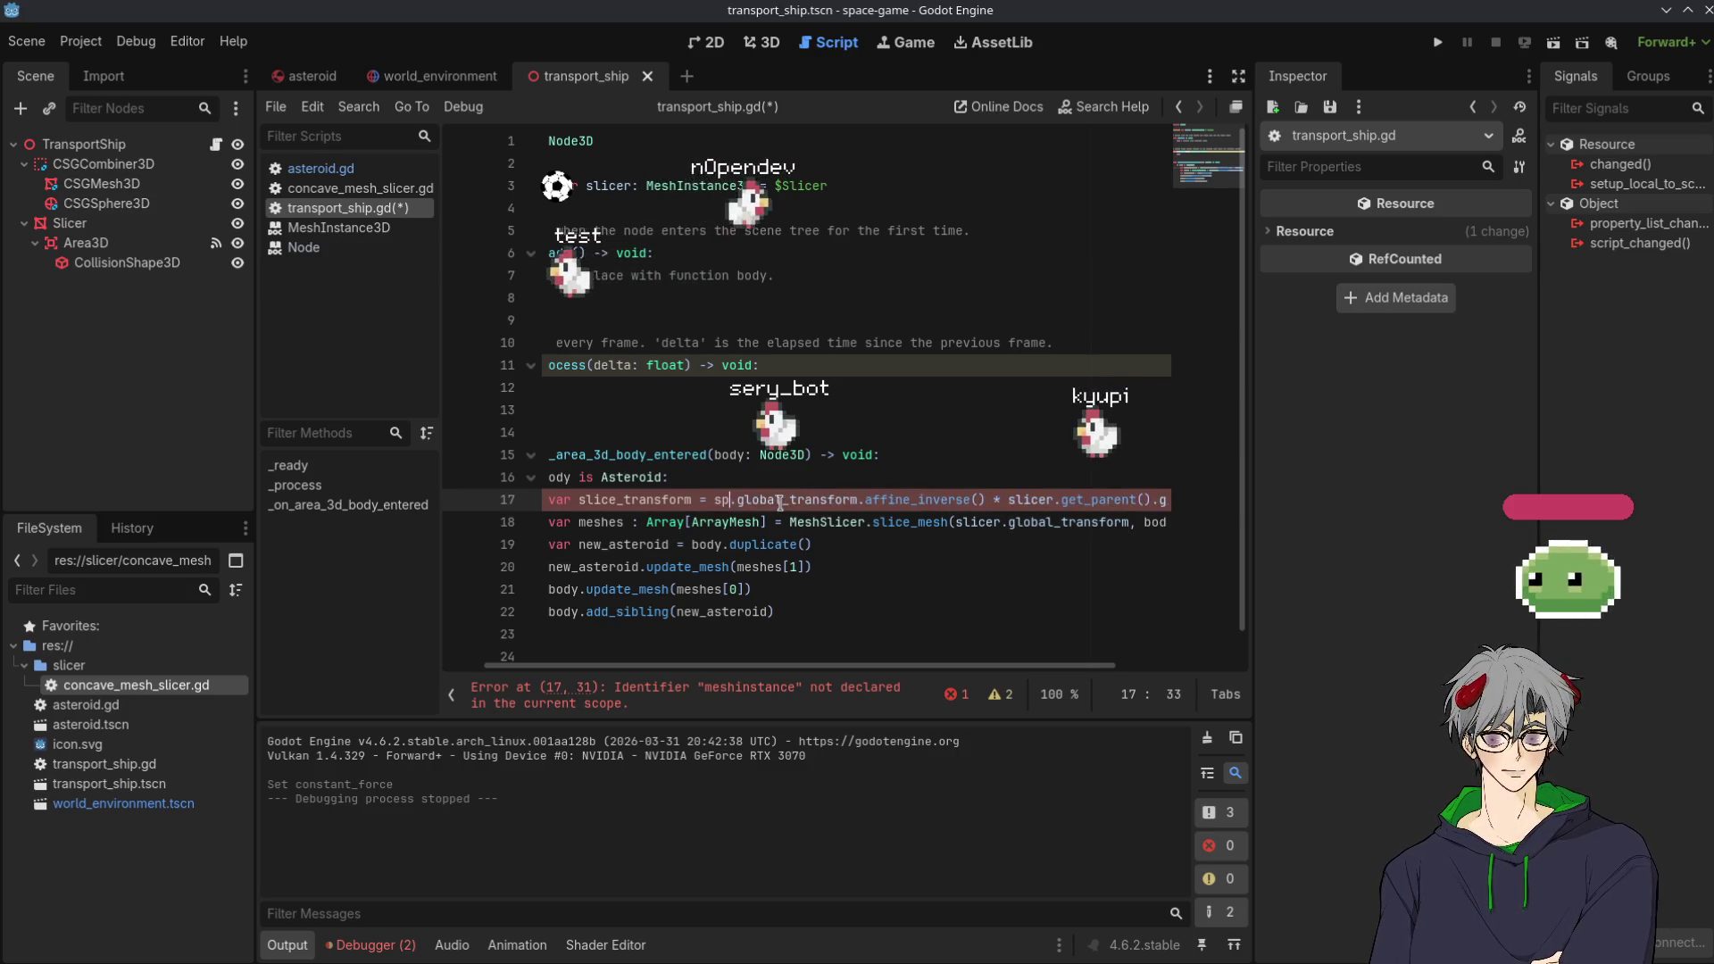
{"action": "key", "text": "BackSpace"}
{"action": "key", "text": "BackSpace"}
{"action": "key", "text": "BackSpace"}
{"action": "type", "text": "slicer"}
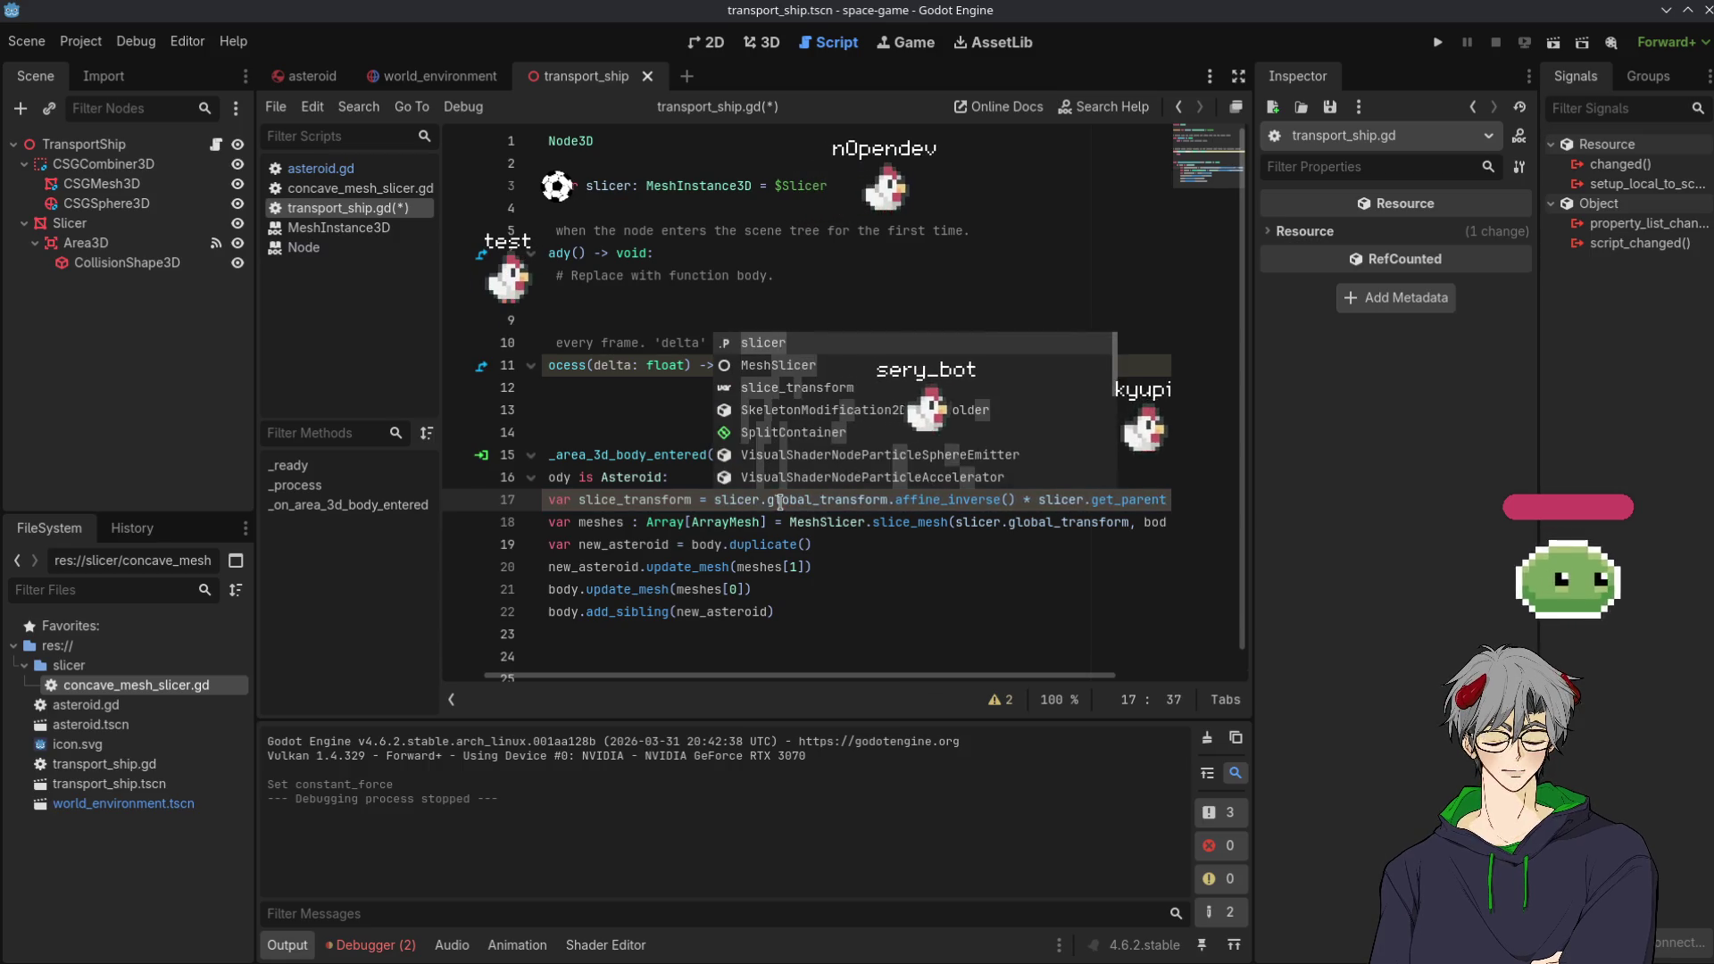
{"action": "left_click", "coordinate": [757, 522]}
Save the script and run the game with F5
{"action": "scroll", "coordinate": [661, 572], "scroll_direction": "right", "scroll_amount": 3}
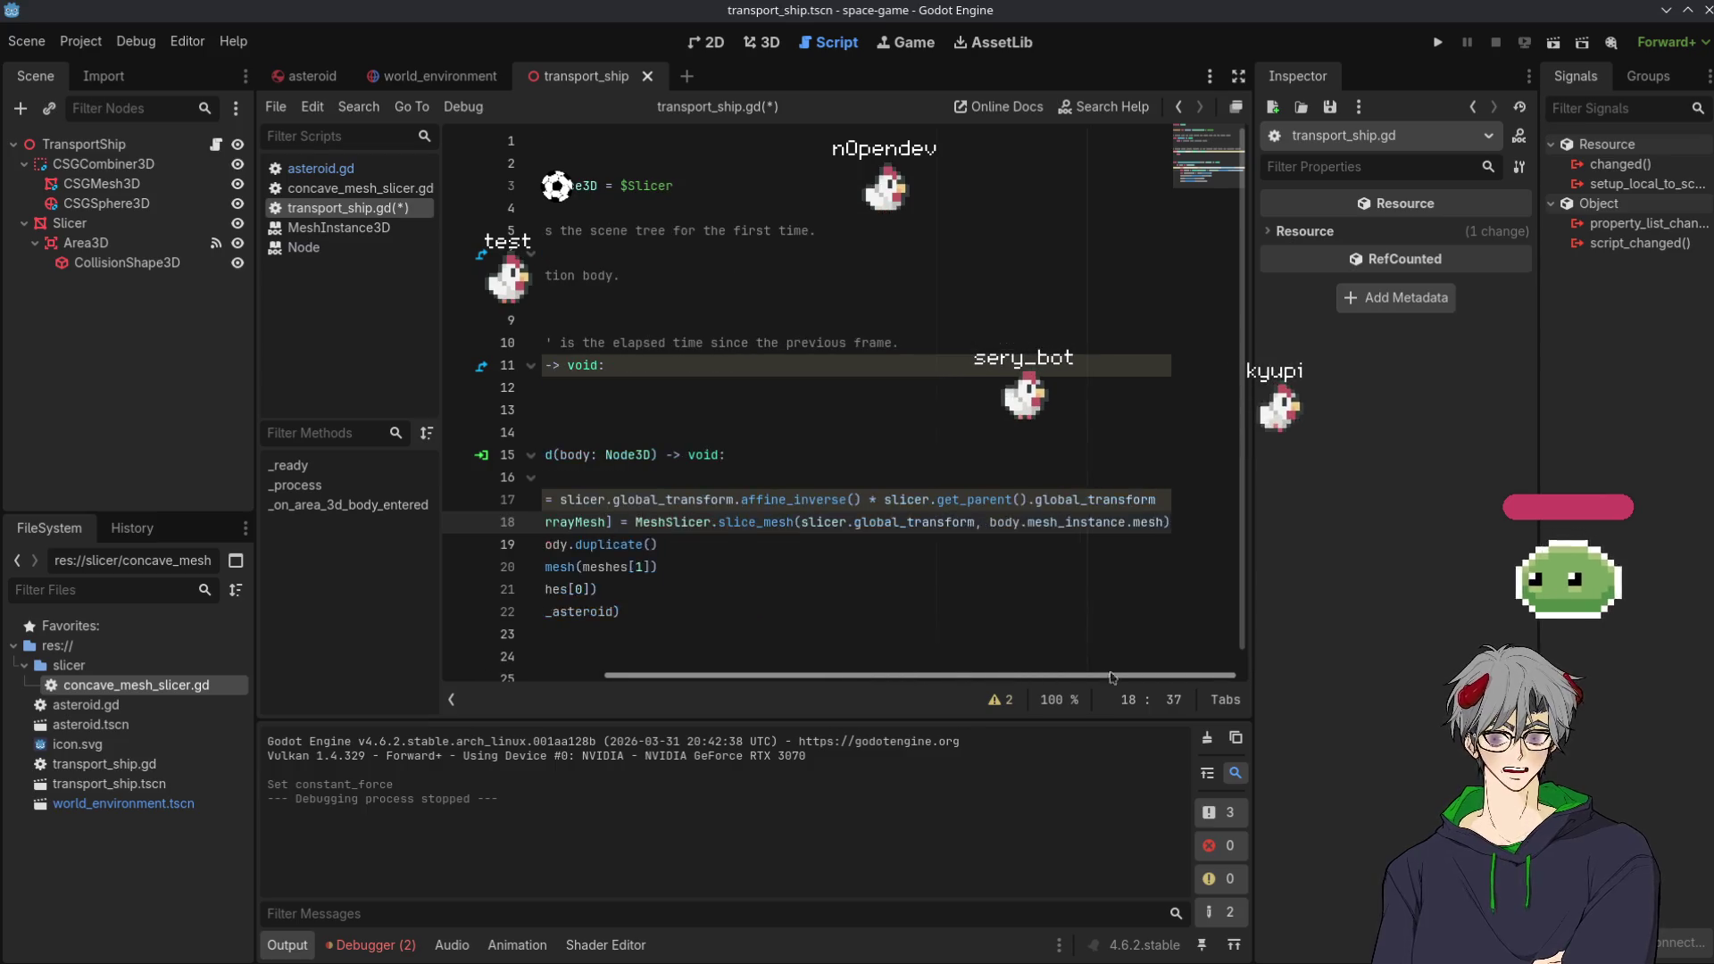
{"action": "scroll", "coordinate": [563, 620], "scroll_direction": "left", "scroll_amount": 6}
{"action": "key", "text": "F5"}
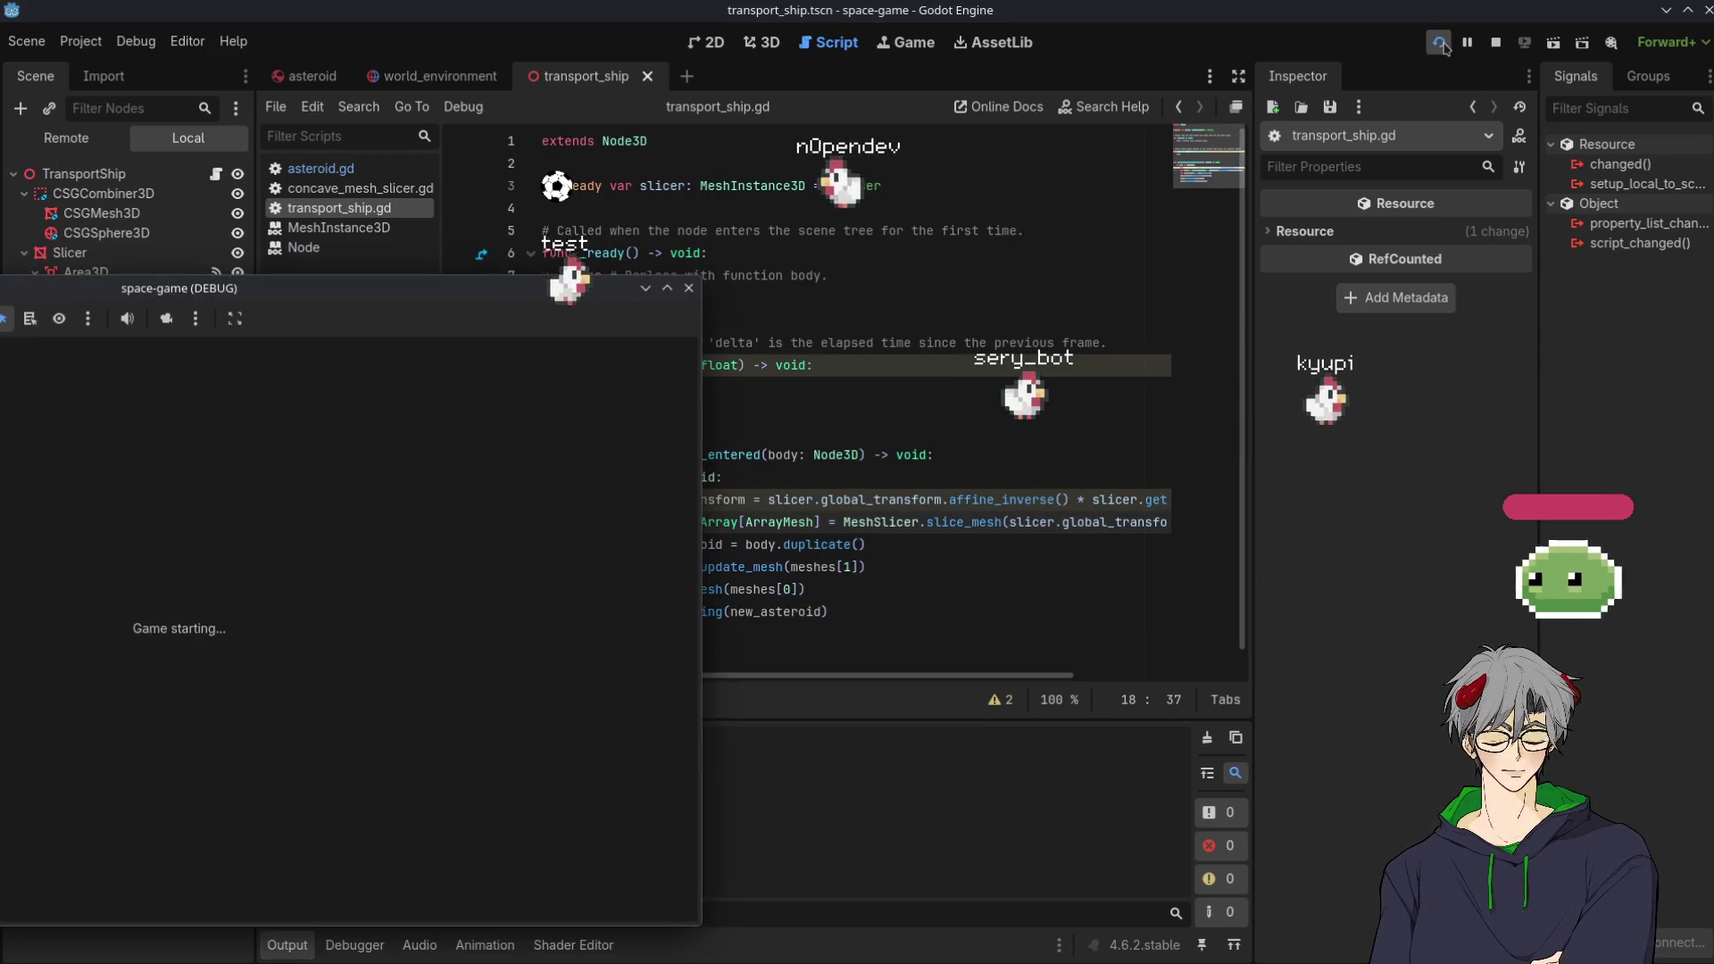
Bring the editor back over the game window and switch to the asteroid scene tab
{"action": "left_click", "coordinate": [935, 850]}
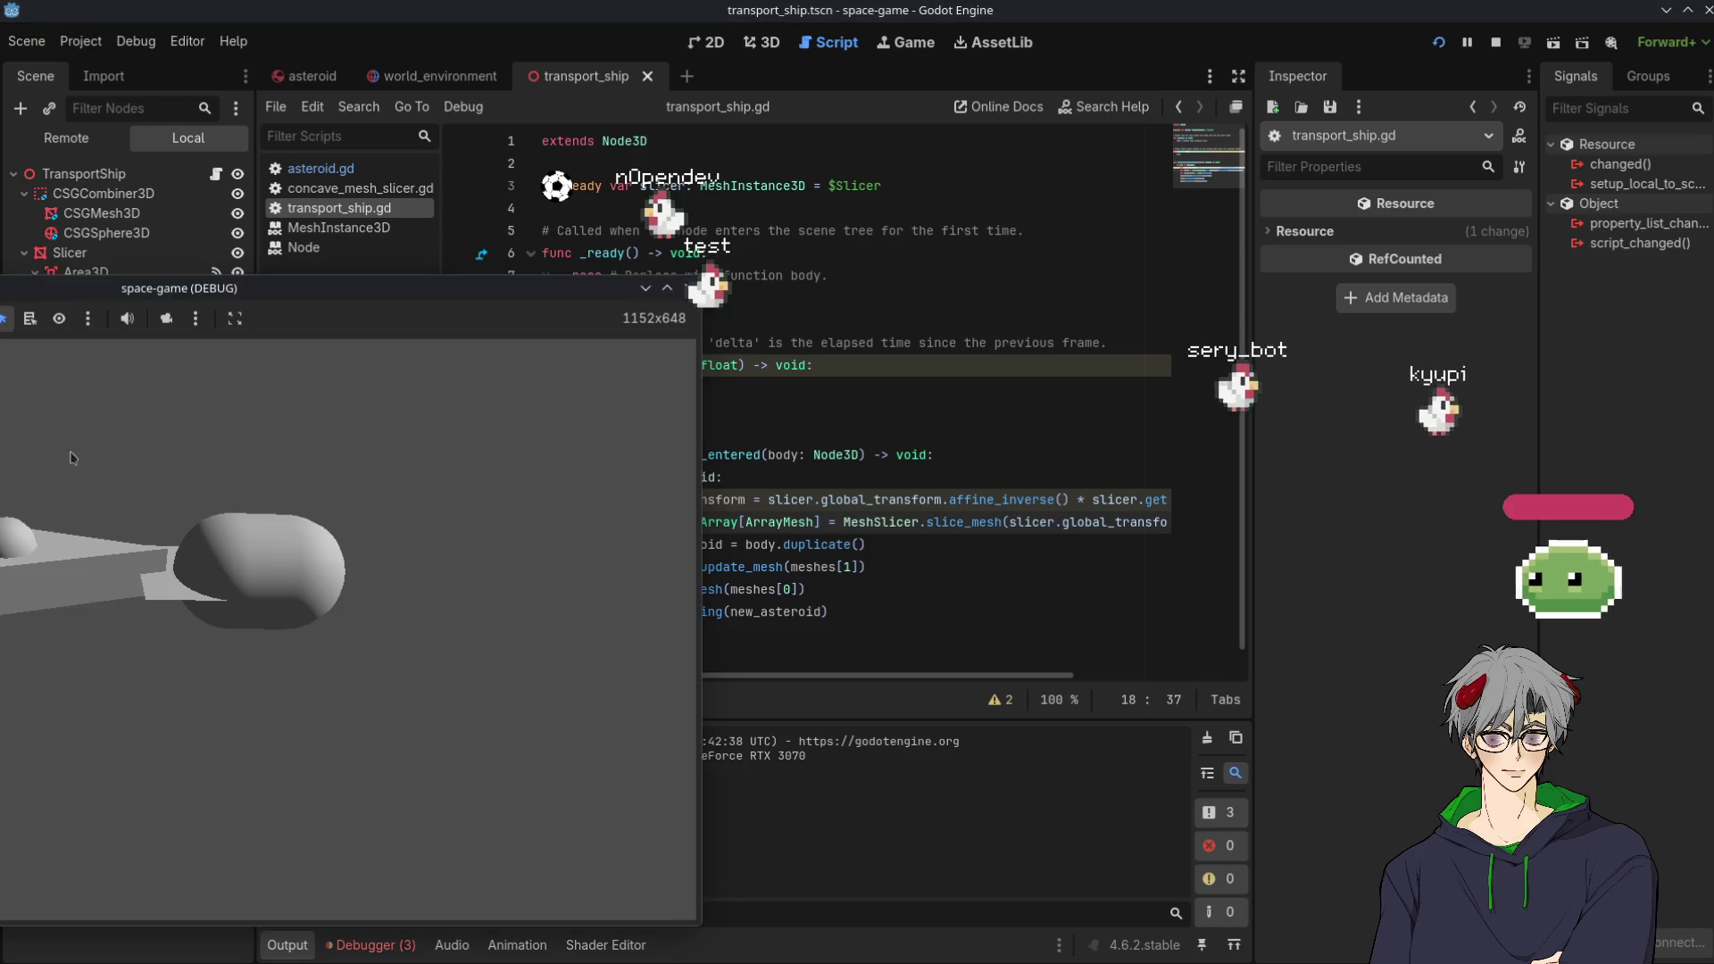
{"action": "left_click", "coordinate": [314, 76]}
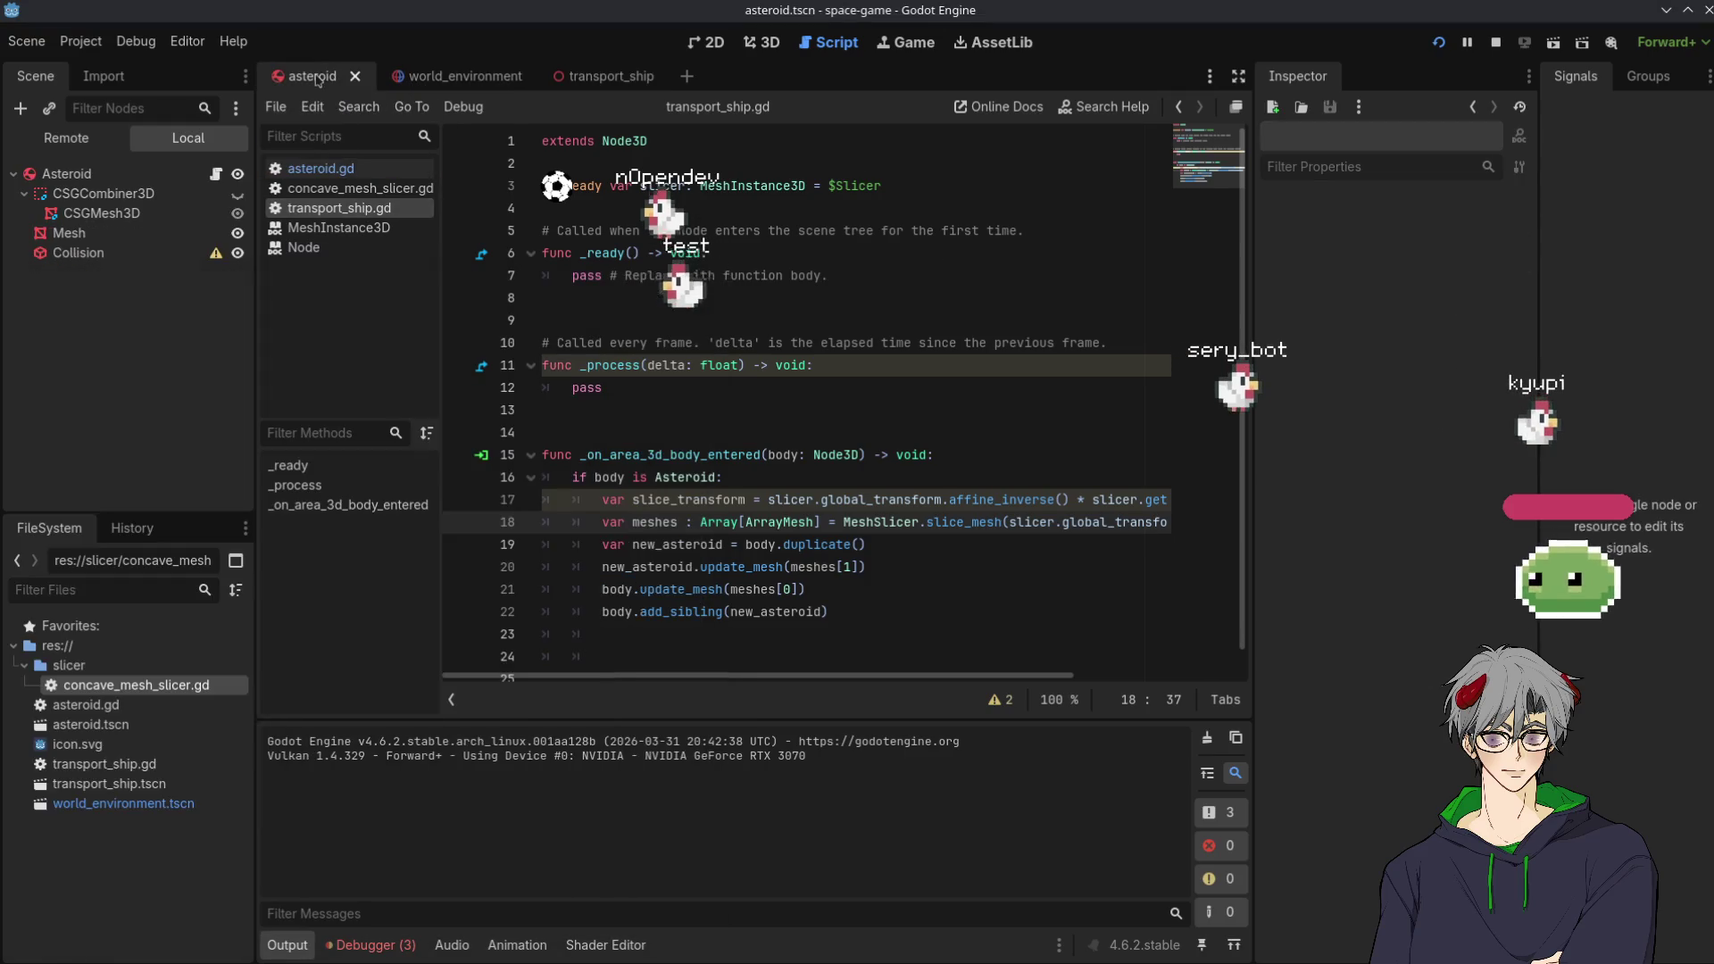
Select the Asteroid rigid body and set its Constant Forces x value to 1.0
{"action": "left_click", "coordinate": [784, 43]}
{"action": "left_click", "coordinate": [803, 43]}
{"action": "left_click", "coordinate": [70, 233]}
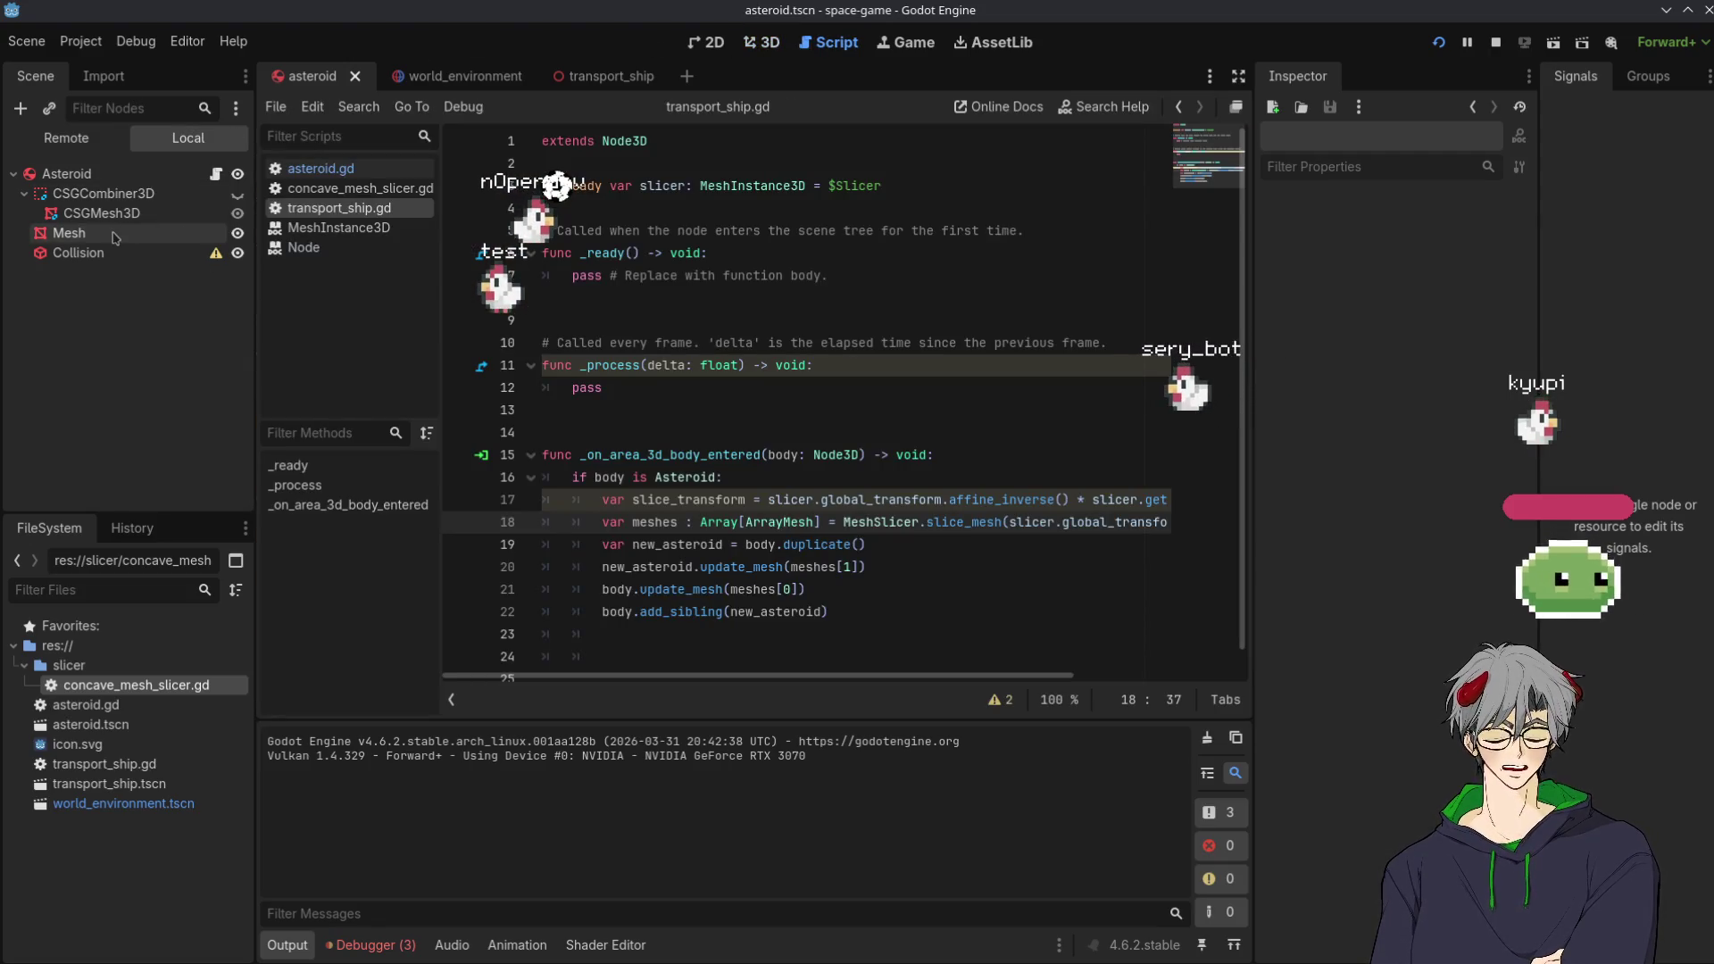
{"action": "left_click", "coordinate": [82, 176]}
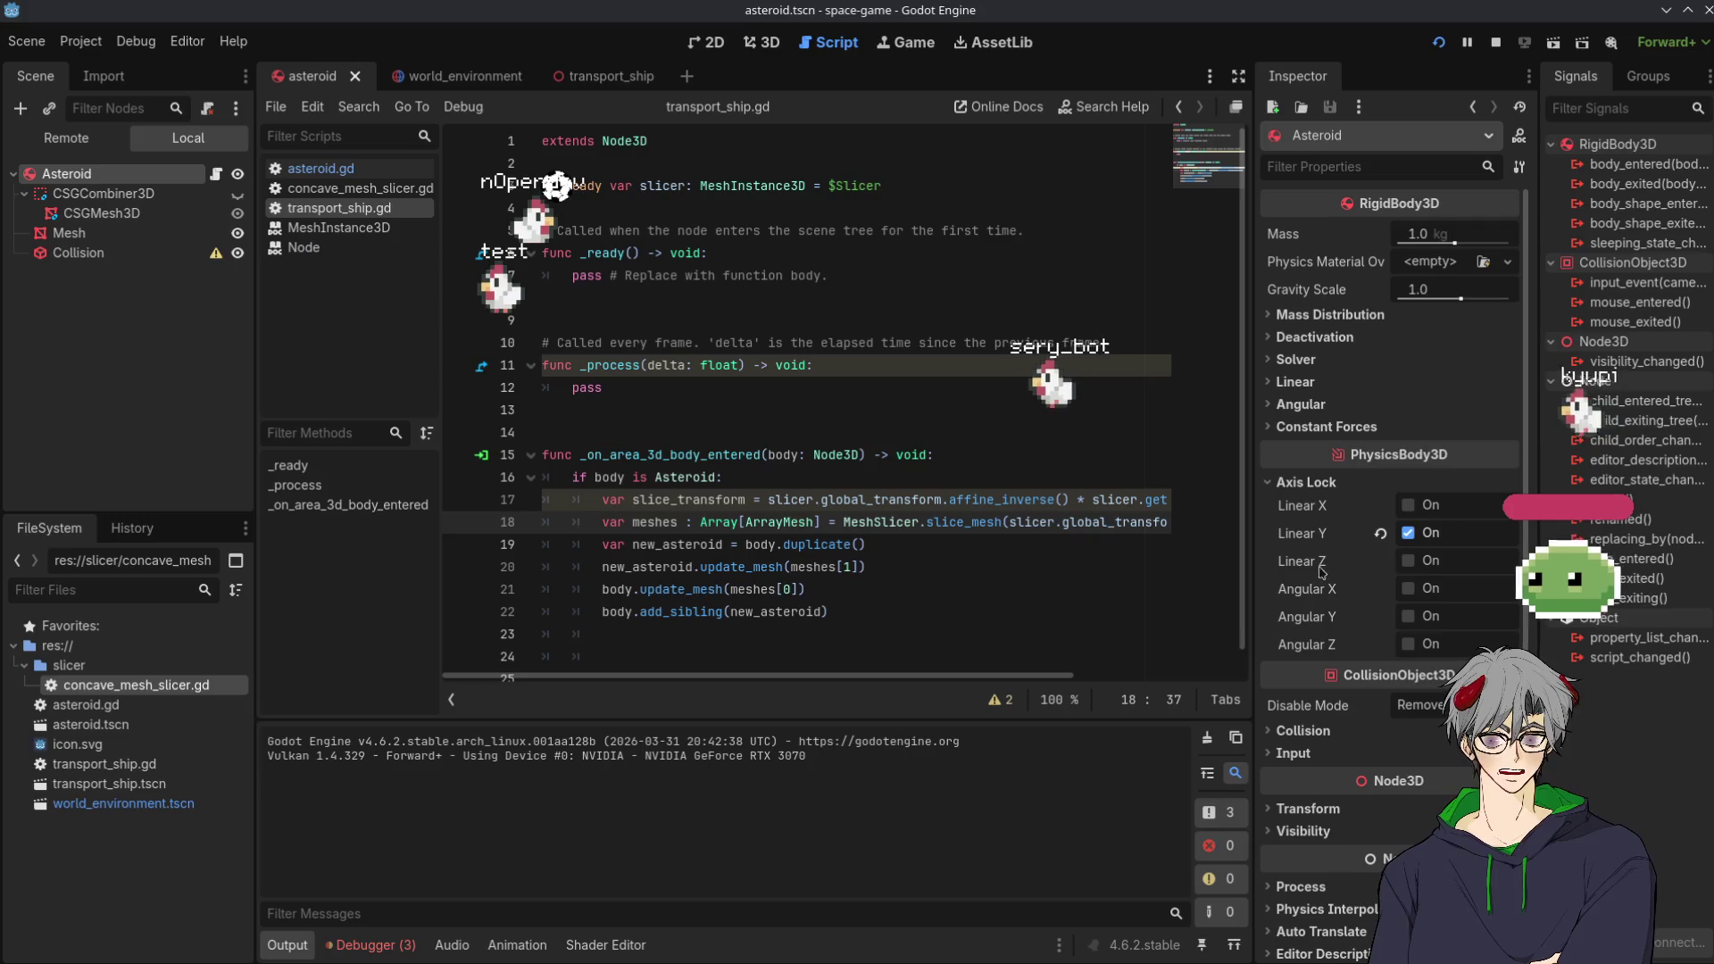
{"action": "scroll", "coordinate": [1312, 655], "scroll_direction": "down", "scroll_amount": 2}
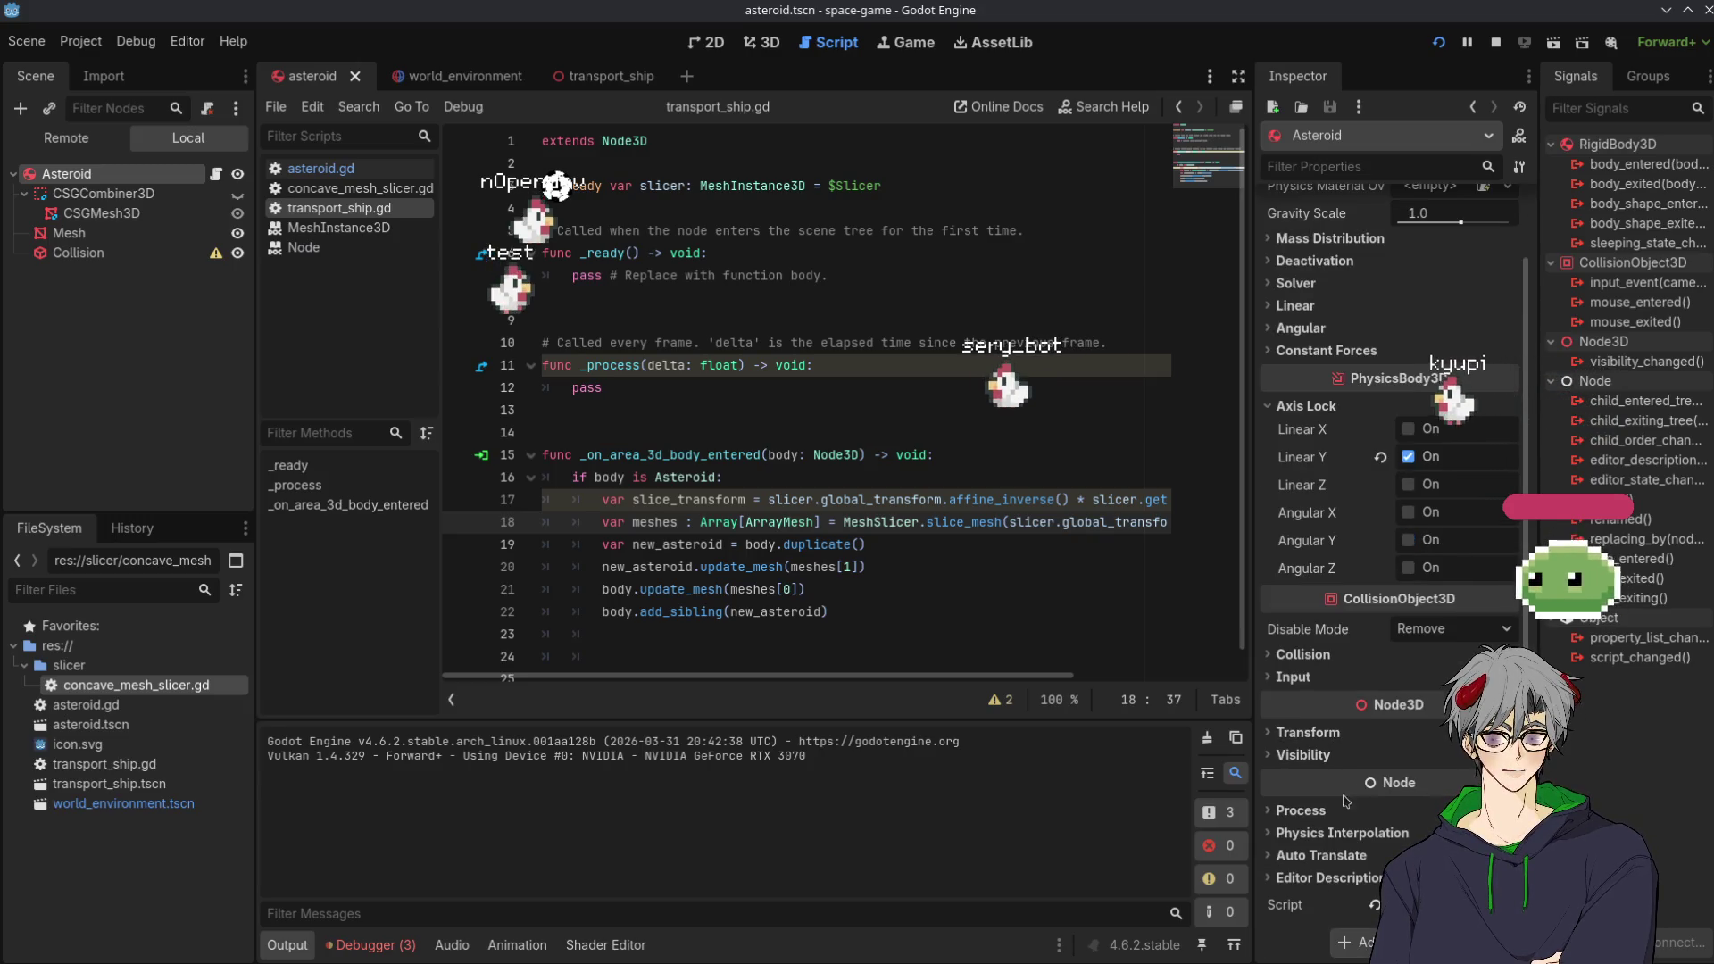
{"action": "scroll", "coordinate": [1321, 376], "scroll_direction": "up", "scroll_amount": 2}
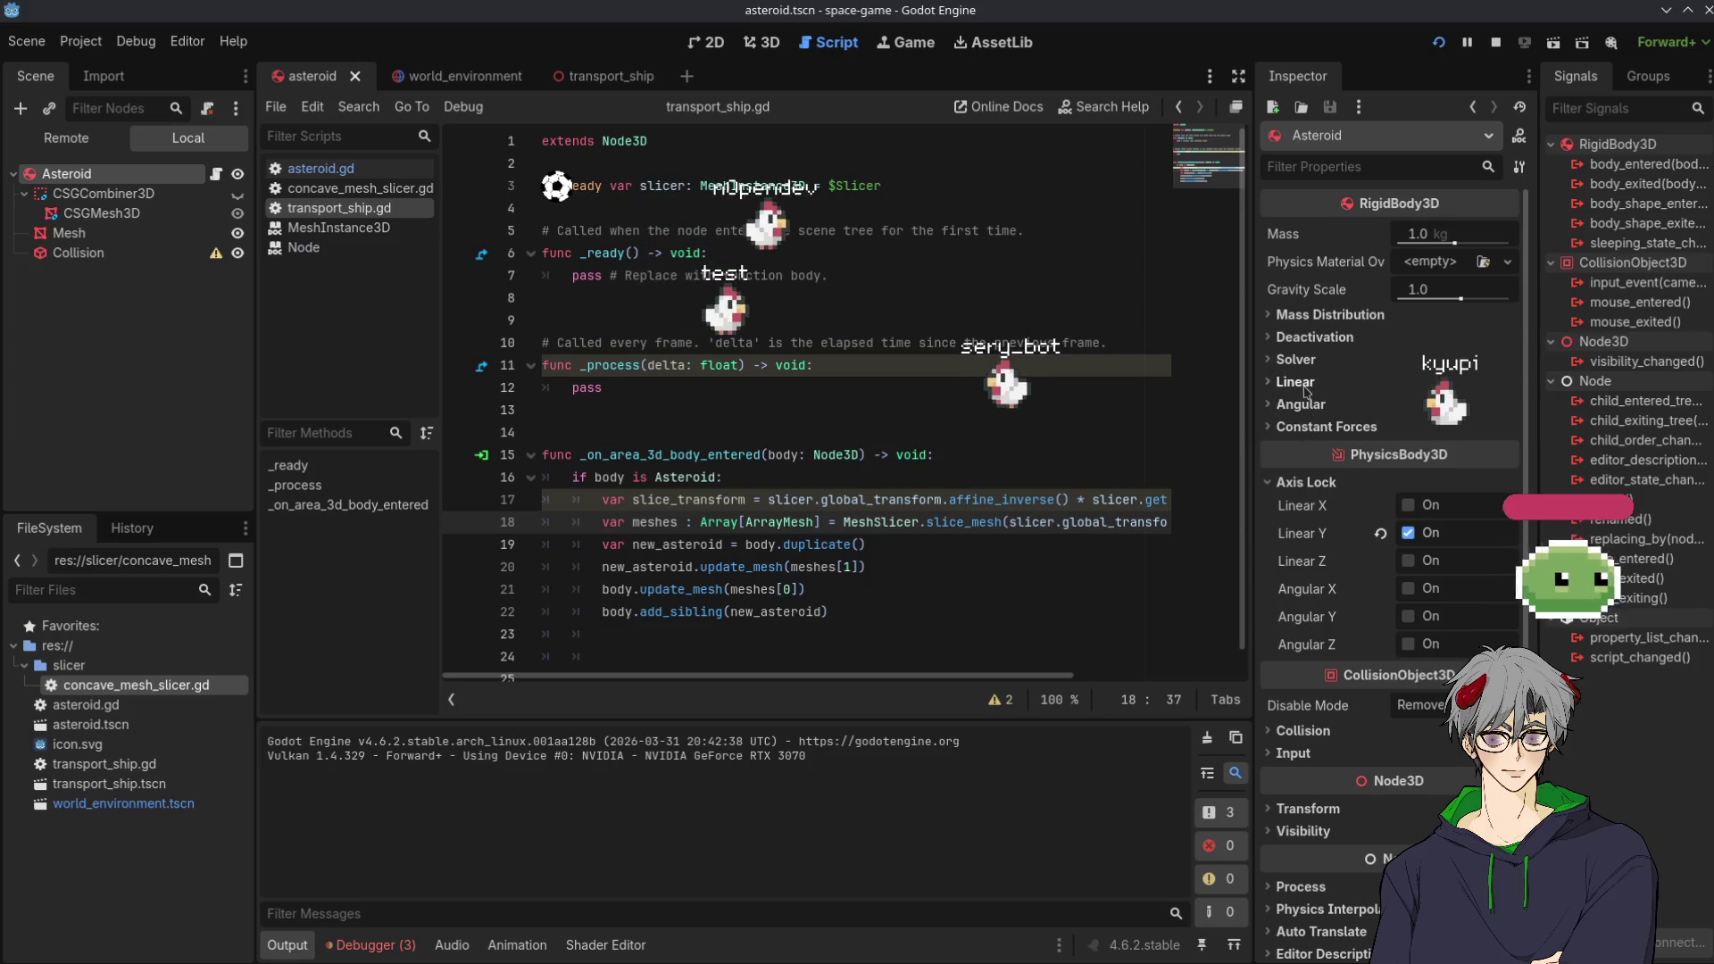
{"action": "left_click", "coordinate": [1318, 425]}
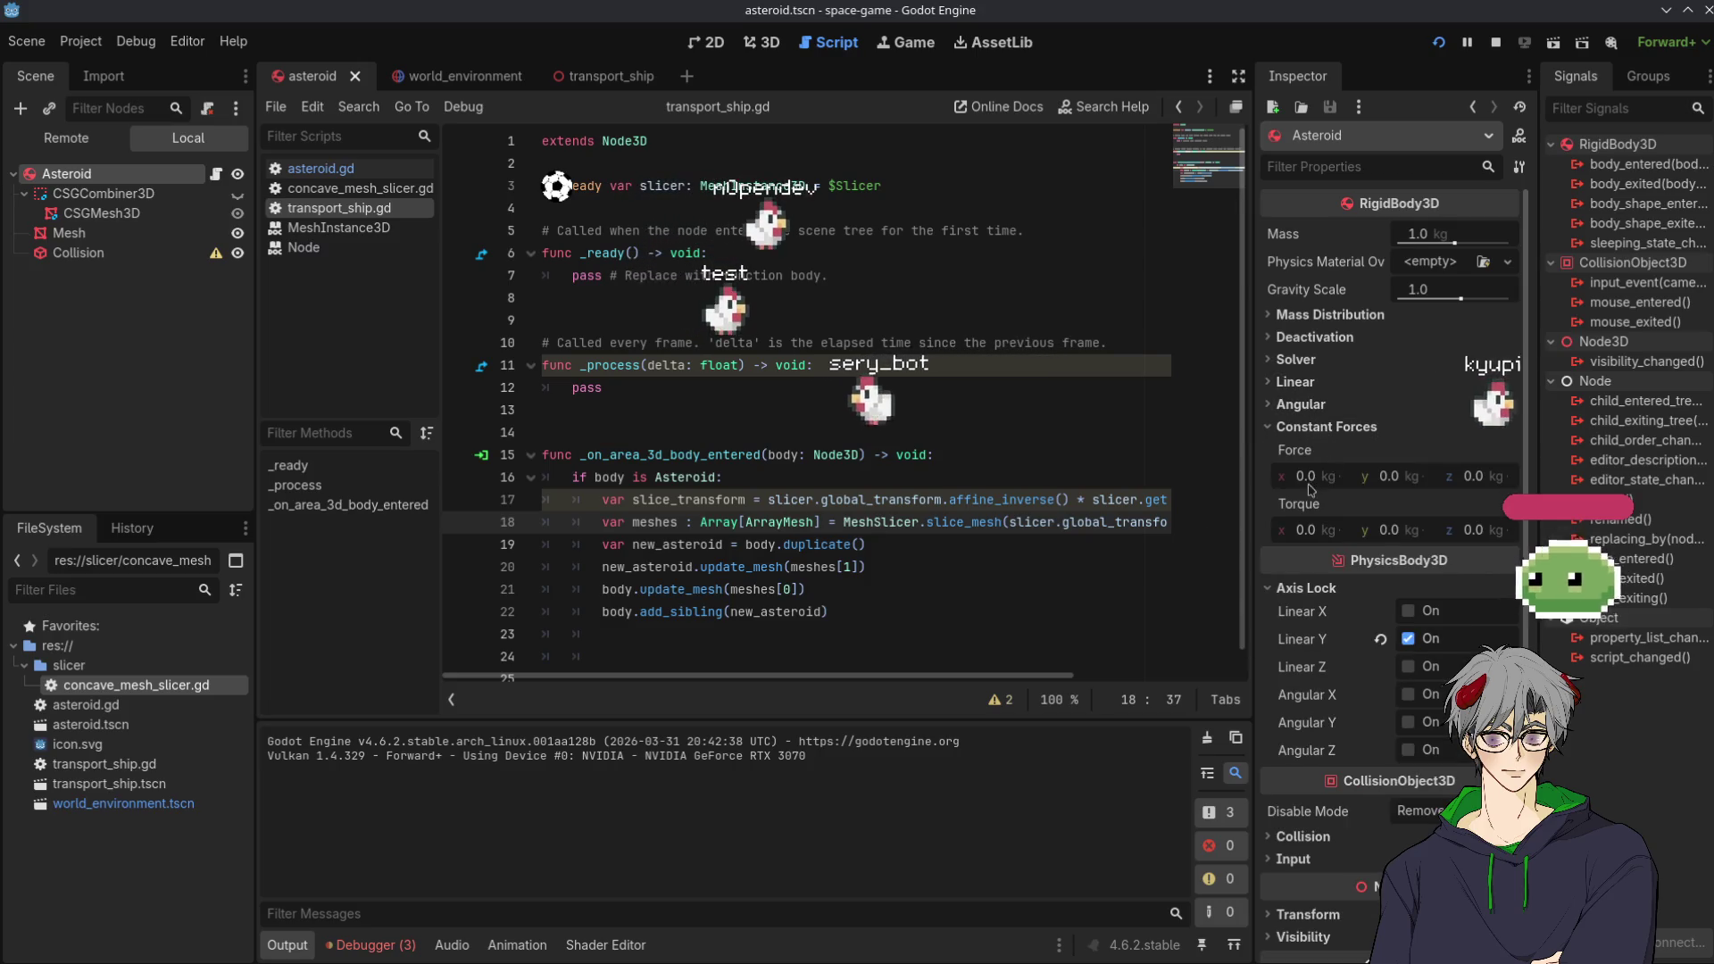
{"action": "type", "text": "1"}
{"action": "key", "text": "Return"}
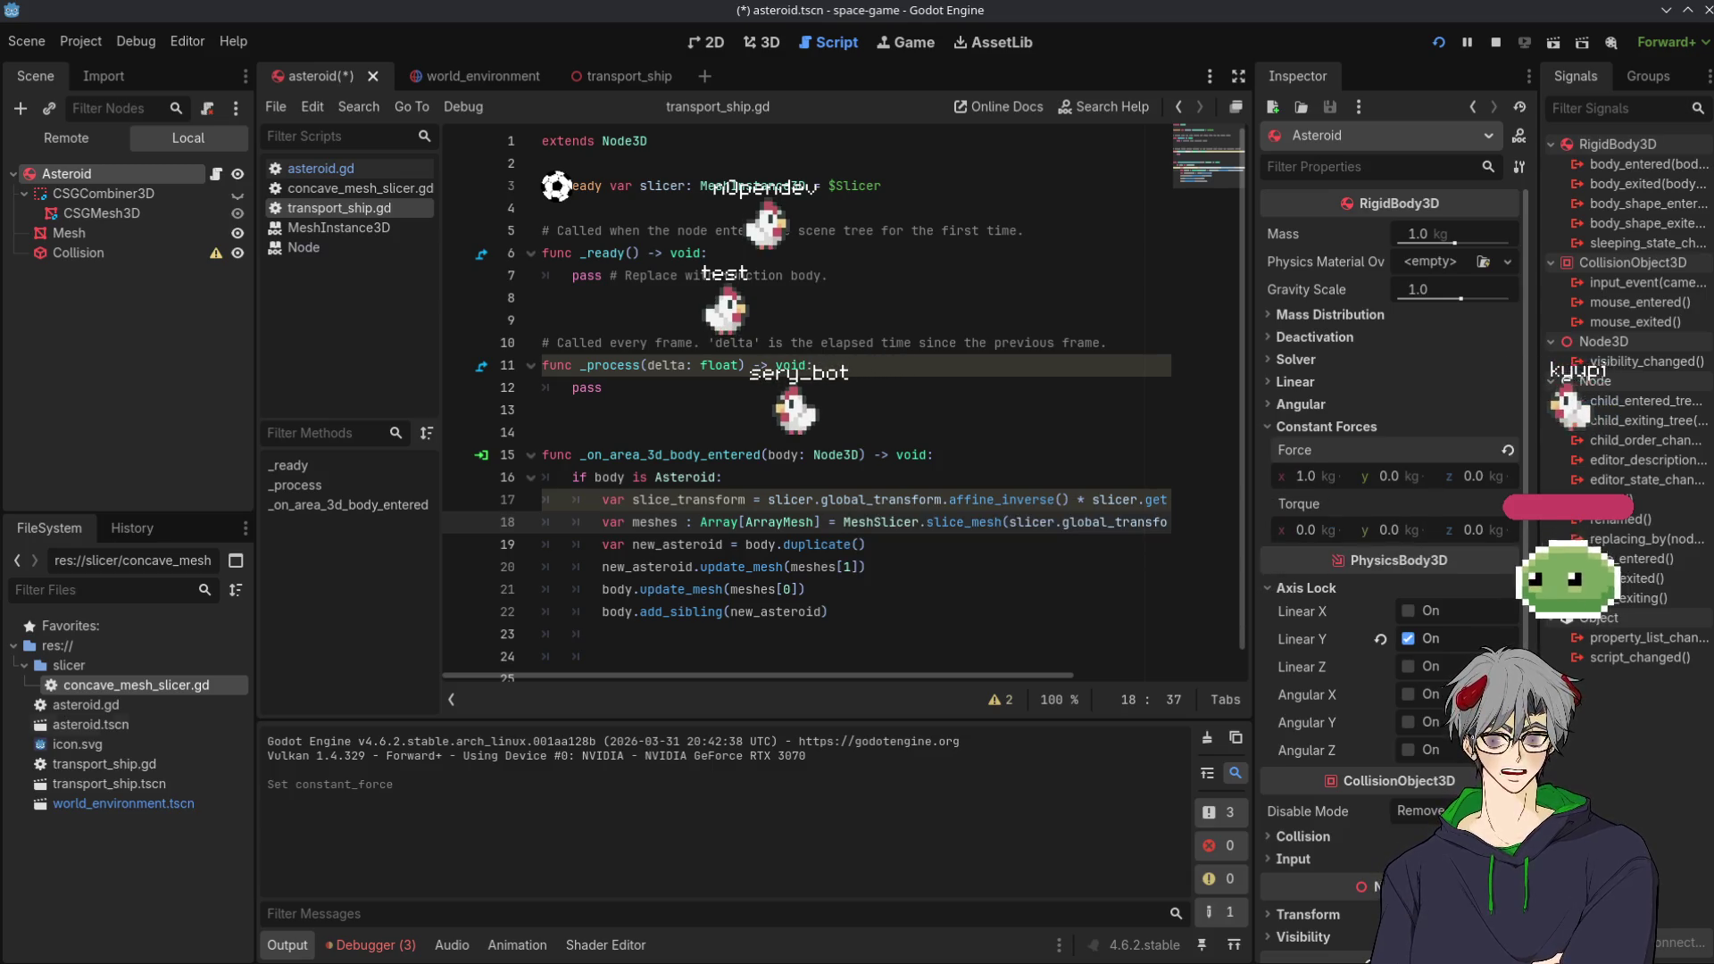
Rerun the project to test the constant force, then return to transport_ship.gd
{"action": "left_click", "coordinate": [1441, 46]}
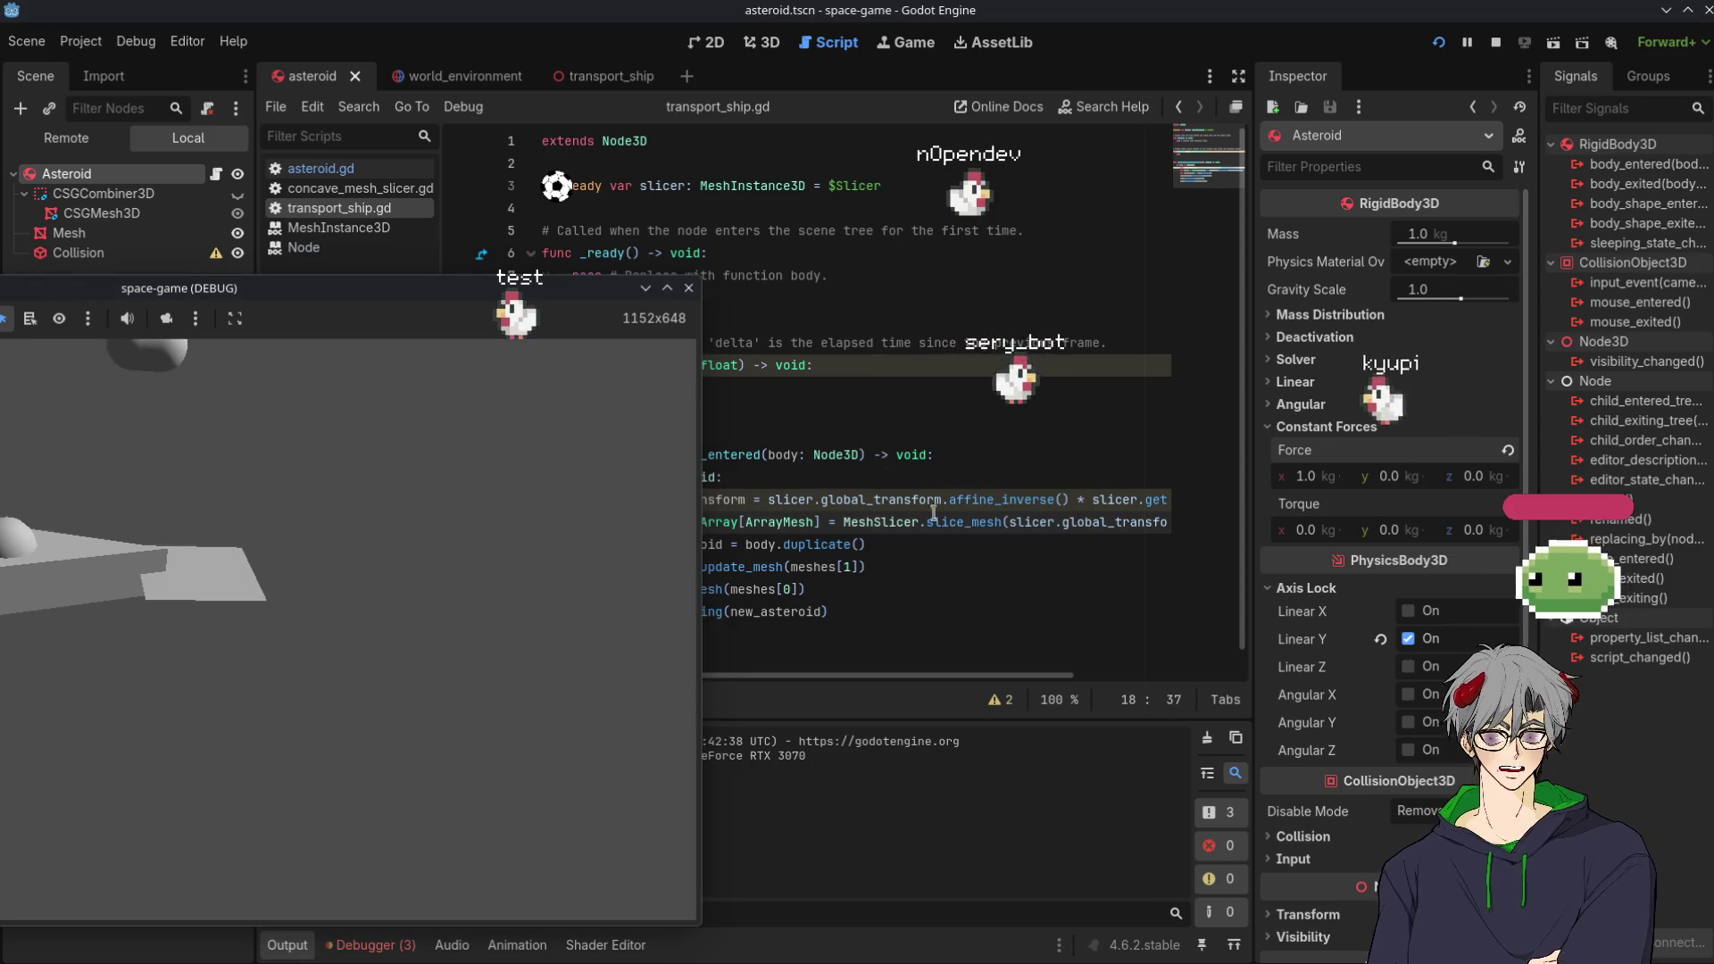
{"action": "left_click", "coordinate": [848, 589]}
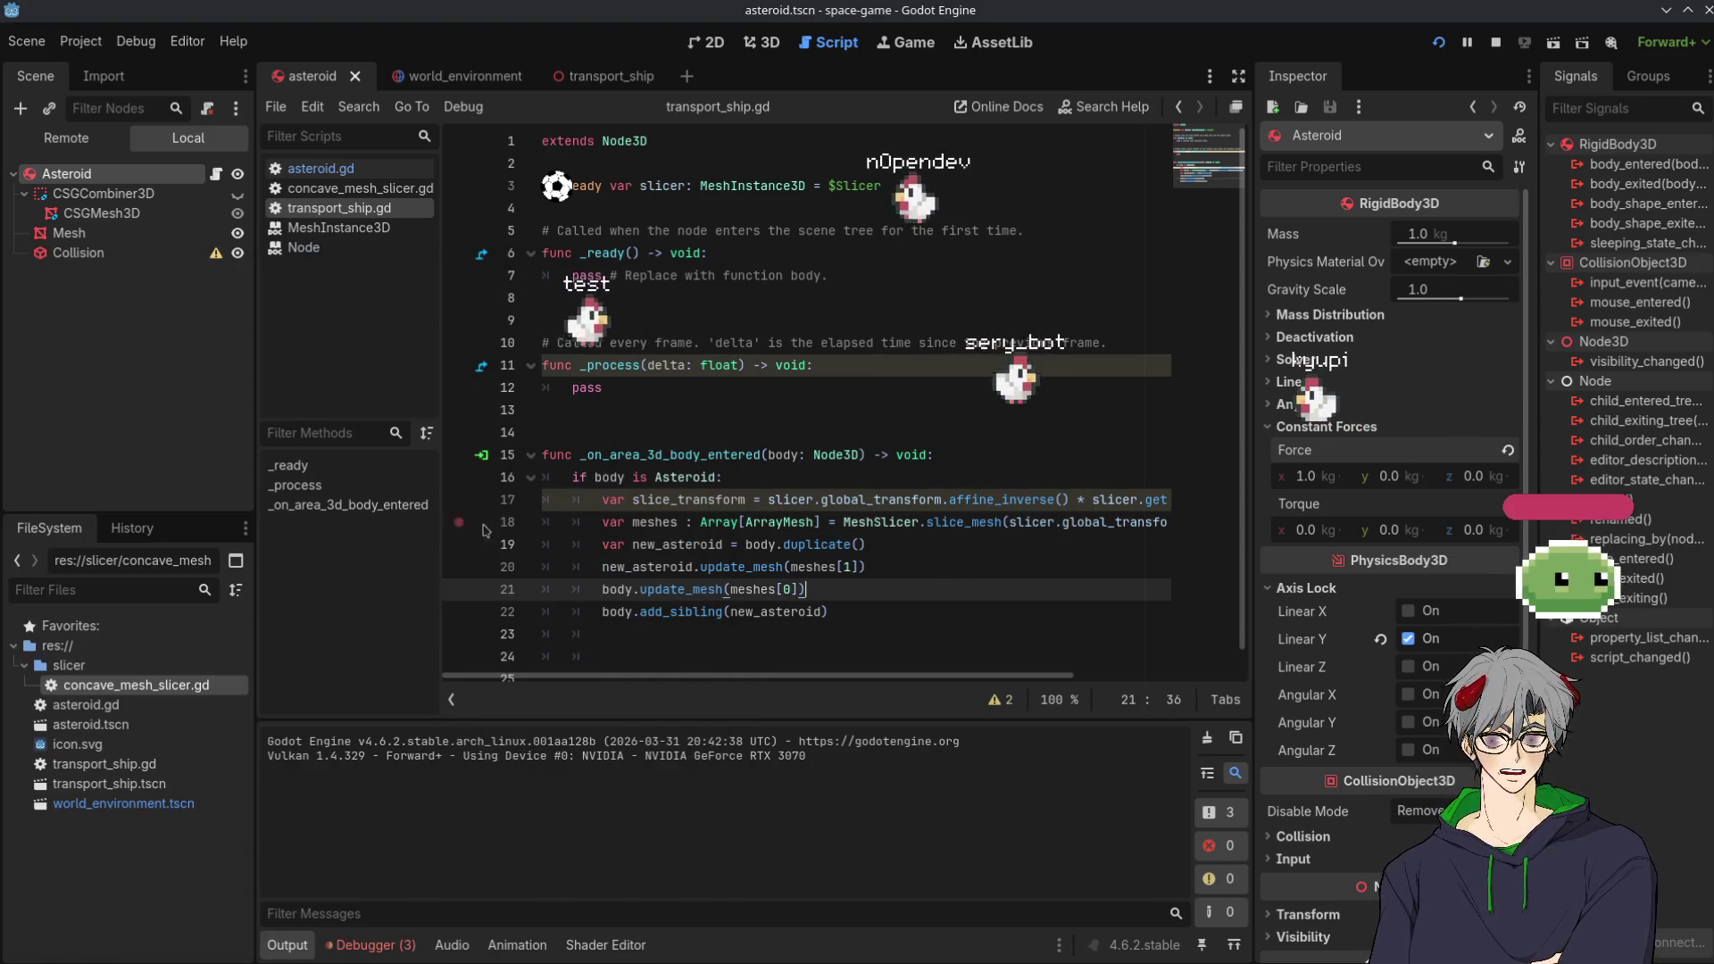
Switch from transport_ship.gd to the OrcaSlicer window showing the PopFilter_InnerCircle plate
{"action": "scroll", "coordinate": [482, 530], "scroll_direction": "down", "scroll_amount": 1}
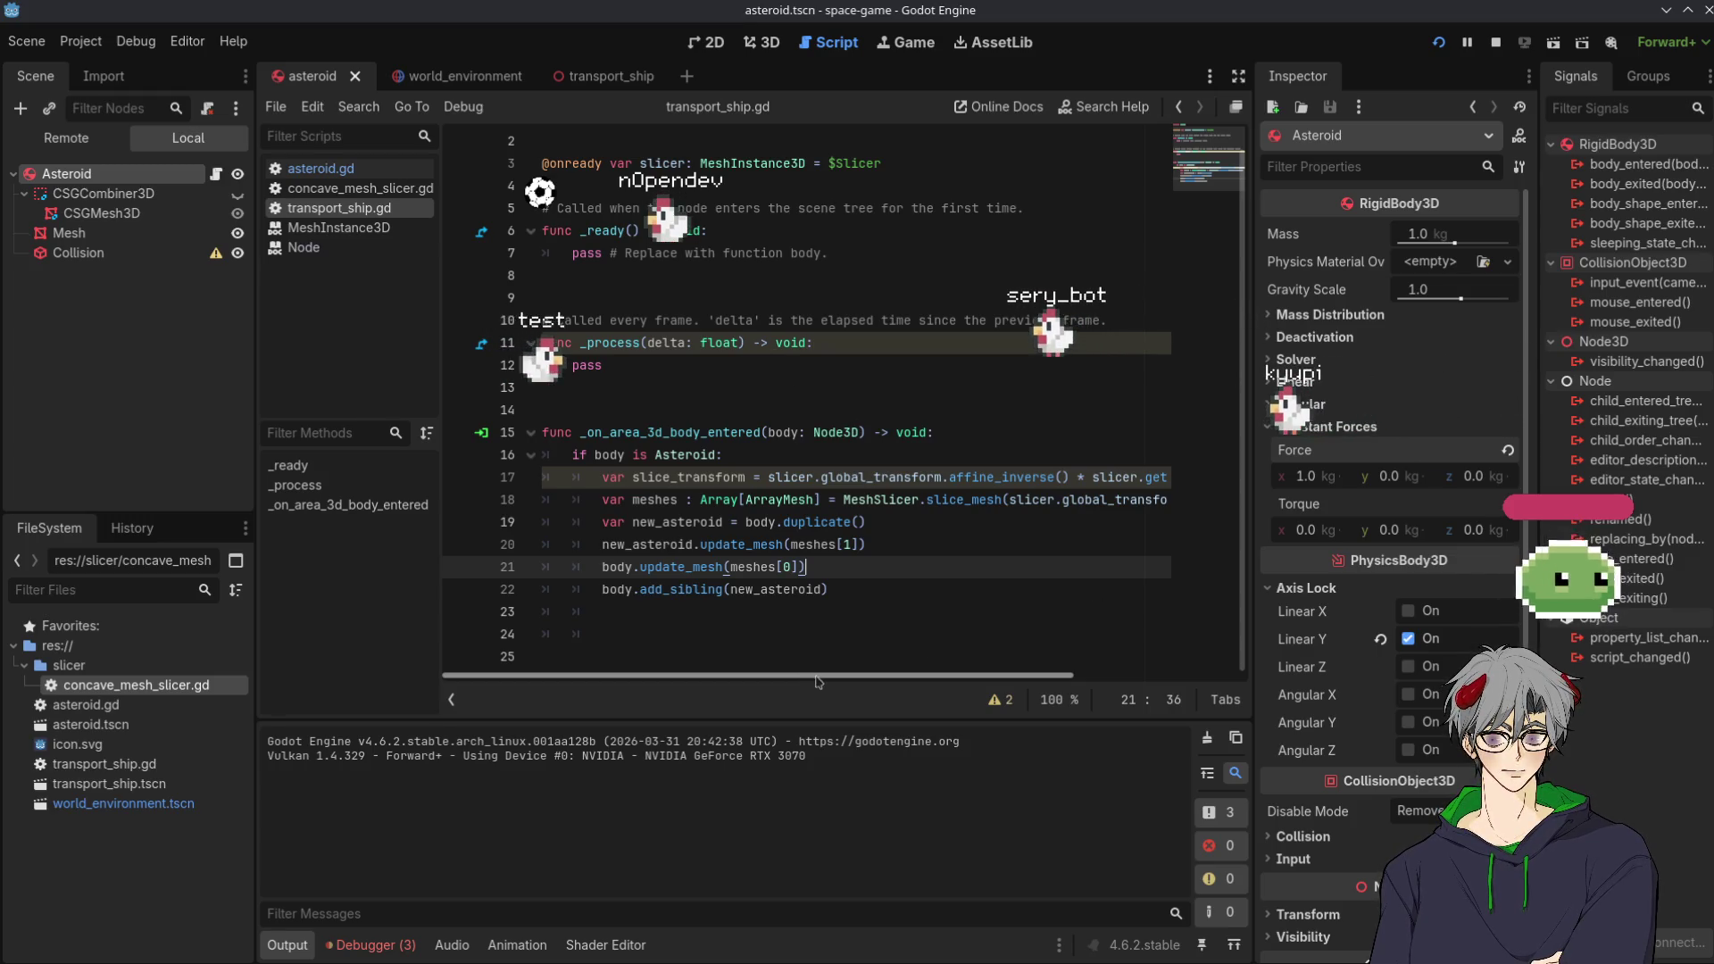
{"action": "scroll", "coordinate": [1011, 683], "scroll_direction": "right", "scroll_amount": 3}
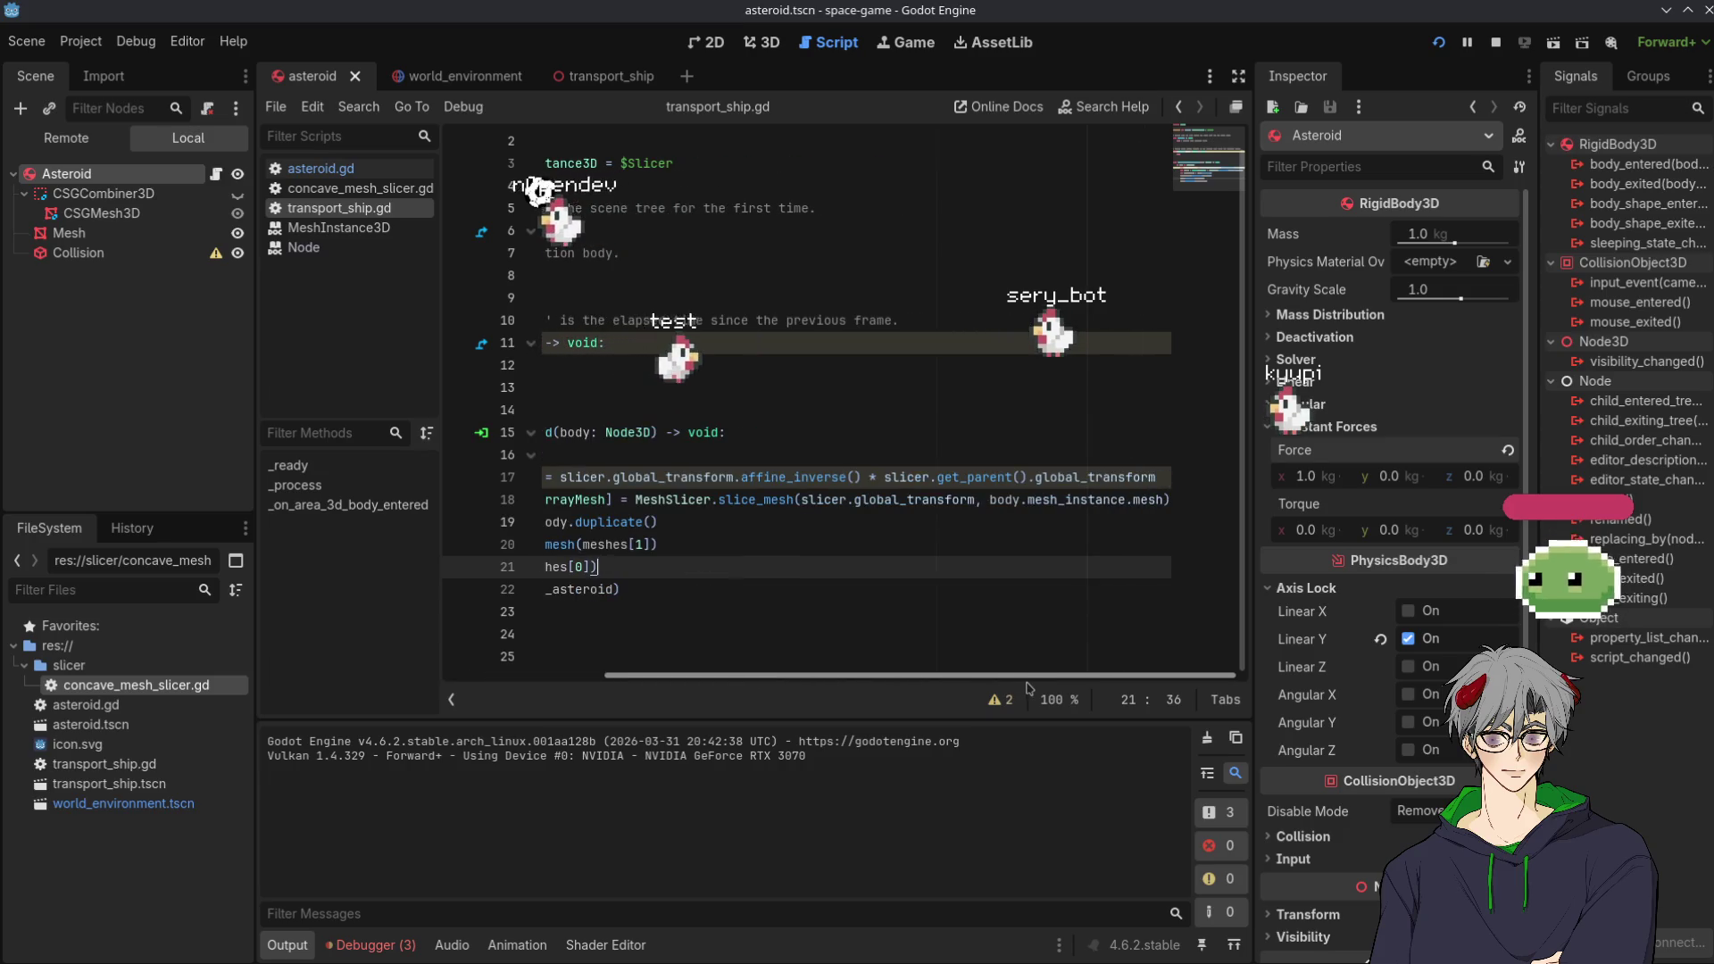
{"action": "scroll", "coordinate": [1028, 687], "scroll_direction": "left", "scroll_amount": 3}
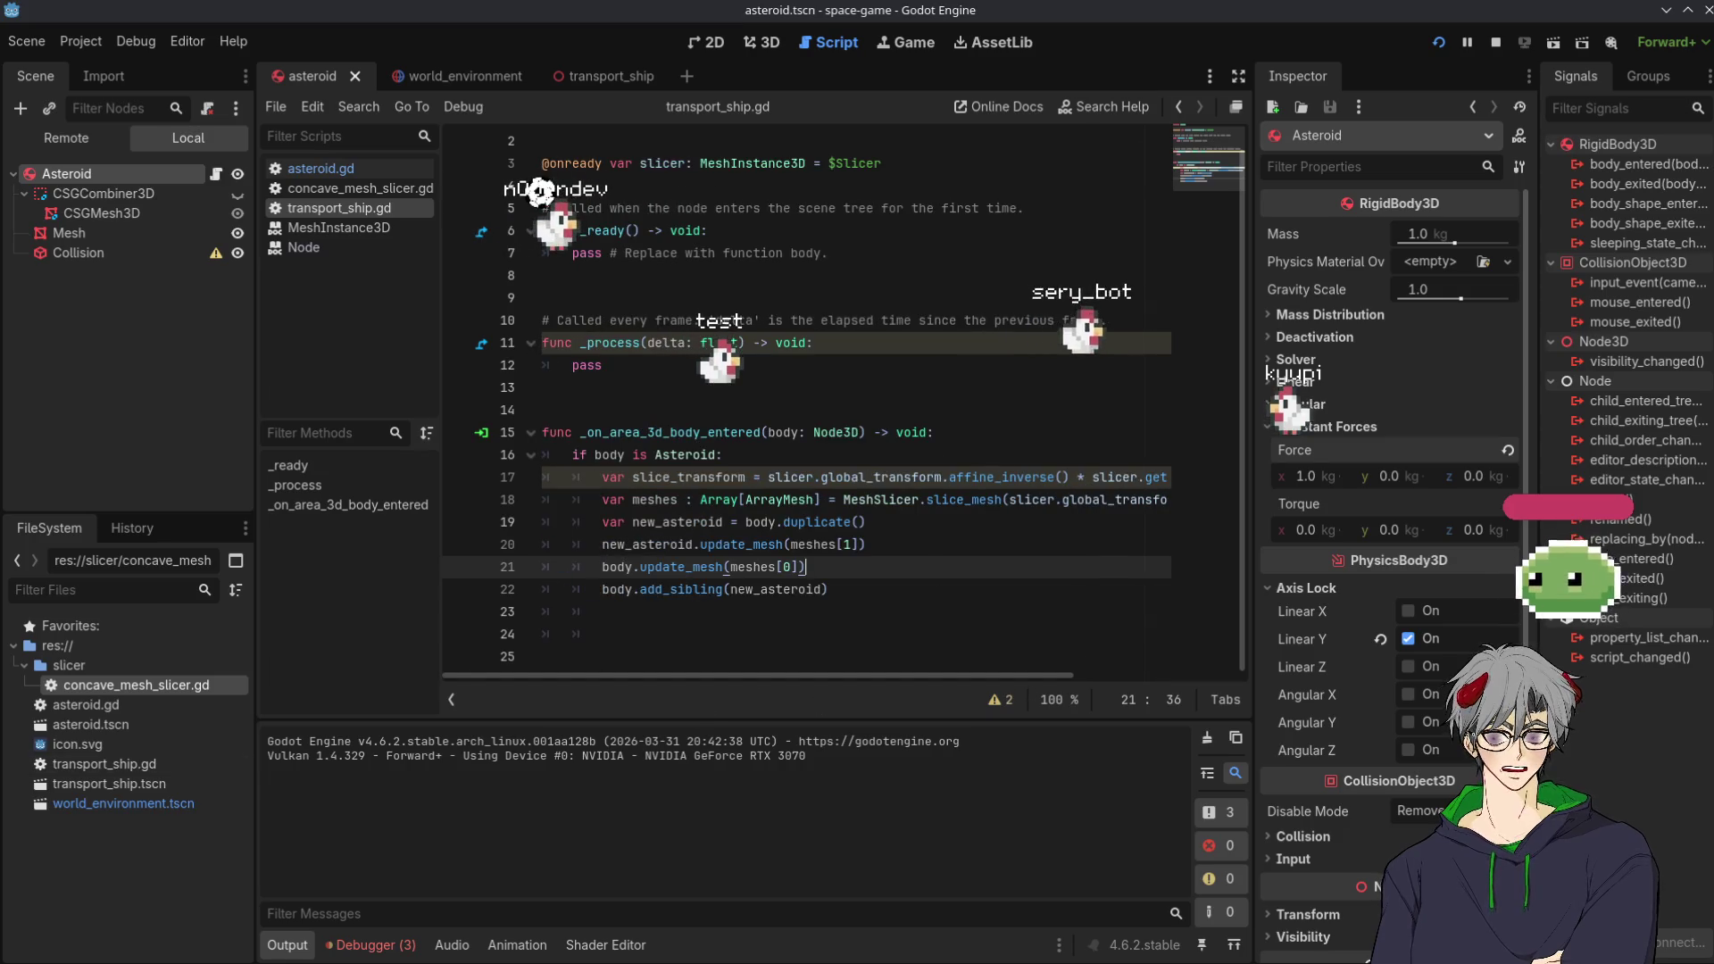
{"action": "key", "text": "alt+Tab"}
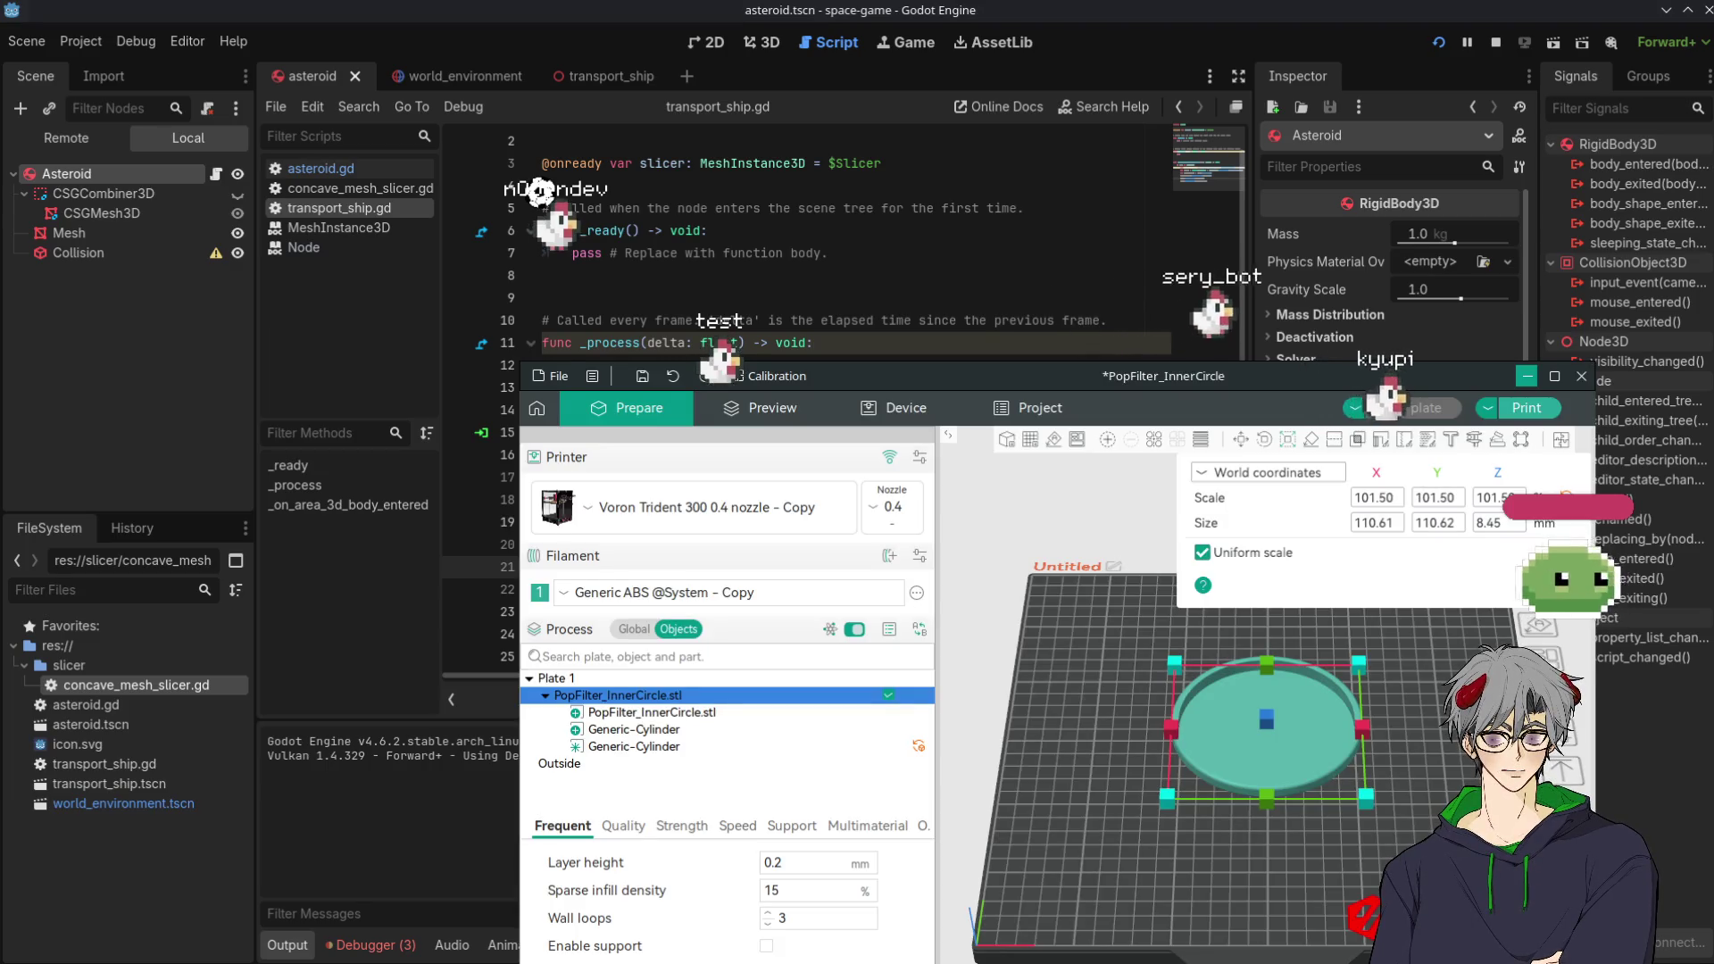
Leave OrcaSlicer and return to the Godot transport_ship.gd script
{"action": "key", "text": "alt+Tab"}
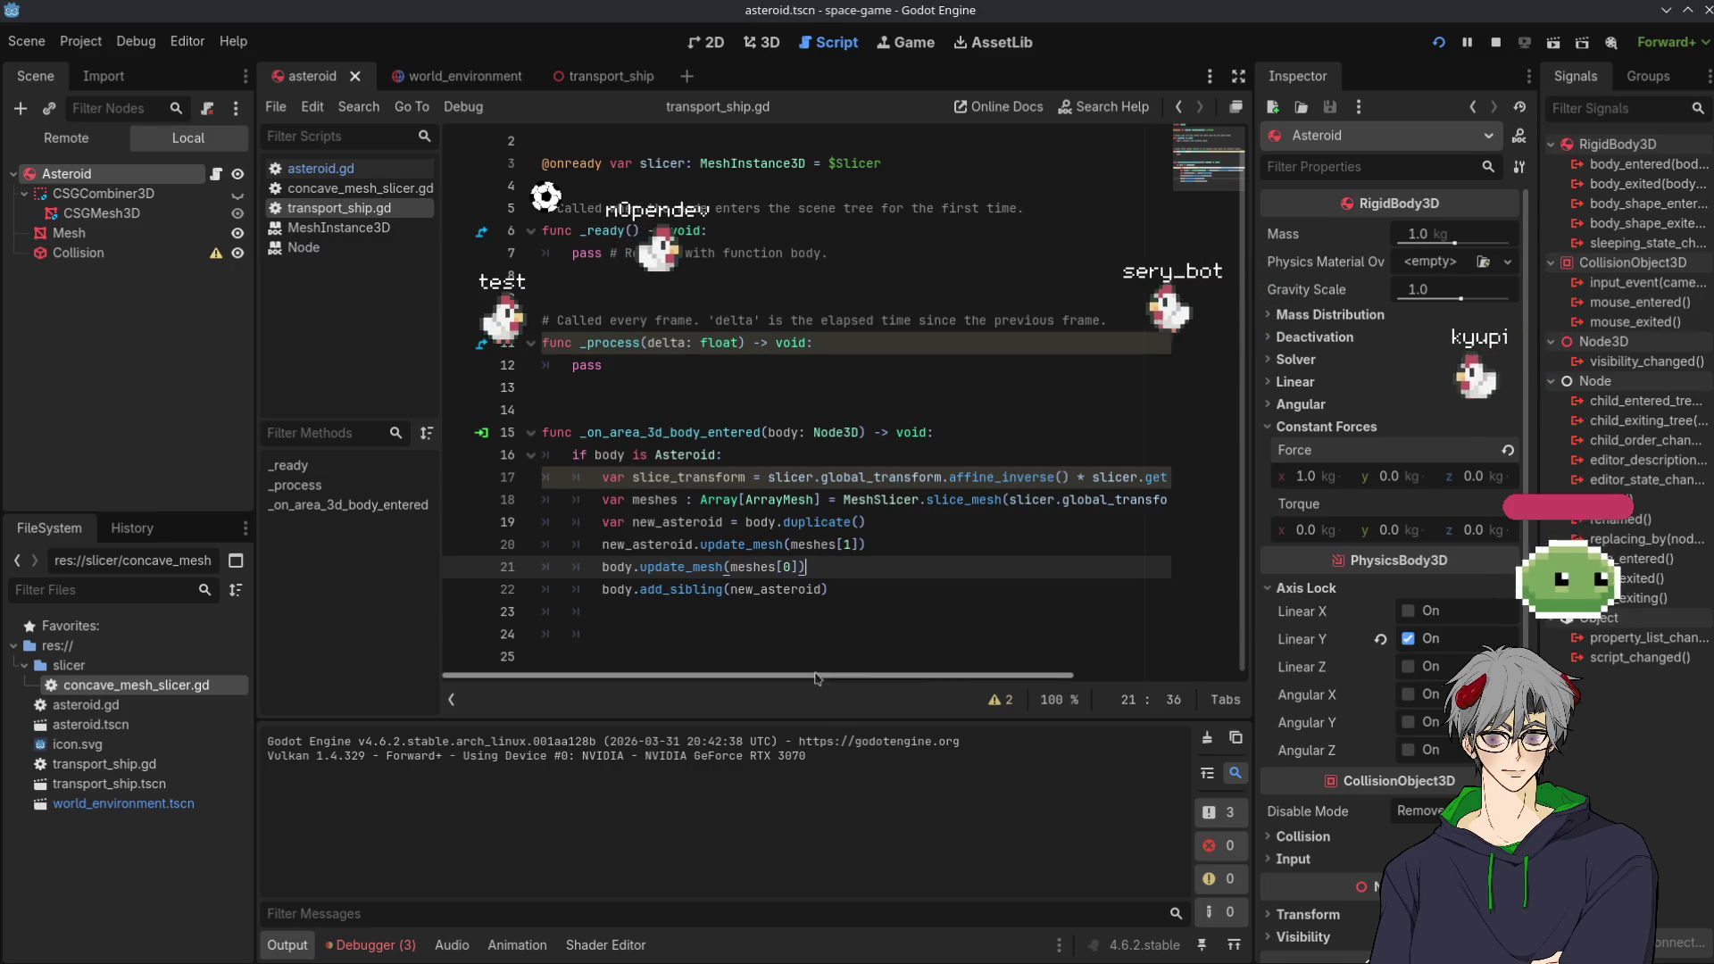
Delete 'slicer.get_parent().' from line 17 so it multiplies by plain global_transform
{"action": "scroll", "coordinate": [777, 675], "scroll_direction": "right", "scroll_amount": 2}
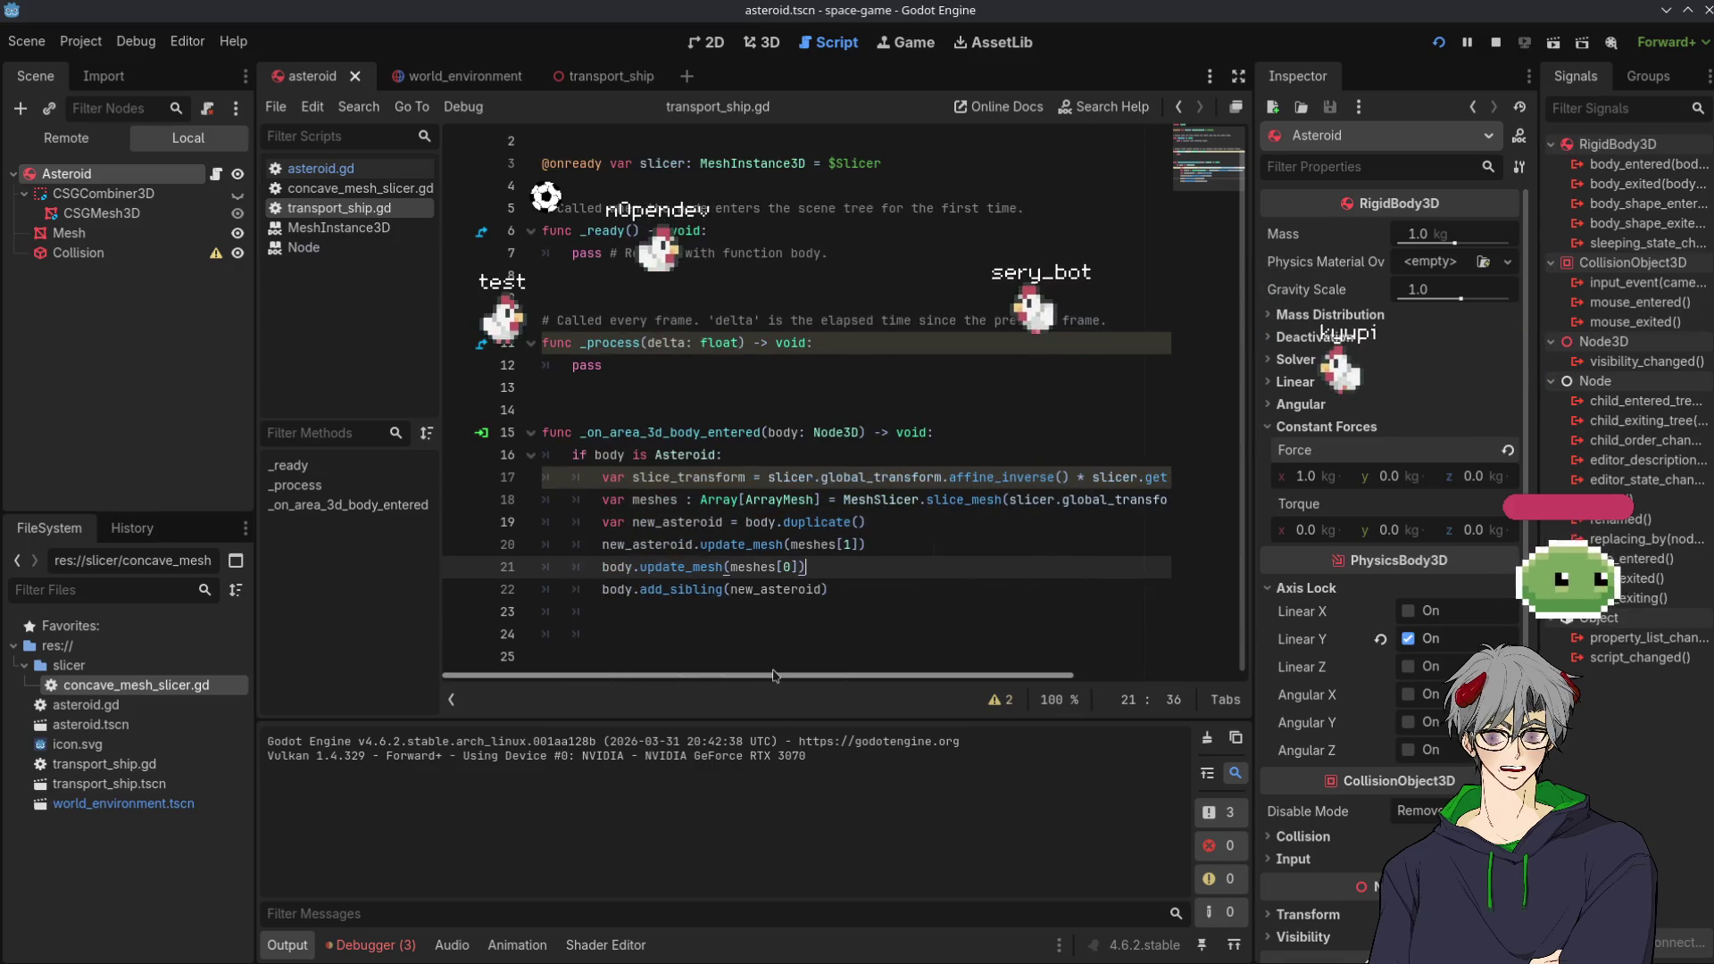
{"action": "left_click_drag", "start_coordinate": [777, 675], "coordinate": [1075, 674]}
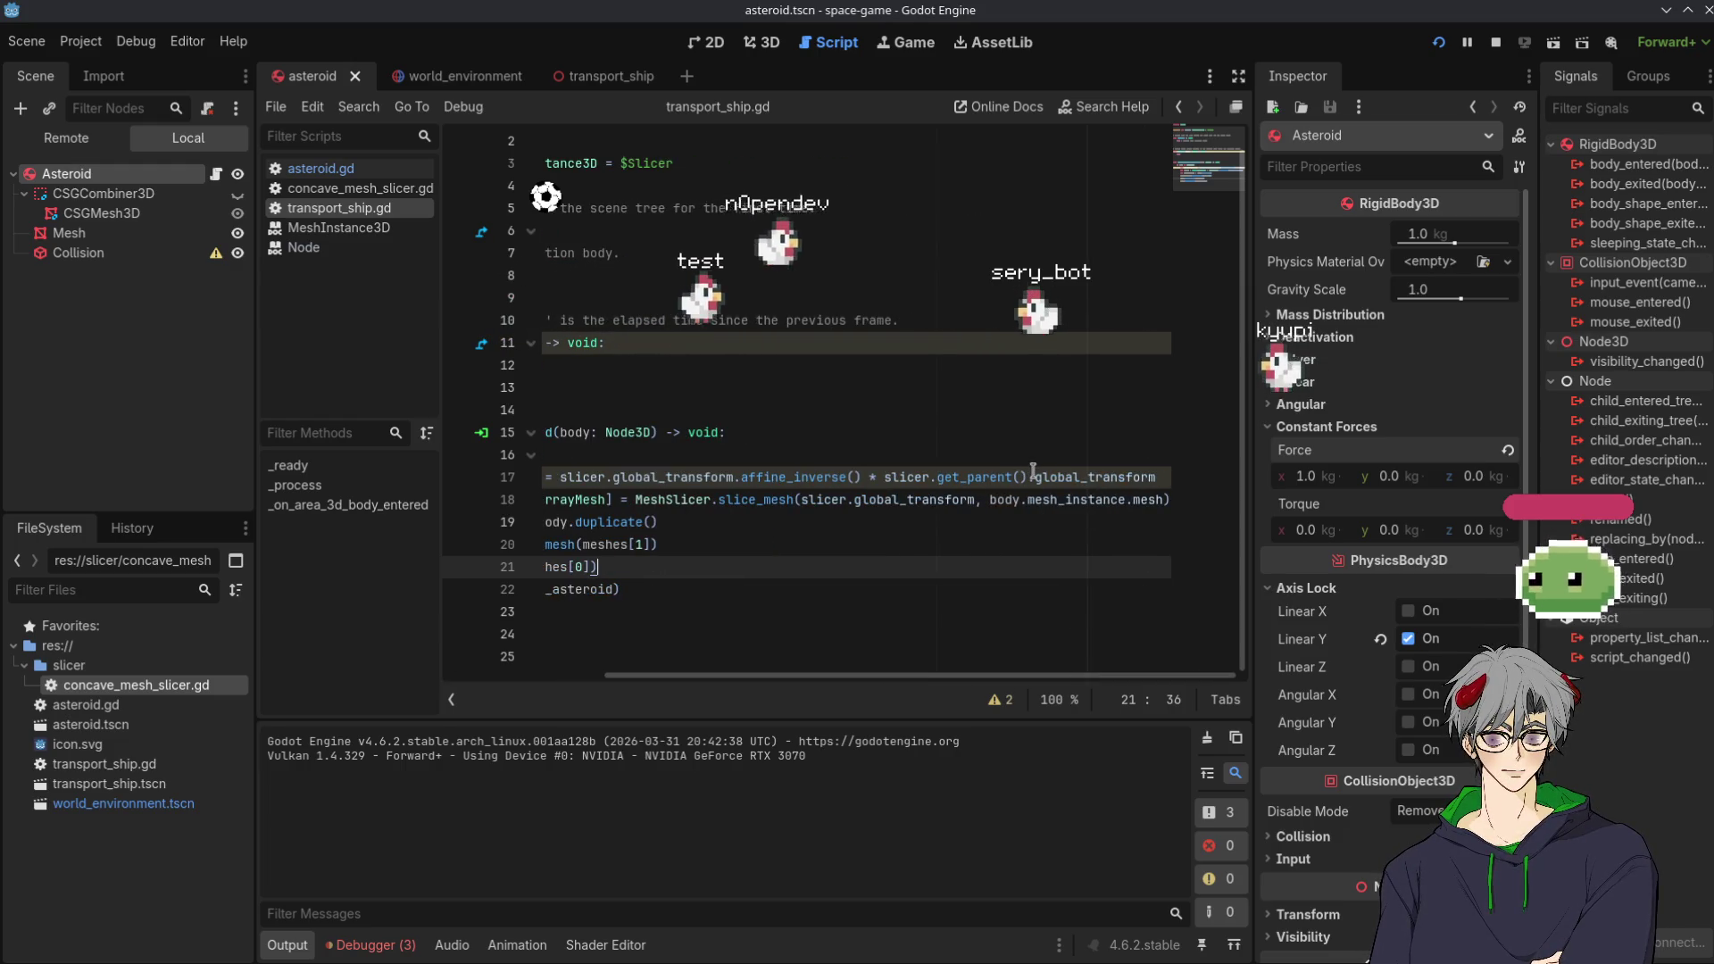
{"action": "left_click_drag", "start_coordinate": [1033, 473], "coordinate": [904, 473]}
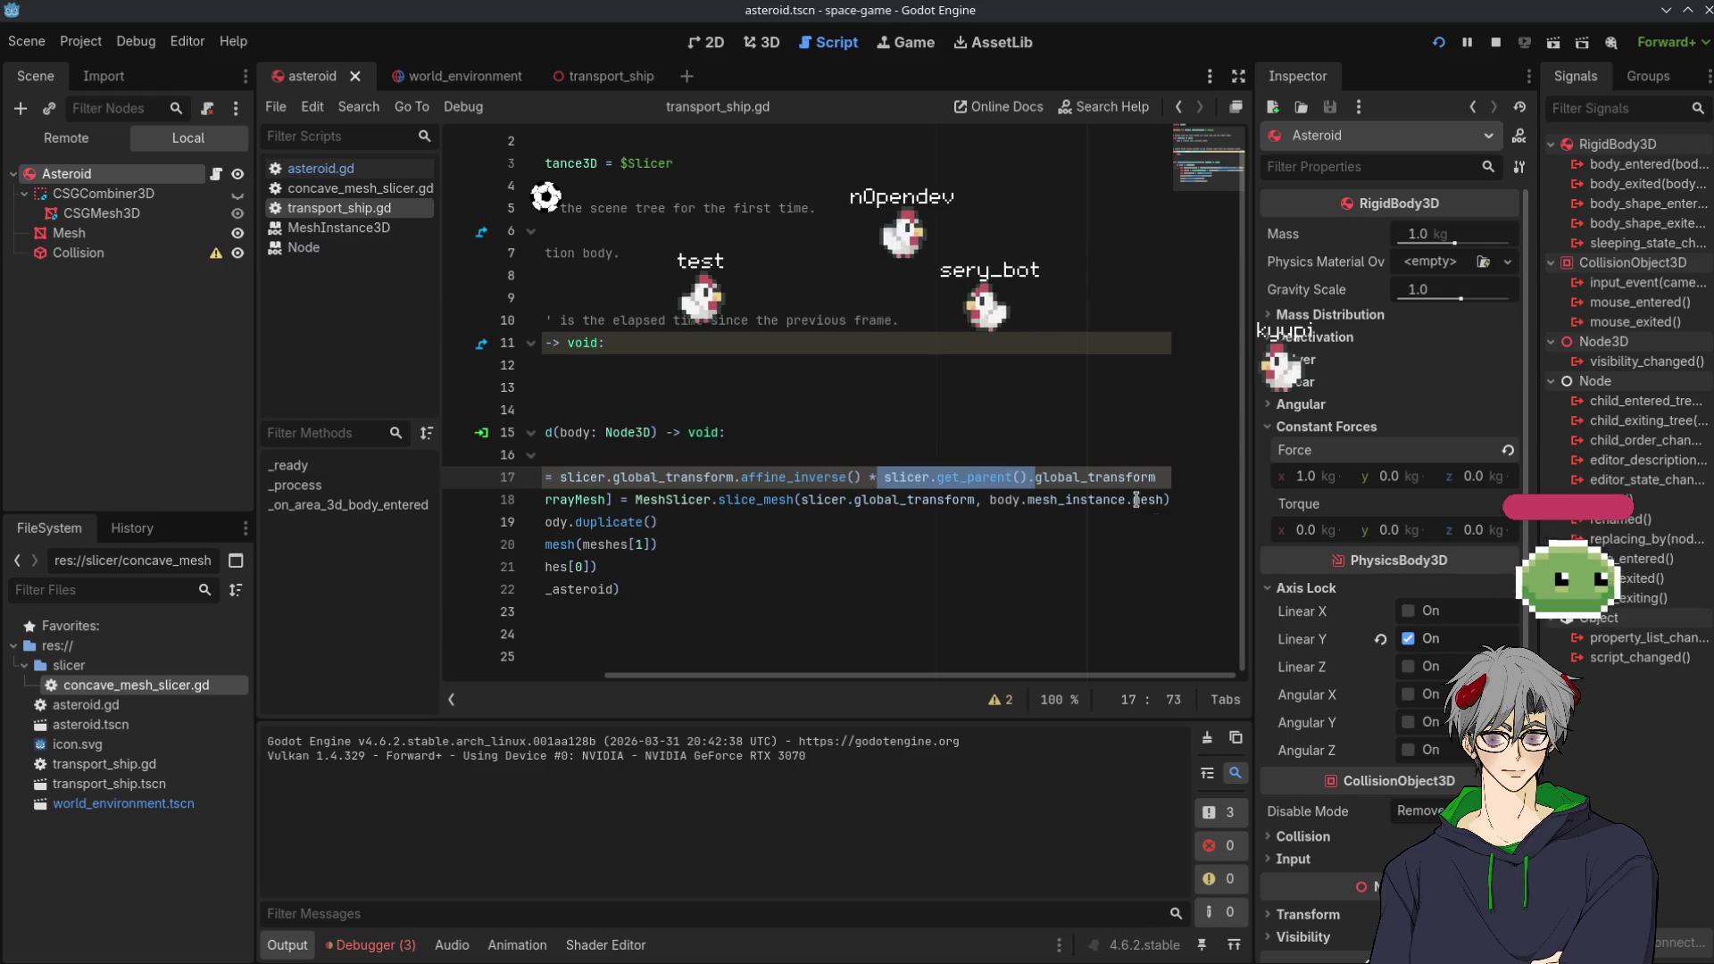
{"action": "key", "text": "BackSpace"}
{"action": "left_click_drag", "start_coordinate": [881, 676], "coordinate": [755, 679]}
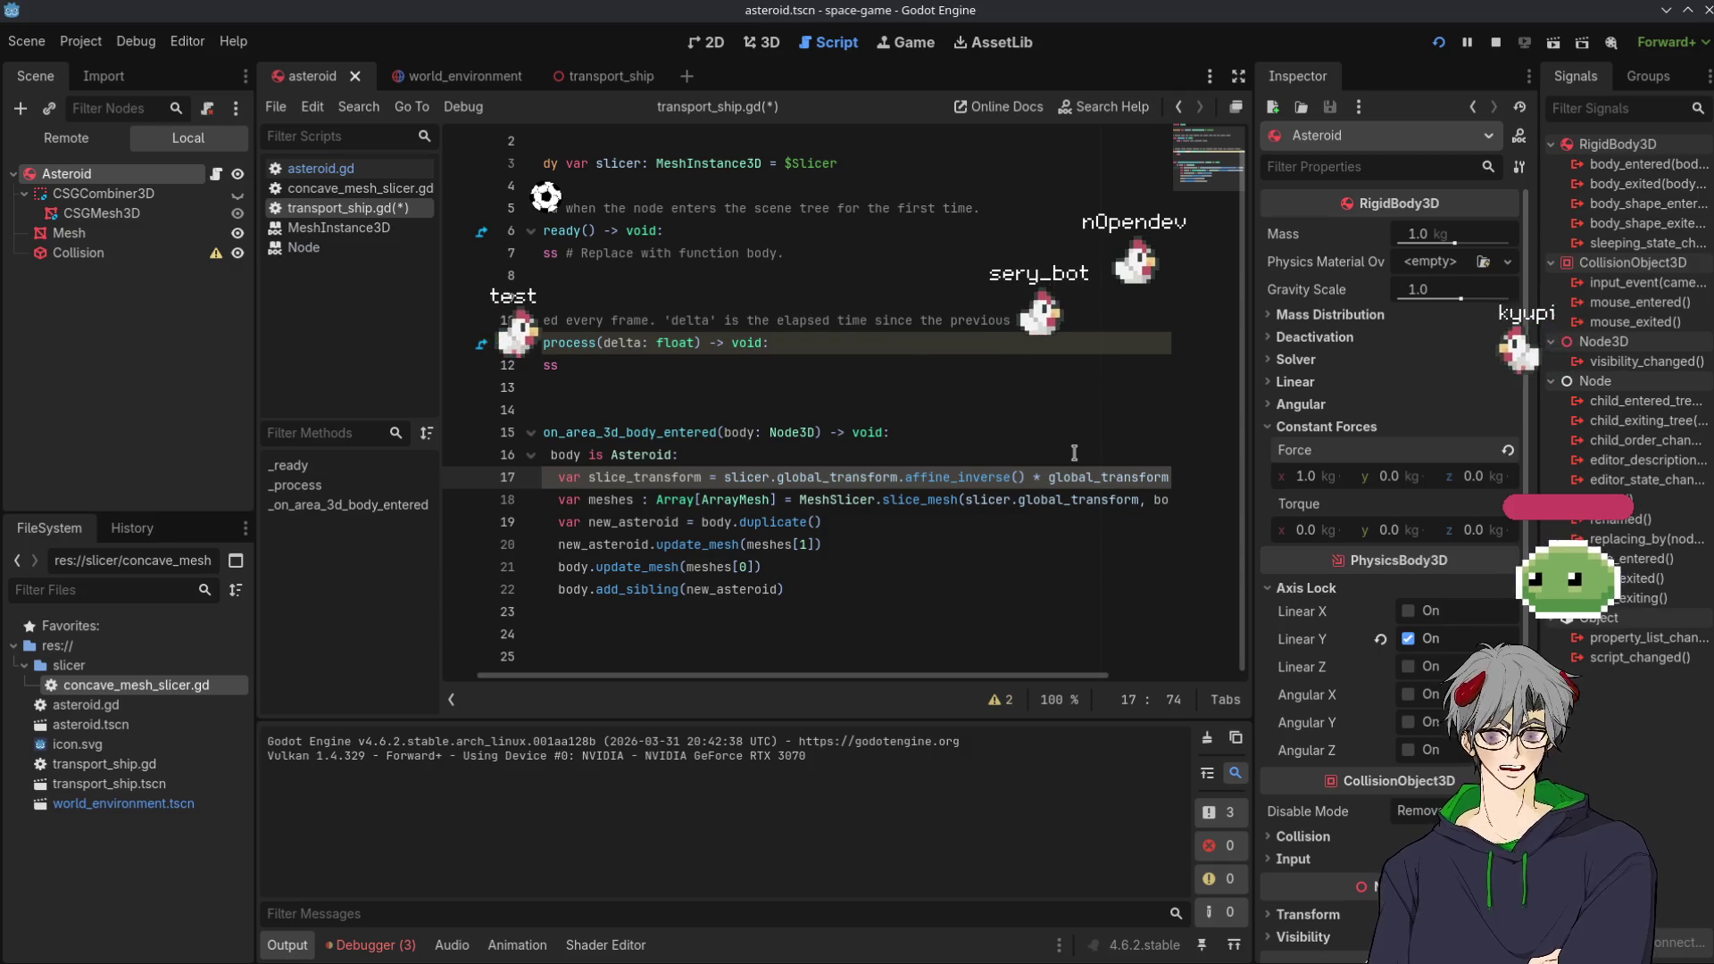
Highlight slicer on line 17 to check where it is used
{"action": "mouse_move", "coordinate": [759, 548]}
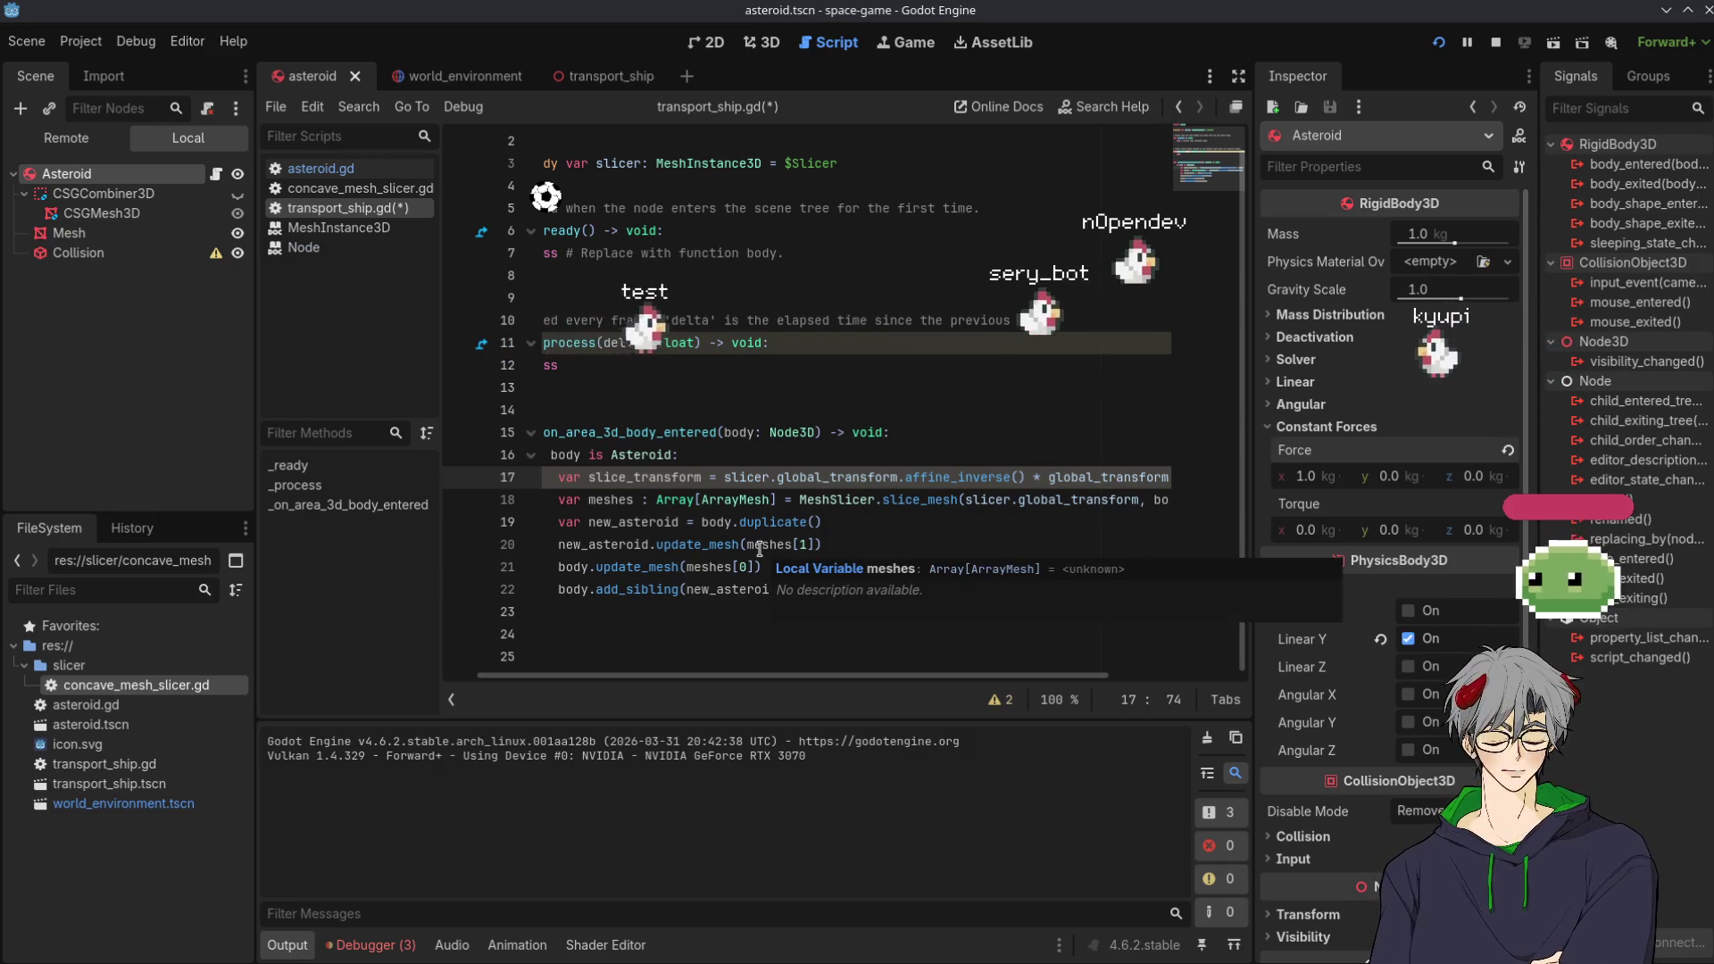
{"action": "double_click", "coordinate": [766, 477]}
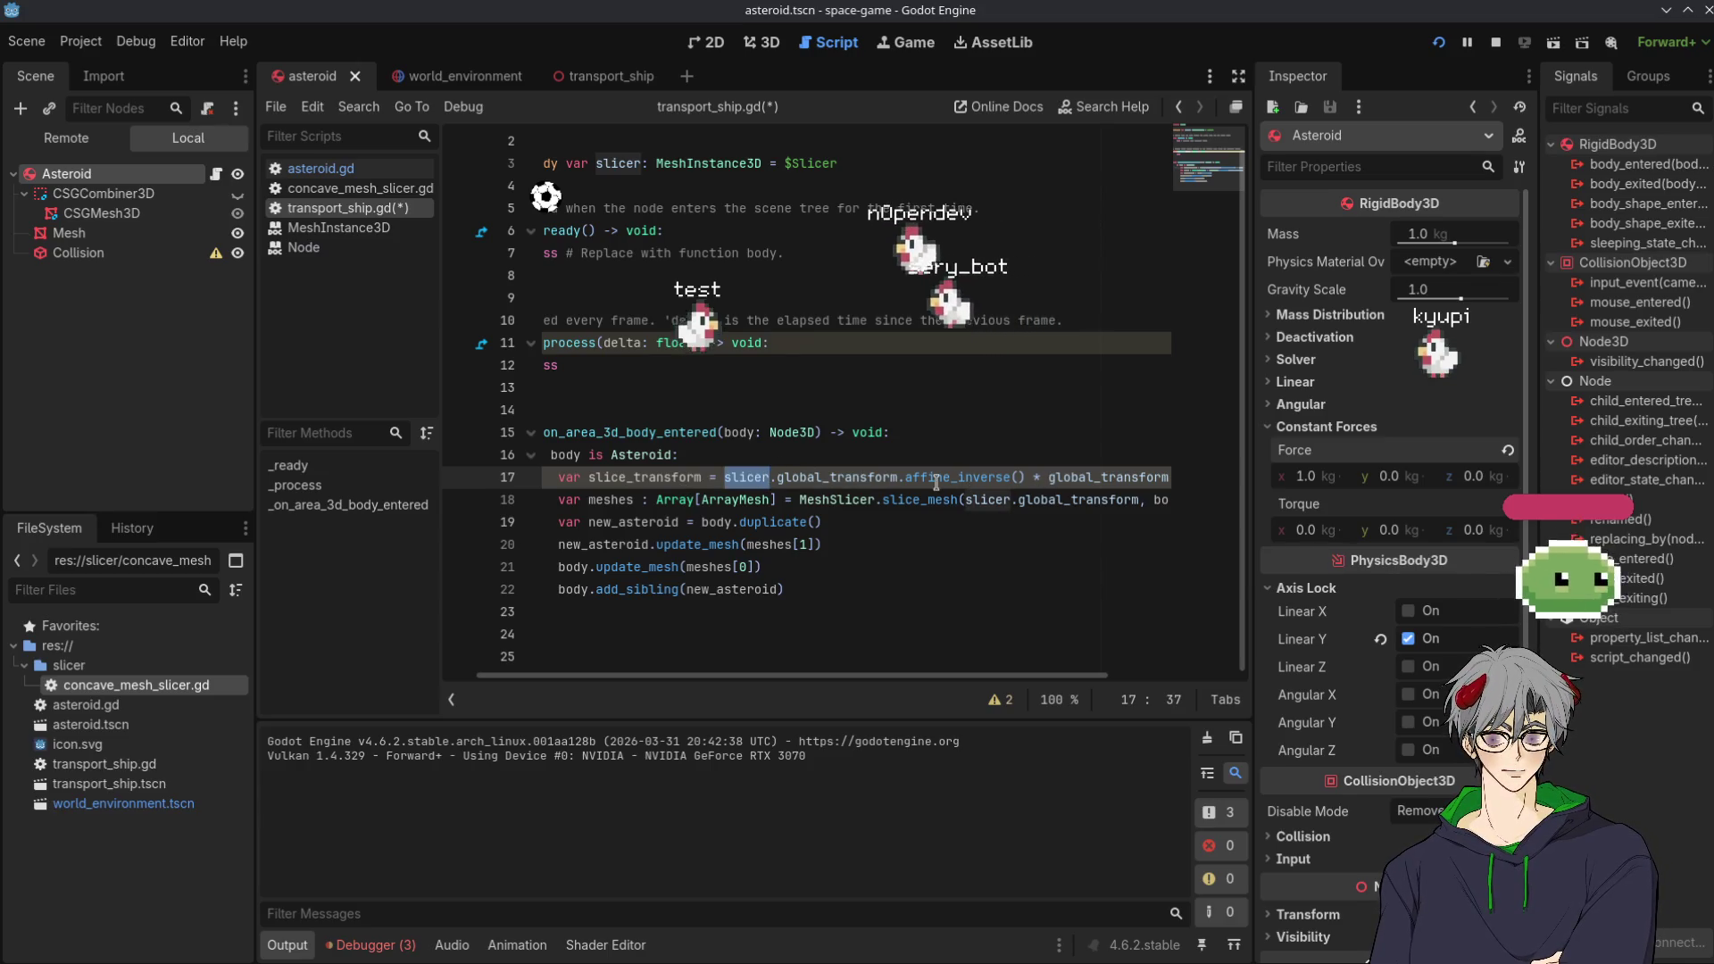
{"action": "mouse_move", "coordinate": [936, 482]}
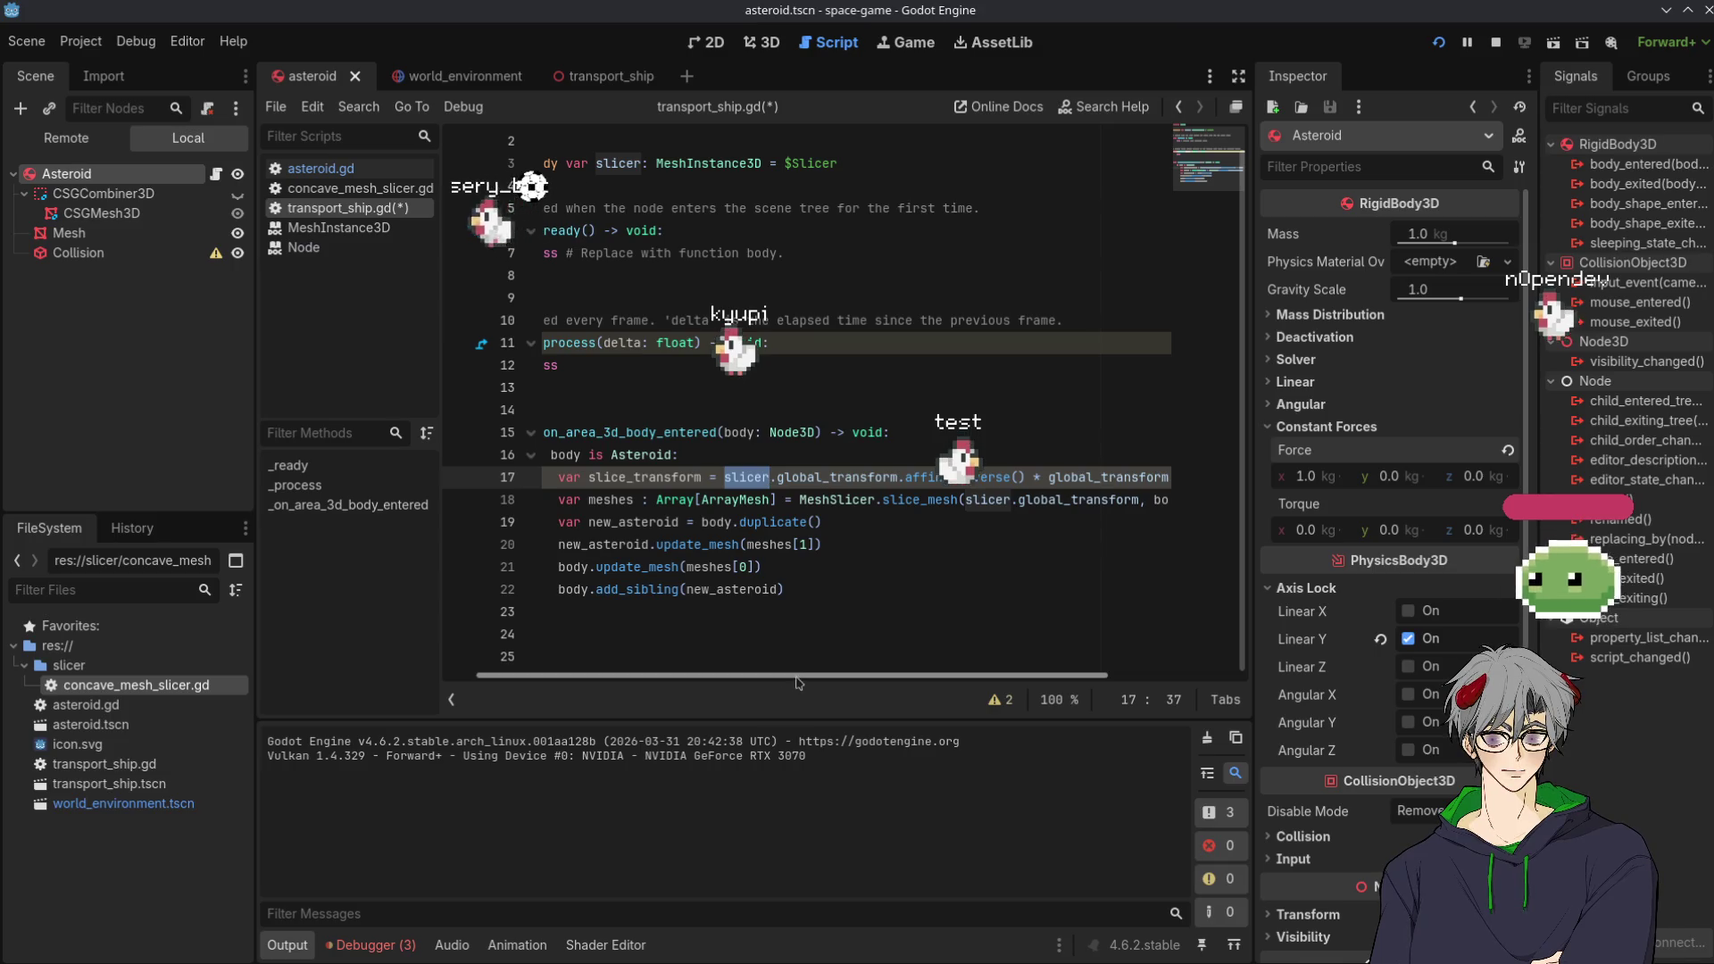
Review how body, Asteroid and global_transform are used on lines 16–17
{"action": "mouse_move", "coordinate": [798, 676]}
{"action": "left_mouse_down"}
{"action": "mouse_move", "coordinate": [884, 681]}
{"action": "mouse_move", "coordinate": [639, 700]}
{"action": "mouse_move", "coordinate": [678, 687]}
{"action": "mouse_move", "coordinate": [644, 666]}
{"action": "left_mouse_up"}
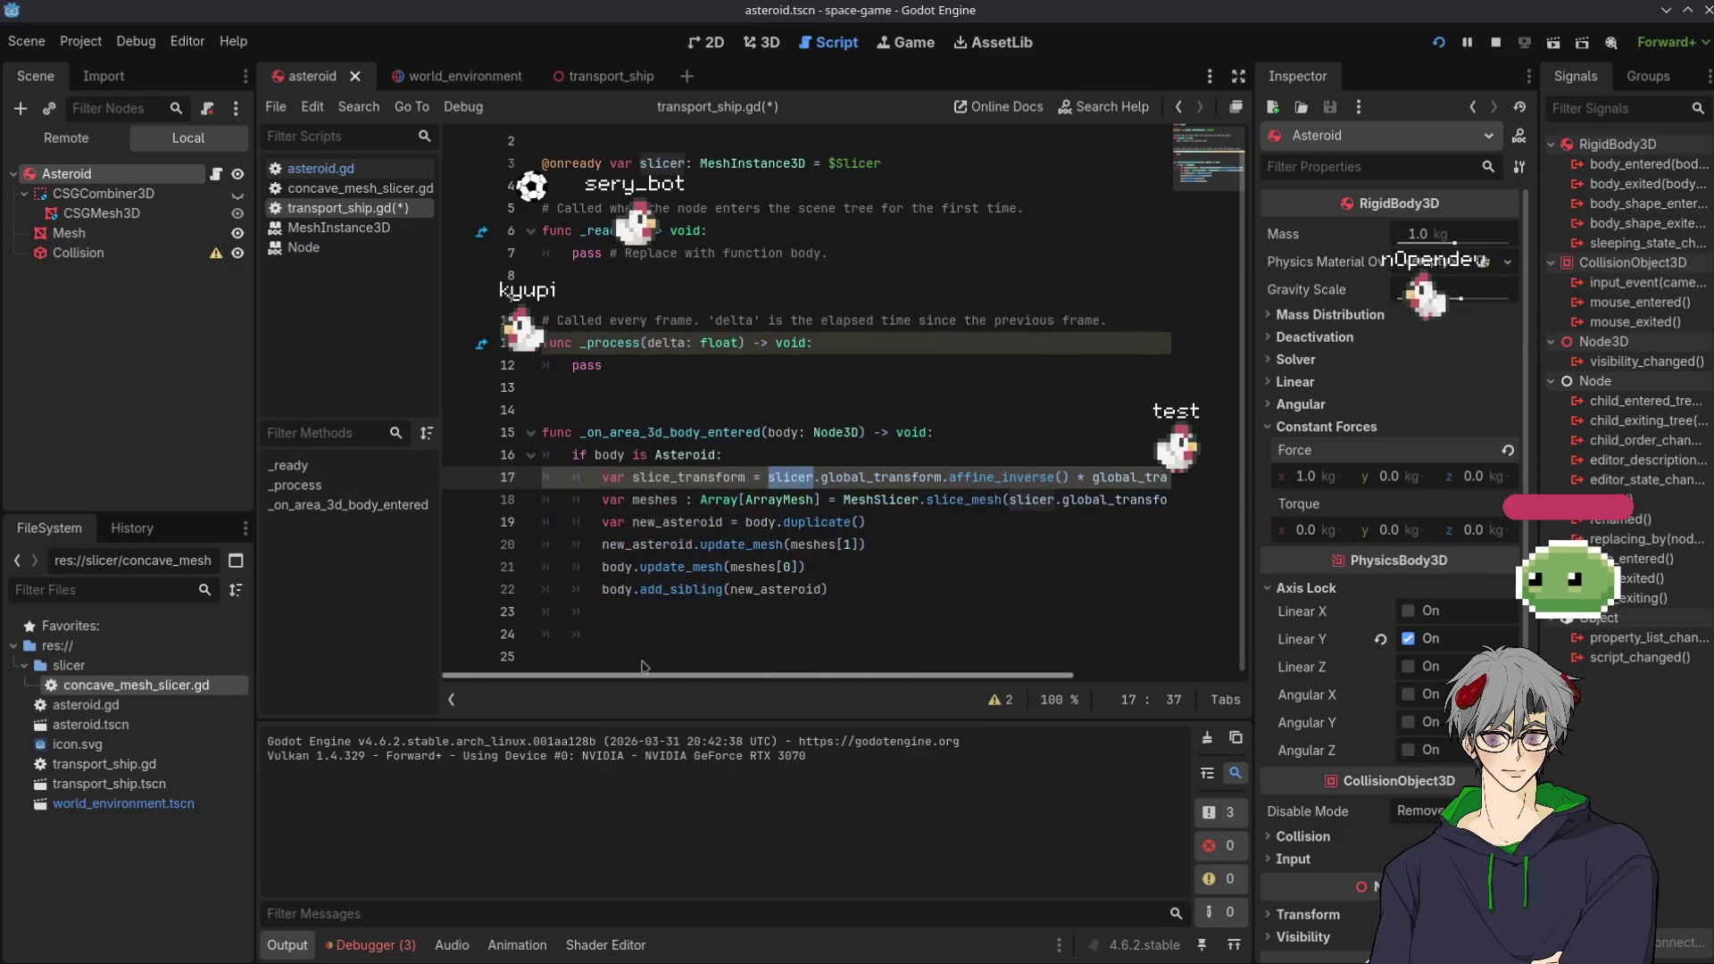
{"action": "double_click", "coordinate": [688, 454]}
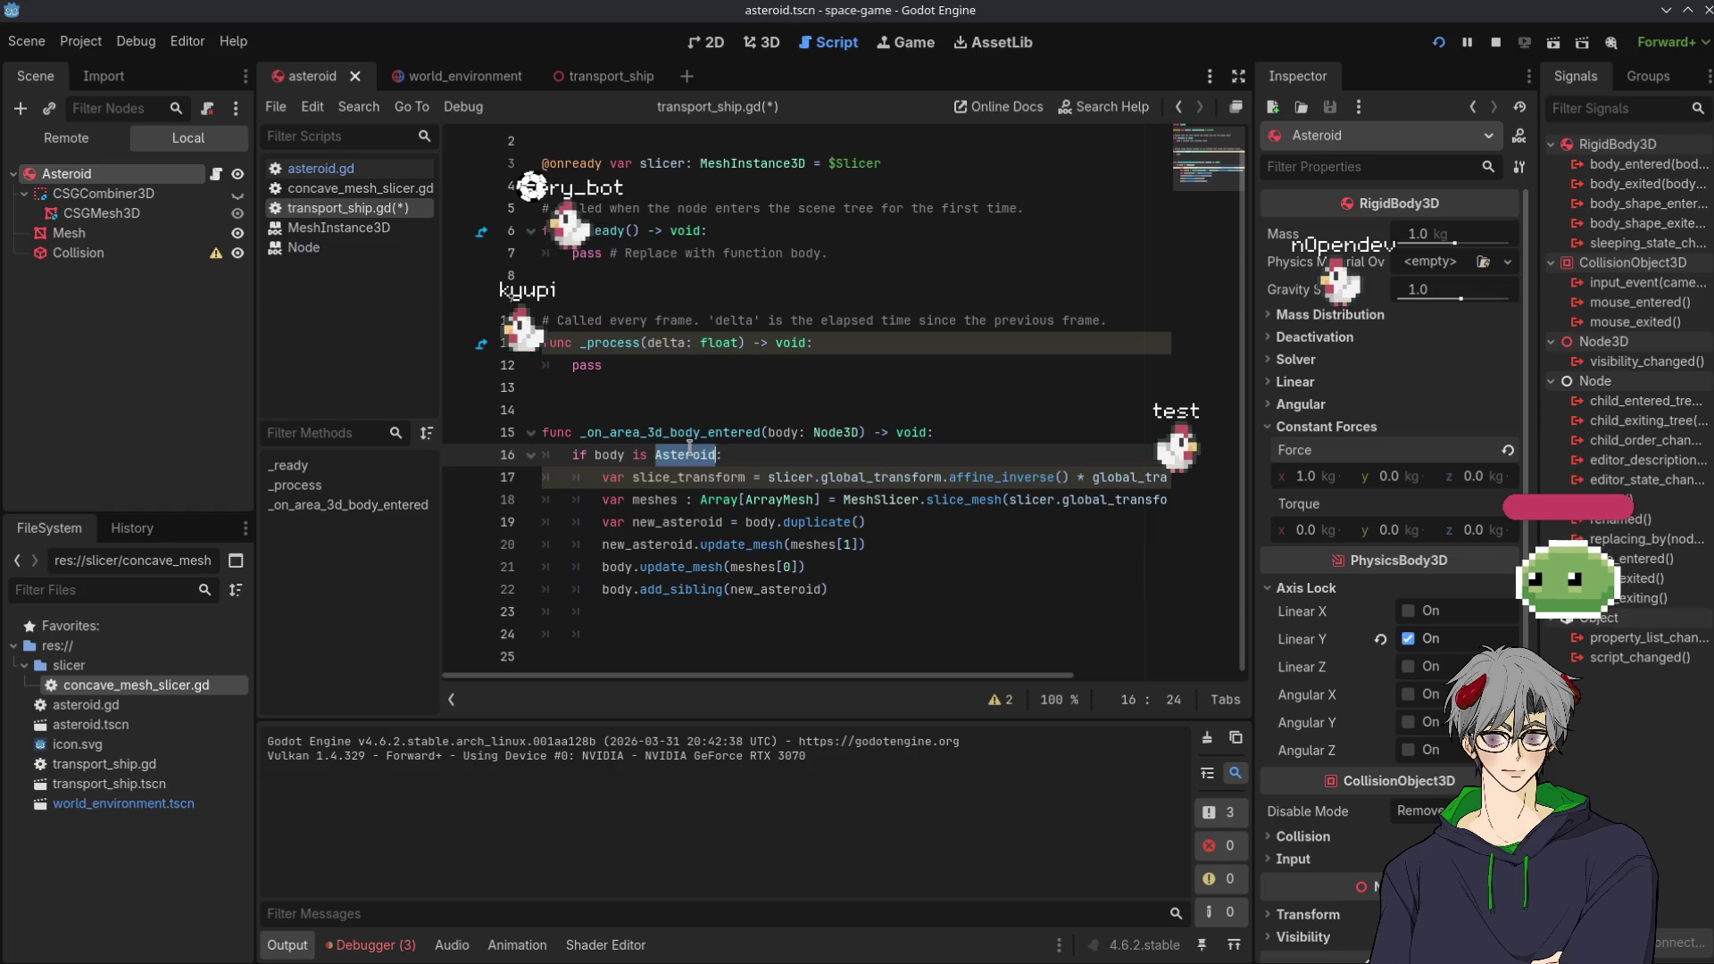
{"action": "double_click", "coordinate": [610, 454]}
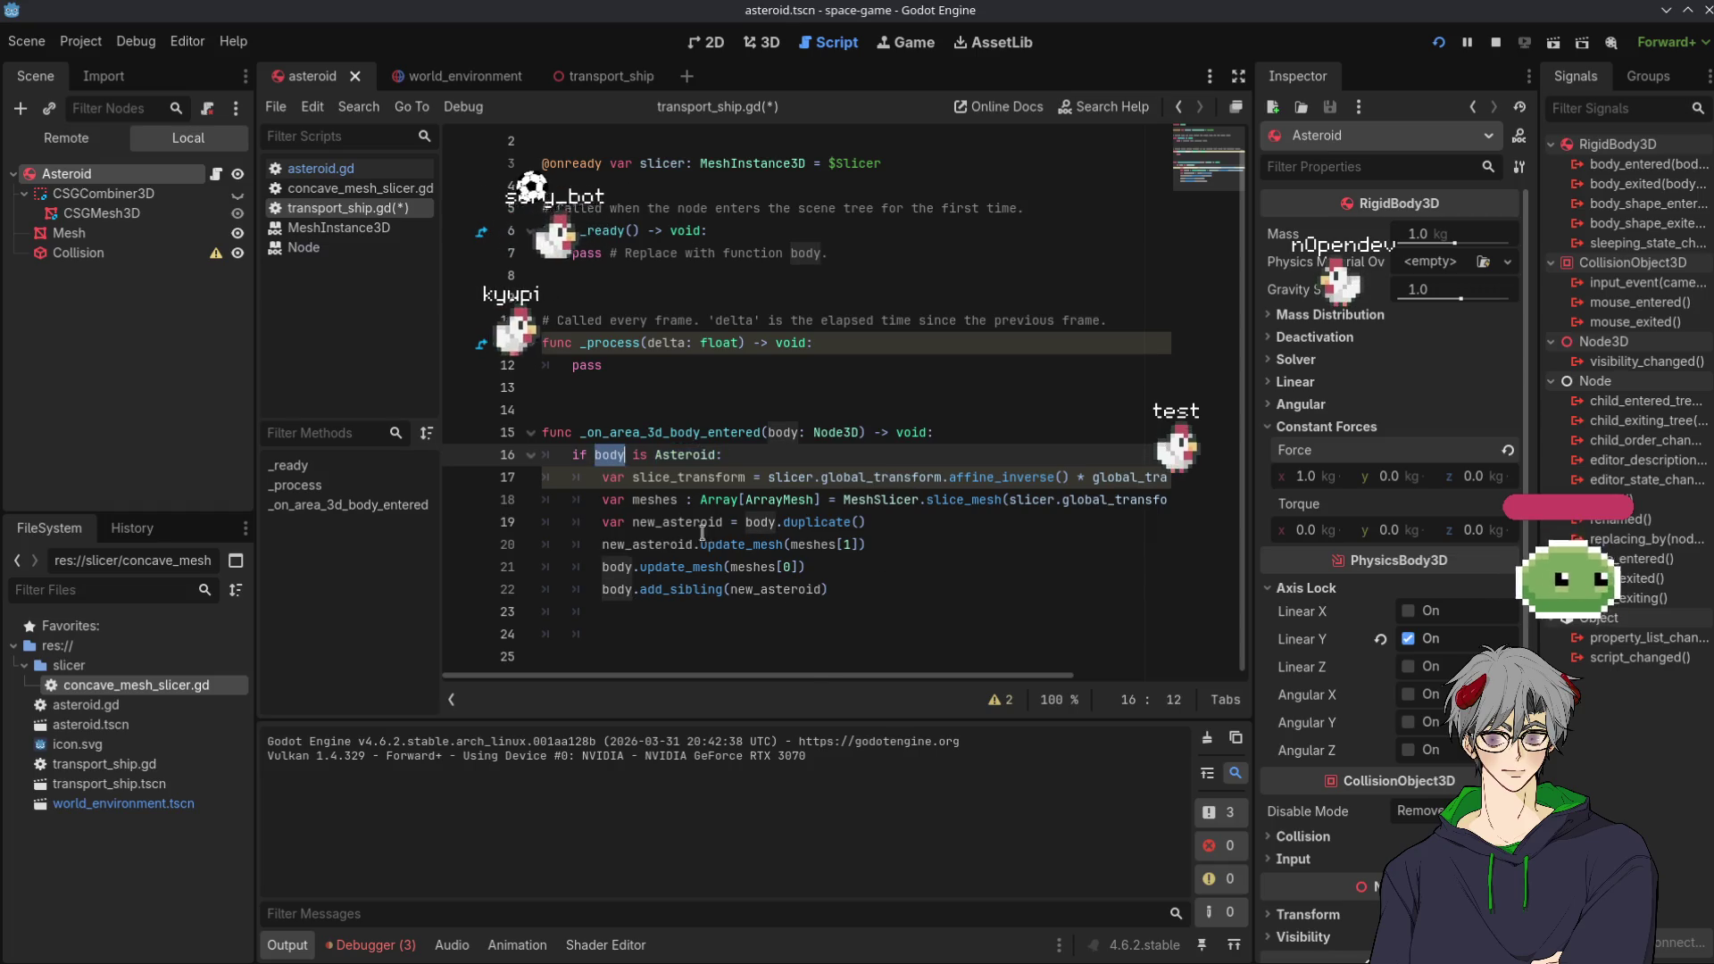
{"action": "scroll", "coordinate": [785, 674], "scroll_direction": "right", "scroll_amount": 5}
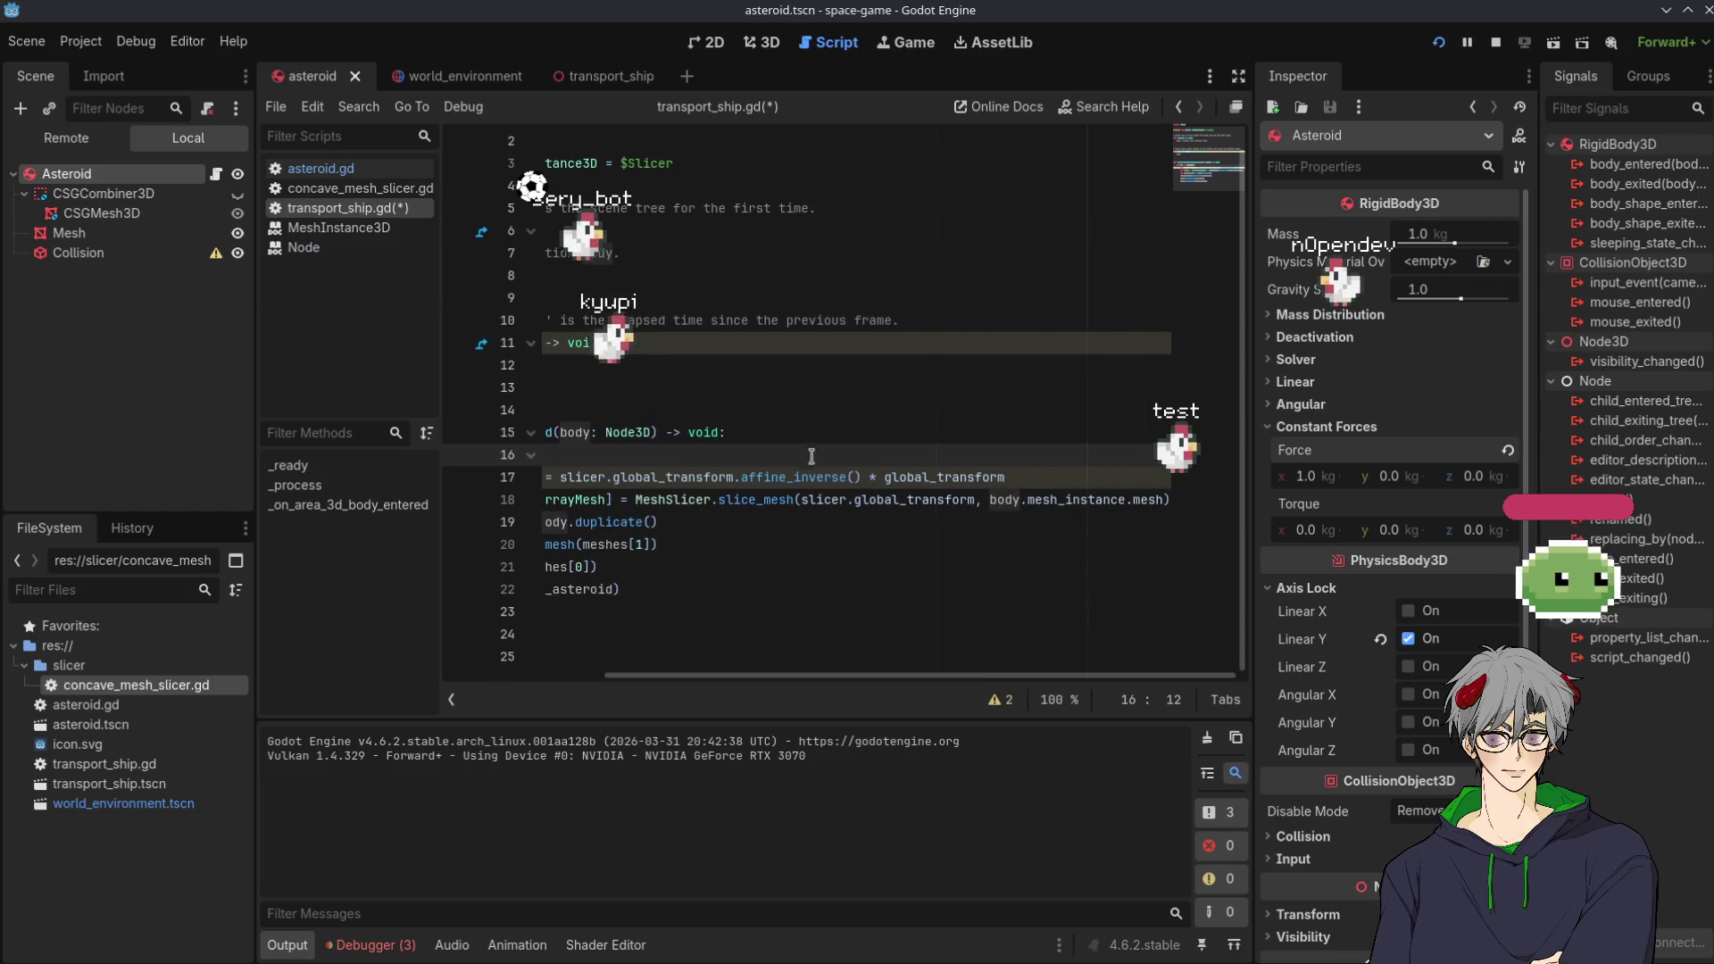
{"action": "left_click", "coordinate": [886, 475]}
{"action": "scroll", "coordinate": [1027, 447], "scroll_direction": "left", "scroll_amount": 1}
{"action": "type", "text": "."}
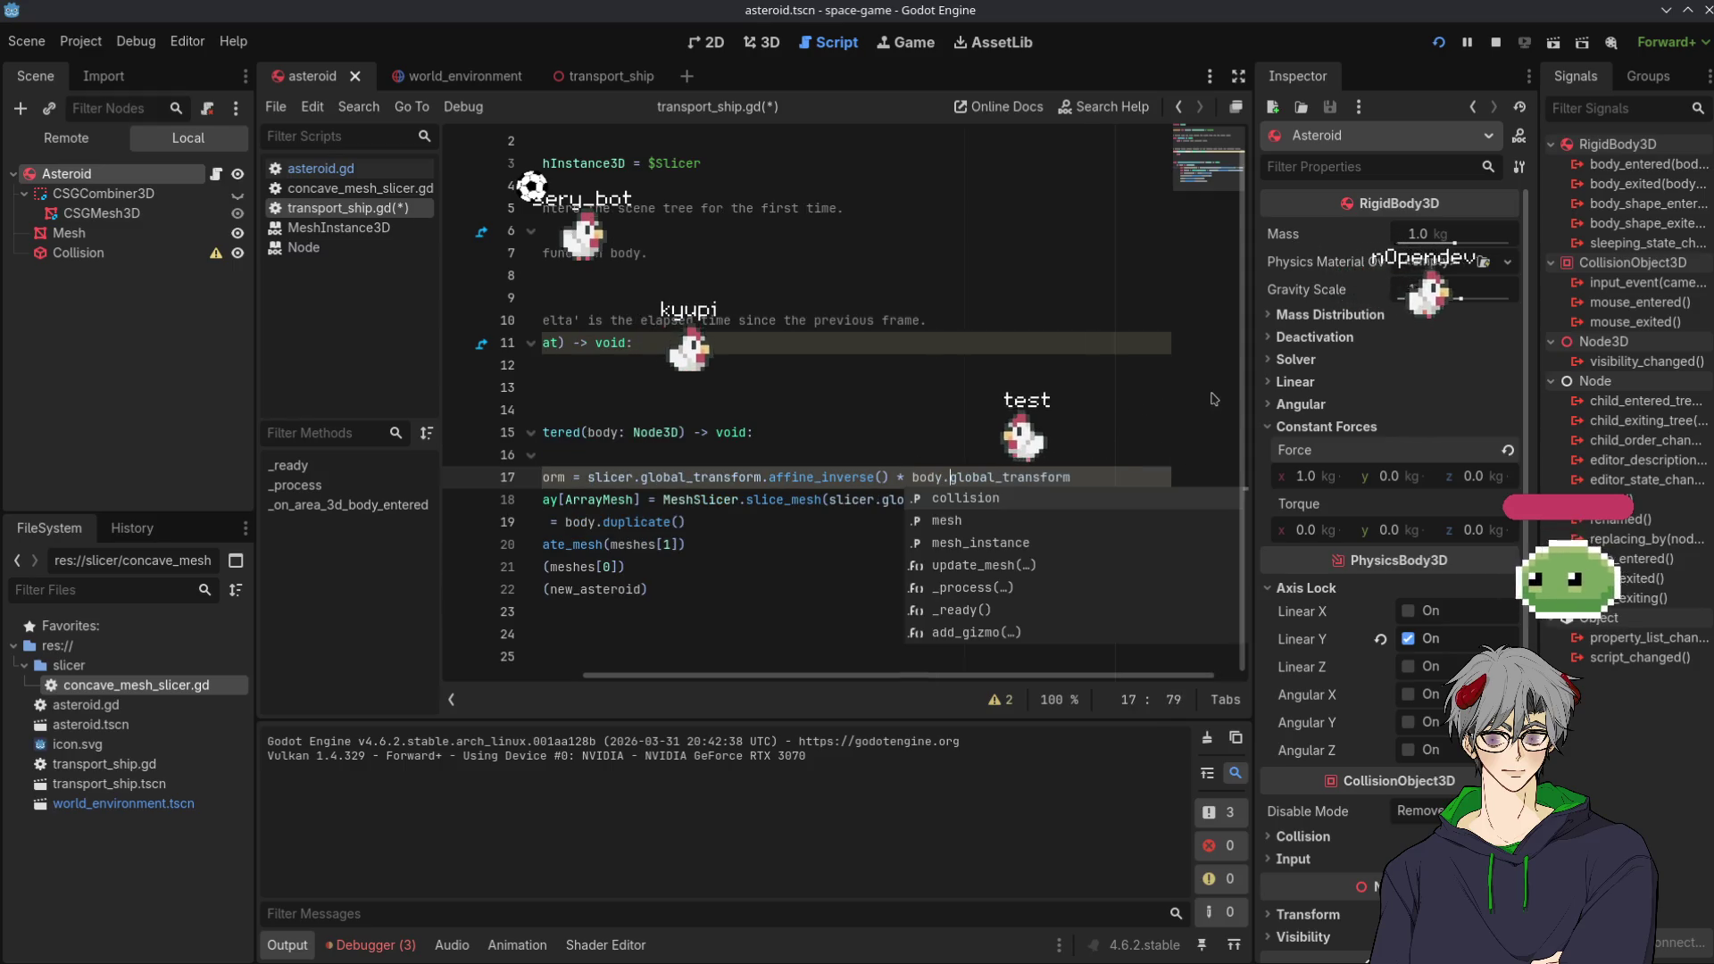
{"action": "left_click", "coordinate": [1187, 387]}
{"action": "scroll", "coordinate": [879, 678], "scroll_direction": "right", "scroll_amount": 5}
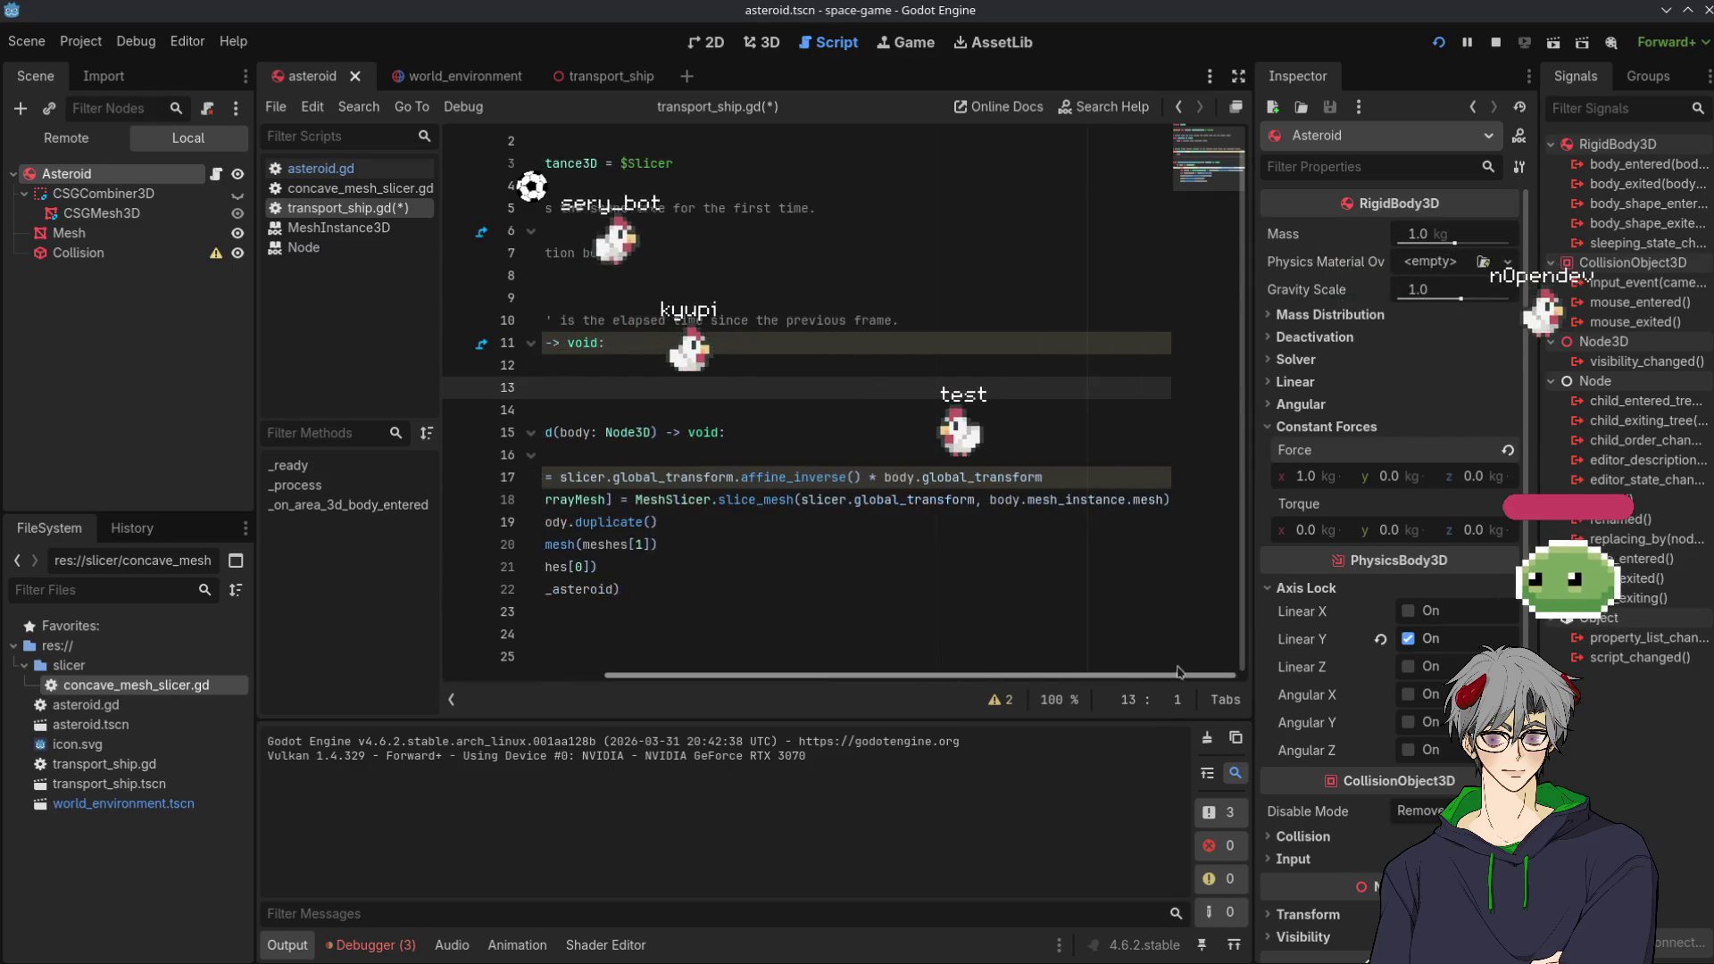
{"action": "left_click", "coordinate": [1044, 455]}
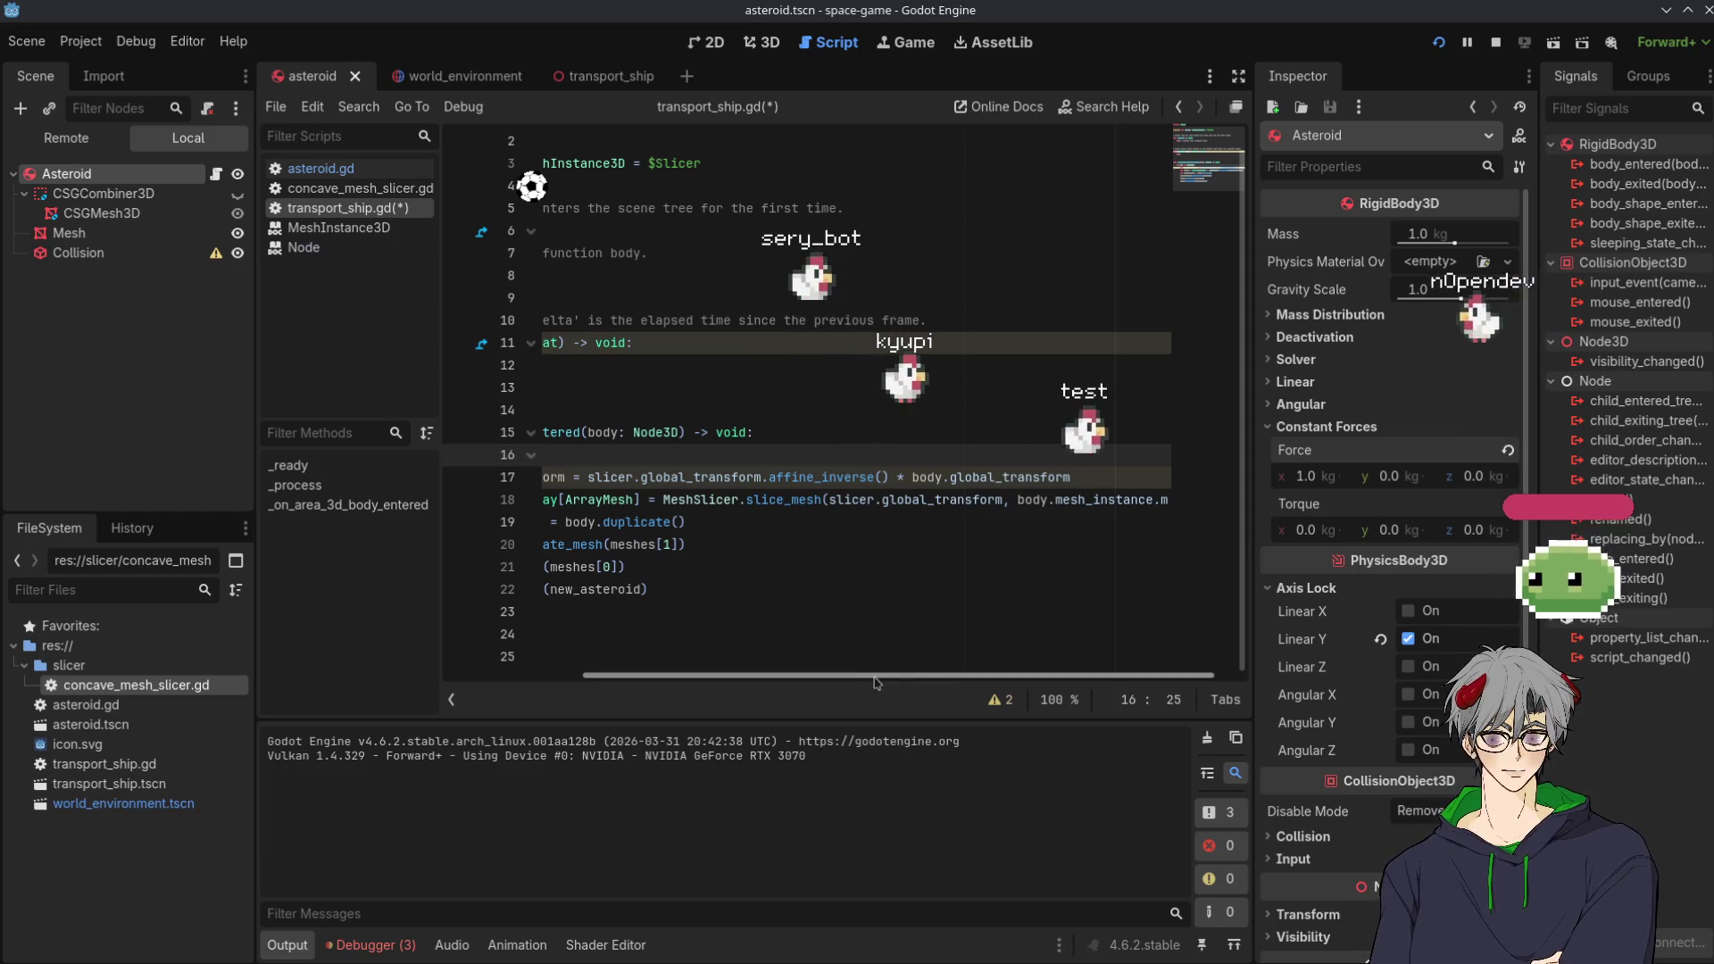
{"action": "mouse_move", "coordinate": [843, 675]}
{"action": "left_mouse_down"}
{"action": "mouse_move", "coordinate": [703, 683]}
{"action": "mouse_move", "coordinate": [890, 683]}
{"action": "left_mouse_up"}
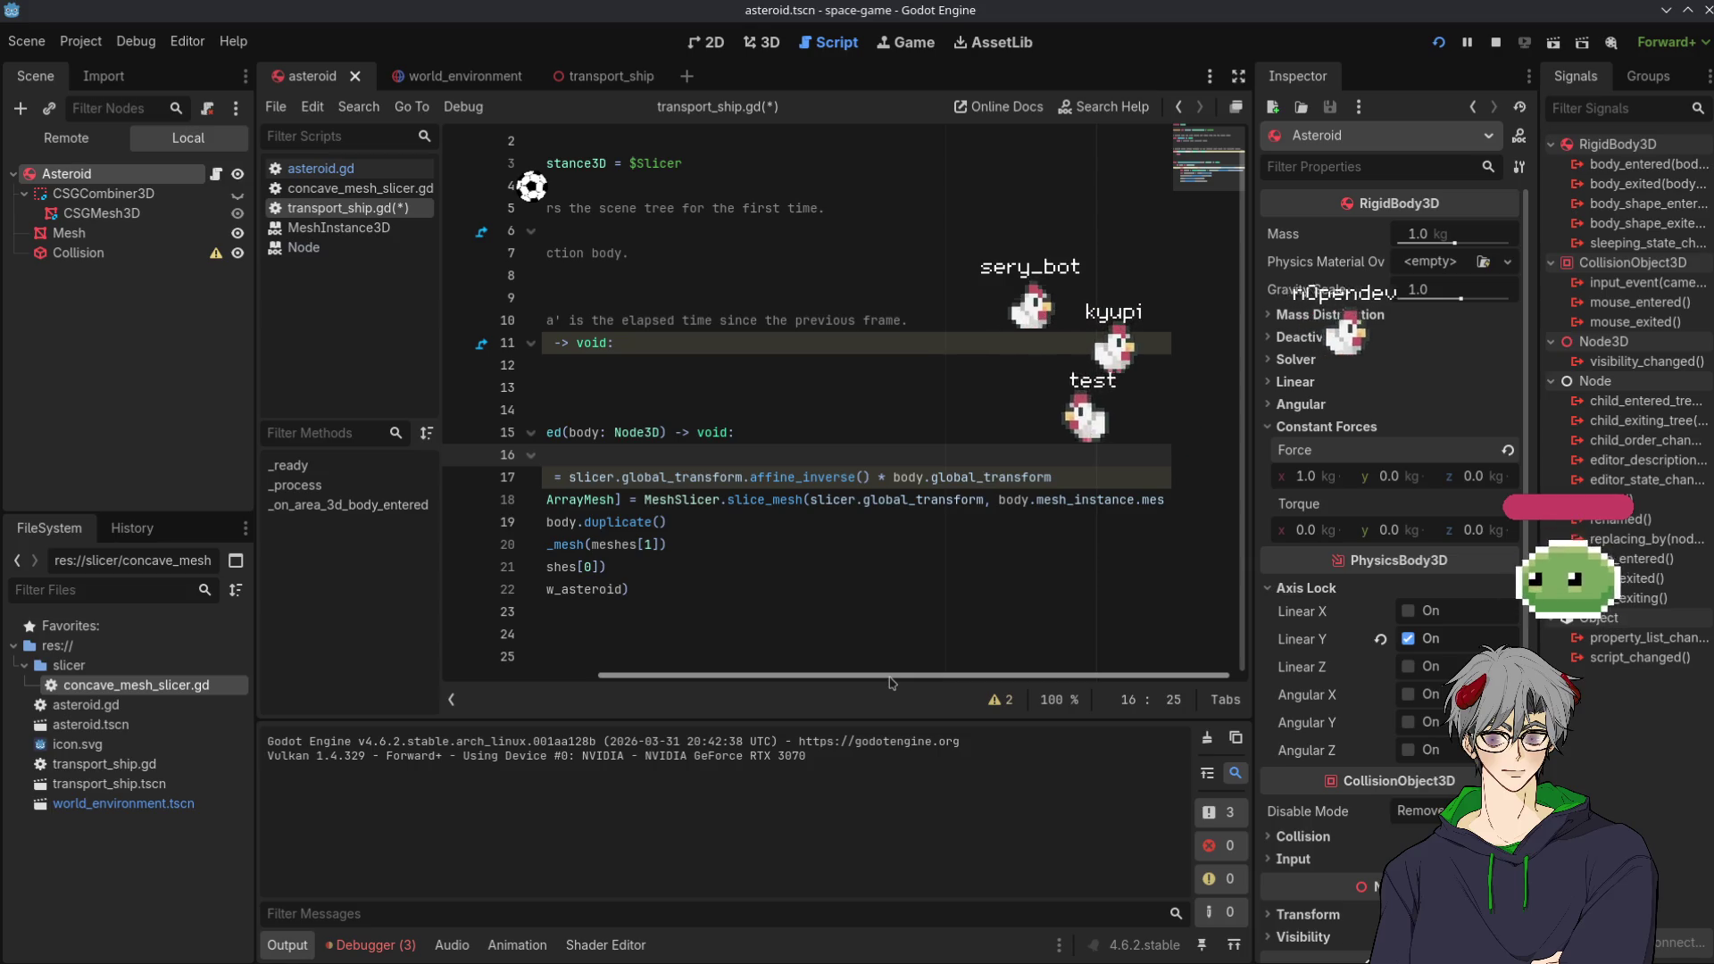
{"action": "mouse_move", "coordinate": [890, 683]}
{"action": "left_mouse_down"}
{"action": "mouse_move", "coordinate": [823, 677]}
{"action": "mouse_move", "coordinate": [844, 676]}
{"action": "left_mouse_up"}
Swap slicer and body on line 17, then save and stop the running game
{"action": "left_click_drag", "start_coordinate": [1117, 477], "coordinate": [924, 477]}
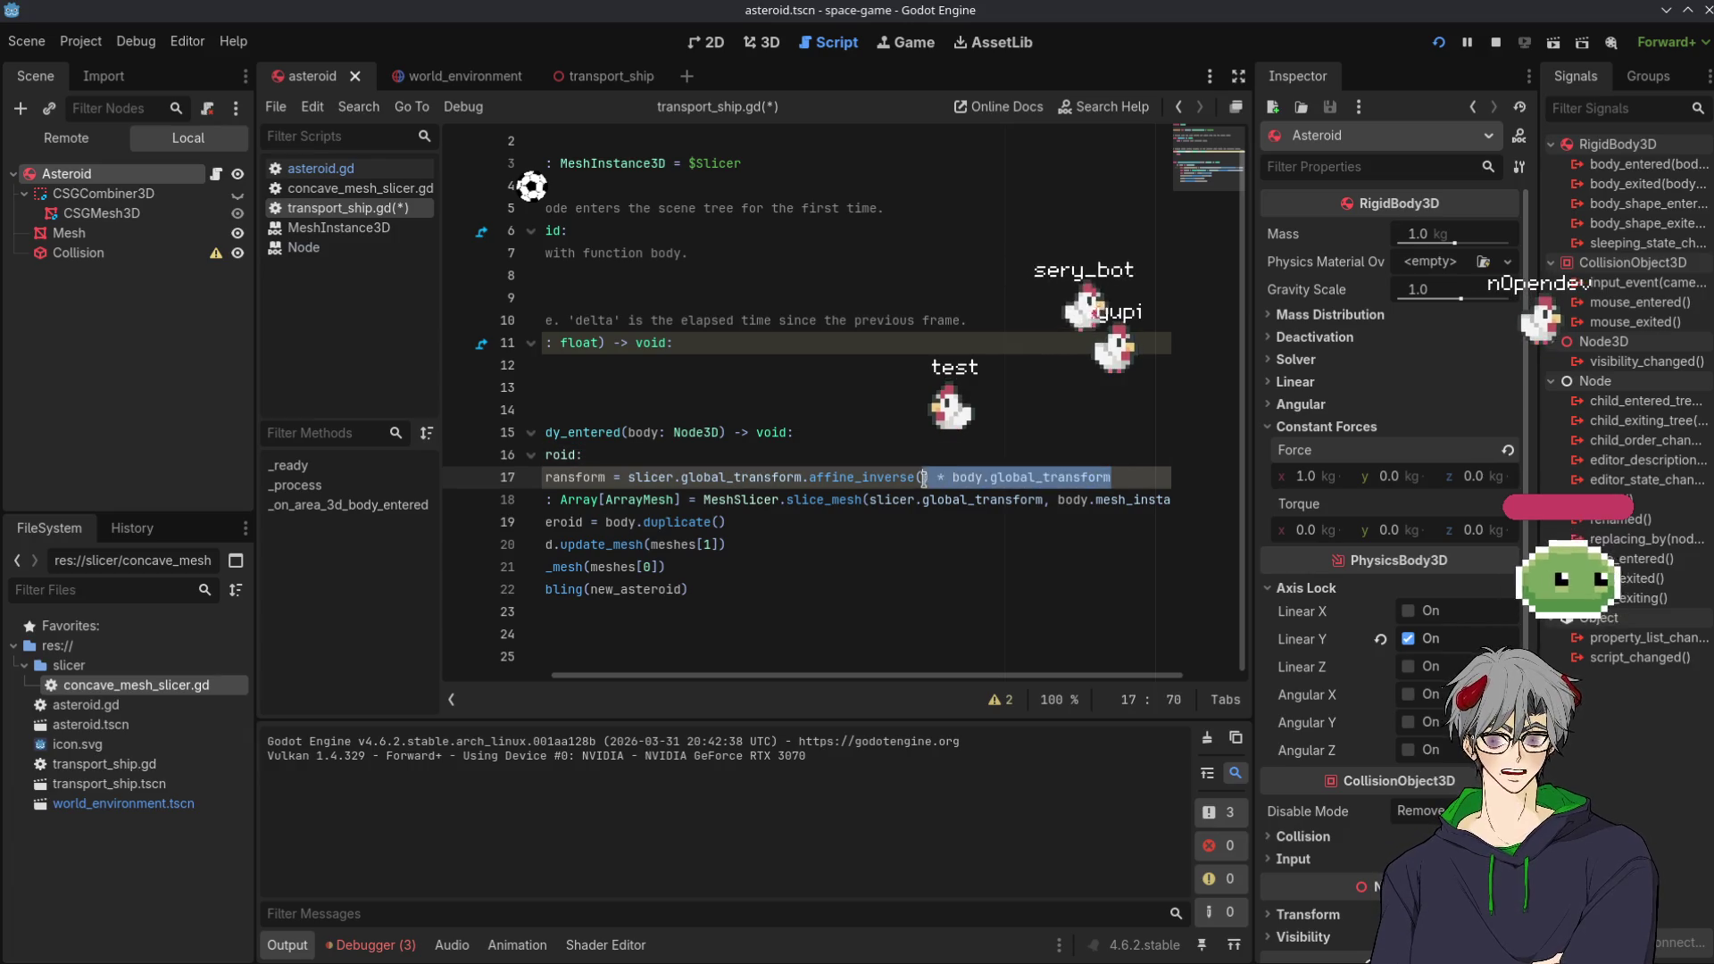
{"action": "double_click", "coordinate": [644, 477]}
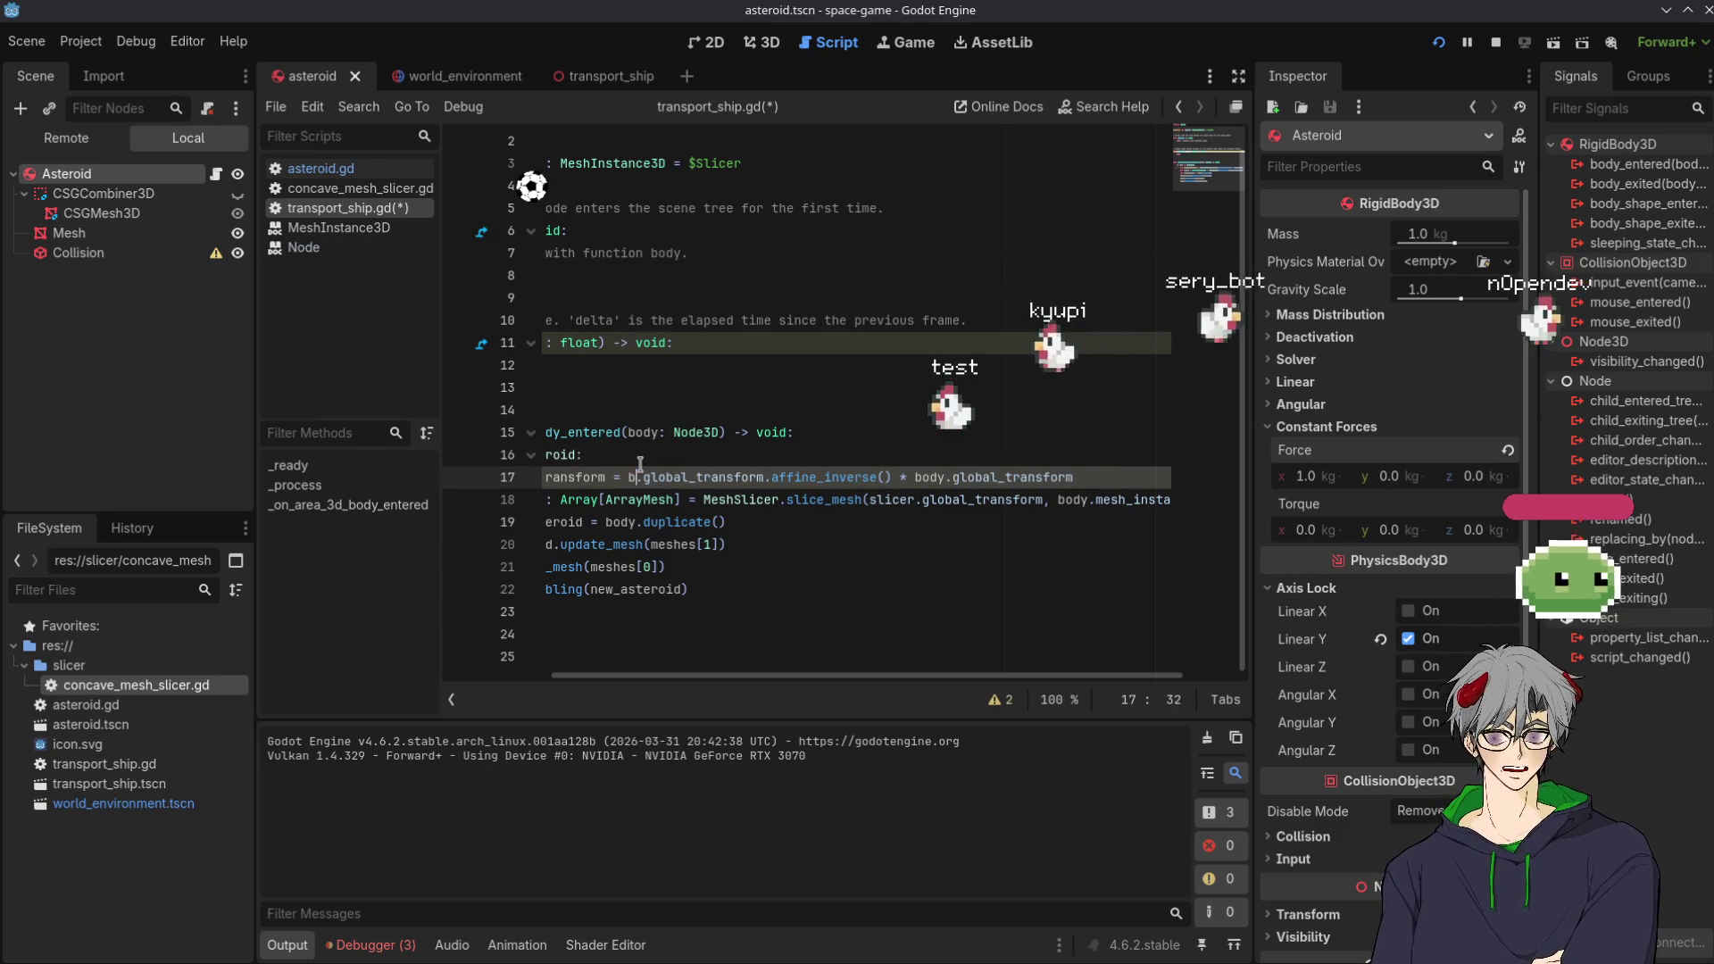
{"action": "type", "text": "body"}
{"action": "double_click", "coordinate": [952, 477]}
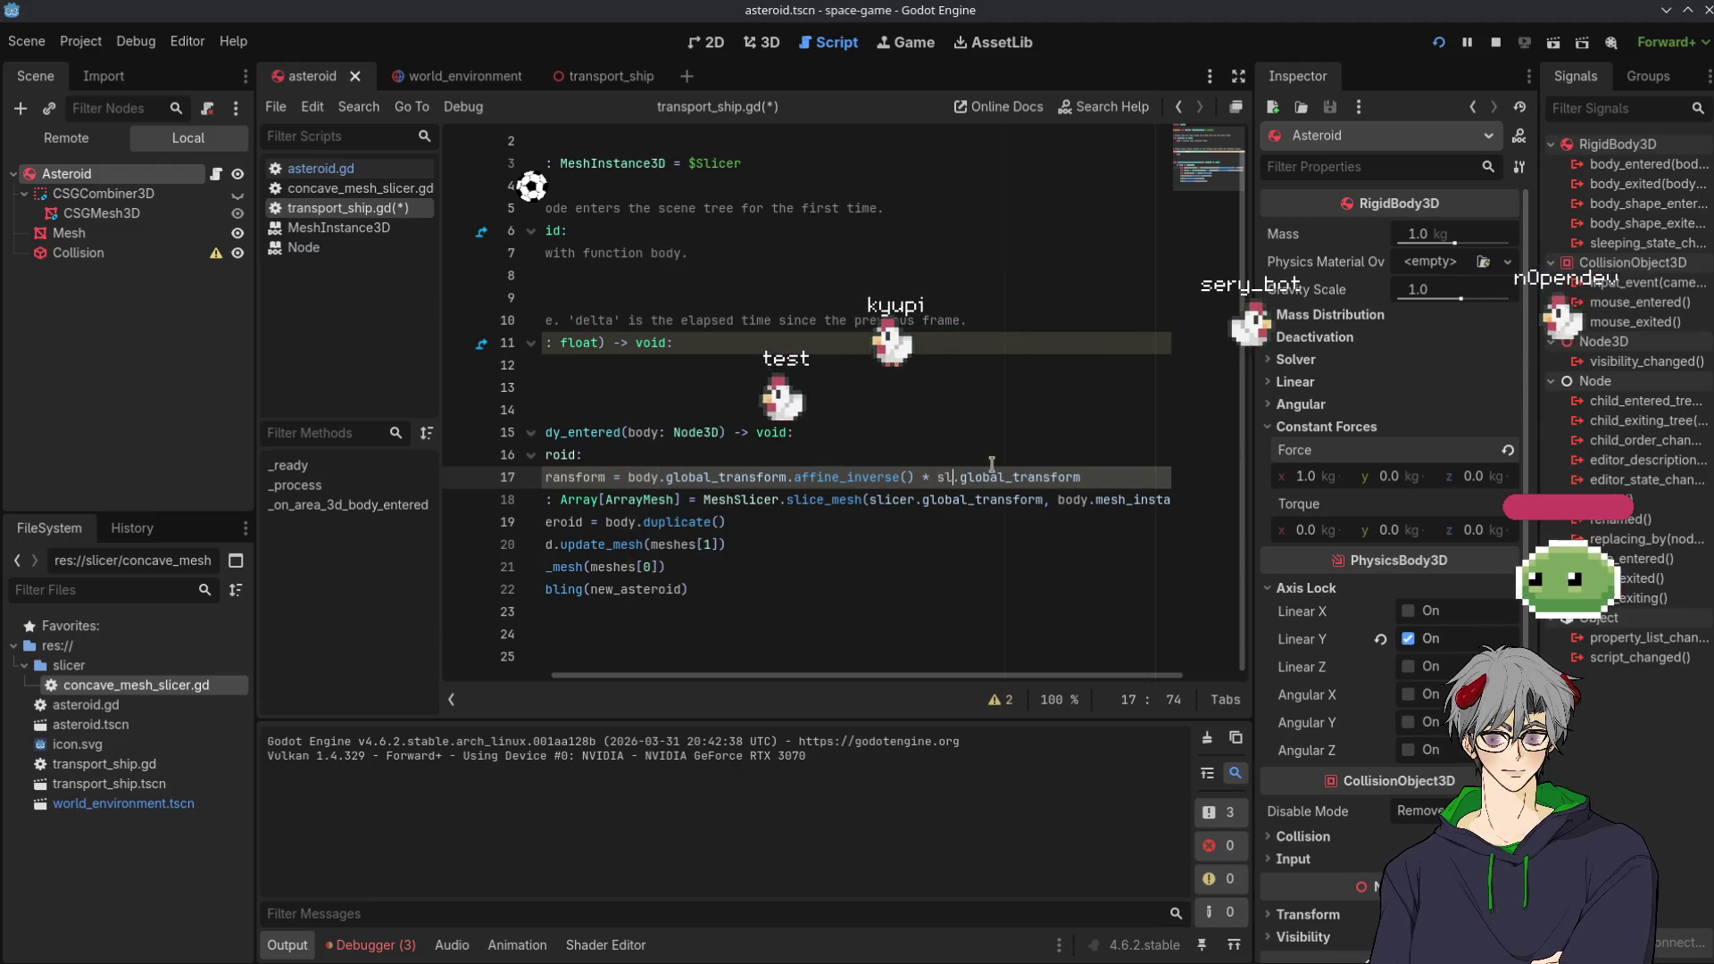
{"action": "type", "text": "slicer"}
{"action": "left_click", "coordinate": [928, 417]}
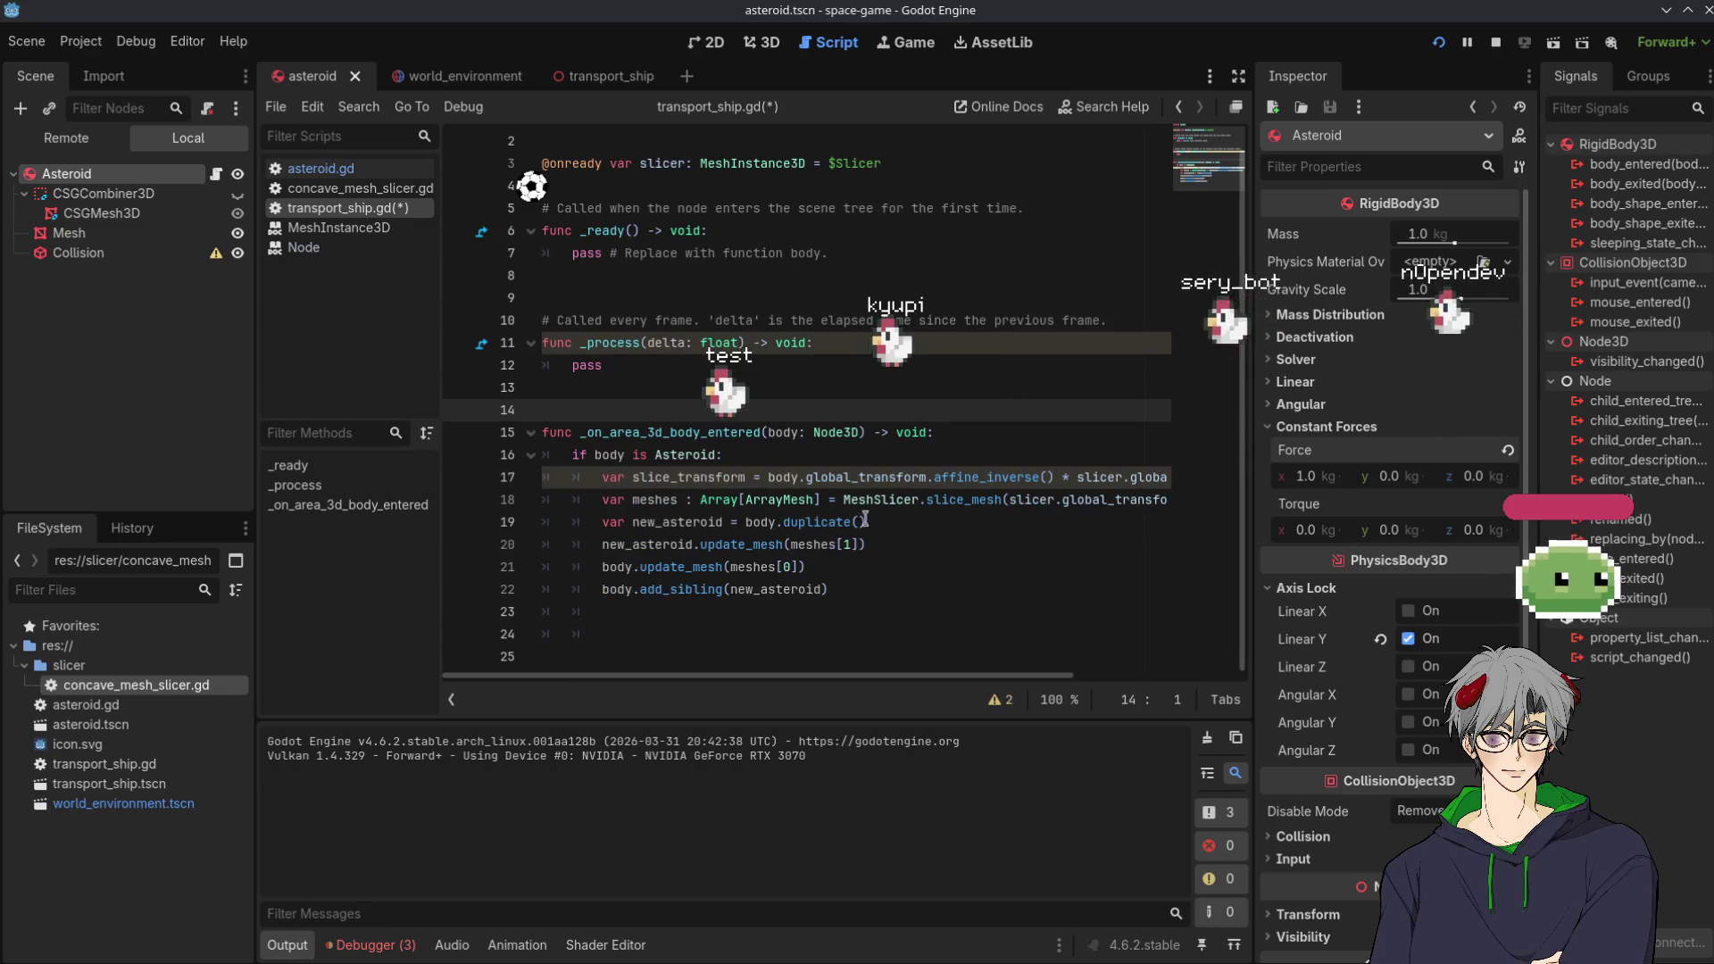
{"action": "left_click", "coordinate": [1438, 41]}
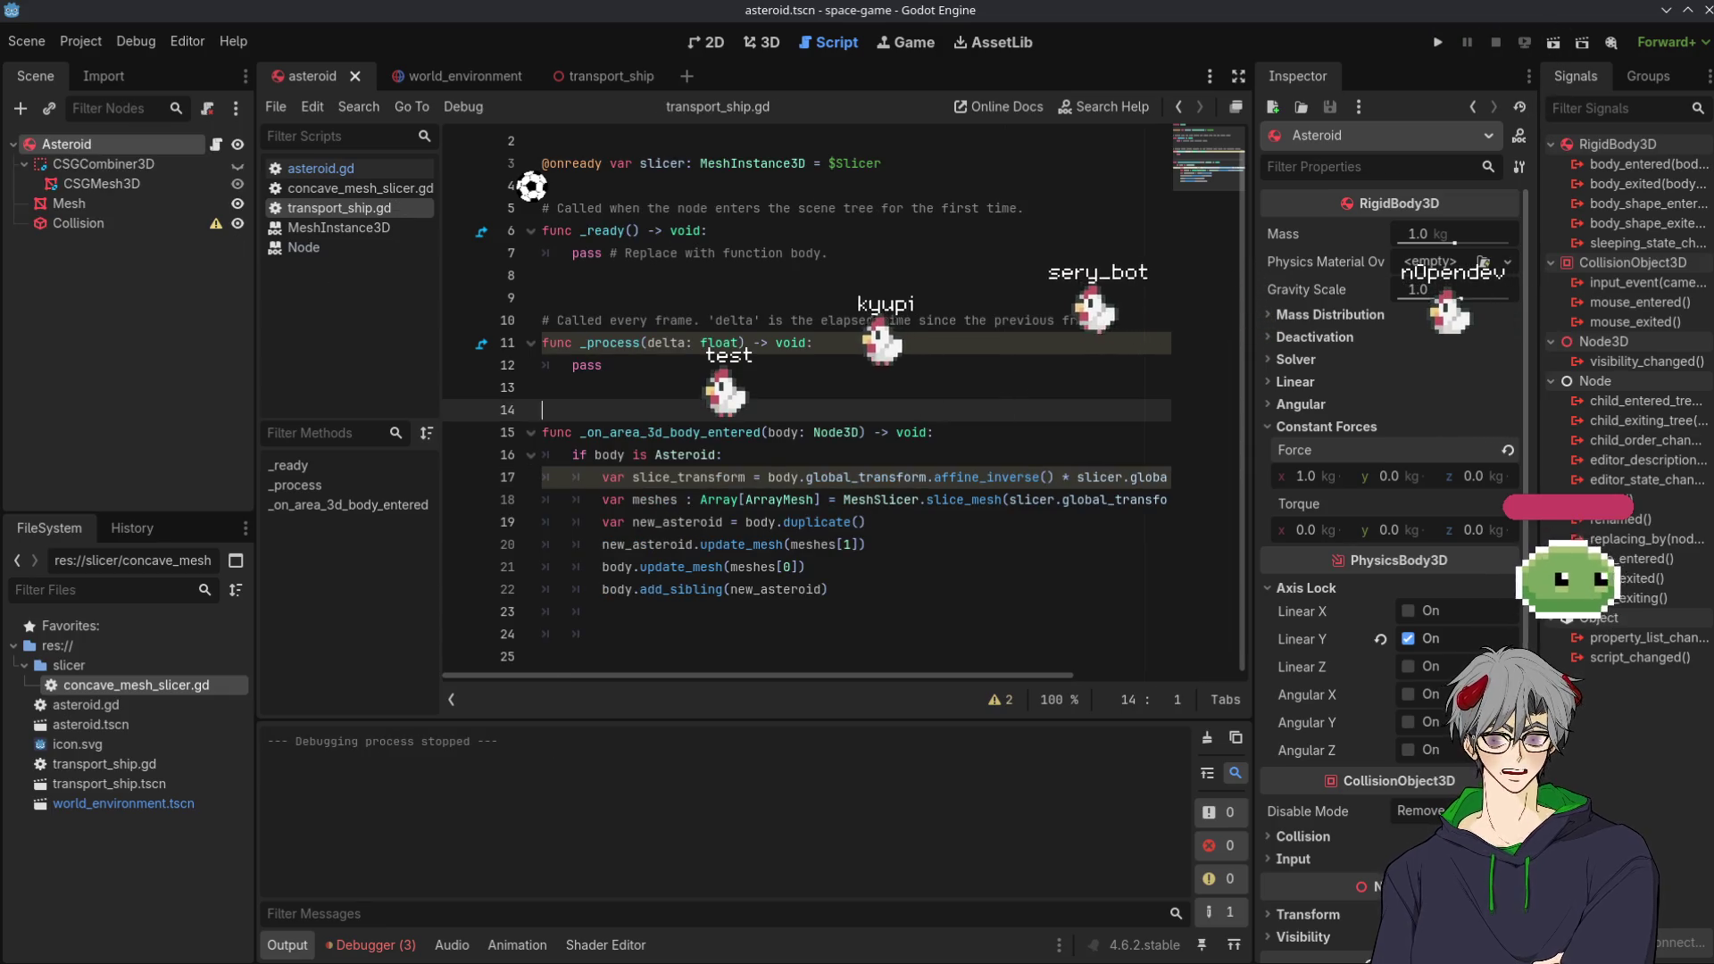
Test-run the project, then try an edit to line 17 and undo it
{"action": "left_click", "coordinate": [1436, 41]}
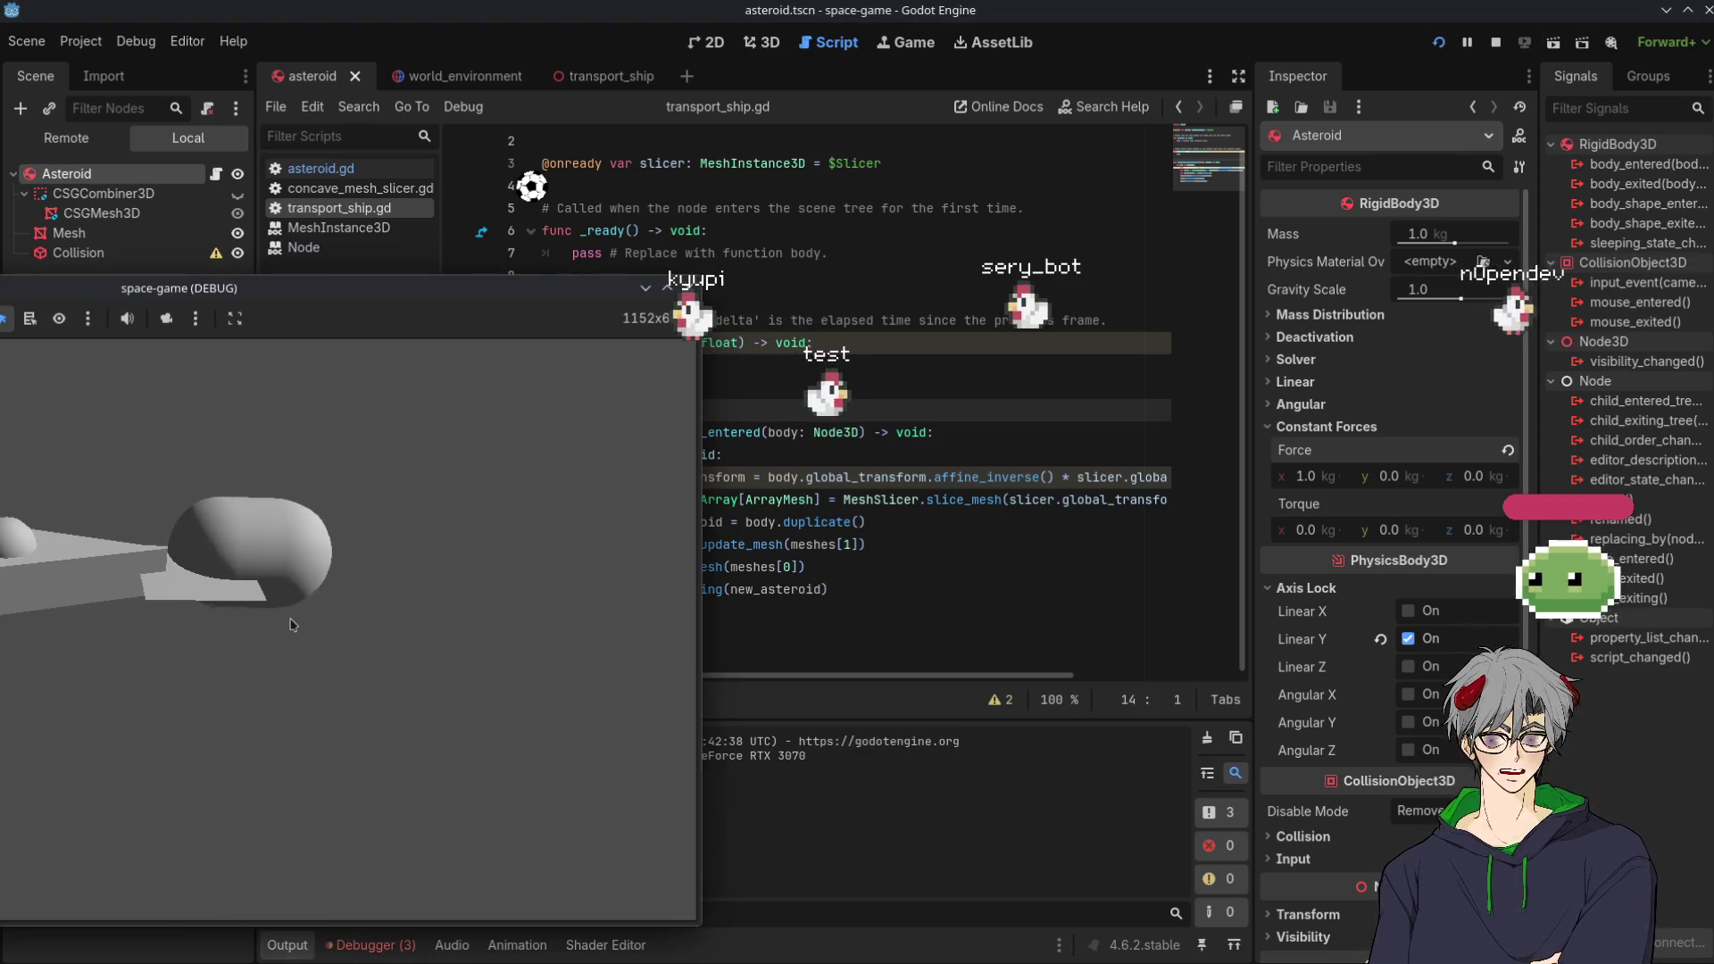
{"action": "left_click", "coordinate": [1022, 499]}
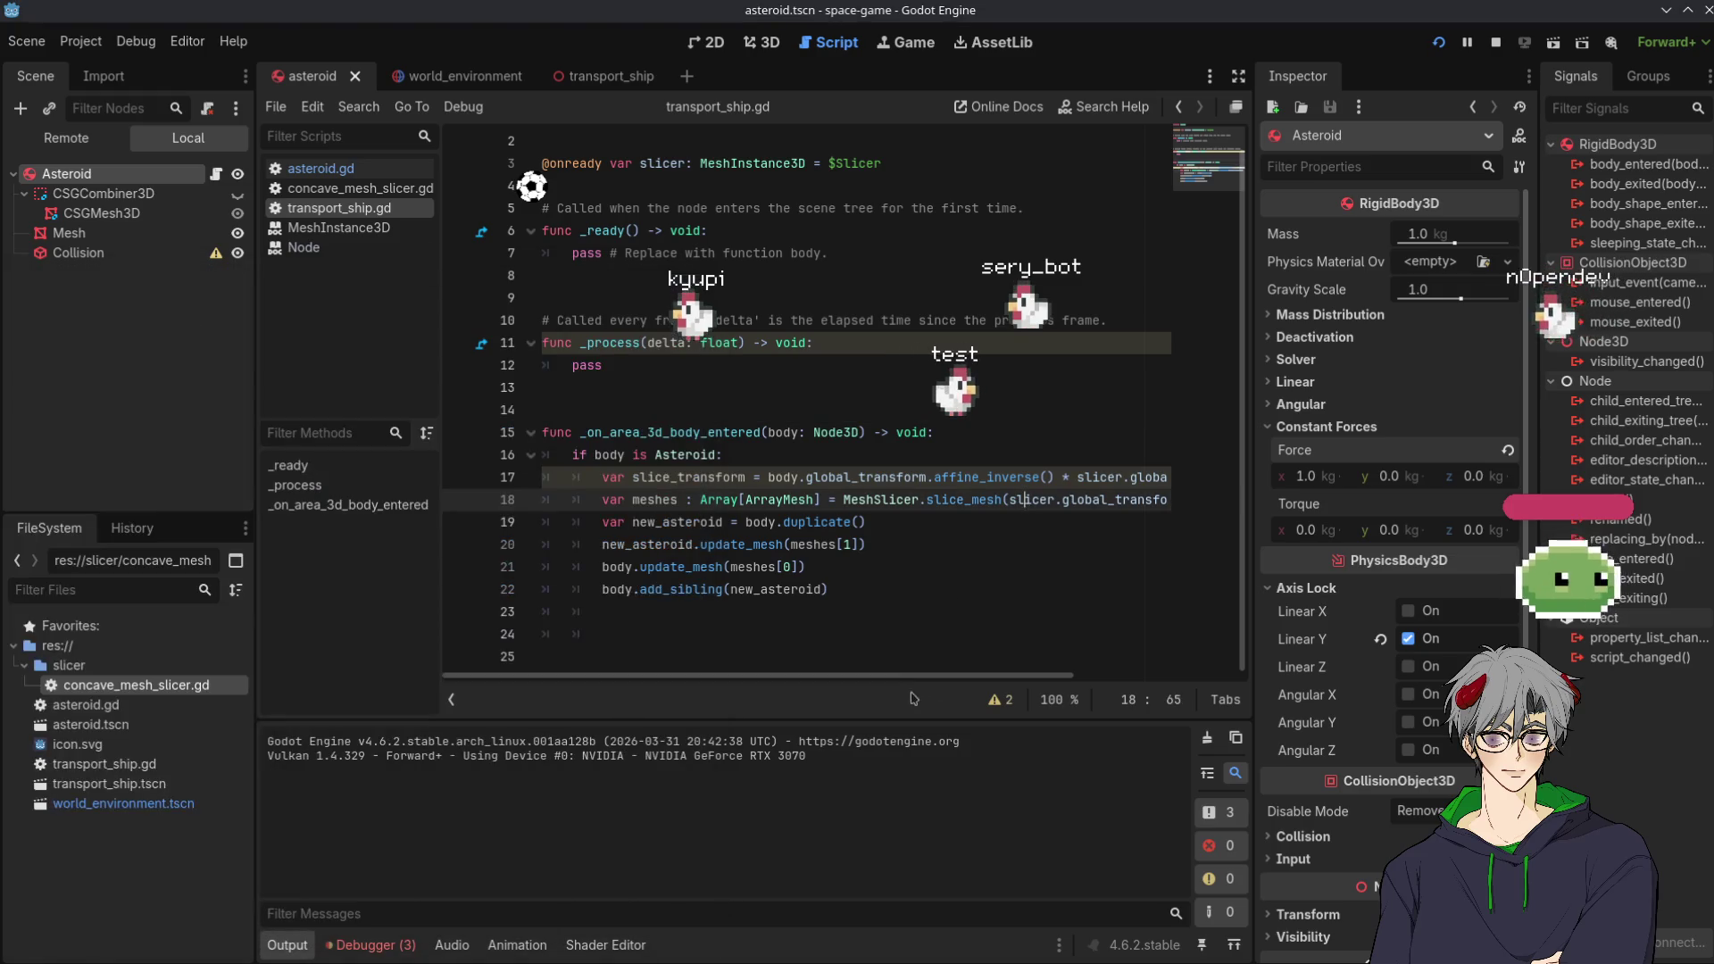
{"action": "scroll", "coordinate": [690, 401], "scroll_direction": "right", "scroll_amount": 3}
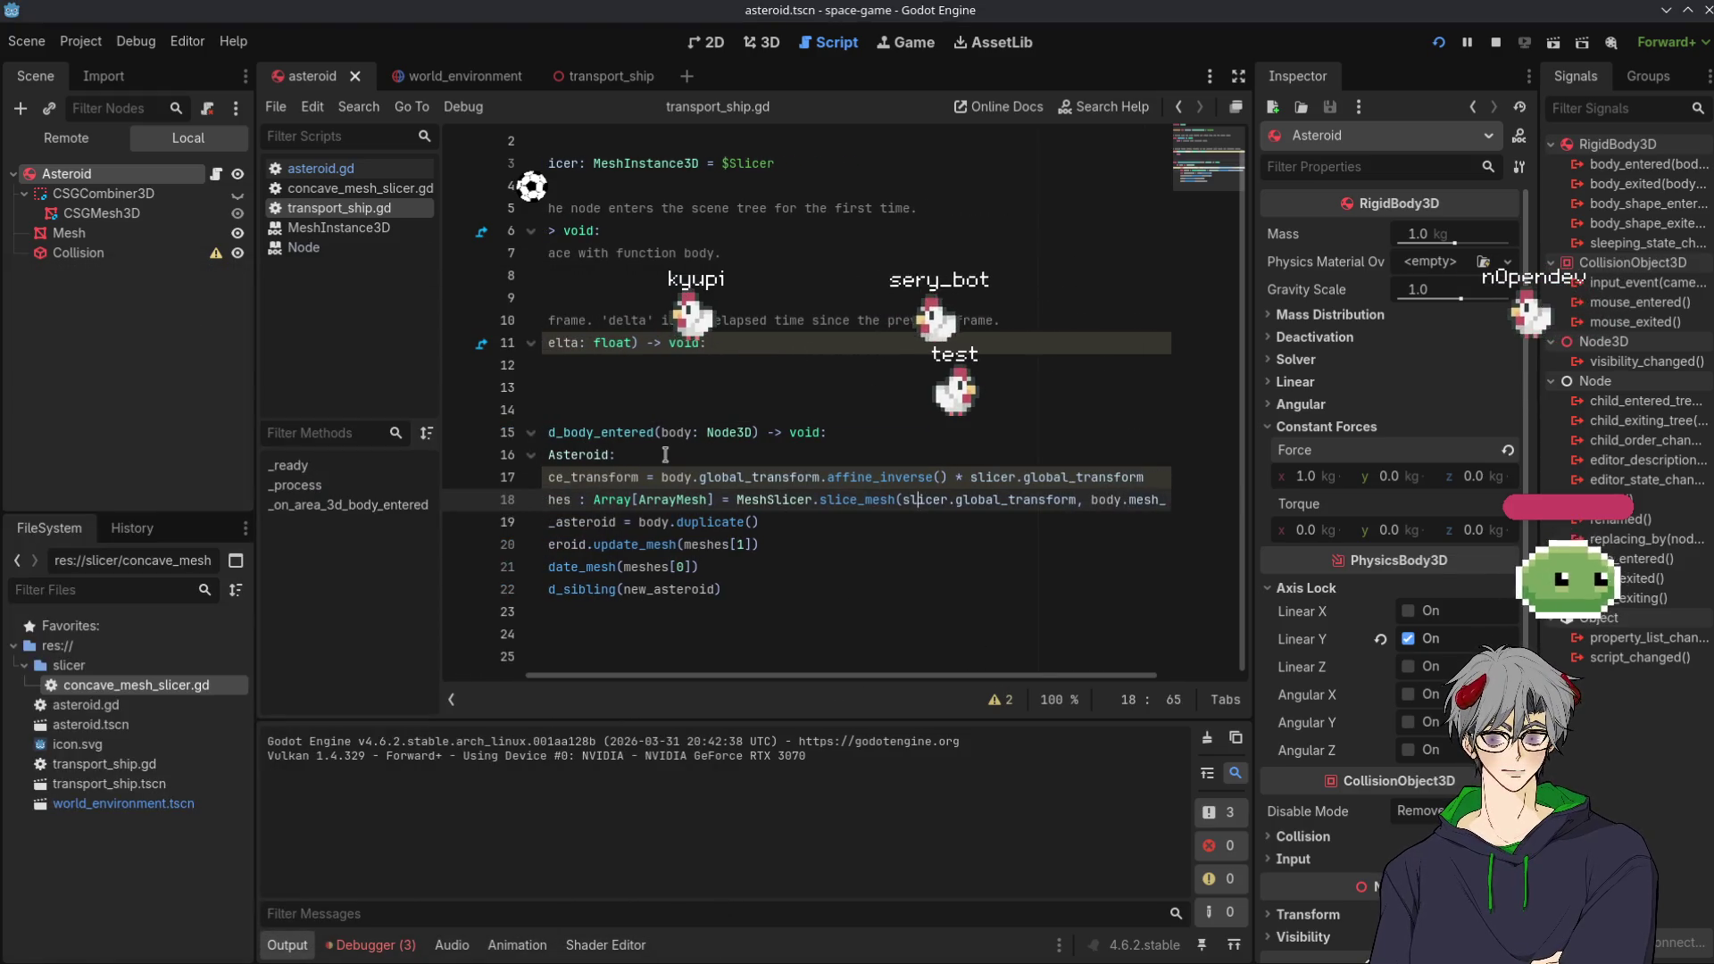
{"action": "double_click", "coordinate": [686, 476]}
{"action": "type", "text": "s"}
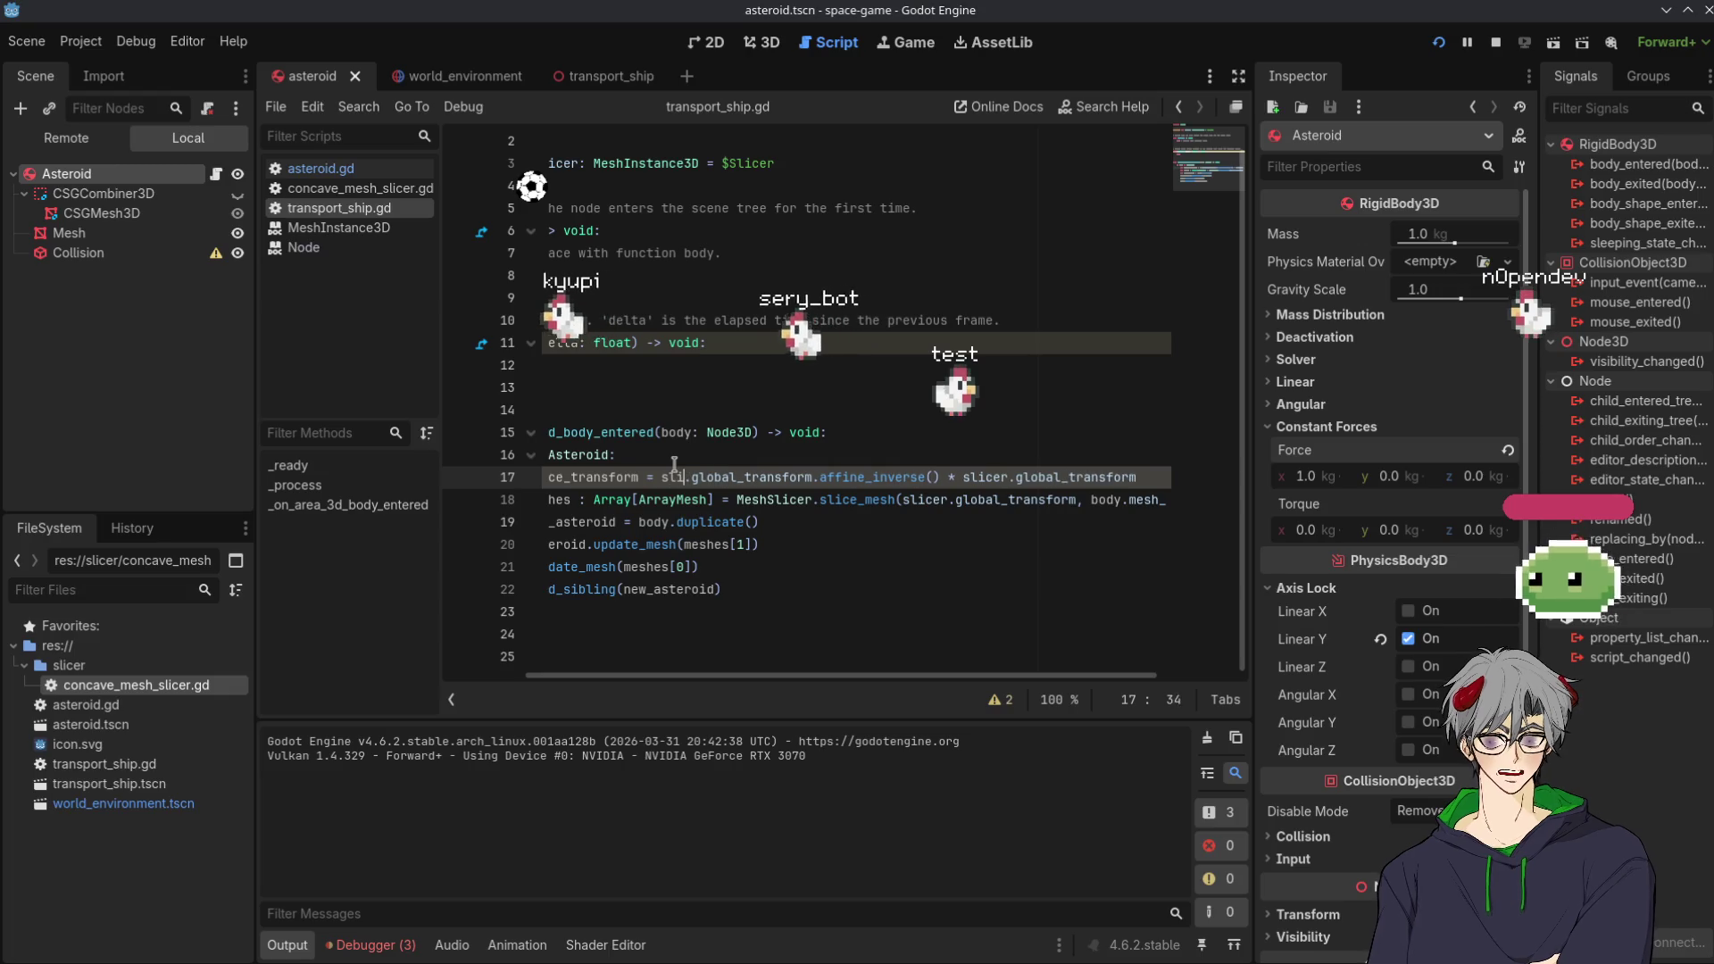
{"action": "type", "text": "lice"}
{"action": "left_click", "coordinate": [982, 432]}
{"action": "double_click", "coordinate": [1000, 476]}
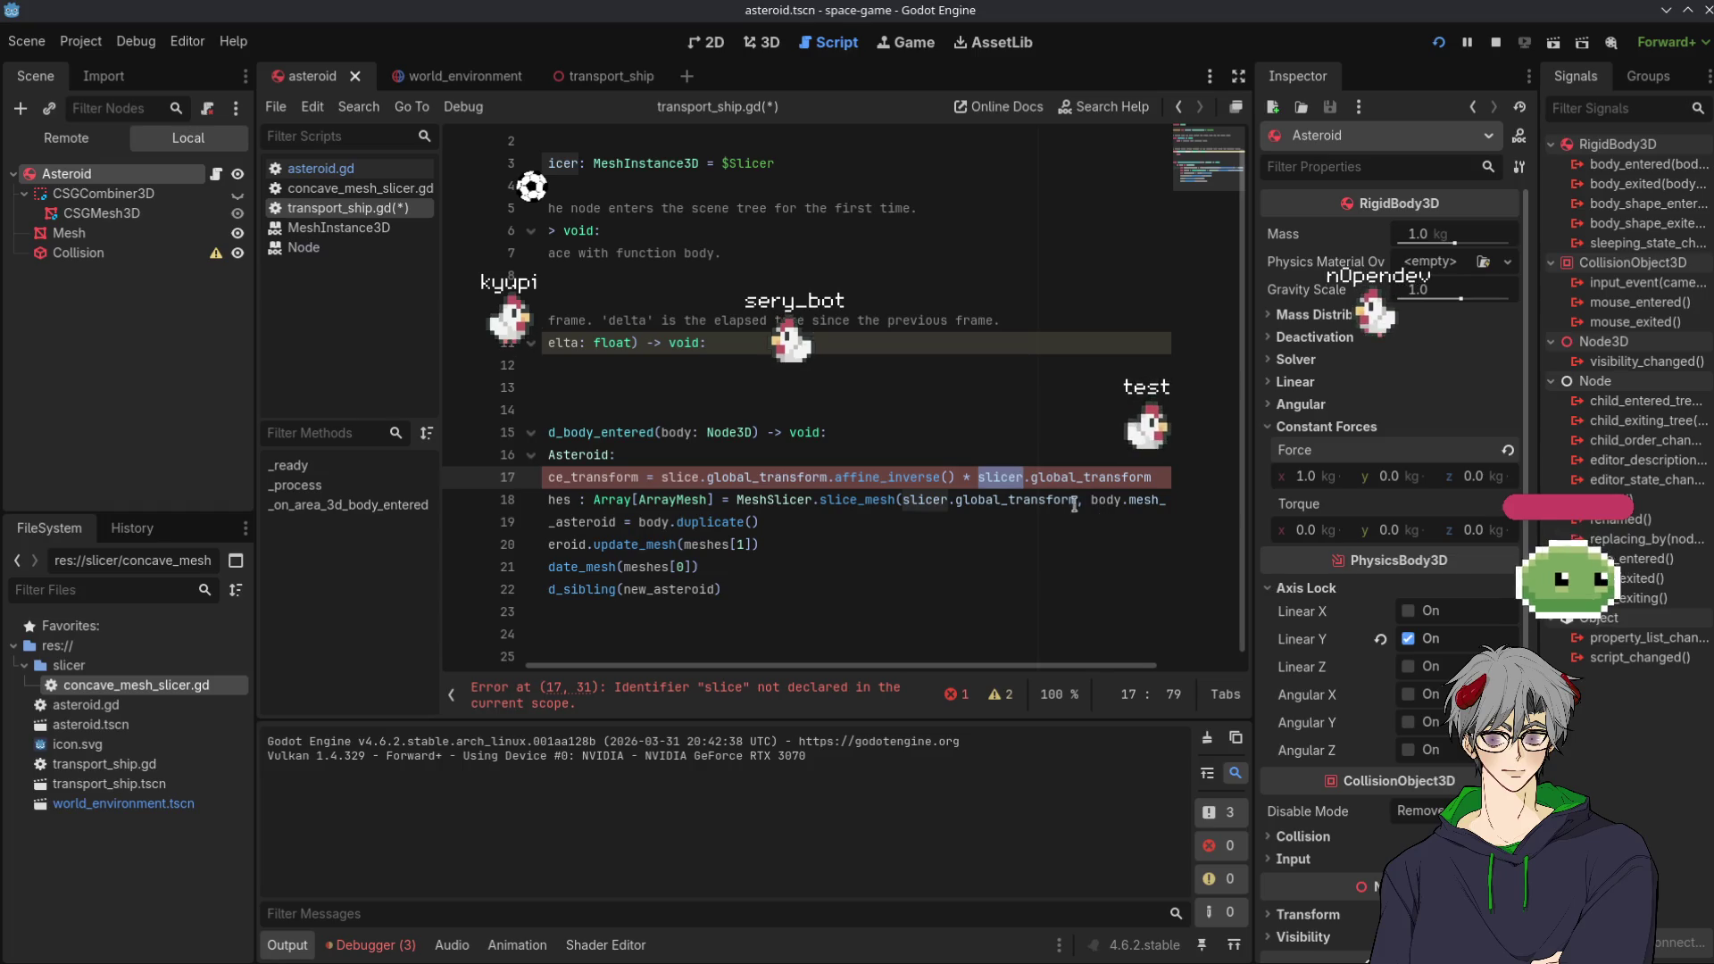
{"action": "left_click_drag", "start_coordinate": [1074, 501], "coordinate": [1013, 495]}
{"action": "key", "text": "ctrl+z"}
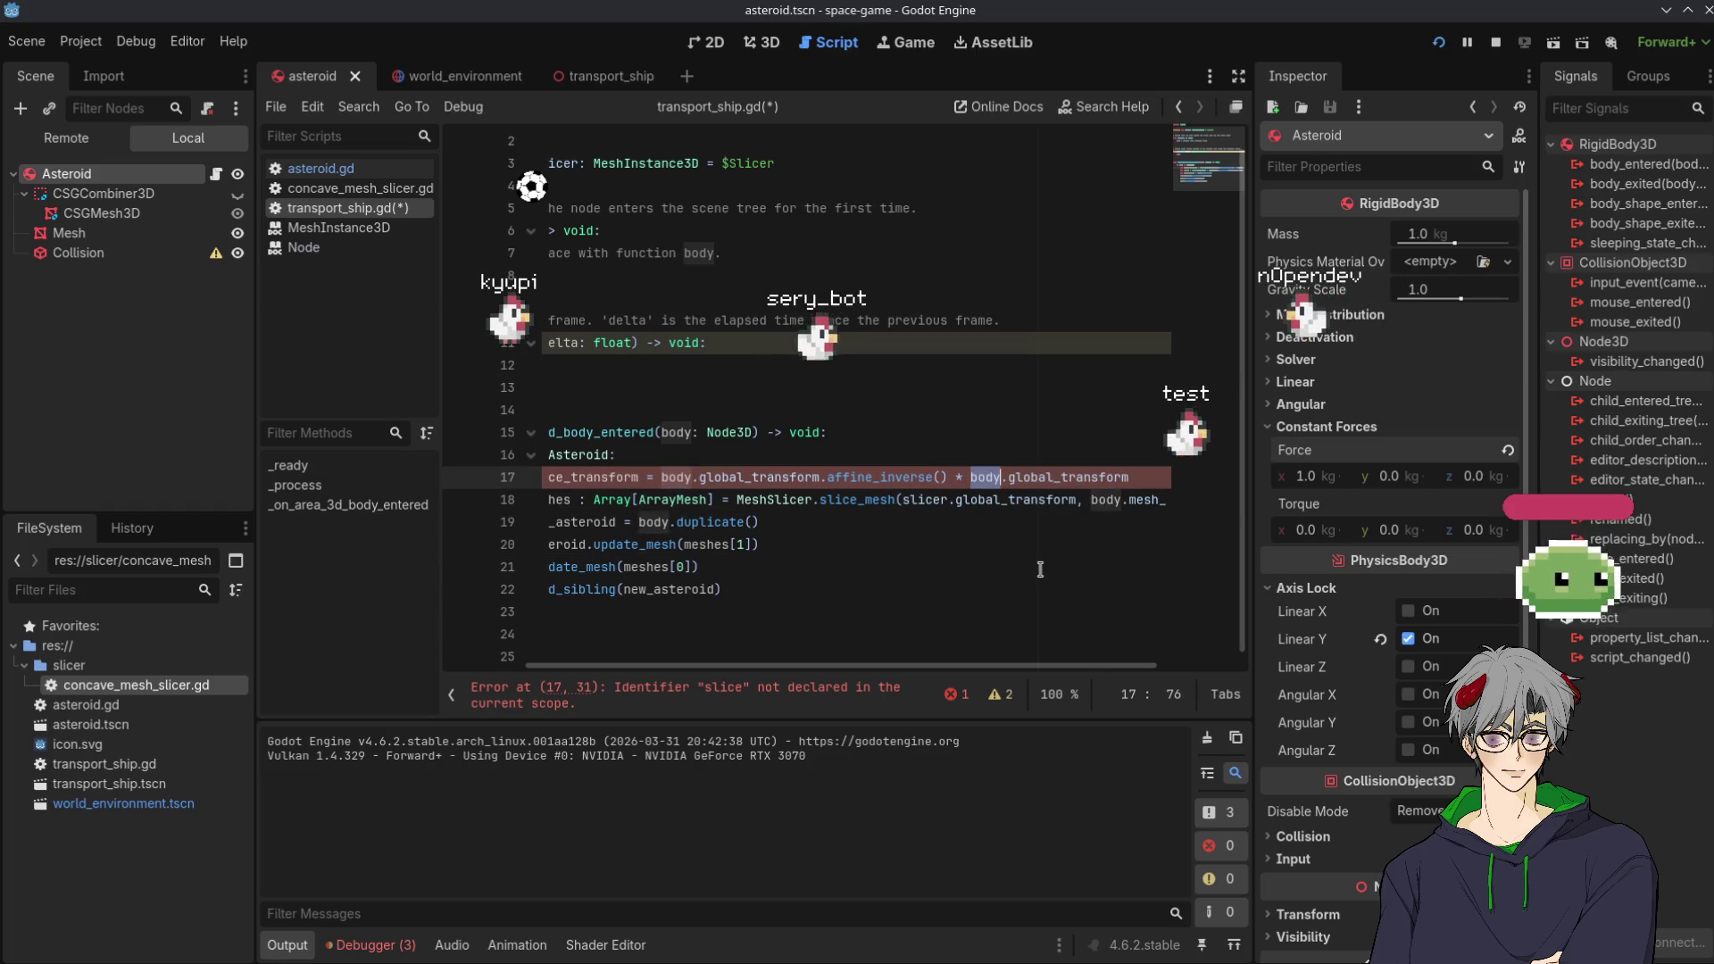
Replace slicer.global_transform in line 18's slice_mesh call with slice_transform, then test-run and stop
{"action": "left_click_drag", "start_coordinate": [1071, 496], "coordinate": [947, 492]}
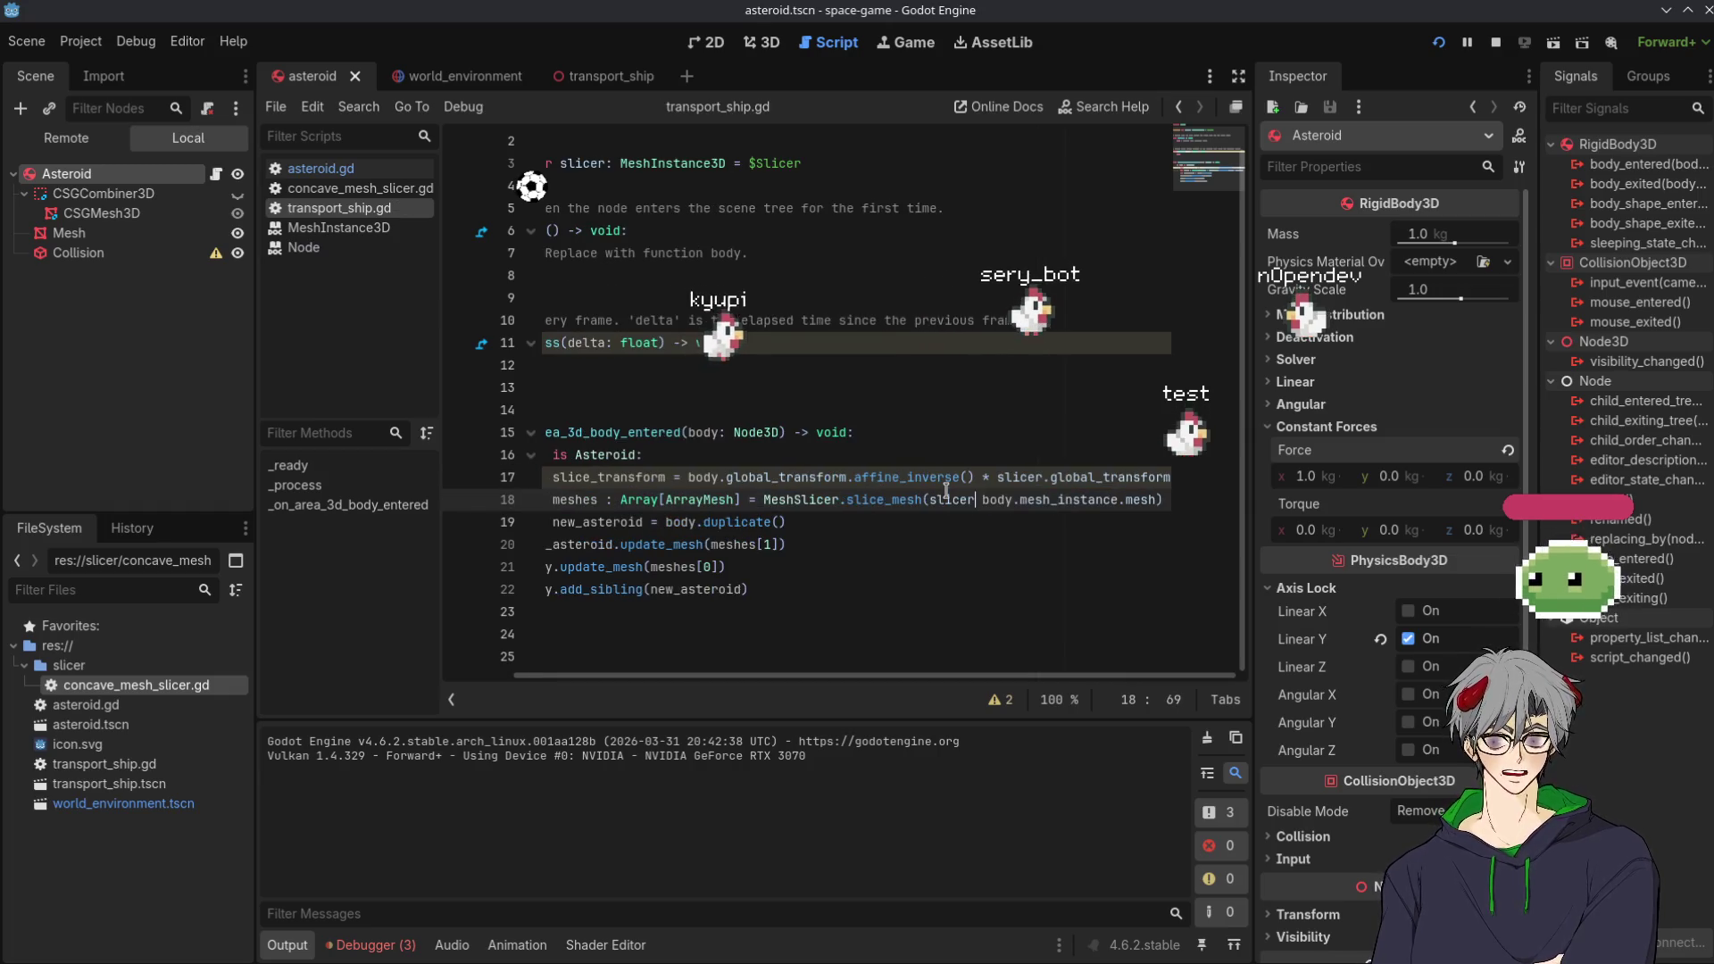
{"action": "key", "text": "BackSpace"}
{"action": "key", "text": "BackSpace"}
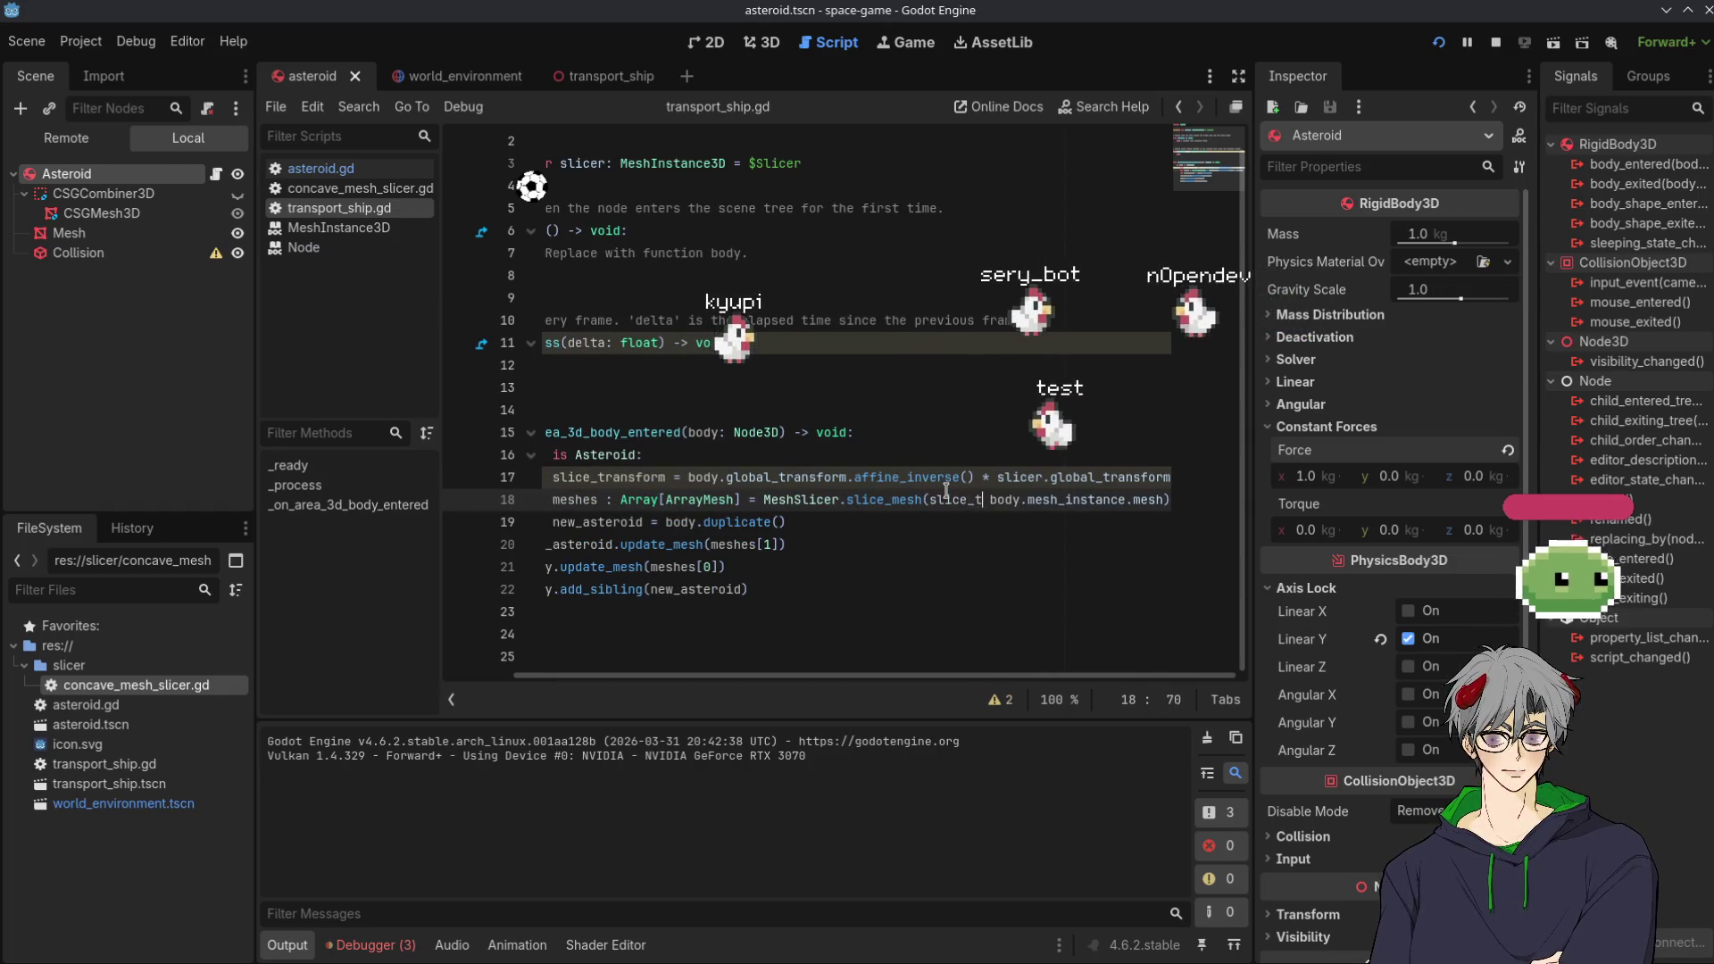
{"action": "type", "text": "_transfo"}
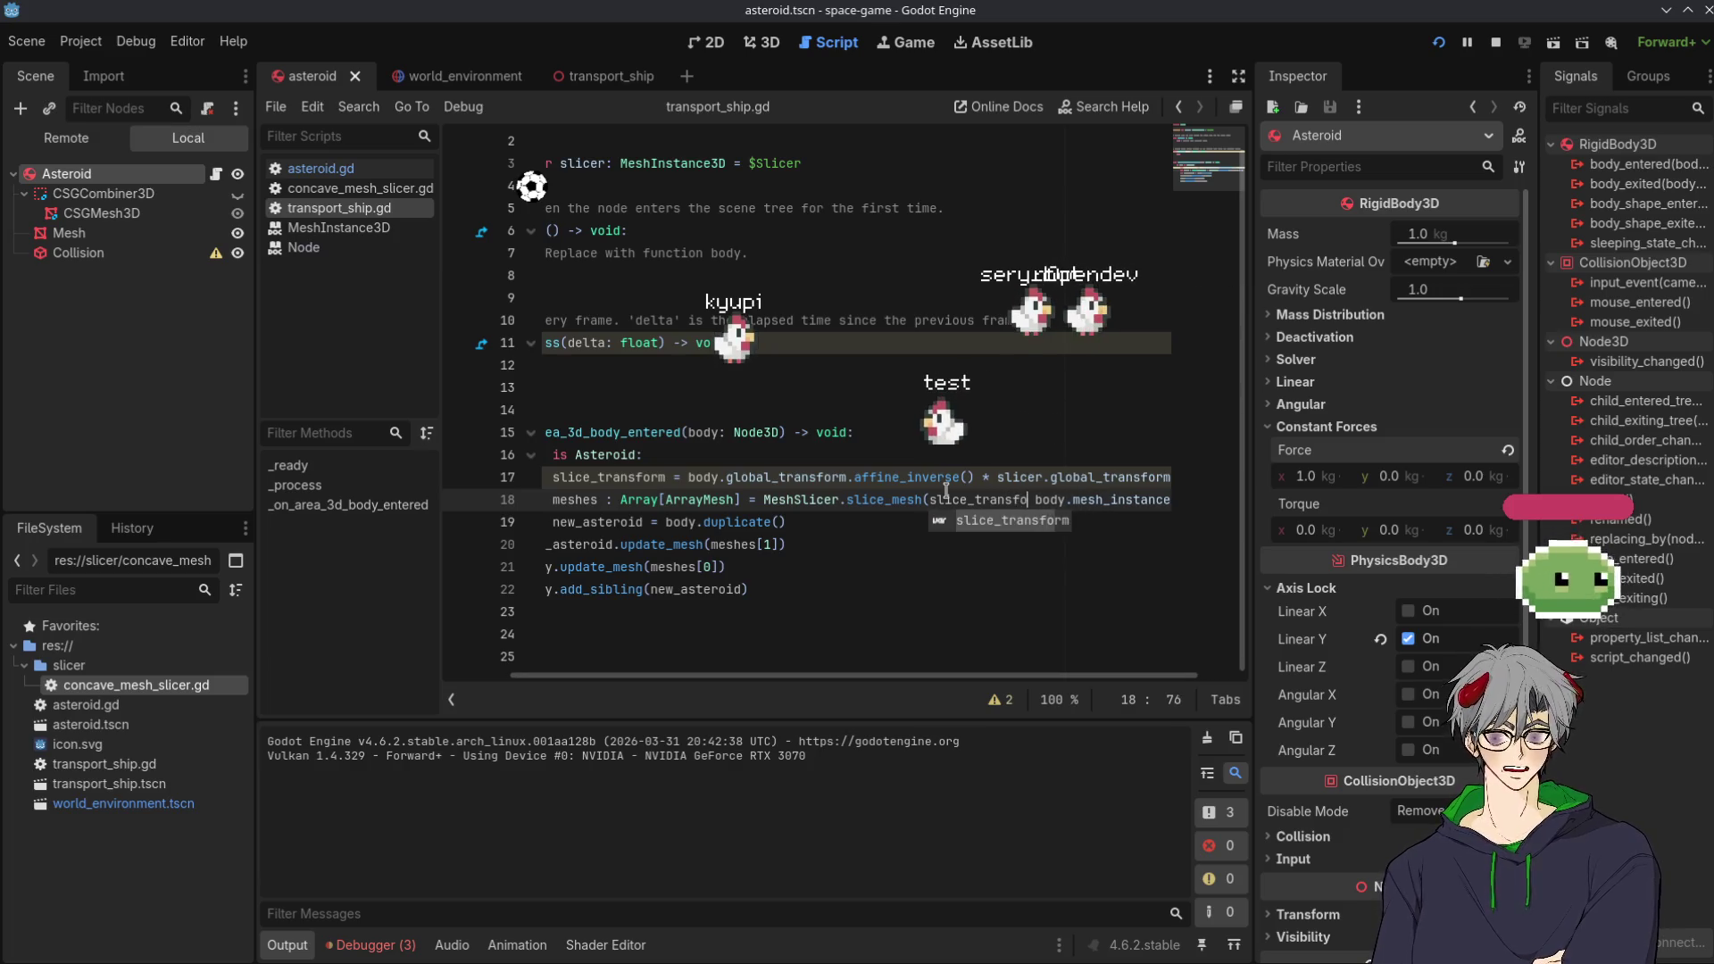
{"action": "key", "text": "Return"}
{"action": "type", "text": ","}
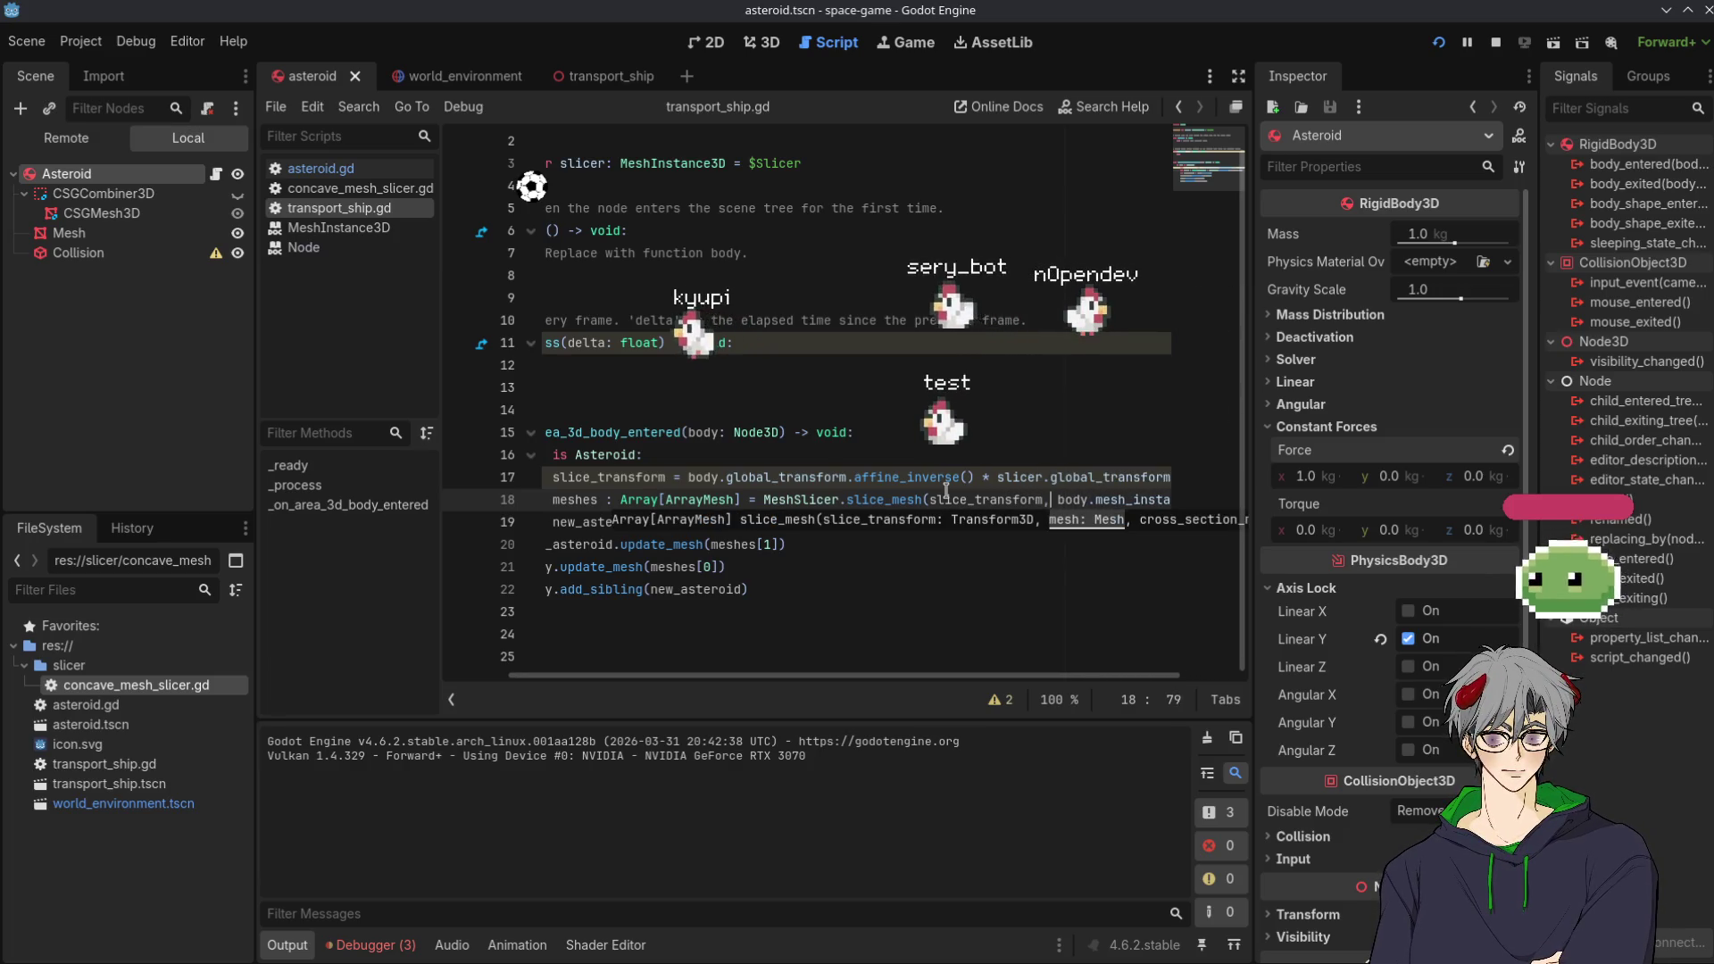
{"action": "left_click", "coordinate": [1438, 42]}
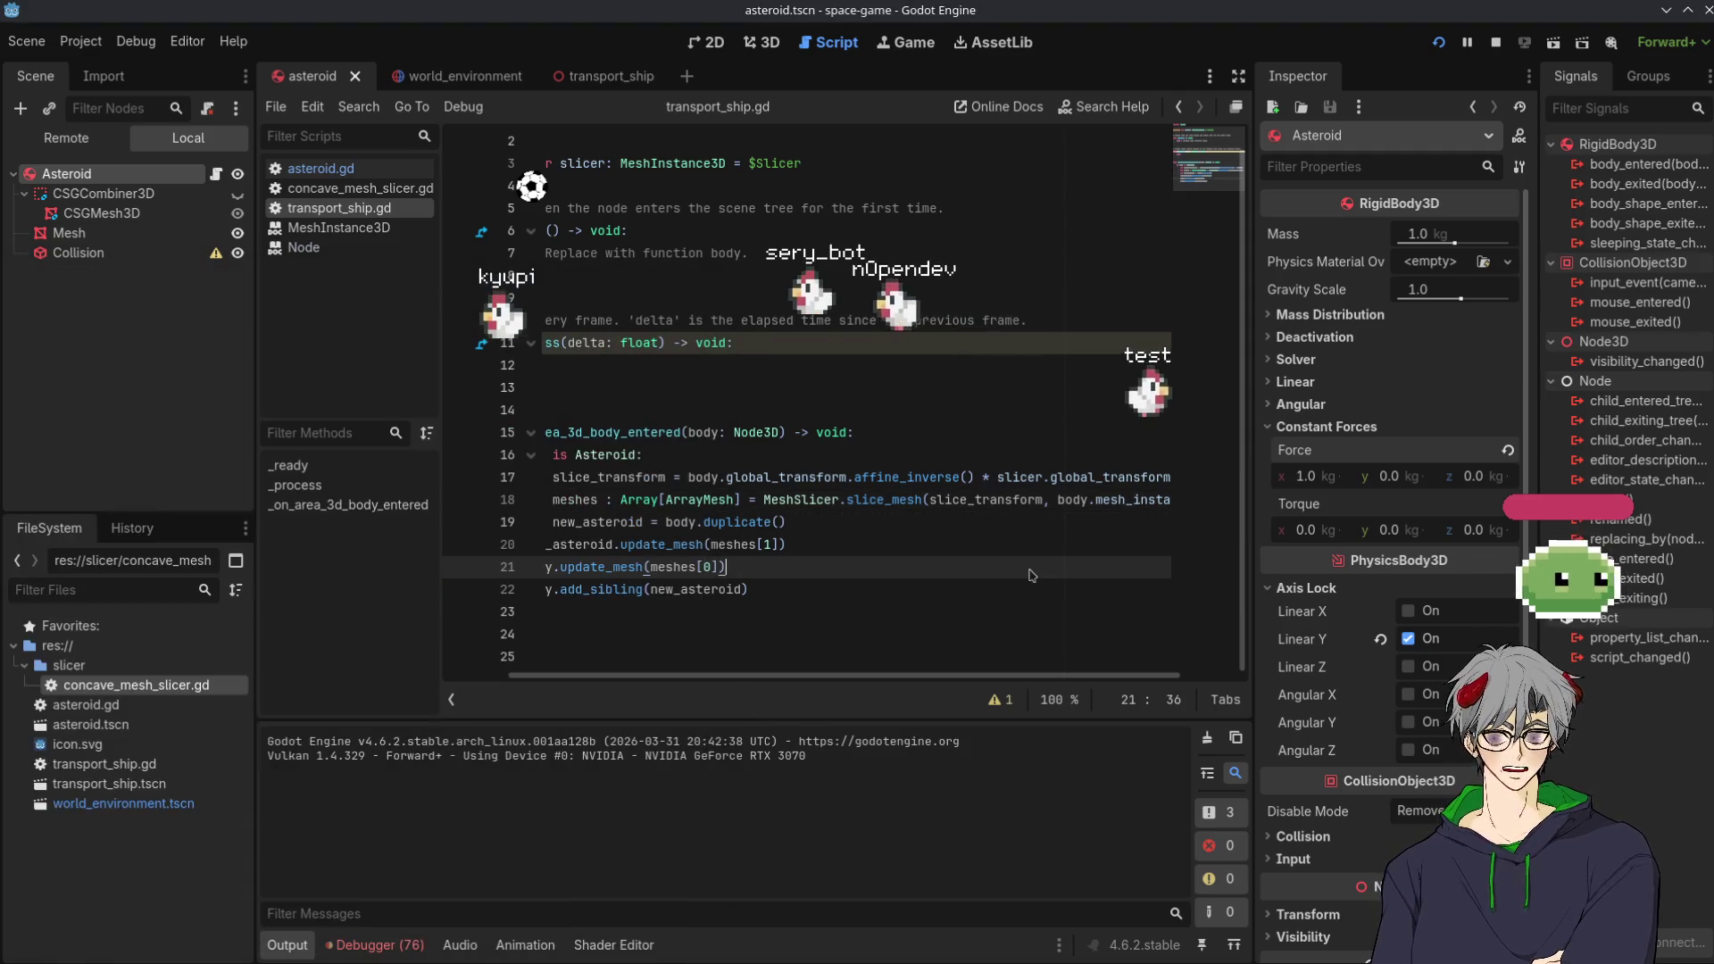
{"action": "left_click", "coordinate": [965, 545]}
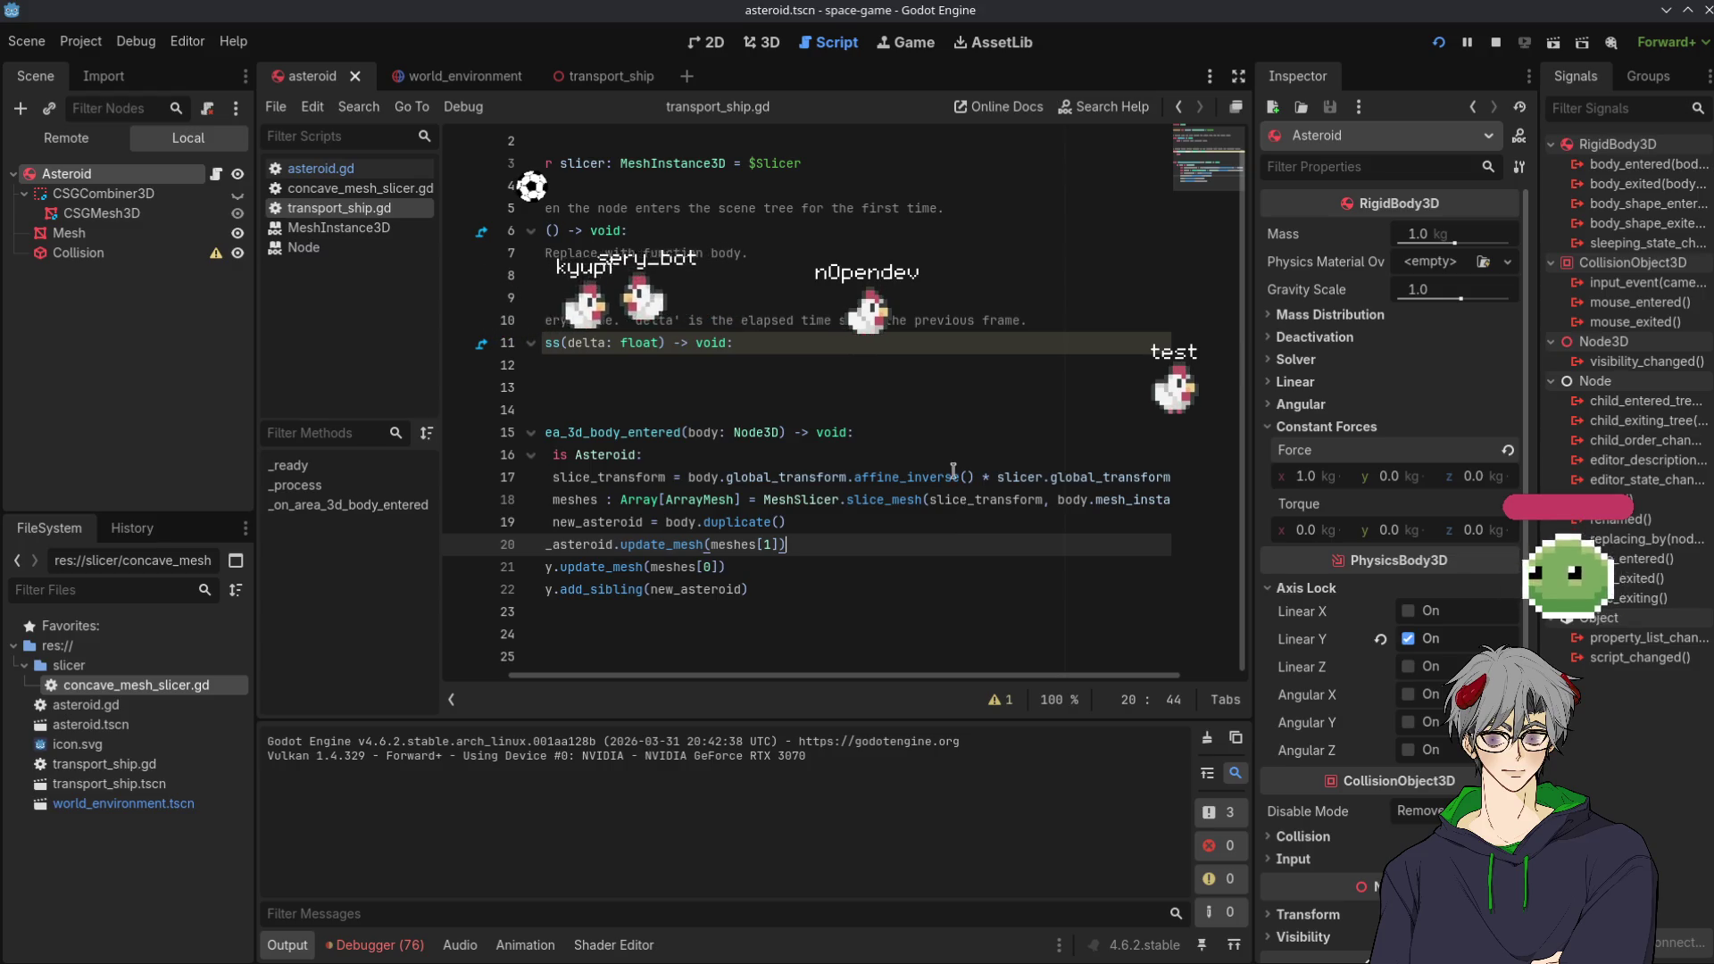
{"action": "left_click", "coordinate": [1440, 43]}
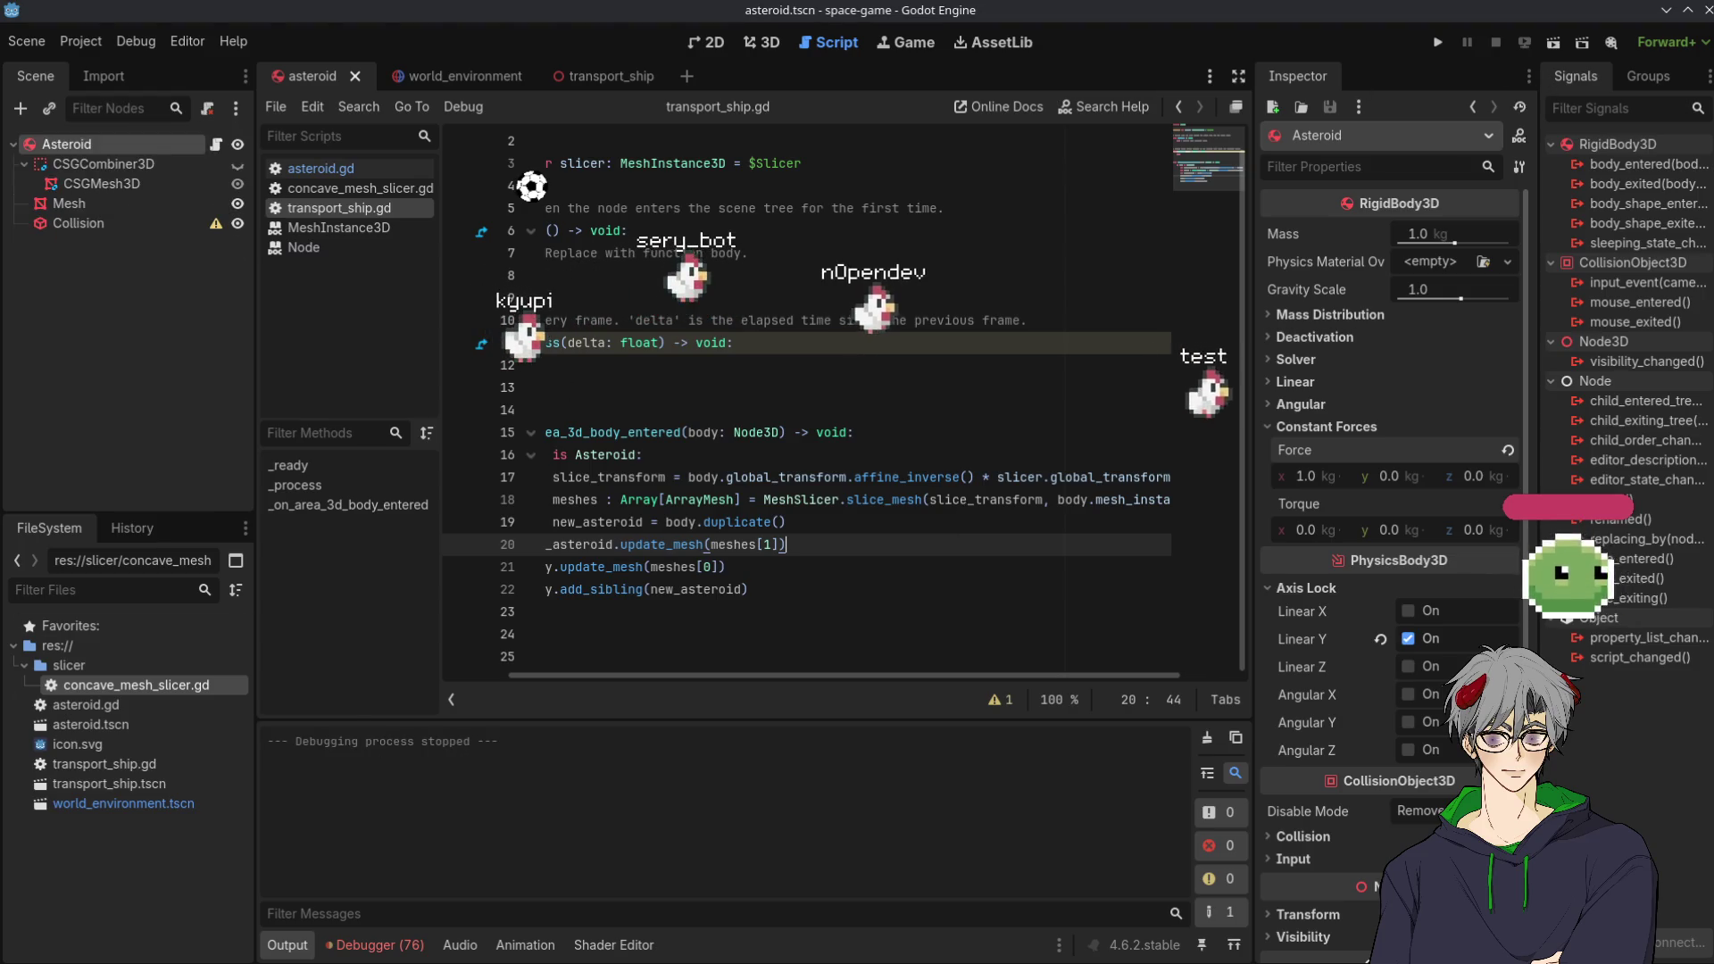
{"action": "left_click", "coordinate": [1438, 45]}
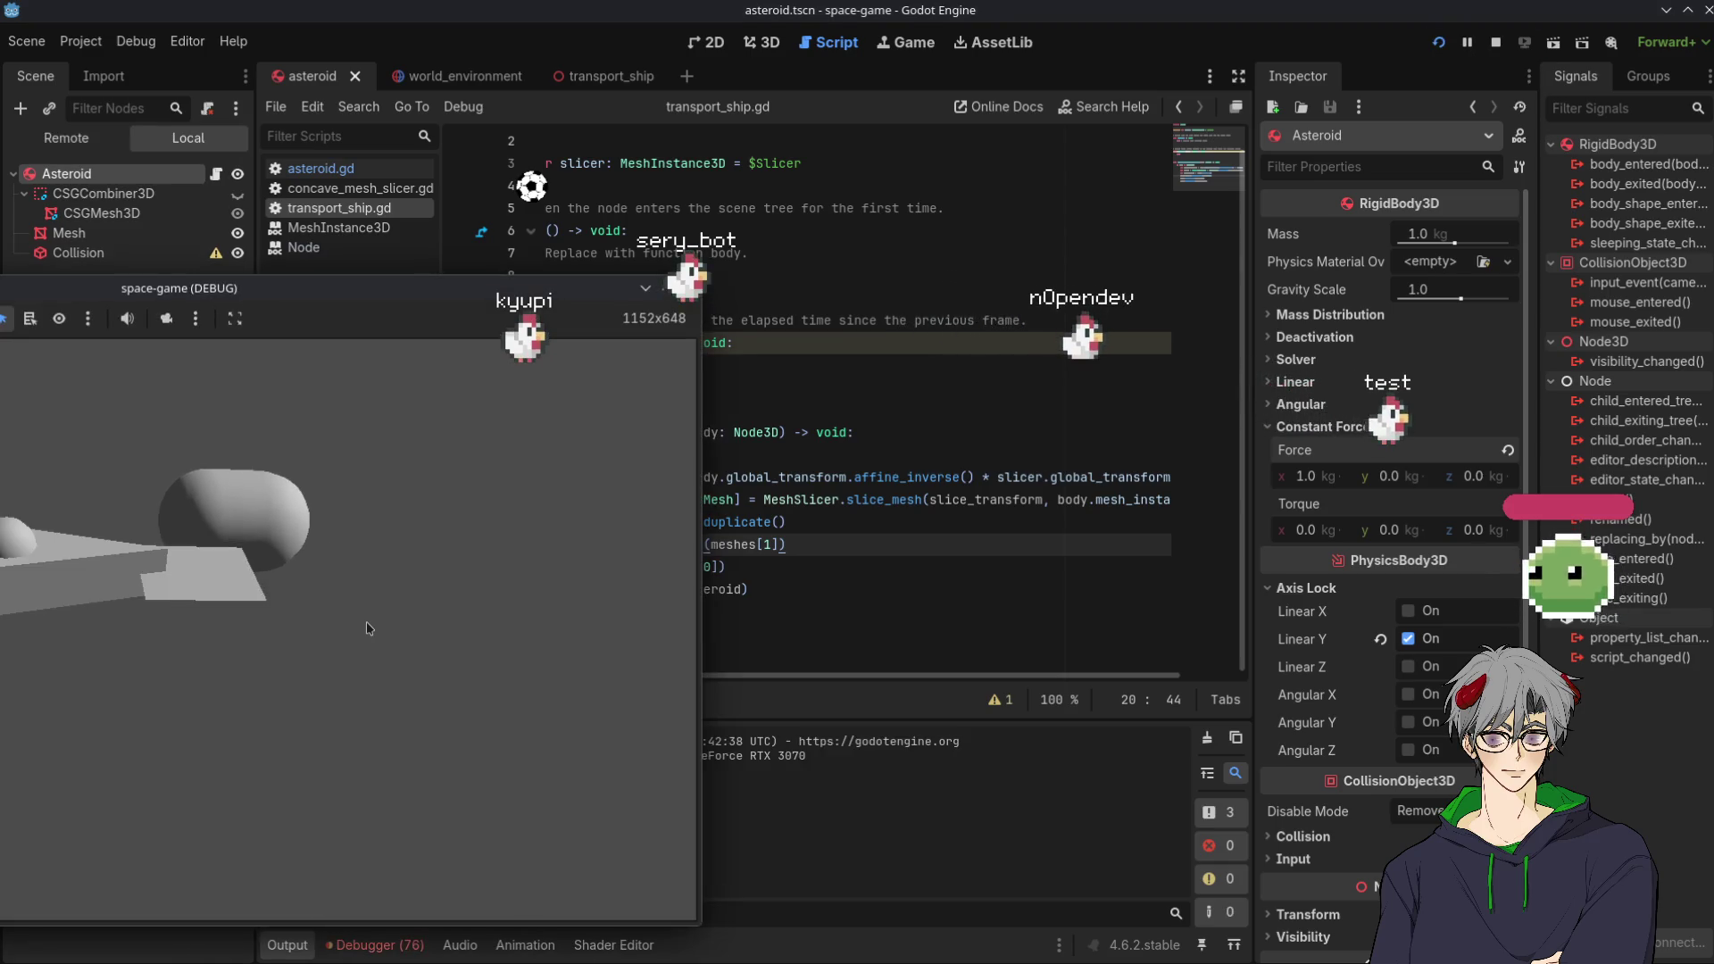
{"action": "left_click", "coordinate": [913, 525]}
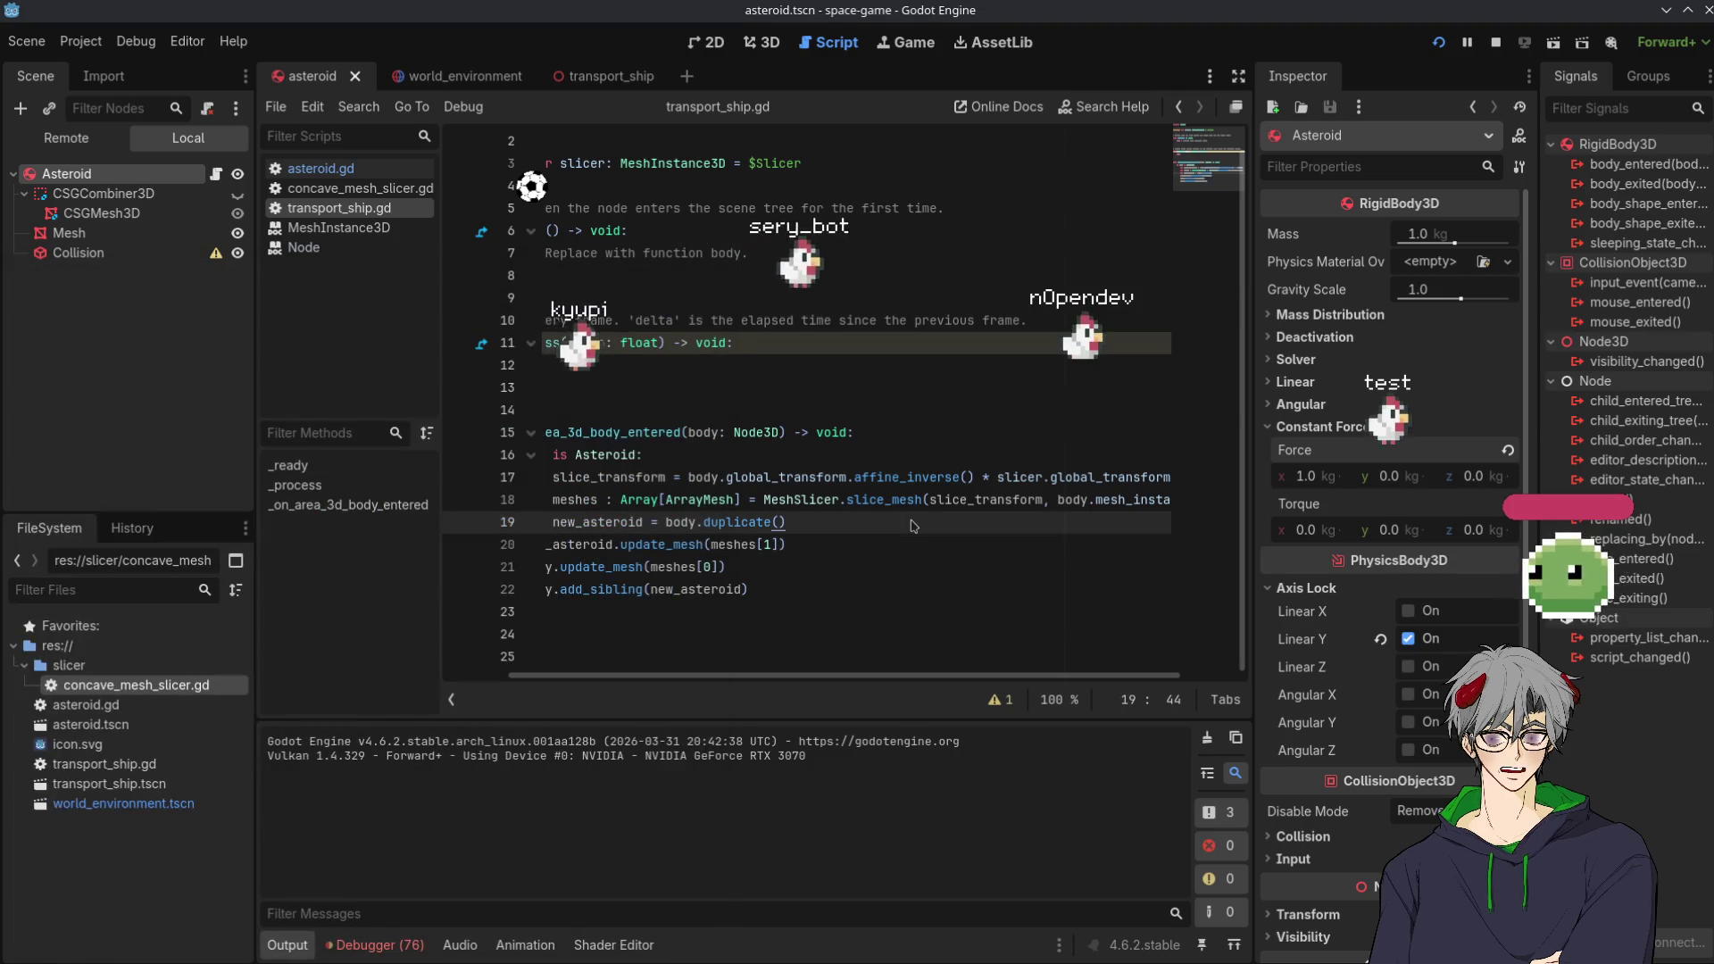
{"action": "key", "text": "alt+Tab"}
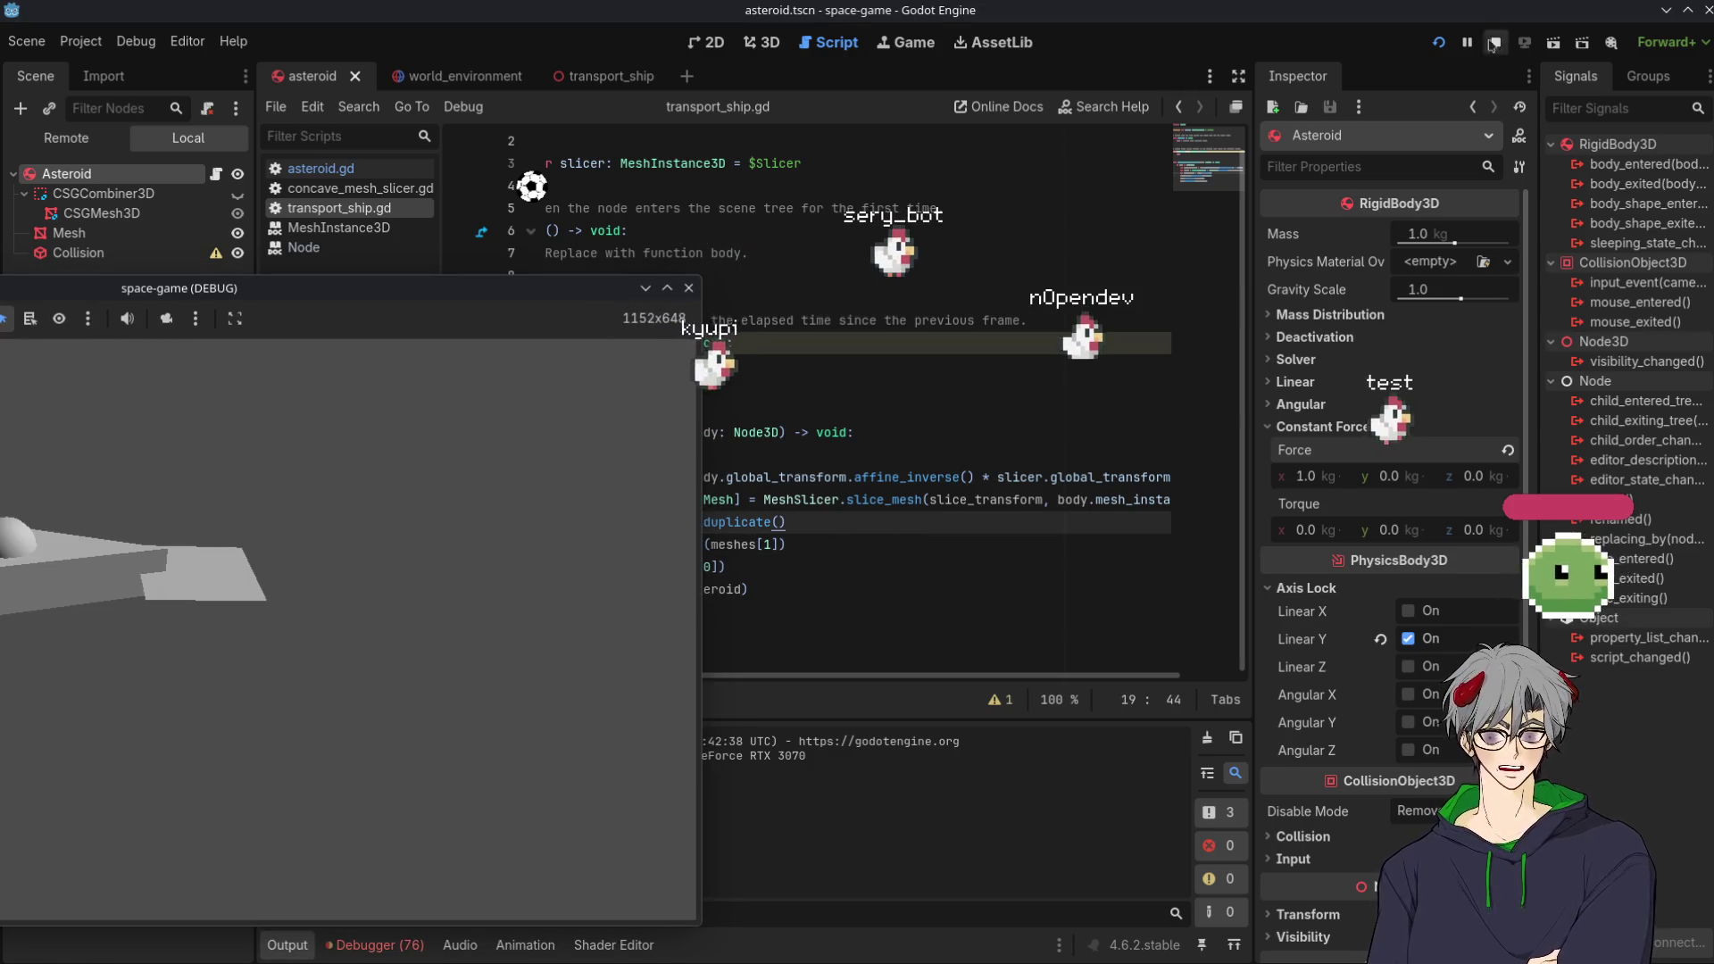
{"action": "key", "text": "Escape"}
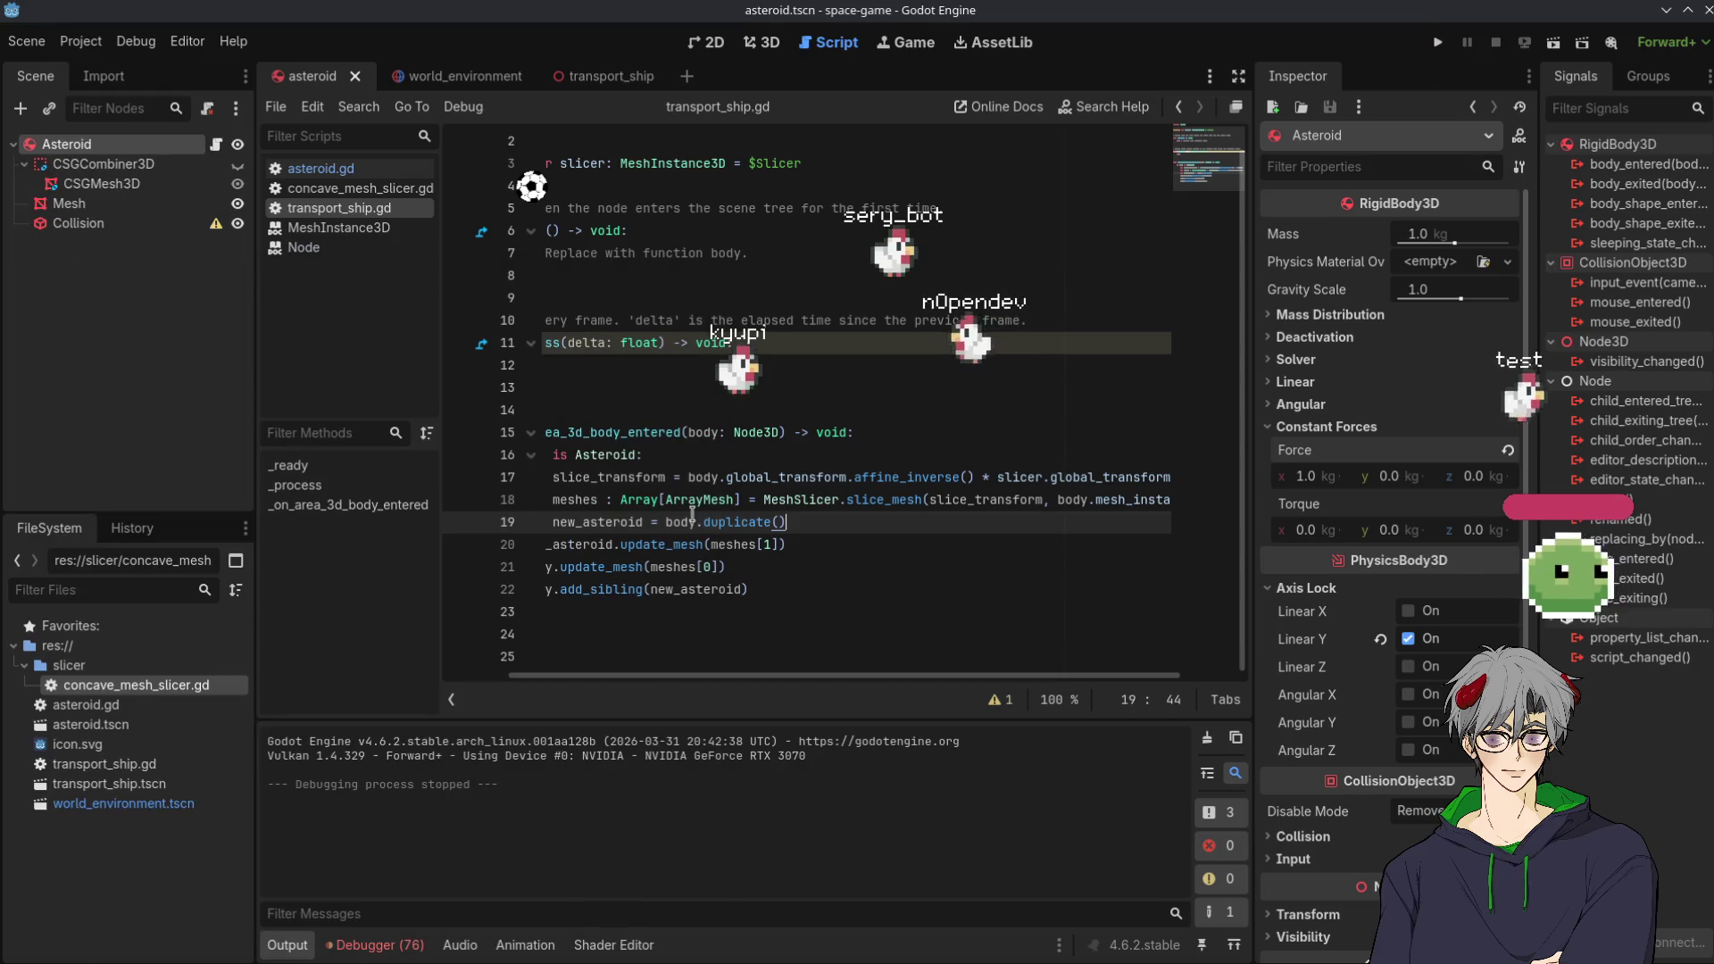
{"action": "scroll", "coordinate": [664, 676], "scroll_direction": "left", "scroll_amount": 3}
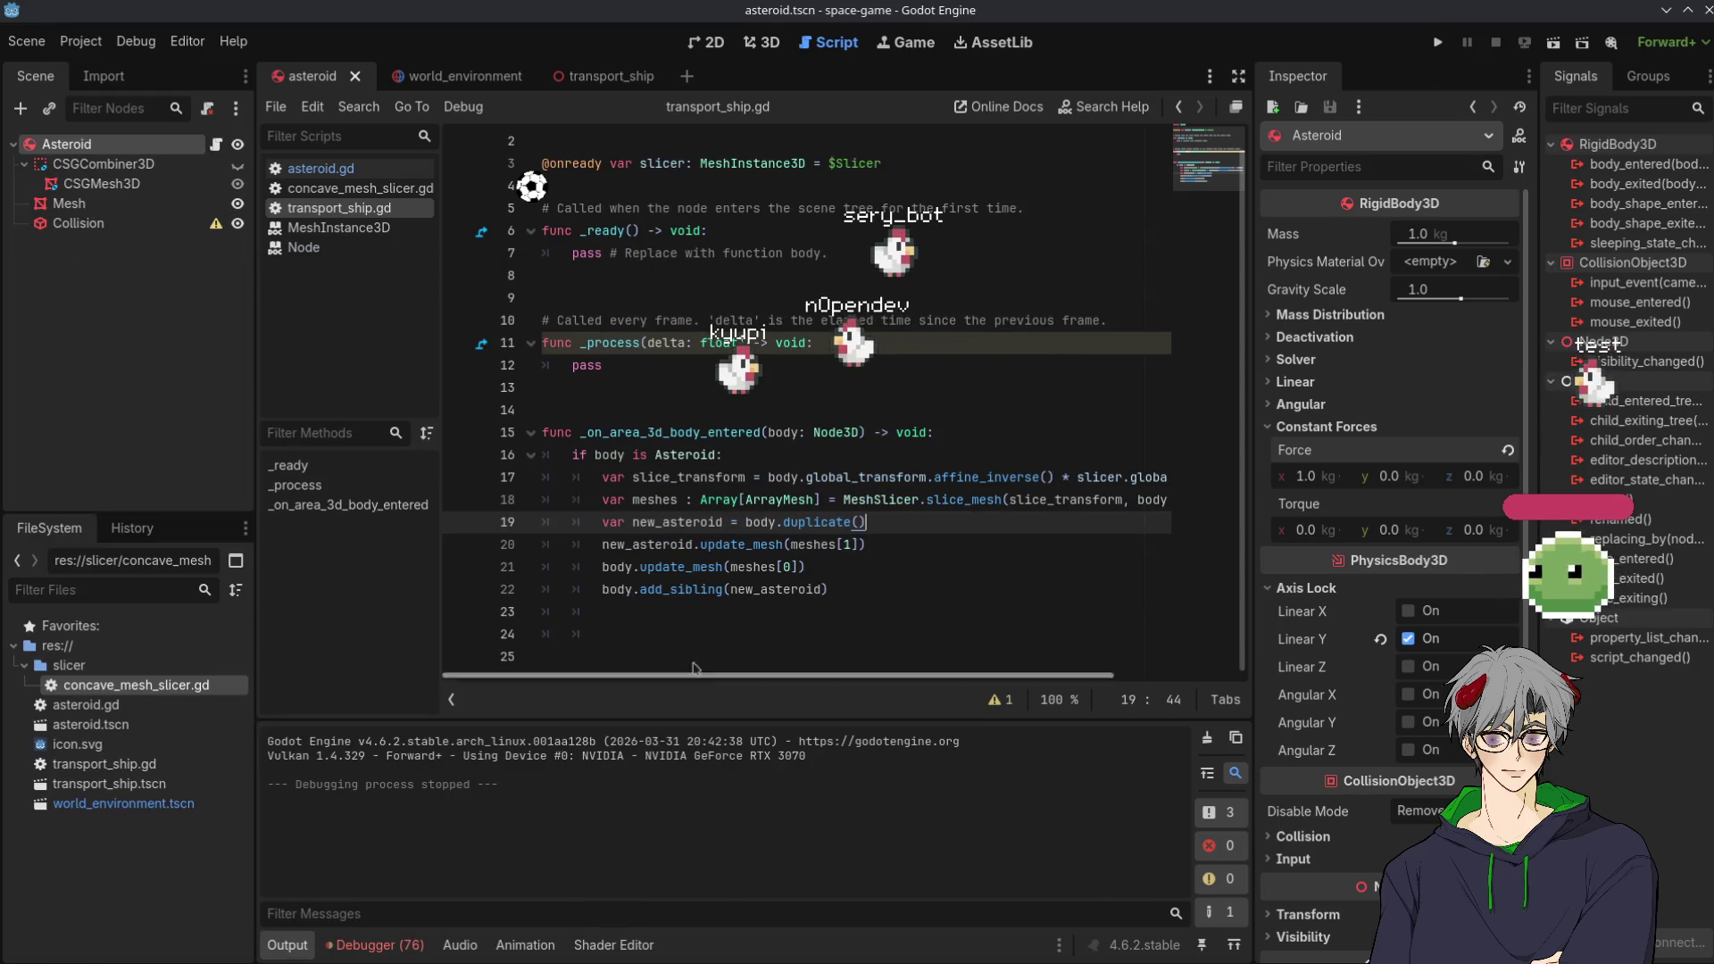
Move the caret to a new line 23 below the add_sibling call
{"action": "left_click", "coordinate": [875, 588]}
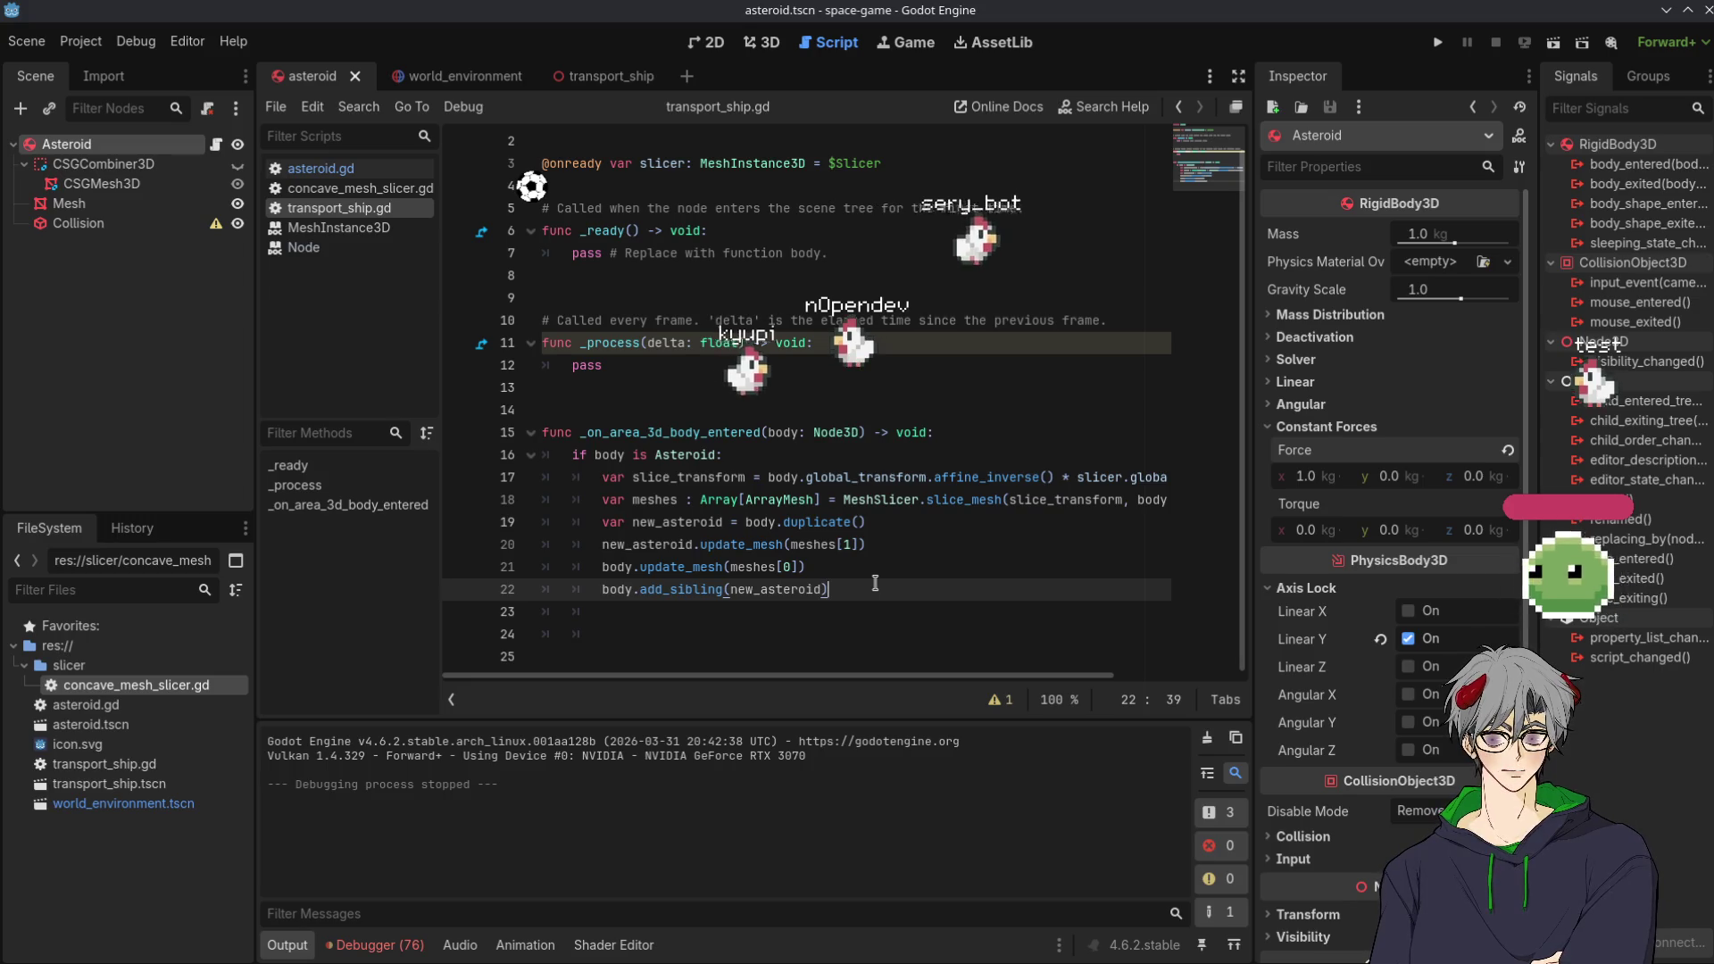
{"action": "left_click", "coordinate": [595, 455]}
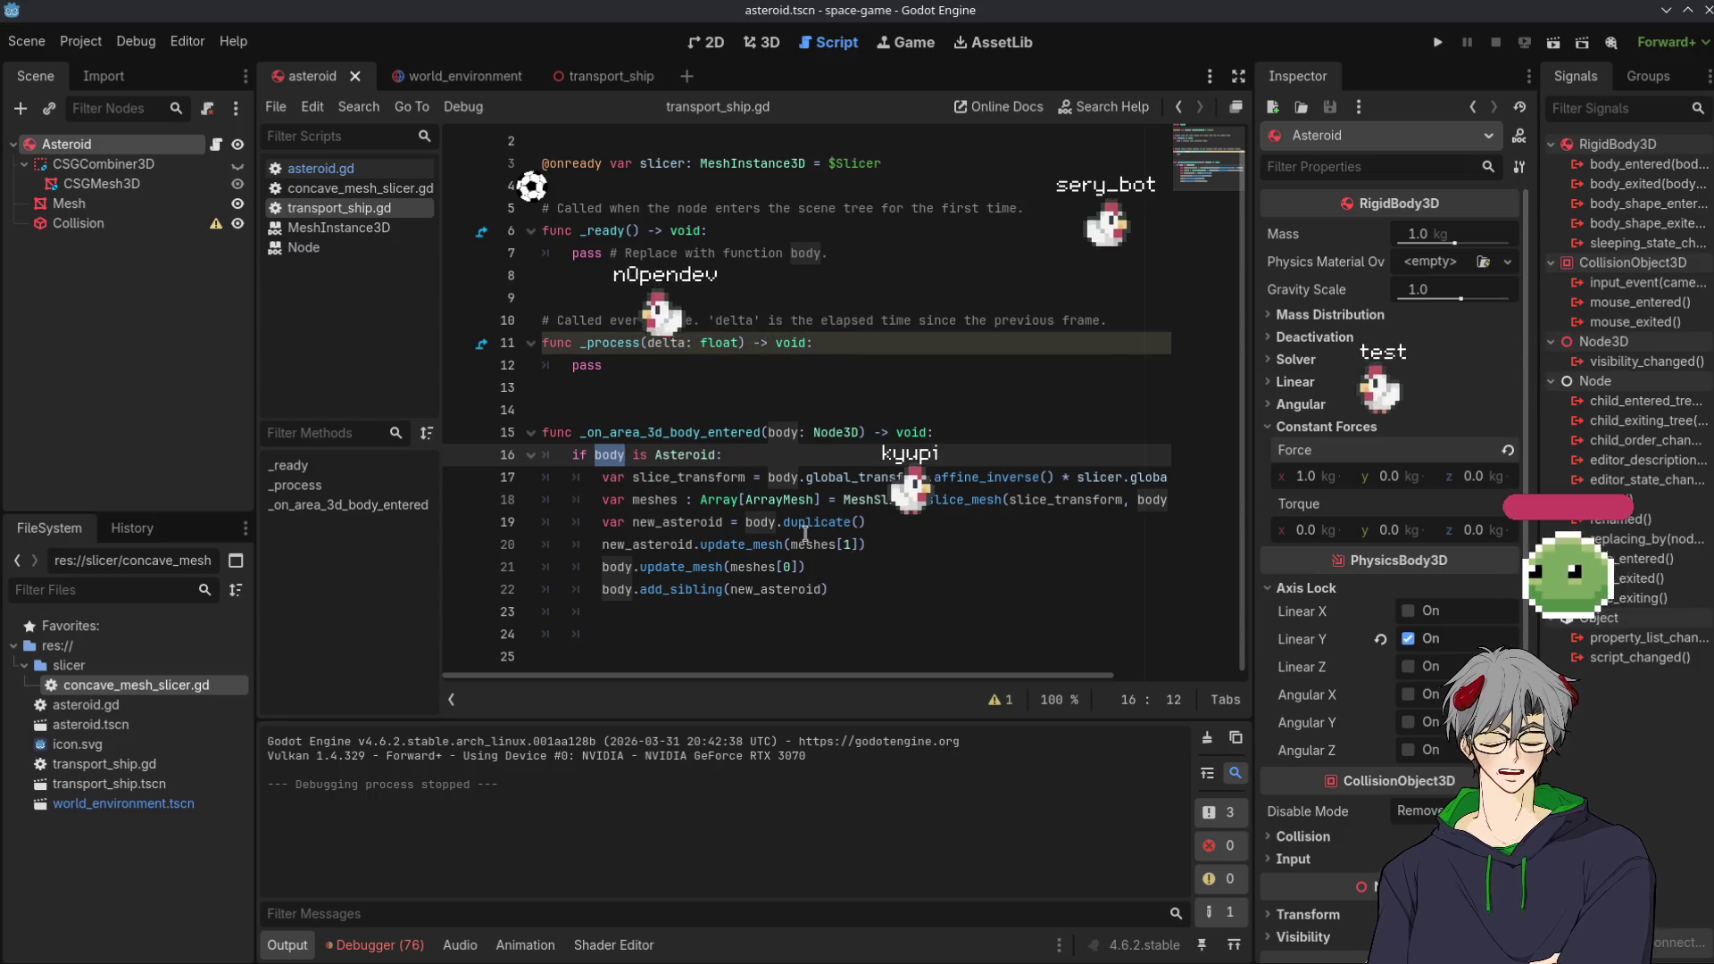
{"action": "mouse_move", "coordinate": [804, 534]}
{"action": "mouse_move", "coordinate": [708, 497]}
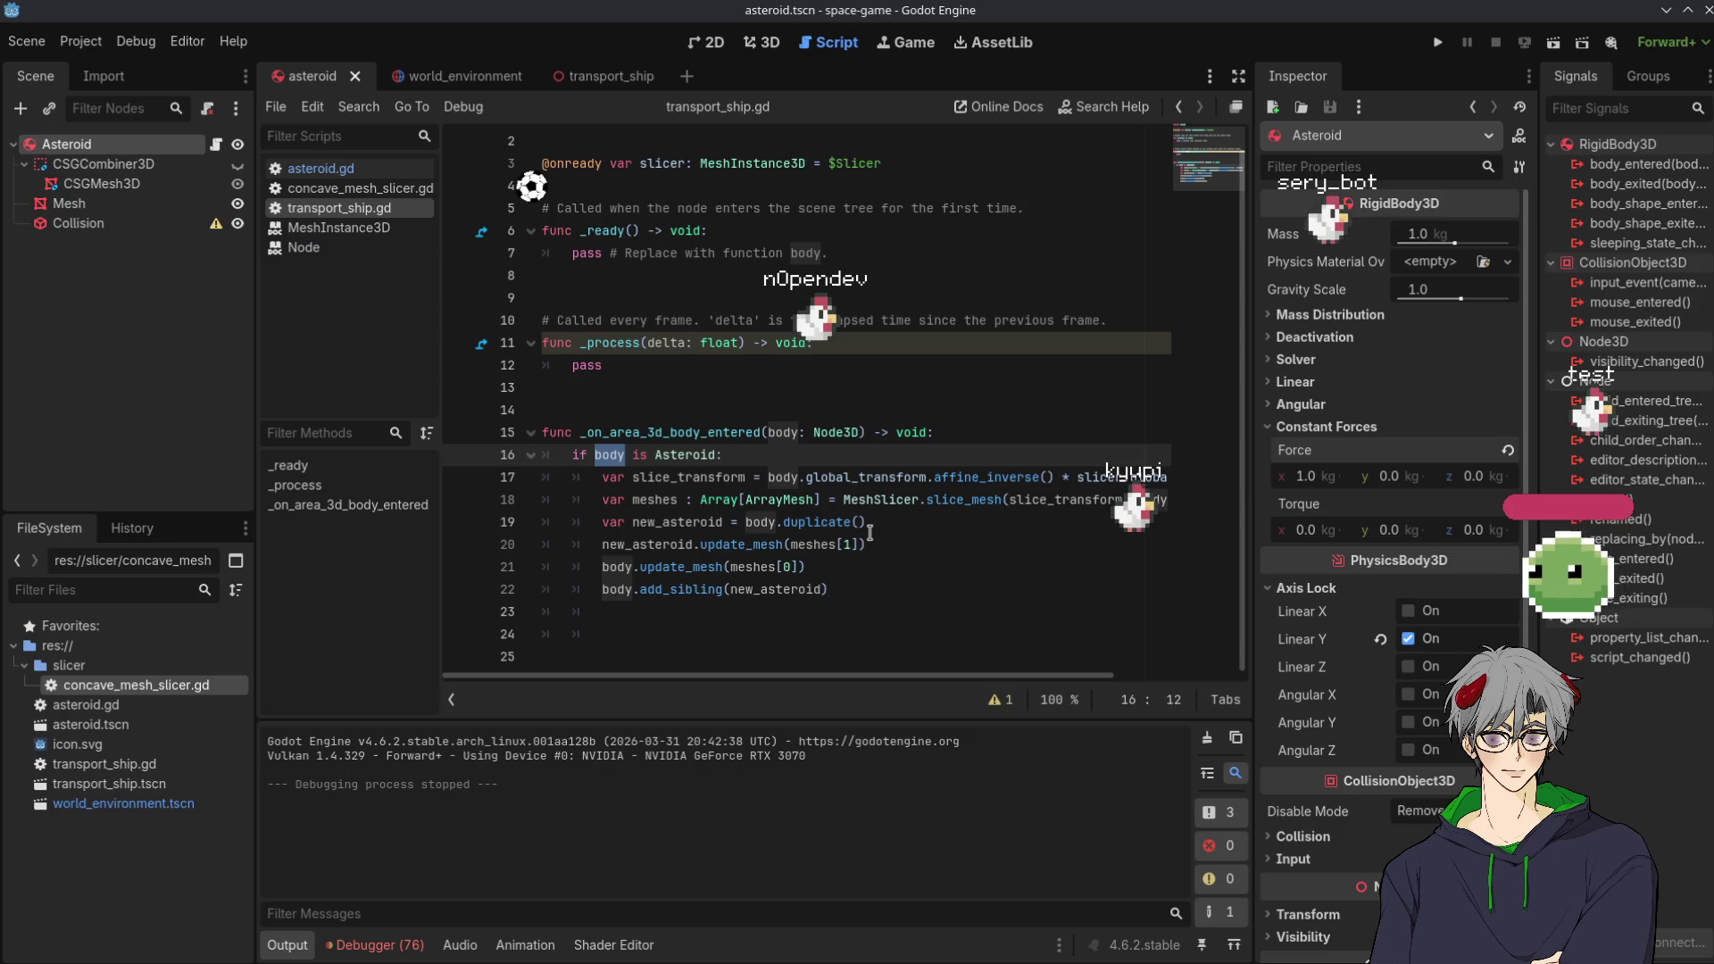
{"action": "left_click", "coordinate": [848, 567]}
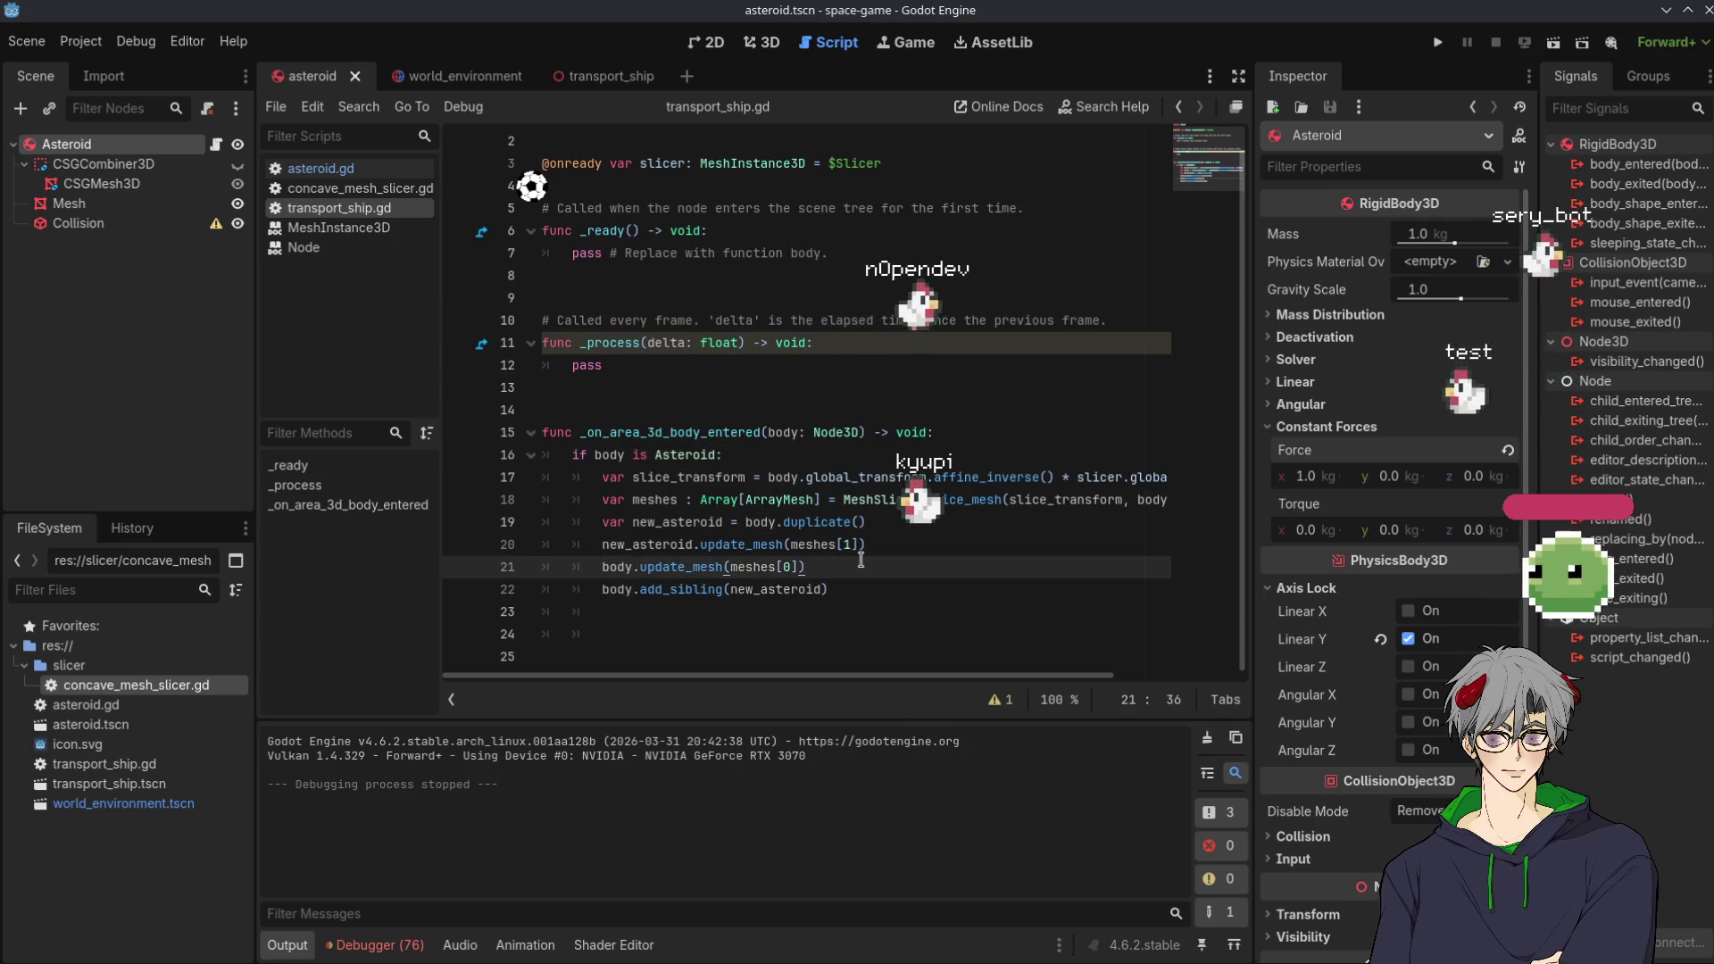
{"action": "key", "text": "Down"}
{"action": "key", "text": "Down"}
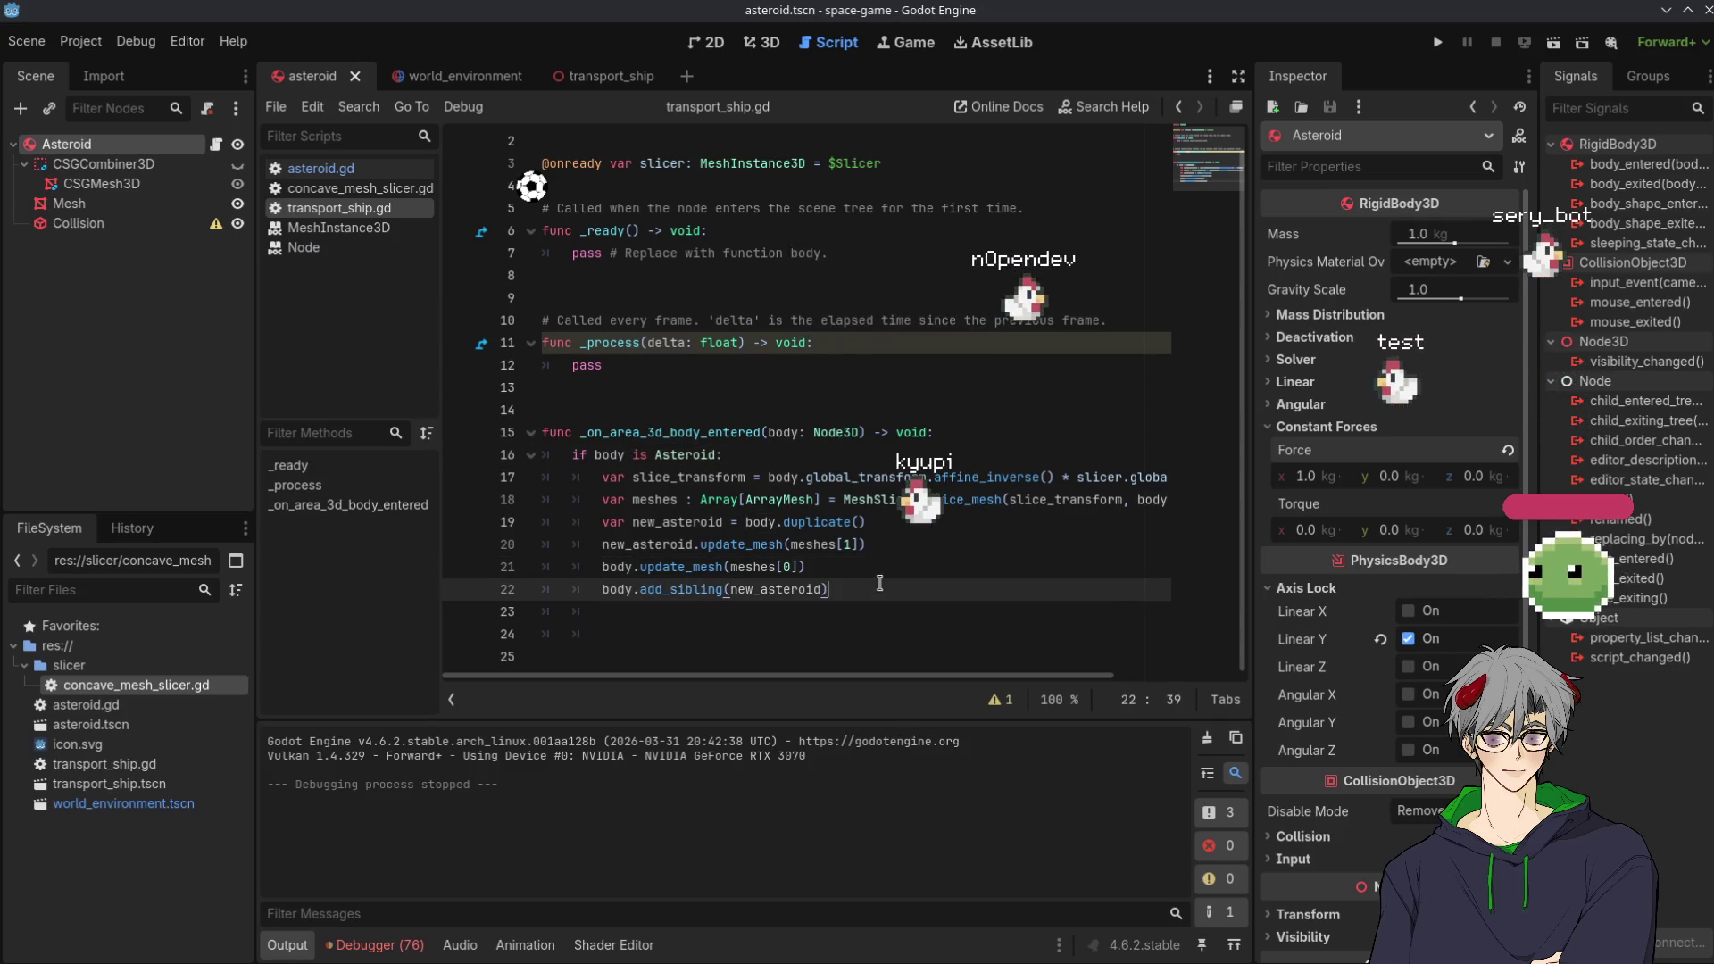
Leave an unfinished body call on line 23 and open asteroid.gd through the Asteroid class
{"action": "type", "text": "body.a"}
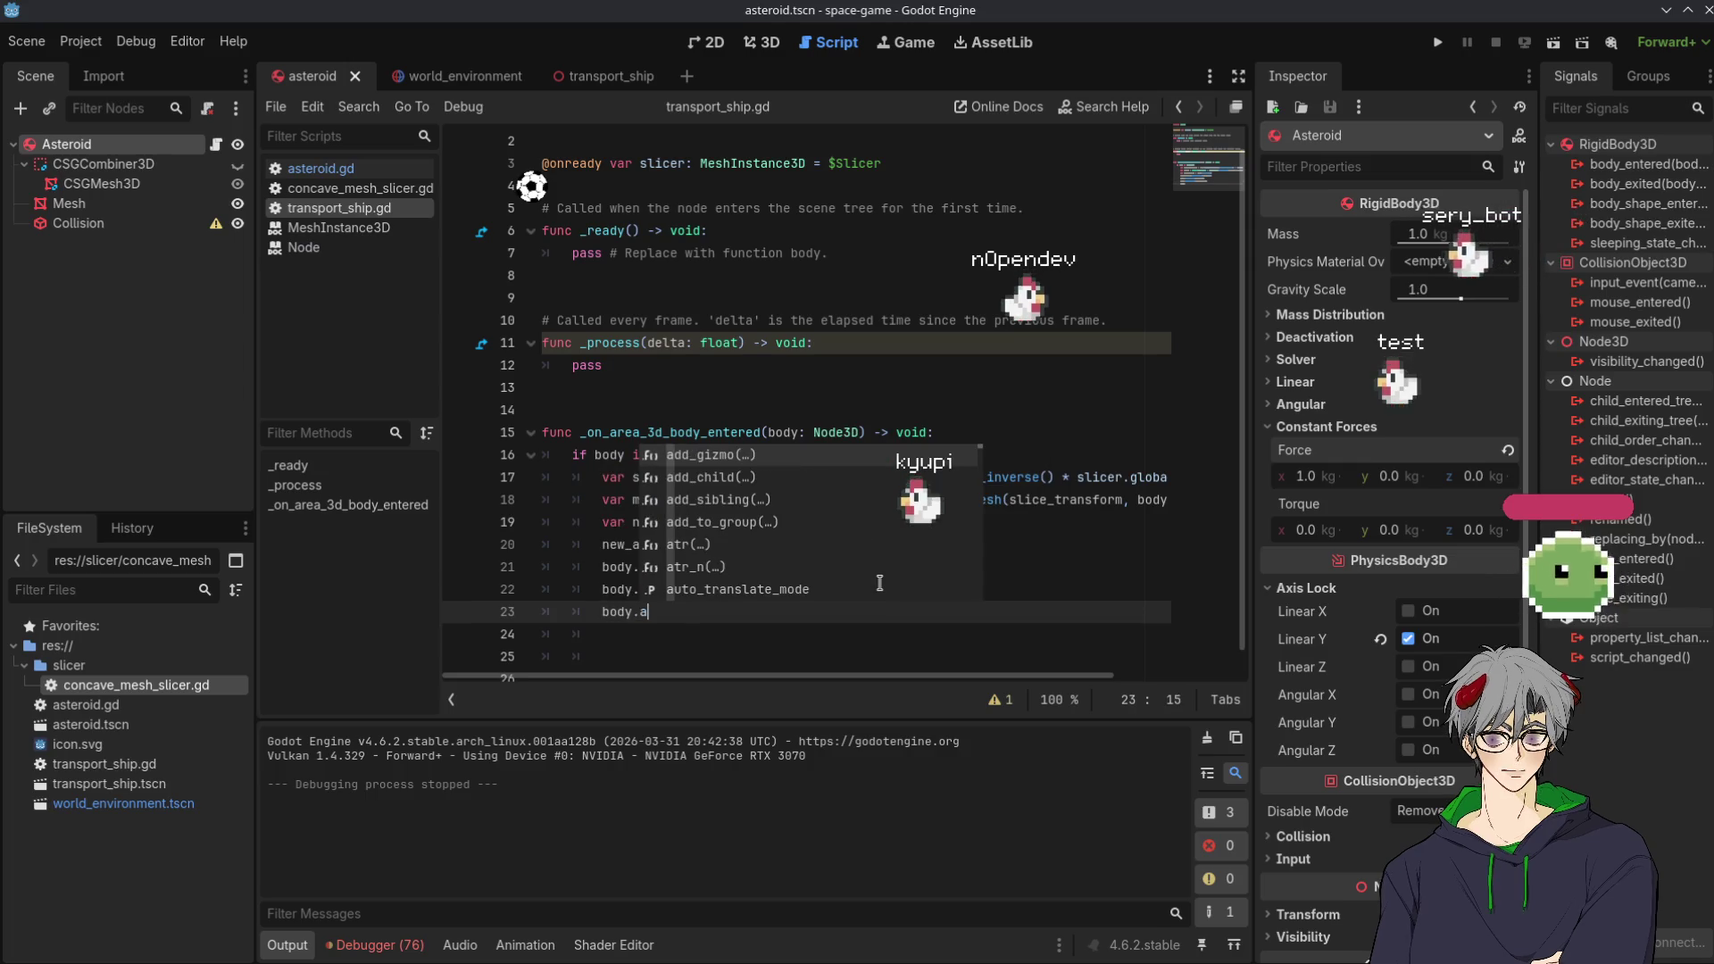
{"action": "type", "text": "p"}
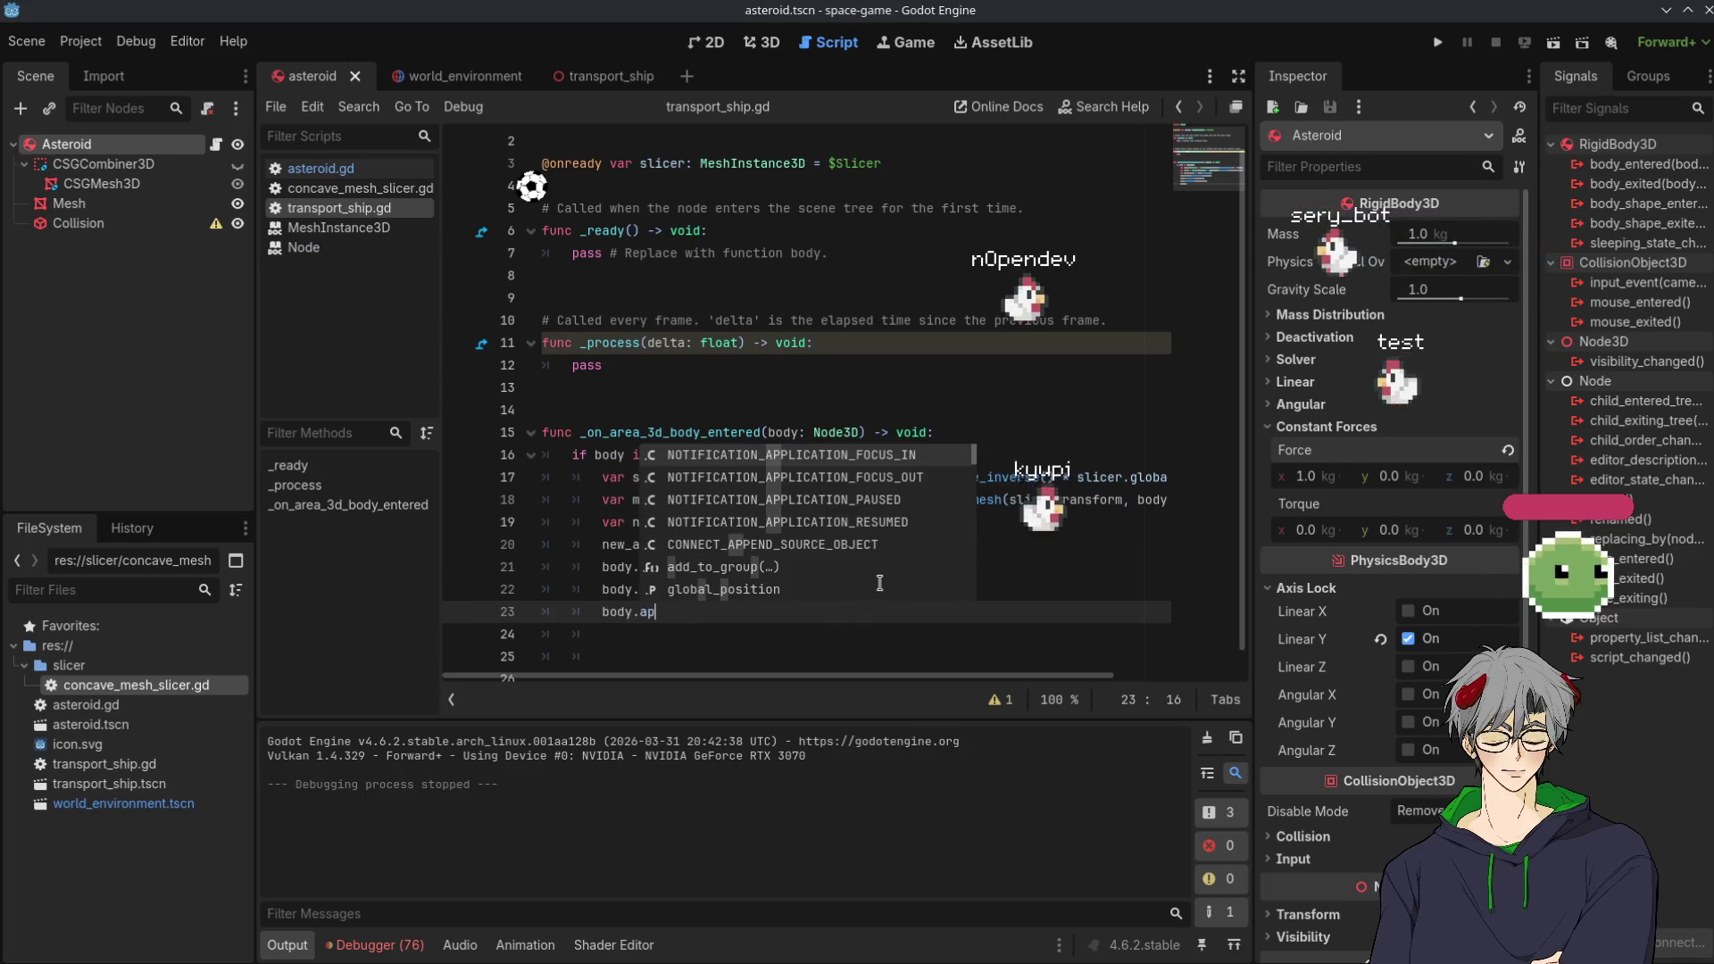
{"action": "key", "text": "BackSpace"}
{"action": "key", "text": "BackSpace"}
{"action": "type", "text": "imp"}
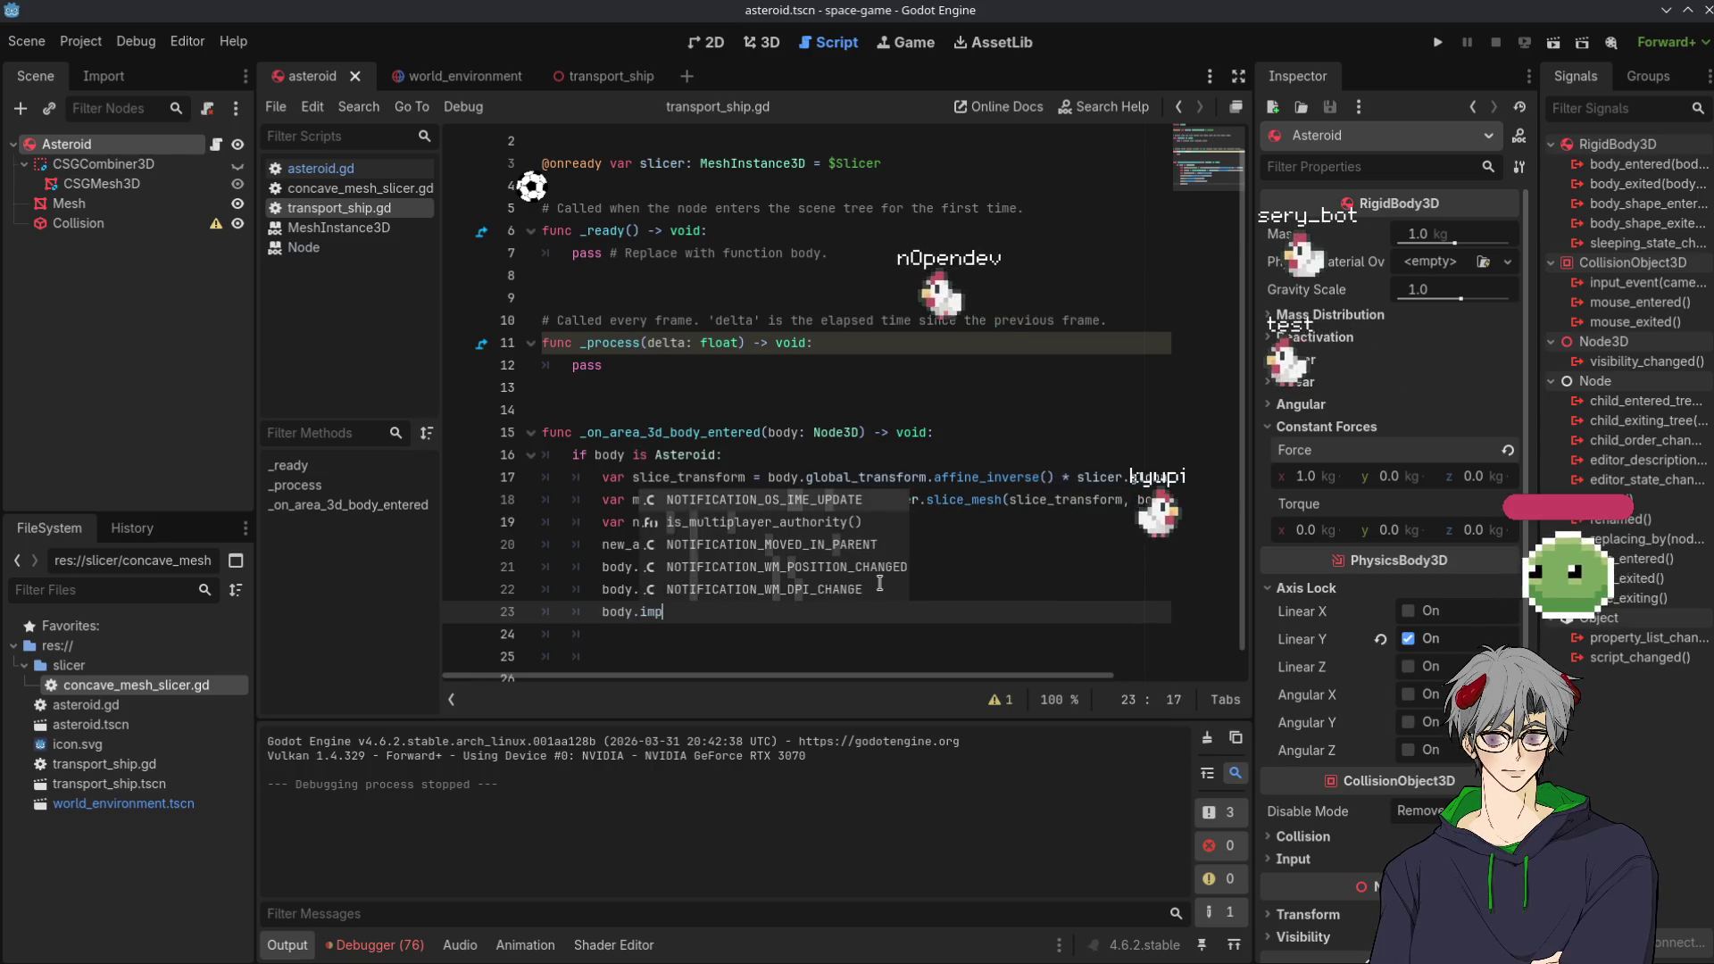
{"action": "type", "text": "i"}
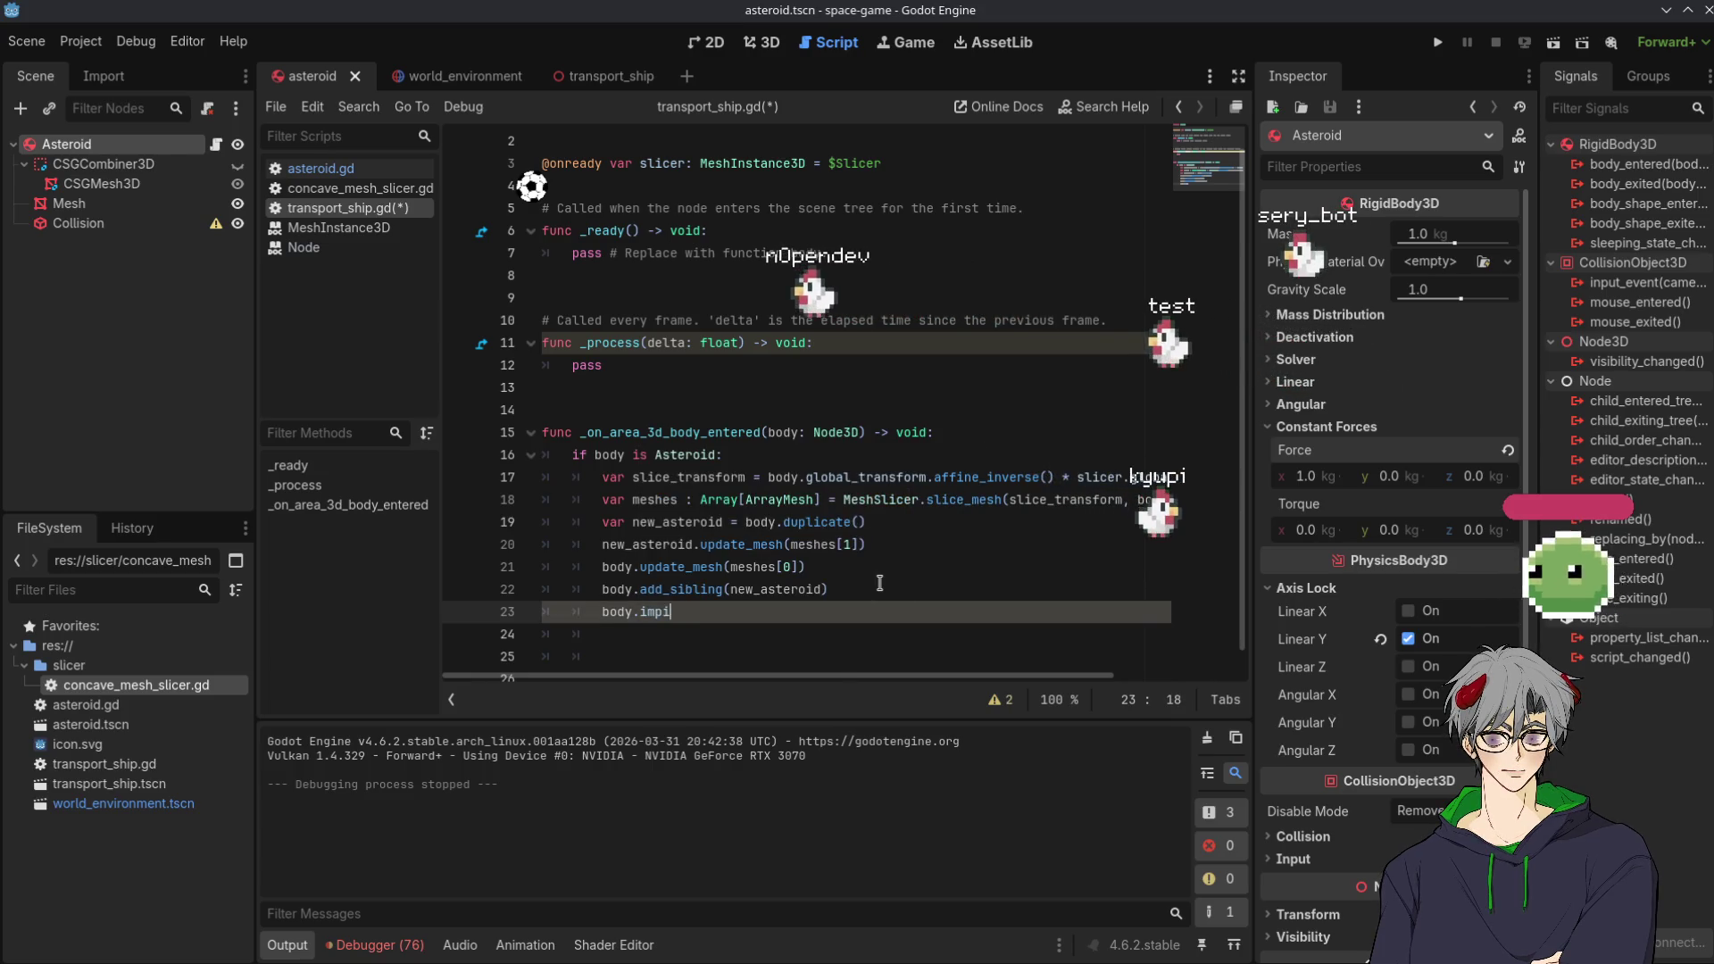
{"action": "key", "text": "BackSpace"}
{"action": "key", "text": "BackSpace"}
{"action": "key", "text": "BackSpace"}
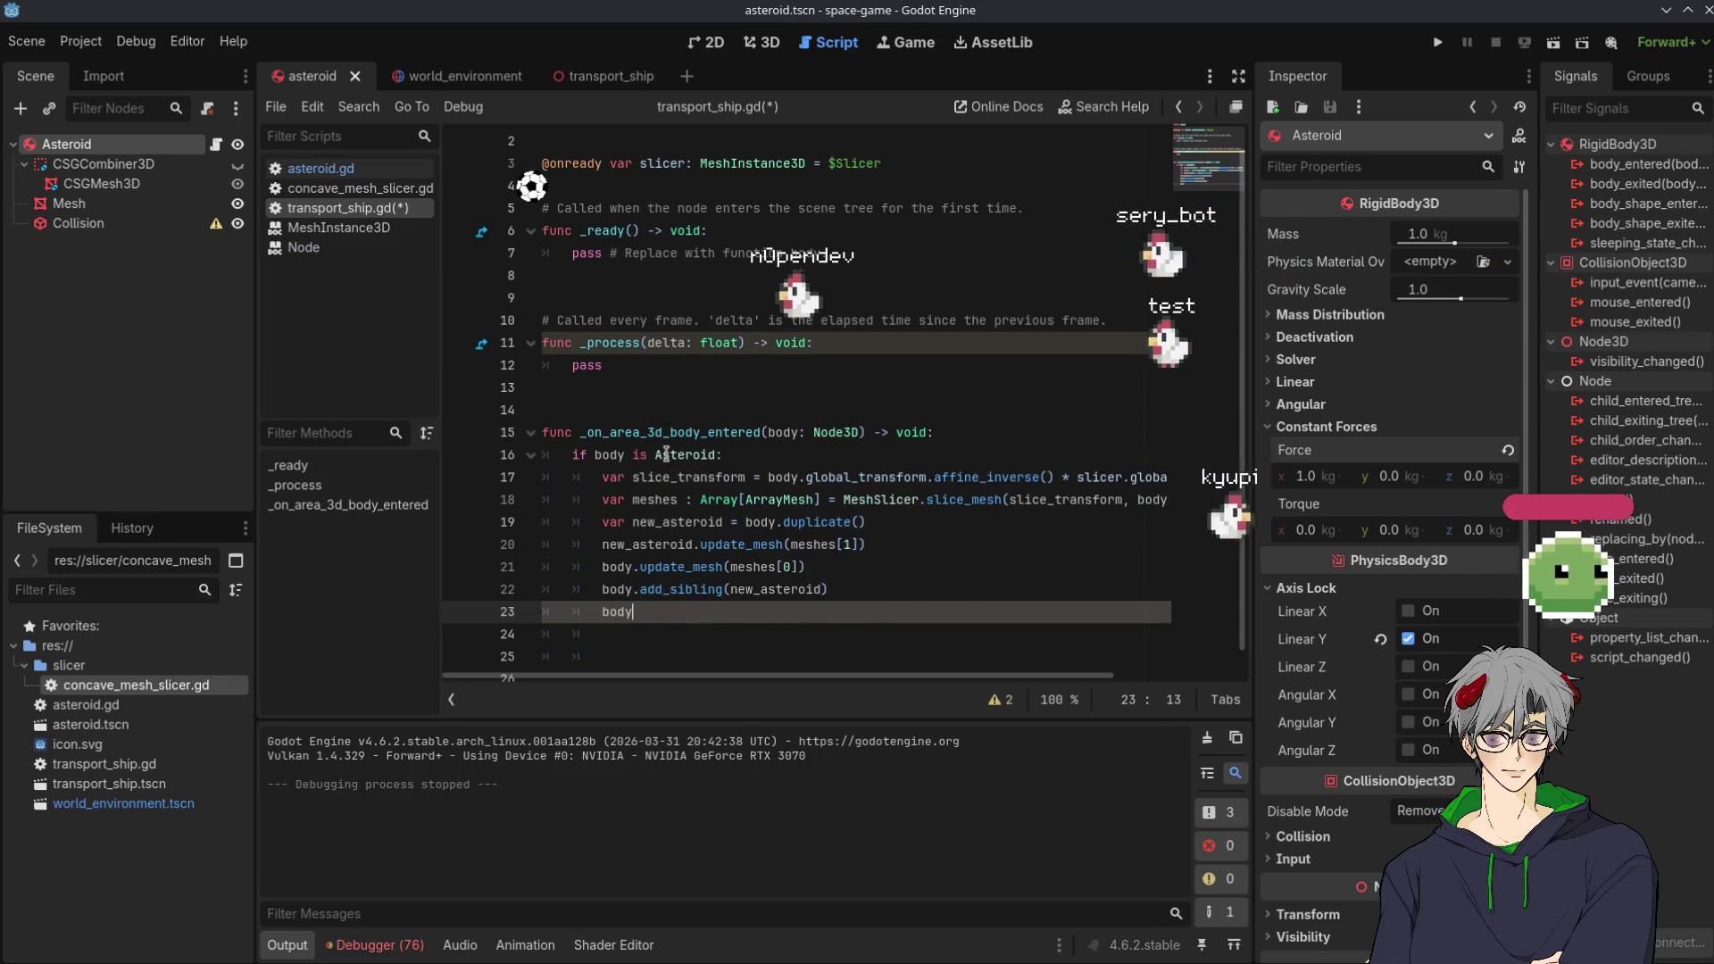
{"action": "left_click", "coordinate": [667, 454]}
{"action": "left_click", "coordinate": [666, 455], "text": "ctrl"}
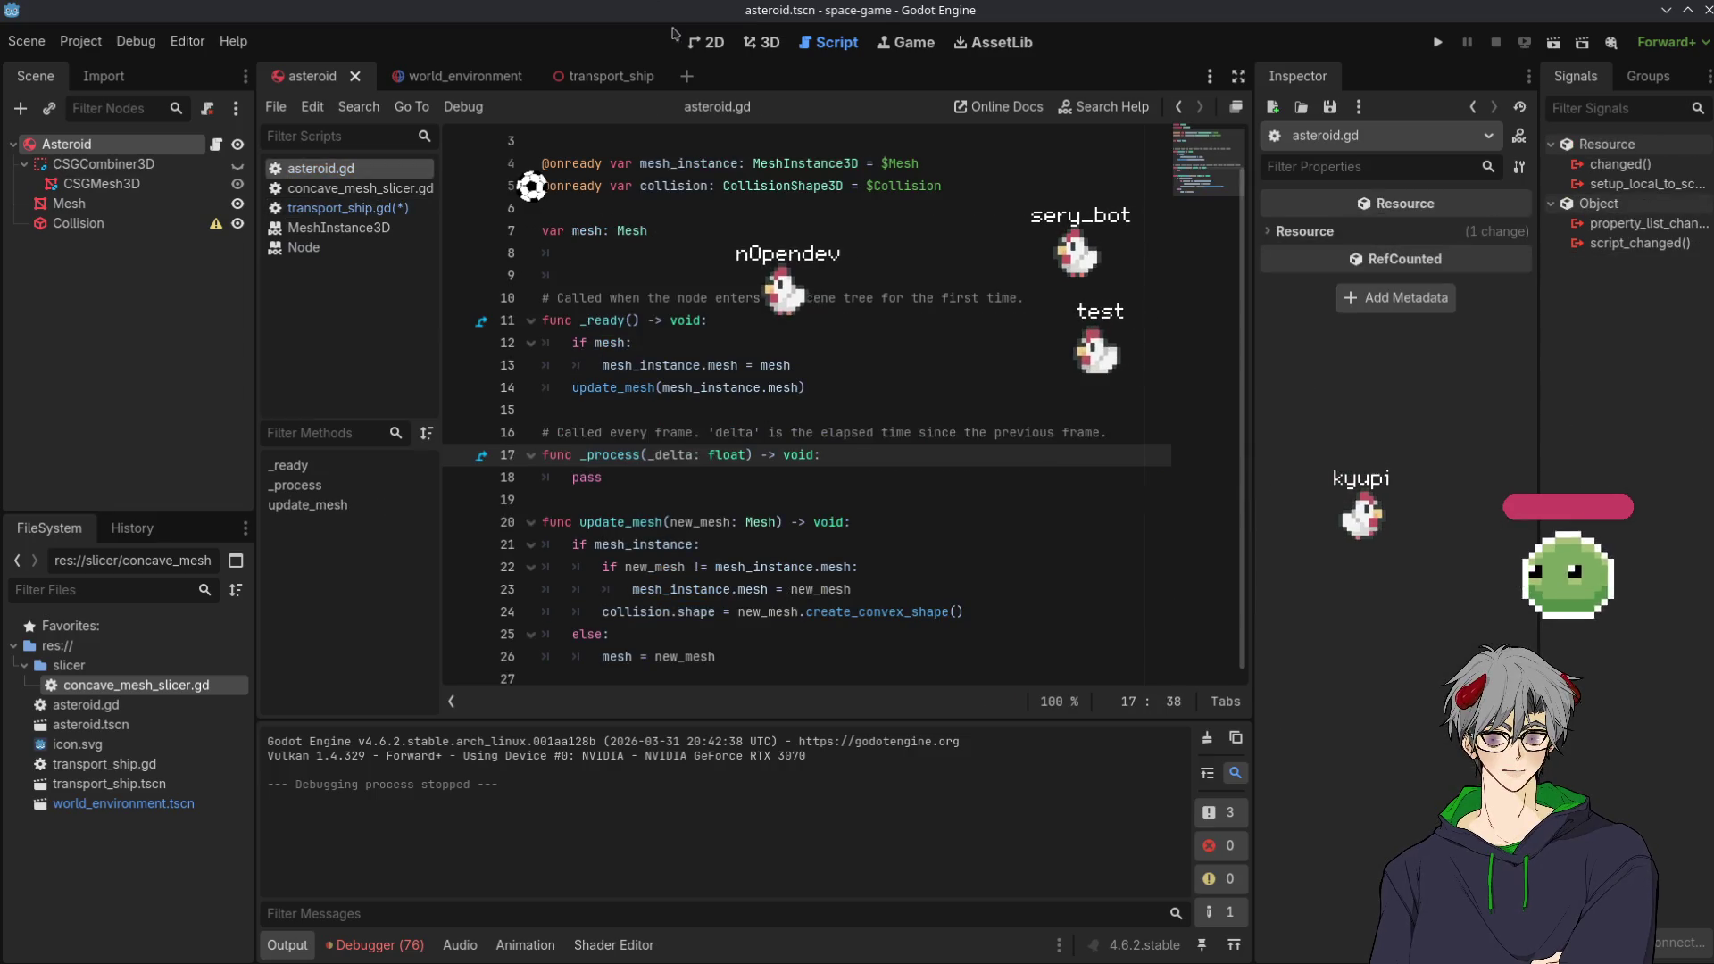
Change asteroid.gd's base class from Node3D to RigidBody3D, then switch back to transport_ship
{"action": "scroll", "coordinate": [734, 259], "scroll_direction": "up", "scroll_amount": 1}
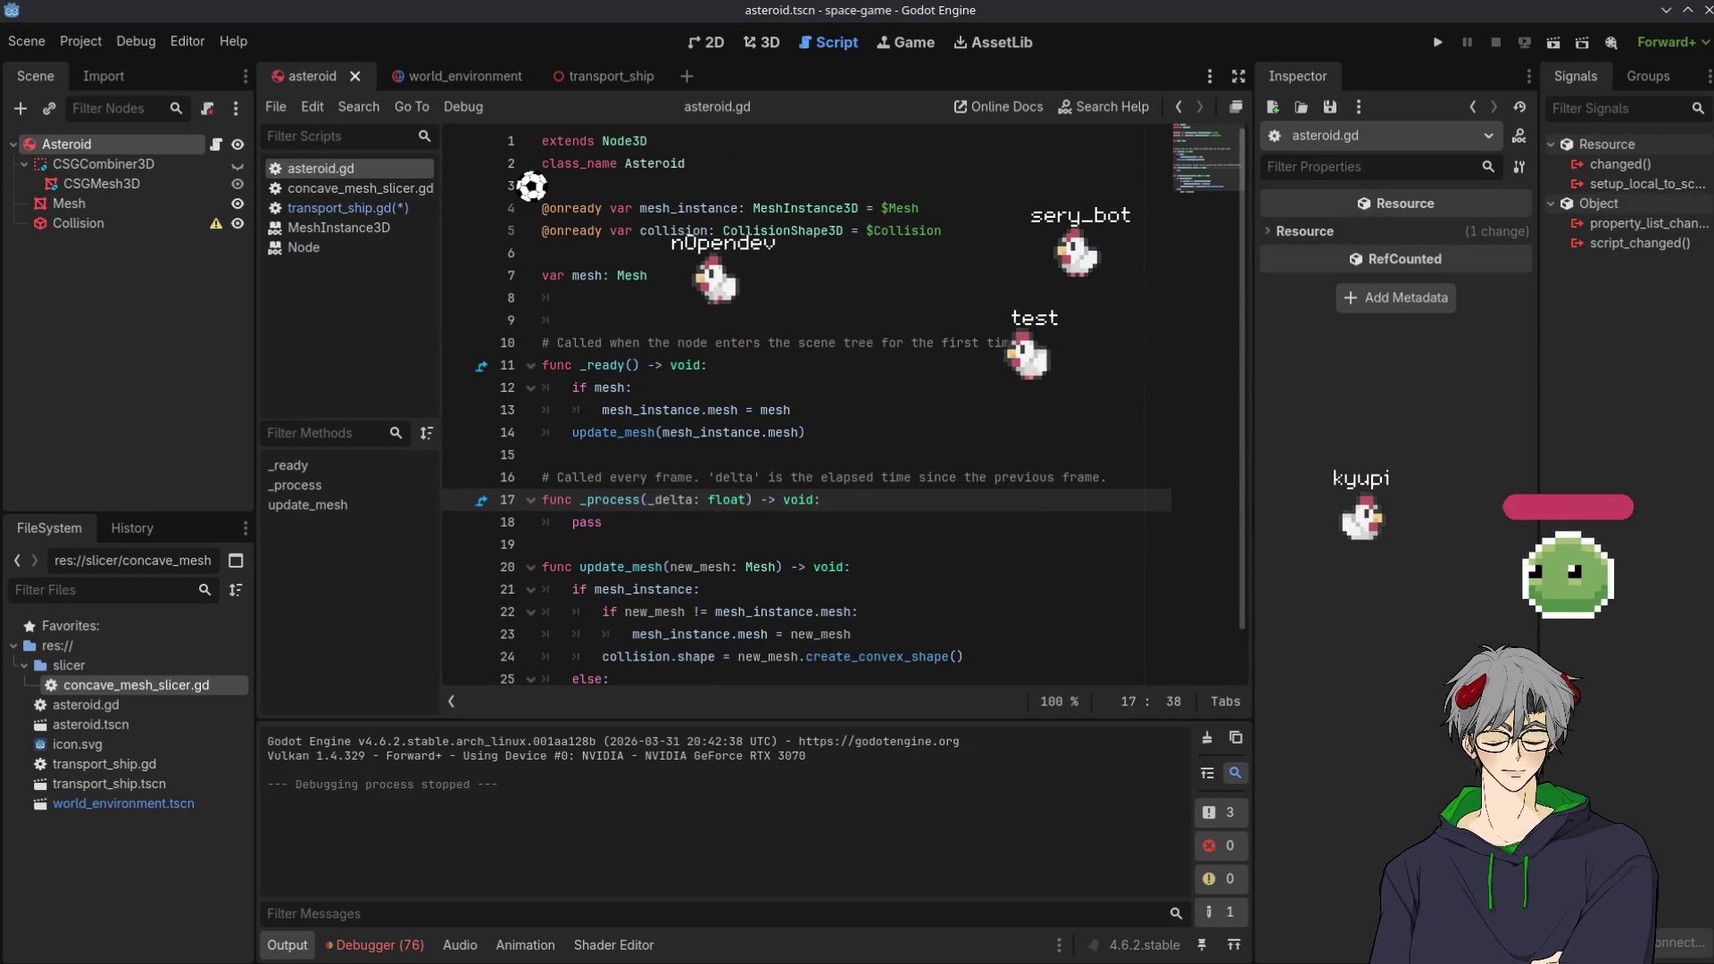
{"action": "double_click", "coordinate": [625, 141]}
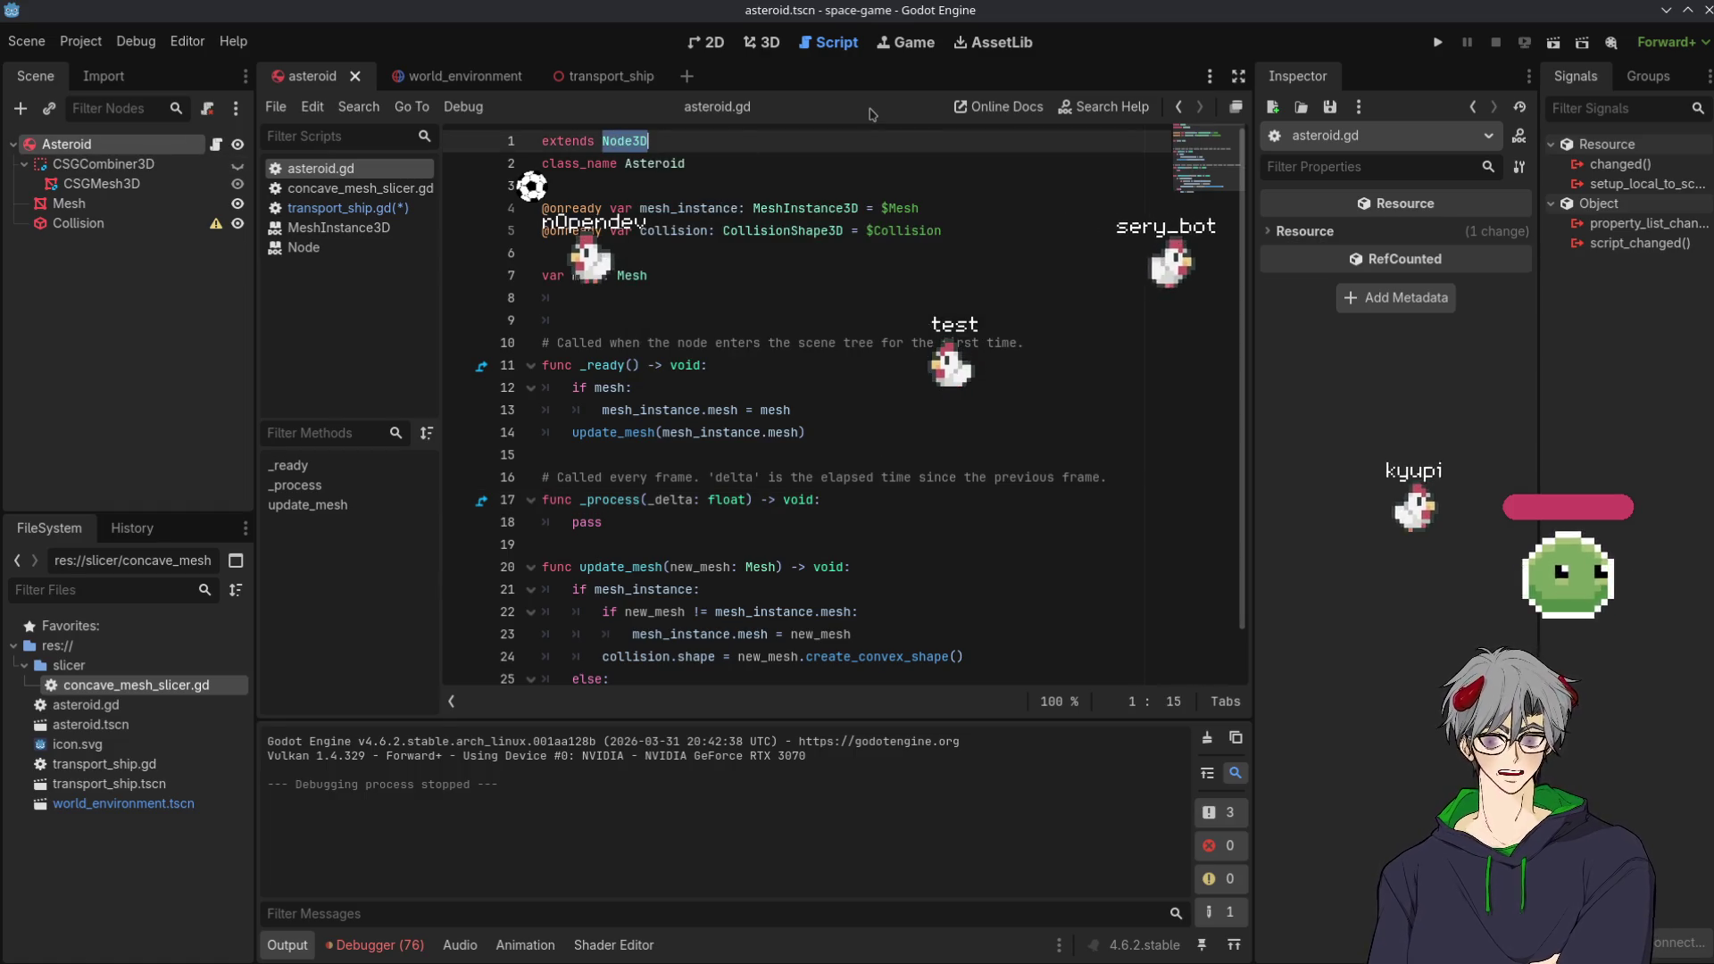
{"action": "key", "text": "Return"}
{"action": "key", "text": "ctrl+z"}
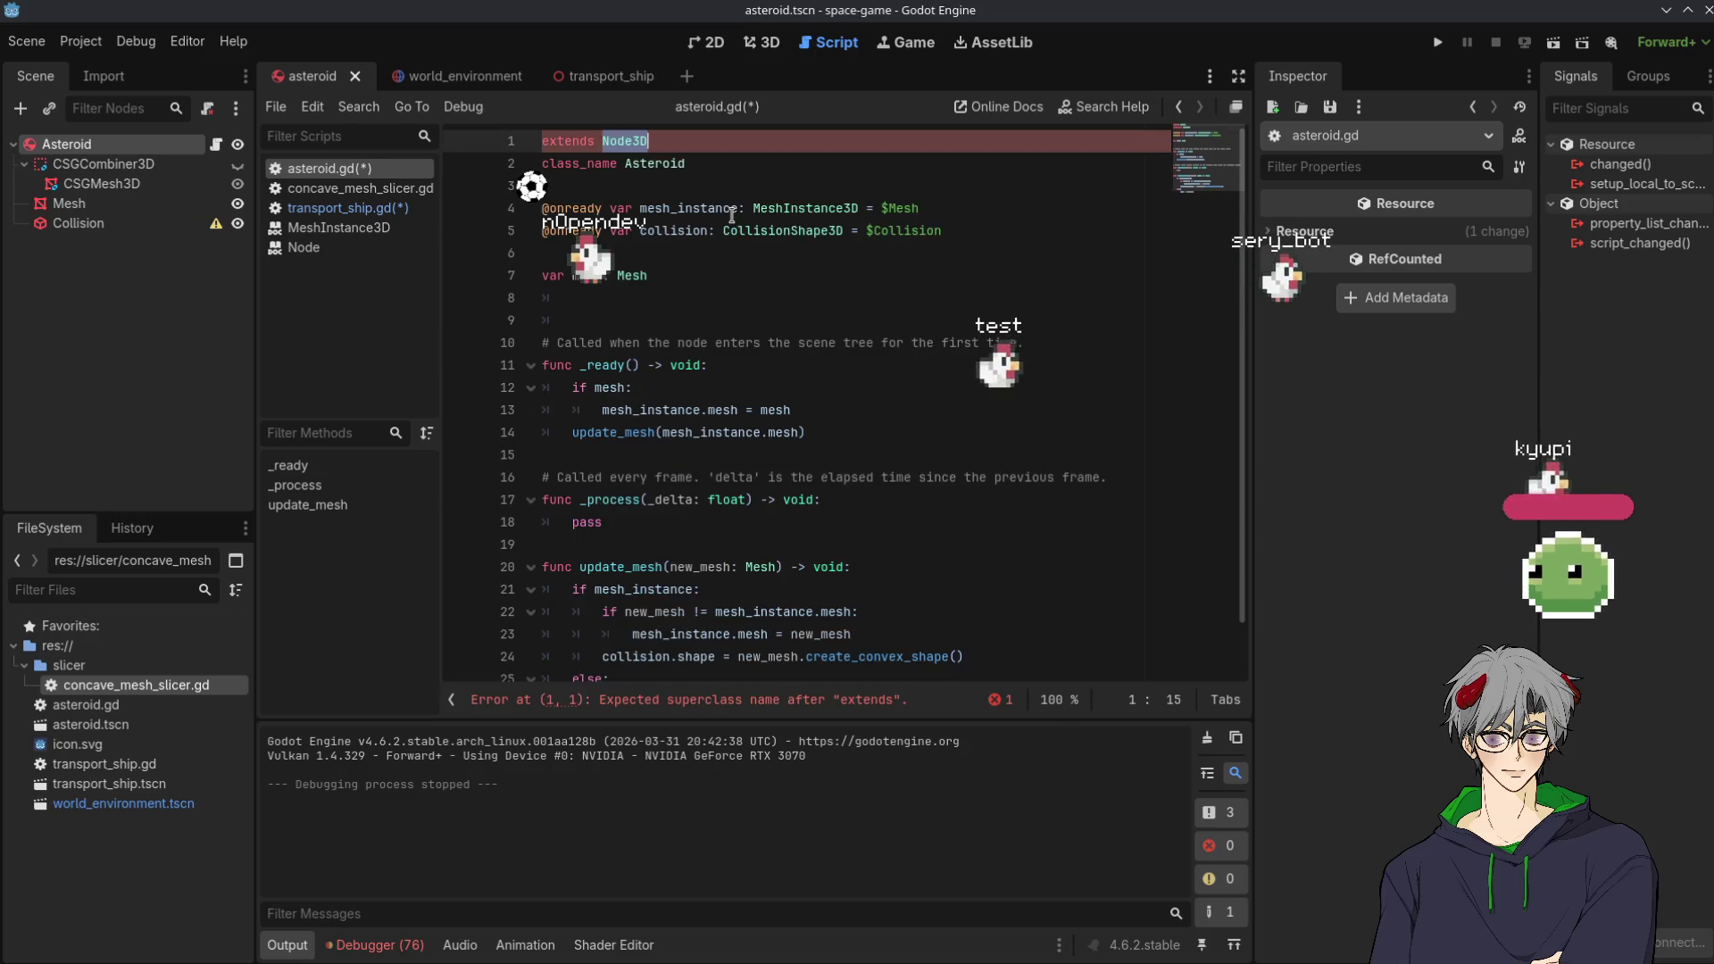
{"action": "left_click", "coordinate": [80, 149]}
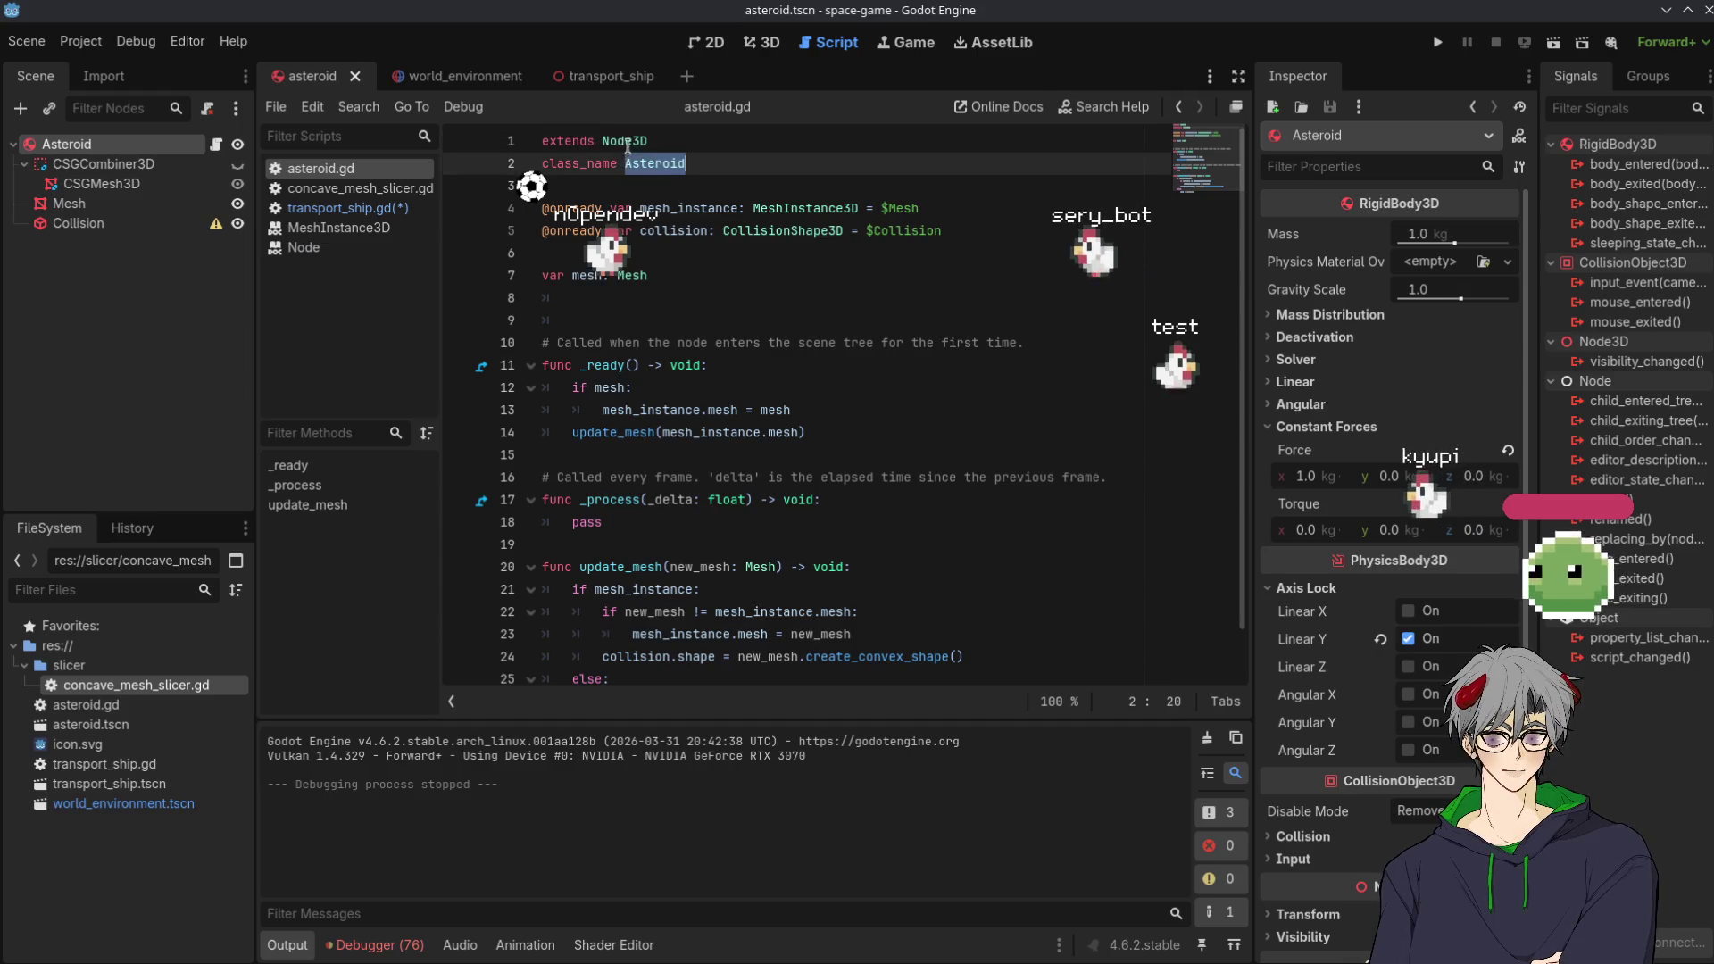
{"action": "type", "text": "Rig"}
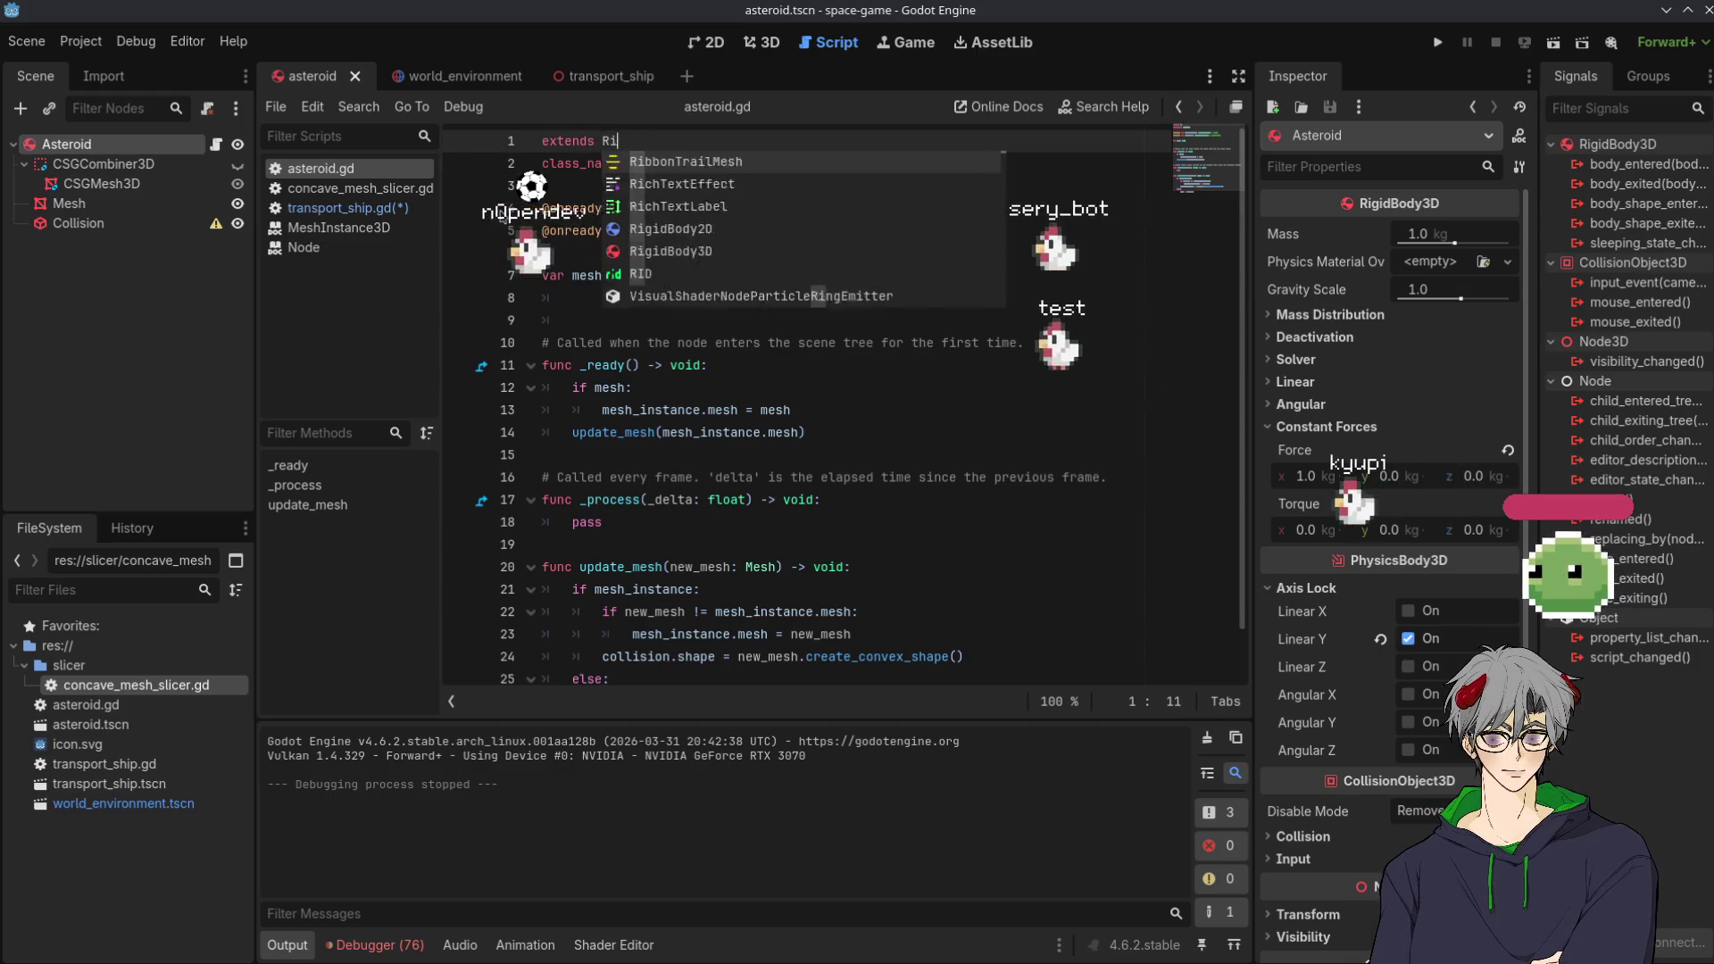
{"action": "key", "text": "Down"}
{"action": "key", "text": "Return"}
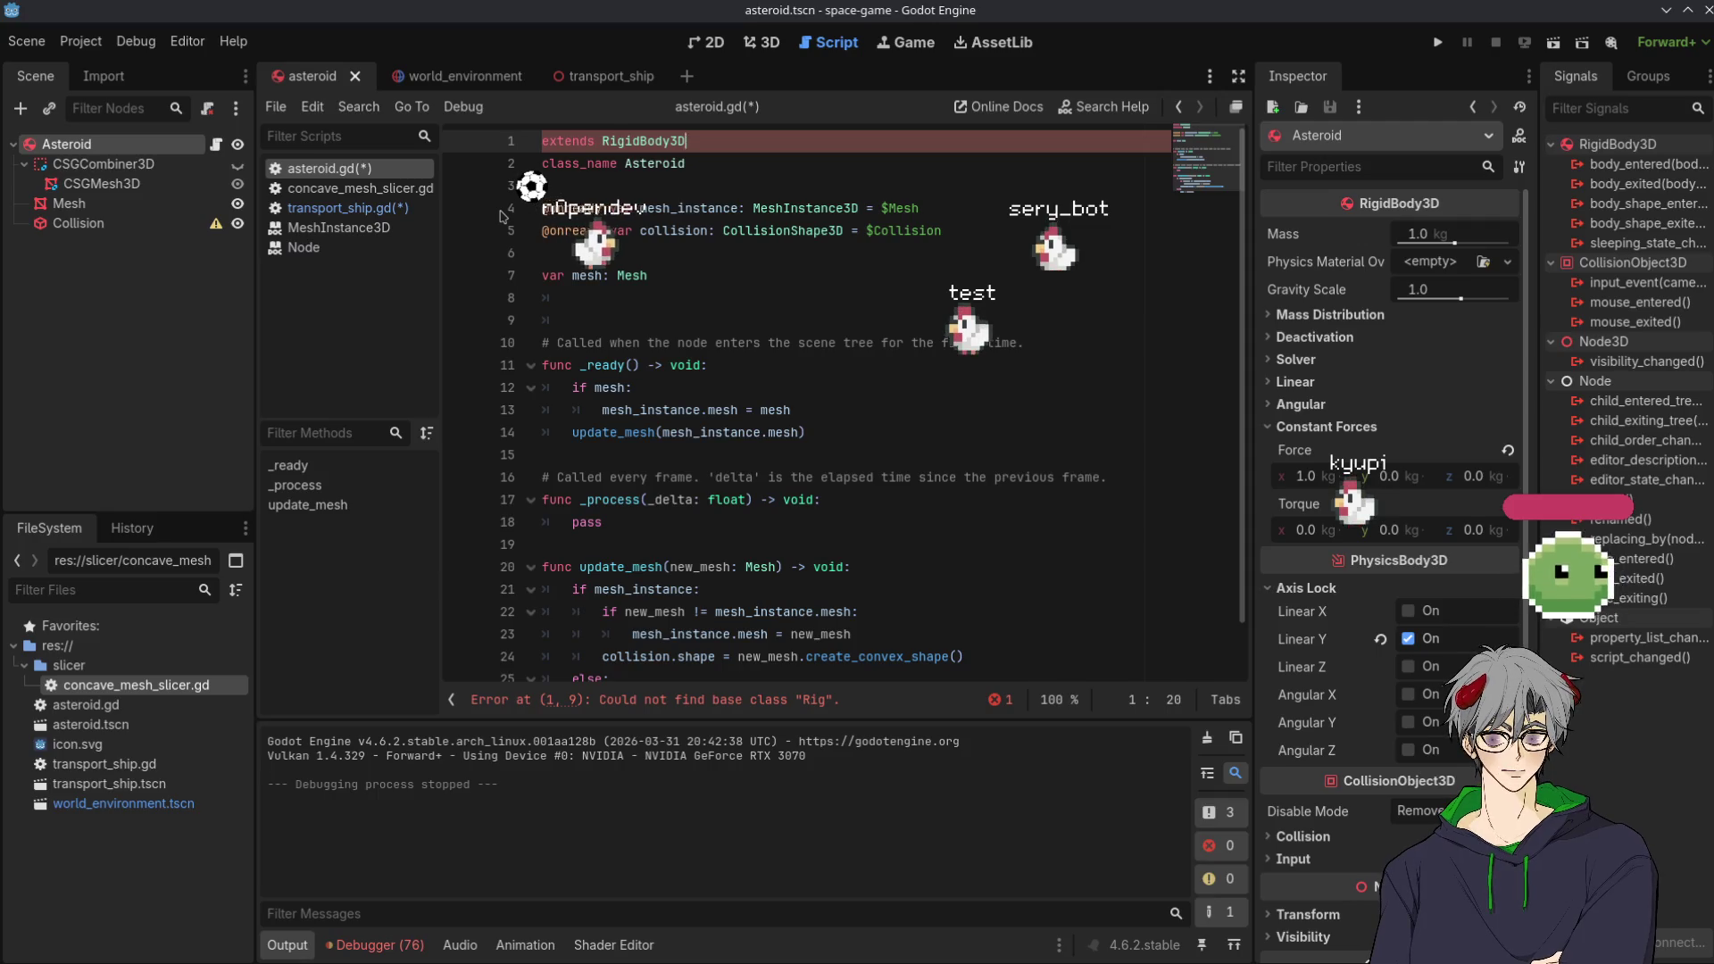
{"action": "key", "text": "ctrl+shift+Tab"}
{"action": "key", "text": "ctrl+shift+Tab"}
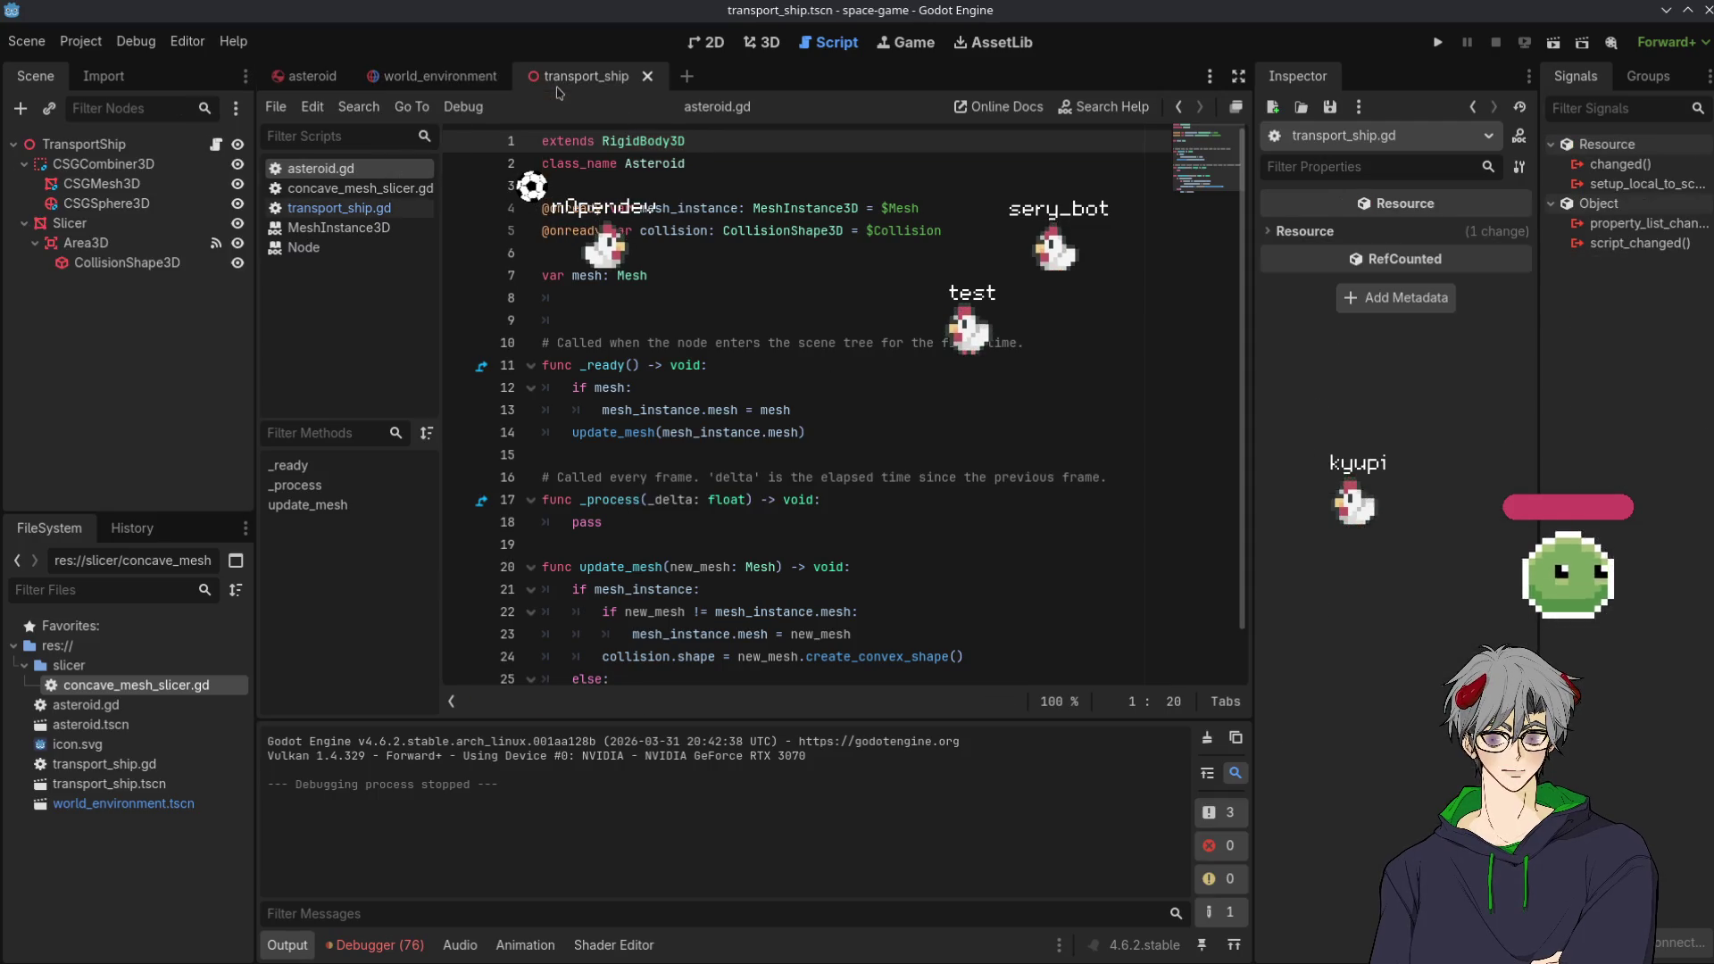
Make line 23 of transport_ship.gd call body.apply_force(Vector3.UP), then run the game
{"action": "scroll", "coordinate": [781, 419], "scroll_direction": "down", "scroll_amount": 1}
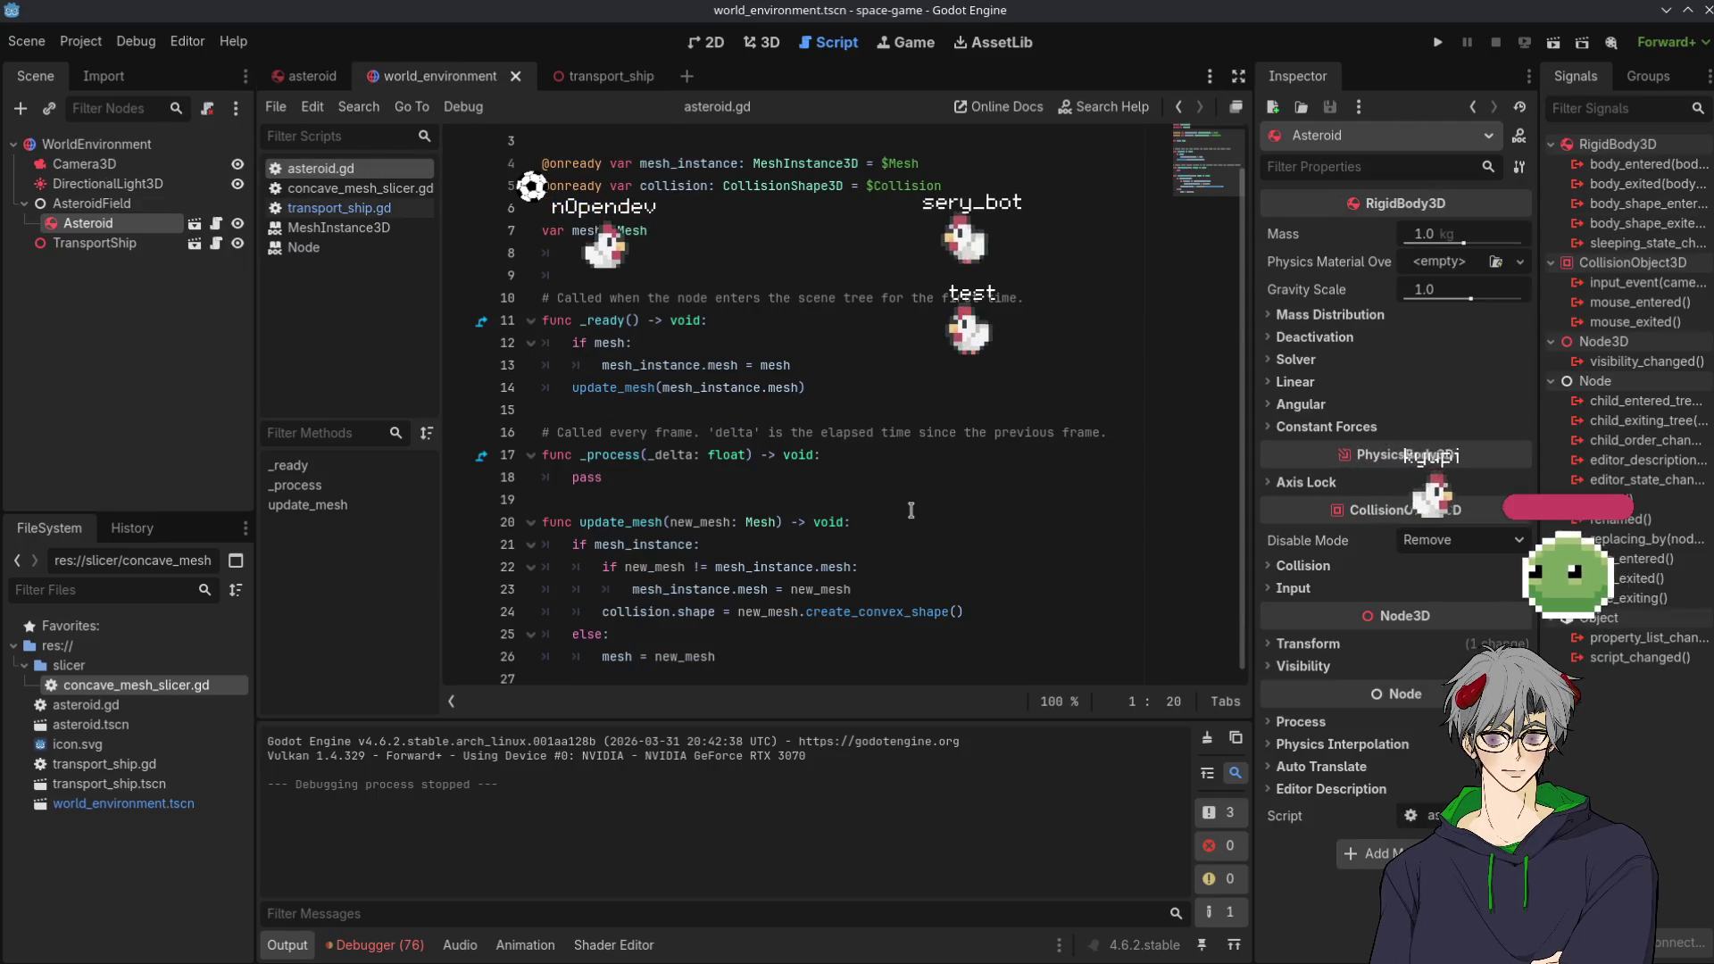
{"action": "left_click", "coordinate": [589, 76]}
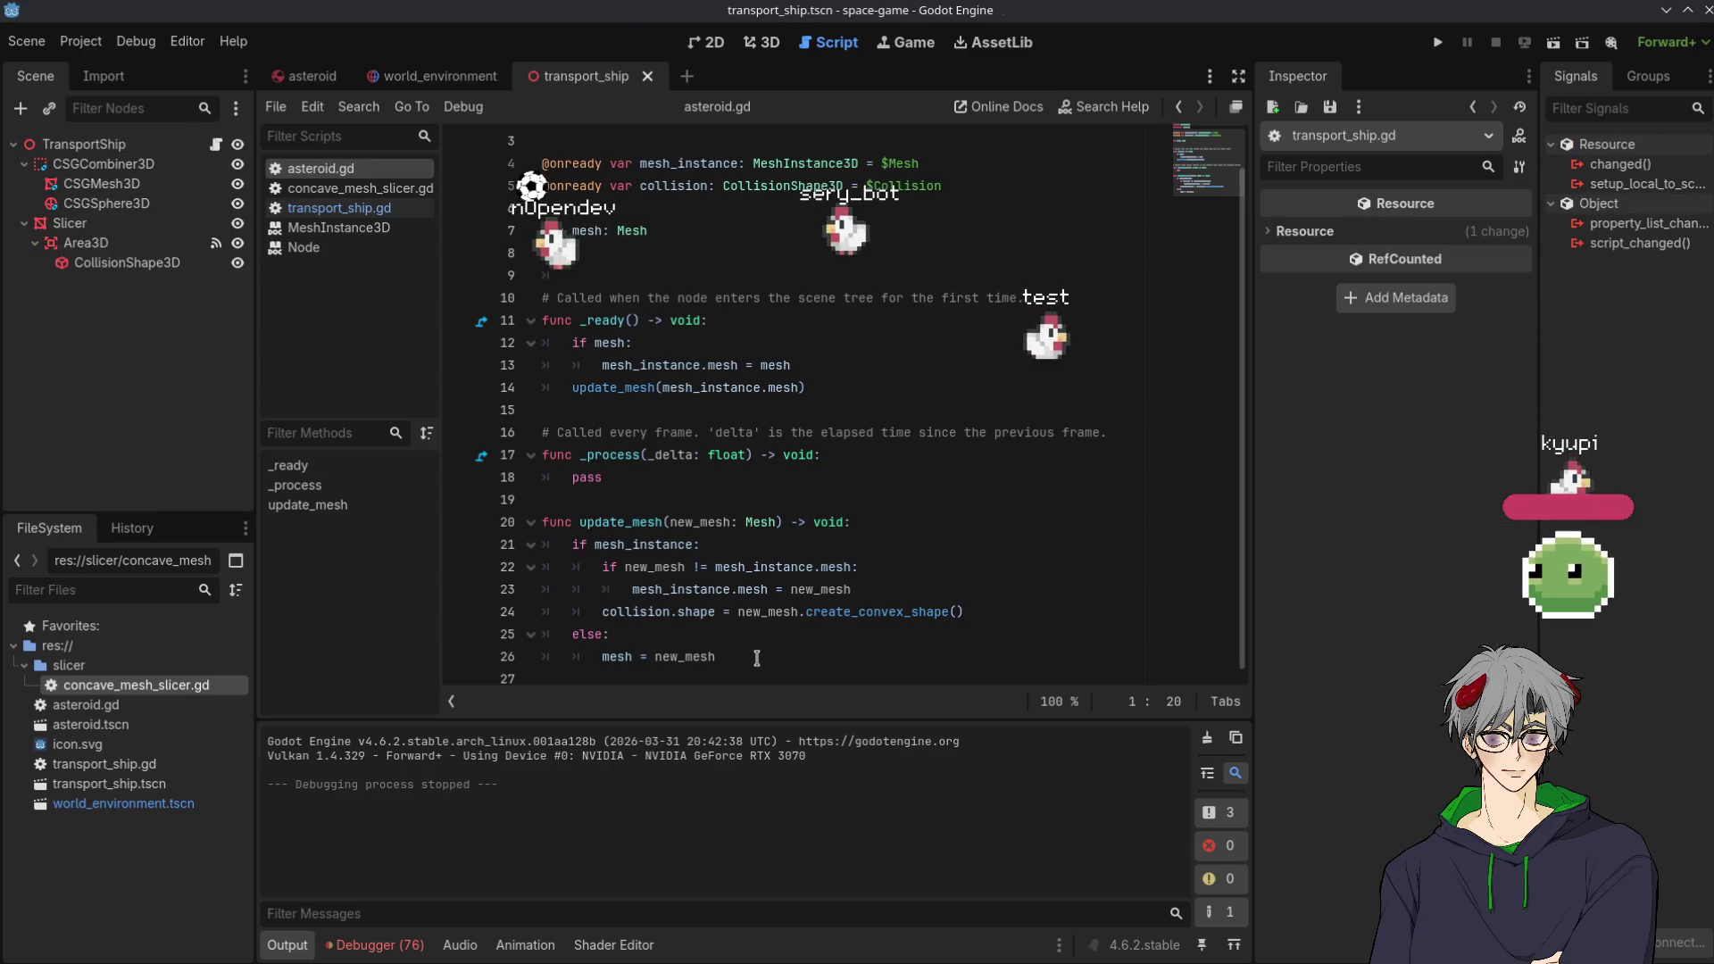
{"action": "left_click", "coordinate": [339, 213]}
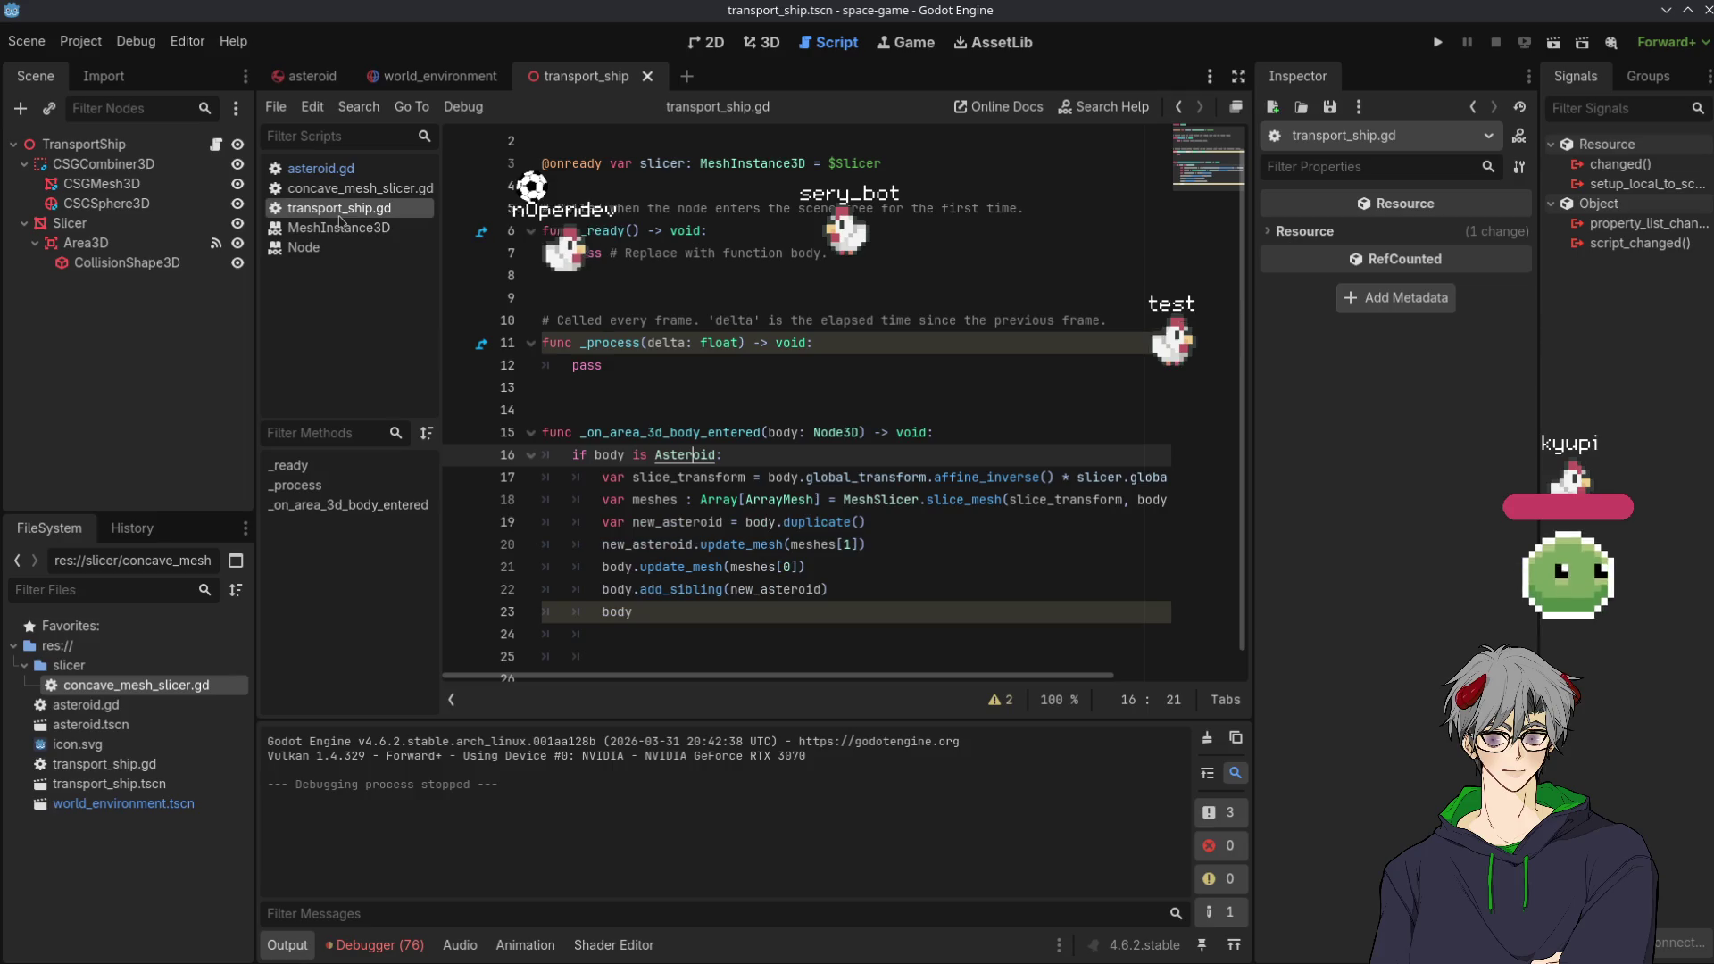
{"action": "left_click", "coordinate": [730, 607]}
{"action": "type", "text": "."}
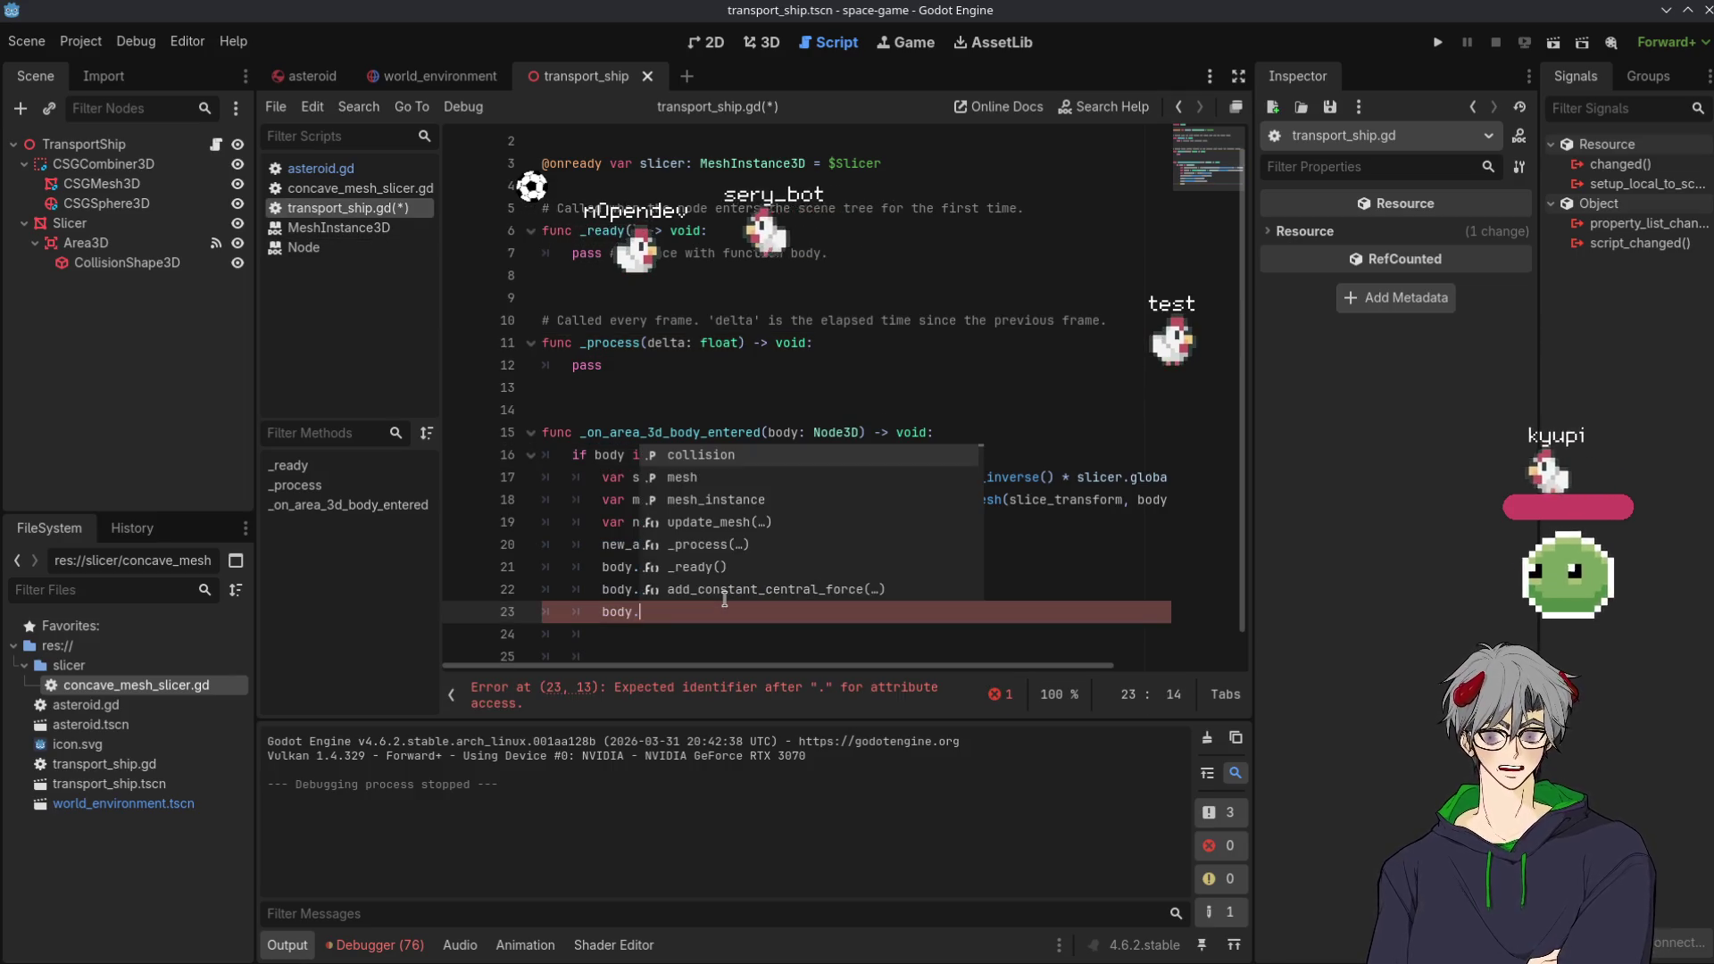
{"action": "type", "text": "app"}
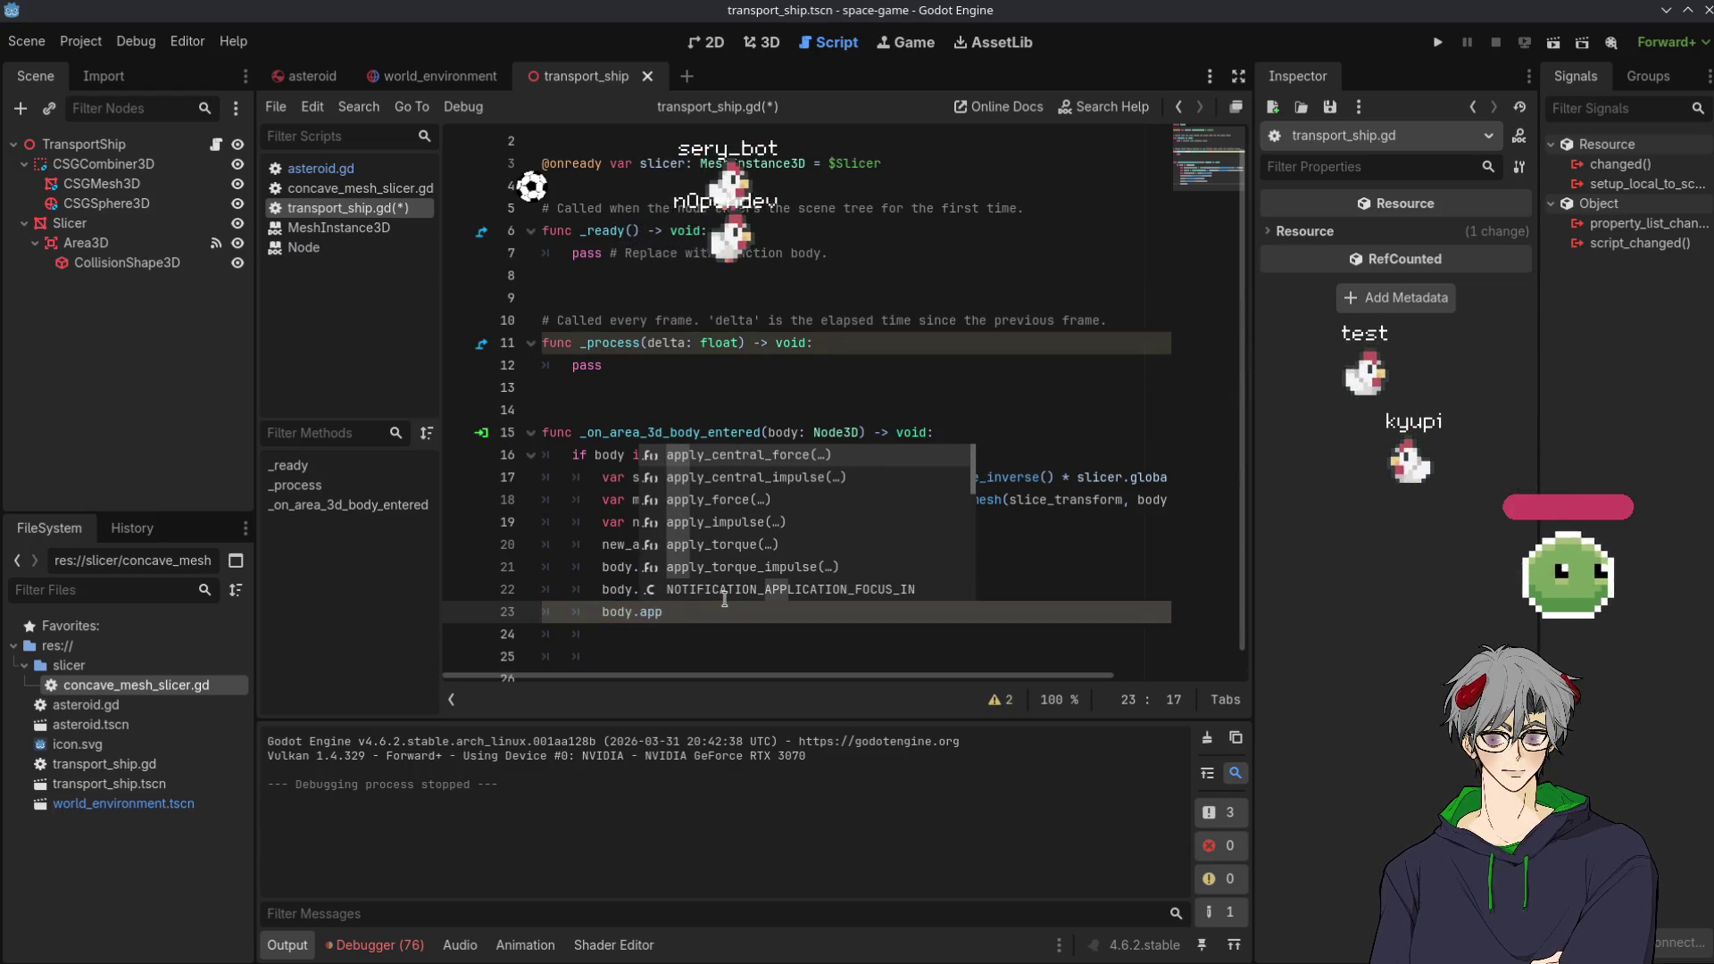
{"action": "key", "text": "Down"}
{"action": "key", "text": "Down"}
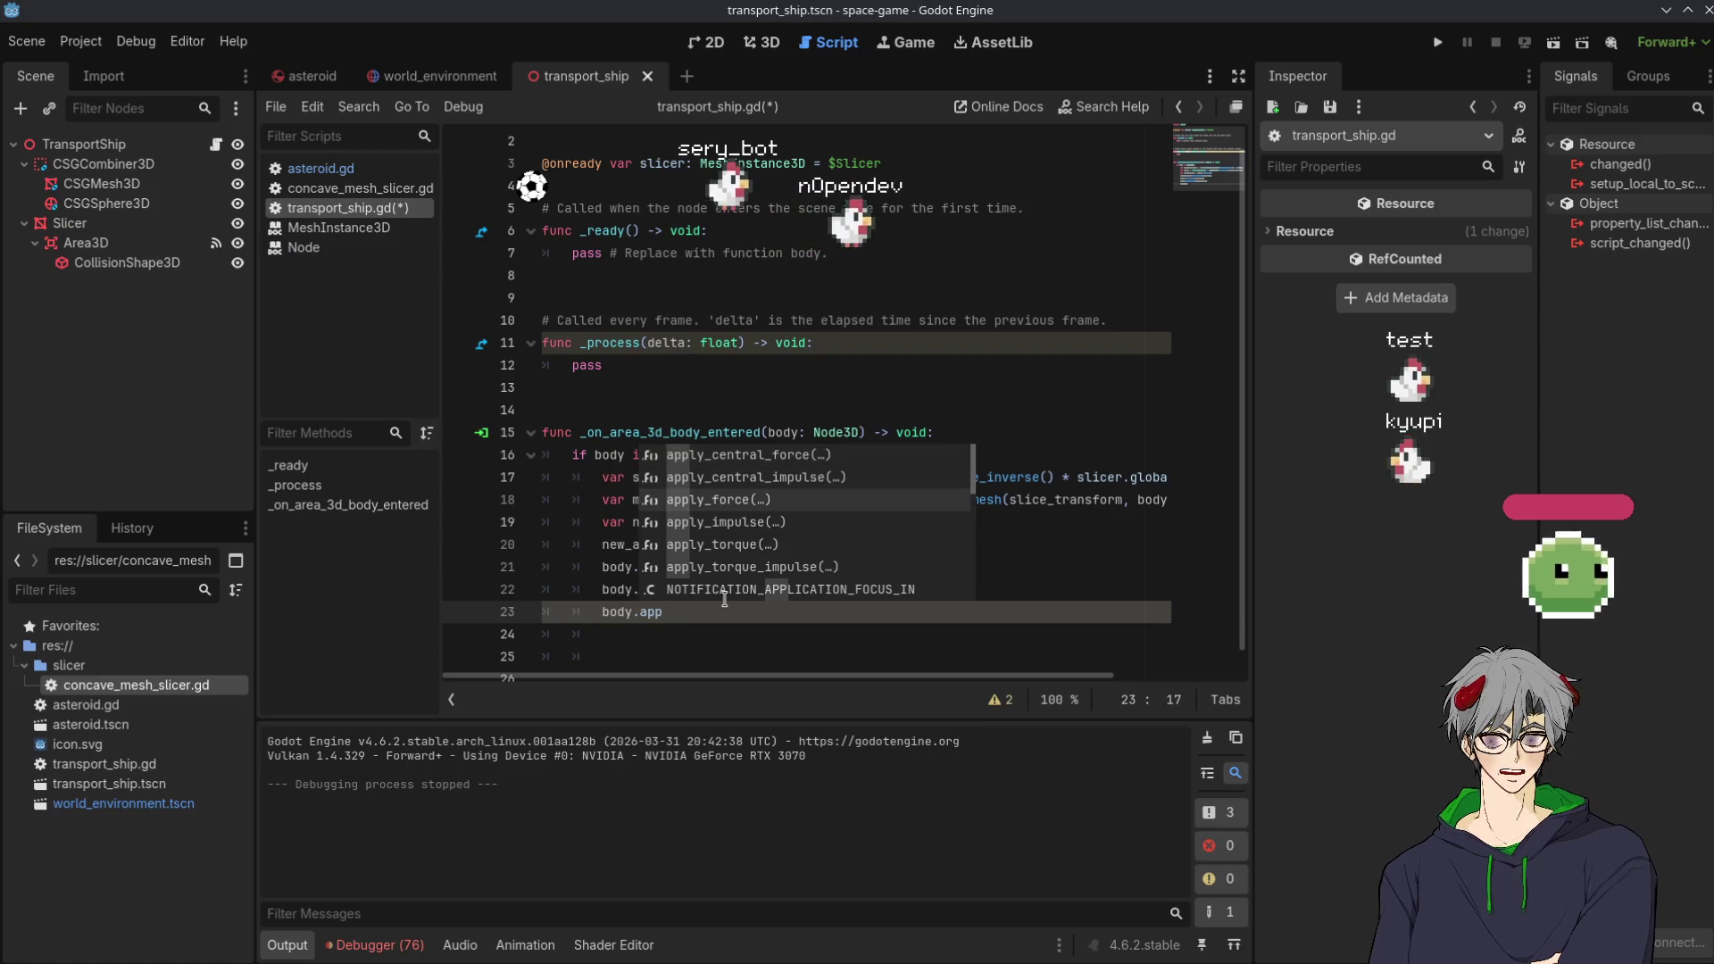
{"action": "key", "text": "Return"}
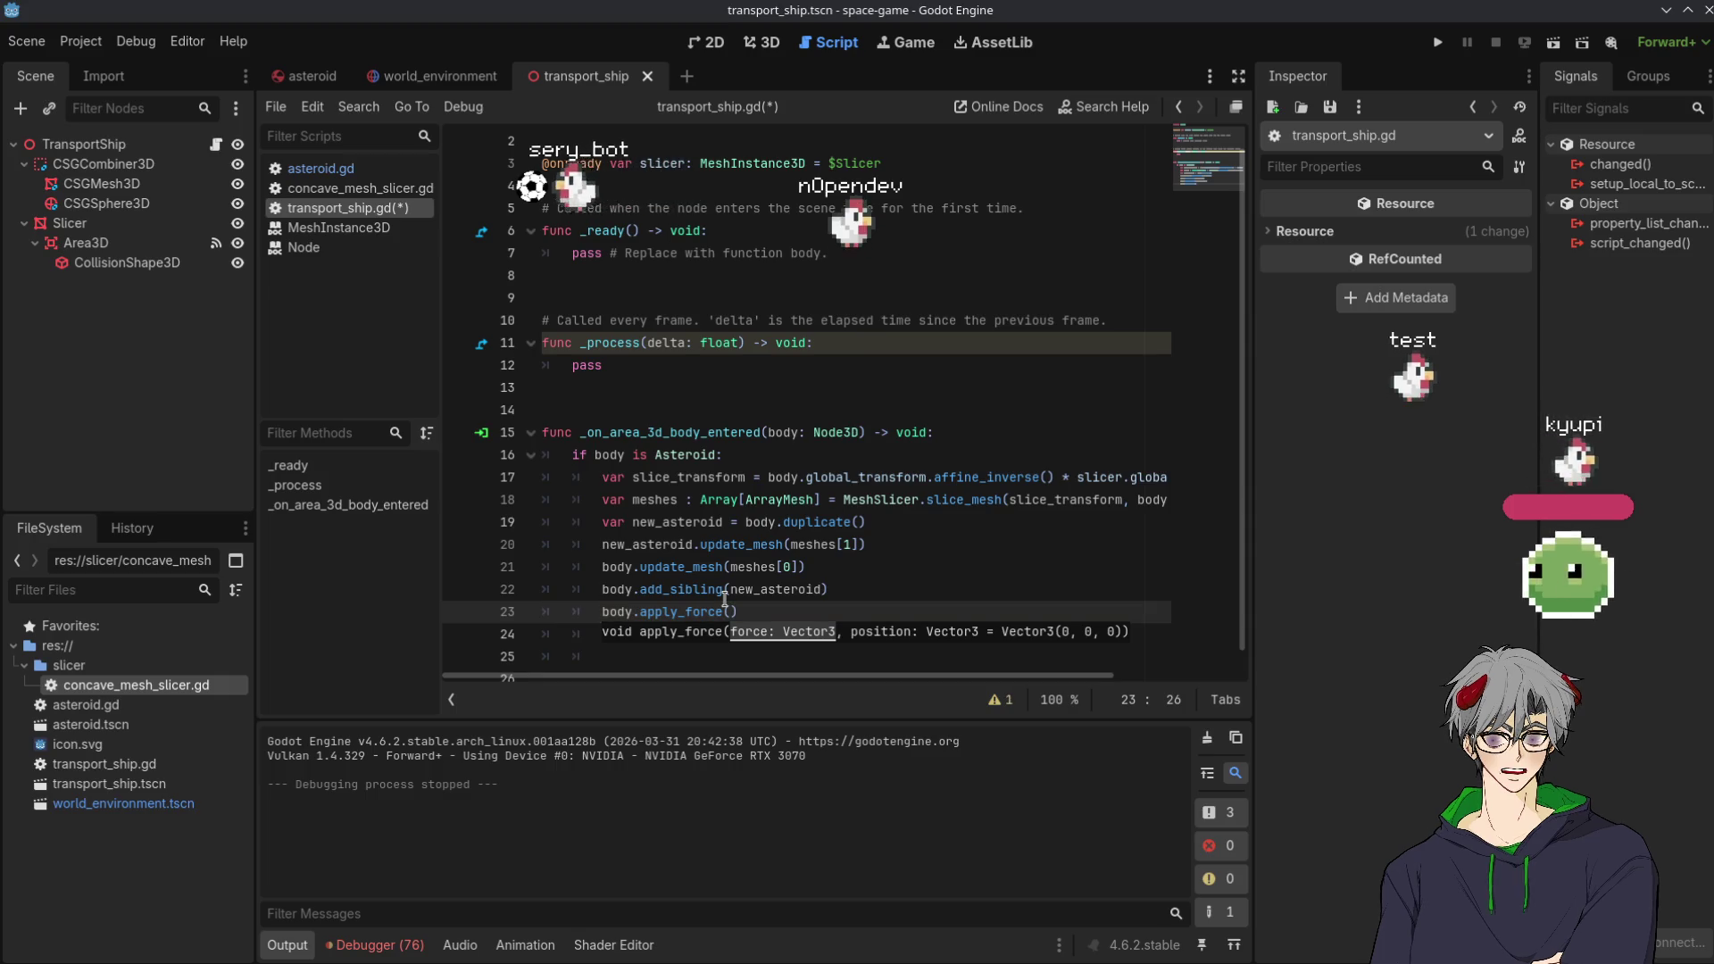
{"action": "type", "text": "Vect"}
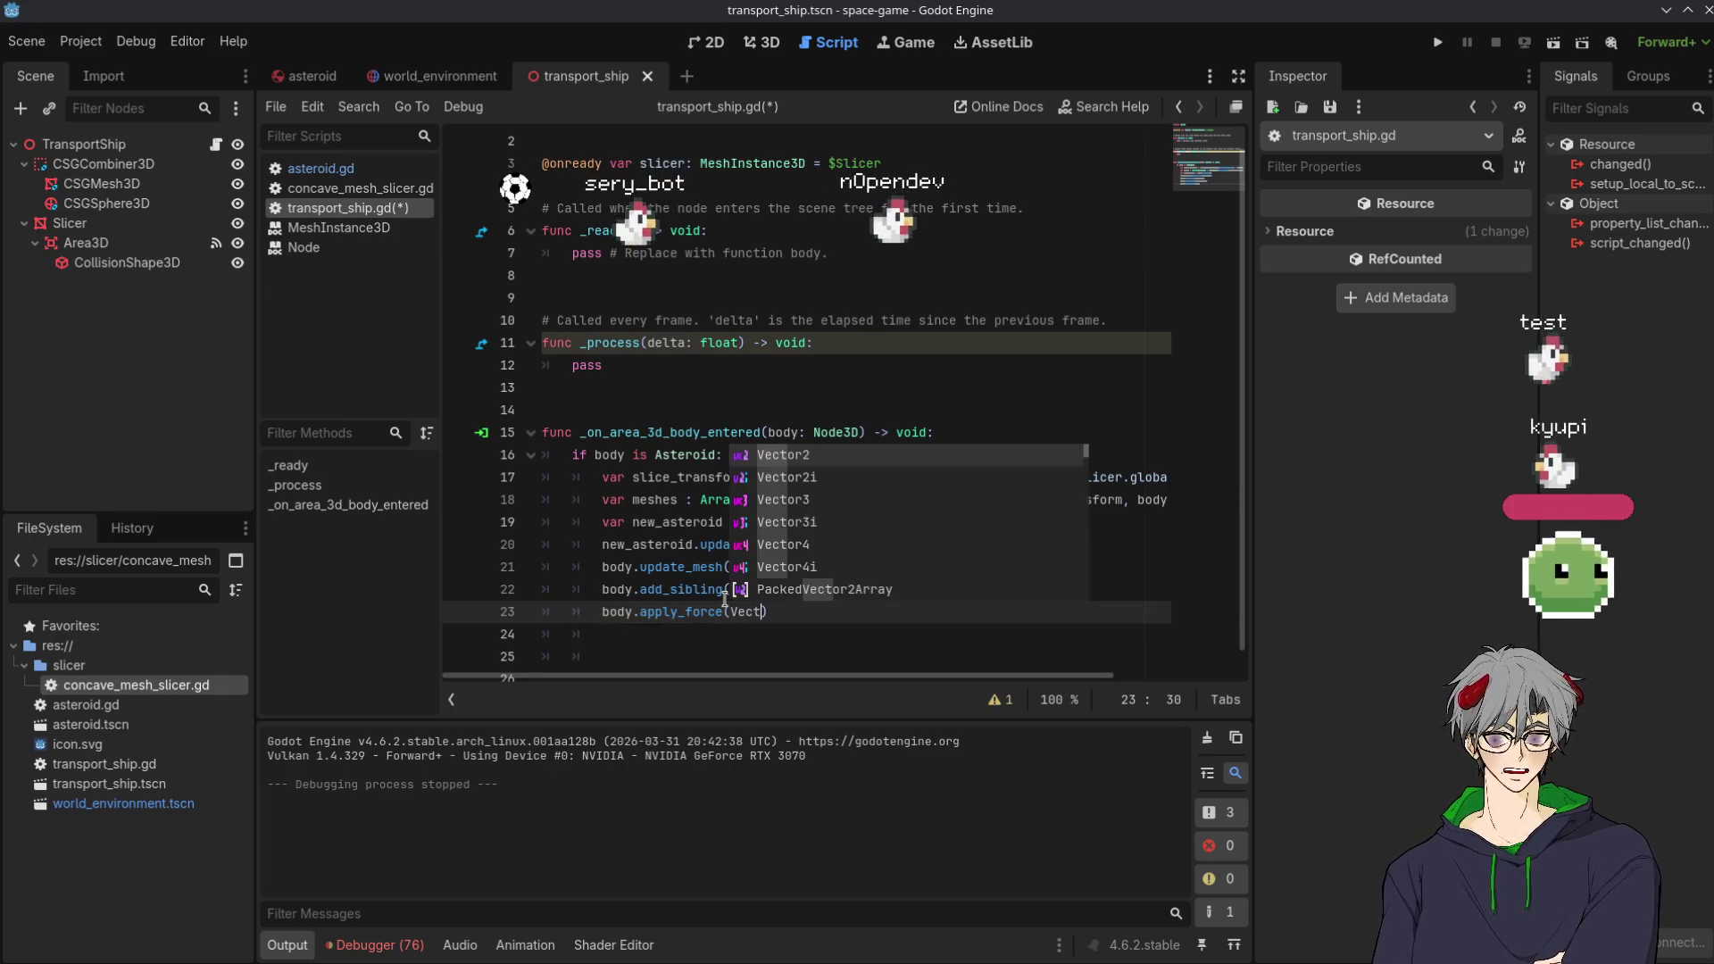
{"action": "type", "text": "or3"}
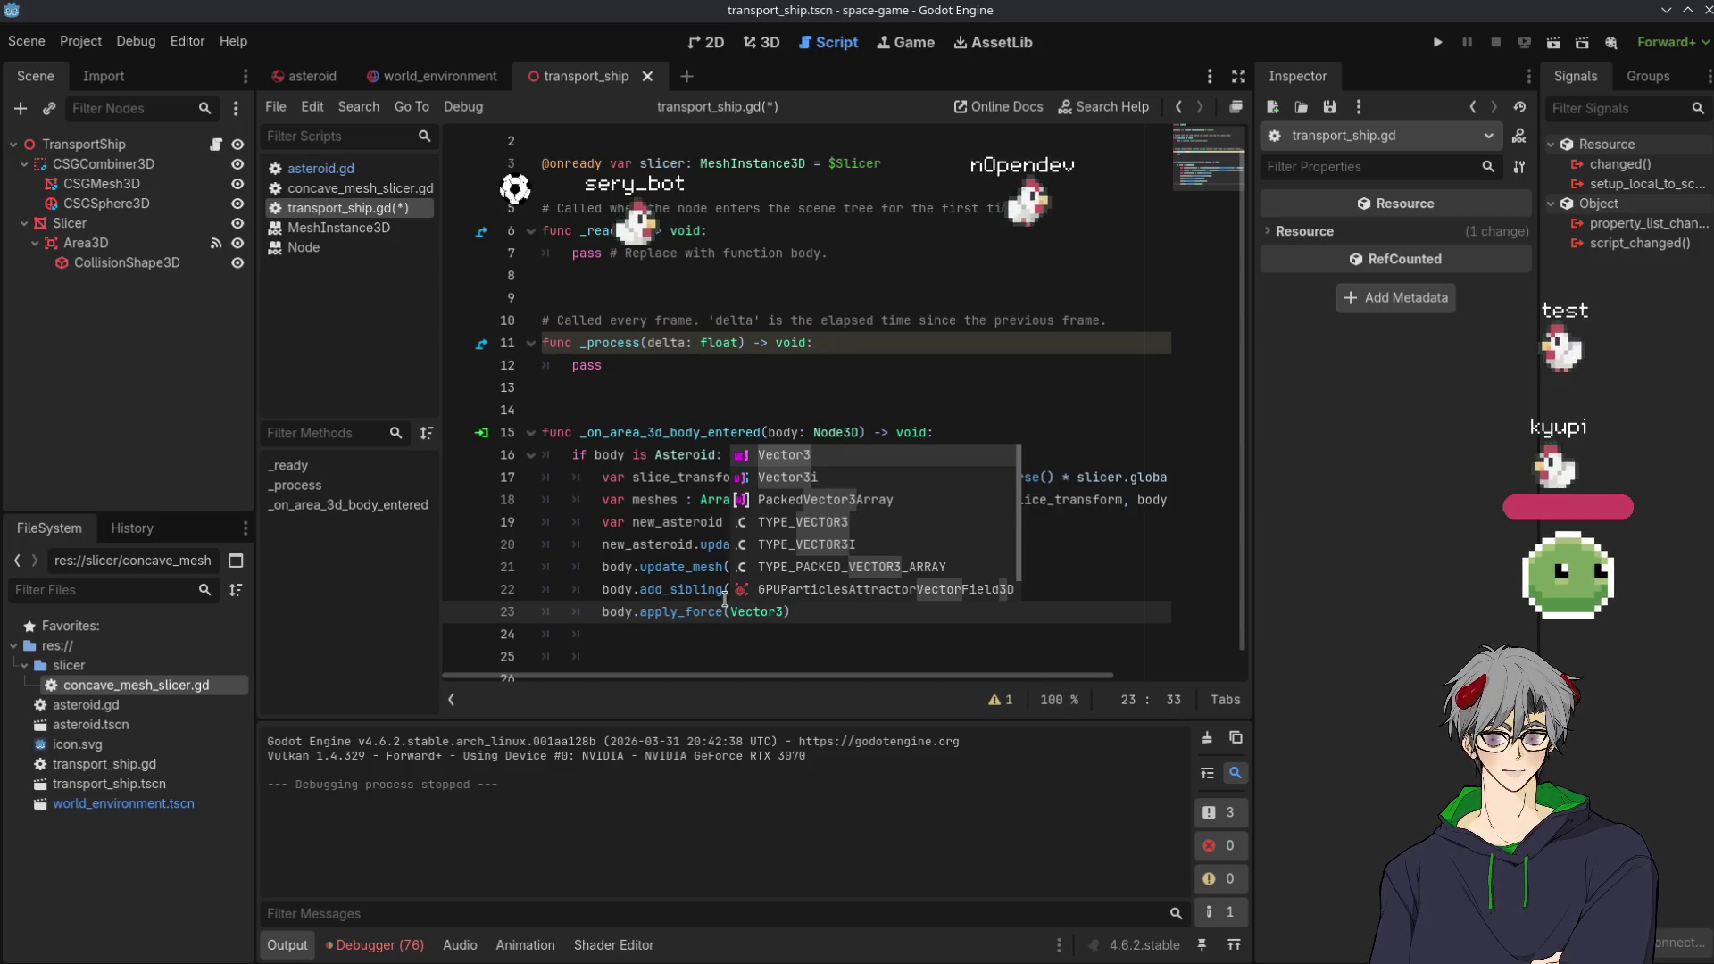
{"action": "type", "text": ".u"}
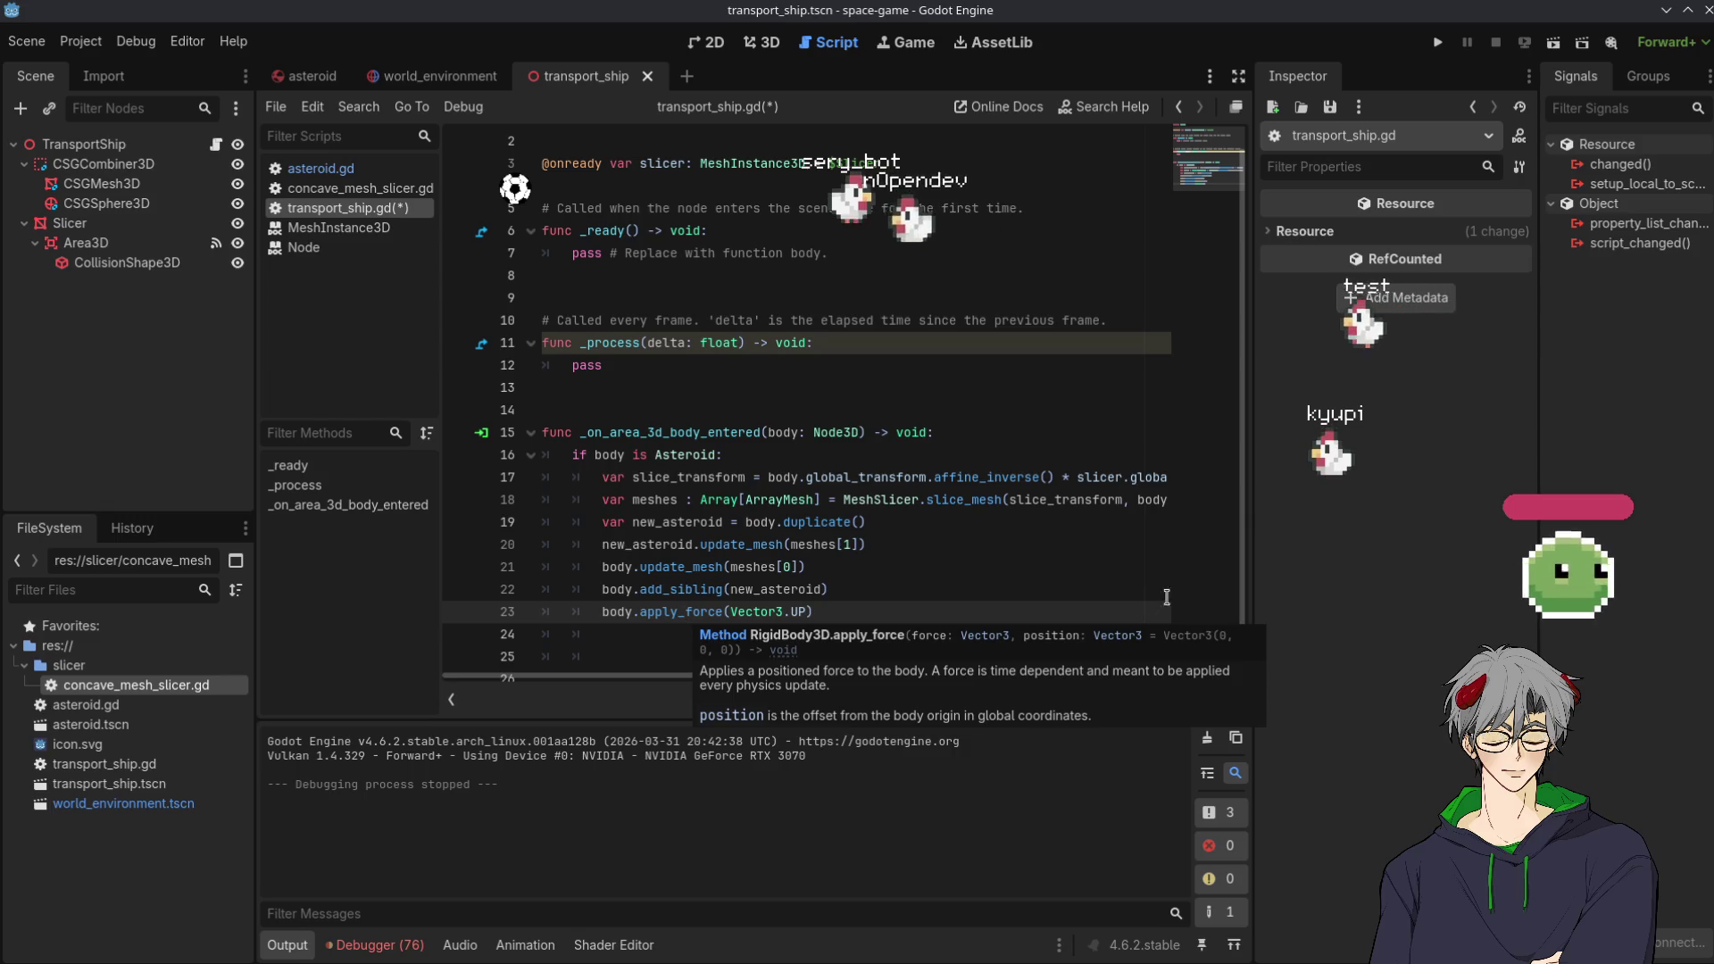
{"action": "left_click", "coordinate": [1439, 42]}
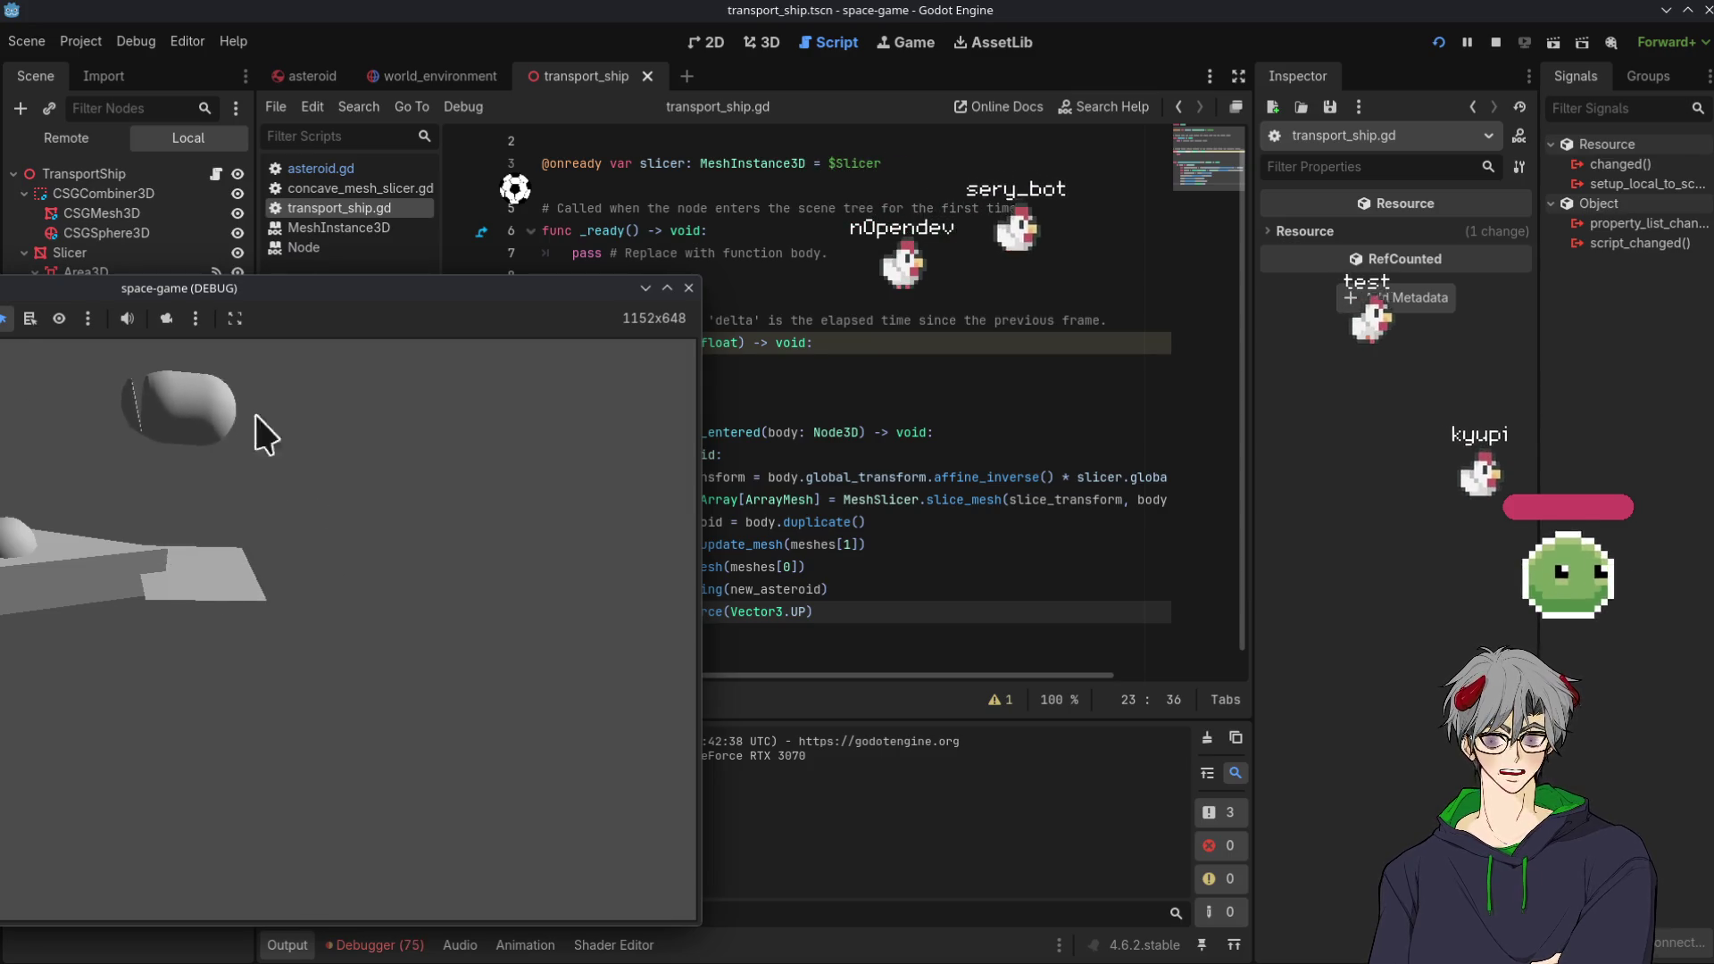
Raise the force on line 23 to Vector3.UP*10 and relaunch the game
{"action": "left_click", "coordinate": [907, 497]}
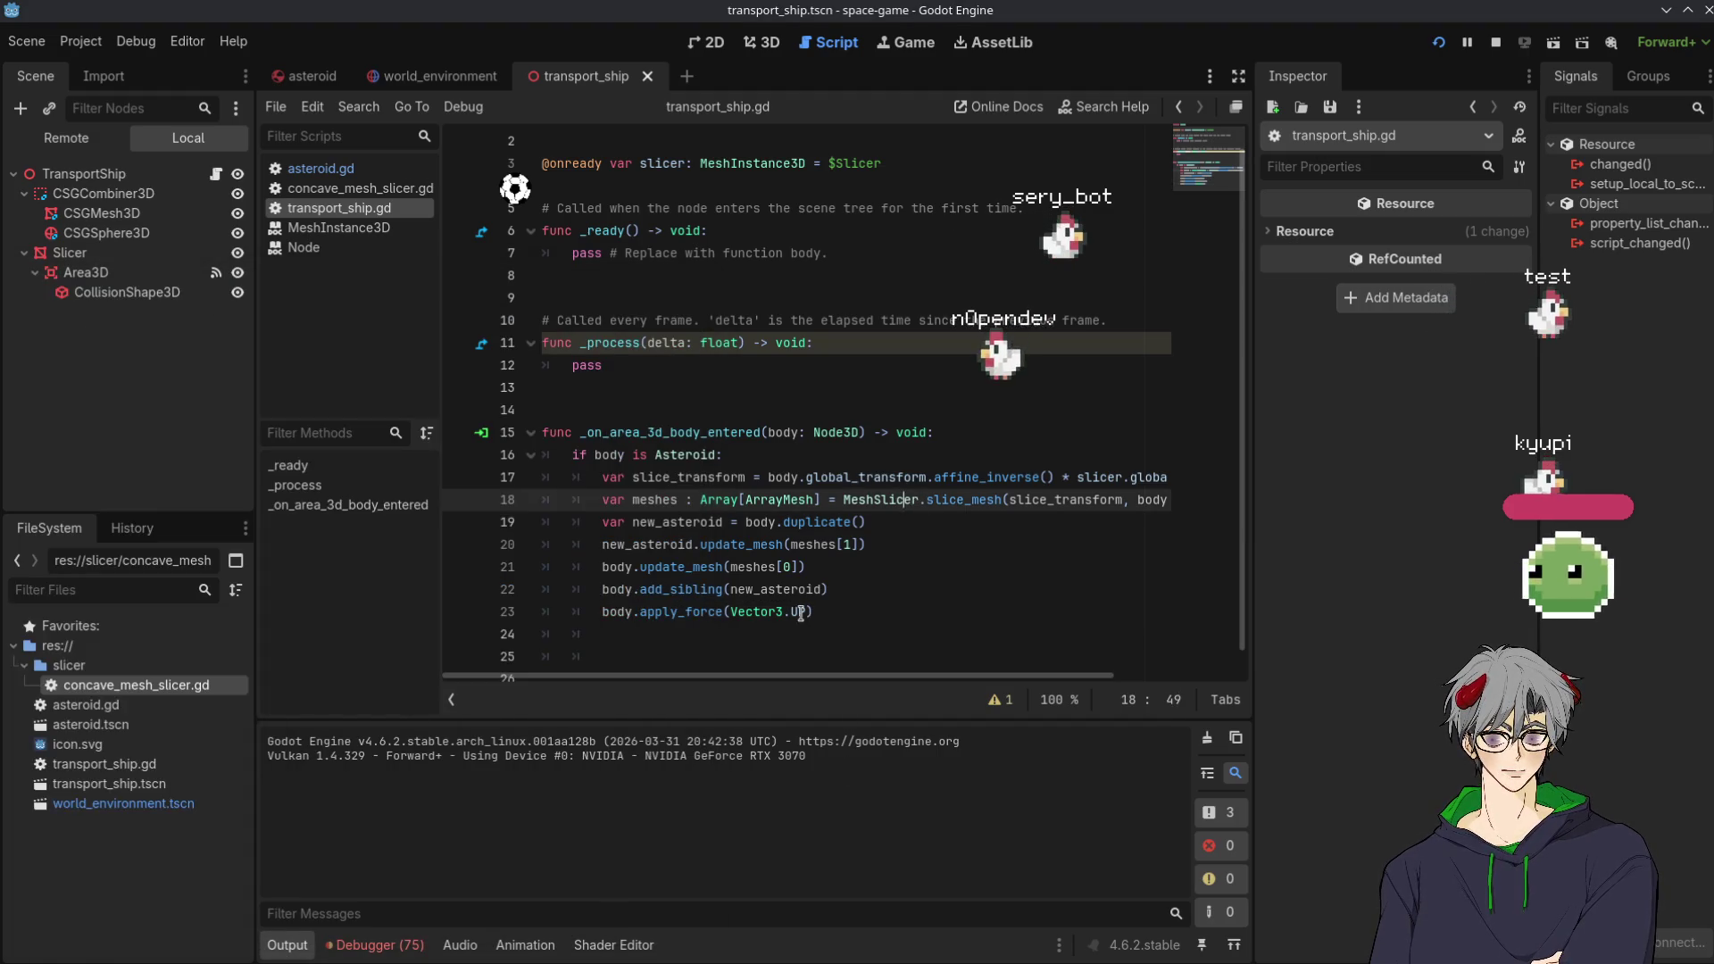
{"action": "left_click", "coordinate": [884, 612]}
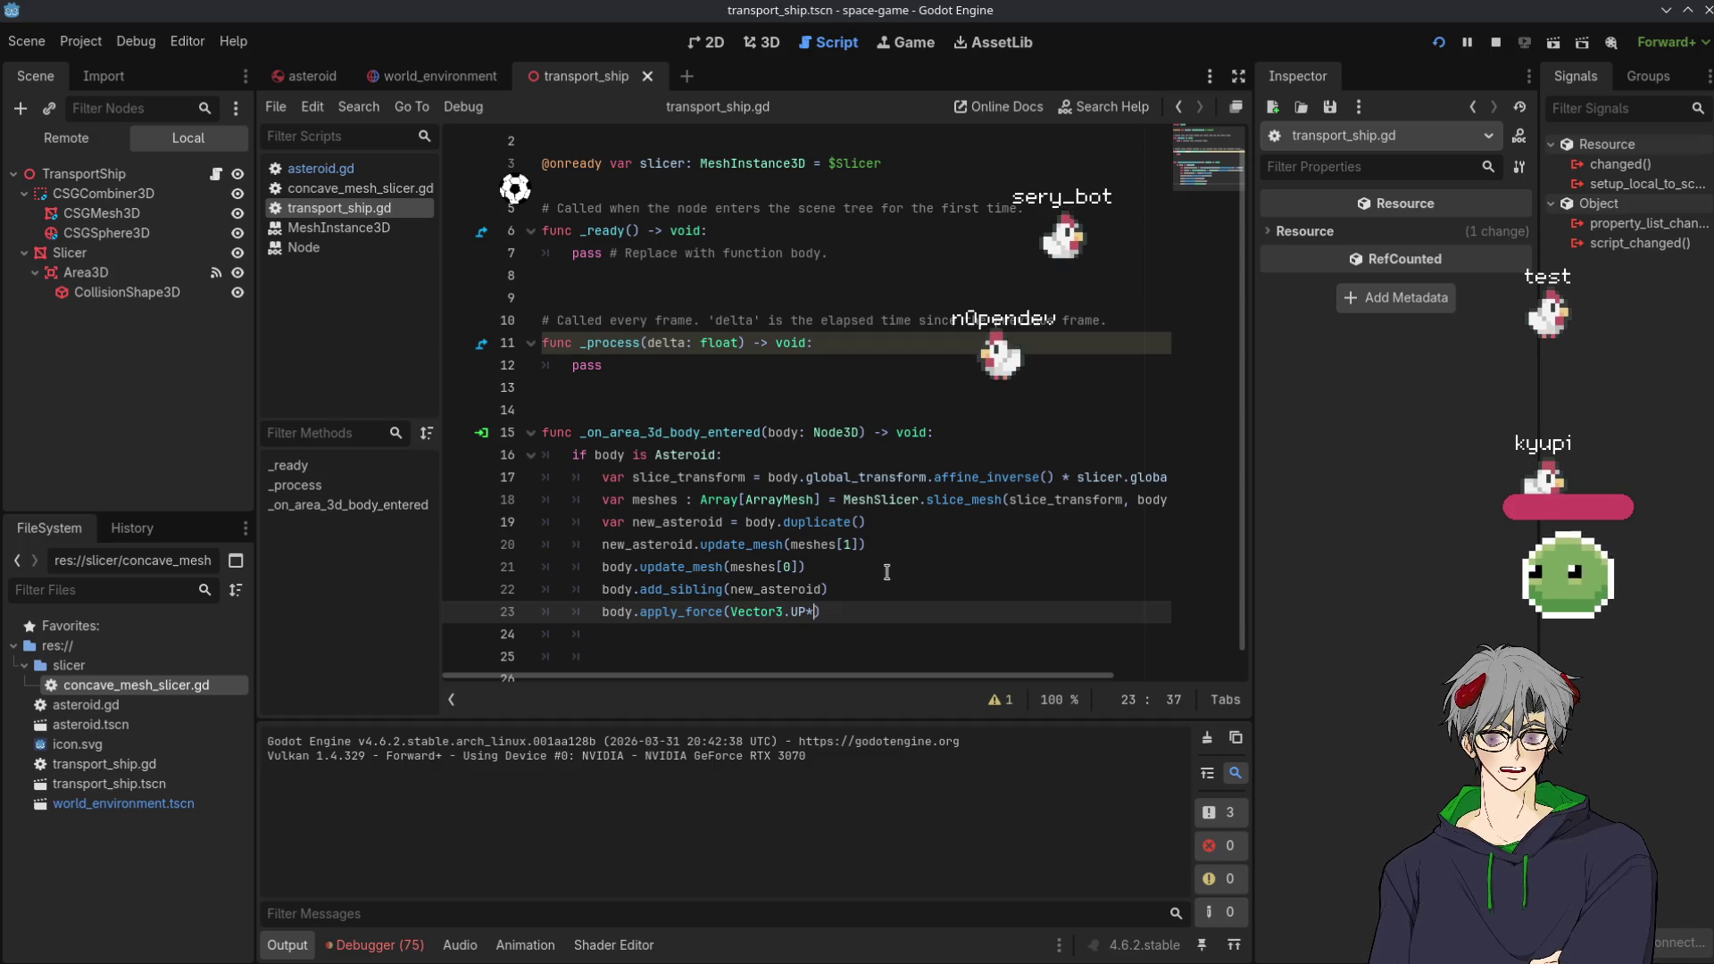
{"action": "type", "text": "10"}
{"action": "left_click", "coordinate": [1439, 43]}
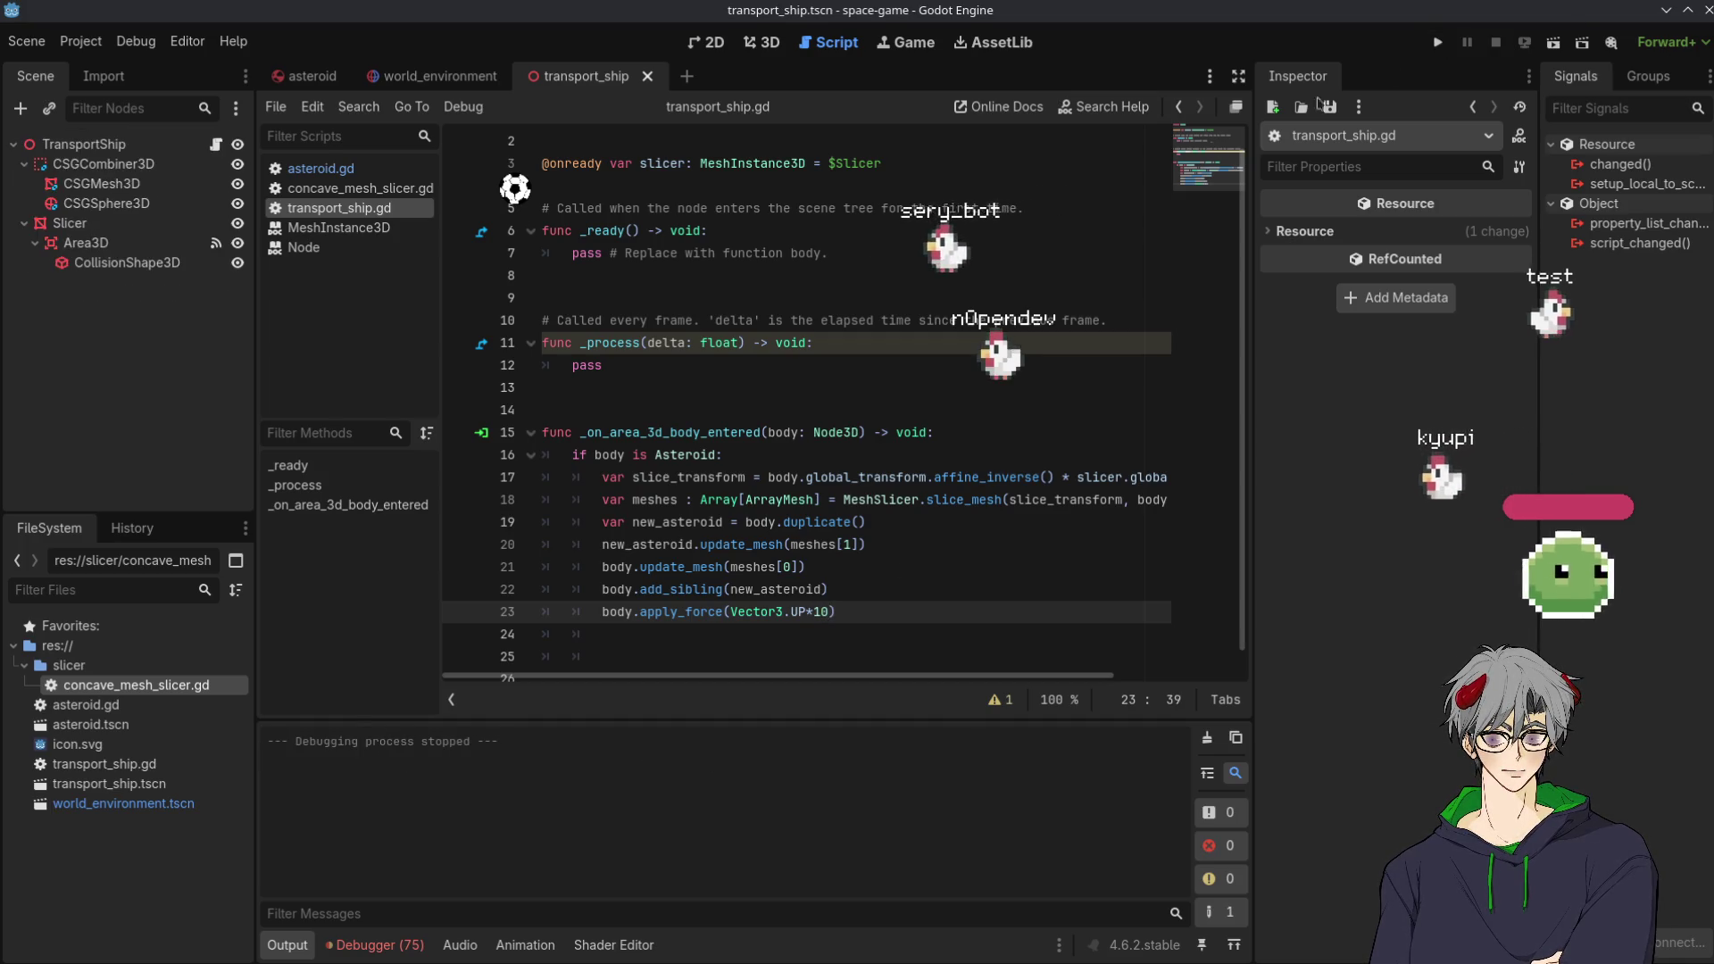
{"action": "left_click", "coordinate": [1438, 43]}
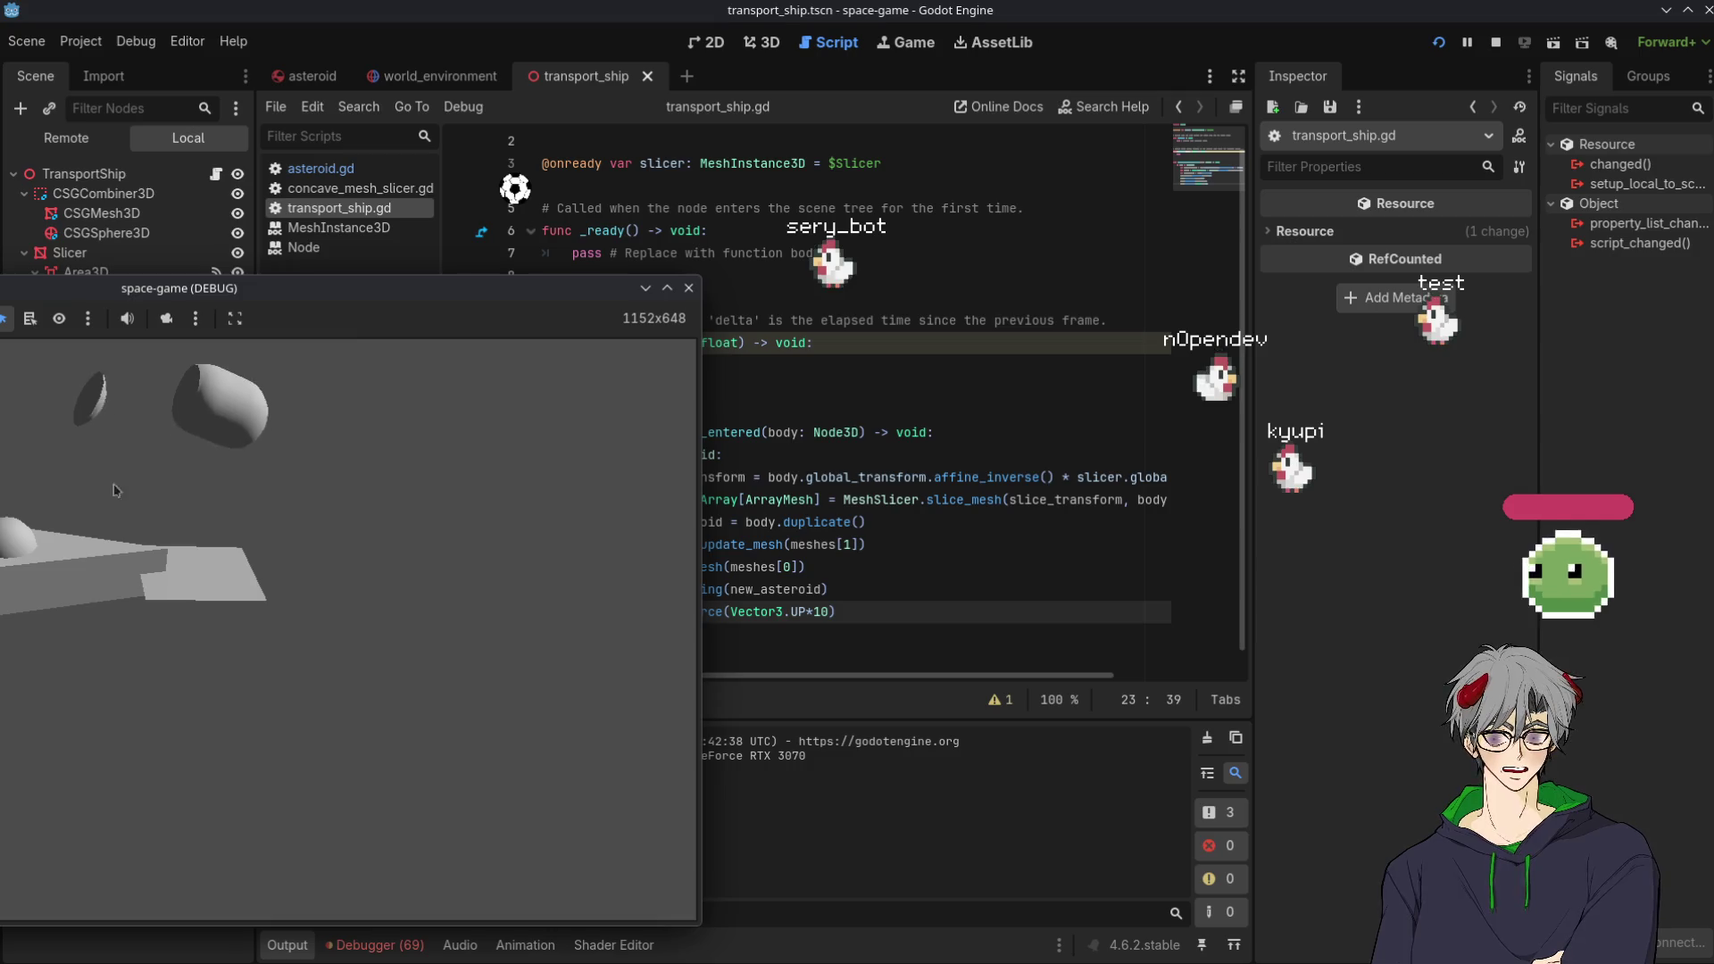
{"action": "left_click", "coordinate": [965, 498]}
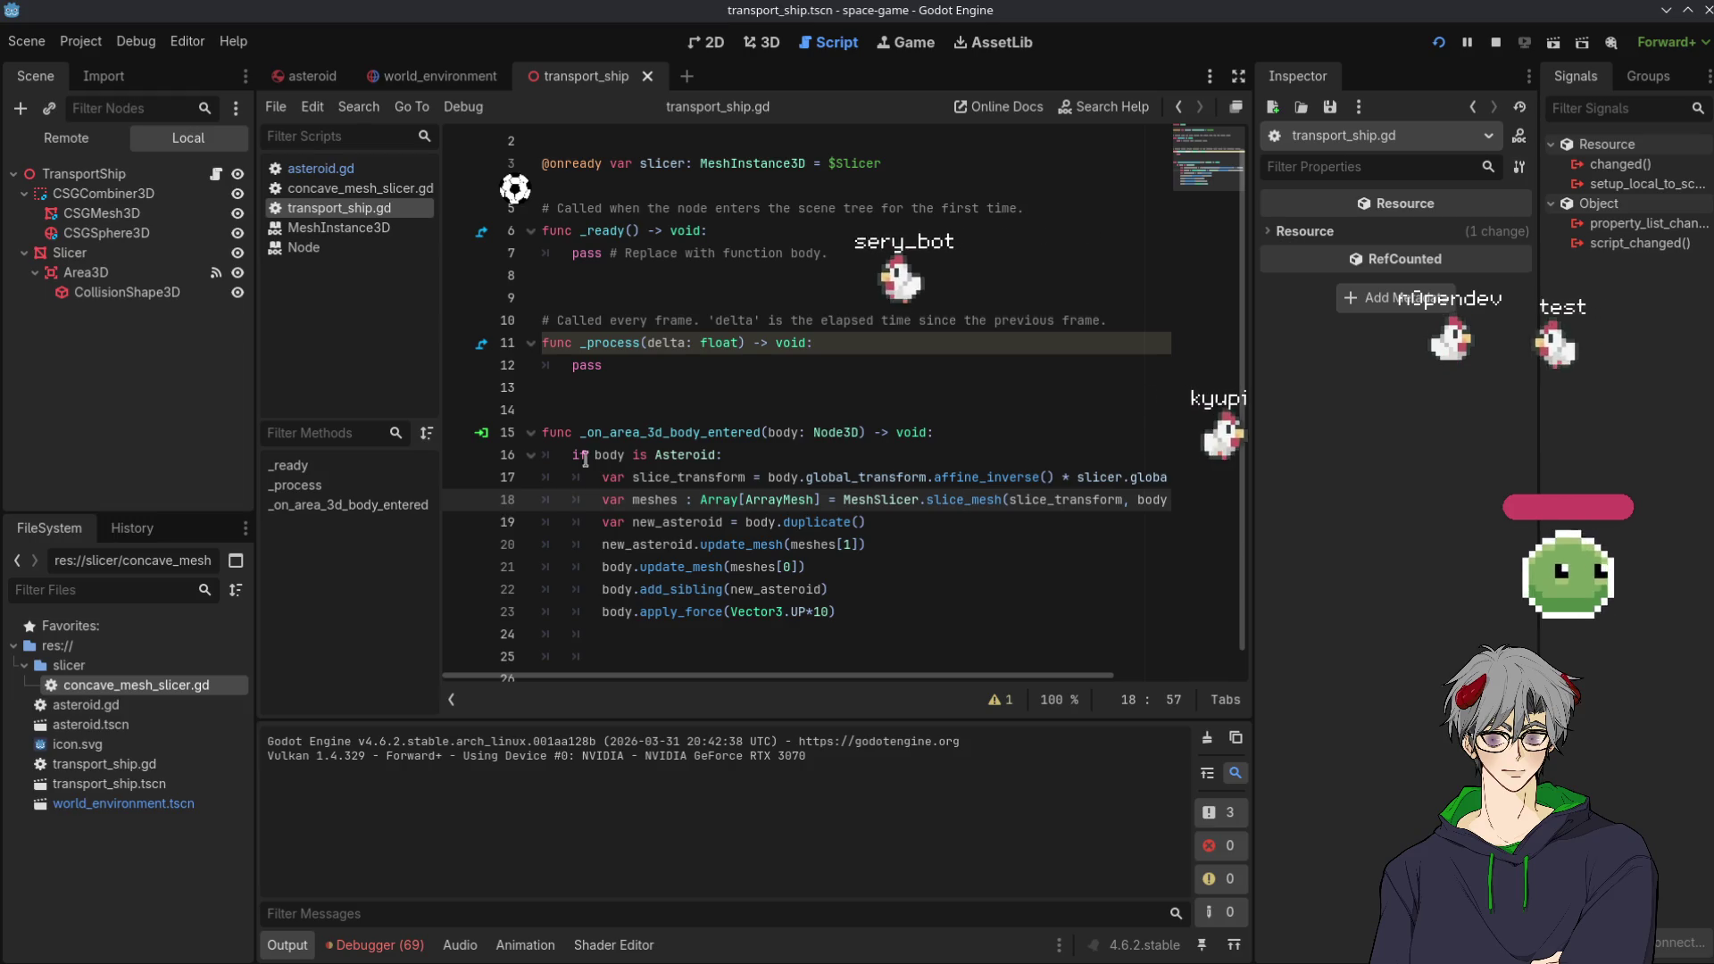
Start a new line after the apply_force call on line 23
{"action": "left_click", "coordinate": [651, 432]}
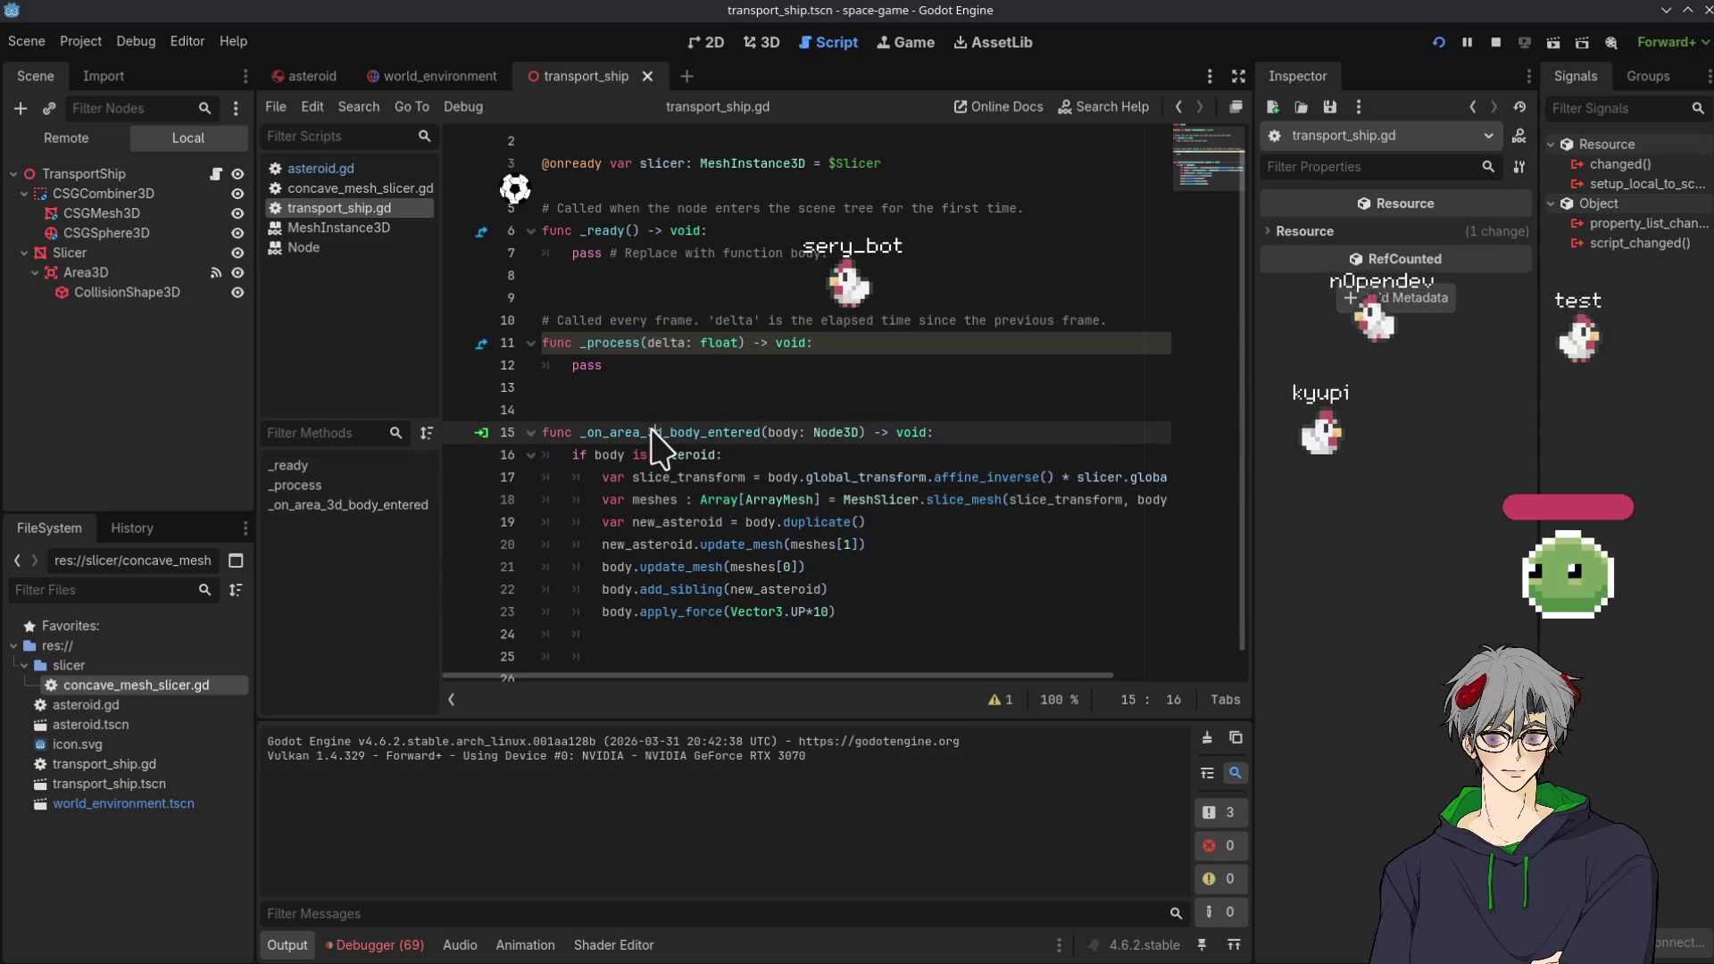
{"action": "double_click", "coordinate": [651, 432]}
{"action": "left_click", "coordinate": [836, 614]}
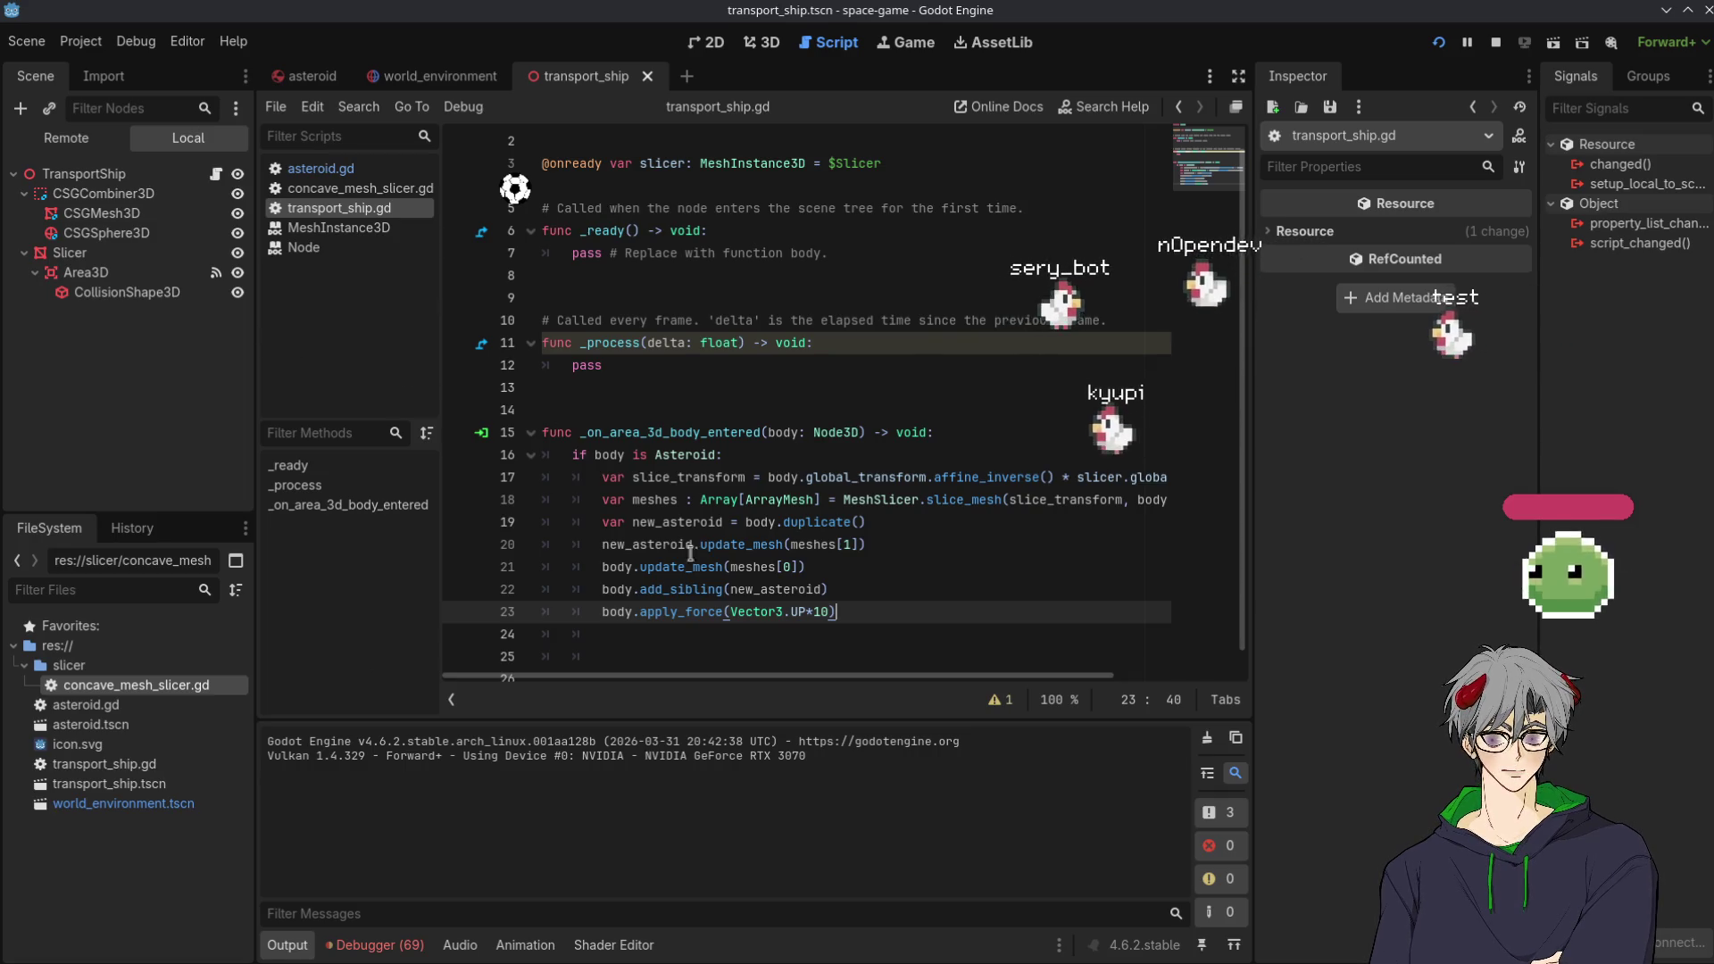
{"action": "key", "text": "Return"}
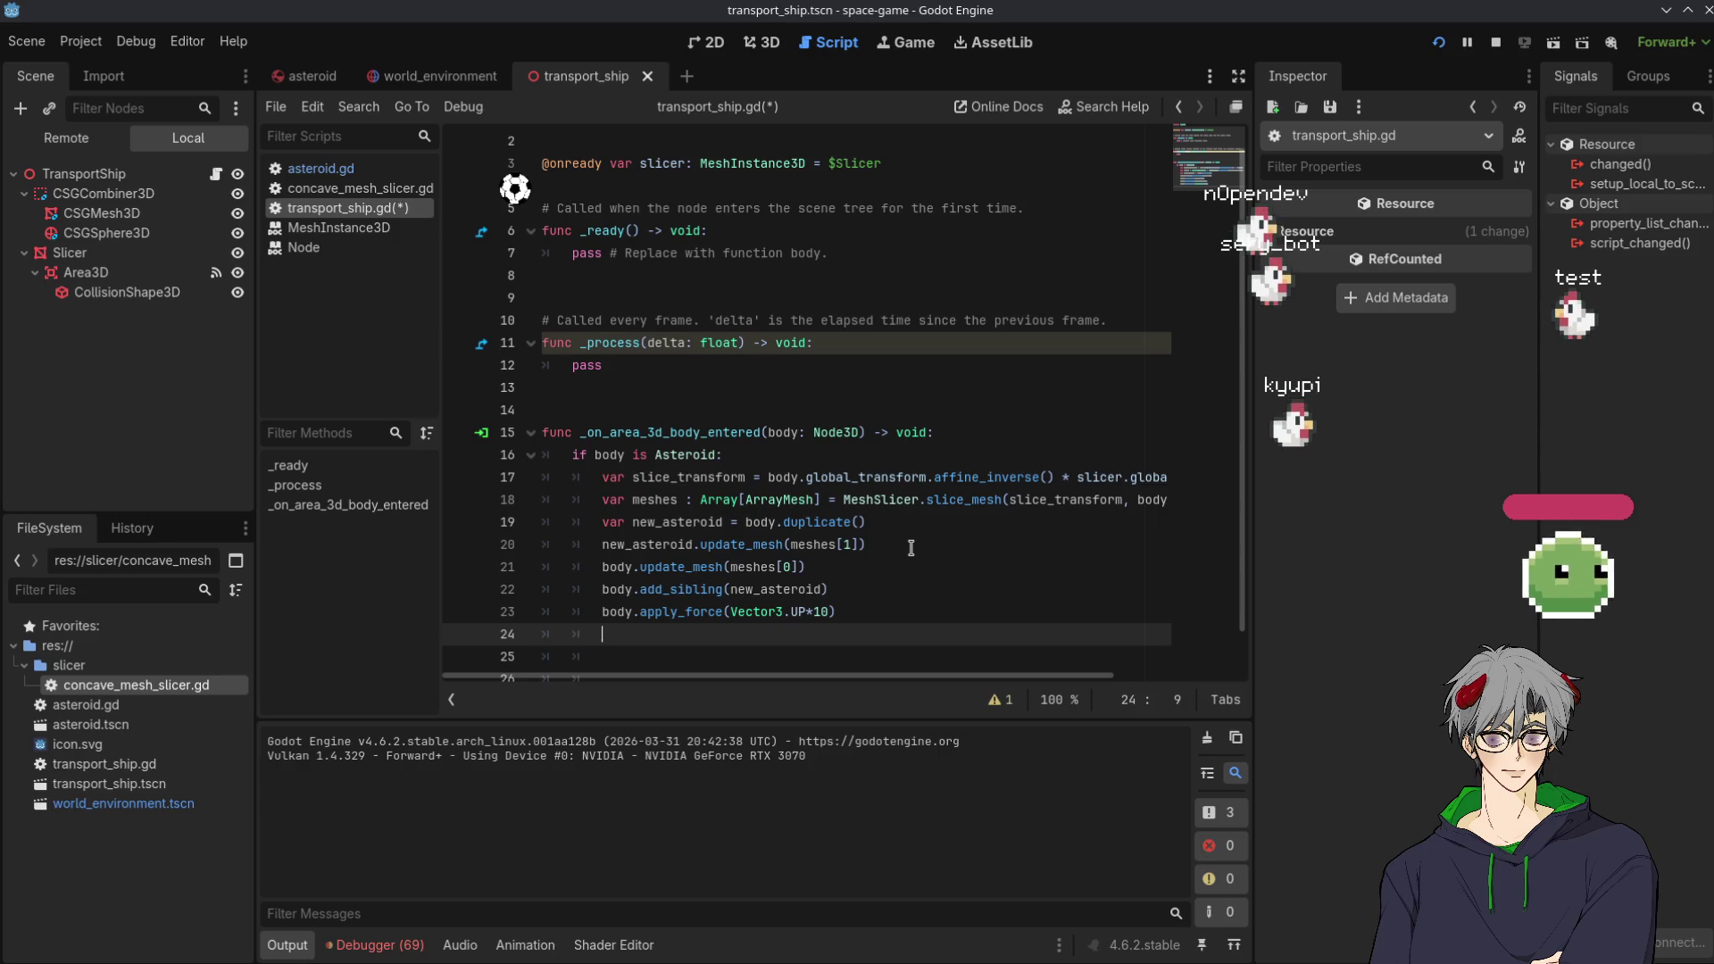
{"action": "scroll", "coordinate": [699, 291], "scroll_direction": "up", "scroll_amount": 1}
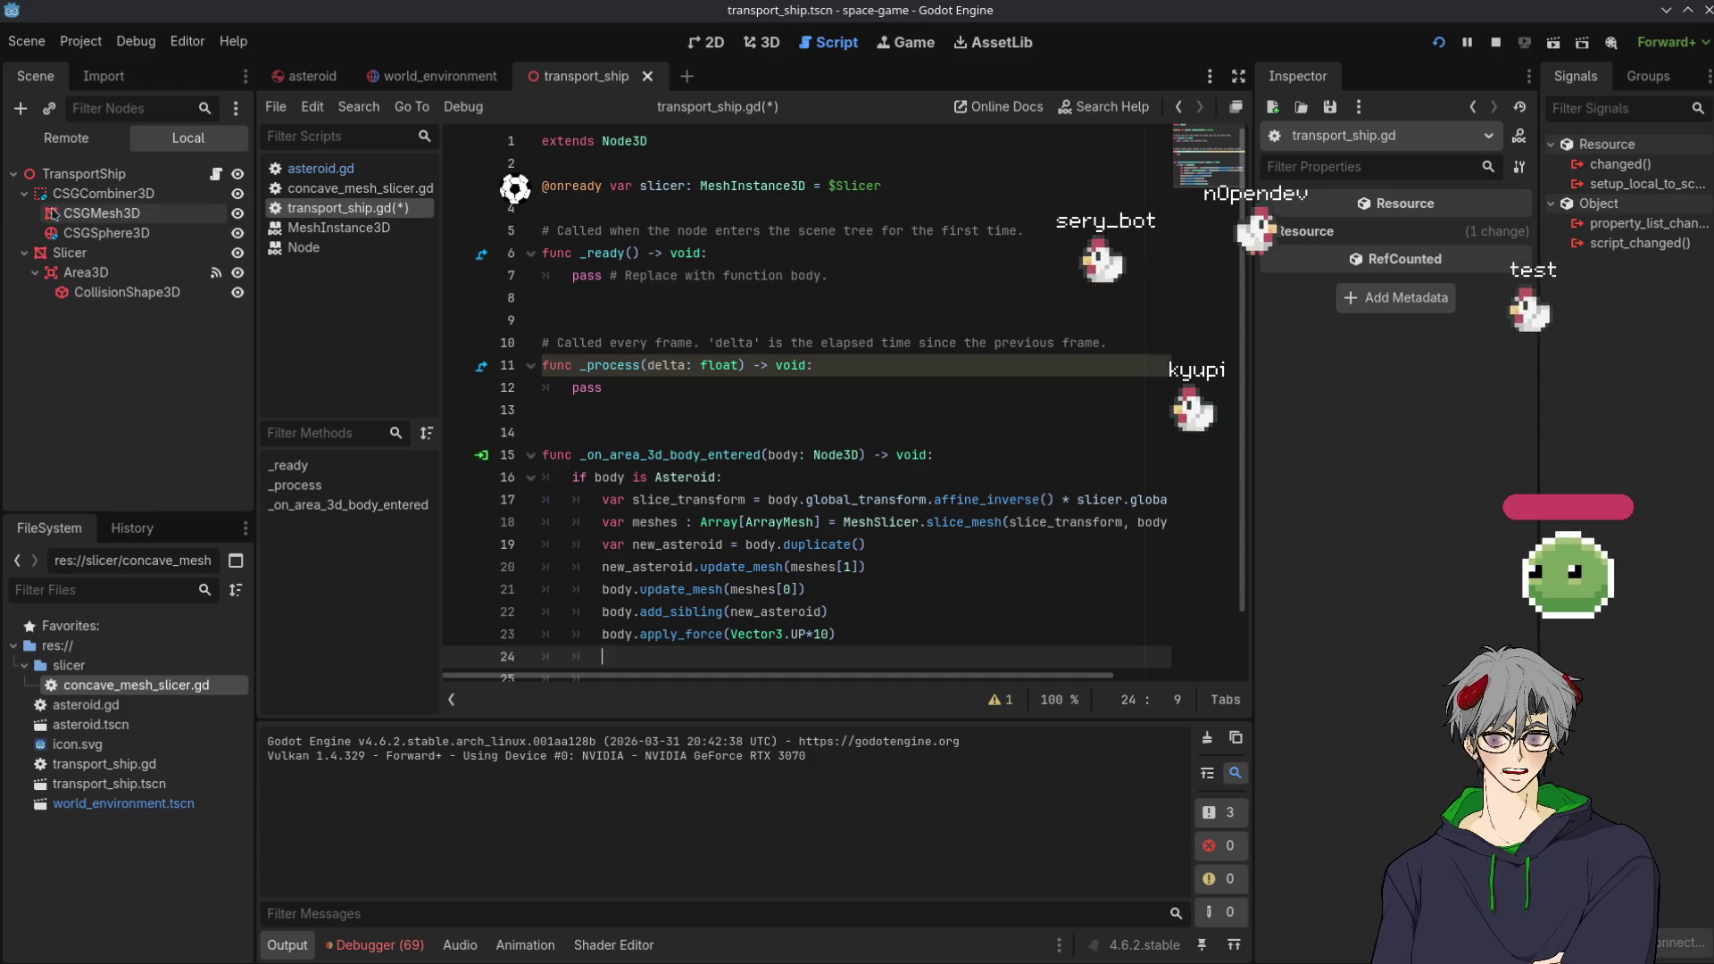
Inspect CollisionShape3D, Slicer and Area3D, then drop a $Slicer/Area3D reference onto line 24
{"action": "left_click", "coordinate": [100, 293]}
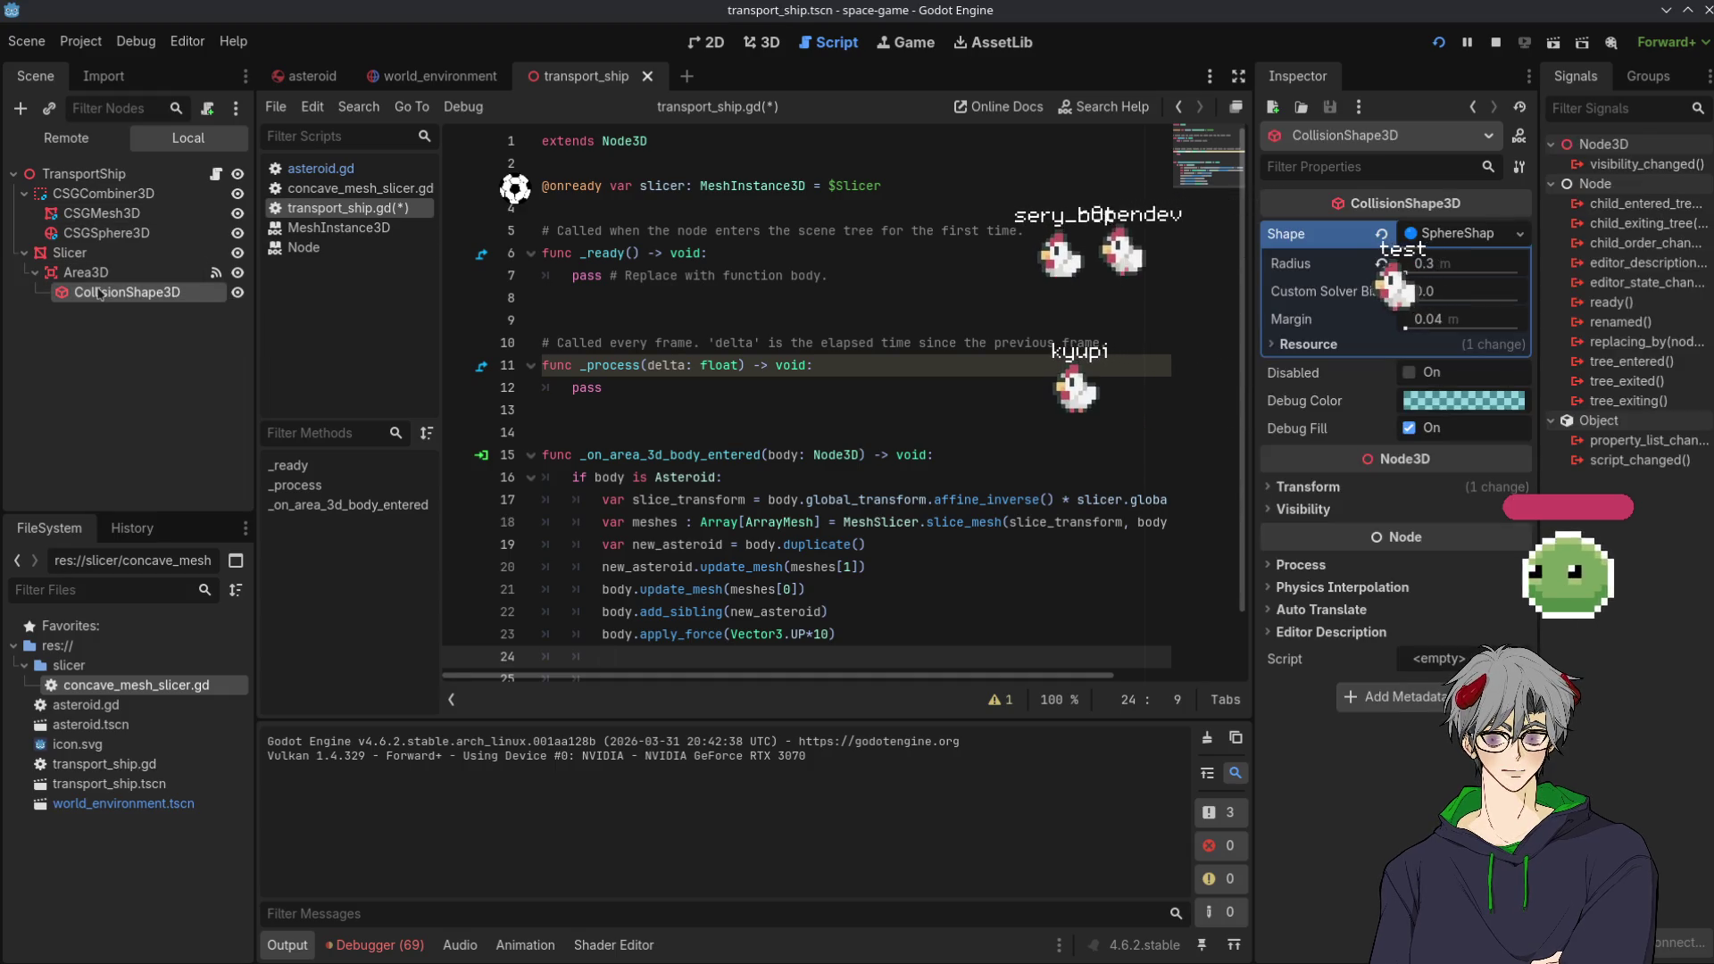
{"action": "left_click", "coordinate": [105, 256]}
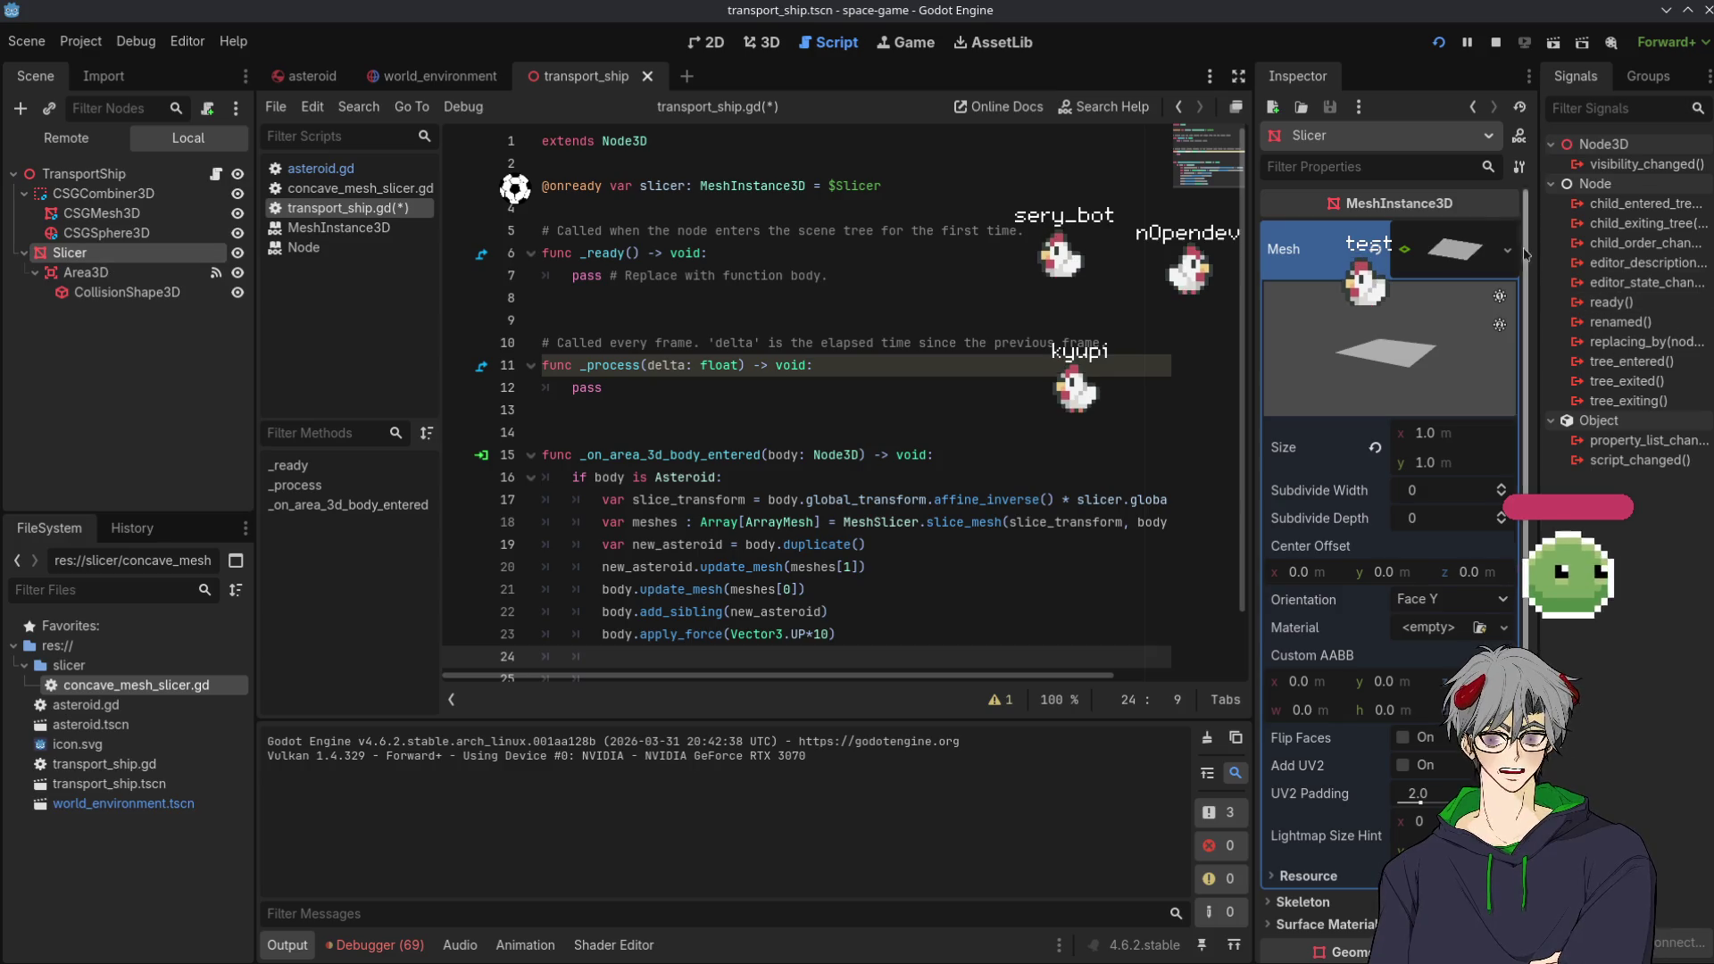
{"action": "left_click", "coordinate": [1450, 250]}
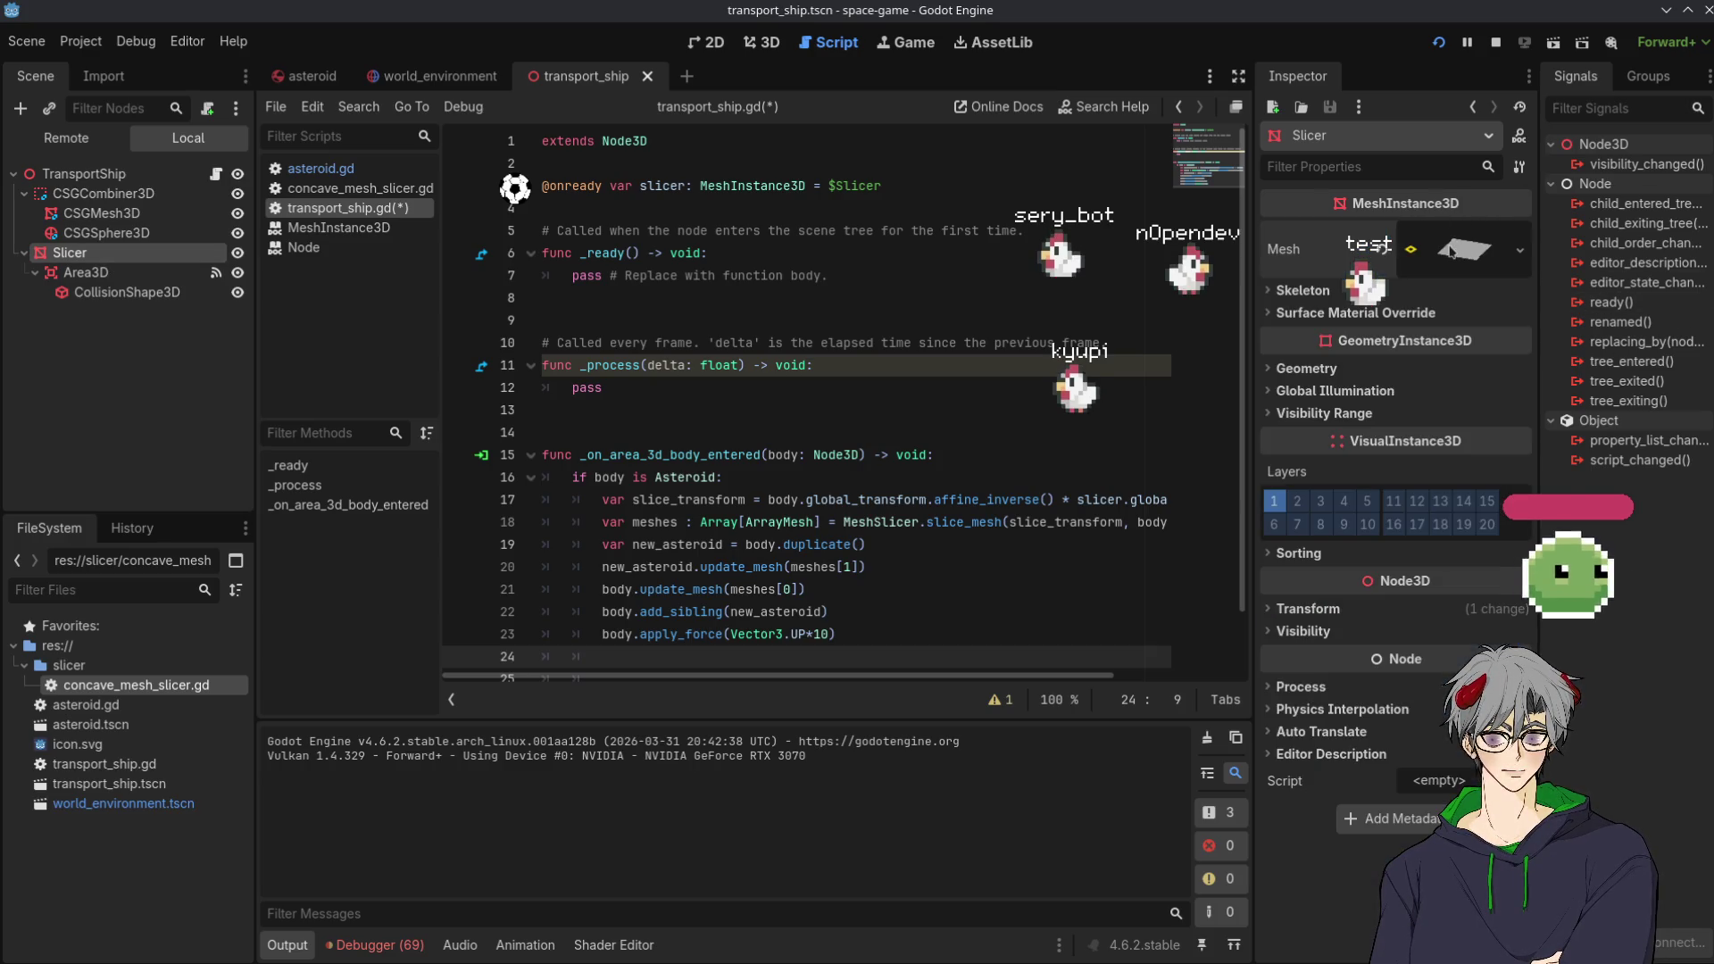
{"action": "left_click", "coordinate": [87, 274]}
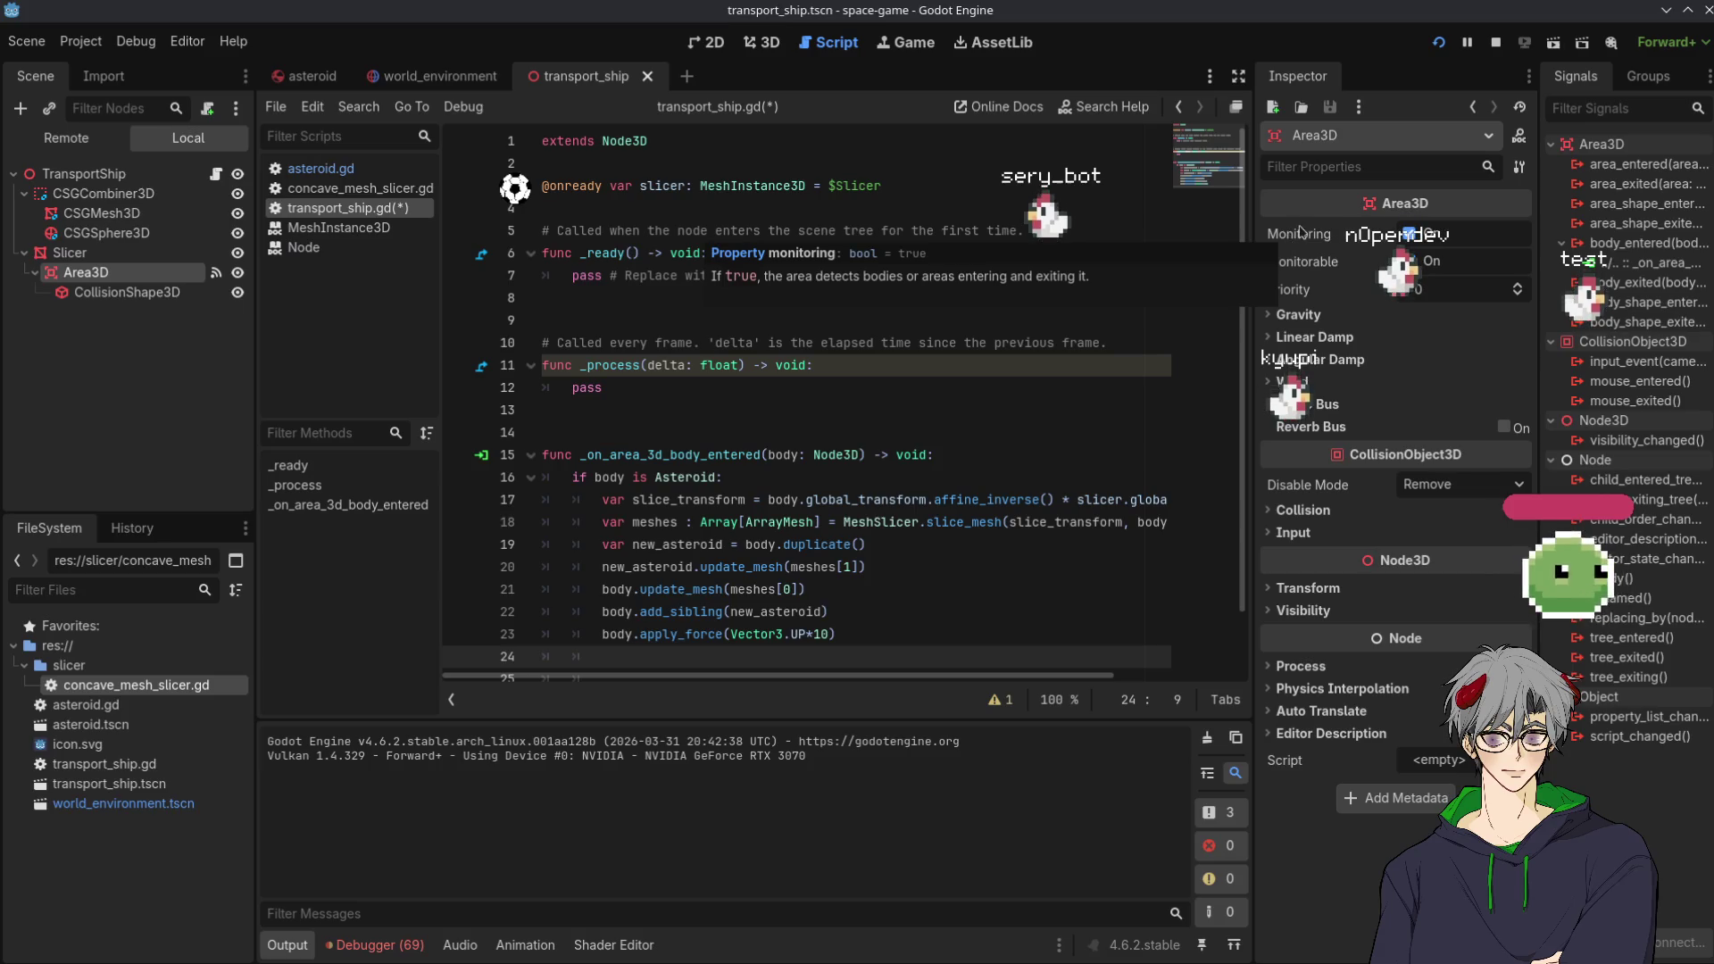
{"action": "scroll", "coordinate": [1300, 237], "scroll_direction": "down", "scroll_amount": 1}
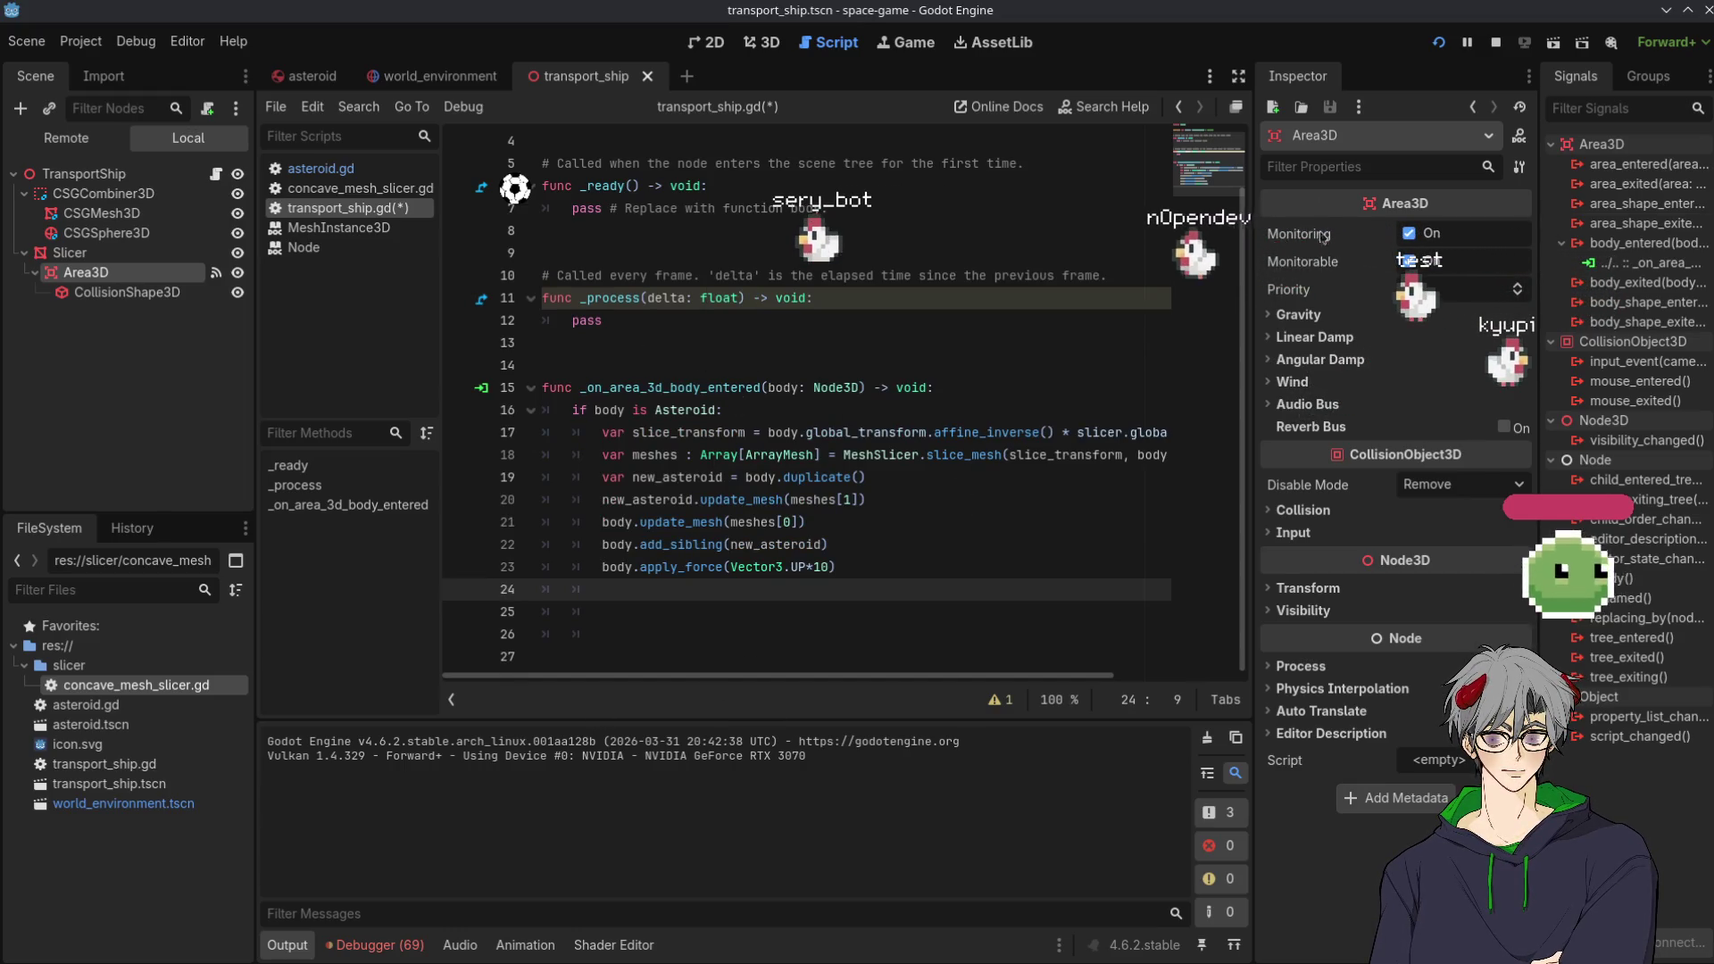
{"action": "left_click", "coordinate": [906, 569]}
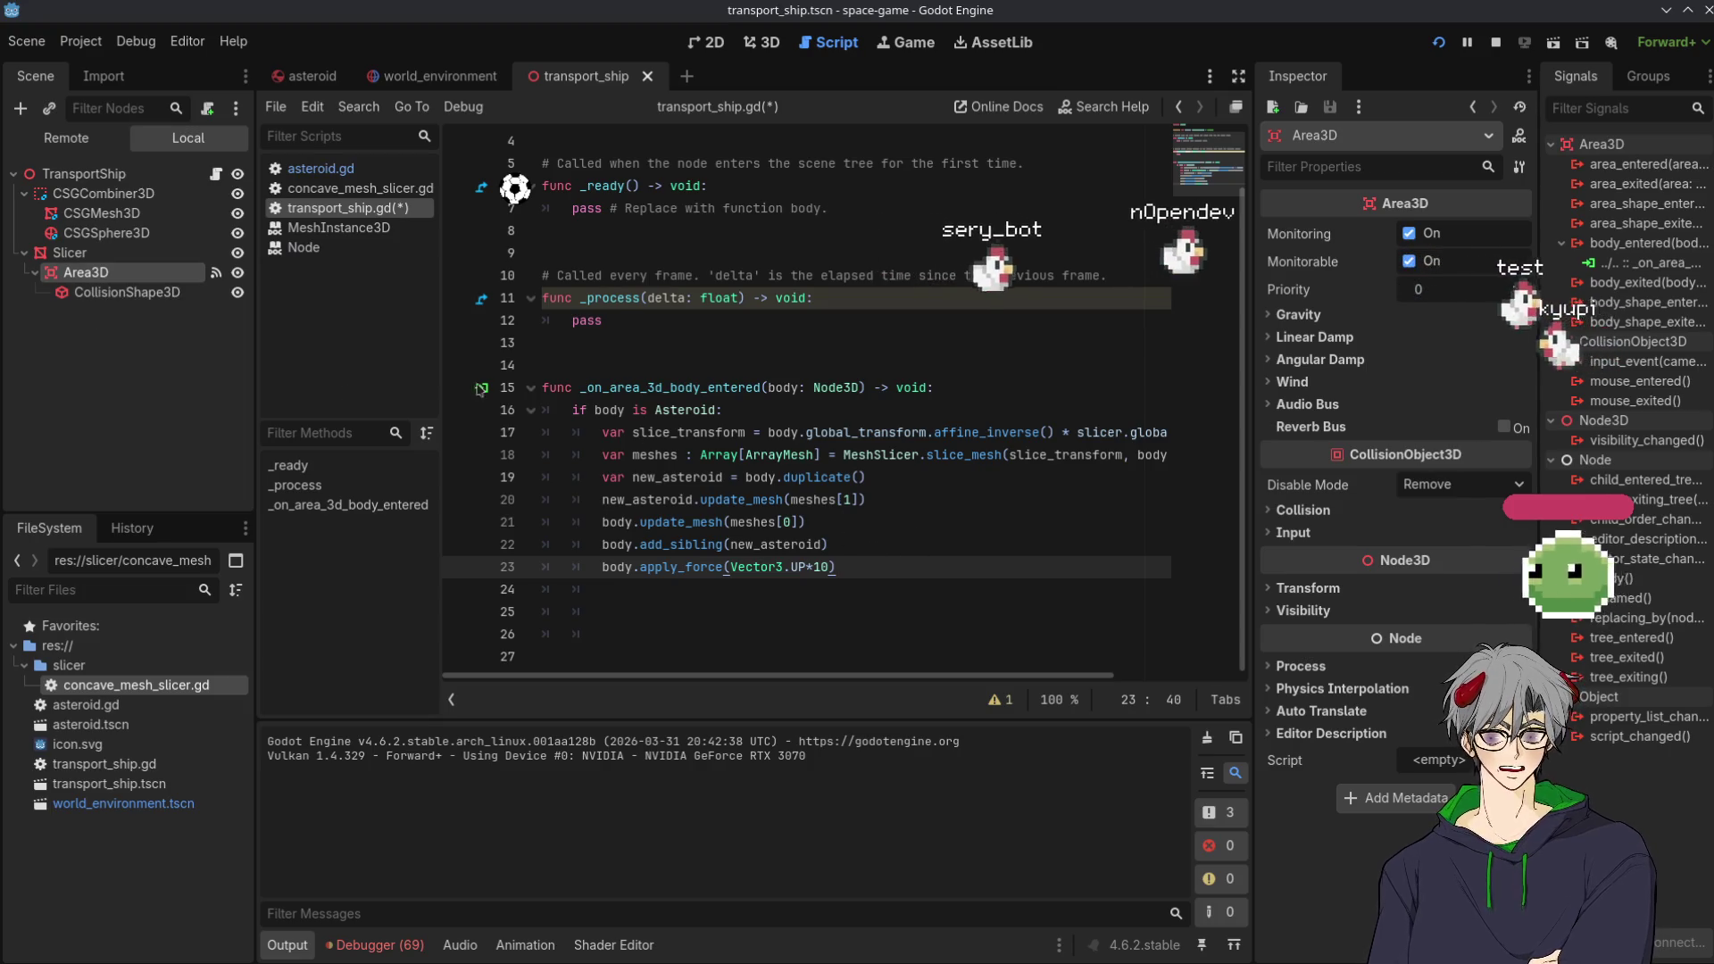
{"action": "mouse_move", "coordinate": [86, 271]}
{"action": "left_mouse_down"}
{"action": "mouse_move", "coordinate": [963, 585]}
{"action": "mouse_move", "coordinate": [747, 597]}
{"action": "mouse_move", "coordinate": [798, 584]}
{"action": "left_mouse_up"}
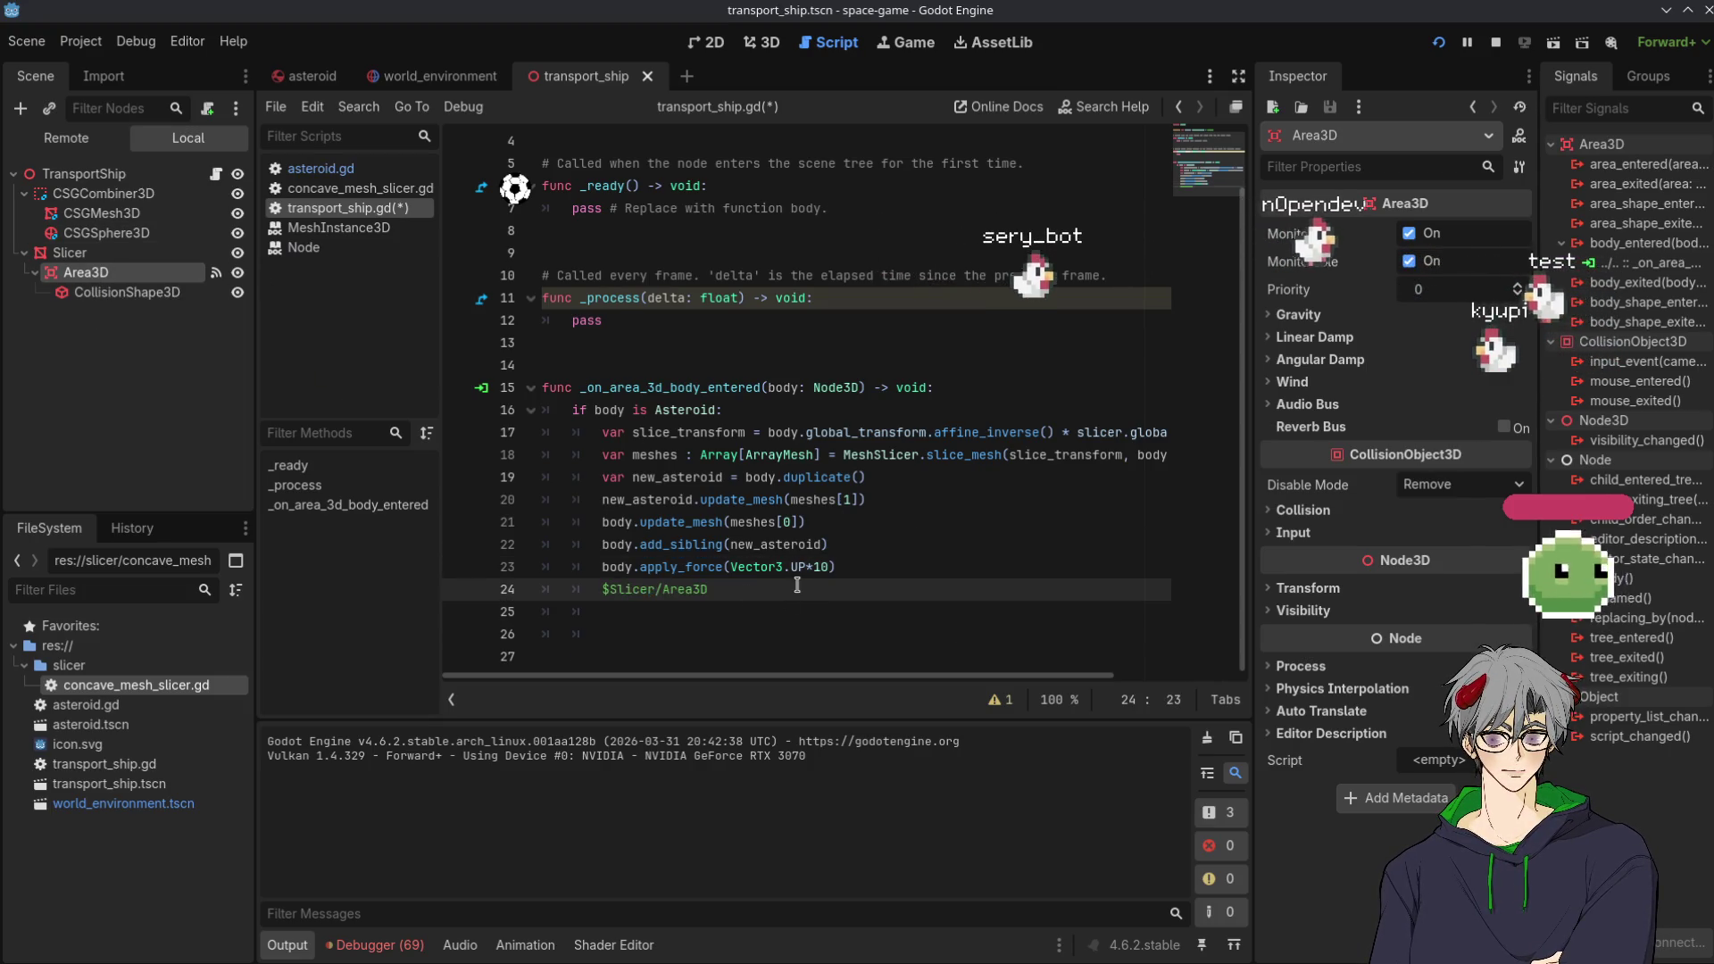
Complete line 24 as $Slicer/Area3D.monitoring = false and restart the game
{"action": "type", "text": ".mon"}
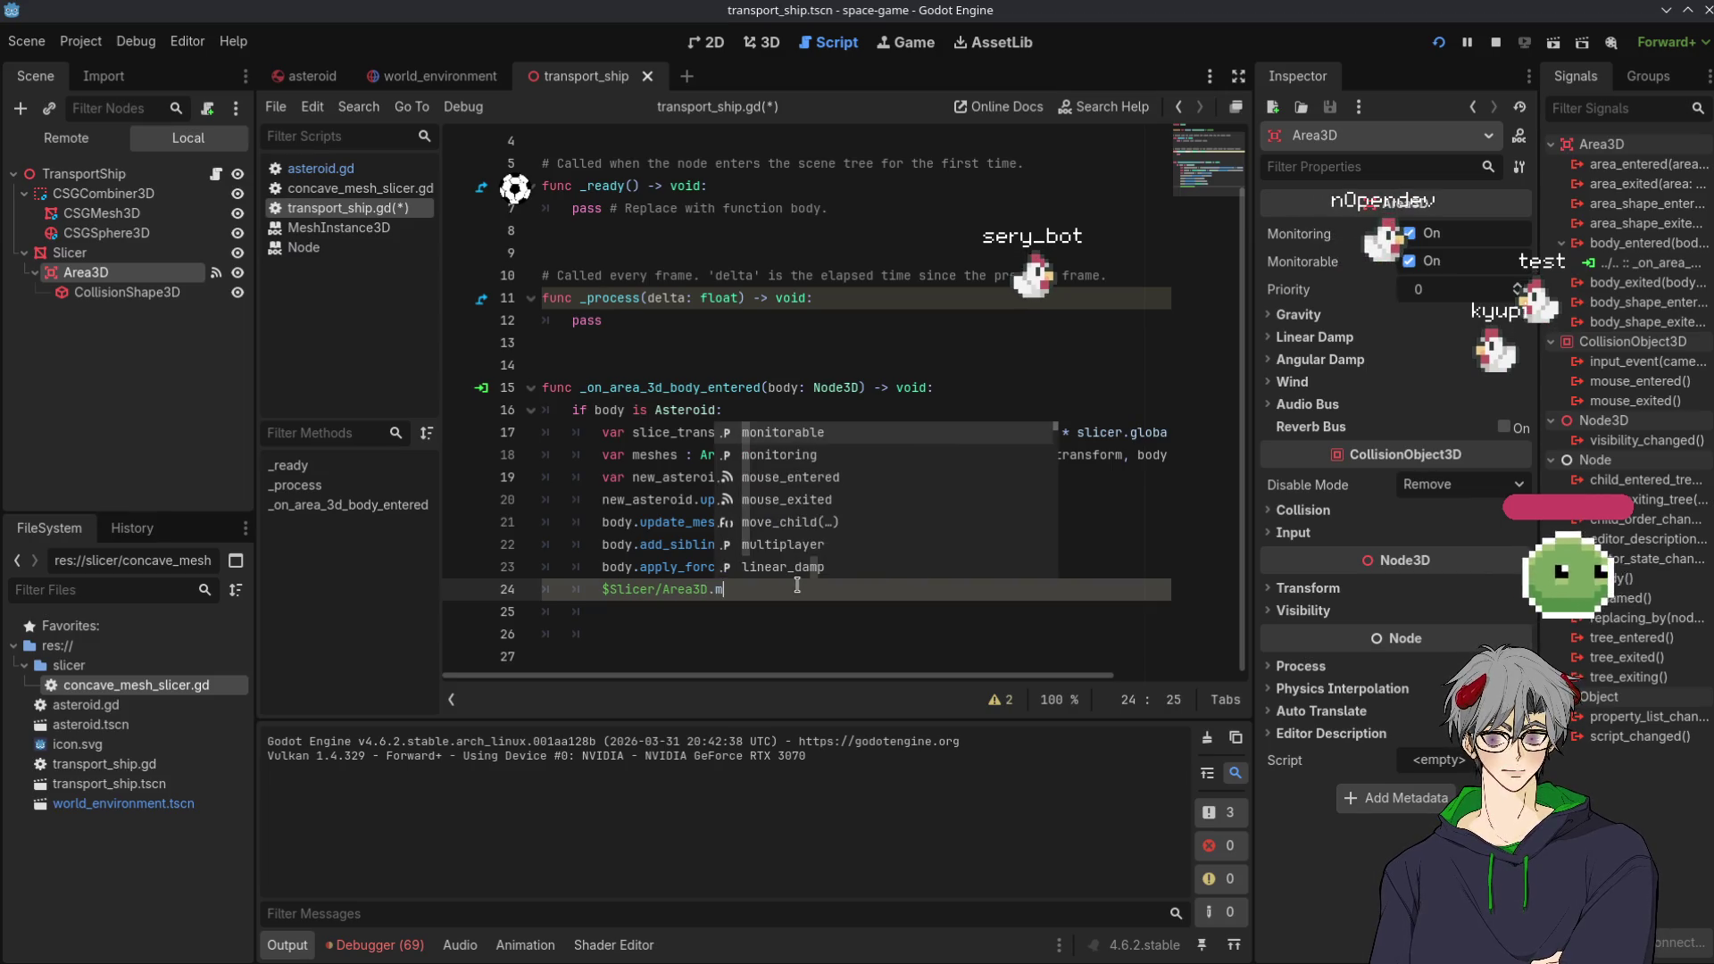
{"action": "key", "text": "Down"}
{"action": "key", "text": "Return"}
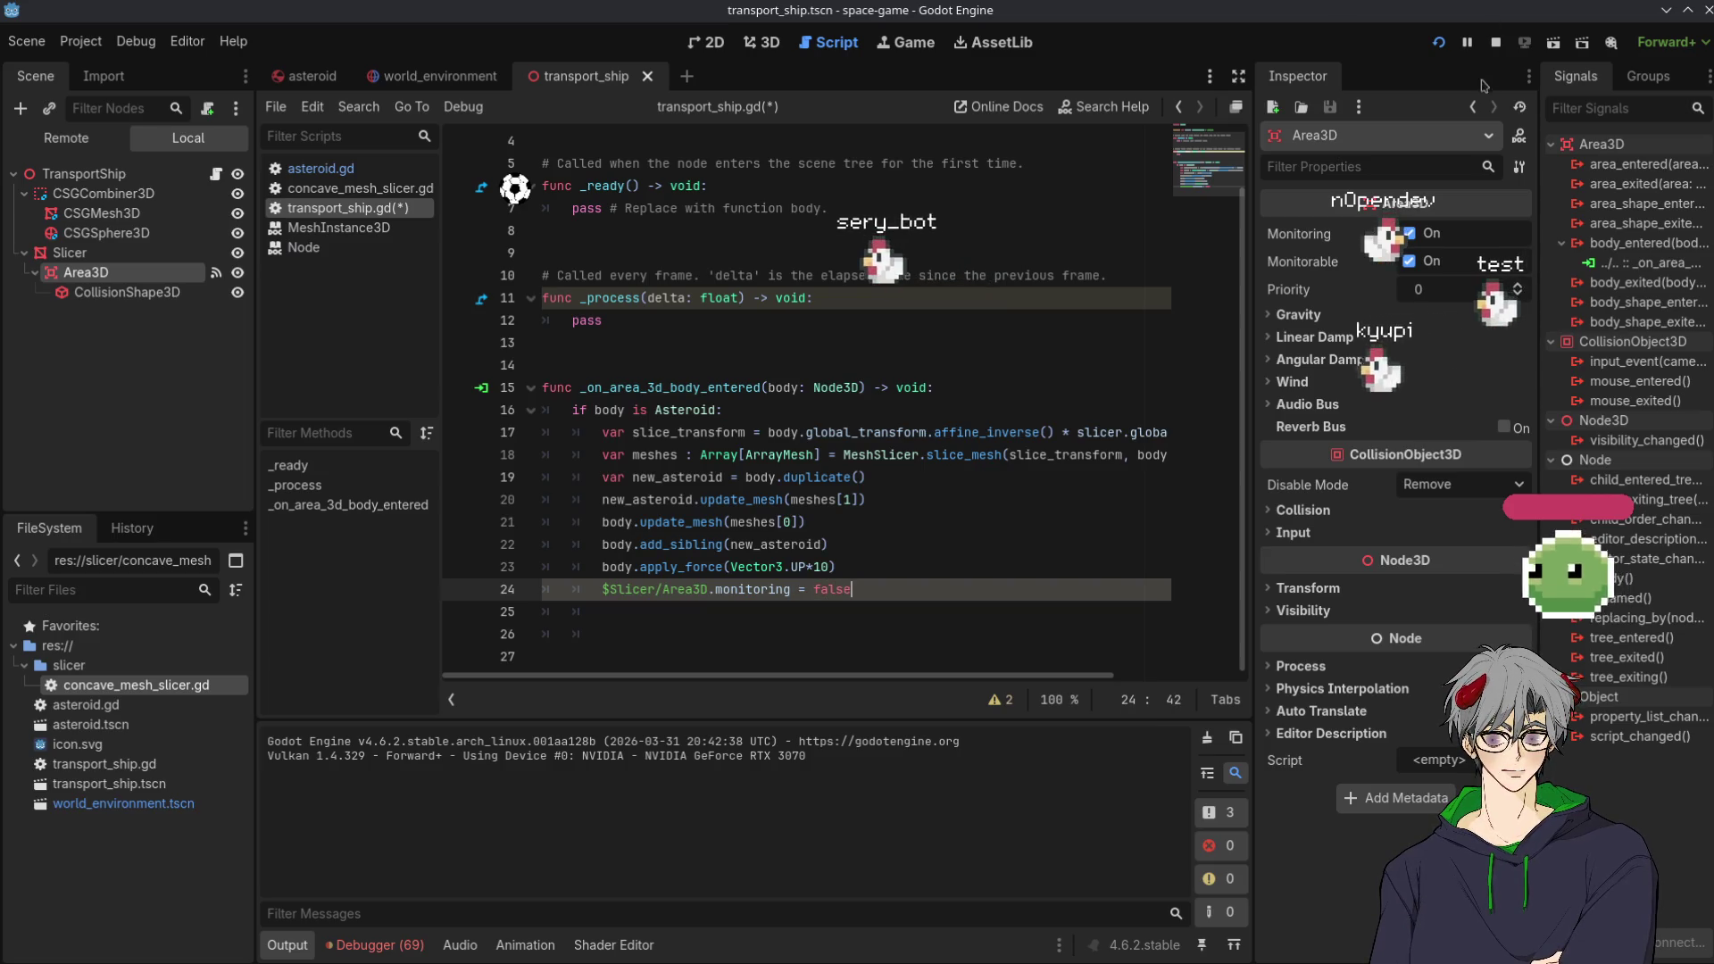
{"action": "left_click", "coordinate": [1439, 44]}
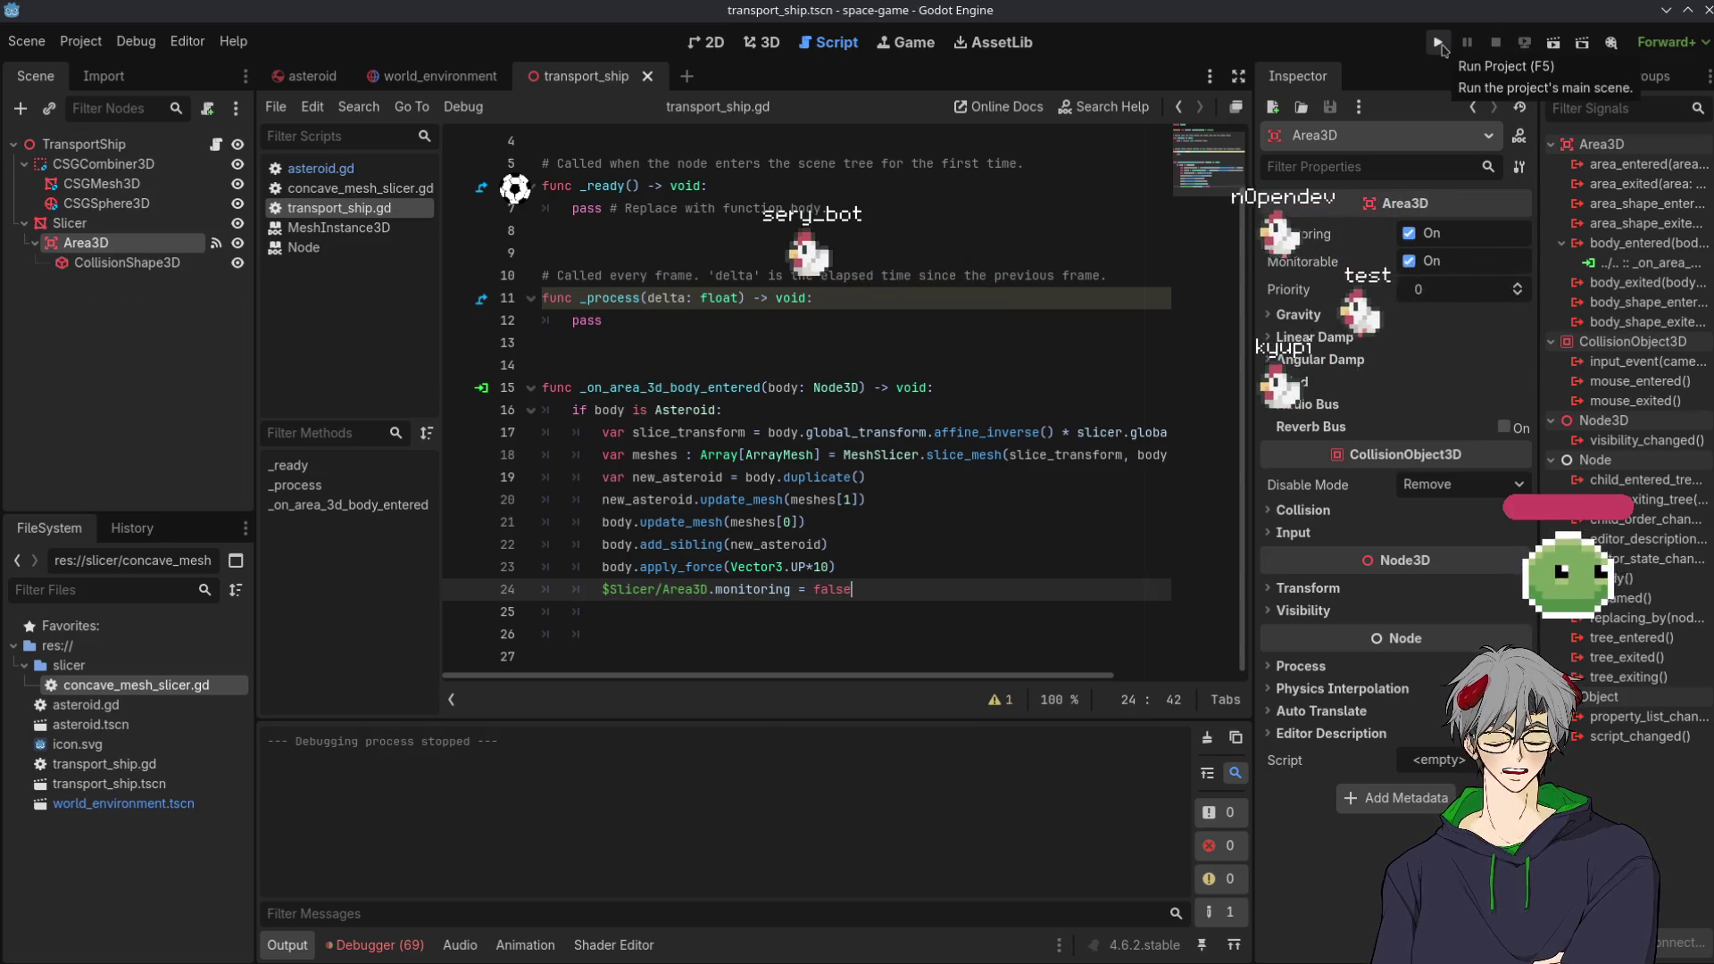
{"action": "left_click", "coordinate": [1439, 44]}
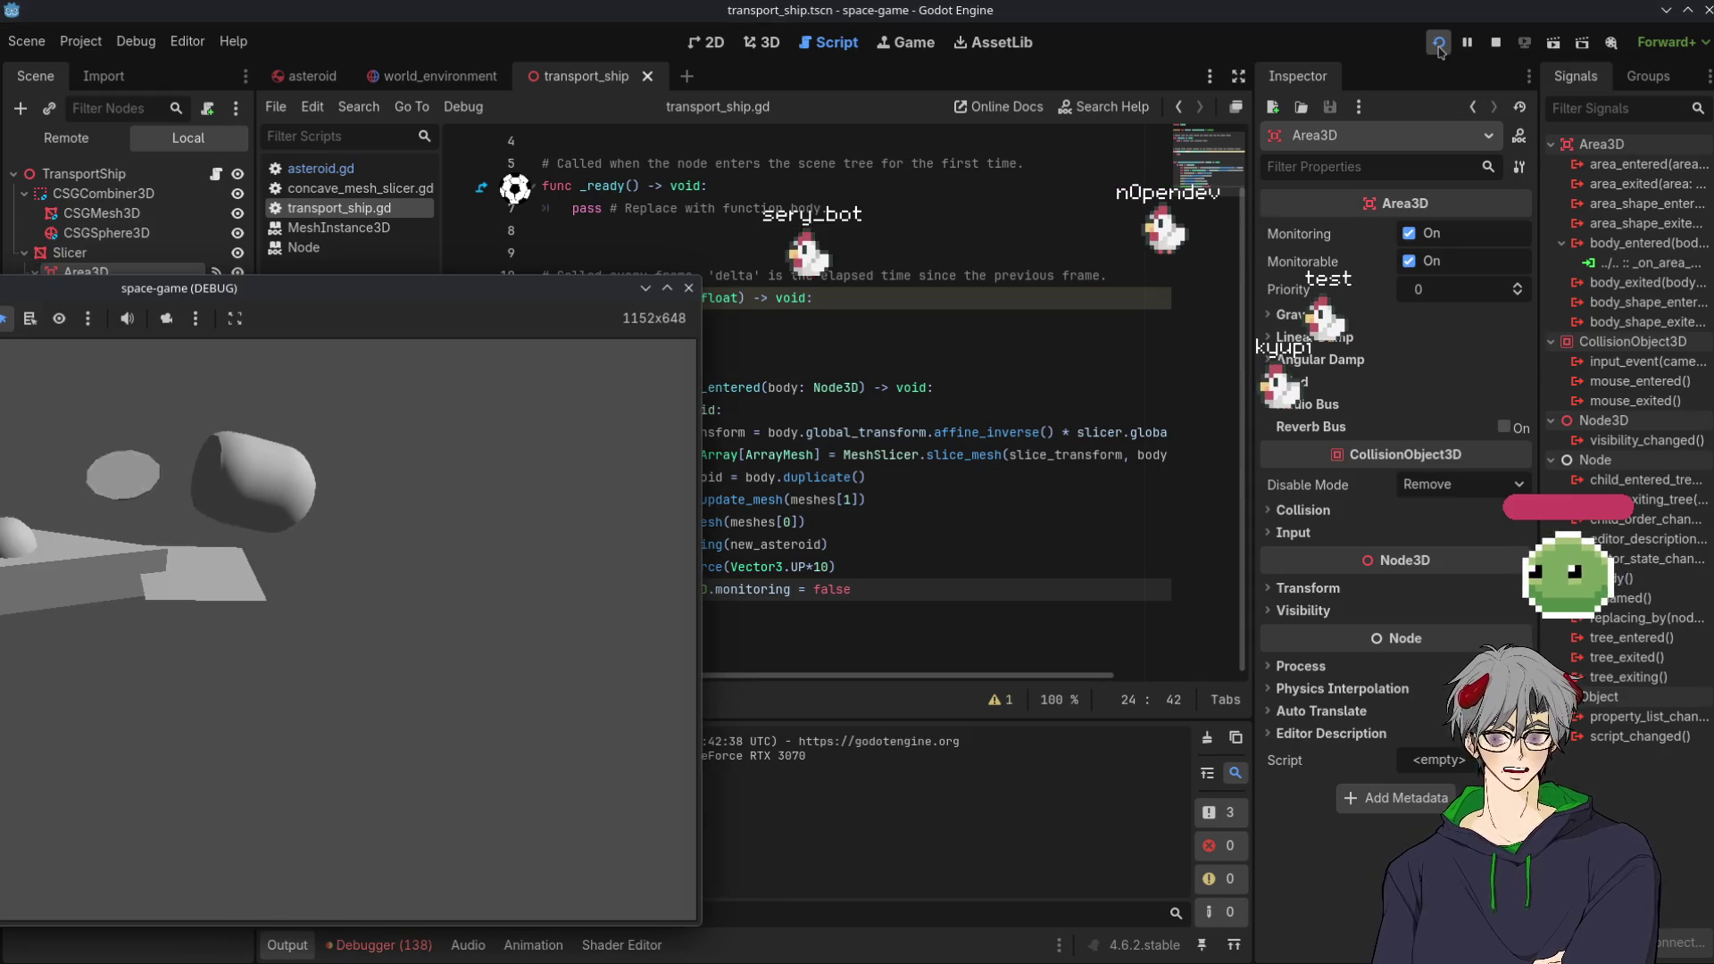
{"action": "left_click", "coordinate": [836, 589]}
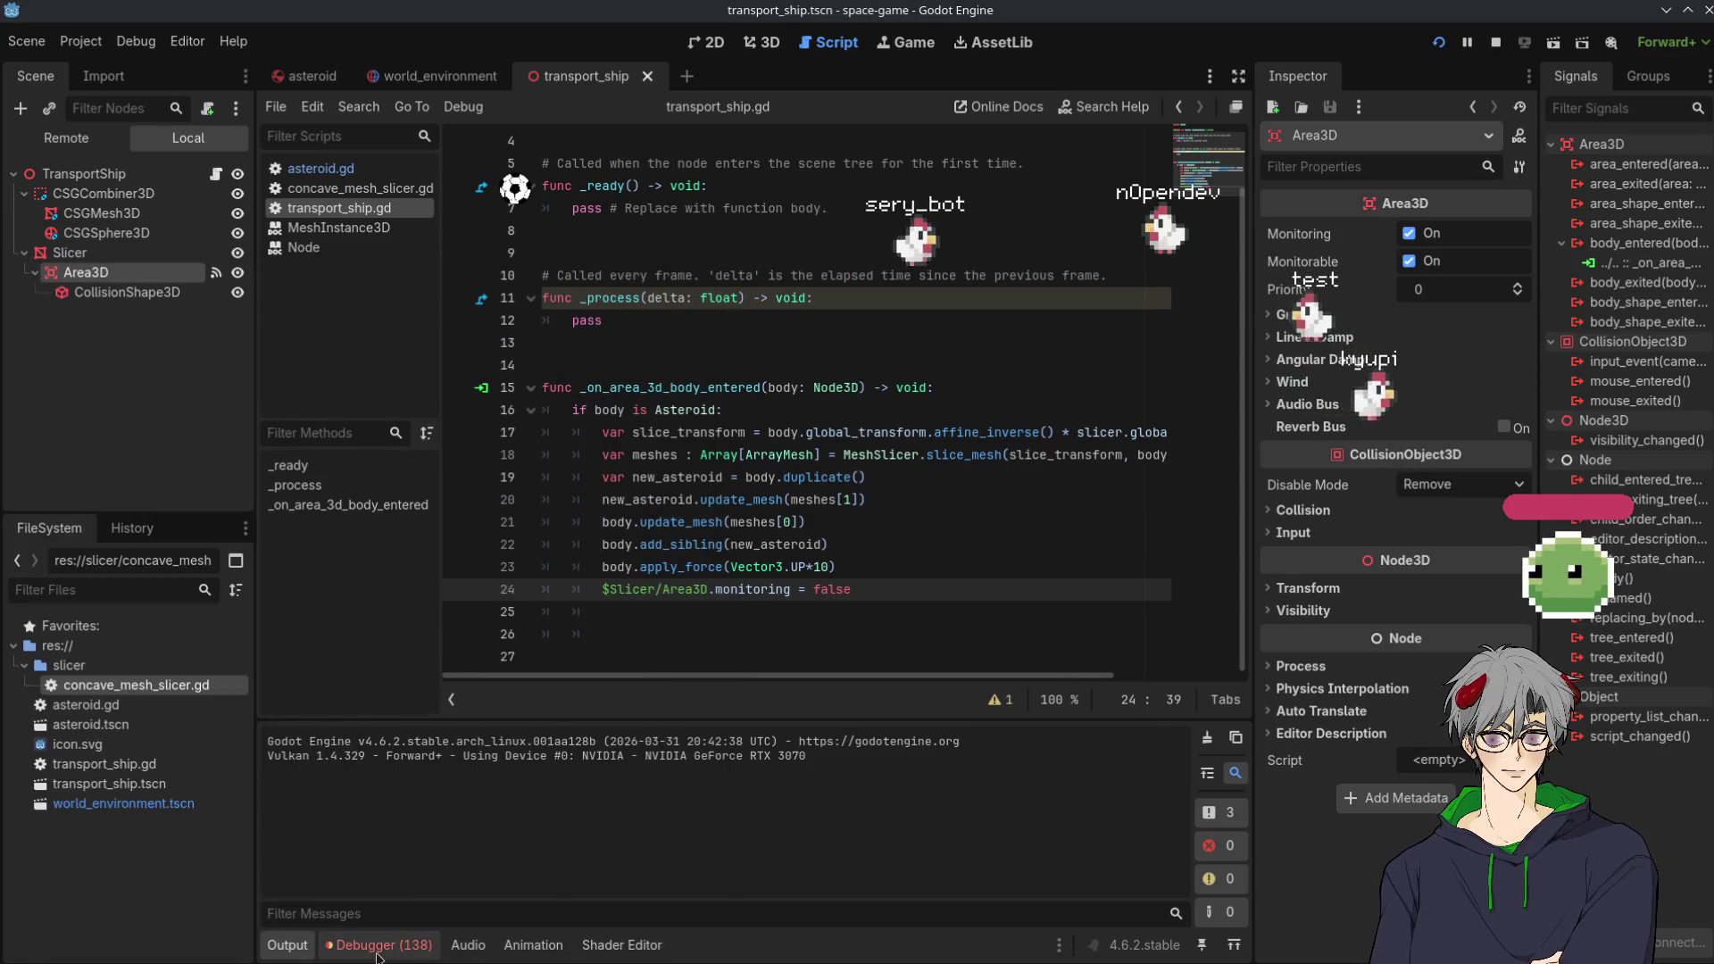
Open the Debugger's monitoring error, jump to line 24, and insert a blank line above it
{"action": "left_click", "coordinate": [378, 944]}
{"action": "mouse_move", "coordinate": [677, 814]}
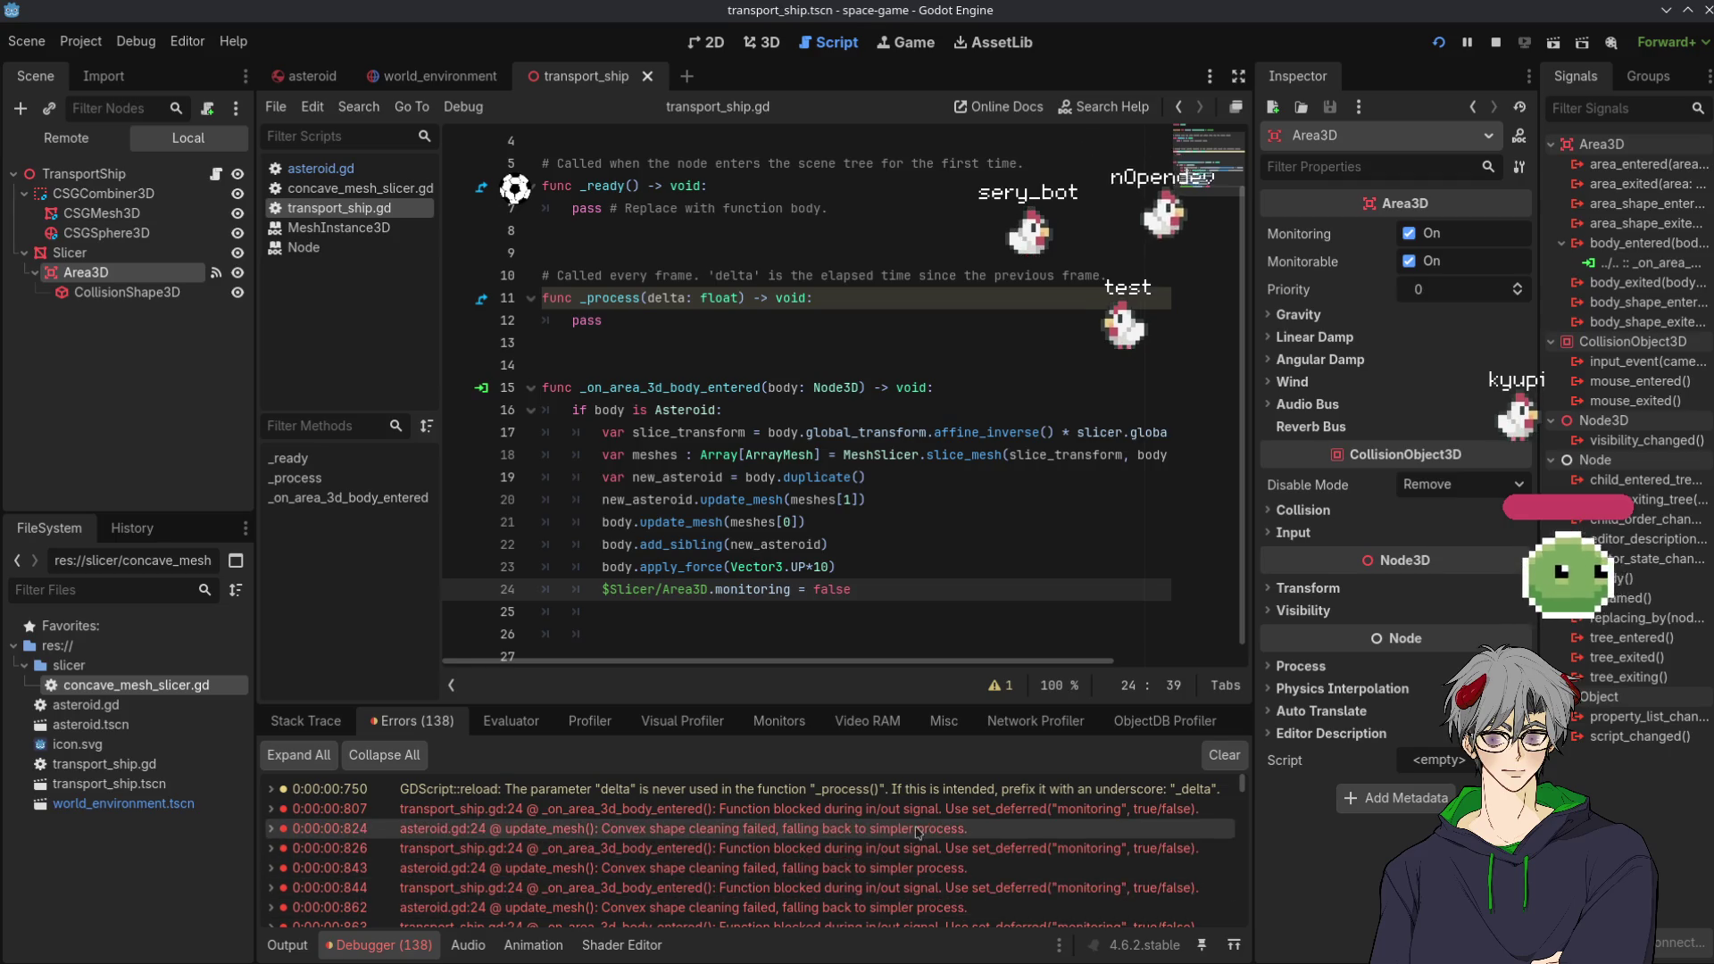
{"action": "mouse_move", "coordinate": [903, 820]}
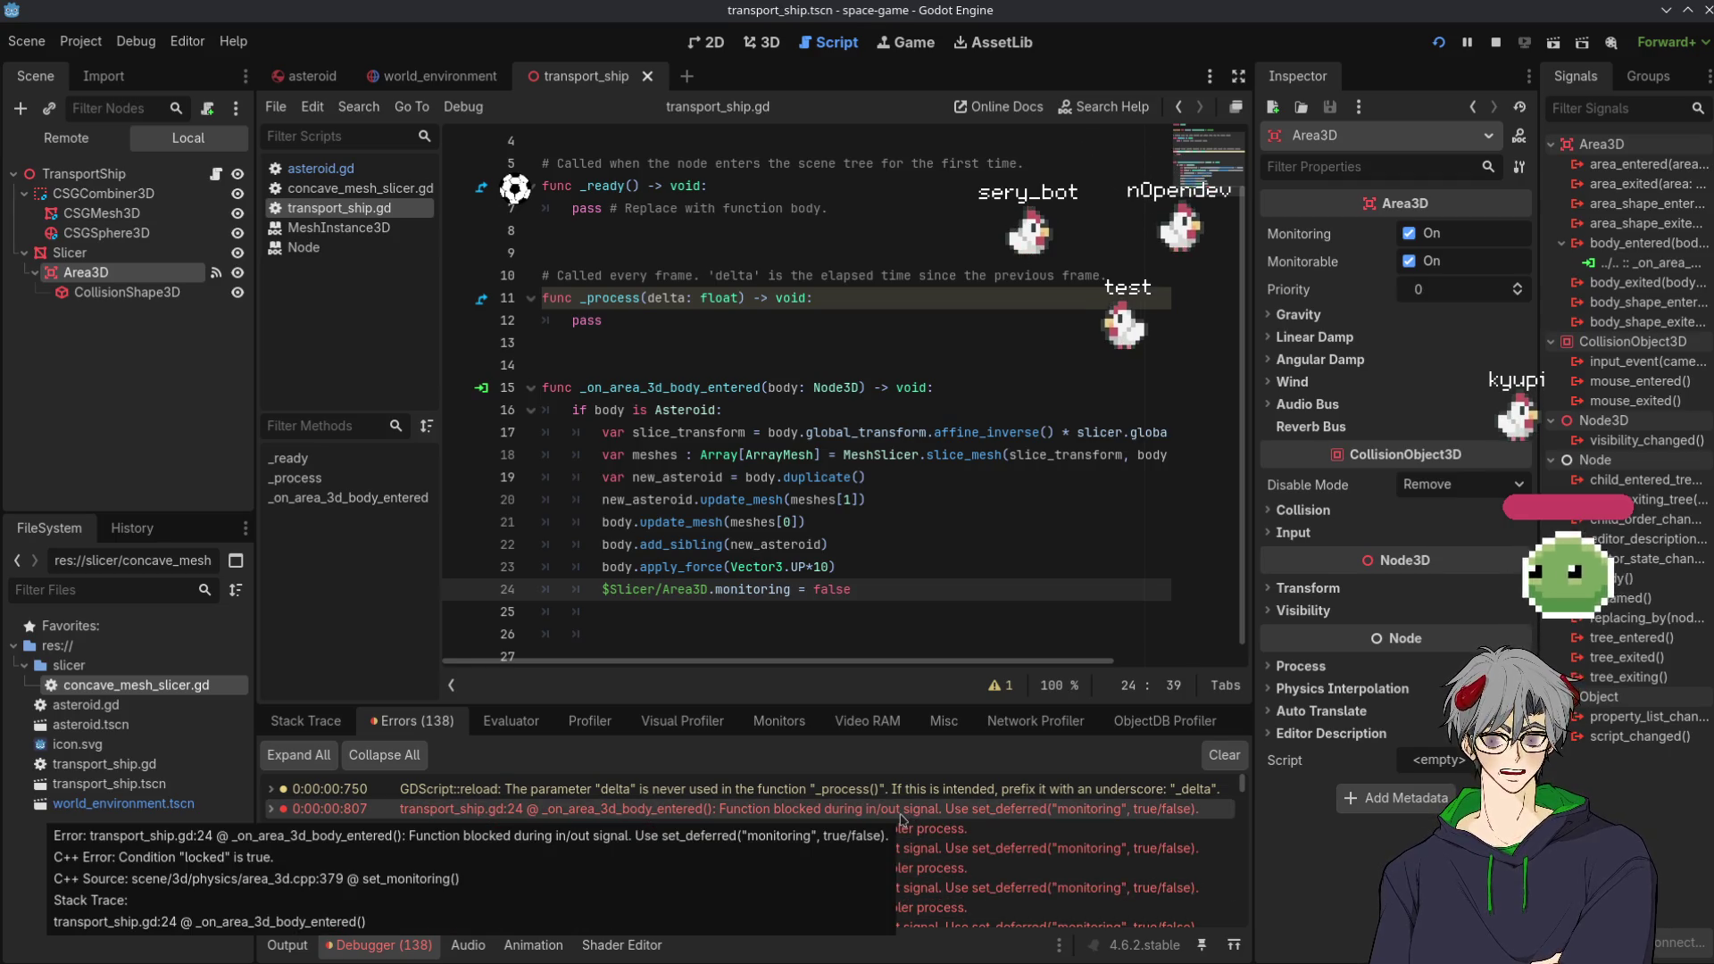
{"action": "double_click", "coordinate": [901, 812]}
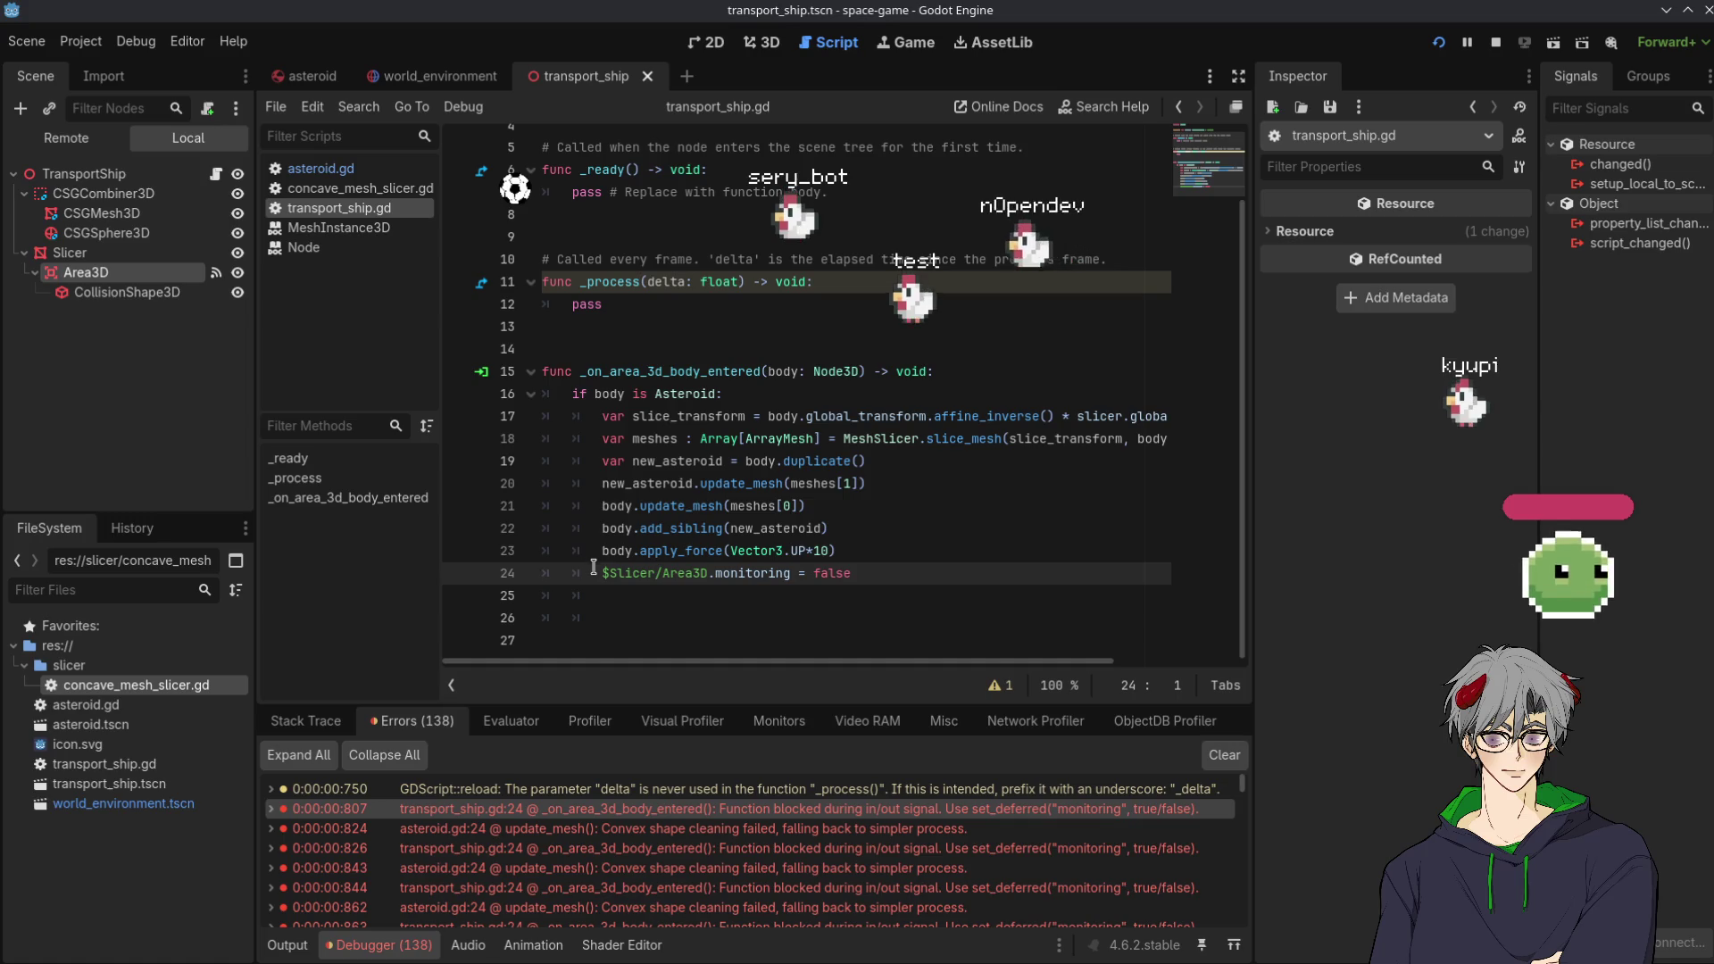
{"action": "left_click_drag", "start_coordinate": [594, 572], "coordinate": [1127, 581]}
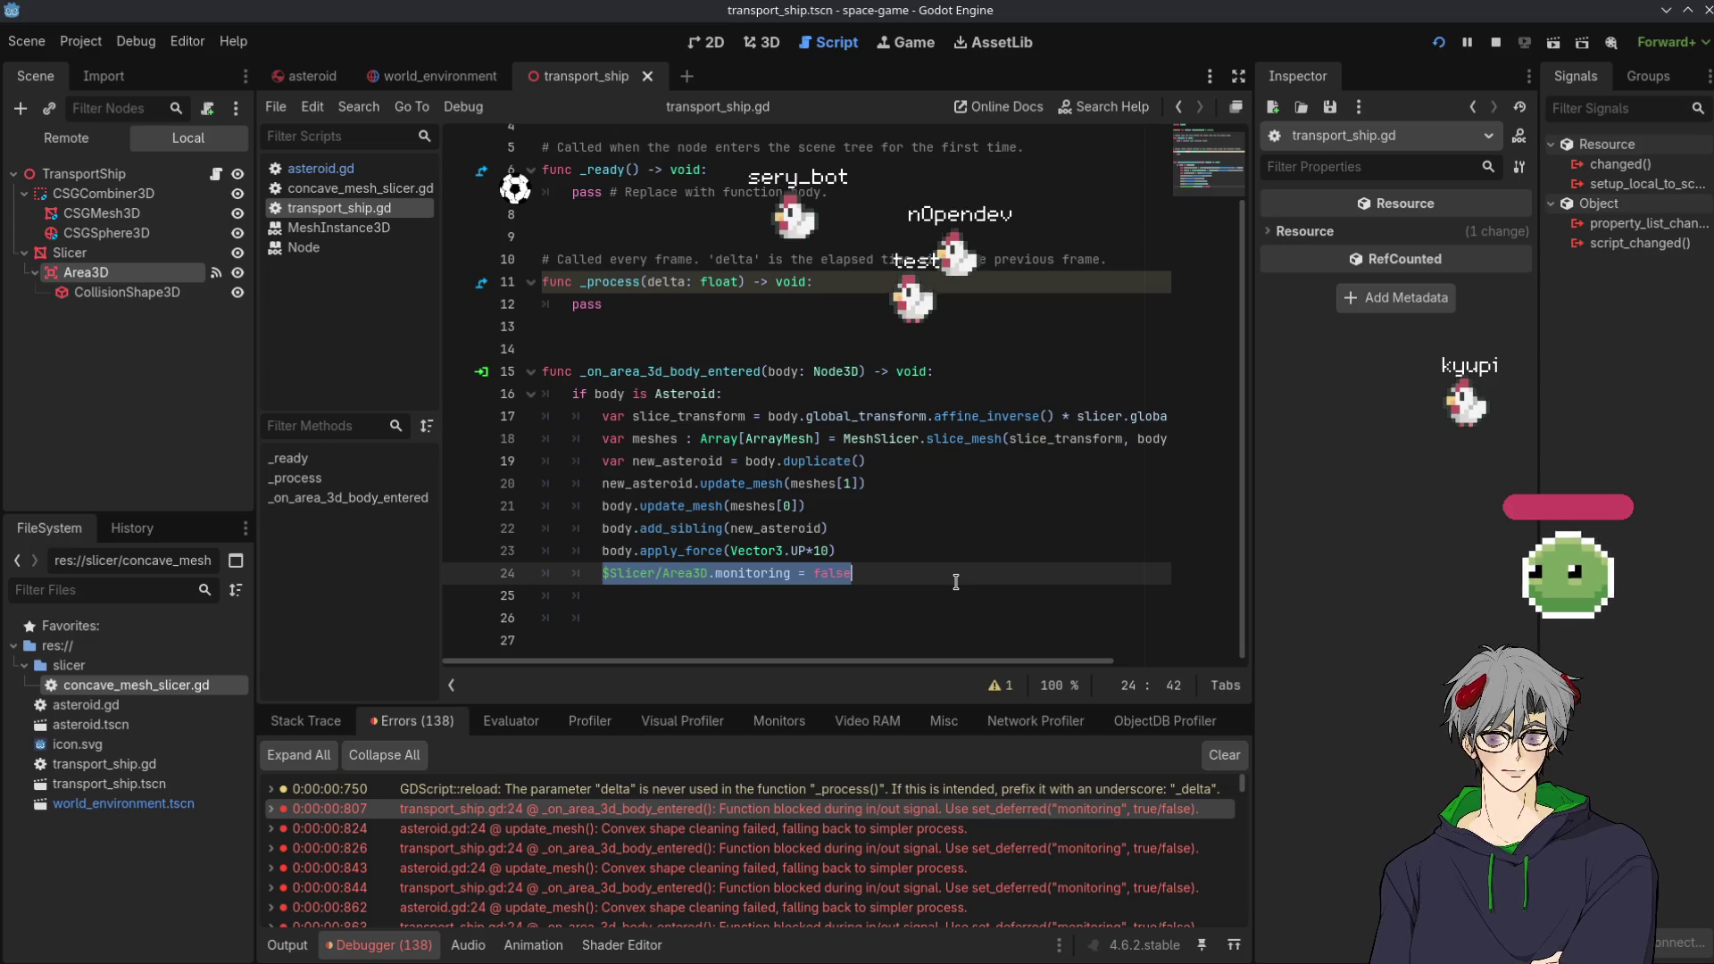
{"action": "key", "text": "ctrl+shift+Return"}
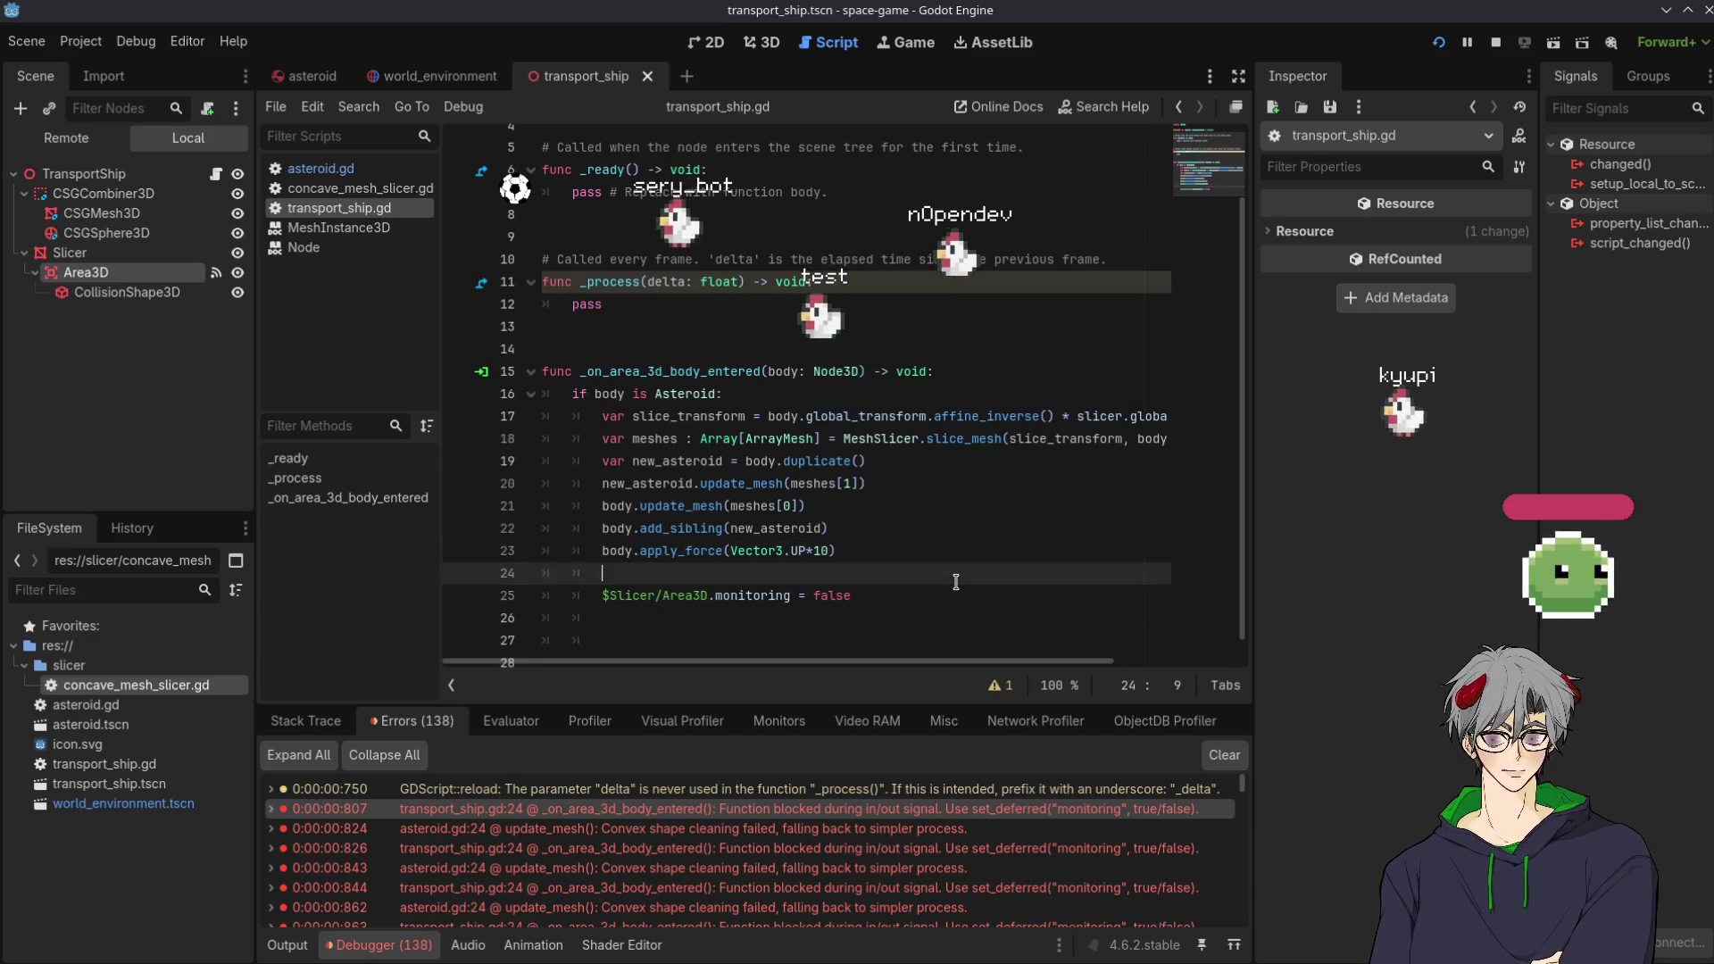
Remove the stray set_deferred call accidentally left on line 24
{"action": "type", "text": "set_defe"}
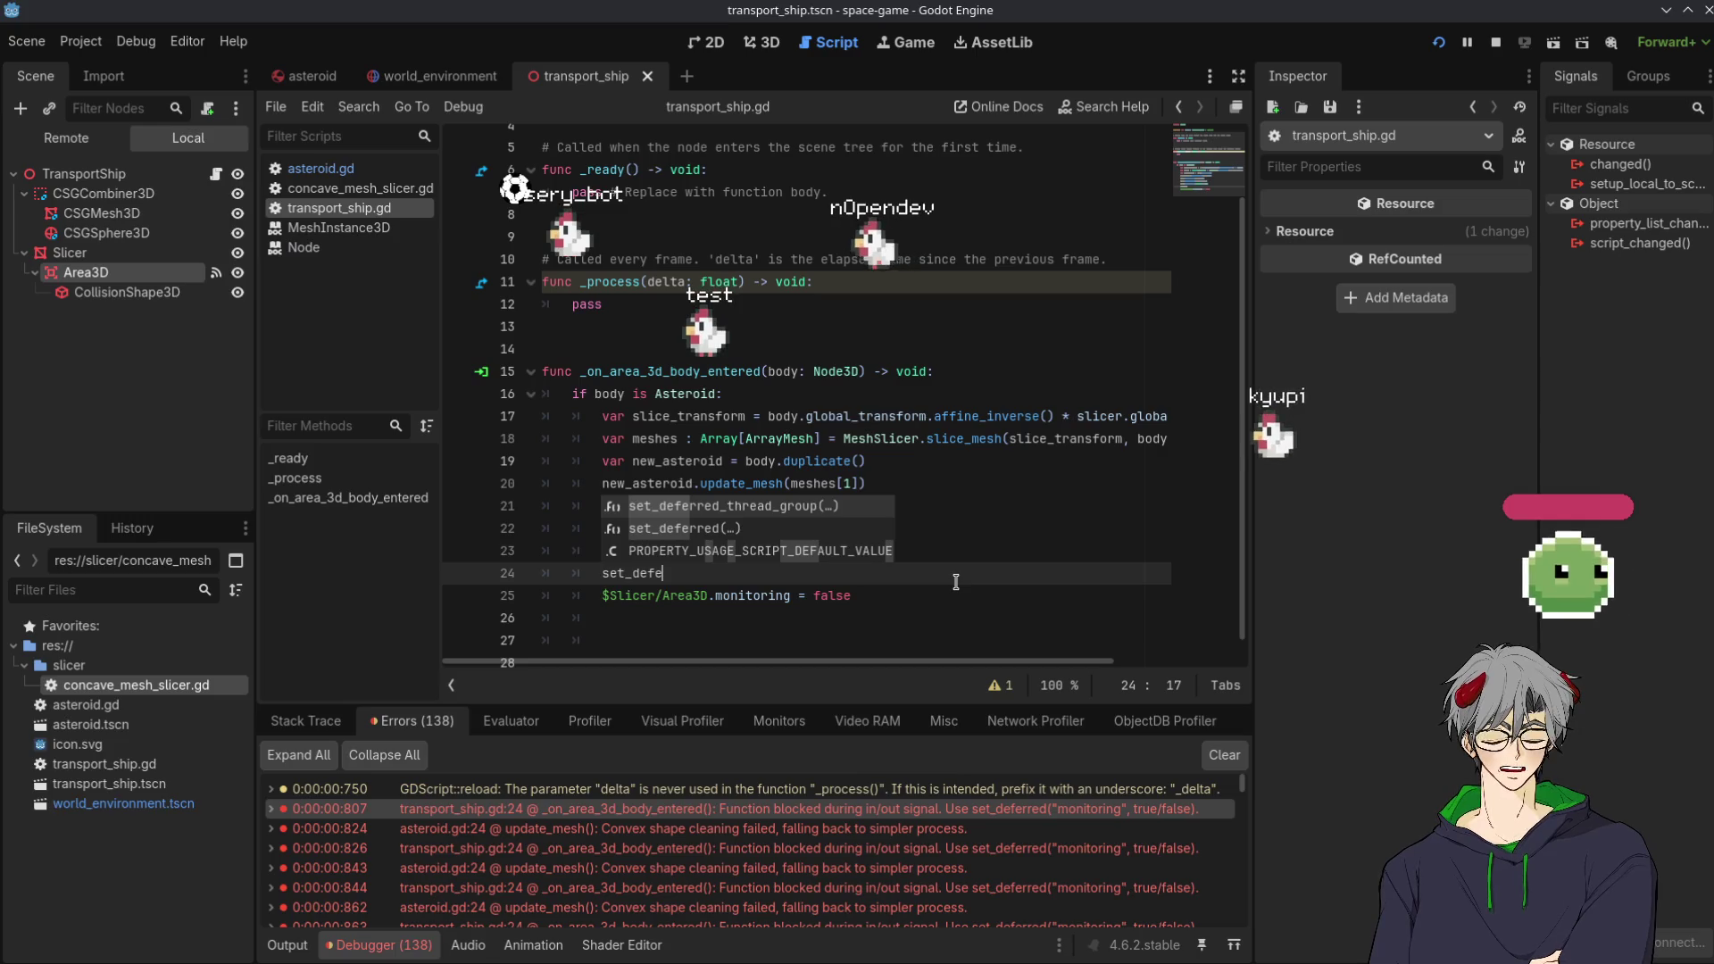
{"action": "key", "text": "Down"}
{"action": "key", "text": "Return"}
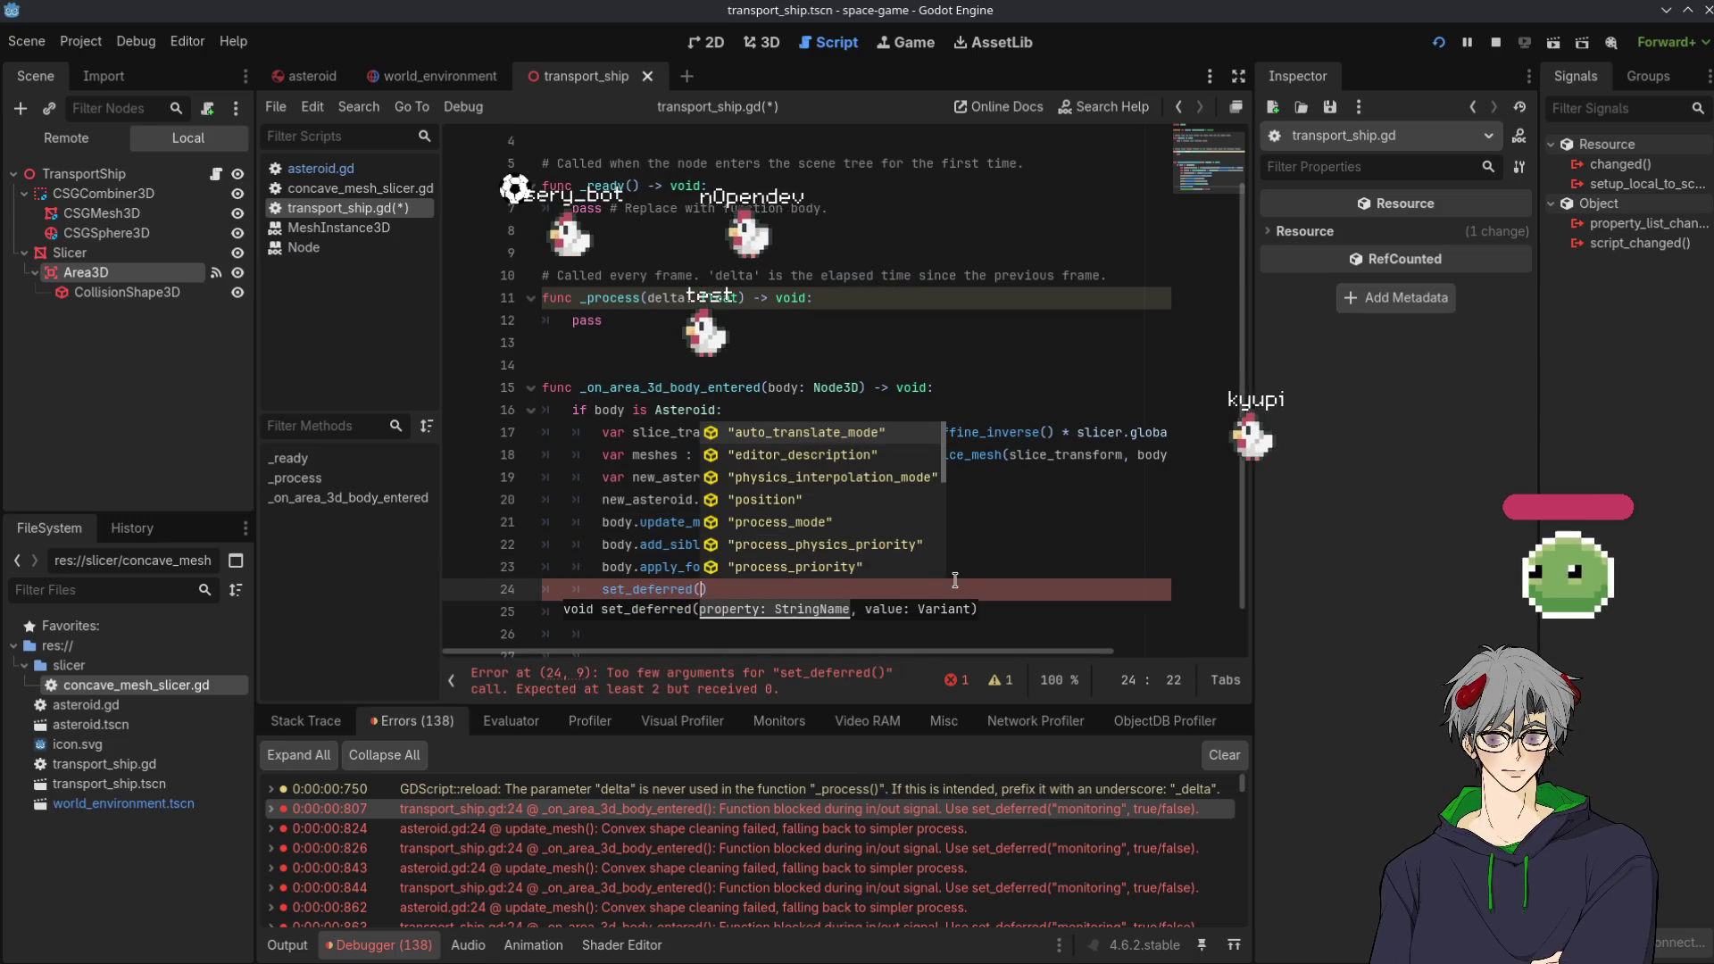
{"action": "left_click", "coordinate": [1069, 560]}
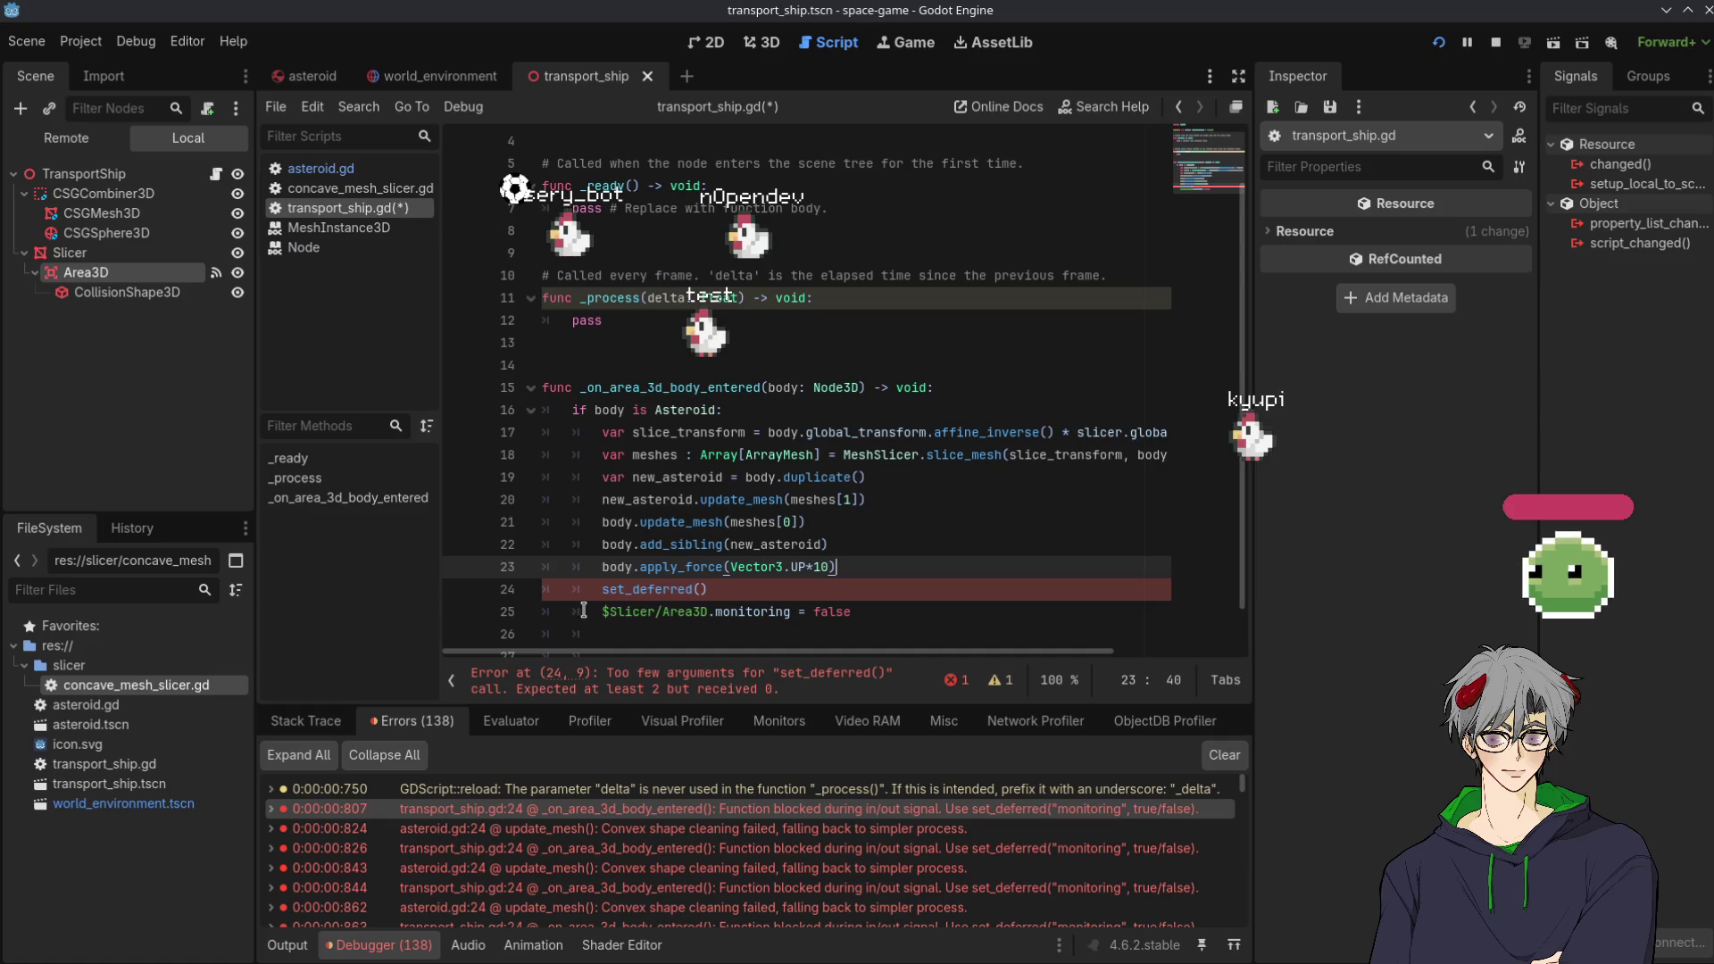
{"action": "left_click_drag", "start_coordinate": [604, 612], "coordinate": [617, 612]}
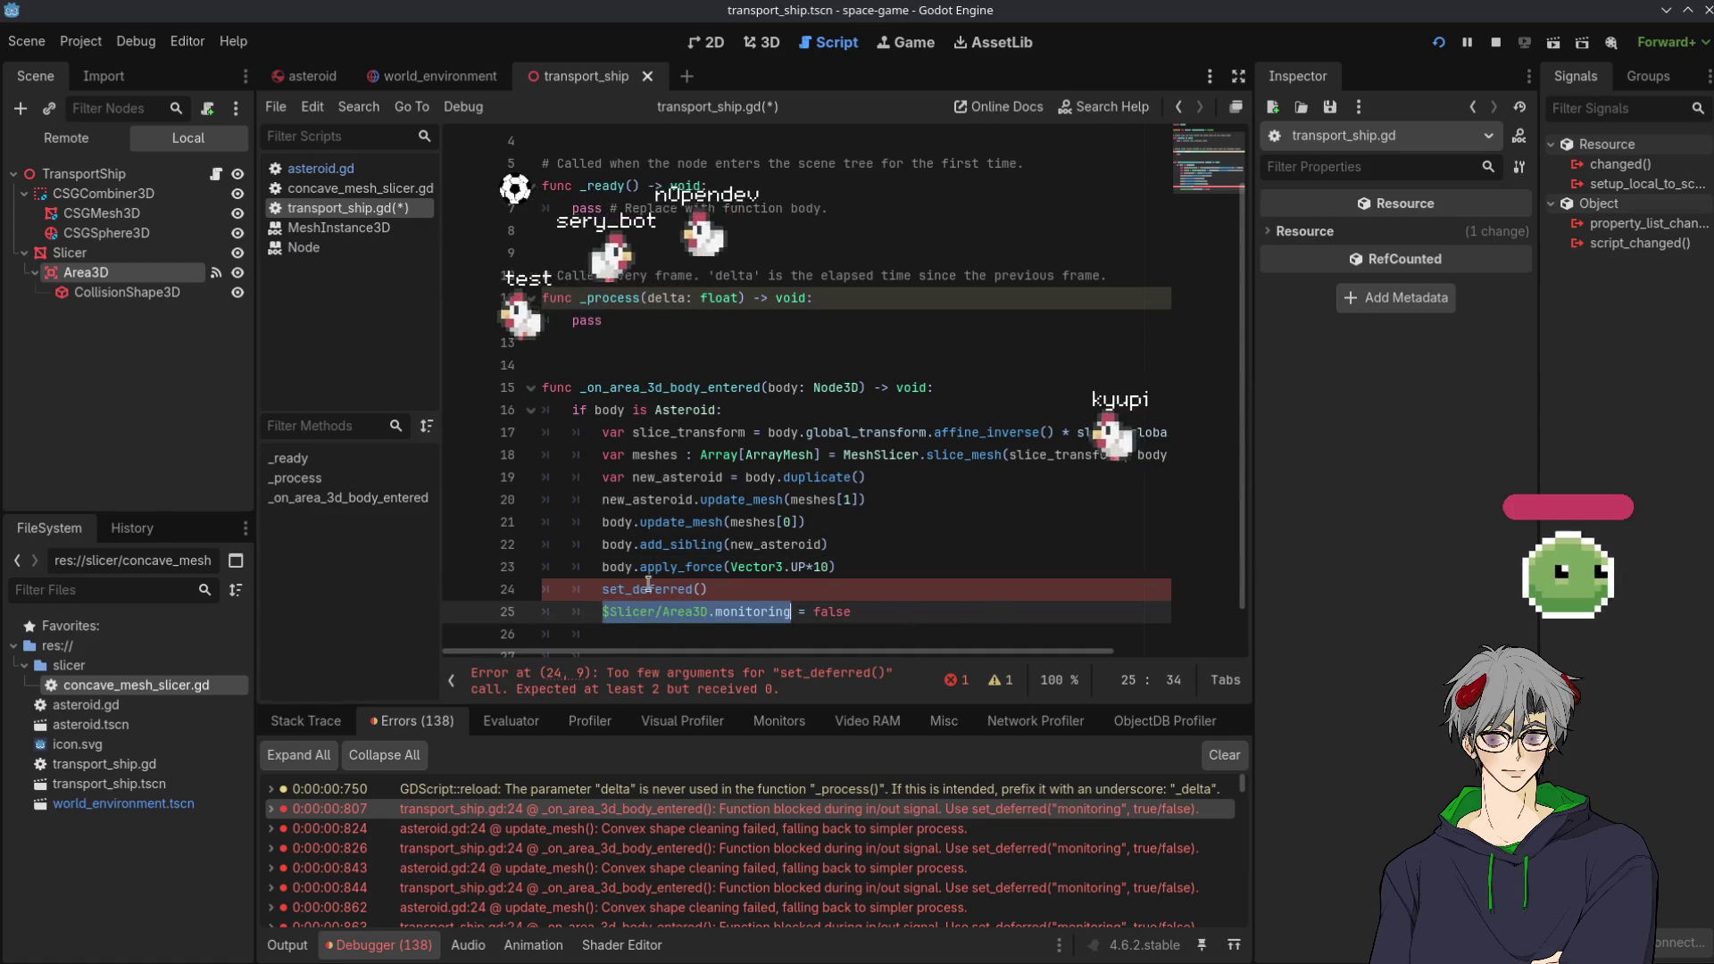
{"action": "mouse_move", "coordinate": [647, 583]}
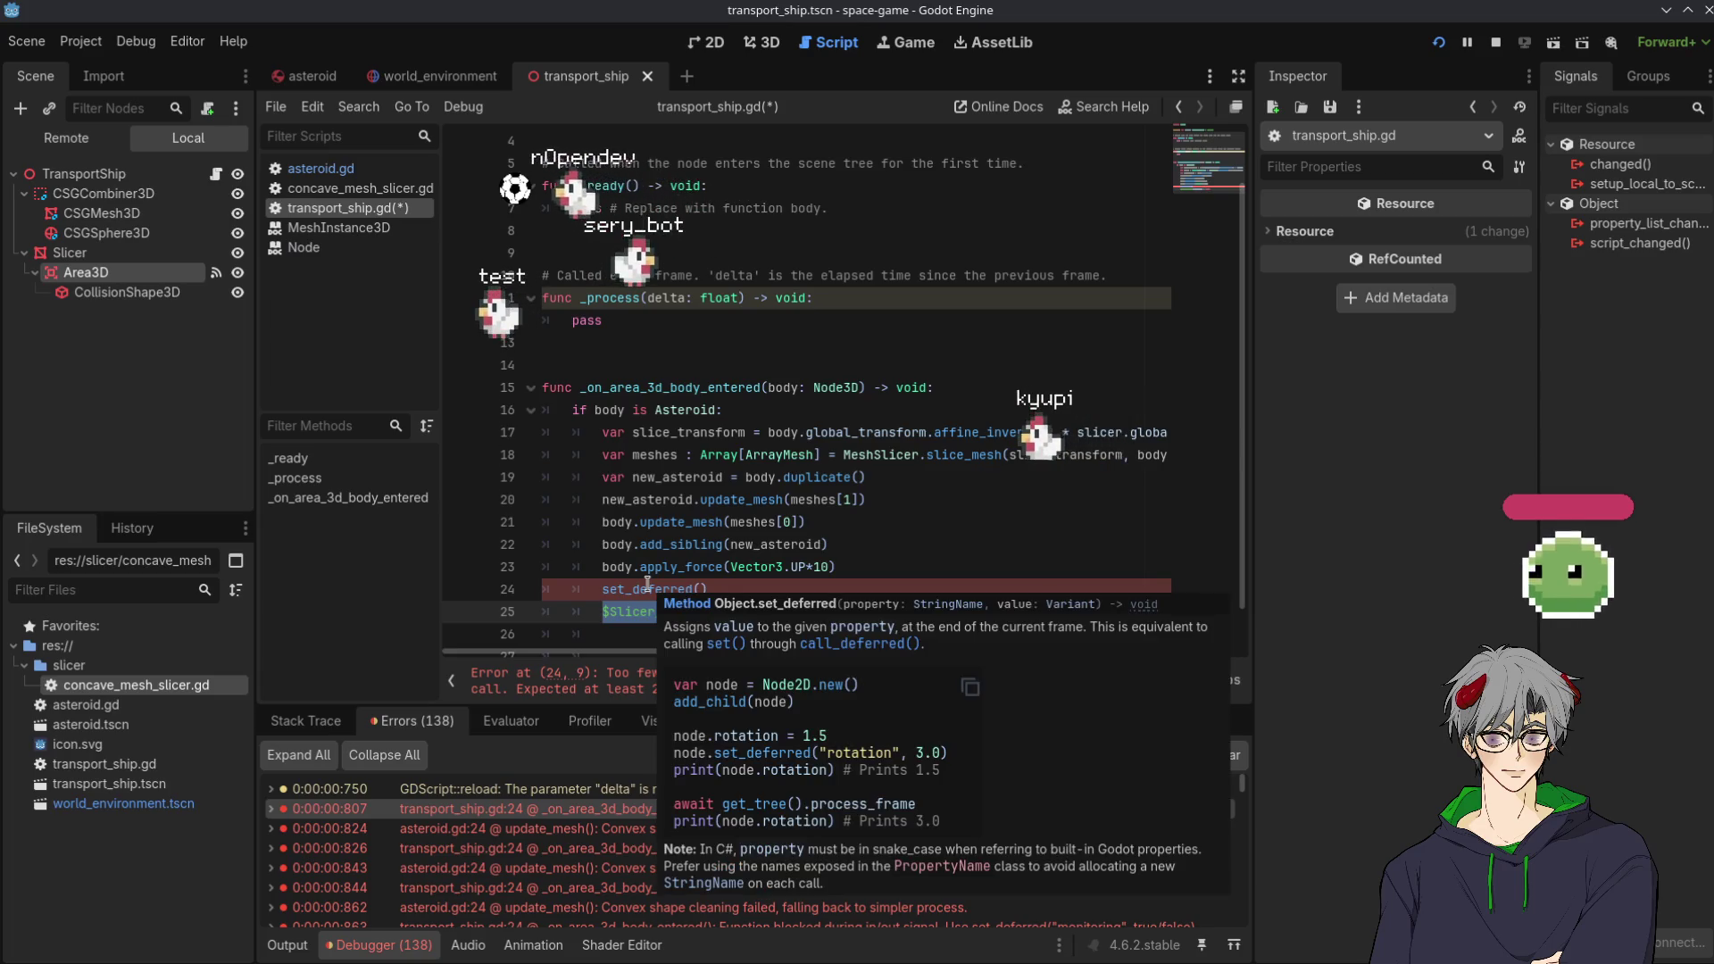
{"action": "left_click", "coordinate": [804, 587]}
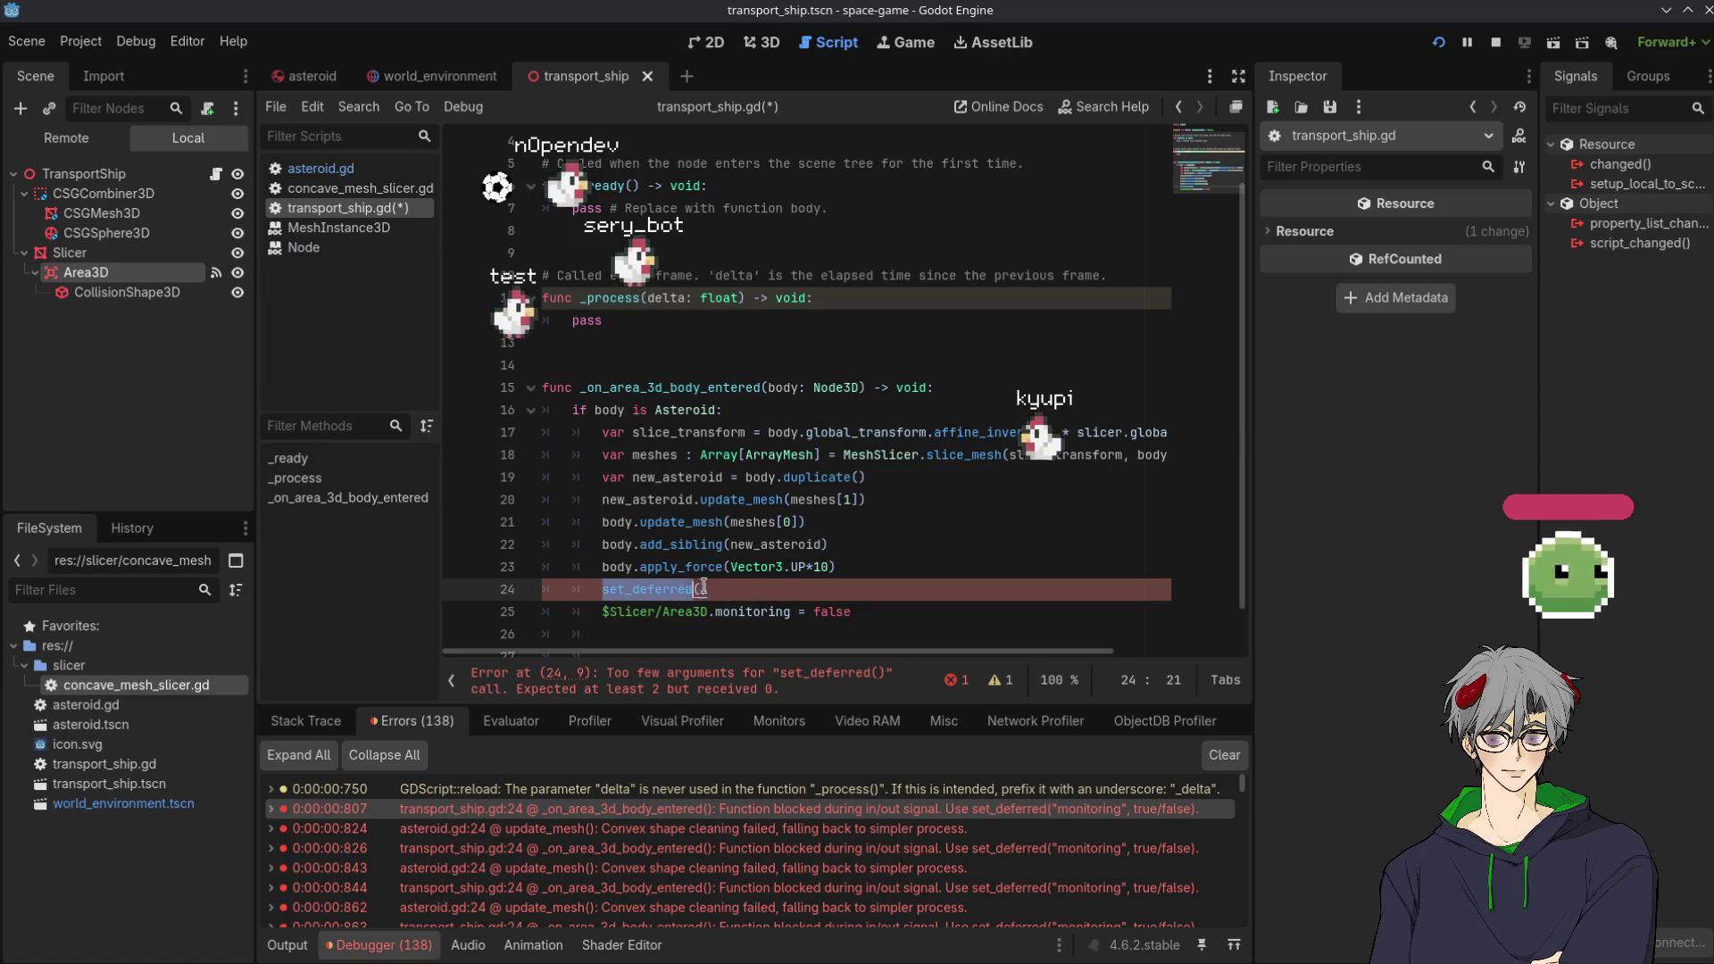
{"action": "key", "text": "BackSpace"}
{"action": "key", "text": "Delete"}
{"action": "key", "text": "Delete"}
Rewrite line 25 as set_deferred("monitoring", false), then save and stop the game
{"action": "left_click", "coordinate": [716, 612]}
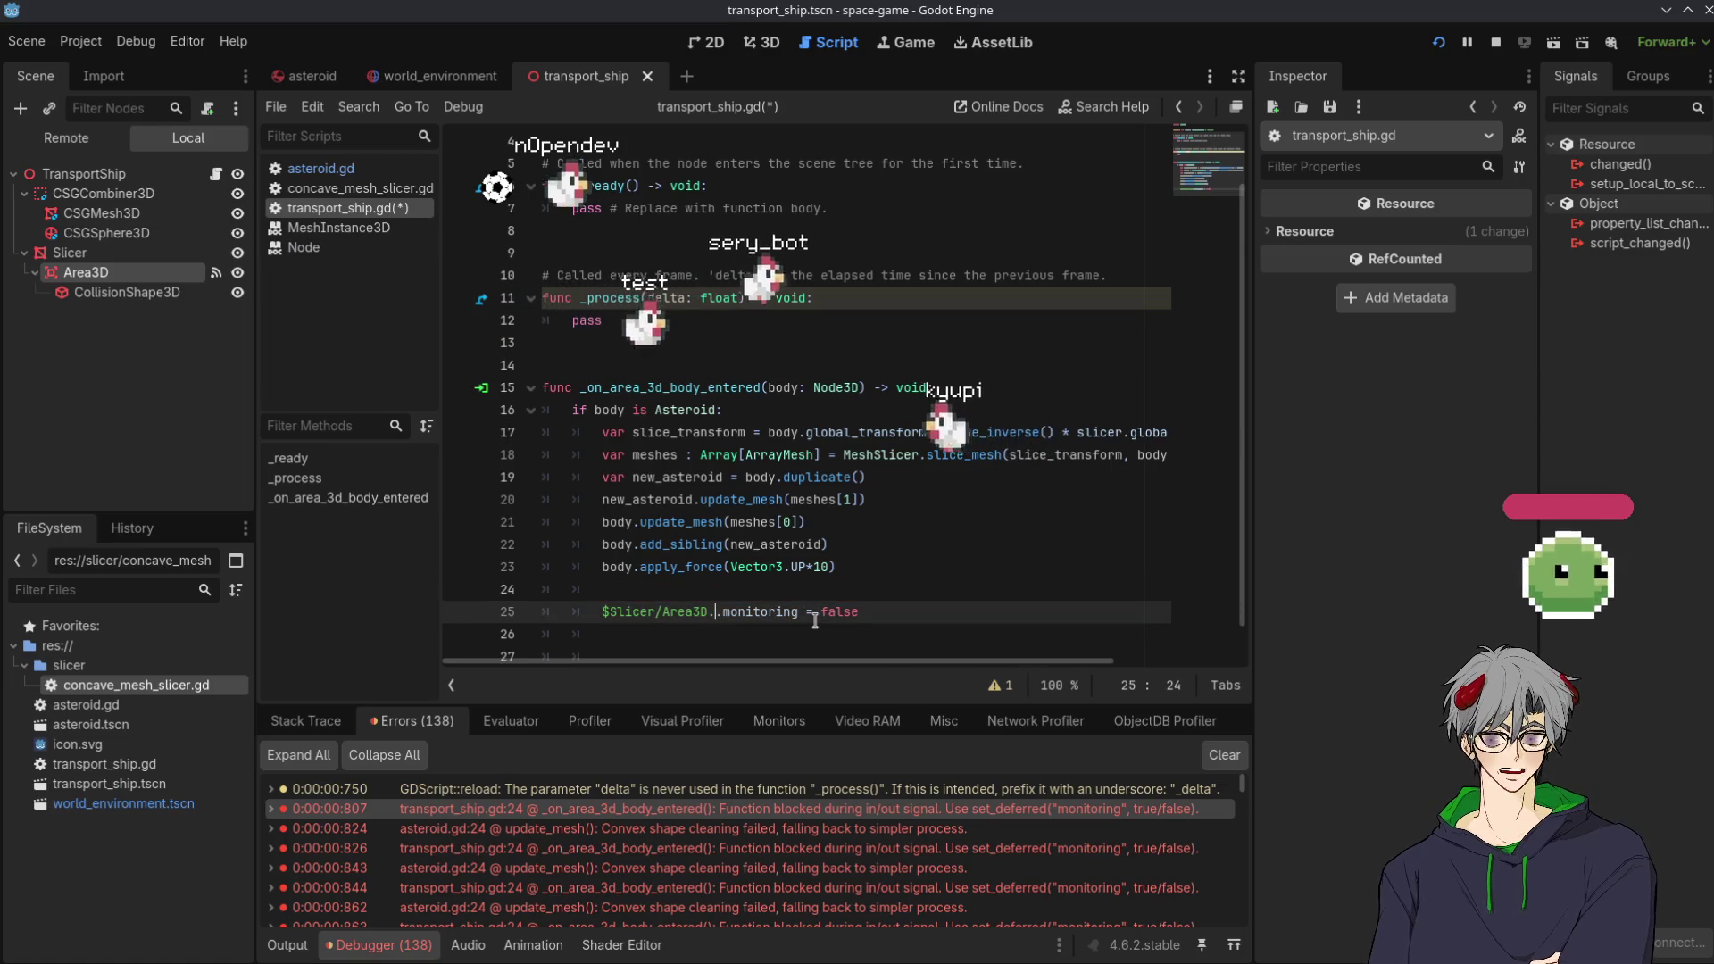
{"action": "type", "text": "set_deferred()"}
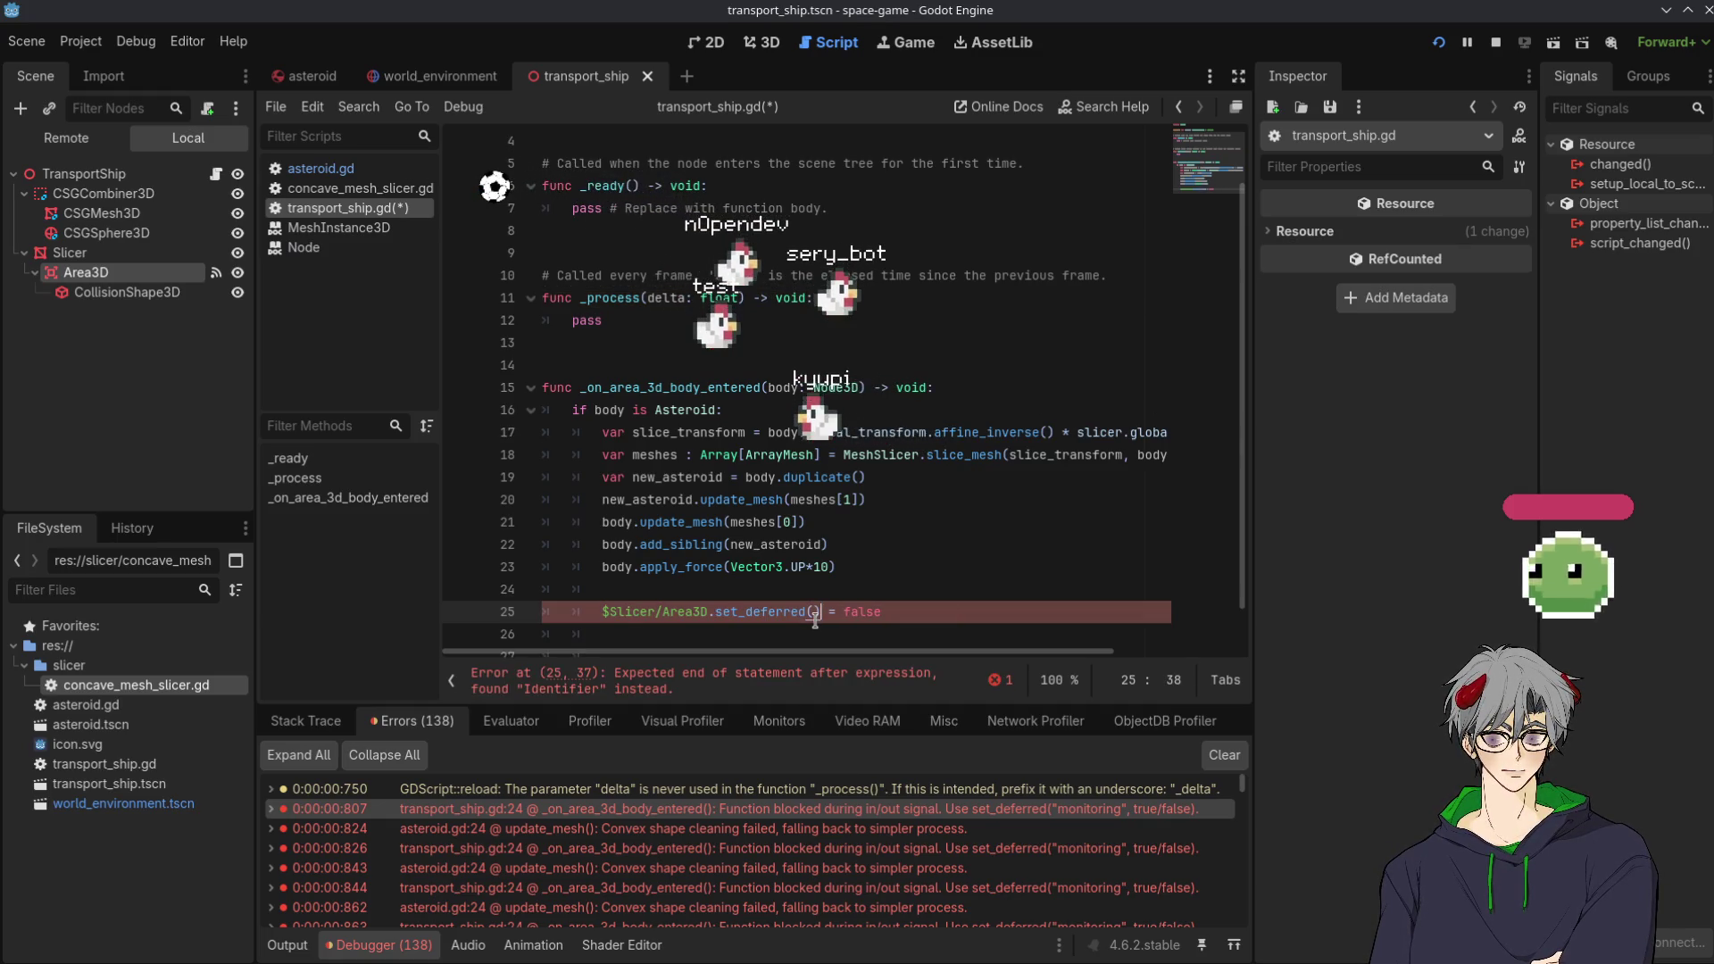
{"action": "type", "text": "\"monitoring\", f"}
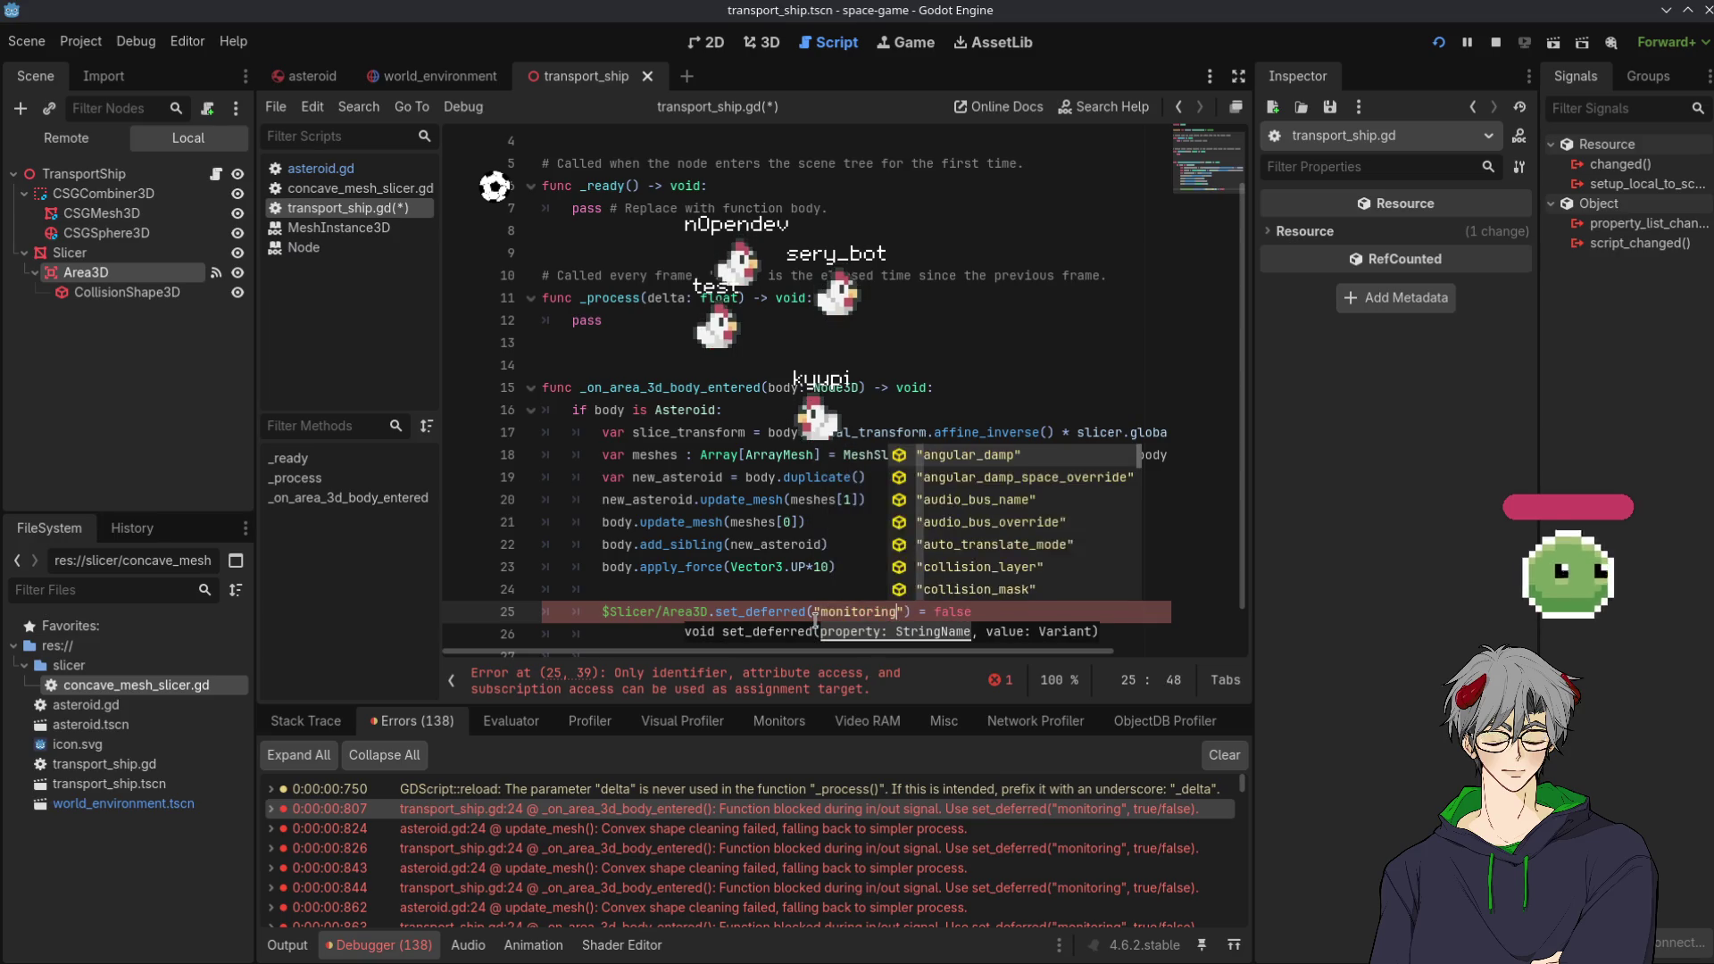
{"action": "type", "text": "alse"}
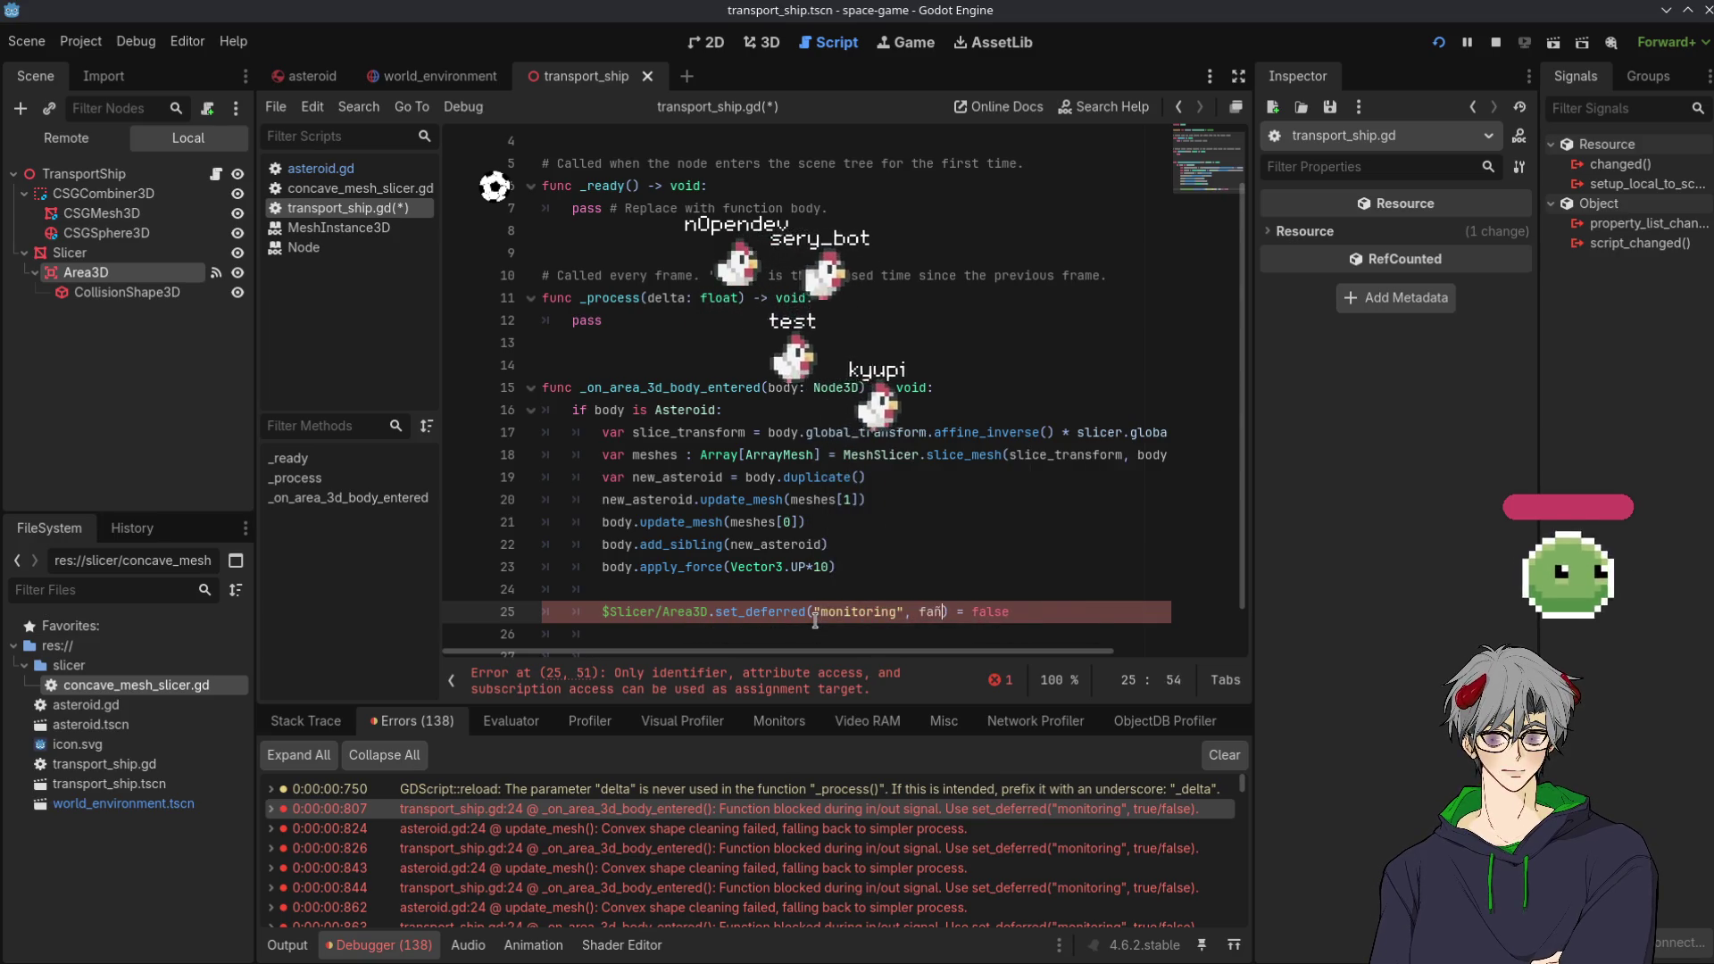
{"action": "key", "text": "End"}
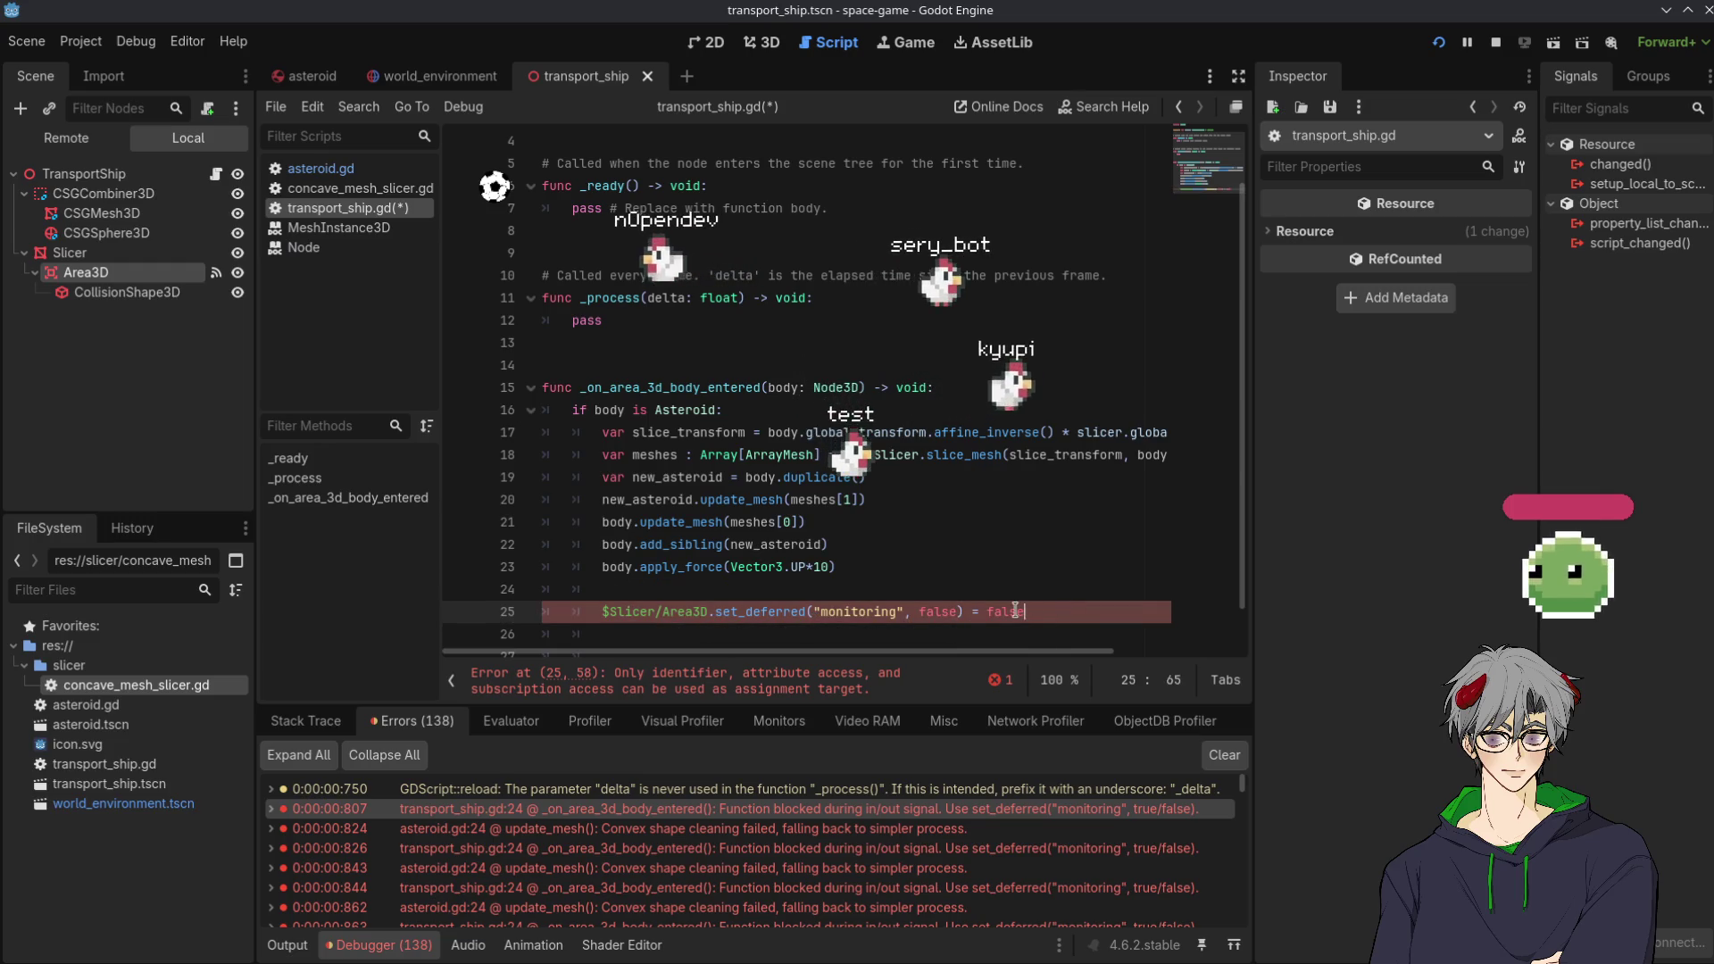
{"action": "key", "text": "ctrl+z"}
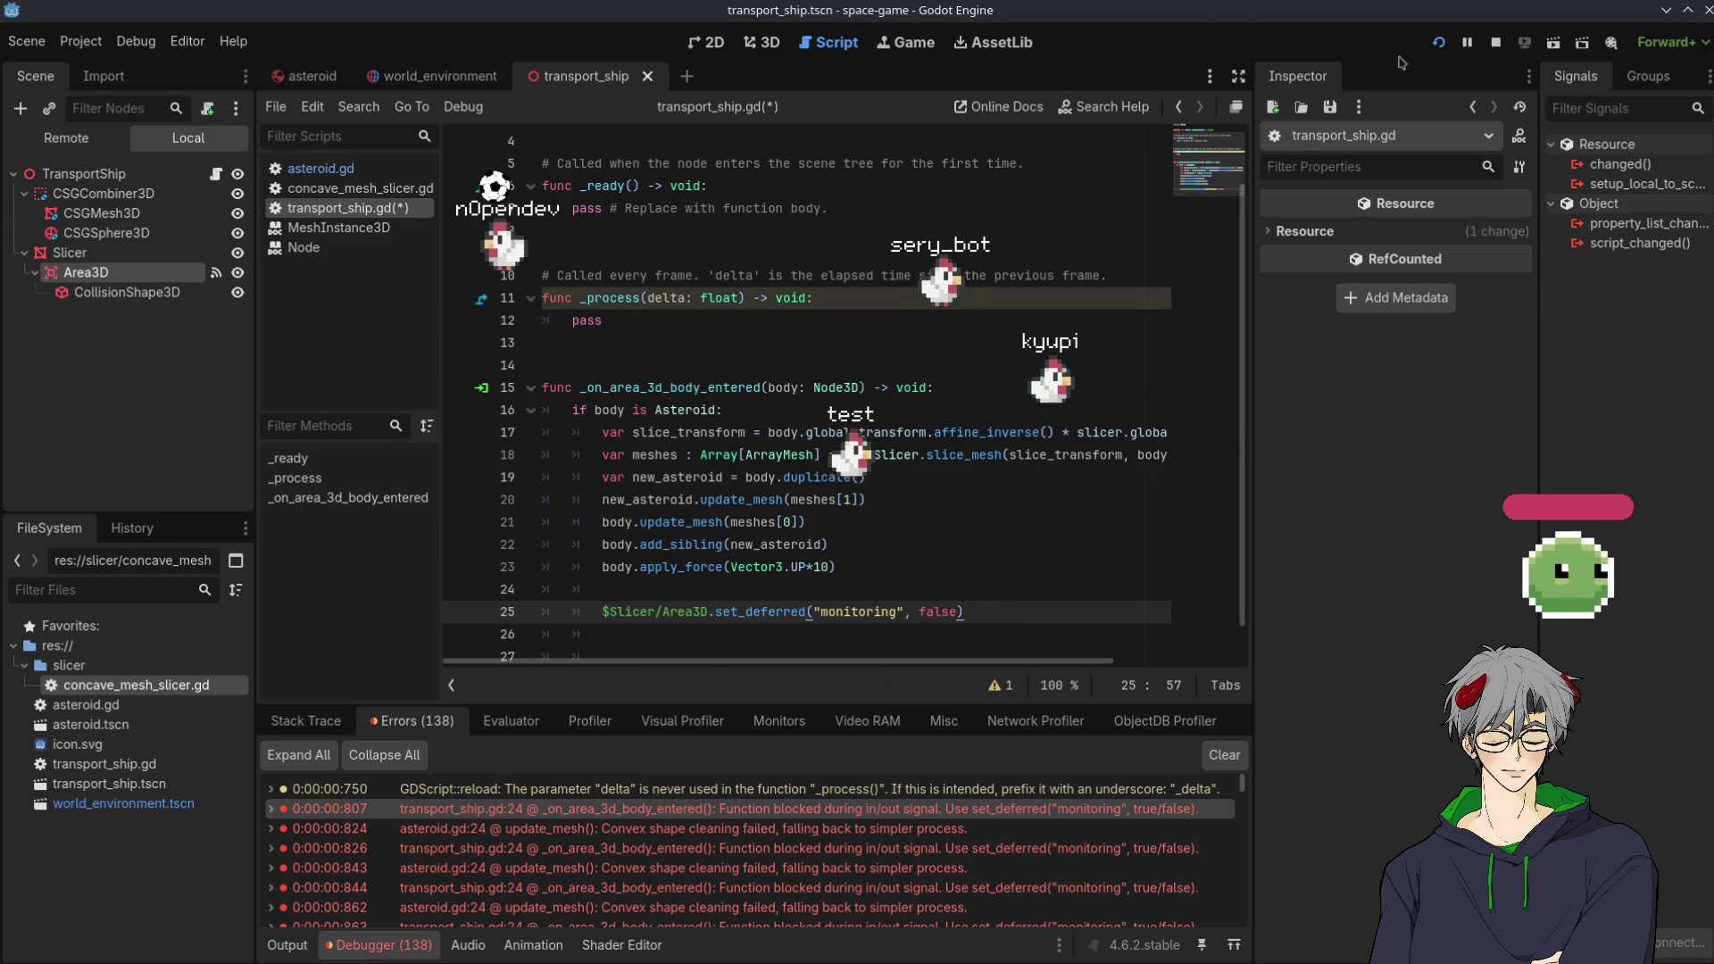
{"action": "left_click", "coordinate": [1439, 51]}
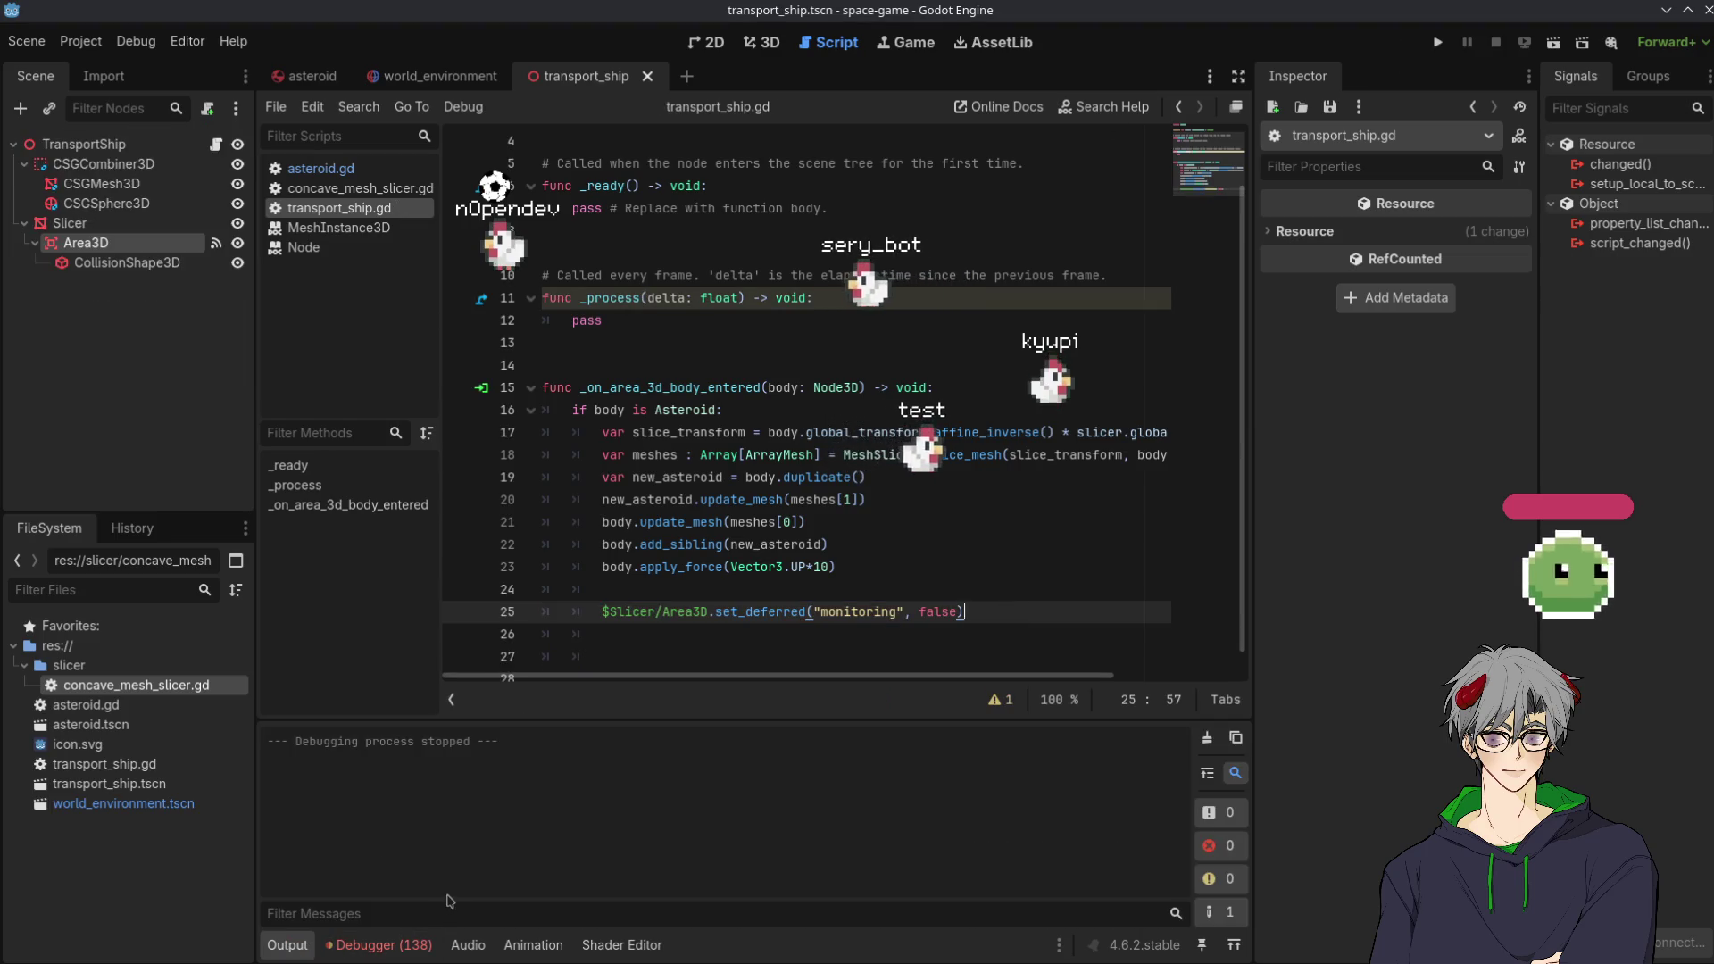
Show the debugger errors and relaunch the space game to test the set_deferred monitoring change
{"action": "left_click", "coordinate": [379, 944]}
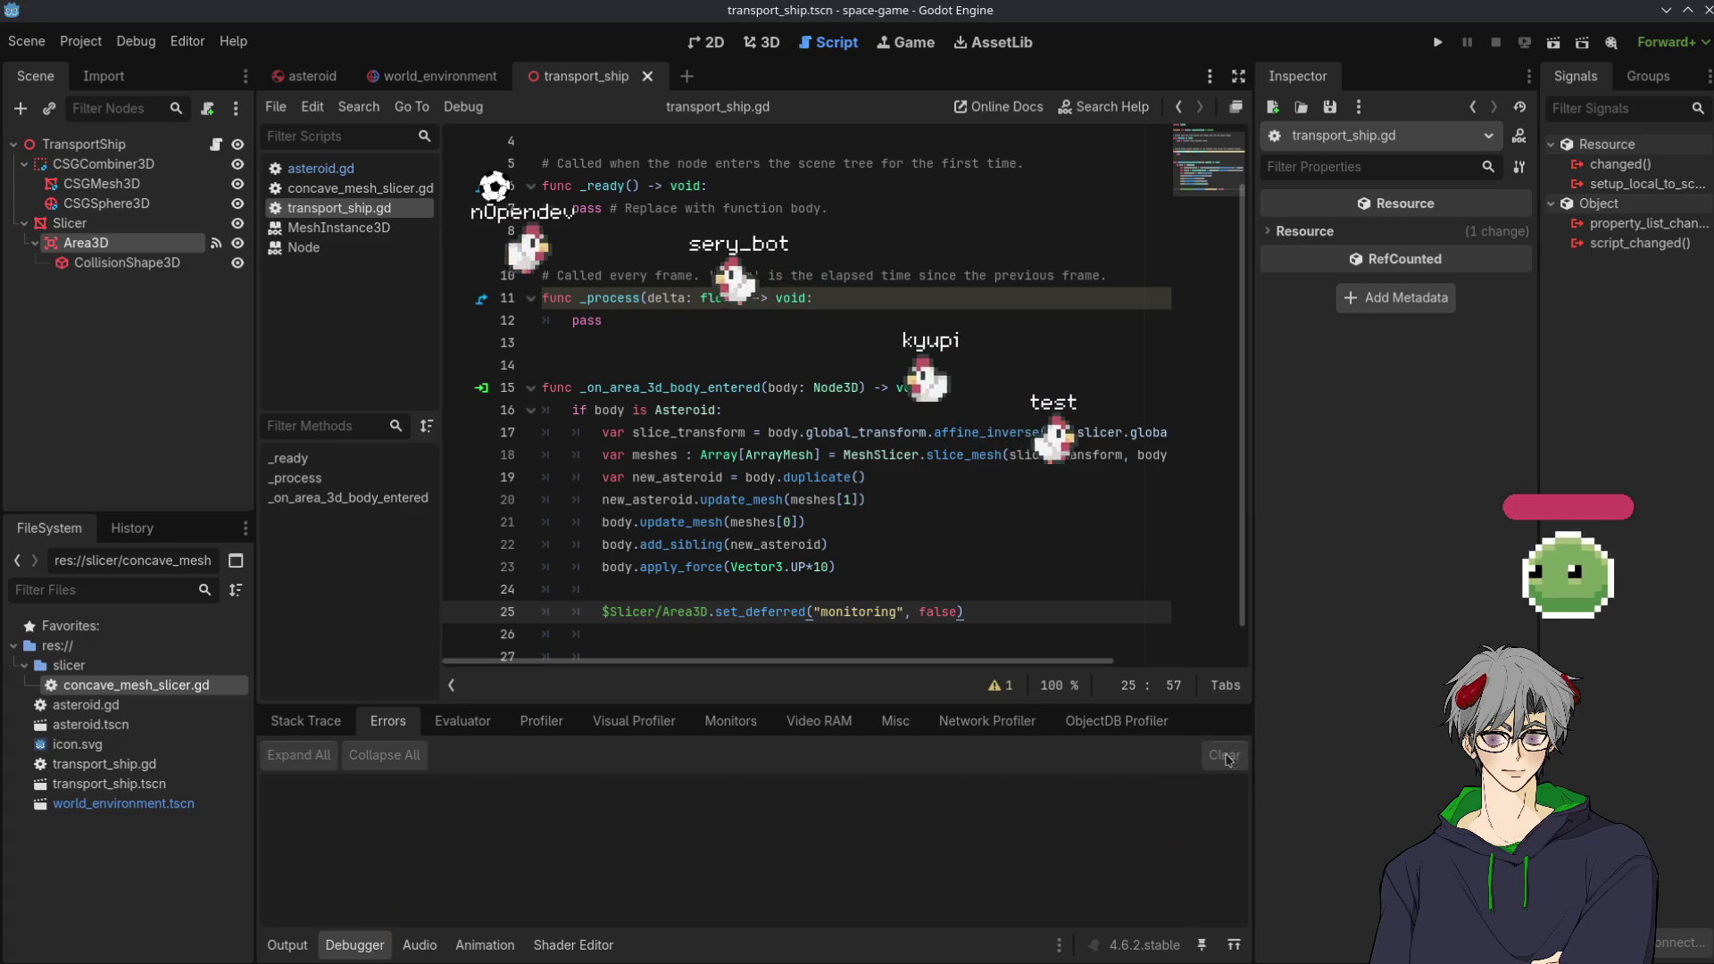
{"action": "left_click", "coordinate": [1439, 46]}
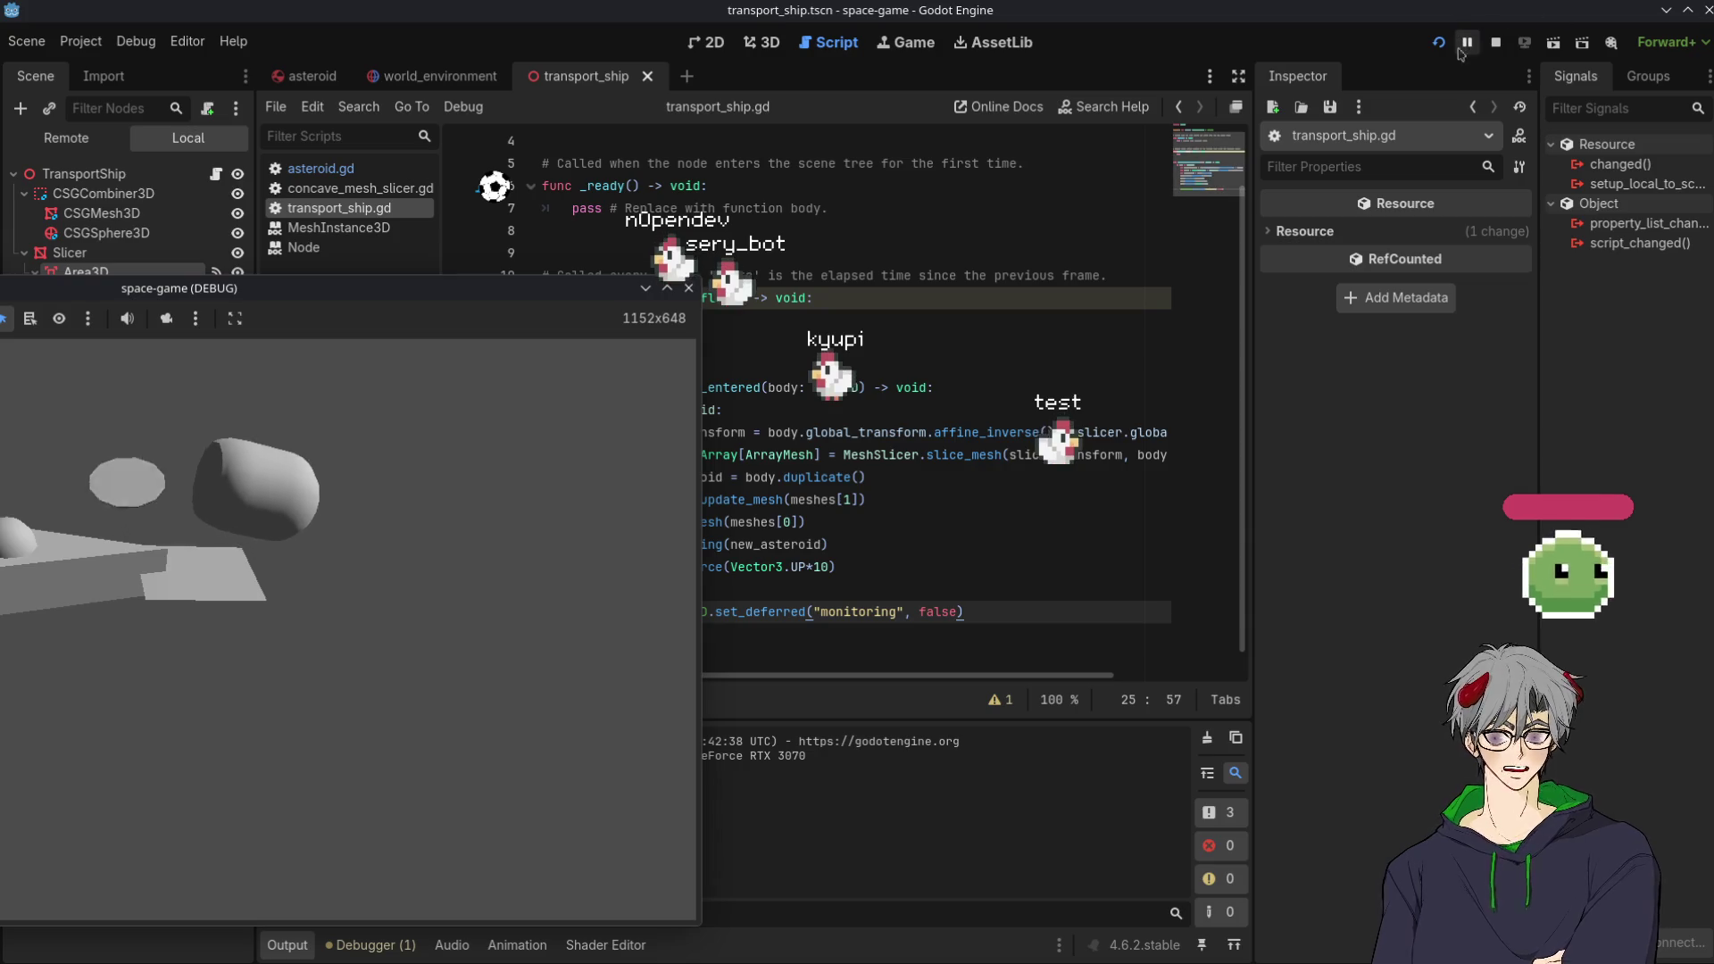
{"action": "left_click", "coordinate": [1495, 42]}
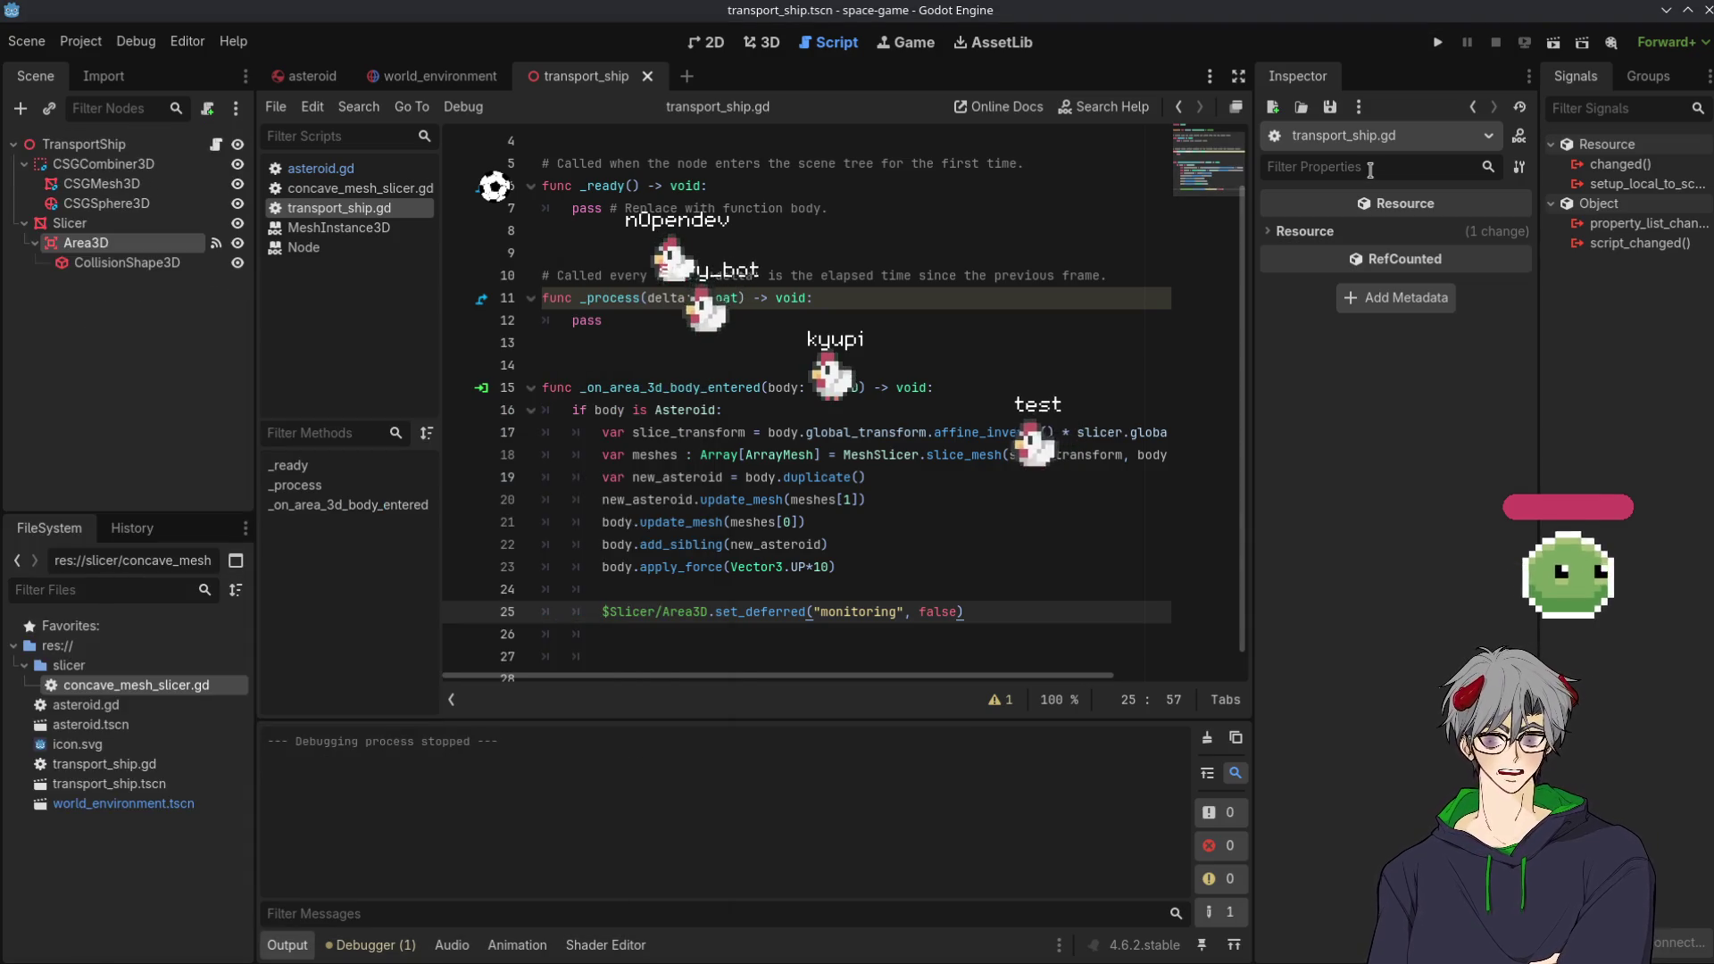
{"action": "left_click", "coordinate": [1438, 44]}
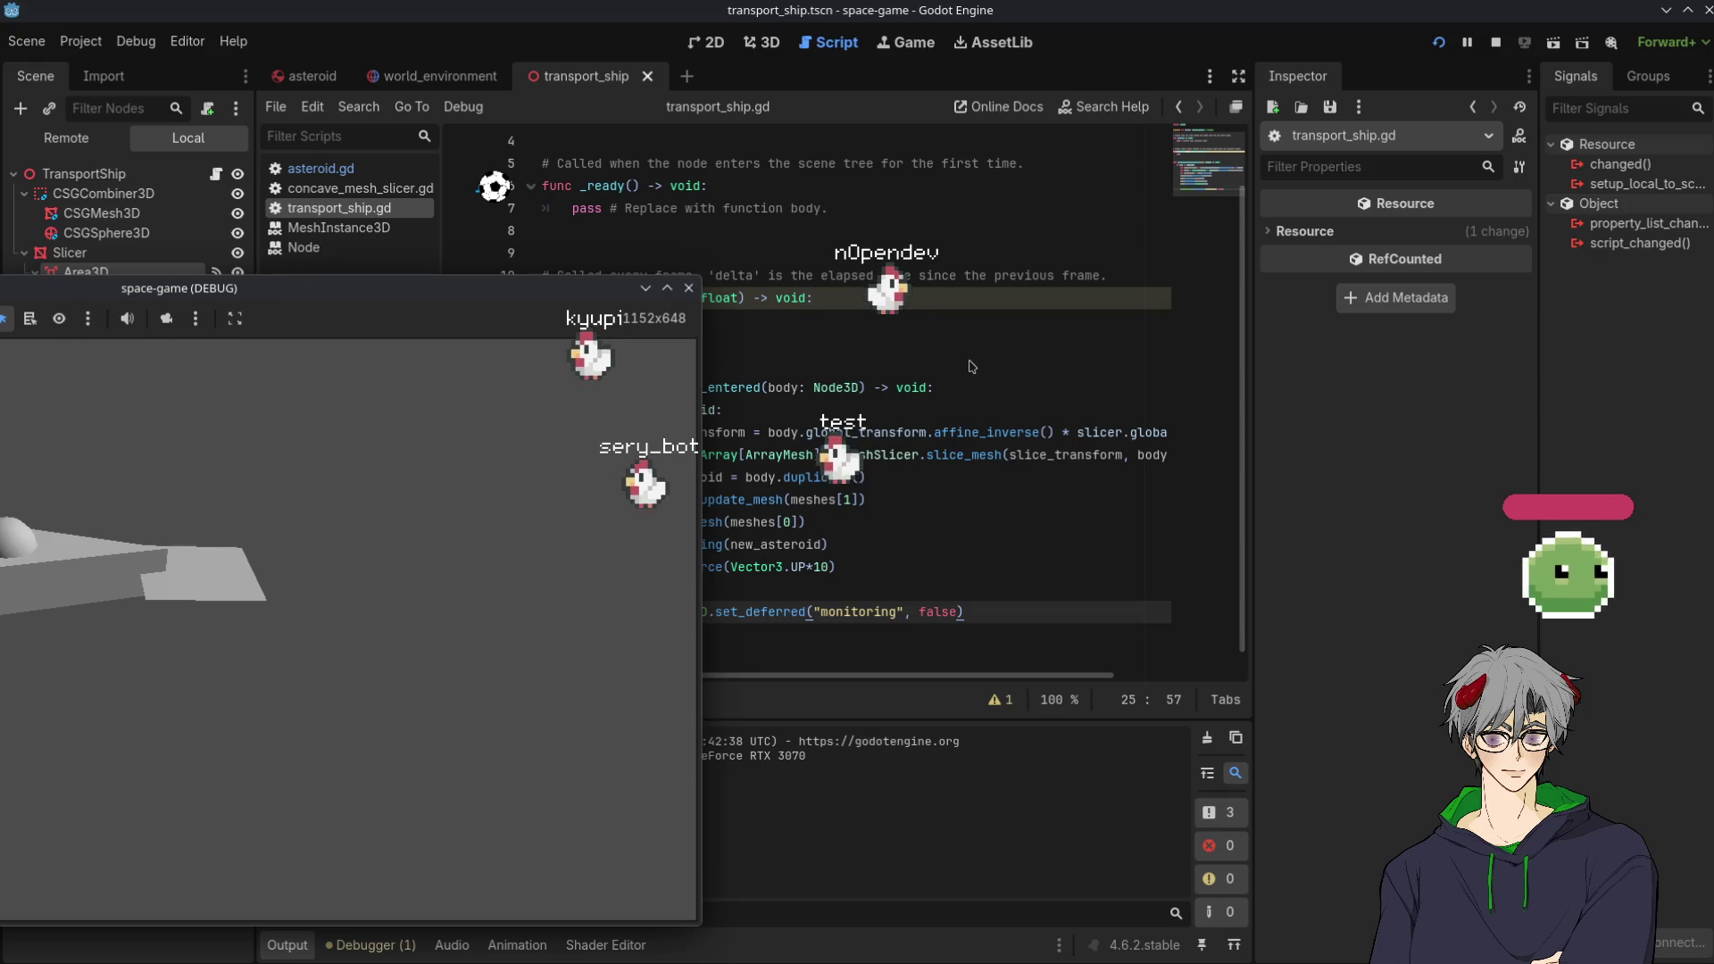
{"action": "left_click", "coordinate": [857, 567]}
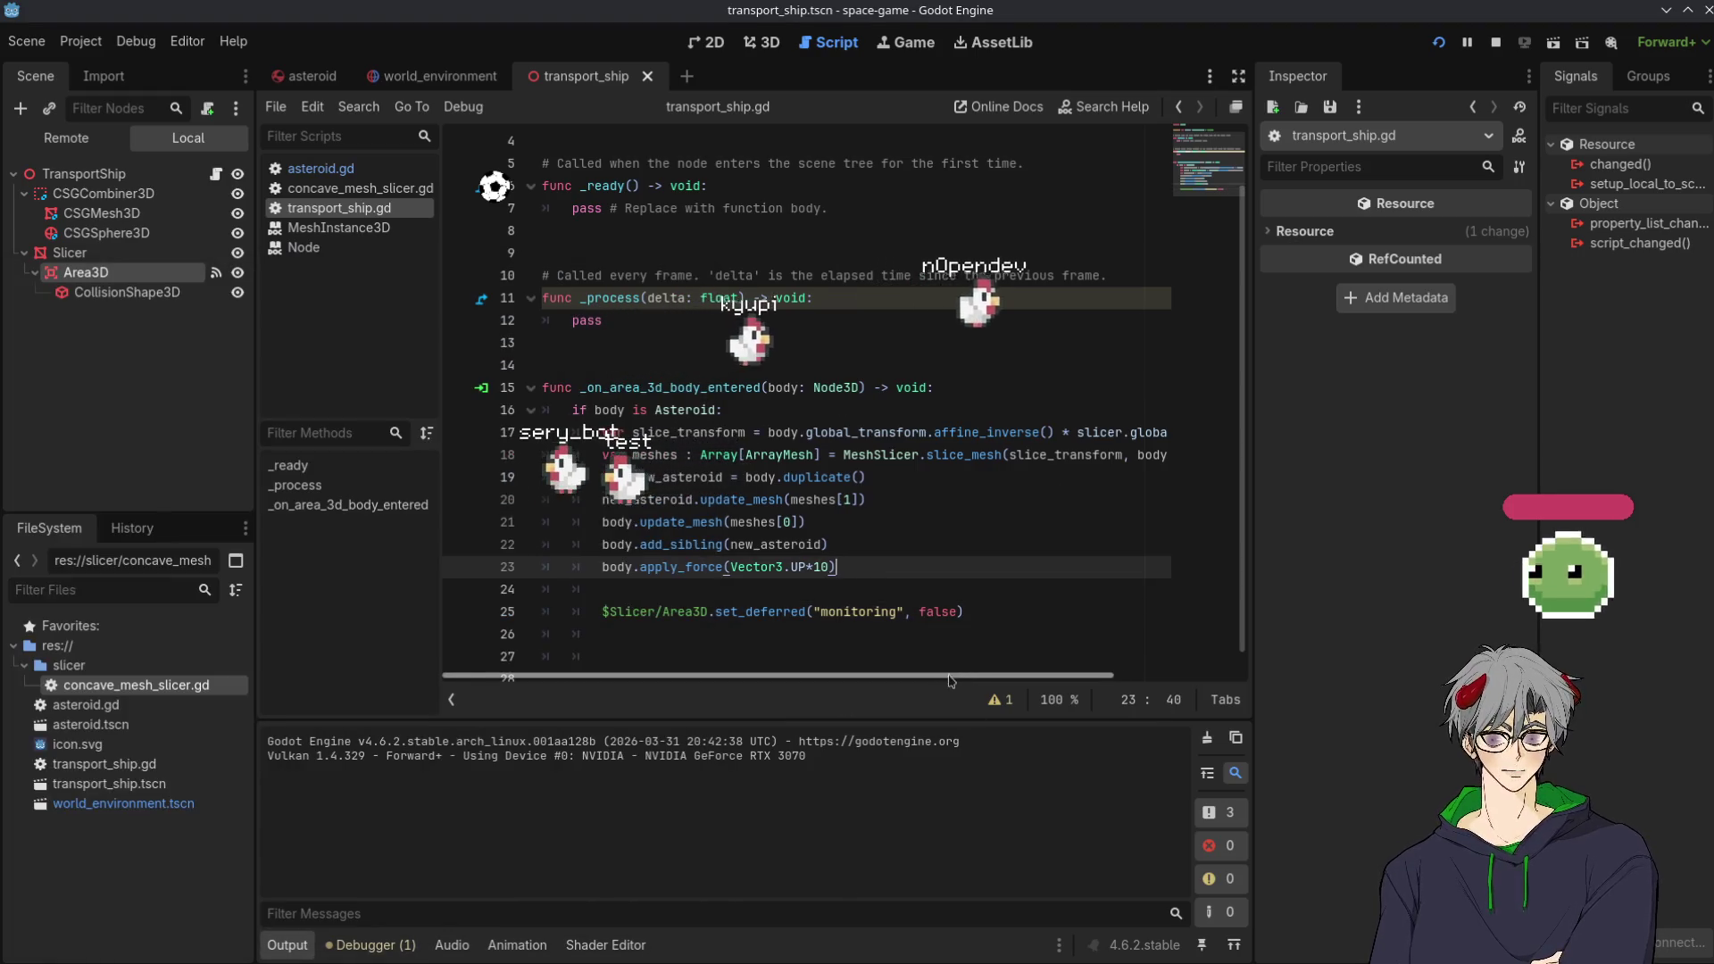
Rewrite line 17 to read 'slice.global_transform.affine_inverse() * body.global_transform'
{"action": "mouse_move", "coordinate": [949, 680]}
{"action": "left_mouse_down"}
{"action": "mouse_move", "coordinate": [1115, 673]}
{"action": "mouse_move", "coordinate": [731, 627]}
{"action": "mouse_move", "coordinate": [1054, 616]}
{"action": "left_mouse_up"}
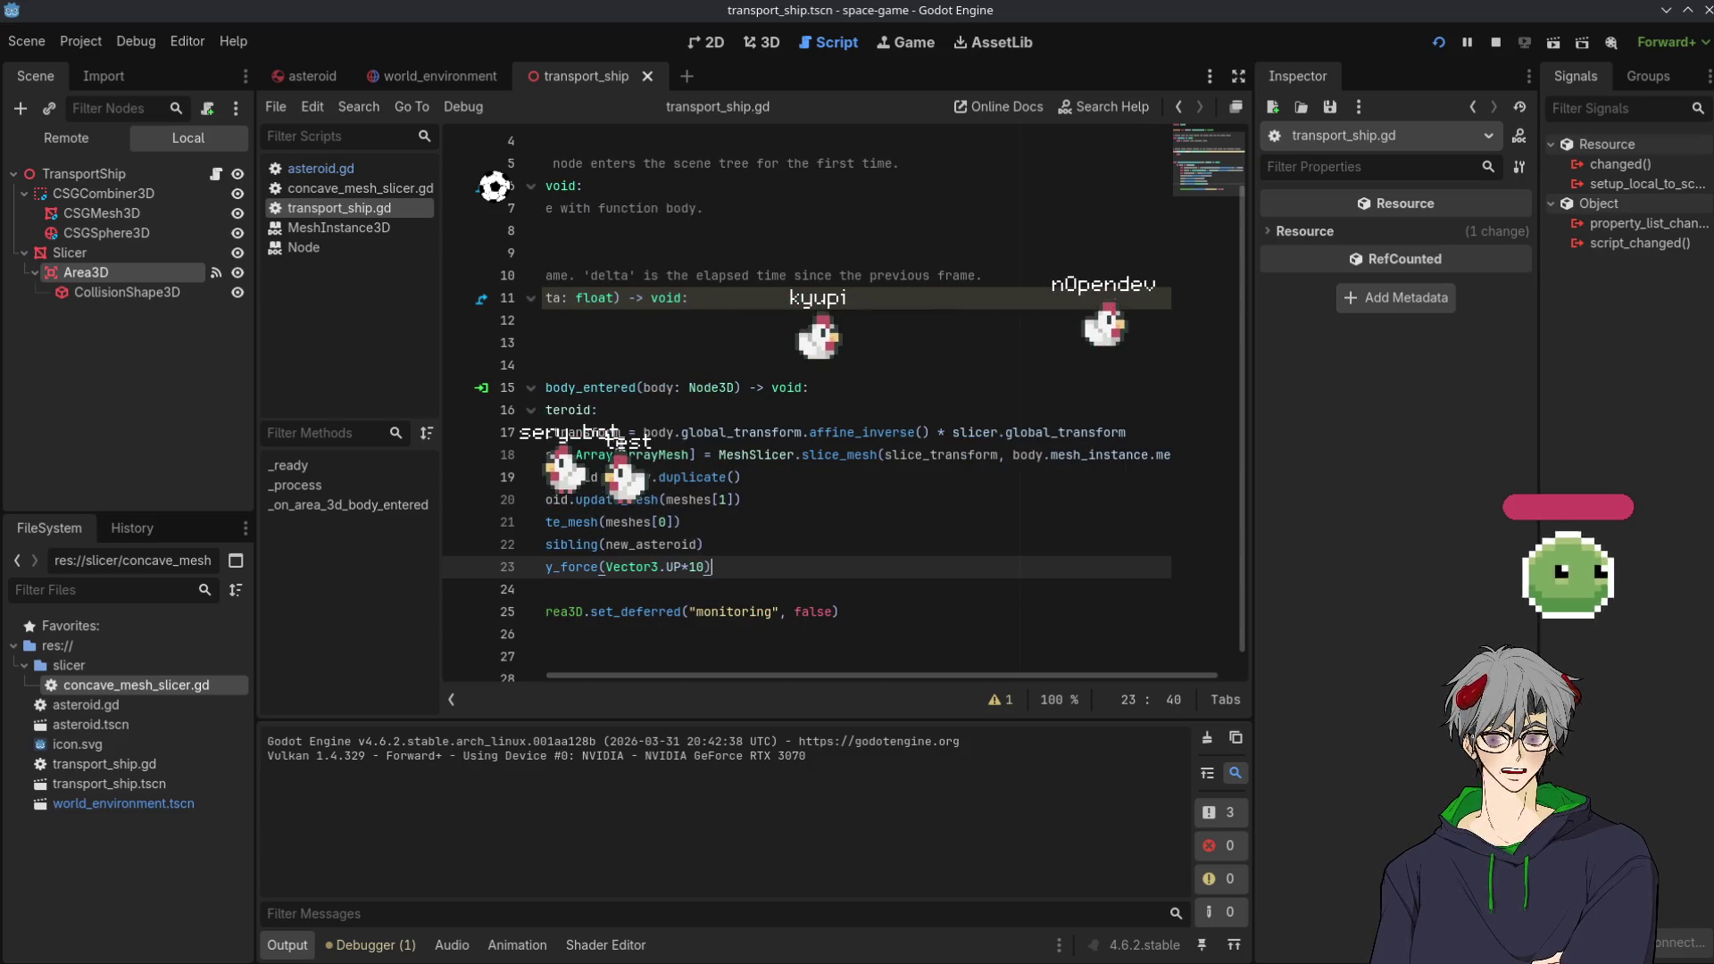
{"action": "double_click", "coordinate": [658, 432]}
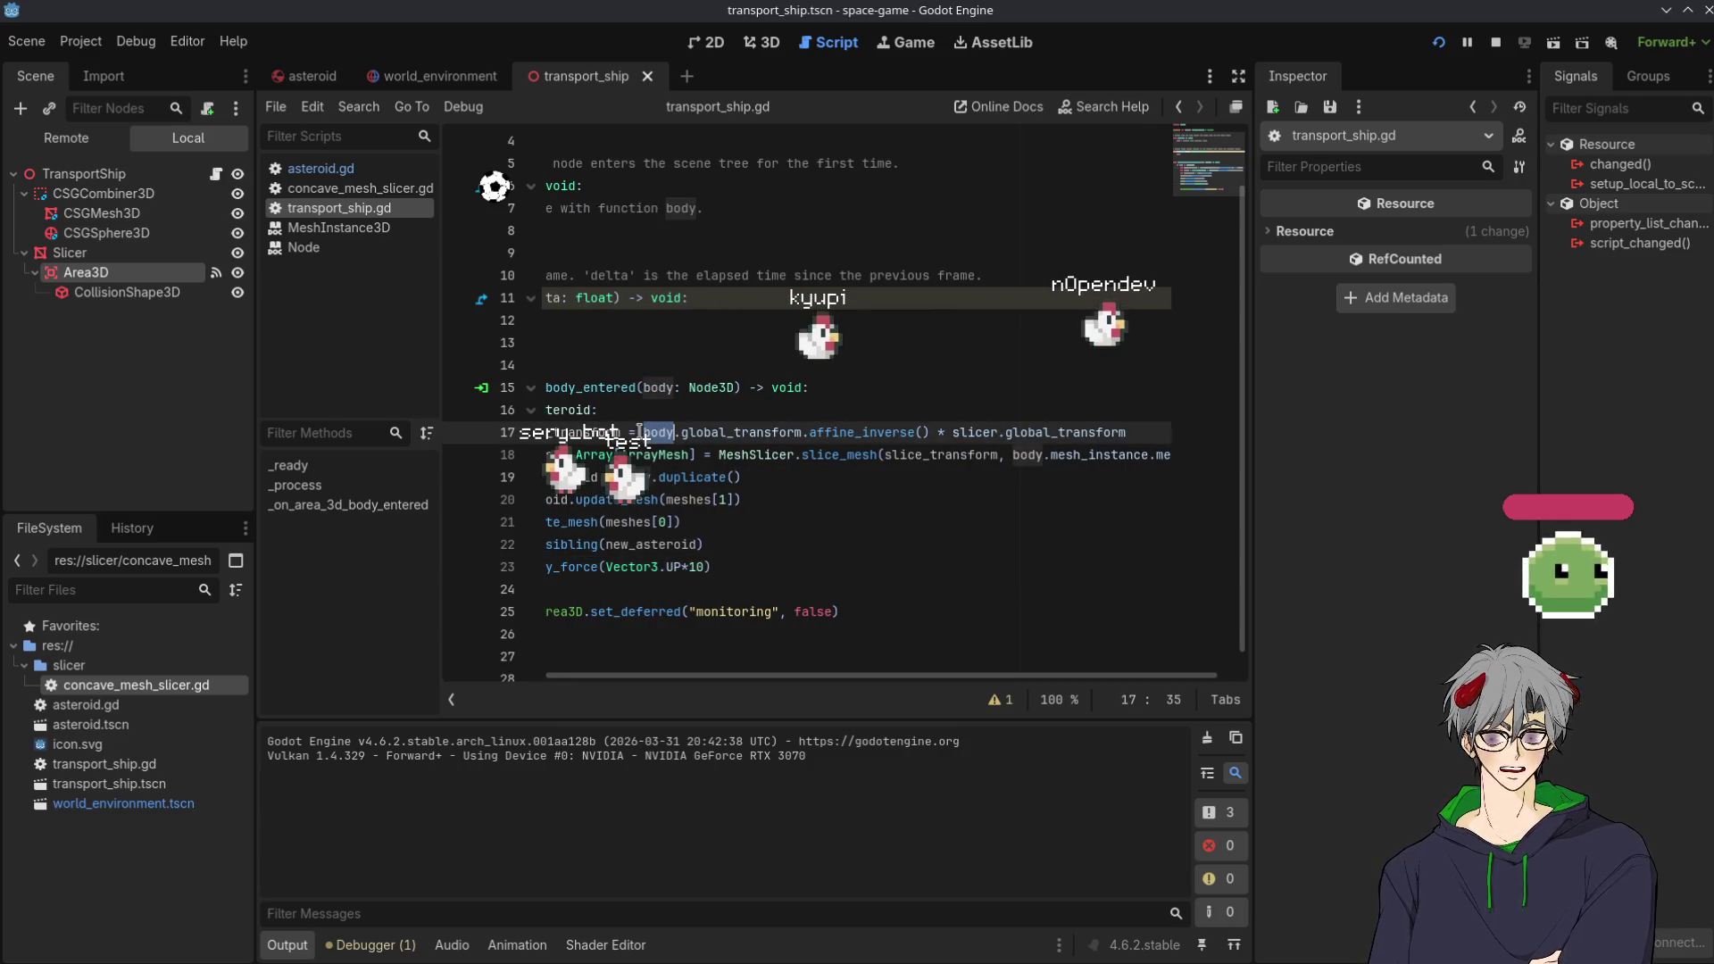
{"action": "type", "text": "ice"}
{"action": "left_click", "coordinate": [1000, 389]}
{"action": "left_click", "coordinate": [995, 432]}
{"action": "double_click", "coordinate": [994, 428]}
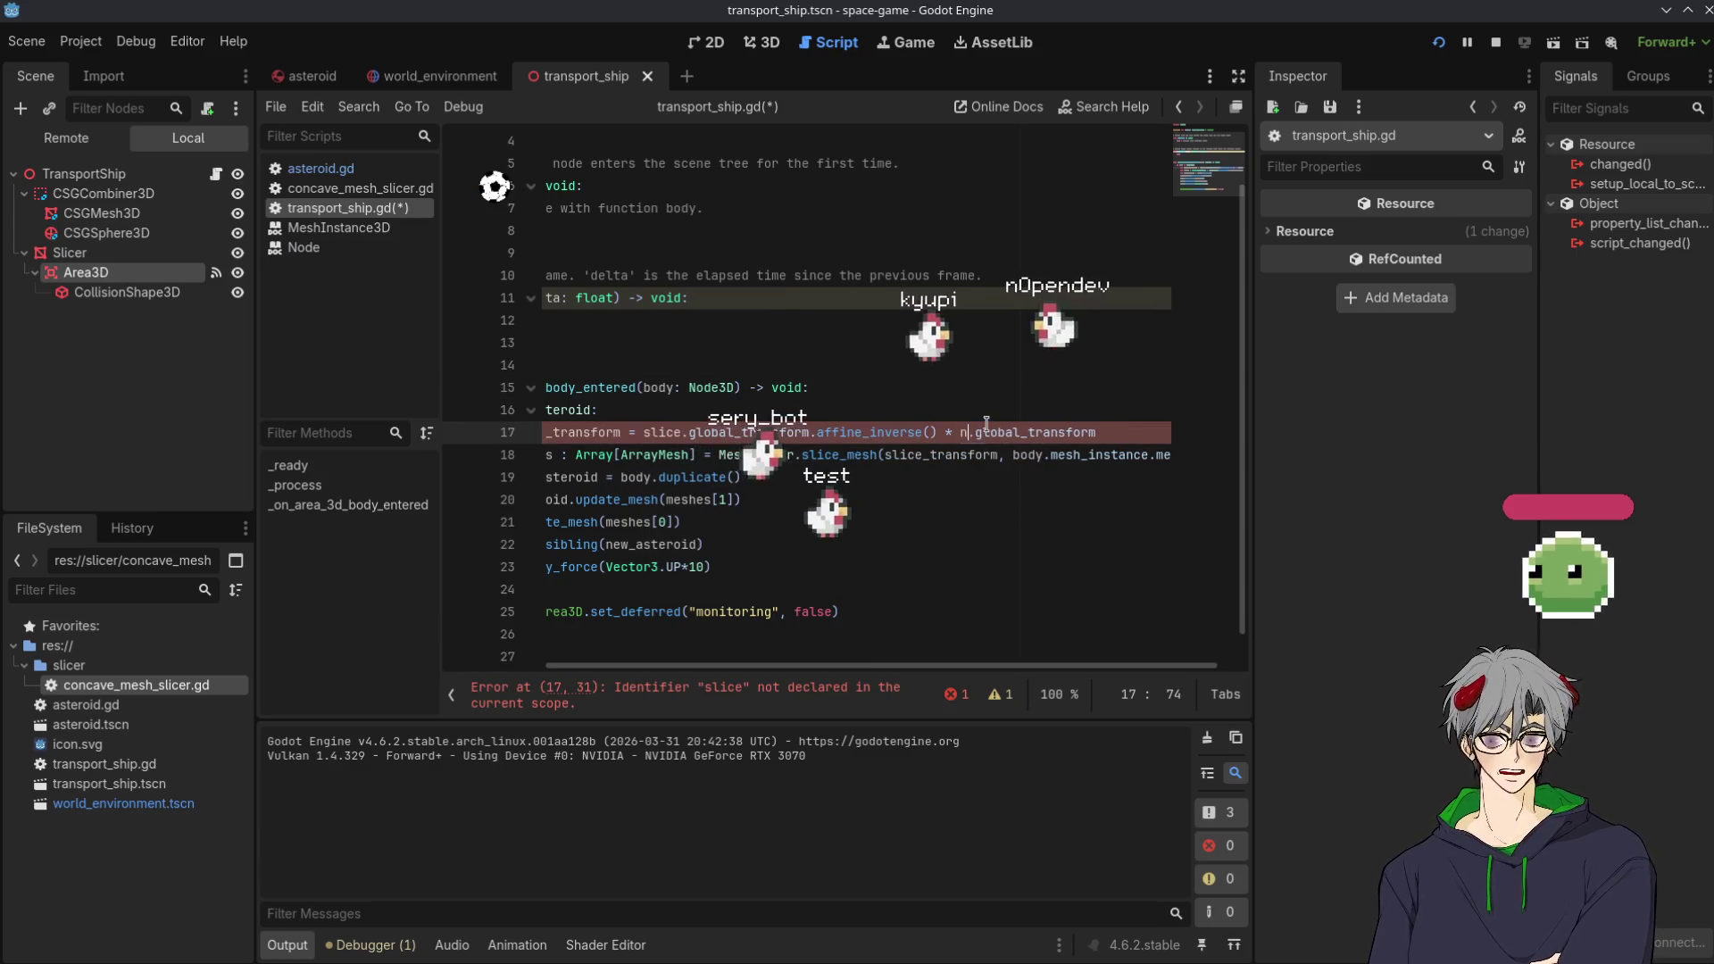
{"action": "key", "text": "BackSpace"}
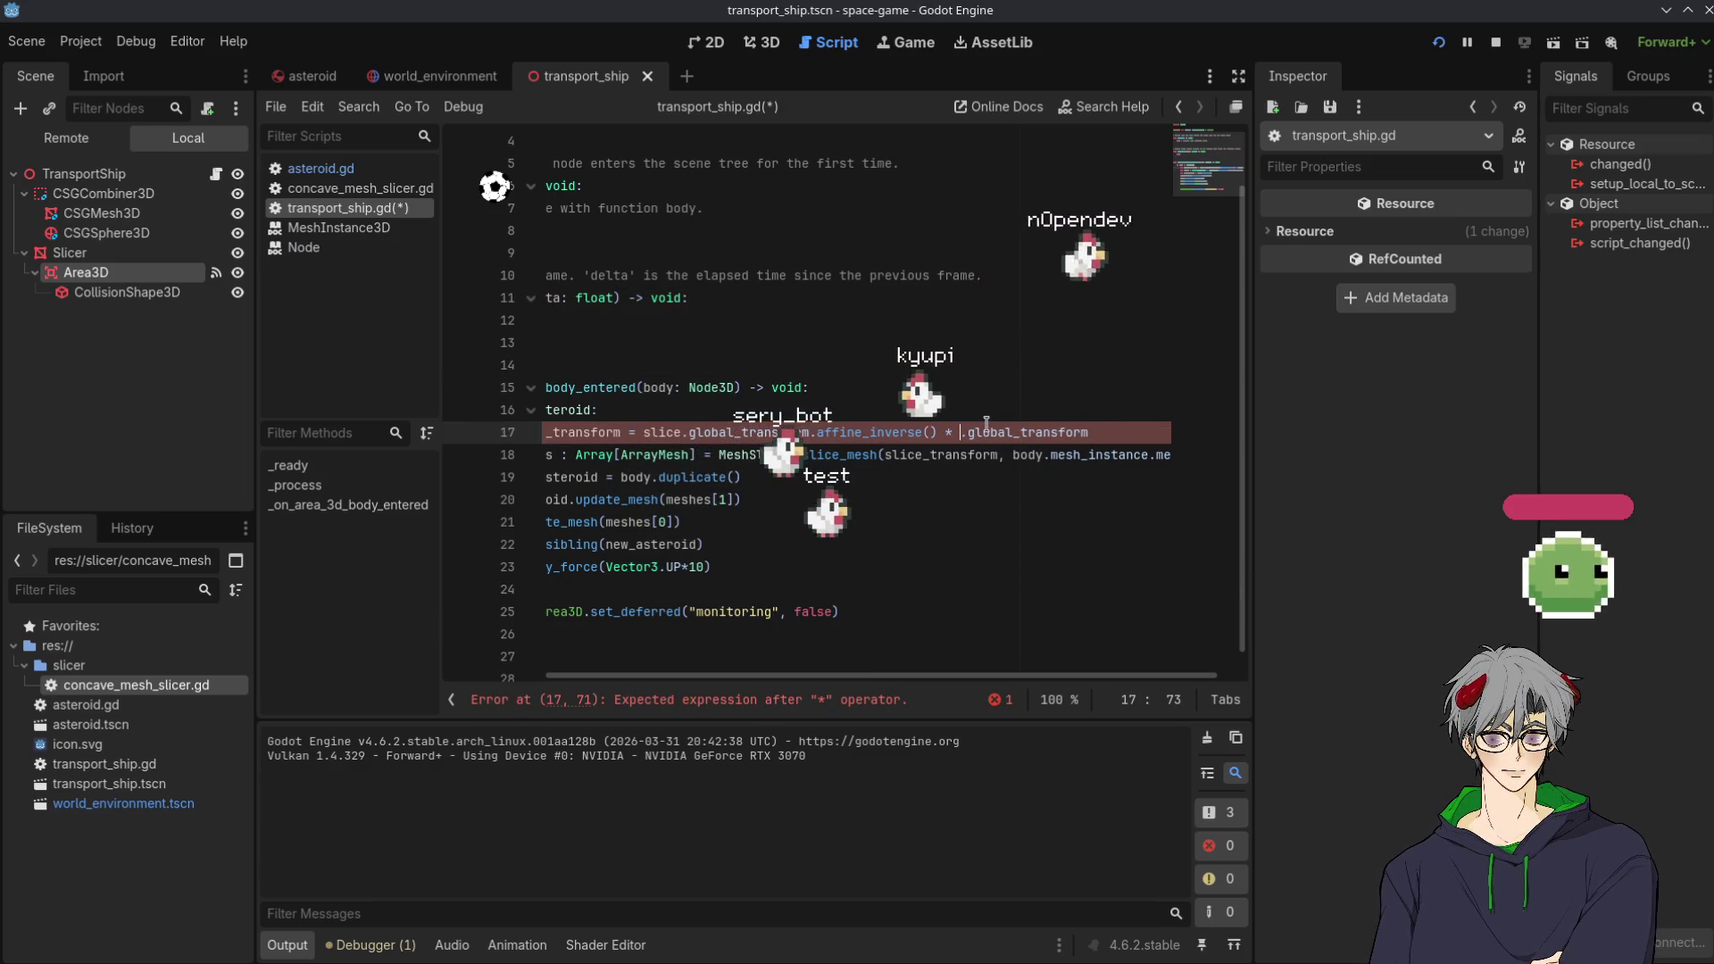
{"action": "type", "text": "bod."}
{"action": "key", "text": "Escape"}
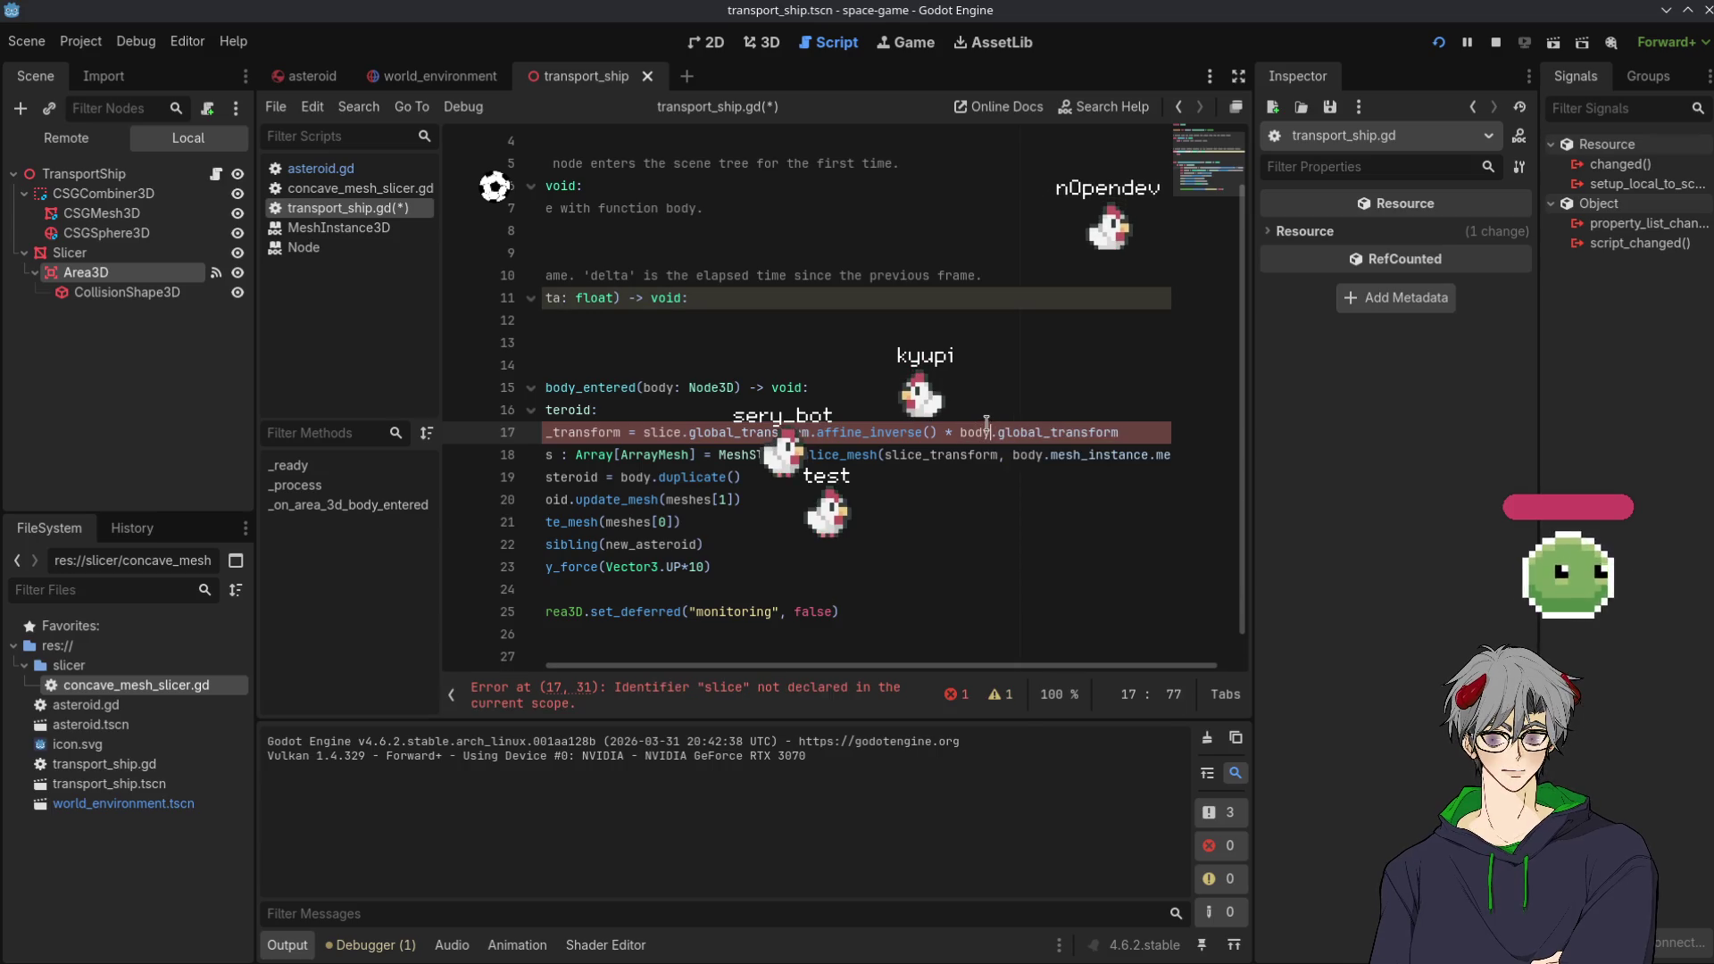